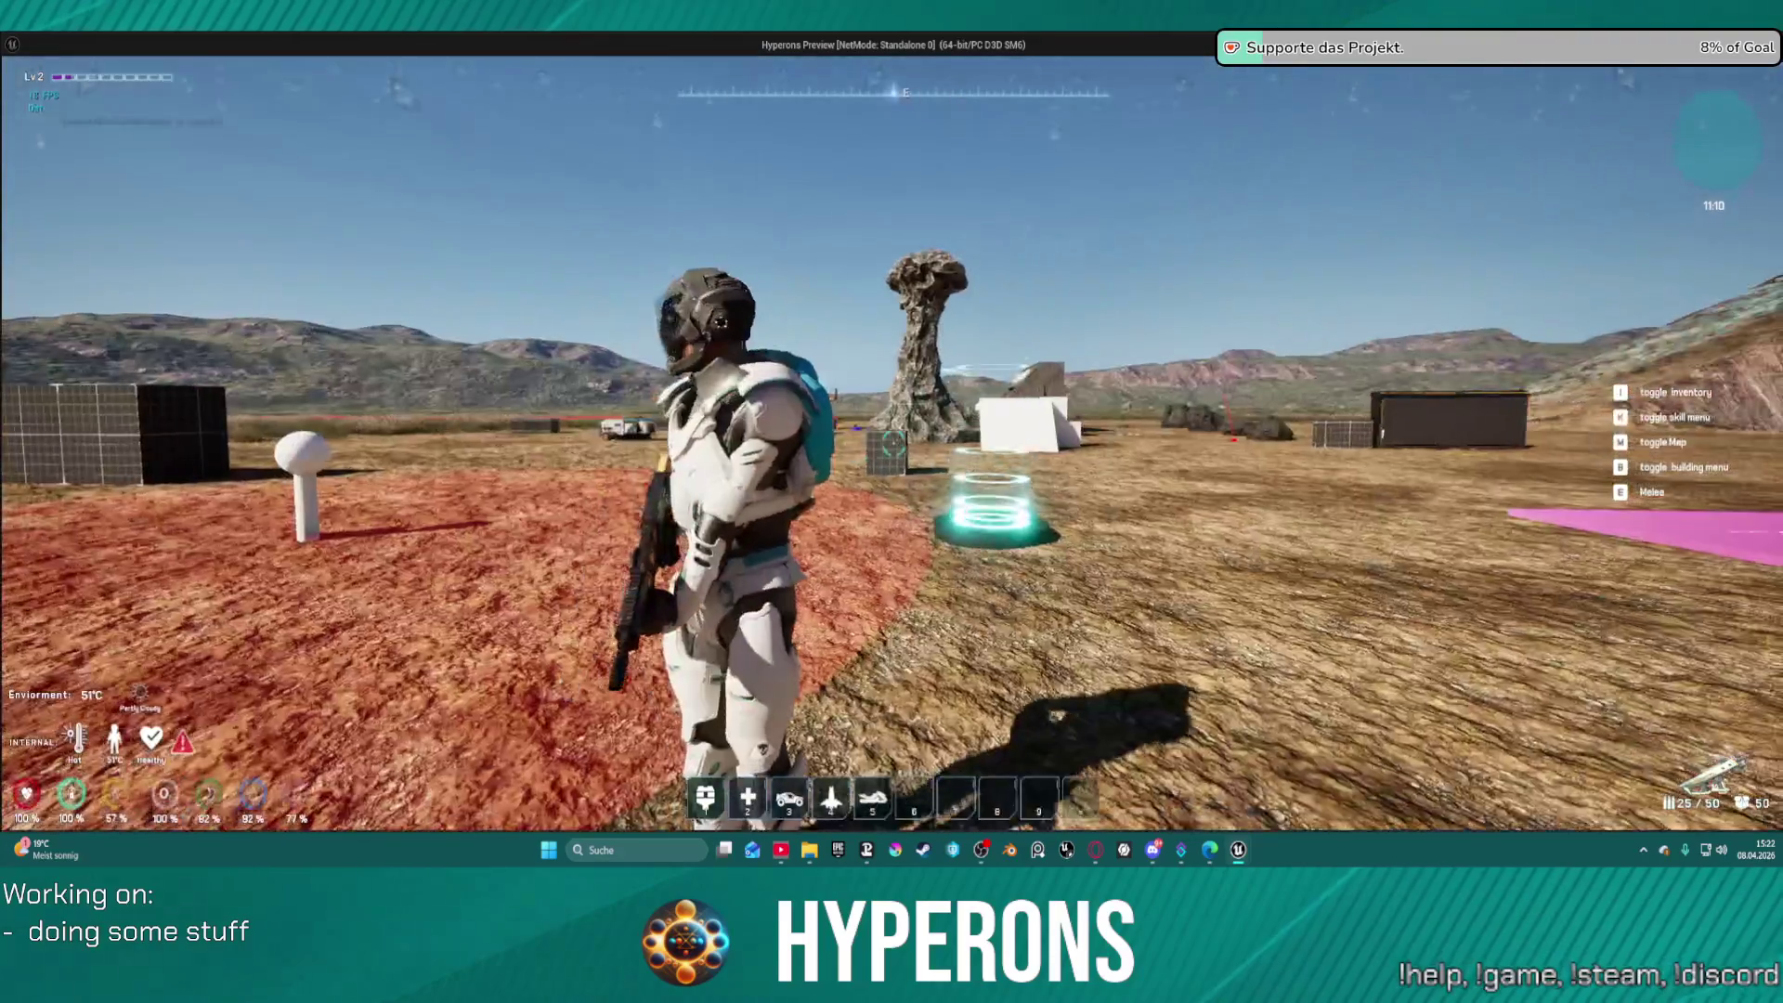
# Run and jump across the terrain, fire at the large rock, then leave the game preview
pyautogui.press('w')
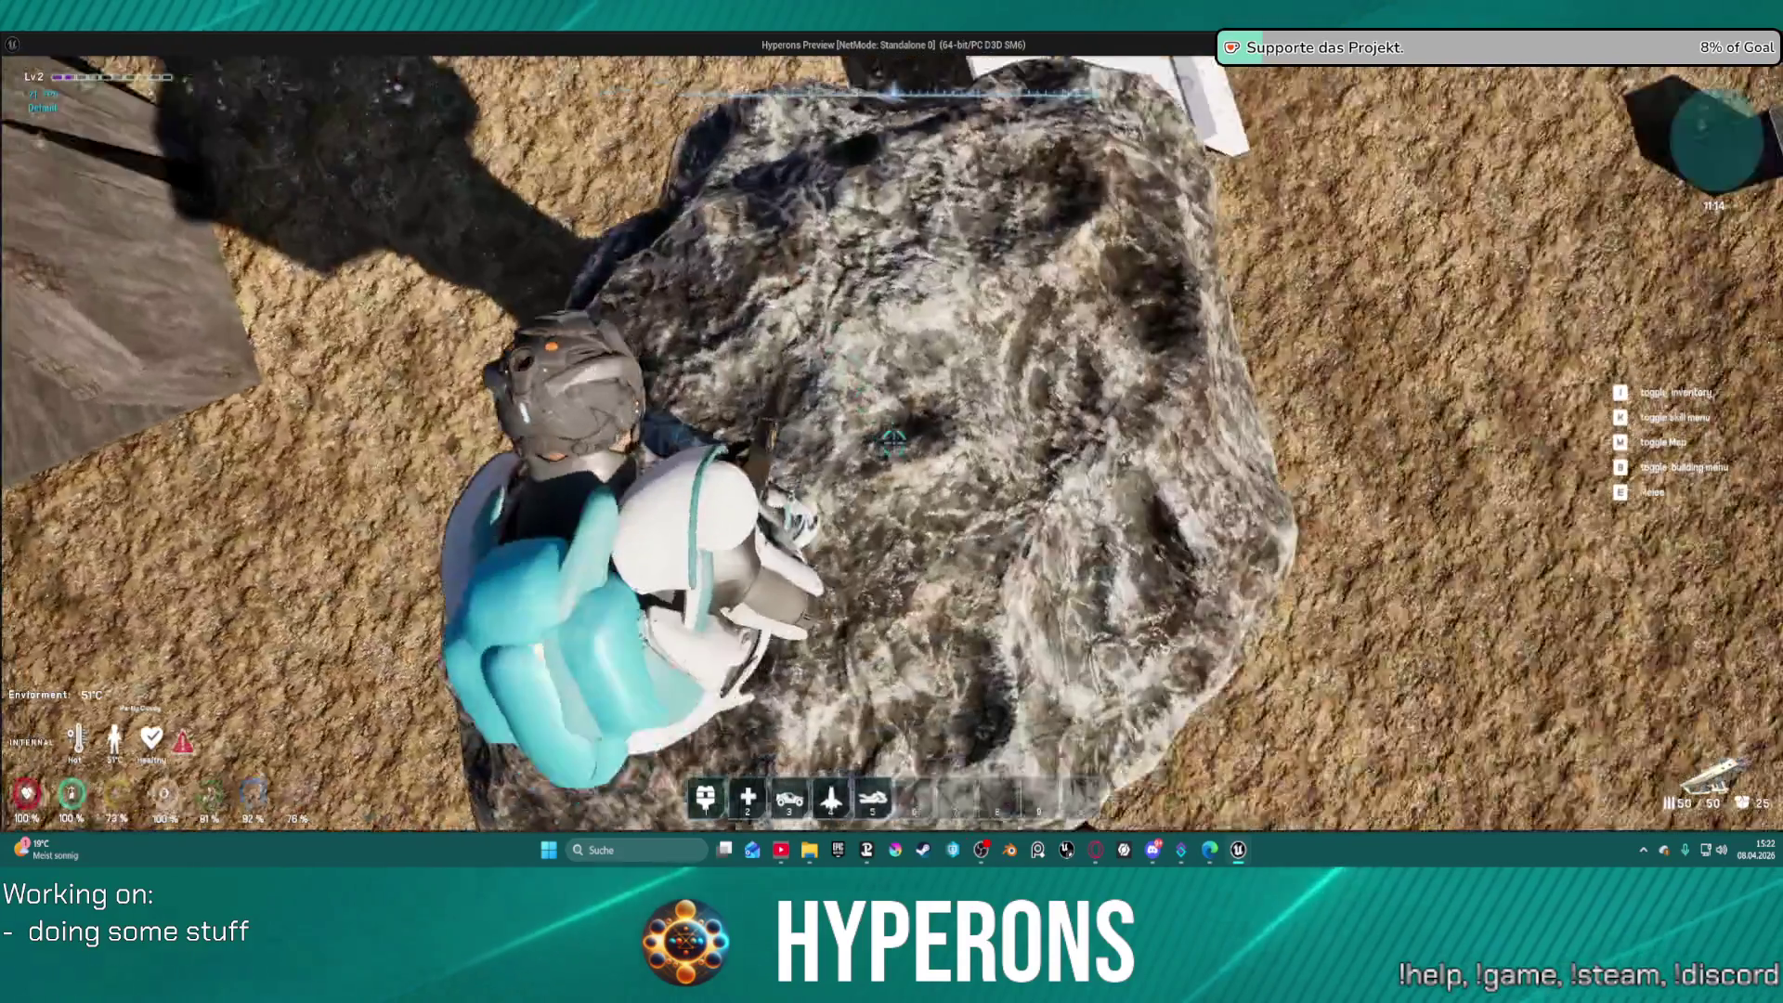
pyautogui.click(893, 447)
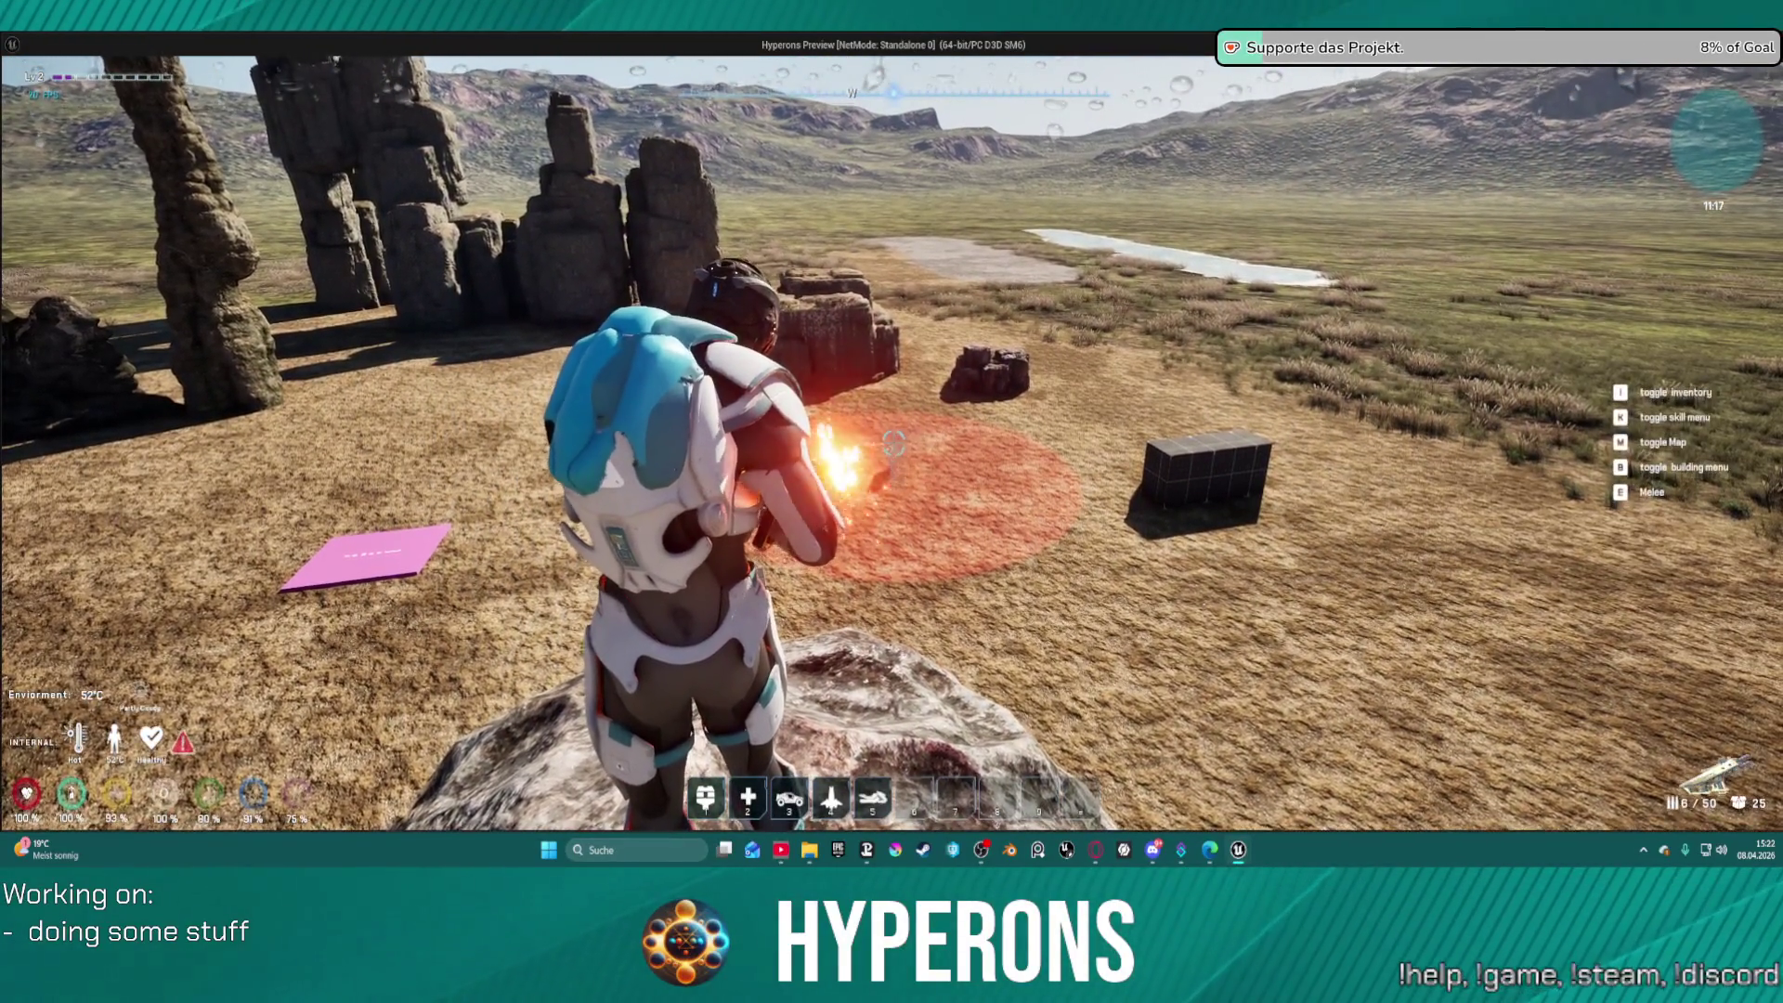
pyautogui.press('r')
pyautogui.press('space')
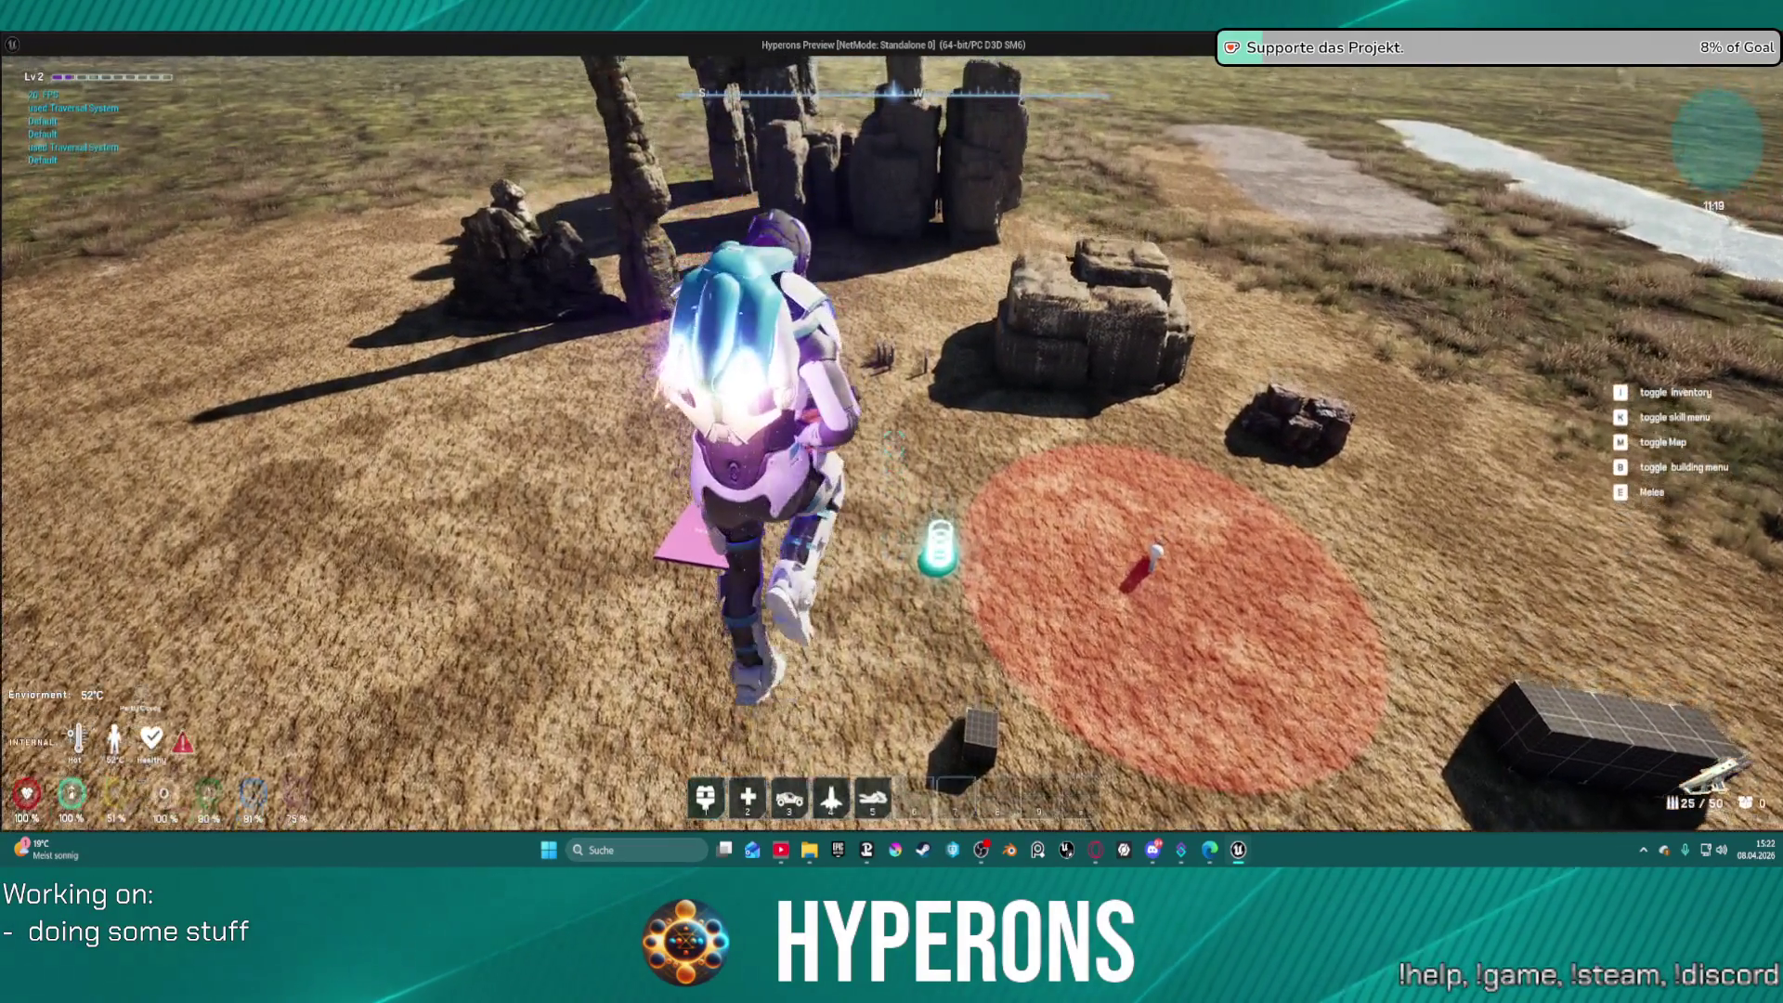
pyautogui.press('w')
pyautogui.press('space')
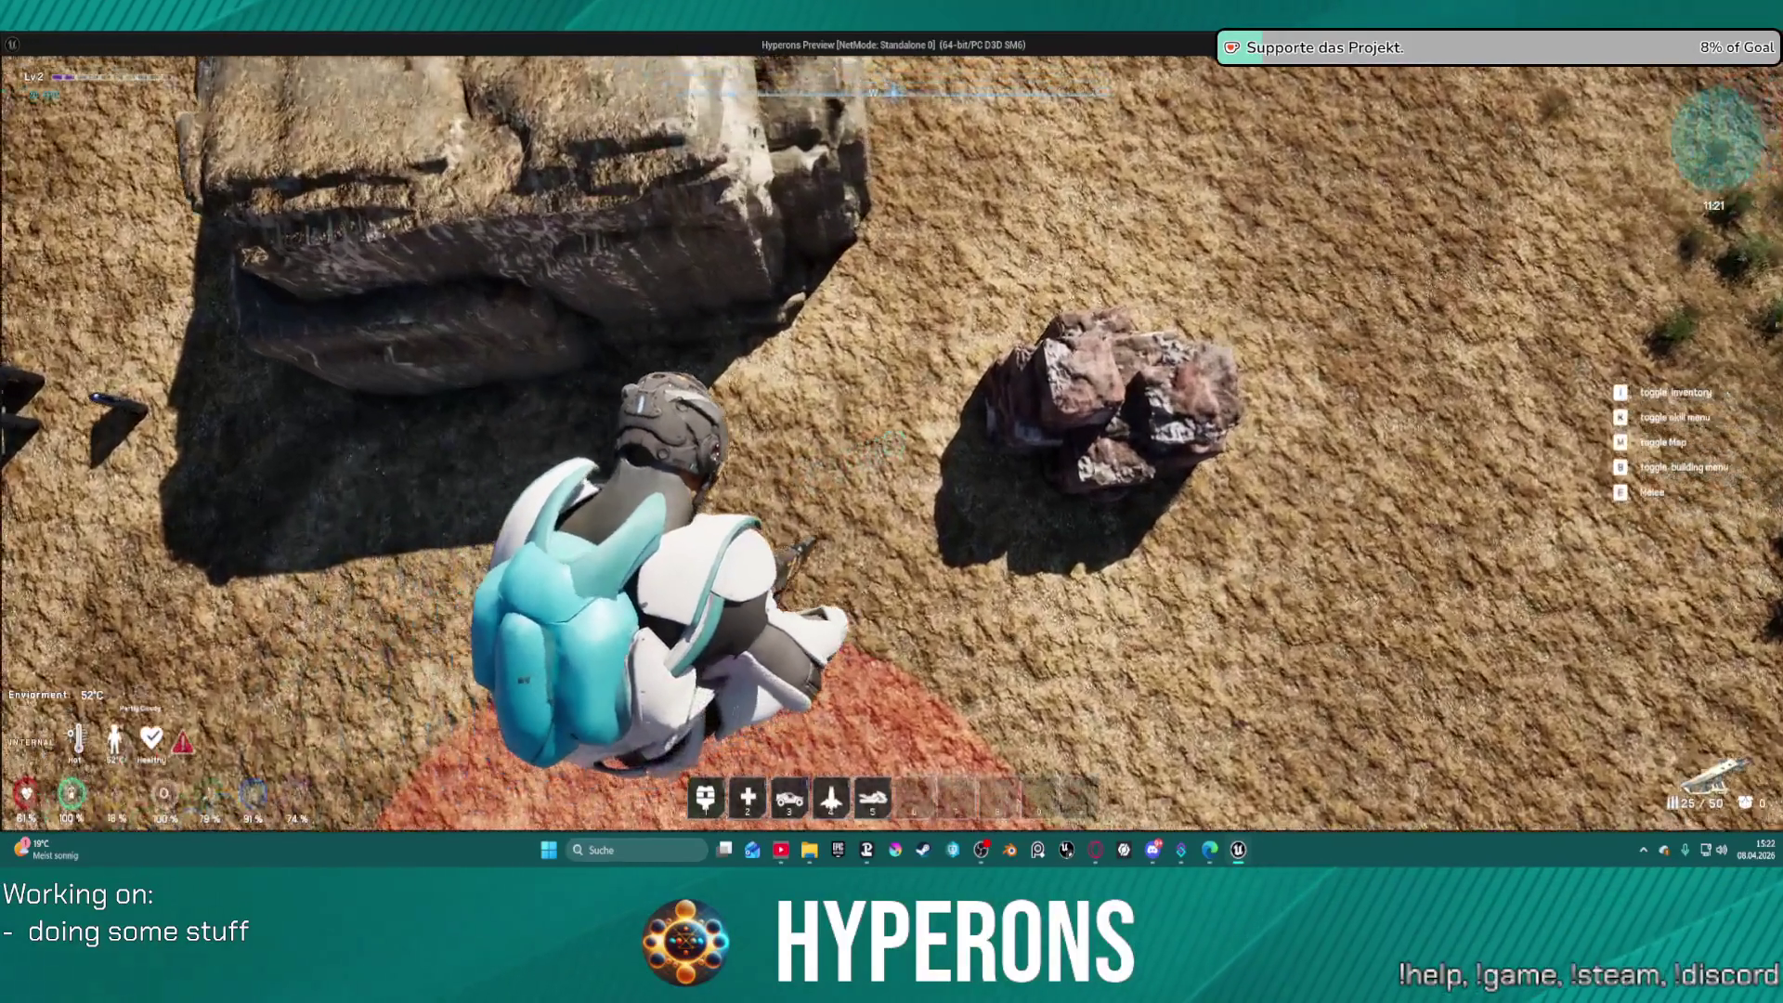
pyautogui.hotkey('alt', 'Tab')
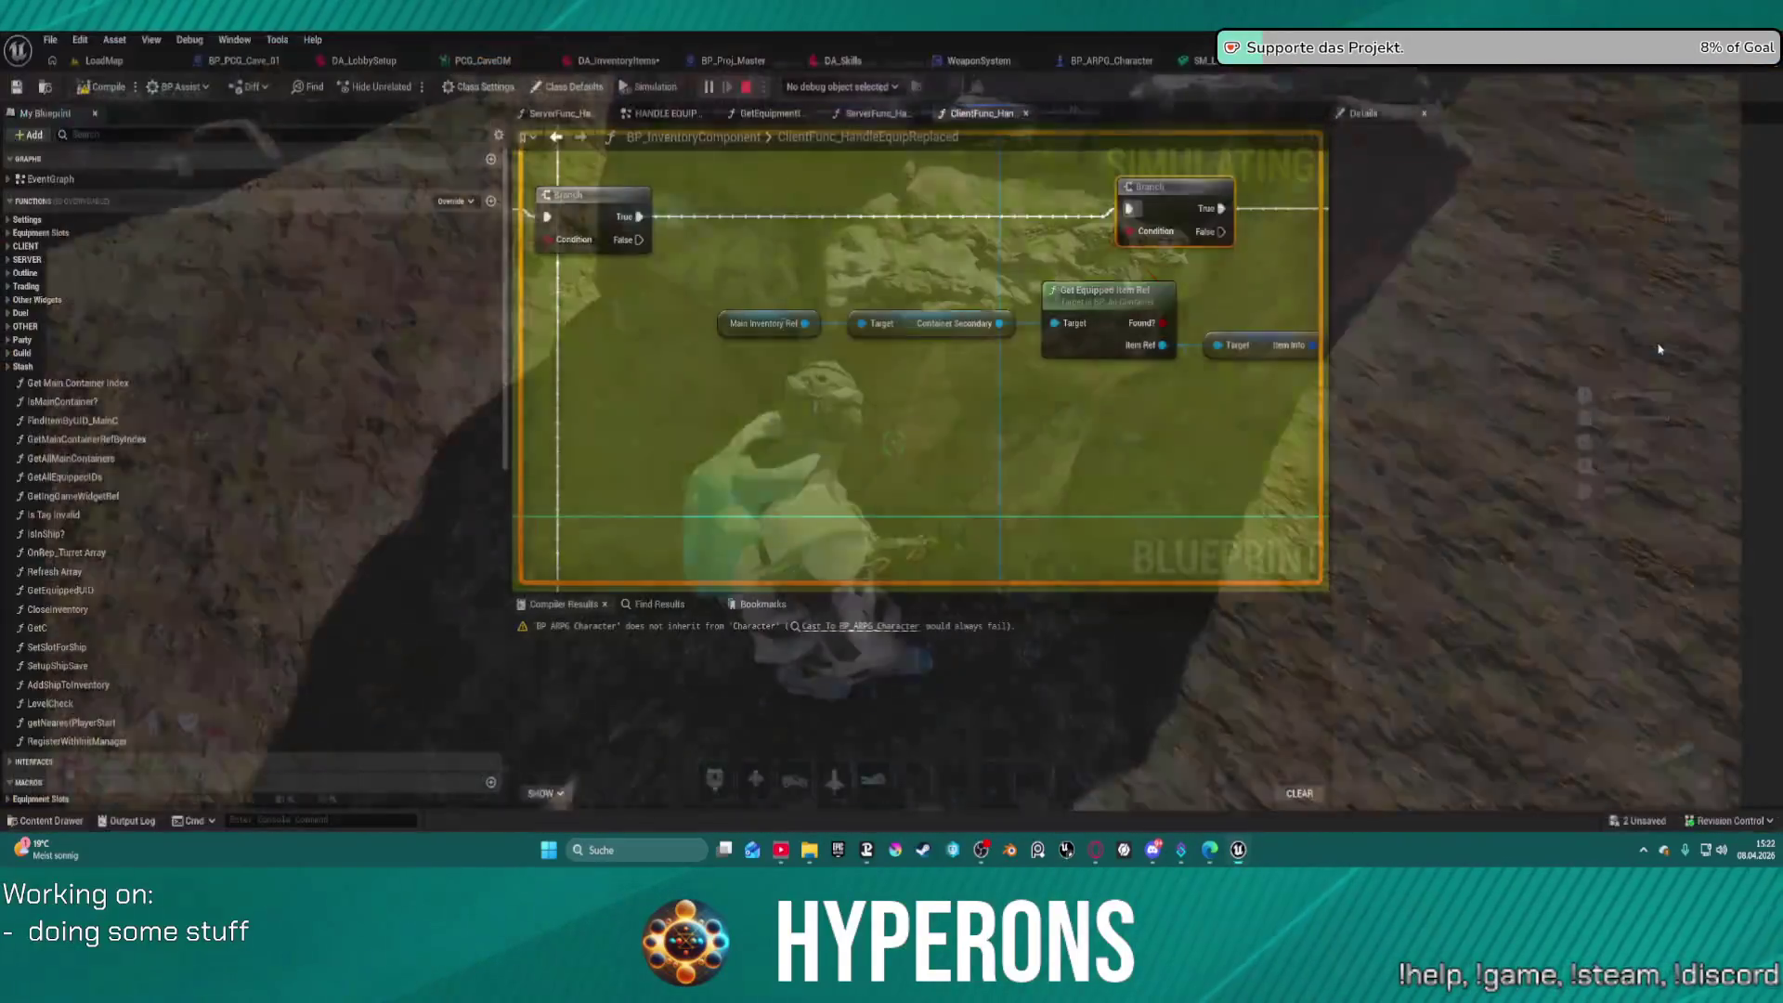
# Save all, then wrap the Branch node in a new comment reading 'May be helping'
pyautogui.hotkey('ctrl', 's')
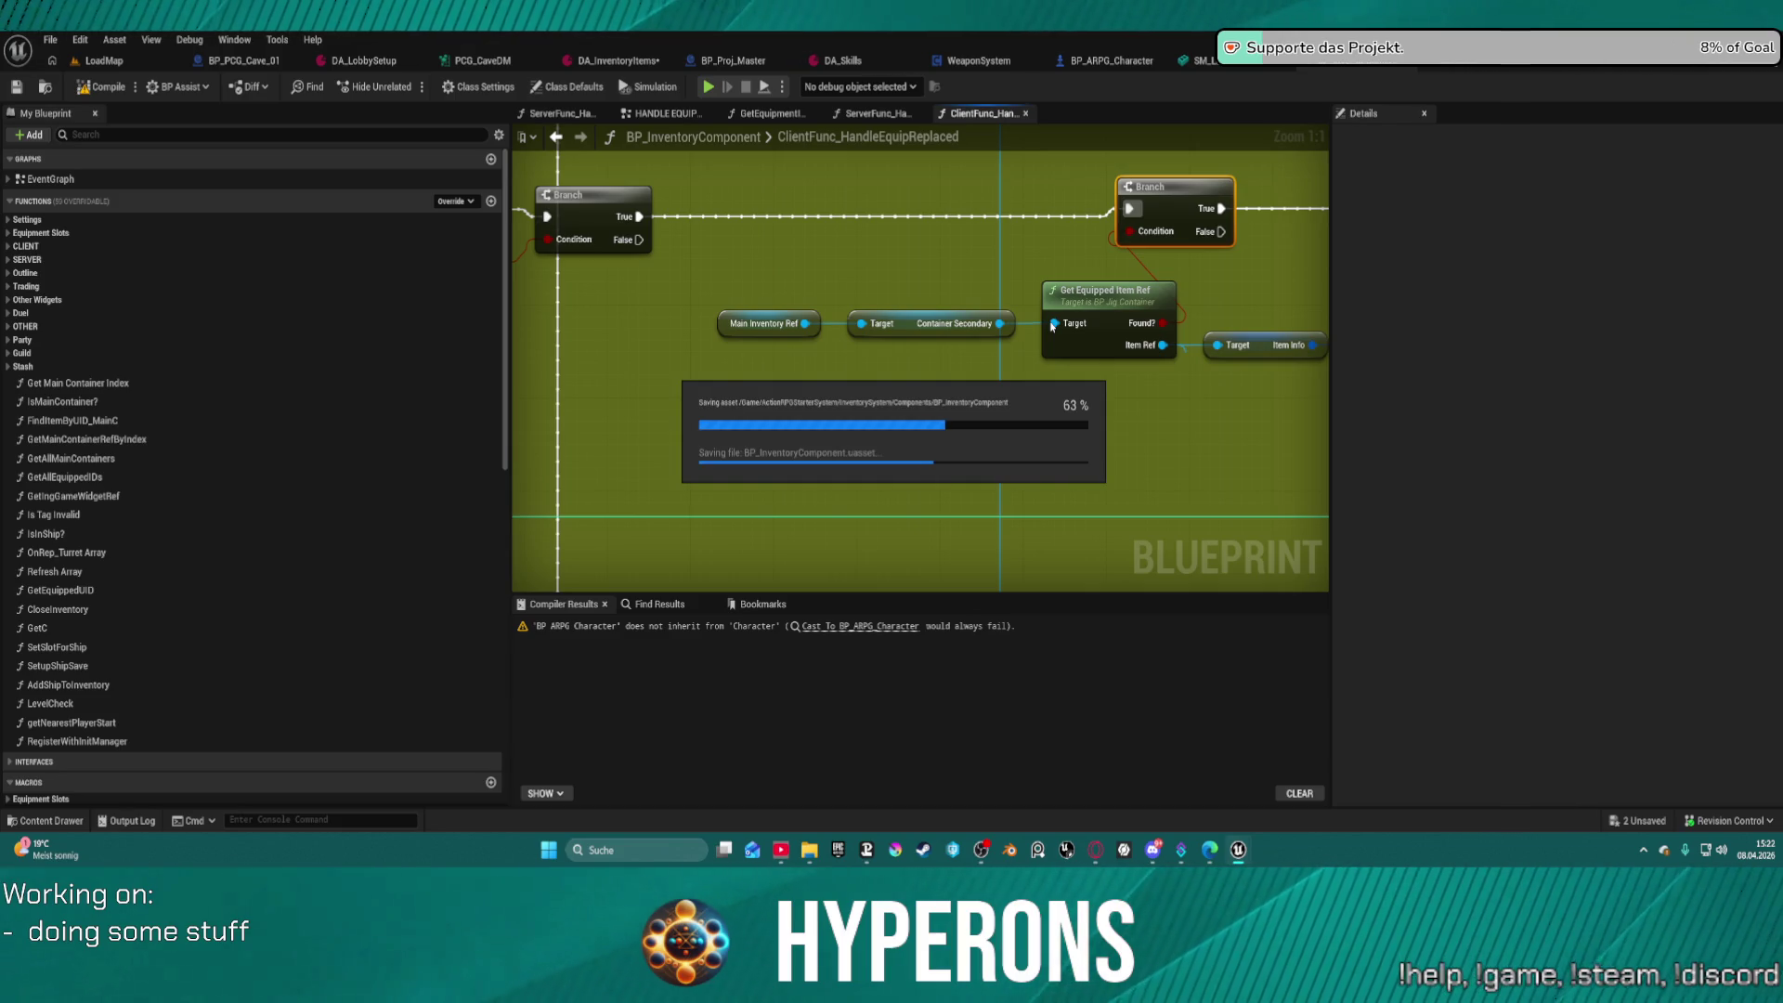
pyautogui.moveTo(1077, 165); pyautogui.dragTo(938, 288)
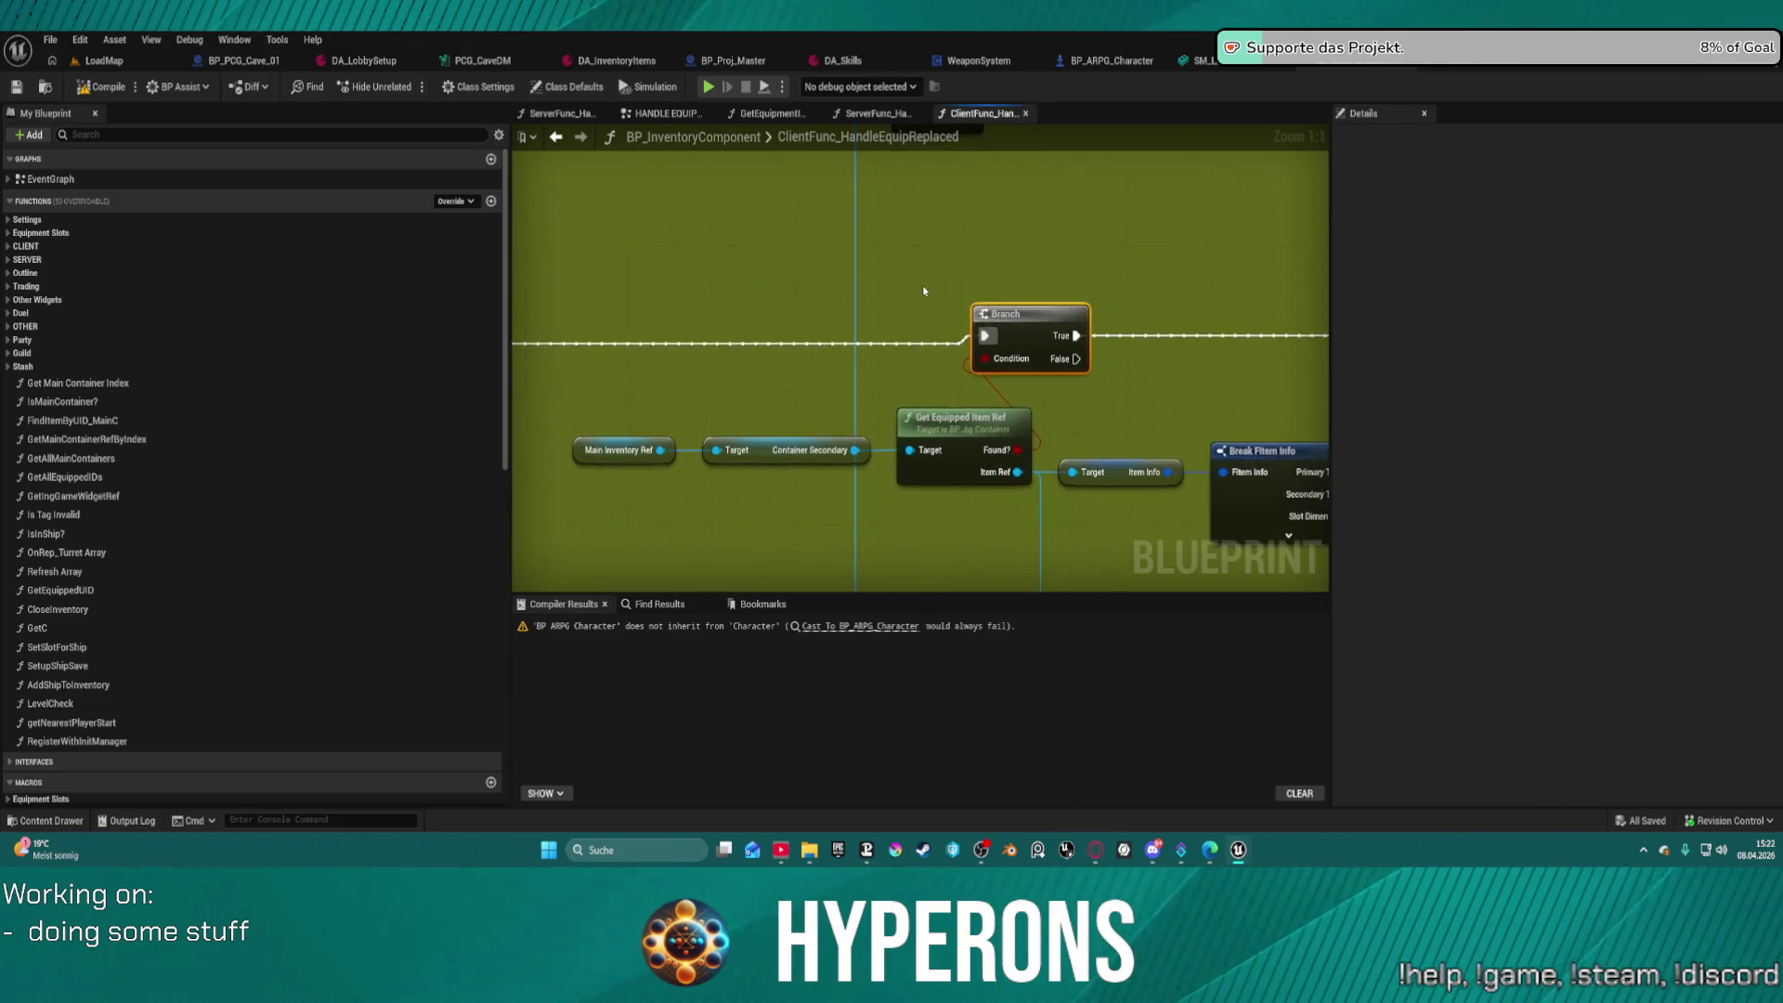
pyautogui.scroll(-2, 929, 290)
pyautogui.write('c')
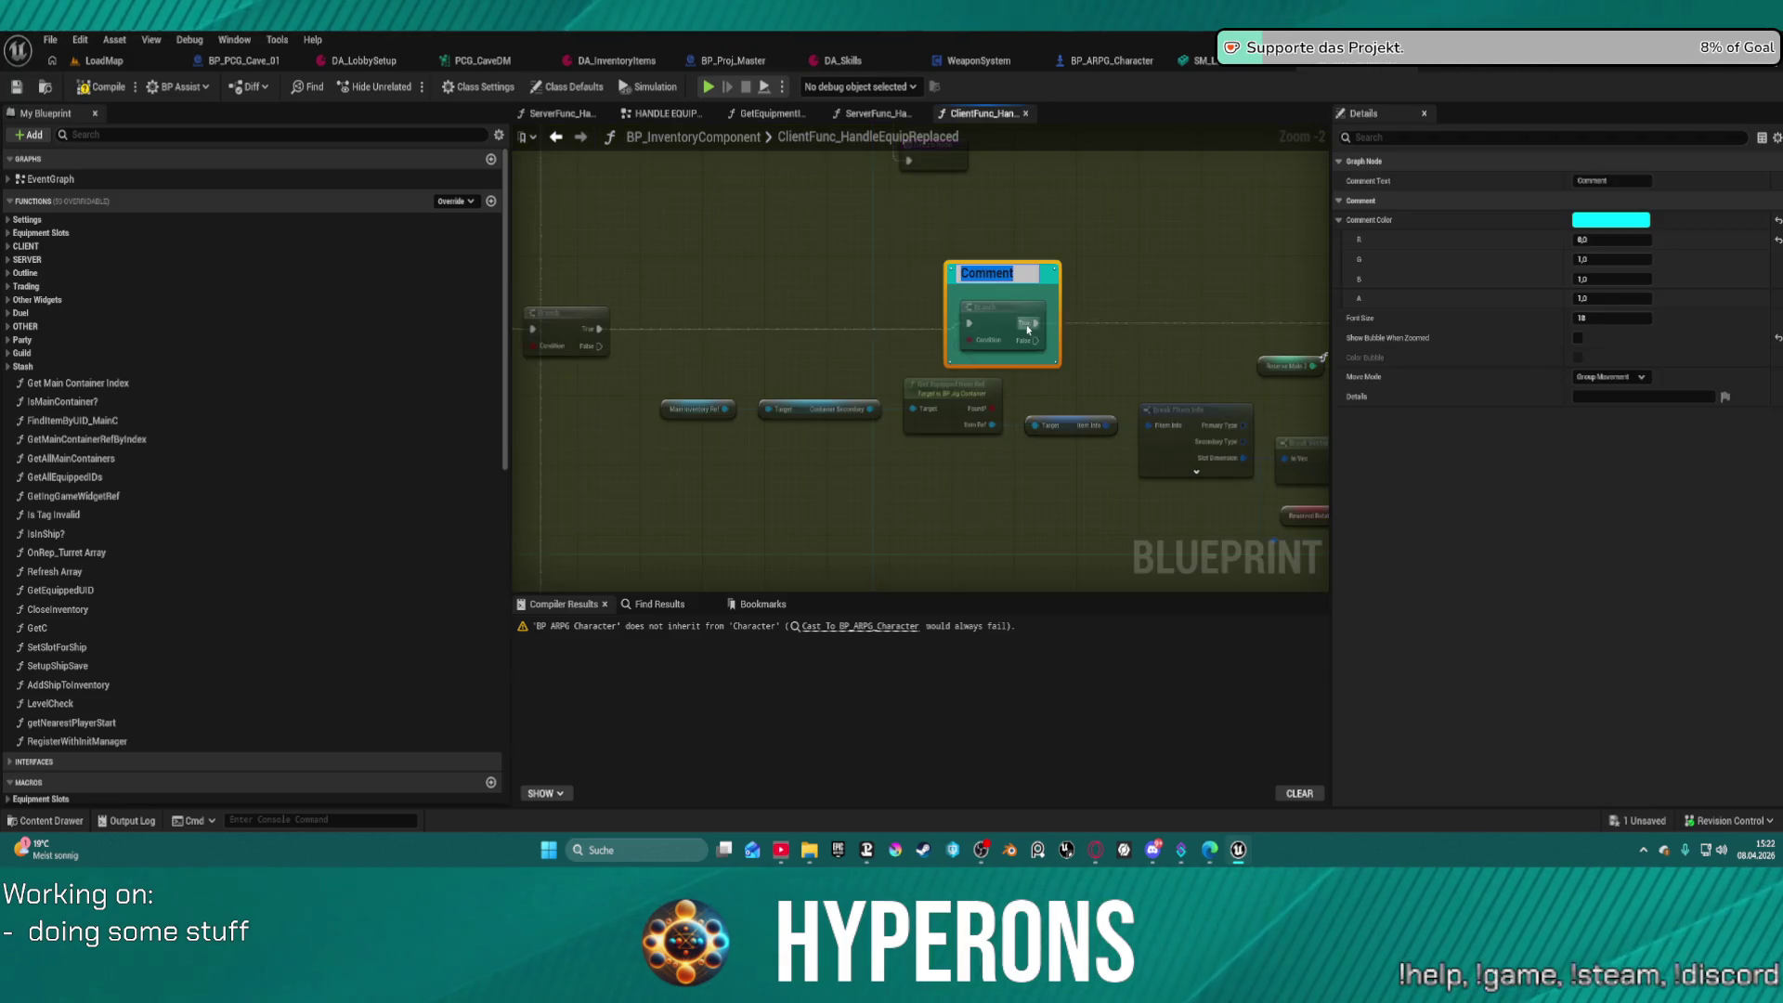
pyautogui.write('May')
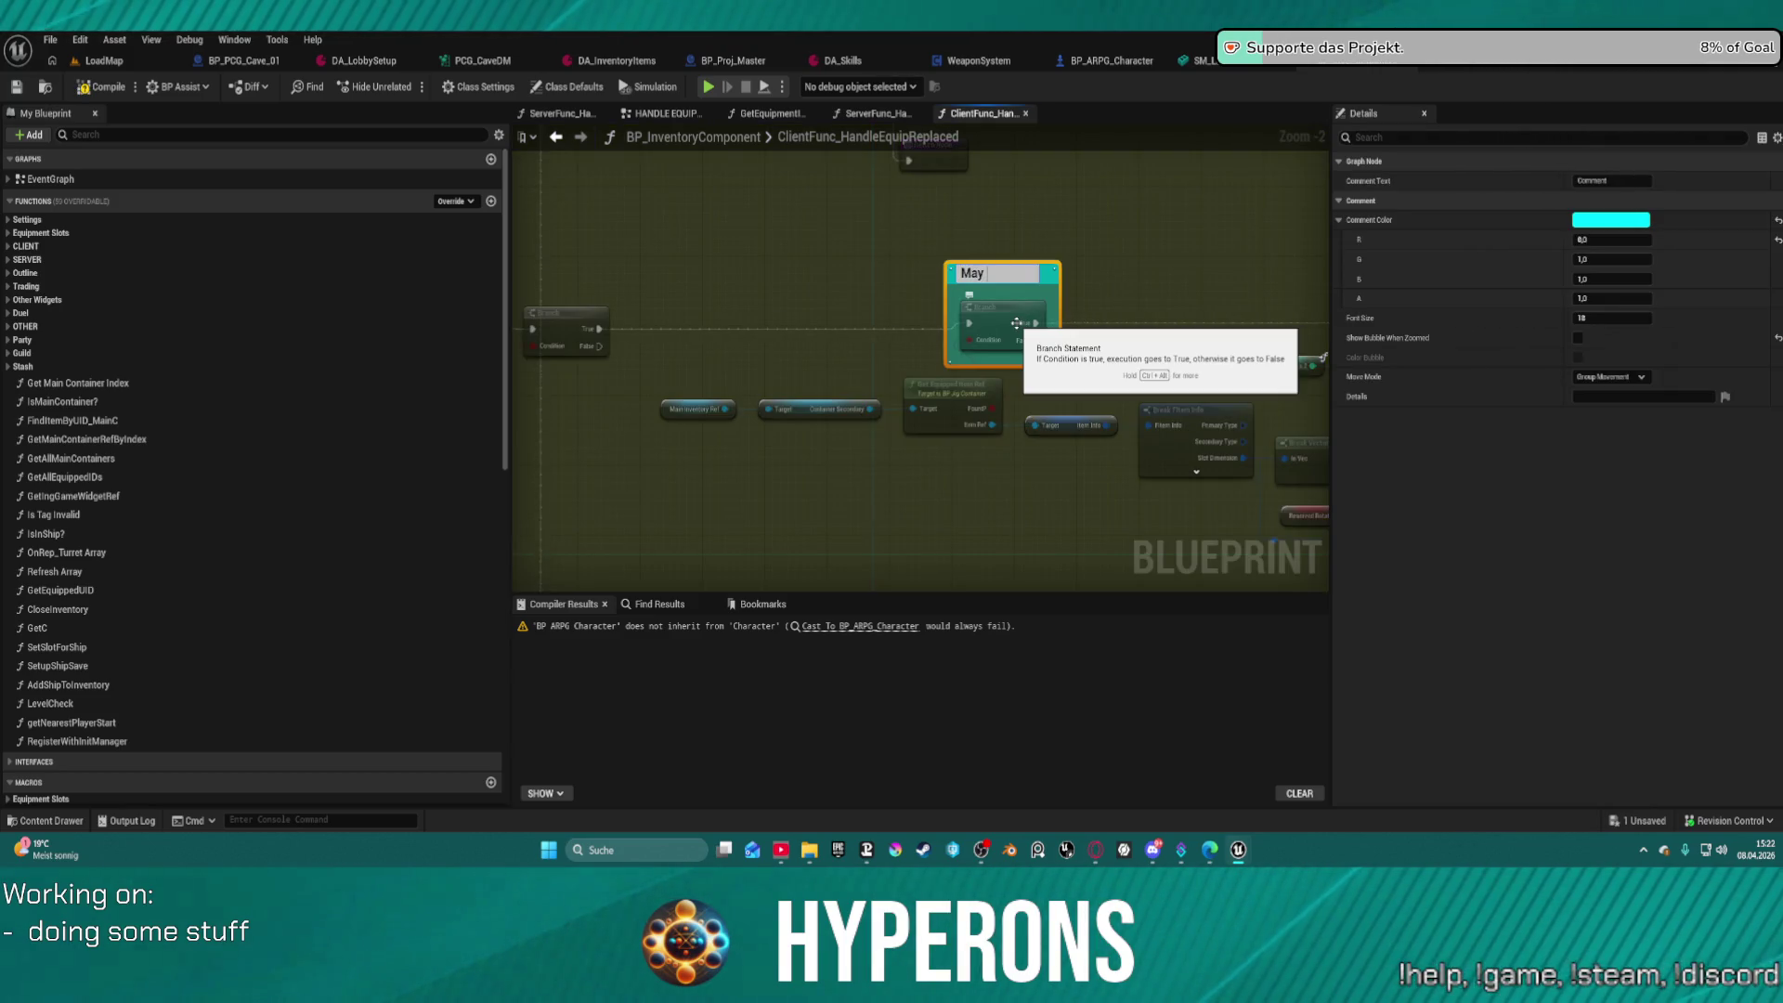
pyautogui.write(' be helping ?')
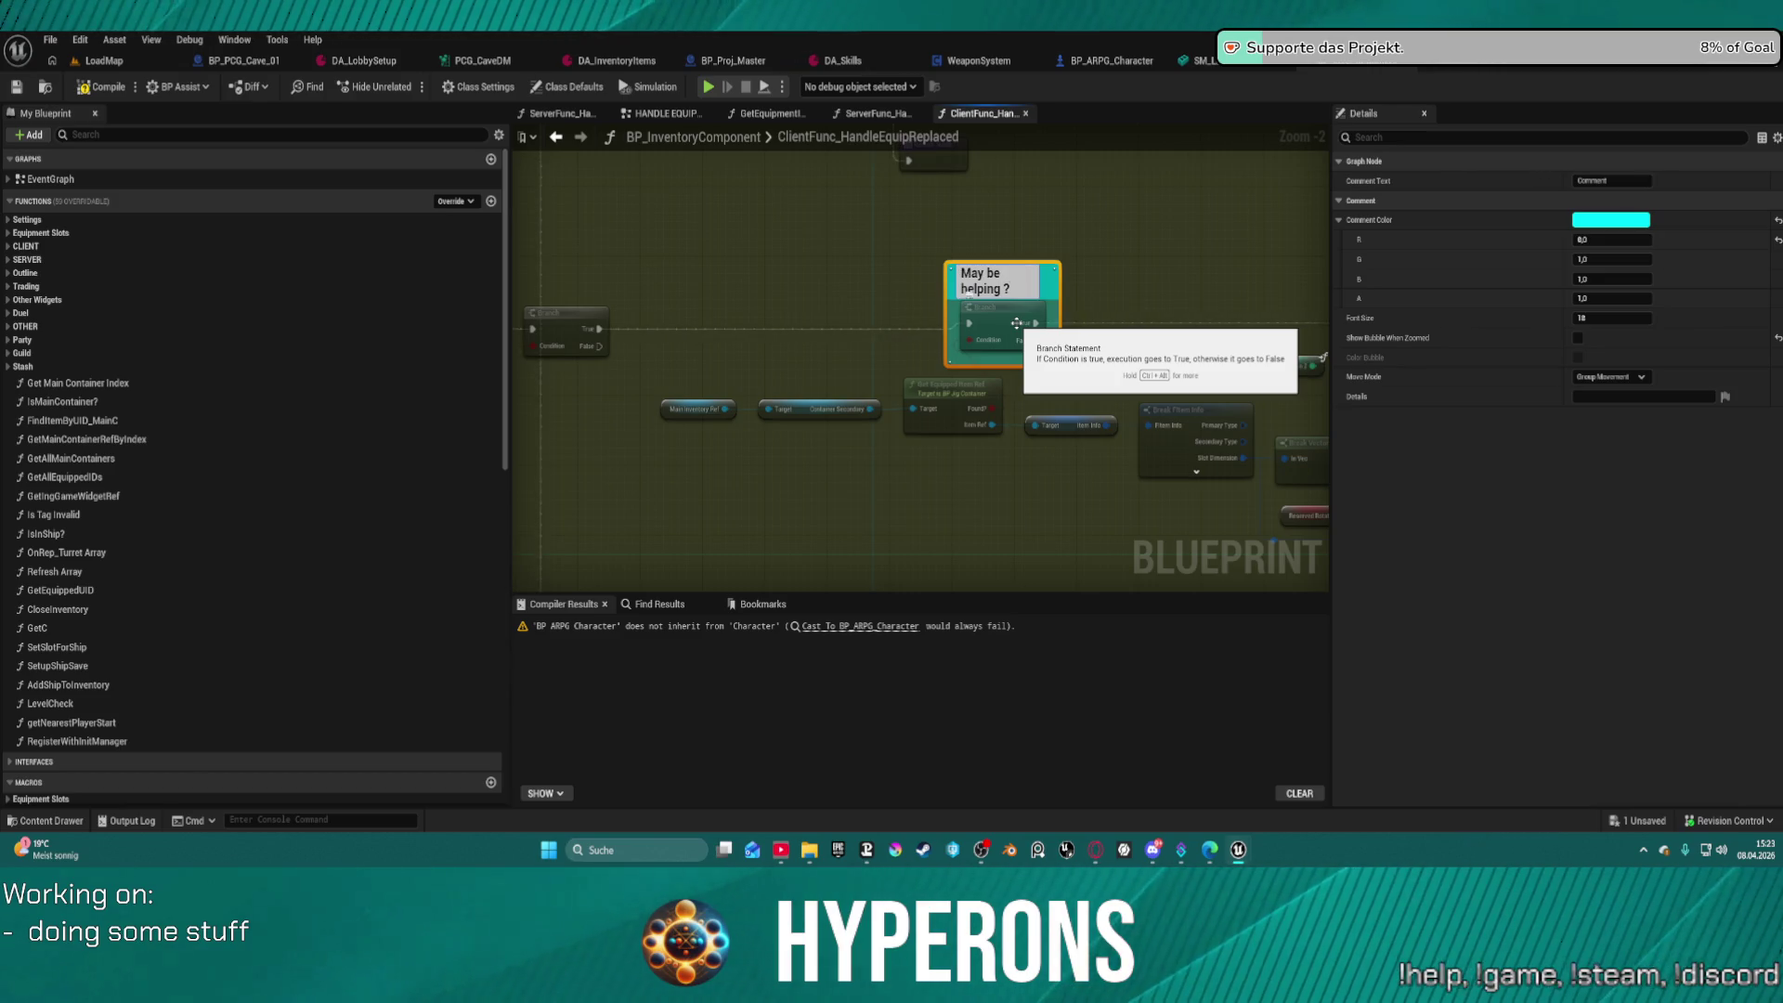
pyautogui.press('Return')
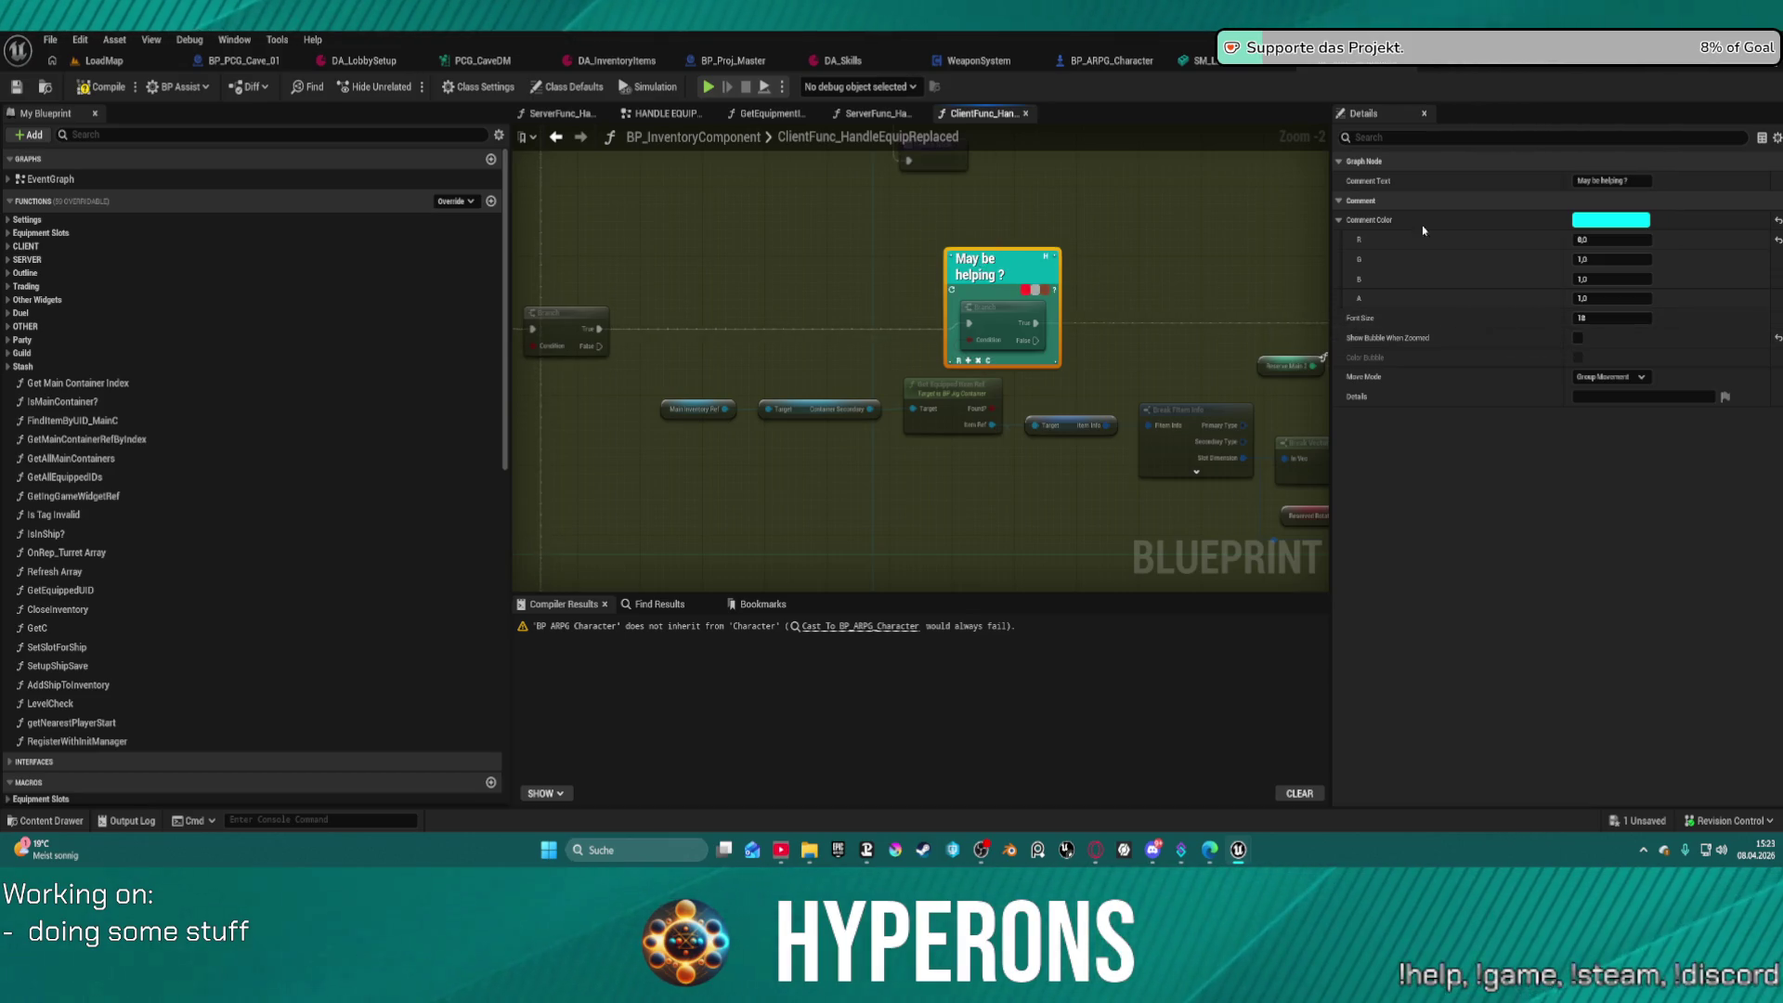
# Change the comment text to 'Info Check May be helping ?' and compile the Blueprint
pyautogui.click(1602, 181)
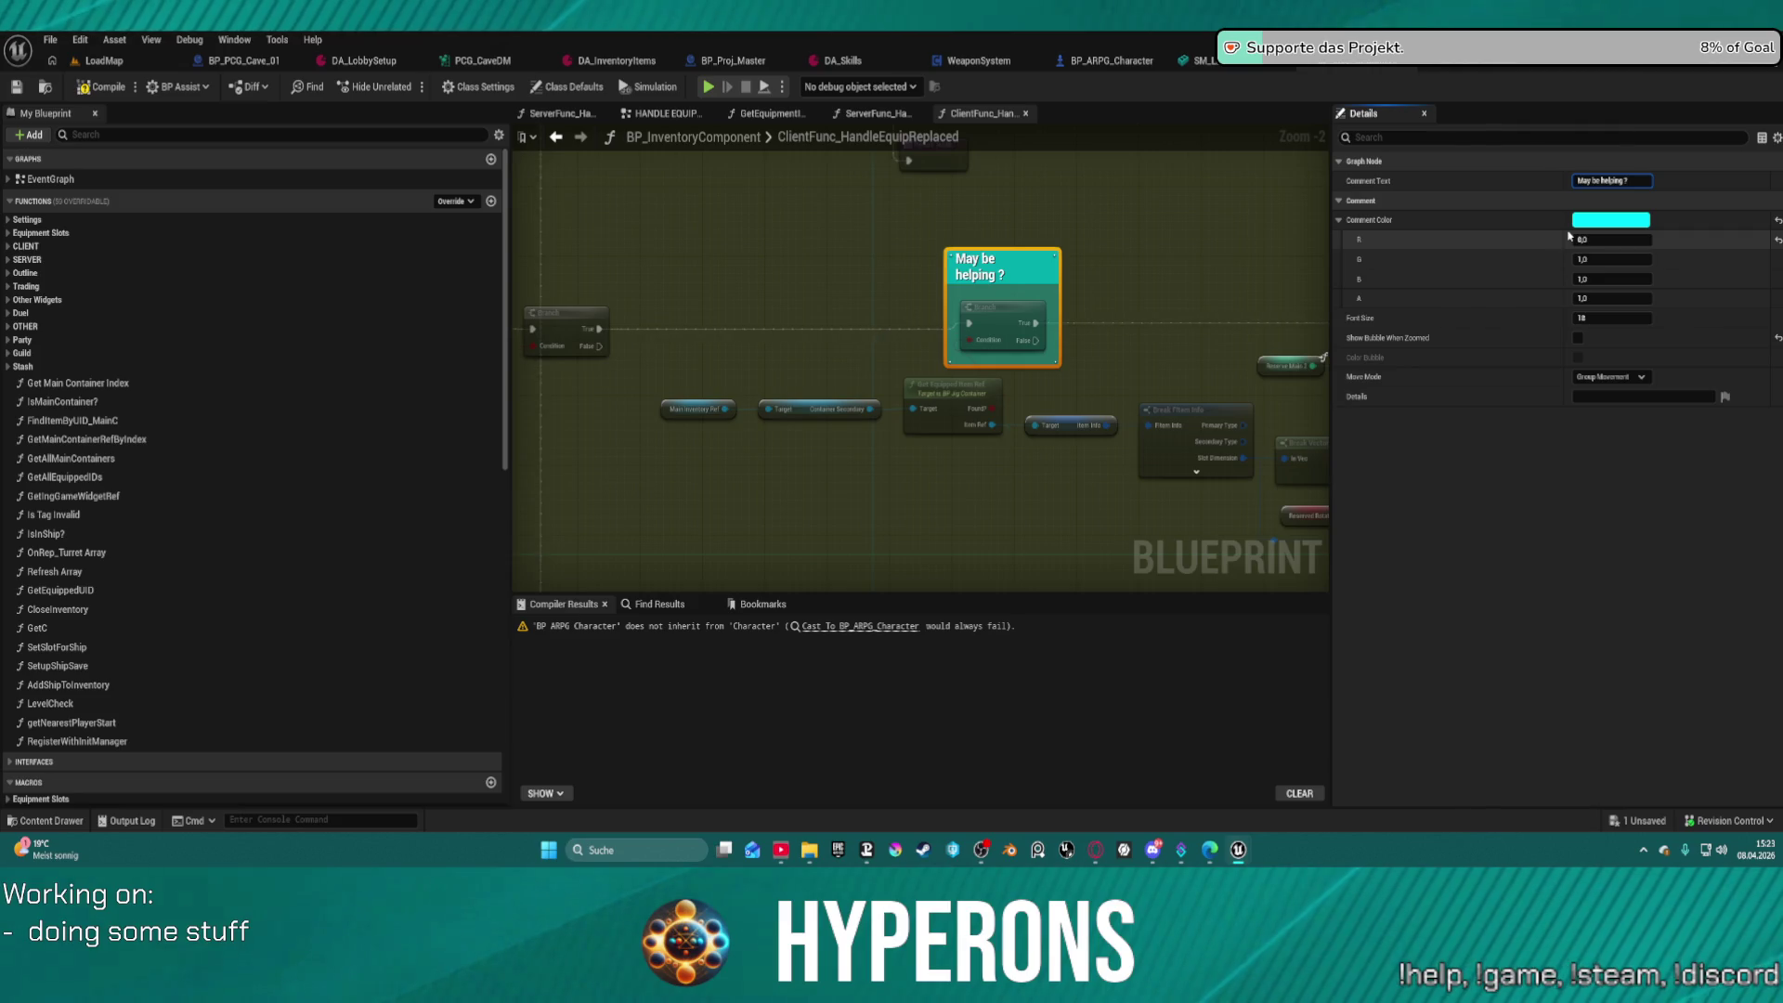
pyautogui.write('Info')
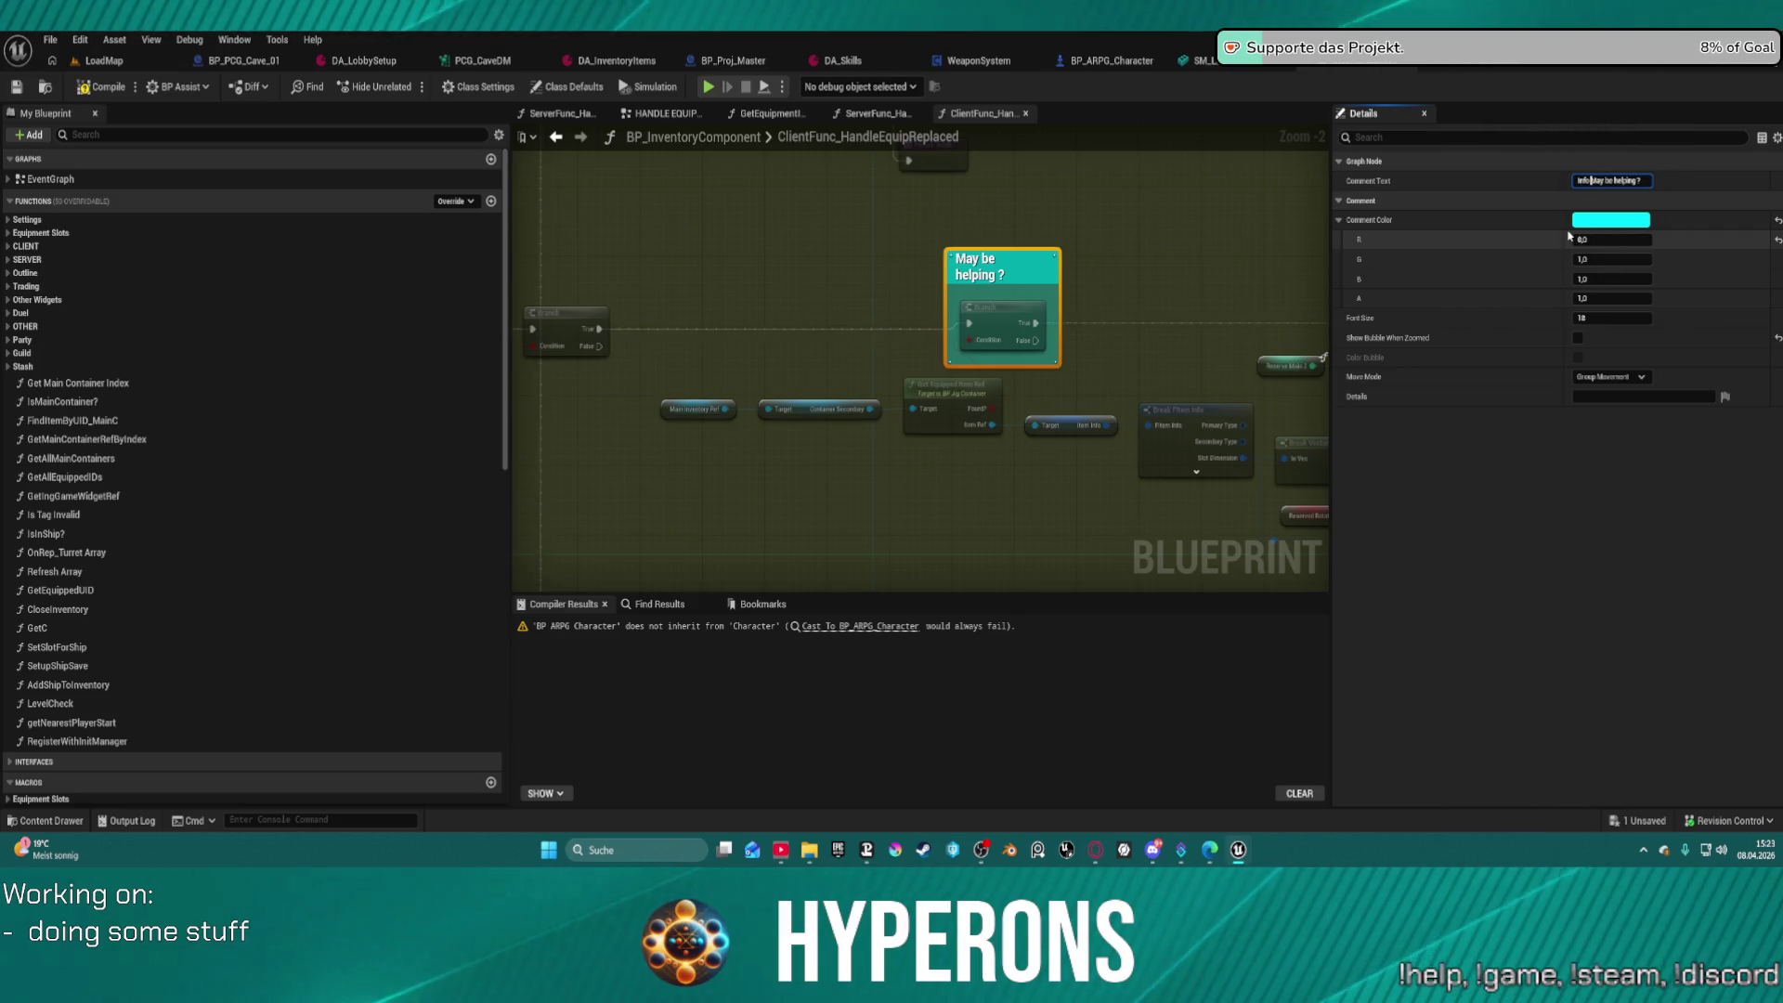
pyautogui.press('Return')
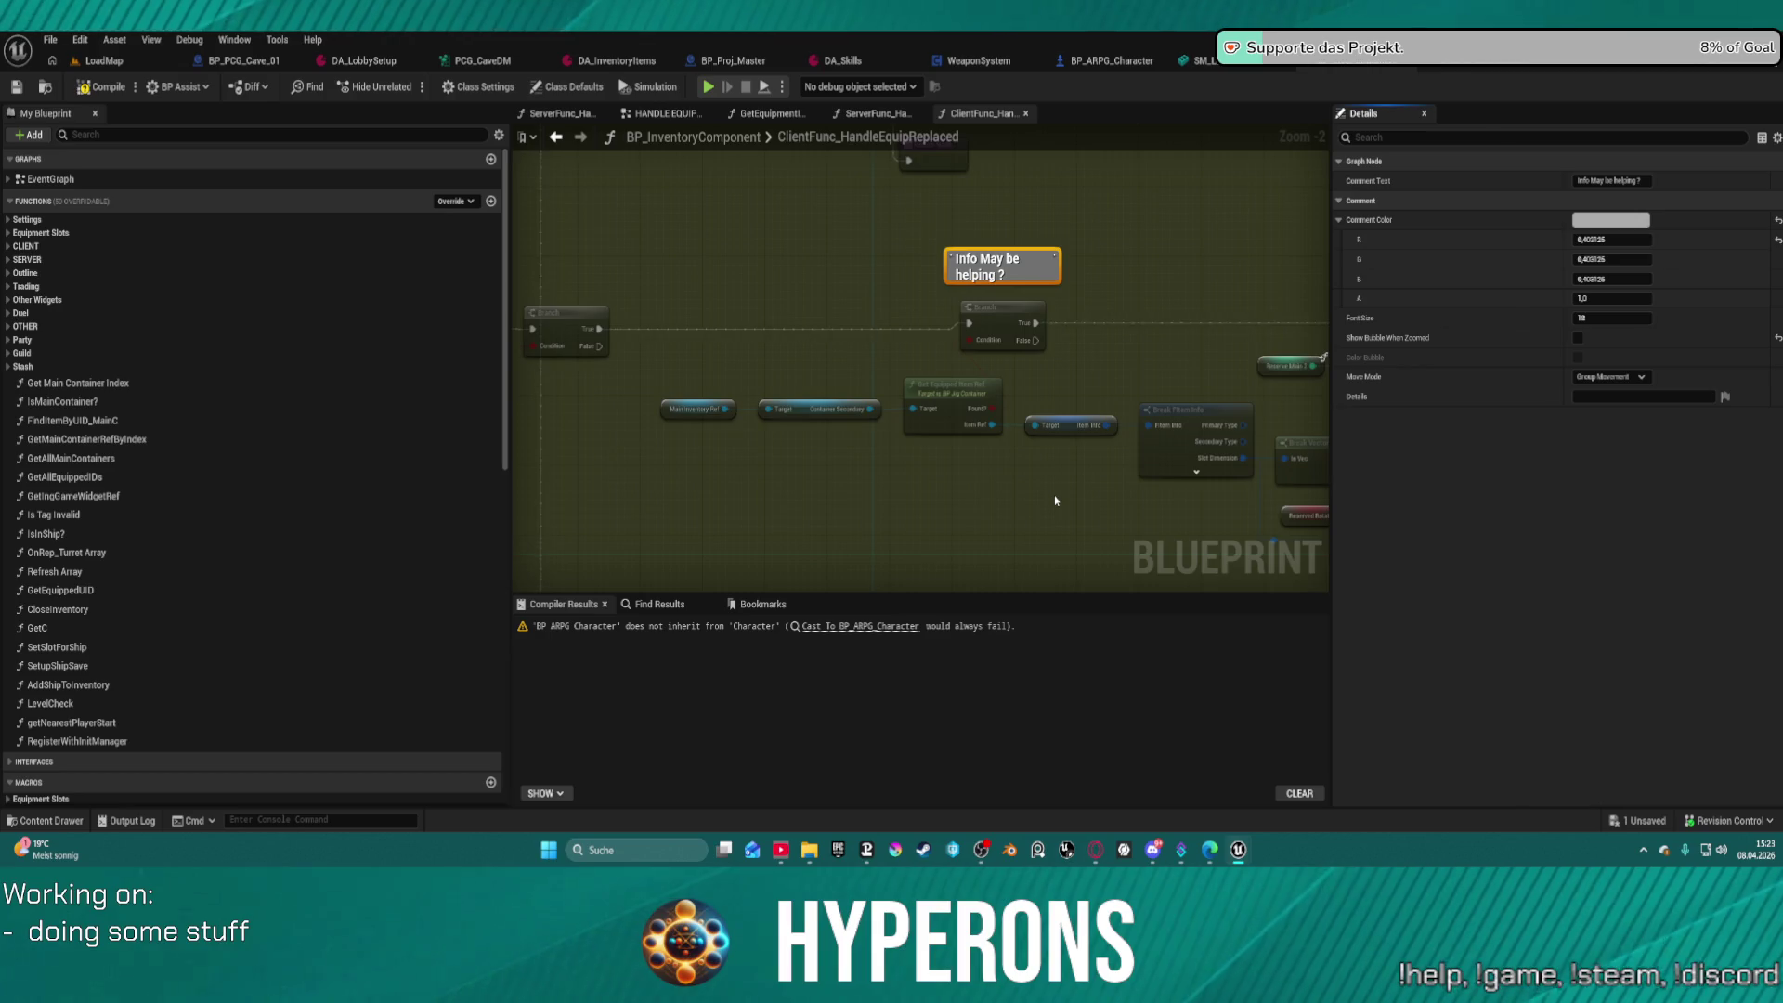
pyautogui.press('Home')
pyautogui.press('Right')
pyautogui.press('Right')
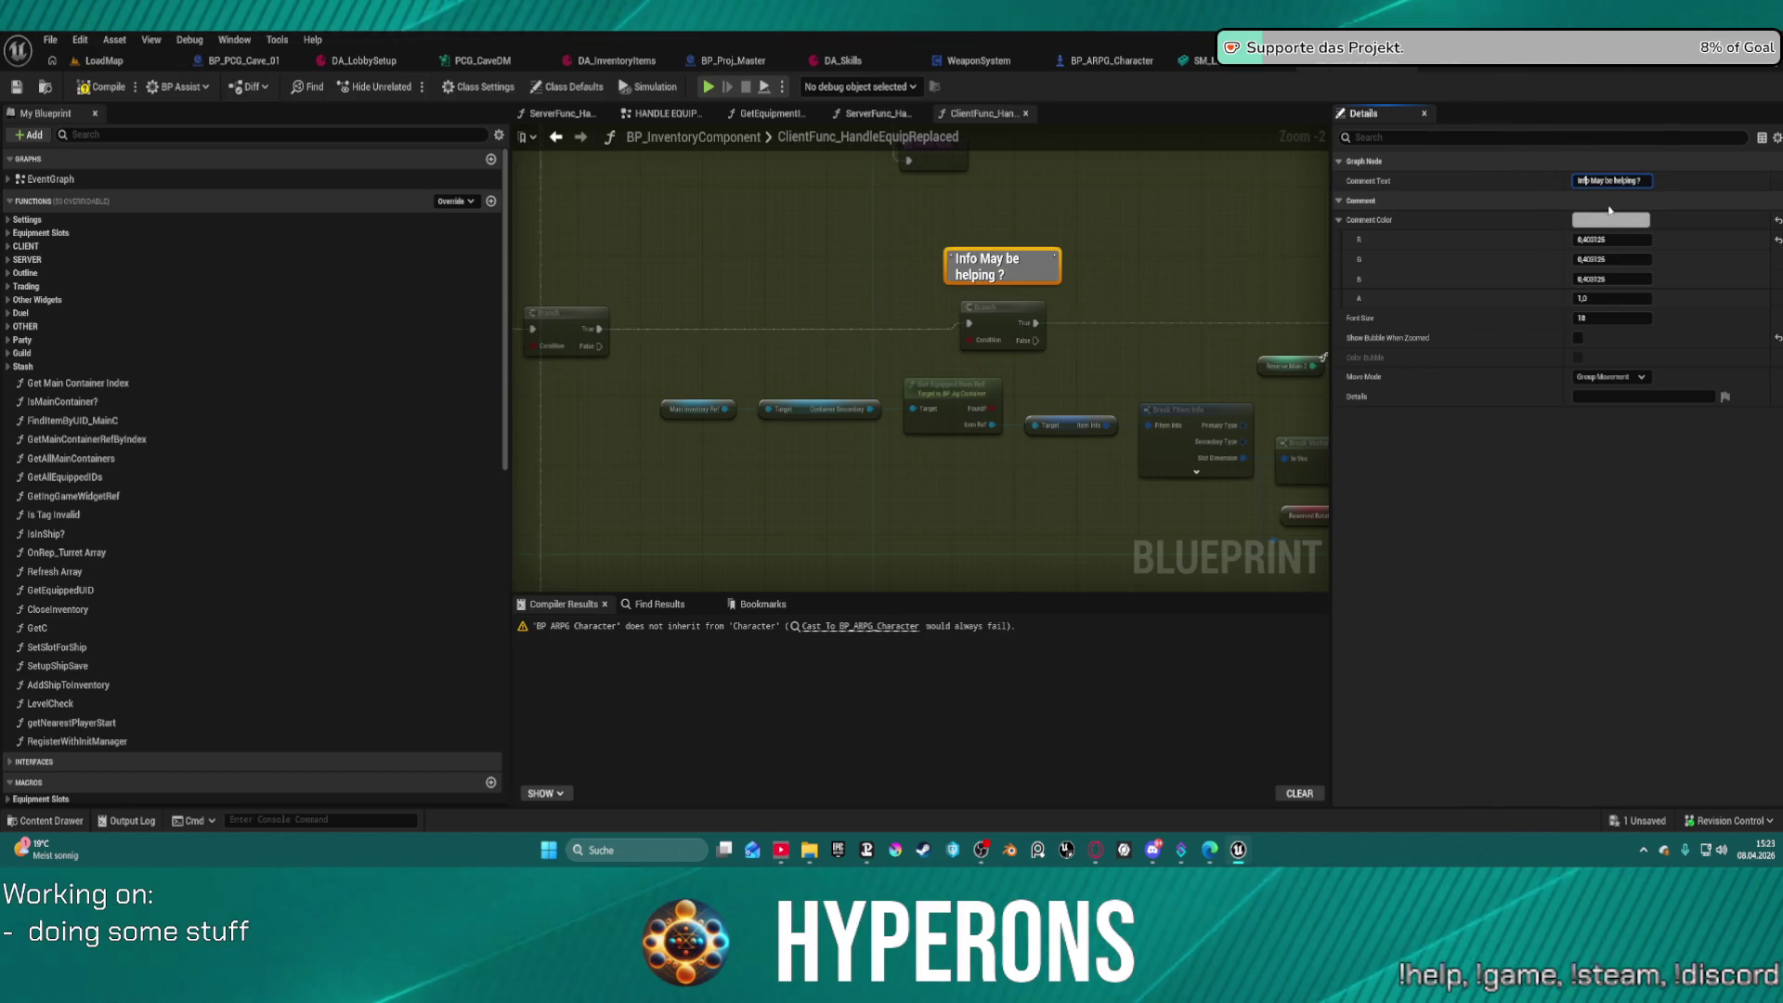
pyautogui.write('Check')
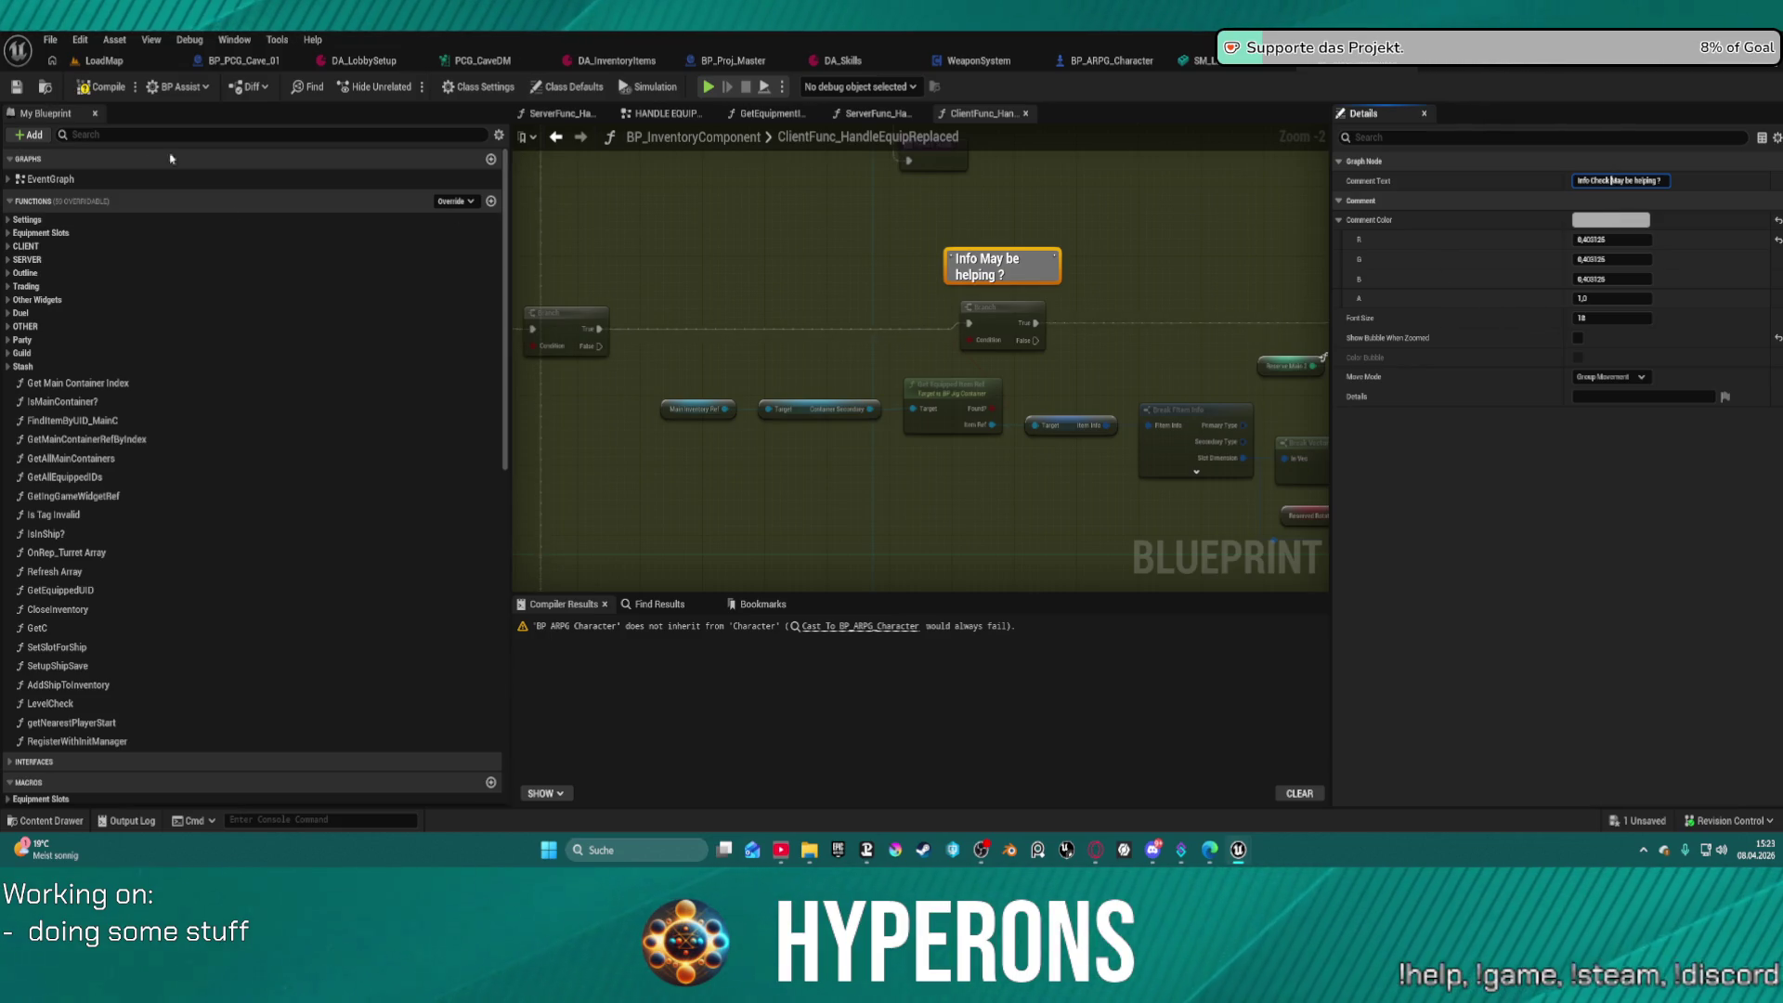
pyautogui.press('Return')
pyautogui.press('F7')
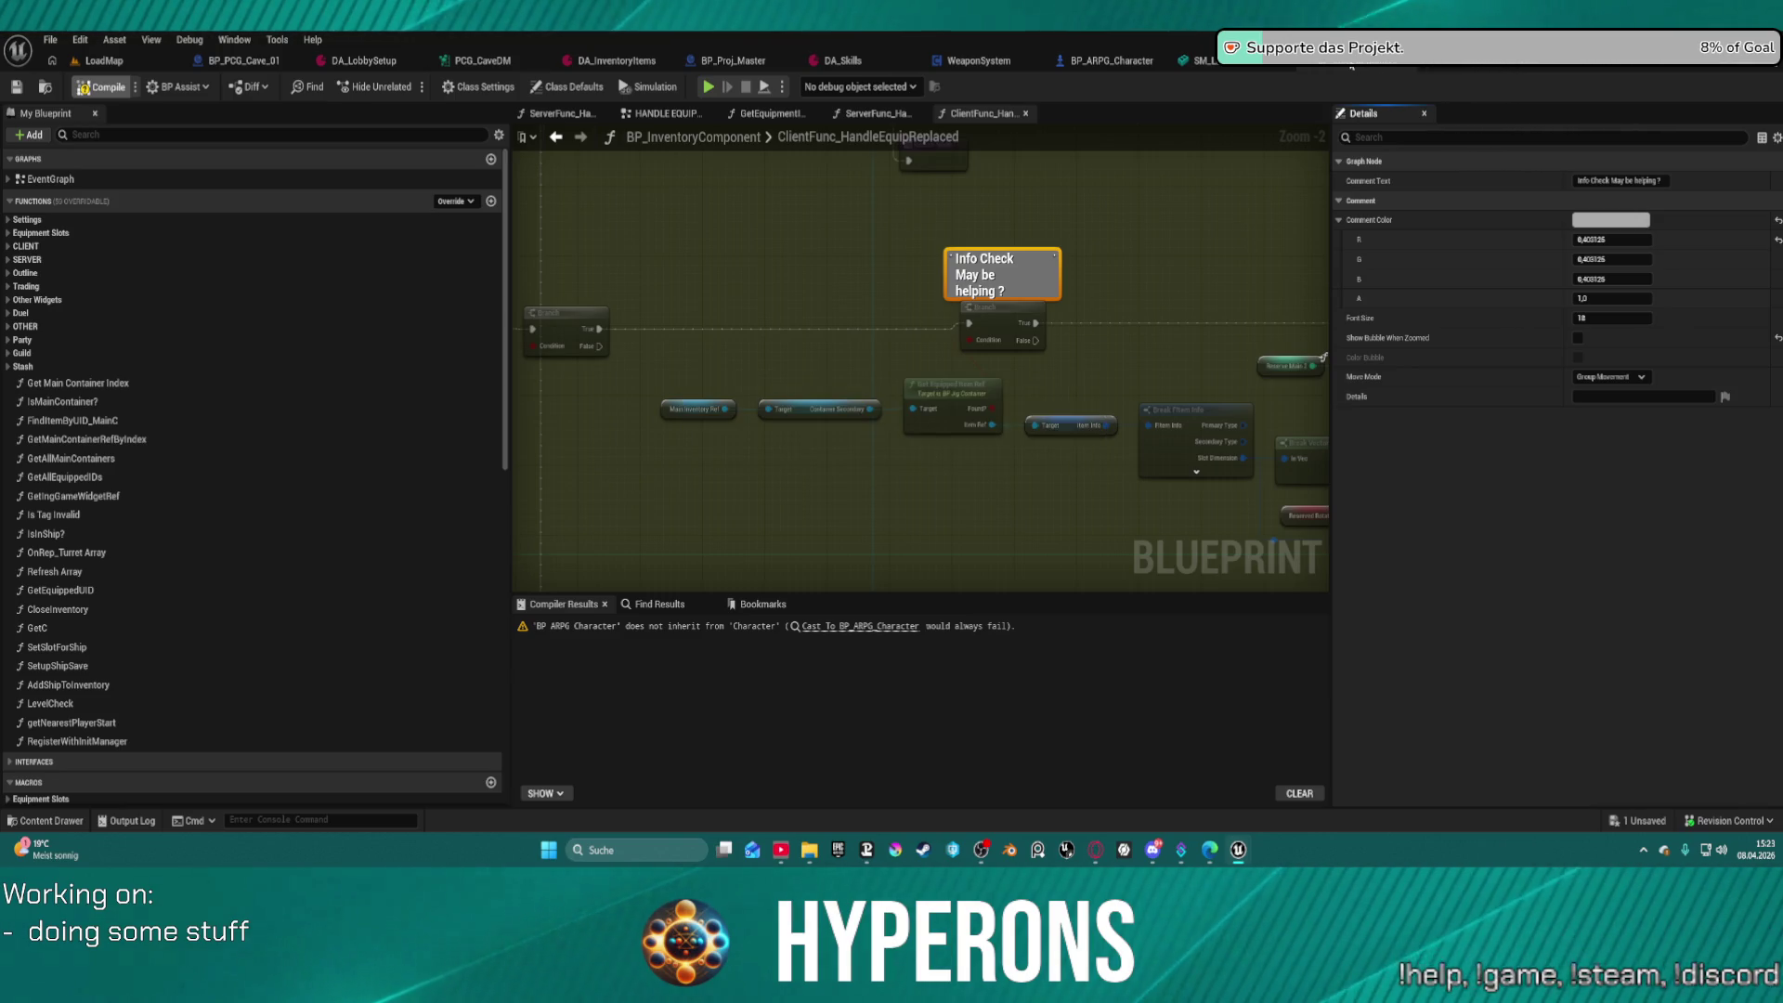
pyautogui.click(1351, 65)
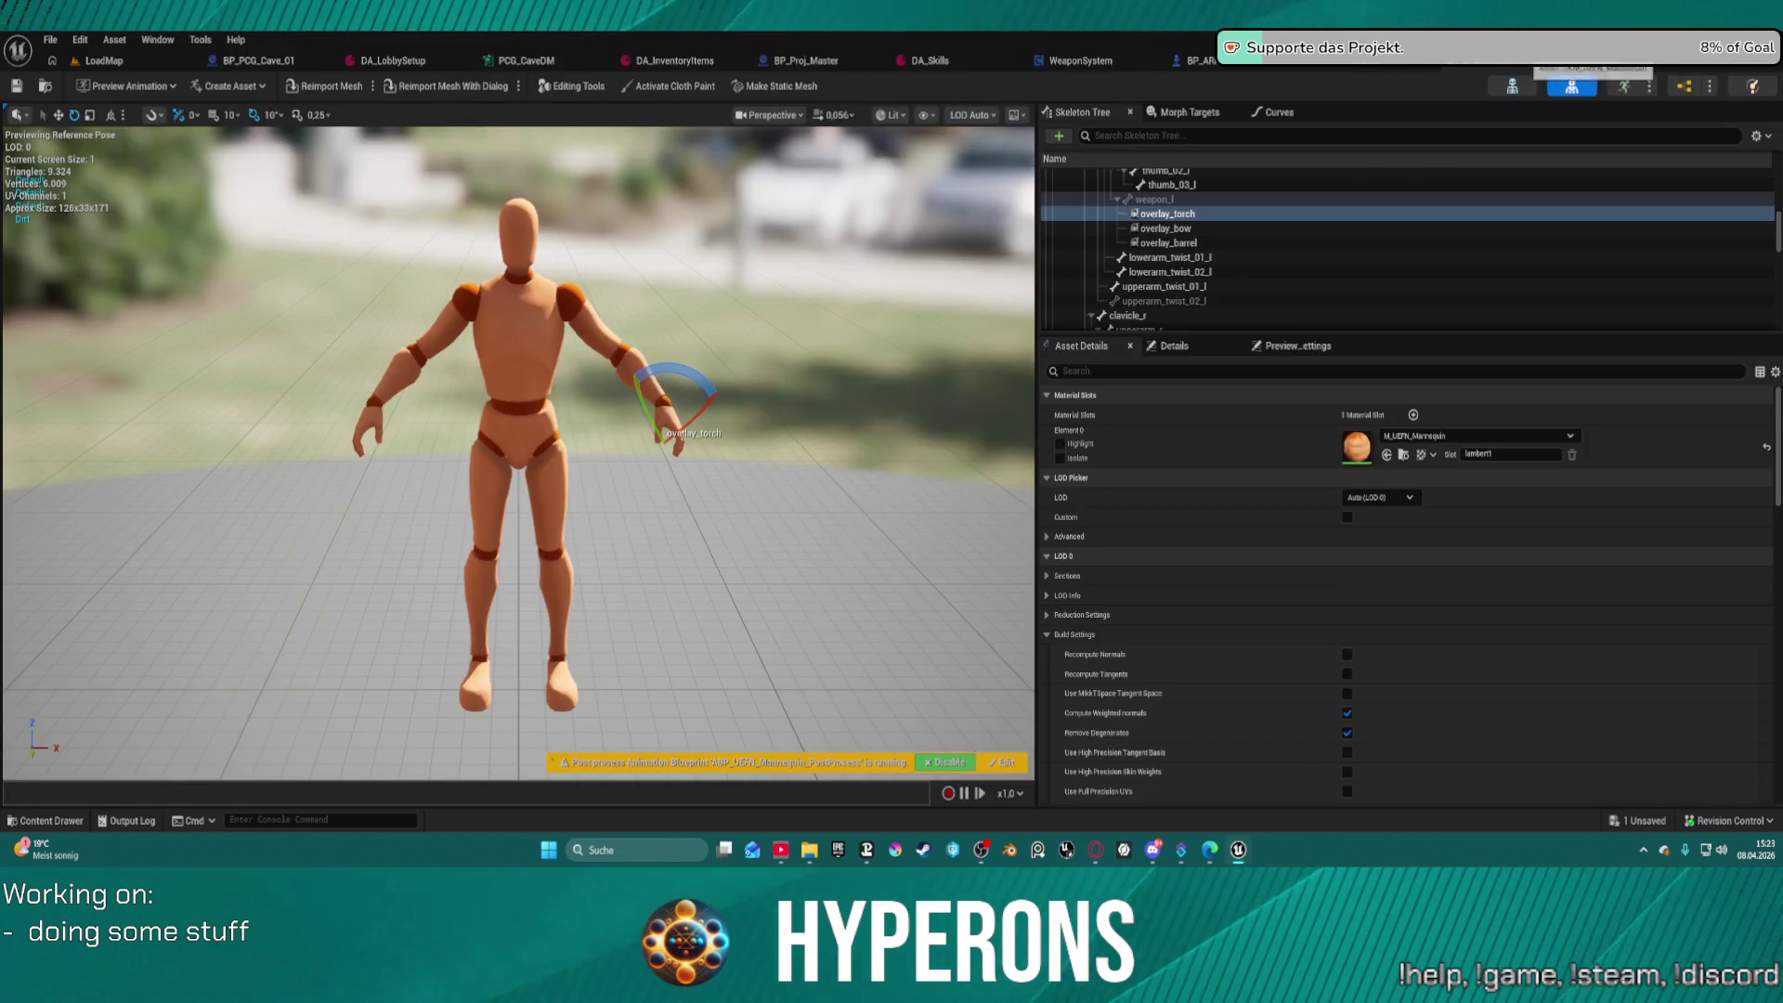
# Look through the LED lamp, BP_ARPG_Character, WeaponSystem and DA_InventoryItems assets, ending on DA_Skills
pyautogui.click(1435, 66)
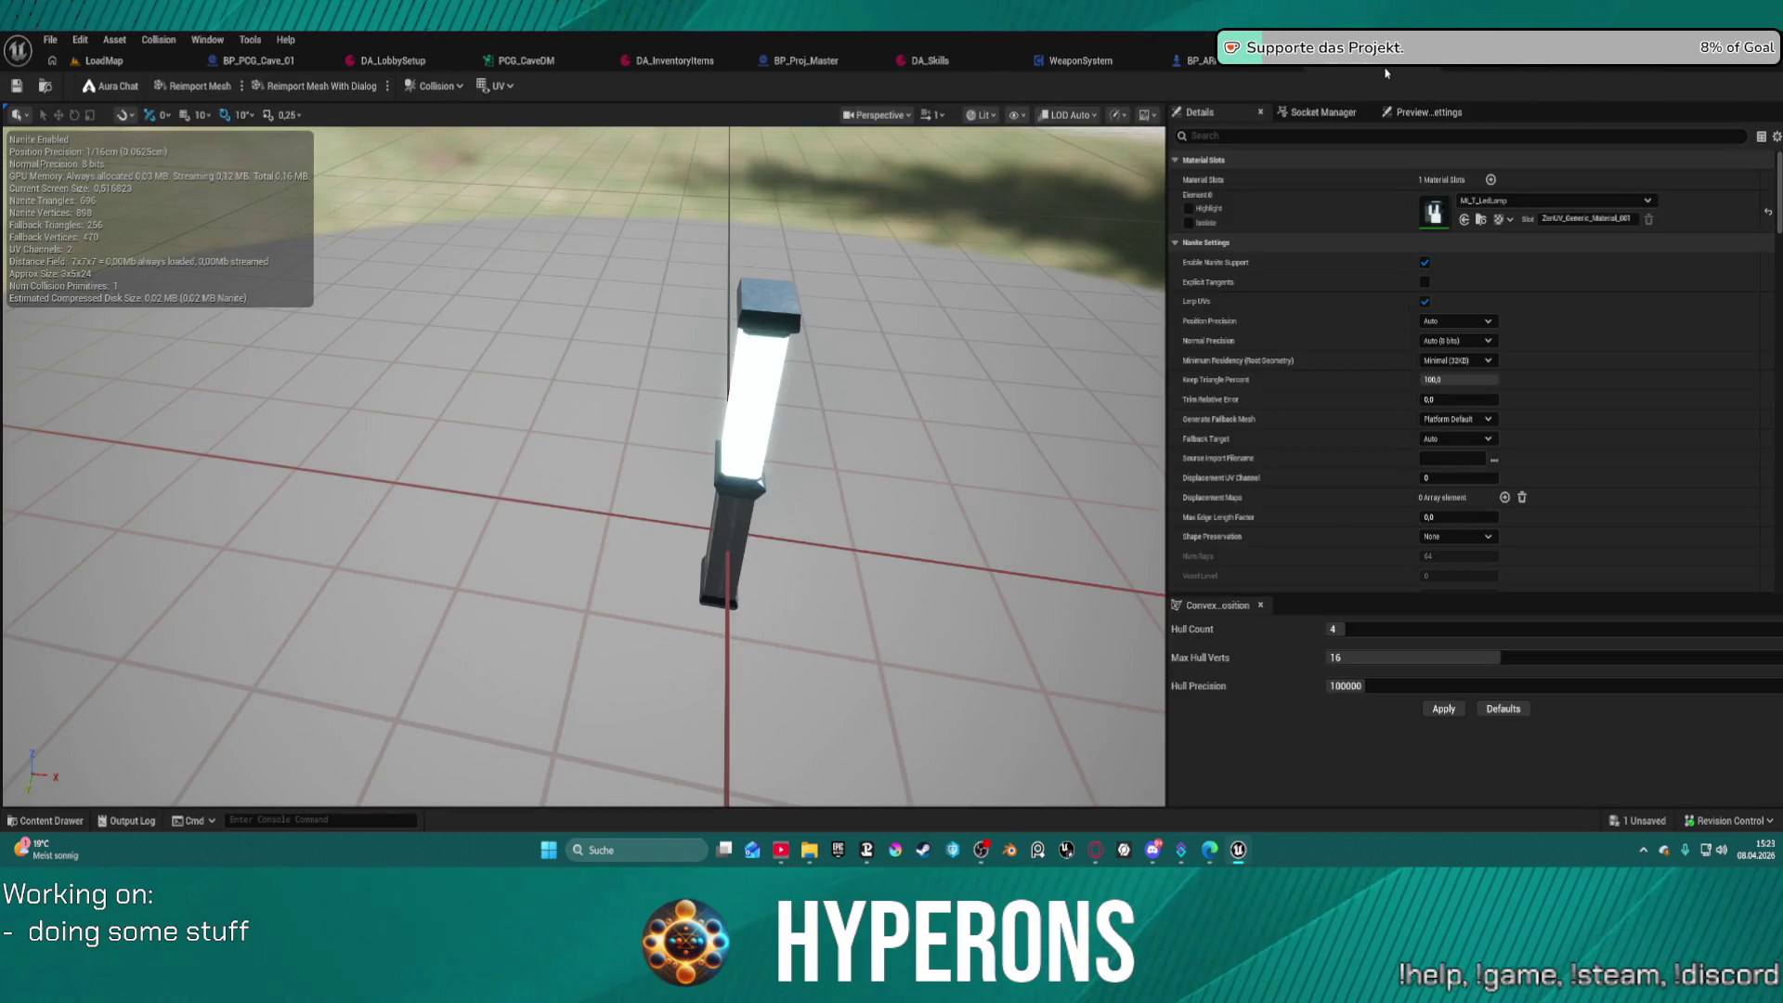
pyautogui.click(1265, 63)
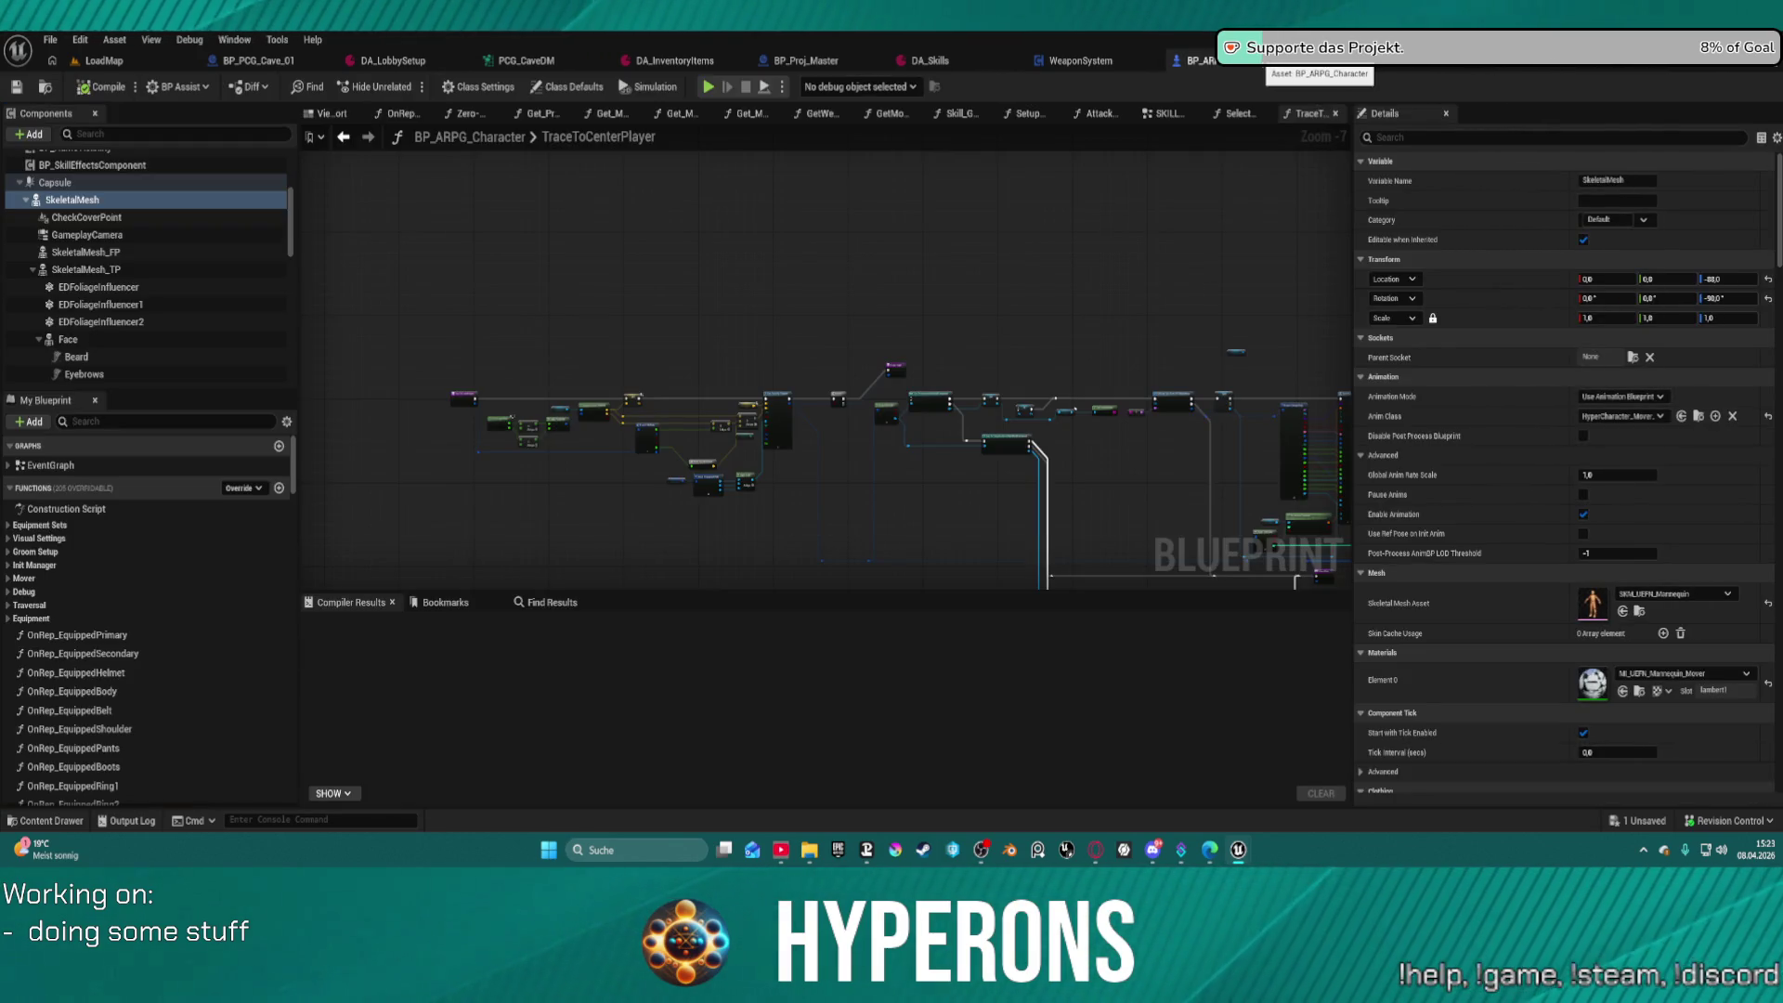
pyautogui.click(1115, 63)
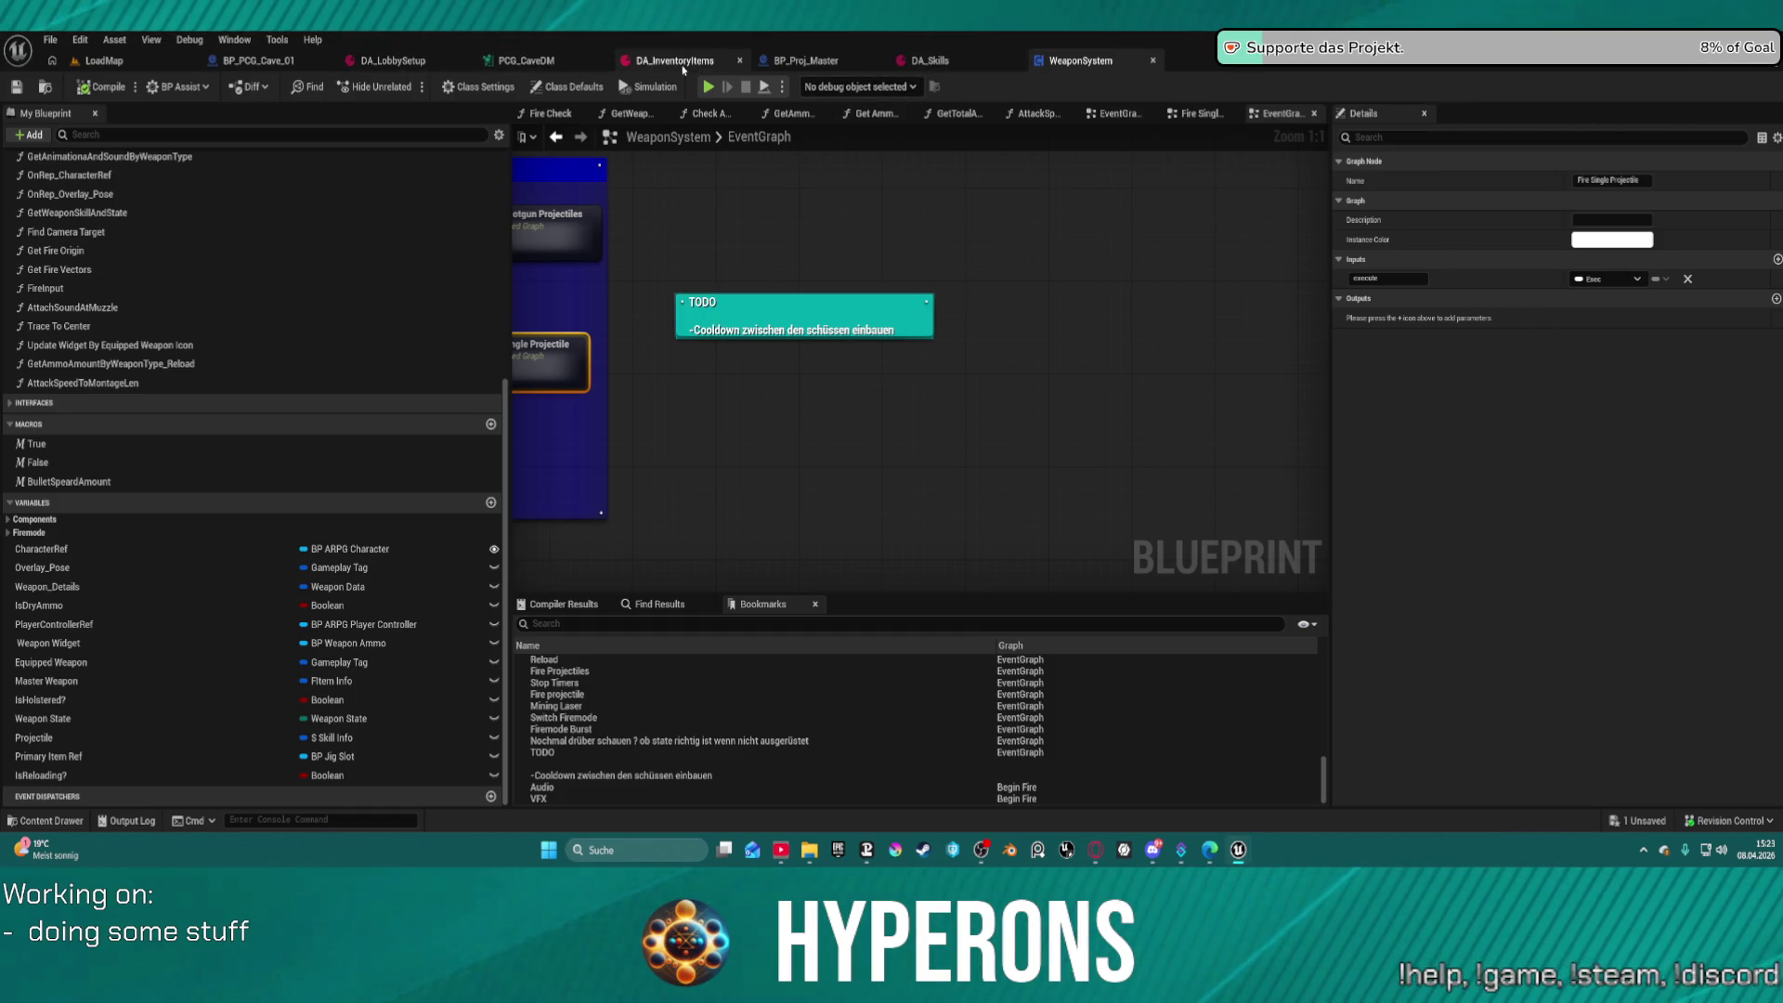
pyautogui.click(680, 61)
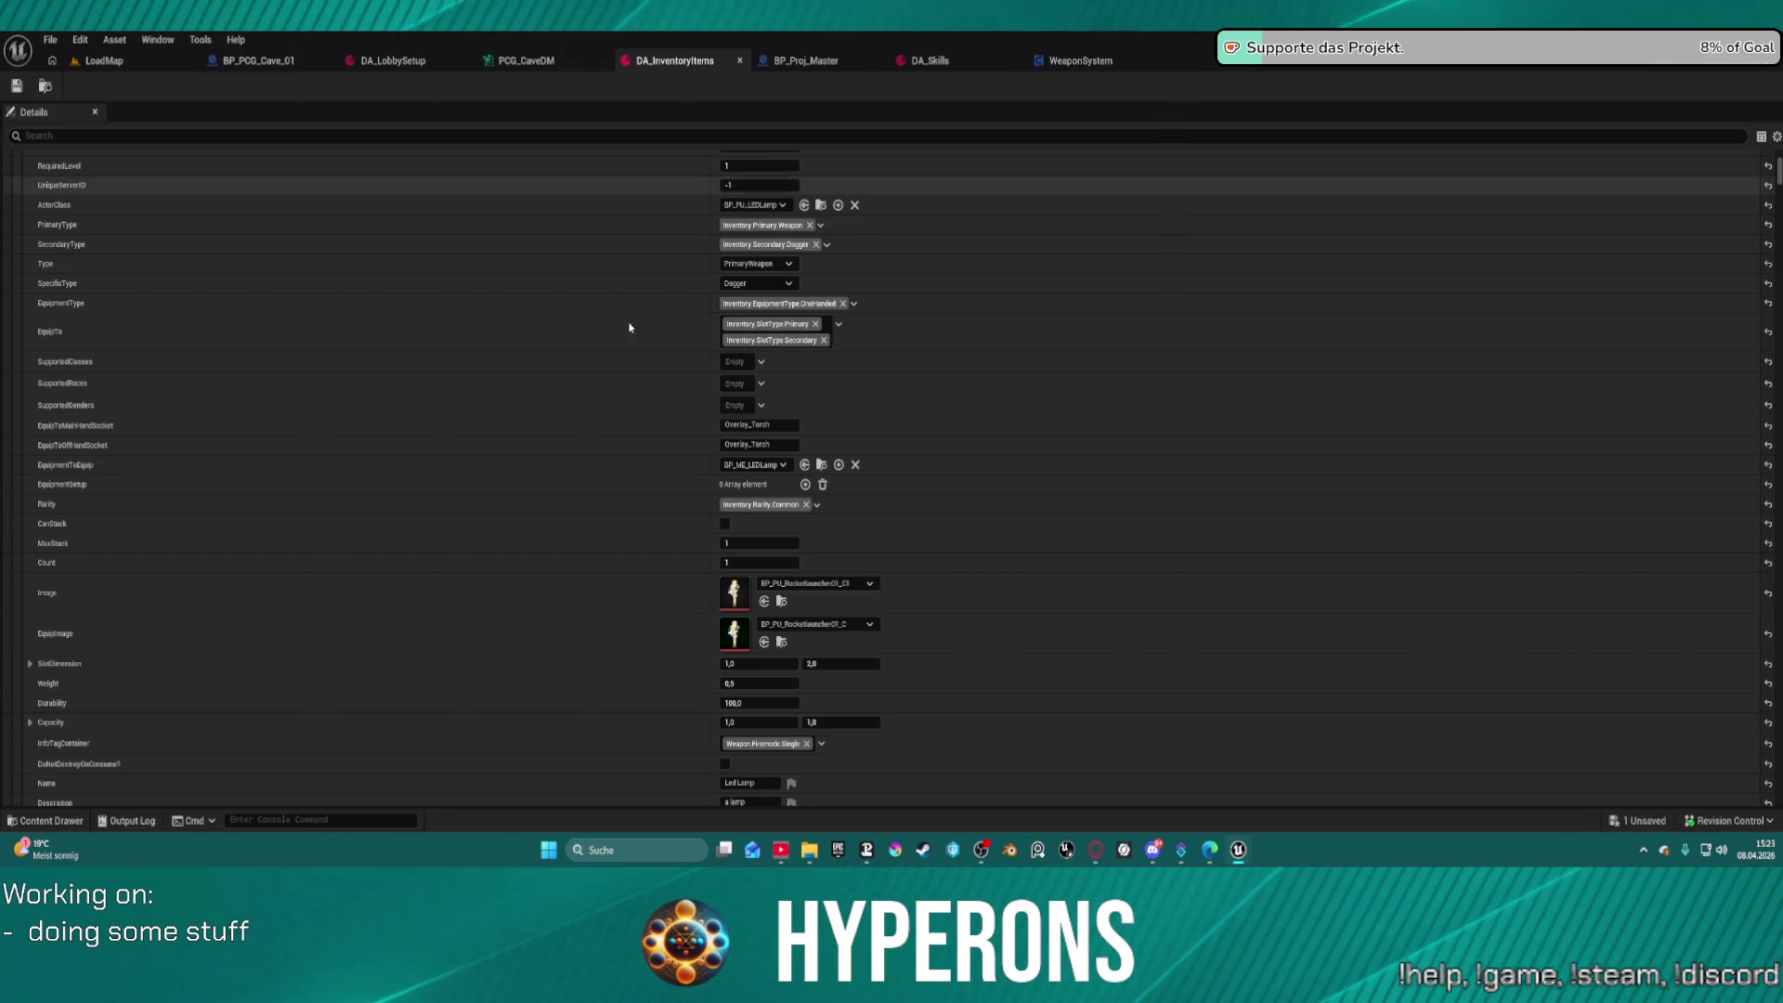
pyautogui.scroll(-3, 517, 478)
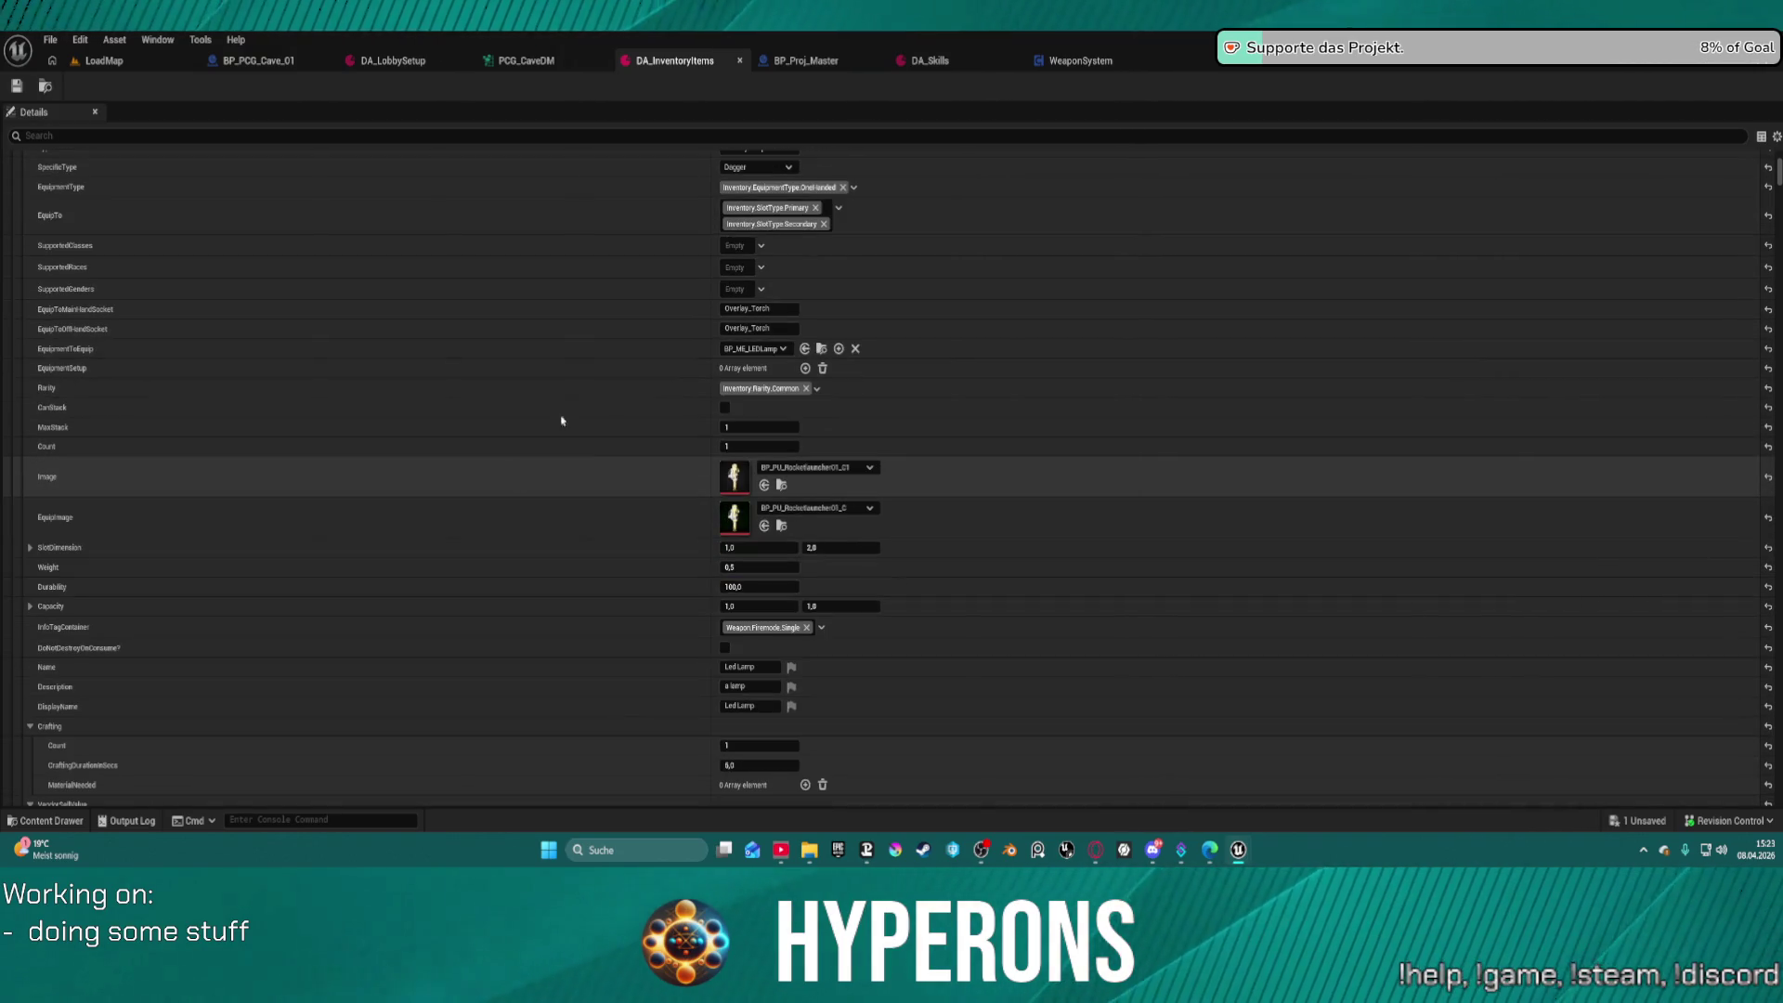
pyautogui.click(928, 61)
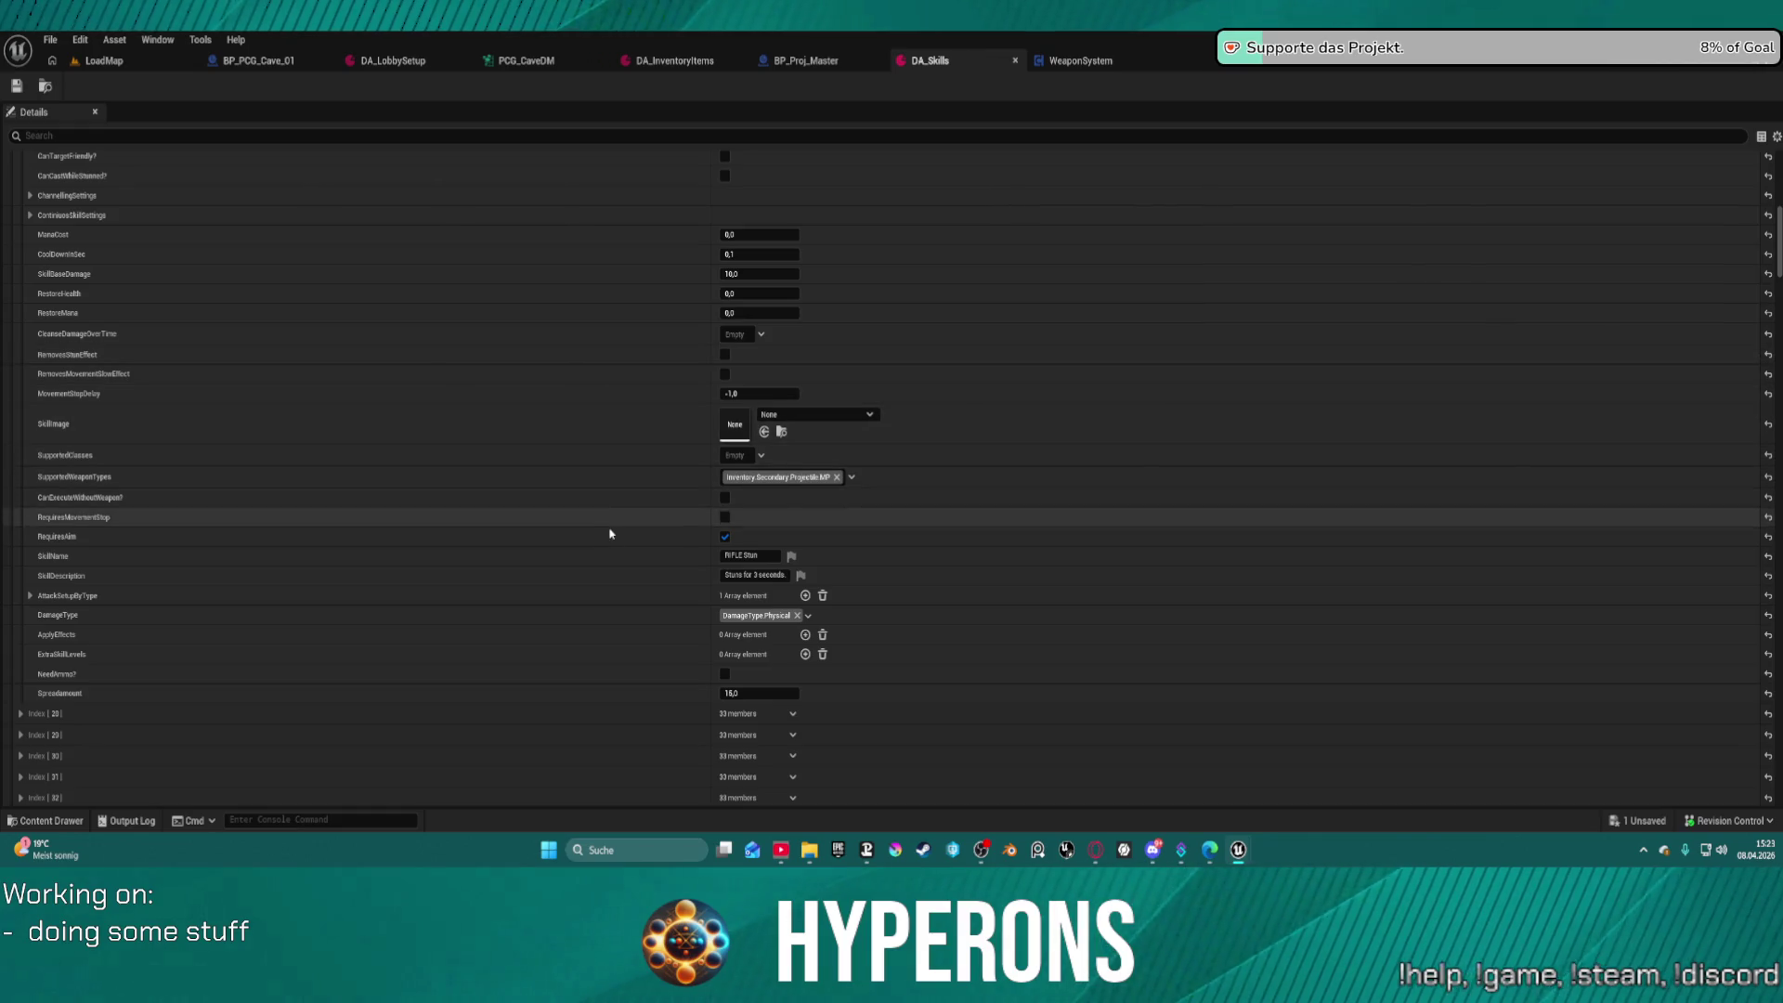
# Collapse the Utility Skills array and expand DA_Skills entries Index 26 and 25
pyautogui.scroll(-10, 610, 532)
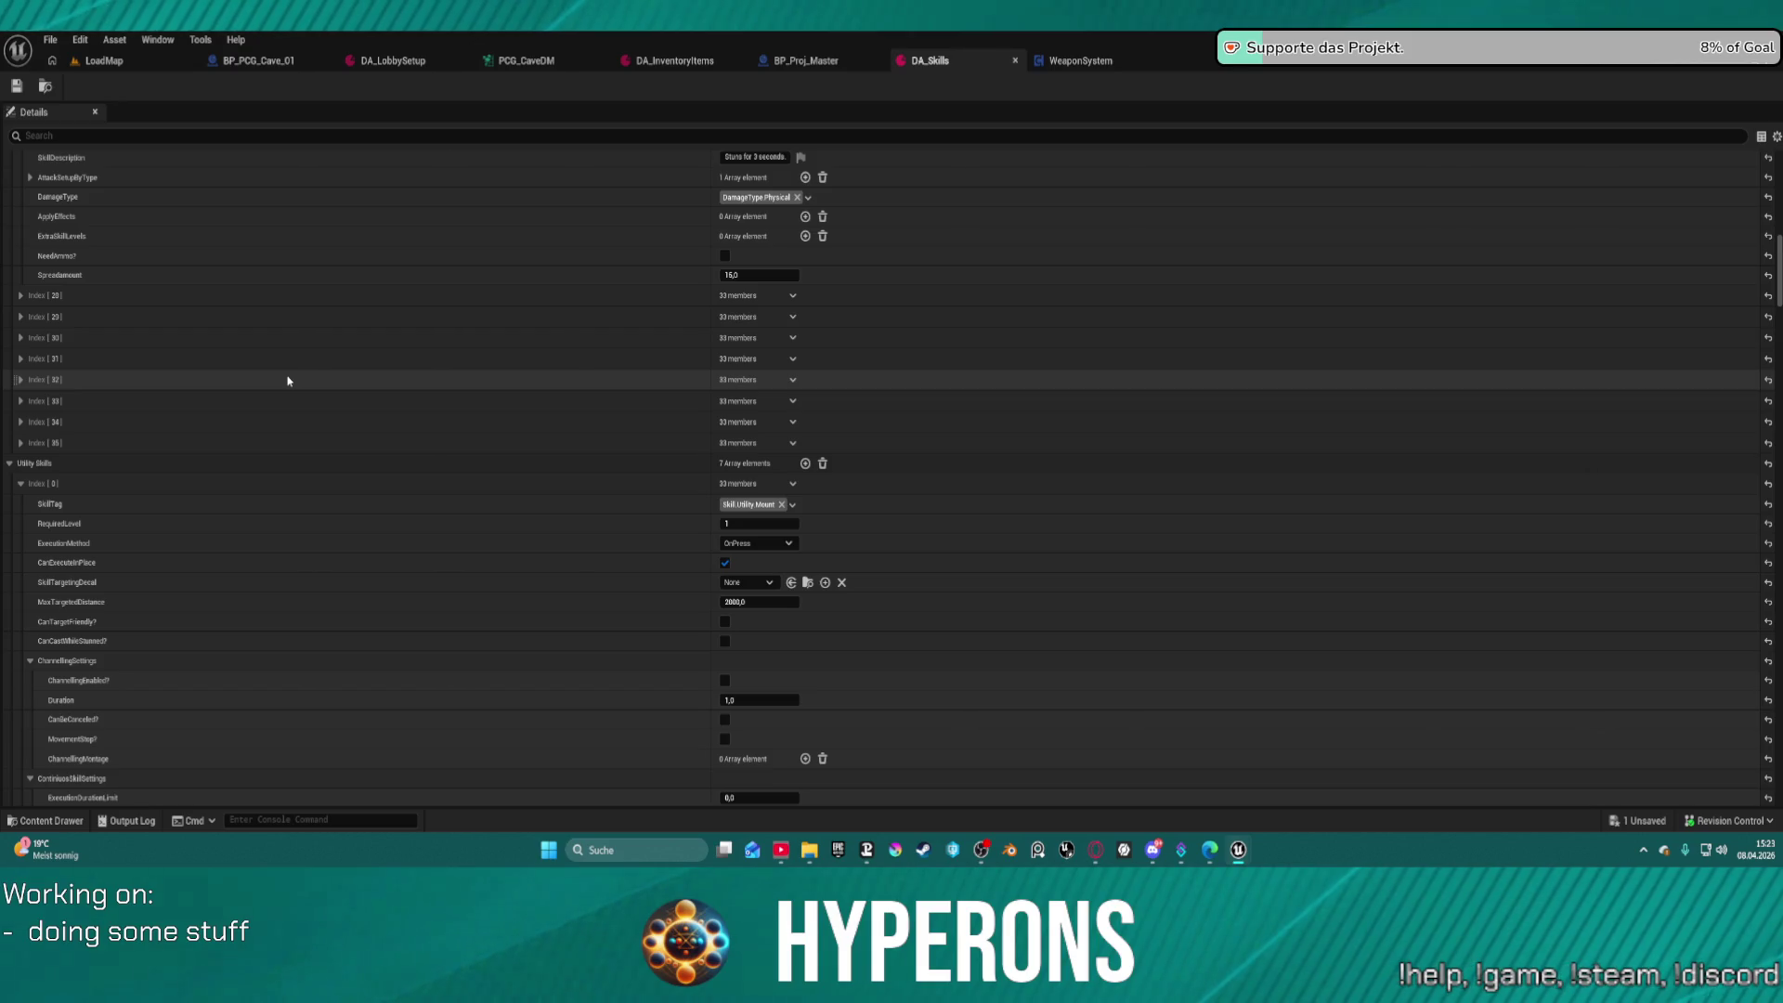
pyautogui.click(19, 483)
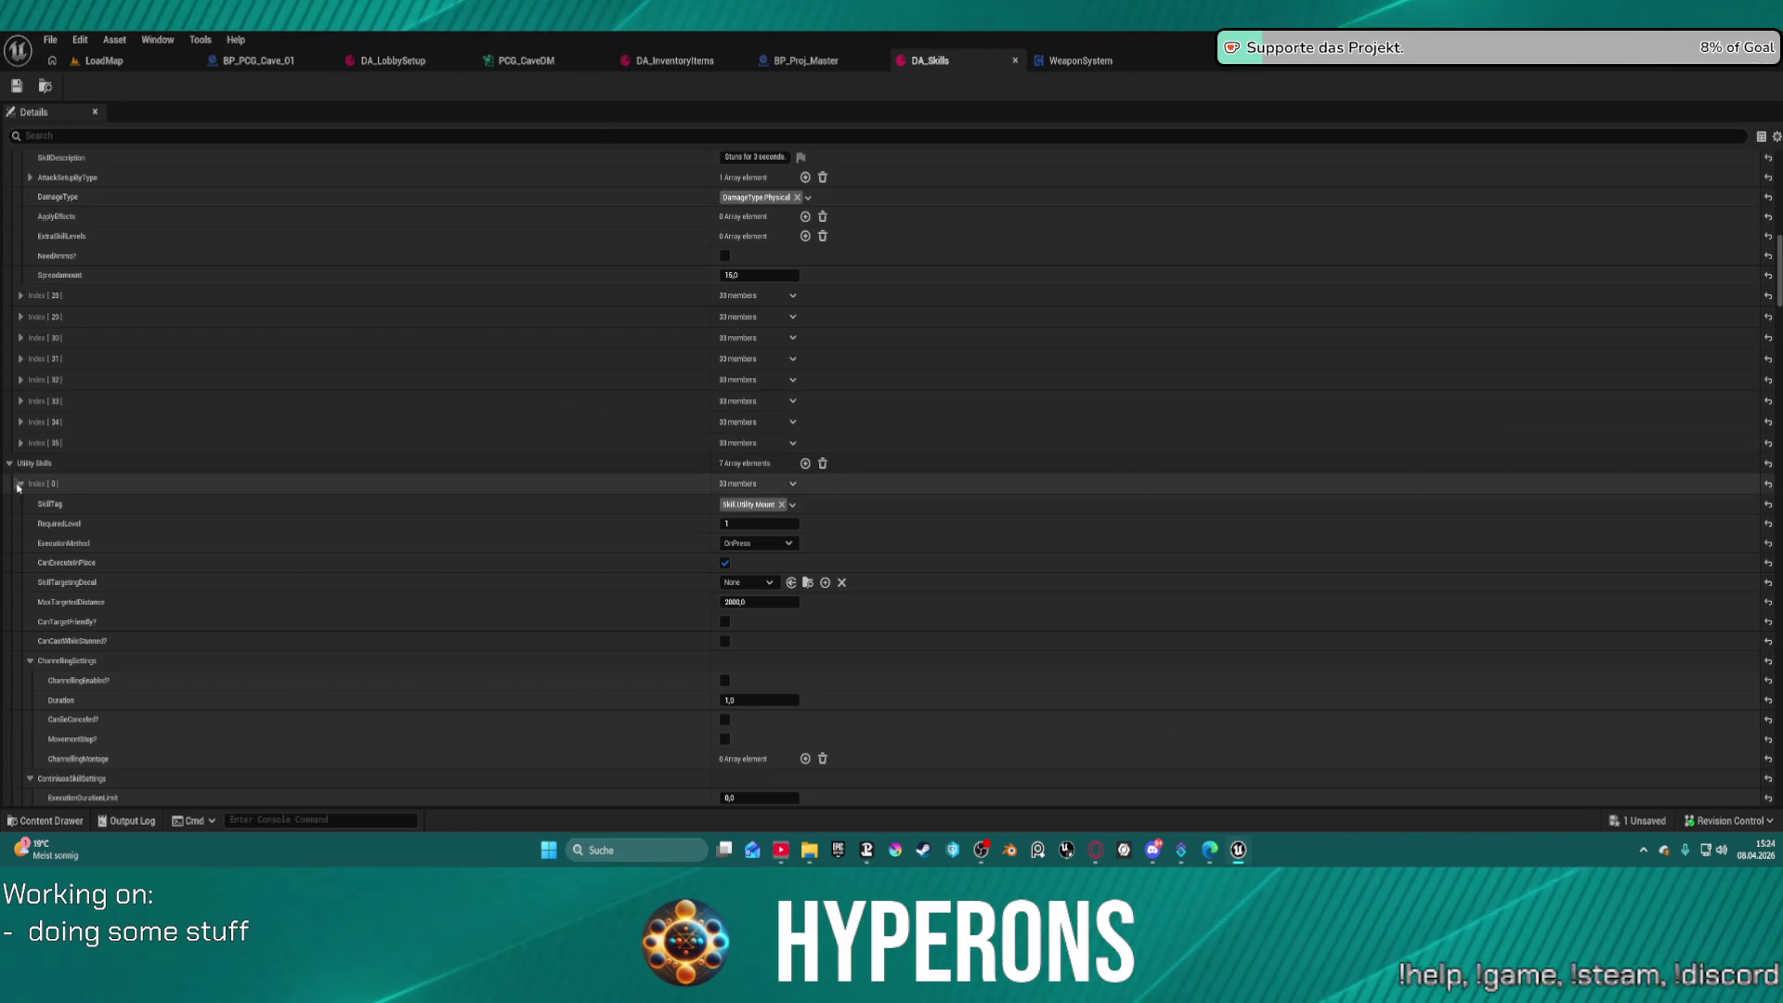
pyautogui.click(10, 463)
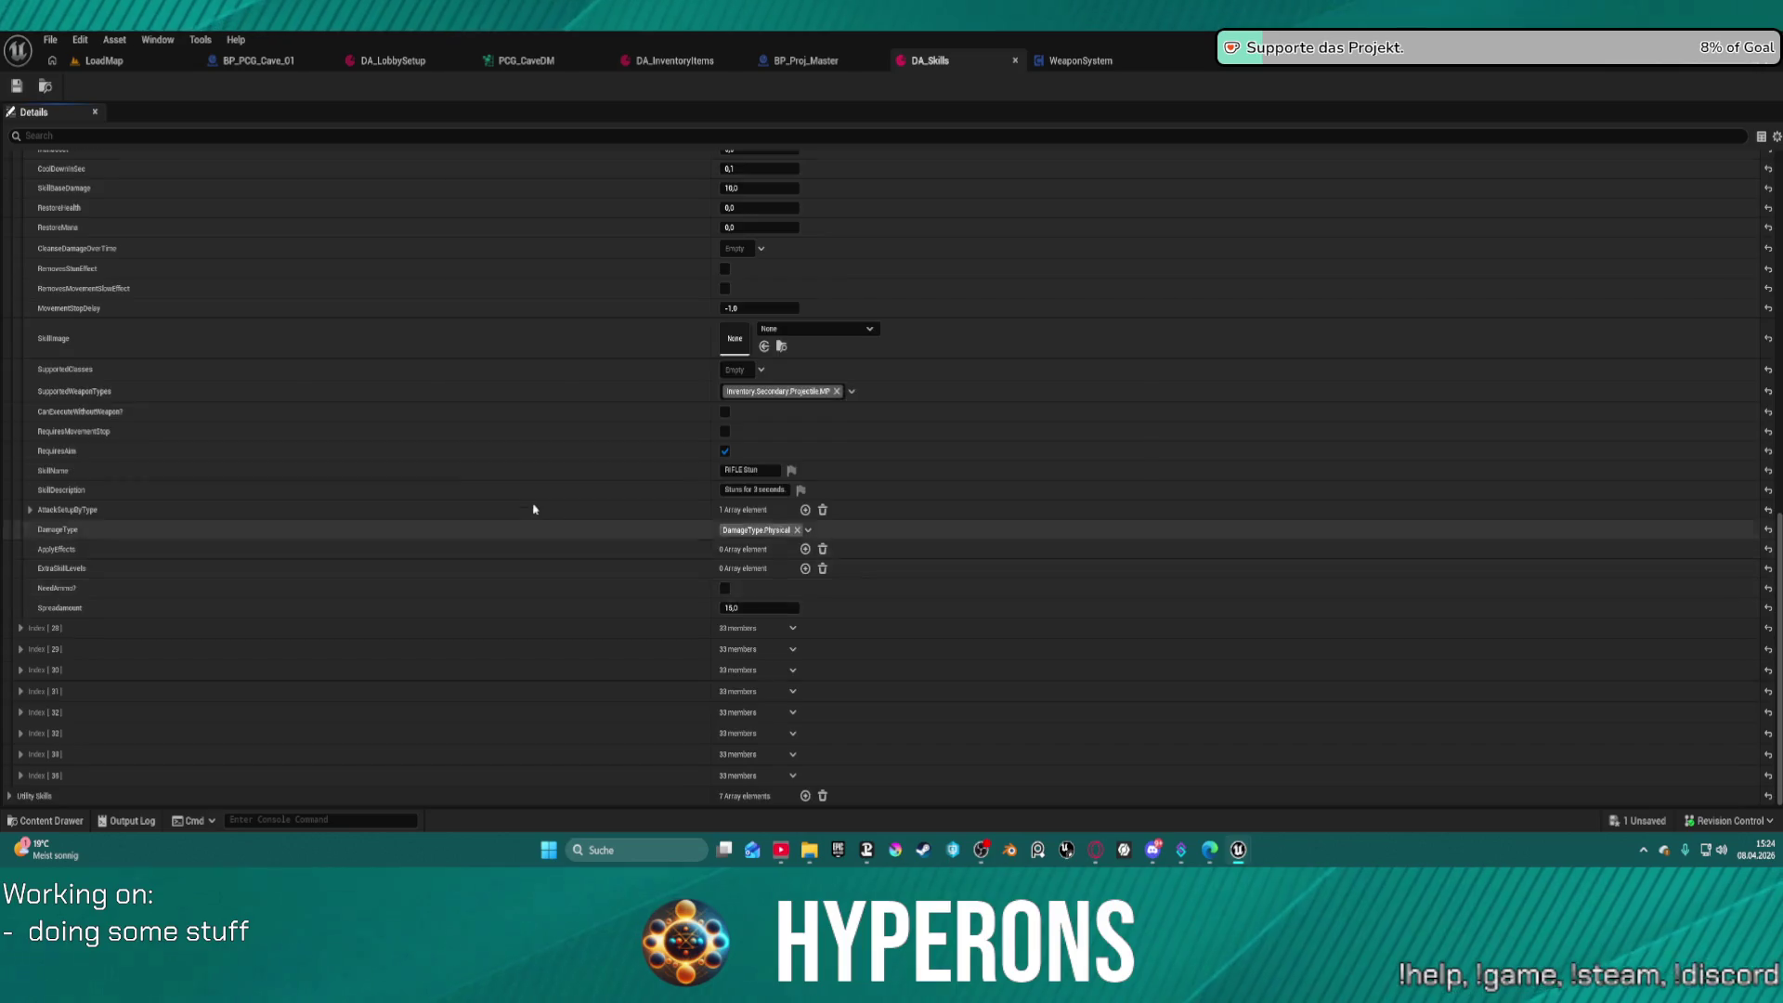
pyautogui.scroll(5, 430, 513)
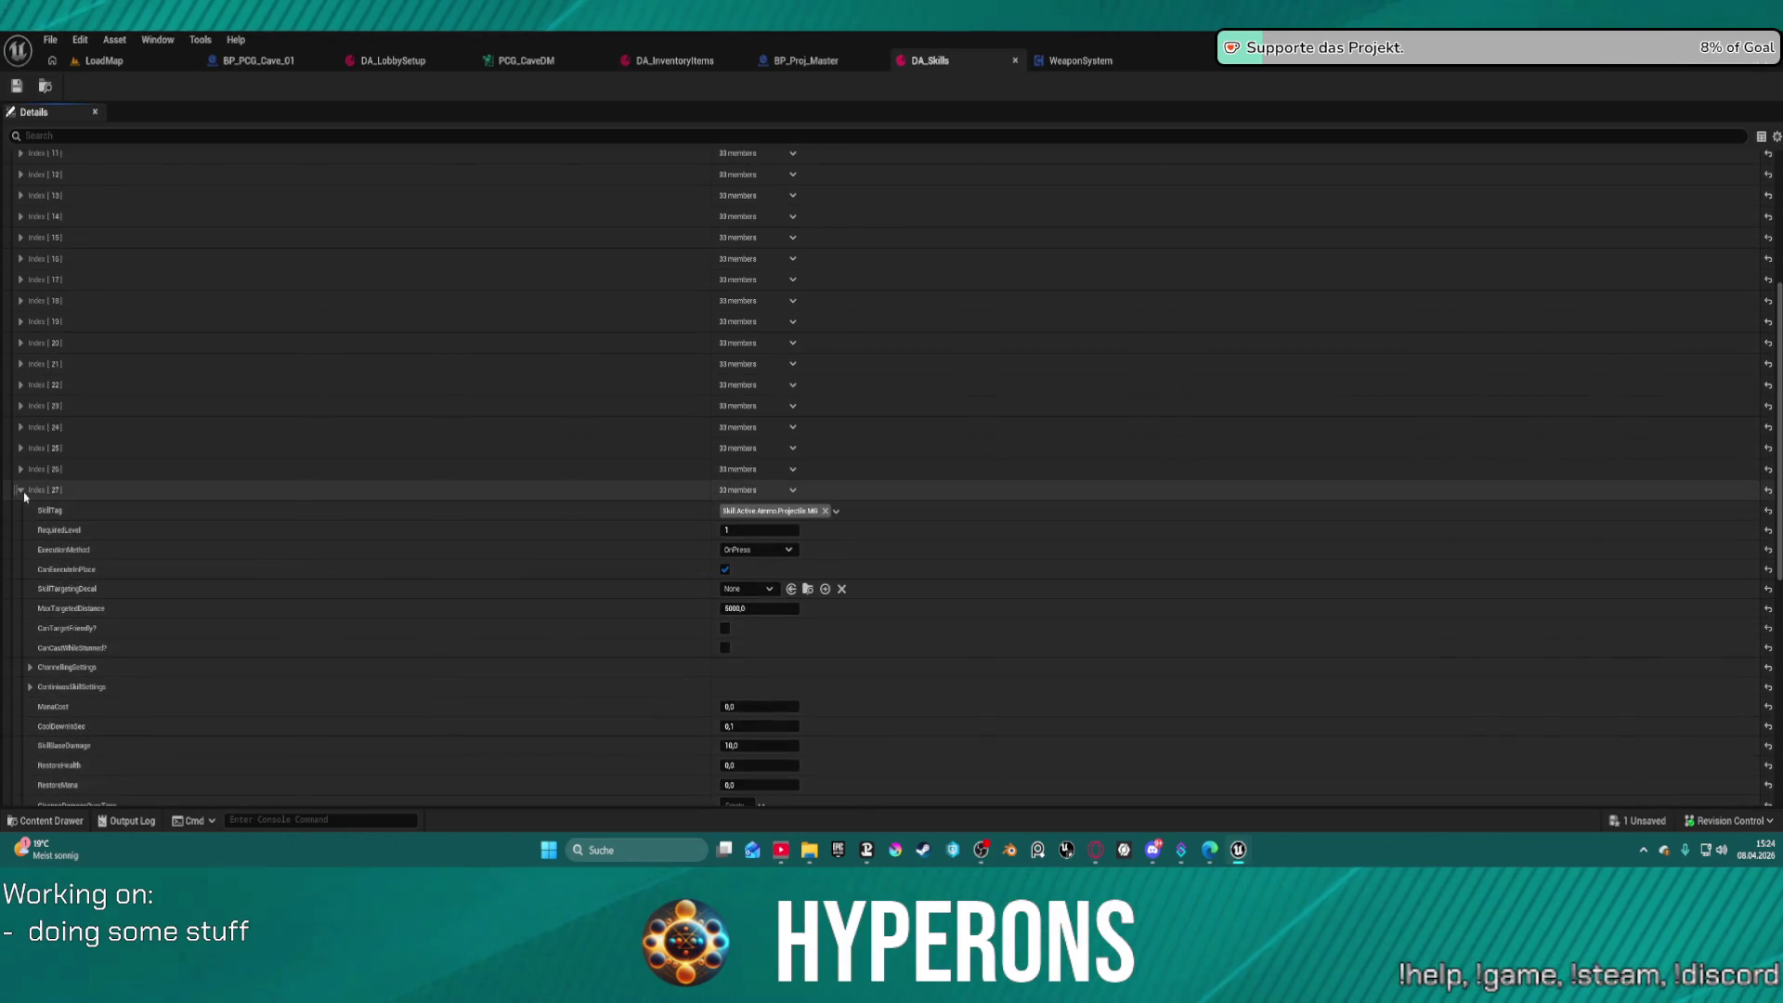
pyautogui.click(21, 469)
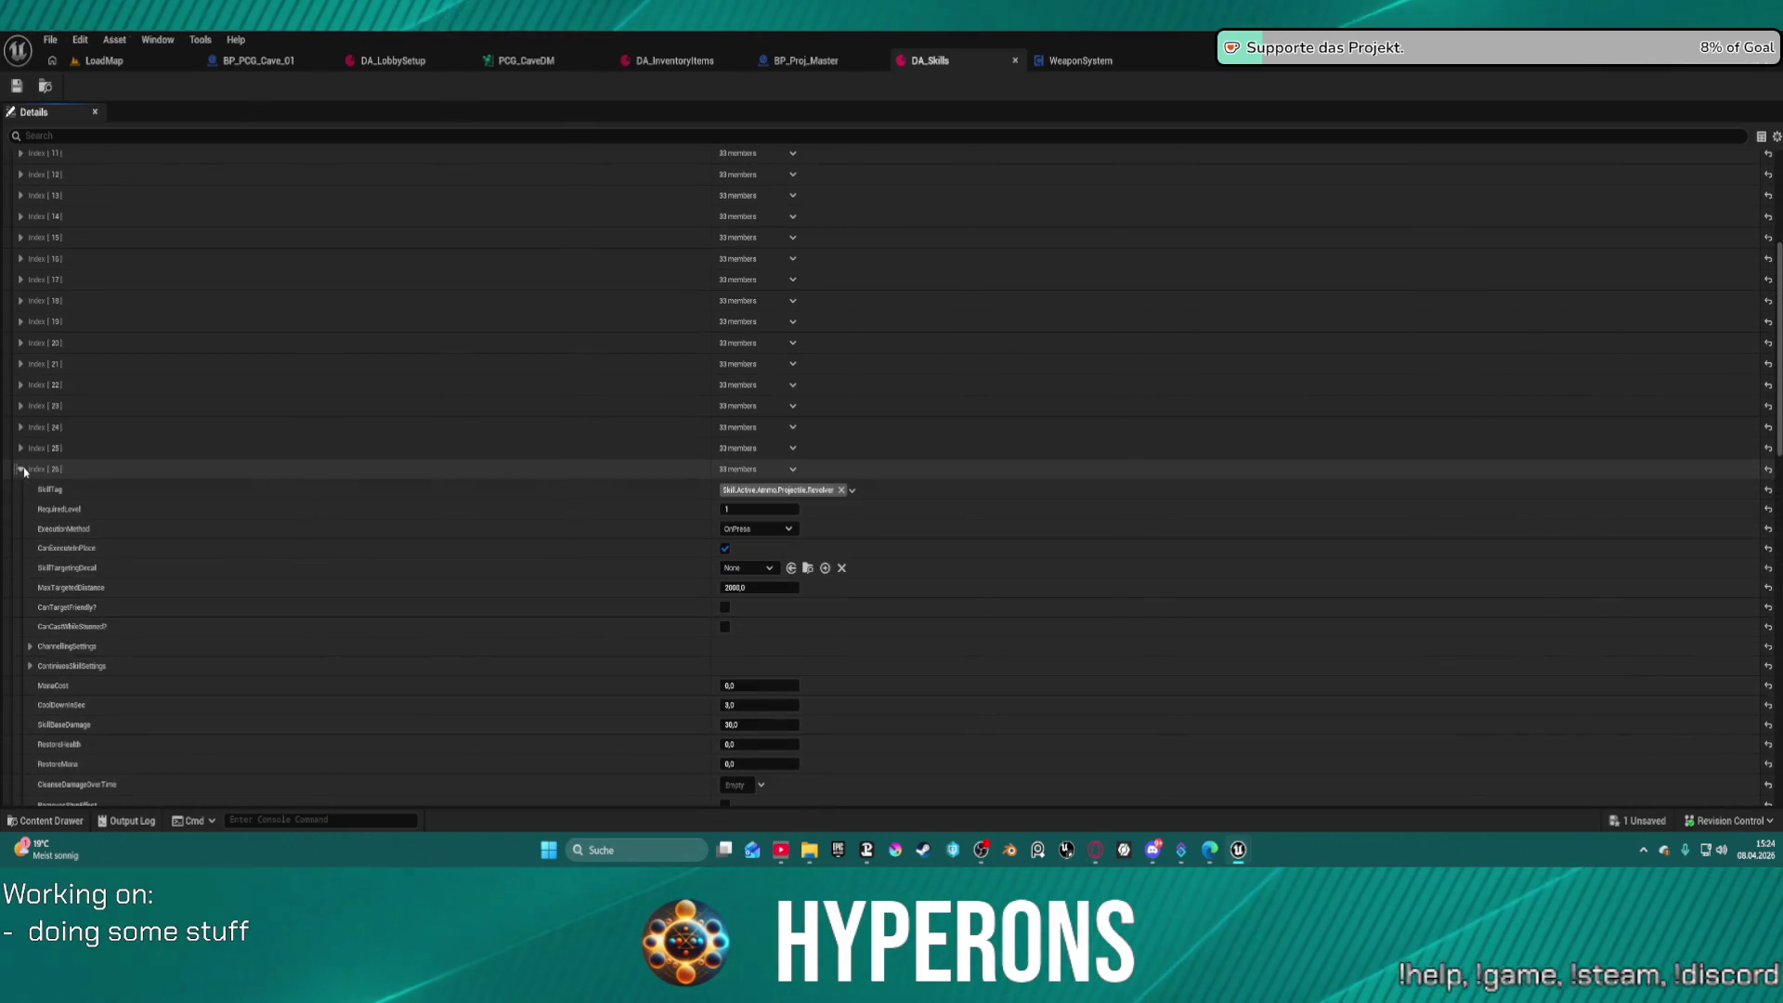
pyautogui.scroll(-4, 562, 721)
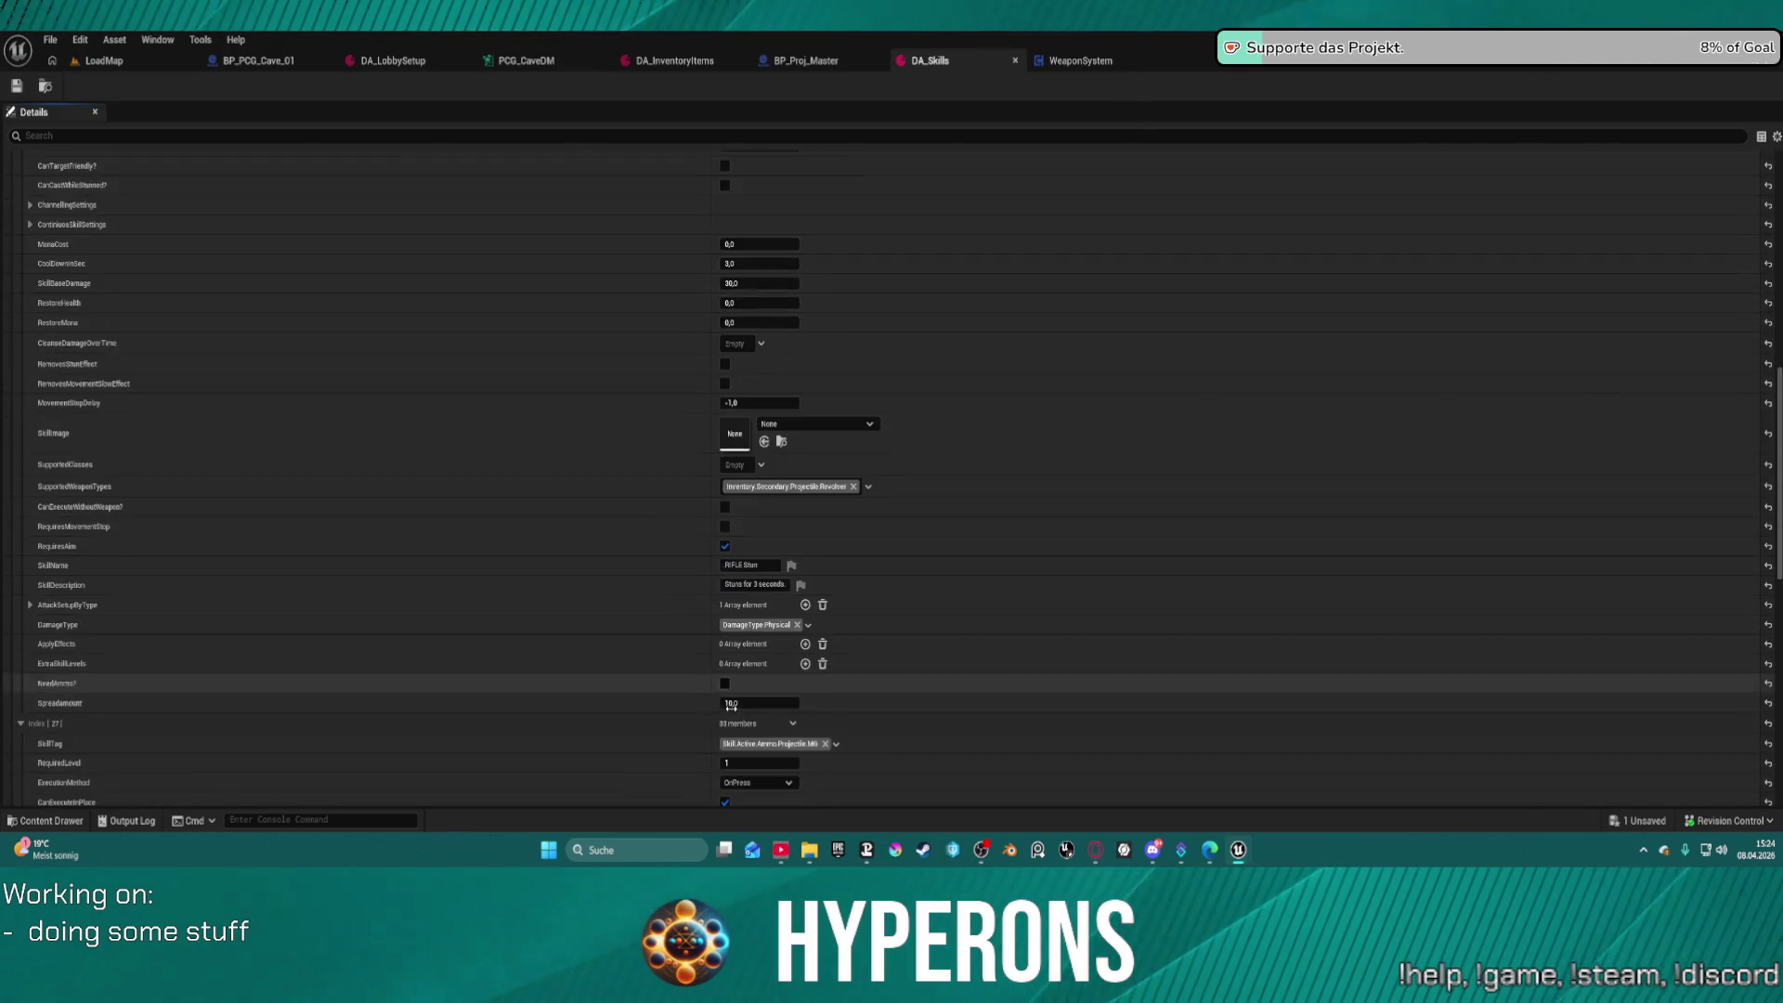
pyautogui.scroll(5, 101, 546)
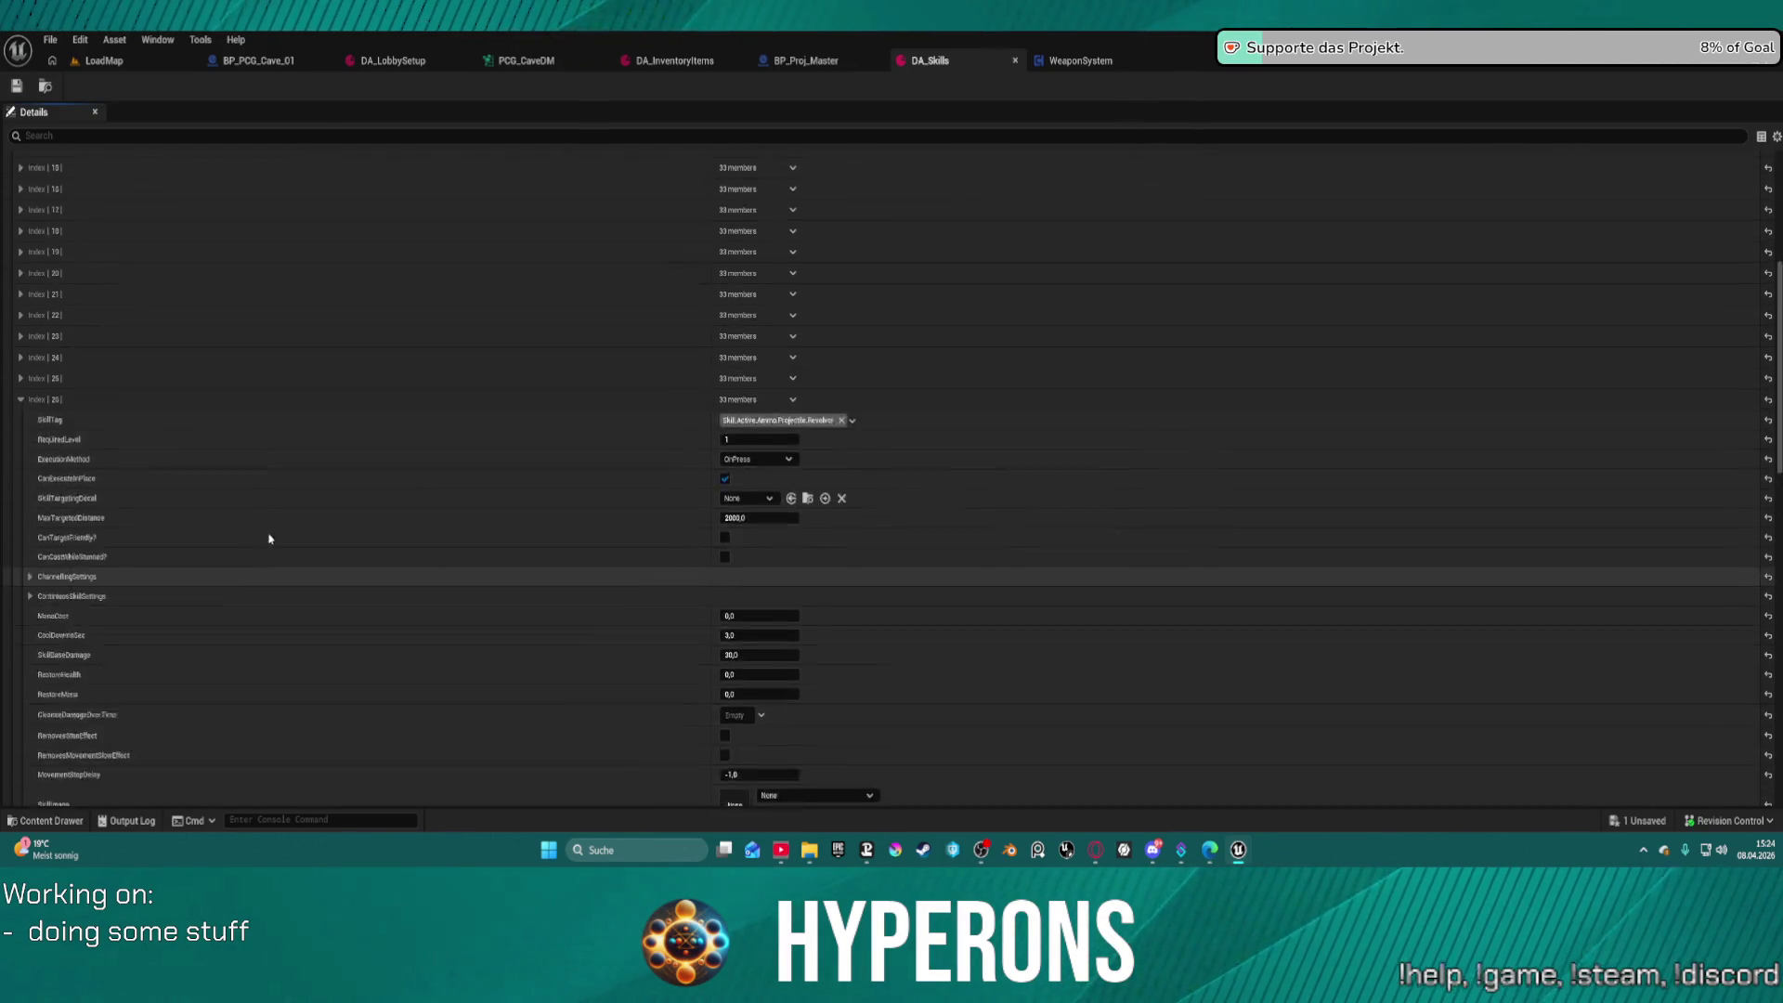
pyautogui.click(21, 517)
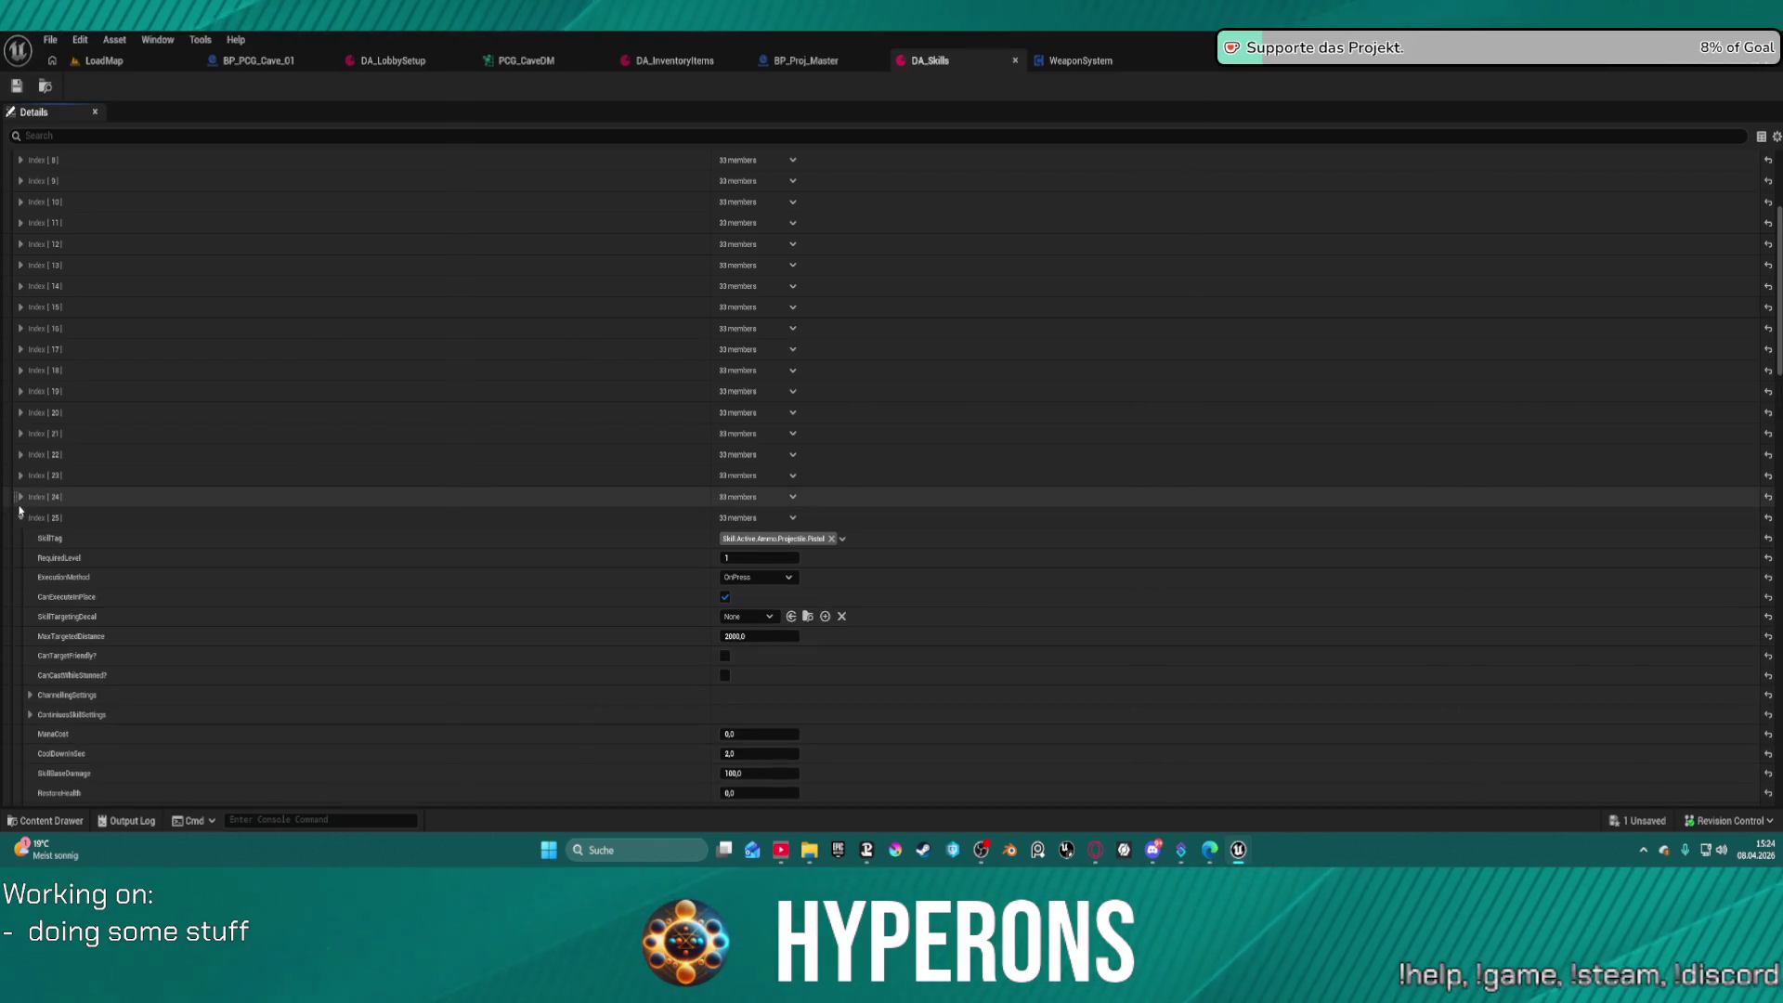
pyautogui.scroll(-1, 584, 641)
pyautogui.scroll(-6, 584, 641)
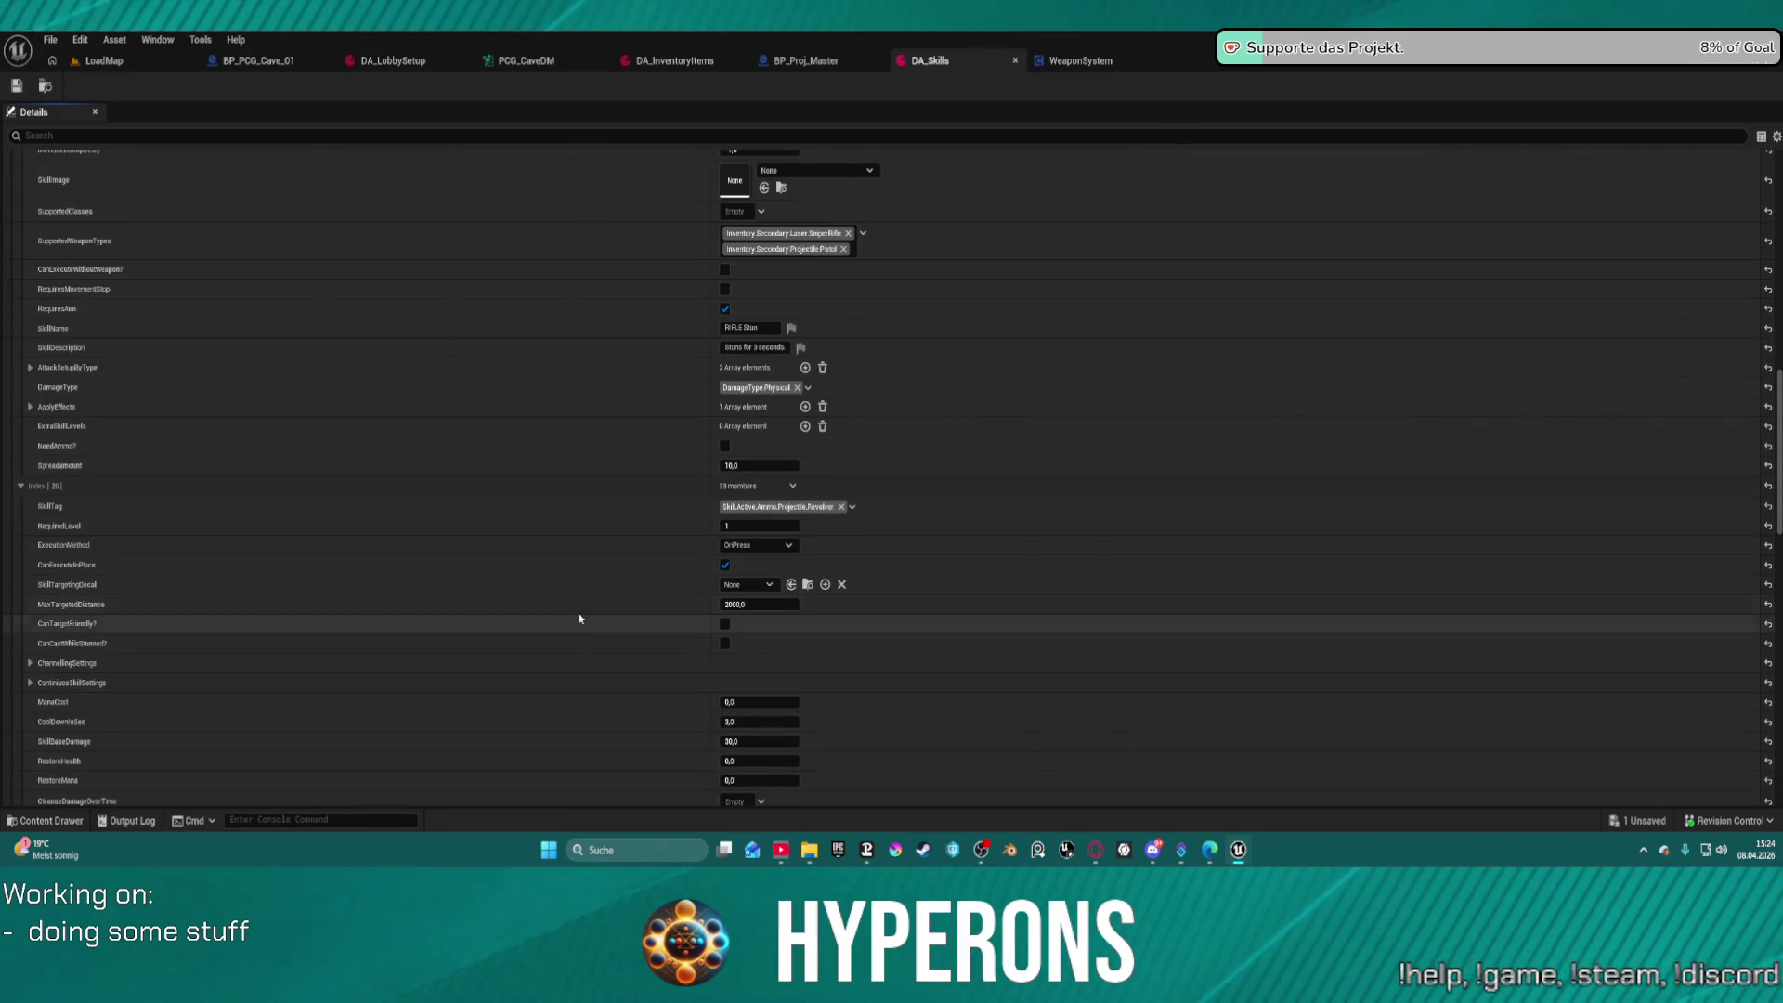
pyautogui.scroll(6, 585, 569)
pyautogui.scroll(3, 662, 566)
pyautogui.scroll(-2, 660, 571)
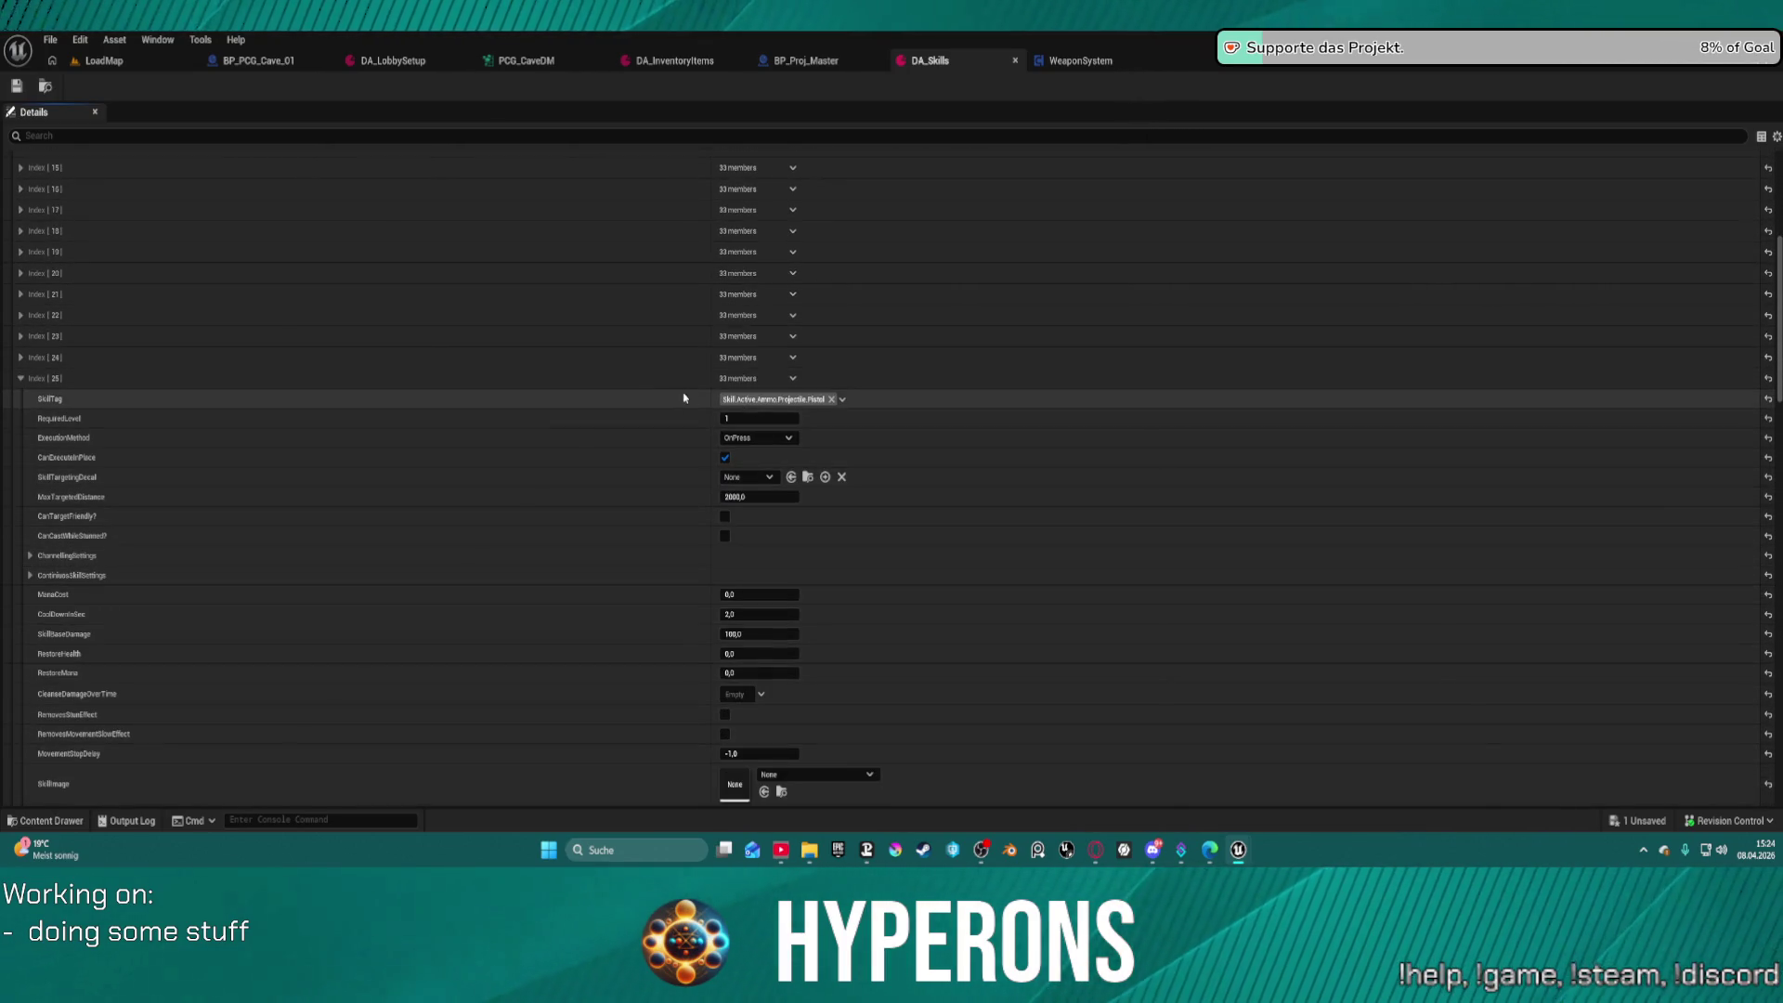
pyautogui.scroll(-7, 597, 430)
pyautogui.scroll(6, 85, 404)
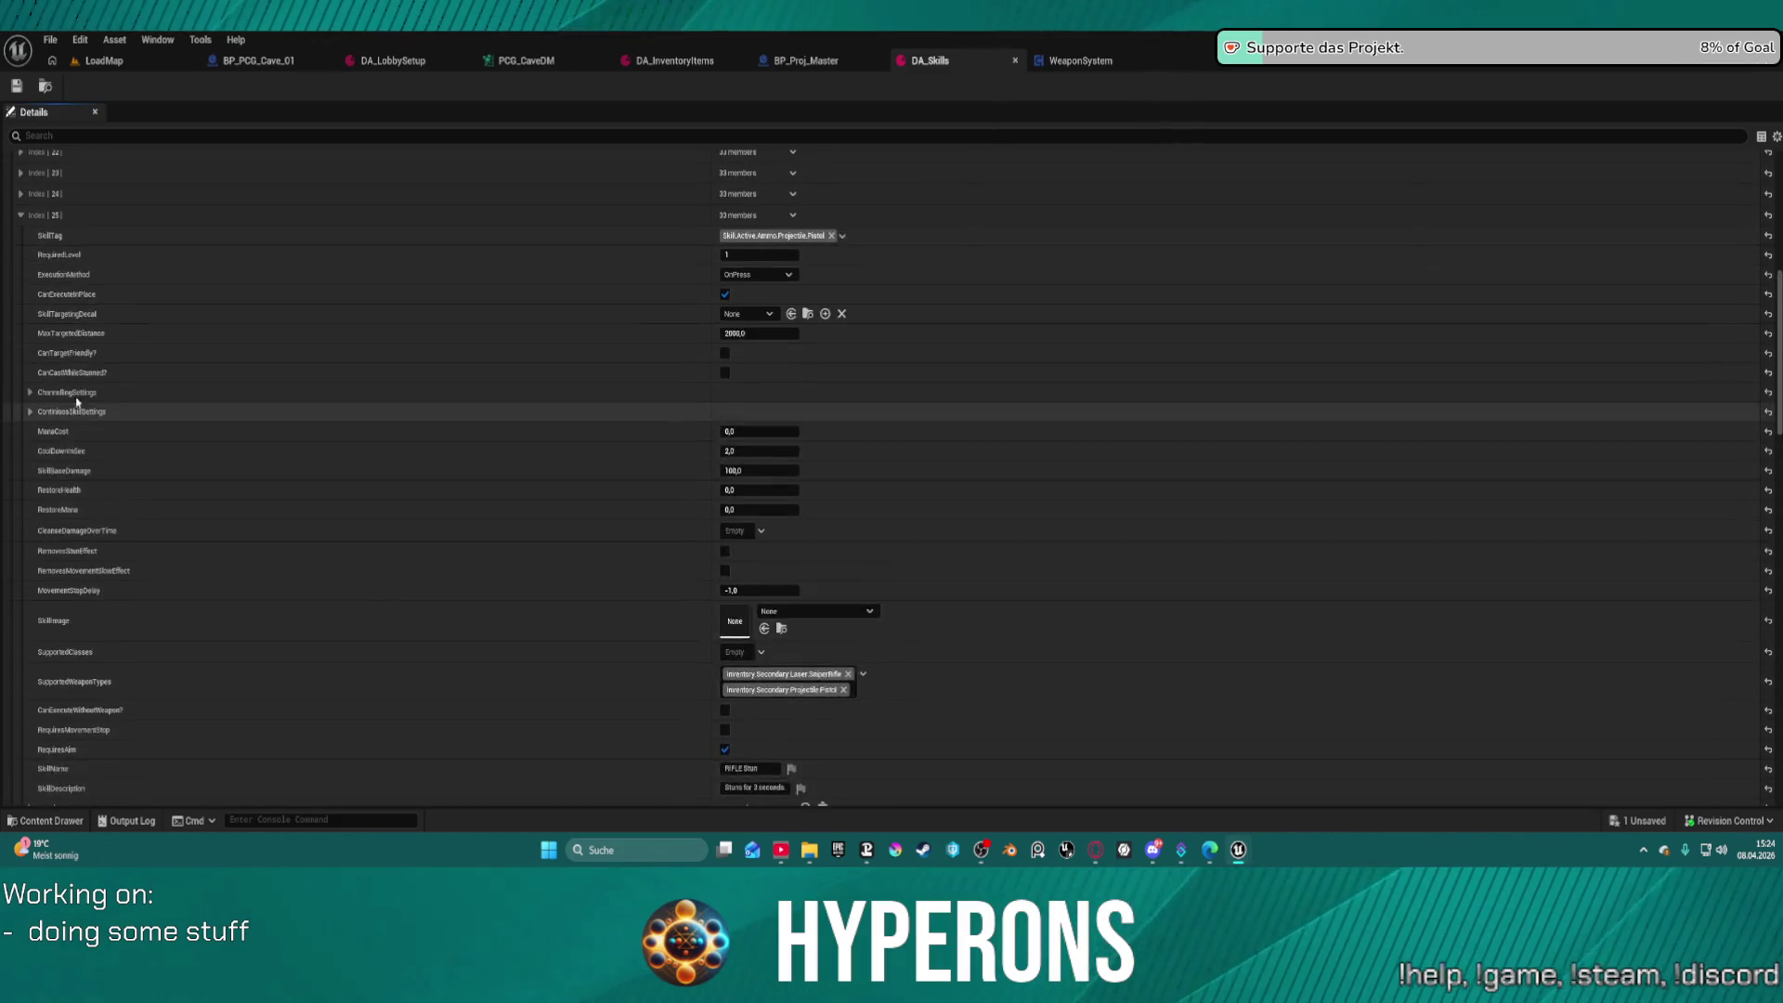
pyautogui.scroll(2, 84, 404)
# Expand skill entries Index 24 down to 20, SniperRifle through Plasma SniperRifle
pyautogui.click(20, 356)
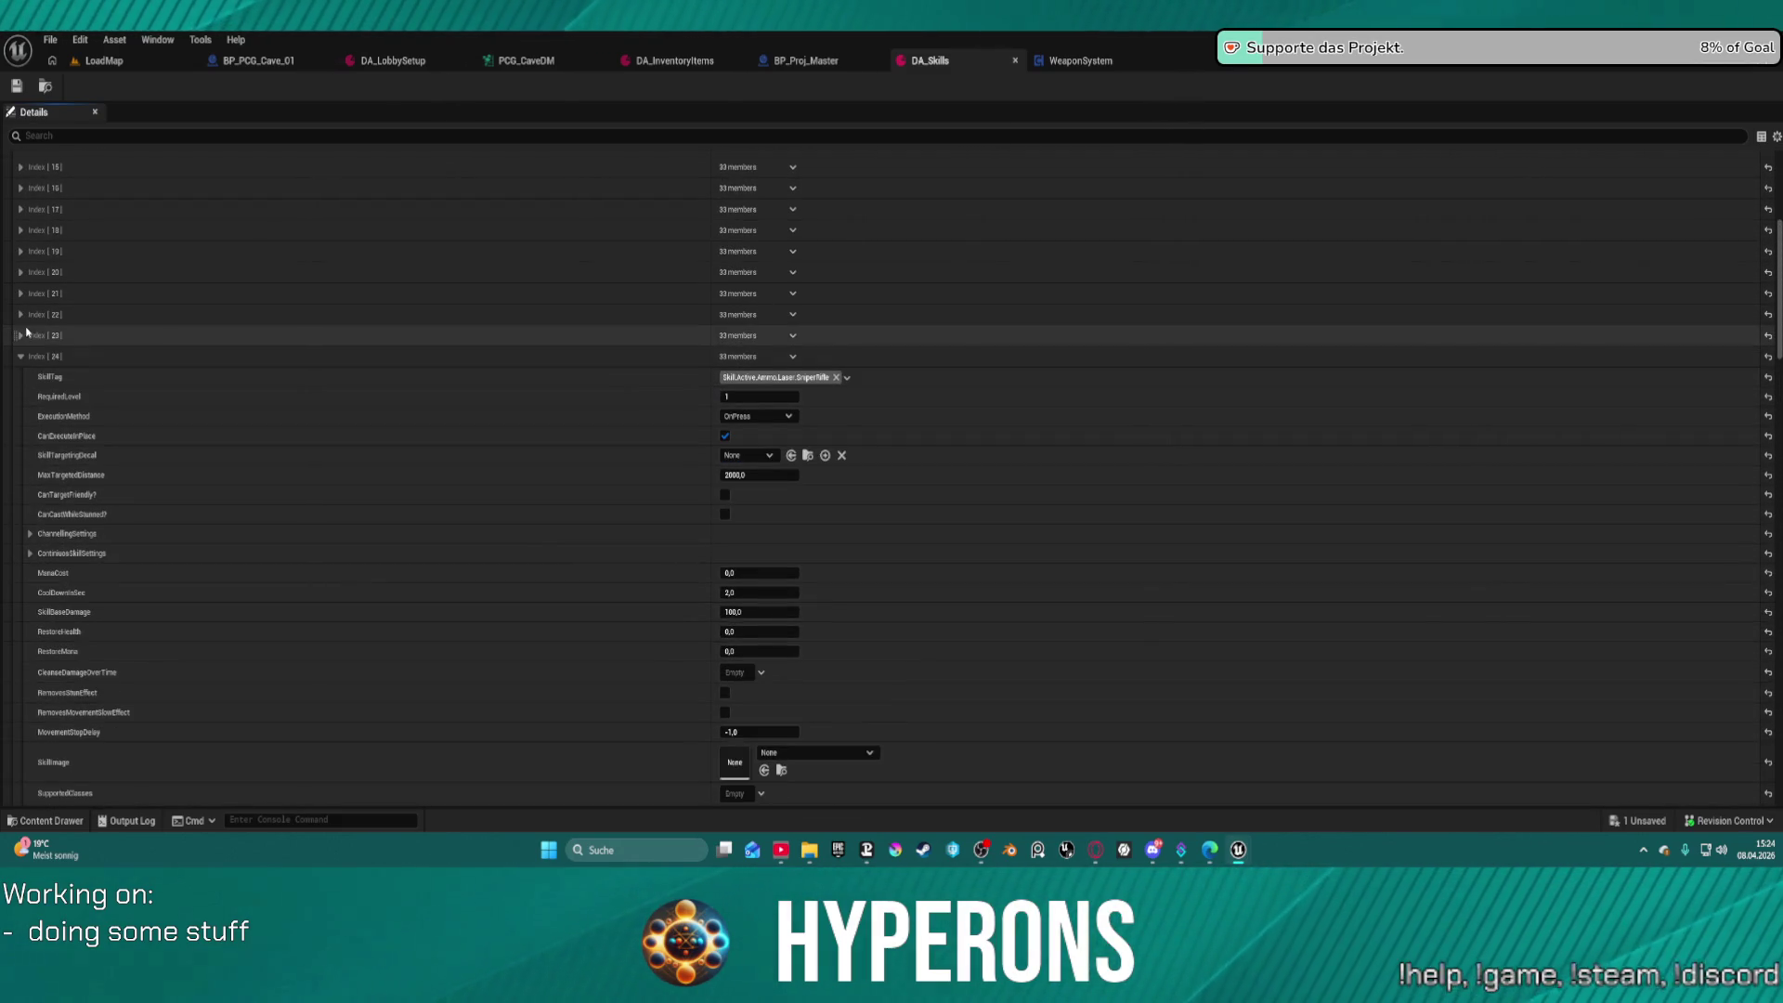
pyautogui.click(20, 335)
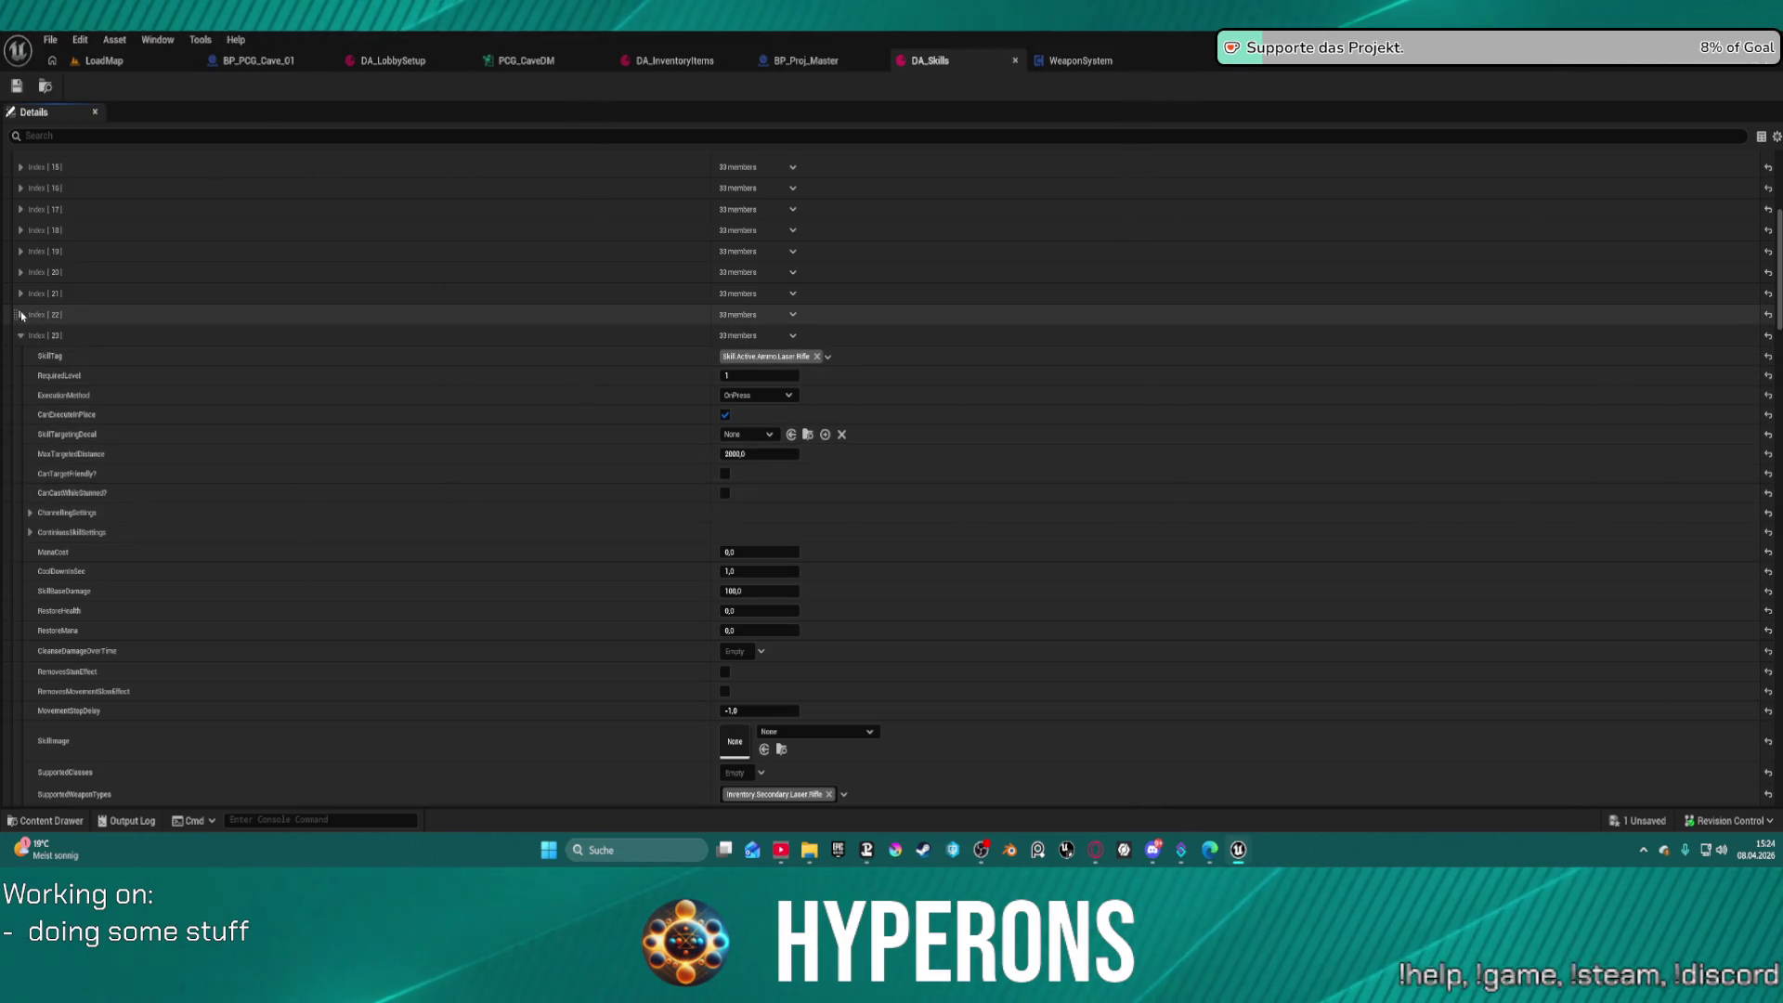
pyautogui.click(21, 314)
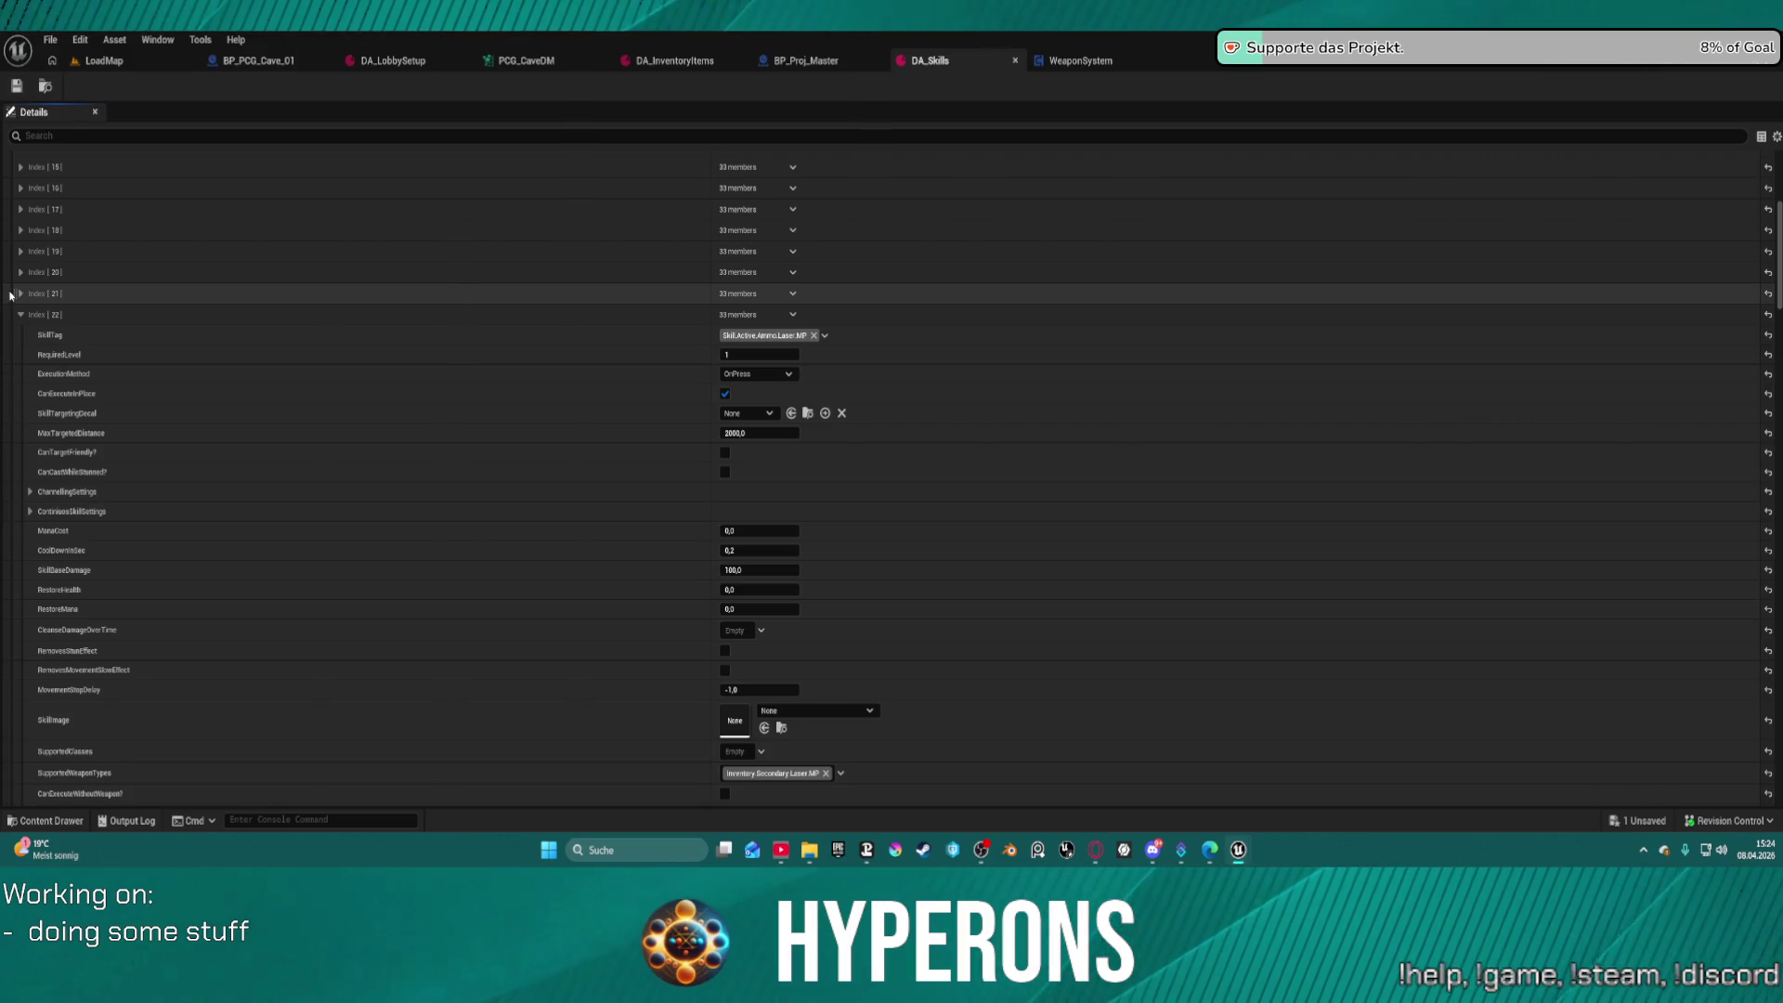
pyautogui.click(19, 294)
pyautogui.click(21, 272)
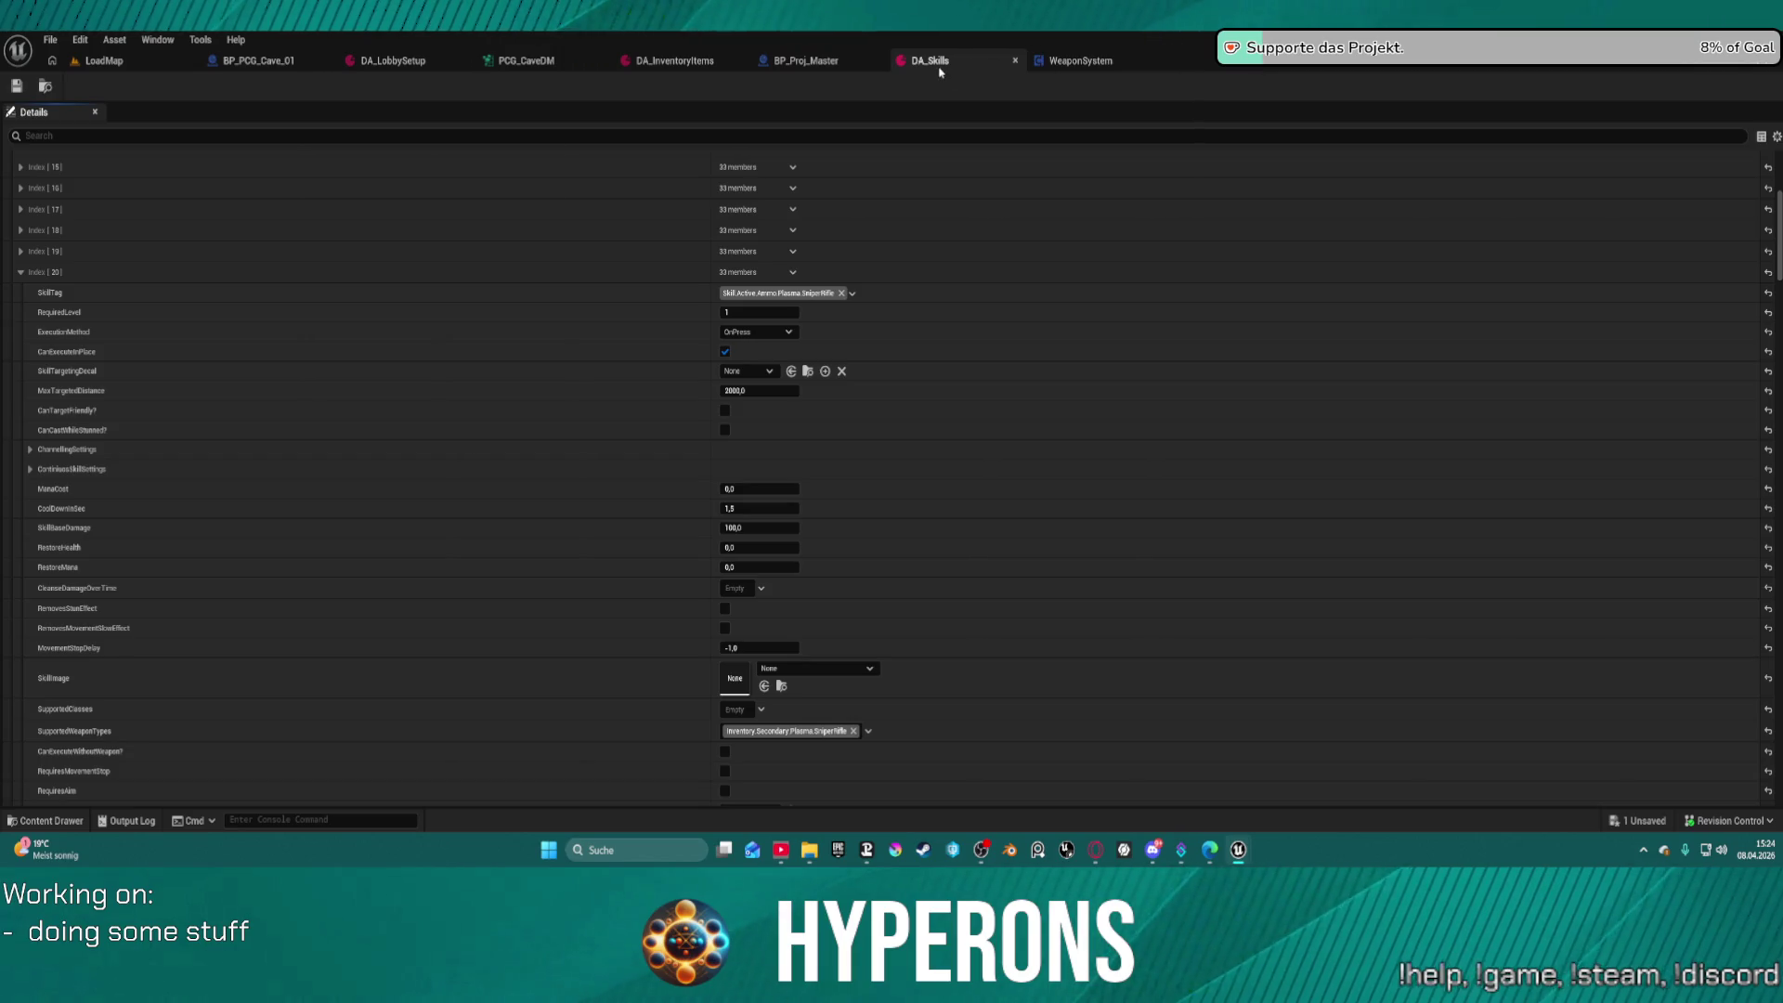
# Glance at BP_Proj_Master, then go to LoadMap and show the File > Recent Levels list
pyautogui.click(804, 61)
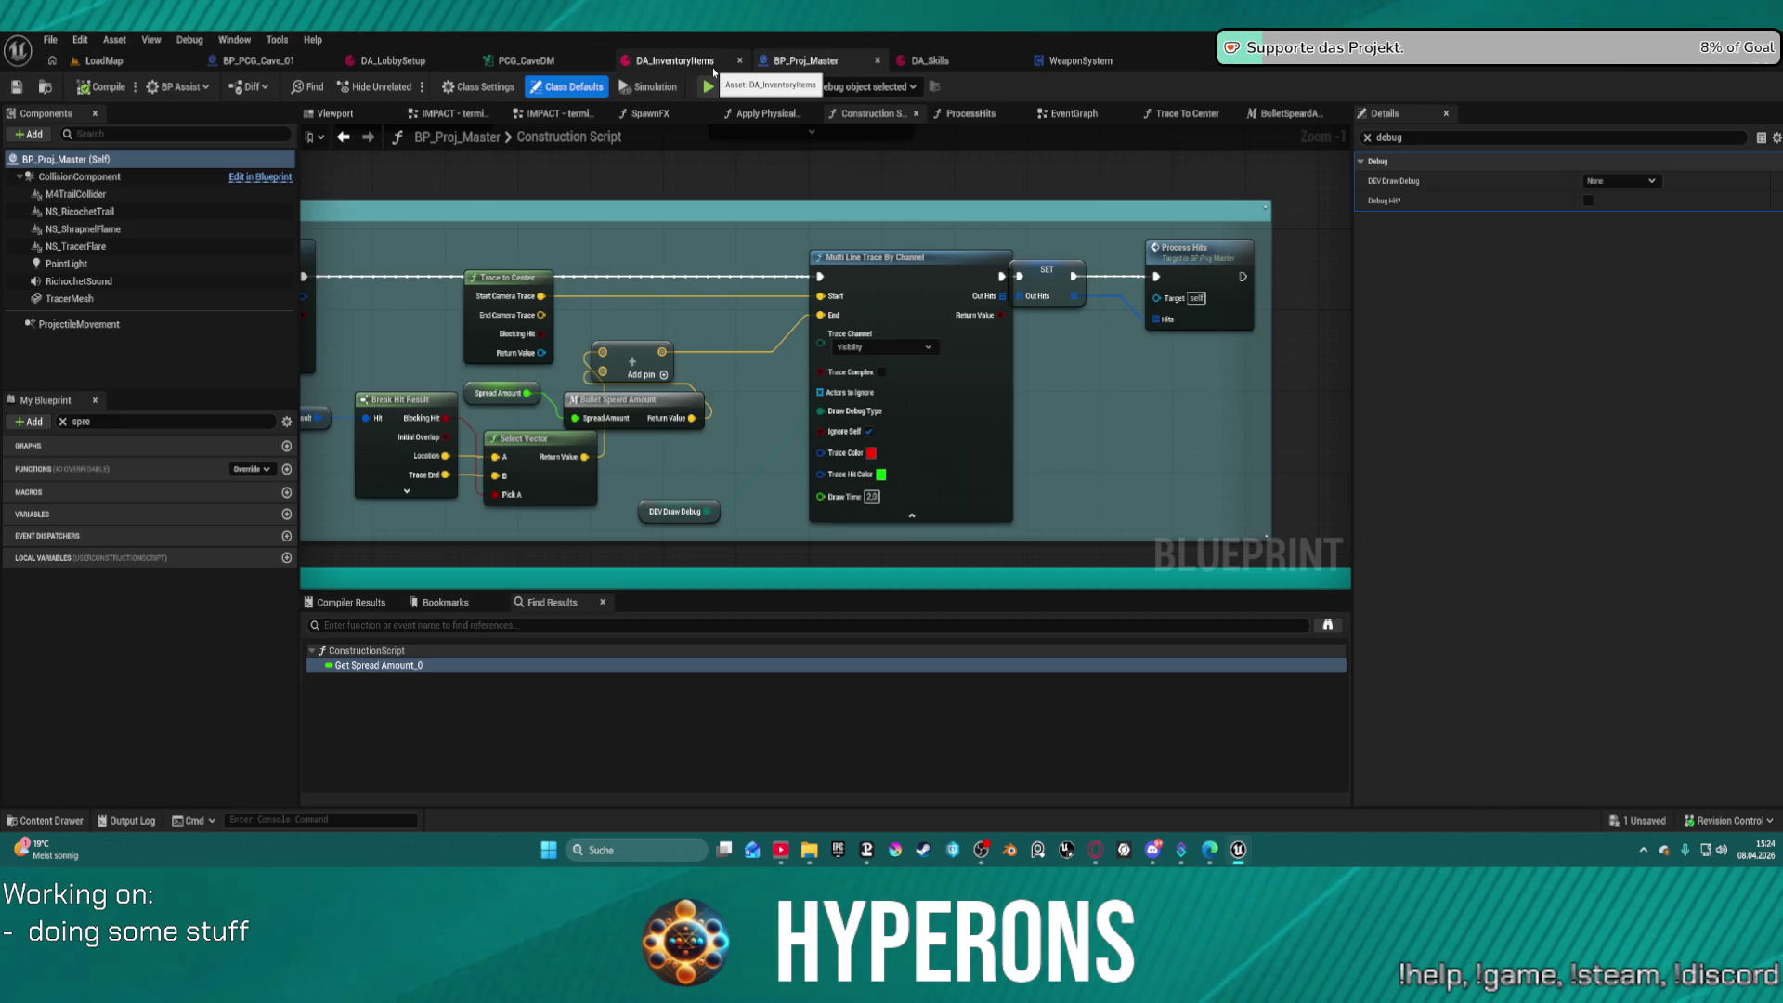
pyautogui.click(101, 60)
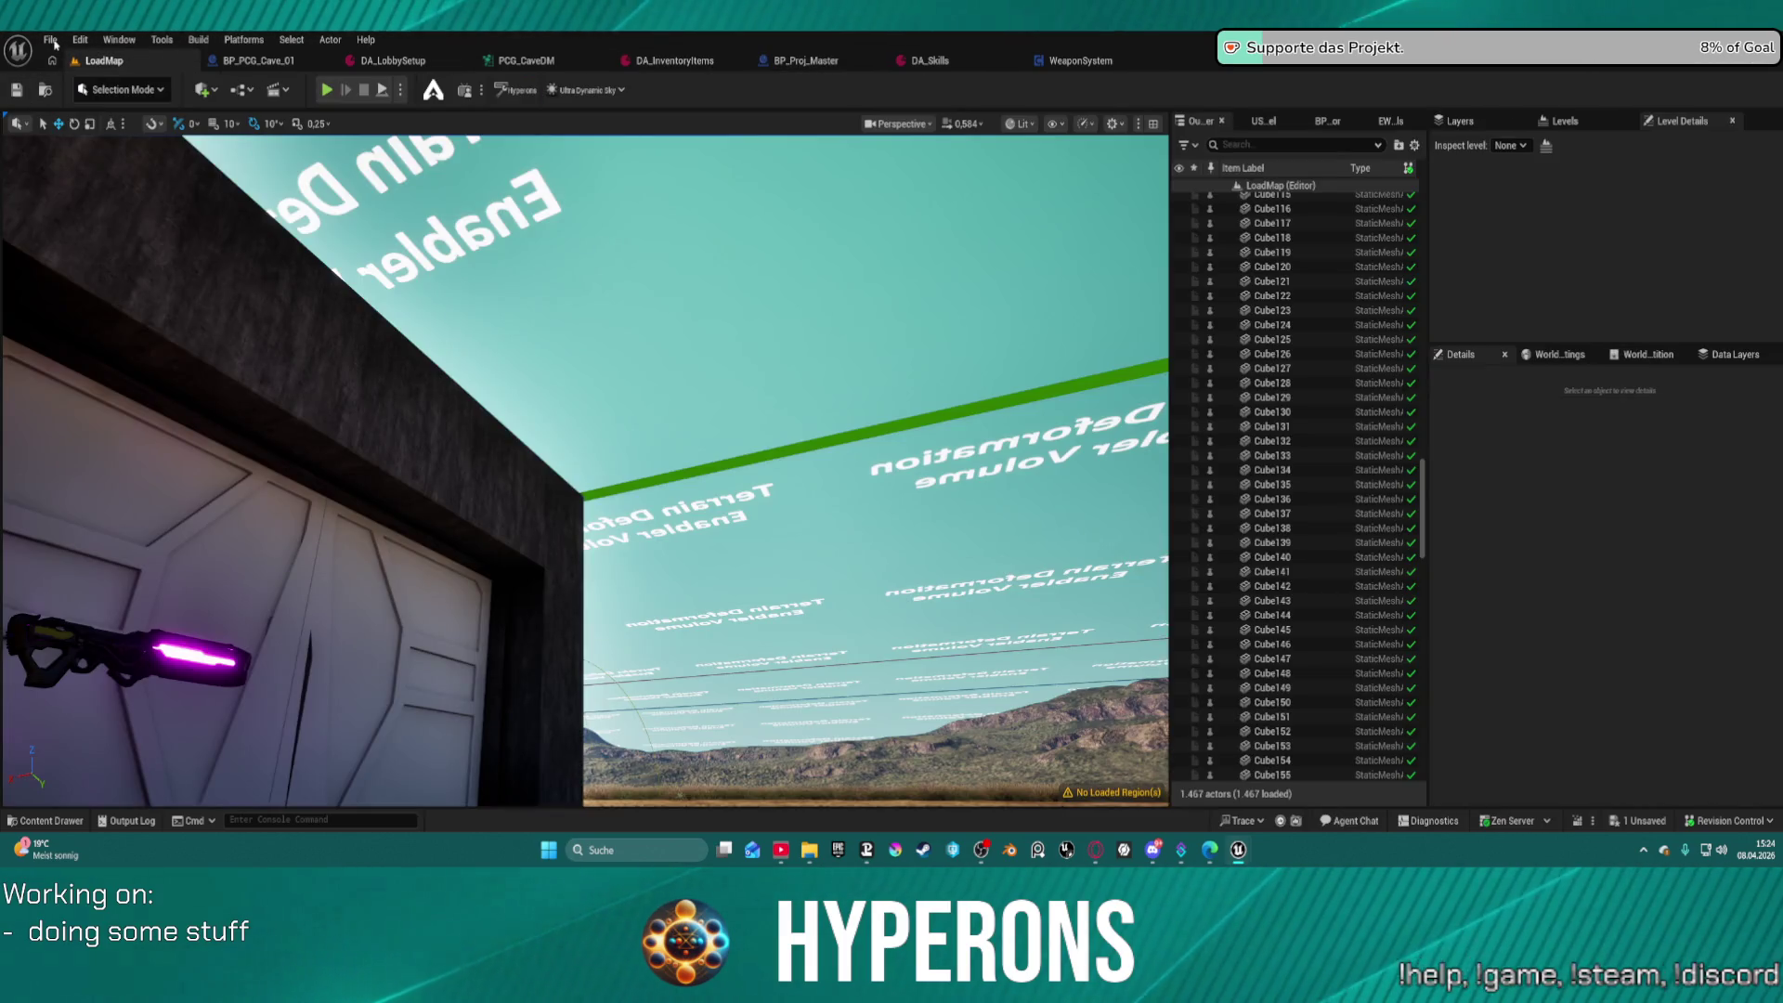
pyautogui.click(51, 40)
pyautogui.moveTo(139, 152)
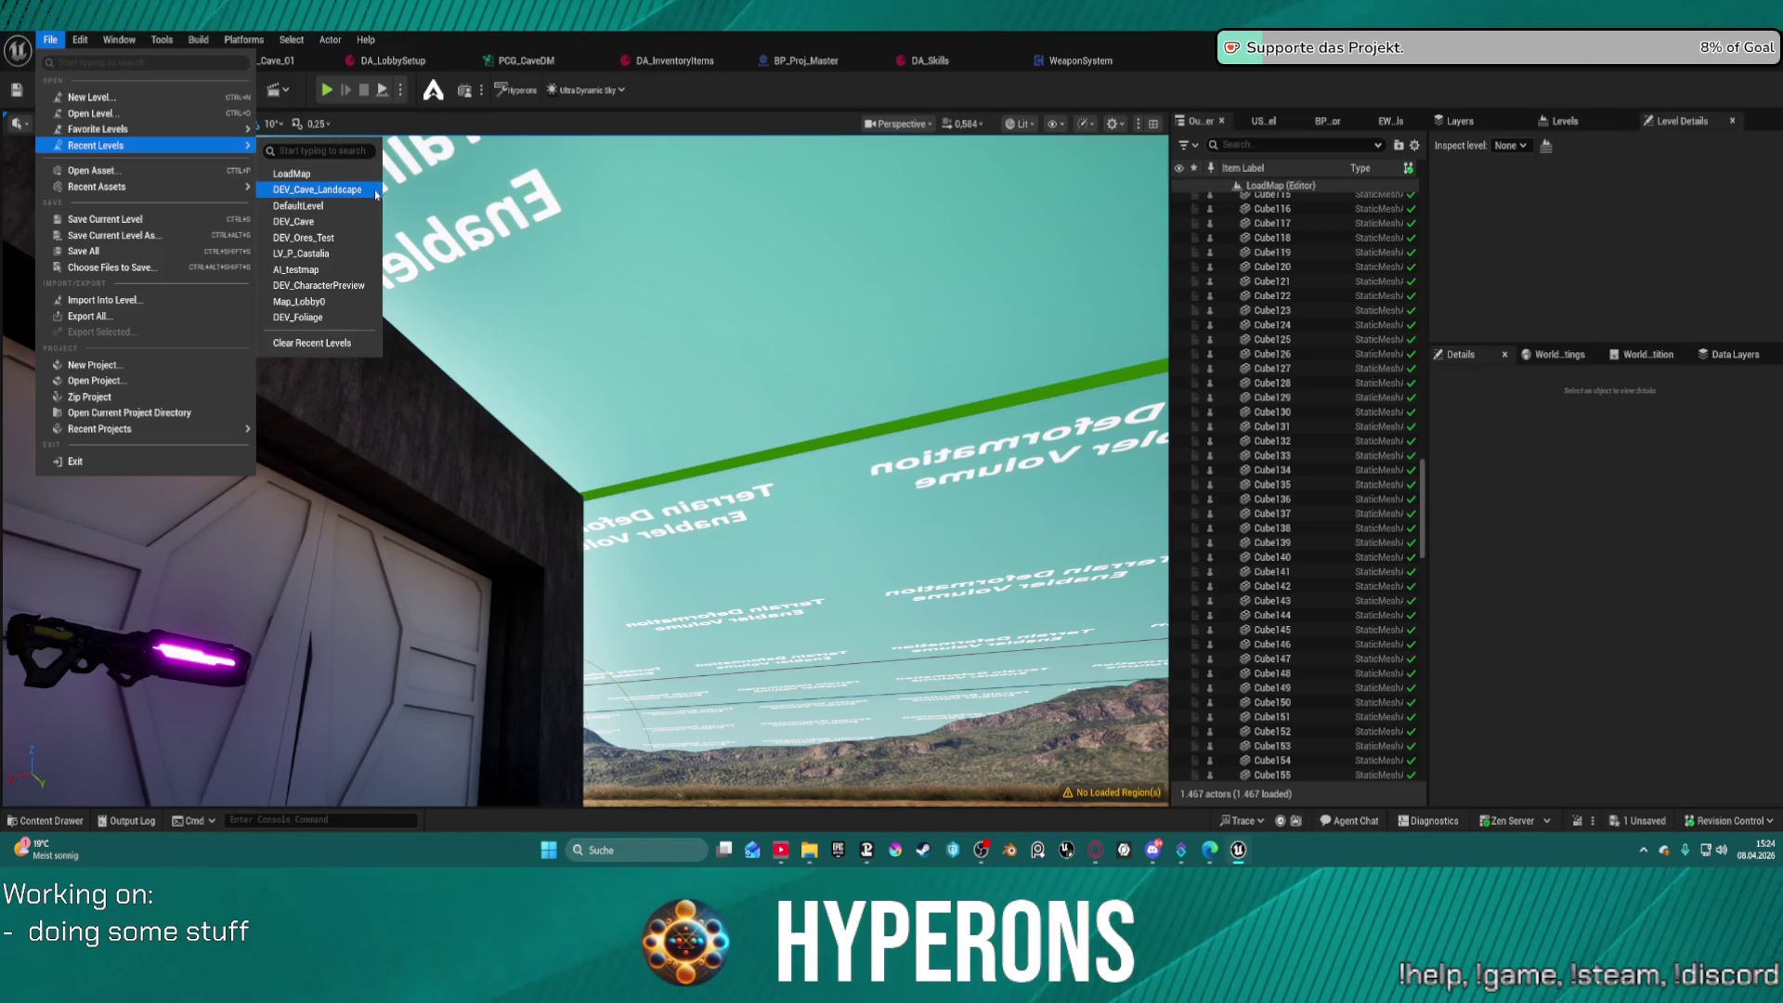
# Open DEV_Cave from Recent Levels and save the PCG_CaveDM graph to regenerate the cave
pyautogui.click(338, 219)
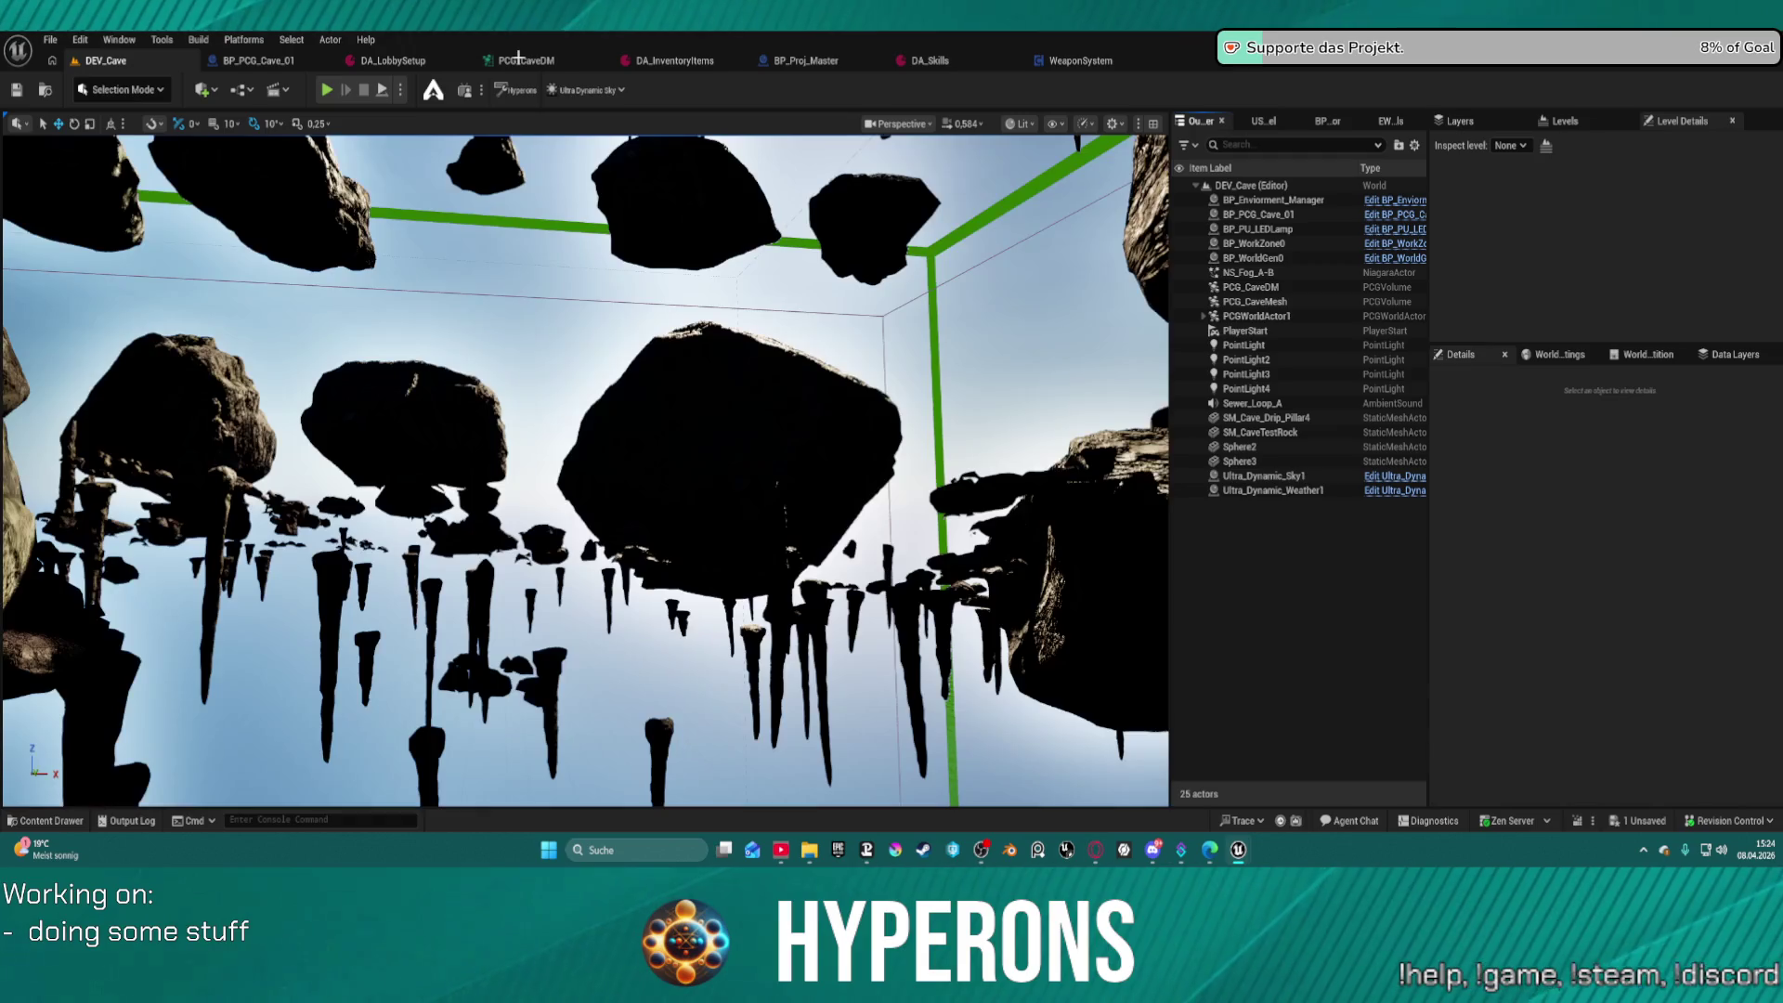
pyautogui.click(555, 63)
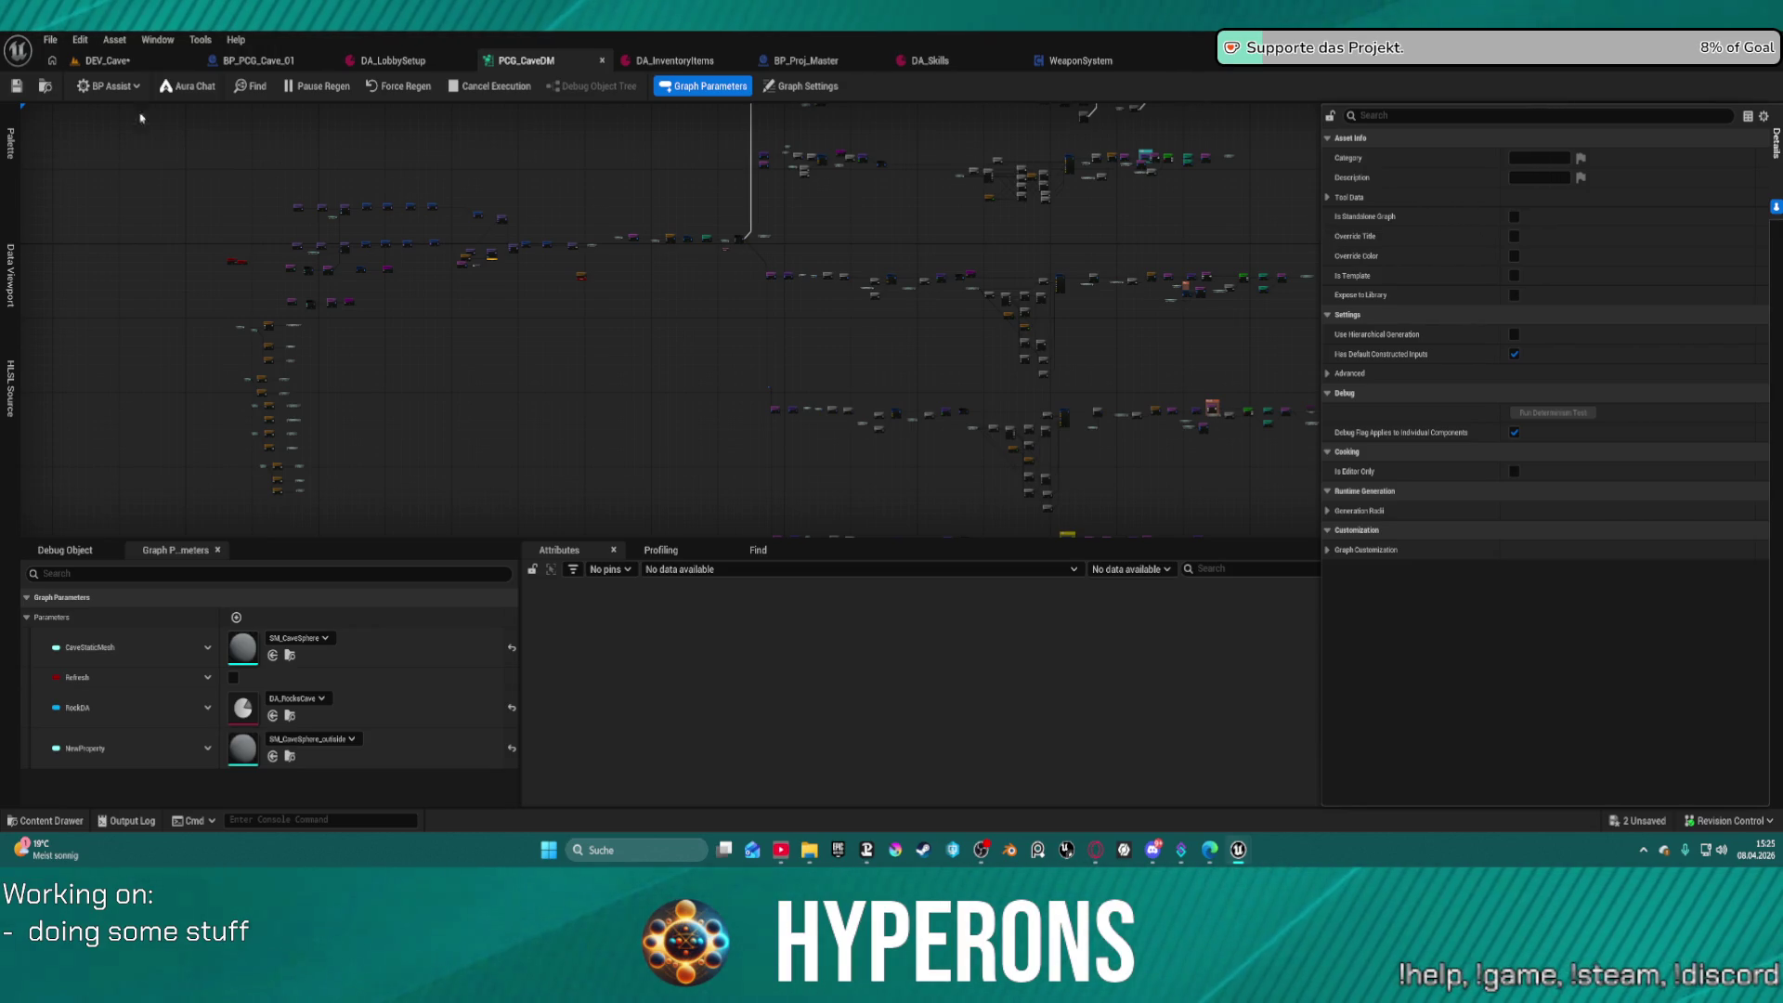
pyautogui.hotkey('ctrl', 's')
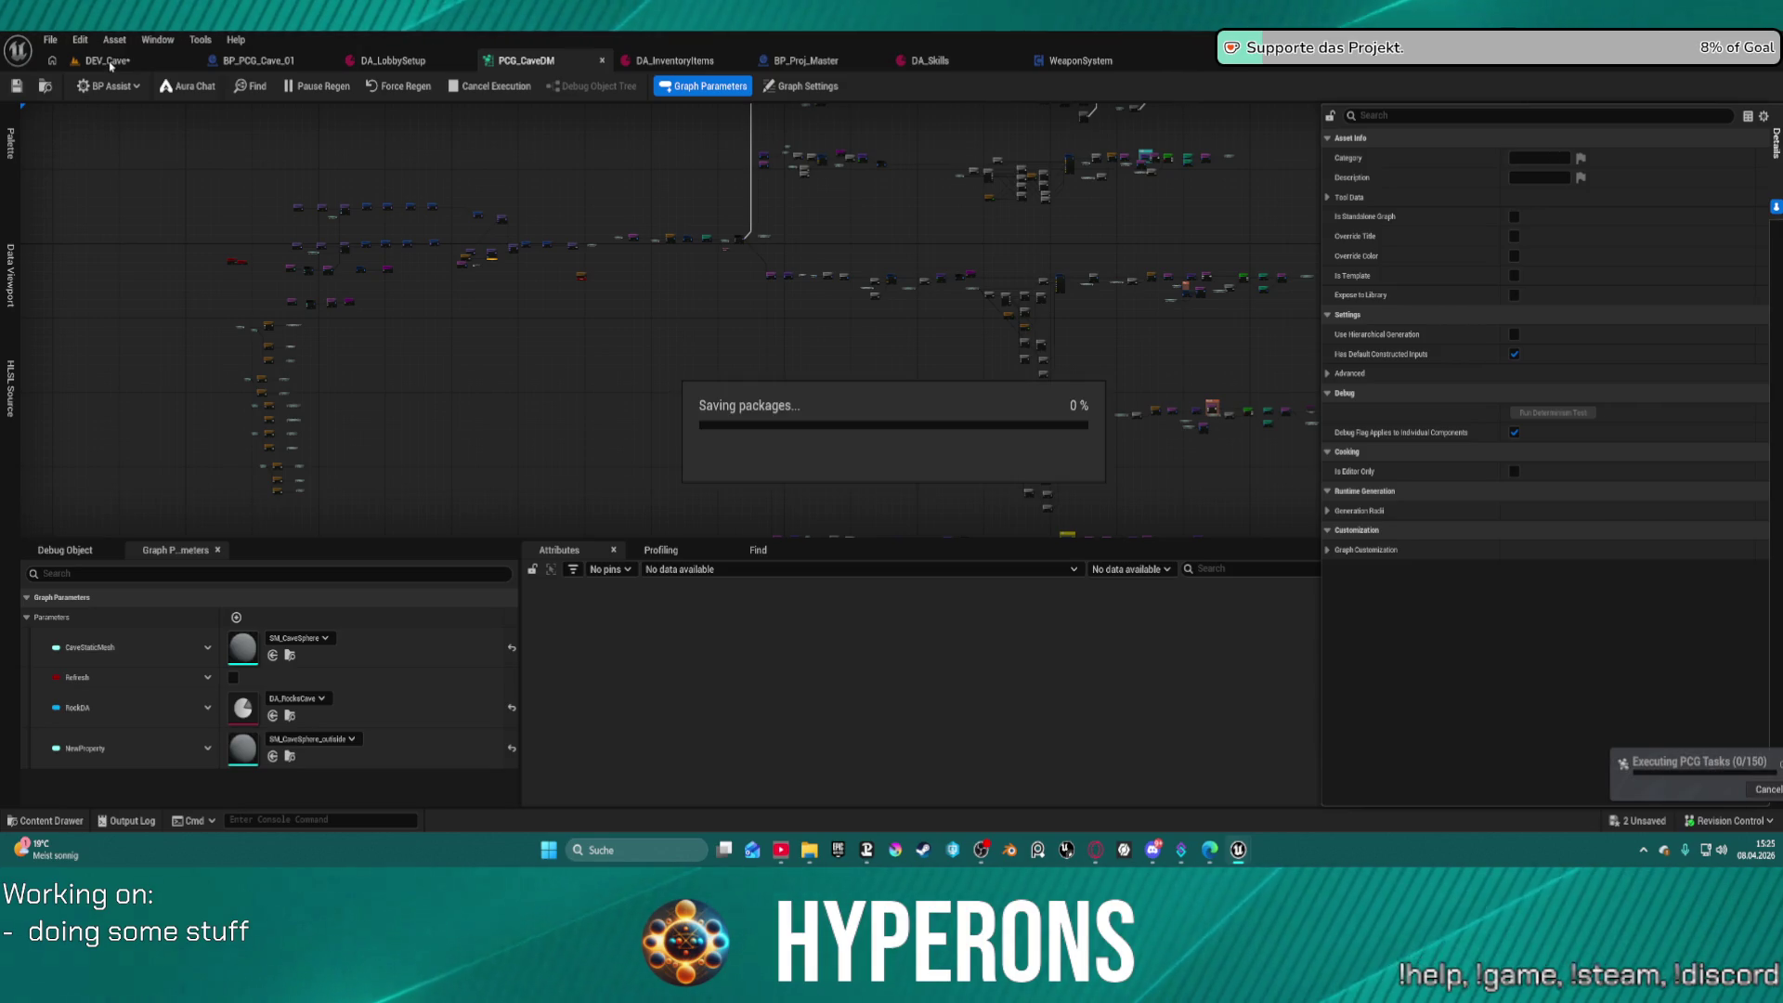
pyautogui.click(108, 61)
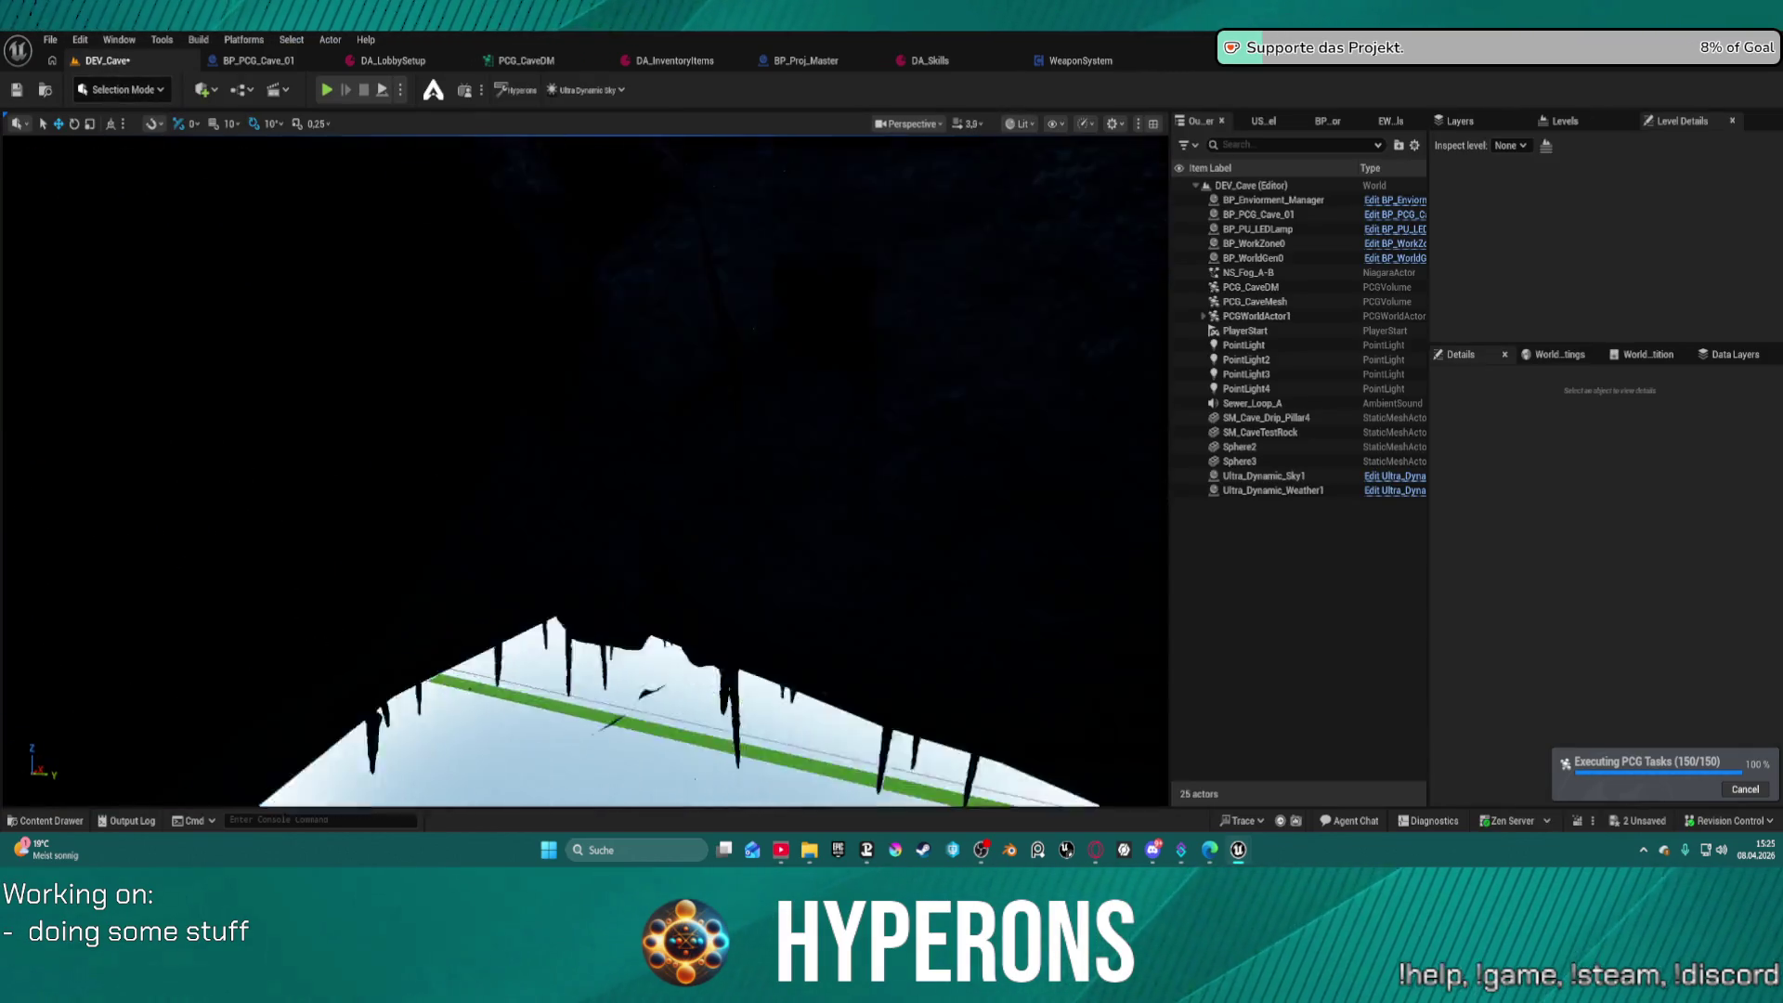
# Fly the viewport camera forward through the cave toward the fog and lights
pyautogui.press('w')
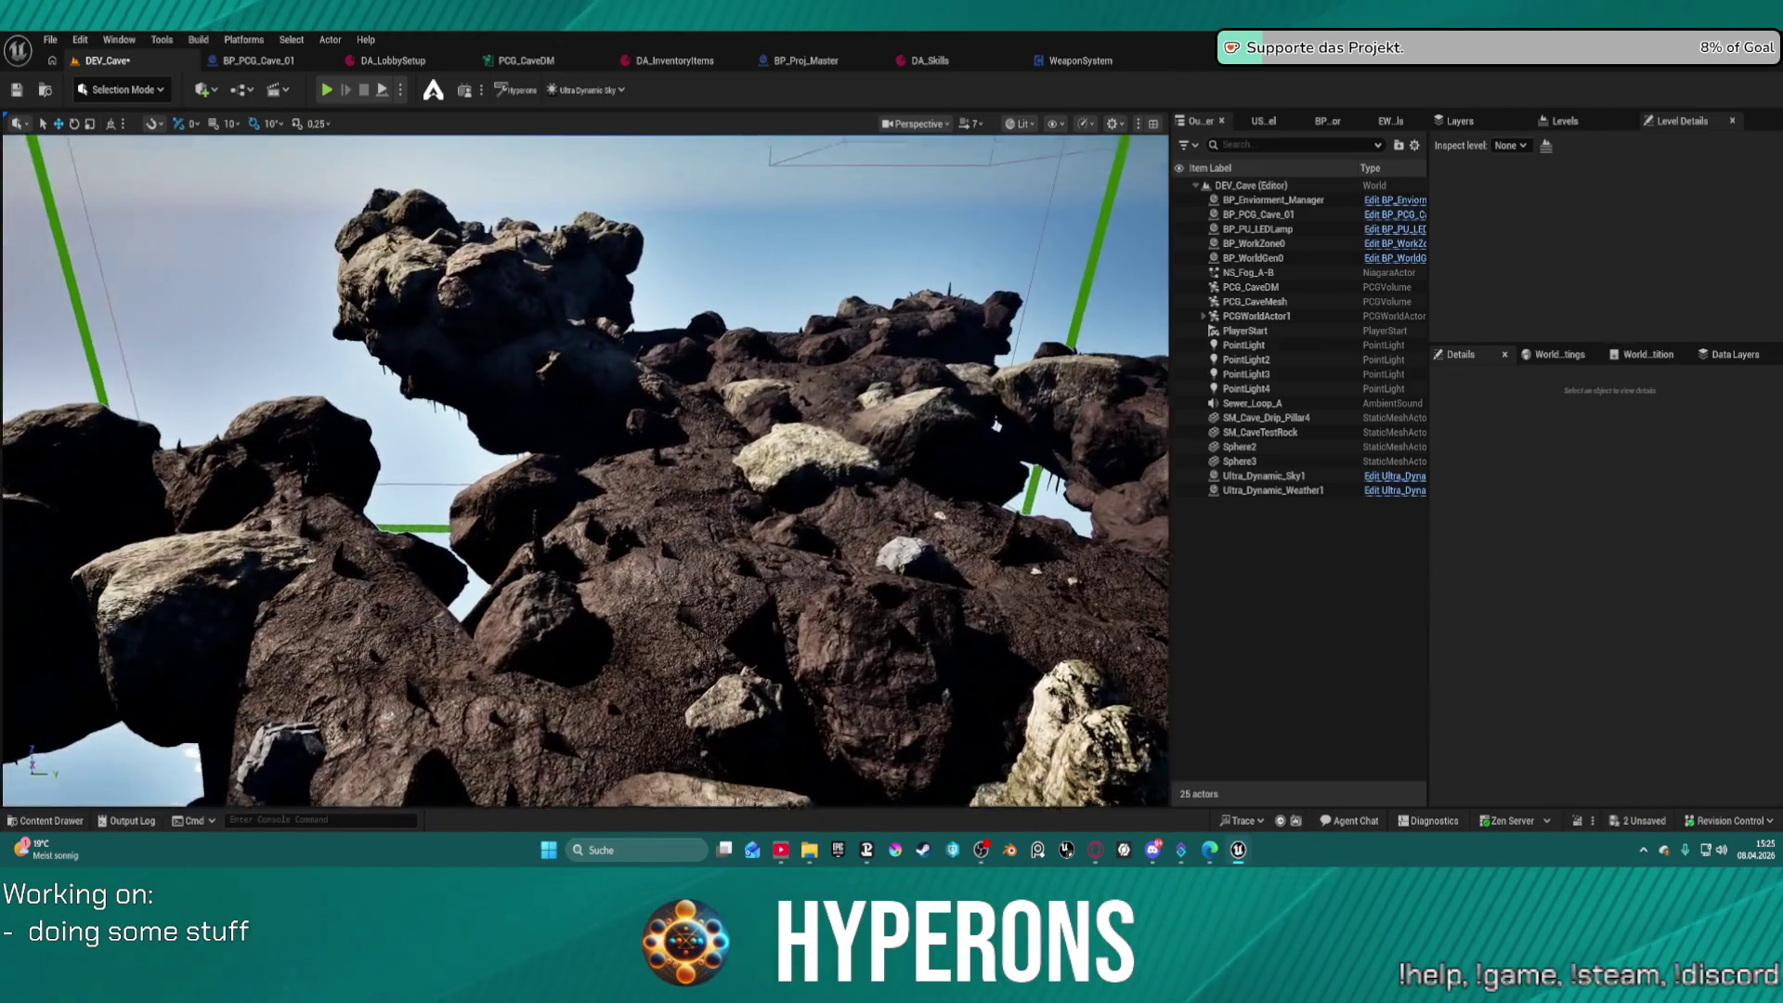
pyautogui.press('w')
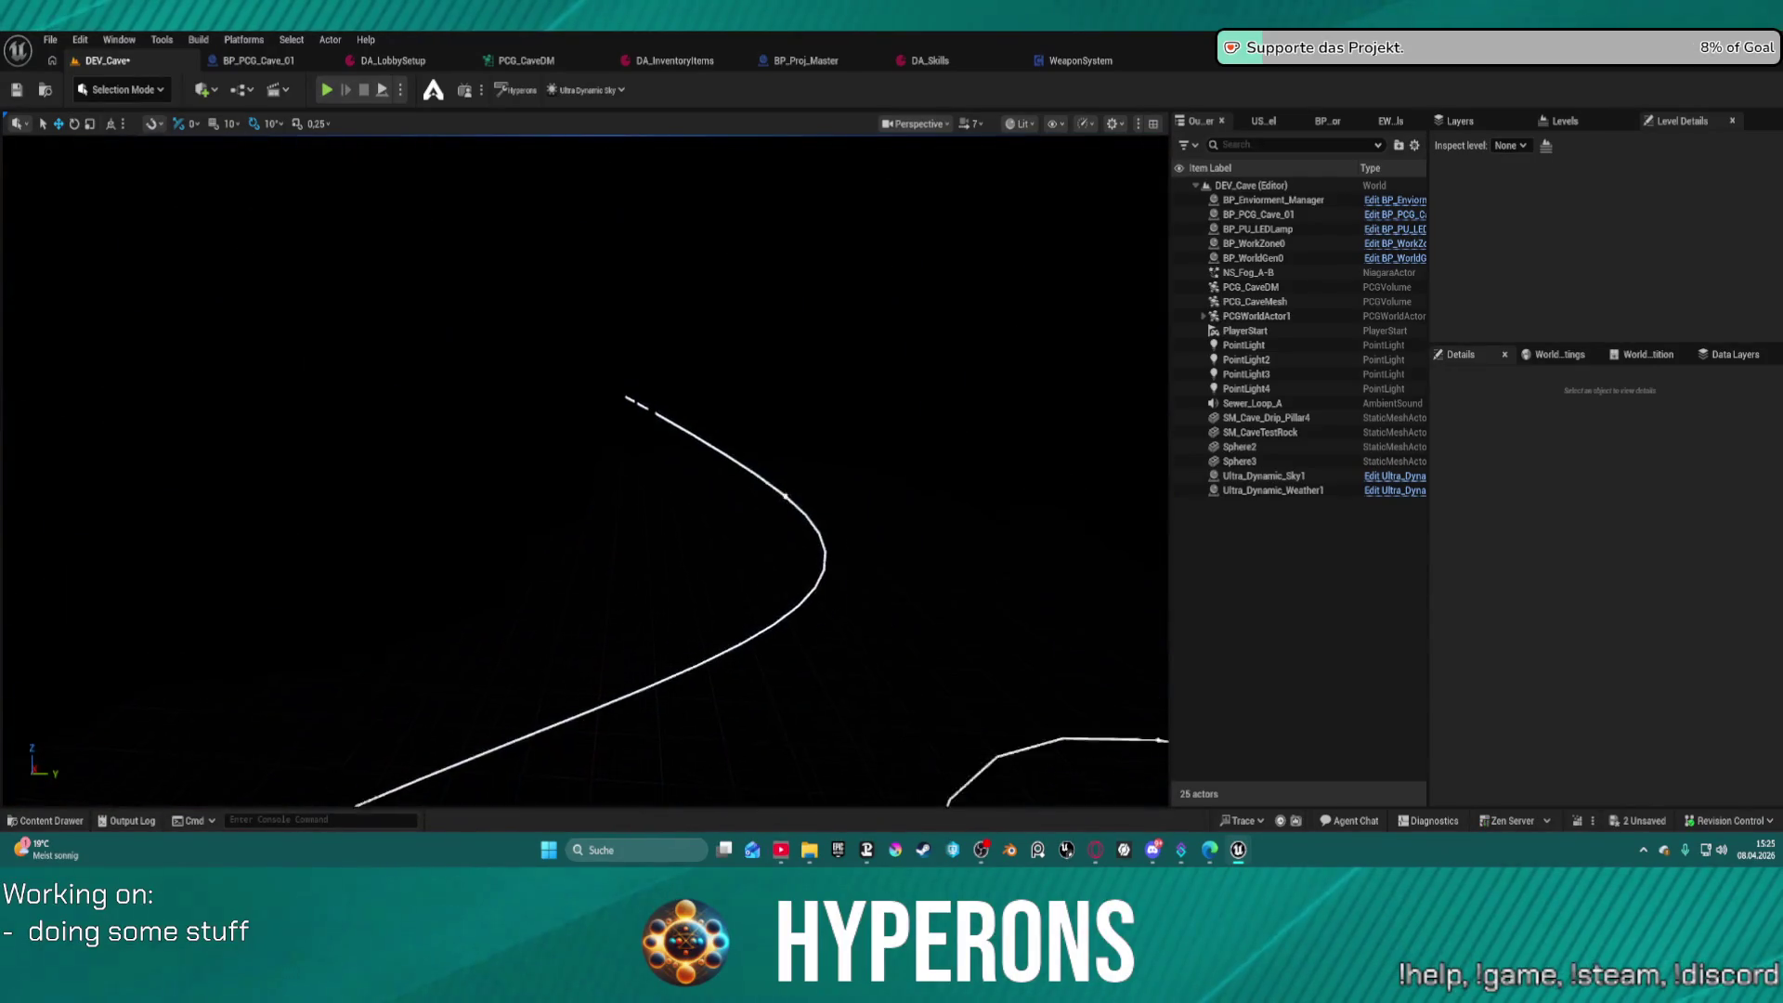
pyautogui.press('w')
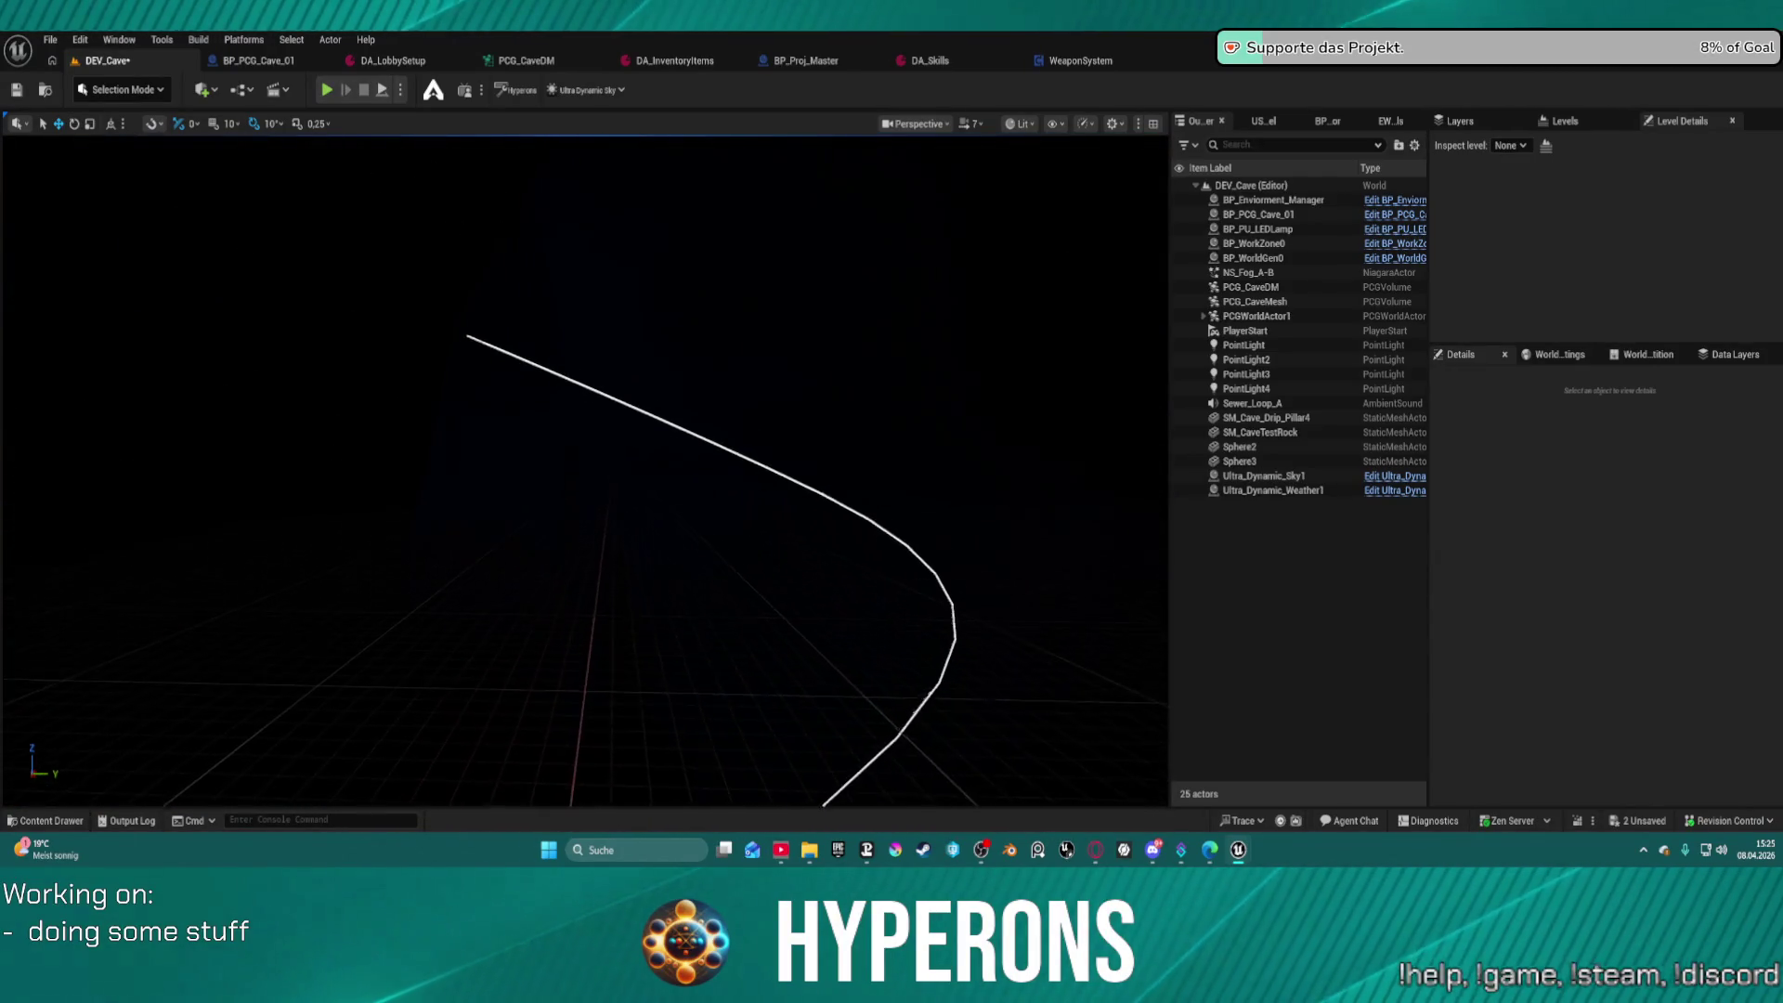
pyautogui.press('w')
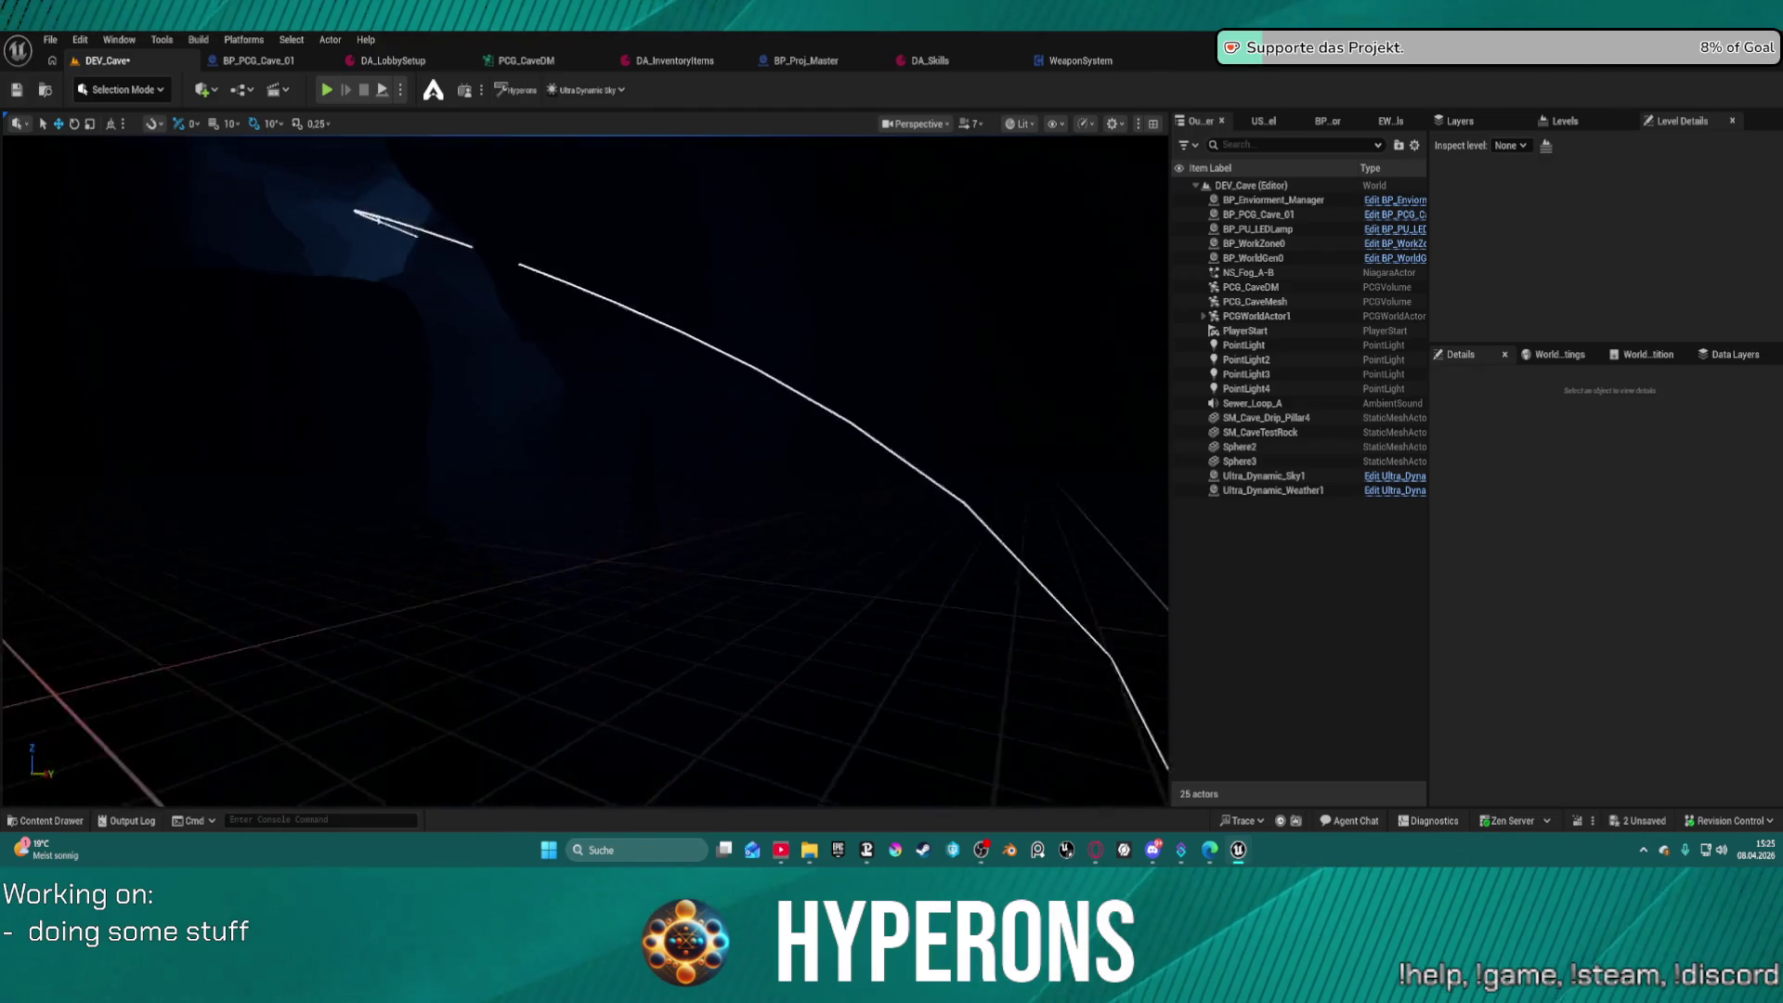
pyautogui.press('w')
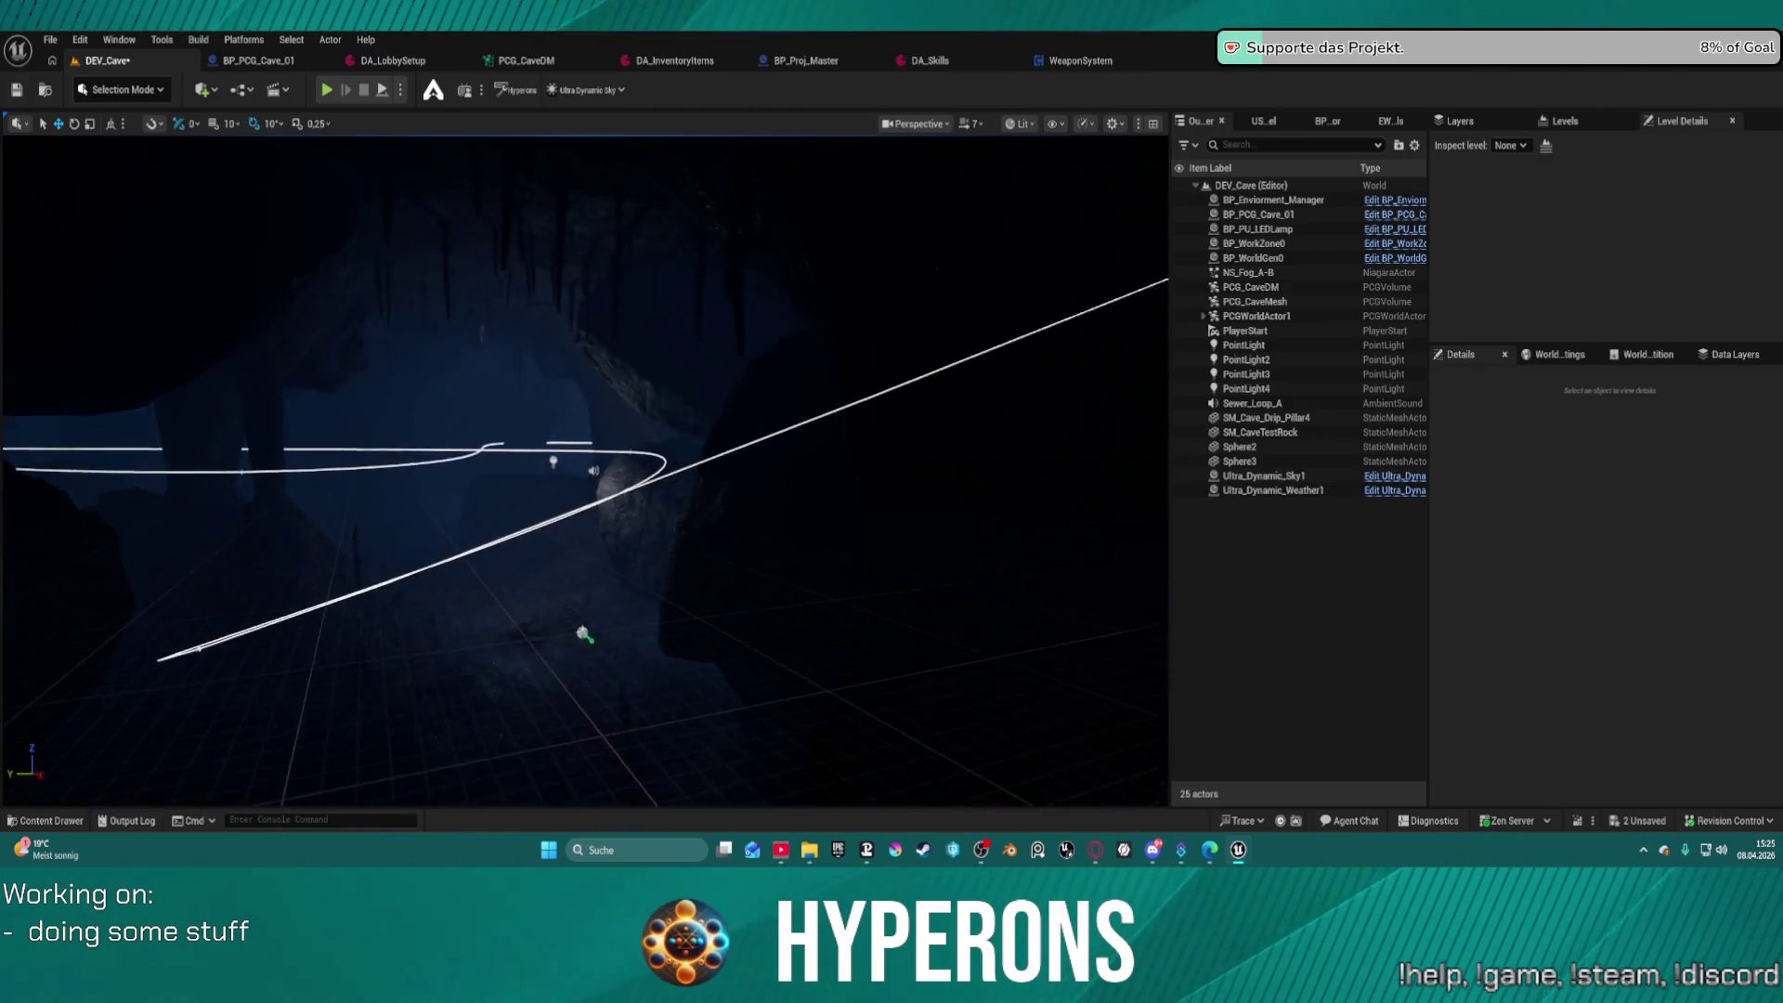
pyautogui.press('w')
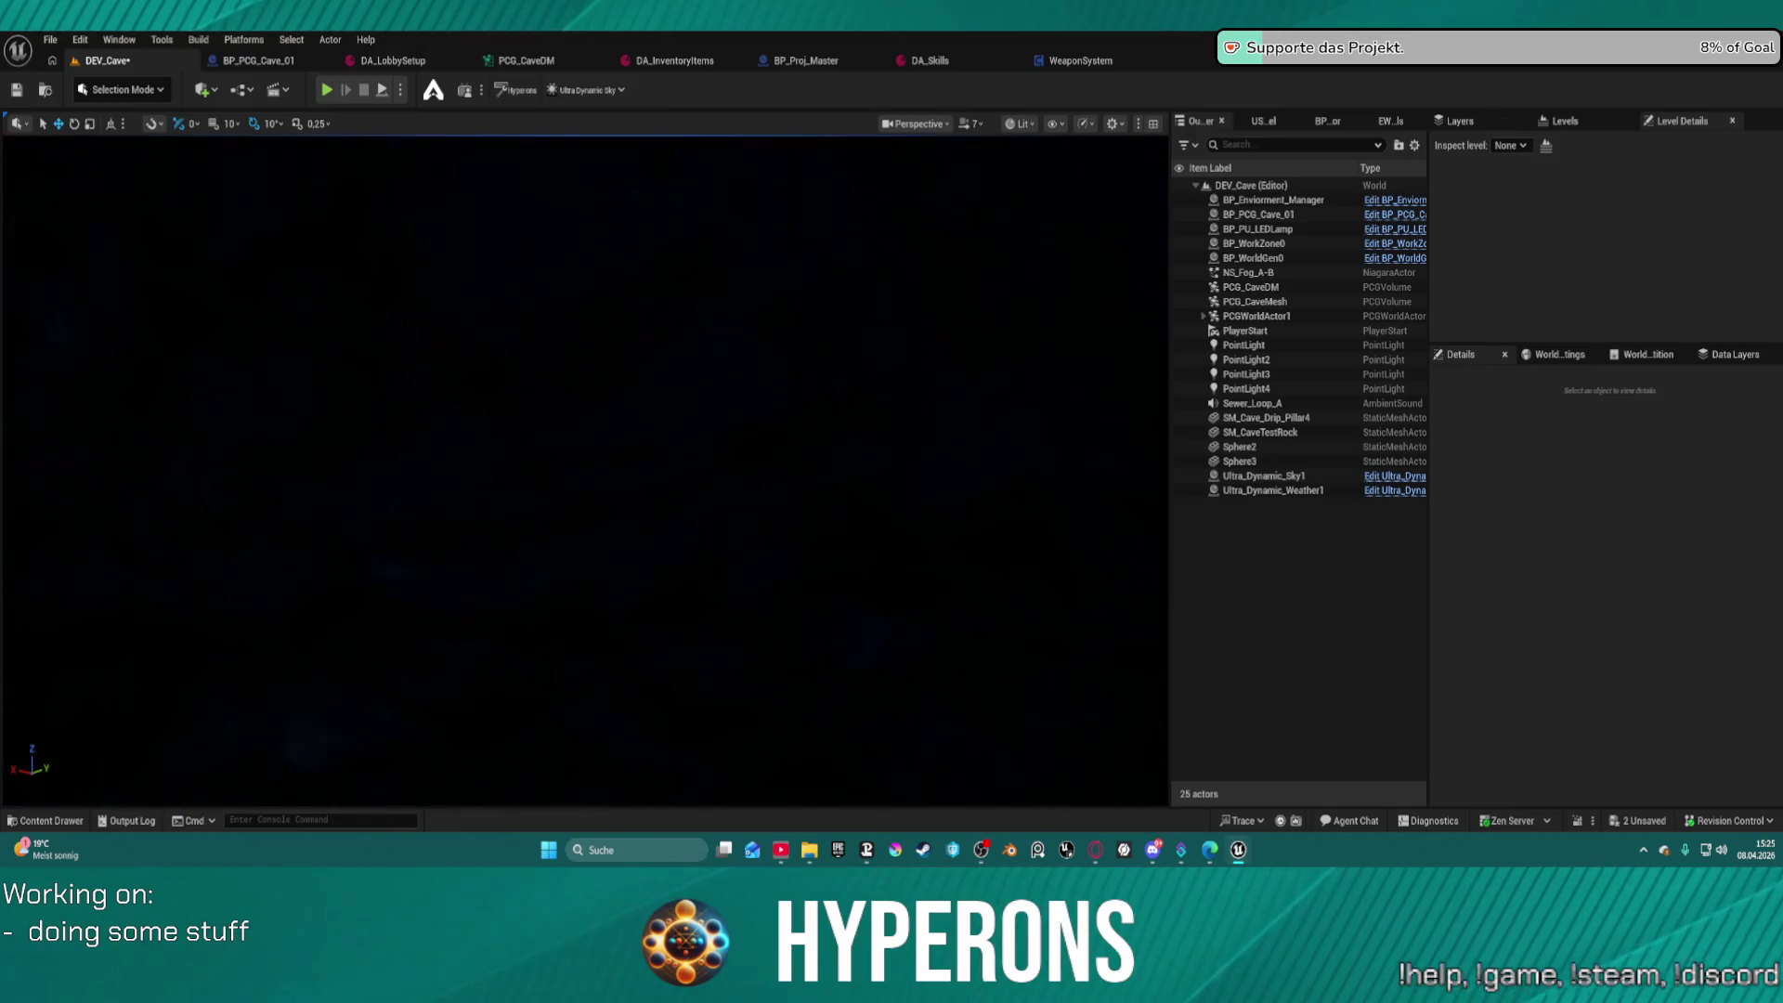
pyautogui.press('w')
pyautogui.scroll(-2, 585, 469)
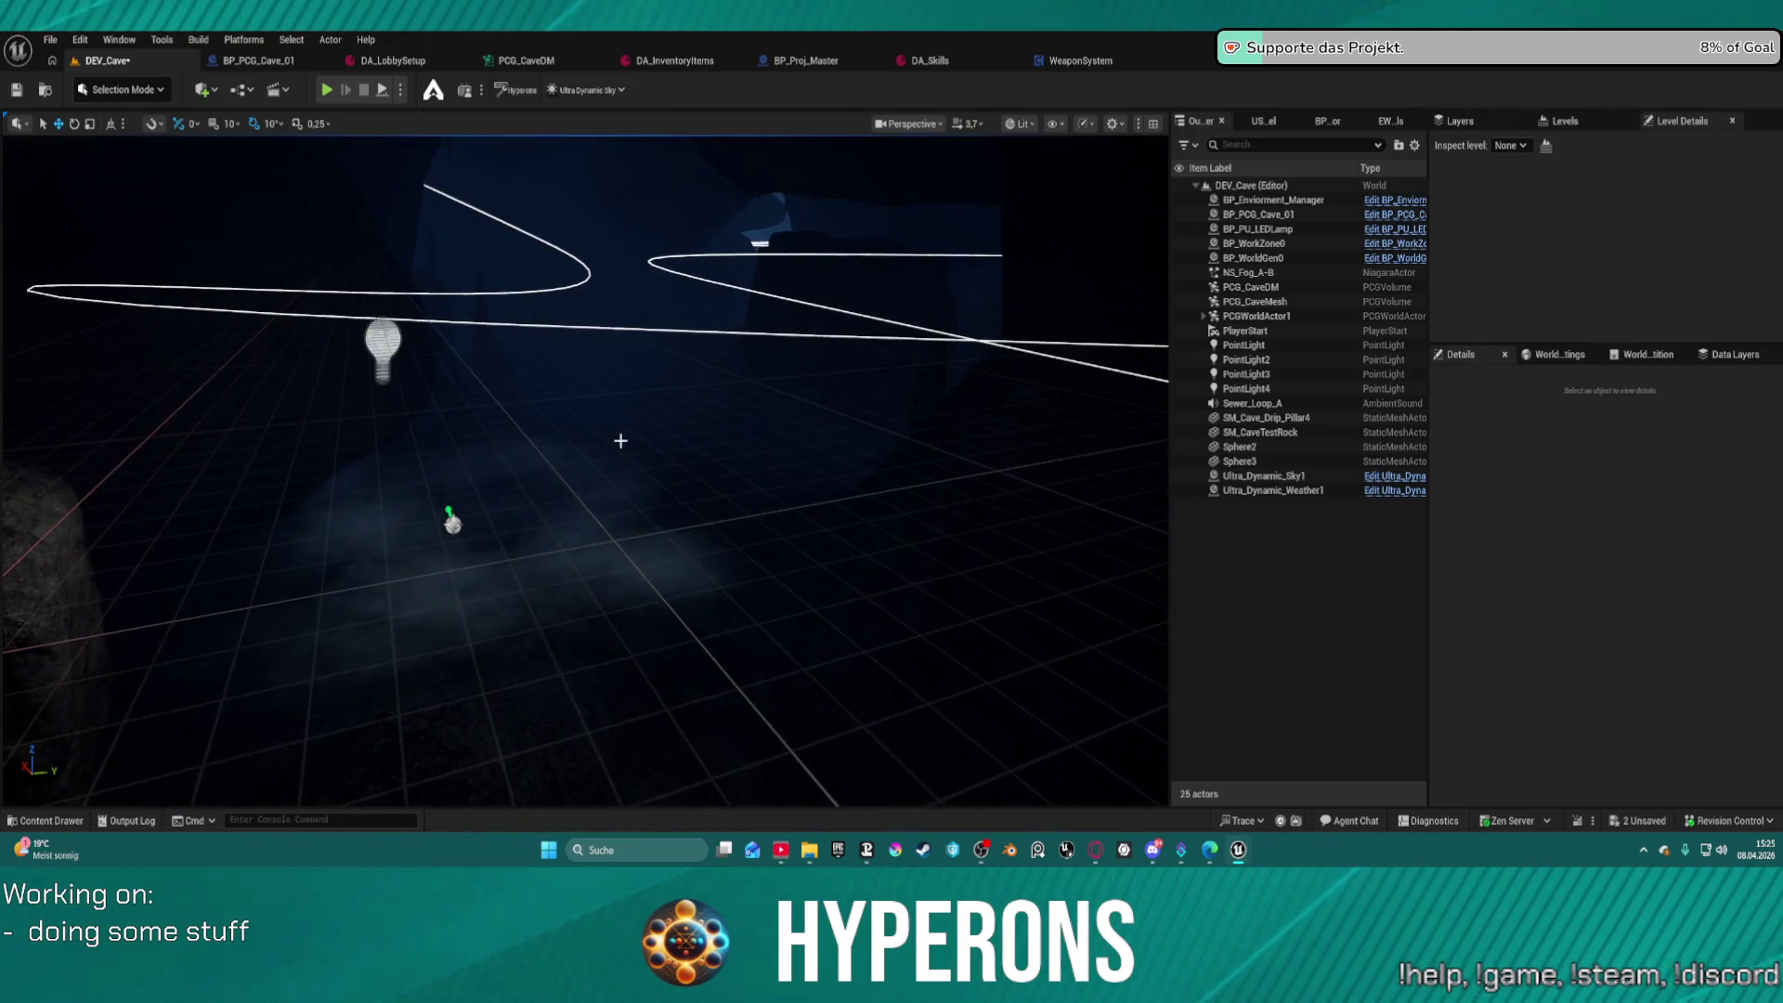
pyautogui.press('w')
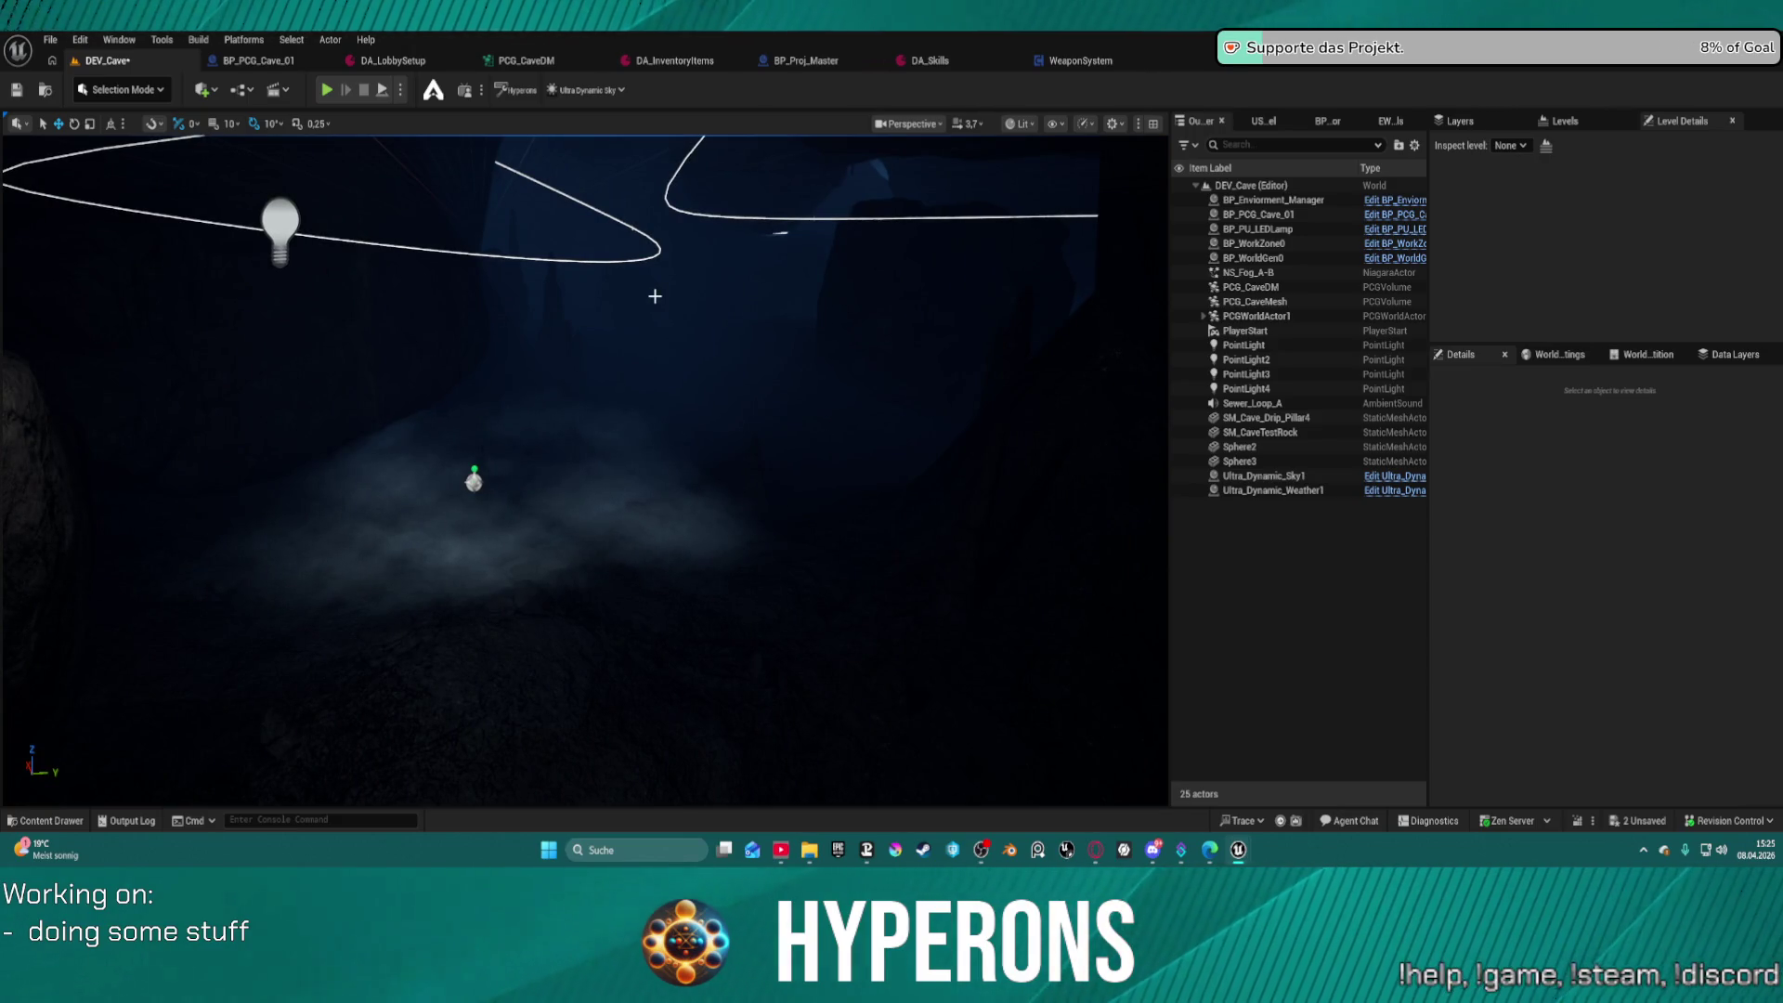
# Apply Hyperons lighting on Ultra_Dynamic_Sky1, then delete it together with Ultra_Dynamic_Weather1
pyautogui.click(1305, 490)
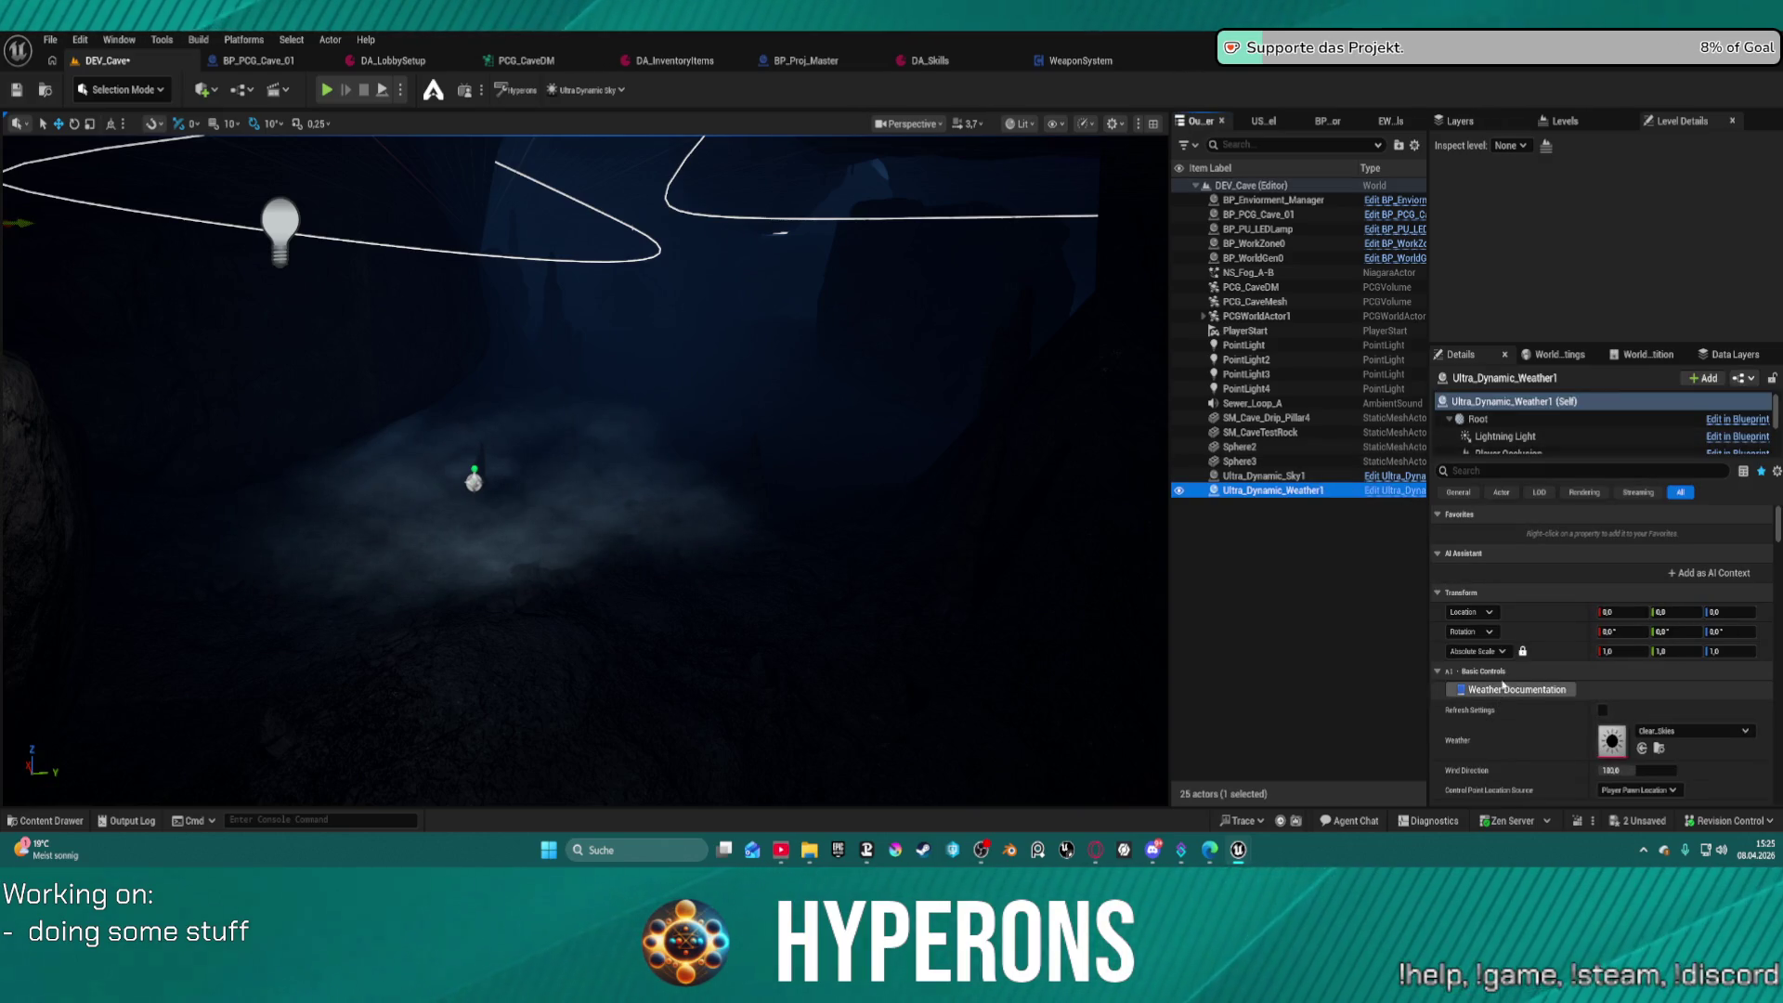
pyautogui.click(1284, 478)
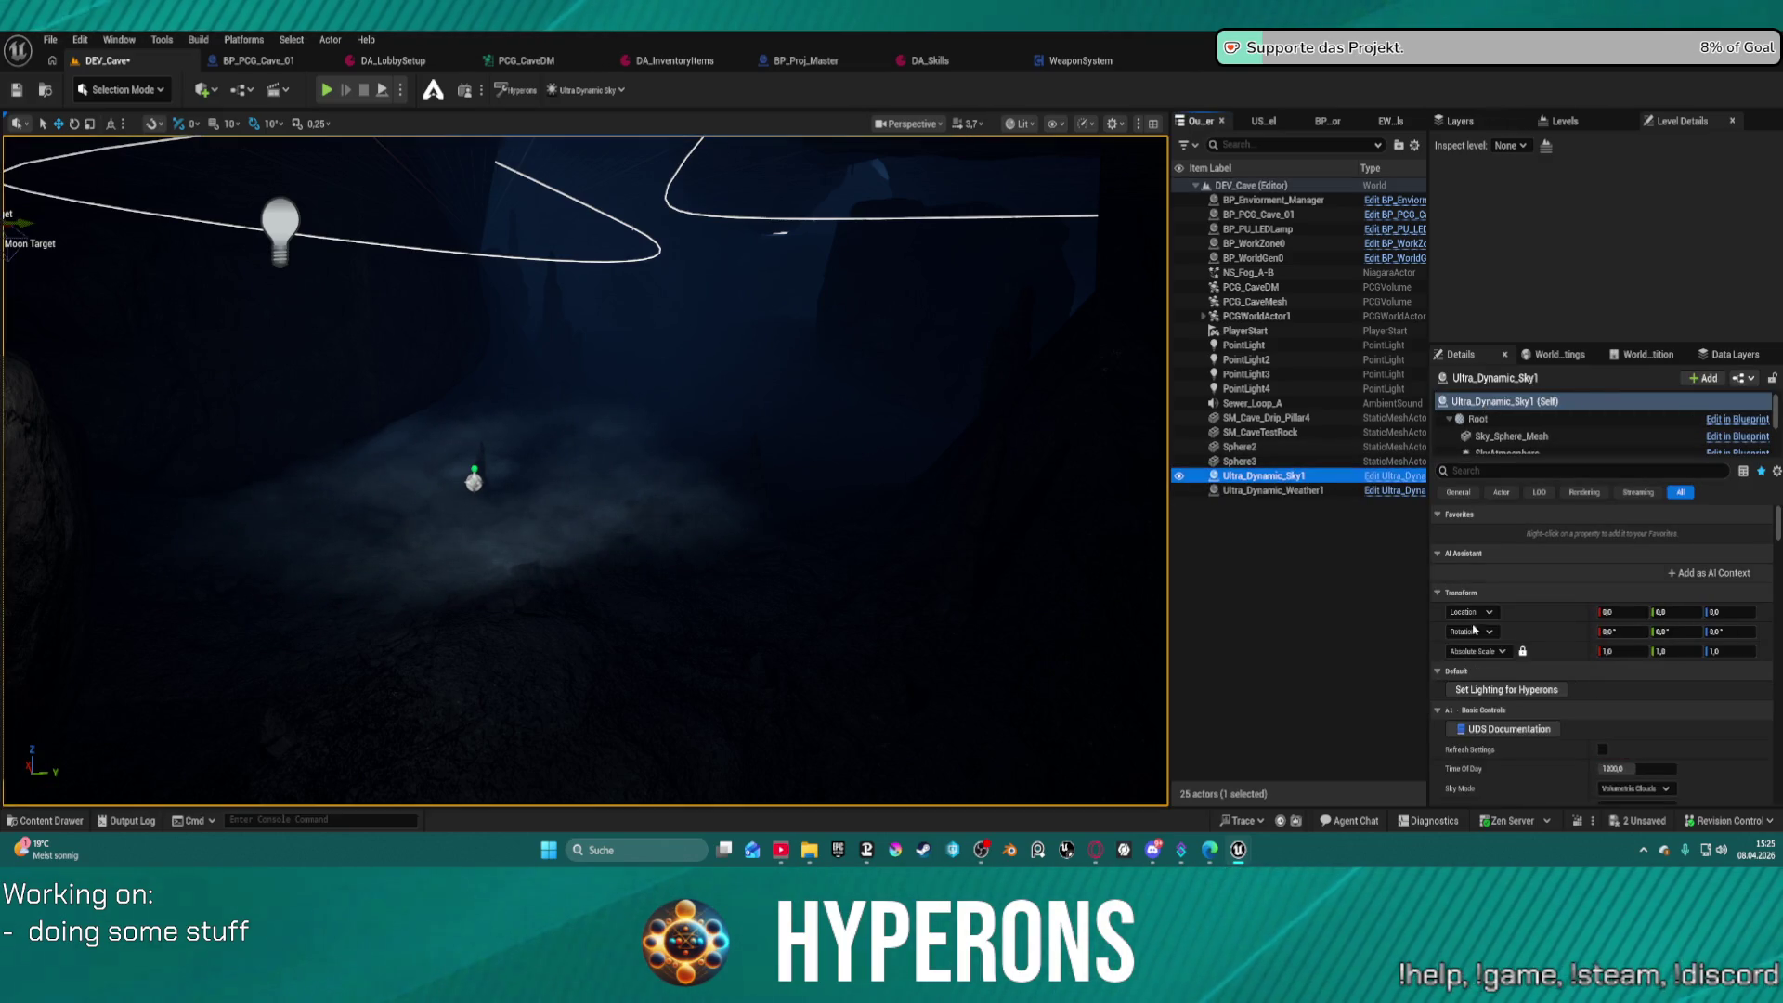
pyautogui.click(1511, 694)
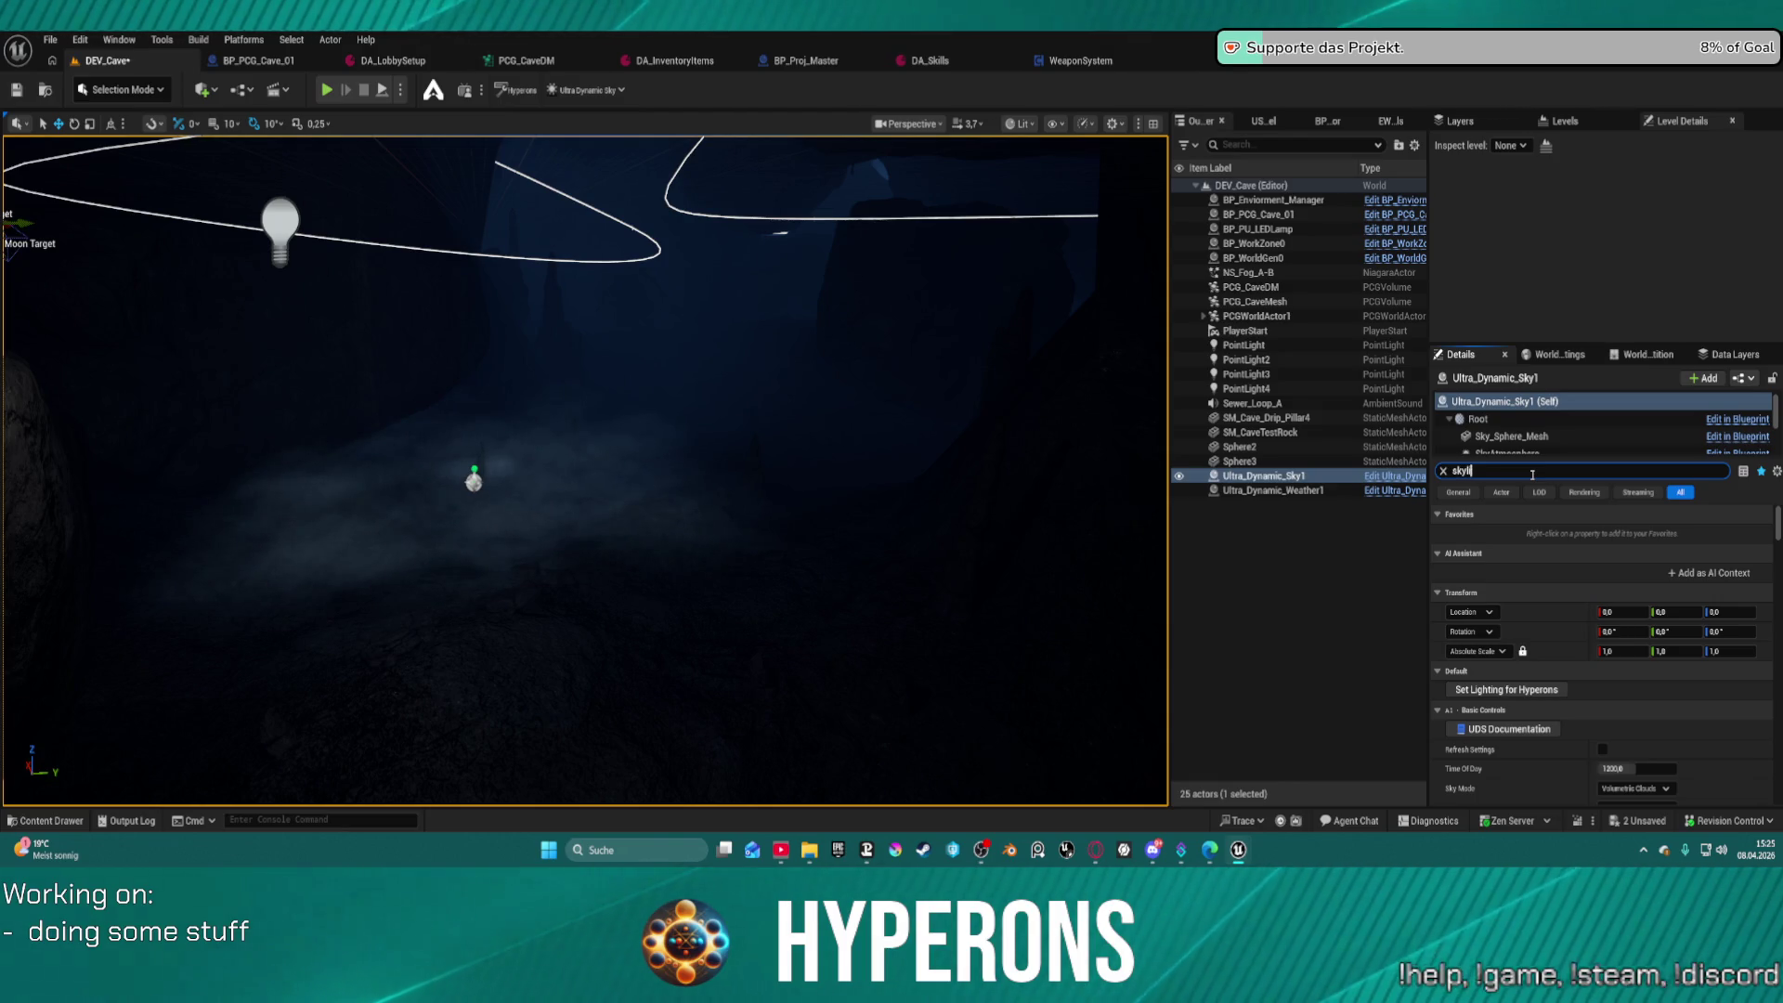
pyautogui.write('skylight')
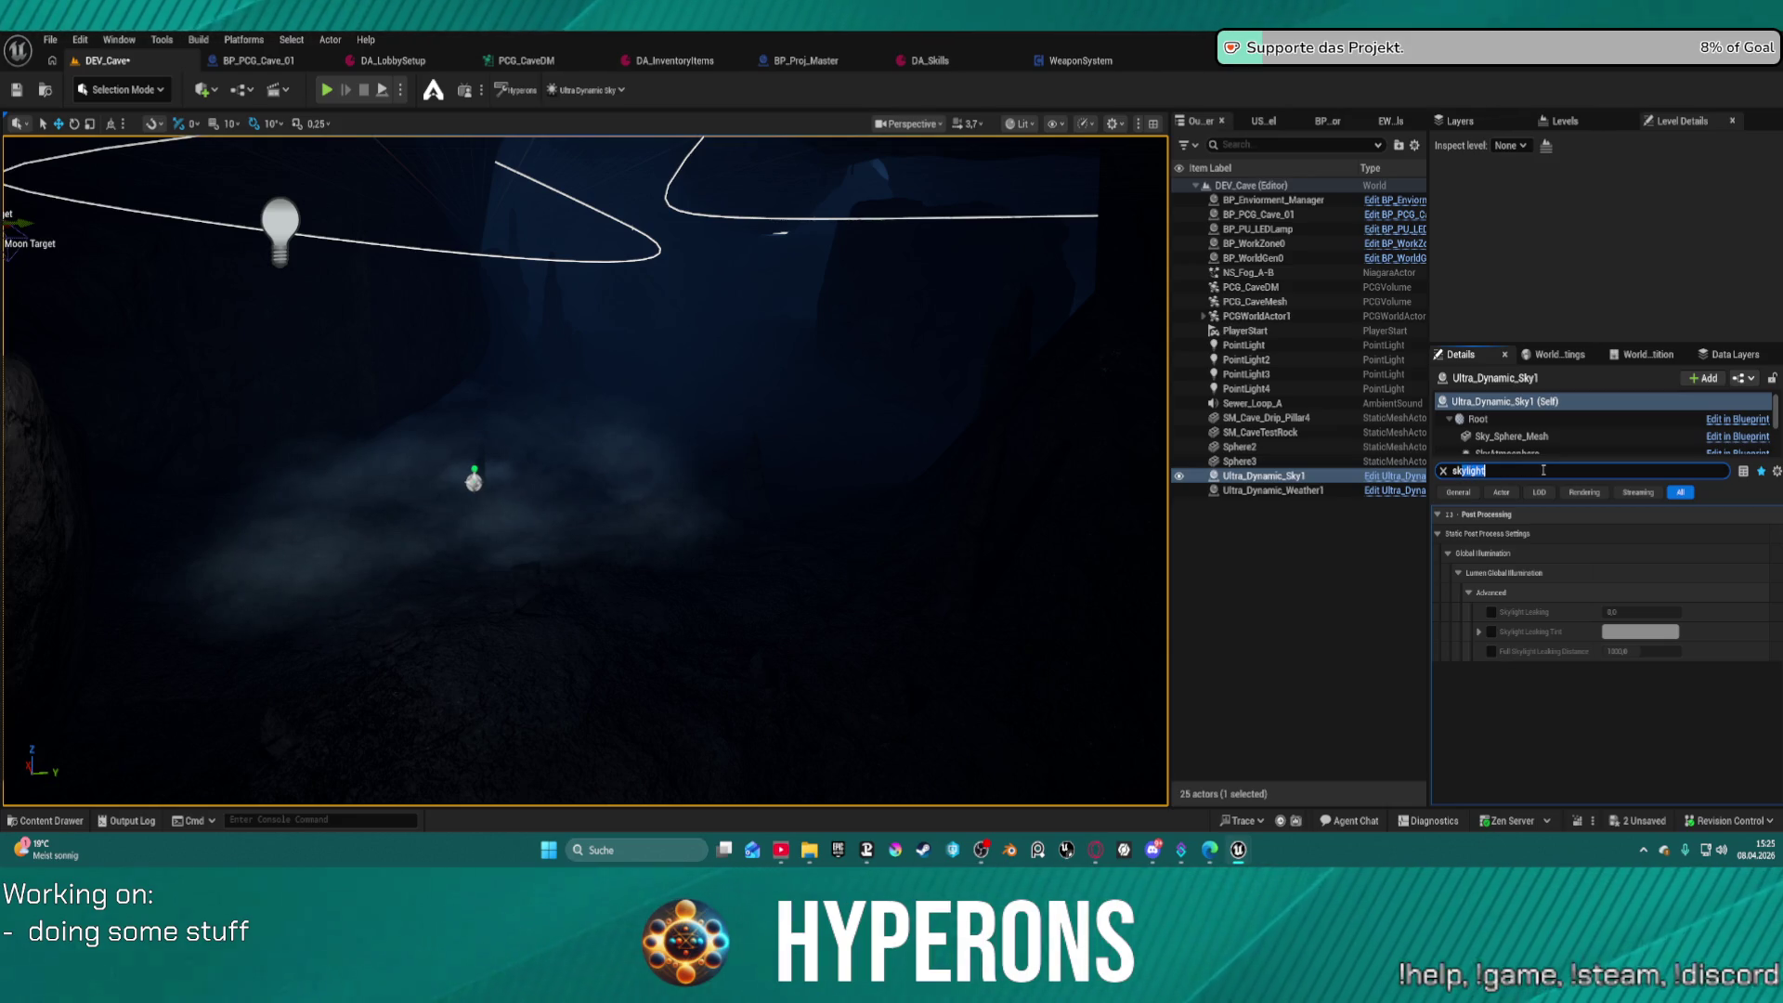
pyautogui.press('BackSpace')
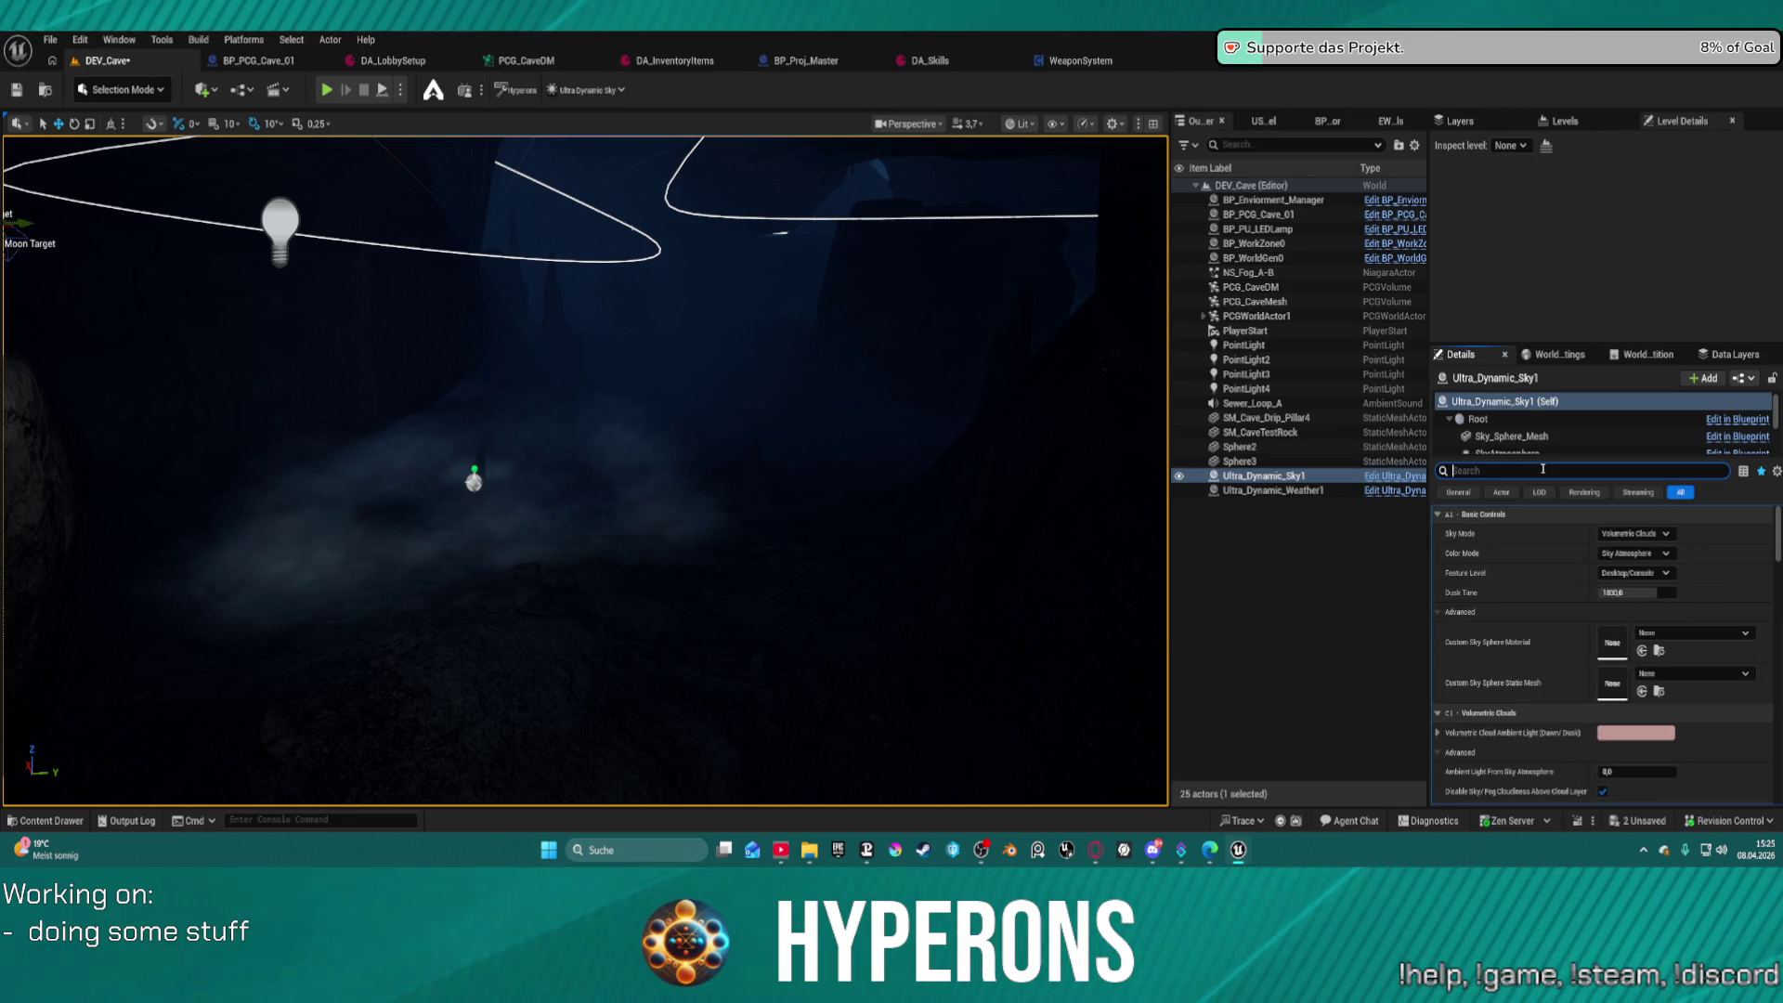
pyautogui.write('l')
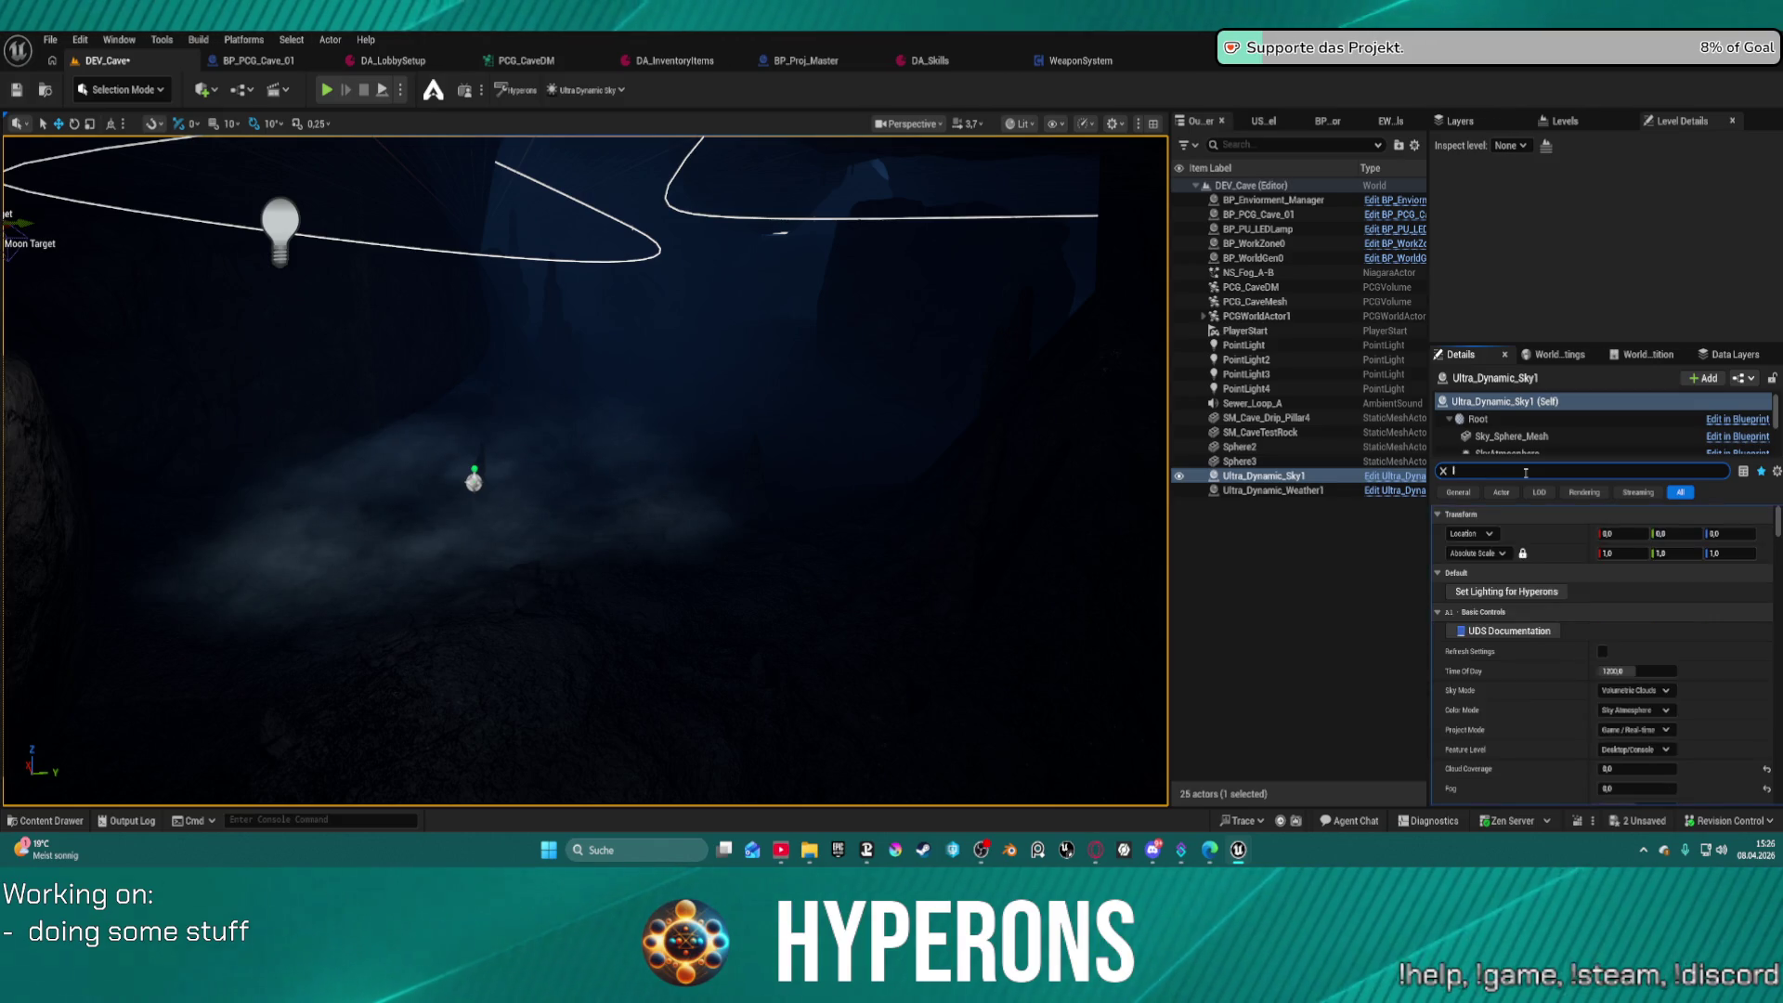
pyautogui.write('ight')
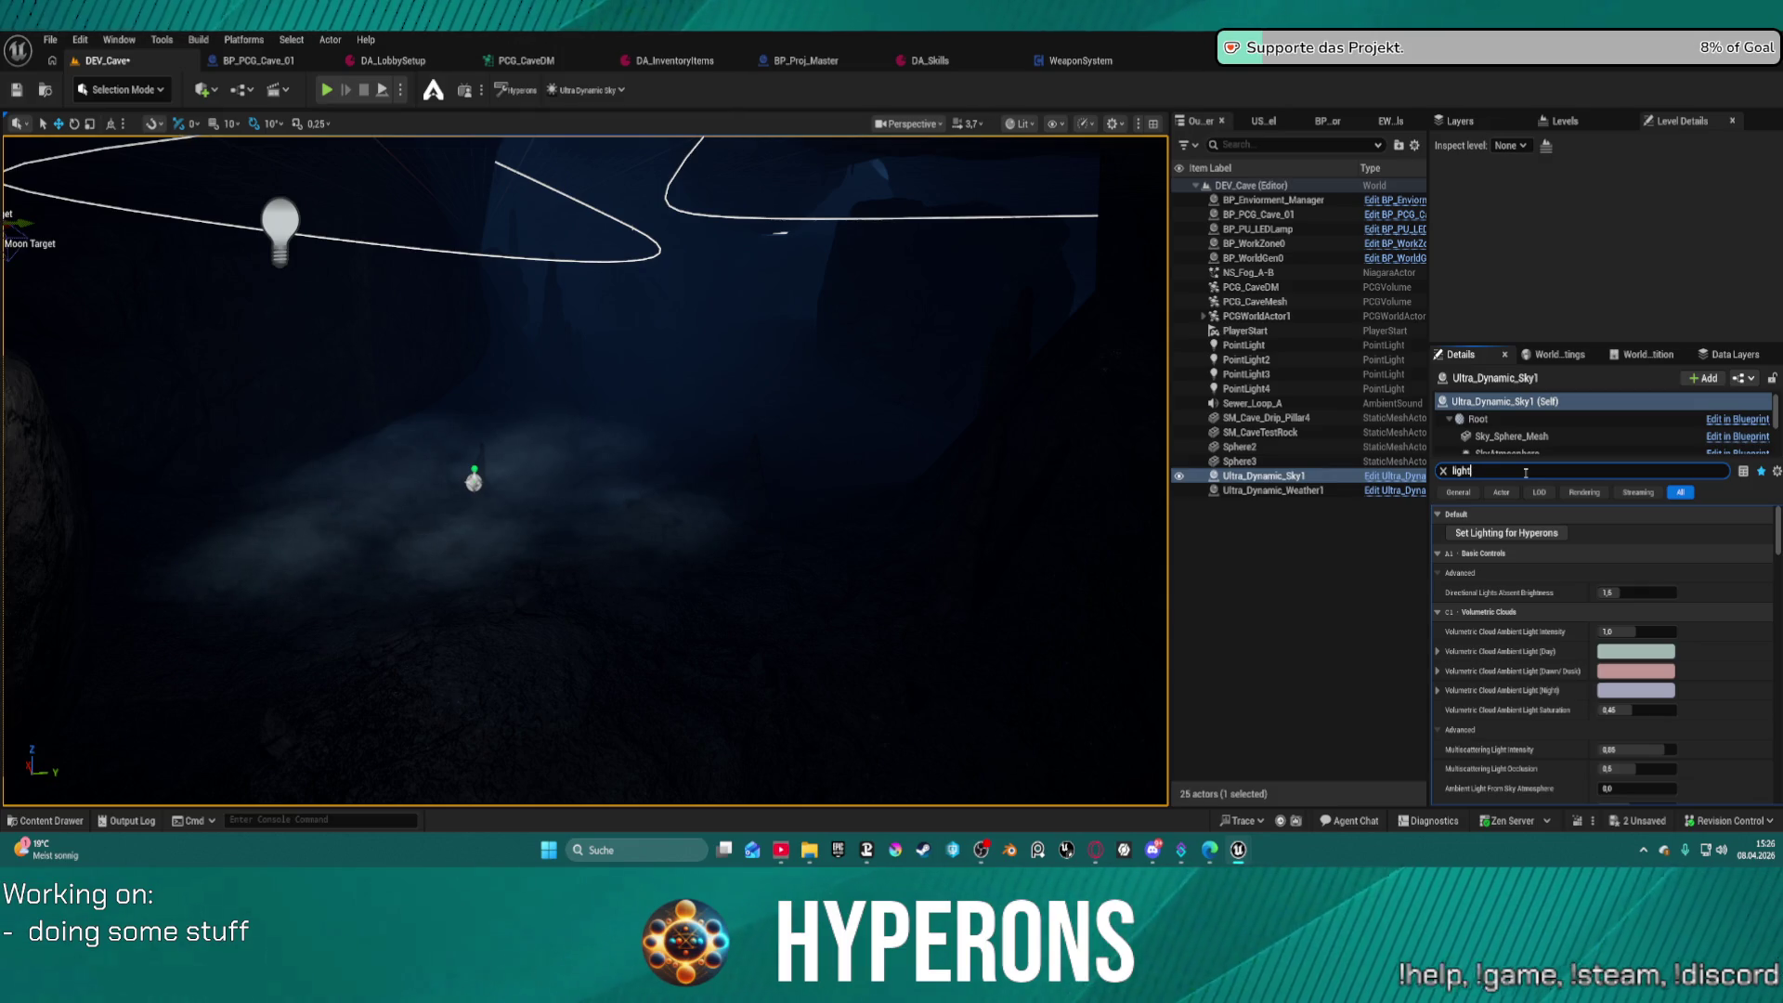
pyautogui.keyDown('ctrl'); pyautogui.click(1303, 493); pyautogui.keyUp('ctrl')
pyautogui.press('Delete')
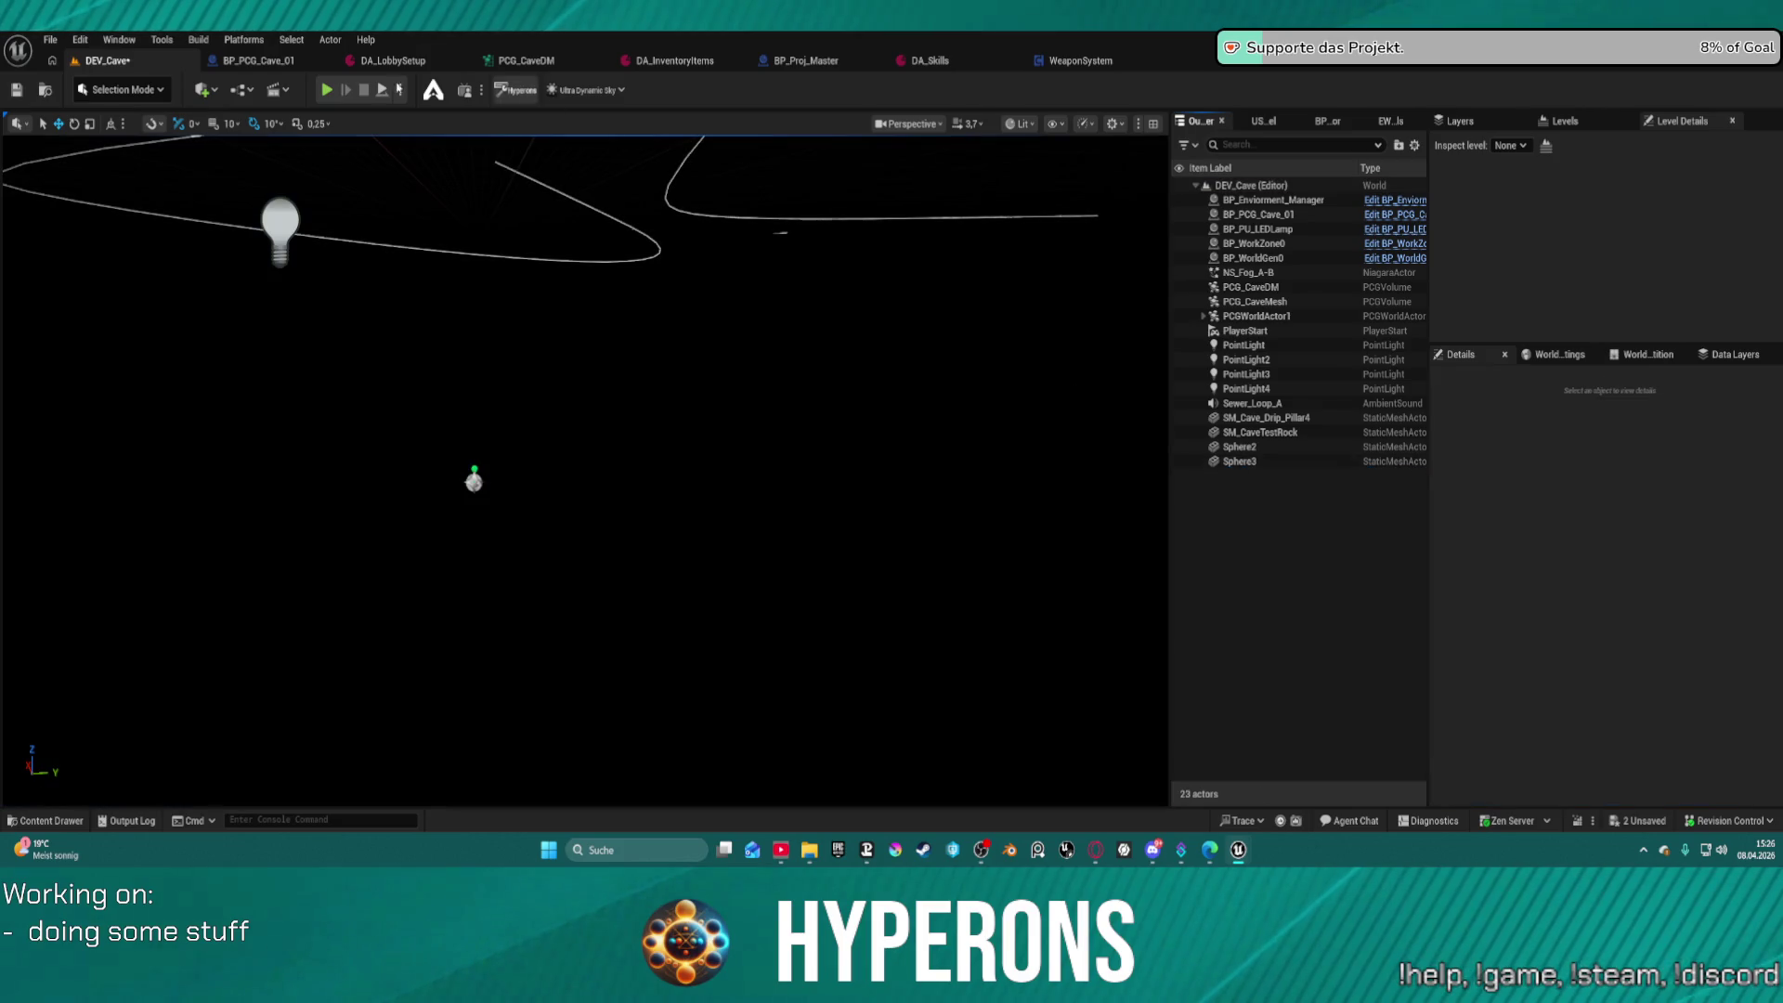
# Browse the Build, Tools and Window menus, then place a Sky Light in the cave
pyautogui.click(198, 40)
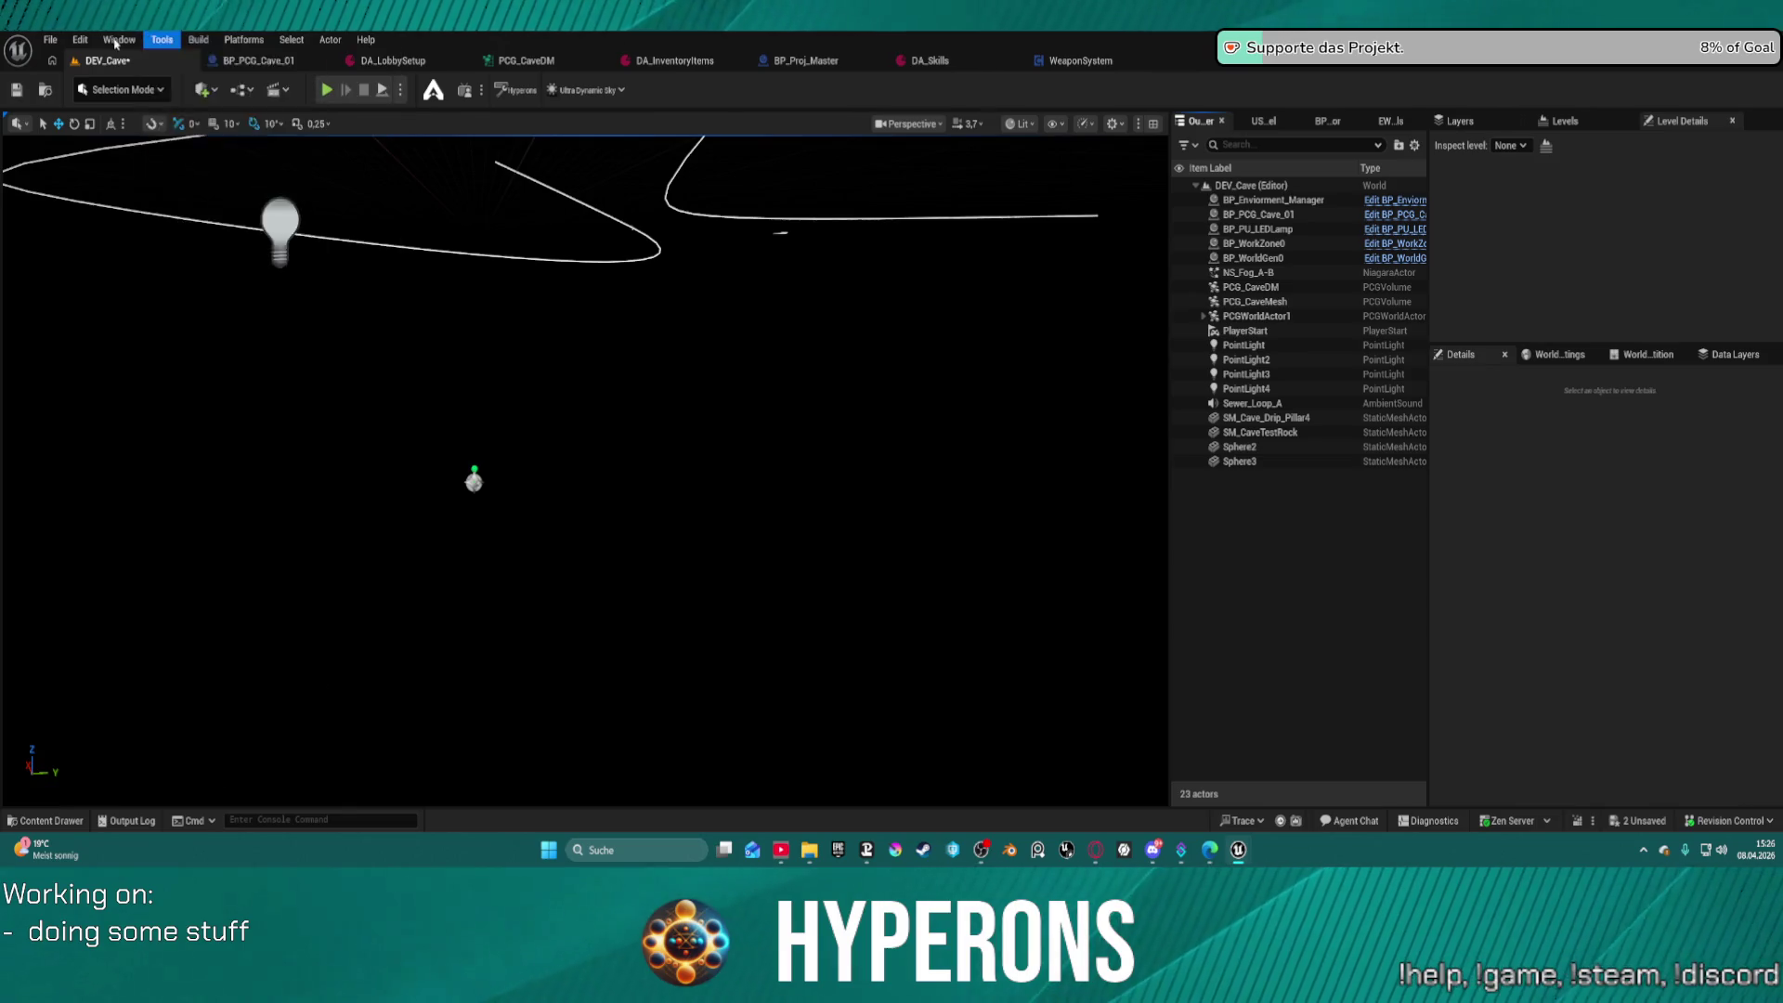
pyautogui.click(162, 40)
pyautogui.click(198, 42)
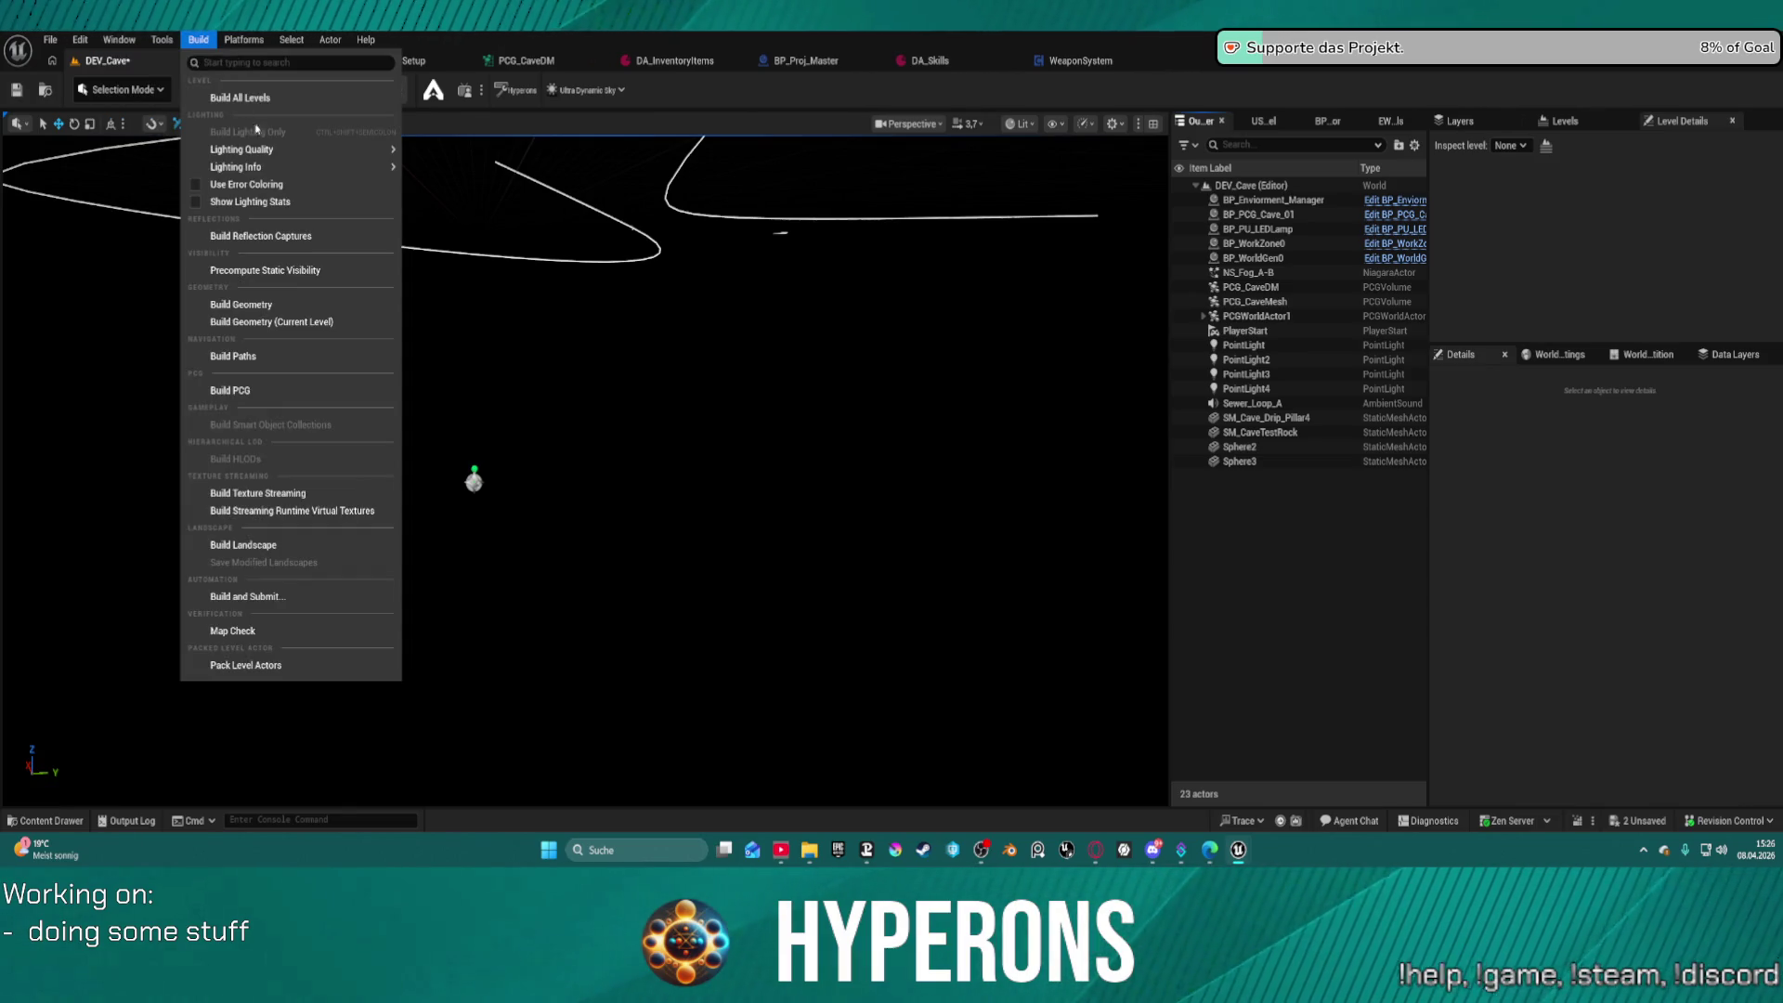
pyautogui.moveTo(276, 151)
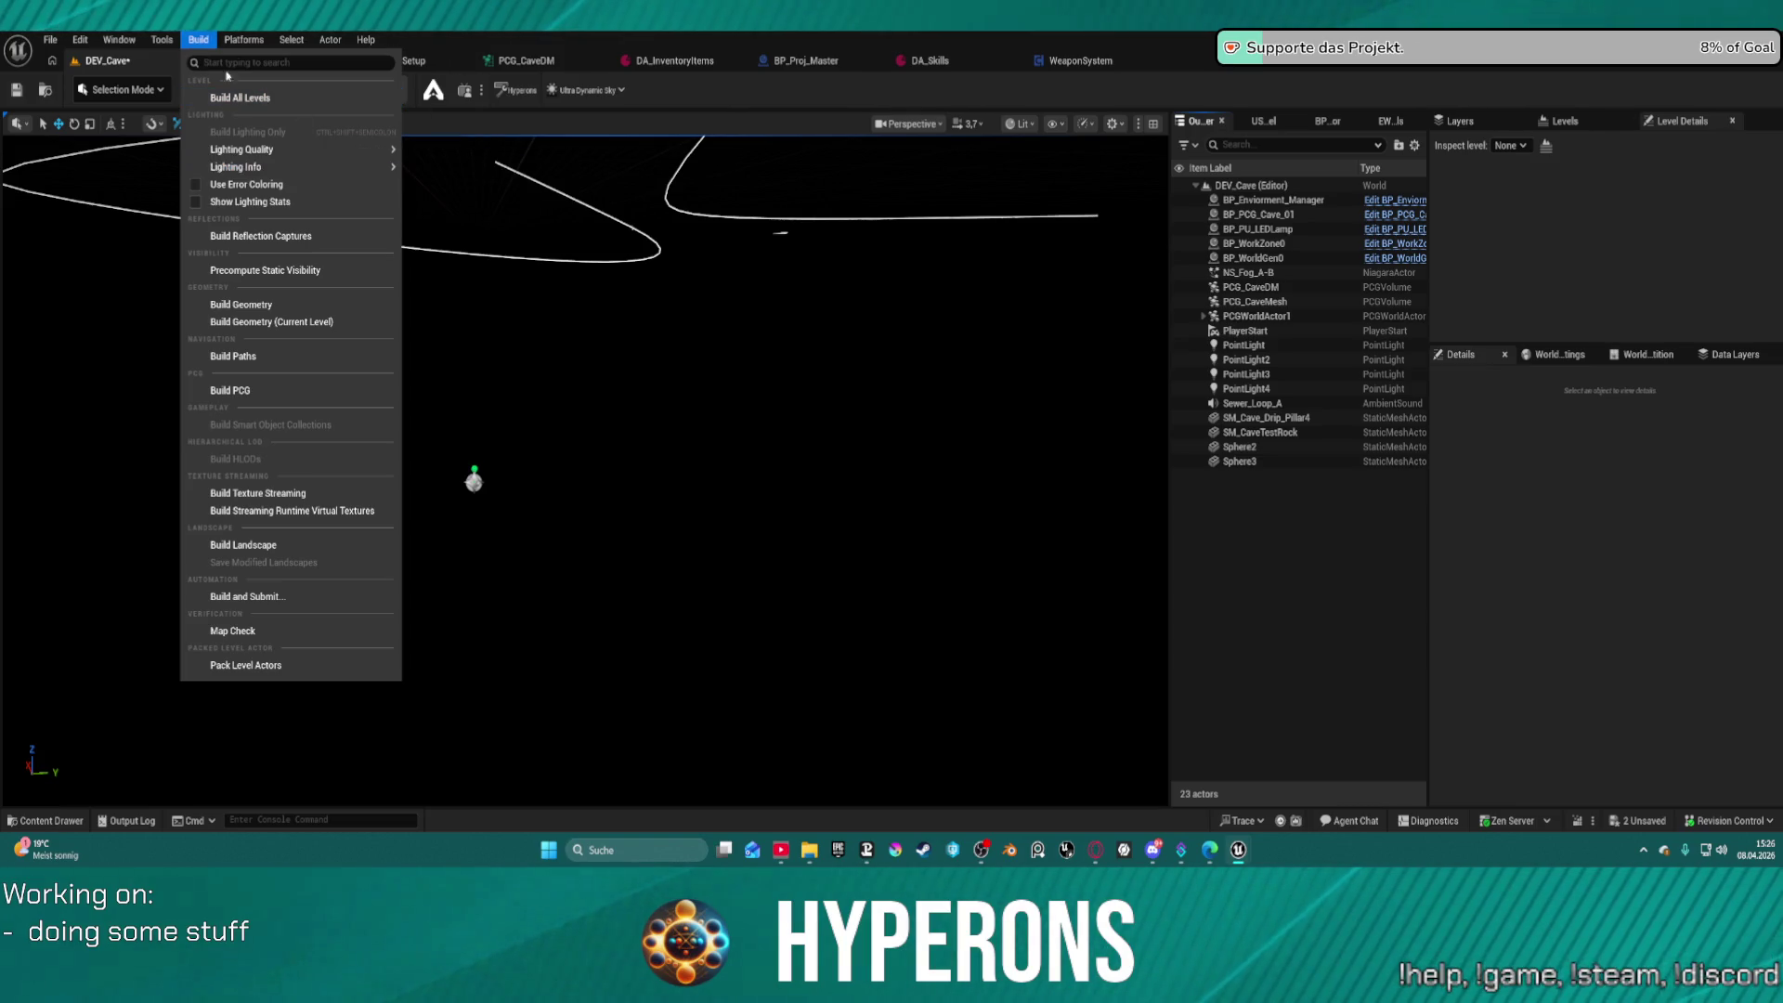
pyautogui.click(161, 39)
pyautogui.click(162, 39)
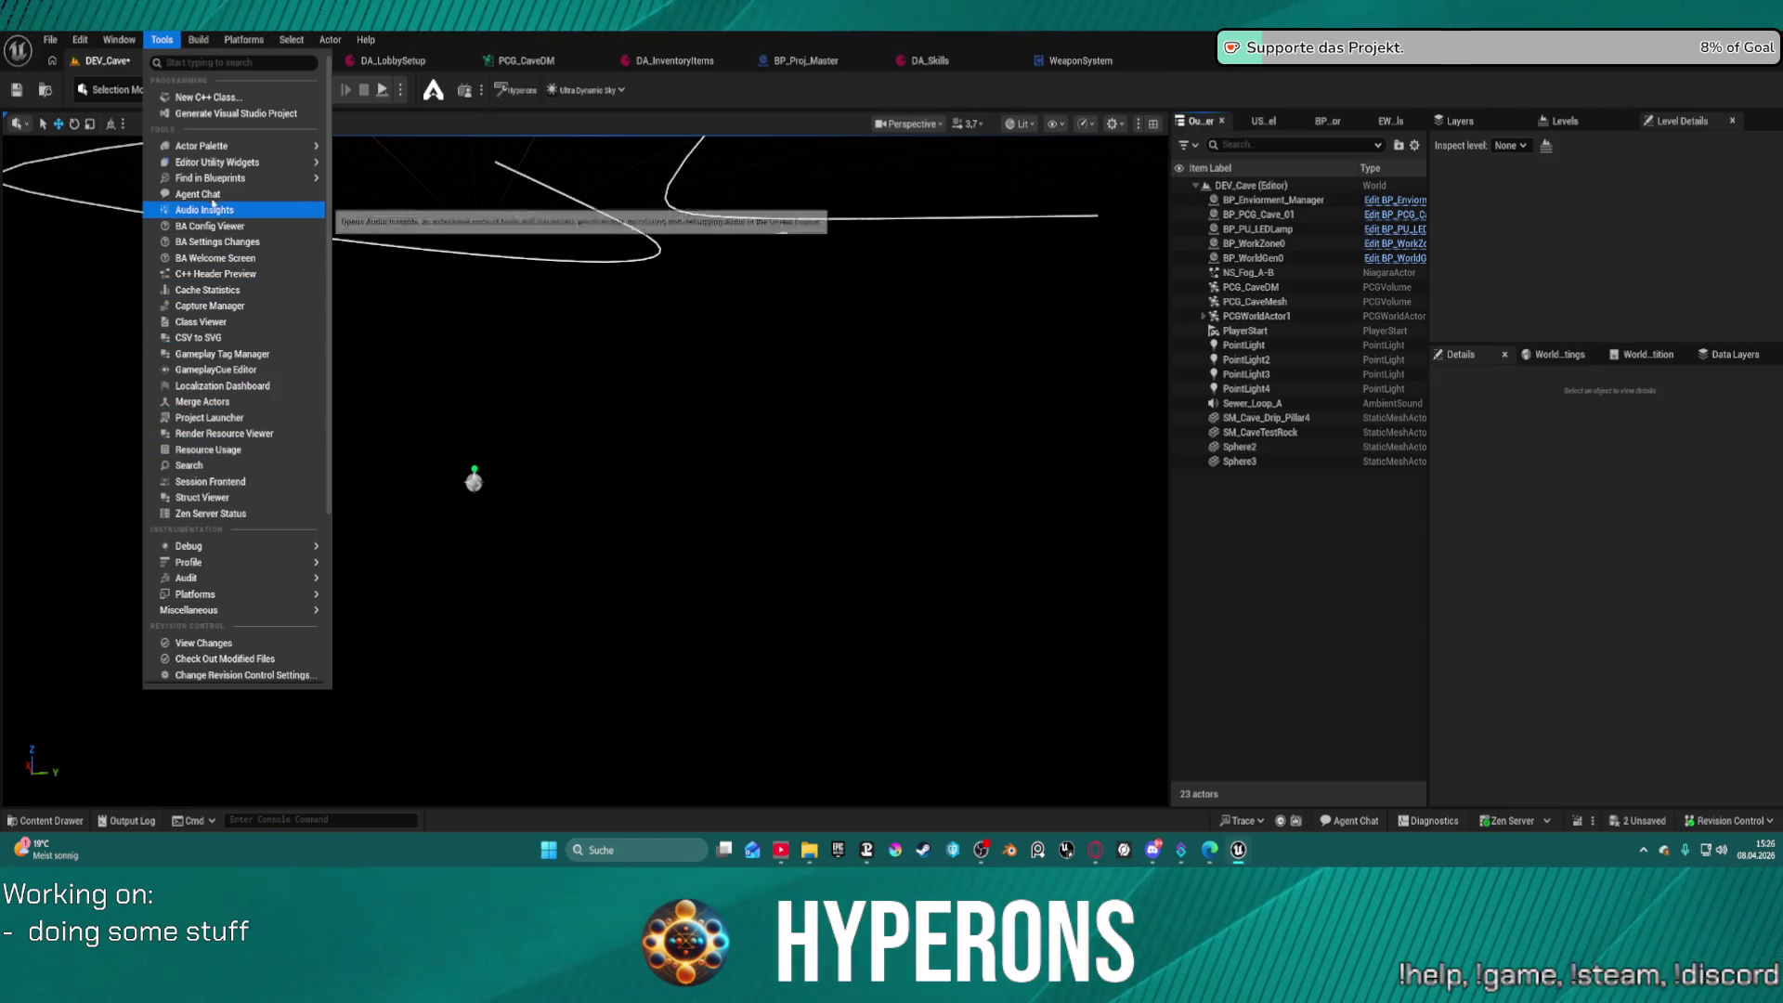
pyautogui.click(119, 39)
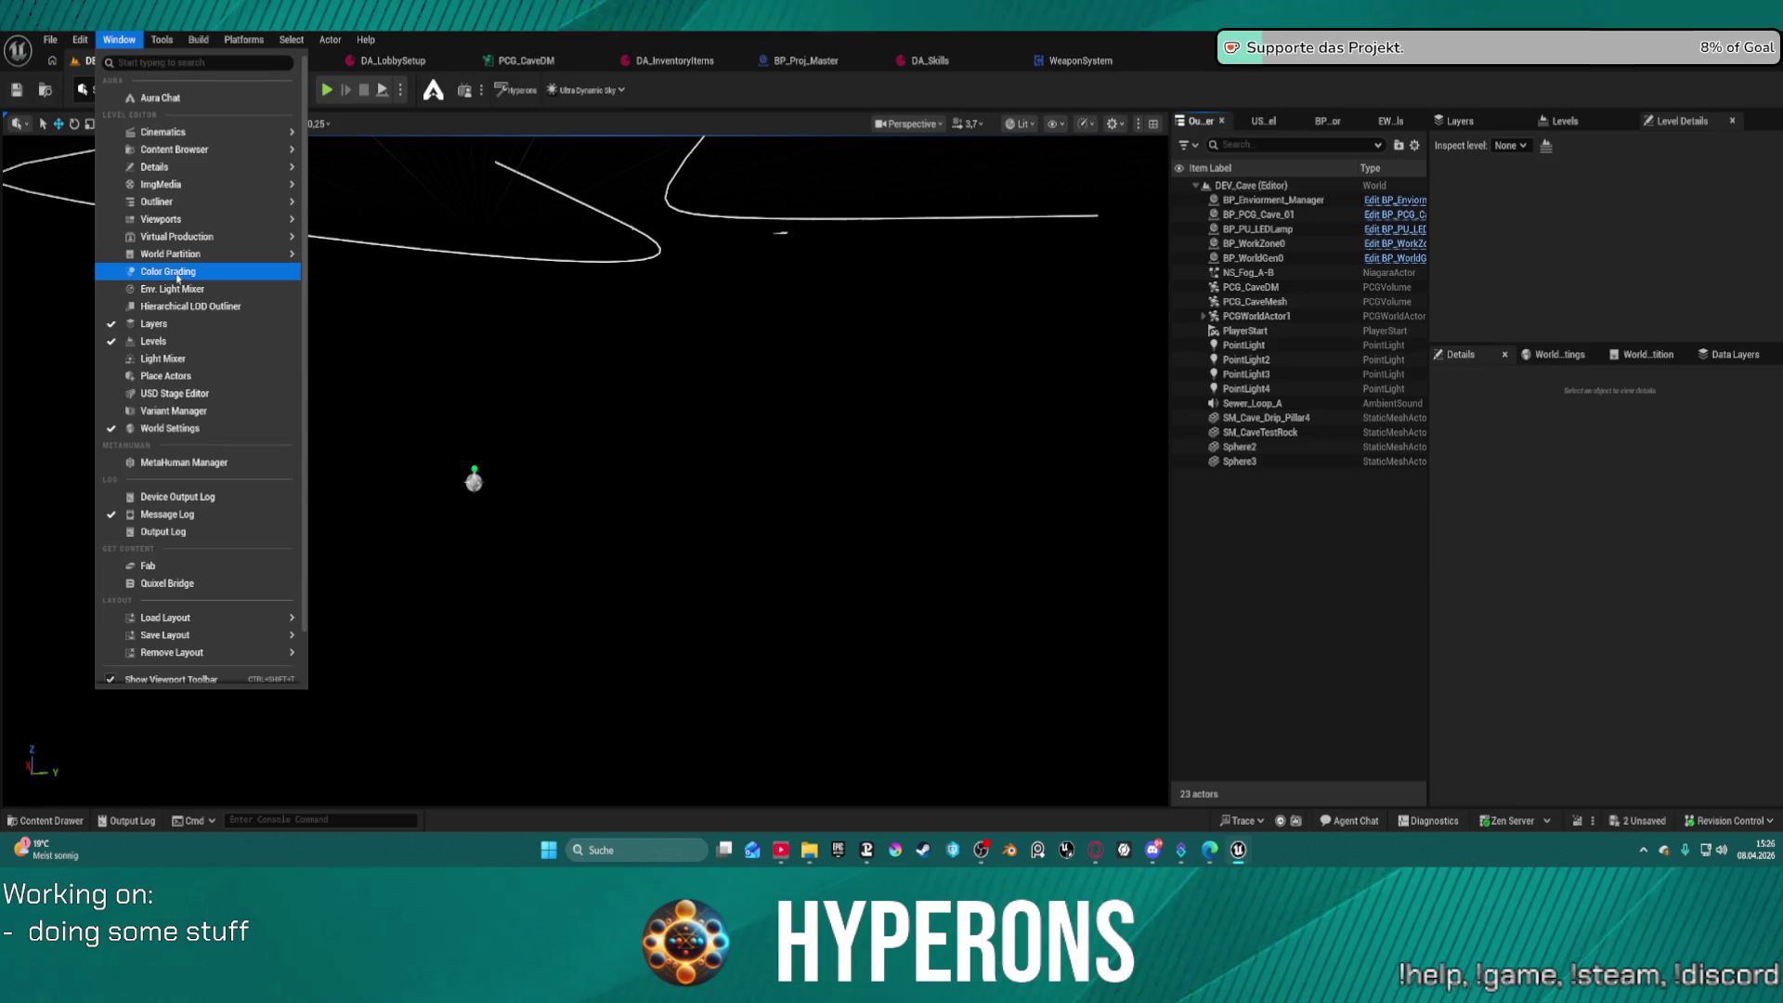
pyautogui.press('Escape')
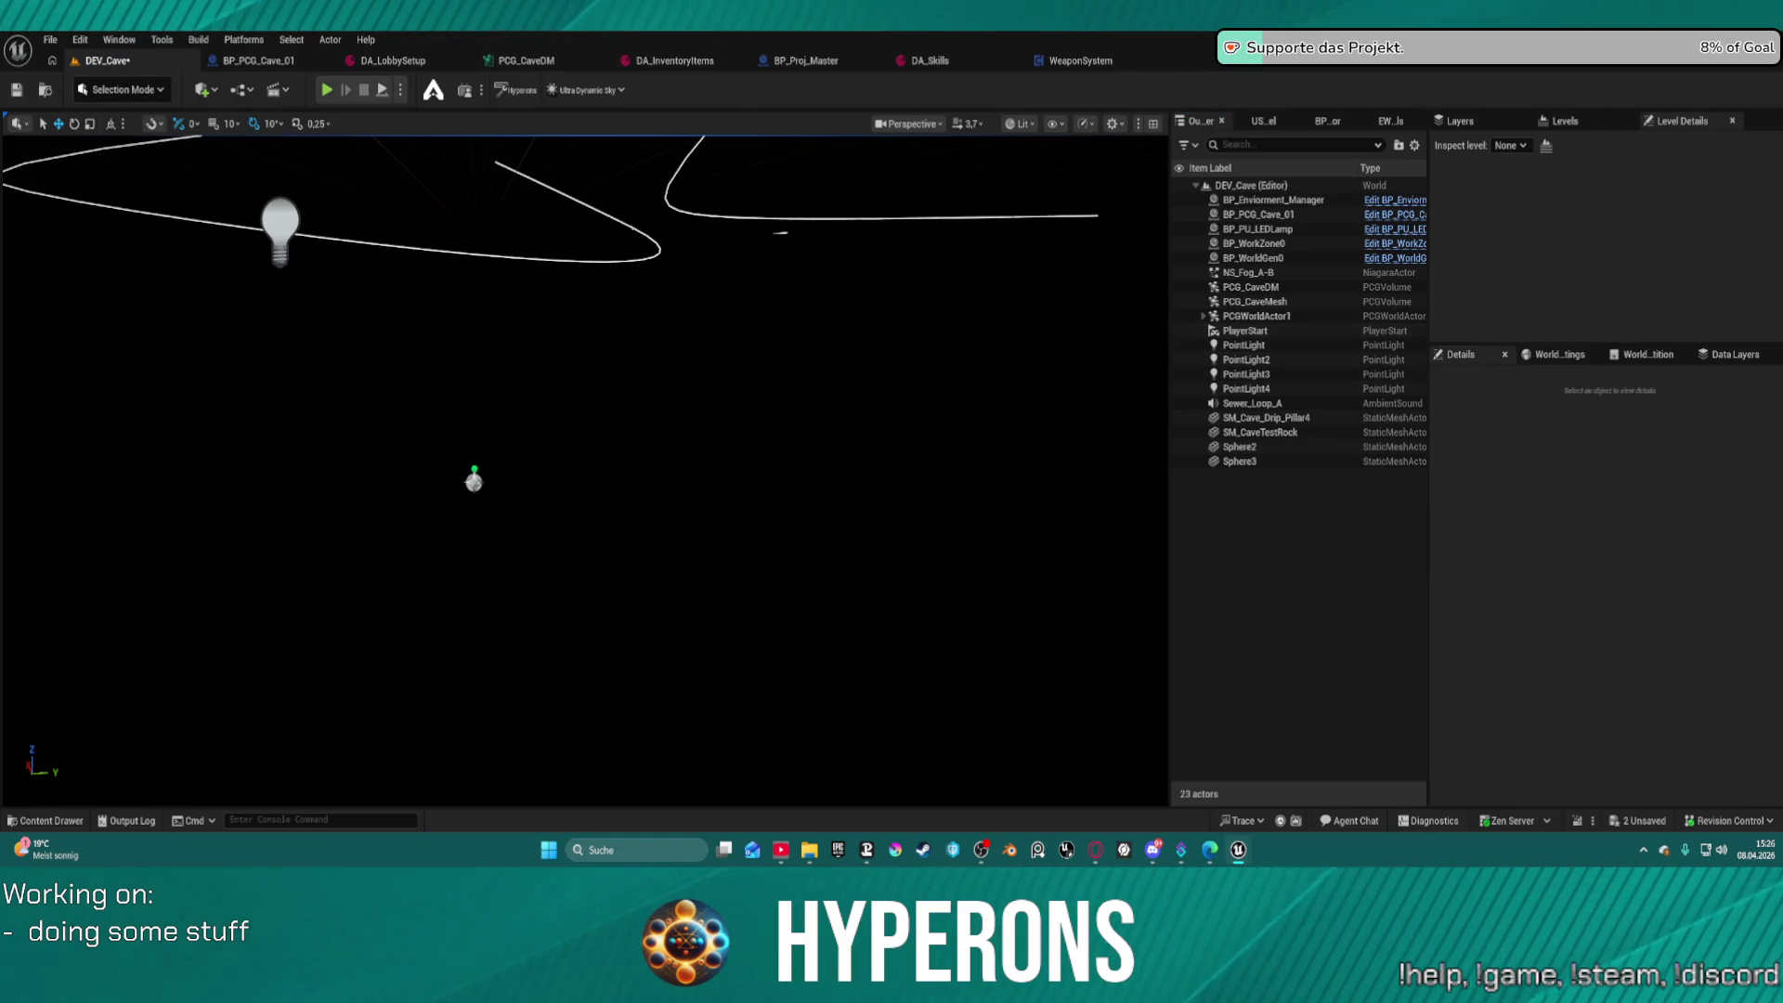
pyautogui.moveTo(473, 480); pyautogui.dragTo(474, 480)
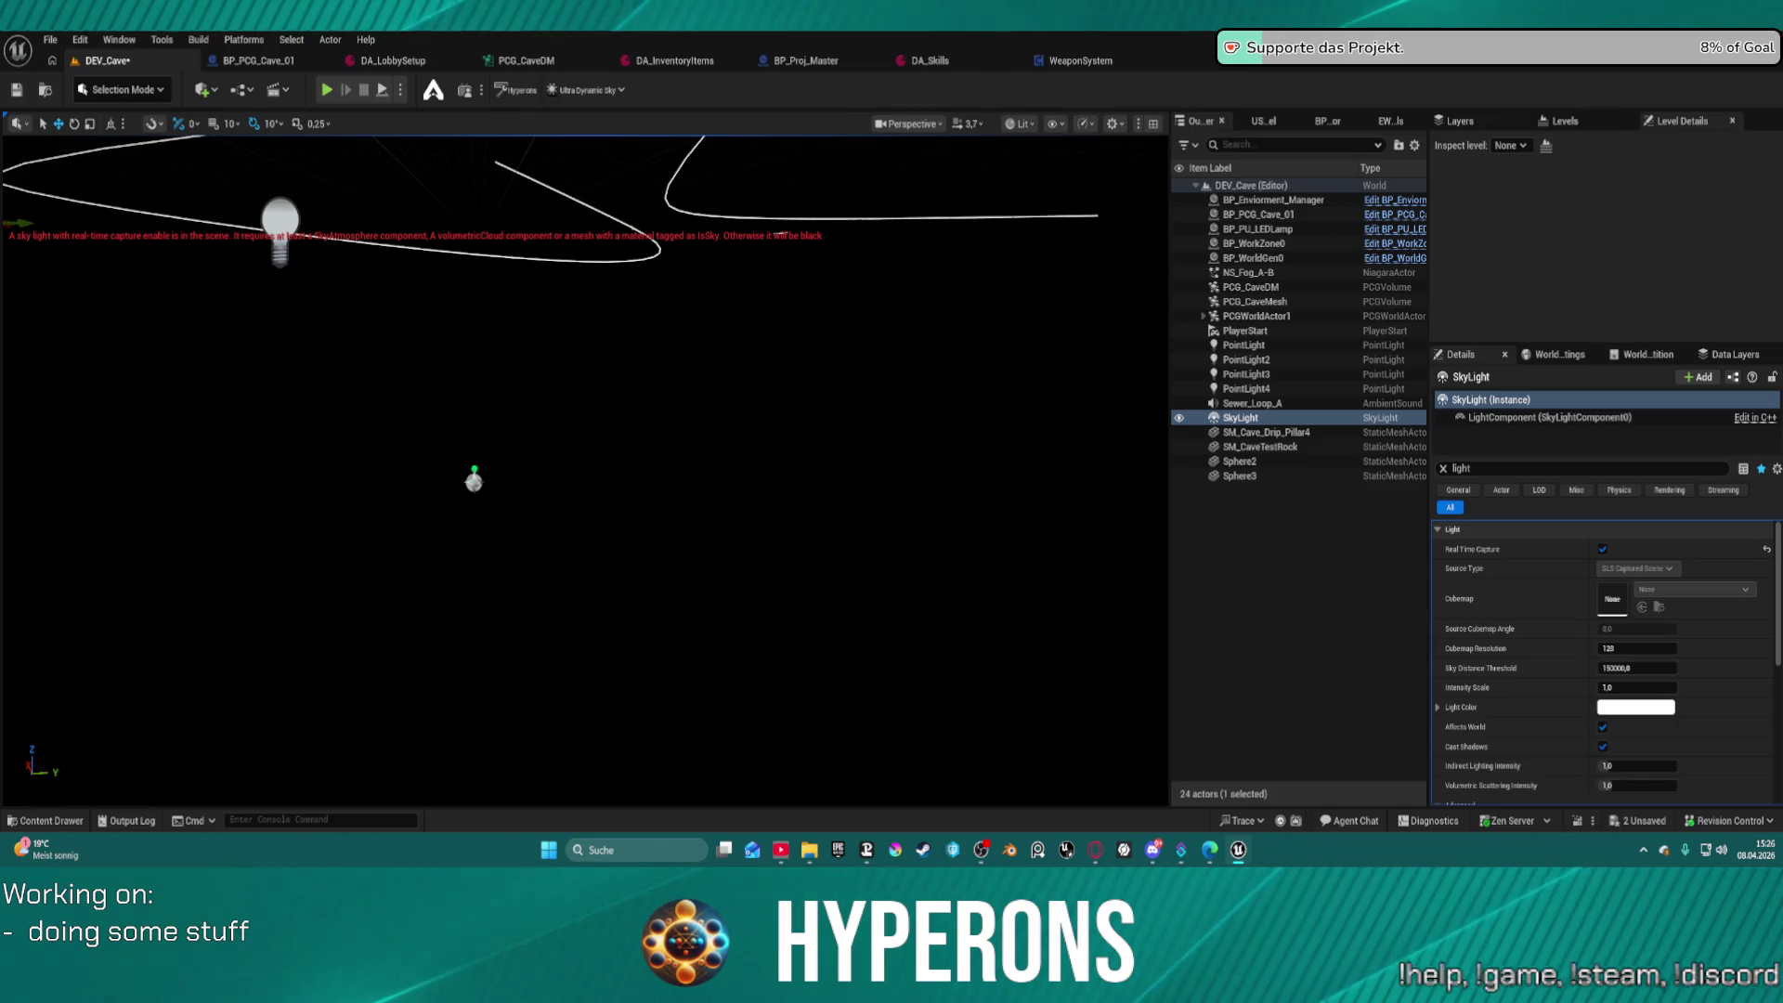
# Add a Sky Atmosphere and raise the Sky Light's Indirect Lighting Intensity to about 1.38
pyautogui.moveTo(473, 480); pyautogui.dragTo(474, 480)
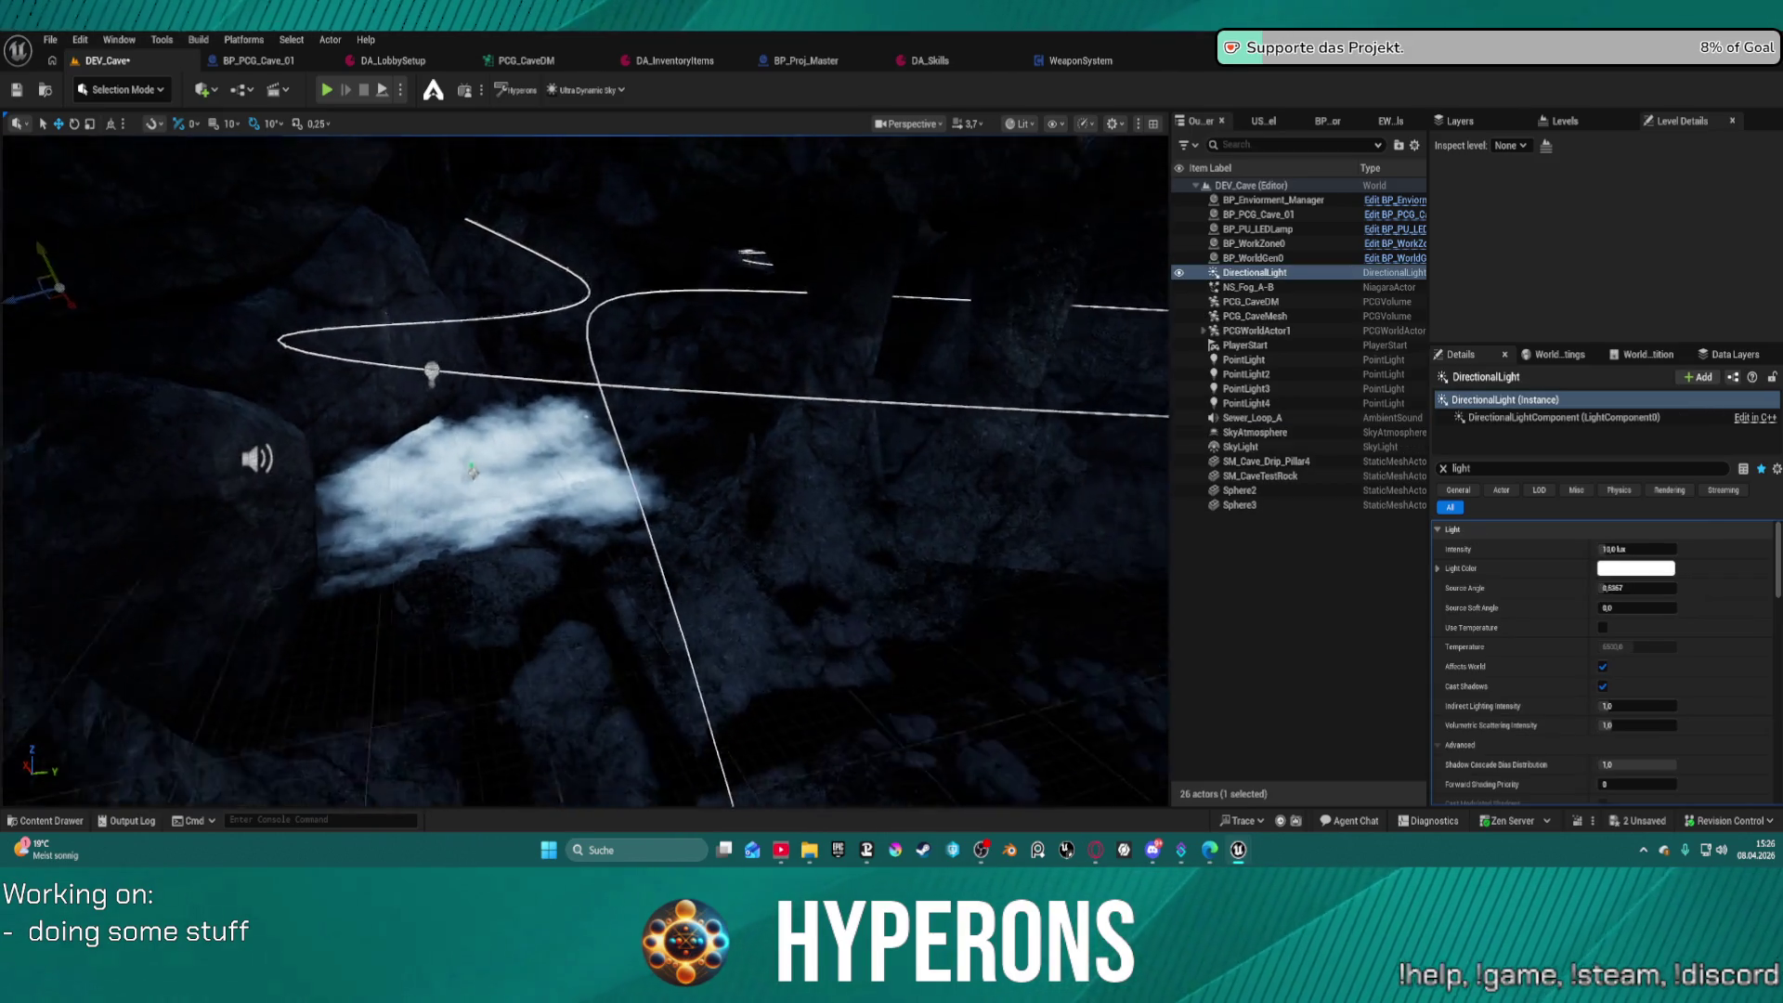
pyautogui.moveTo(979, 559); pyautogui.dragTo(980, 559)
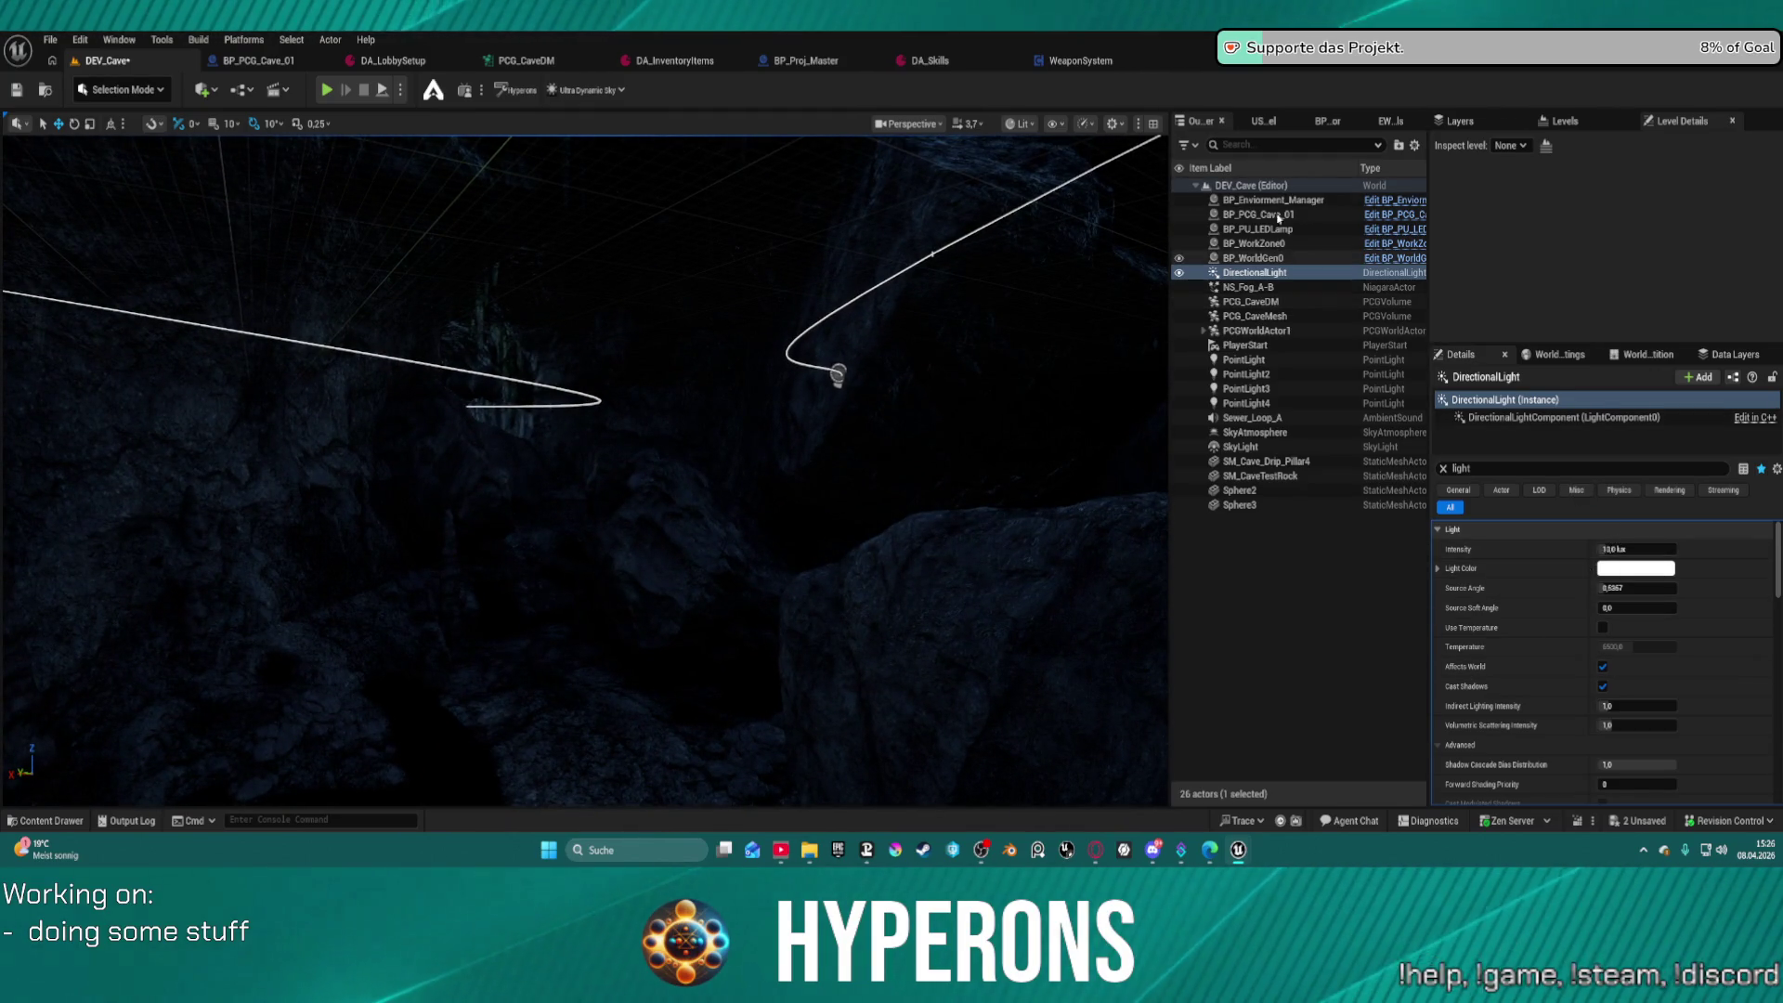
pyautogui.click(1300, 446)
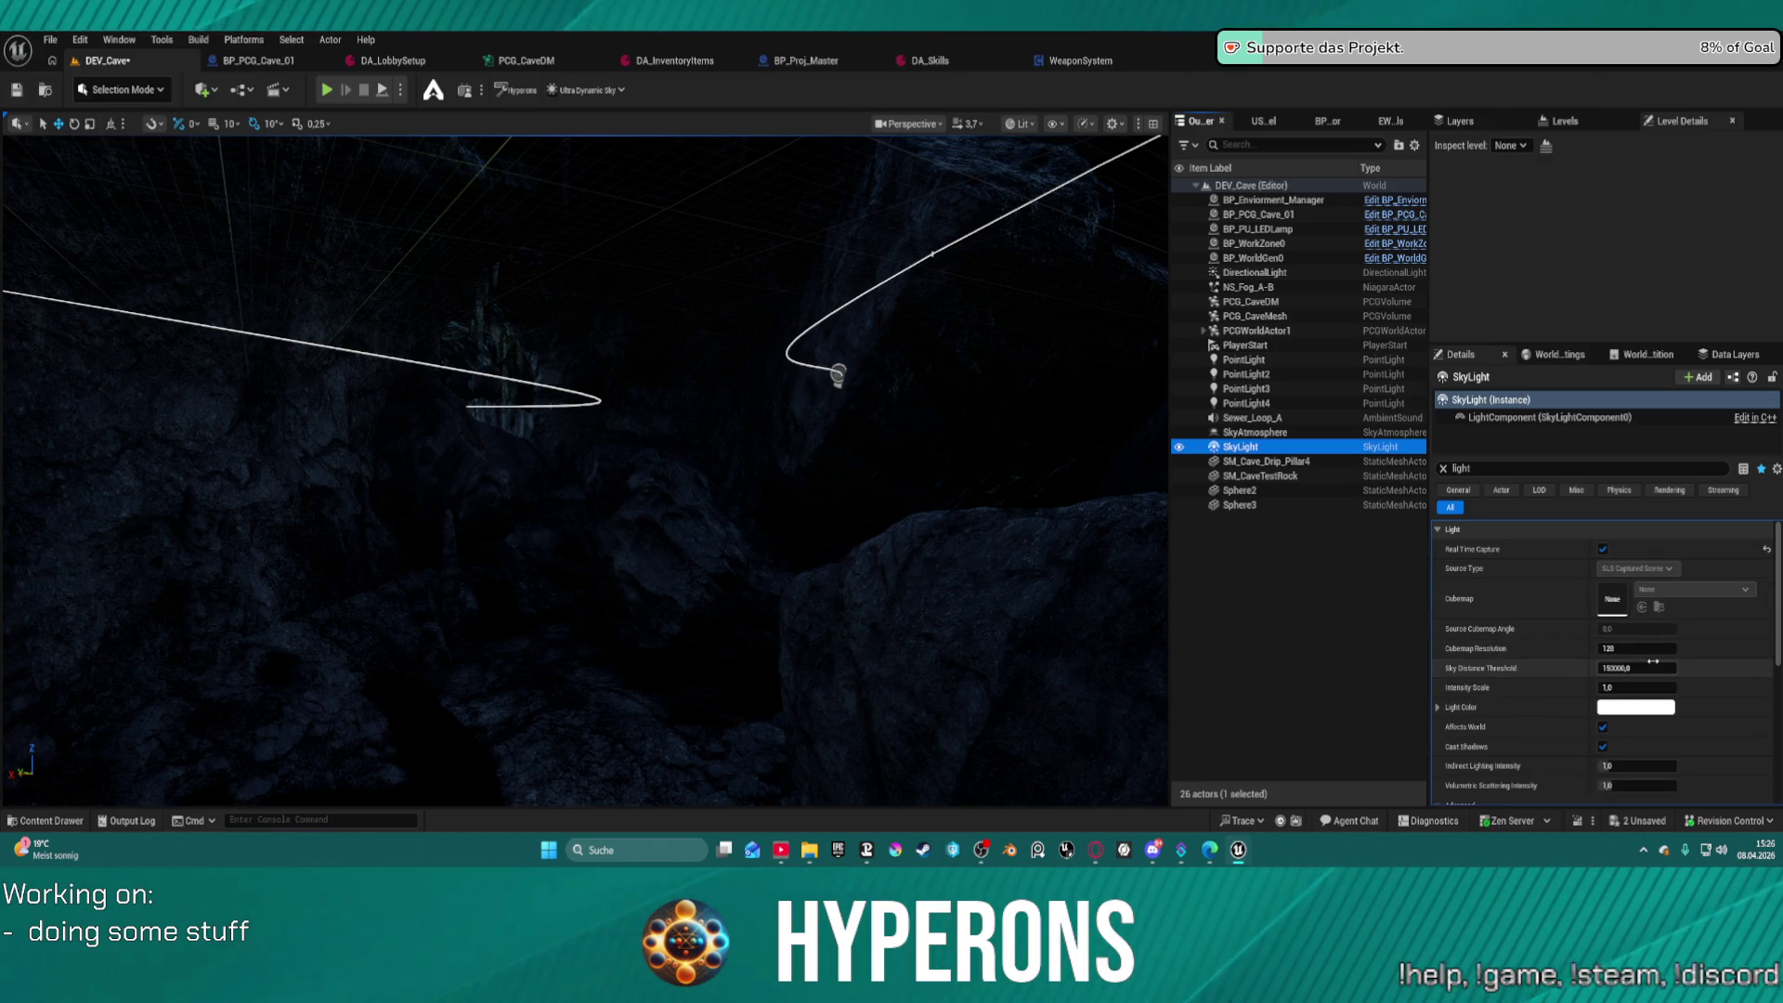
pyautogui.scroll(-2, 1654, 659)
pyautogui.moveTo(1631, 671); pyautogui.dragTo(1662, 671)
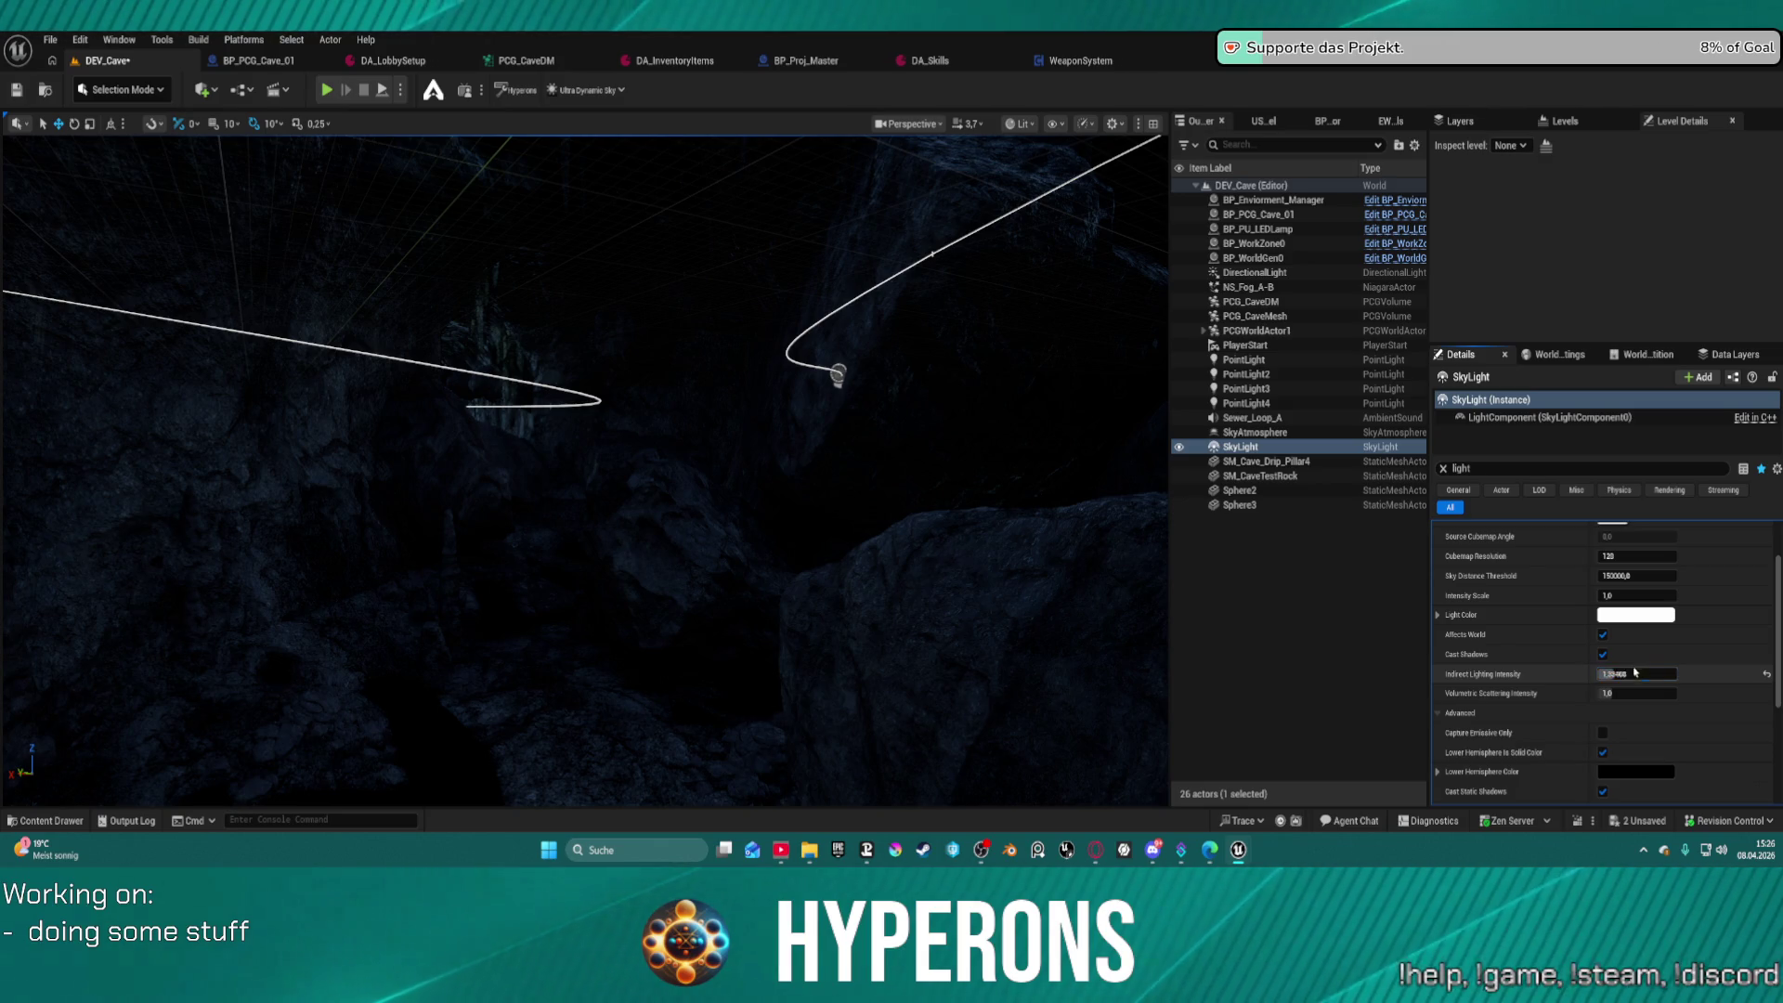
pyautogui.scroll(2, 1637, 667)
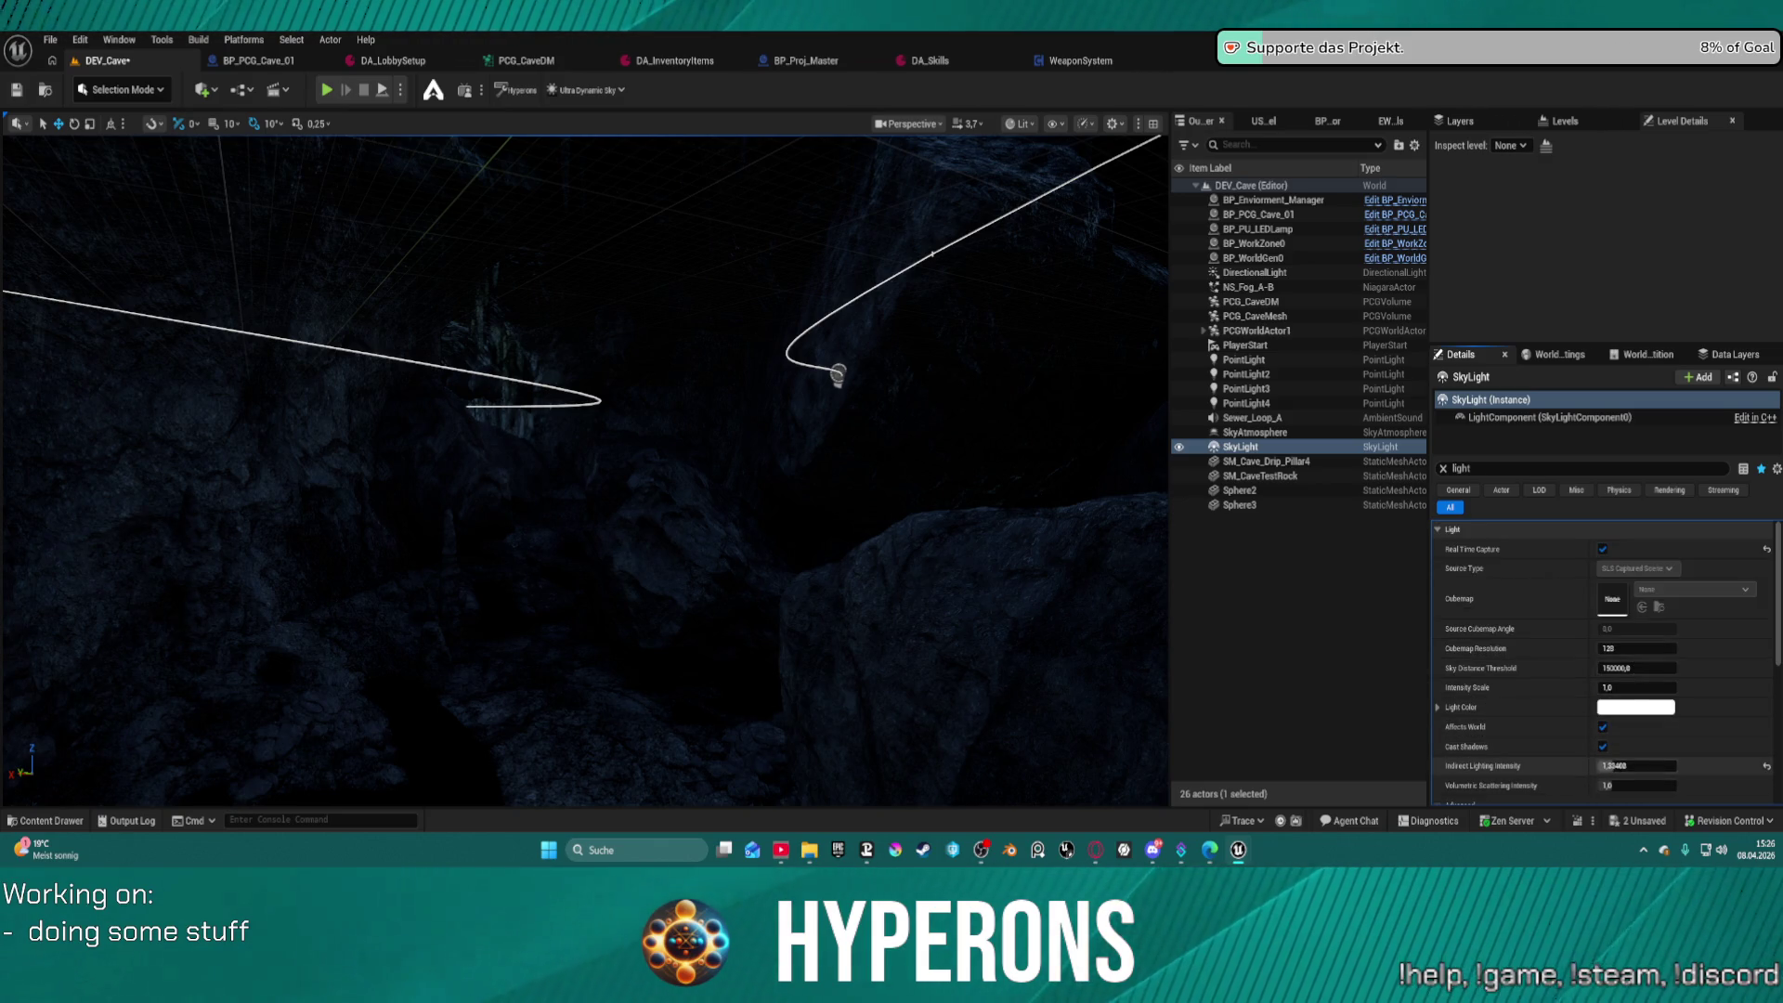
pyautogui.scroll(-6, 1617, 743)
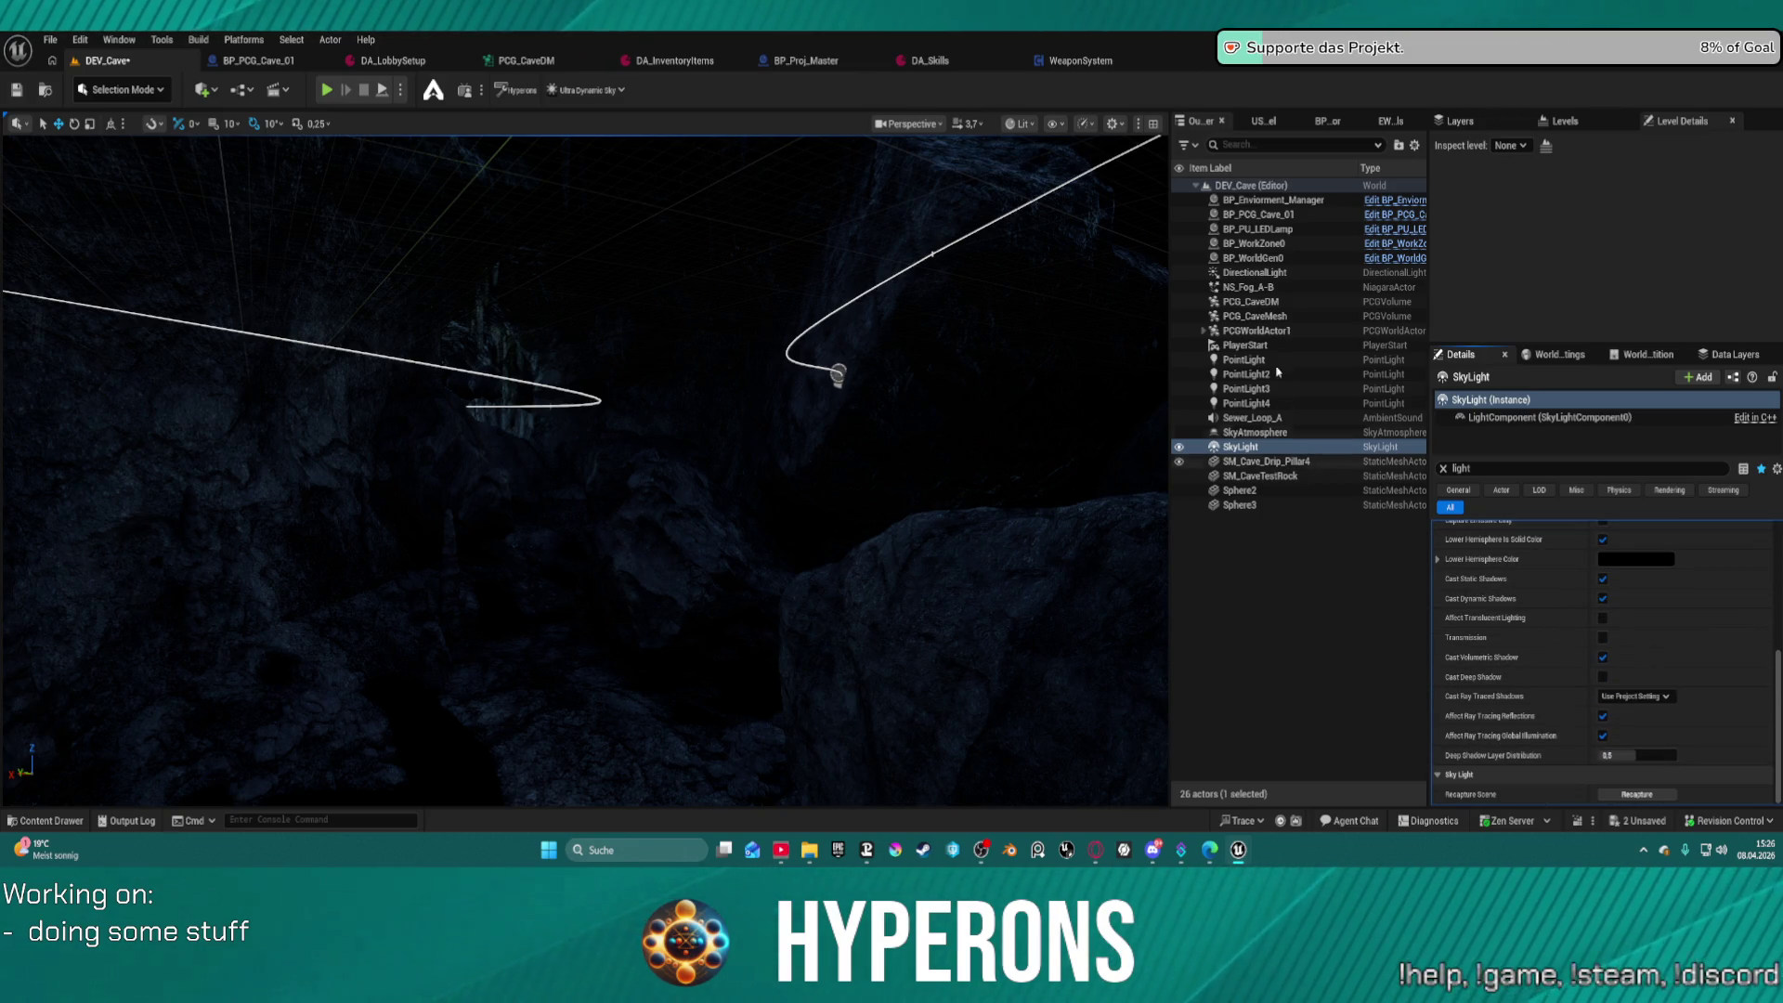
# Lower the Directional Light intensity to about 10 lux and fly deeper into the cave
pyautogui.click(1255, 272)
pyautogui.scroll(5, 1671, 603)
pyautogui.click(1634, 549)
pyautogui.moveTo(1635, 548)
pyautogui.mouseDown()
pyautogui.moveTo(1662, 549)
pyautogui.moveTo(1617, 550)
pyautogui.mouseUp()
pyautogui.moveTo(832, 605)
pyautogui.mouseDown()
pyautogui.moveTo(827, 483)
pyautogui.moveTo(641, 390)
pyautogui.mouseUp()
pyautogui.moveTo(362, 354); pyautogui.dragTo(361, 354)
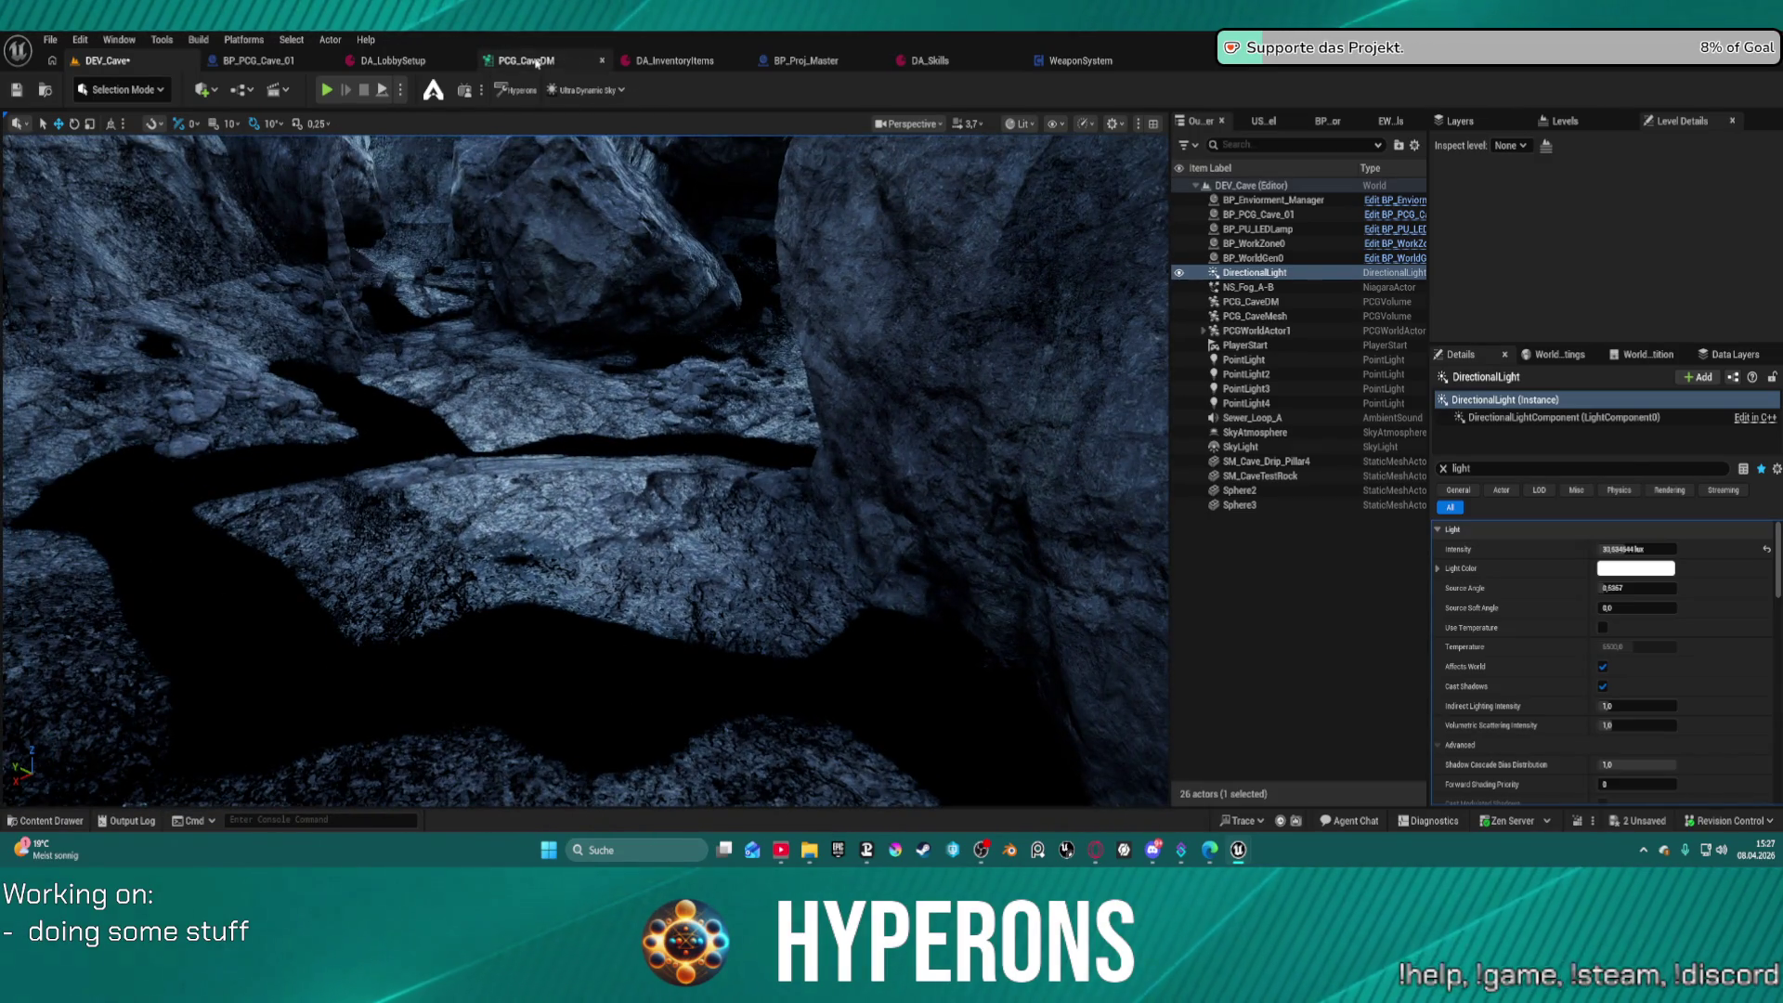
# Save DEV_Cave, select the PCG_CaveDM volume, and start playing the level in the editor
pyautogui.click(522, 60)
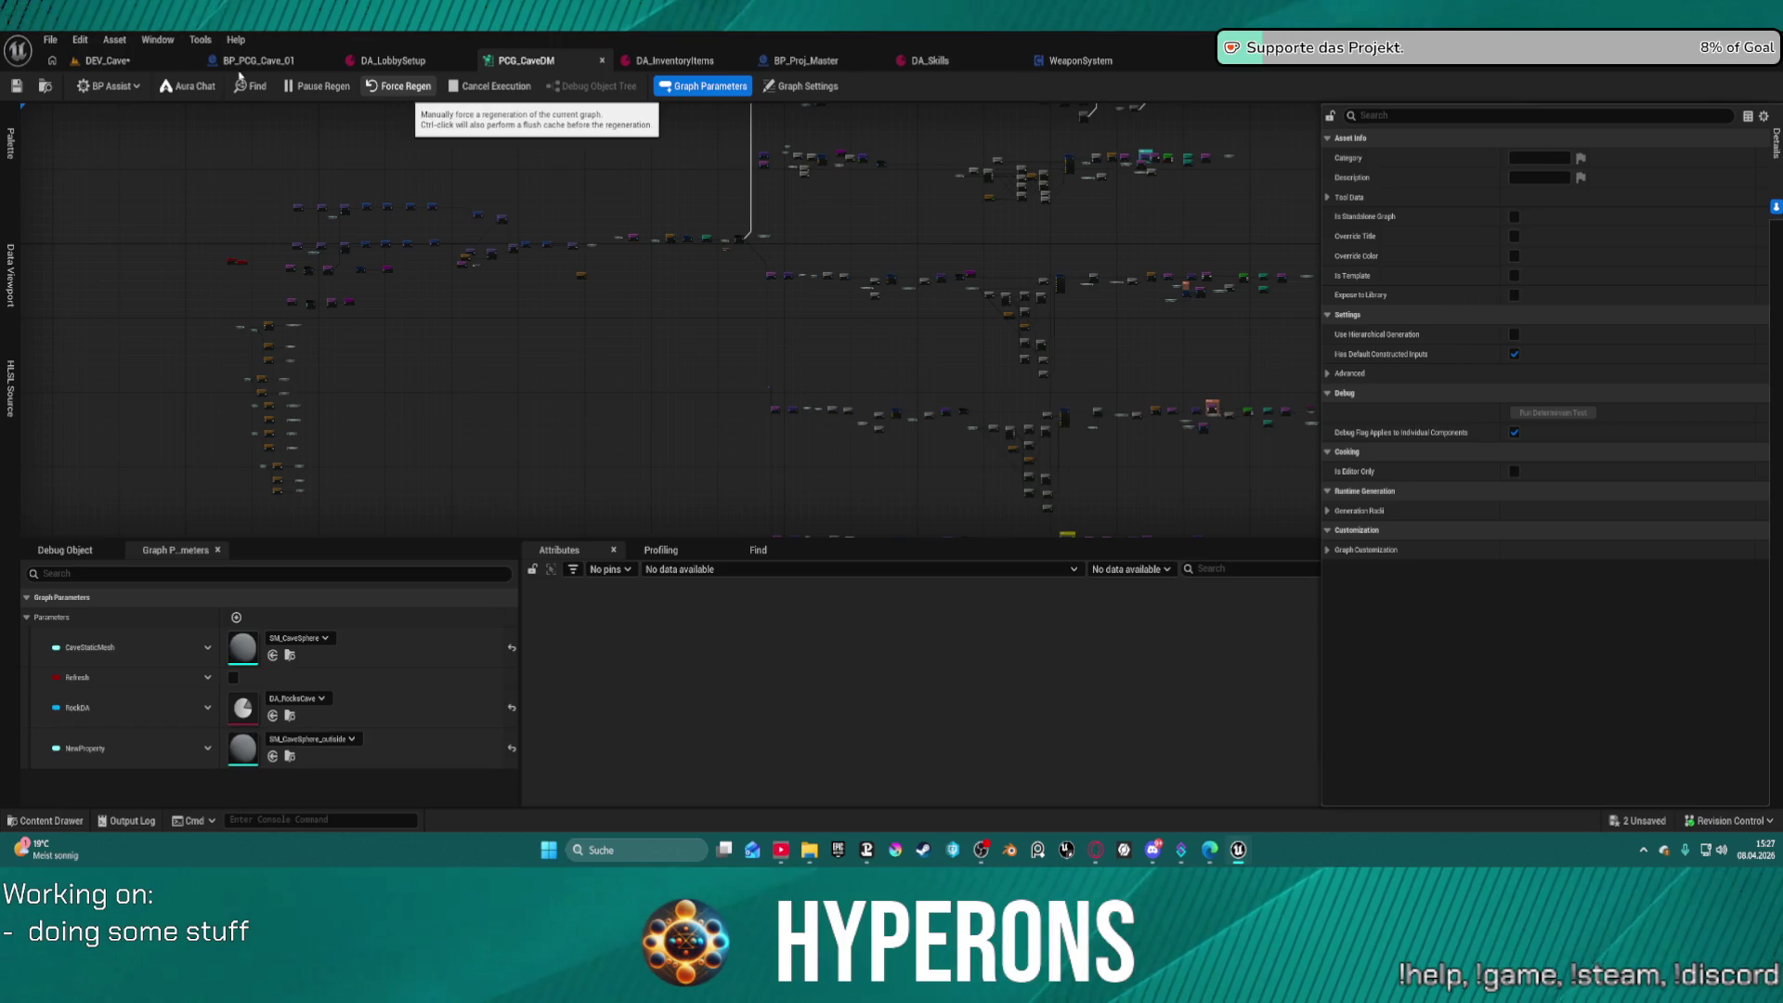
pyautogui.click(112, 60)
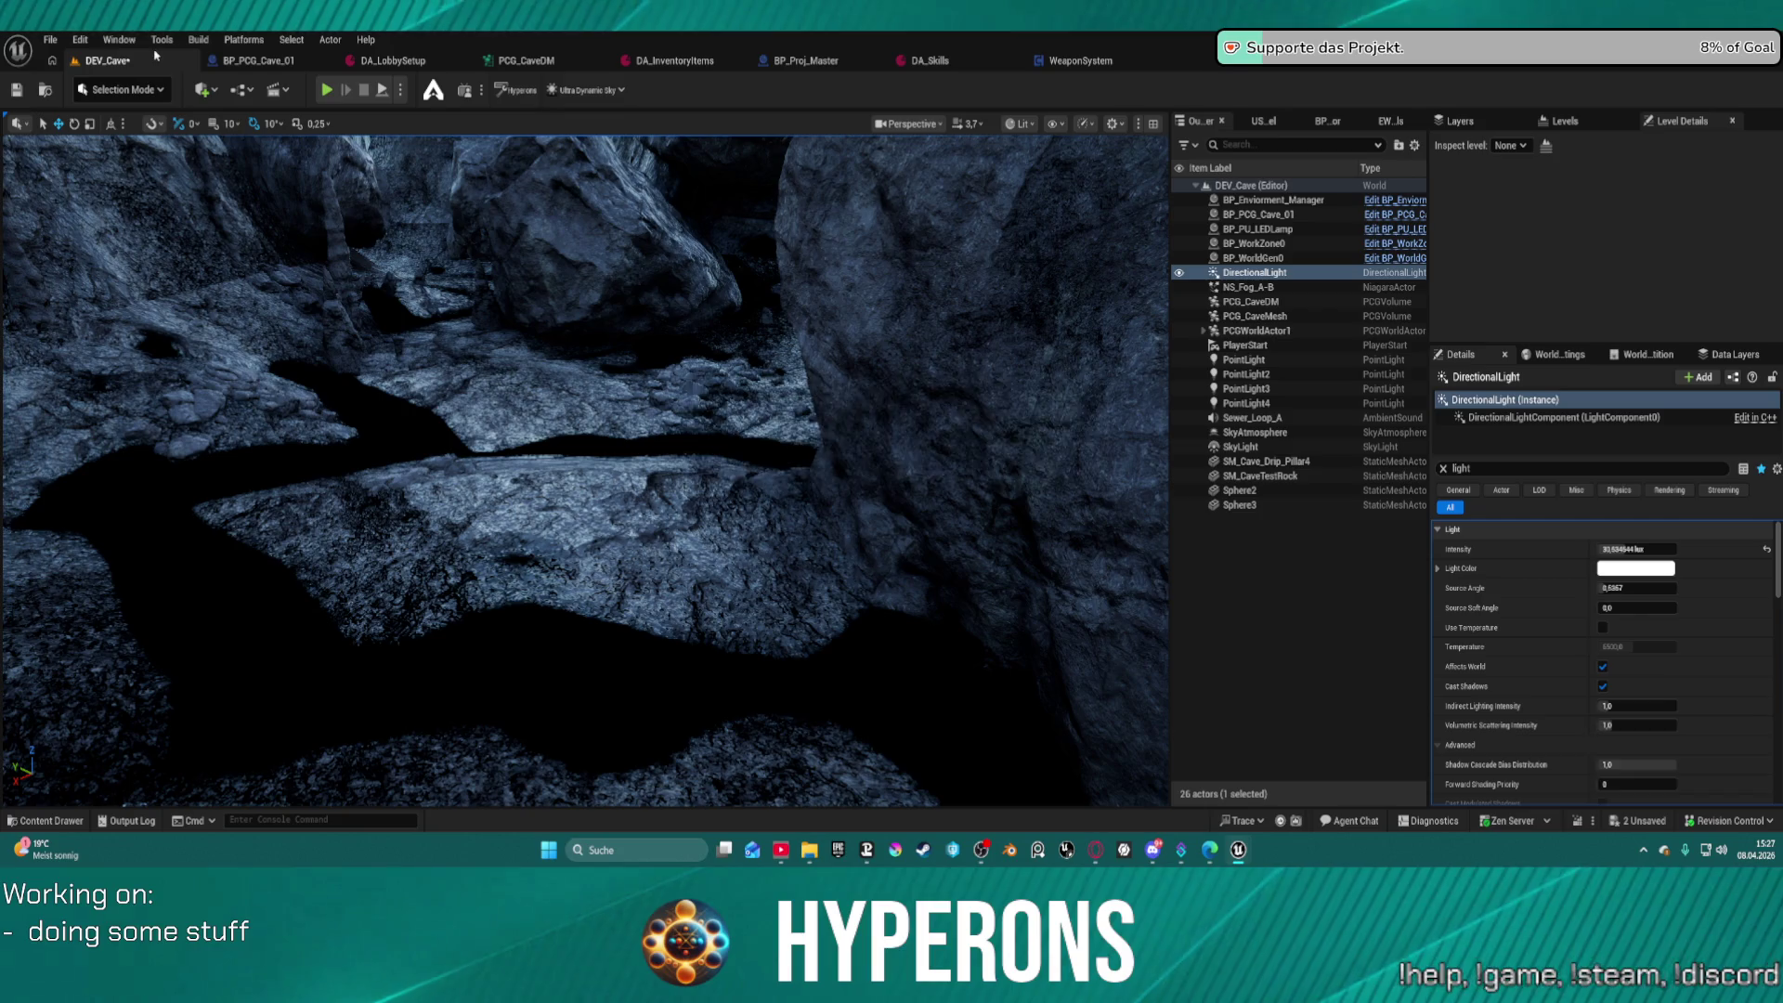
pyautogui.hotkey('ctrl', 's')
pyautogui.click(90, 174)
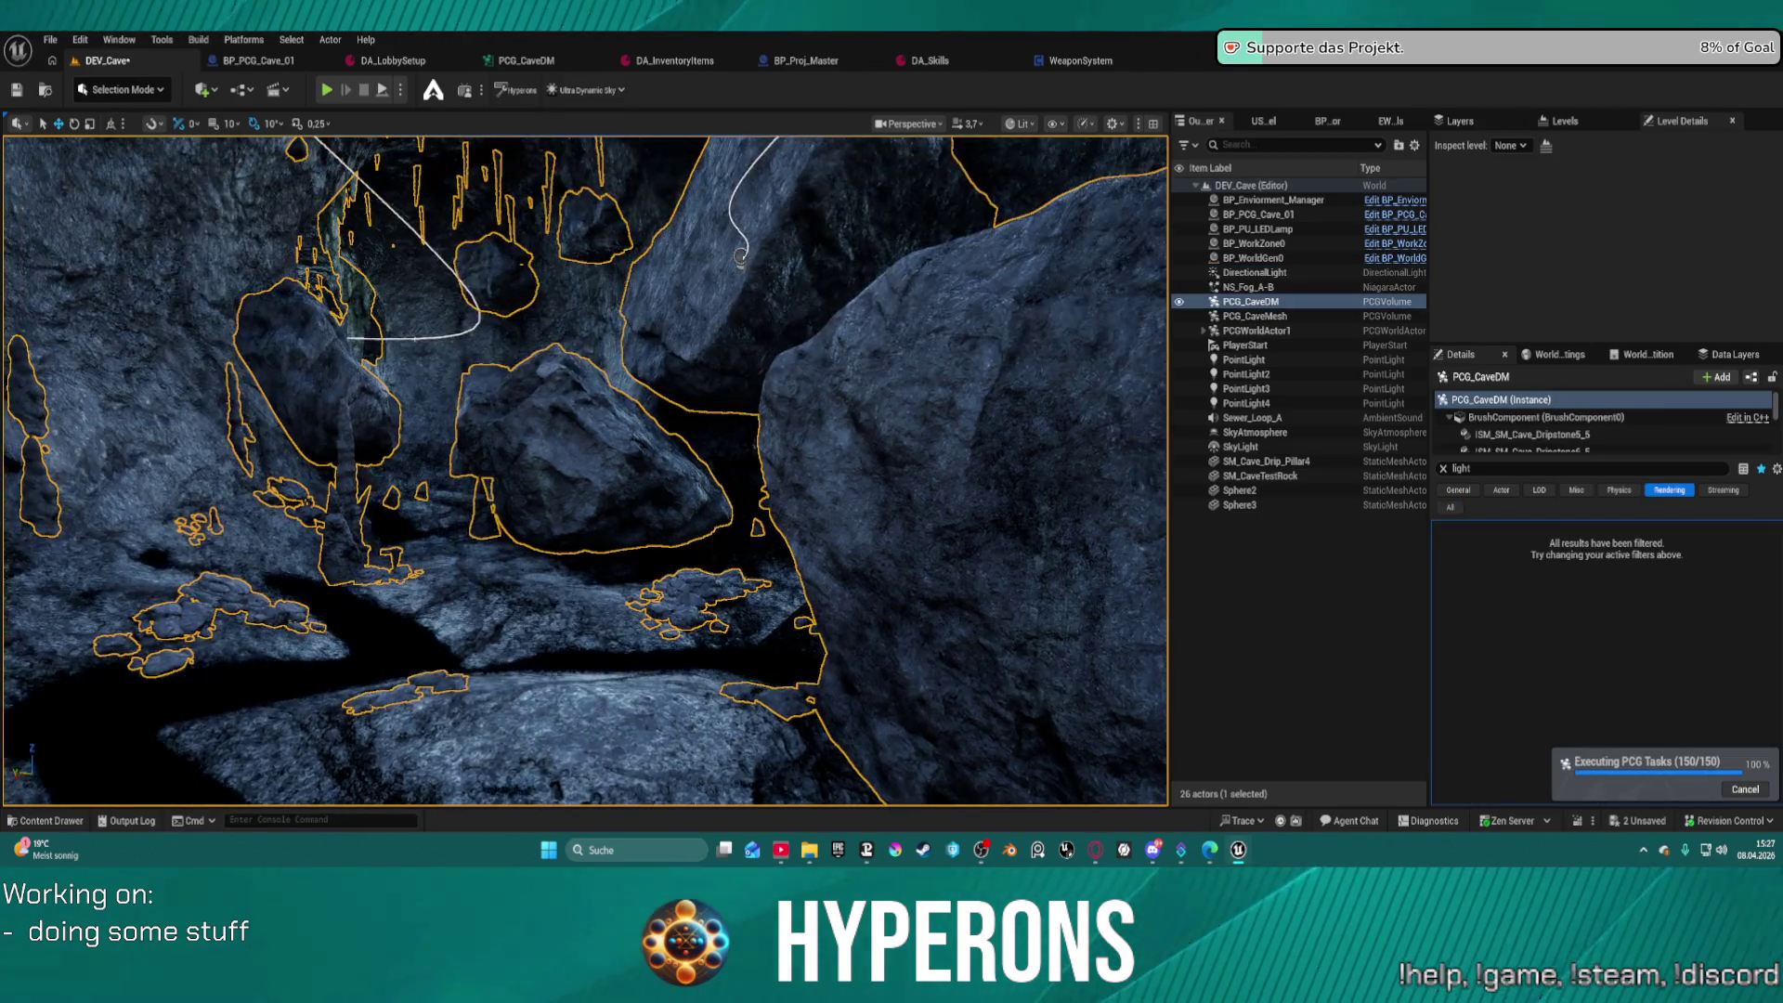
pyautogui.moveTo(585, 471)
pyautogui.mouseDown()
pyautogui.moveTo(585, 548)
pyautogui.moveTo(441, 571)
pyautogui.moveTo(427, 520)
pyautogui.mouseUp()
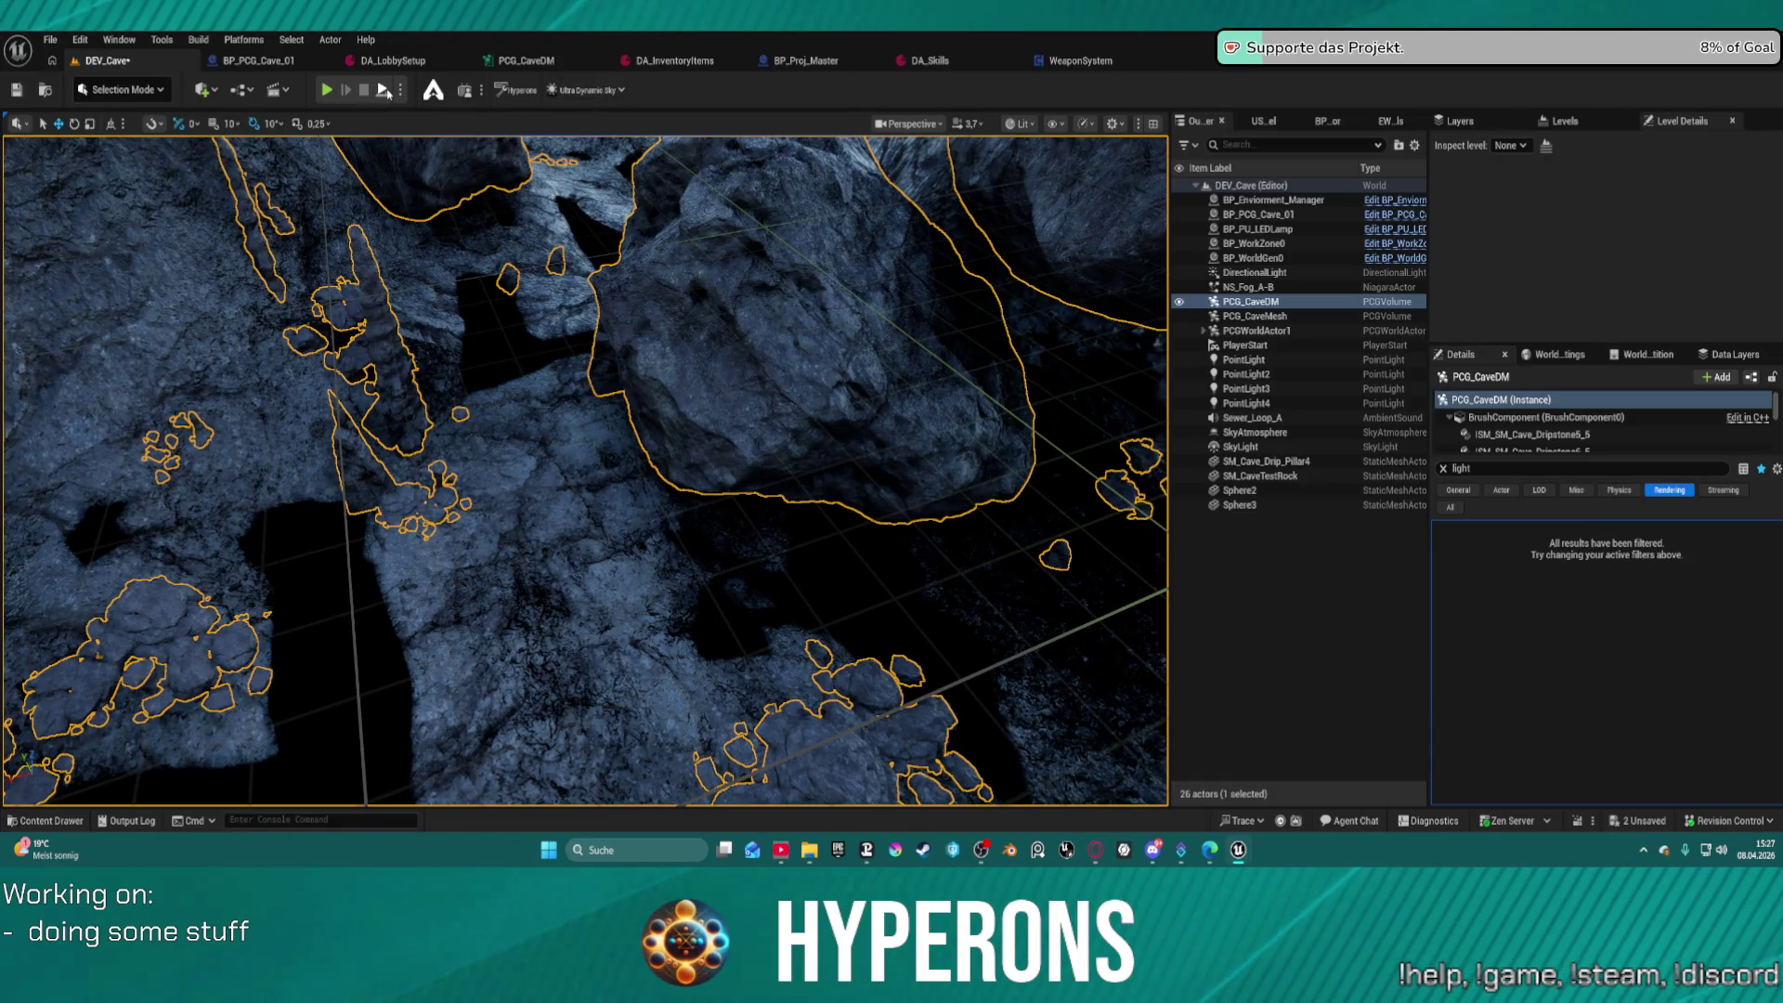
pyautogui.click(328, 90)
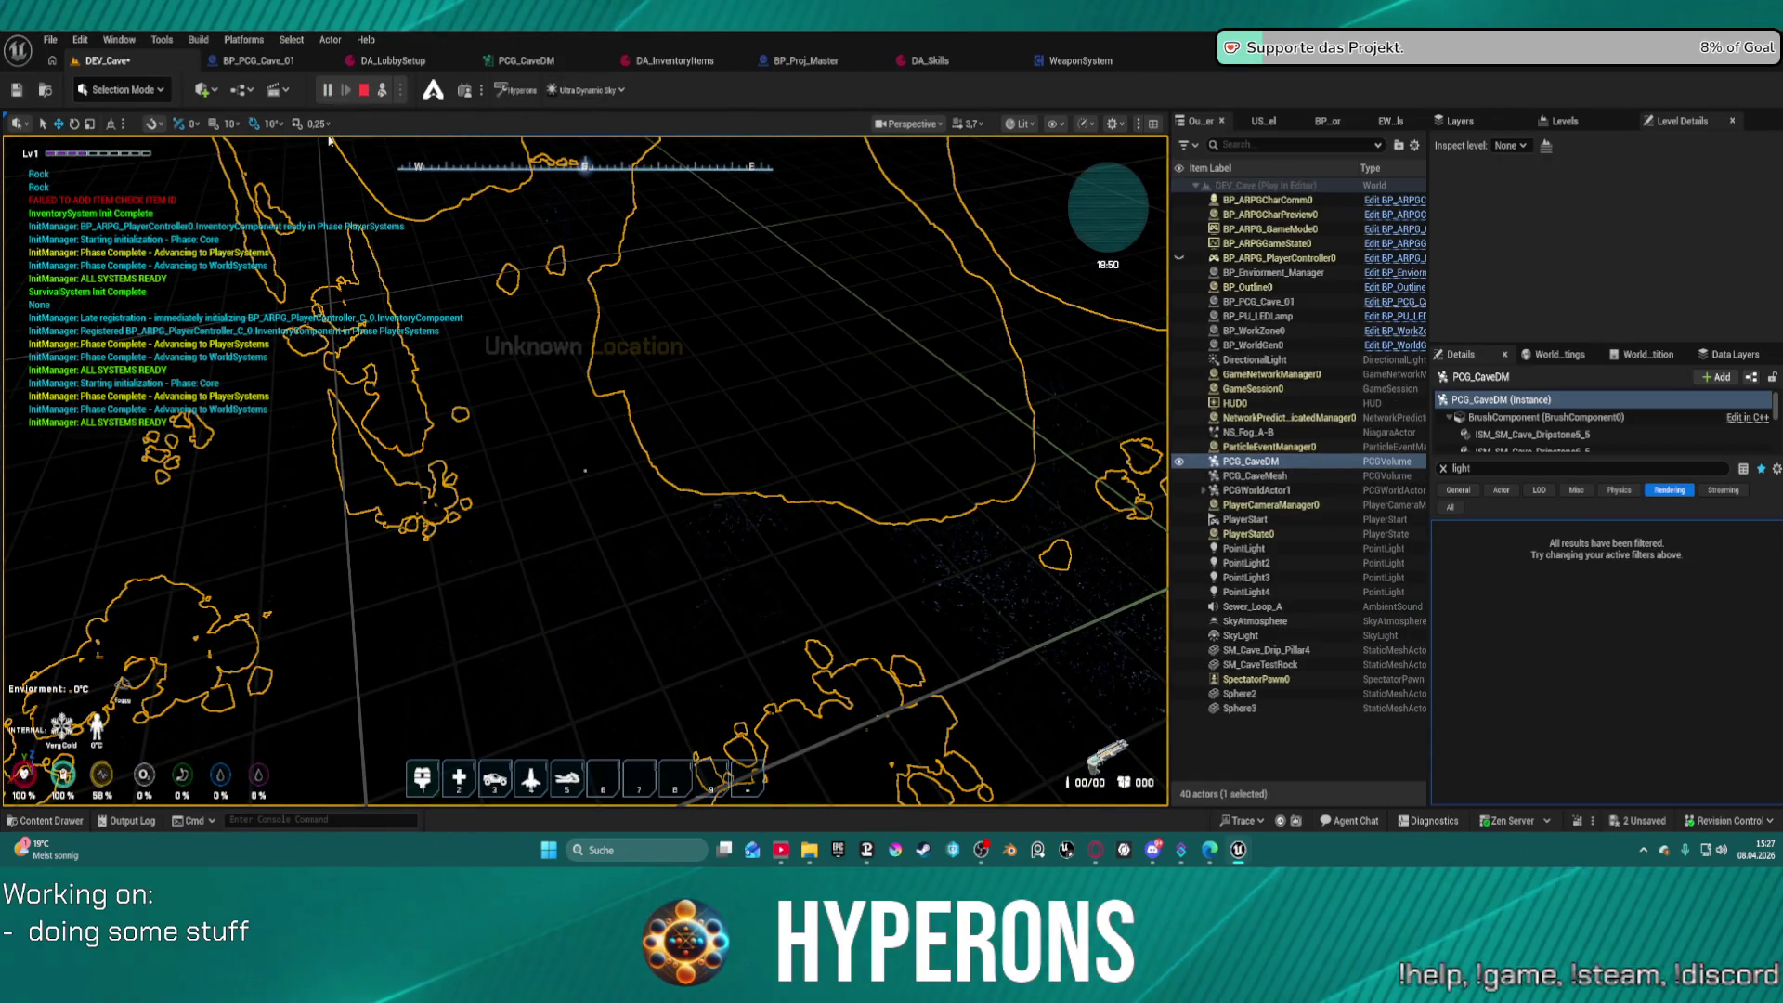
# Stop Play-In-Editor and orbit the cave viewport to look over the generated rocks
pyautogui.press('Escape')
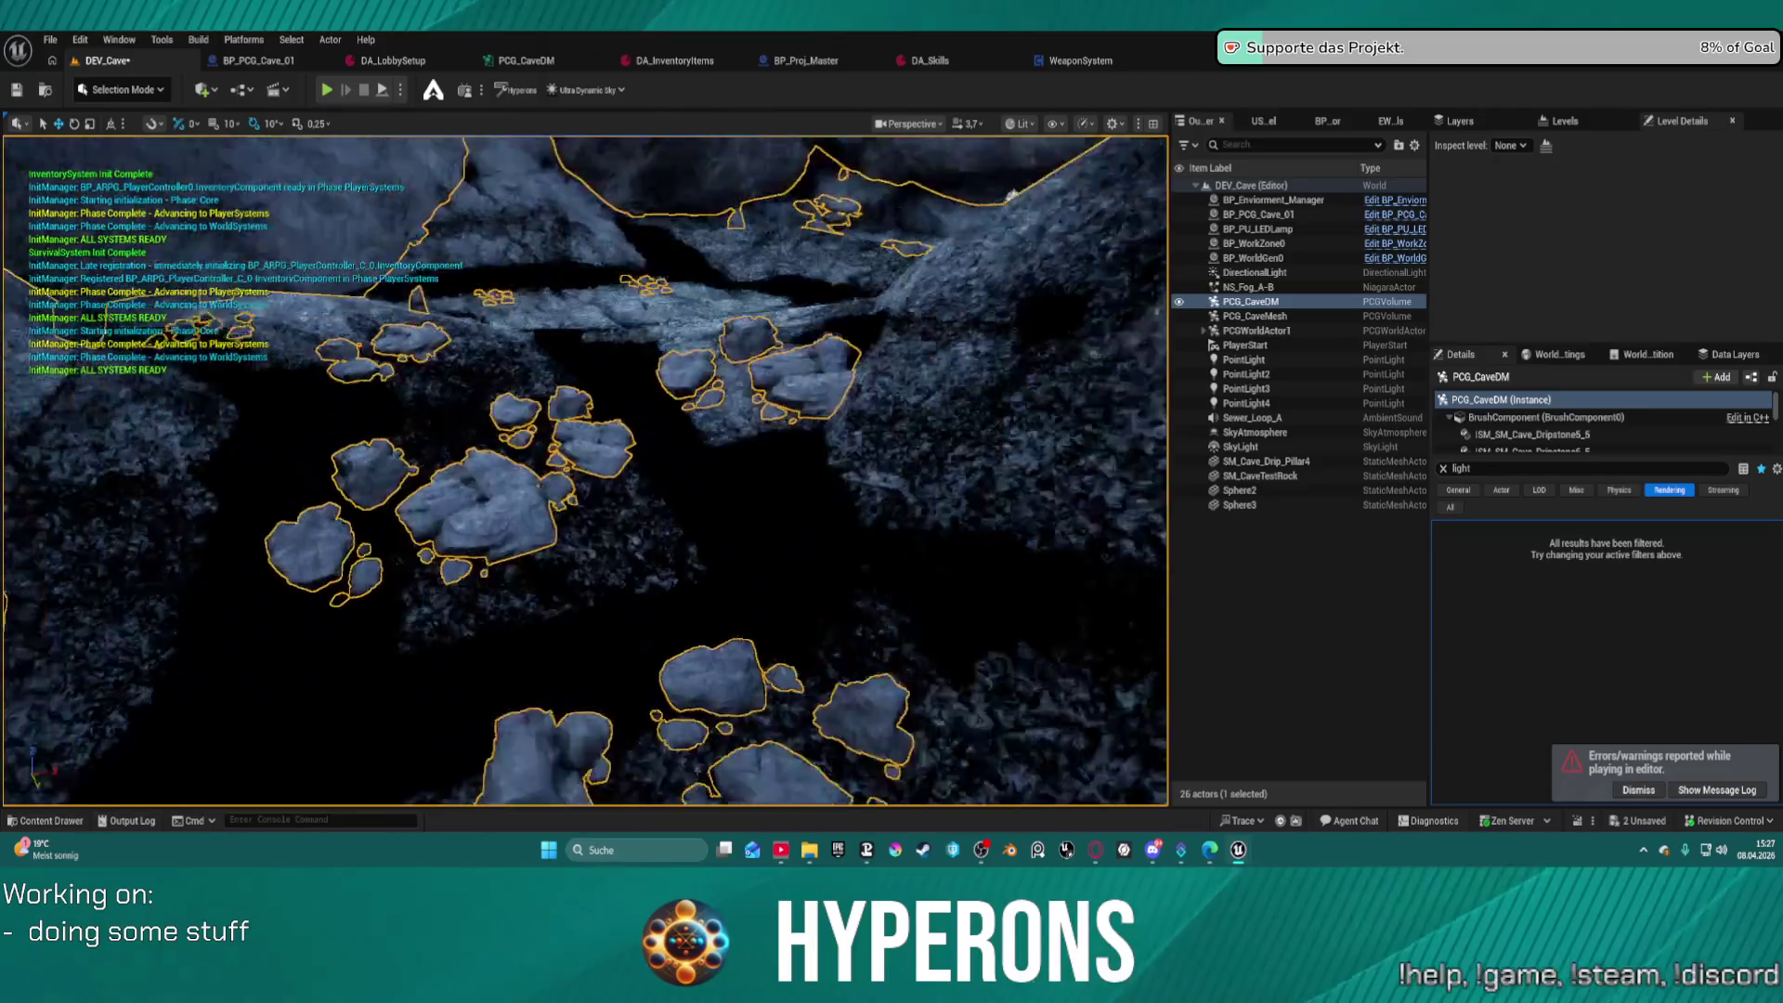
pyautogui.moveTo(585, 464); pyautogui.dragTo(135, 205)
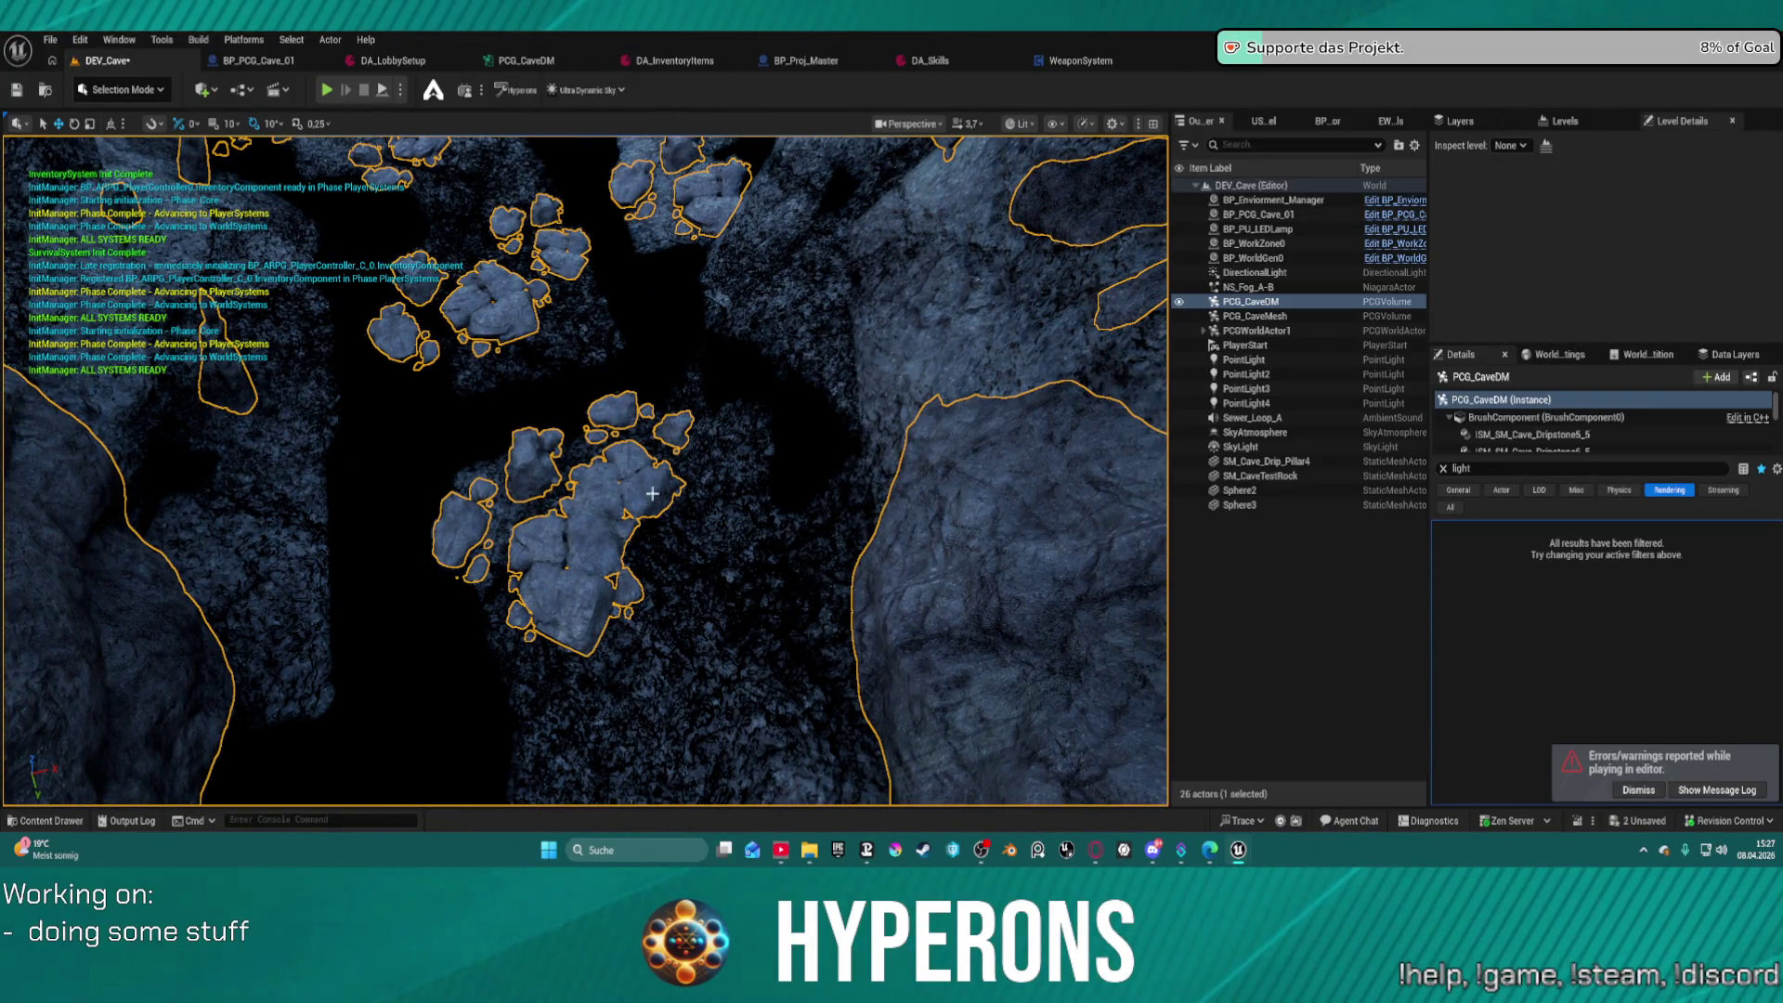
pyautogui.moveTo(786, 244); pyautogui.dragTo(650, 353)
# Switch to the PCG_CaveDM graph and survey its bounds and filter nodes
pyautogui.moveTo(1012, 379); pyautogui.dragTo(1012, 379)
pyautogui.click(527, 61)
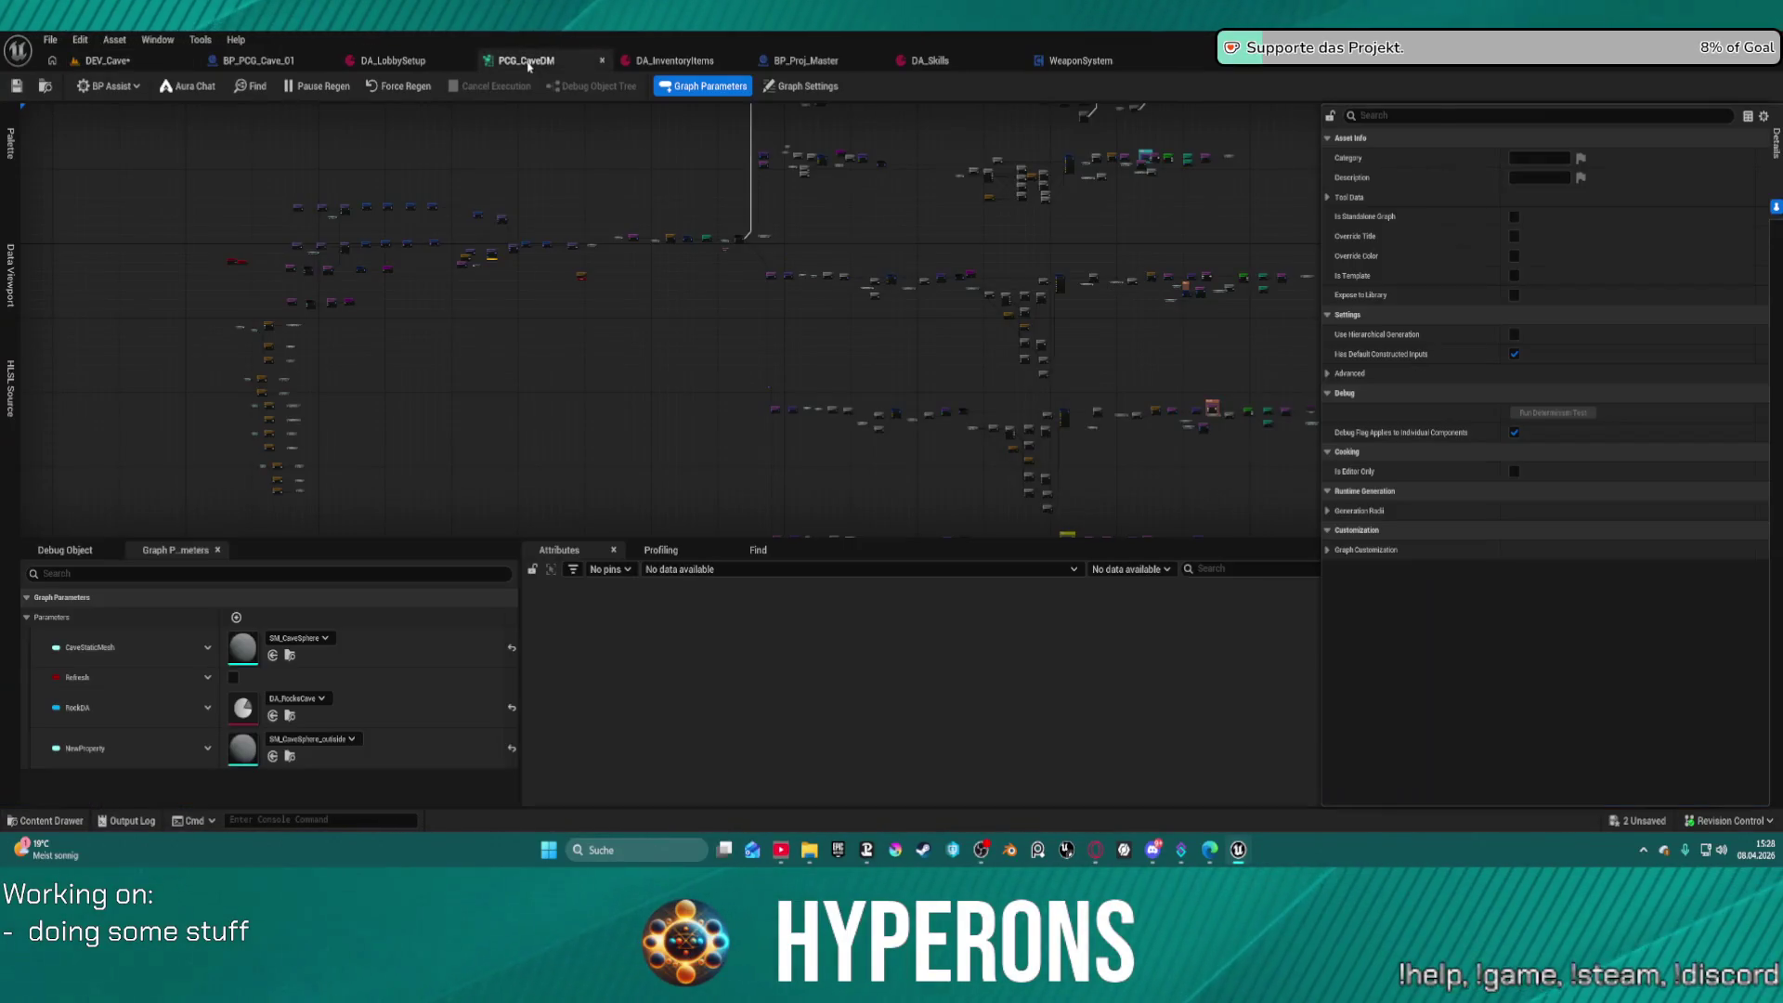
pyautogui.scroll(5, 808, 219)
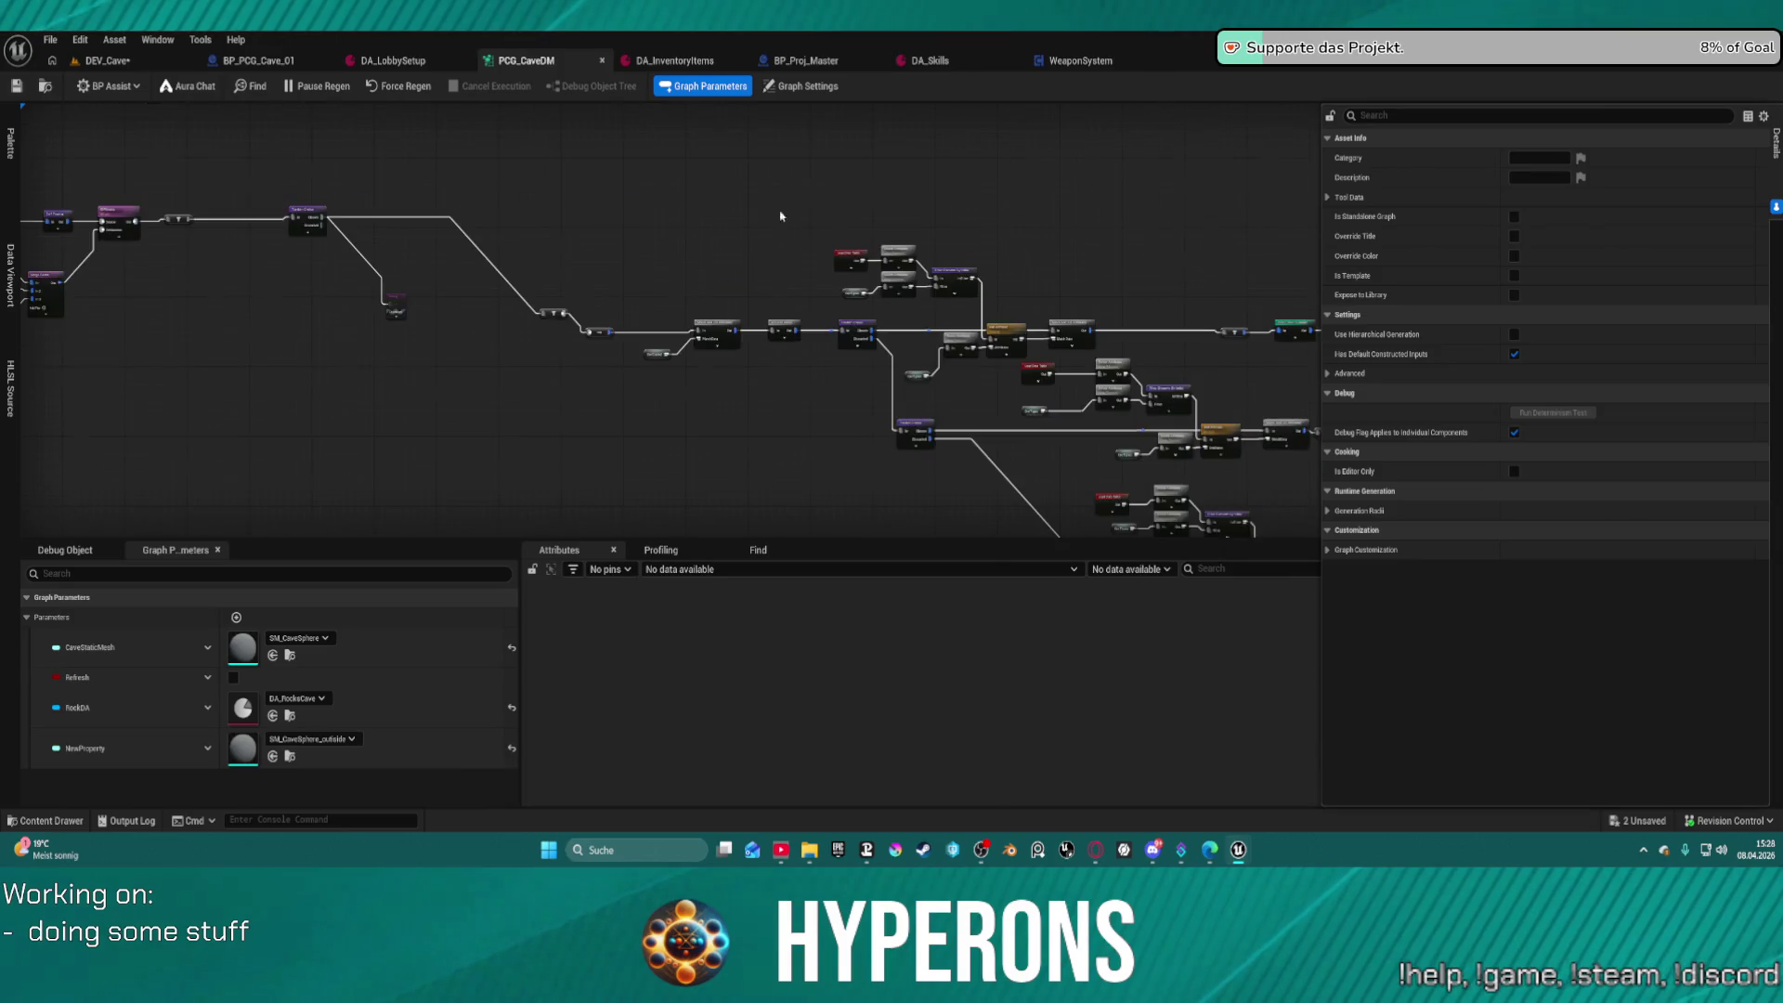
pyautogui.moveTo(744, 206)
pyautogui.mouseDown()
pyautogui.moveTo(836, 278)
pyautogui.moveTo(929, 306)
pyautogui.moveTo(1107, 315)
pyautogui.mouseUp()
pyautogui.scroll(4, 1107, 314)
pyautogui.moveTo(576, 241); pyautogui.dragTo(45, 192)
pyautogui.scroll(-6, 46, 192)
pyautogui.moveTo(291, 192); pyautogui.dragTo(748, 384)
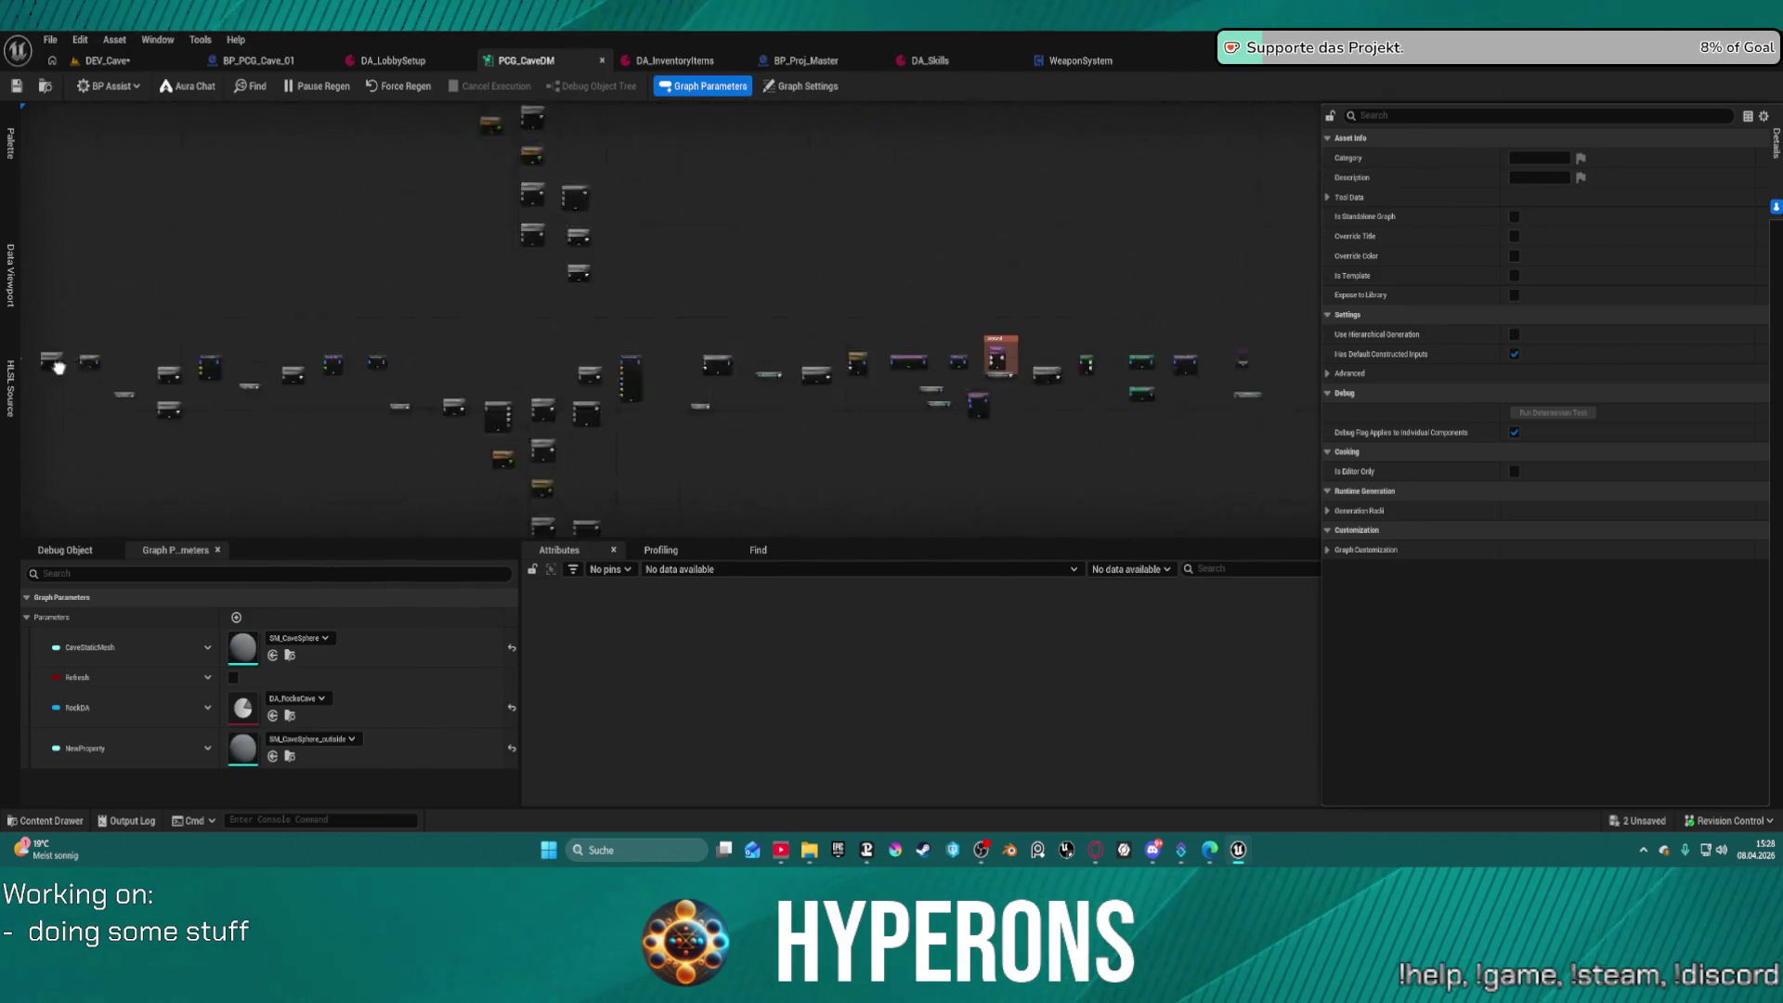
pyautogui.moveTo(749, 302); pyautogui.dragTo(469, 188)
# Frame the Ground node together with its Branch and spawner nodes in the graph
pyautogui.scroll(4, 469, 189)
pyautogui.moveTo(883, 290); pyautogui.dragTo(496, 140)
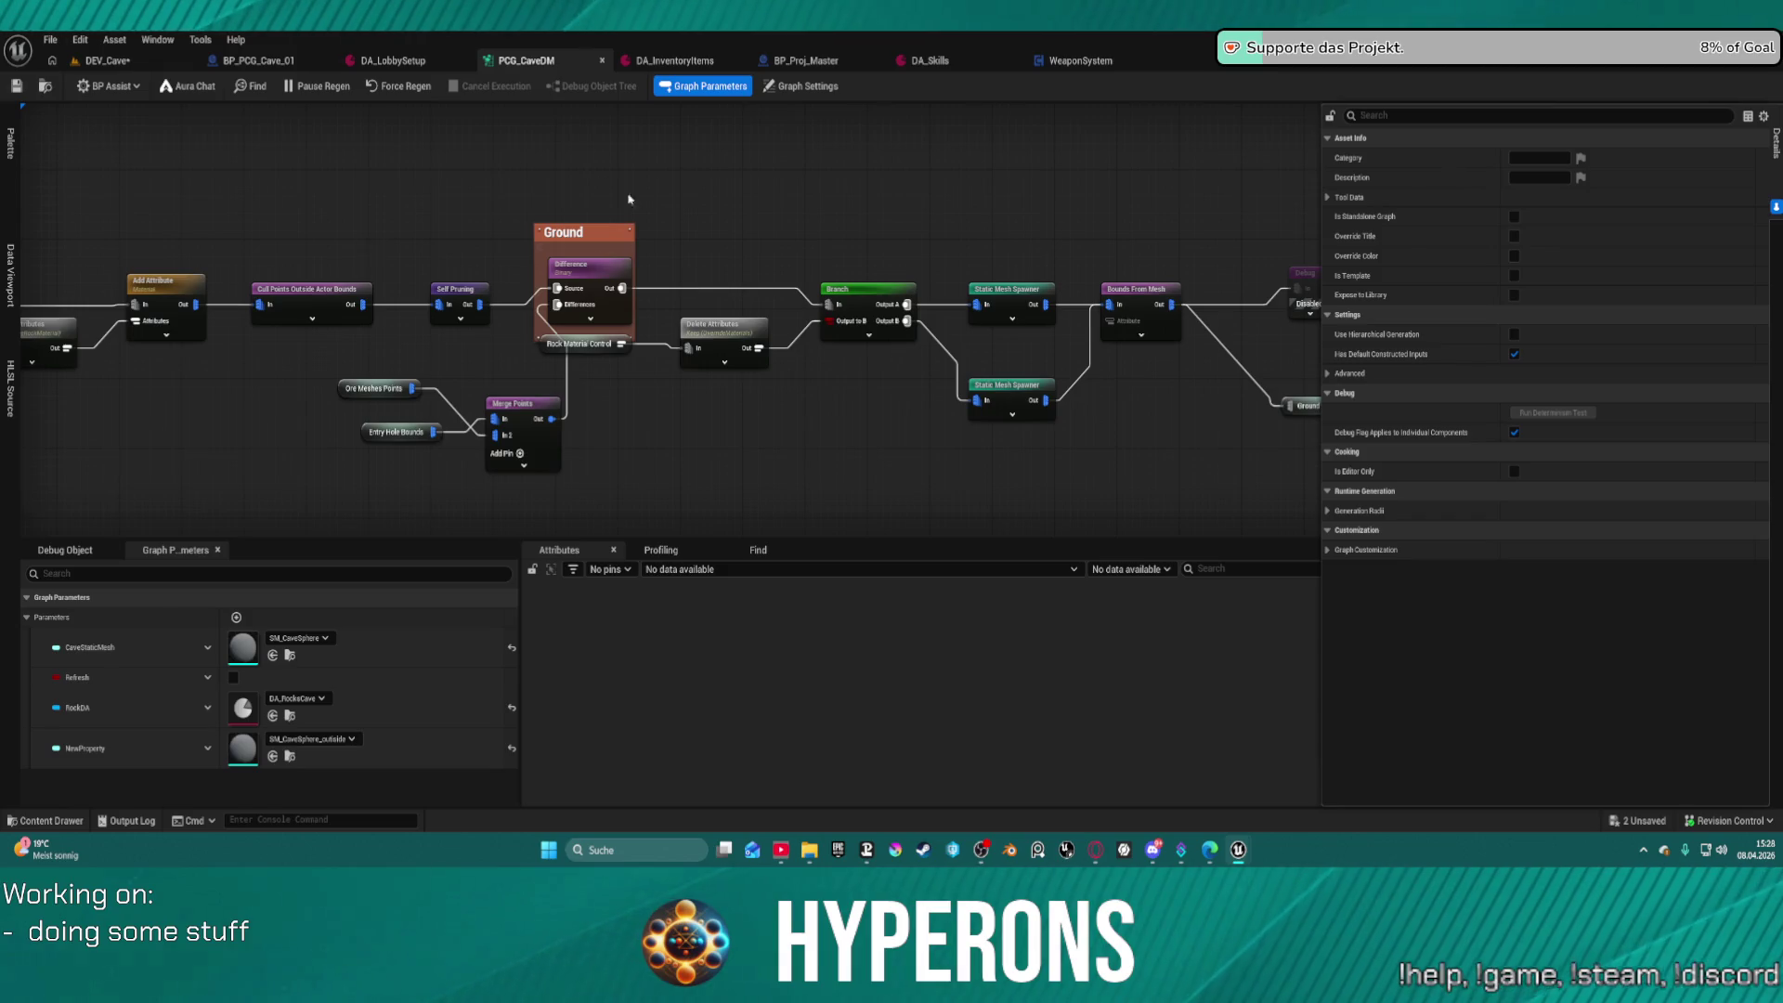
pyautogui.moveTo(635, 208); pyautogui.dragTo(990, 285)
pyautogui.scroll(-6, 804, 298)
pyautogui.moveTo(616, 159); pyautogui.dragTo(453, 392)
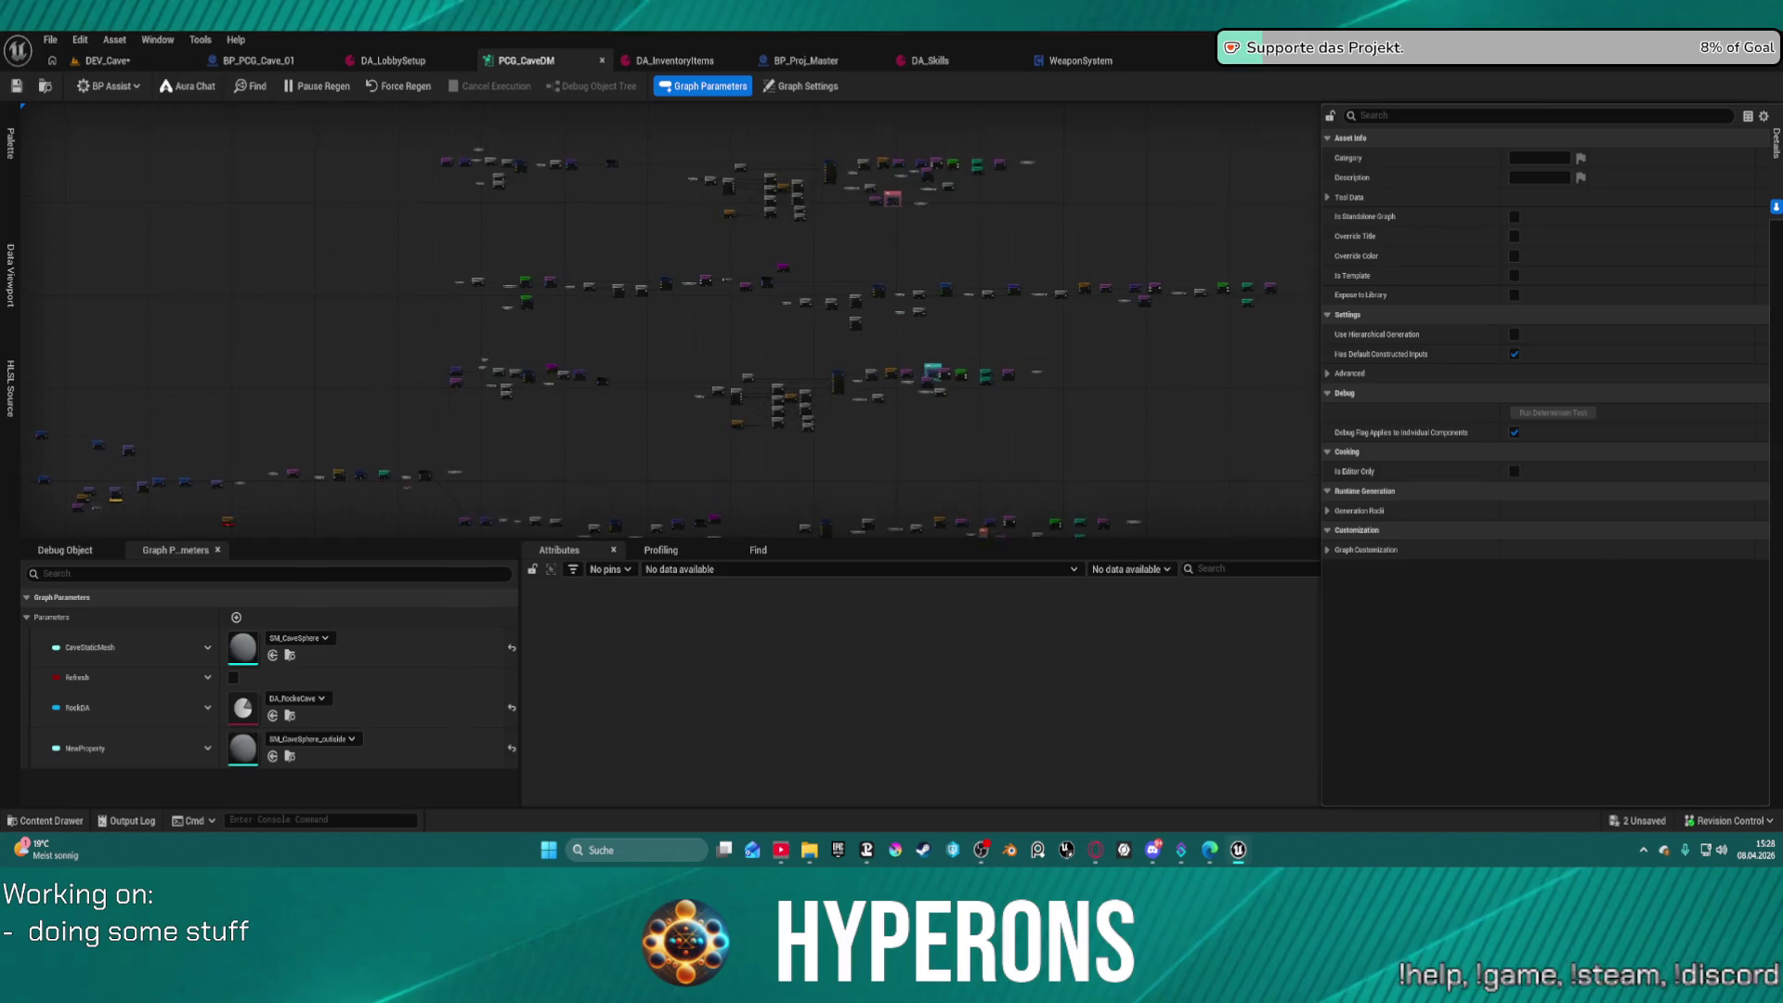
pyautogui.moveTo(896, 102); pyautogui.dragTo(834, 179)
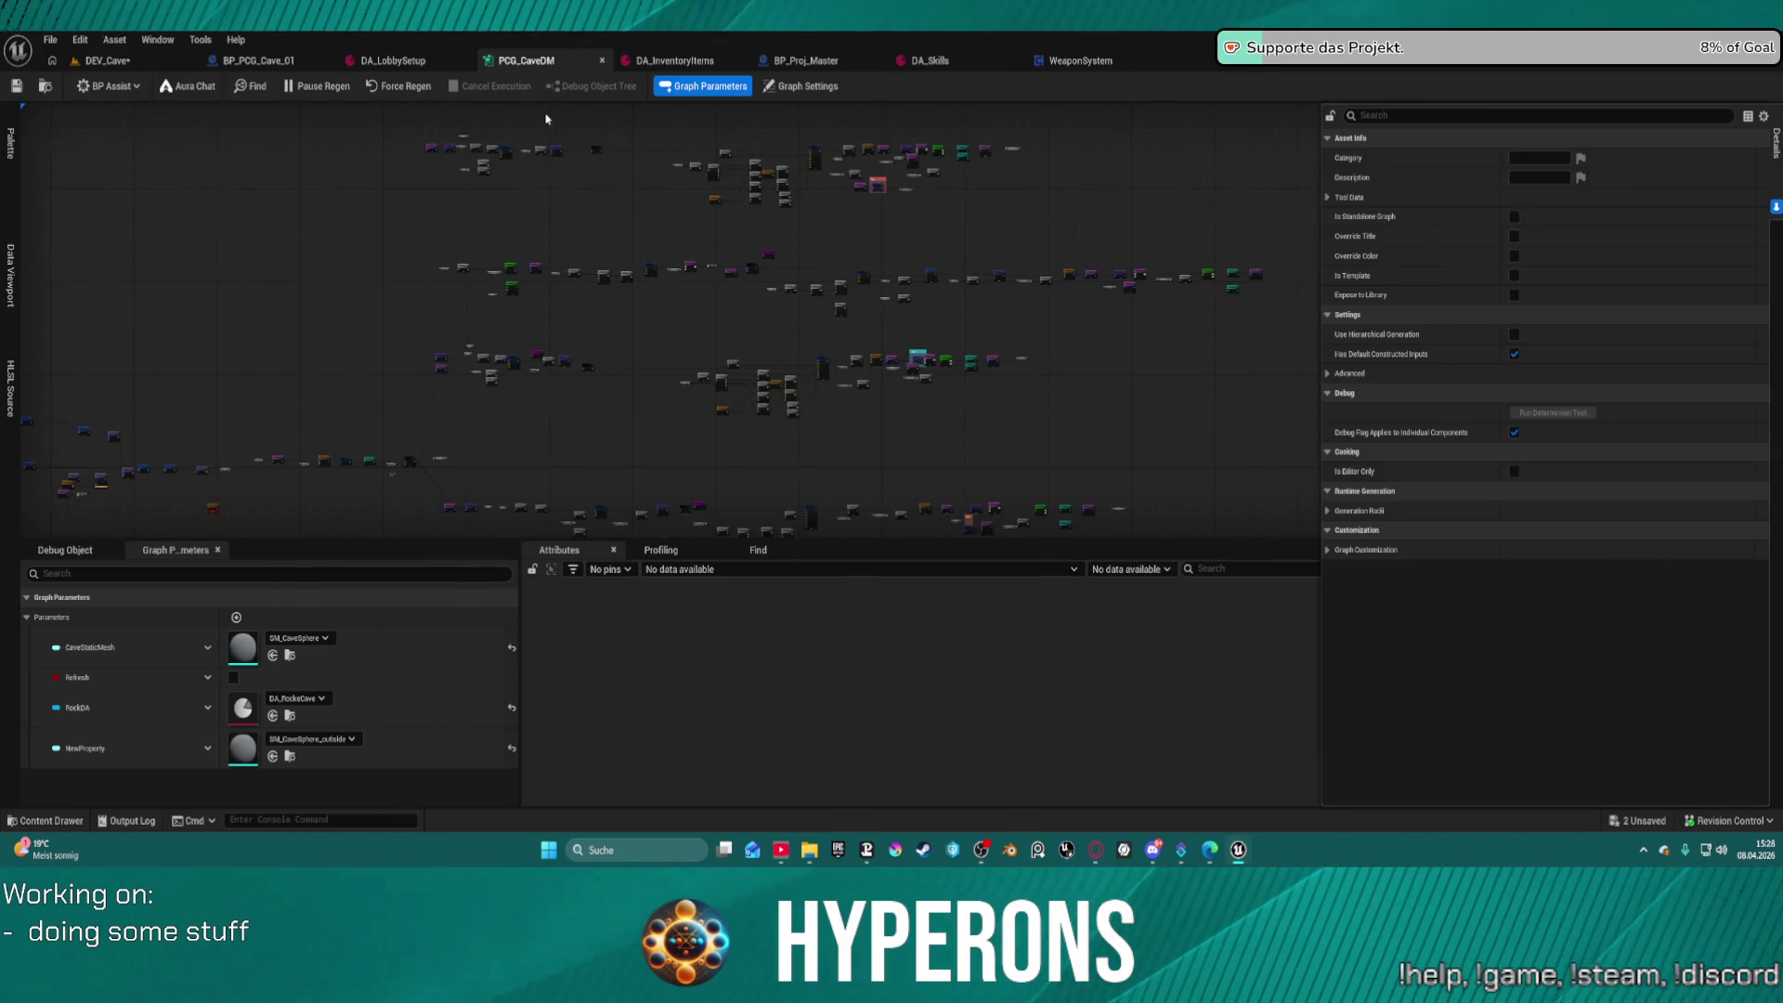
pyautogui.moveTo(393, 124); pyautogui.dragTo(1062, 249)
pyautogui.scroll(3, 682, 383)
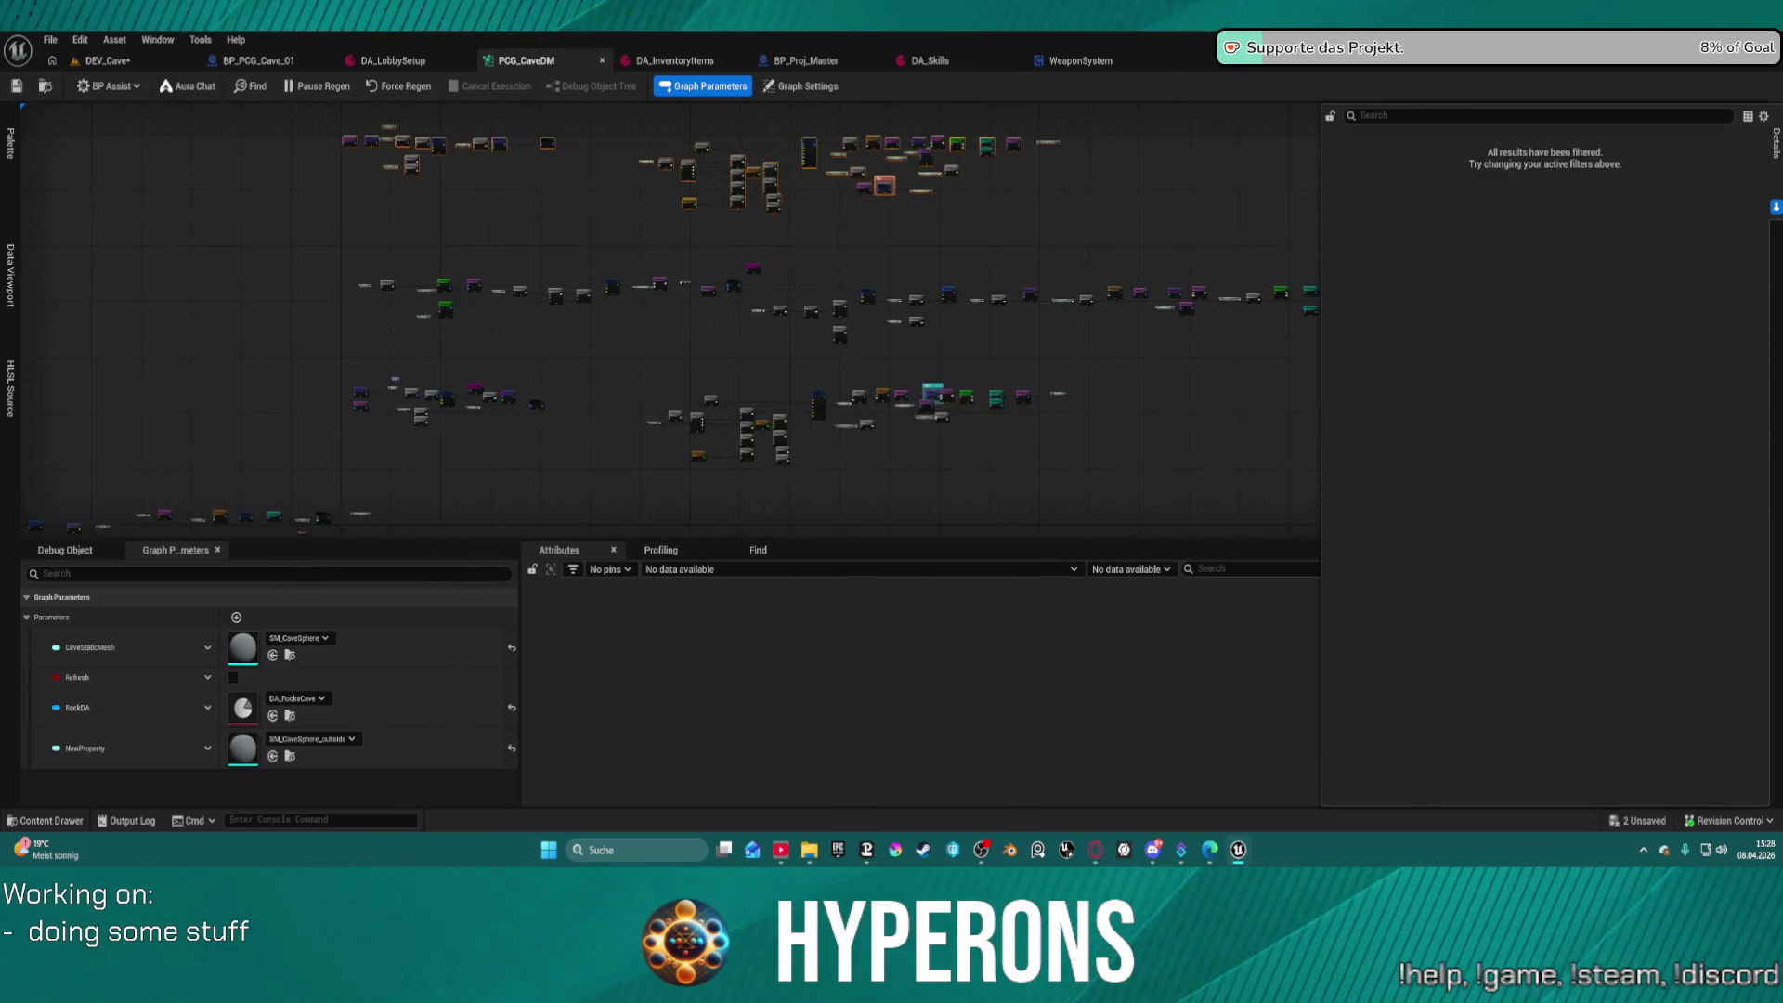
pyautogui.scroll(5, 683, 383)
pyautogui.moveTo(789, 381)
pyautogui.mouseDown()
pyautogui.moveTo(688, 202)
pyautogui.moveTo(784, 366)
pyautogui.mouseUp()
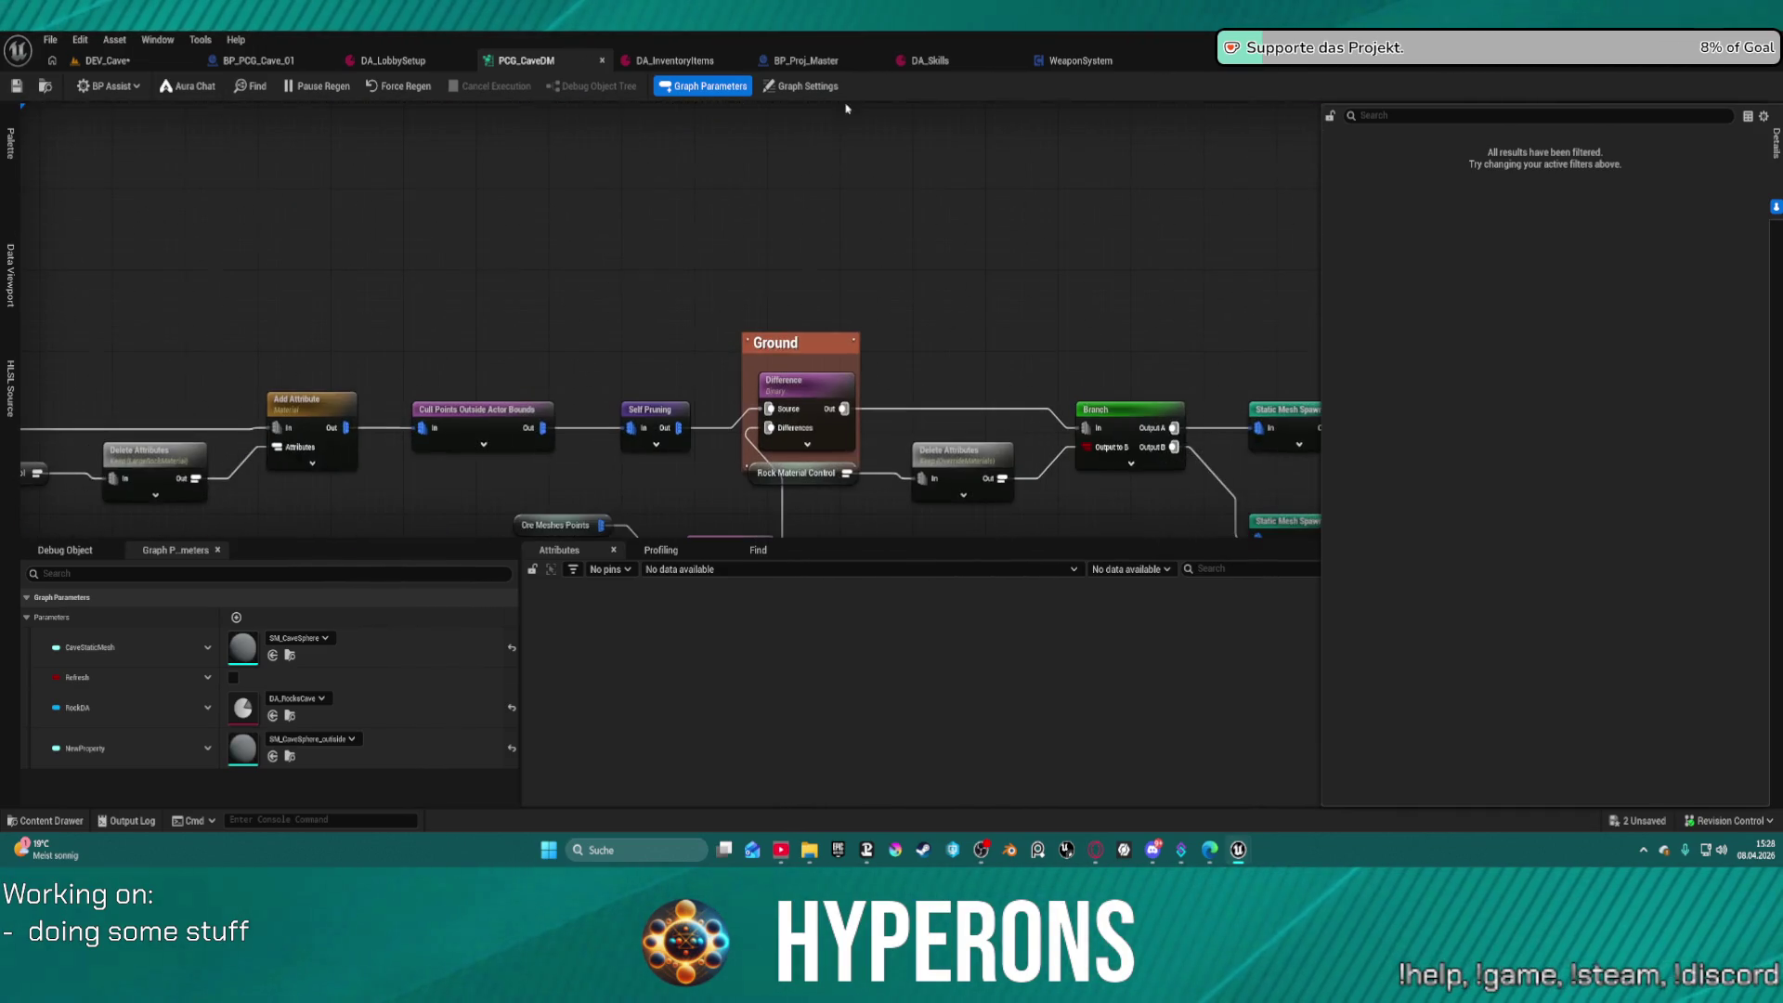
pyautogui.moveTo(1204, 436); pyautogui.dragTo(640, 244)
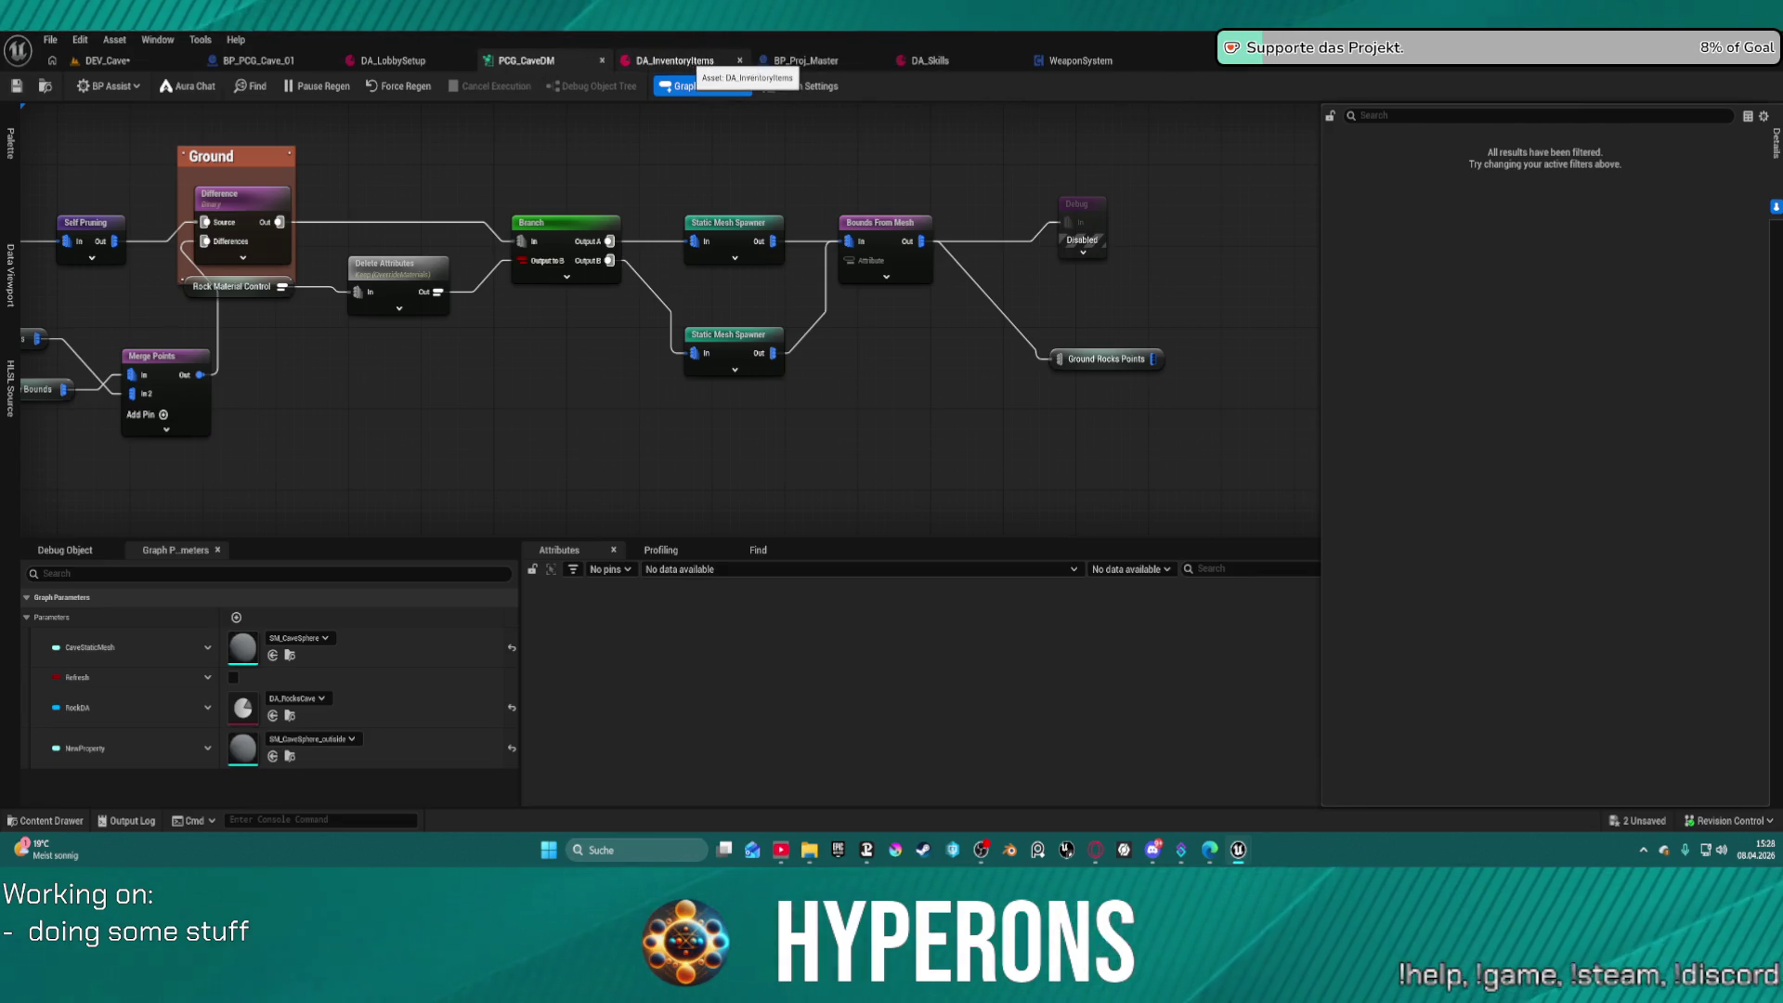
# Close the DA_InventoryItems, BP_Proj_Master, DA_Skills and WeaponSystem tabs and bring up BP_PCG_Cave_01
pyautogui.middleClick(747, 71)
pyautogui.middleClick(724, 70)
pyautogui.middleClick(724, 70)
pyautogui.middleClick(724, 70)
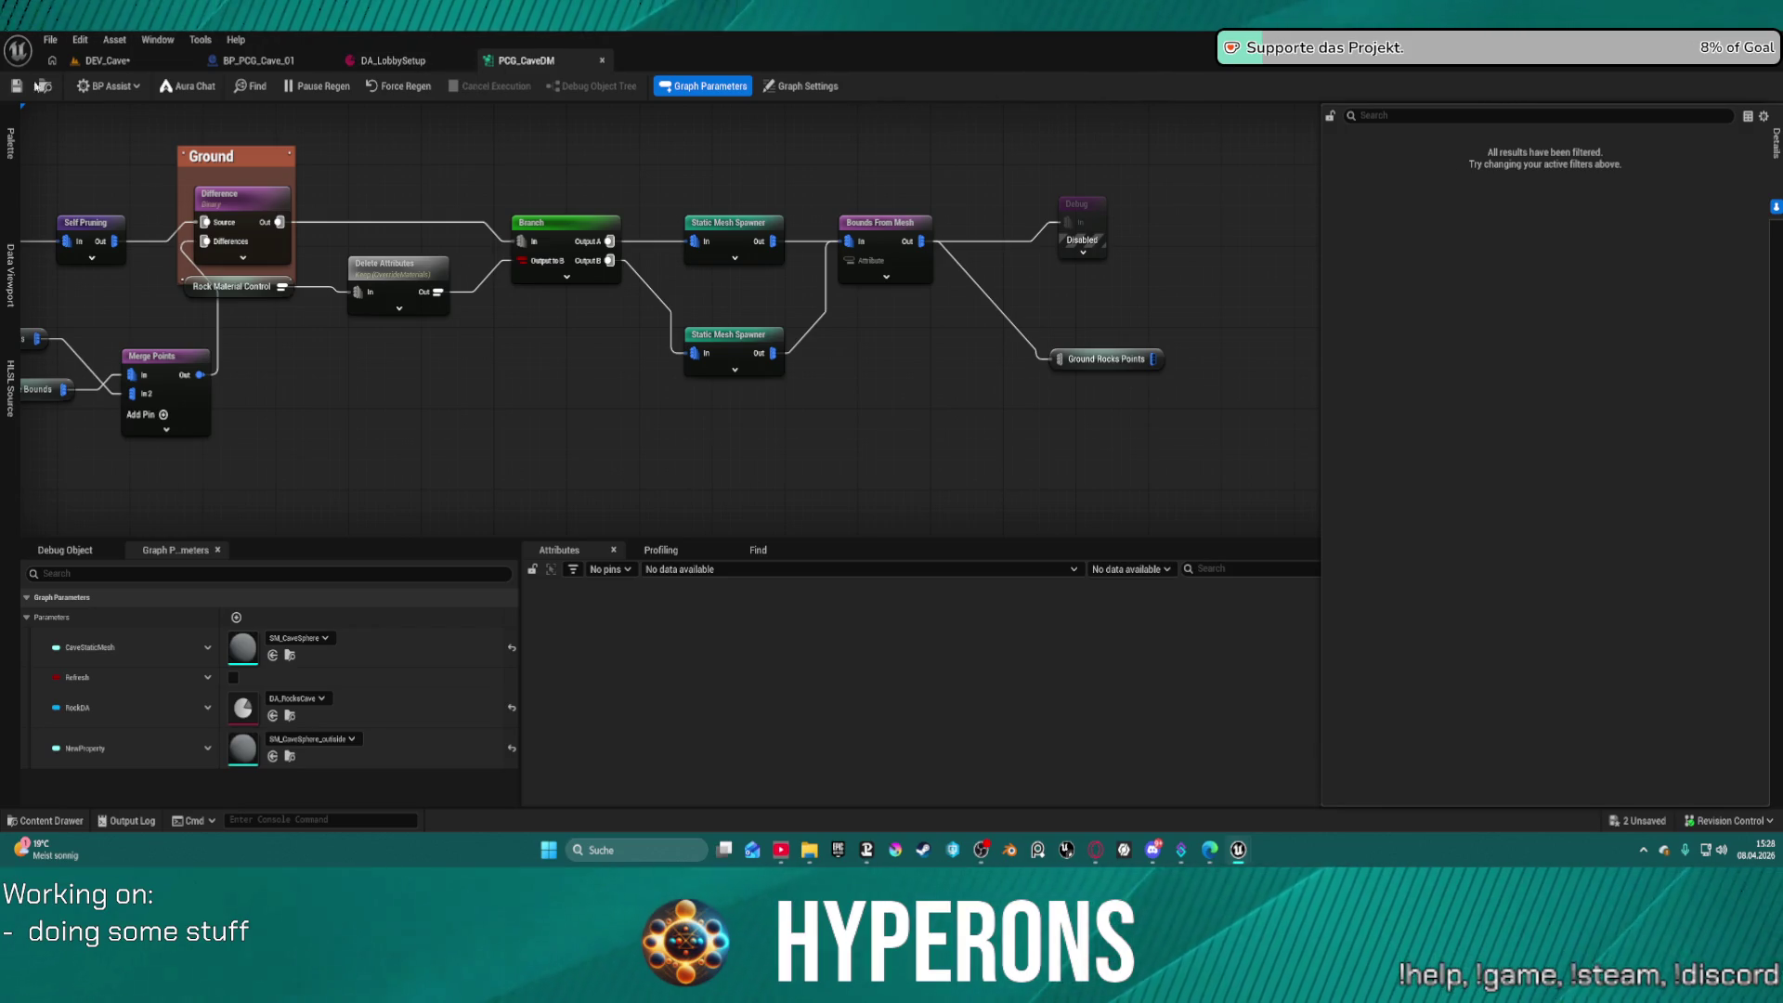
pyautogui.click(262, 63)
# Locate the BP_PCG_Cave_01 asset in its Content Browser folder
pyautogui.click(45, 88)
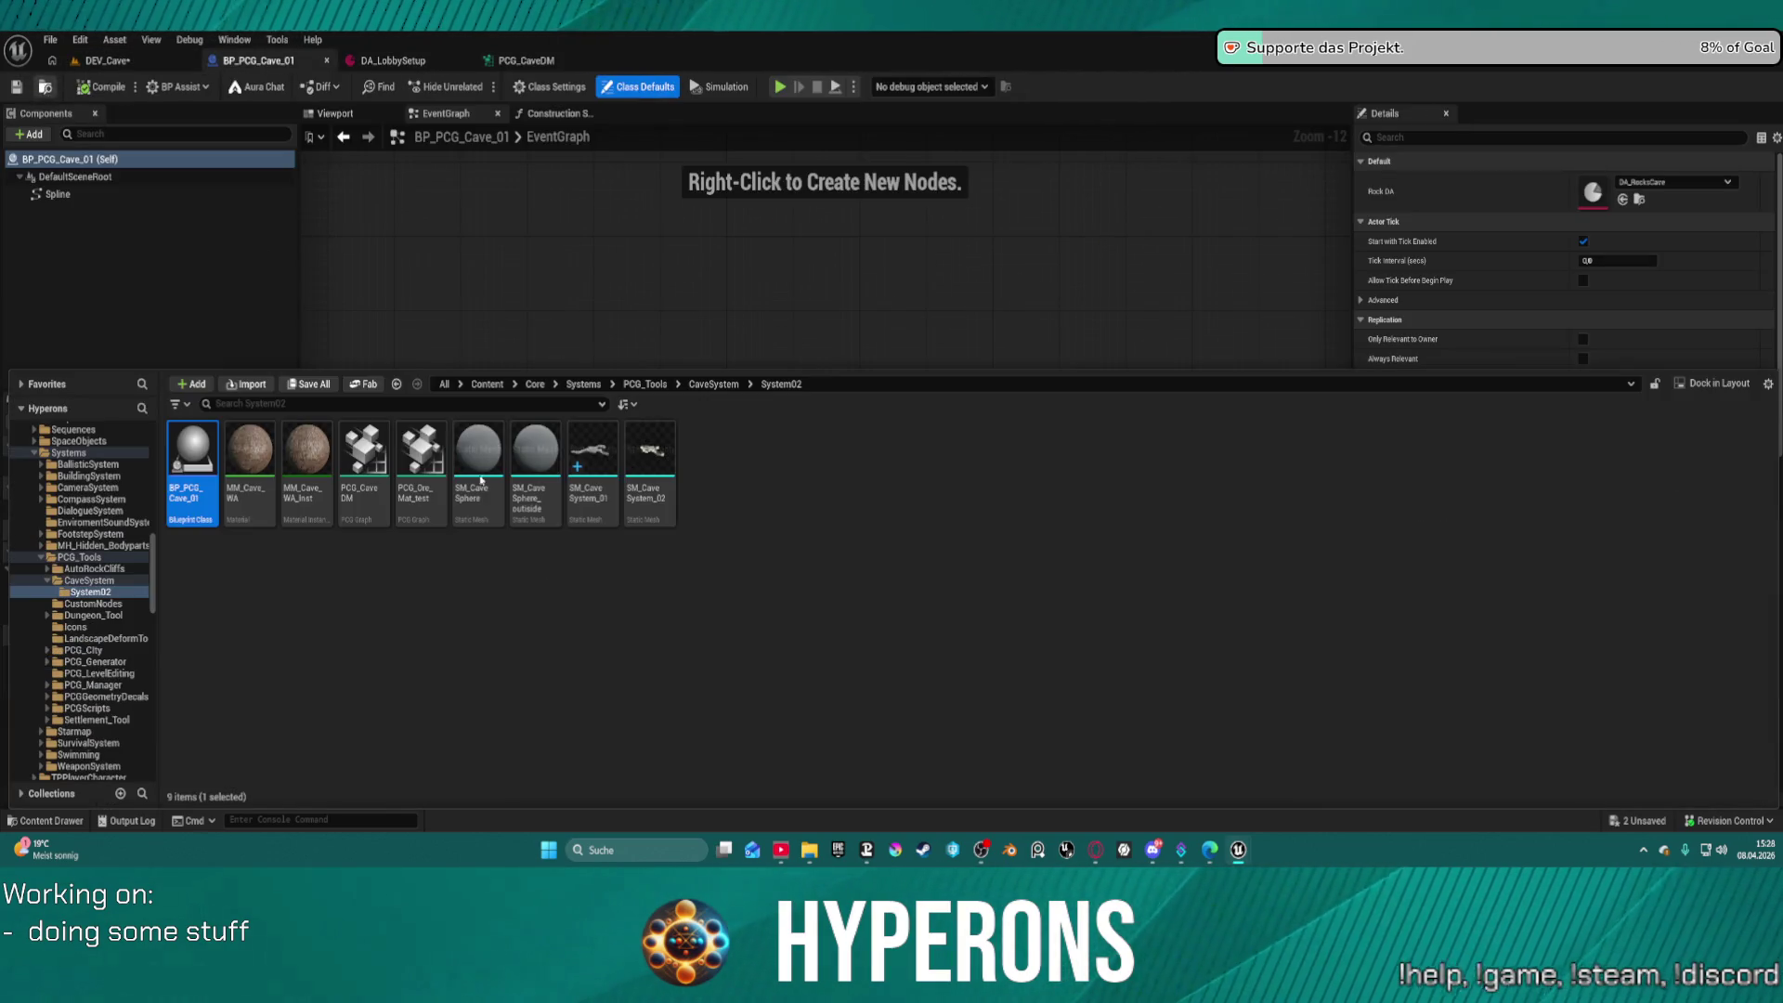
pyautogui.scroll(-5, 105, 591)
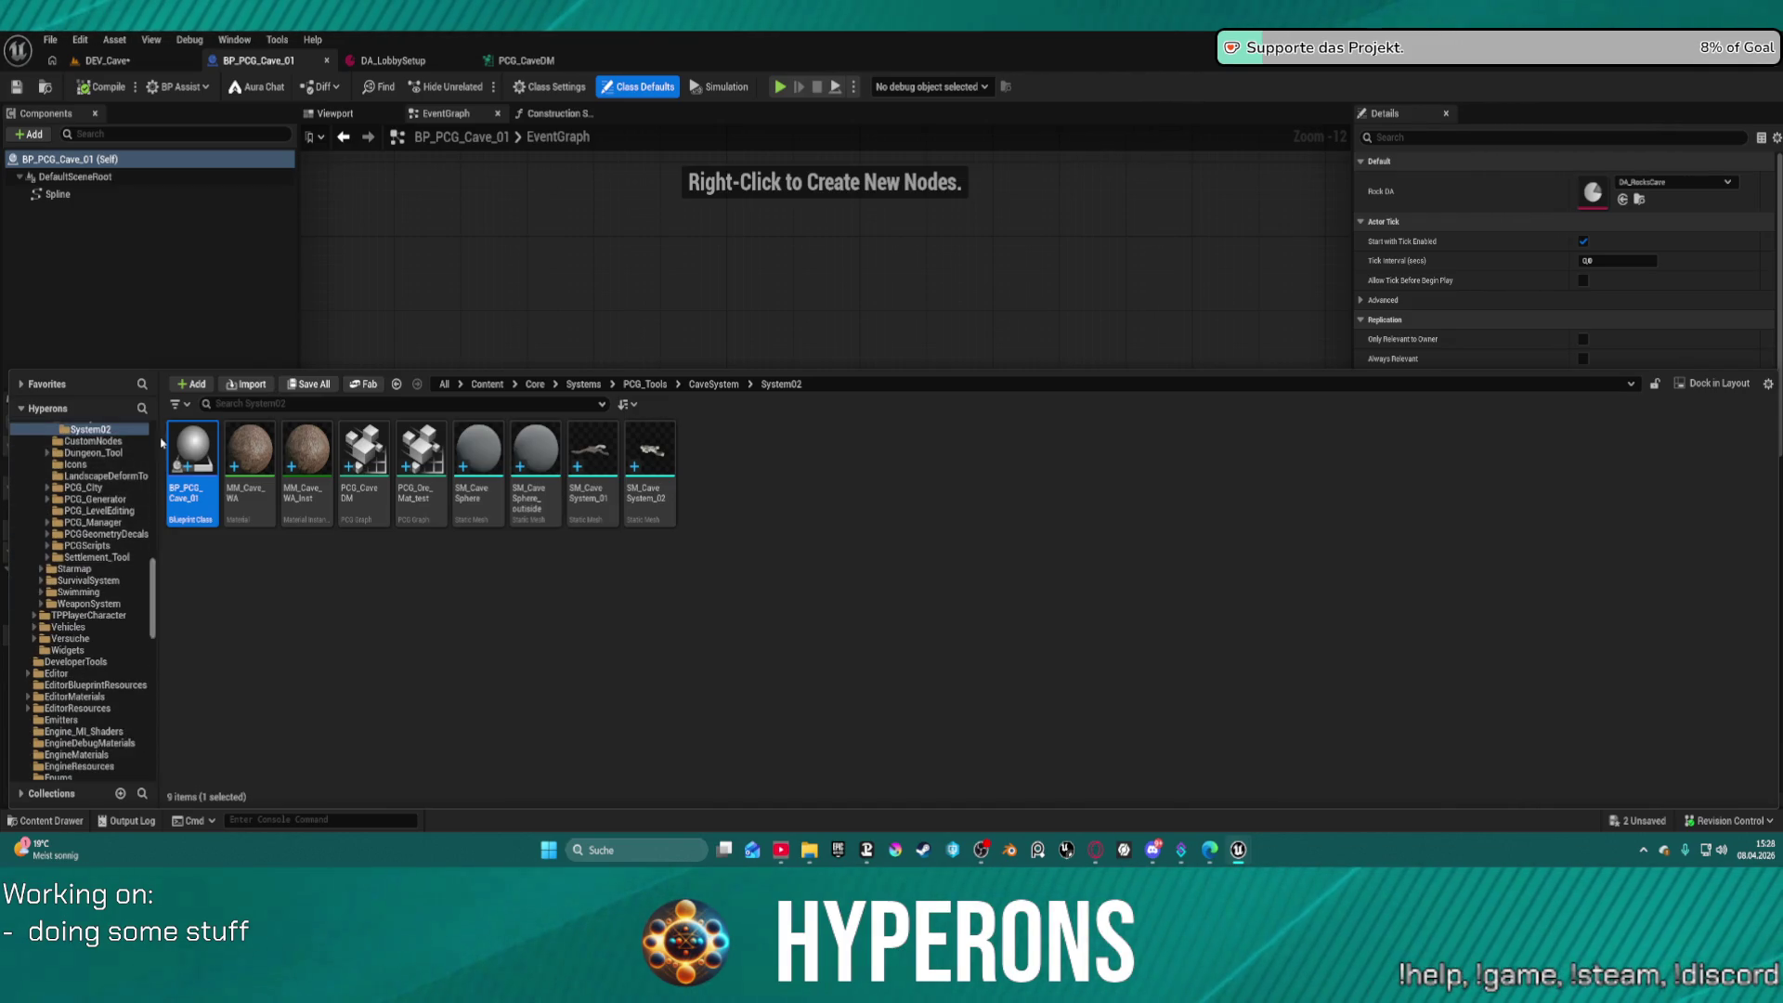
pyautogui.scroll(2, 56, 455)
pyautogui.scroll(-2, 51, 464)
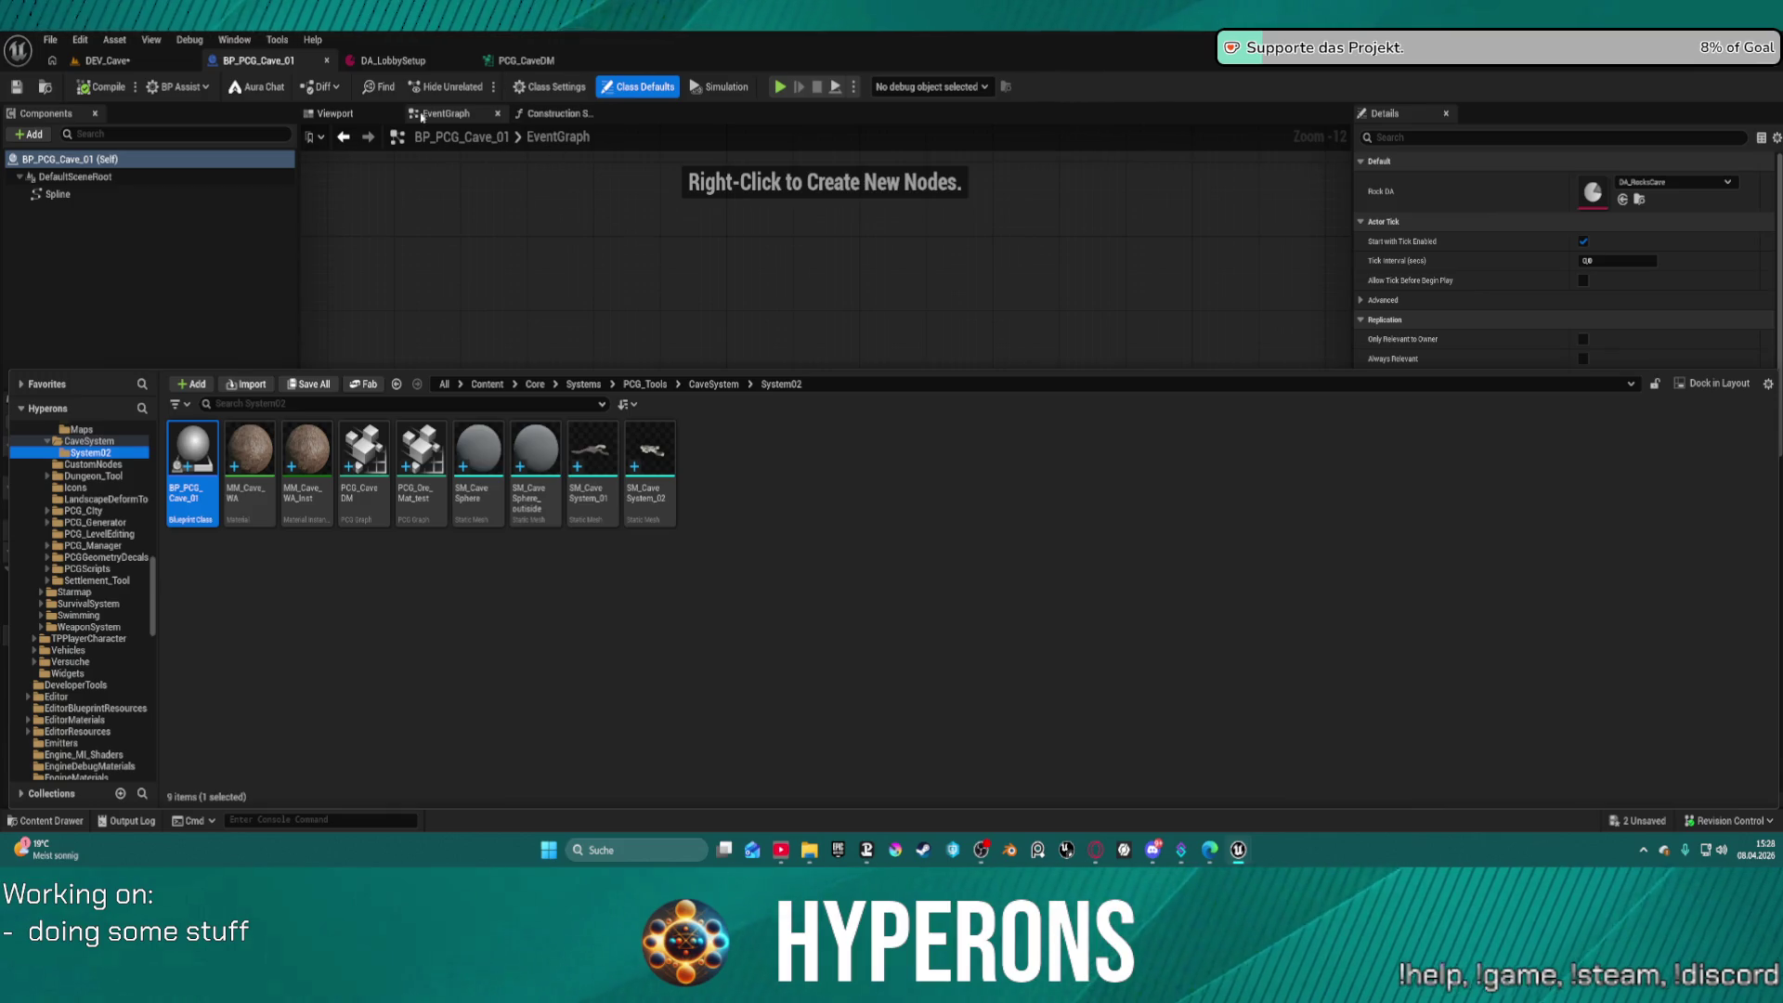
# Select BP_PCG_Cave_01's RockDA variable and open its default DA_RocksCave data asset
pyautogui.click(533, 61)
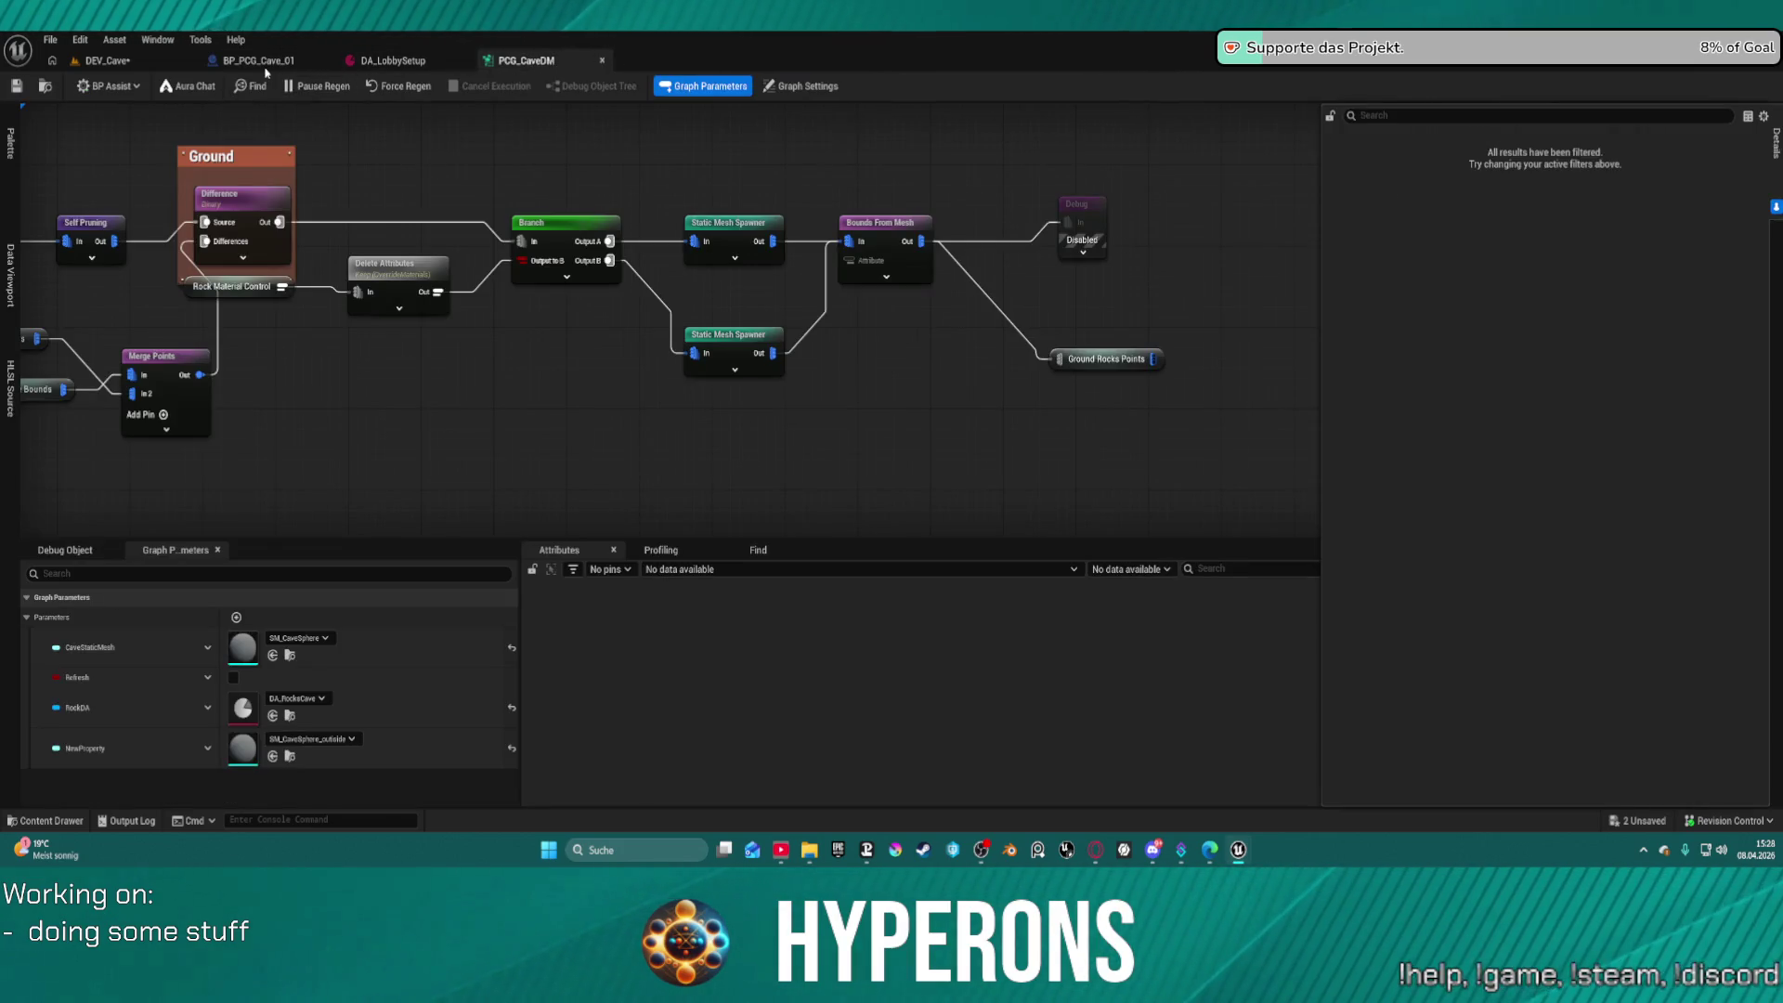
pyautogui.click(265, 62)
pyautogui.click(102, 614)
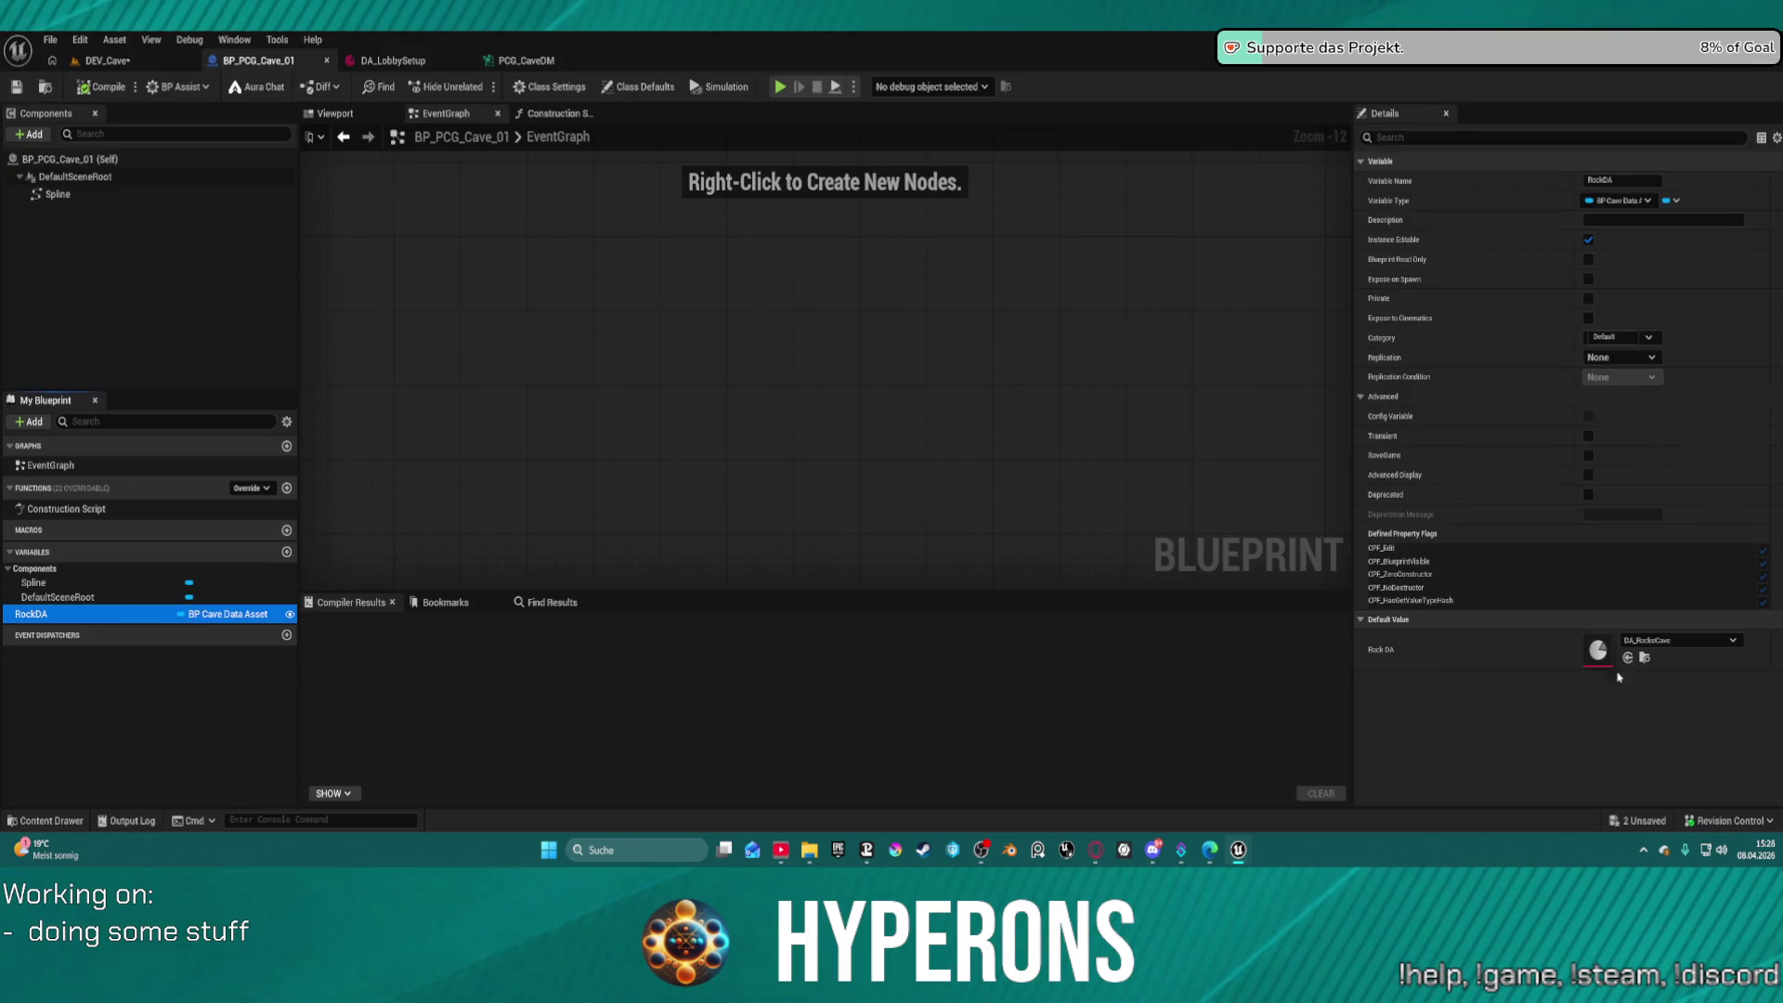
pyautogui.doubleClick(1597, 650)
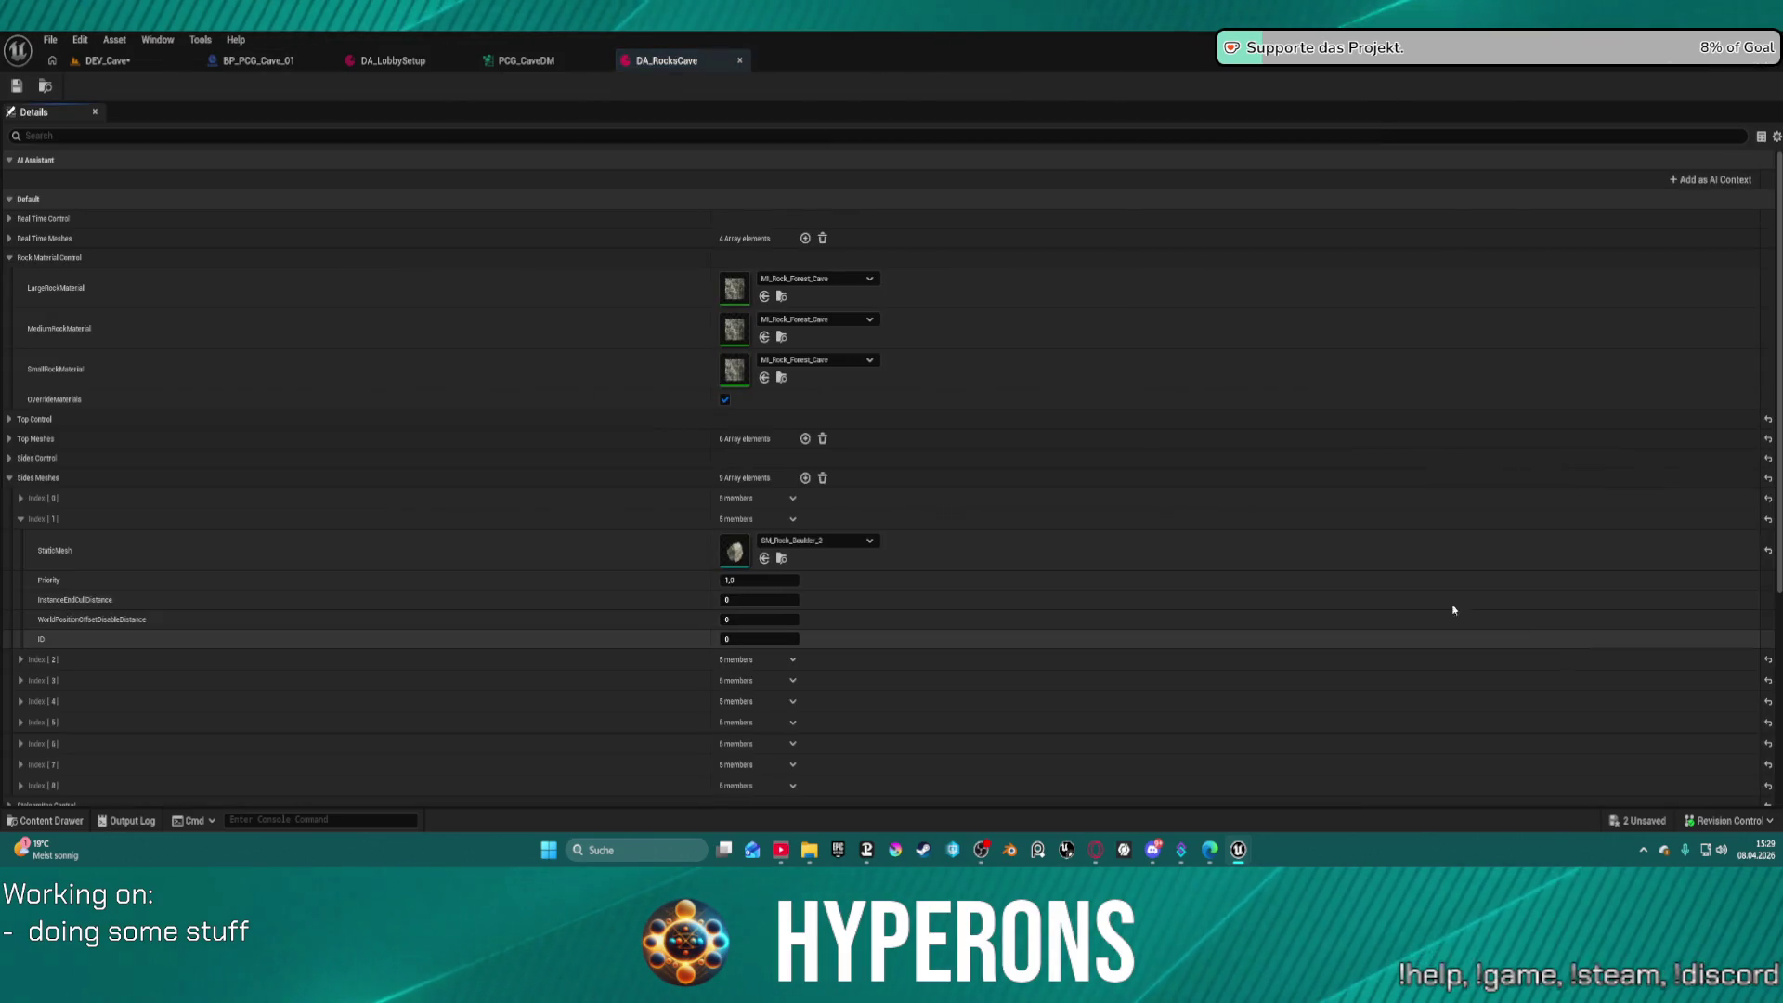
# Expand Sides Meshes entries 0, 2–5 and 8 to check their SM_Rock_Boulder meshes
pyautogui.scroll(-5, 891, 464)
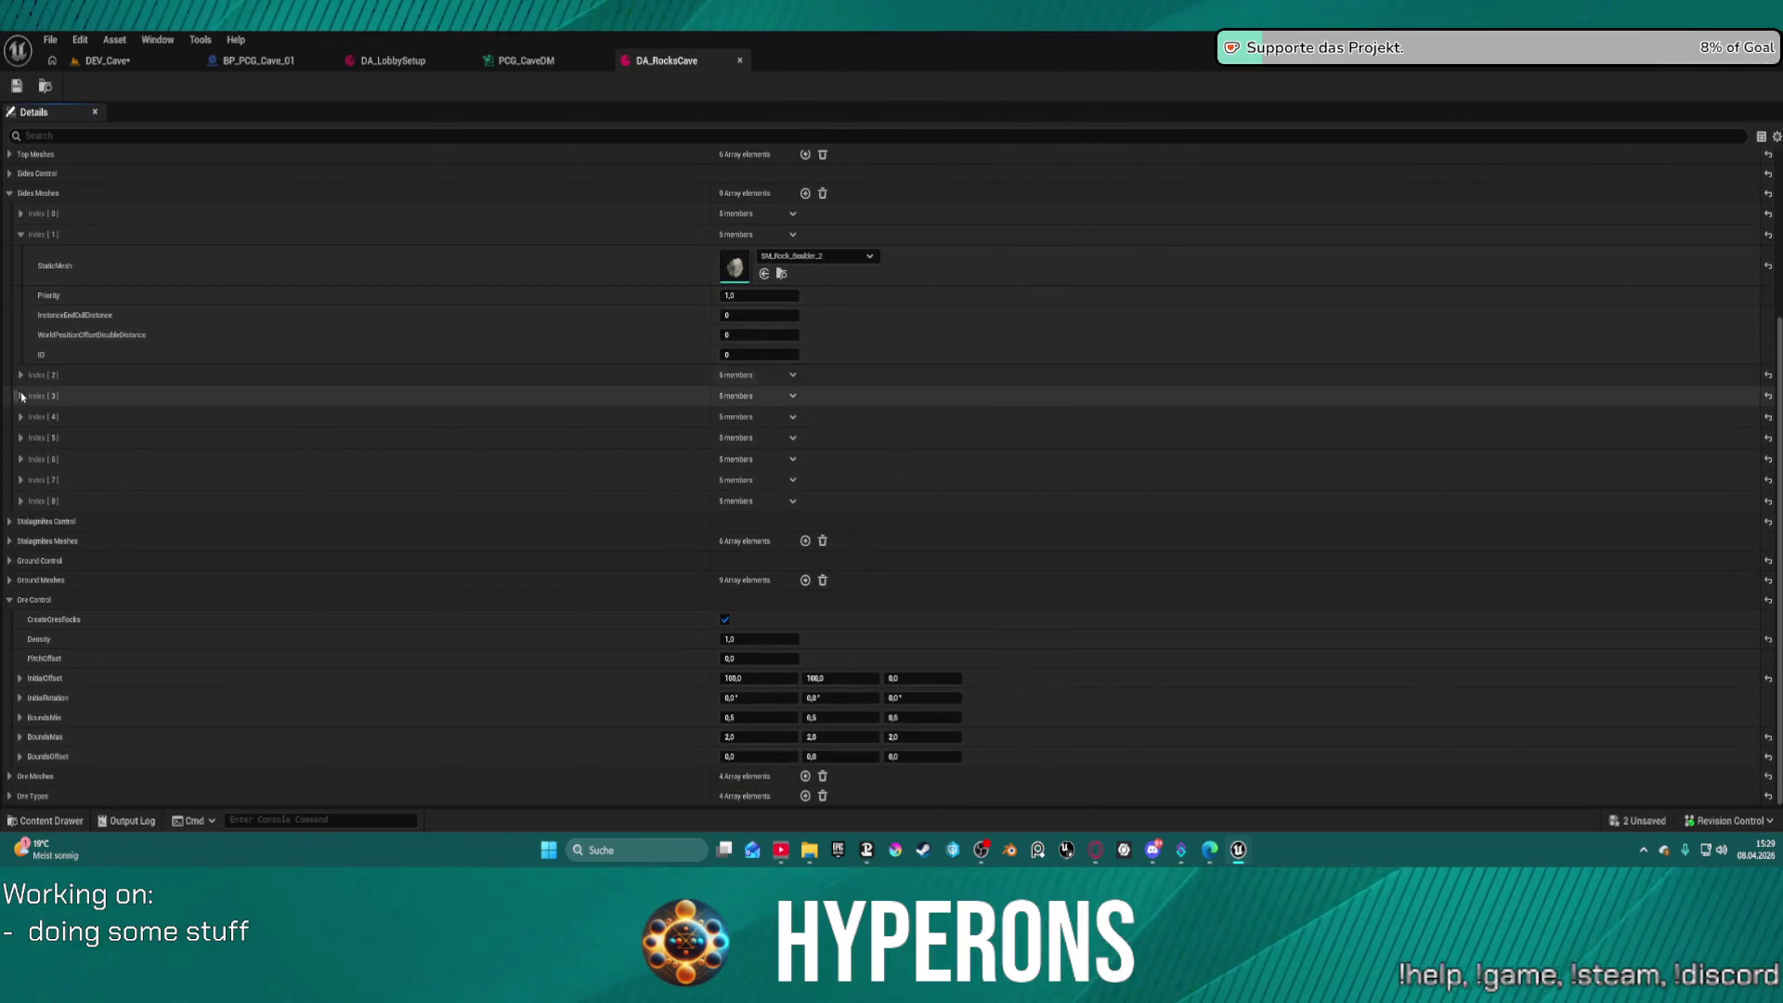
pyautogui.click(22, 459)
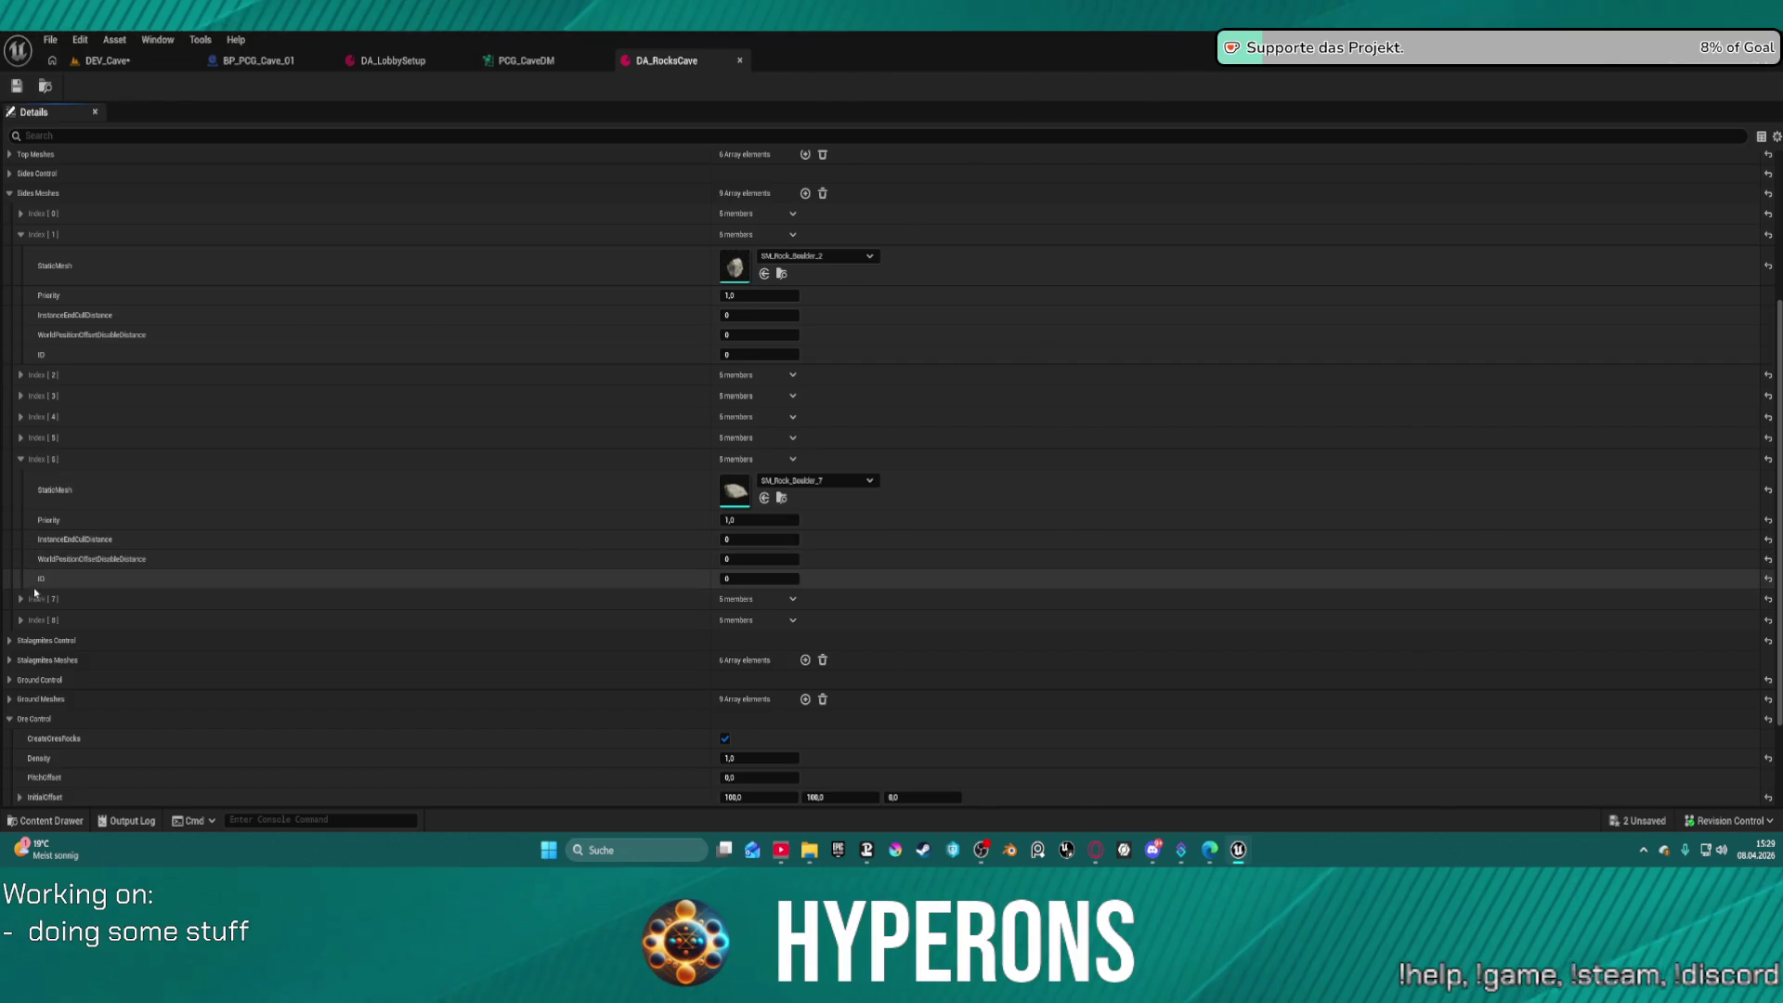
pyautogui.click(21, 620)
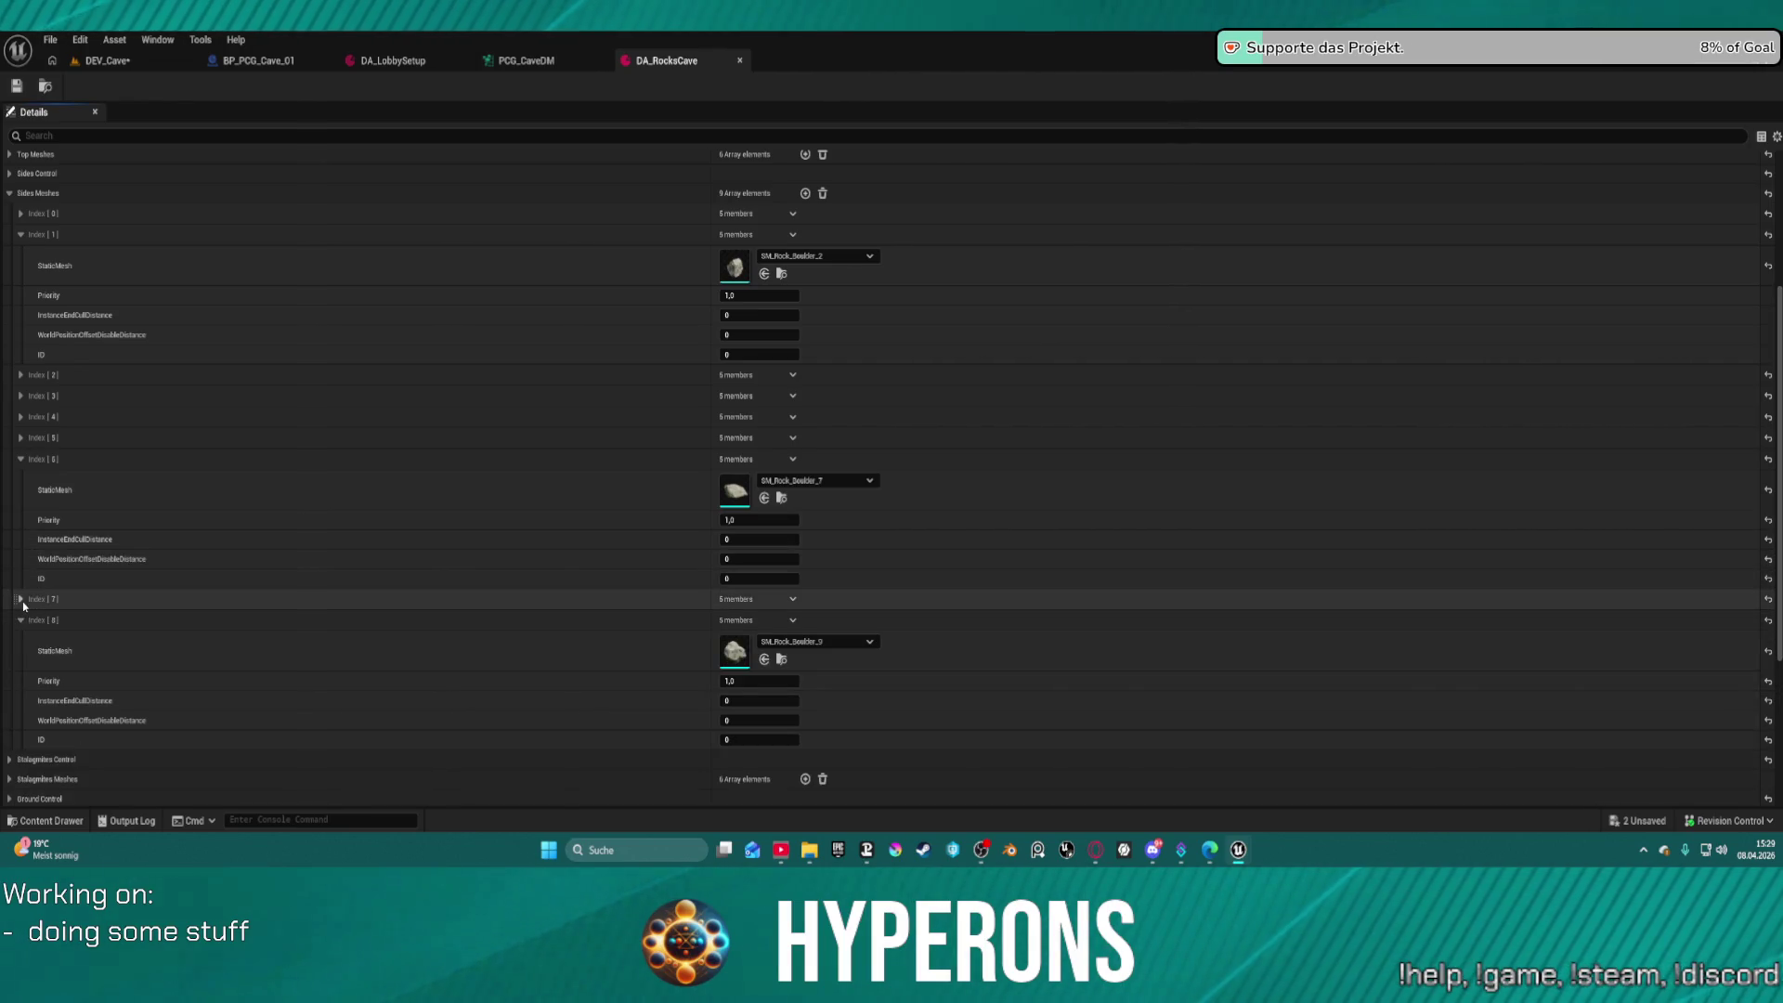
pyautogui.click(21, 458)
pyautogui.click(20, 437)
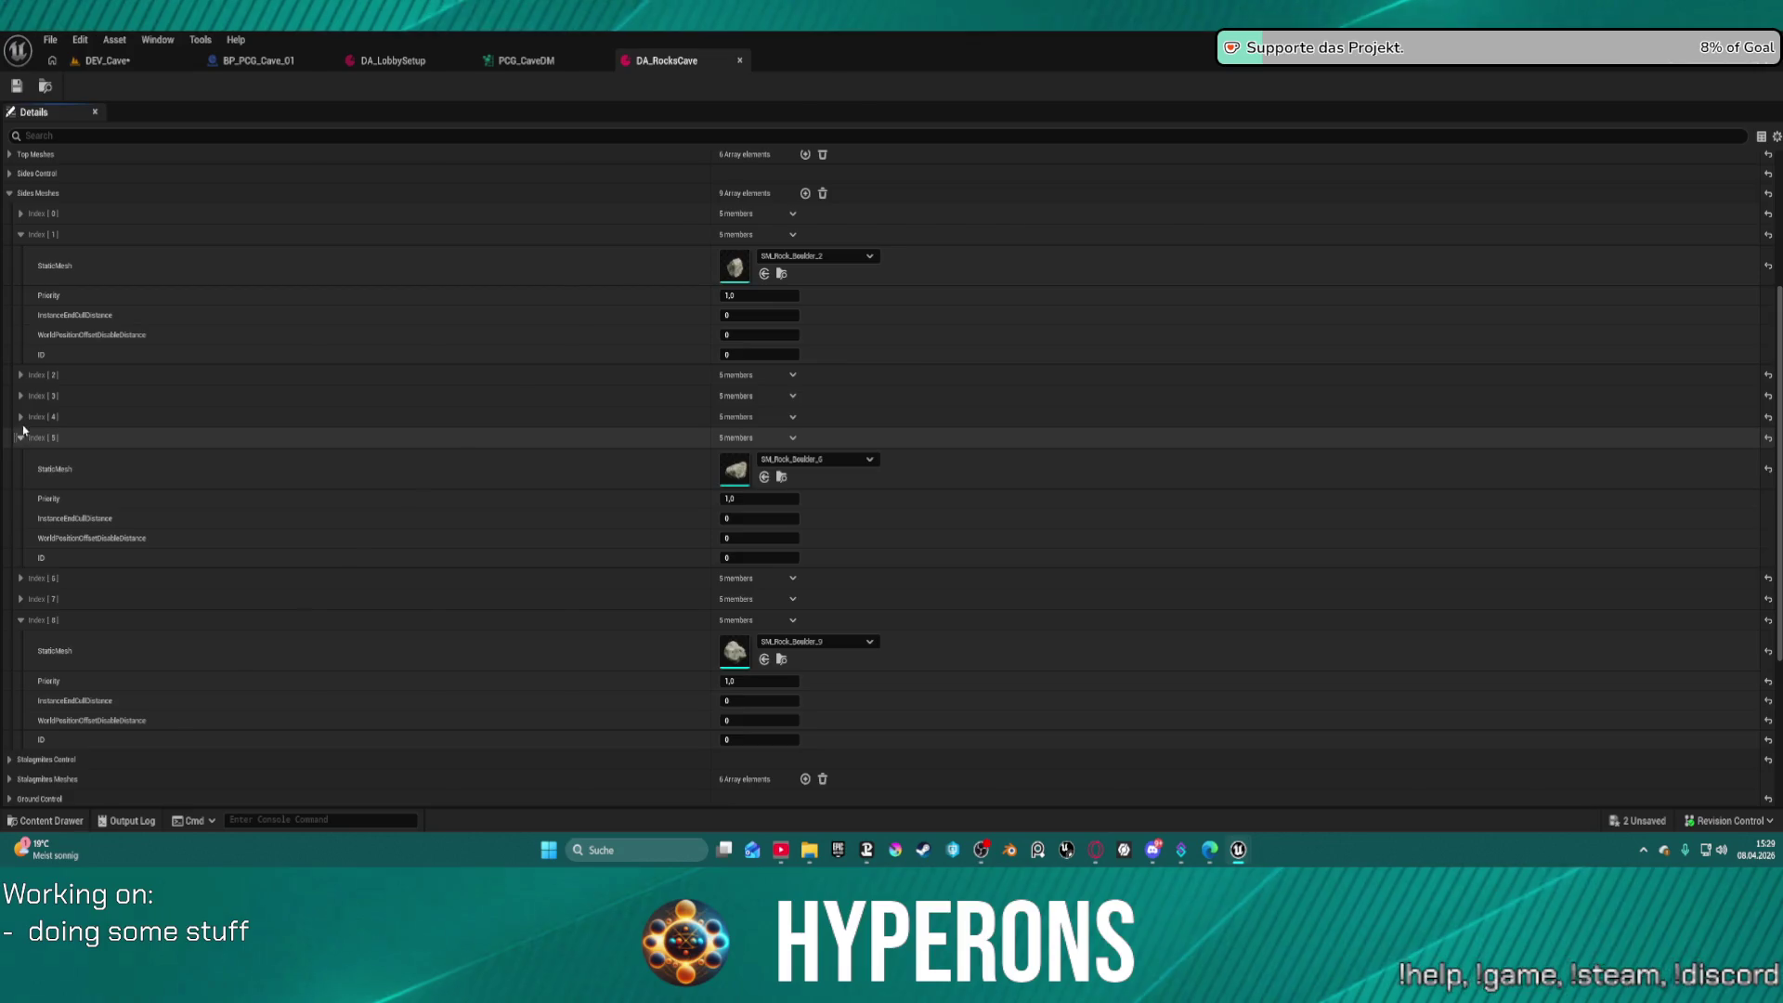
pyautogui.click(21, 417)
pyautogui.click(25, 396)
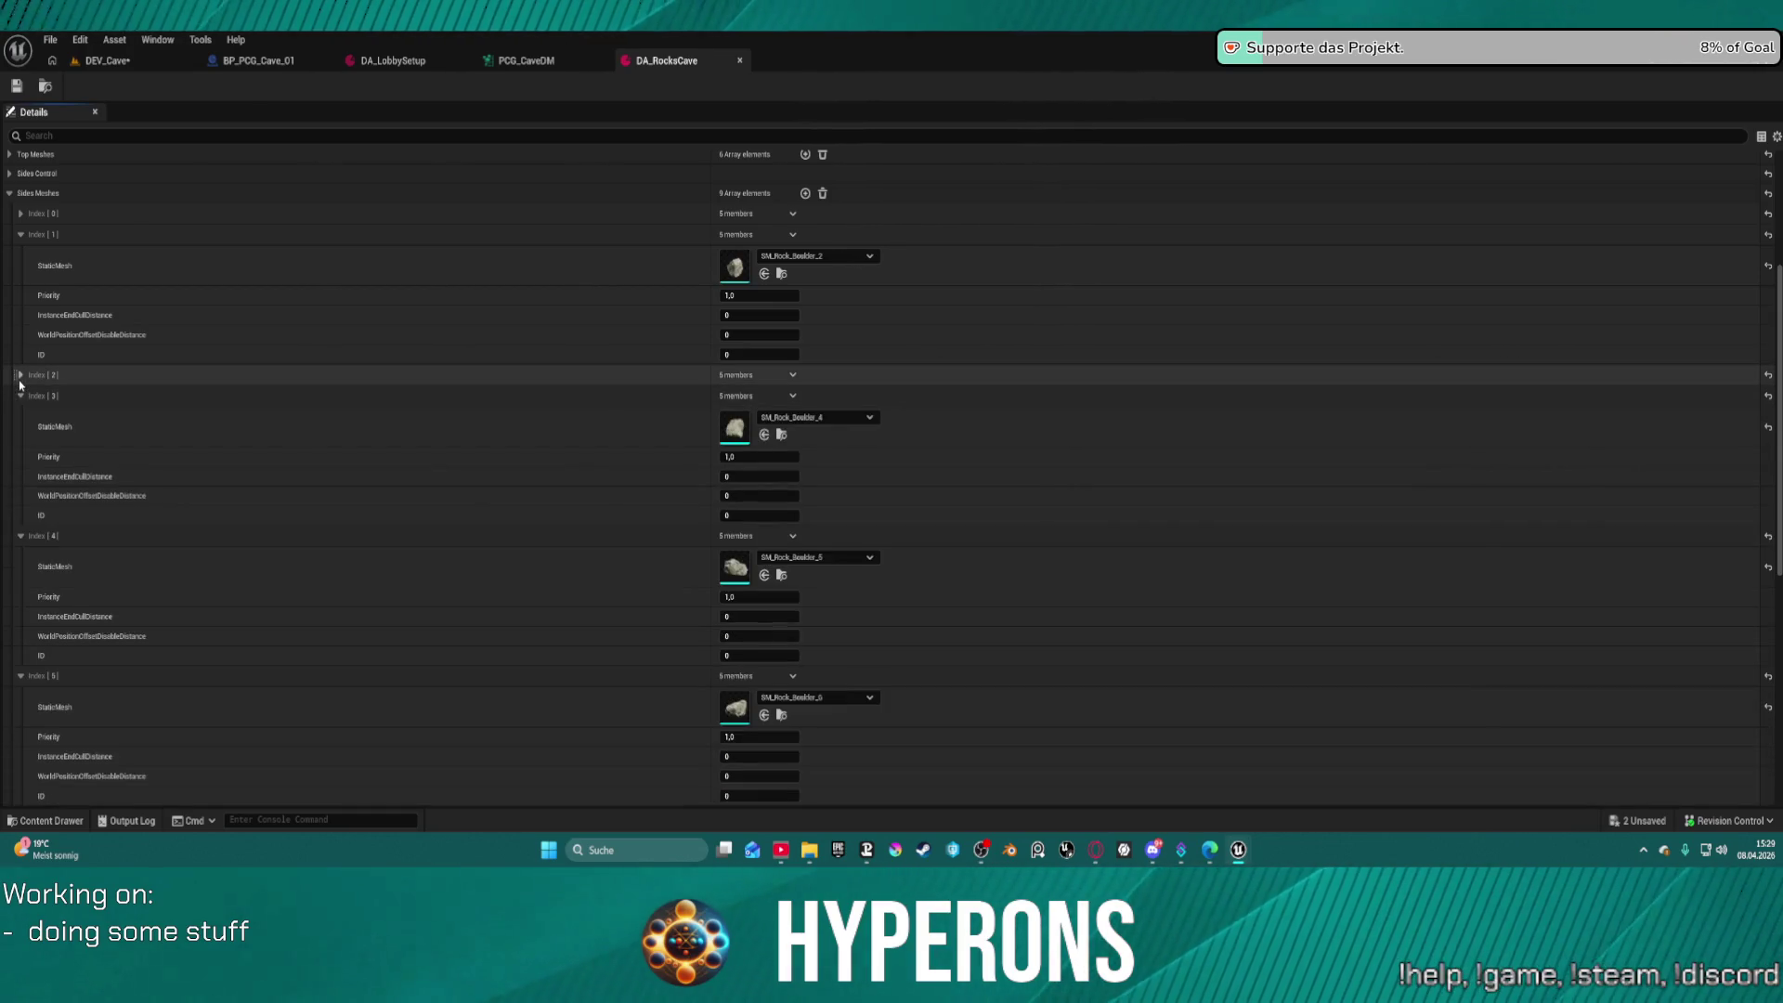
pyautogui.click(36, 374)
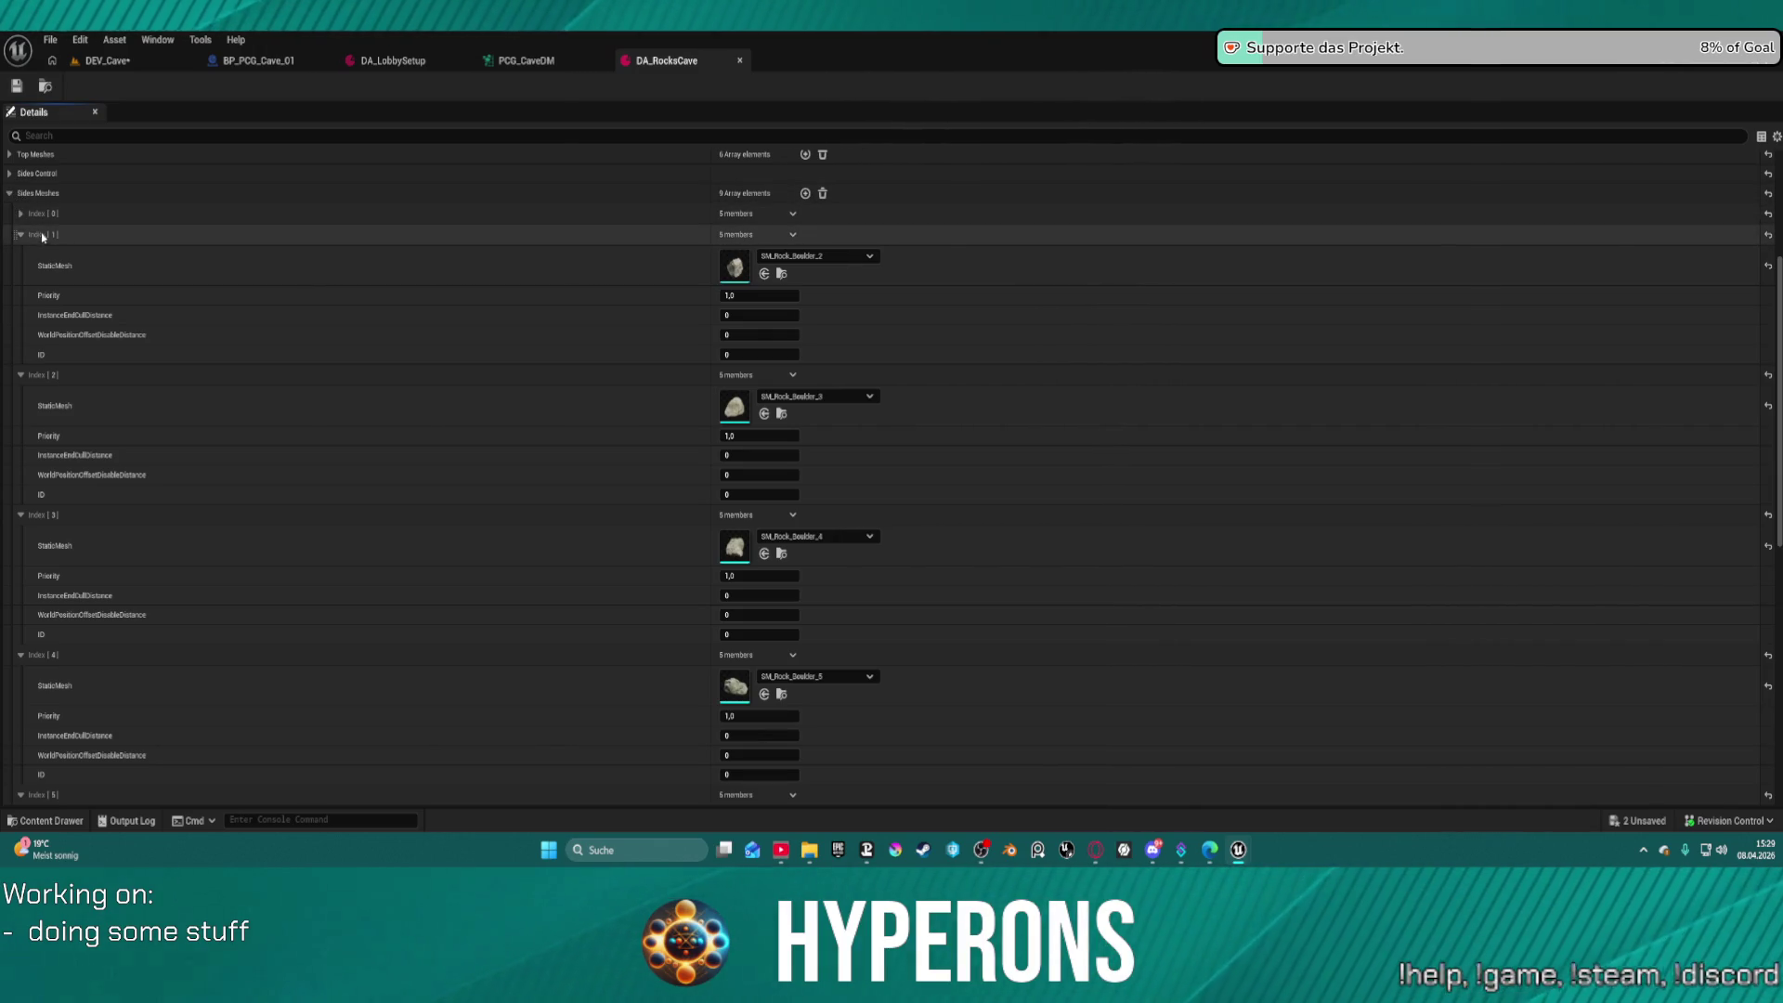
pyautogui.click(20, 213)
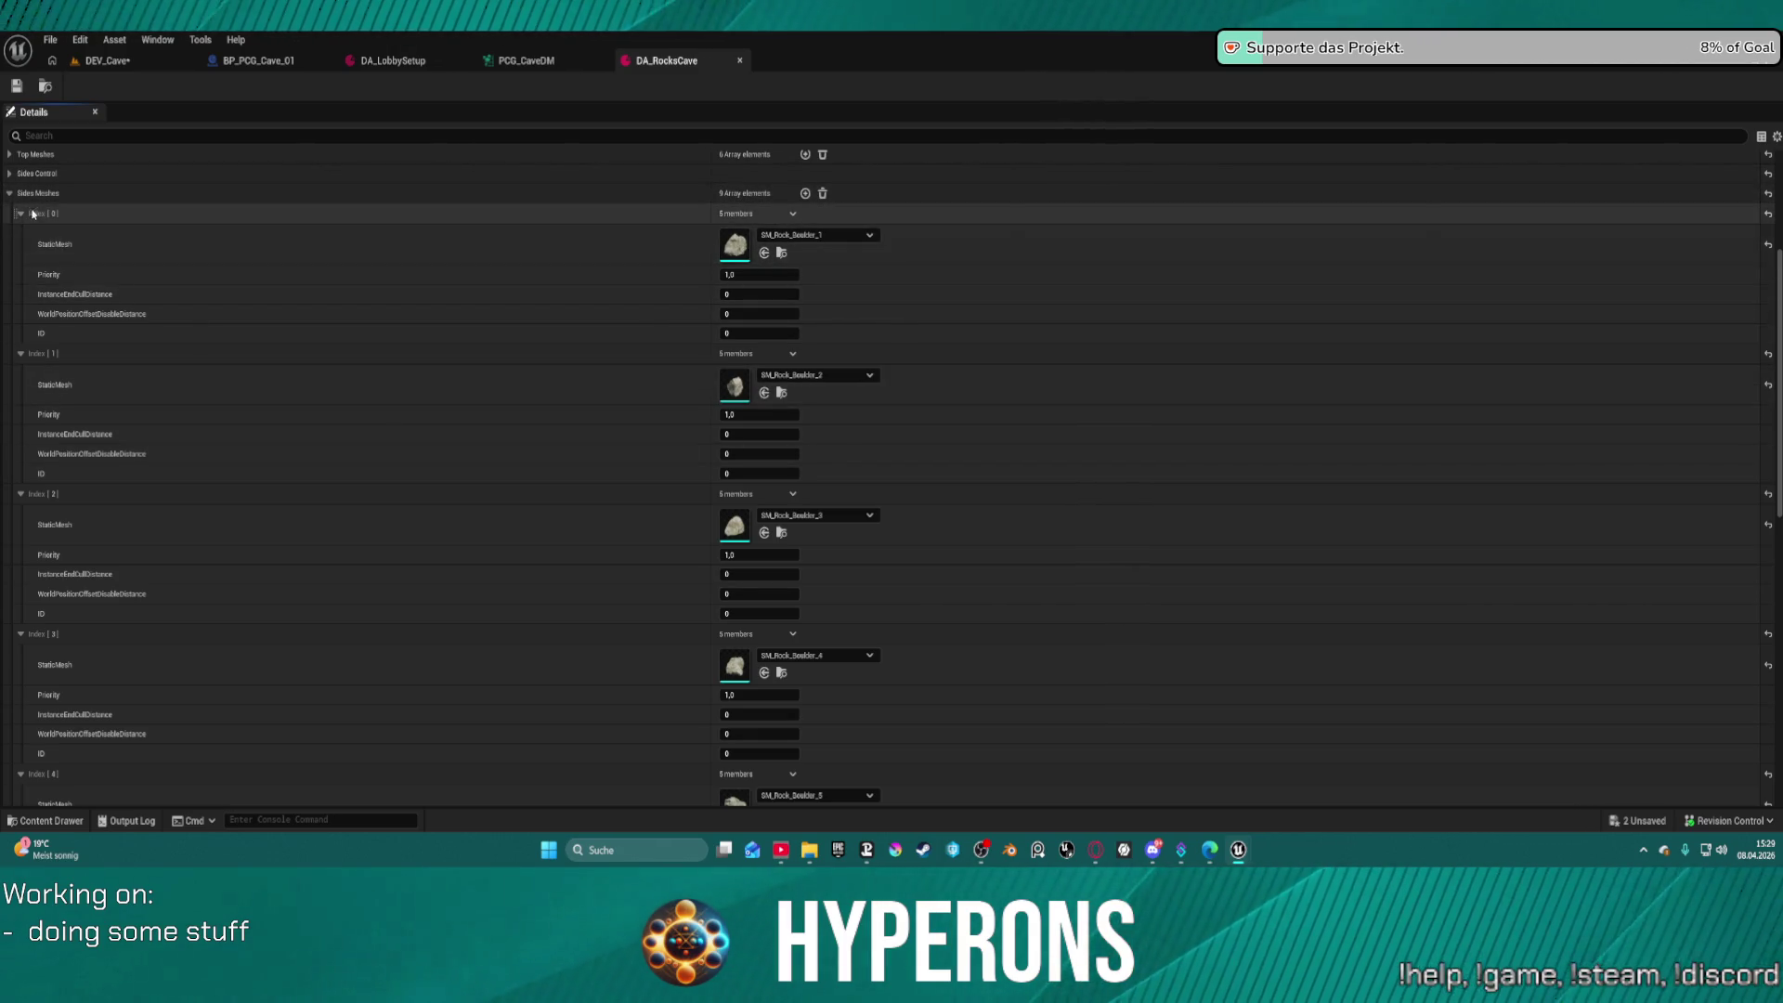
# Collapse Sides Meshes and the rock material settings, then re-expand Sides Meshes
pyautogui.click(10, 193)
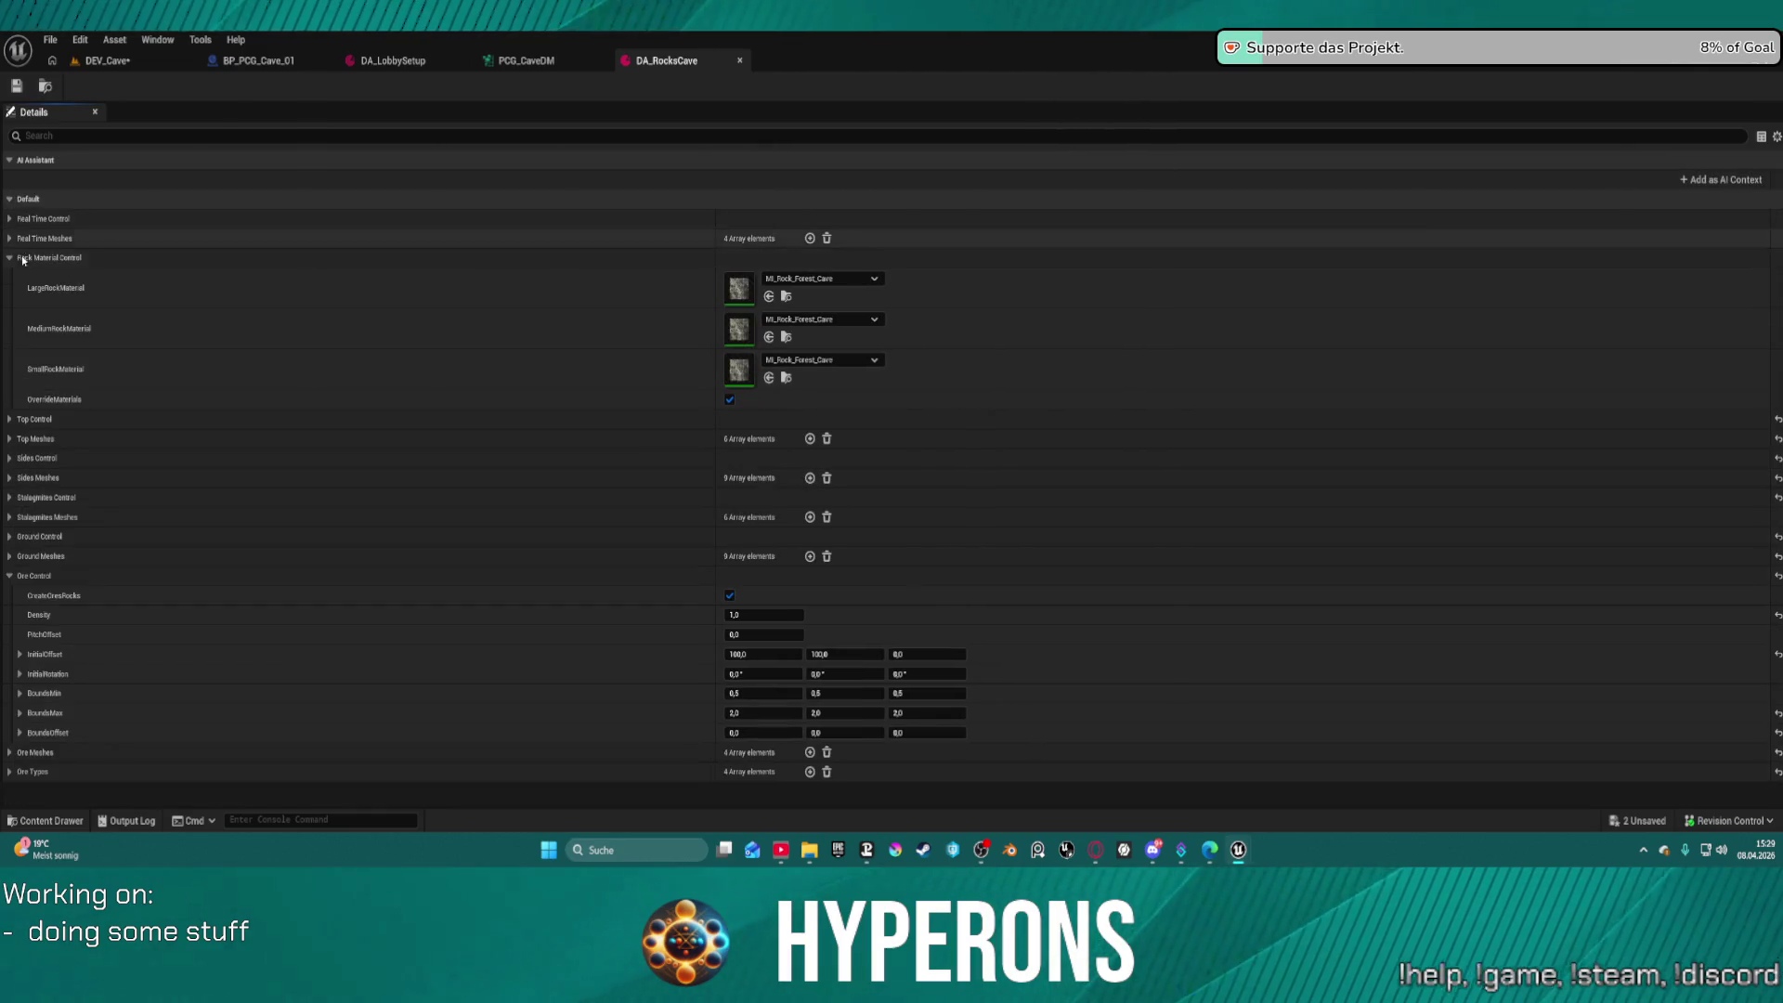
pyautogui.click(9, 260)
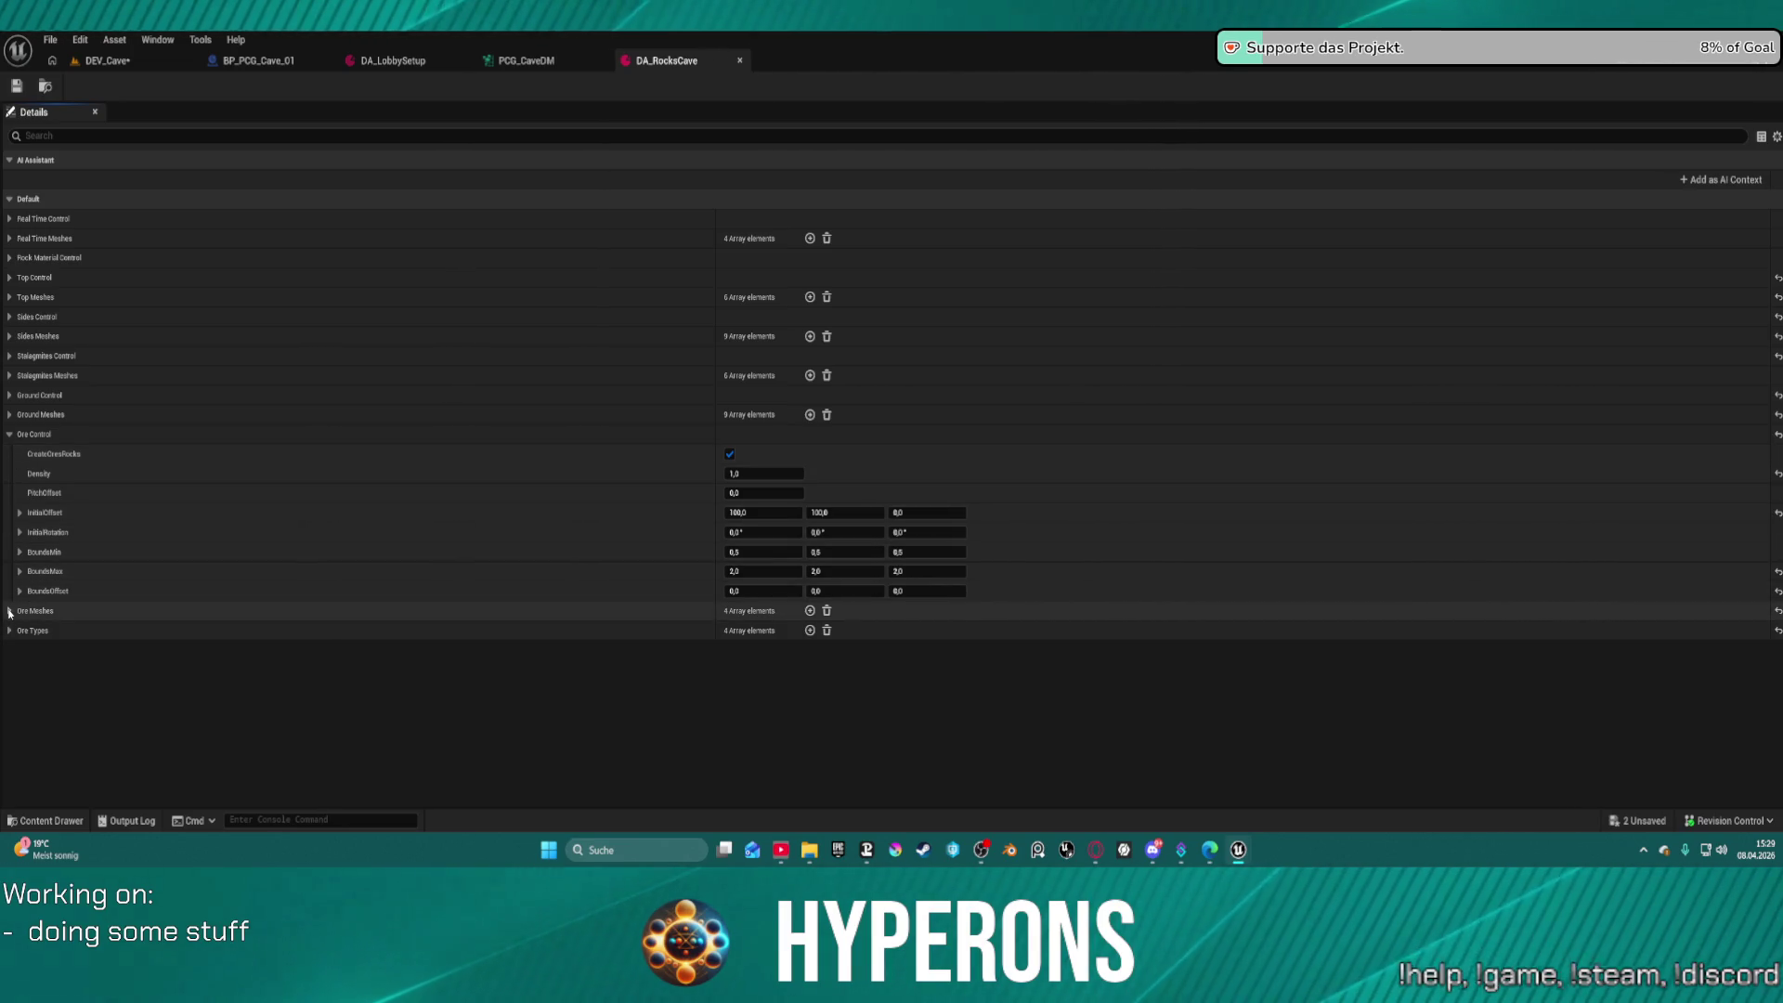
pyautogui.click(9, 337)
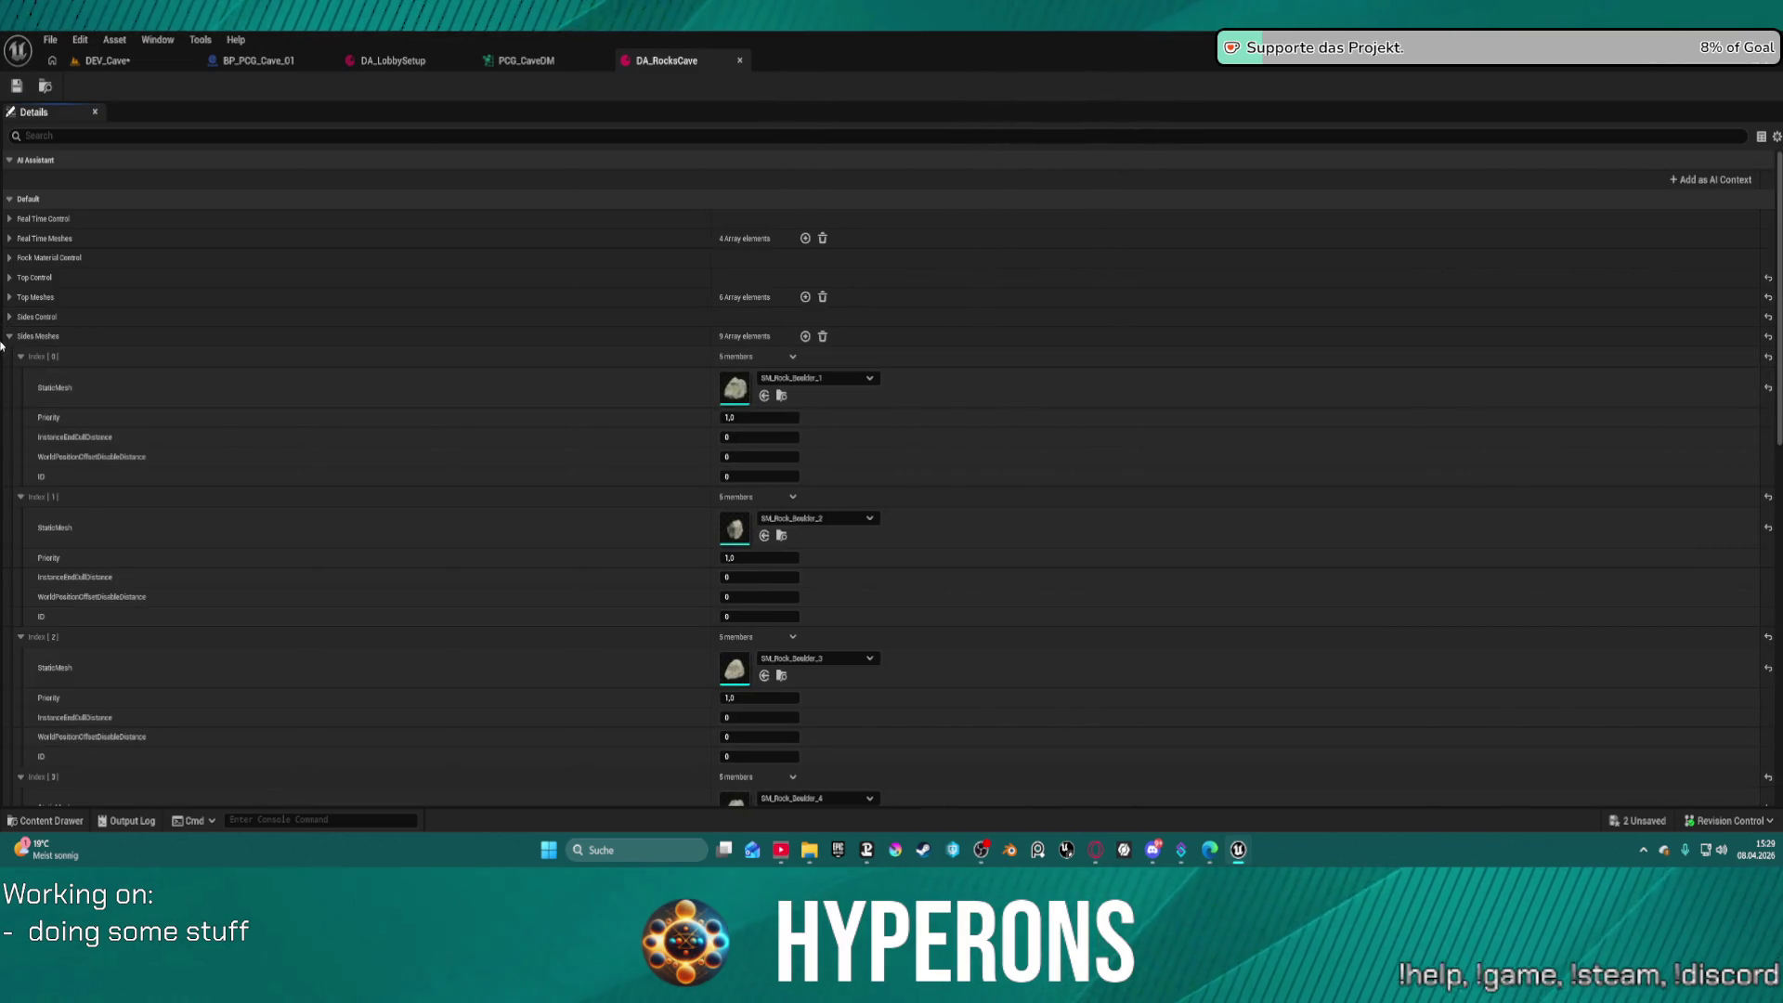
# Collapse Sides Meshes, expand the Ore and Ground Meshes lists and Ground entries 5–7
pyautogui.click(9, 336)
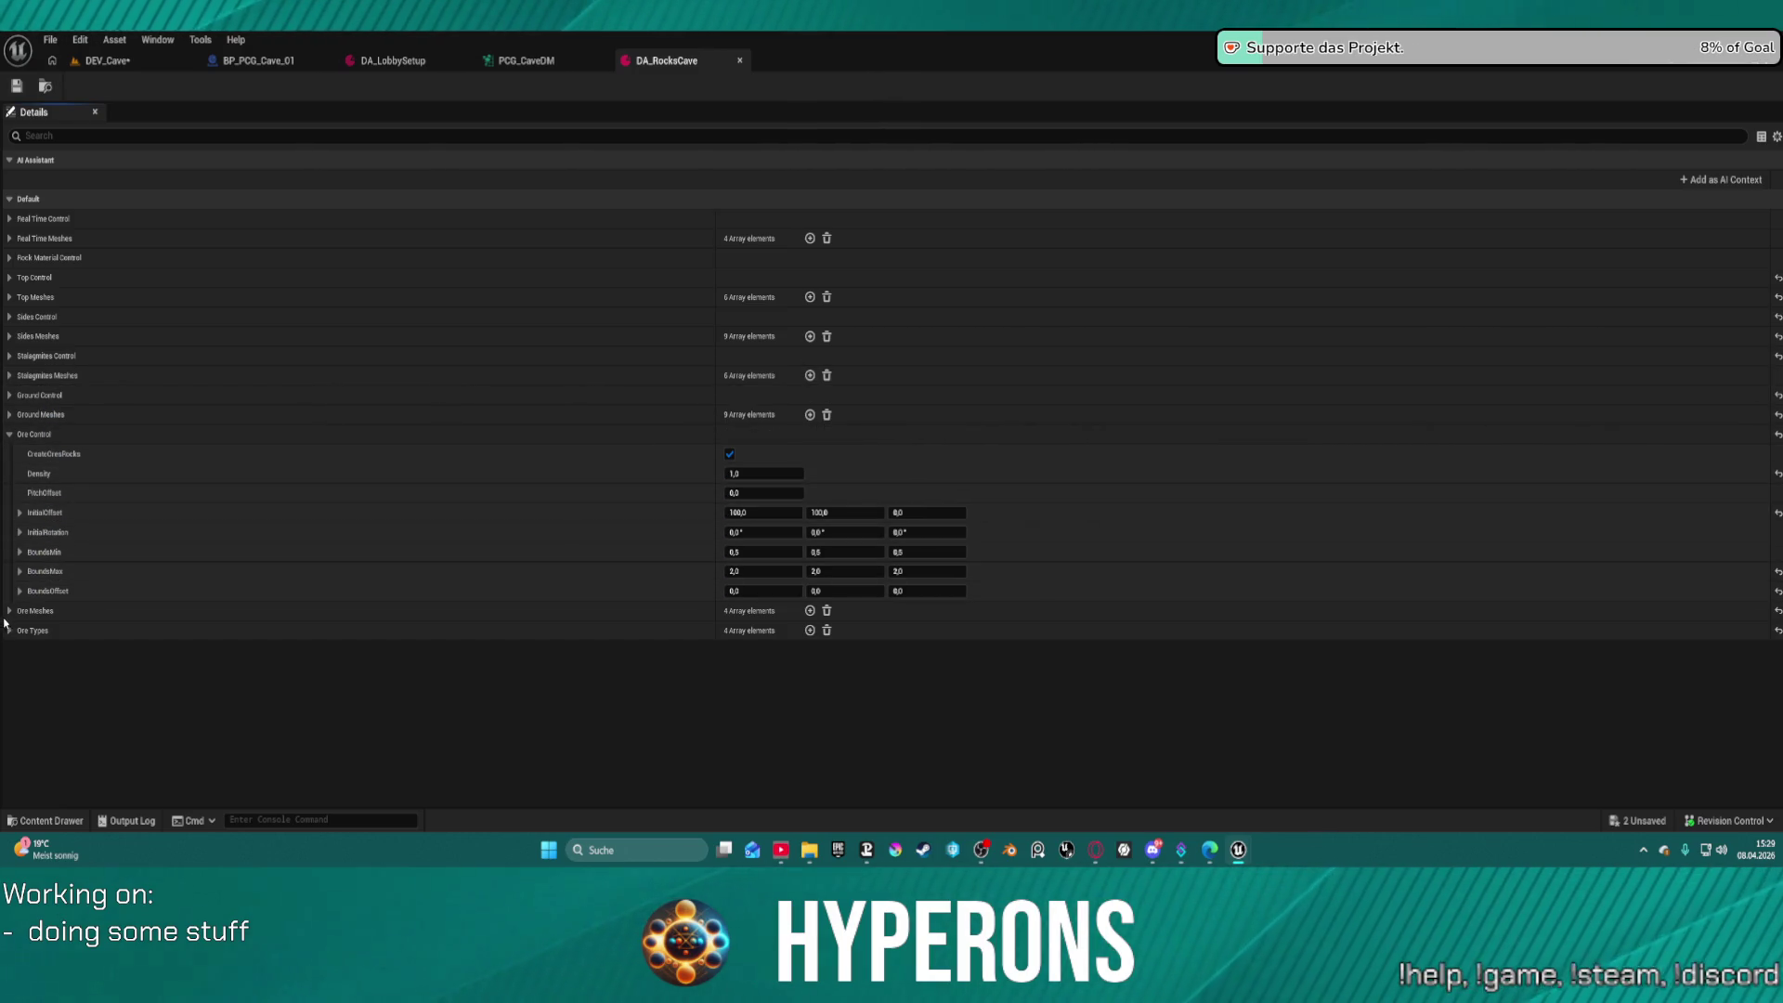
pyautogui.click(10, 610)
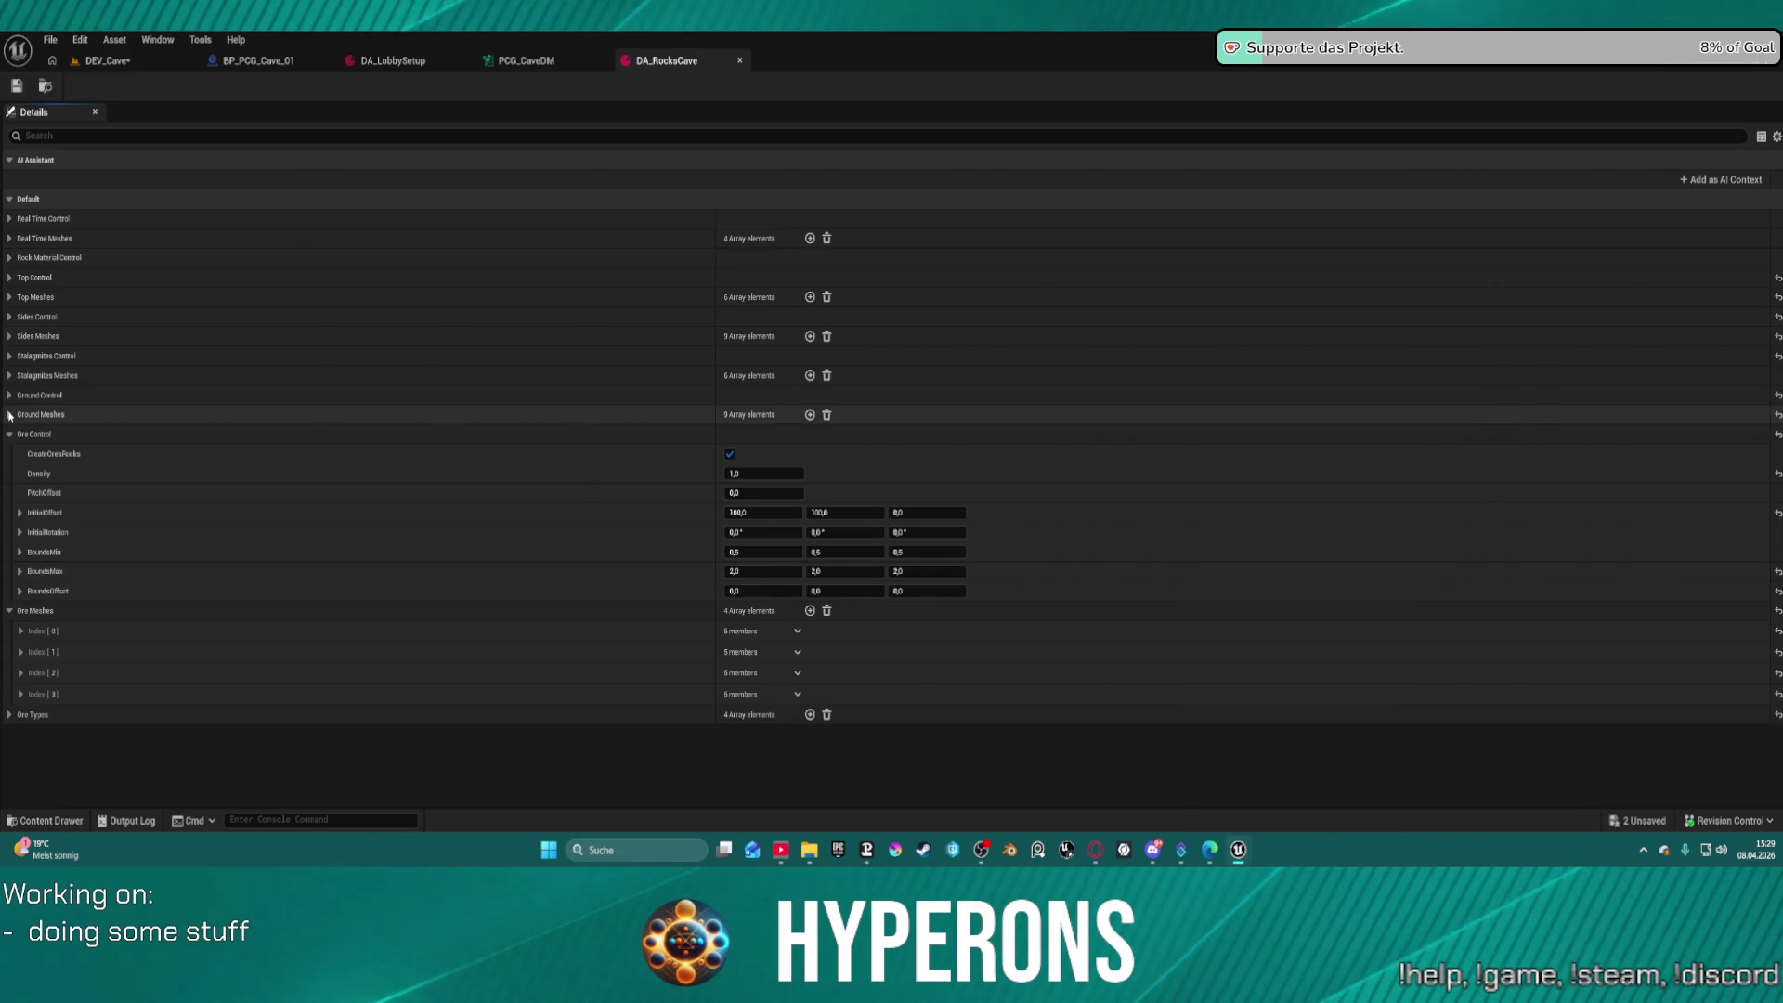
pyautogui.click(9, 414)
pyautogui.click(21, 582)
pyautogui.click(21, 561)
pyautogui.click(20, 540)
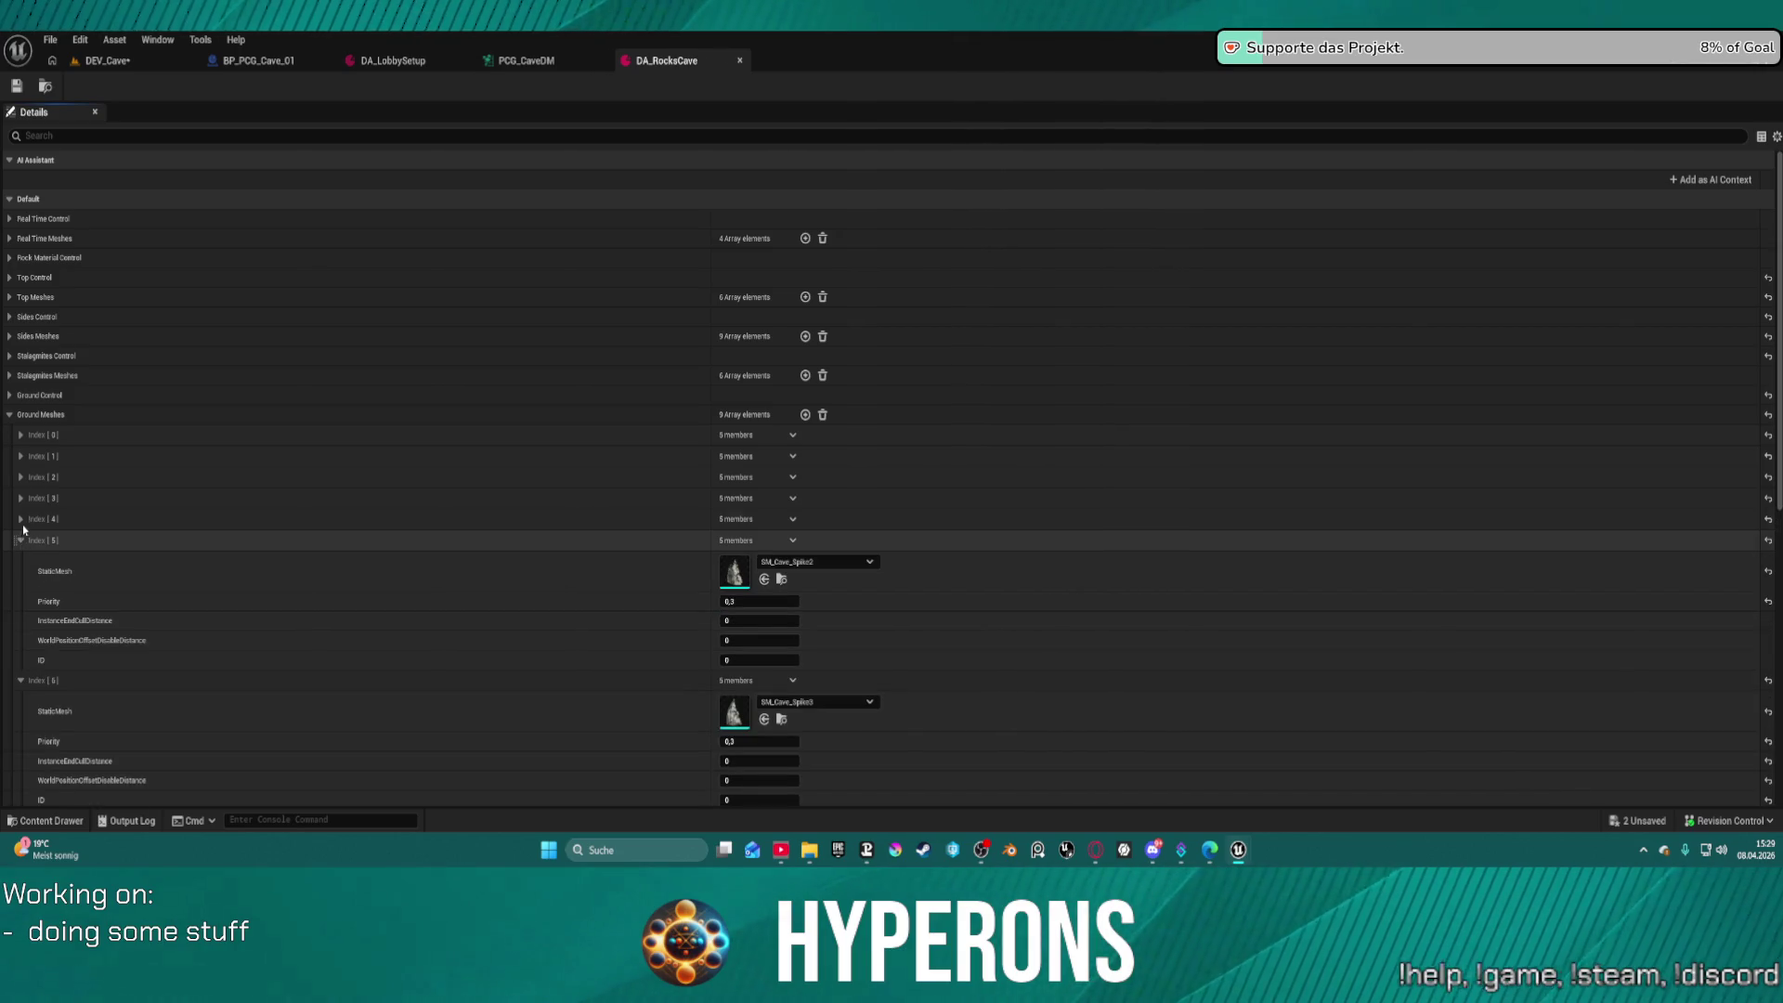
# Set Ground Meshes entry 2 to SM_Rock_Boulder_1 and save DA_RocksCave
pyautogui.click(20, 519)
pyautogui.click(20, 498)
pyautogui.click(20, 477)
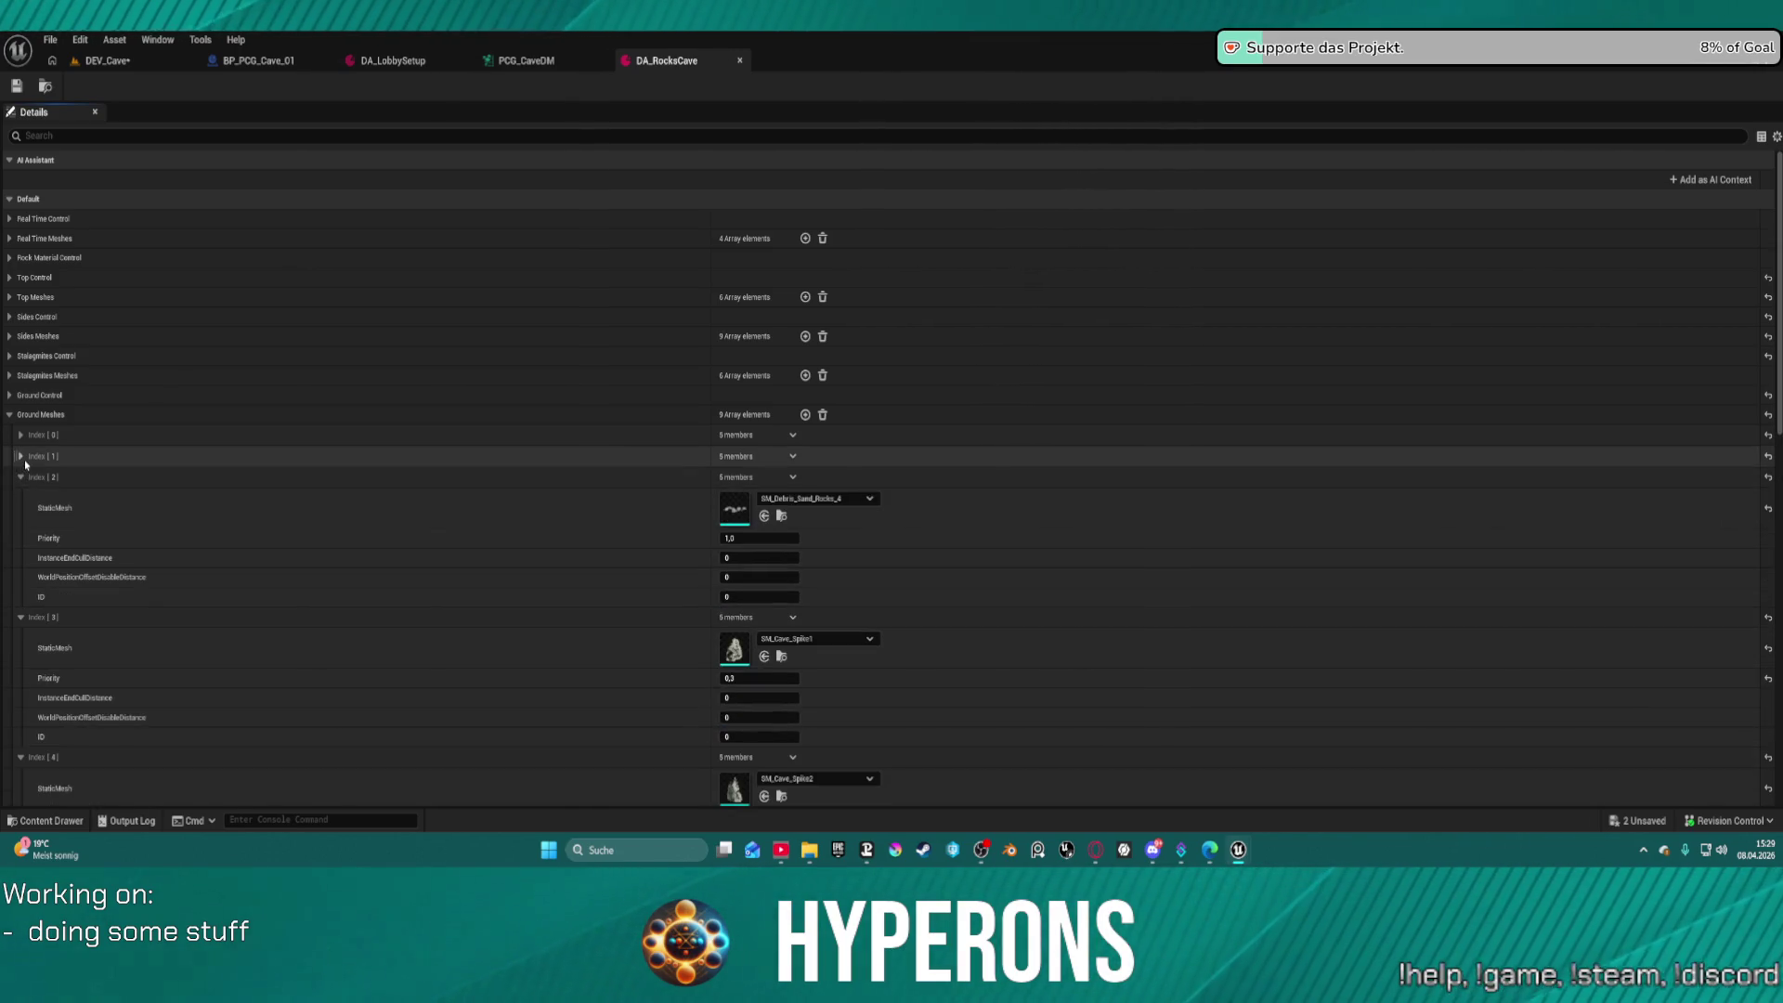
pyautogui.keyDown('shift'); pyautogui.click(465, 502); pyautogui.keyUp('shift')
pyautogui.hotkey('ctrl', 's')
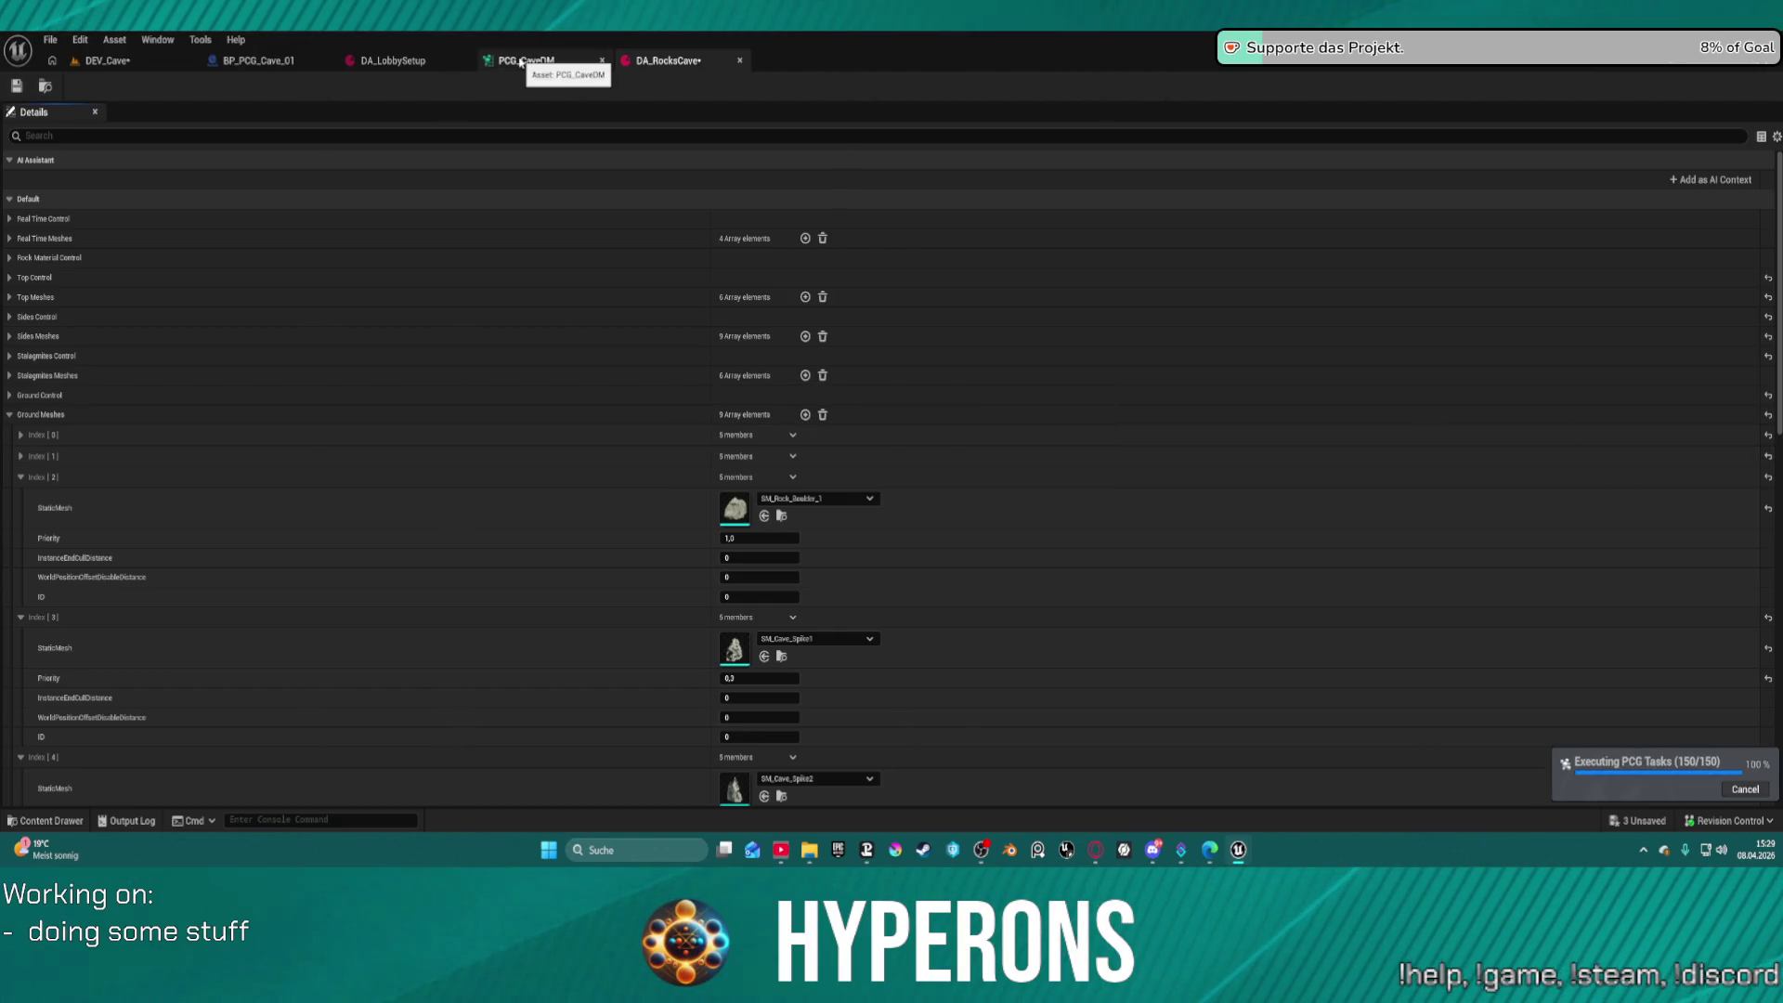
# Check the meshes of DA_RocksCave's Ground Meshes entries 0 and 1
pyautogui.click(521, 62)
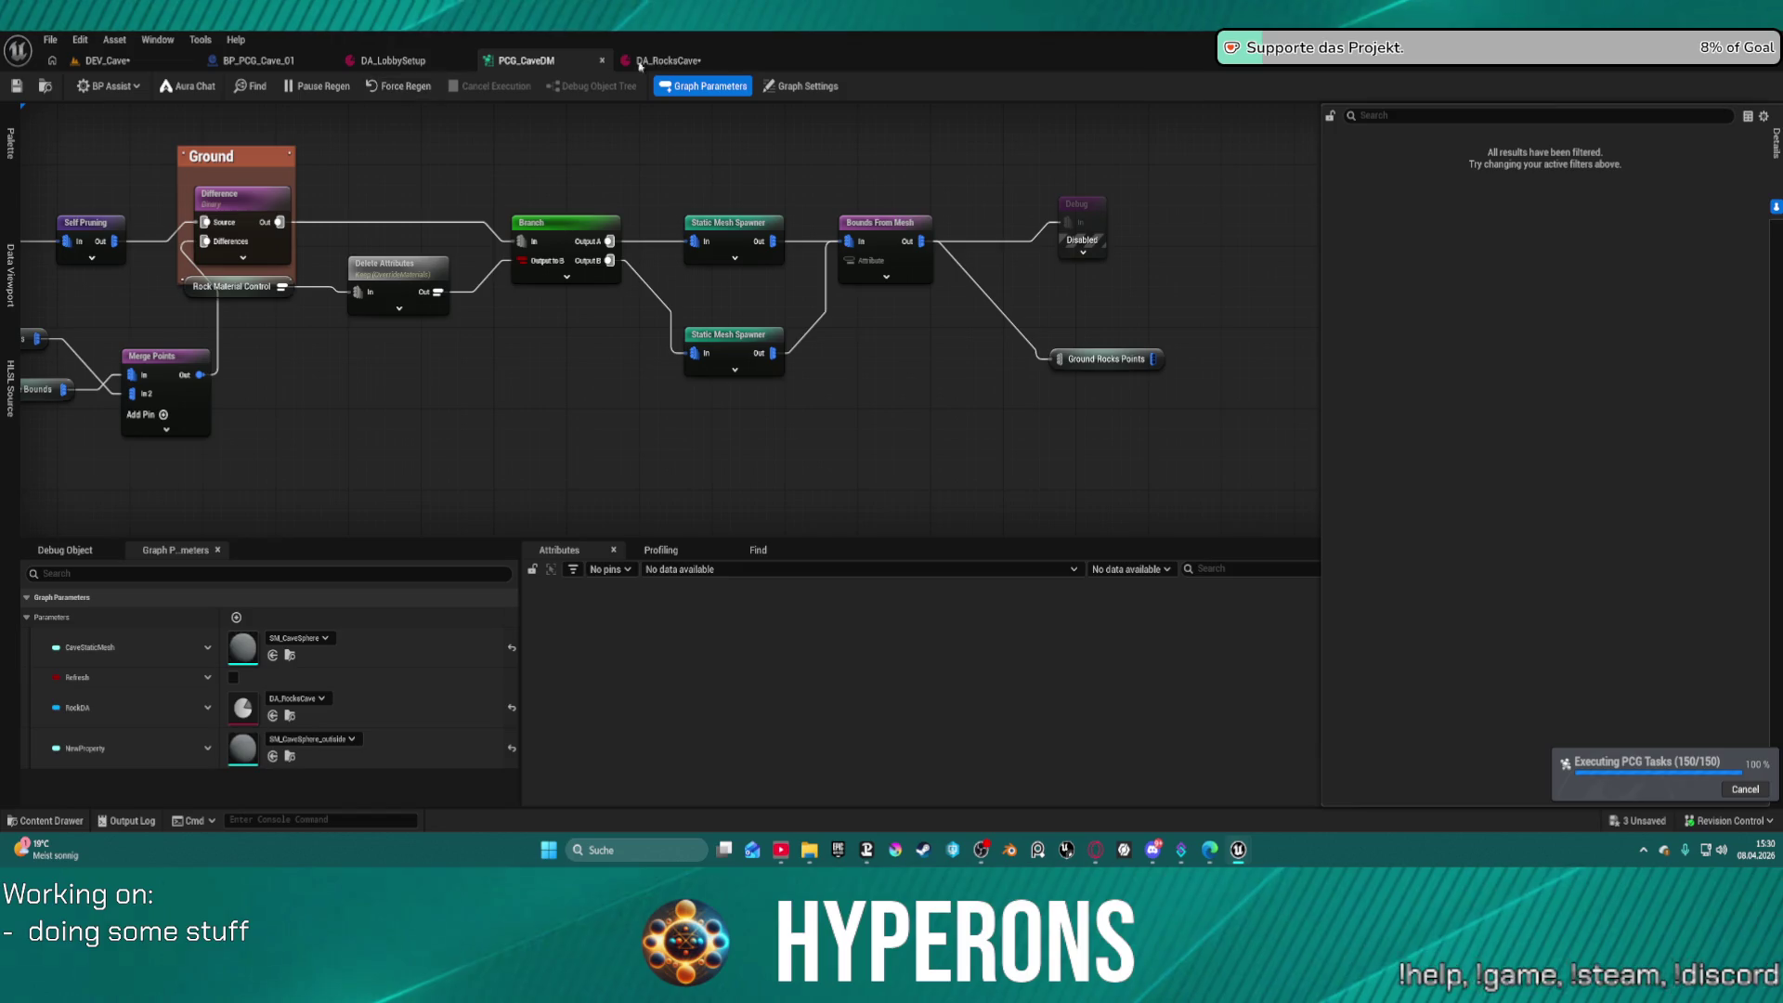
pyautogui.click(673, 61)
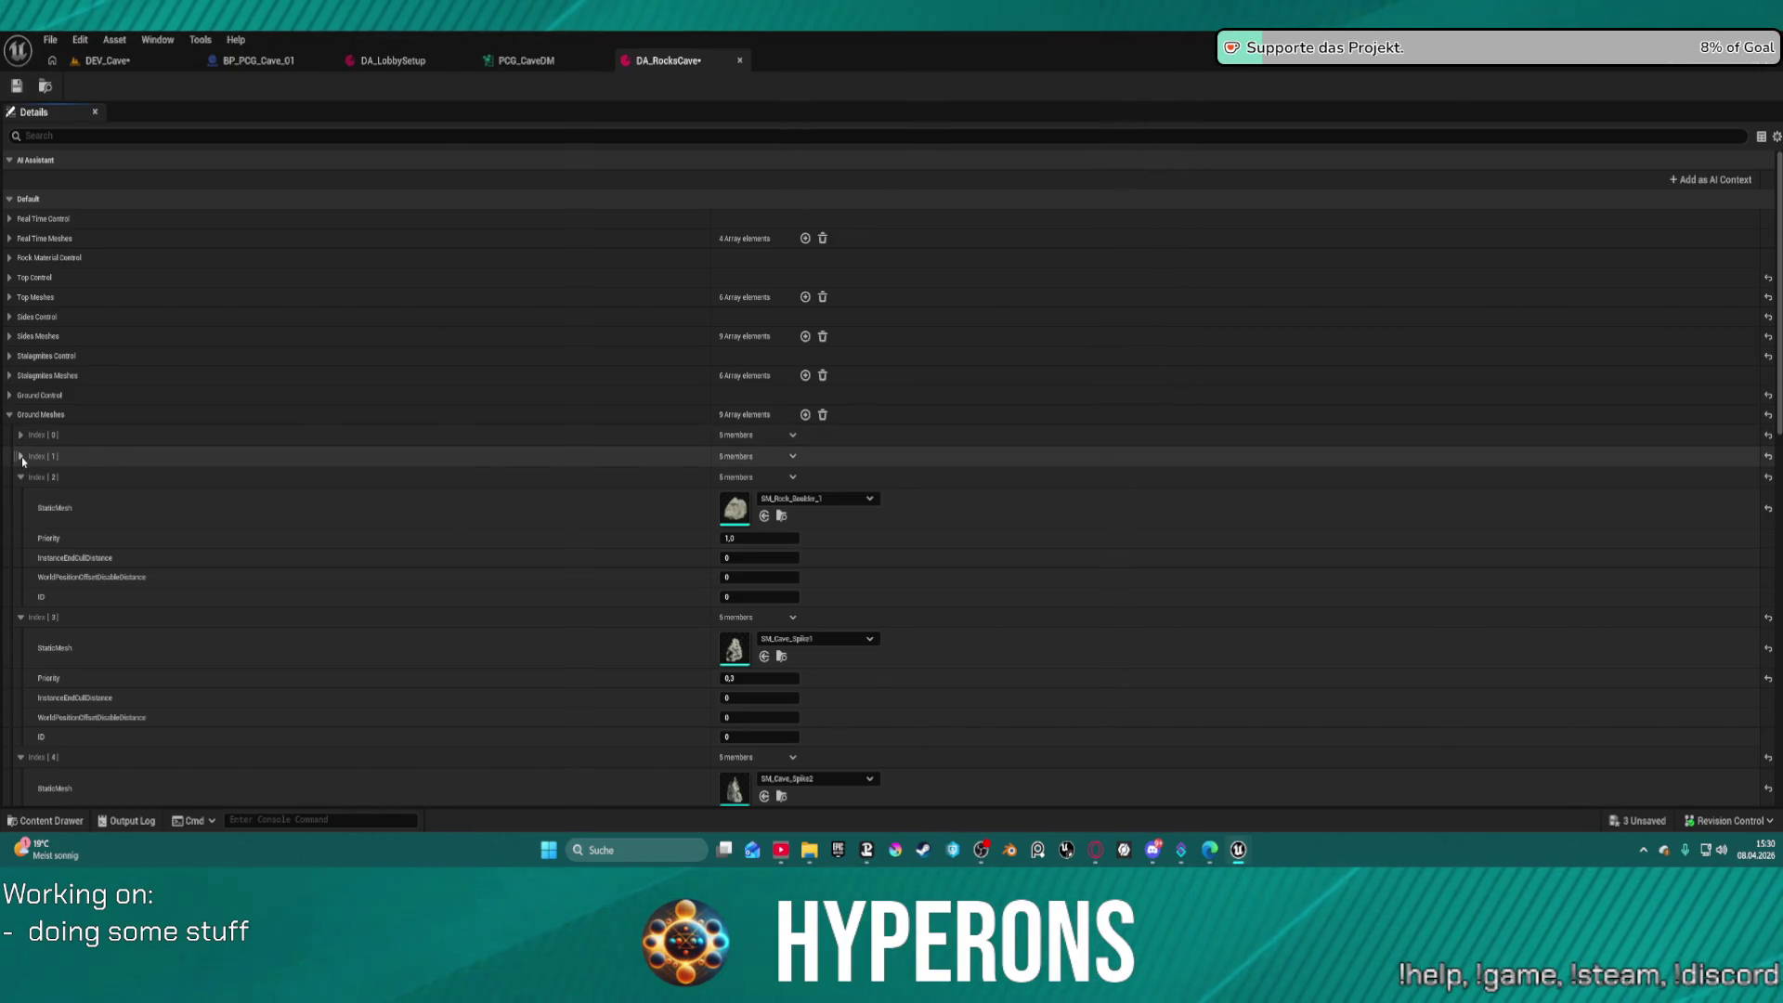
pyautogui.click(20, 457)
pyautogui.click(20, 435)
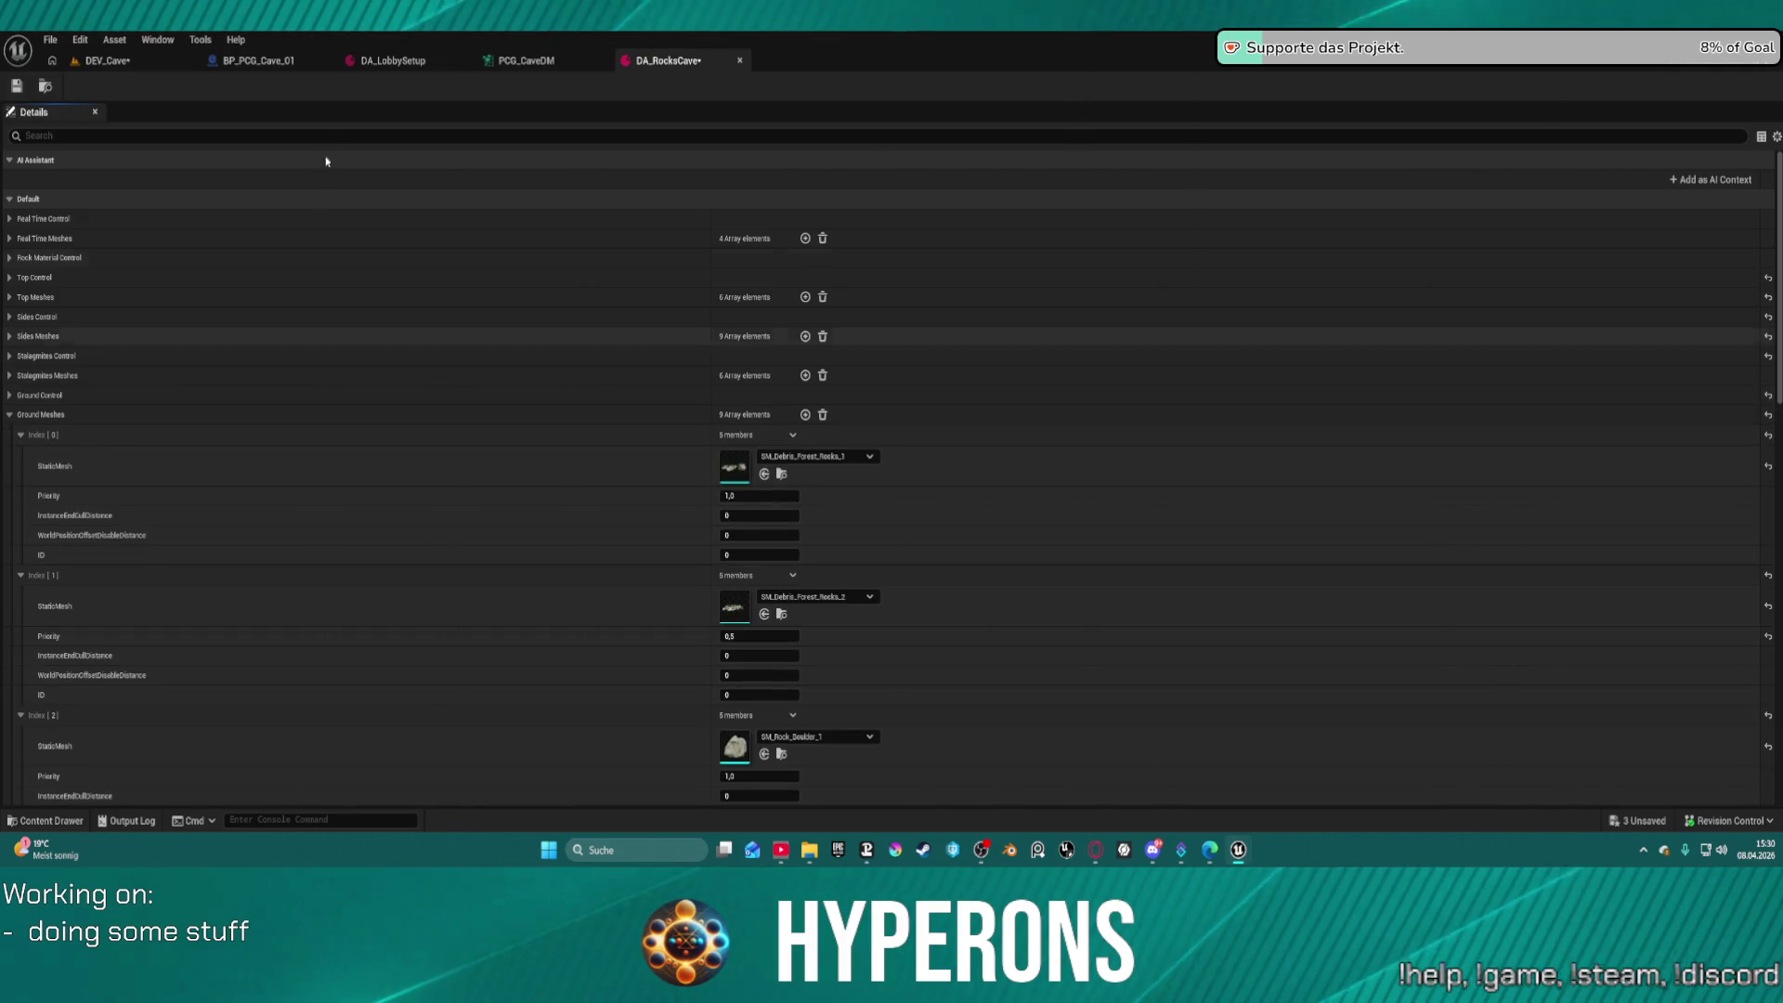
# Detach the PCG_CaveDM graph into its own separate window
pyautogui.click(511, 60)
pyautogui.click(392, 87)
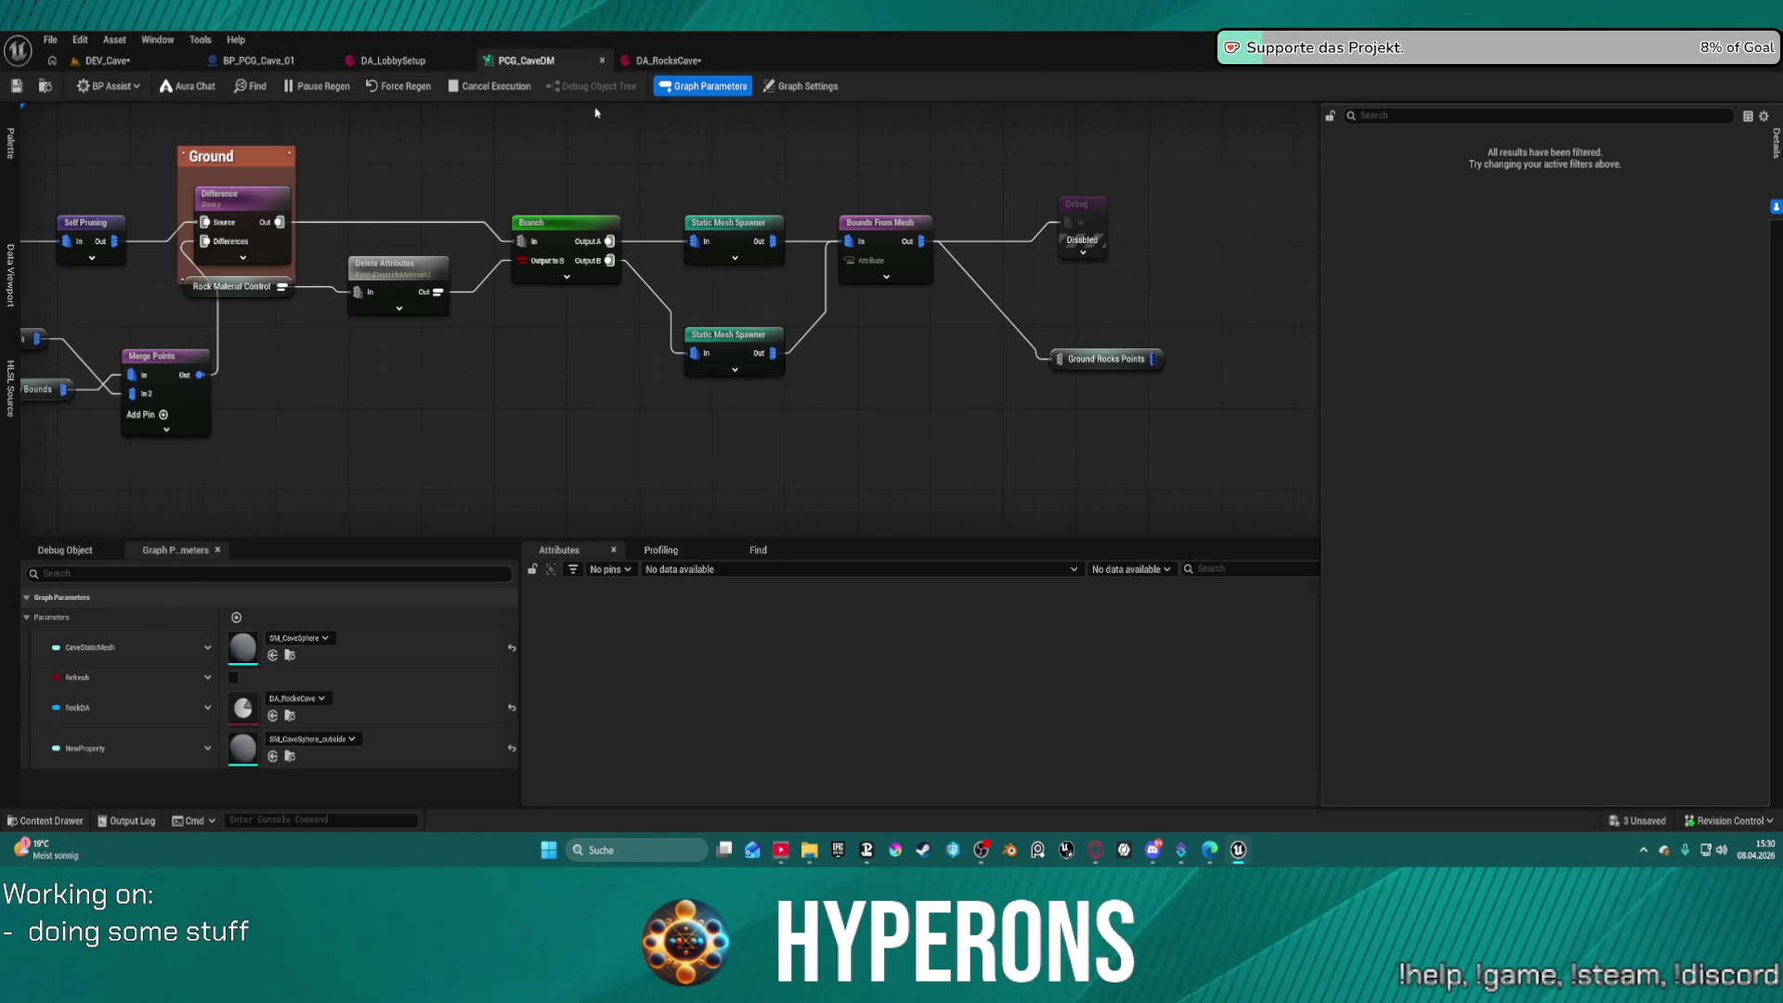
pyautogui.moveTo(526, 60); pyautogui.dragTo(610, 109)
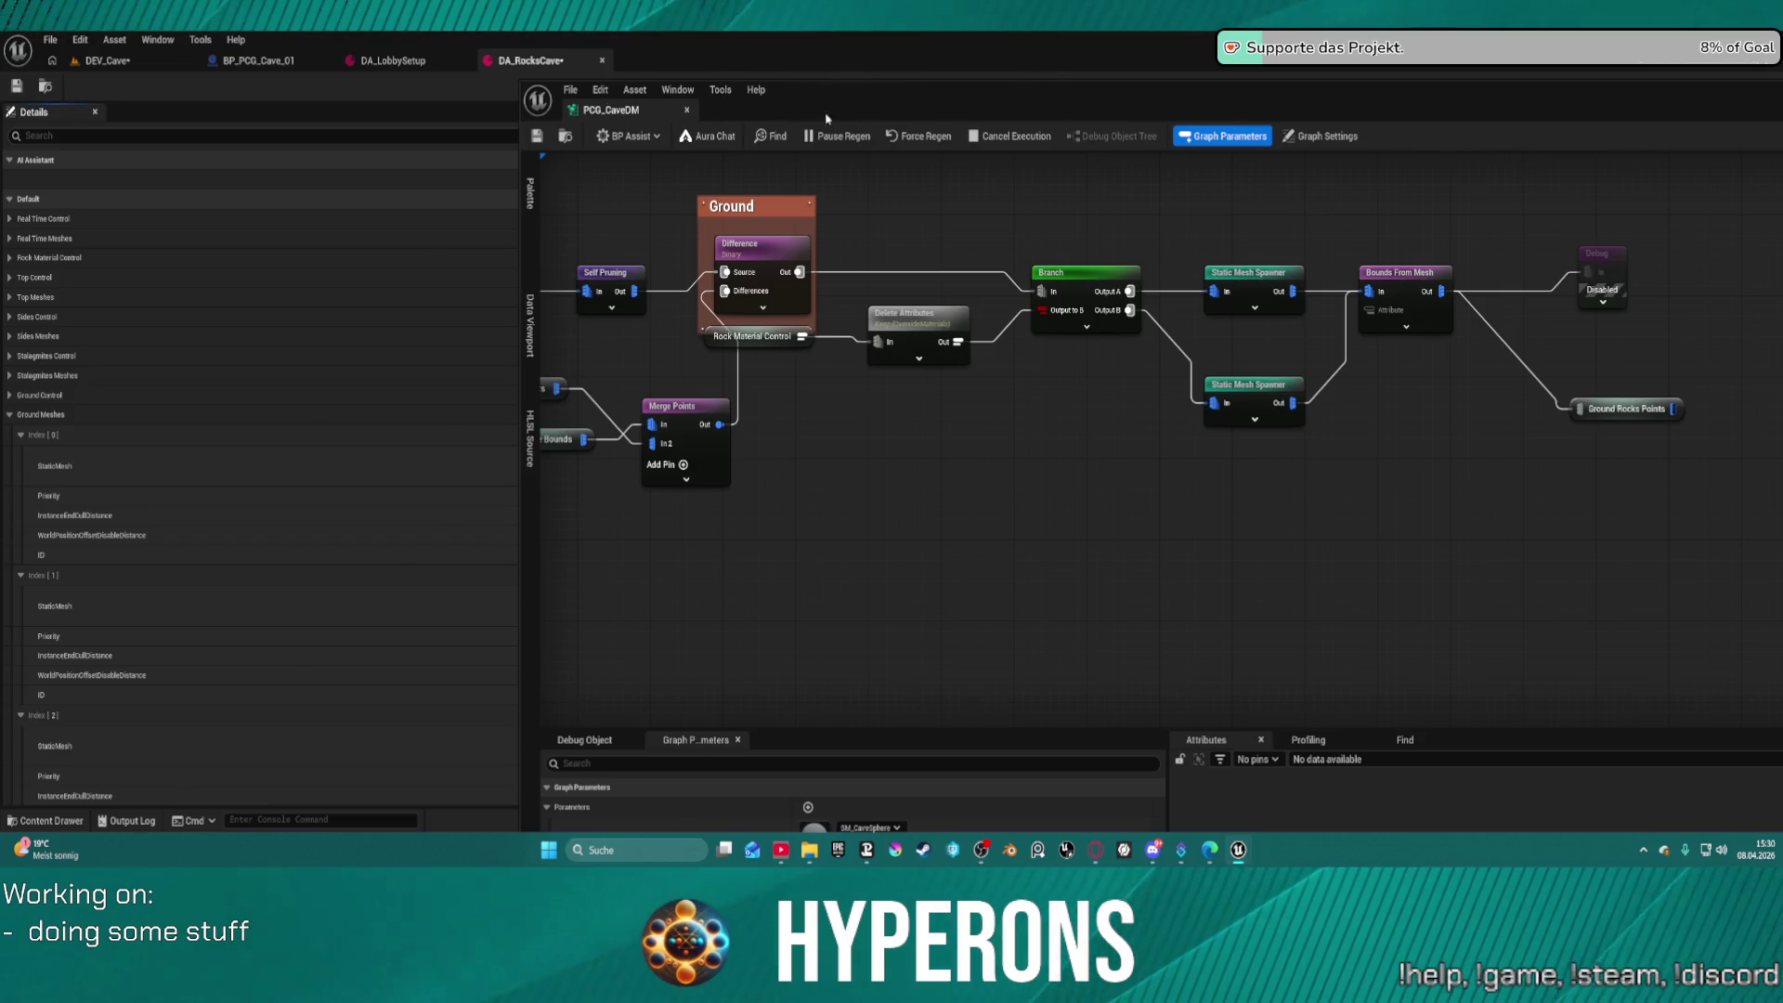
# Snap the PCG_CaveDM window right, show DEV_Cave on the left, and toggle Pause Regen
pyautogui.hotkey('ctrl', 's')
pyautogui.press('super+Right')
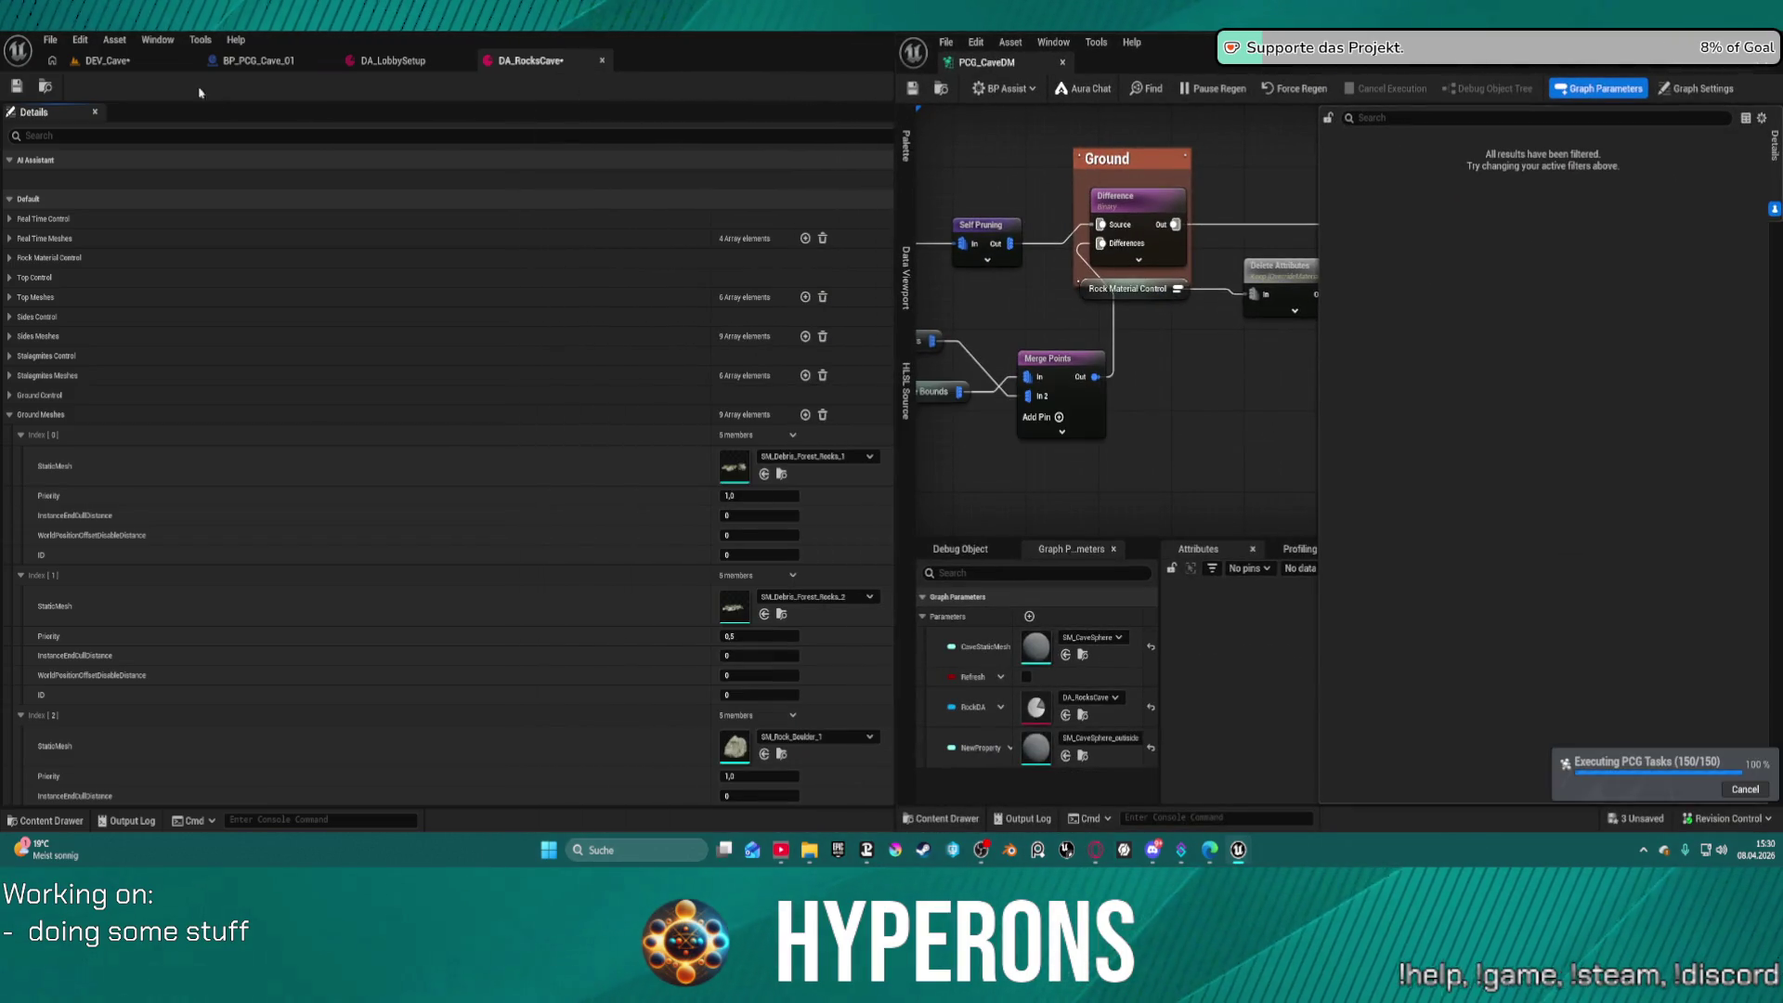
pyautogui.click(107, 60)
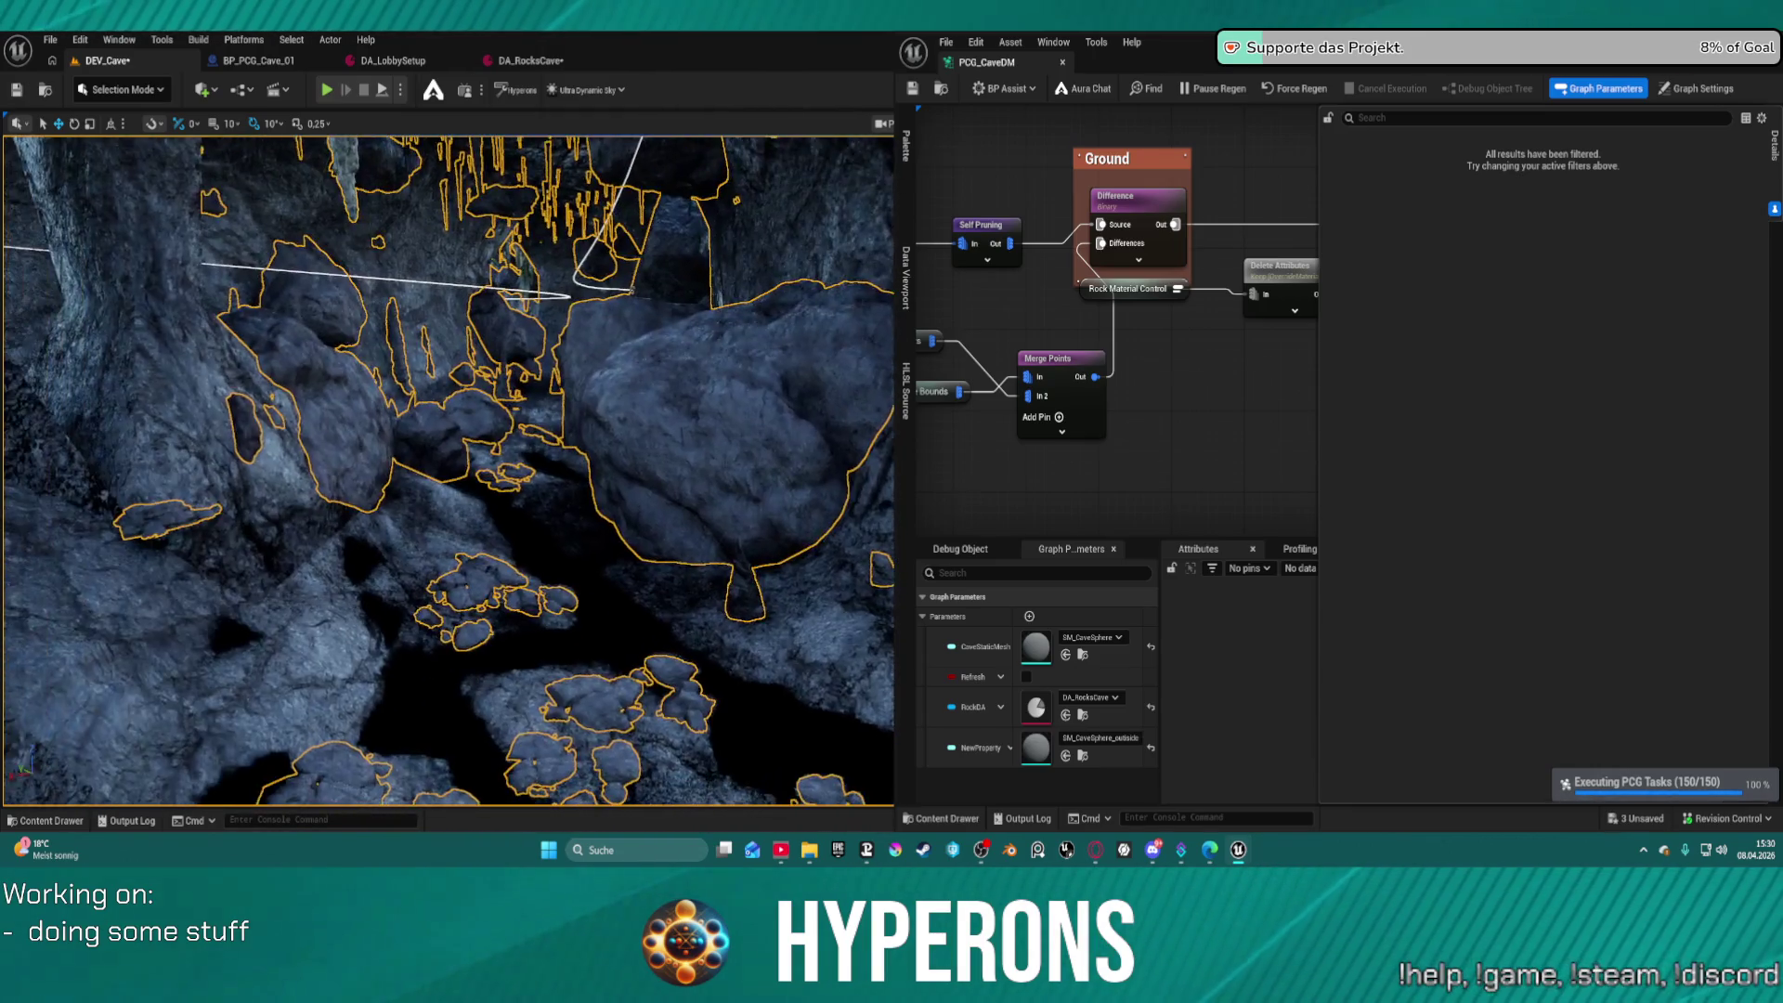
pyautogui.click(1212, 88)
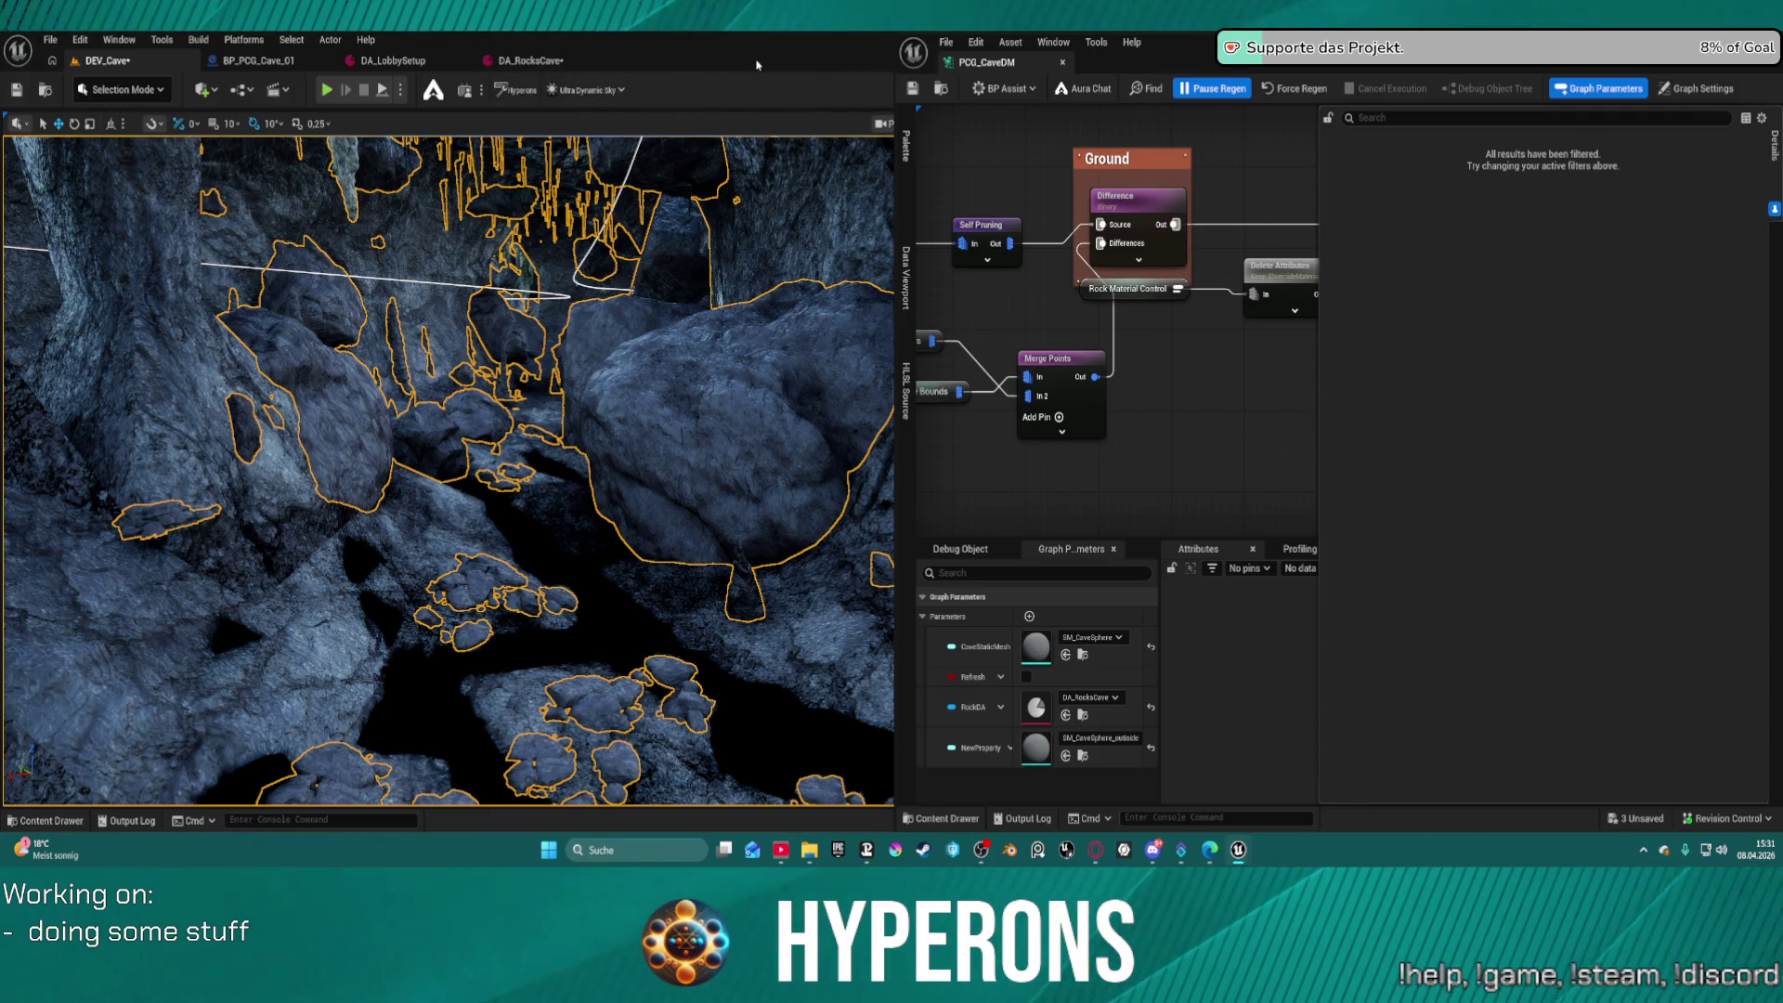
pyautogui.press('F11')
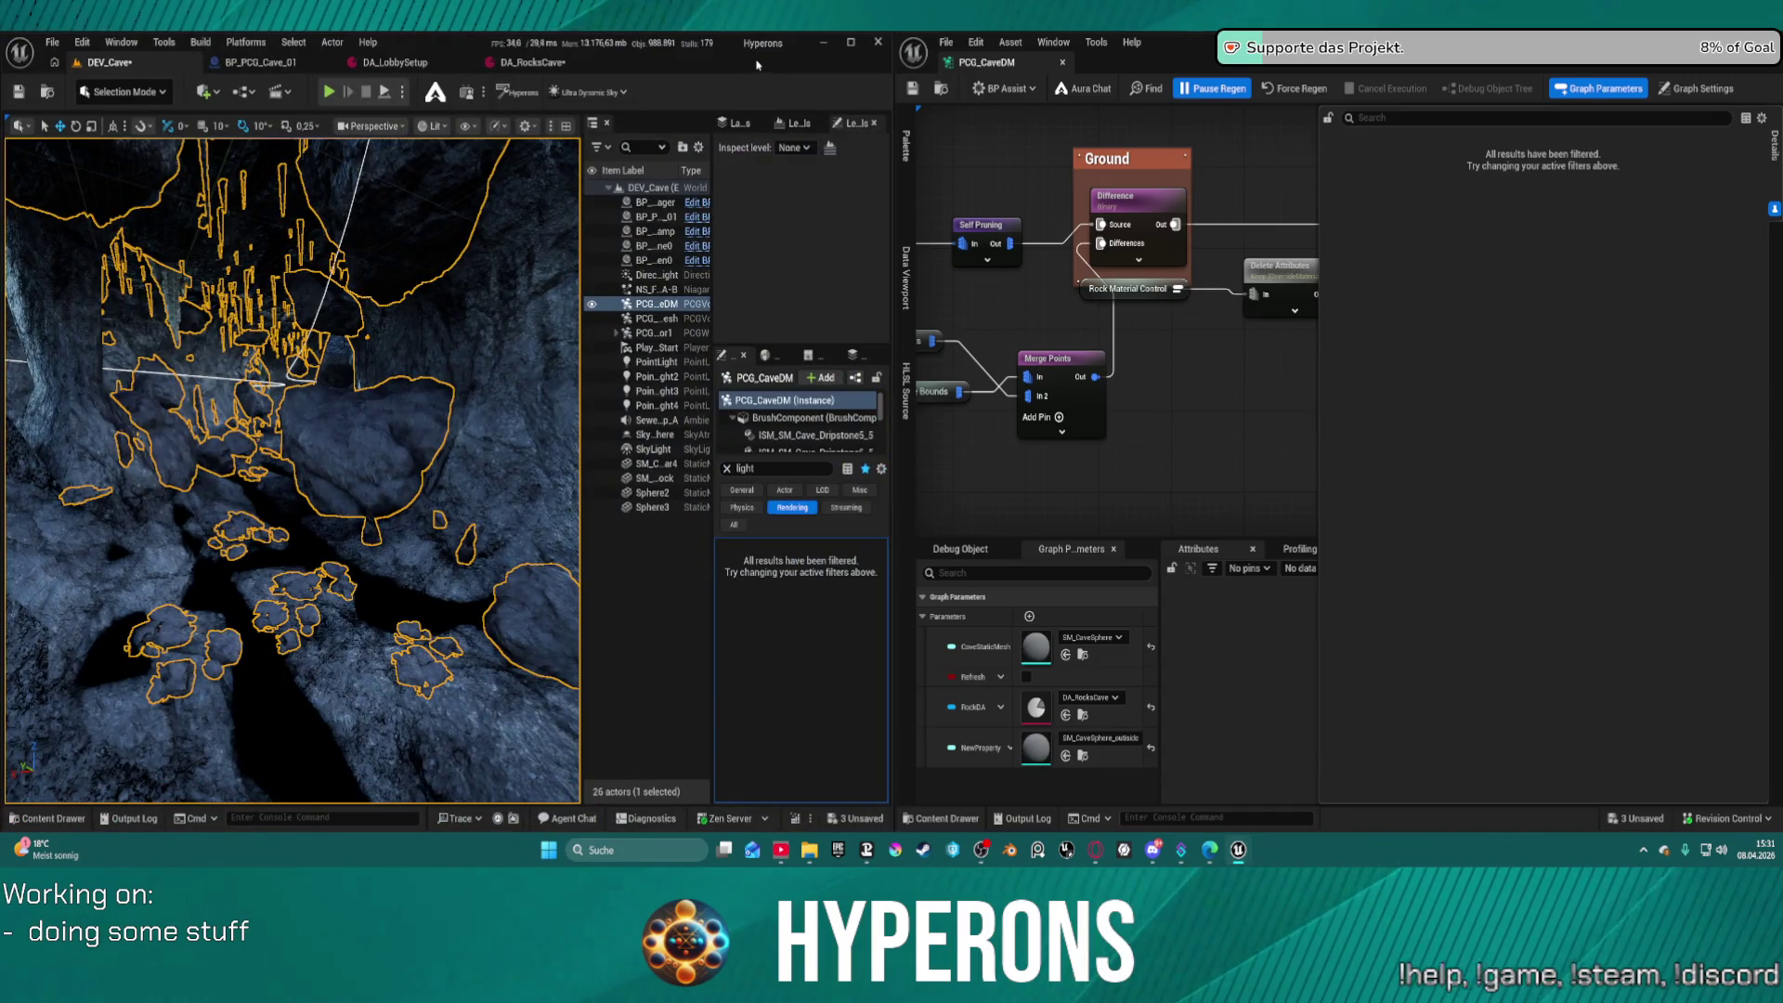
# Drag the Graph Parameters splitter down and zoom out to fit the whole PCG graph
pyautogui.press('F11')
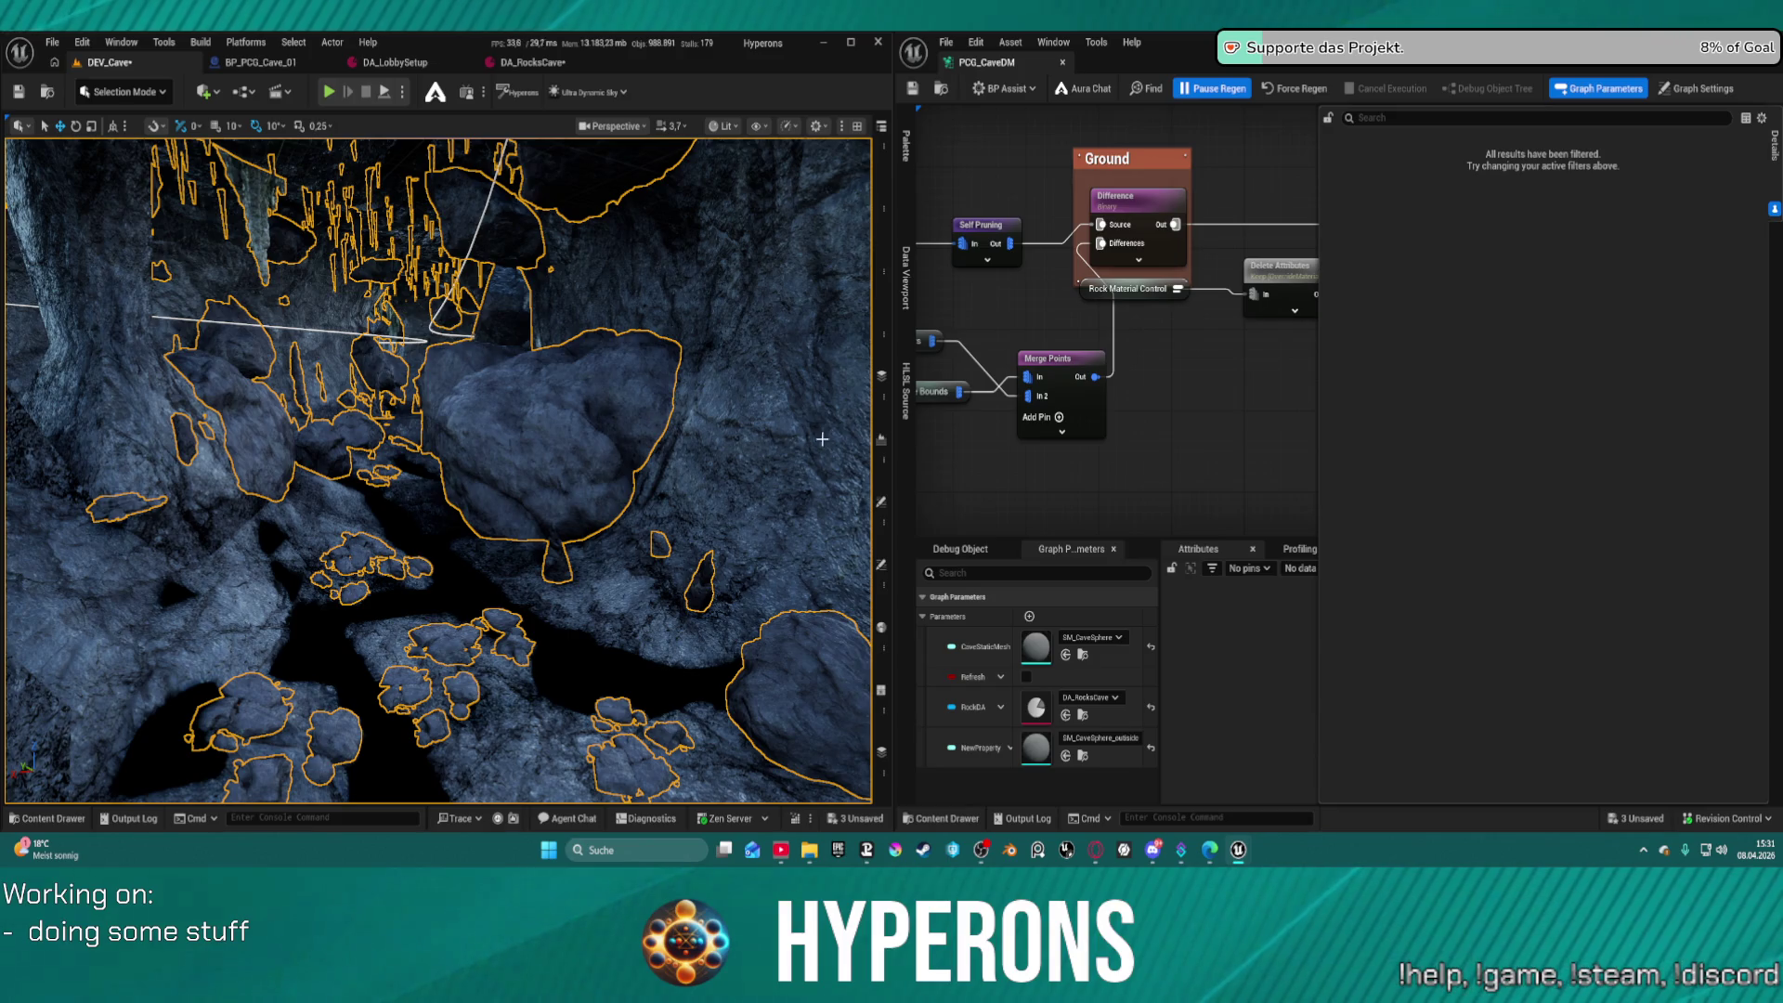
pyautogui.moveTo(1143, 537); pyautogui.dragTo(1143, 637)
pyautogui.moveTo(1319, 410); pyautogui.dragTo(1518, 390)
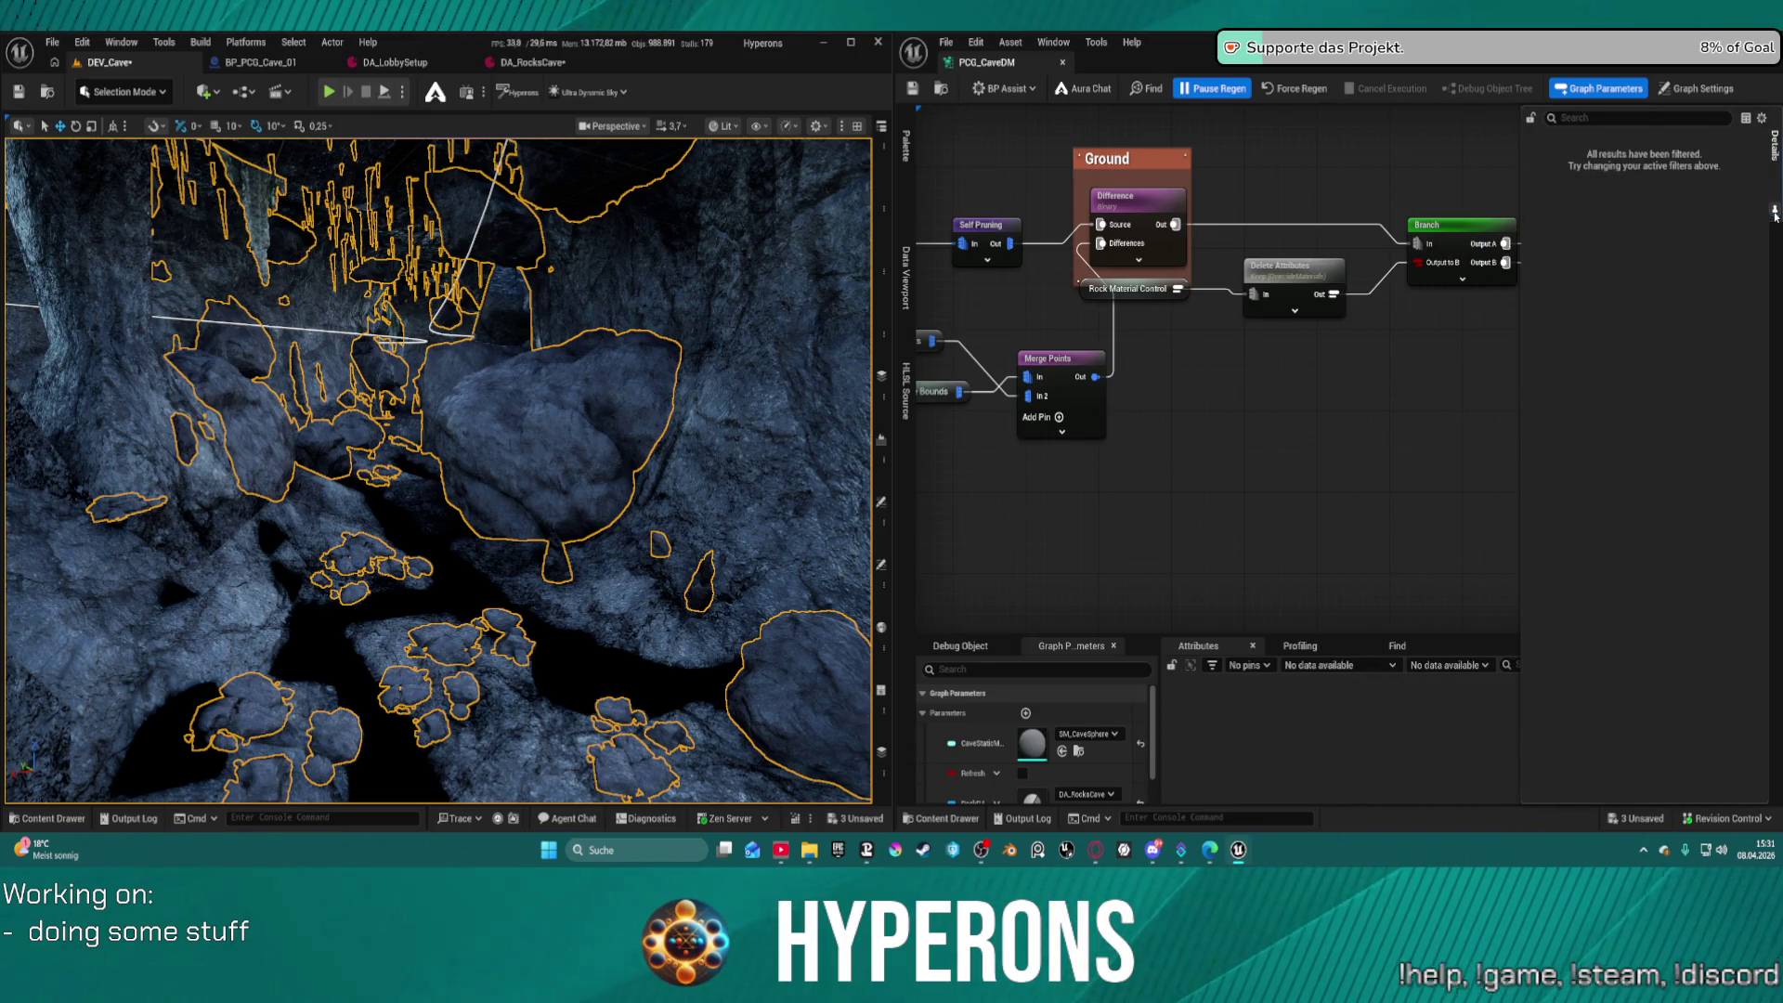
pyautogui.scroll(-4, 1440, 366)
pyautogui.moveTo(1271, 354); pyautogui.dragTo(1066, 358)
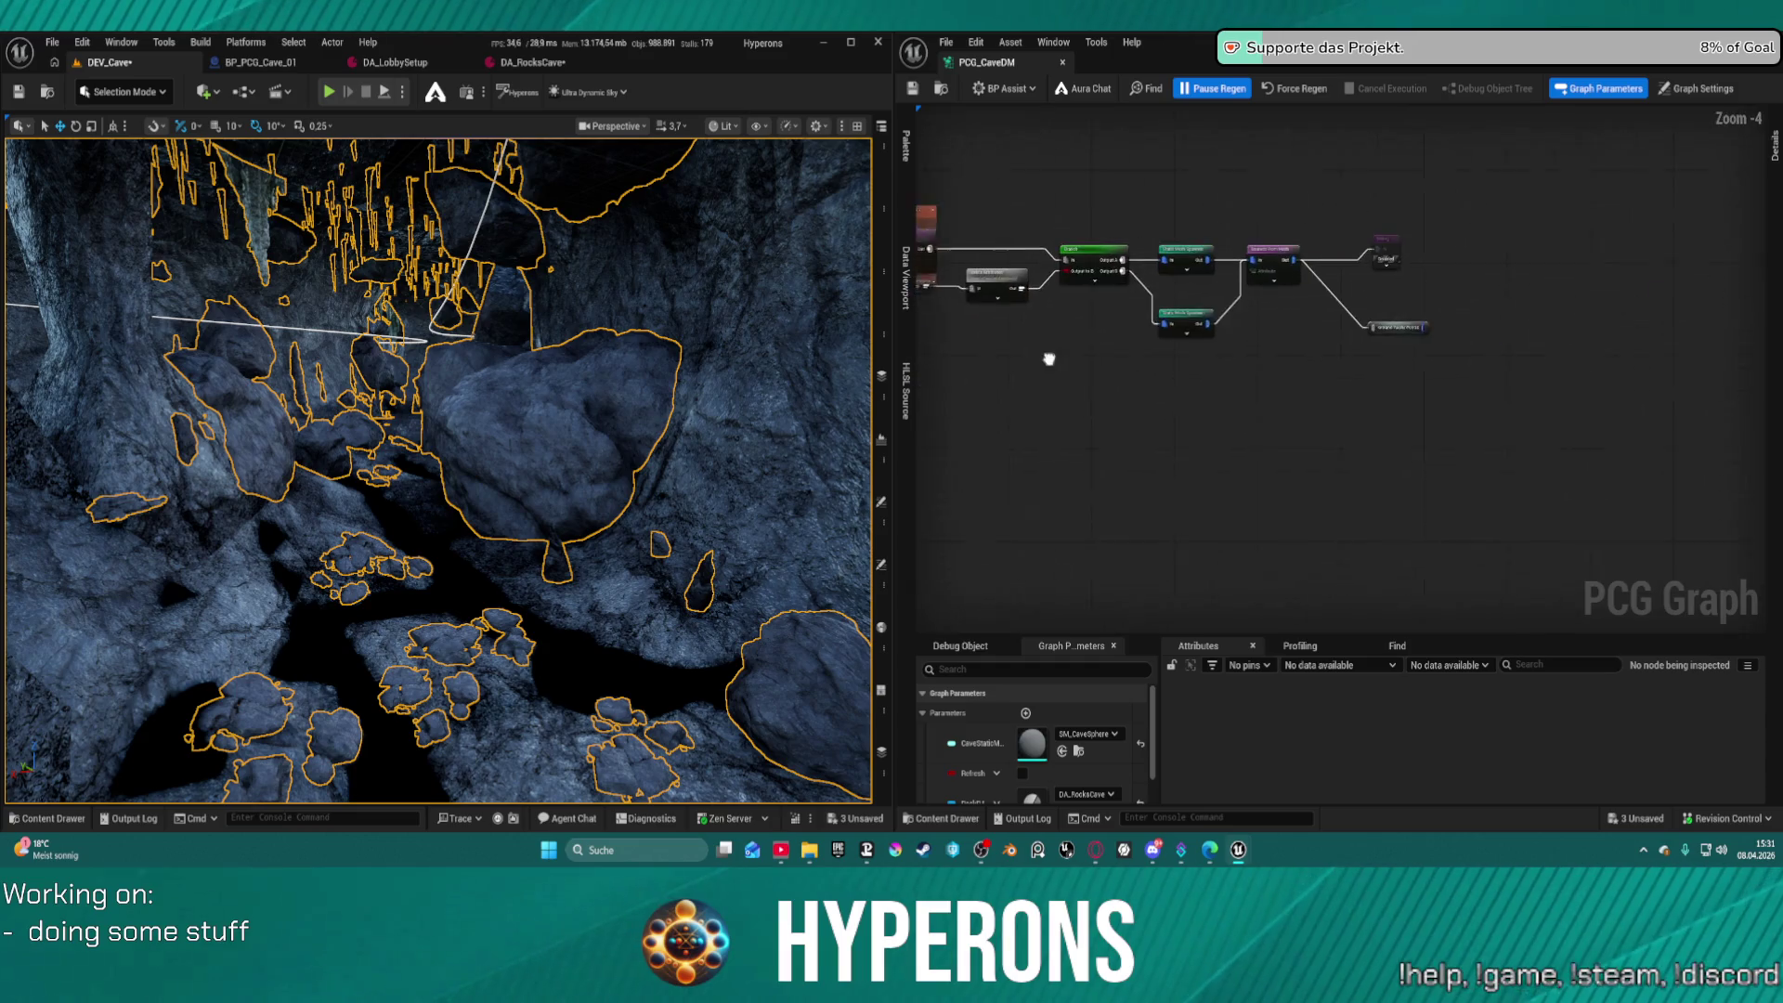
# Shift Ground Rocks Points left and frame the Ground, Branch and Merge Points nodes
pyautogui.scroll(4, 1208, 246)
pyautogui.moveTo(1506, 419)
pyautogui.mouseDown()
pyautogui.moveTo(1433, 418)
pyautogui.moveTo(1413, 374)
pyautogui.moveTo(1423, 408)
pyautogui.mouseUp()
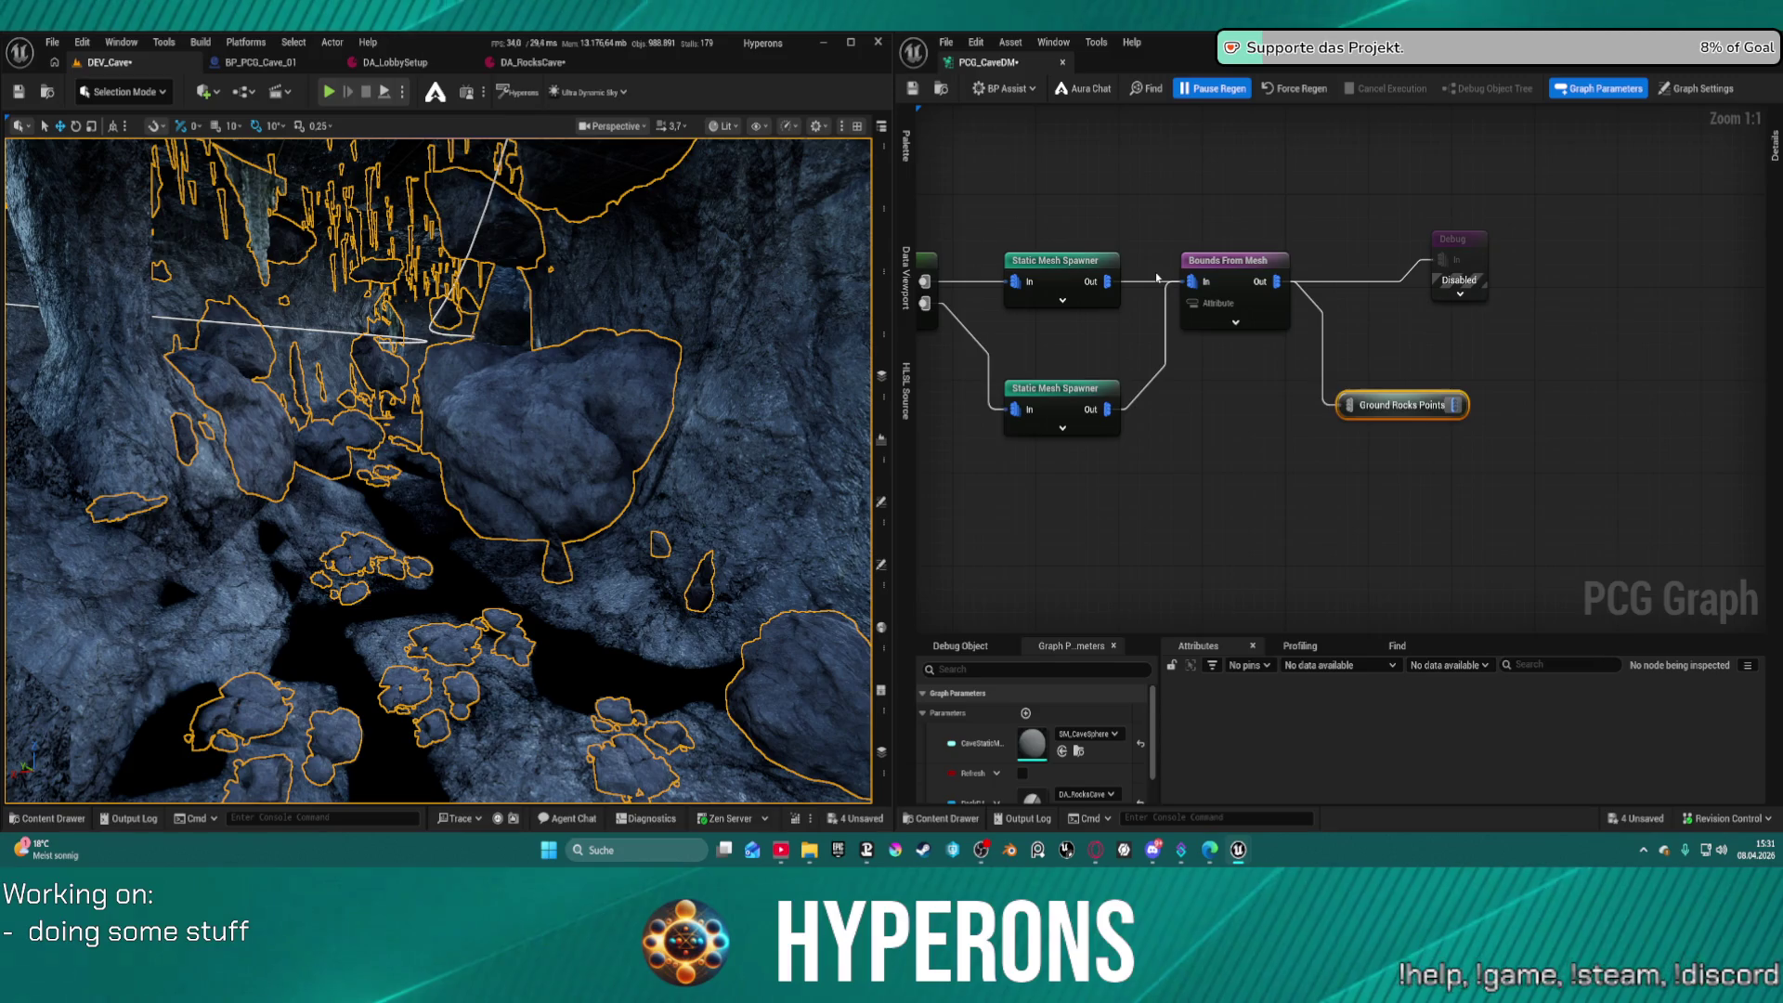
pyautogui.scroll(-1, 1157, 277)
pyautogui.moveTo(1157, 302); pyautogui.dragTo(1744, 471)
# Place Rock Material Control and Delete Attributes inside the Ground comment, then dock DA_RocksCave beside the graph
pyautogui.moveTo(1312, 439); pyautogui.dragTo(1105, 373)
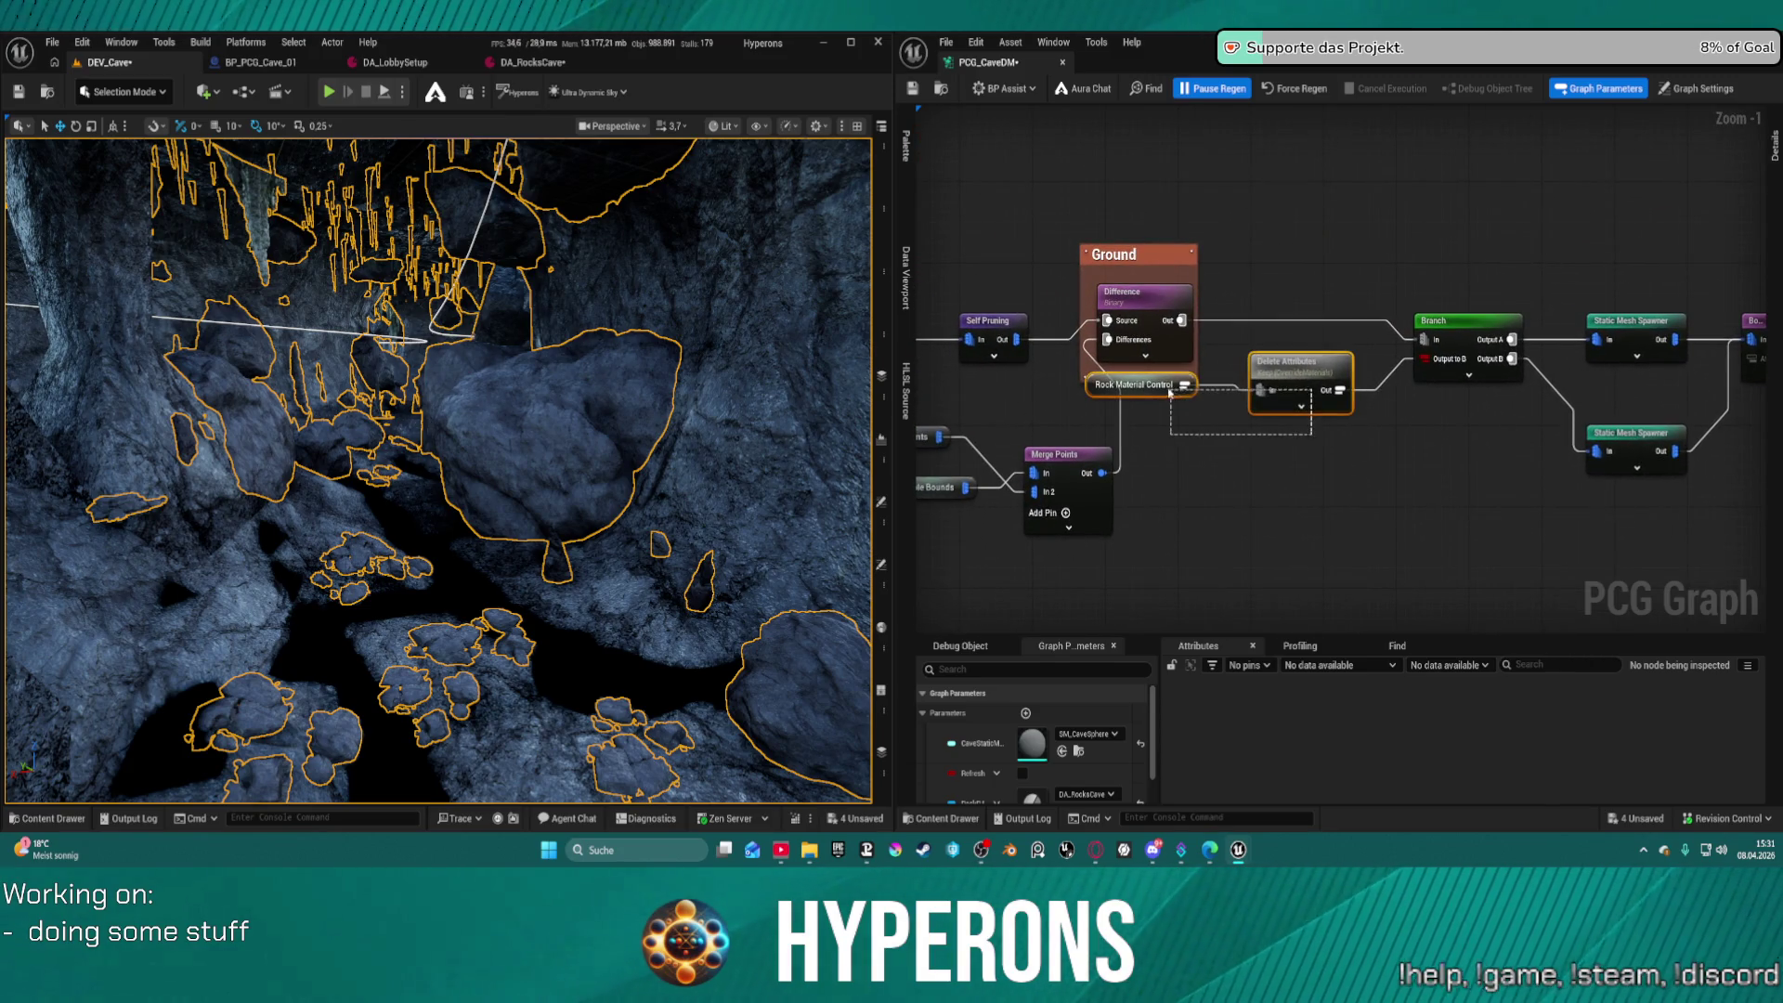
pyautogui.moveTo(1306, 367)
pyautogui.mouseDown()
pyautogui.moveTo(1352, 450)
pyautogui.moveTo(1325, 419)
pyautogui.moveTo(1347, 478)
pyautogui.mouseUp()
pyautogui.moveTo(1489, 462); pyautogui.dragTo(1080, 430)
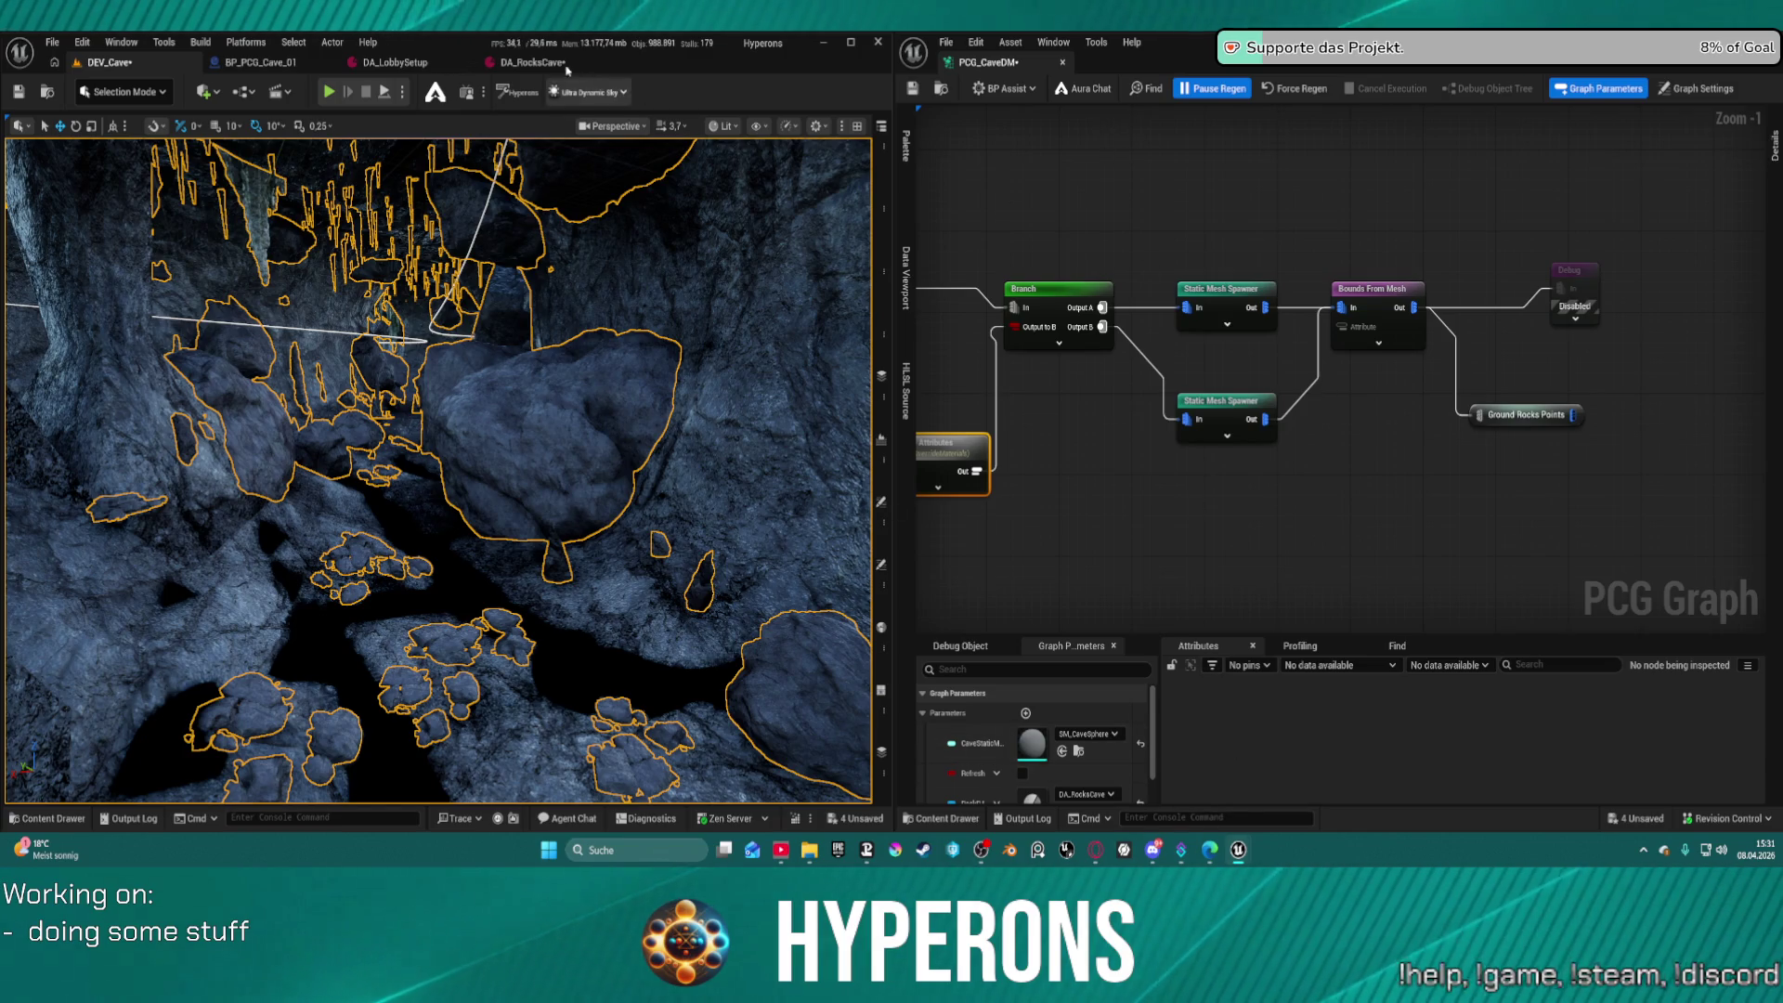
pyautogui.moveTo(532, 63)
pyautogui.mouseDown()
pyautogui.moveTo(1195, 68)
pyautogui.moveTo(1129, 62)
pyautogui.mouseUp()
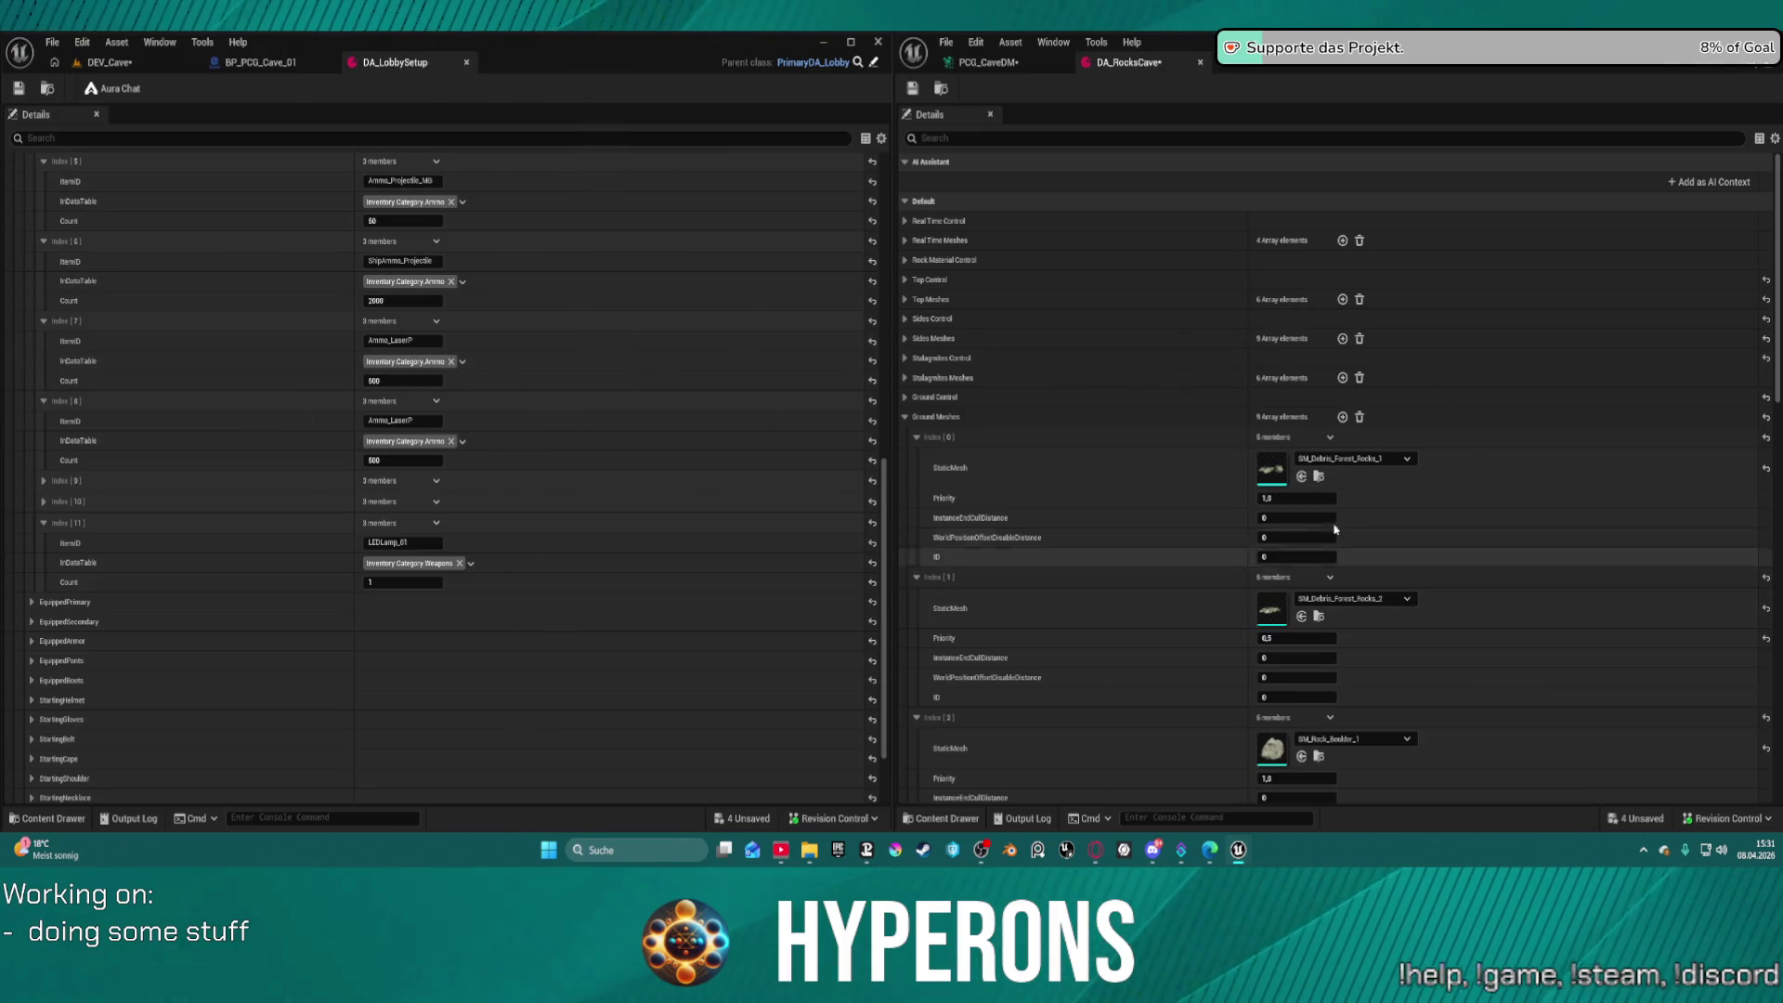
# Browse to the referenced ground mesh in the Rocks folder of the Content Drawer
pyautogui.click(1318, 760)
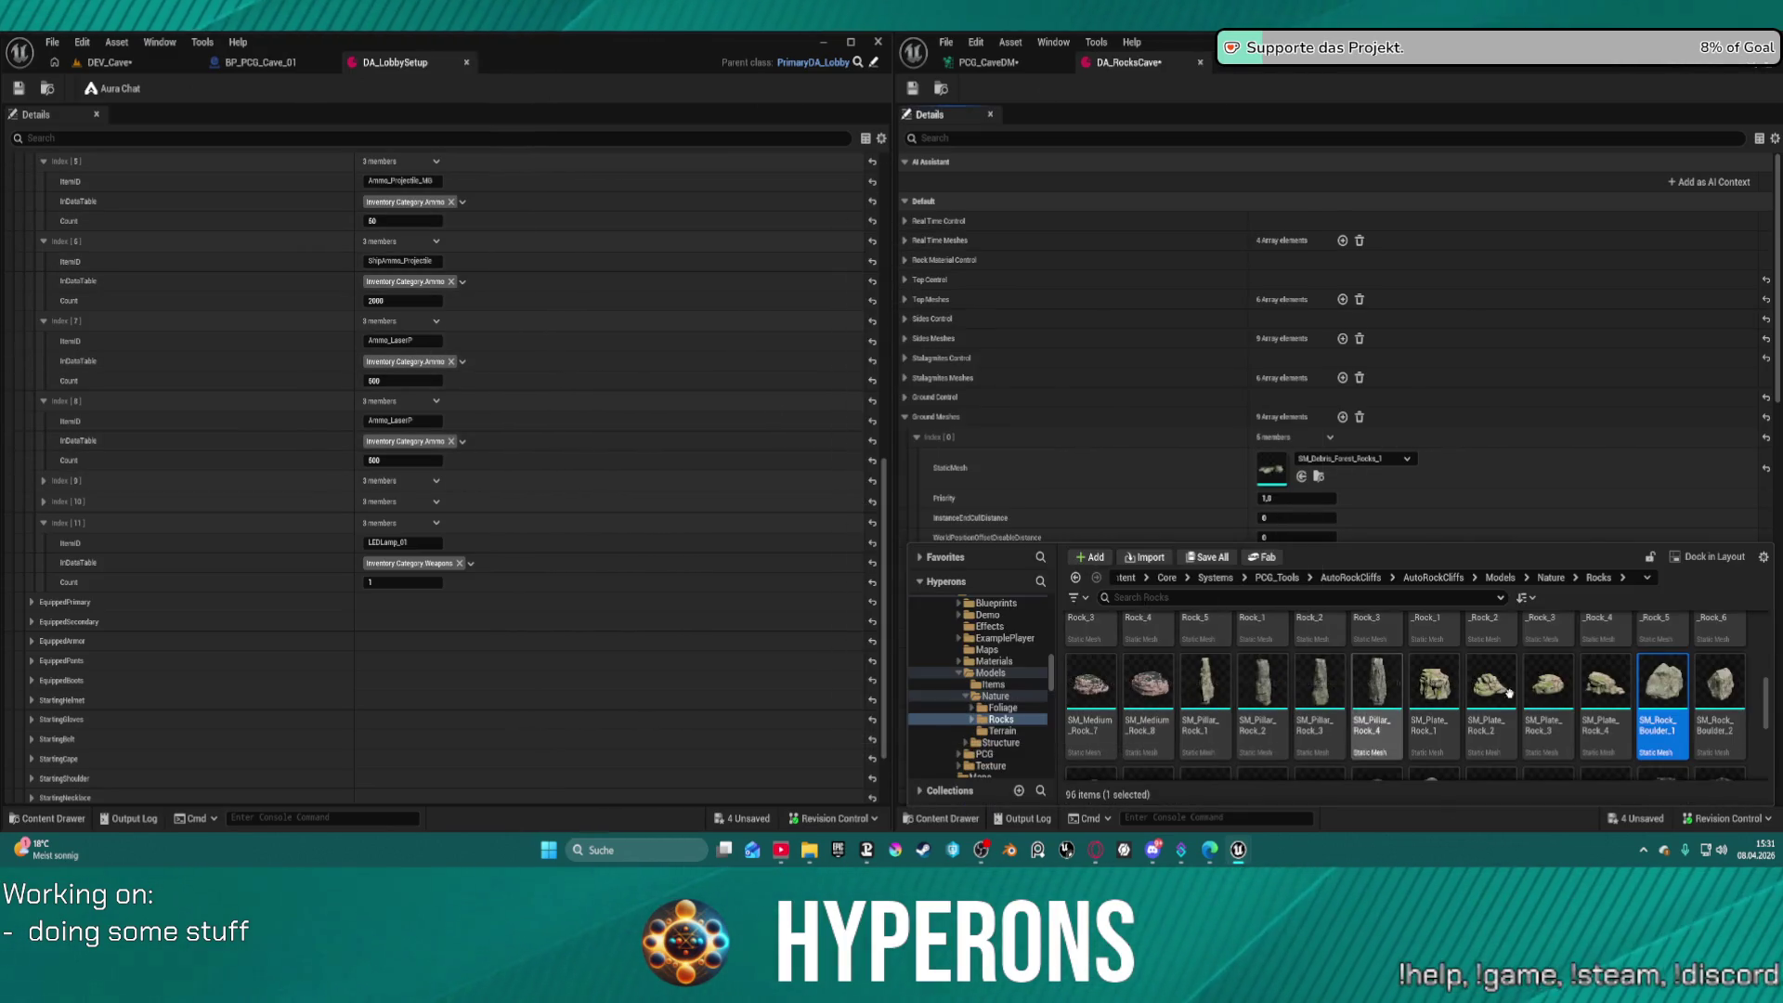
pyautogui.scroll(-1, 1653, 692)
pyautogui.scroll(-1, 1653, 692)
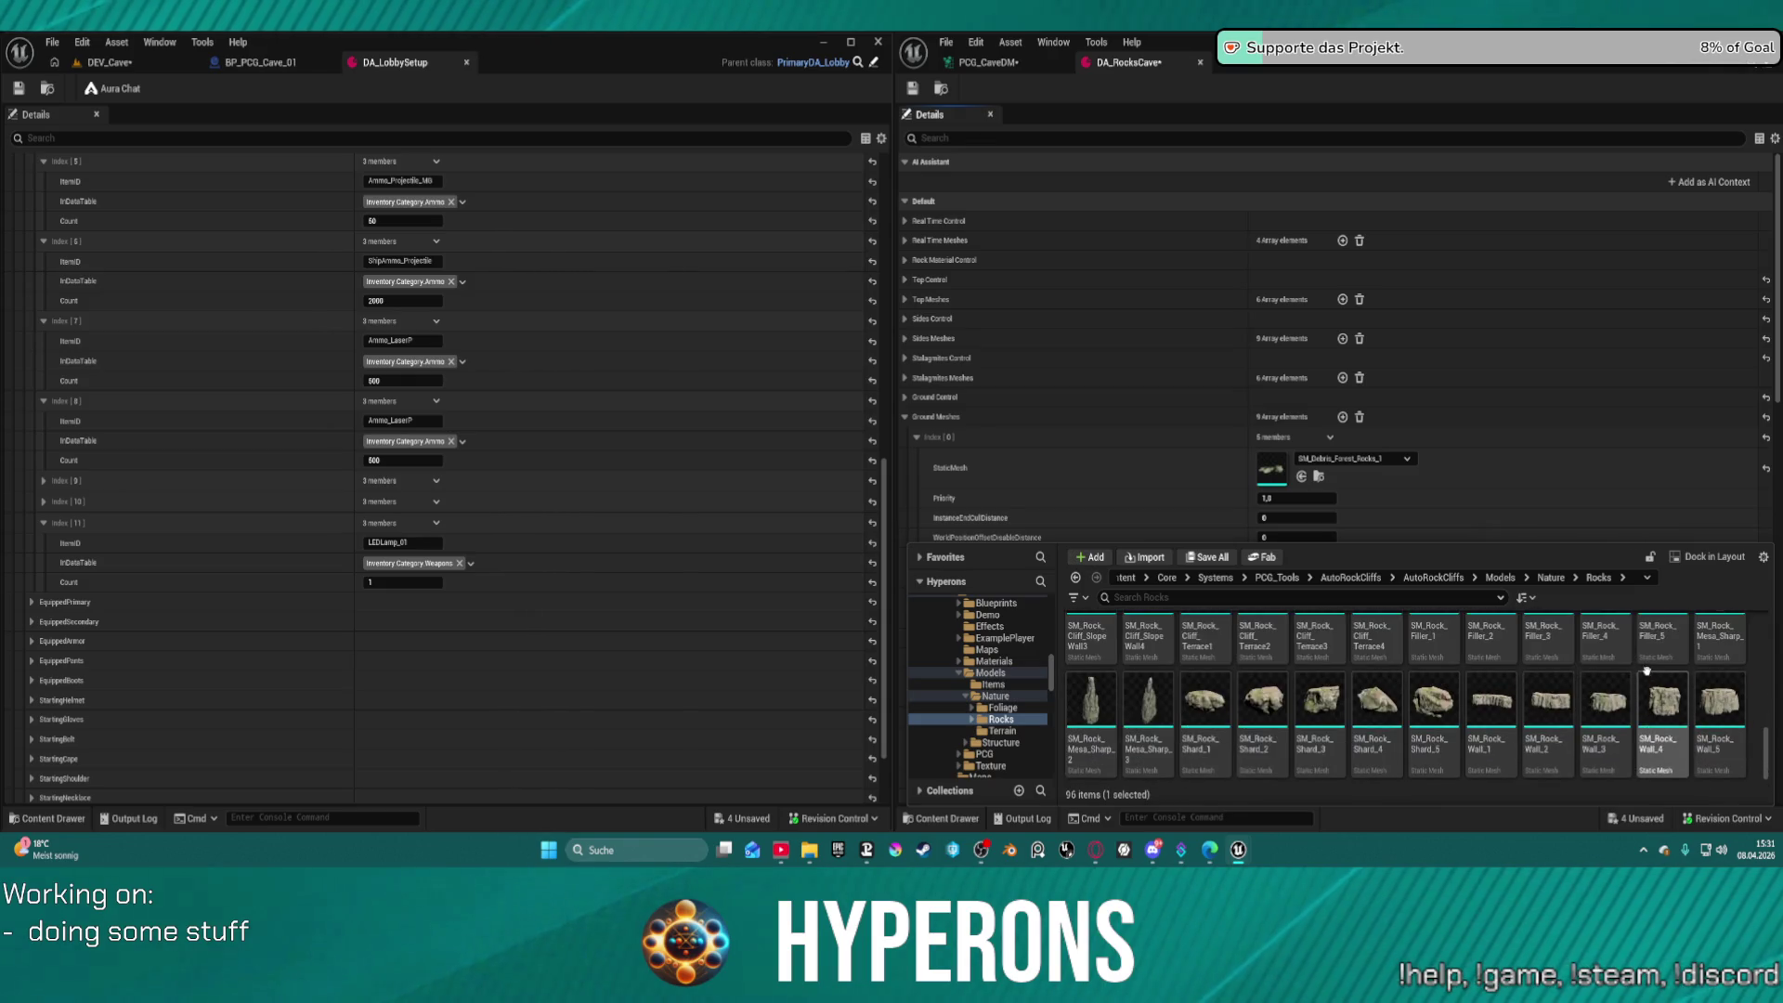
pyautogui.scroll(1, 1645, 667)
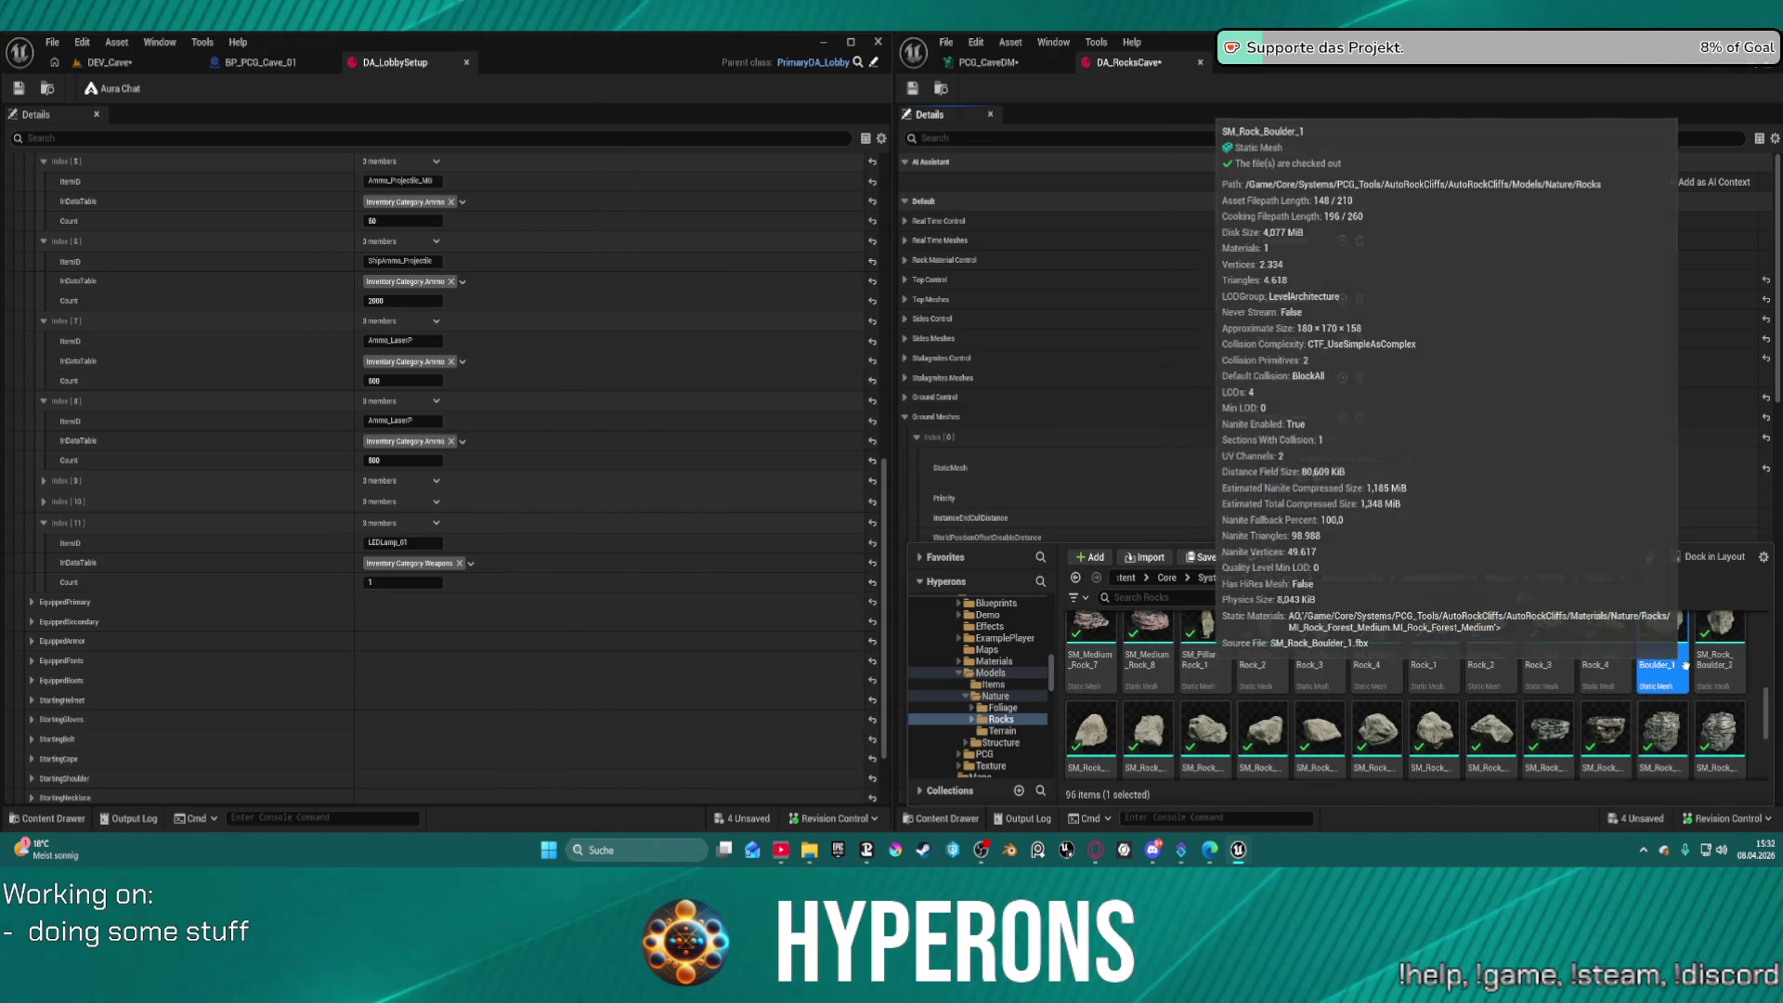
# Return to DEV_Cave, relocate SM_Rock_Boulder_1, and dismiss the Content Browser list
pyautogui.click(108, 62)
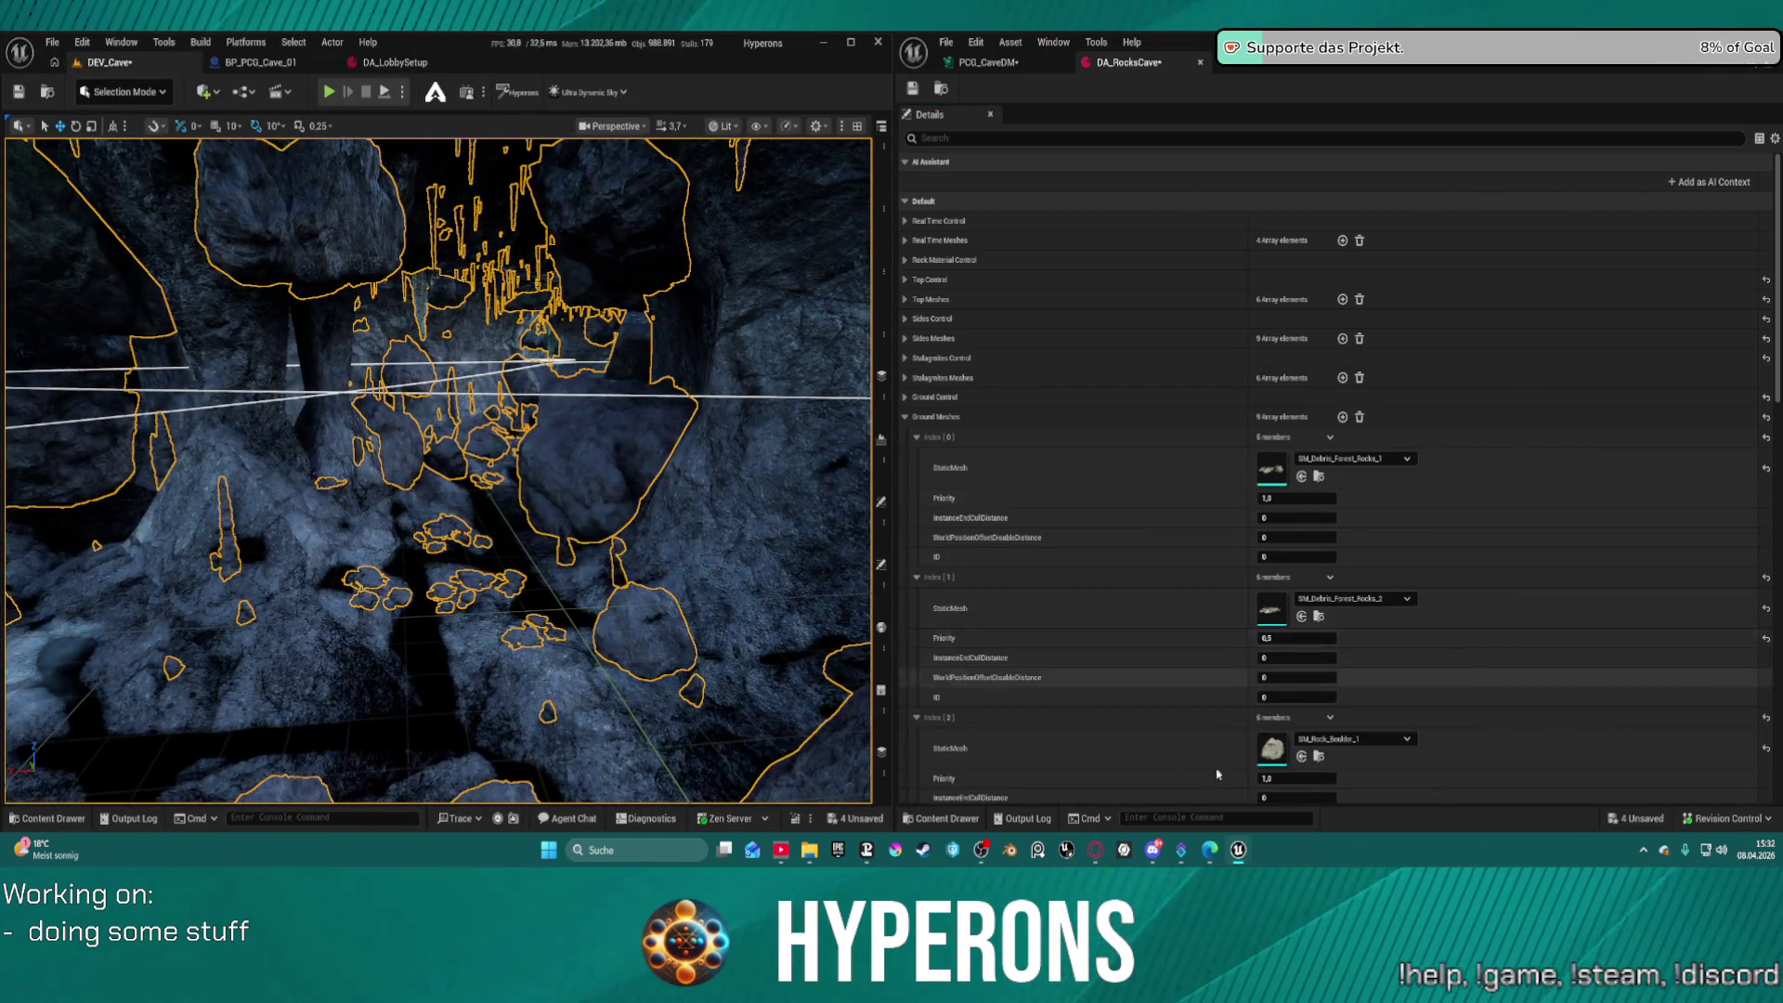
pyautogui.click(1319, 757)
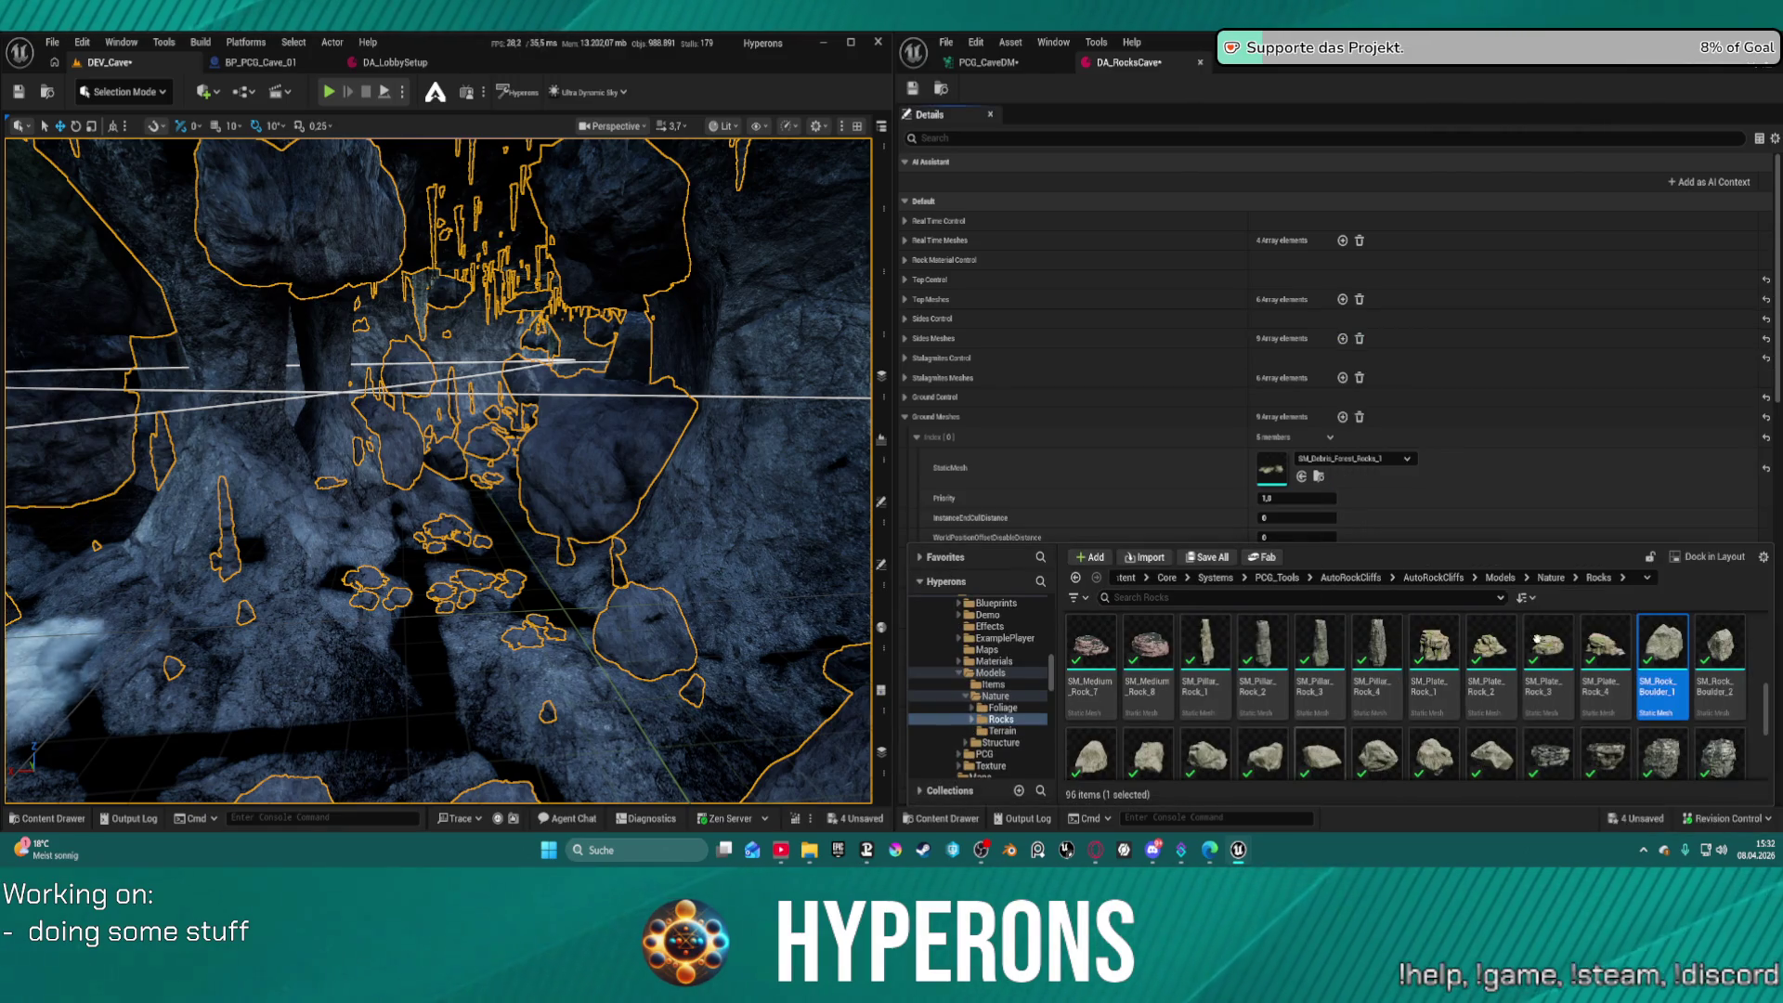
pyautogui.click(1053, 42)
pyautogui.moveTo(1142, 170)
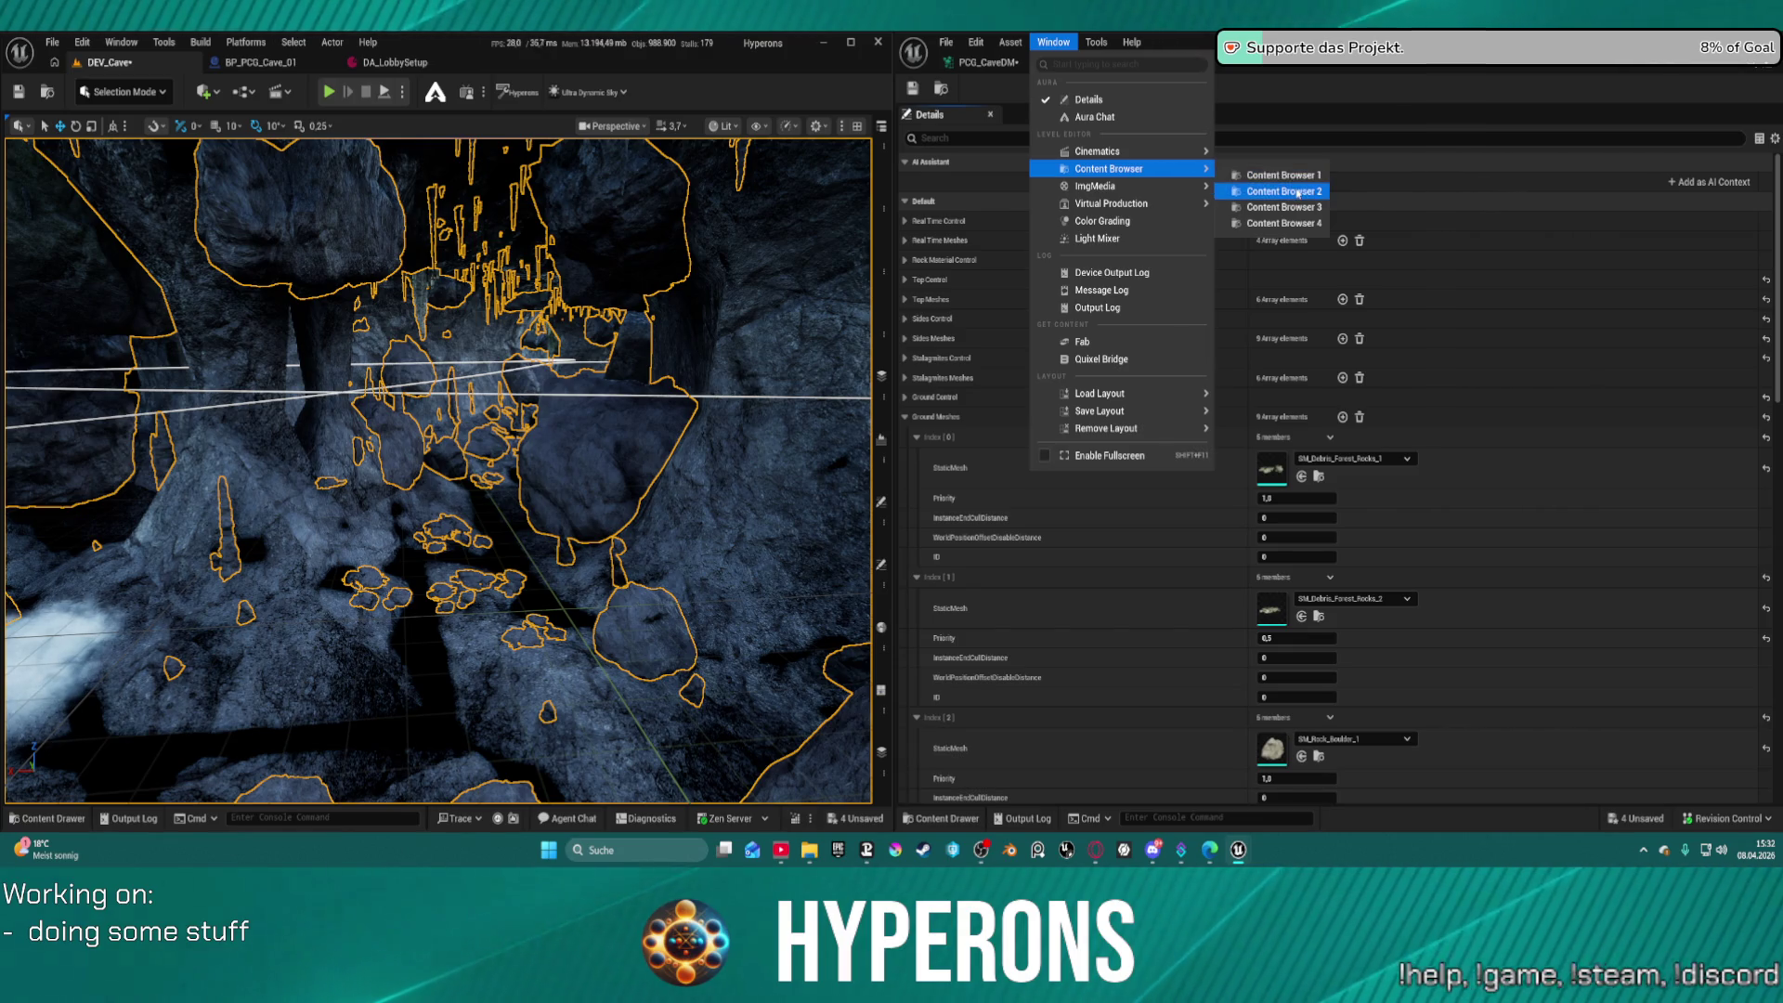
pyautogui.click(1286, 190)
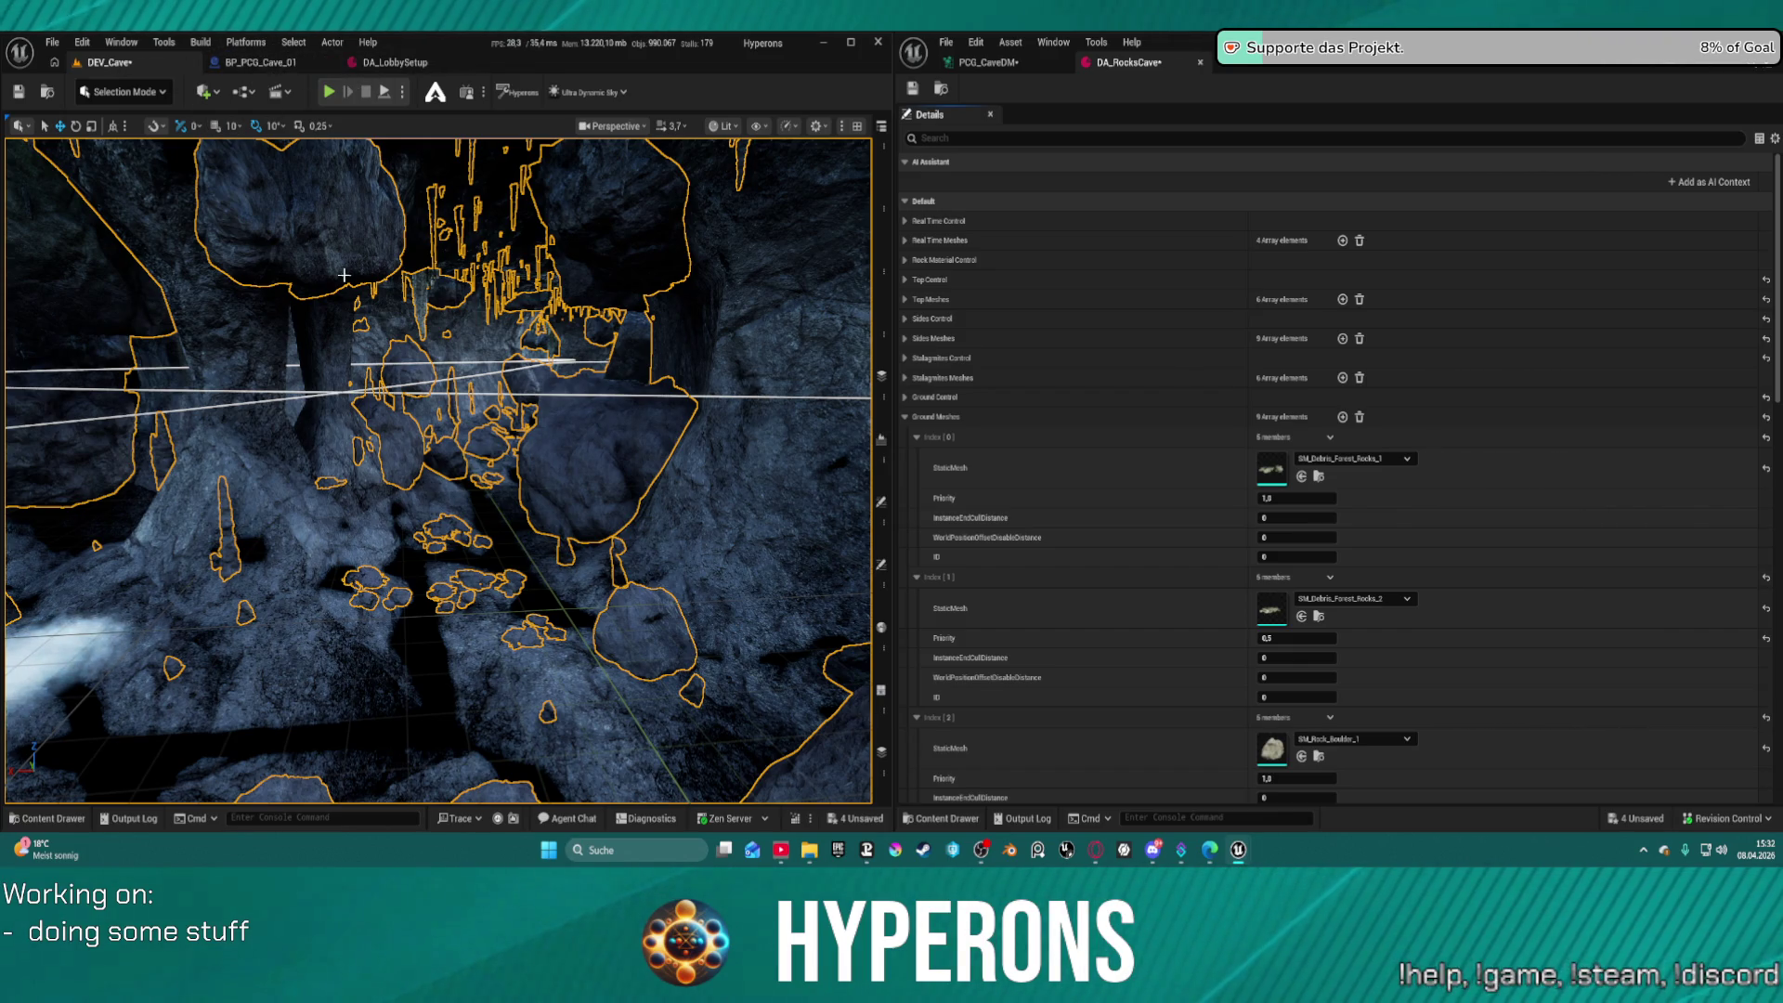
pyautogui.press('w')
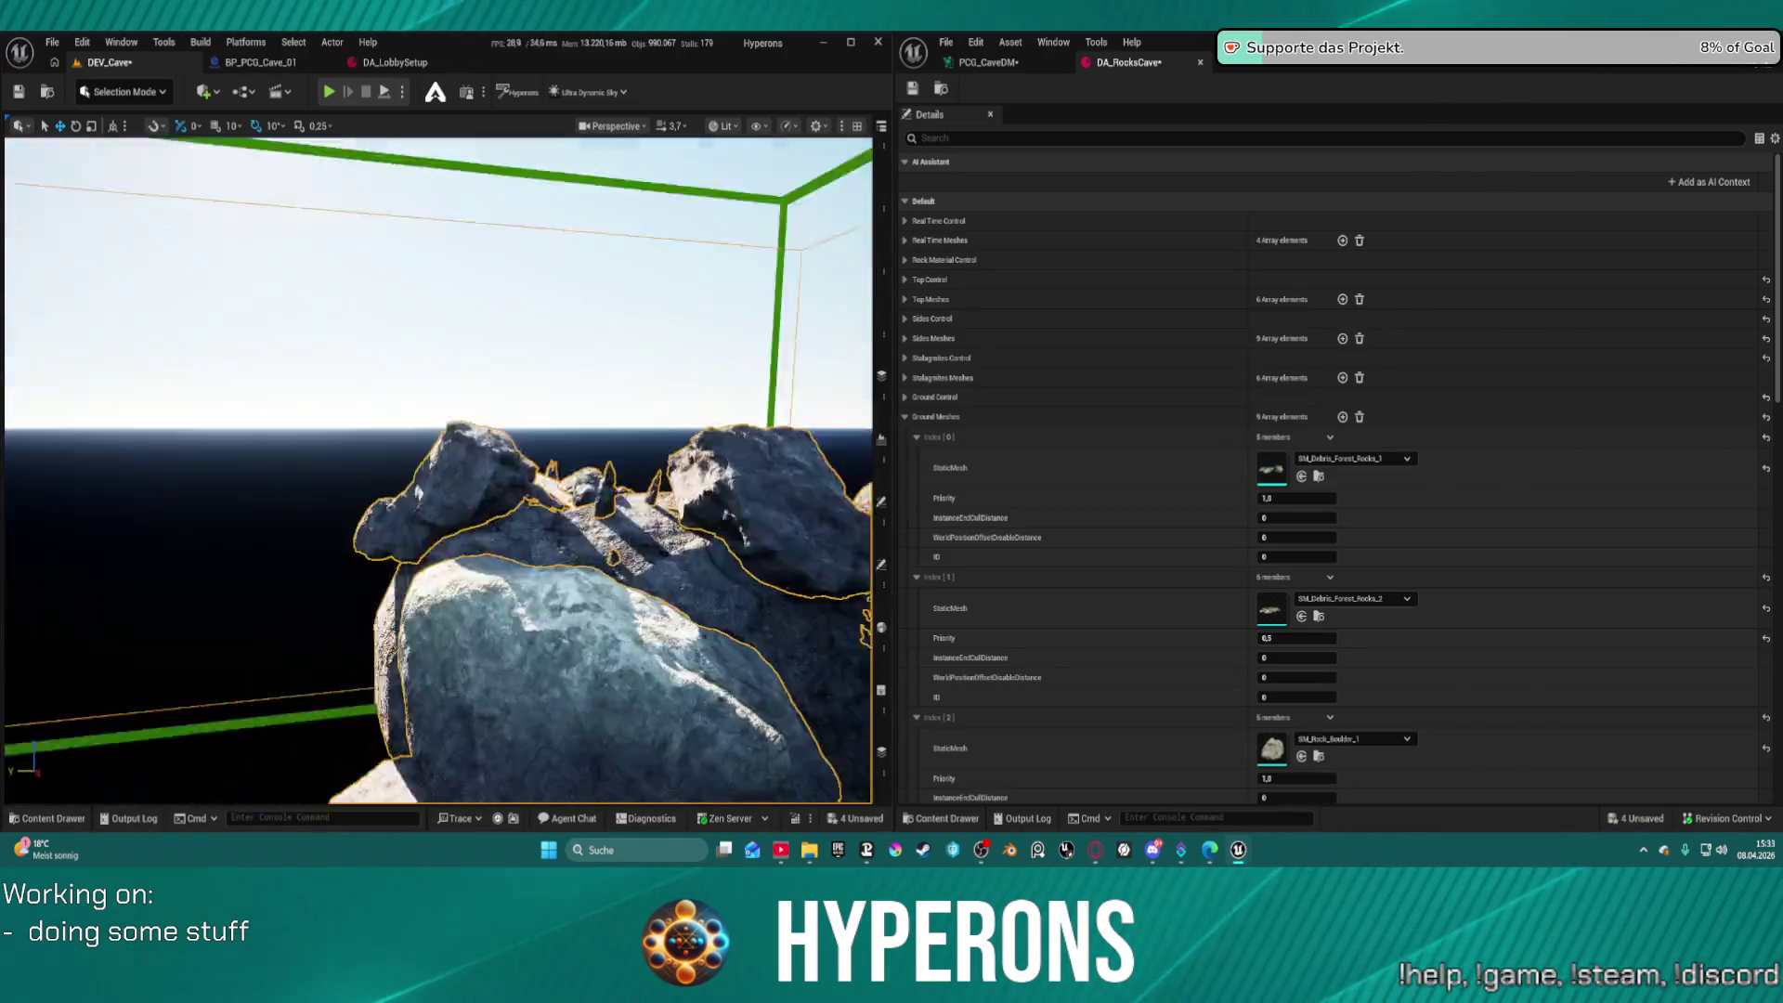
# Fly over the big boulder and drag small rock meshes onto its top
pyautogui.press('w')
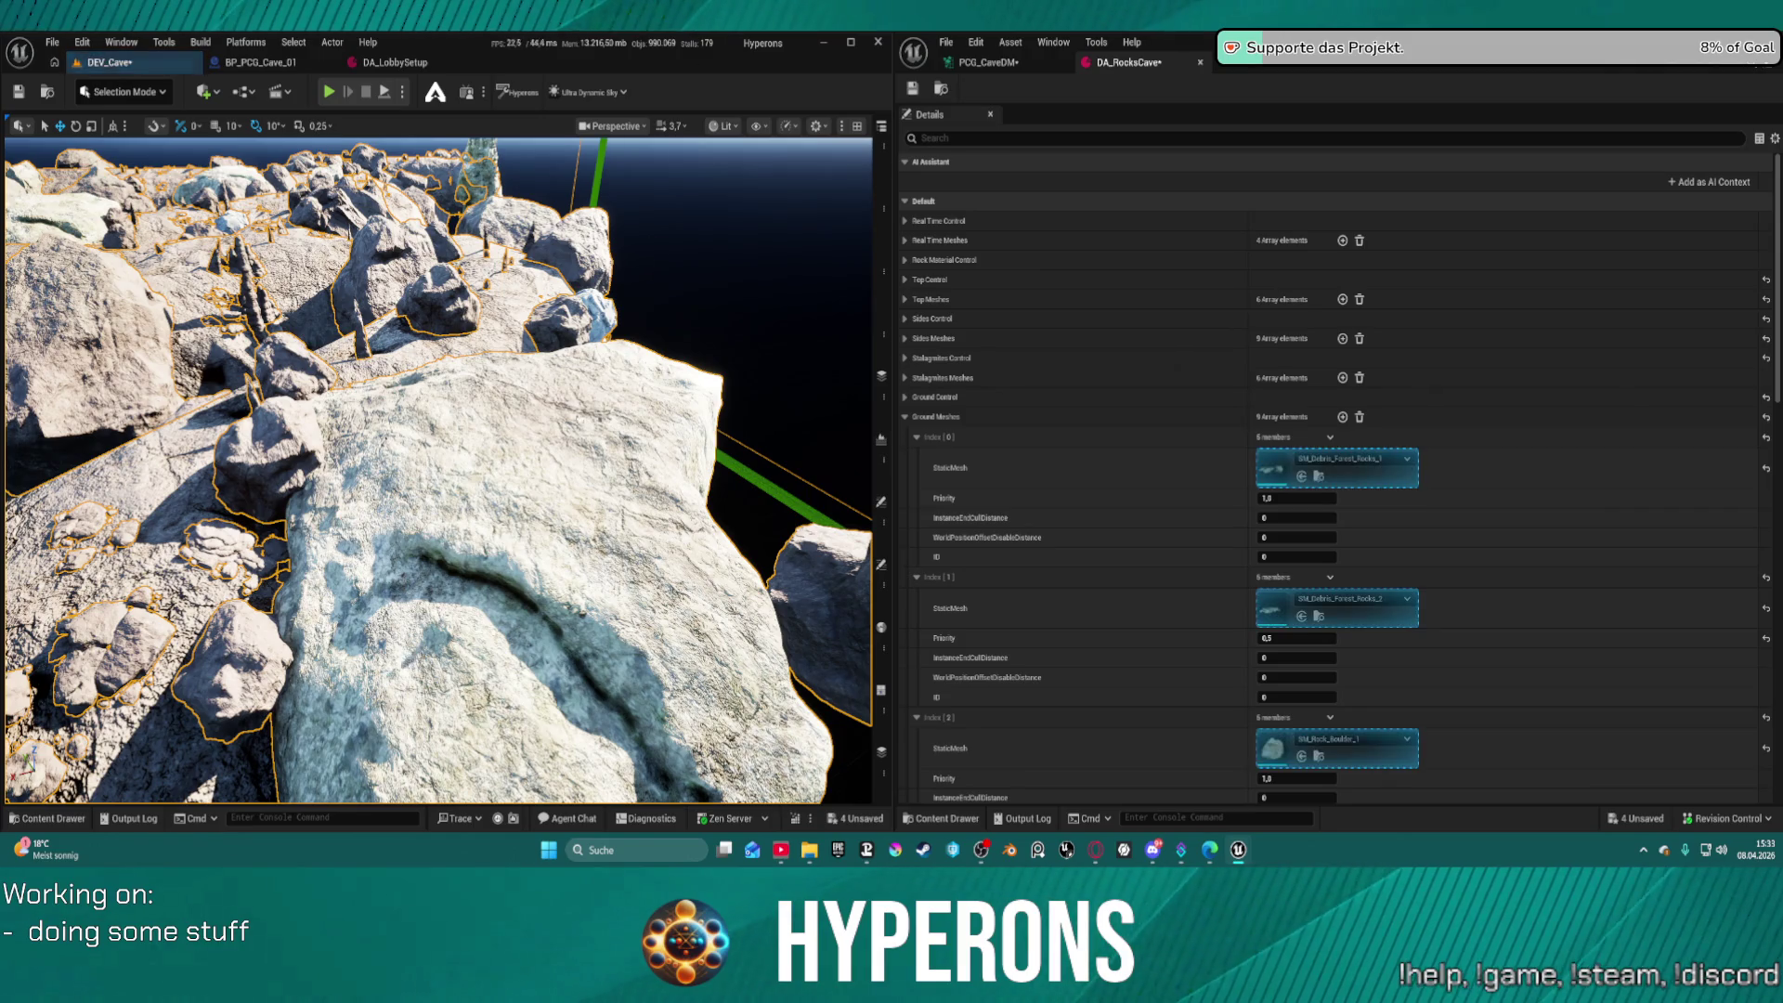
pyautogui.moveTo(508, 430); pyautogui.dragTo(495, 444)
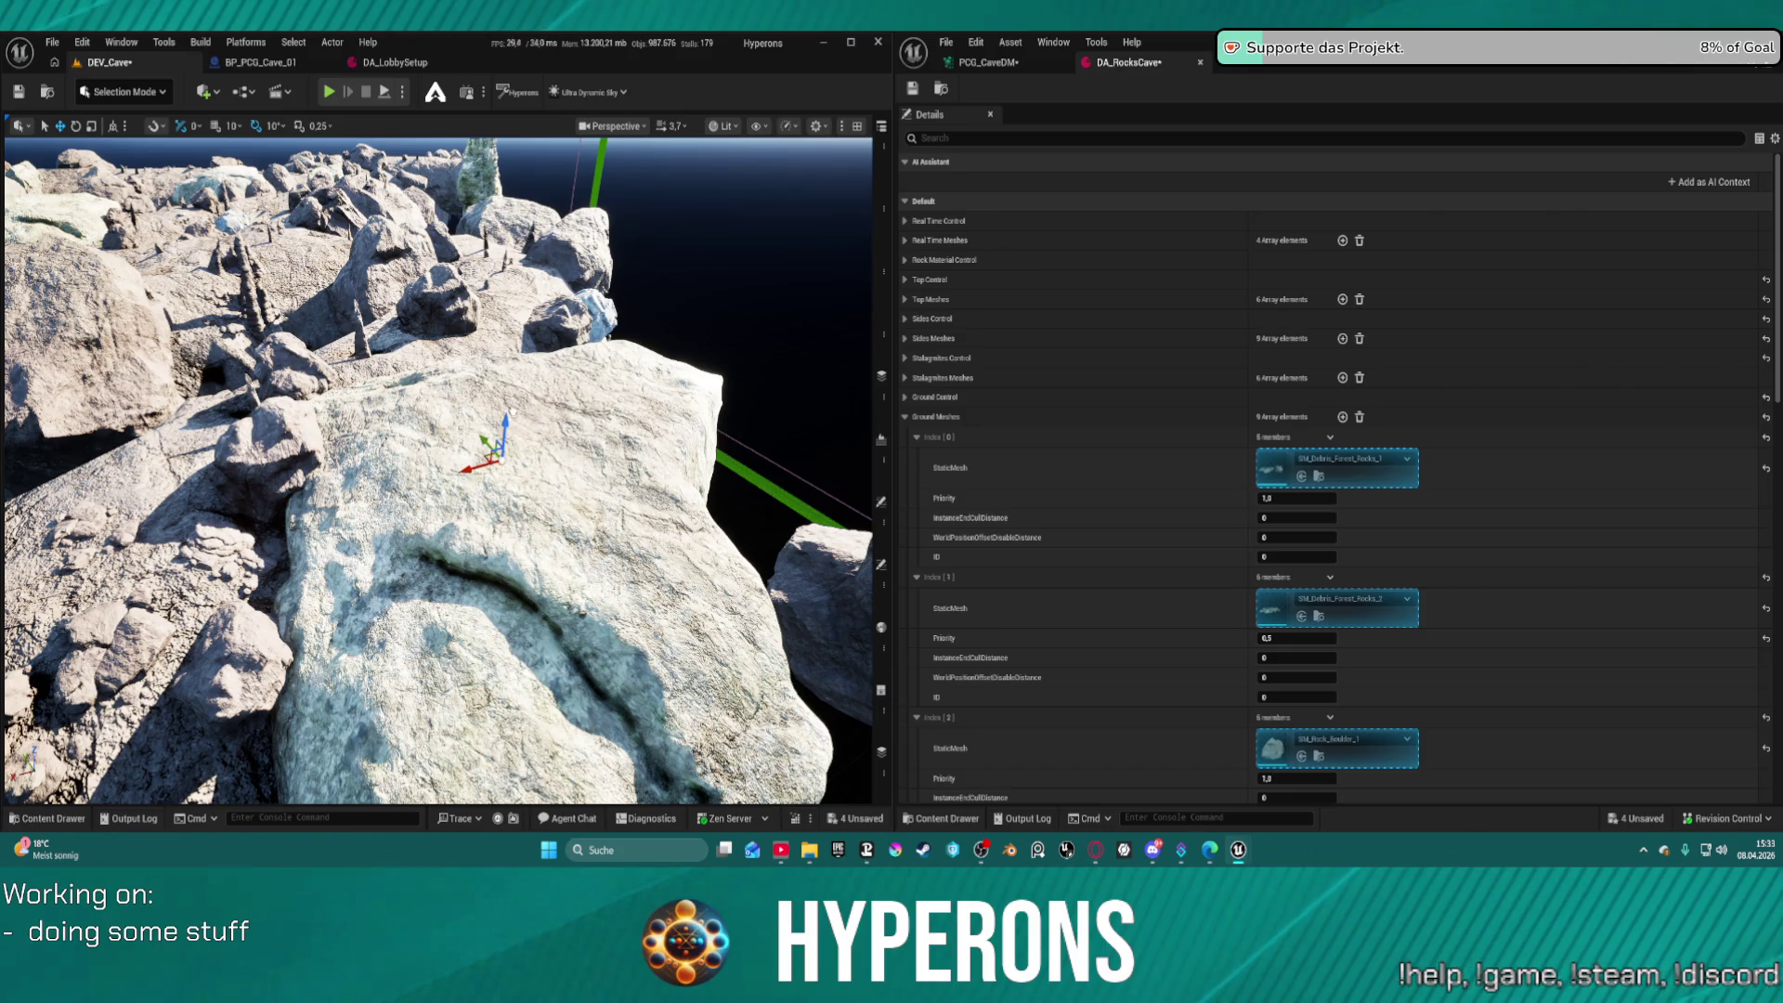
pyautogui.moveTo(520, 441); pyautogui.dragTo(536, 443)
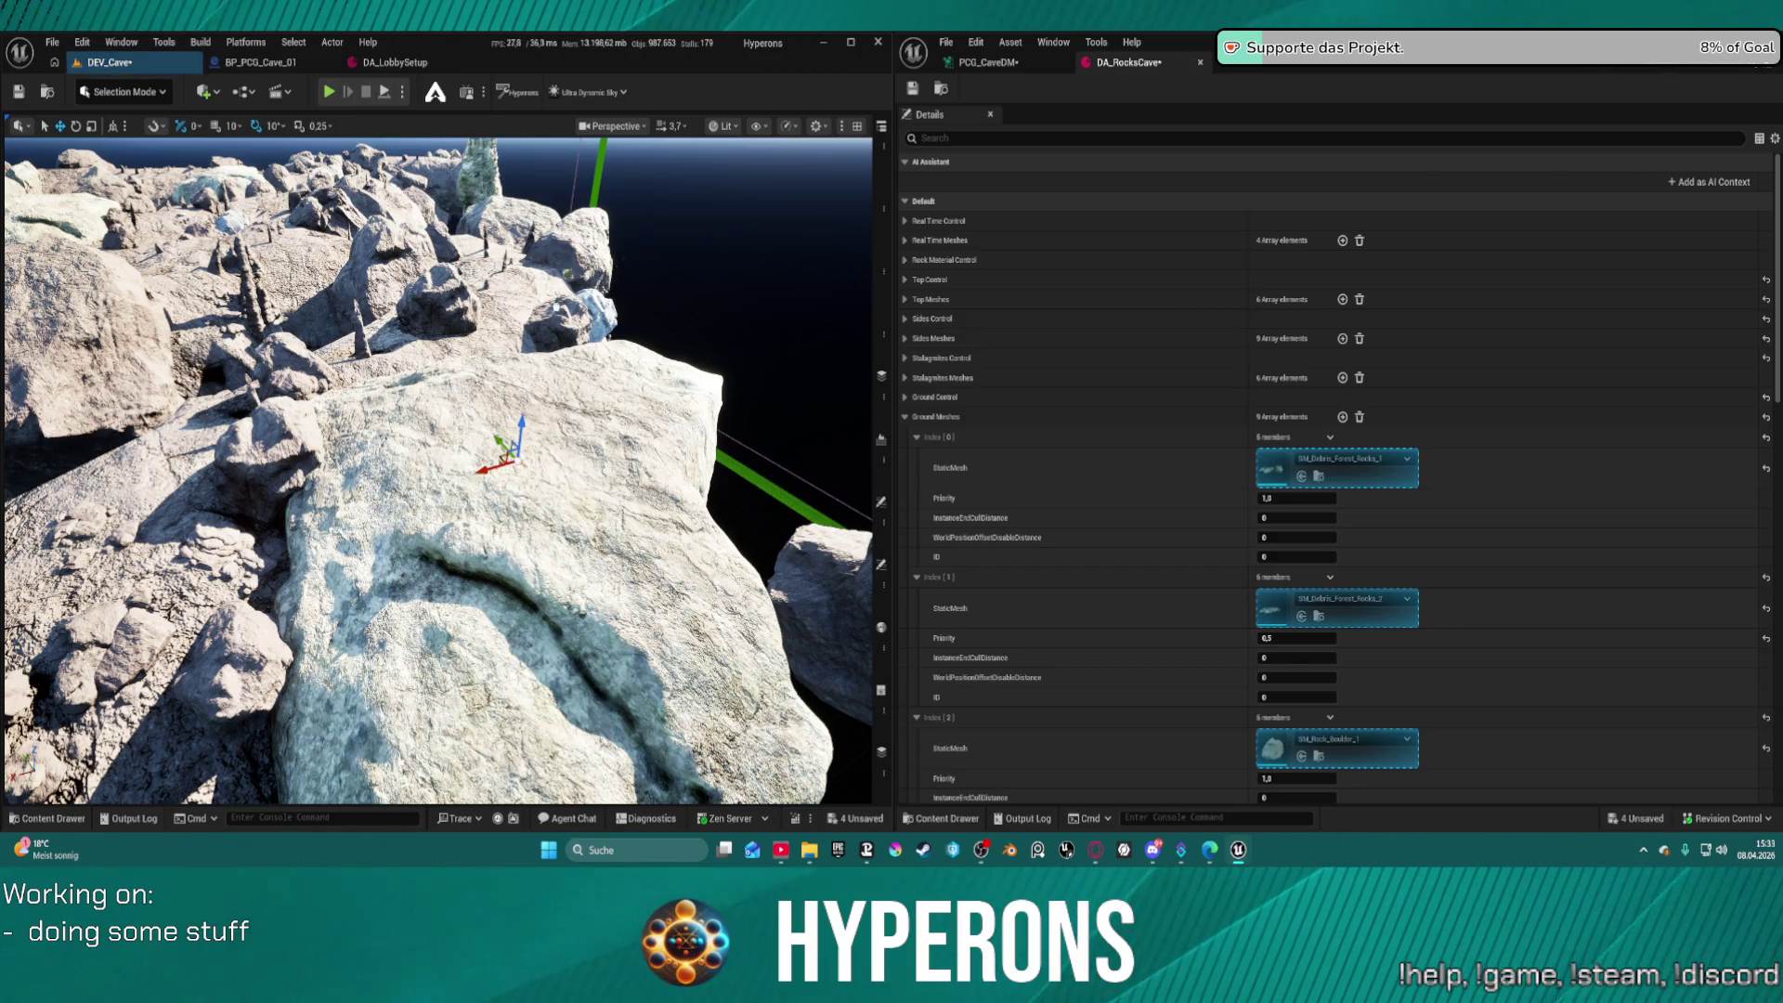
# Lower and zoom the view down to the placed rocks against the cliffs
pyautogui.moveTo(531, 430)
pyautogui.mouseDown()
pyautogui.moveTo(511, 338)
pyautogui.moveTo(464, 358)
pyautogui.moveTo(418, 349)
pyautogui.moveTo(418, 315)
pyautogui.moveTo(344, 275)
pyautogui.moveTo(343, 316)
pyautogui.mouseUp()
pyautogui.scroll(-3, 516, 345)
pyautogui.scroll(-2, 418, 339)
pyautogui.scroll(-10, 420, 453)
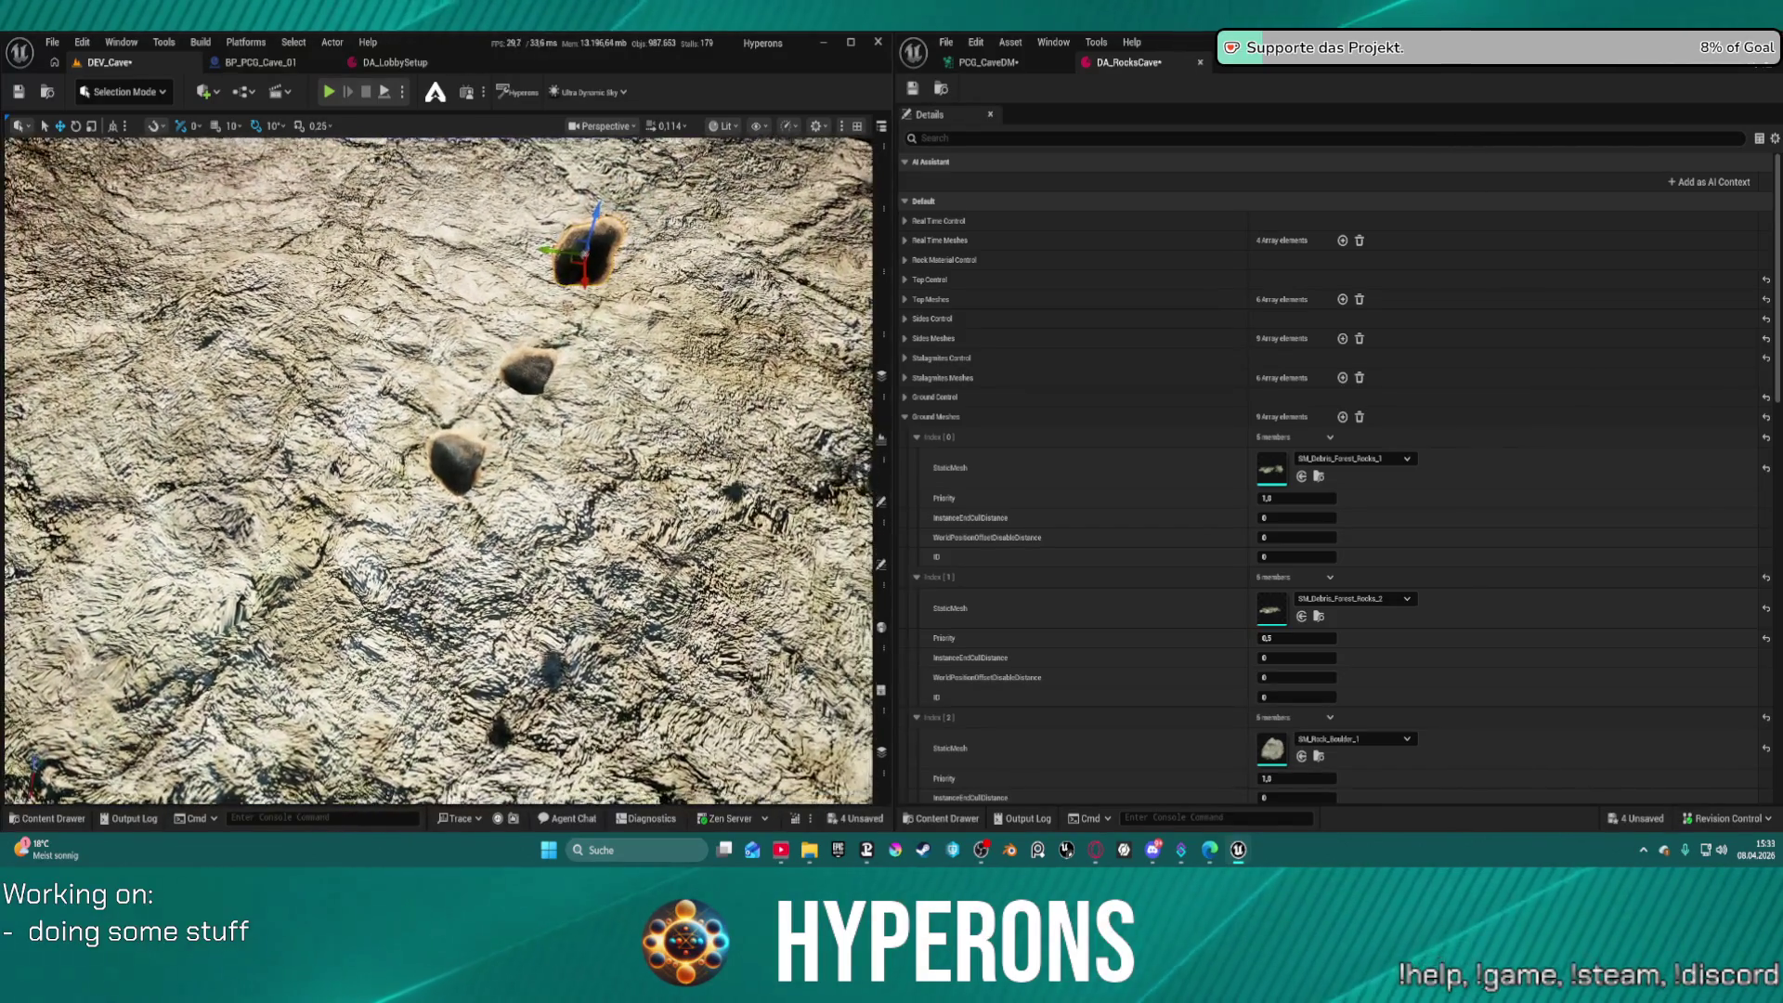
pyautogui.moveTo(421, 453); pyautogui.dragTo(431, 373)
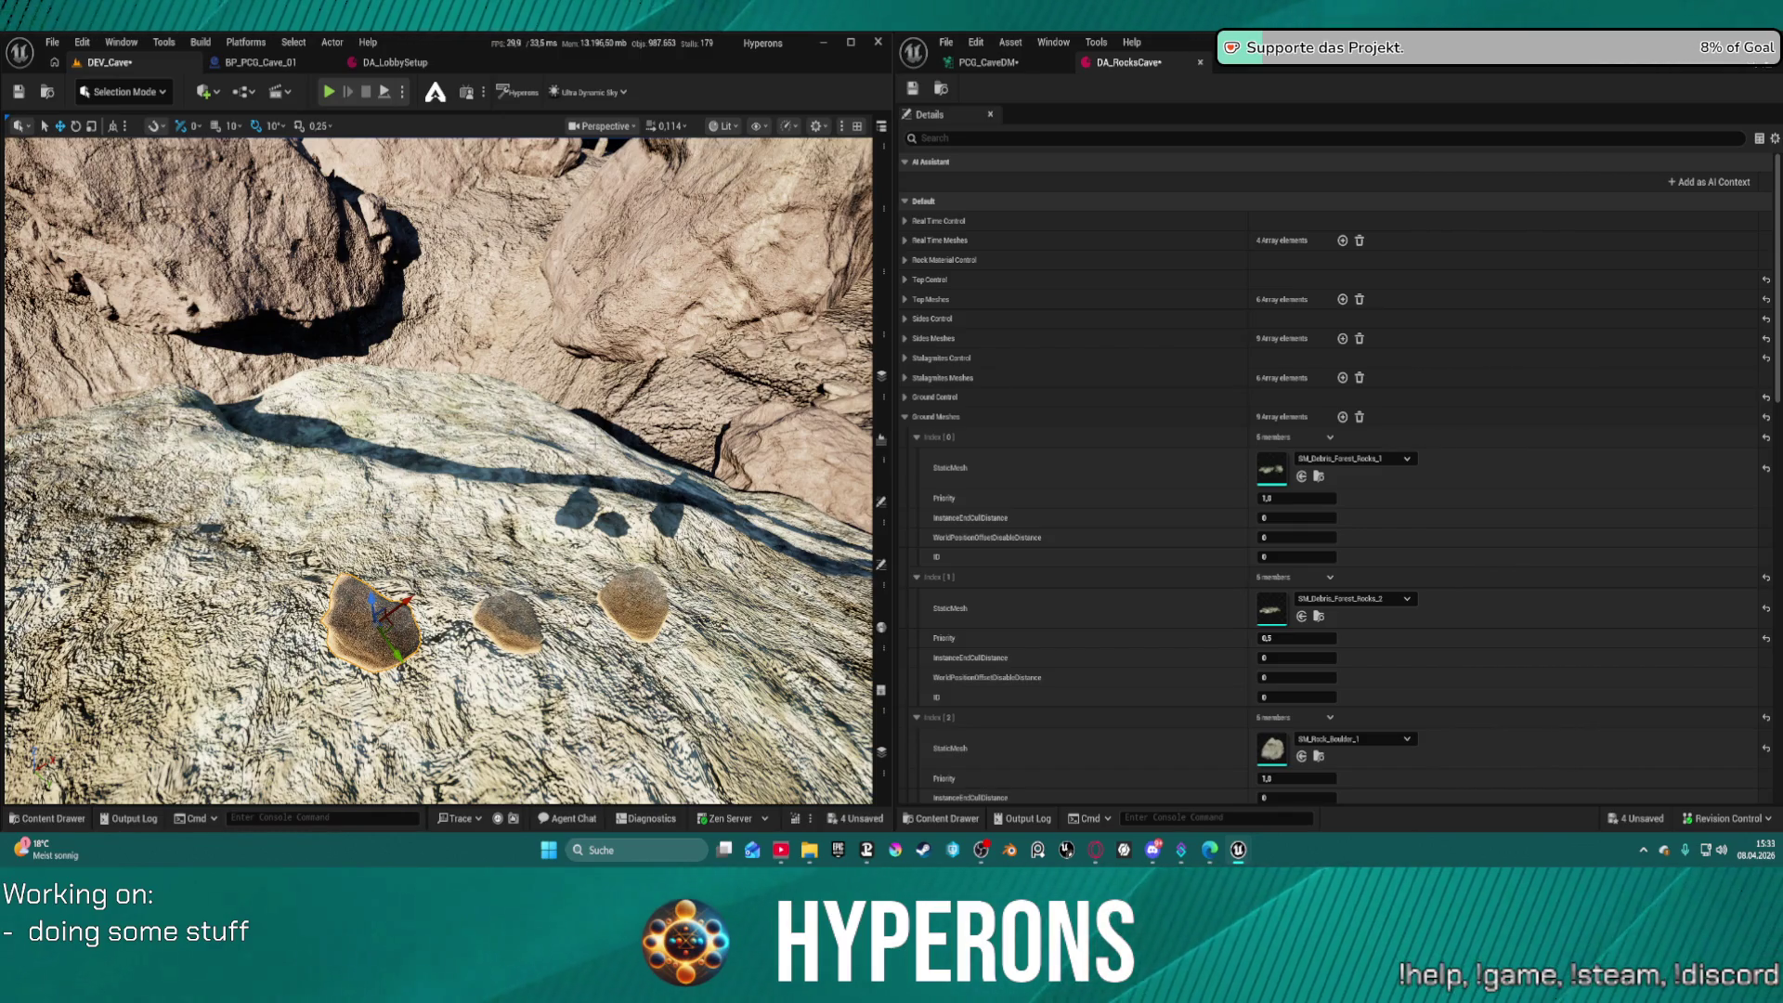
# Select BP_Enviorment_Manager's PostProcess component, with the PCG_CaveDM graph shown alongside
pyautogui.click(881, 163)
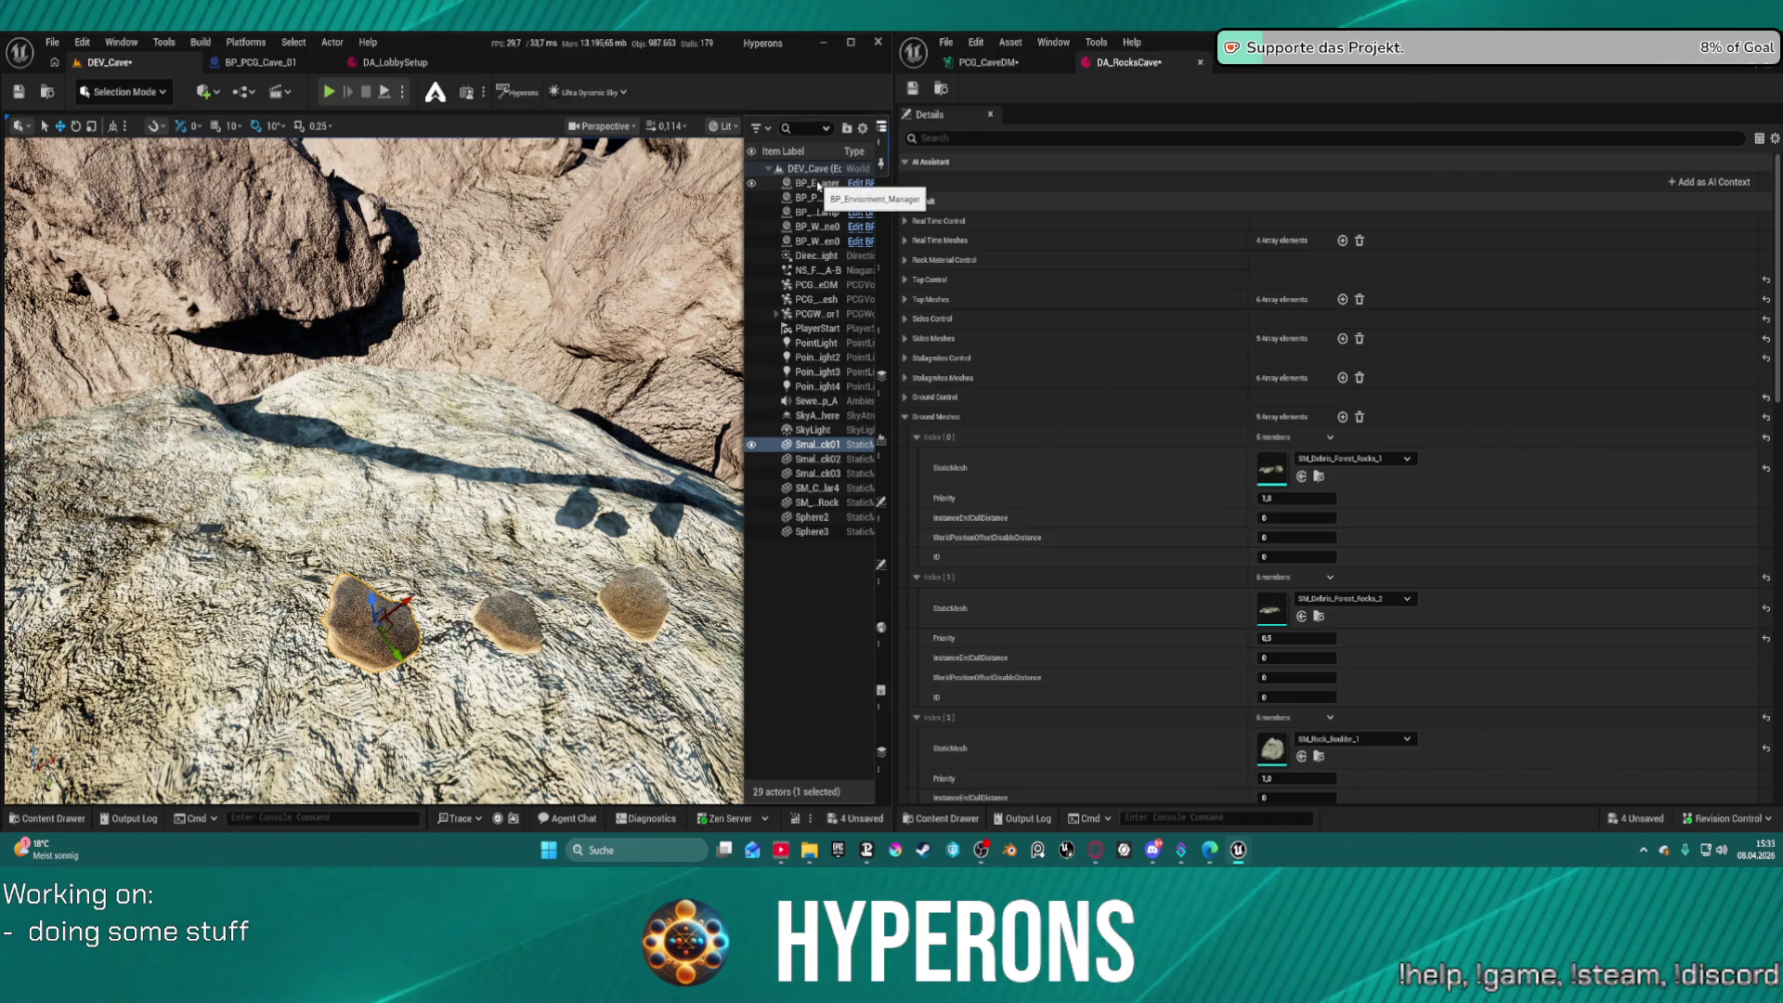
pyautogui.click(817, 184)
pyautogui.click(986, 63)
pyautogui.click(882, 565)
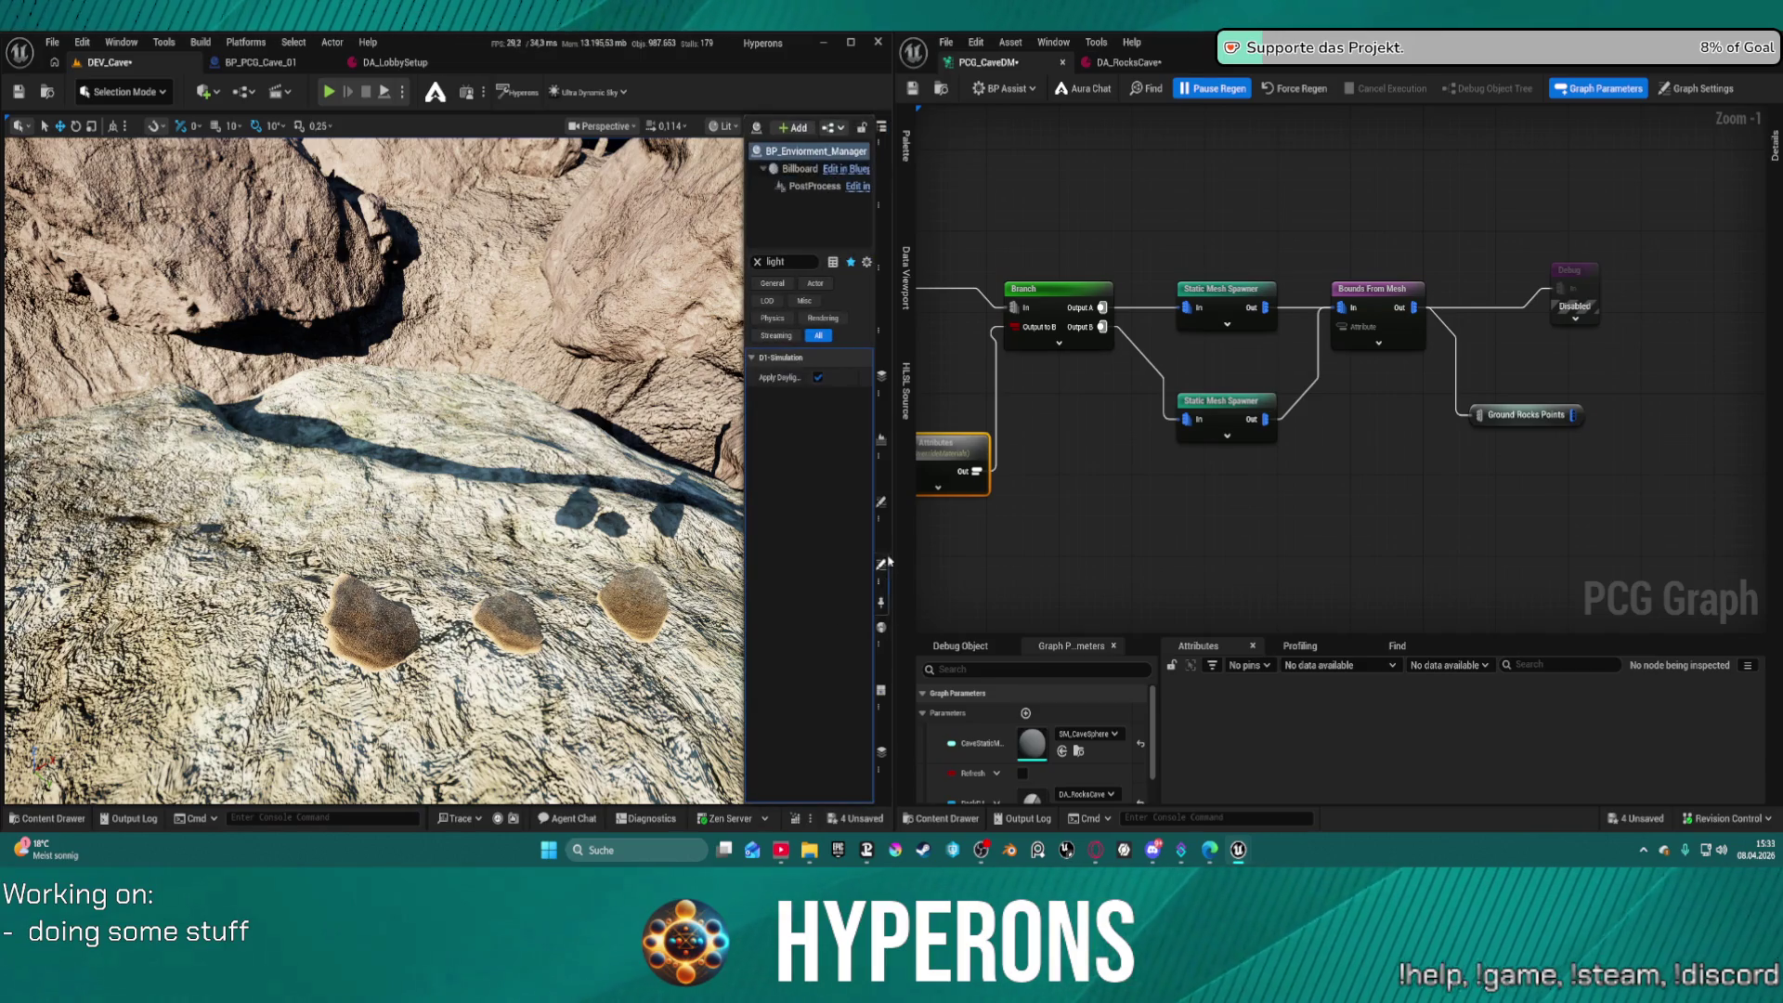
pyautogui.click(804, 185)
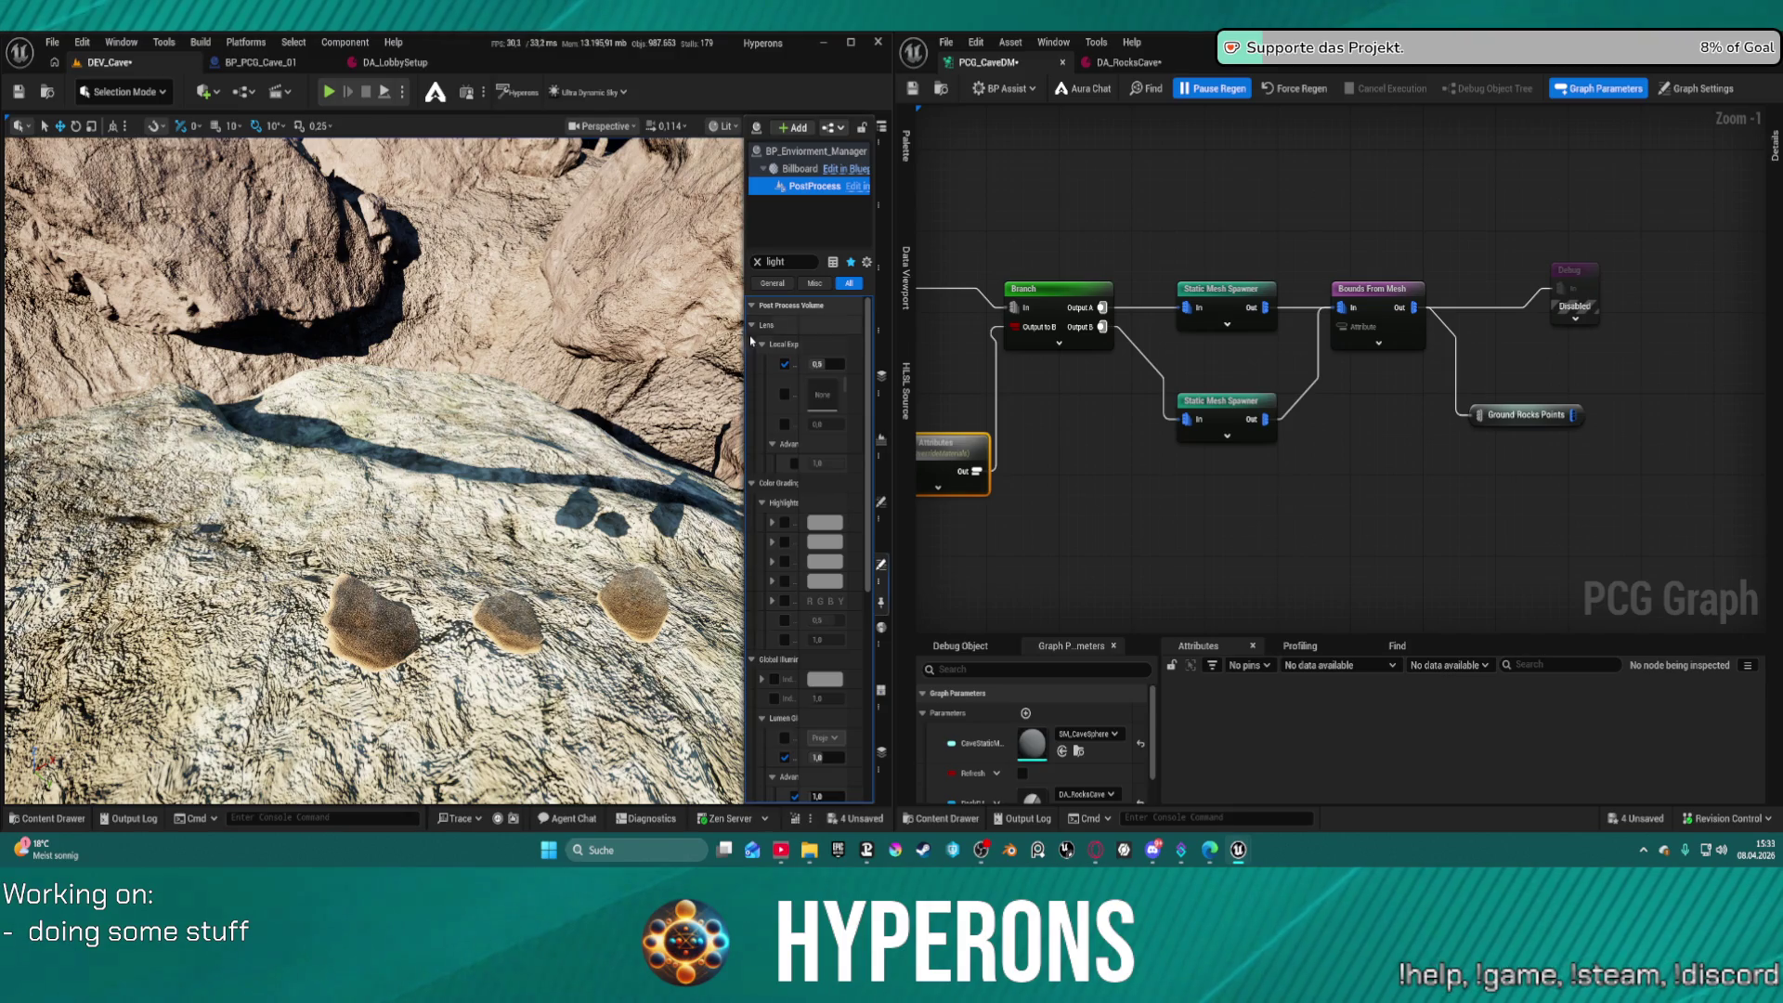
# Widen the properties panel and raise Lumen Scene Lighting Quality to about 1.66
pyautogui.click(743, 363)
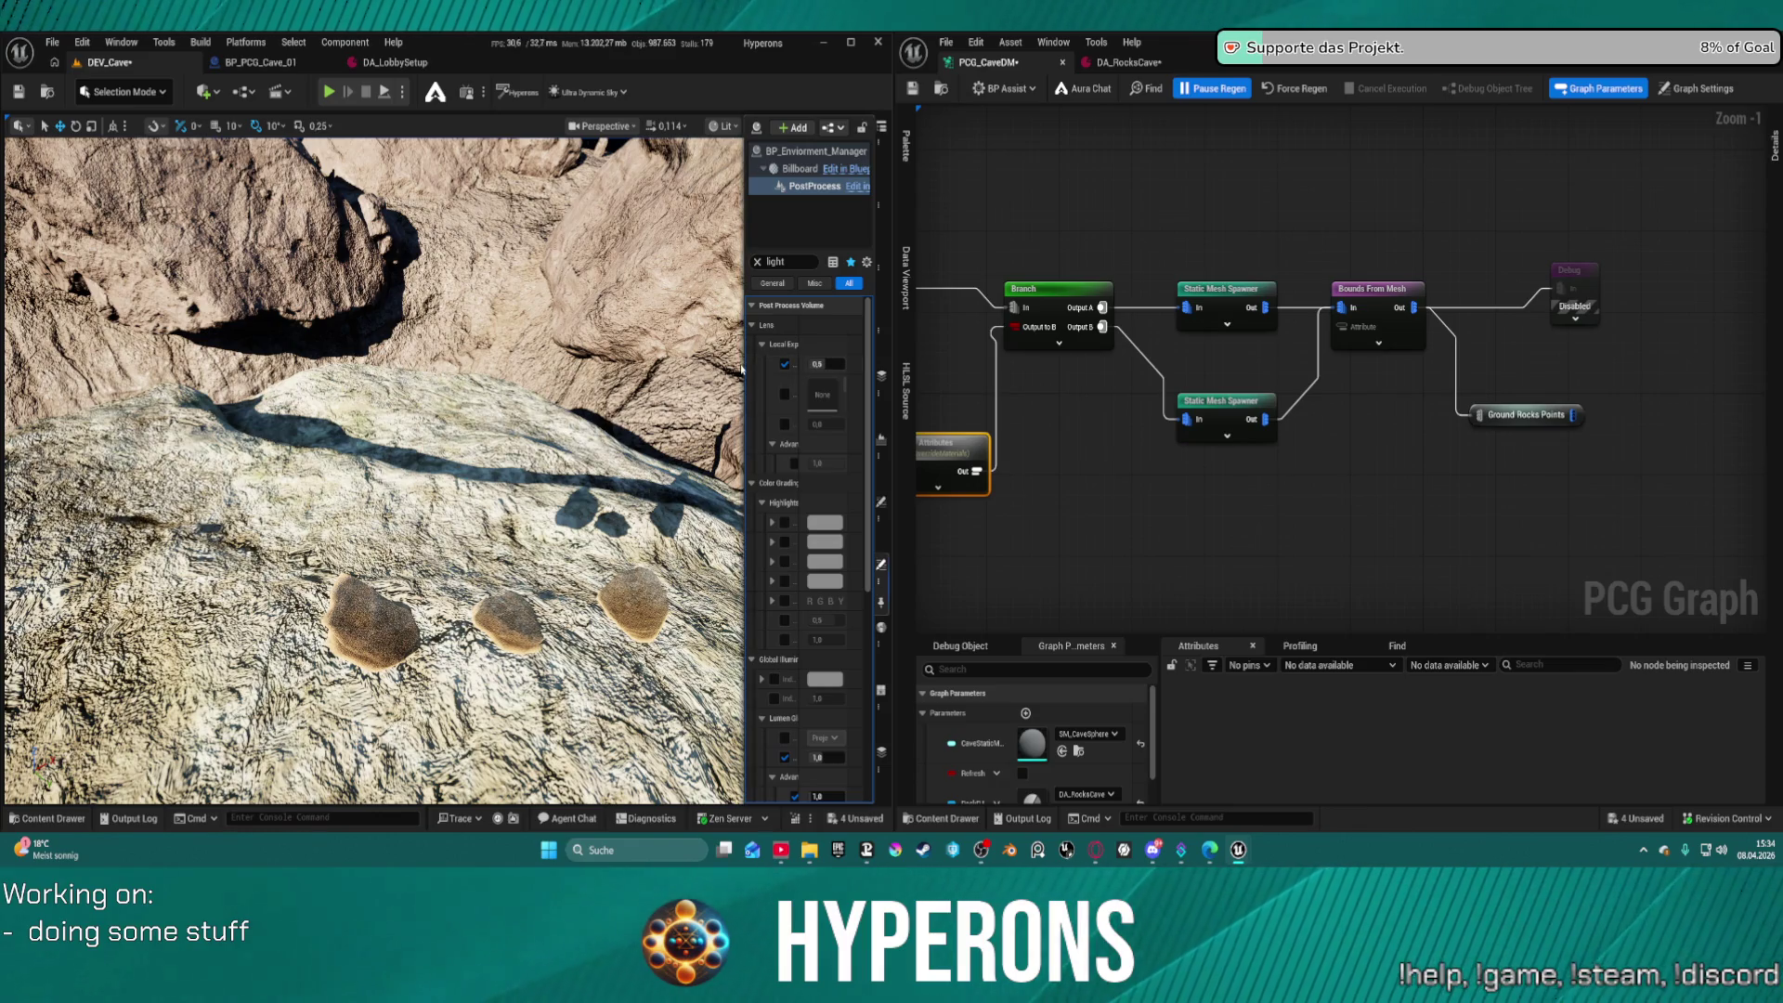
pyautogui.moveTo(743, 363); pyautogui.dragTo(484, 363)
pyautogui.scroll(-4, 647, 458)
pyautogui.scroll(-5, 648, 458)
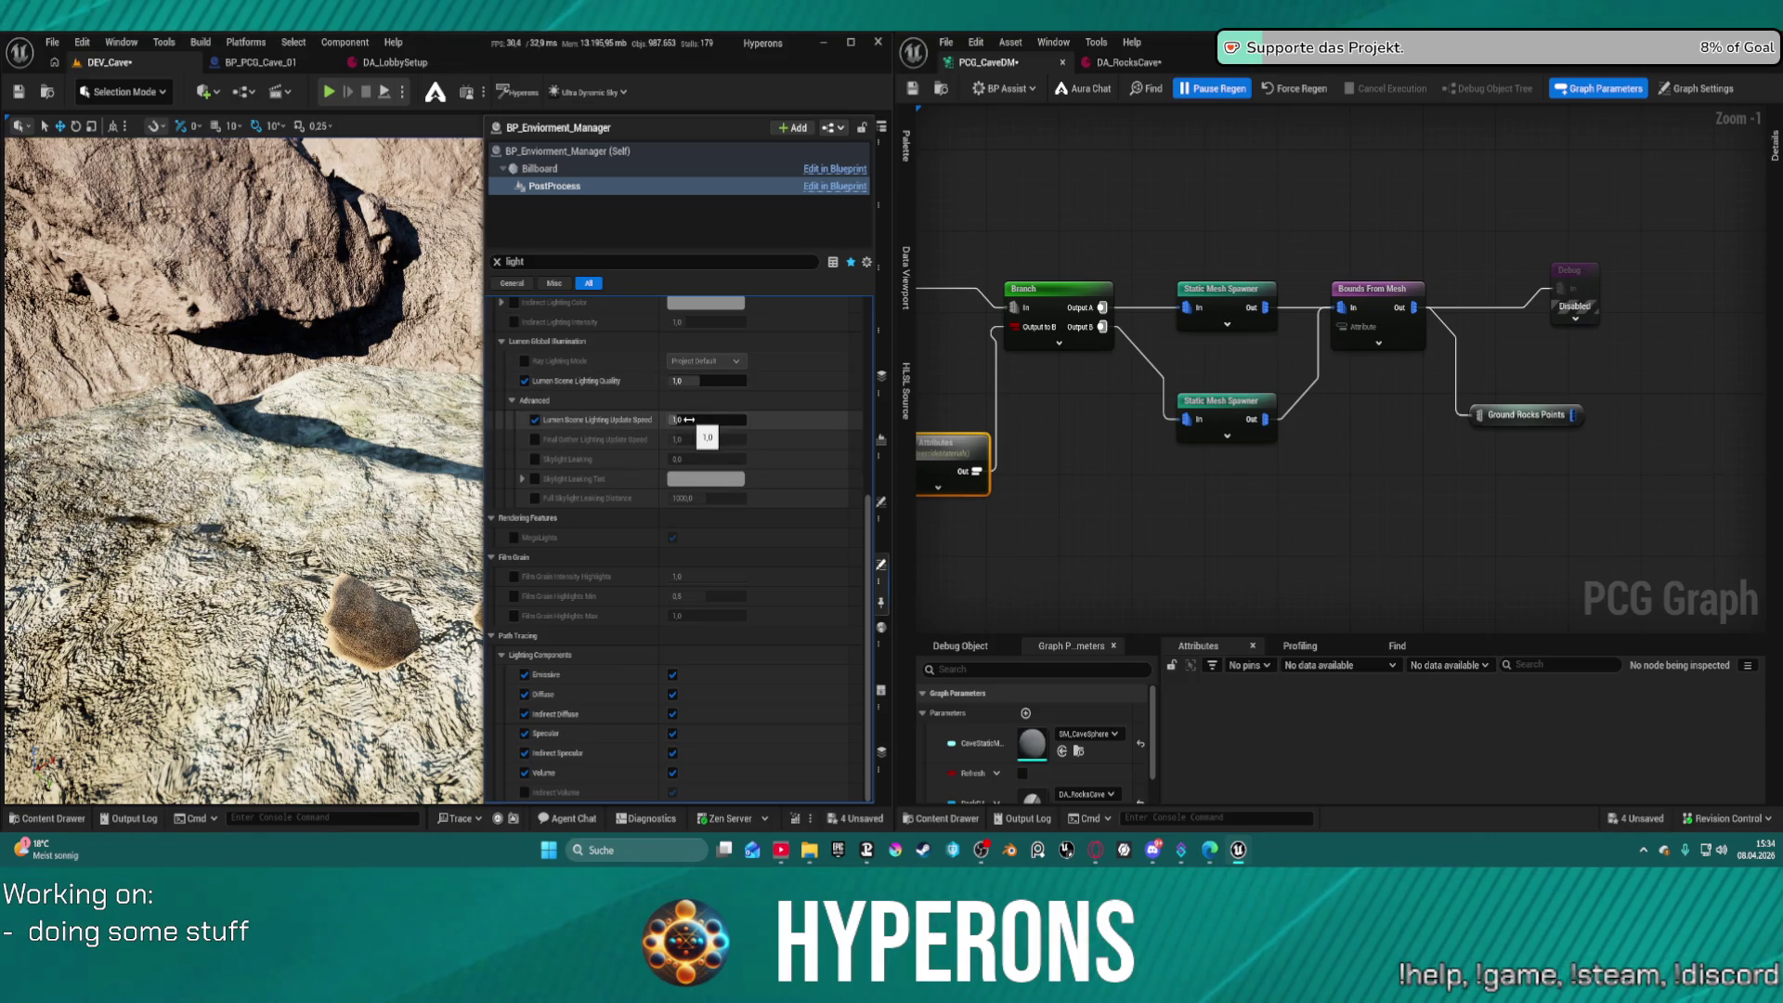
pyautogui.moveTo(687, 381); pyautogui.dragTo(728, 381)
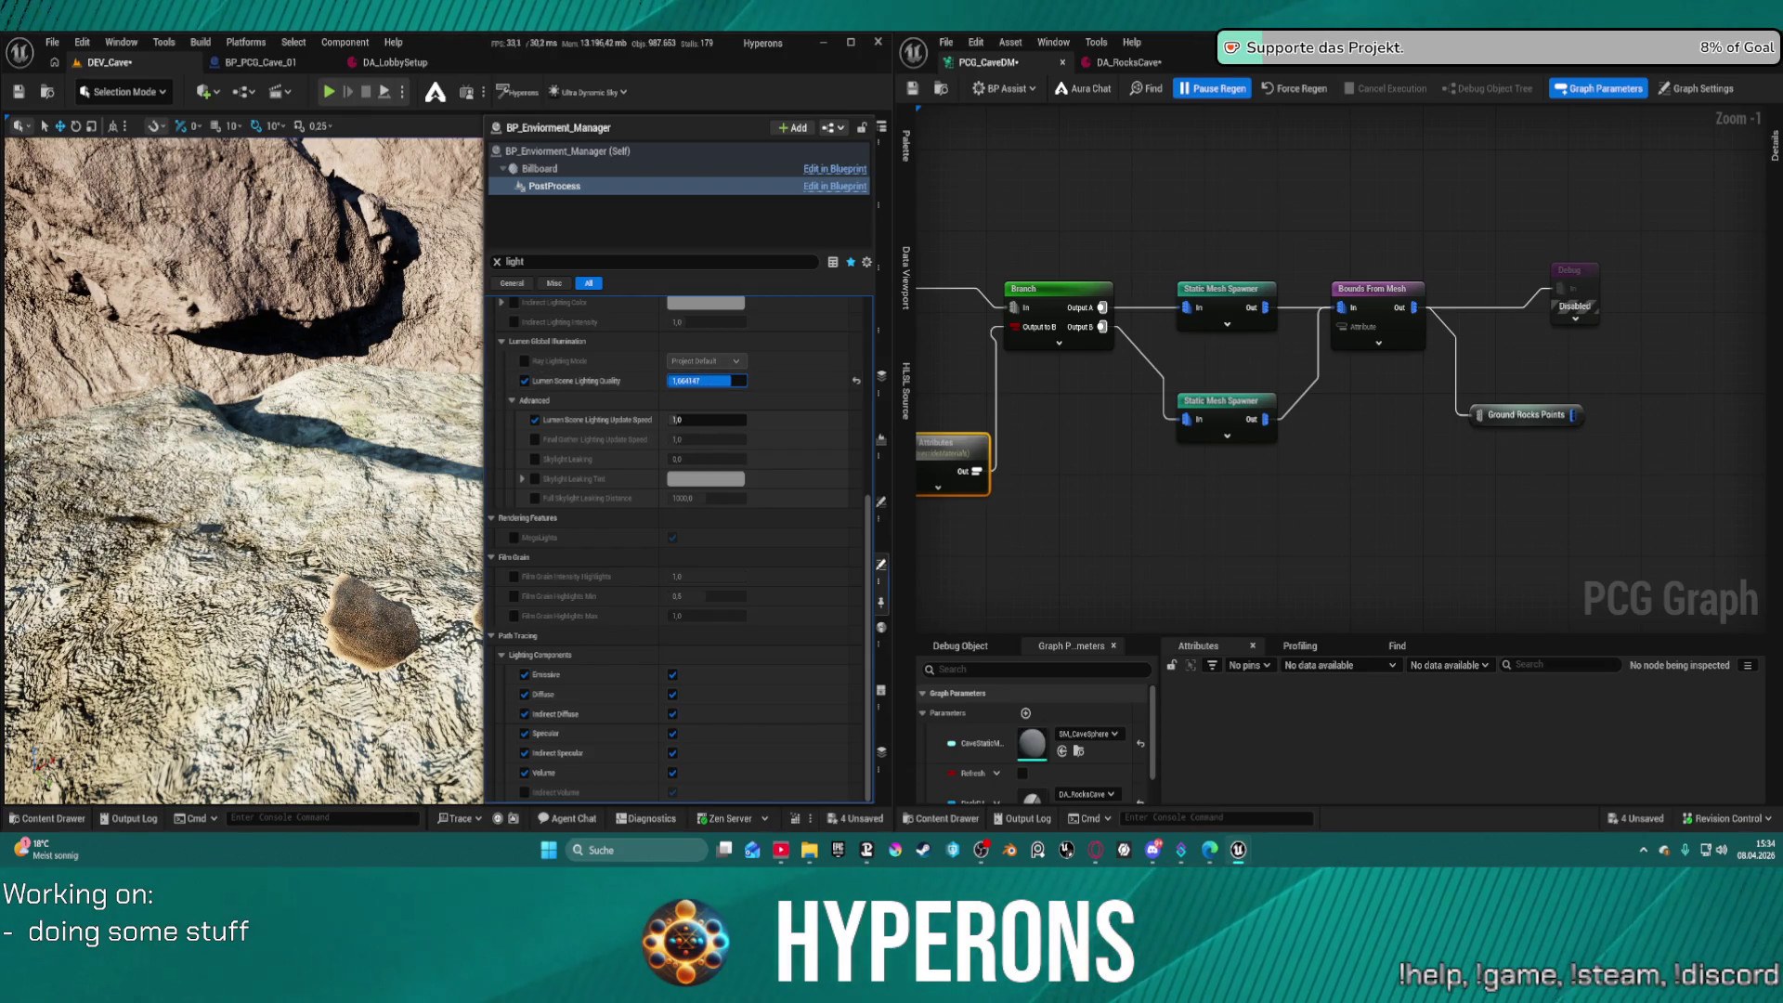
pyautogui.click(651, 447)
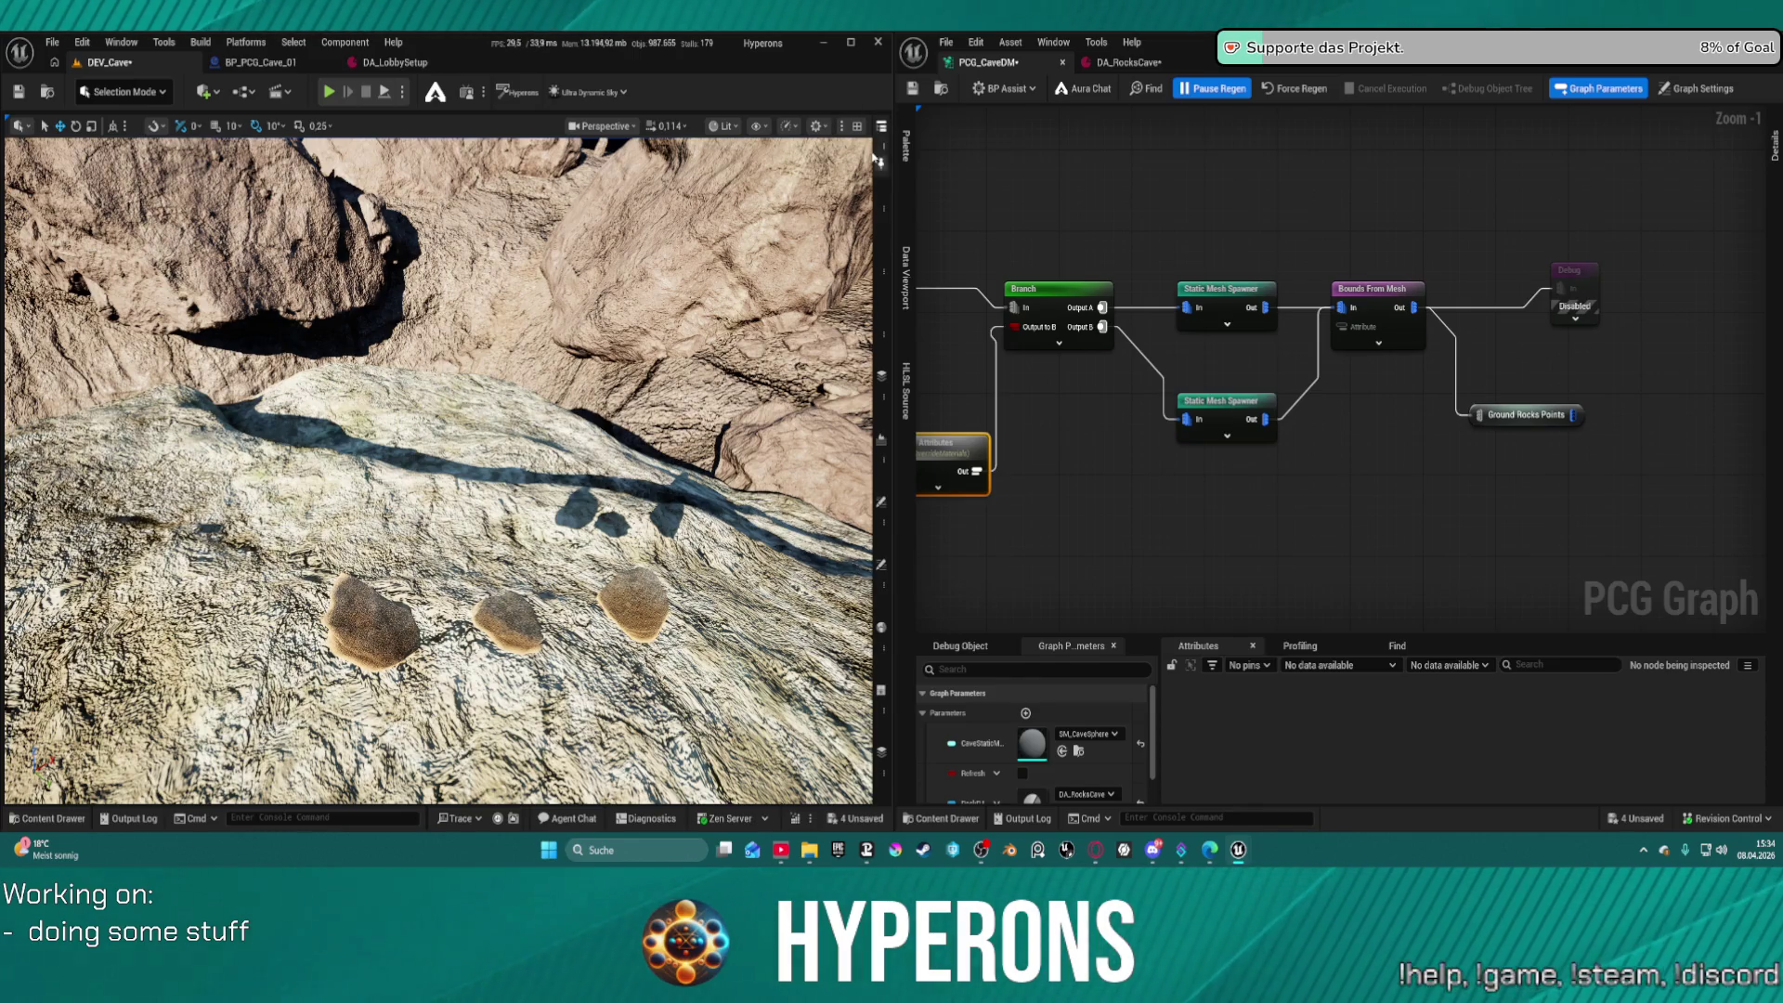
pyautogui.click(881, 504)
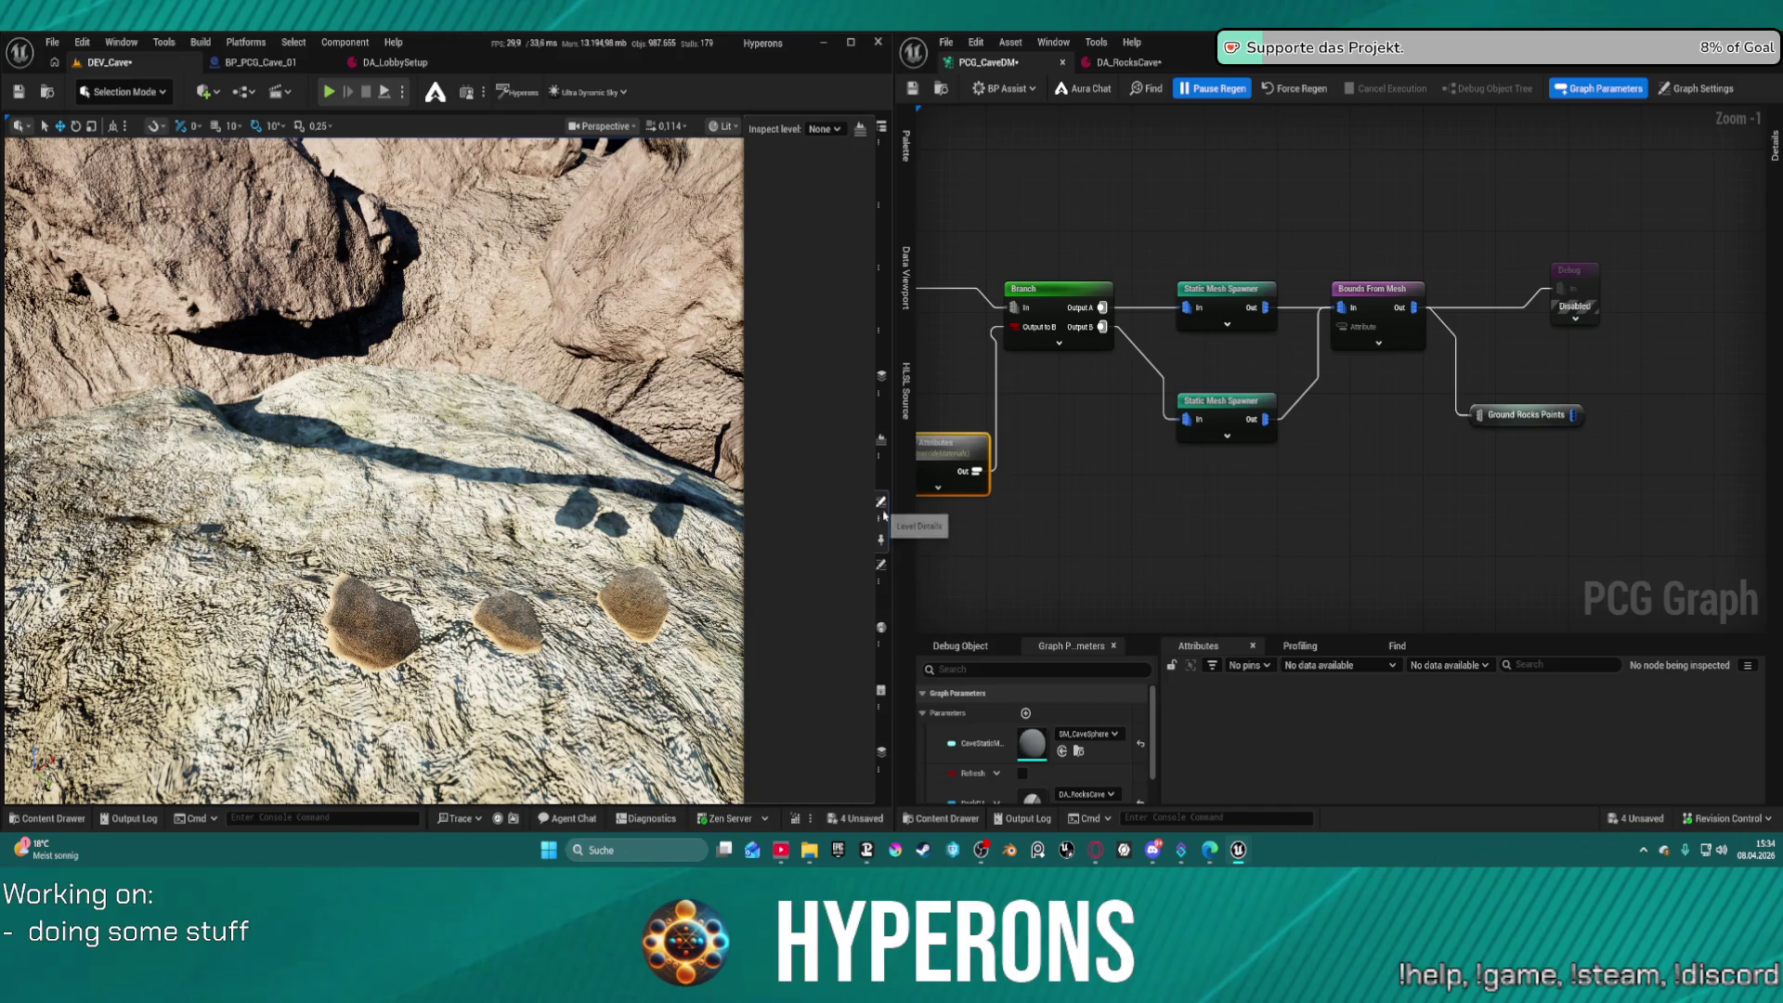
# Filter the manager's properties for Lumen and reset Lumen Scene Lighting Quality to 1.0
pyautogui.click(881, 563)
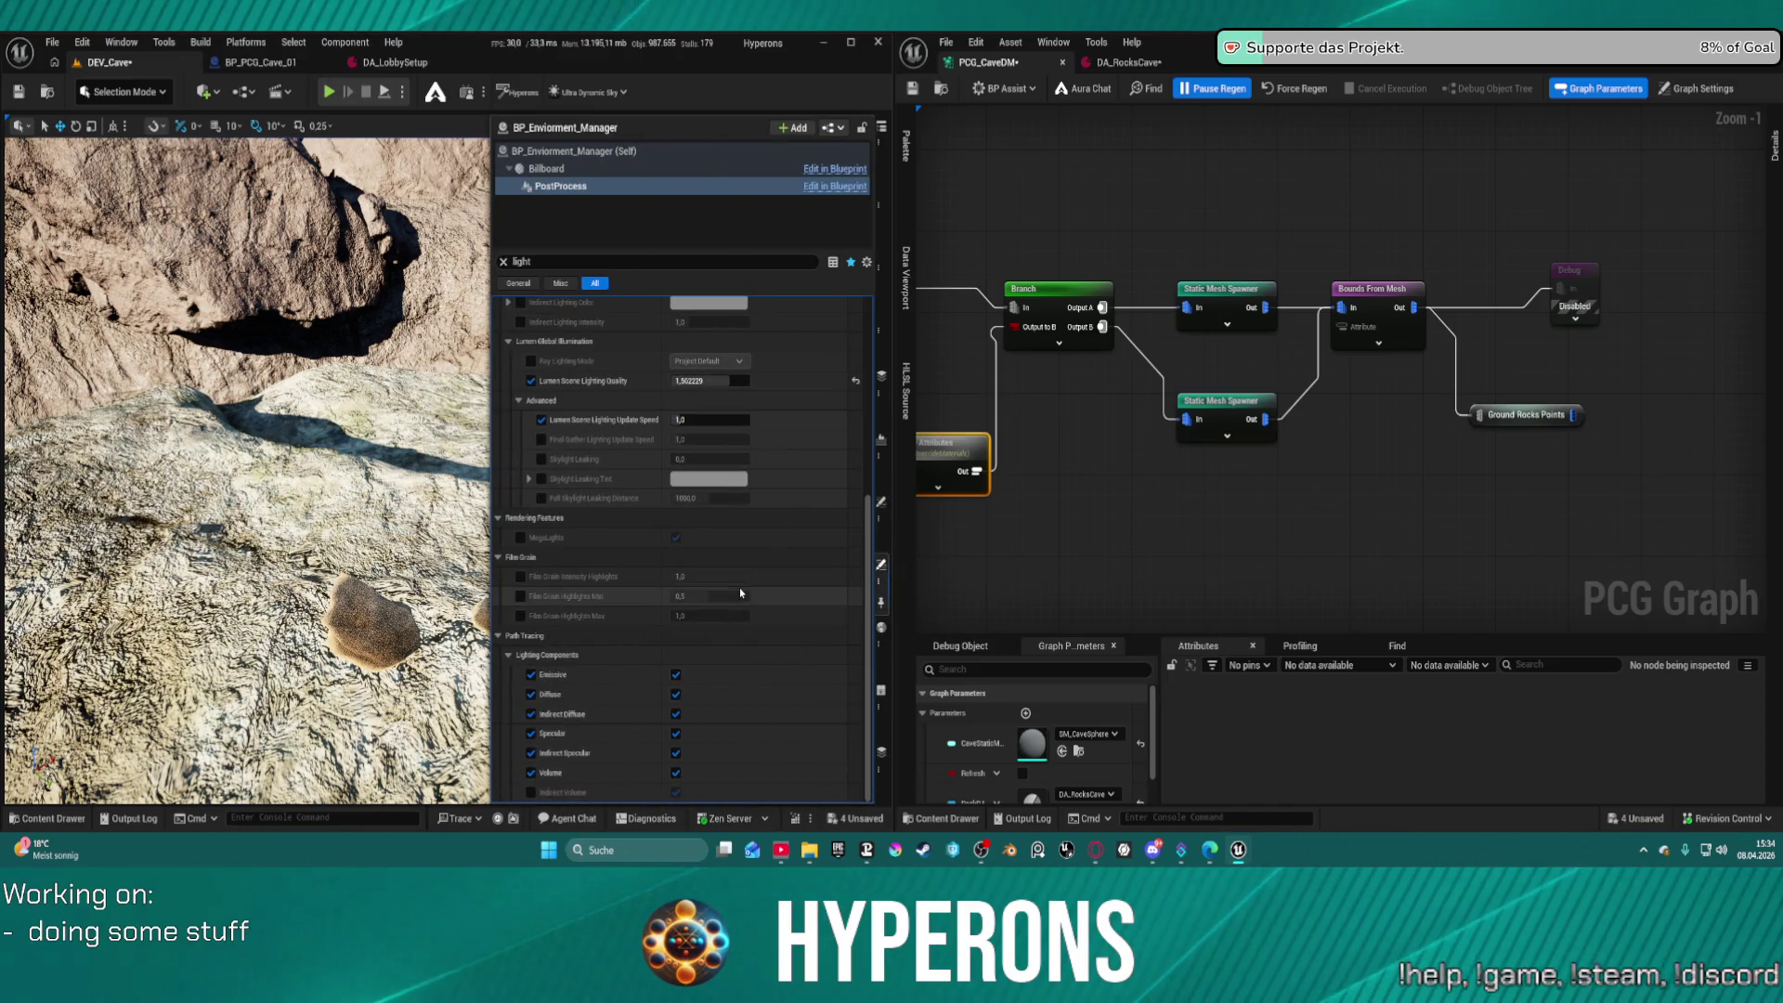
pyautogui.scroll(5, 742, 593)
pyautogui.click(493, 261)
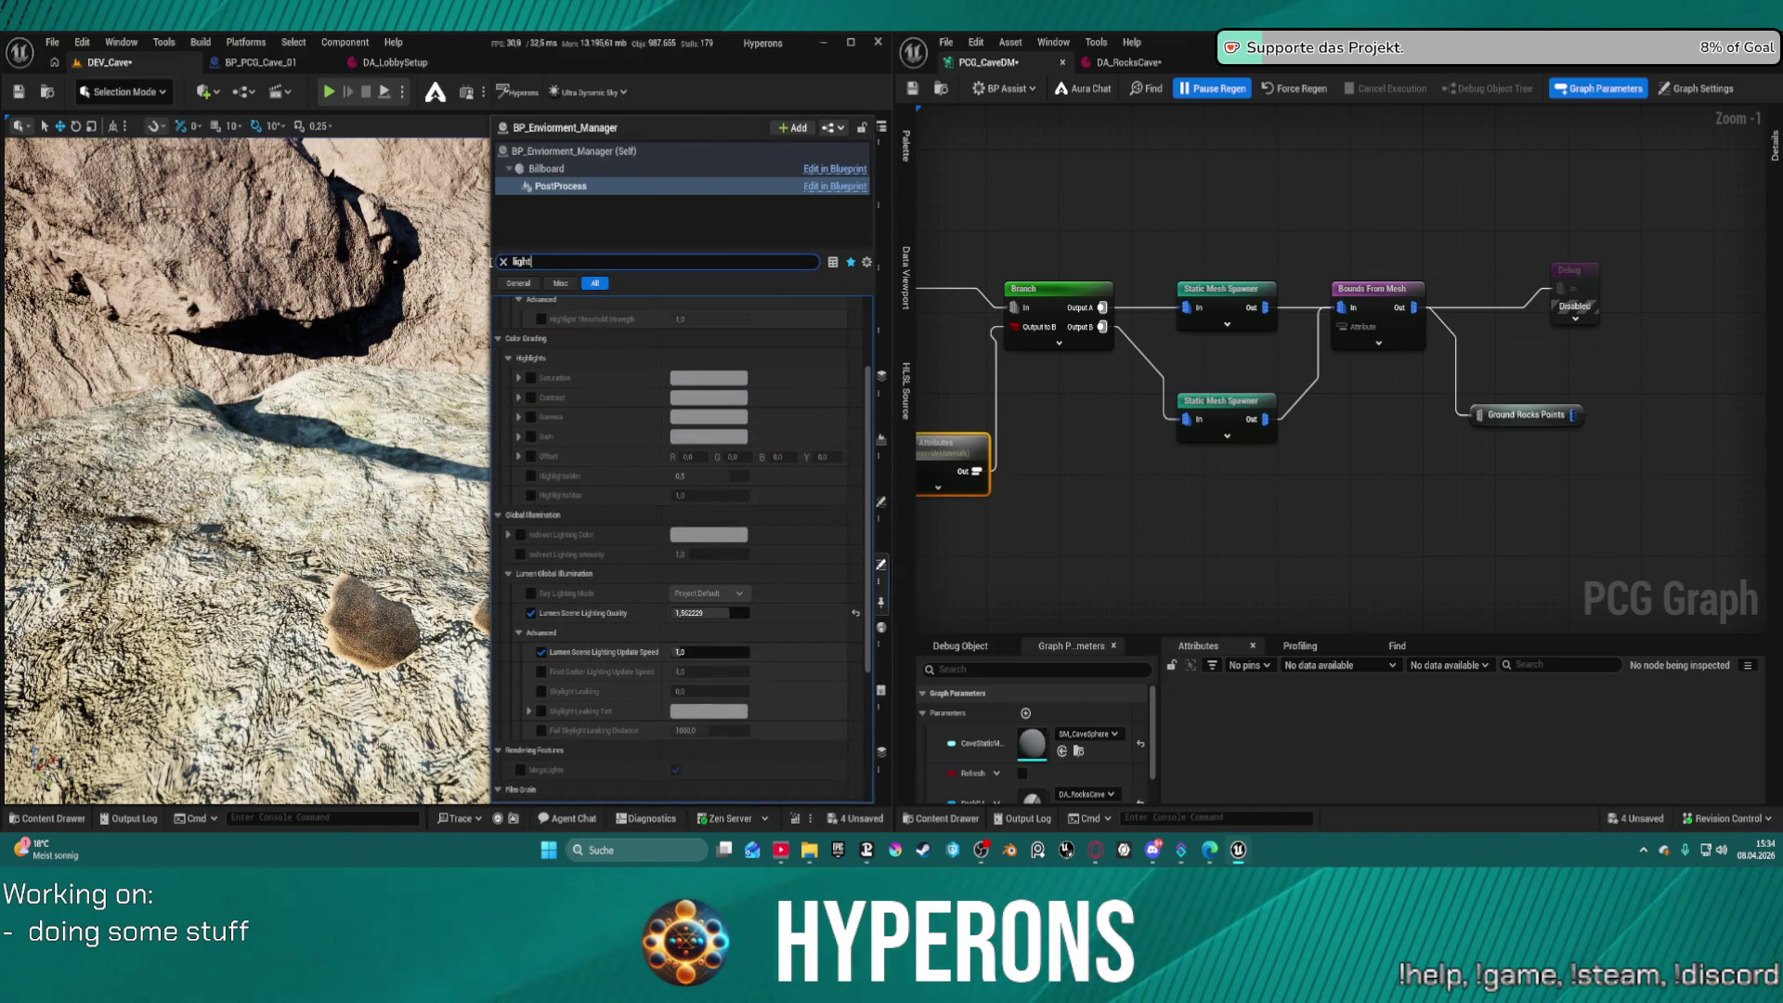
pyautogui.press('BackSpace')
pyautogui.press('BackSpace')
pyautogui.press('BackSpace')
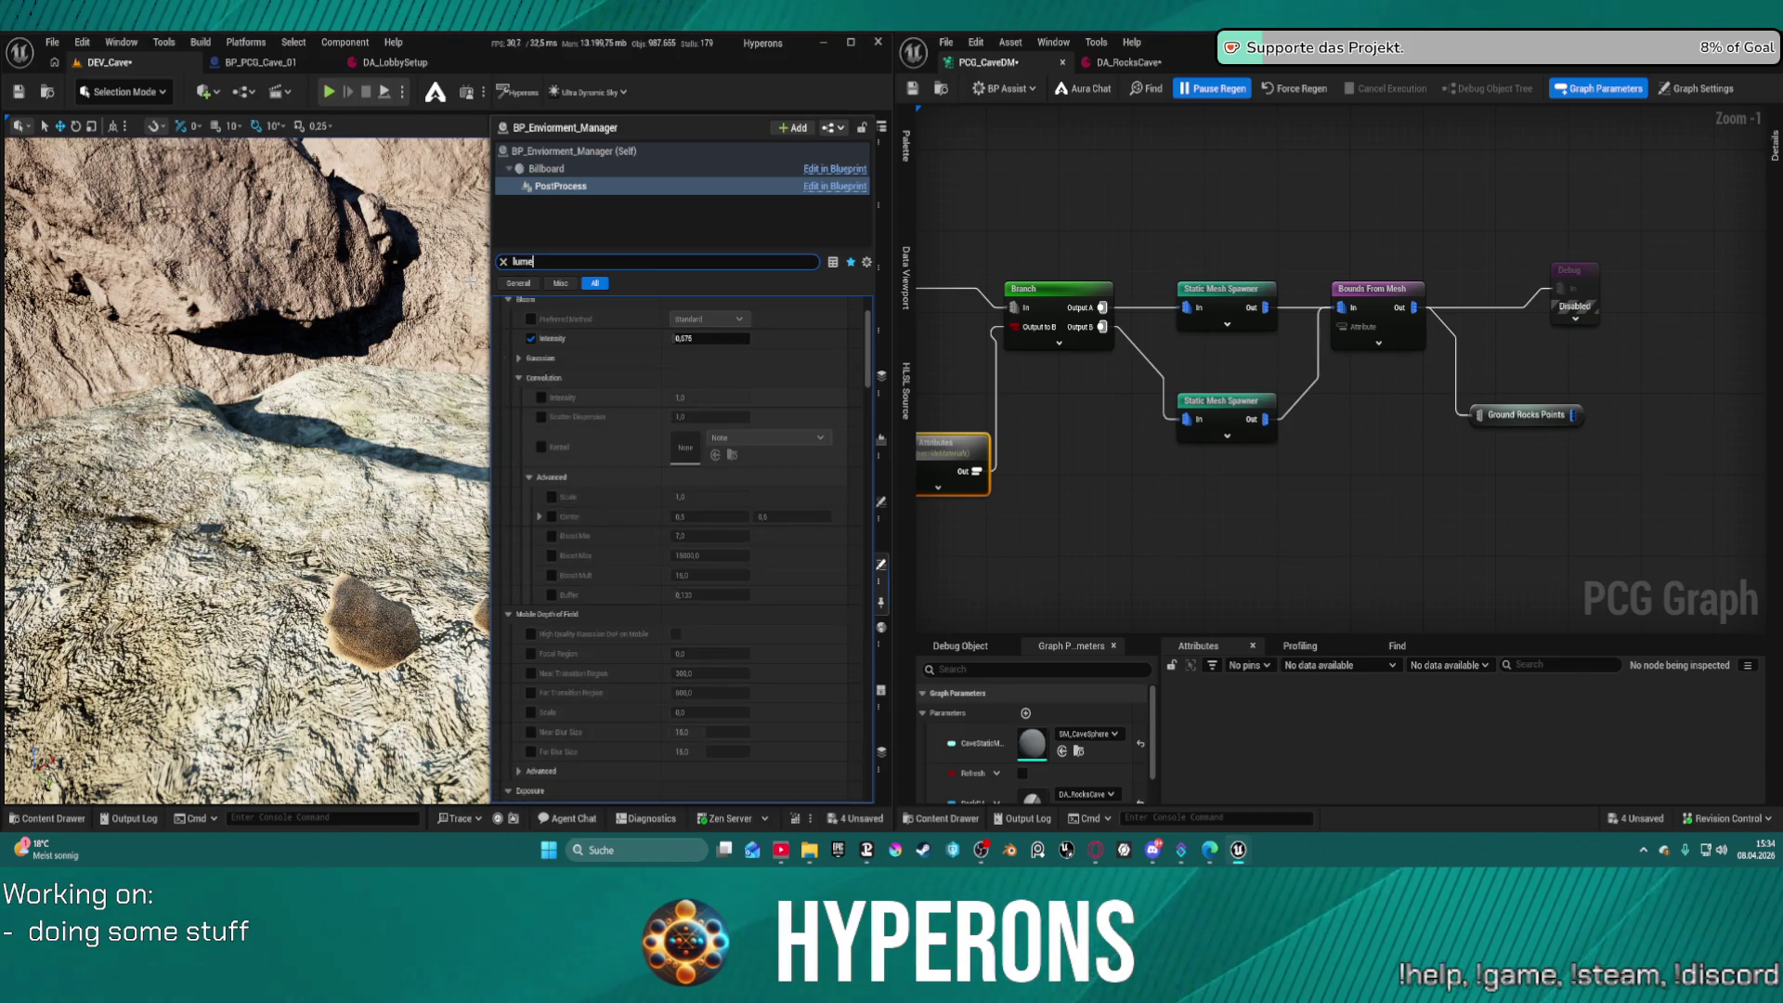
pyautogui.write('n')
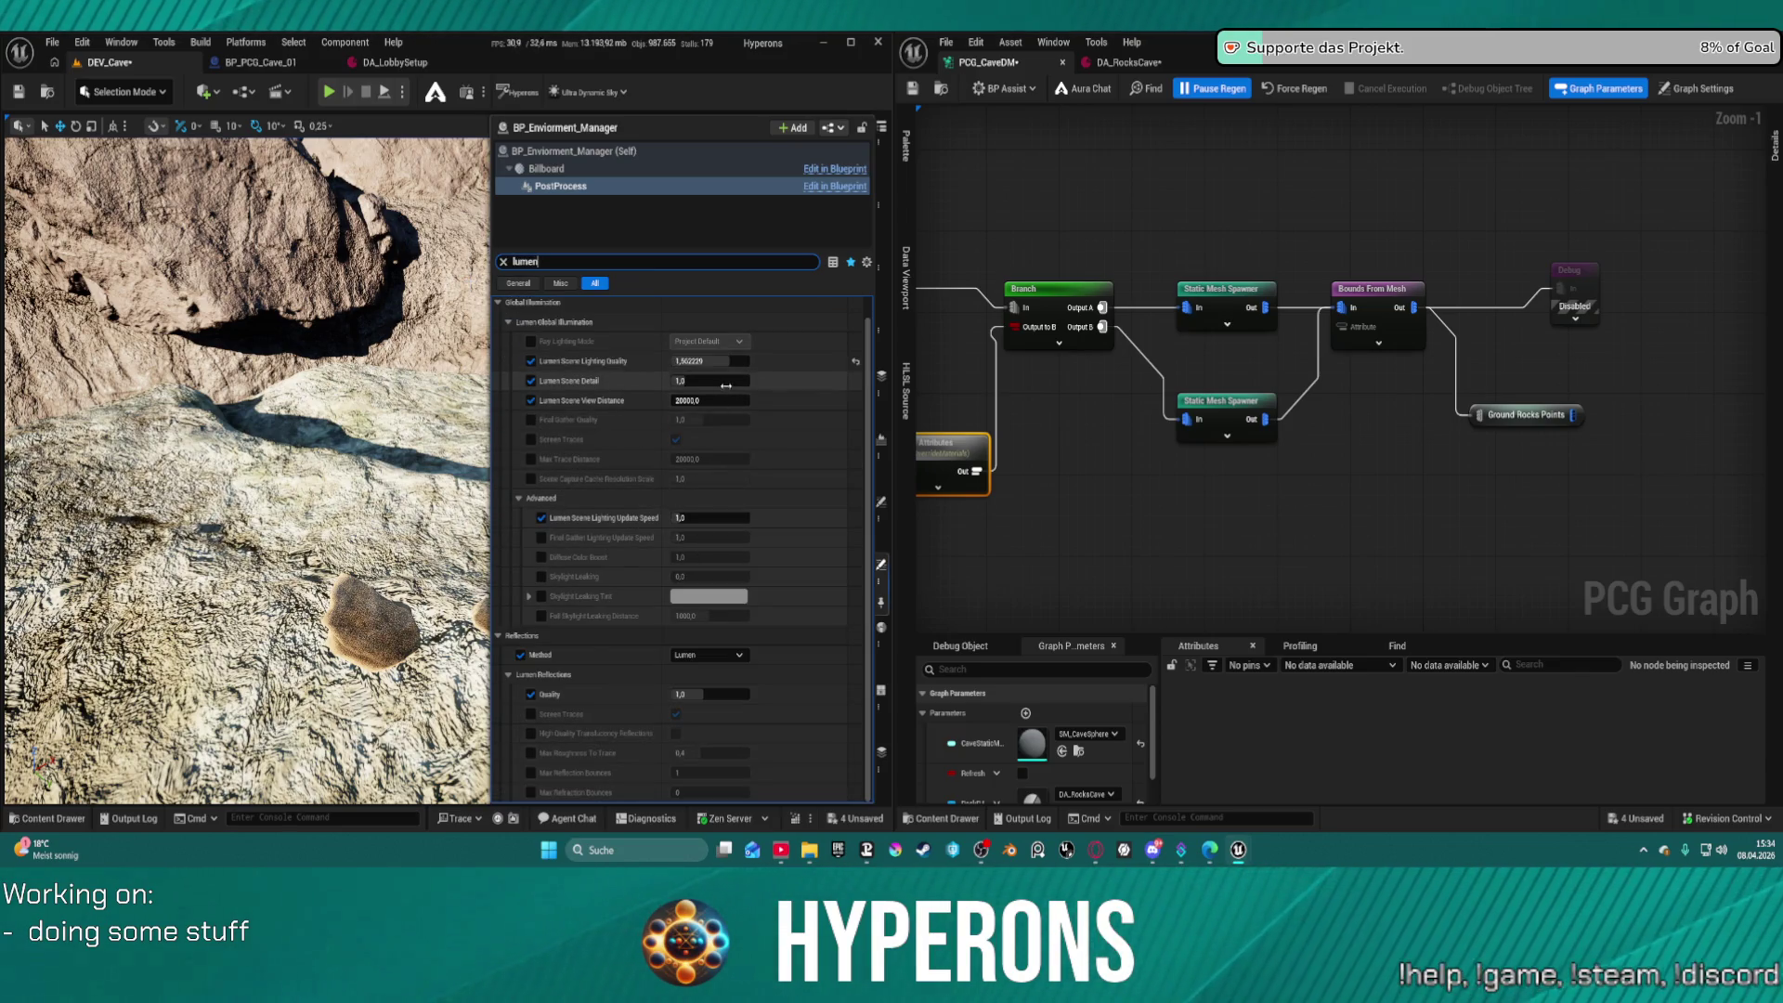
pyautogui.click(858, 364)
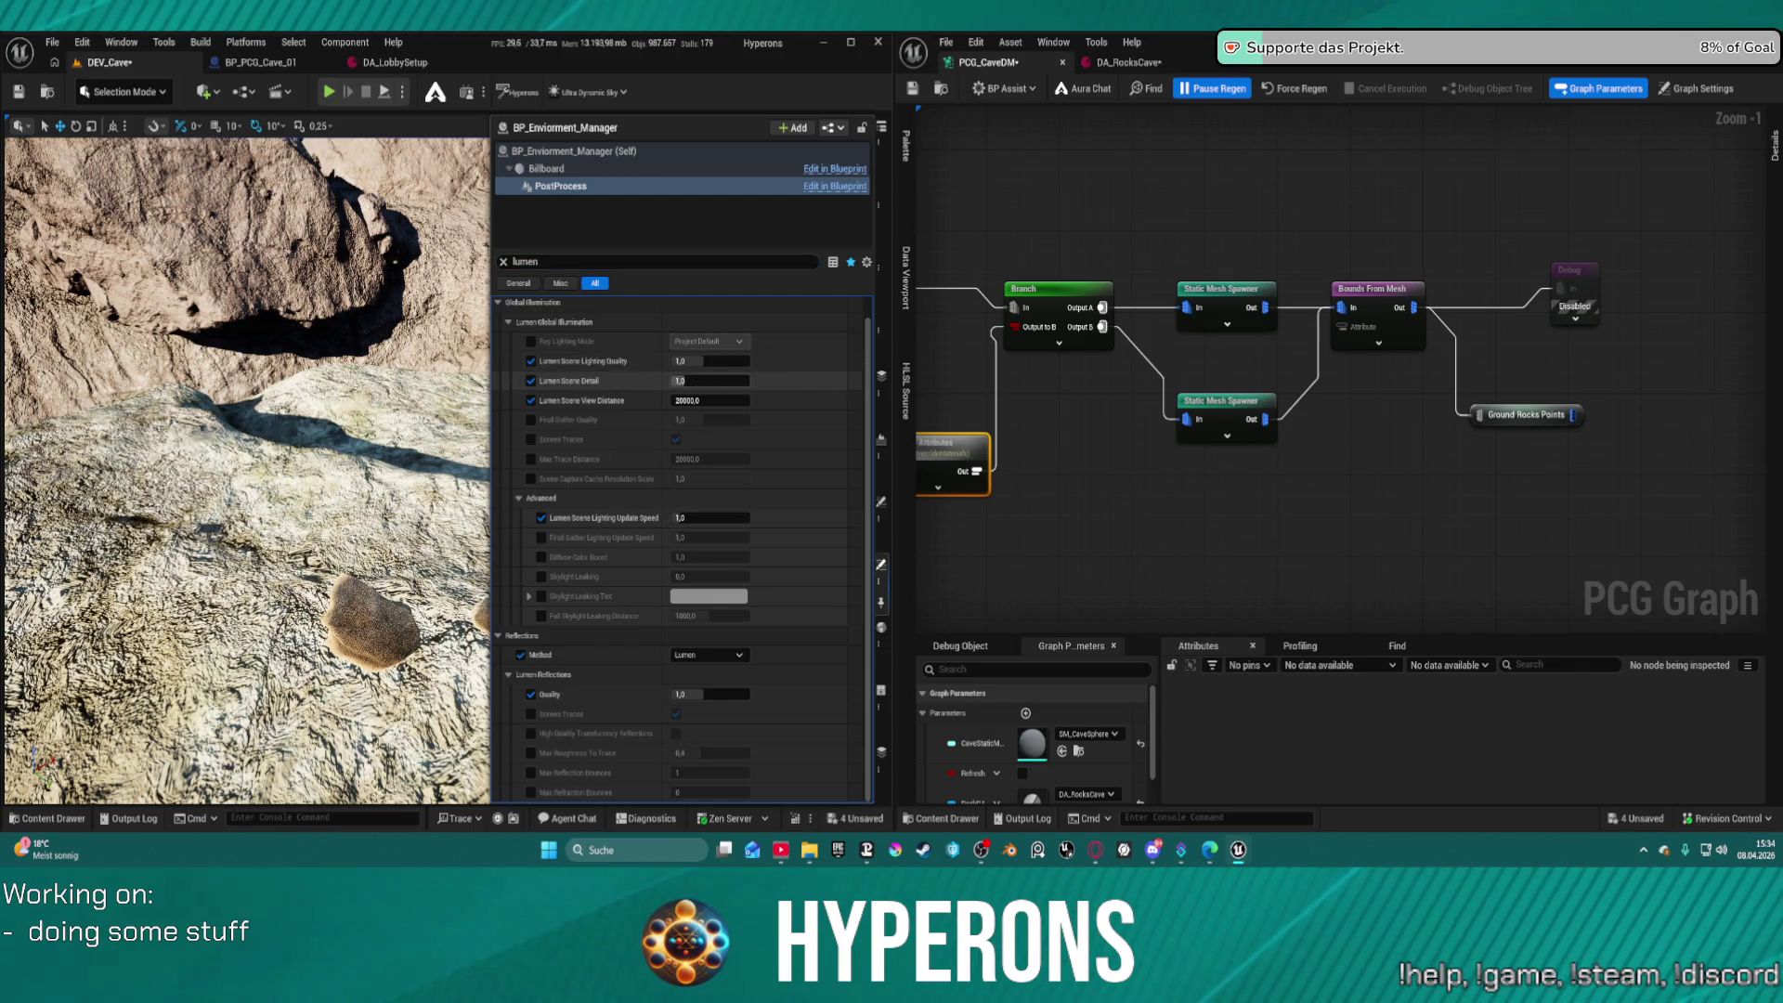
pyautogui.click(855, 381)
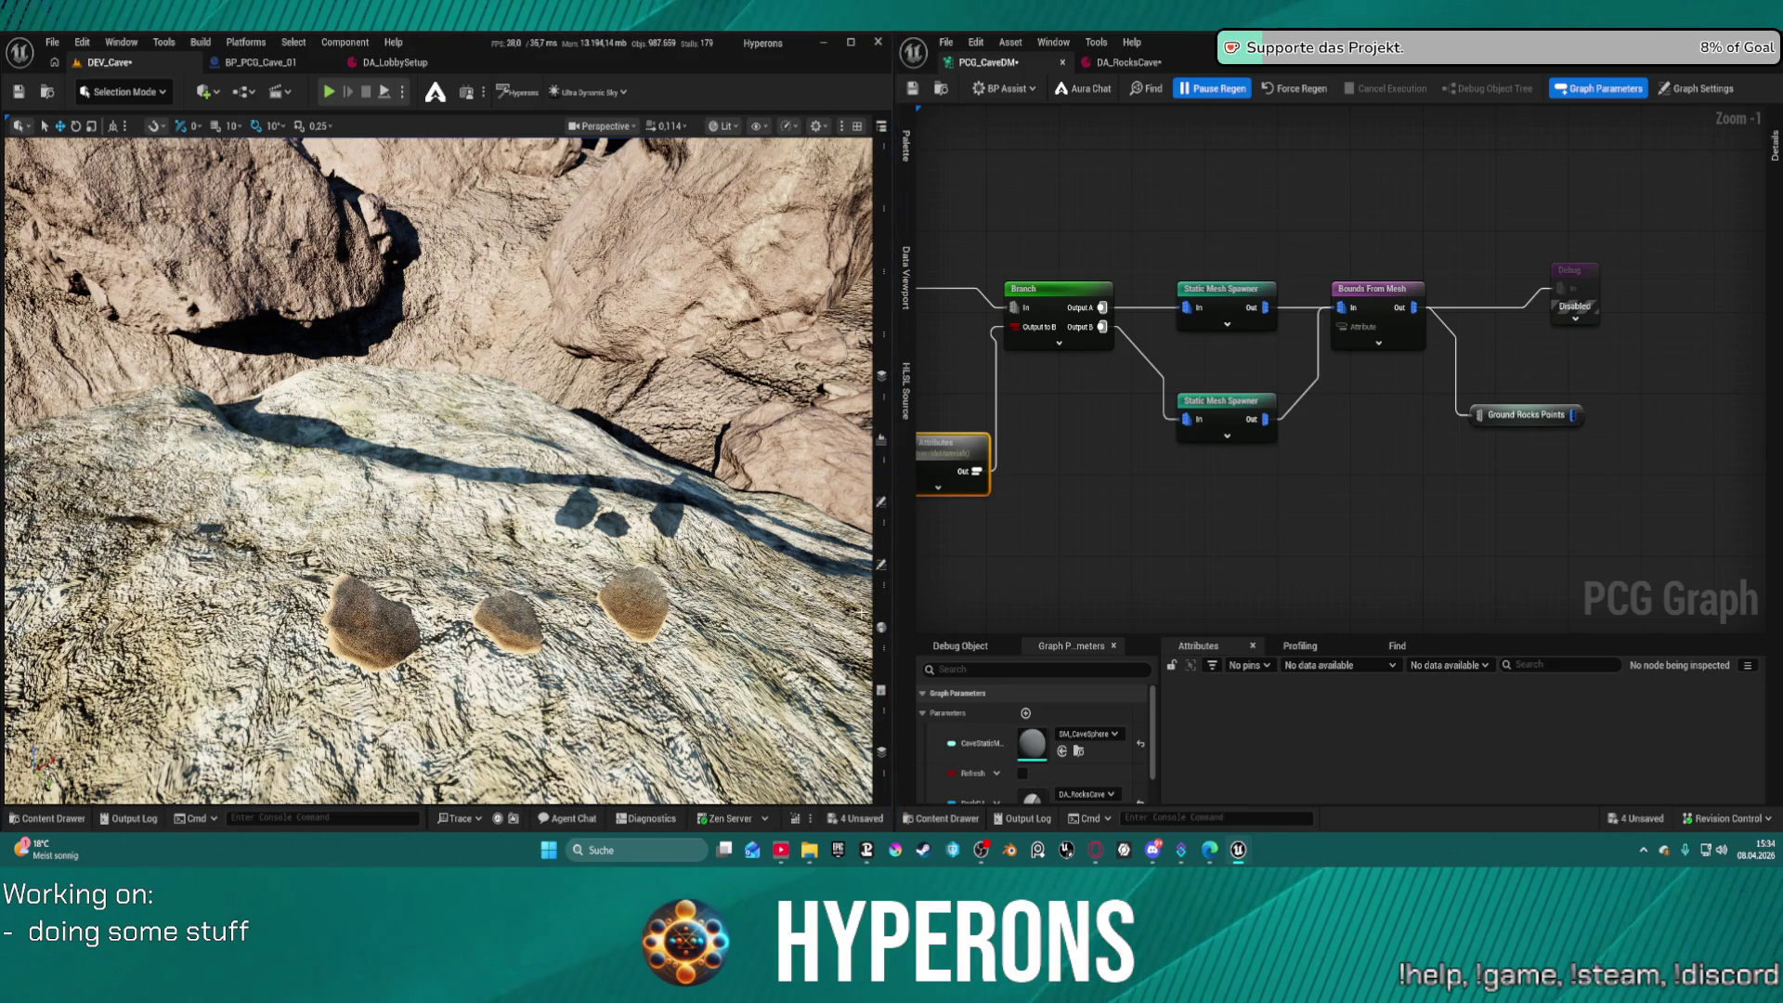
# Reset Lumen Scene Detail and Reflections Quality to 1.0 and adjust Lumen Scene Lighting Quality
pyautogui.click(879, 564)
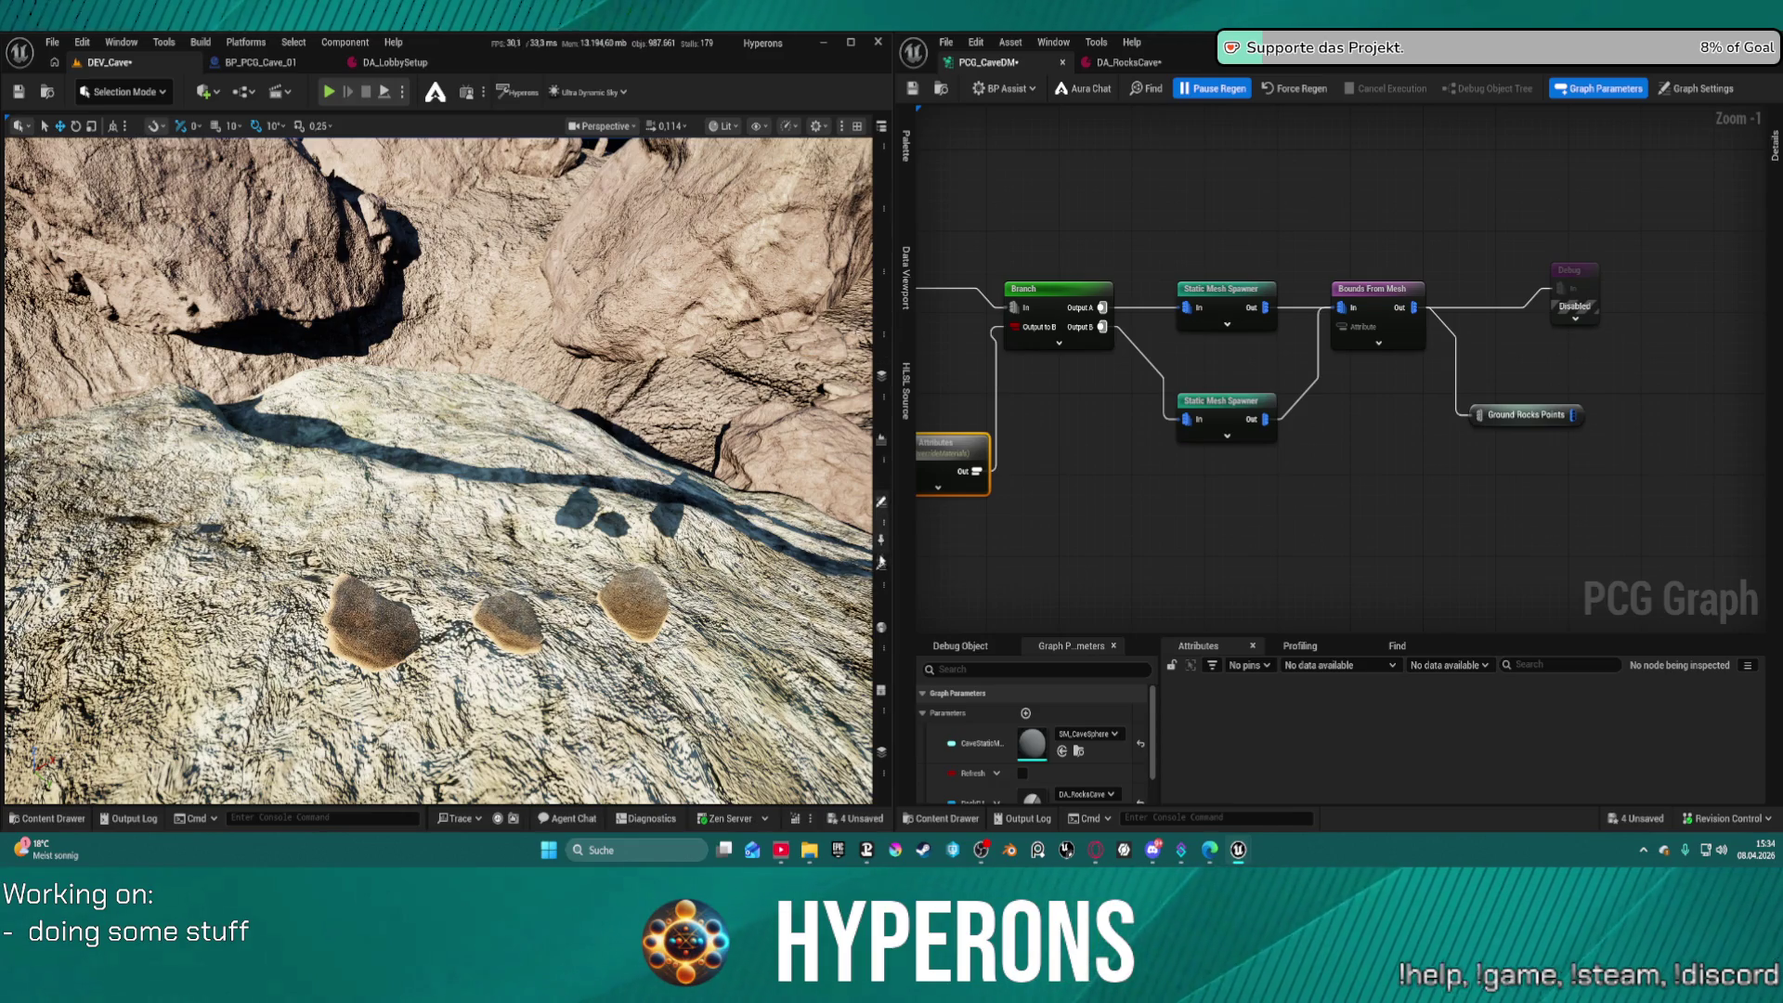
pyautogui.click(880, 564)
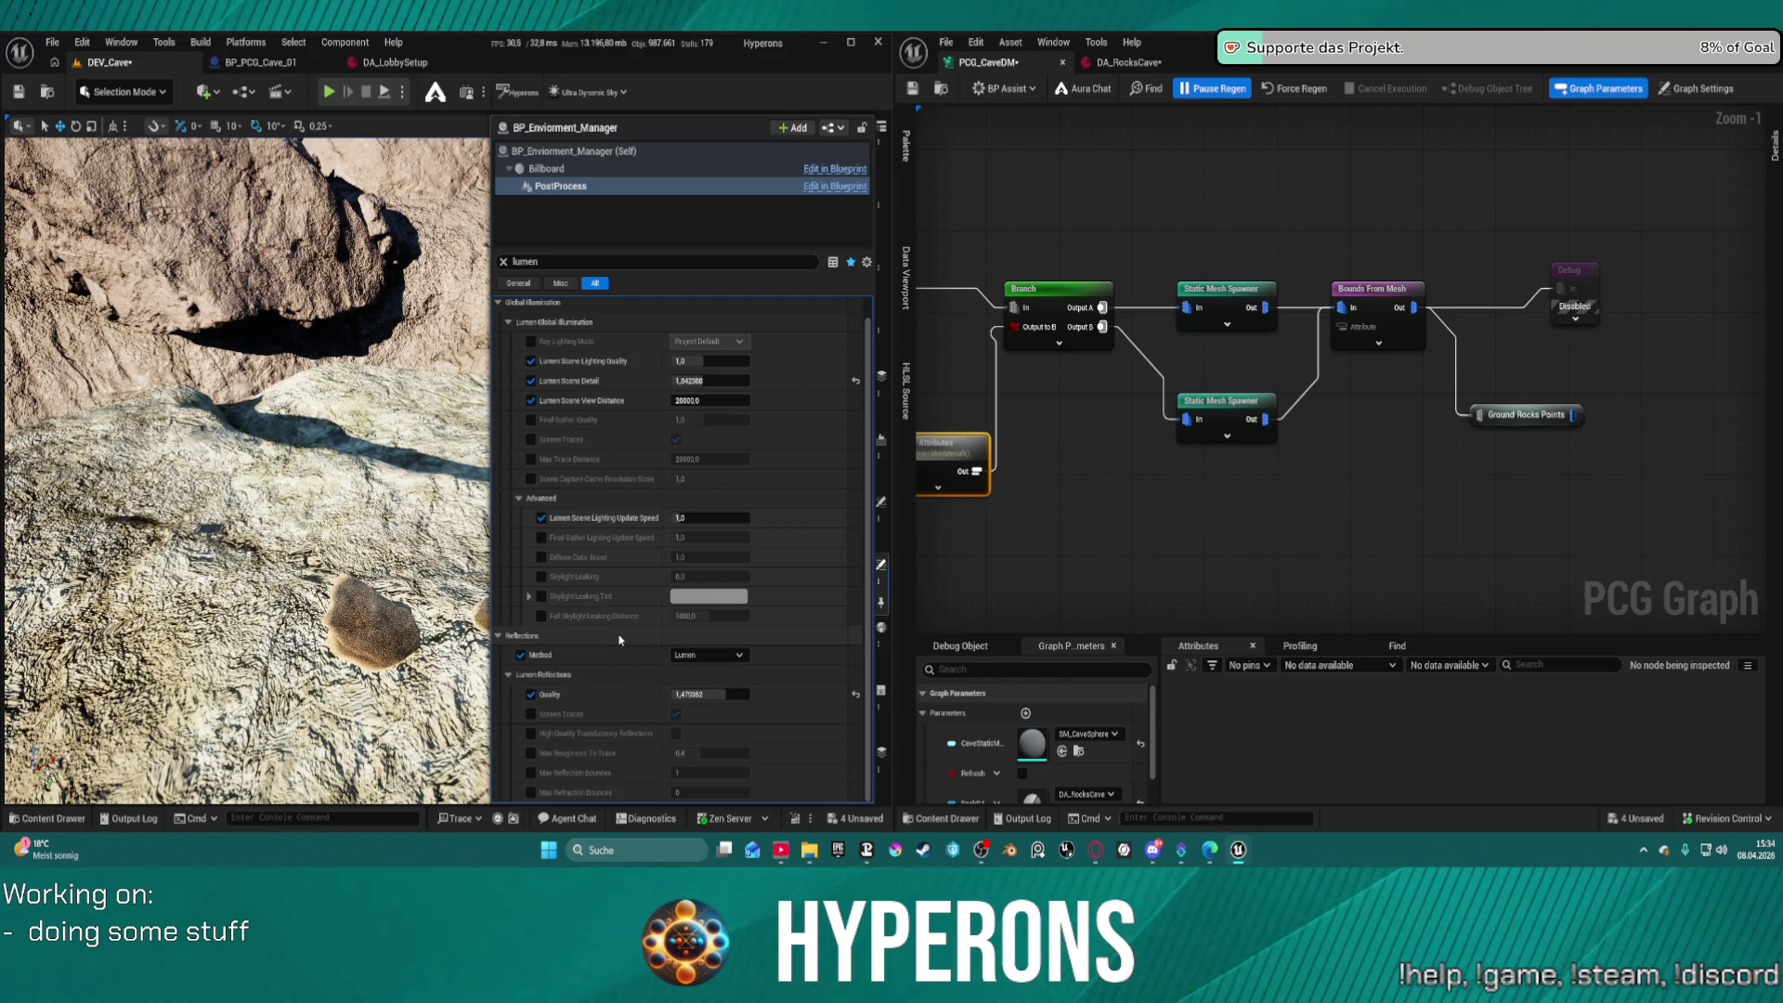
pyautogui.scroll(1, 617, 491)
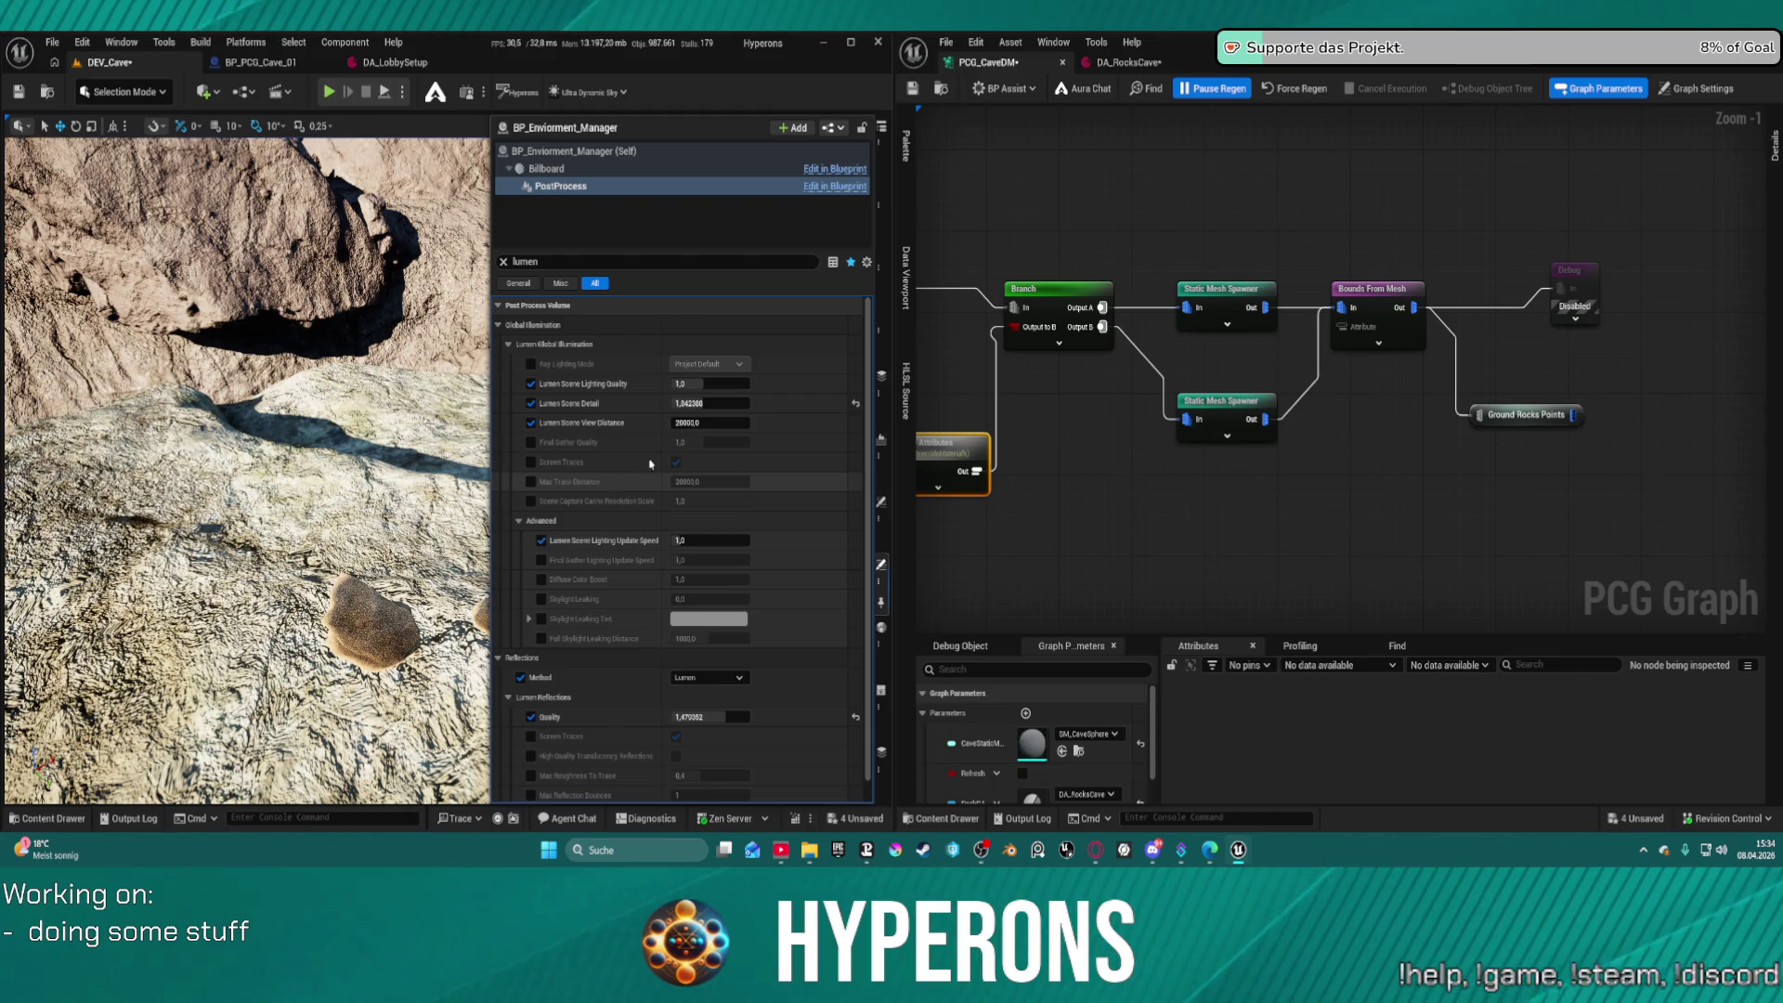
pyautogui.click(856, 403)
pyautogui.click(856, 718)
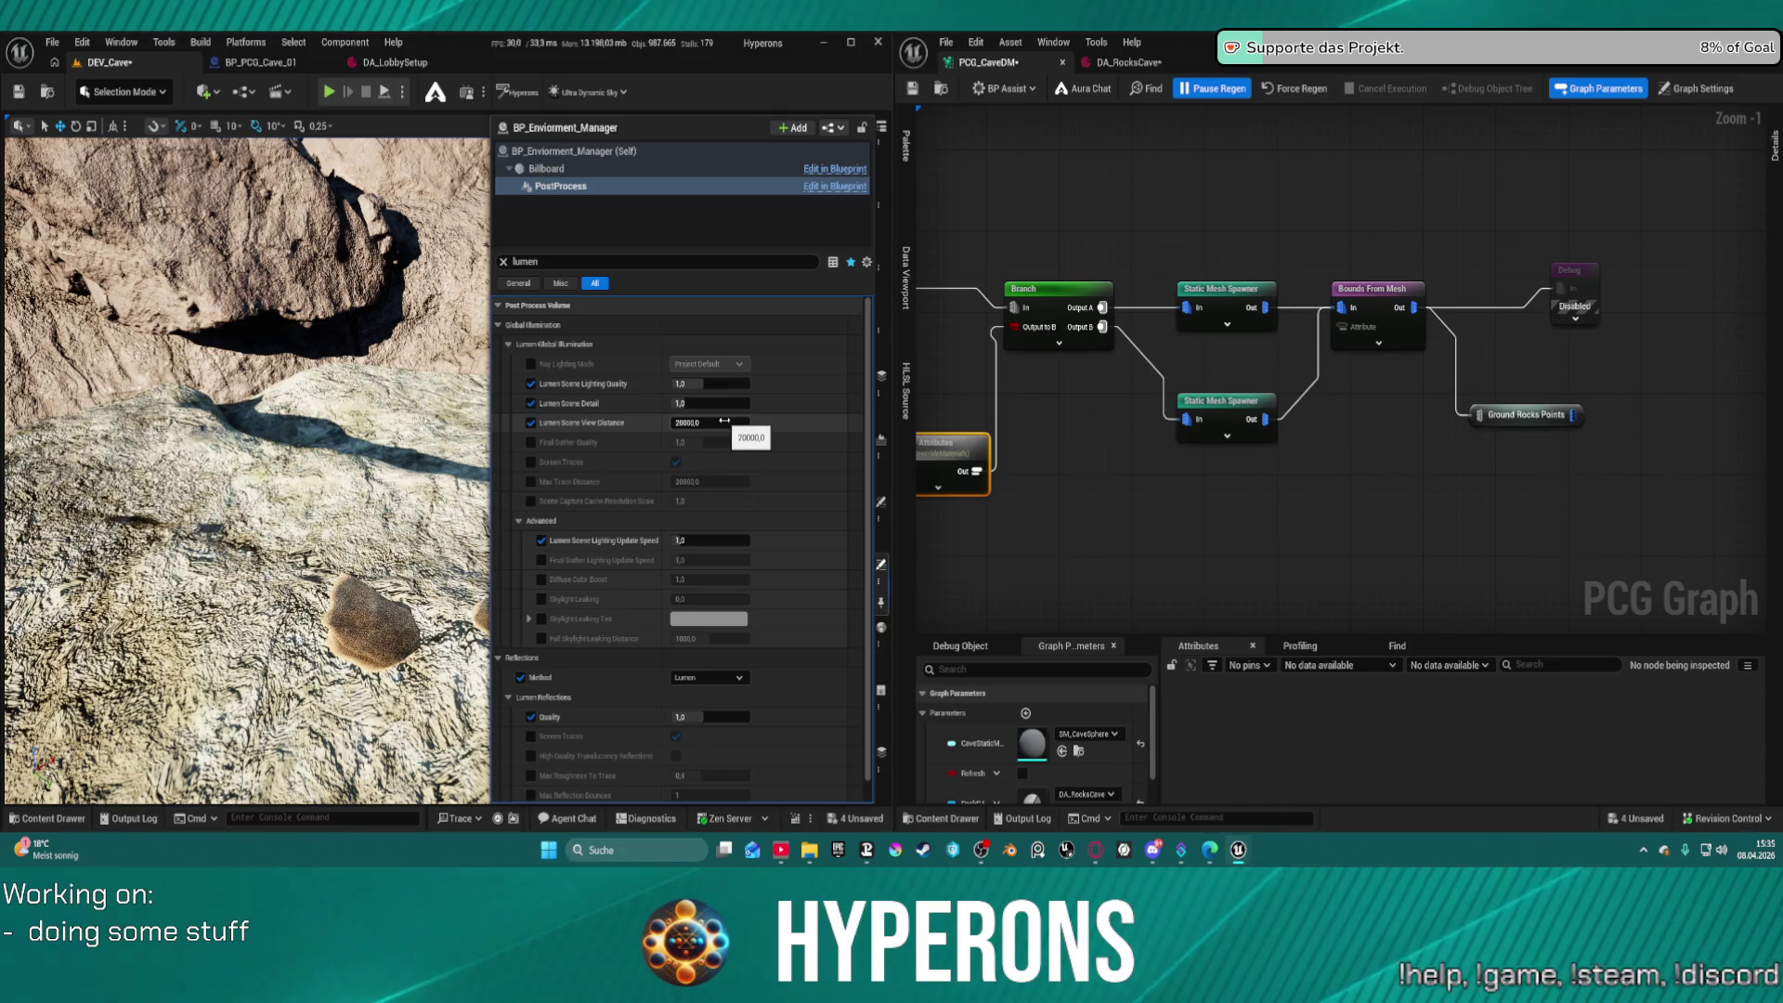
pyautogui.moveTo(706, 384); pyautogui.dragTo(713, 383)
pyautogui.press('Return')
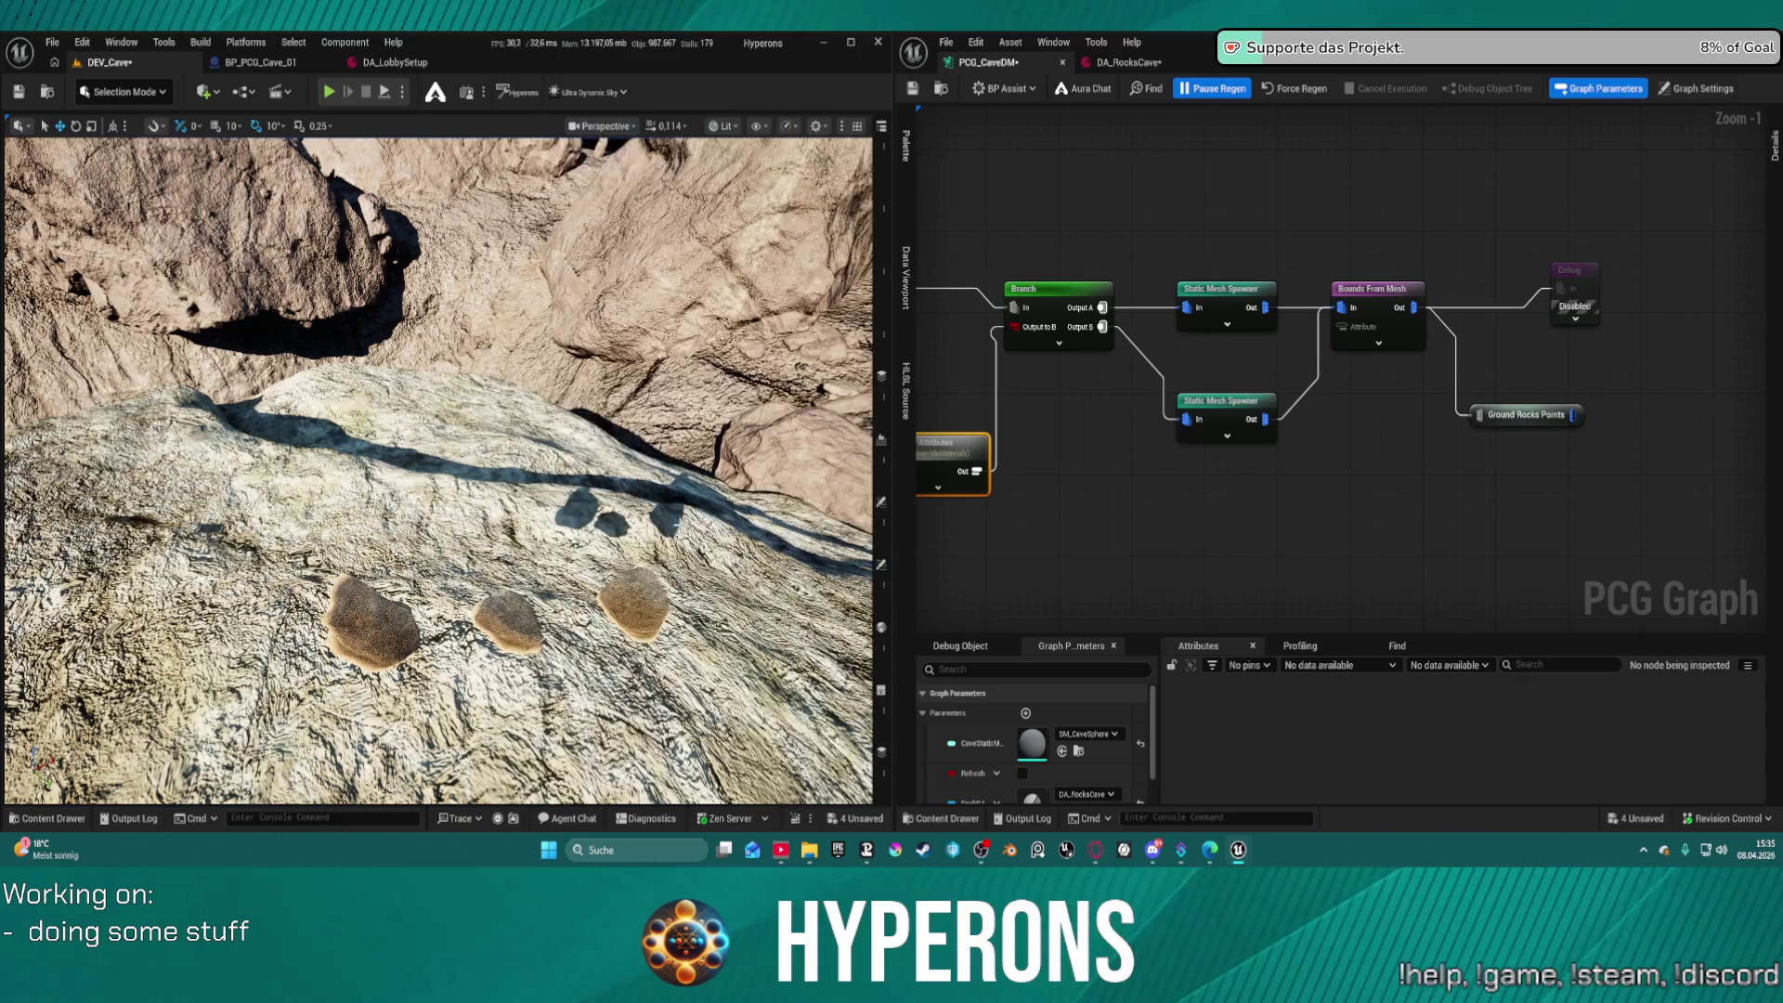
# Bring up the environment manager's PostProcess Lumen settings and compare the scene lighting
pyautogui.click(869, 678)
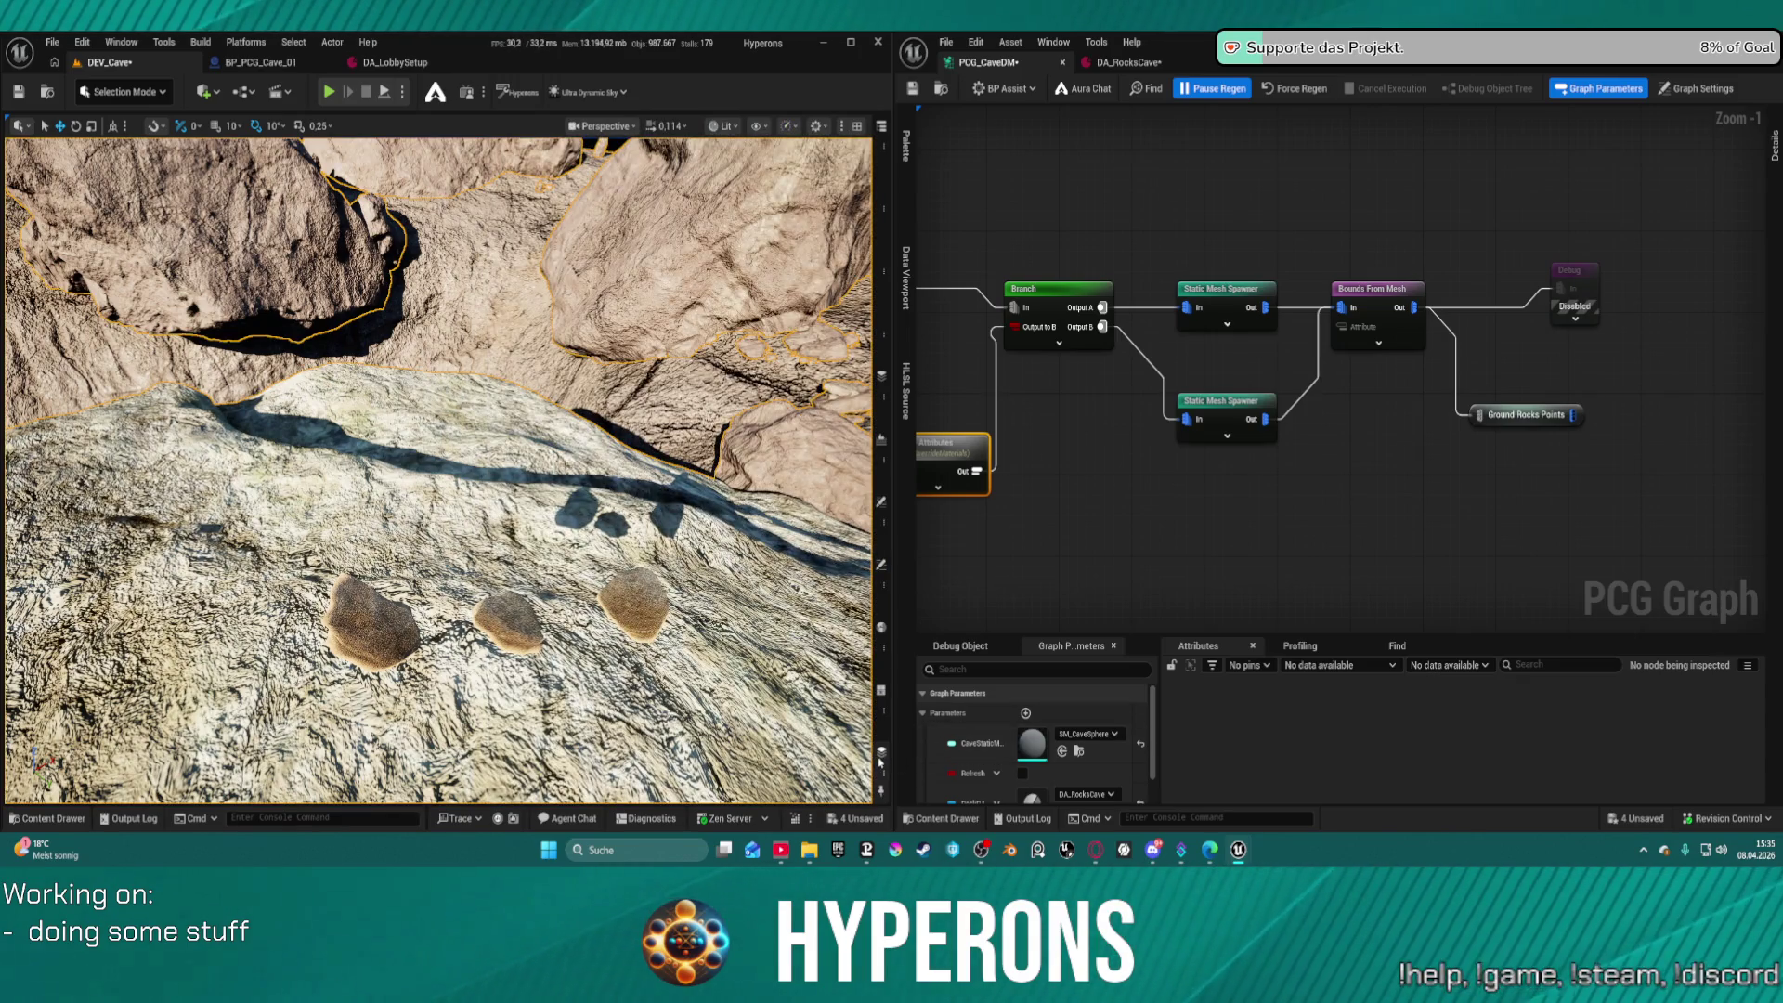
pyautogui.click(881, 564)
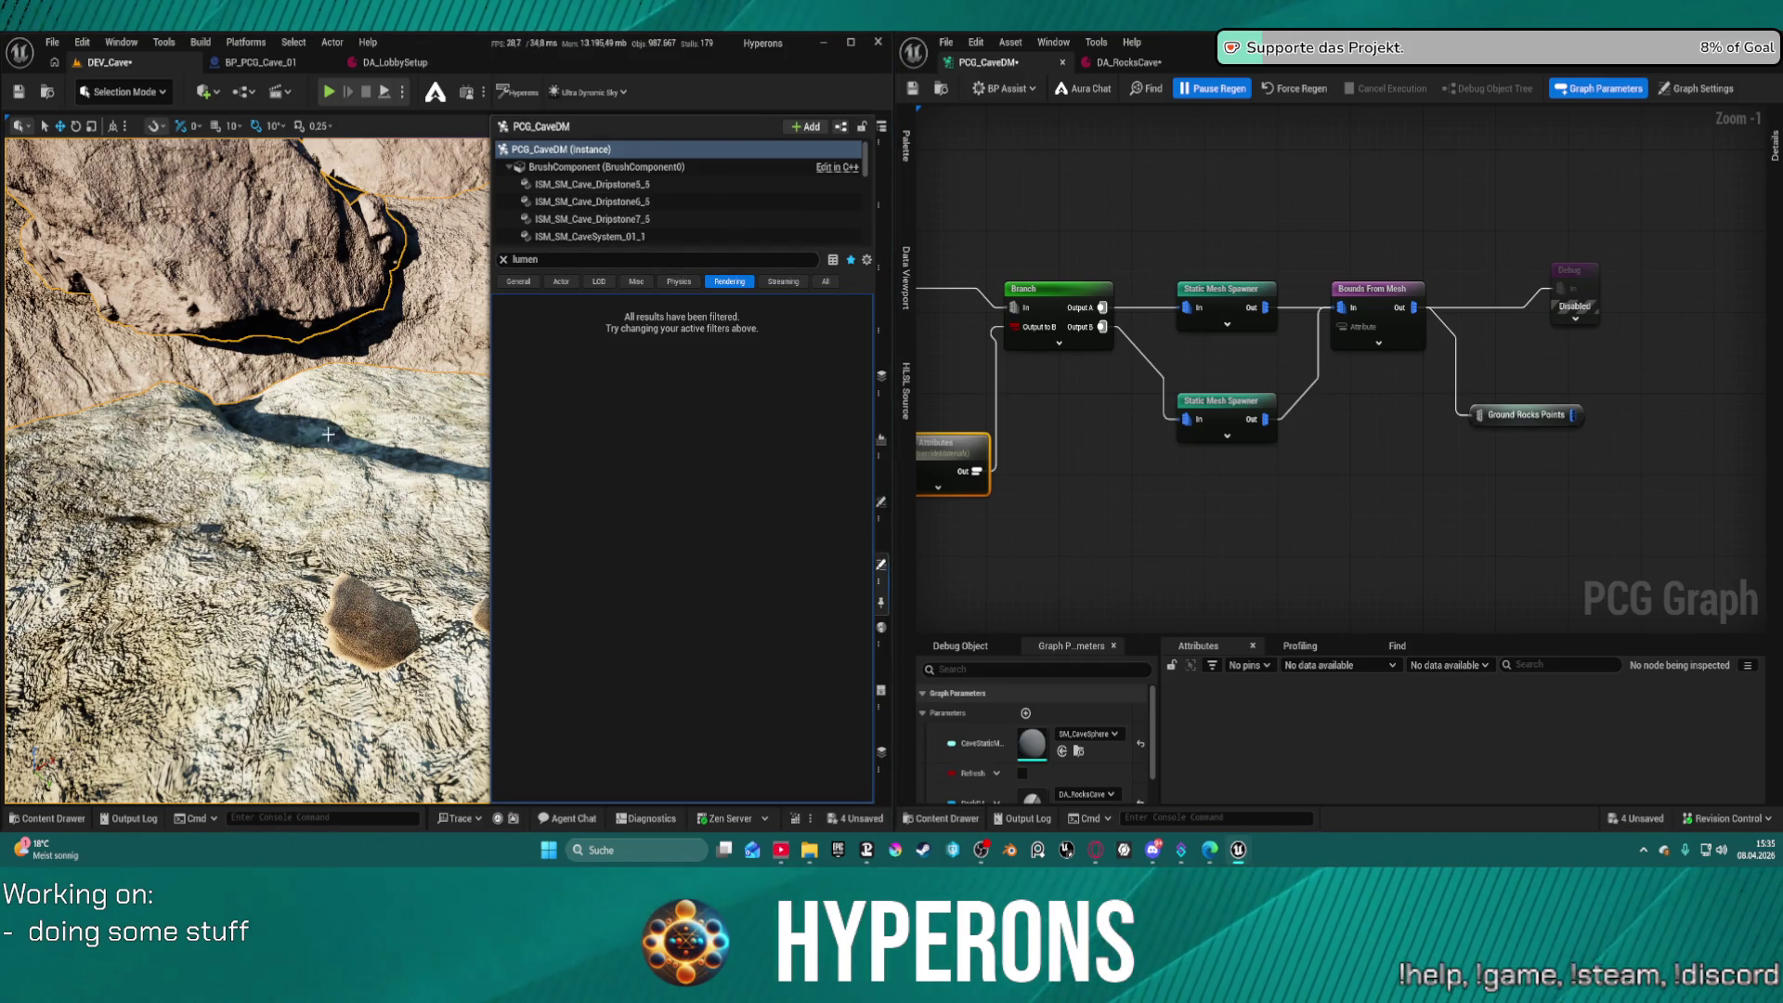
pyautogui.click(880, 153)
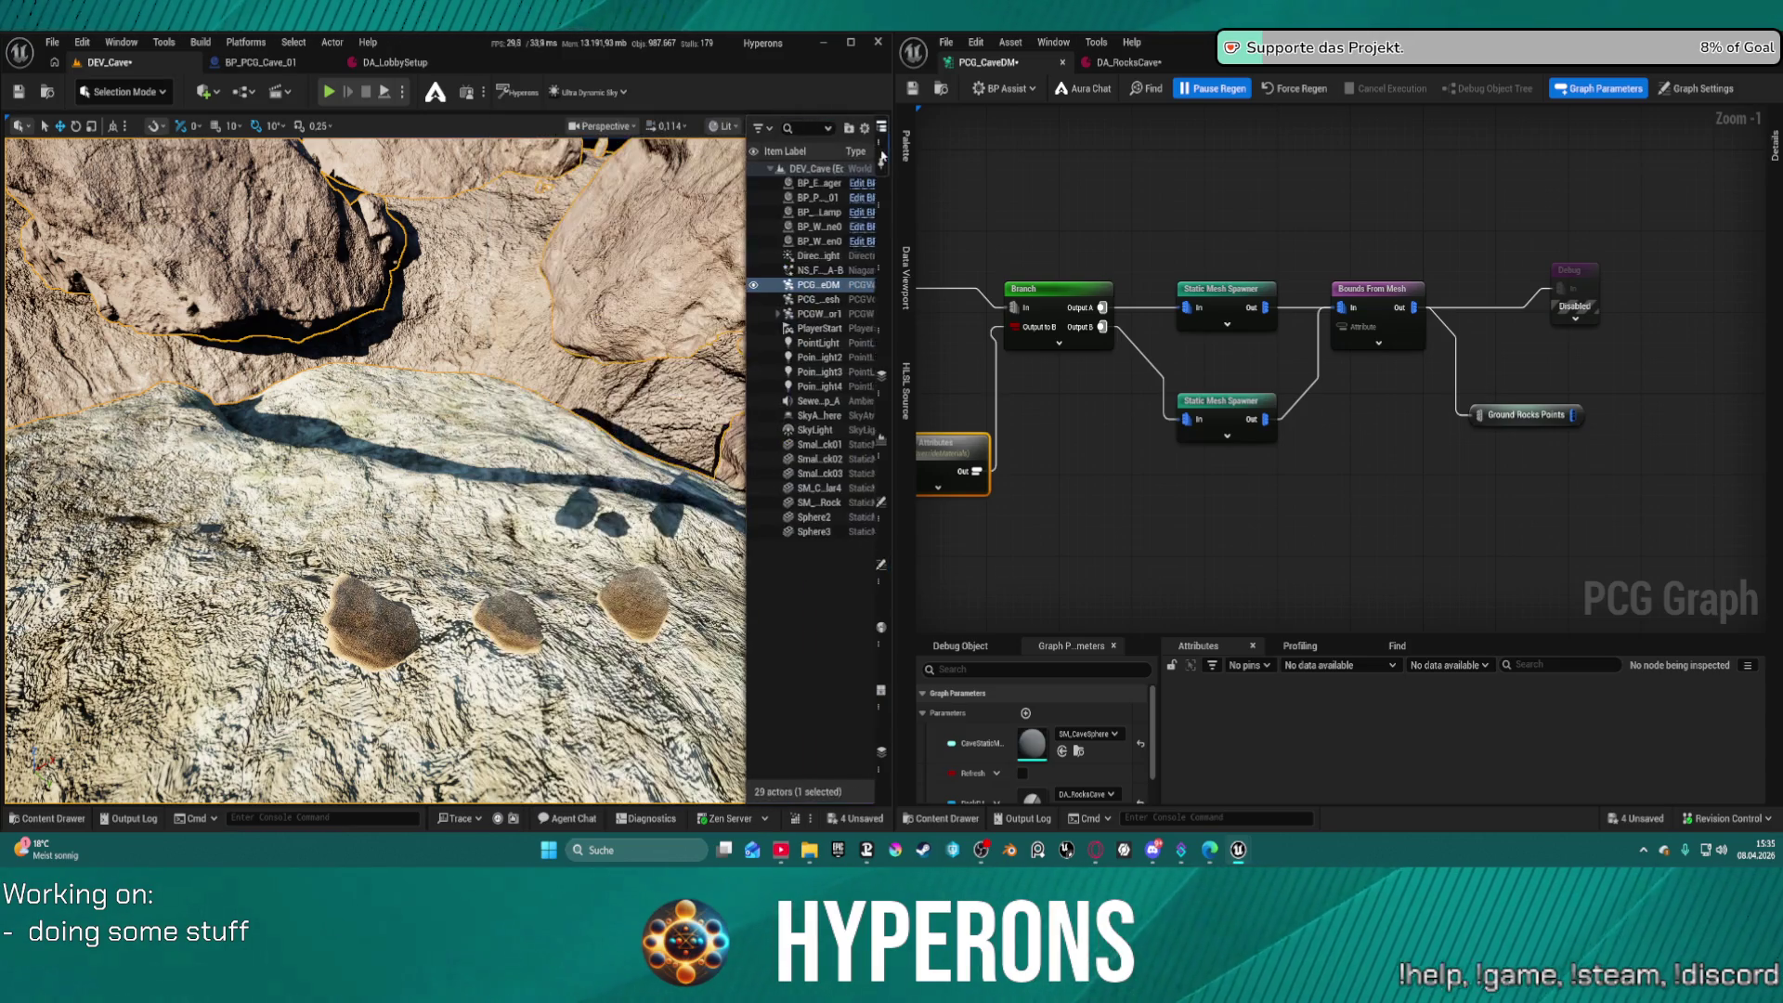
pyautogui.click(882, 584)
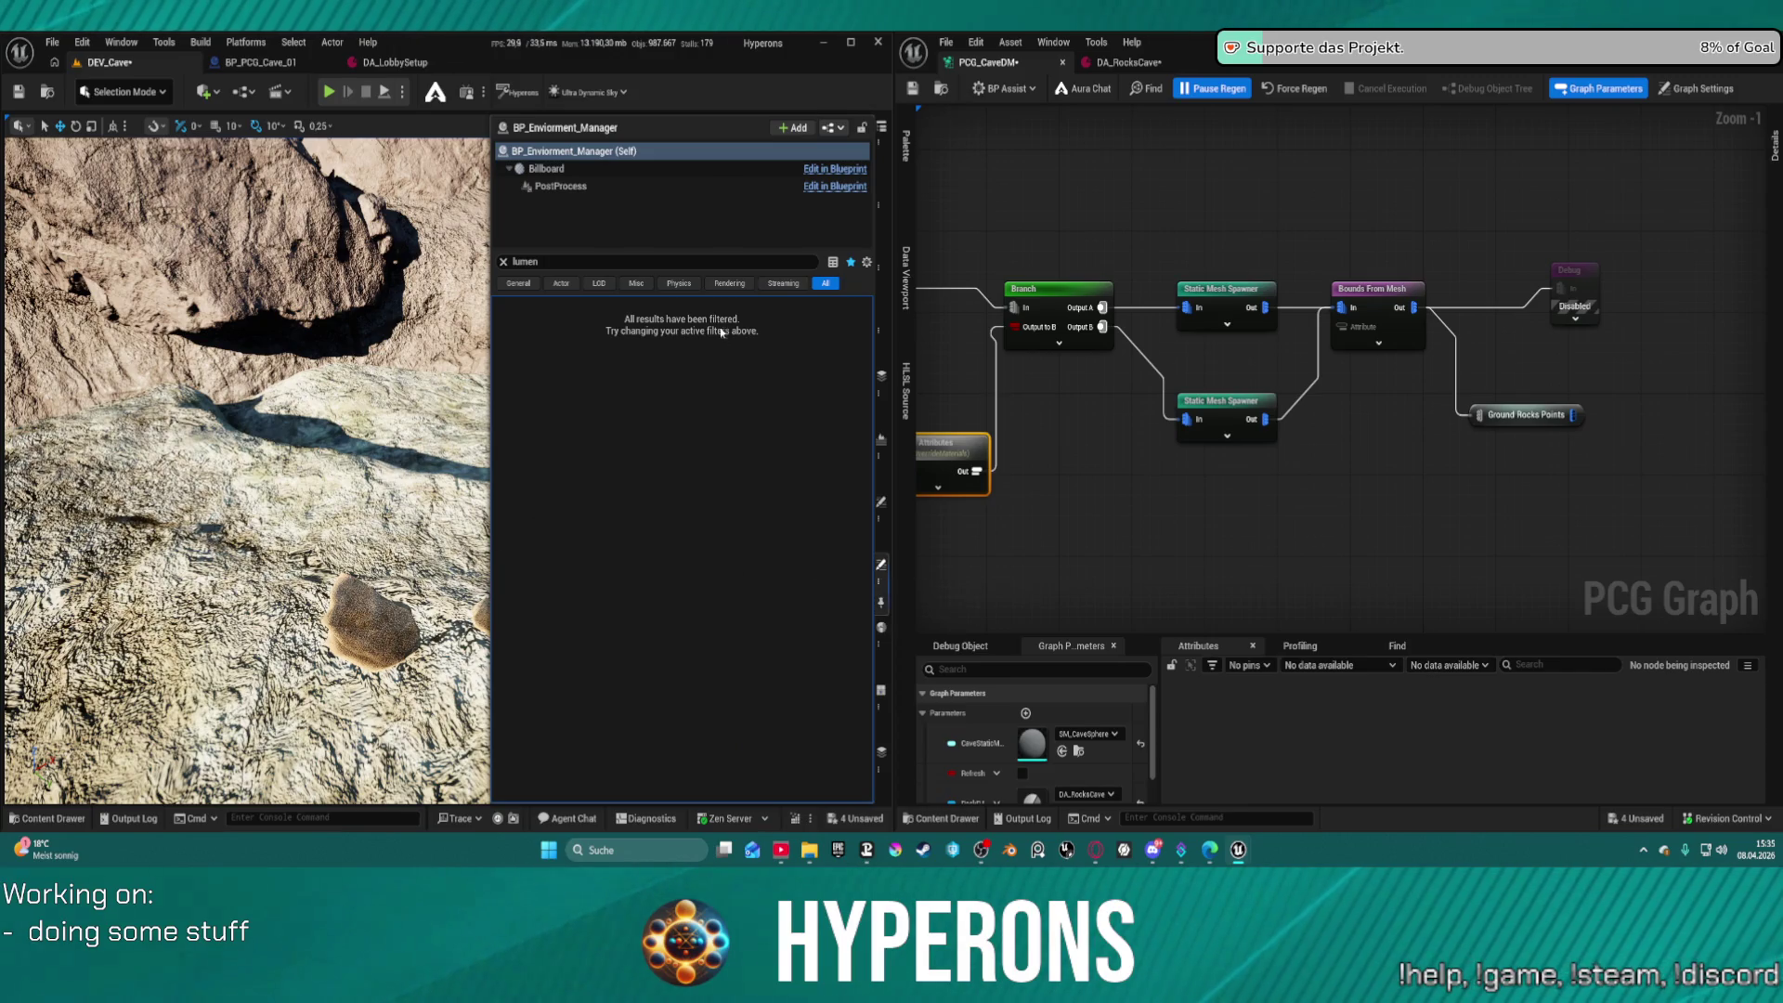
pyautogui.click(577, 187)
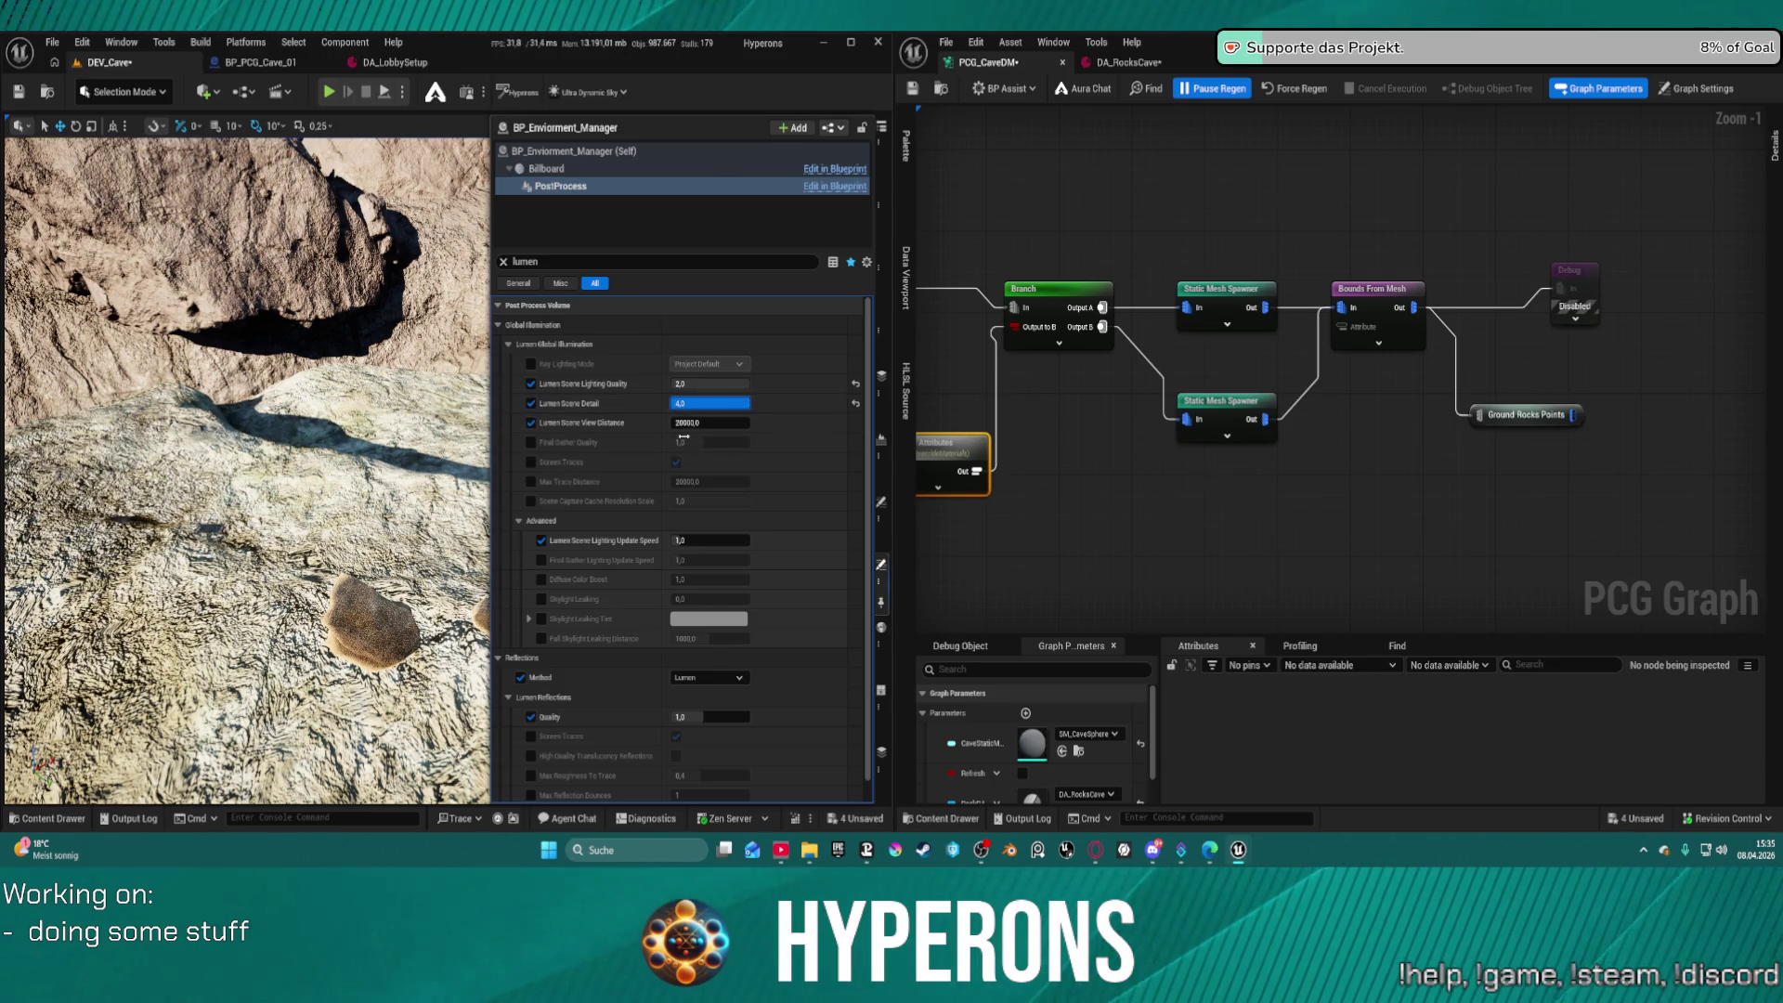
pyautogui.click(881, 583)
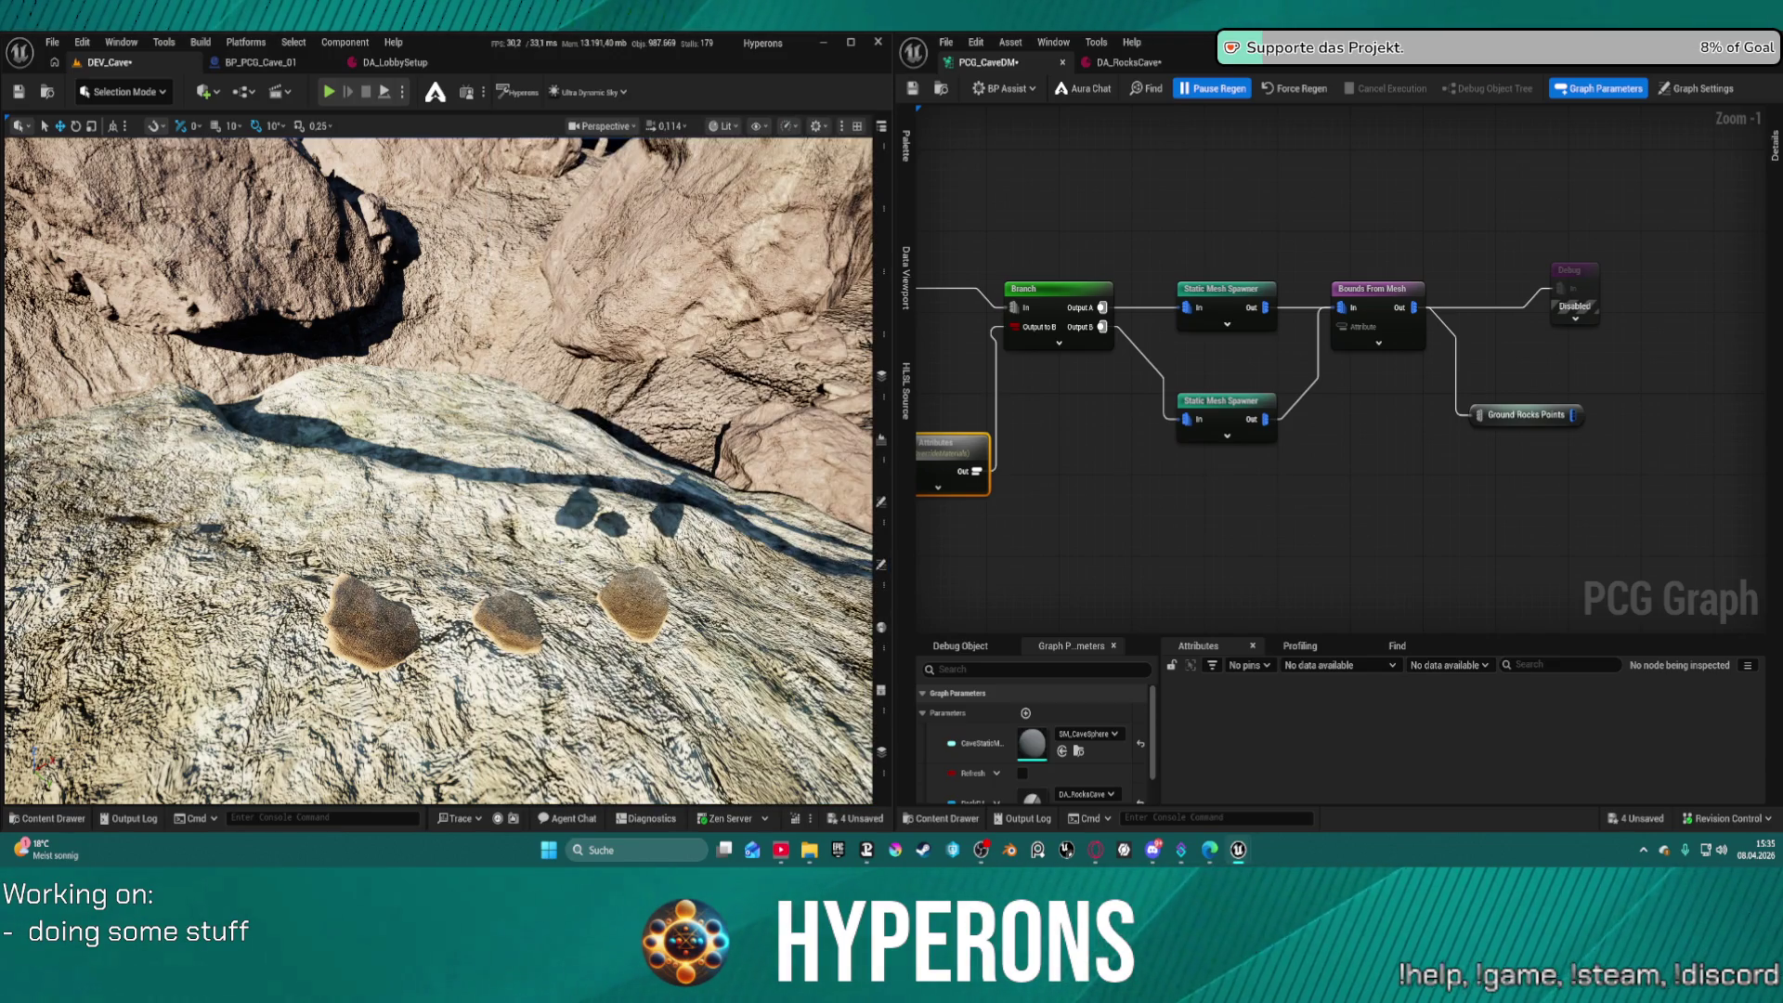
pyautogui.click(881, 569)
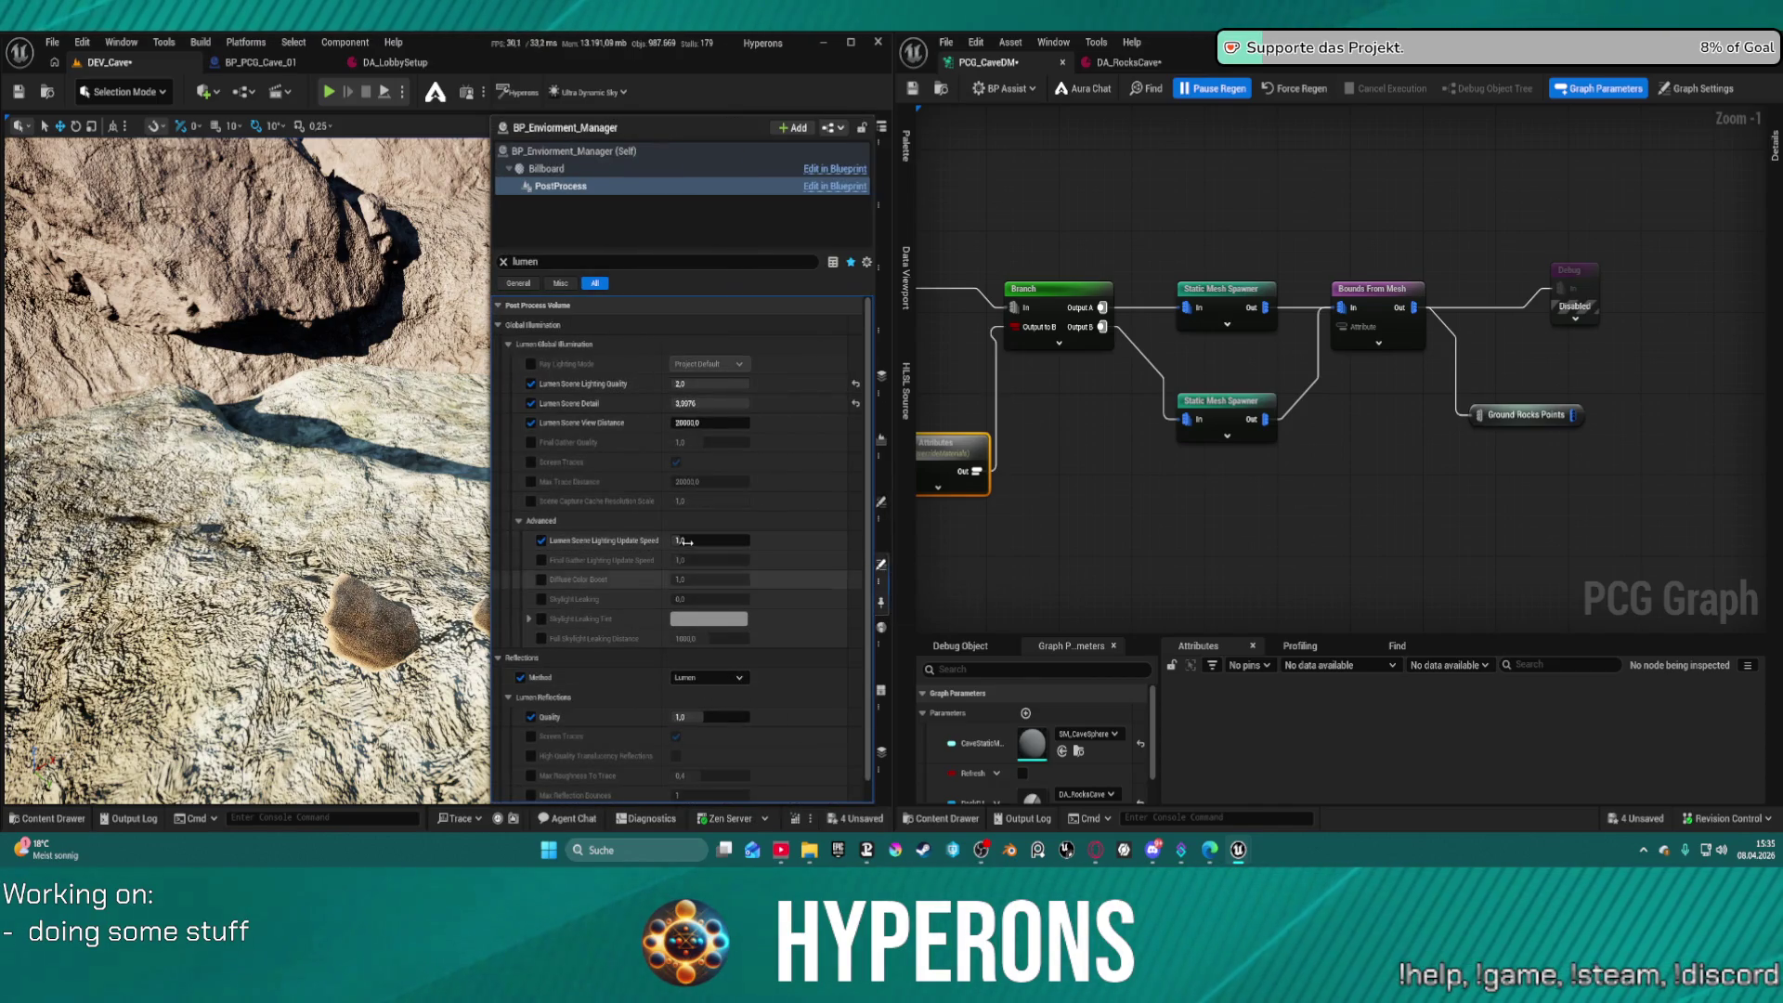
pyautogui.click(881, 569)
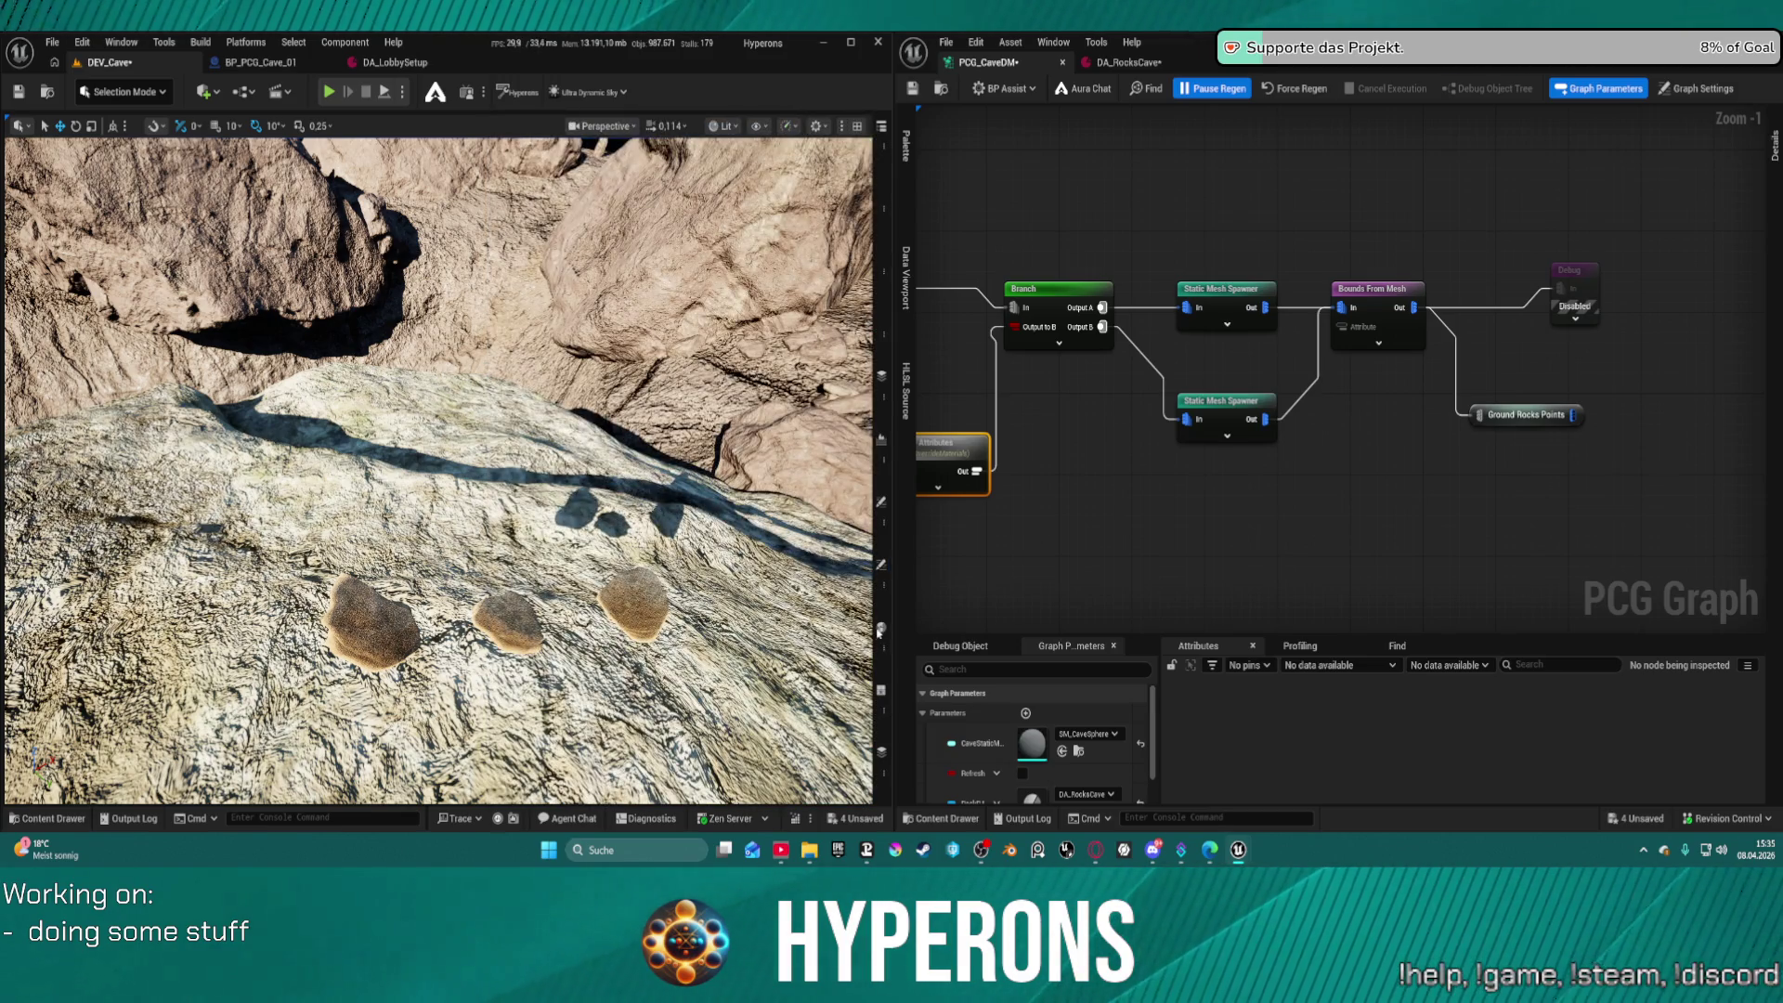
# Raise Lumen Reflections Quality to about 1.78 and compare the rocks' lighting
pyautogui.click(881, 564)
pyautogui.moveTo(715, 717); pyautogui.dragTo(743, 716)
pyautogui.press('Return')
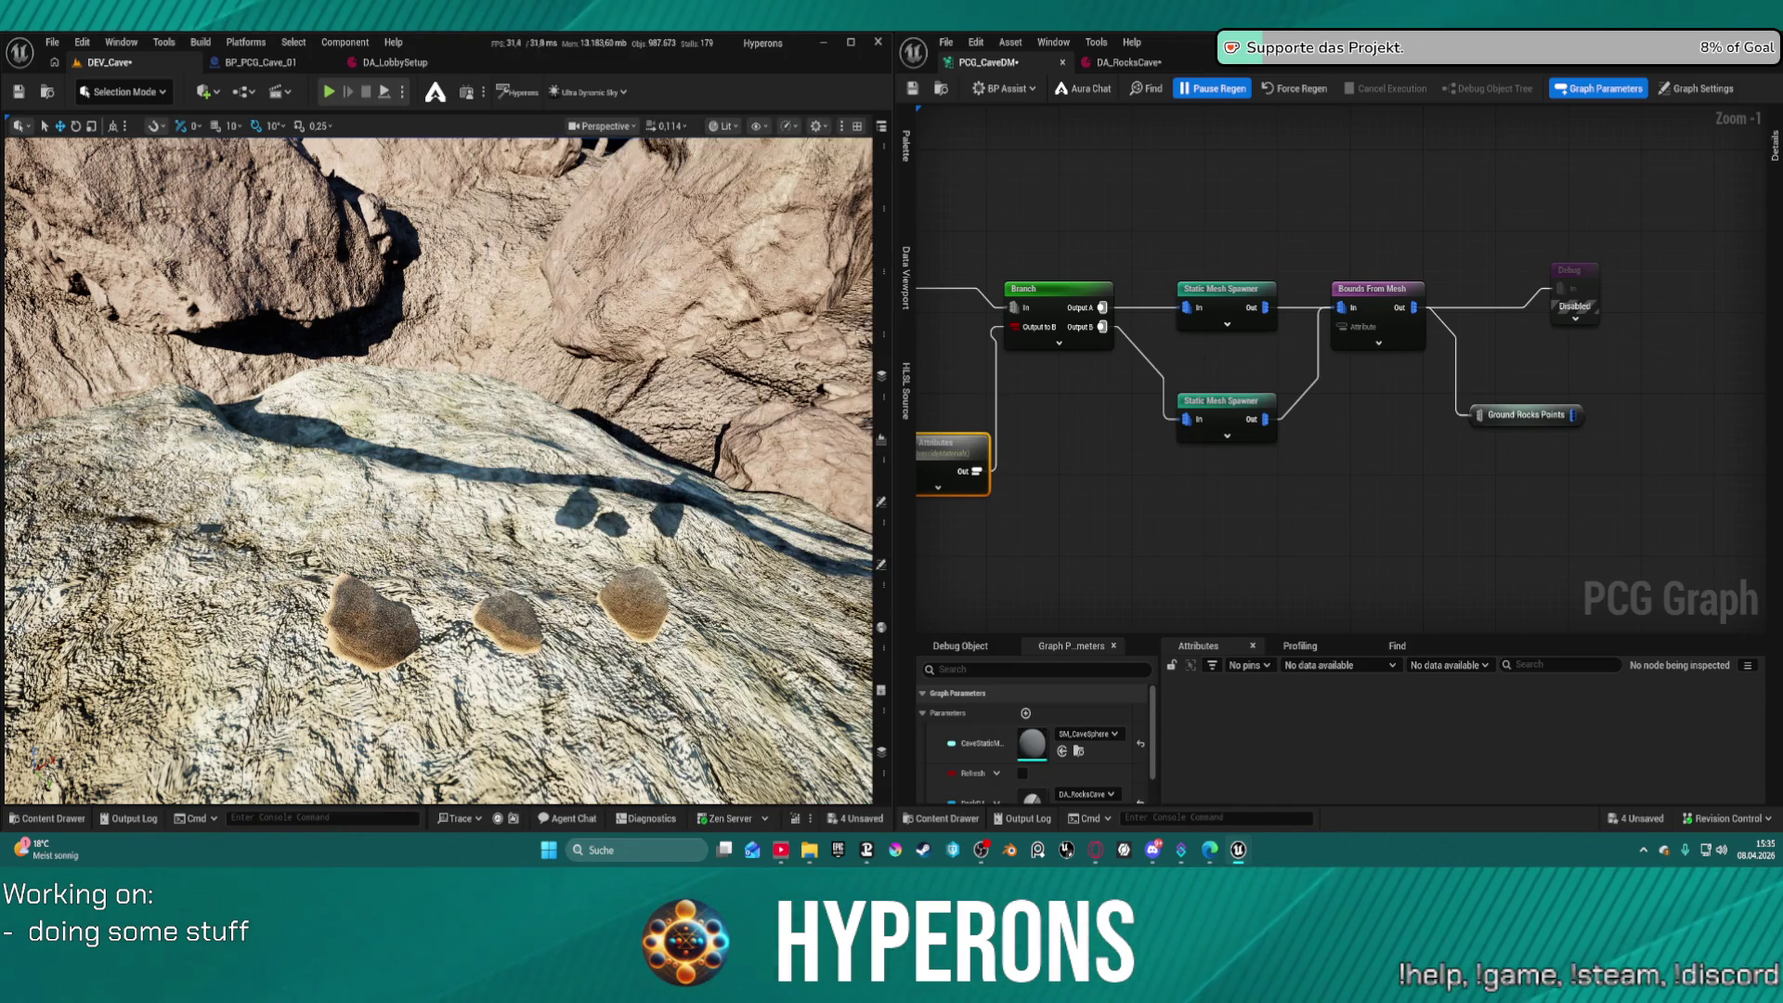
pyautogui.click(881, 628)
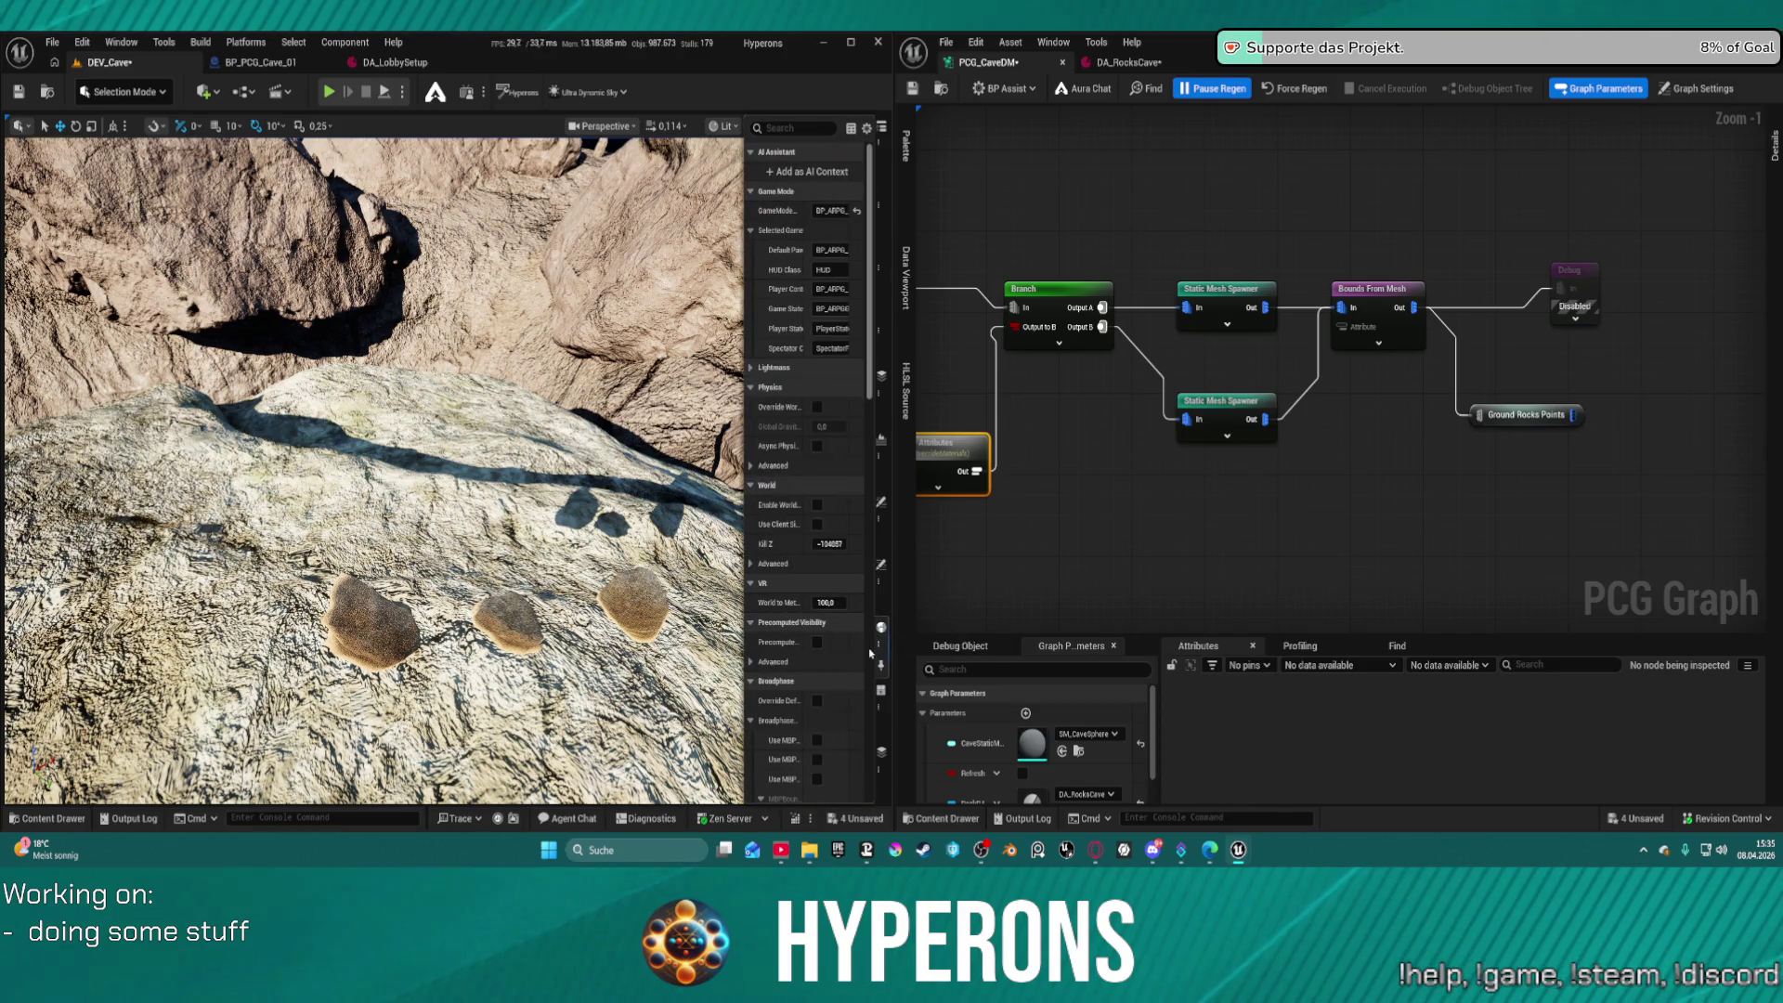
pyautogui.click(881, 628)
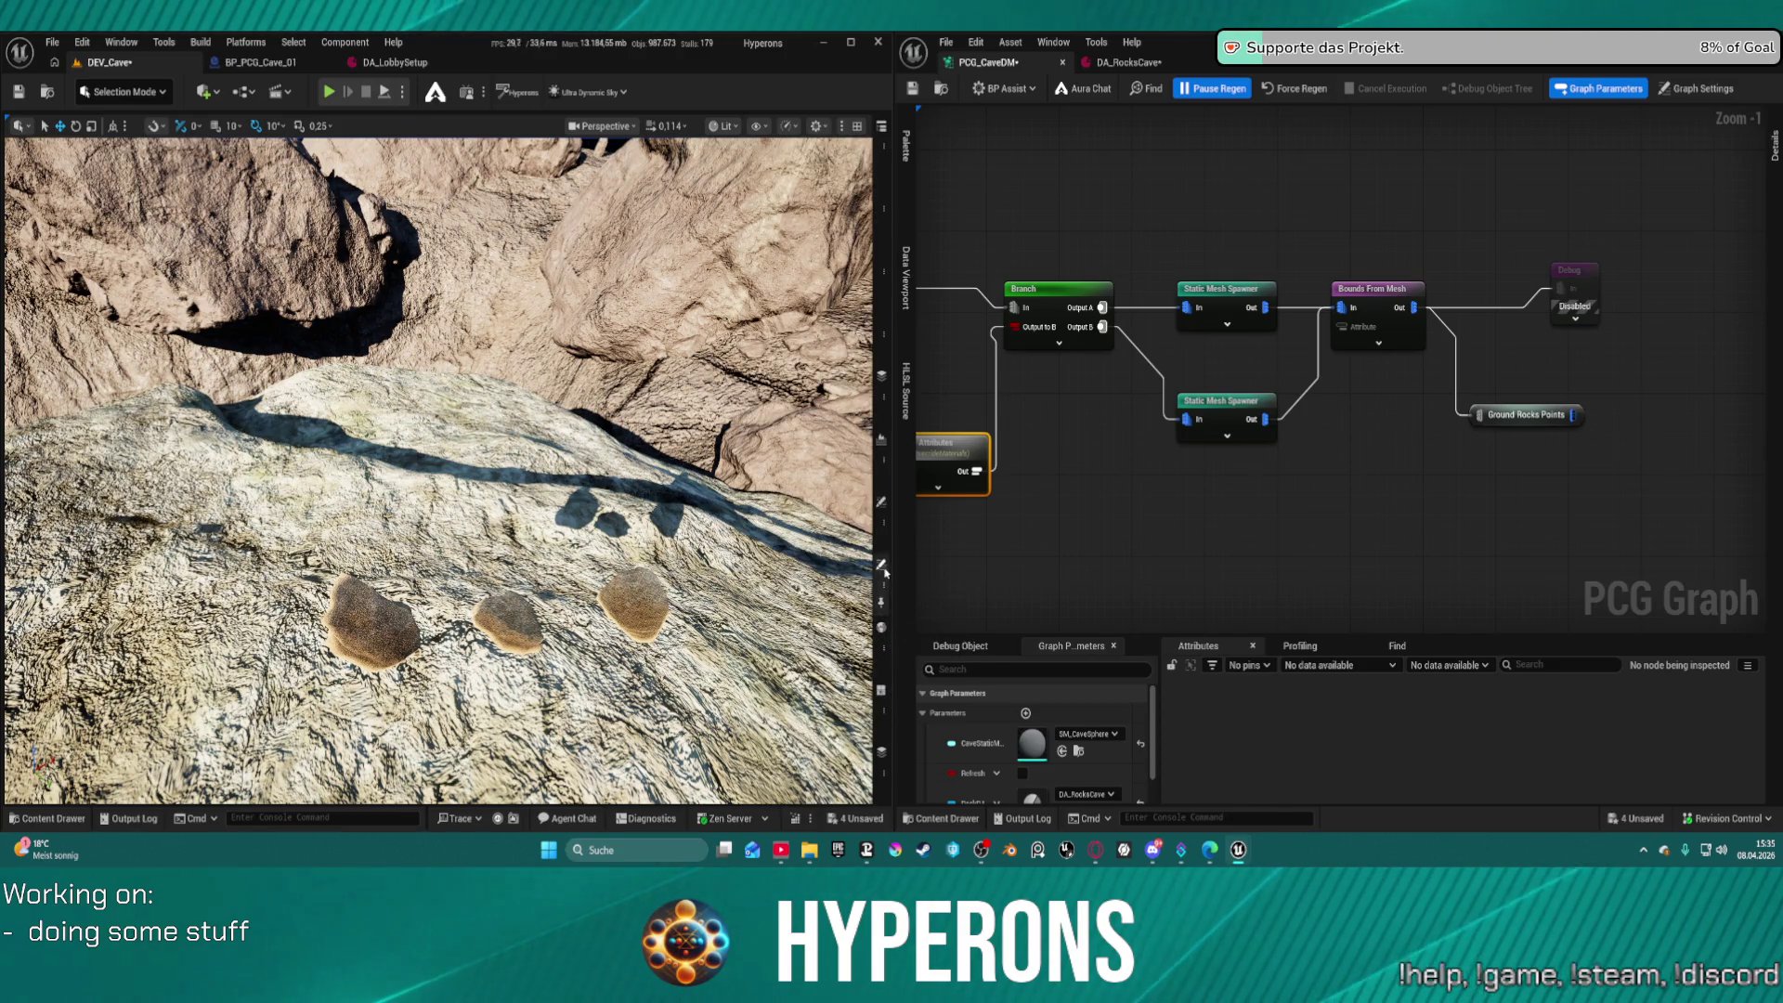
pyautogui.click(881, 564)
pyautogui.click(899, 720)
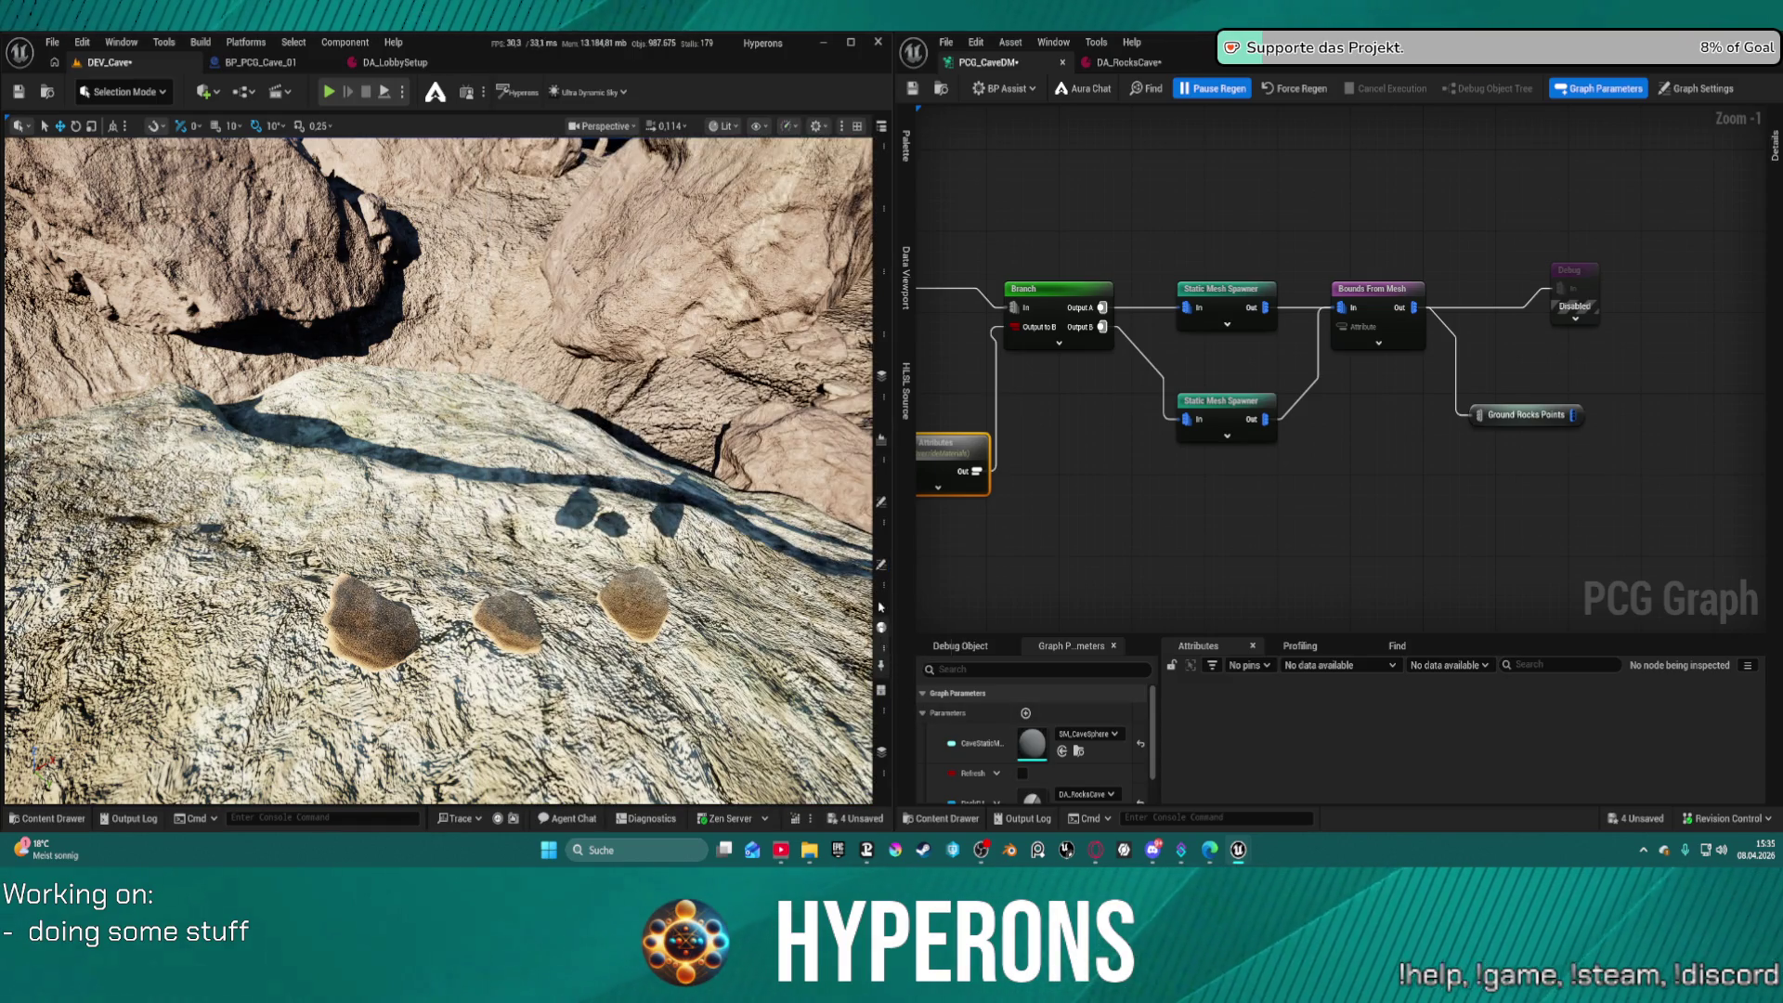
pyautogui.click(879, 570)
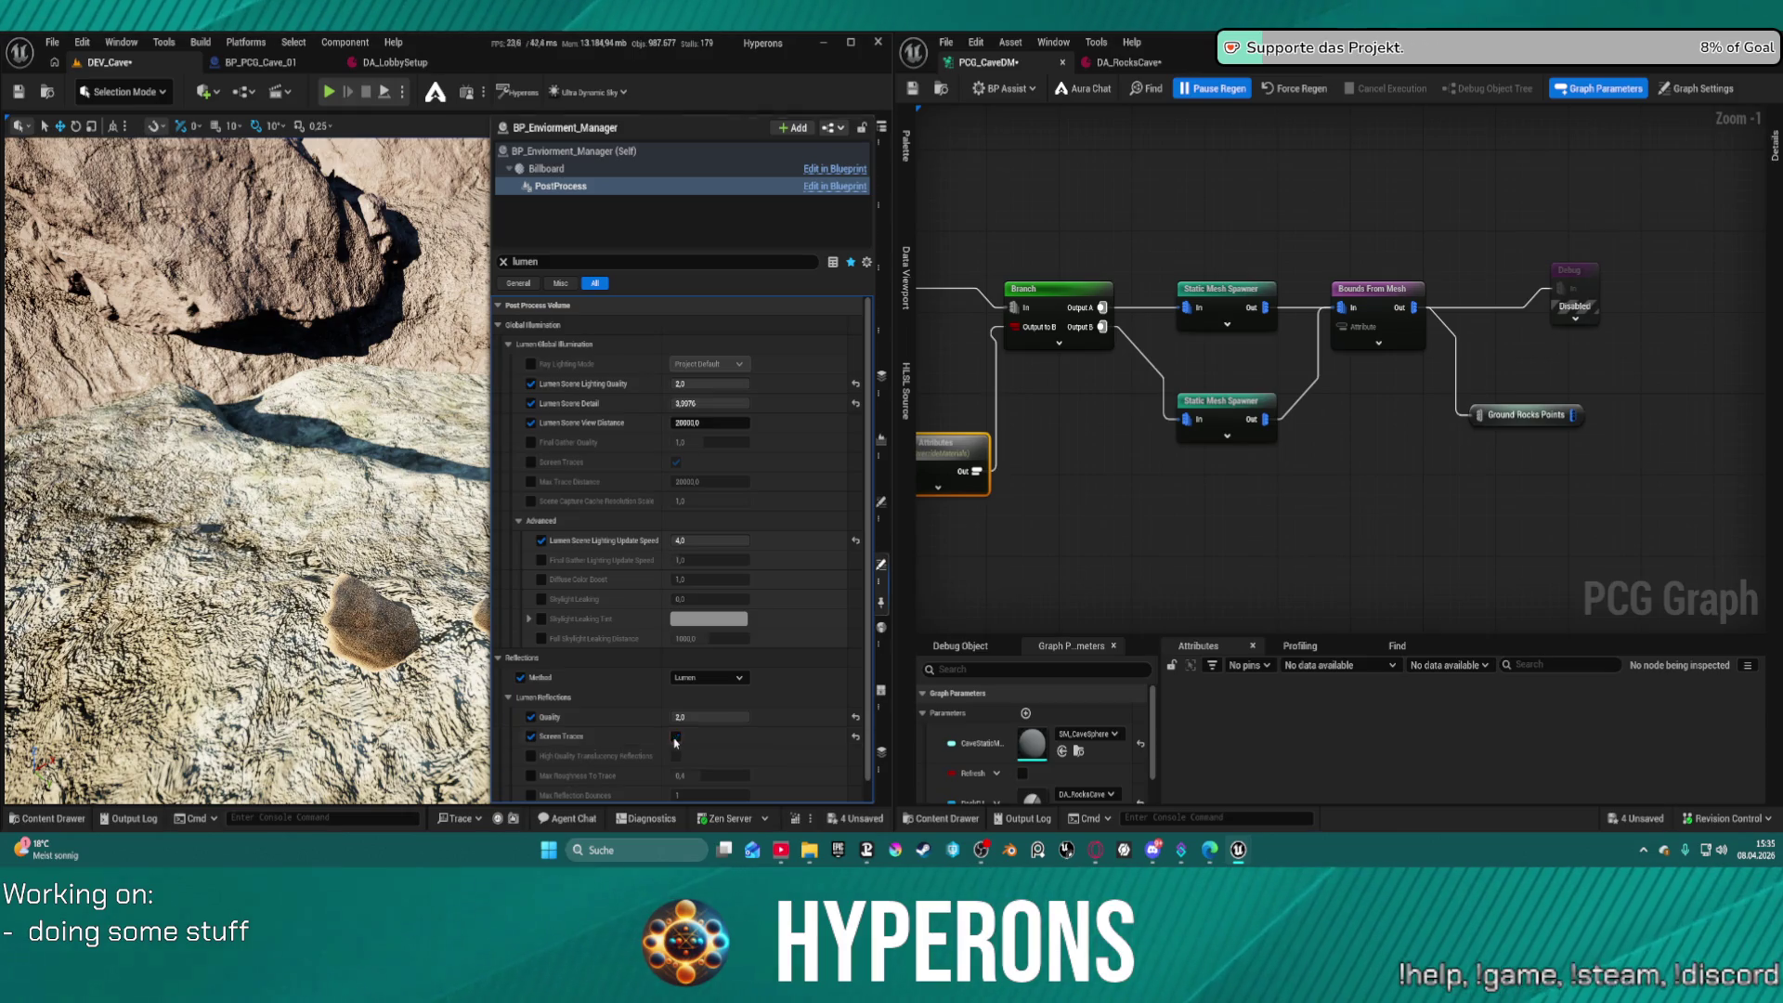
pyautogui.click(881, 564)
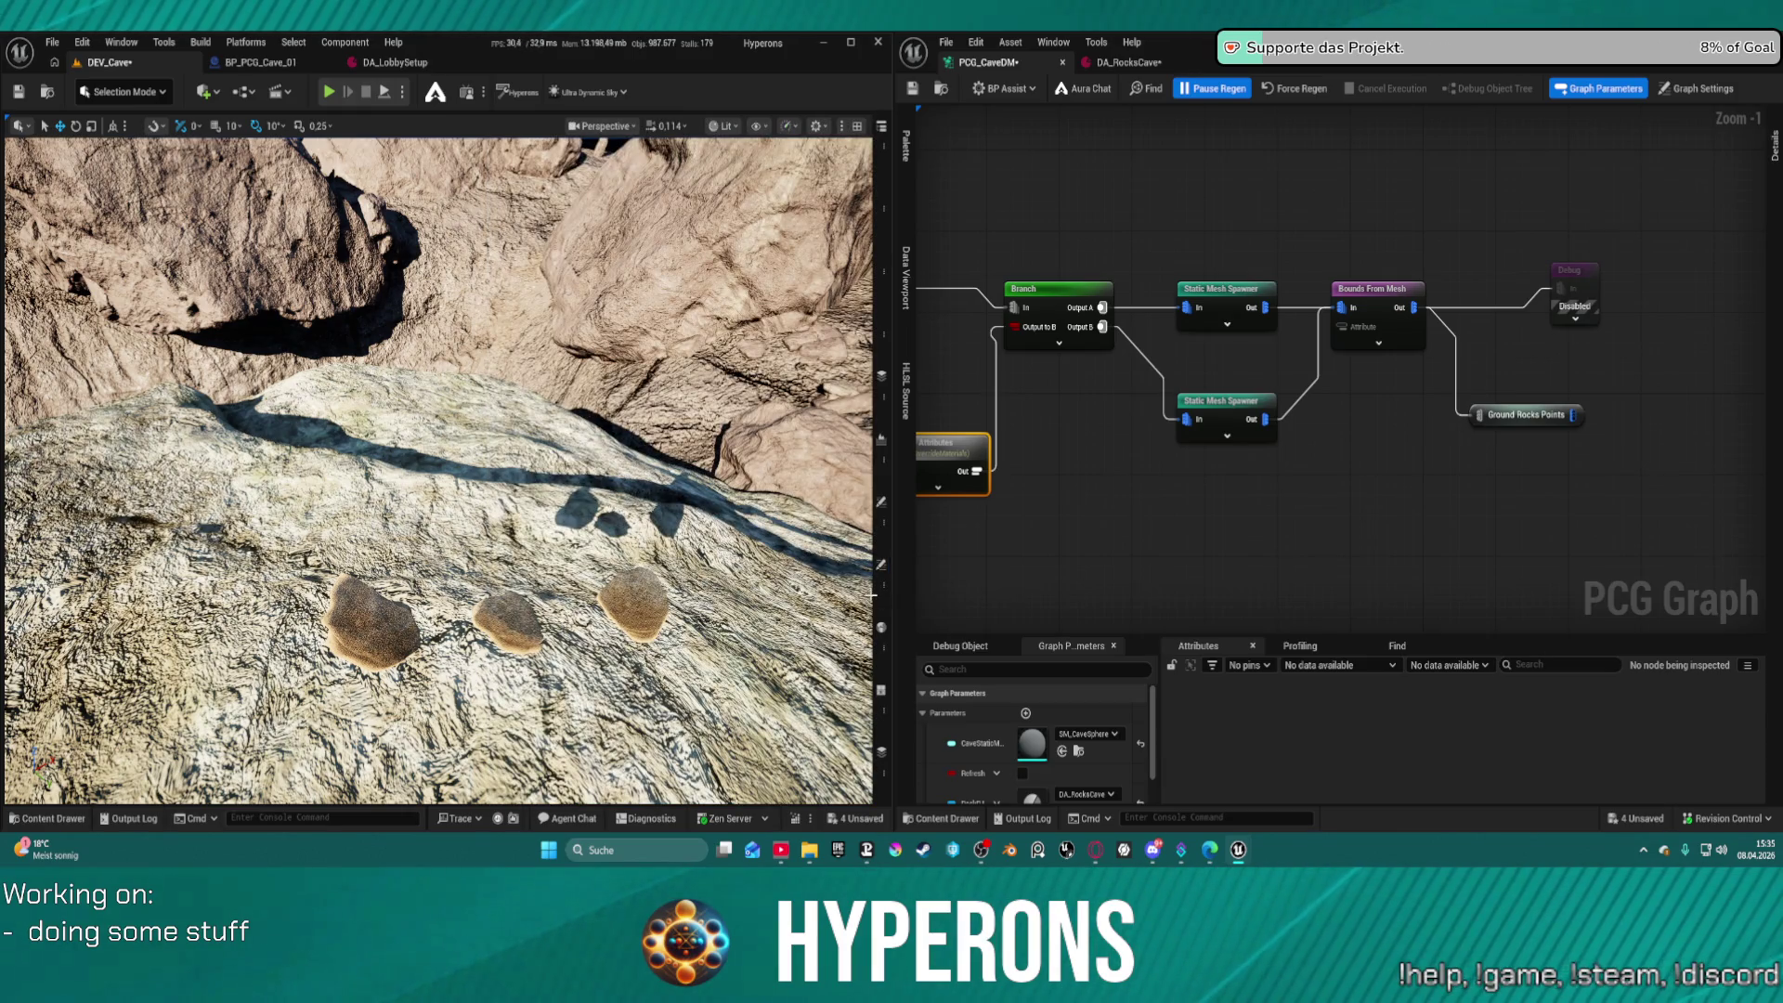
pyautogui.click(880, 564)
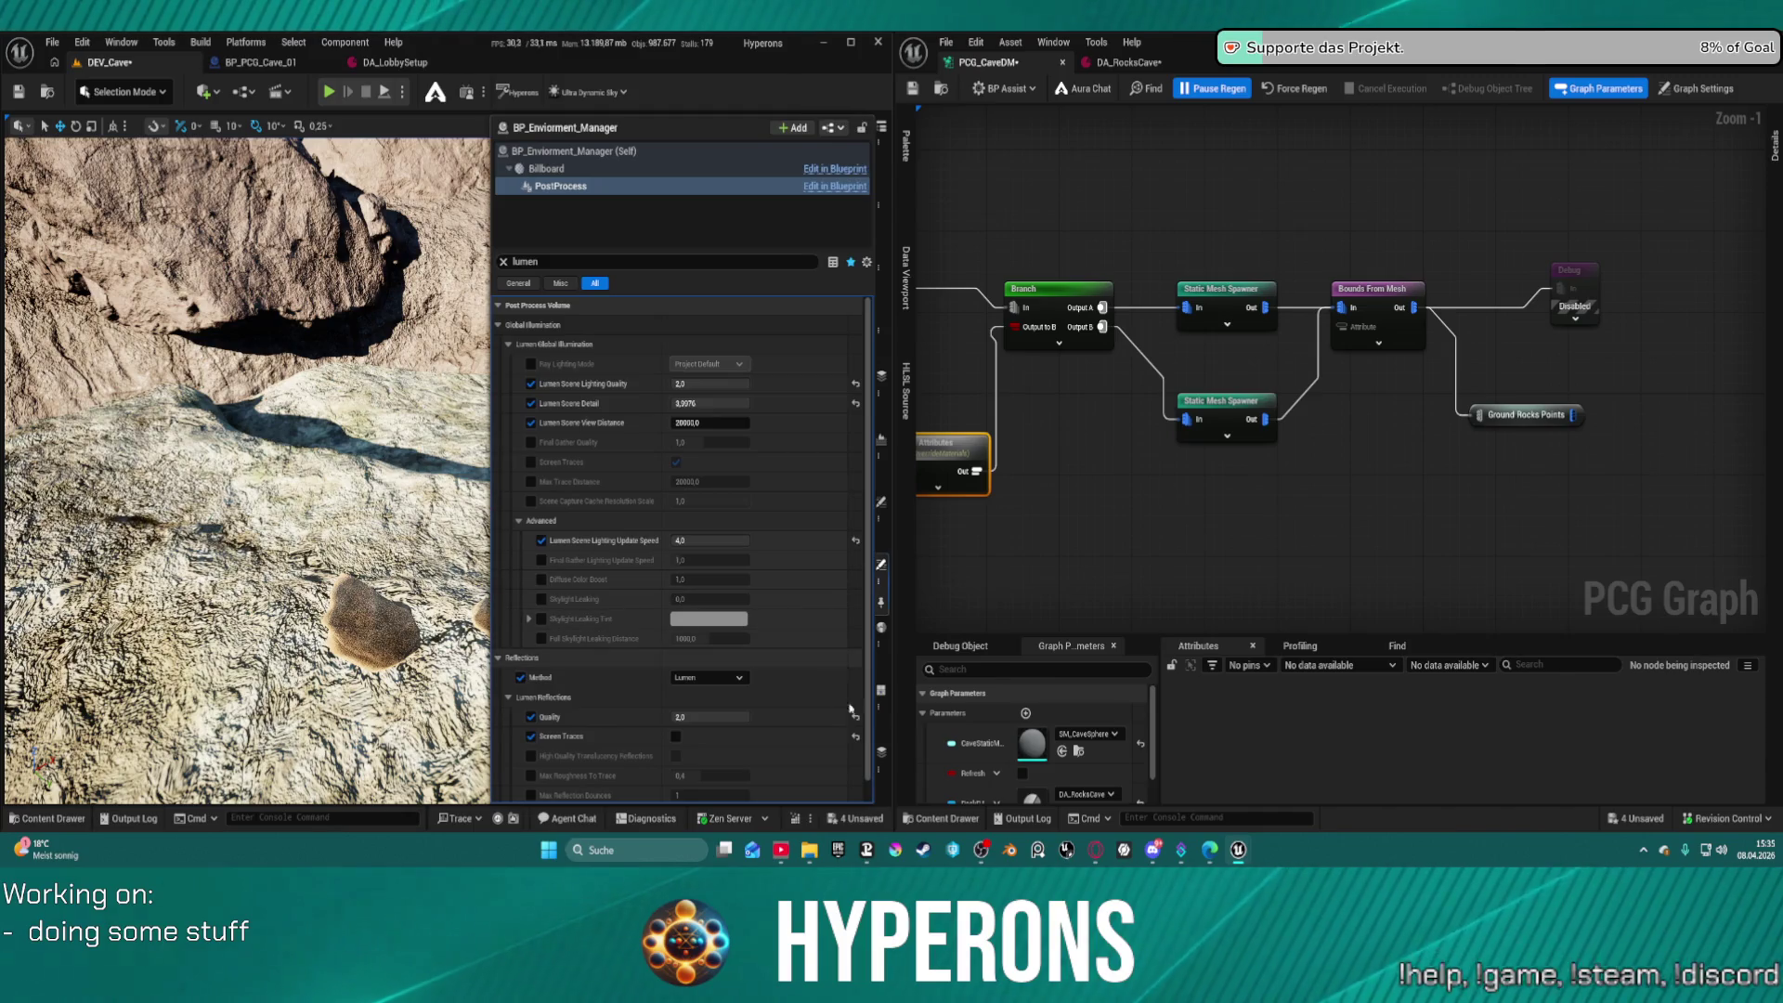
# Reset Reflections Quality, Screen Traces, Update Speed, Scene Detail and Lighting Quality to defaults
pyautogui.click(856, 740)
pyautogui.click(855, 716)
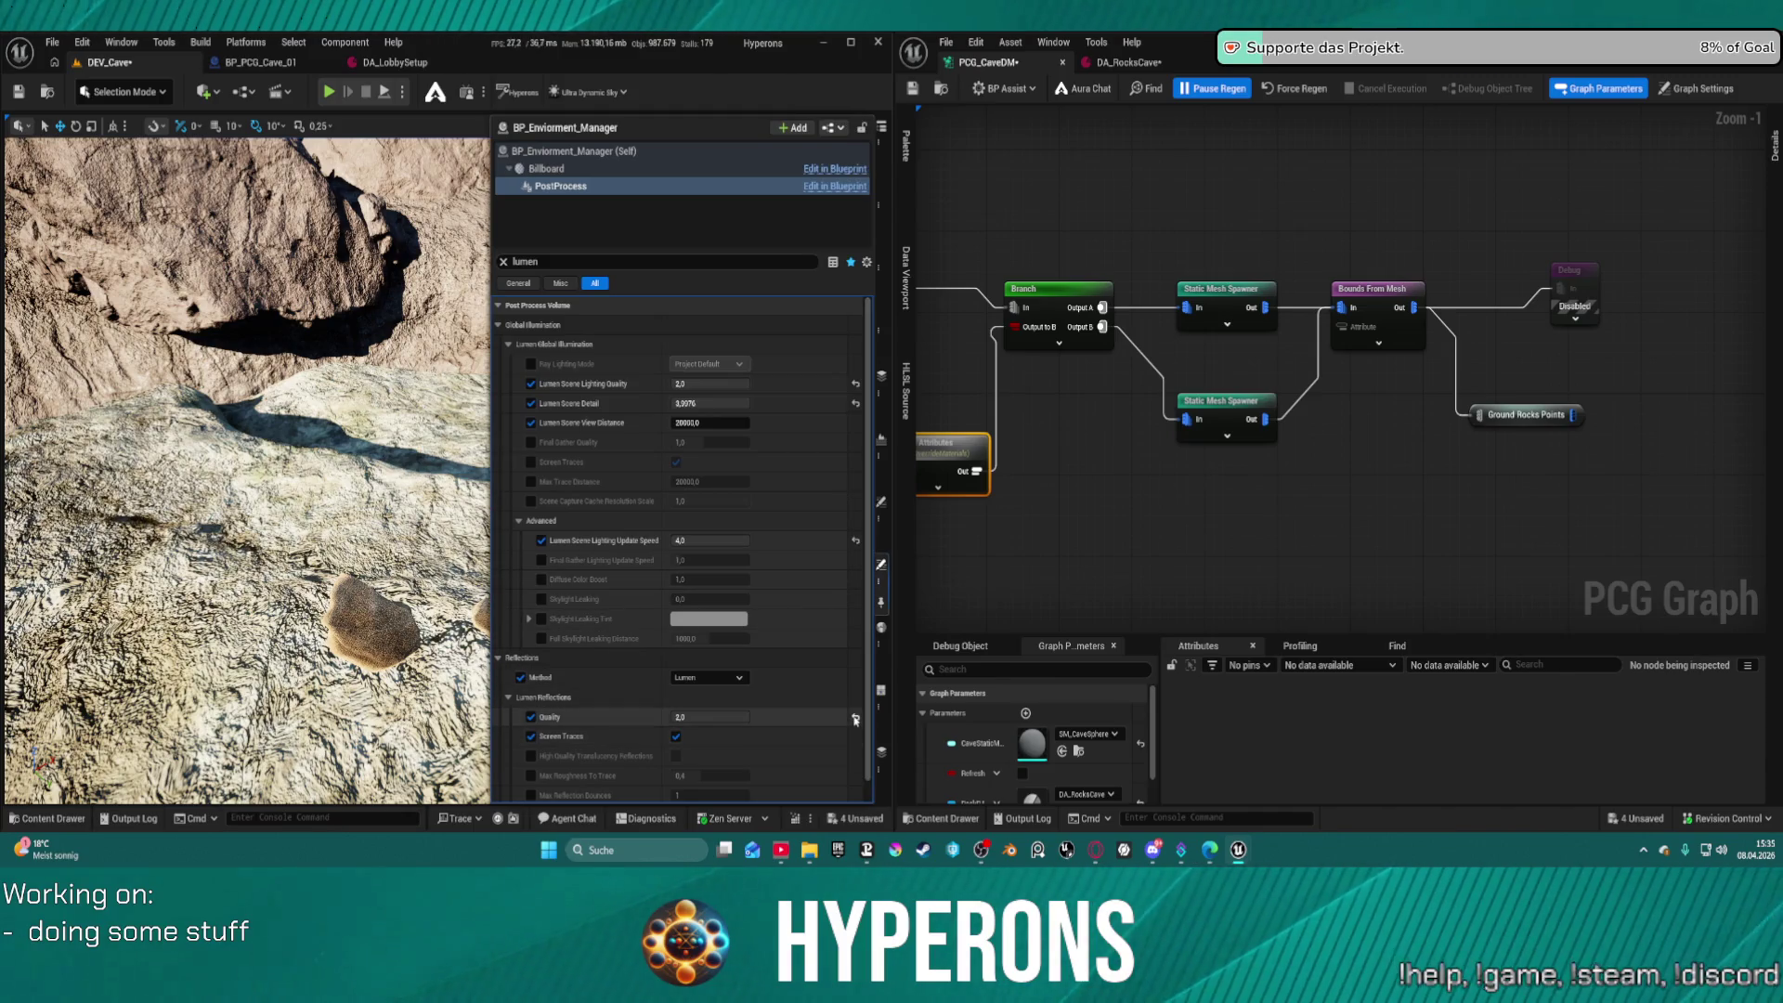
pyautogui.click(856, 540)
pyautogui.click(855, 403)
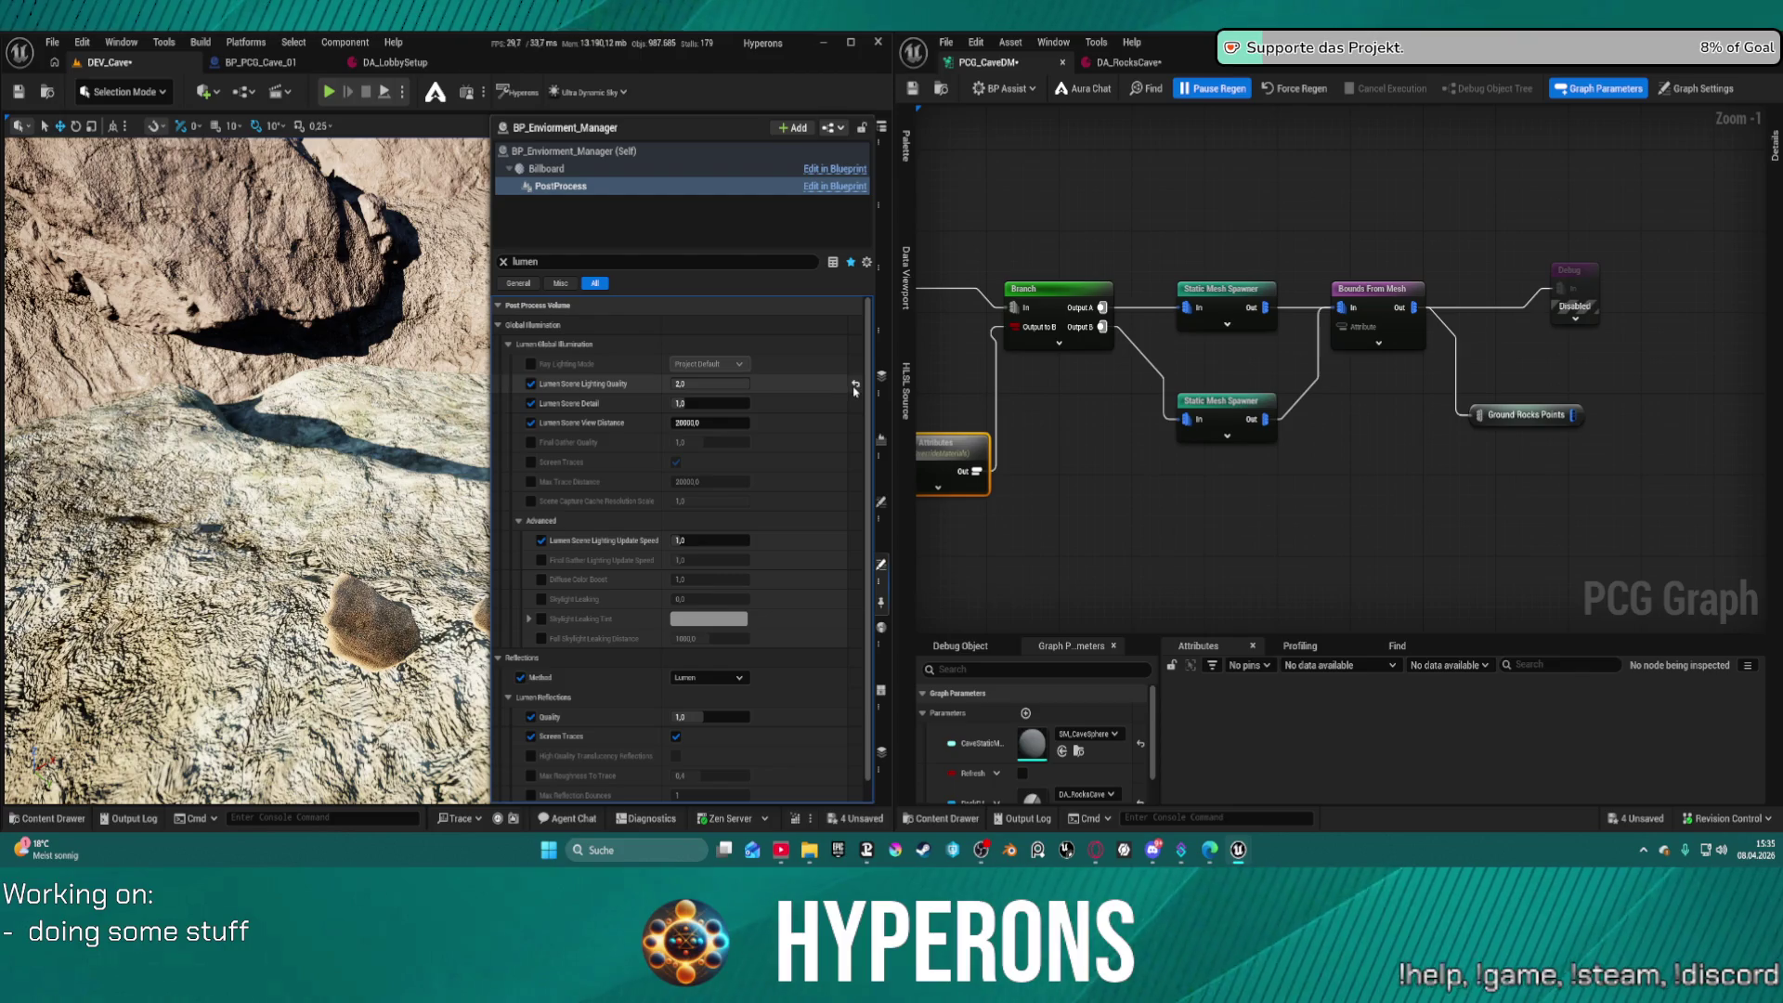
pyautogui.click(855, 383)
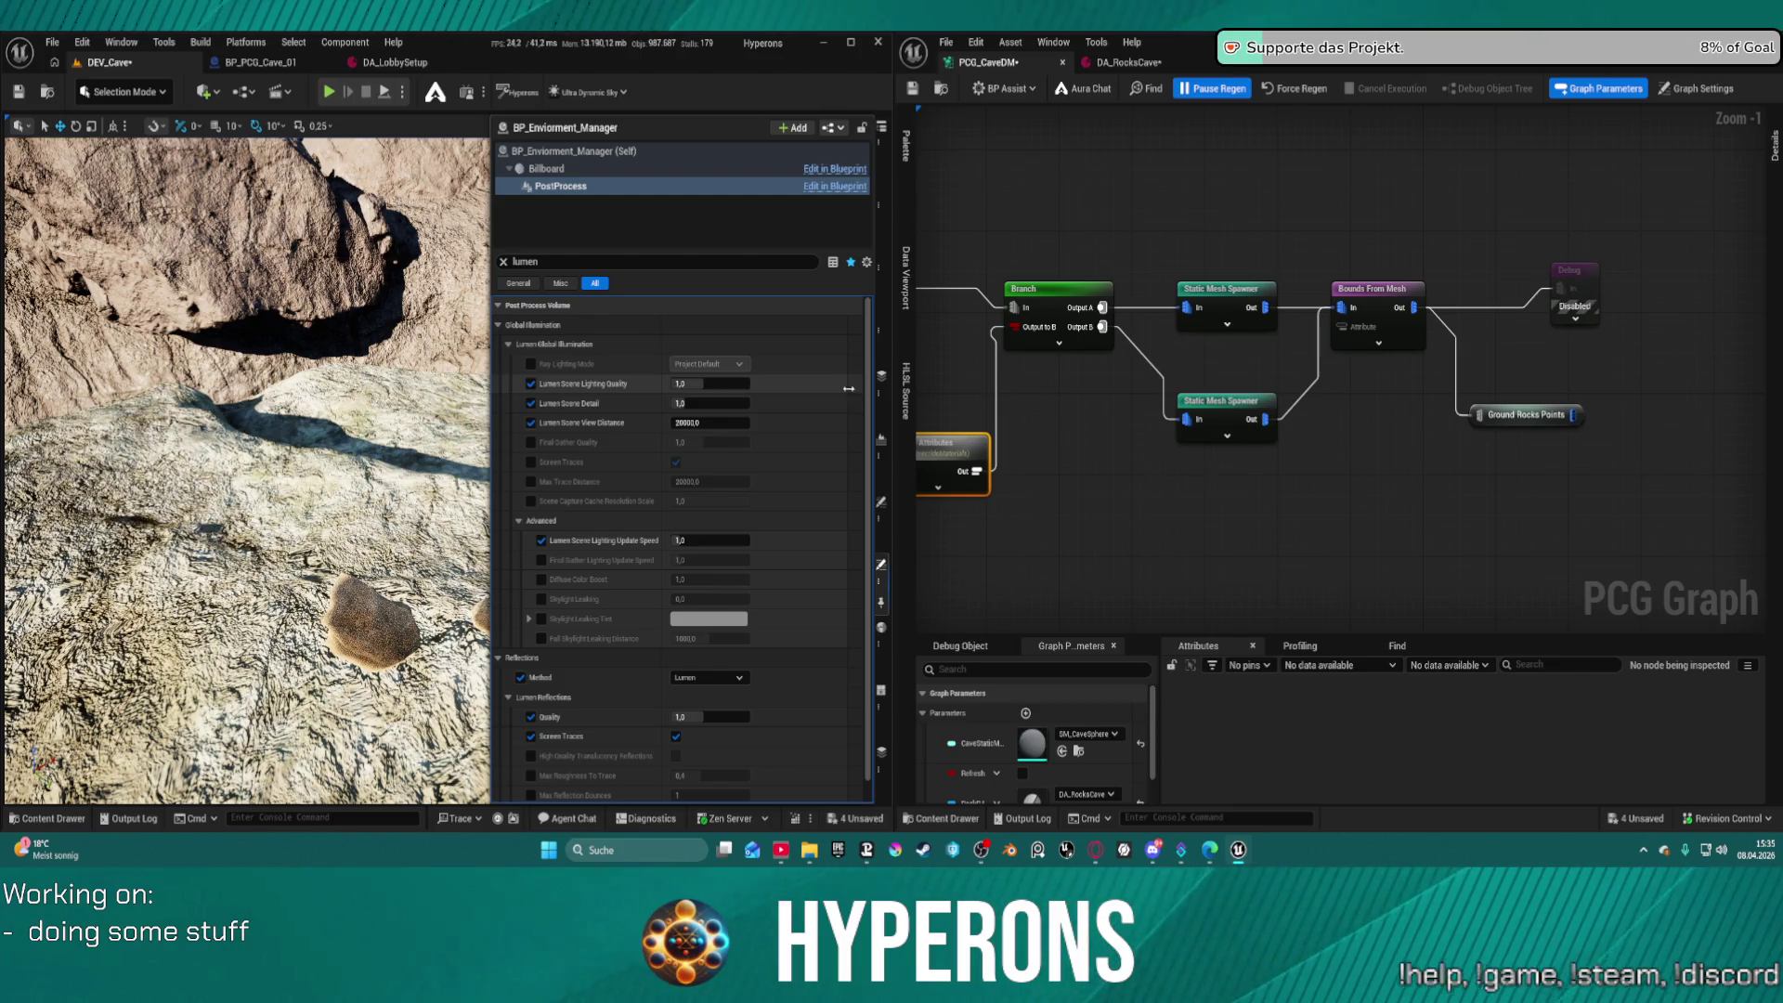
# Enable the Lumen Screen Traces override, toggle it to compare, and move closer to the rocks
pyautogui.click(531, 462)
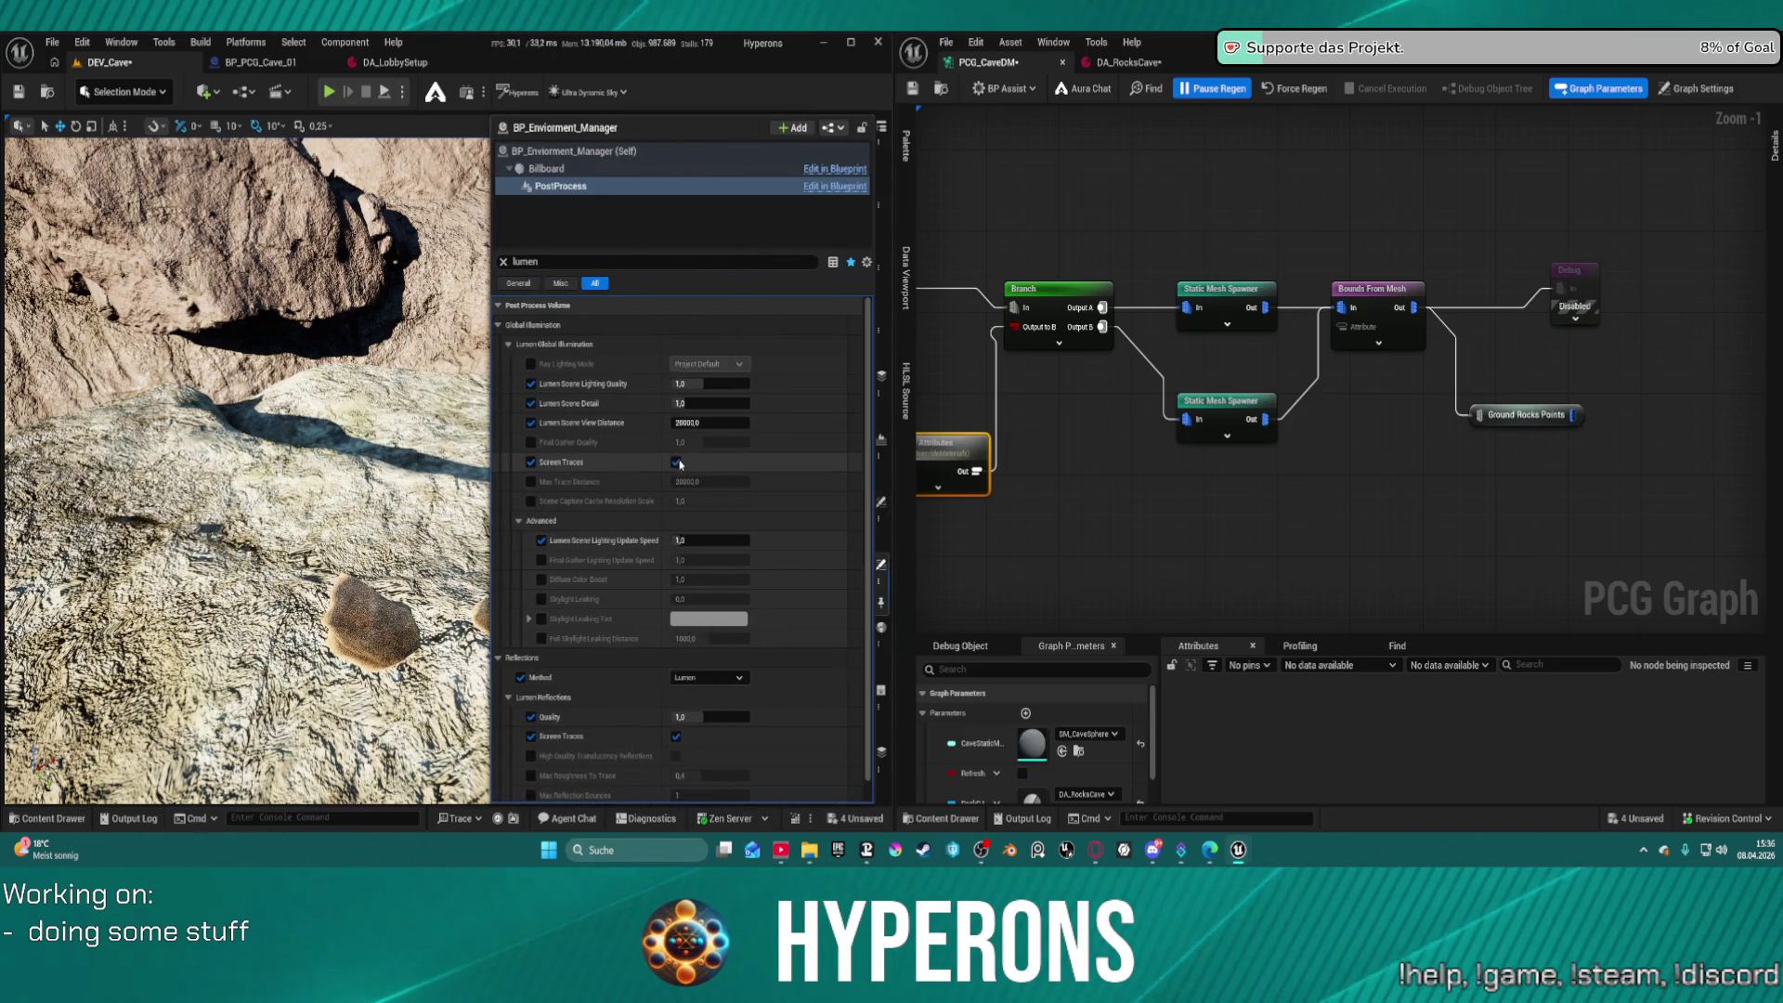
pyautogui.click(682, 464)
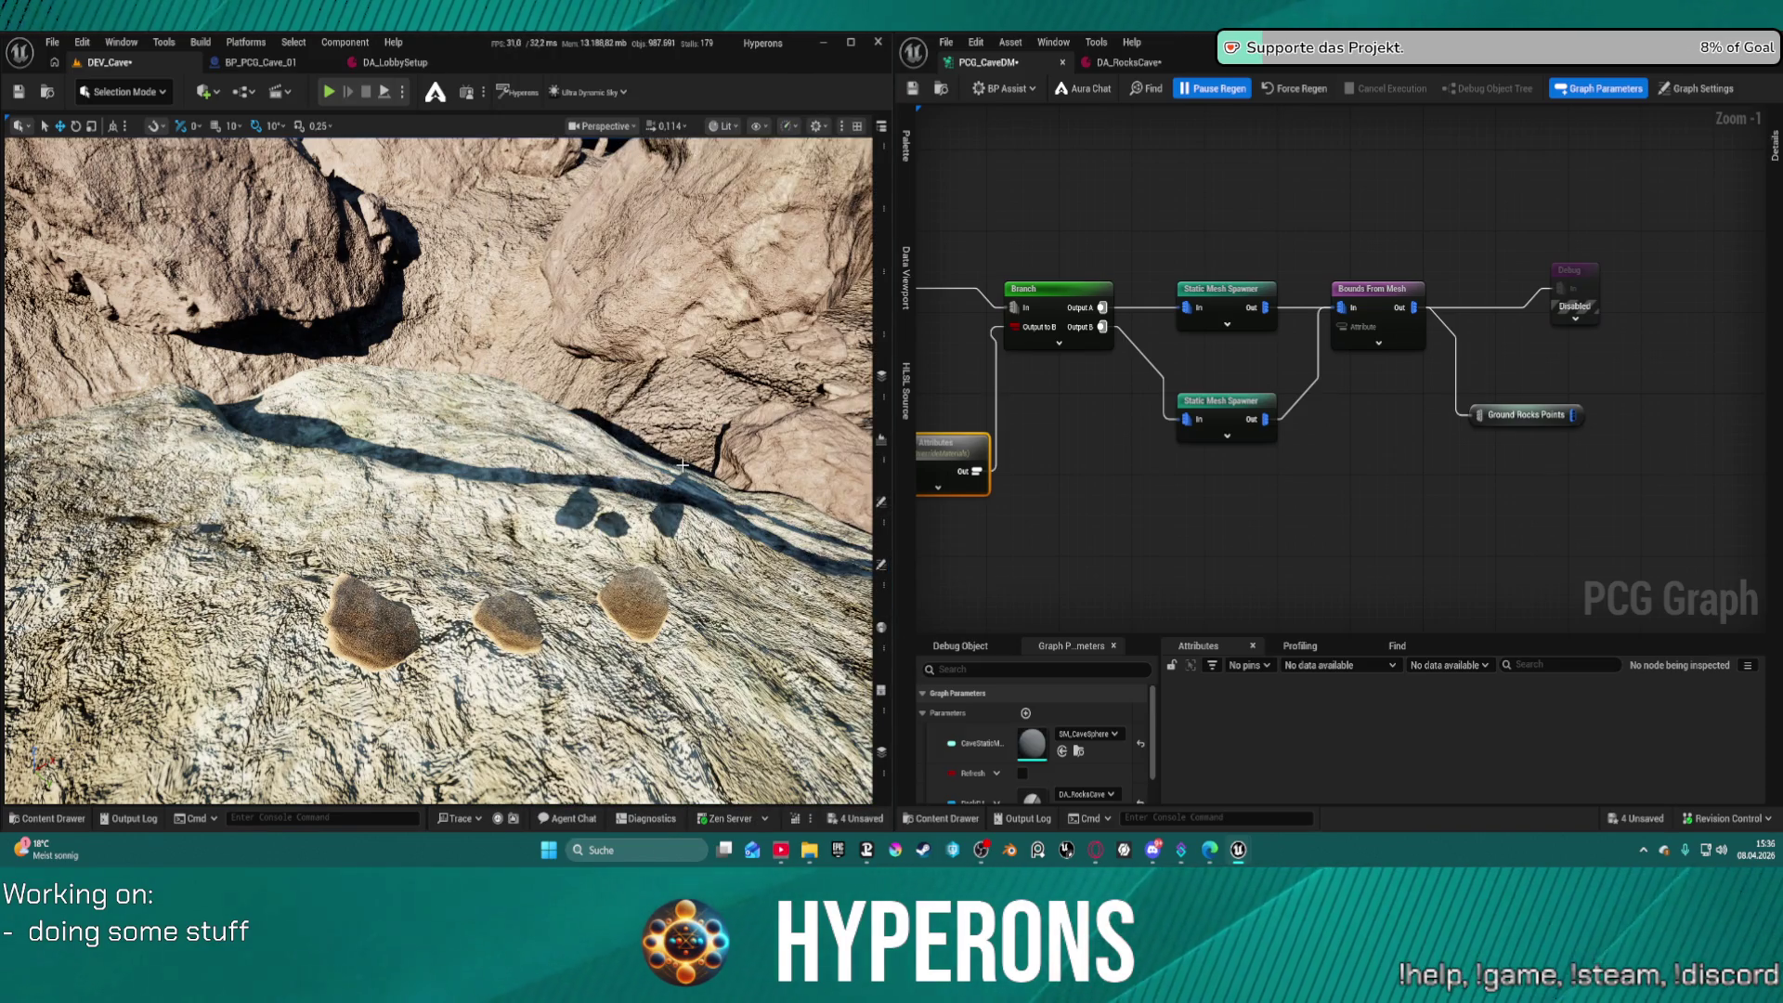
pyautogui.click(880, 564)
pyautogui.click(676, 462)
pyautogui.click(677, 463)
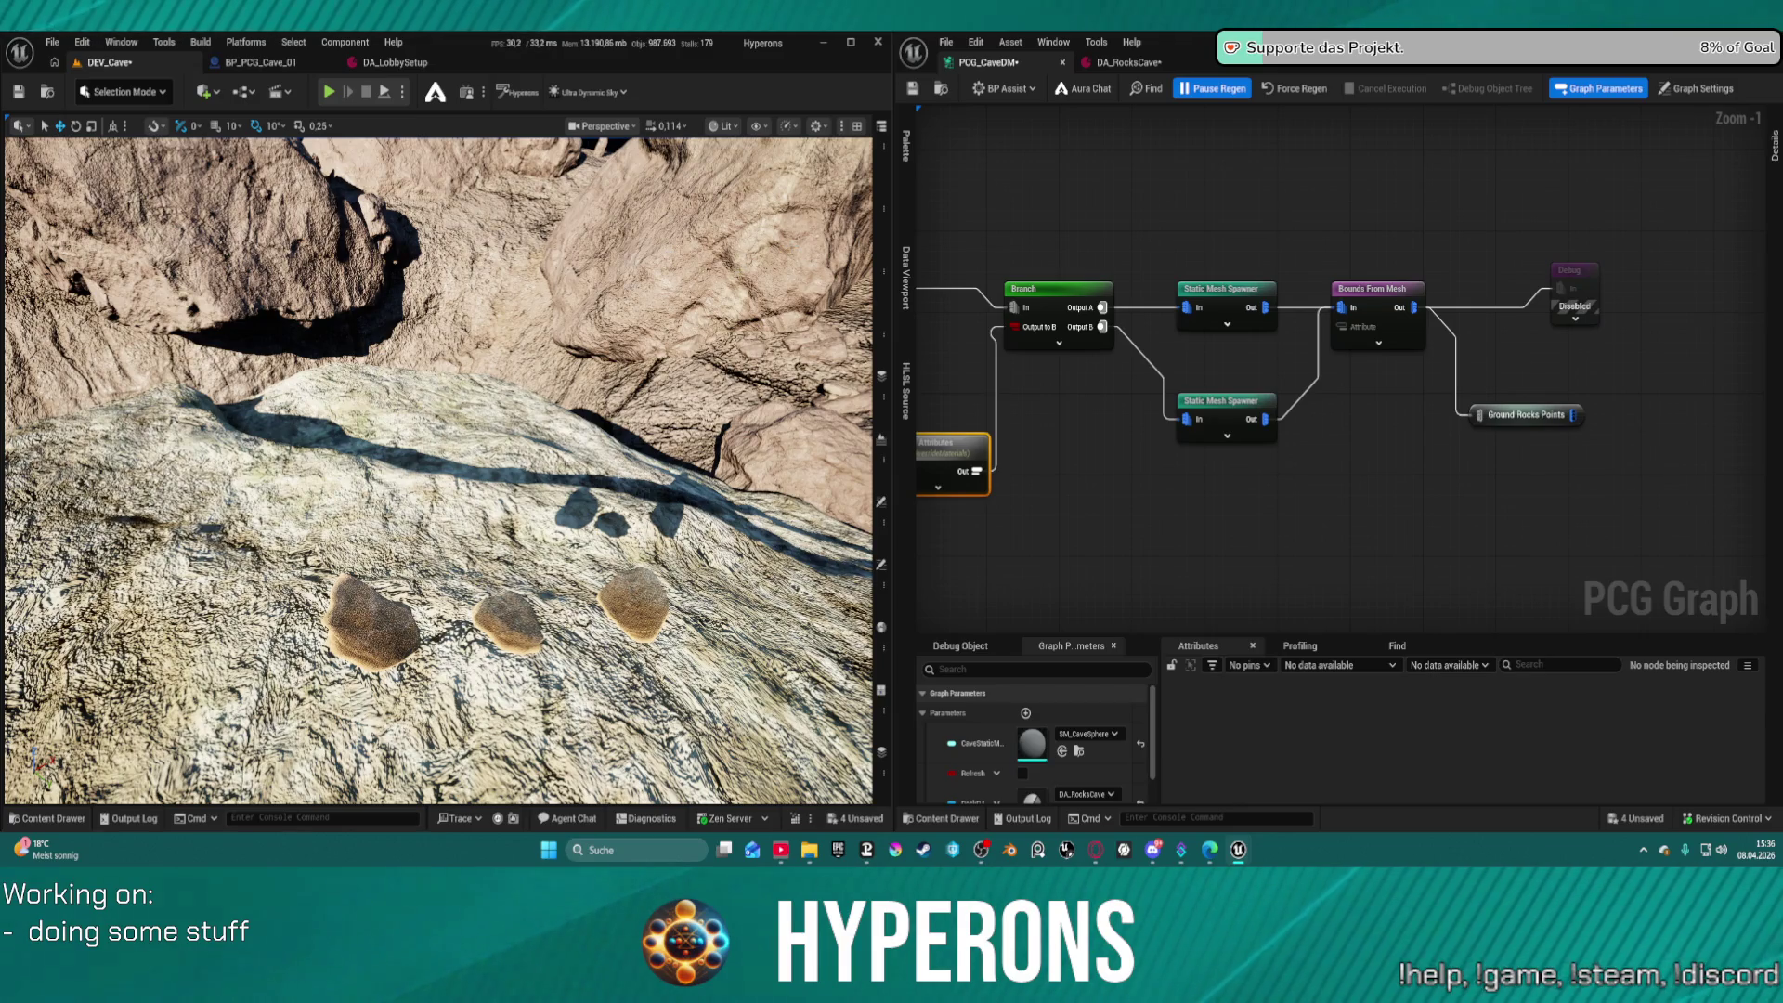
pyautogui.moveTo(677, 462); pyautogui.dragTo(640, 488)
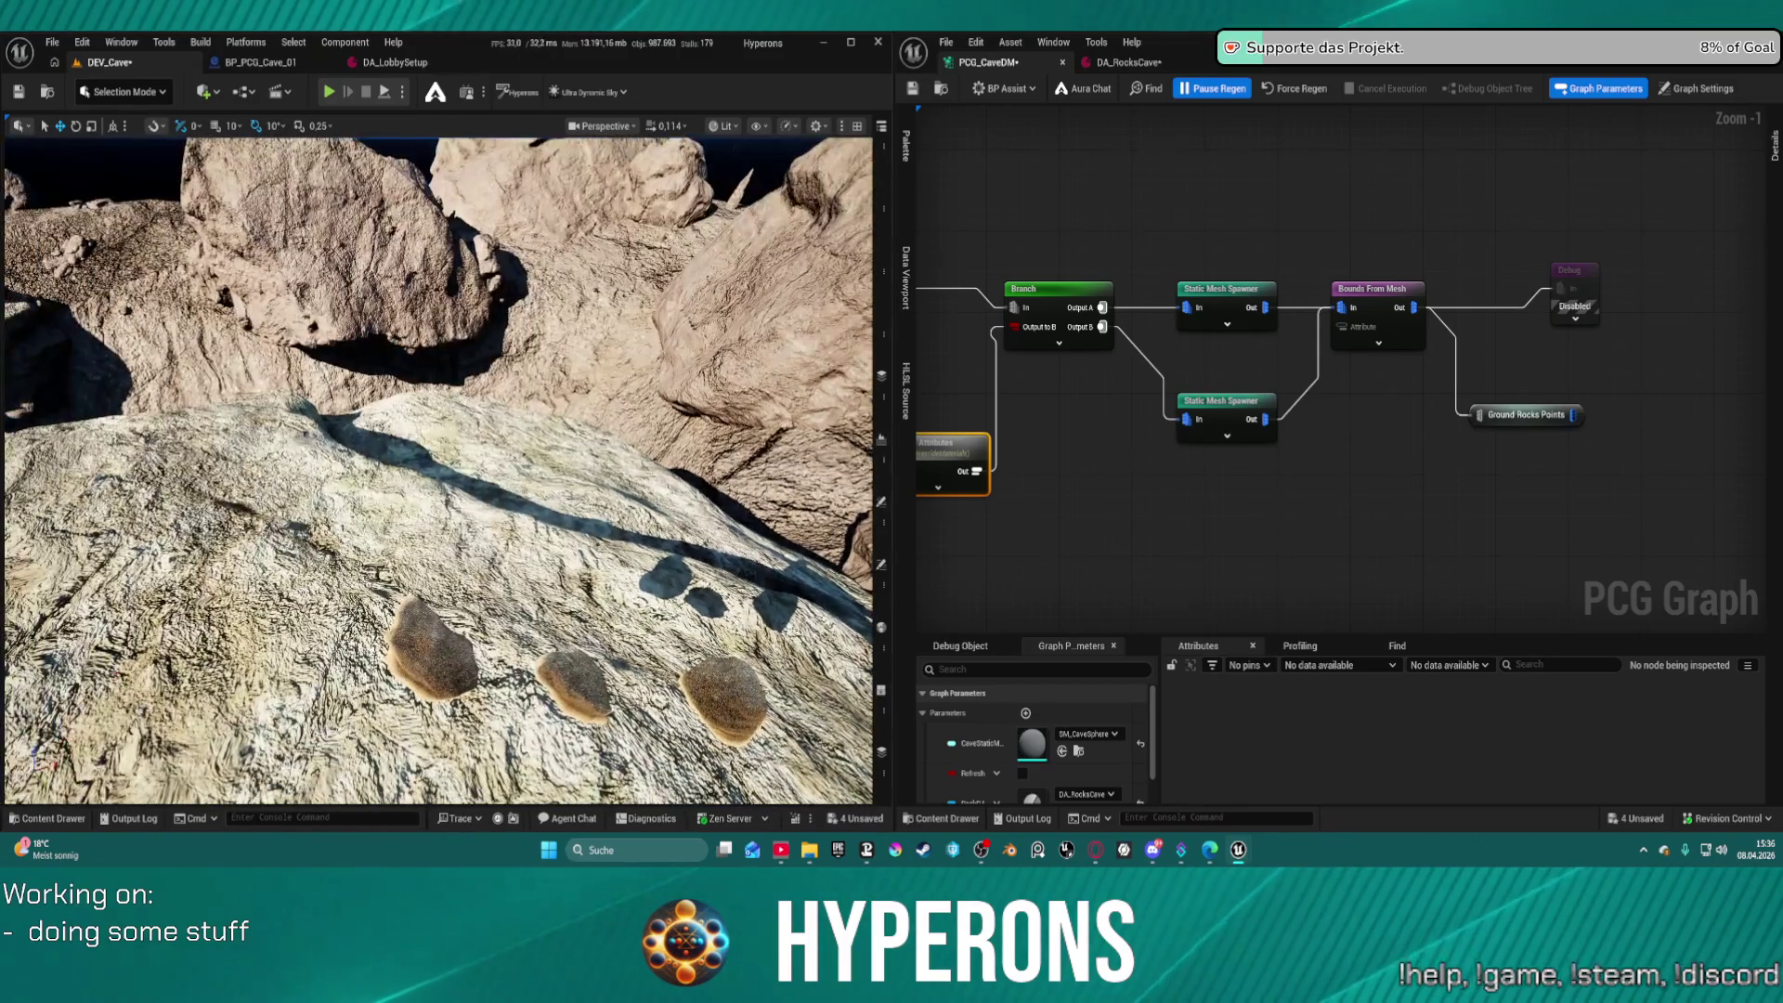
# Switch to DA_RocksCave and scroll through its Ground Meshes entries
pyautogui.click(1119, 62)
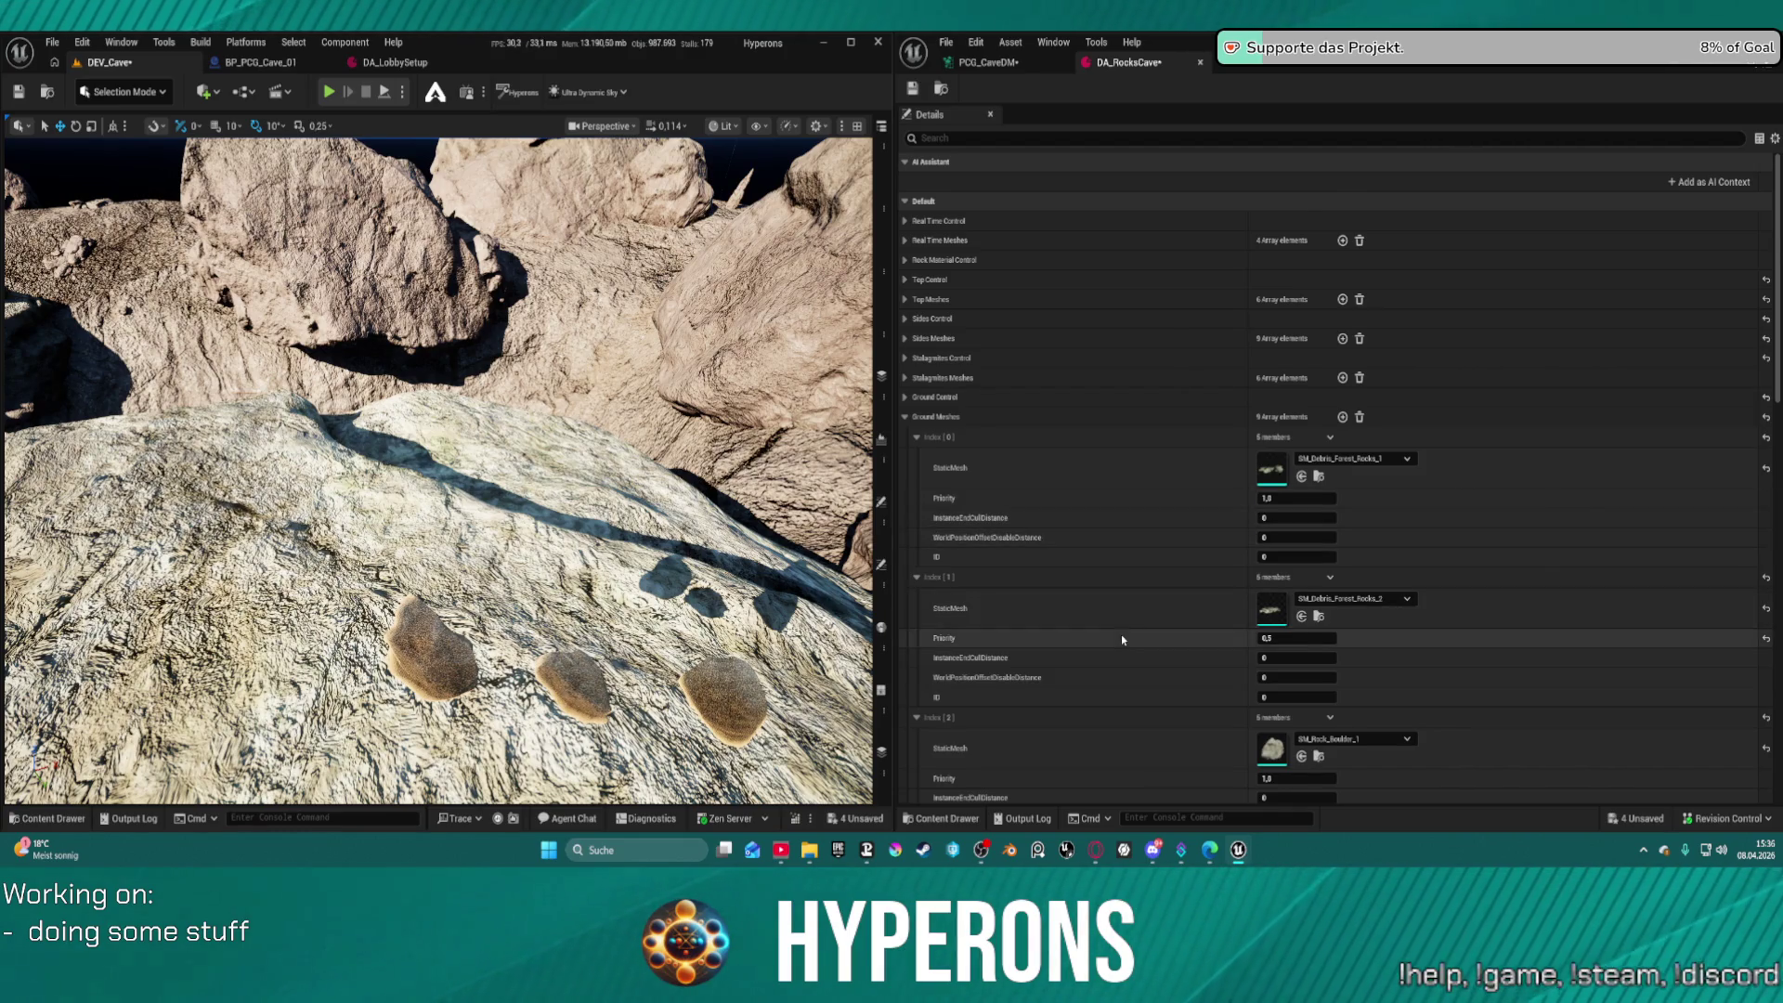
pyautogui.scroll(-5, 1121, 639)
pyautogui.scroll(3, 1122, 633)
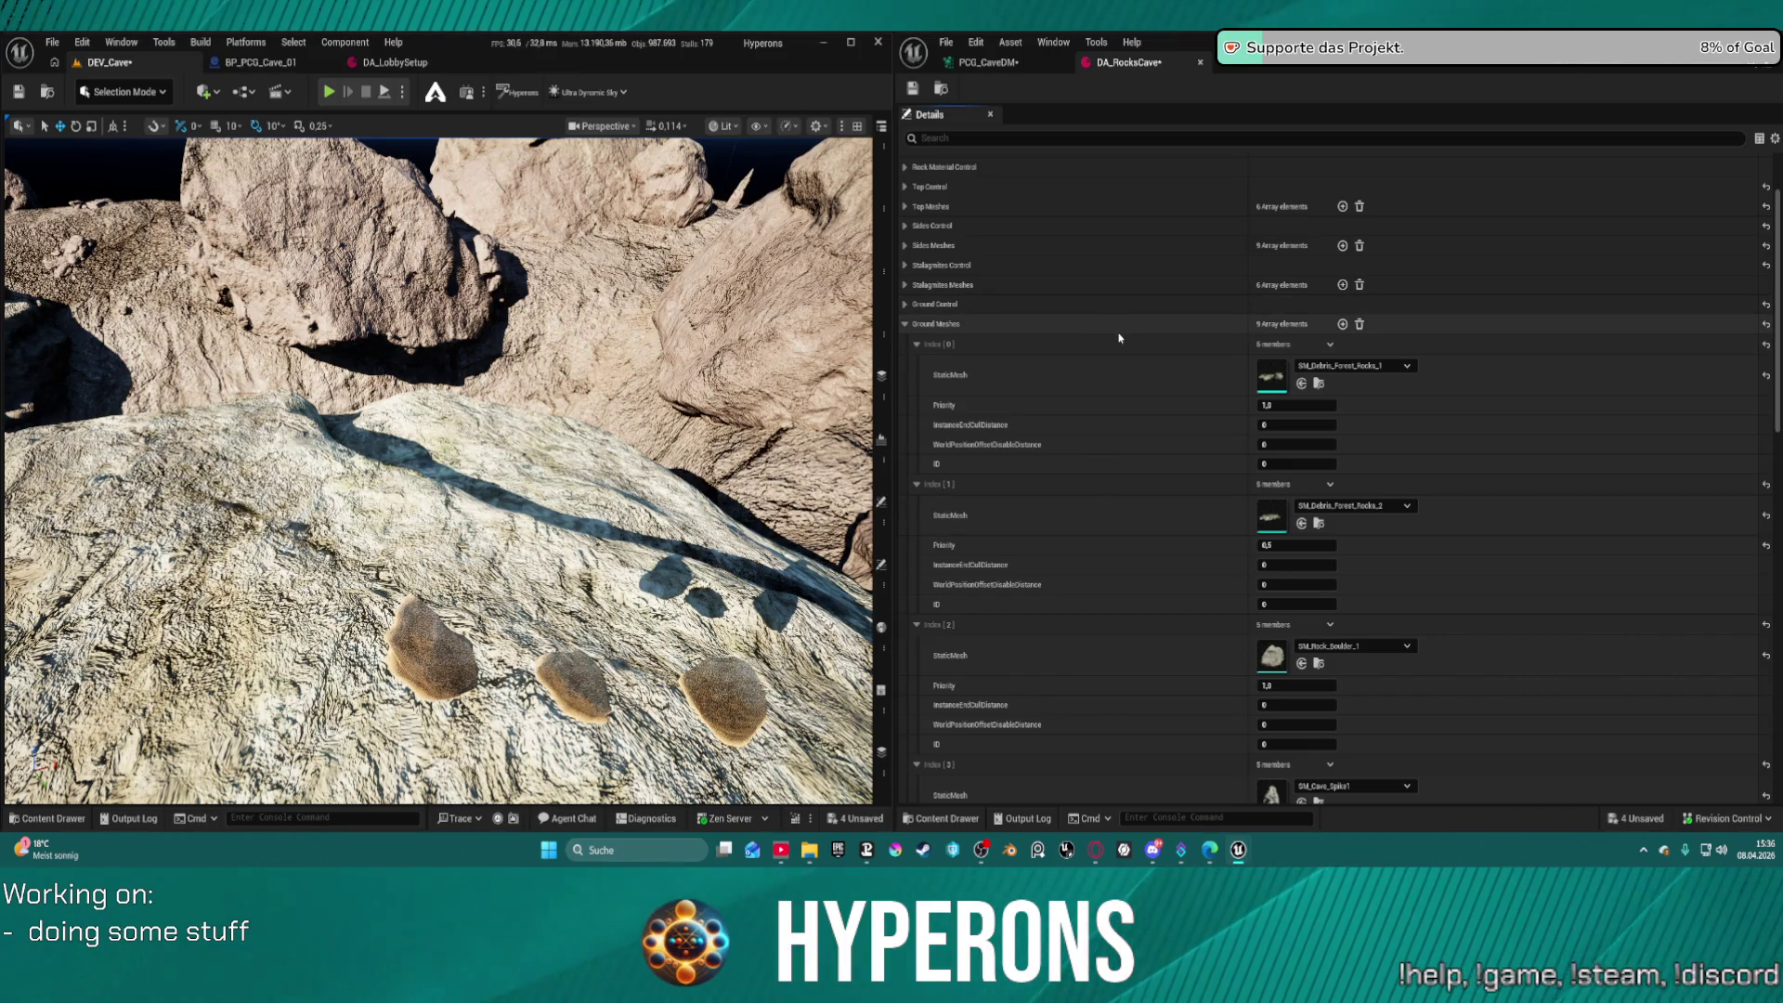
pyautogui.hotkey('ctrl', 'space')
pyautogui.hotkey('ctrl', 'space')
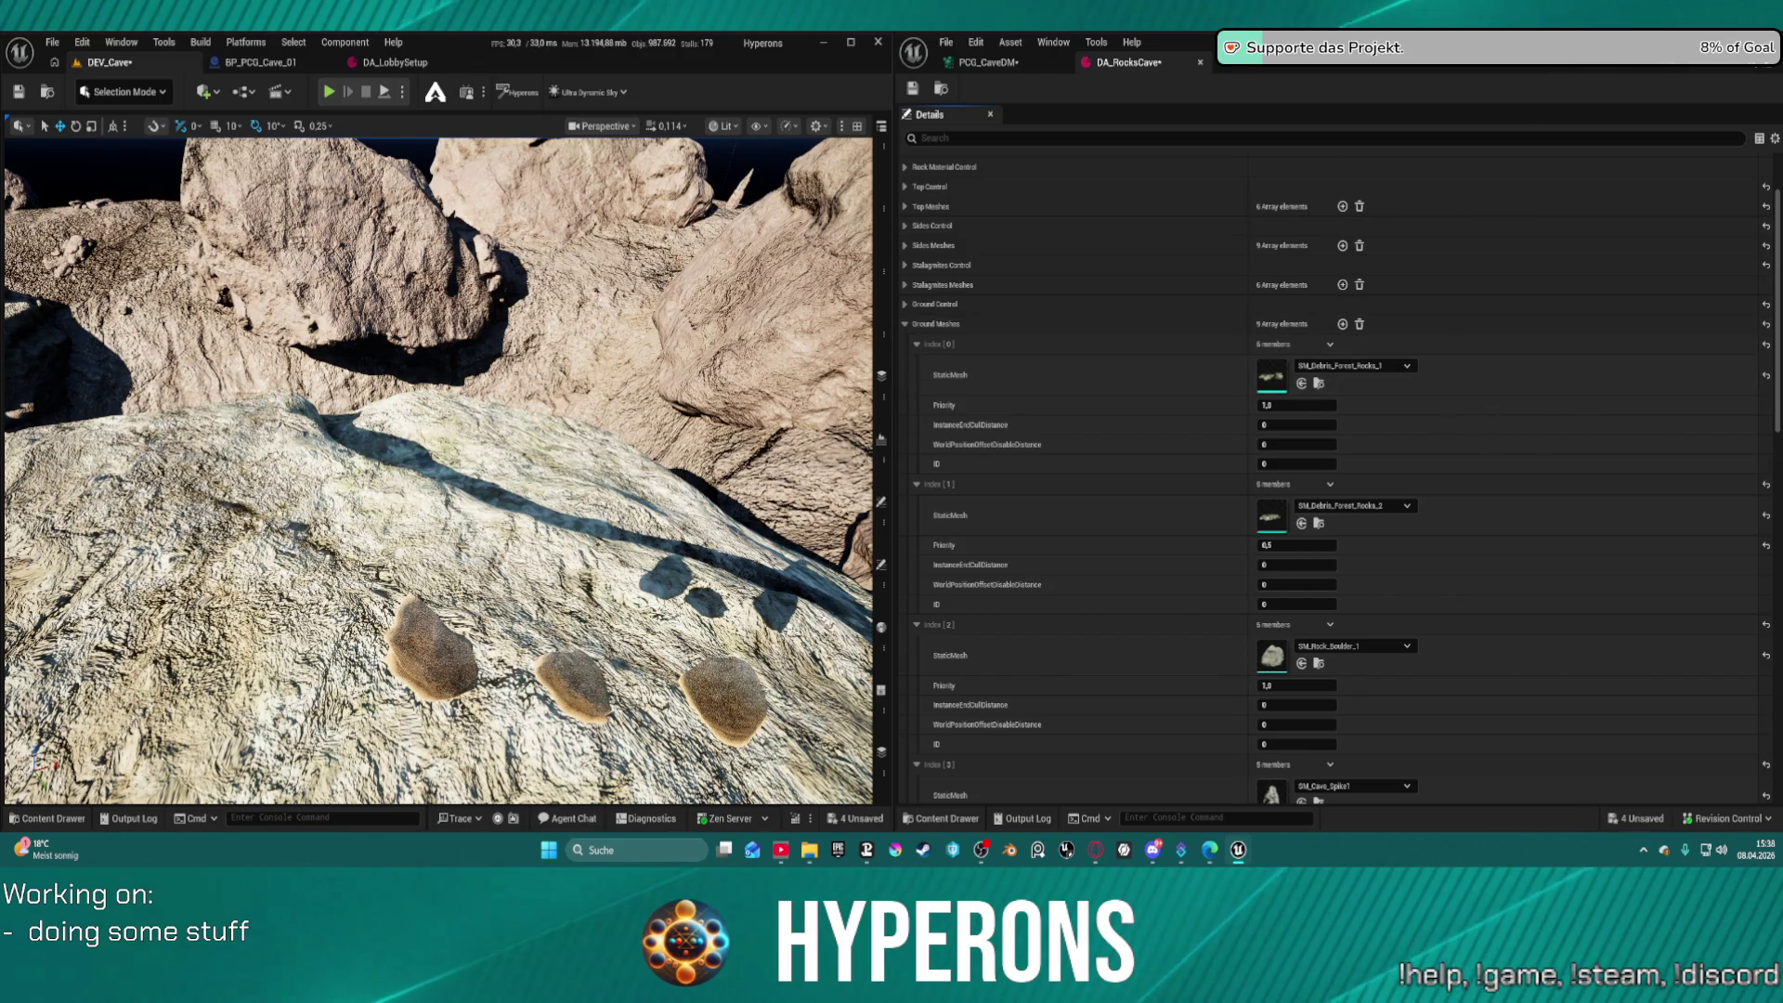
pyautogui.click(1768, 70)
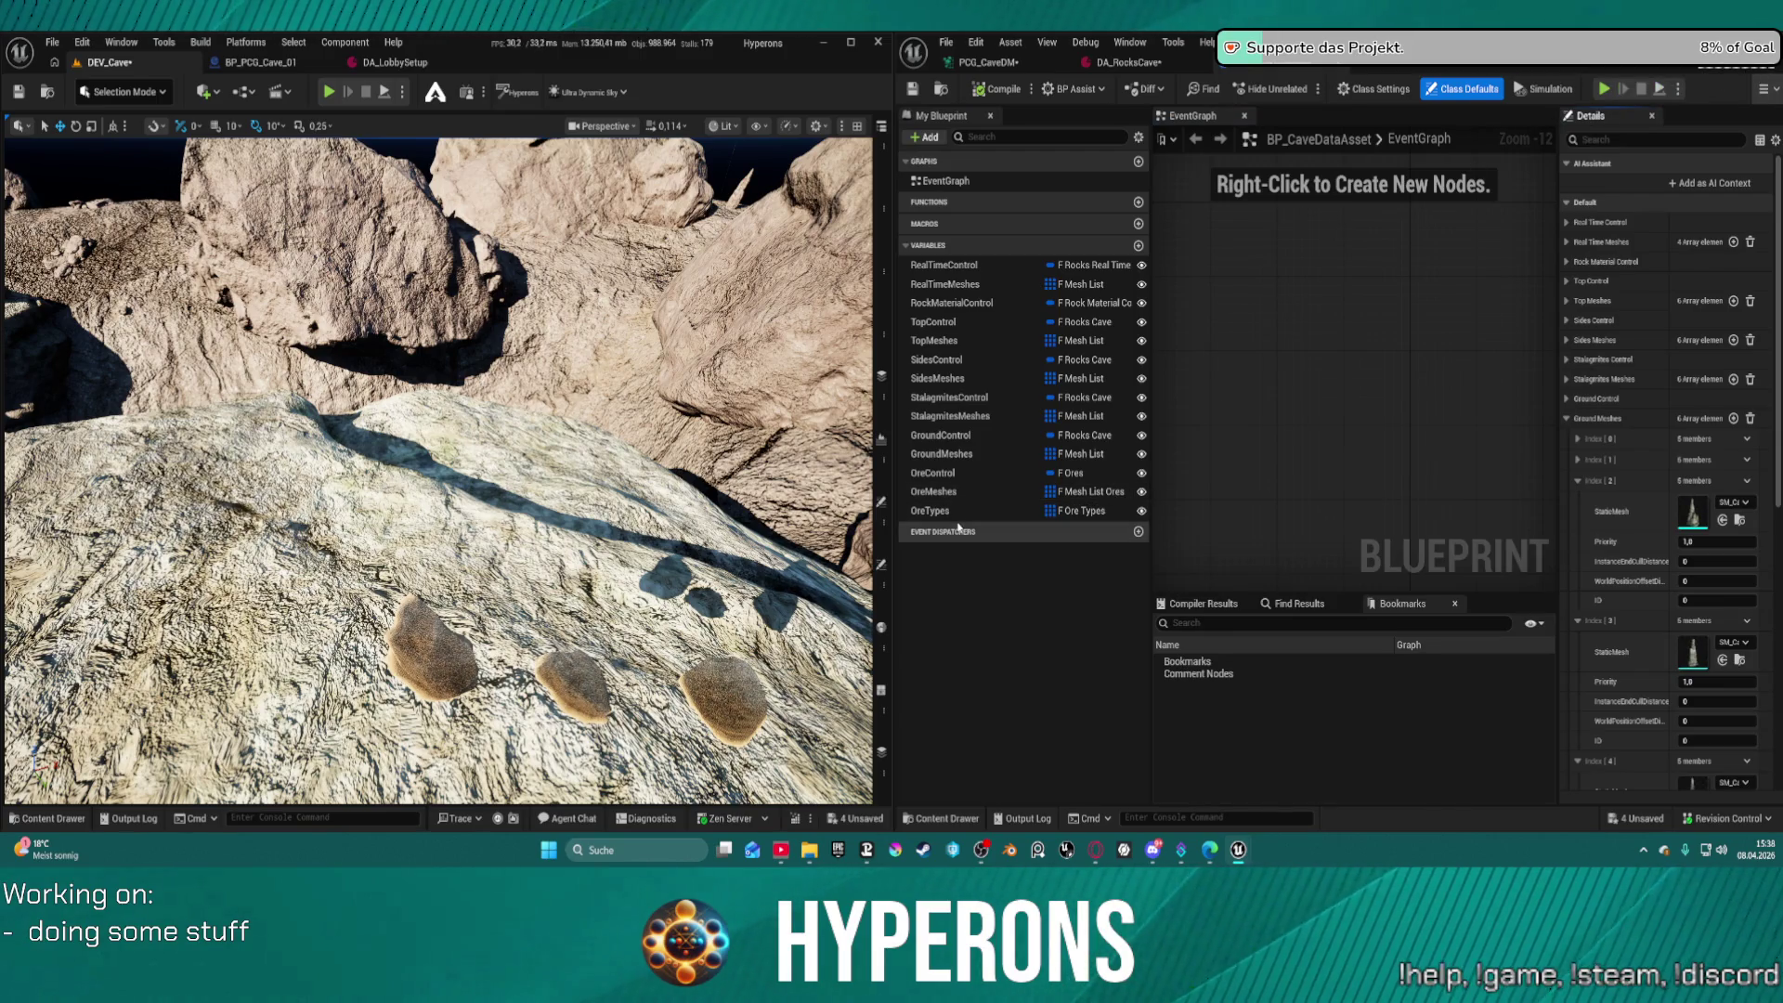
# Duplicate the GroundMeshes variable and name the copy GroundMeshes_2
pyautogui.click(968, 455)
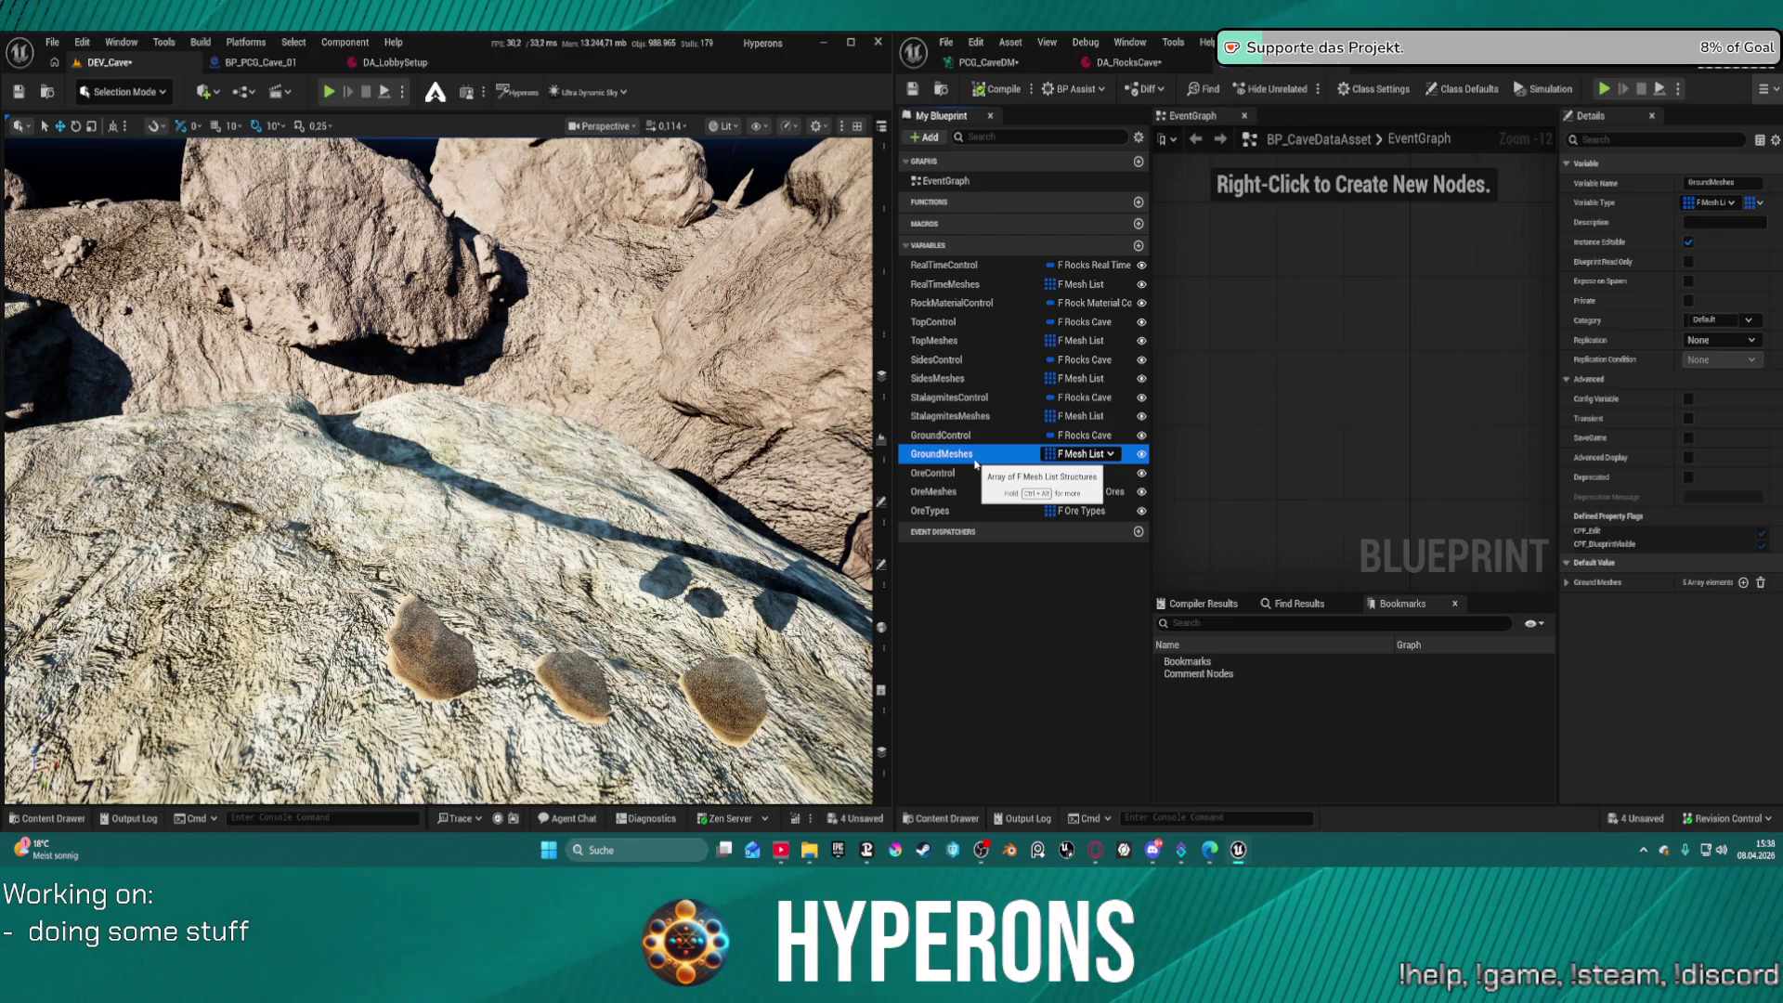
pyautogui.rightClick(975, 465)
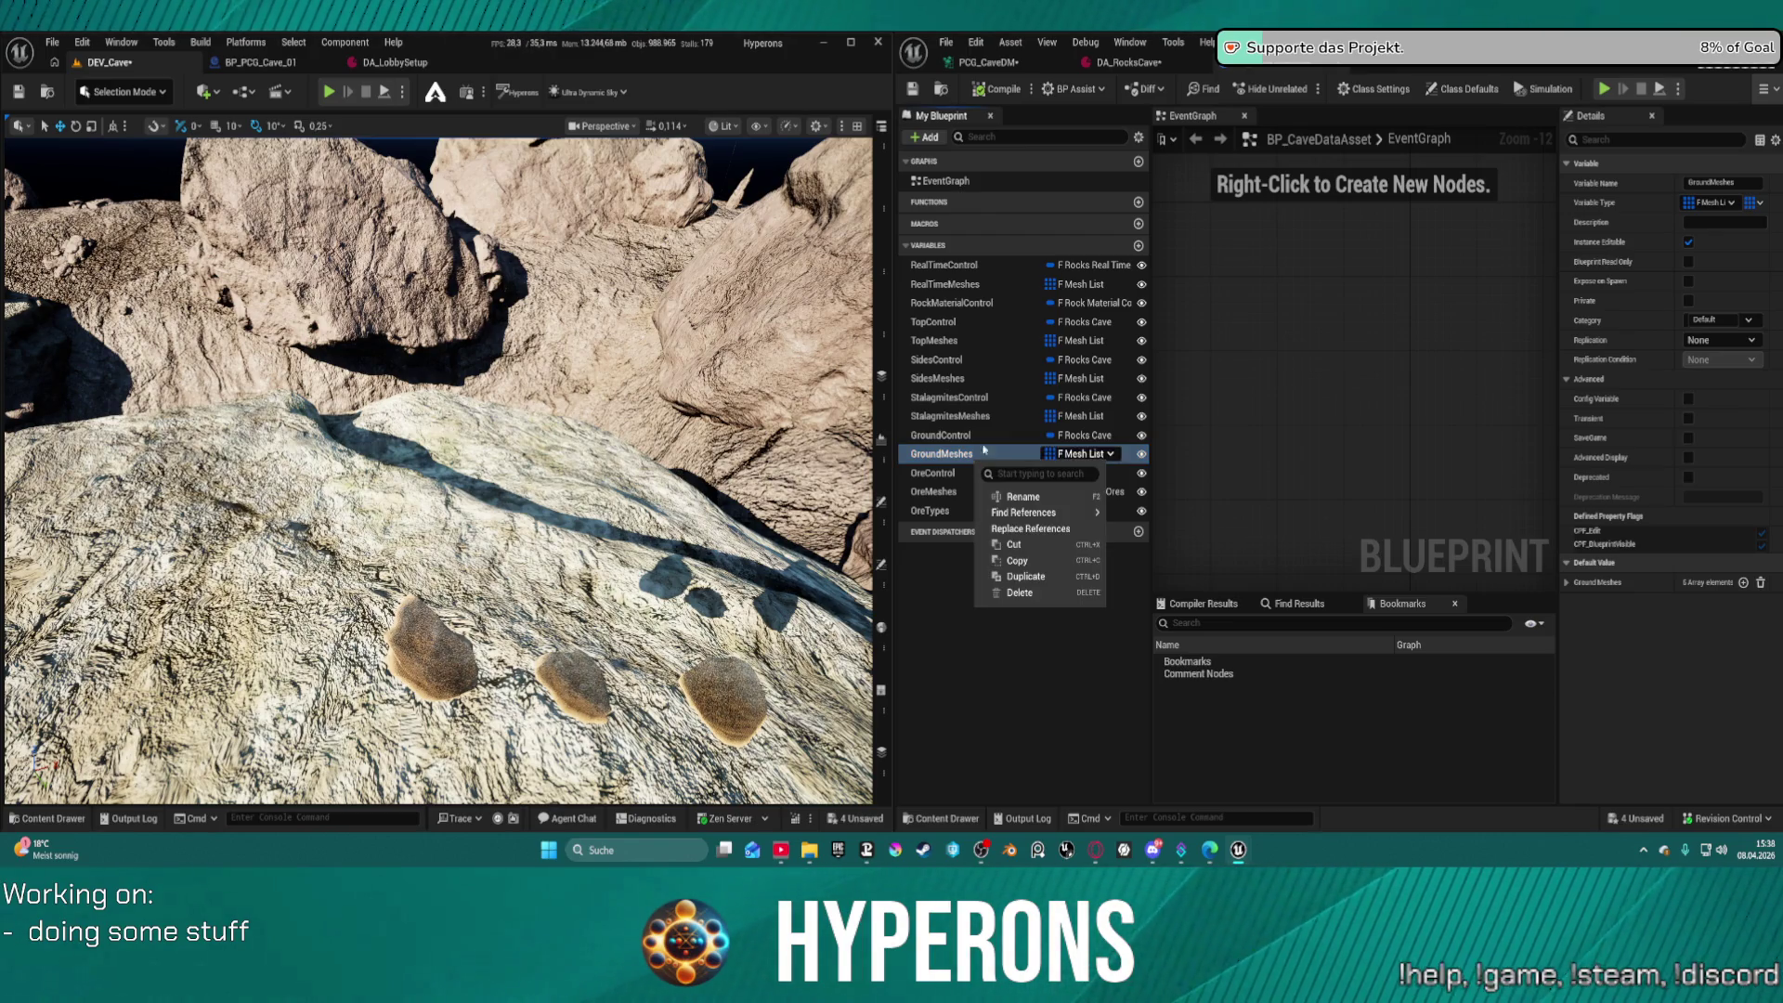
pyautogui.click(1053, 583)
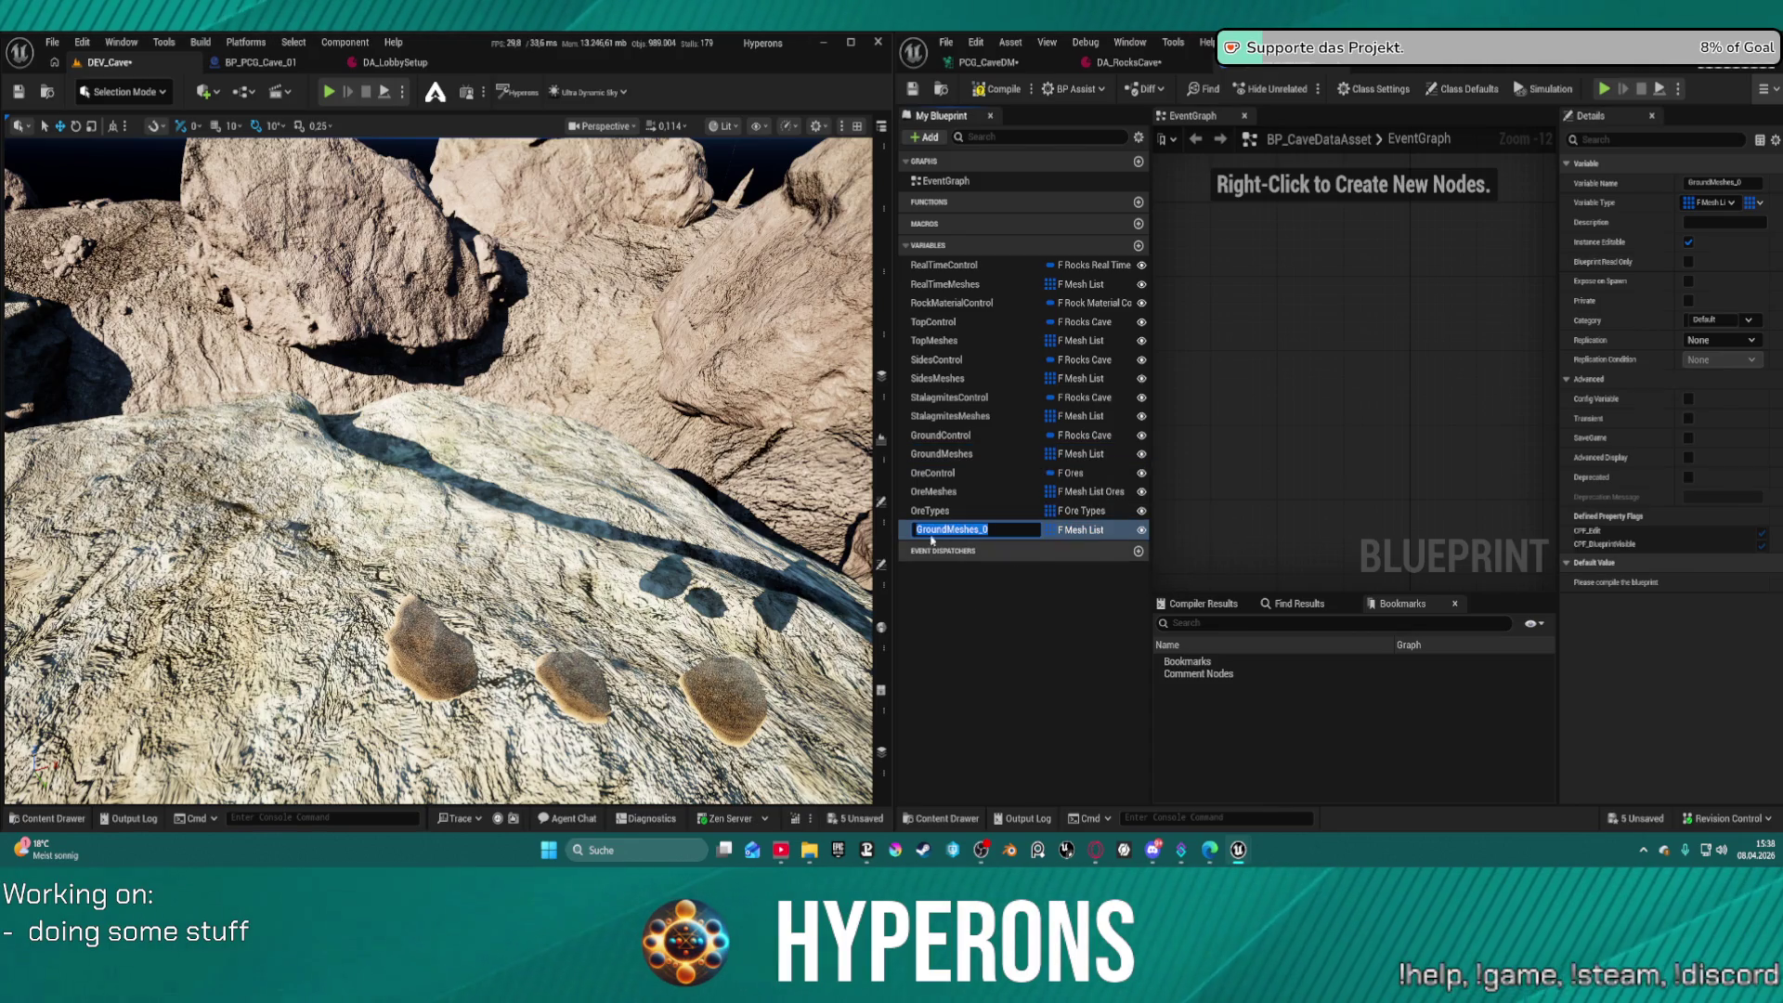
pyautogui.press('End')
pyautogui.press('BackSpace')
pyautogui.write('2')
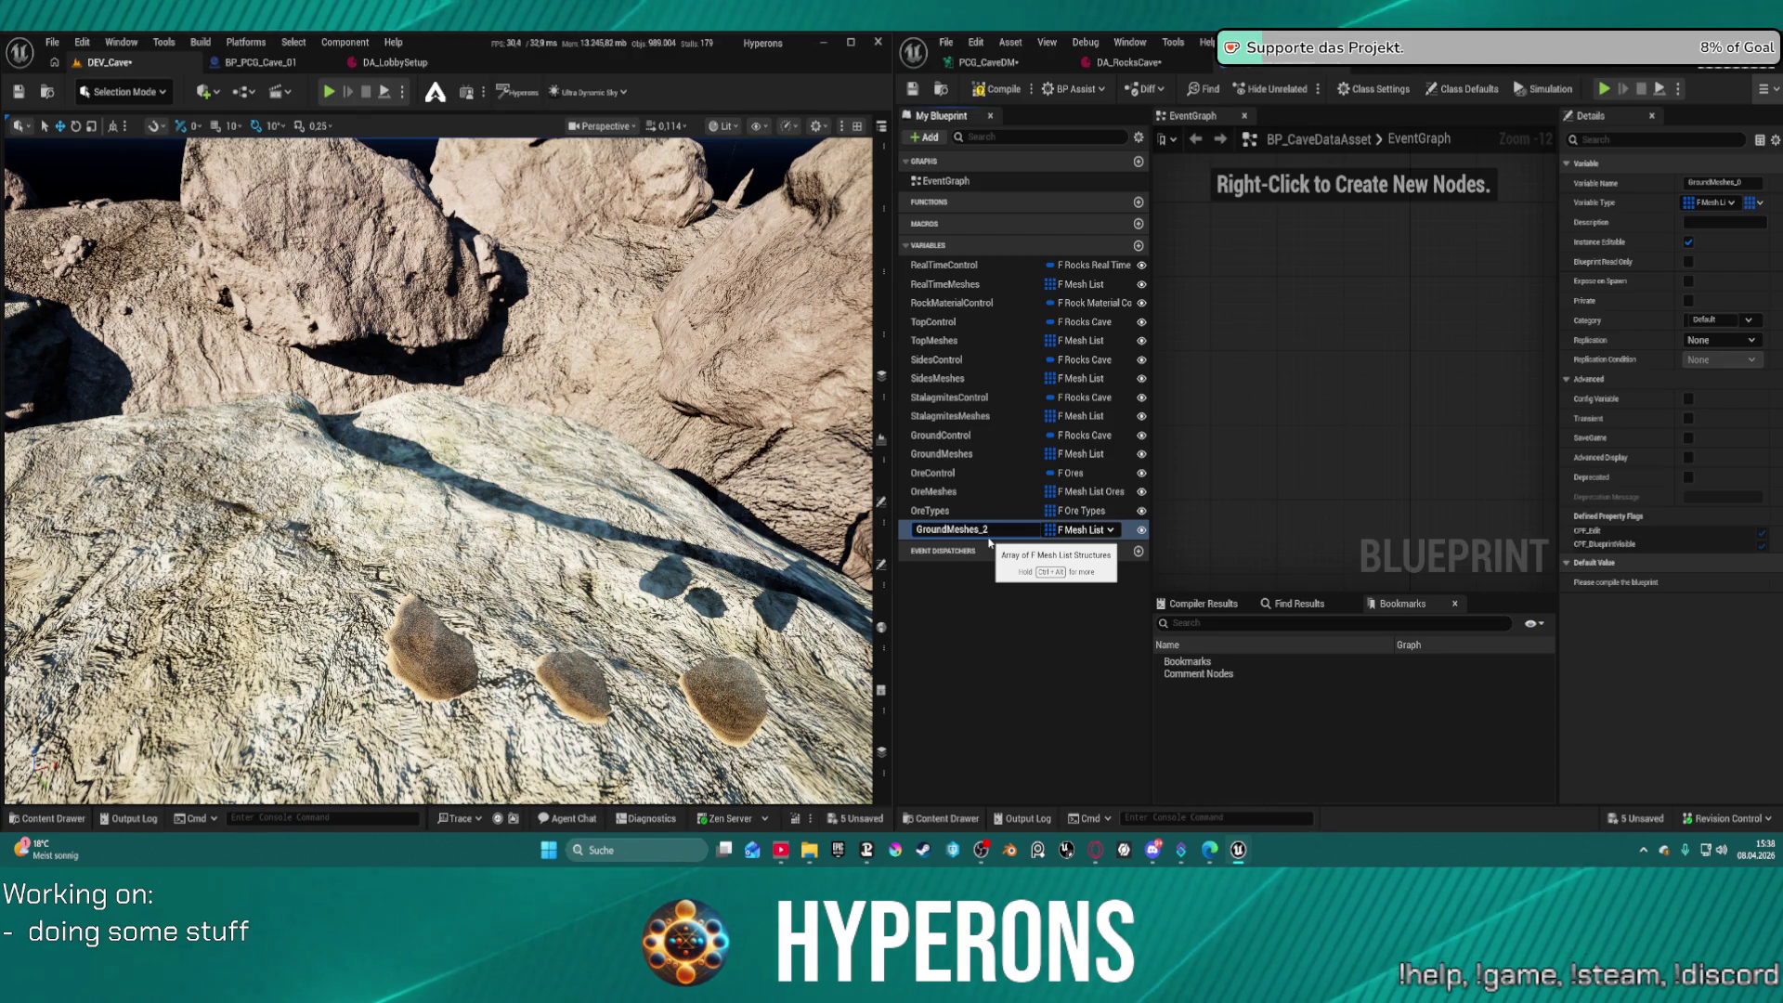
pyautogui.press('Return')
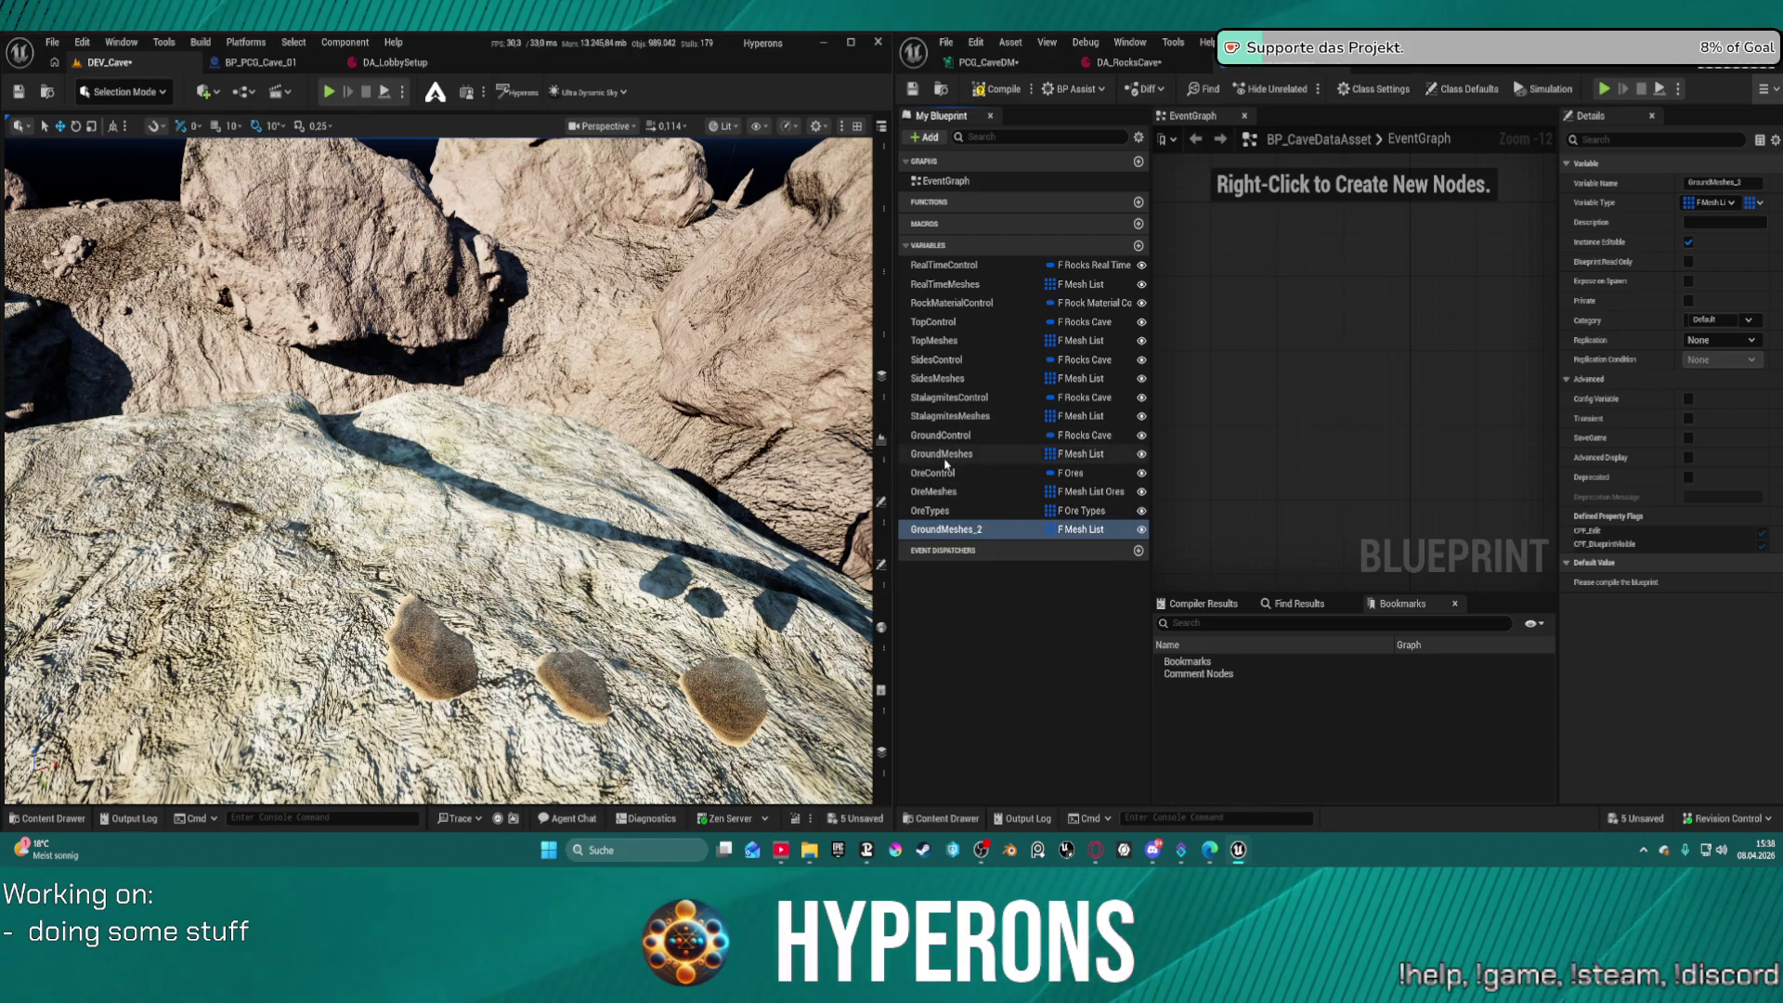
# Rename the GroundMeshes variable to GroundMeshes_1
pyautogui.click(946, 454)
pyautogui.press('F2')
pyautogui.press('End')
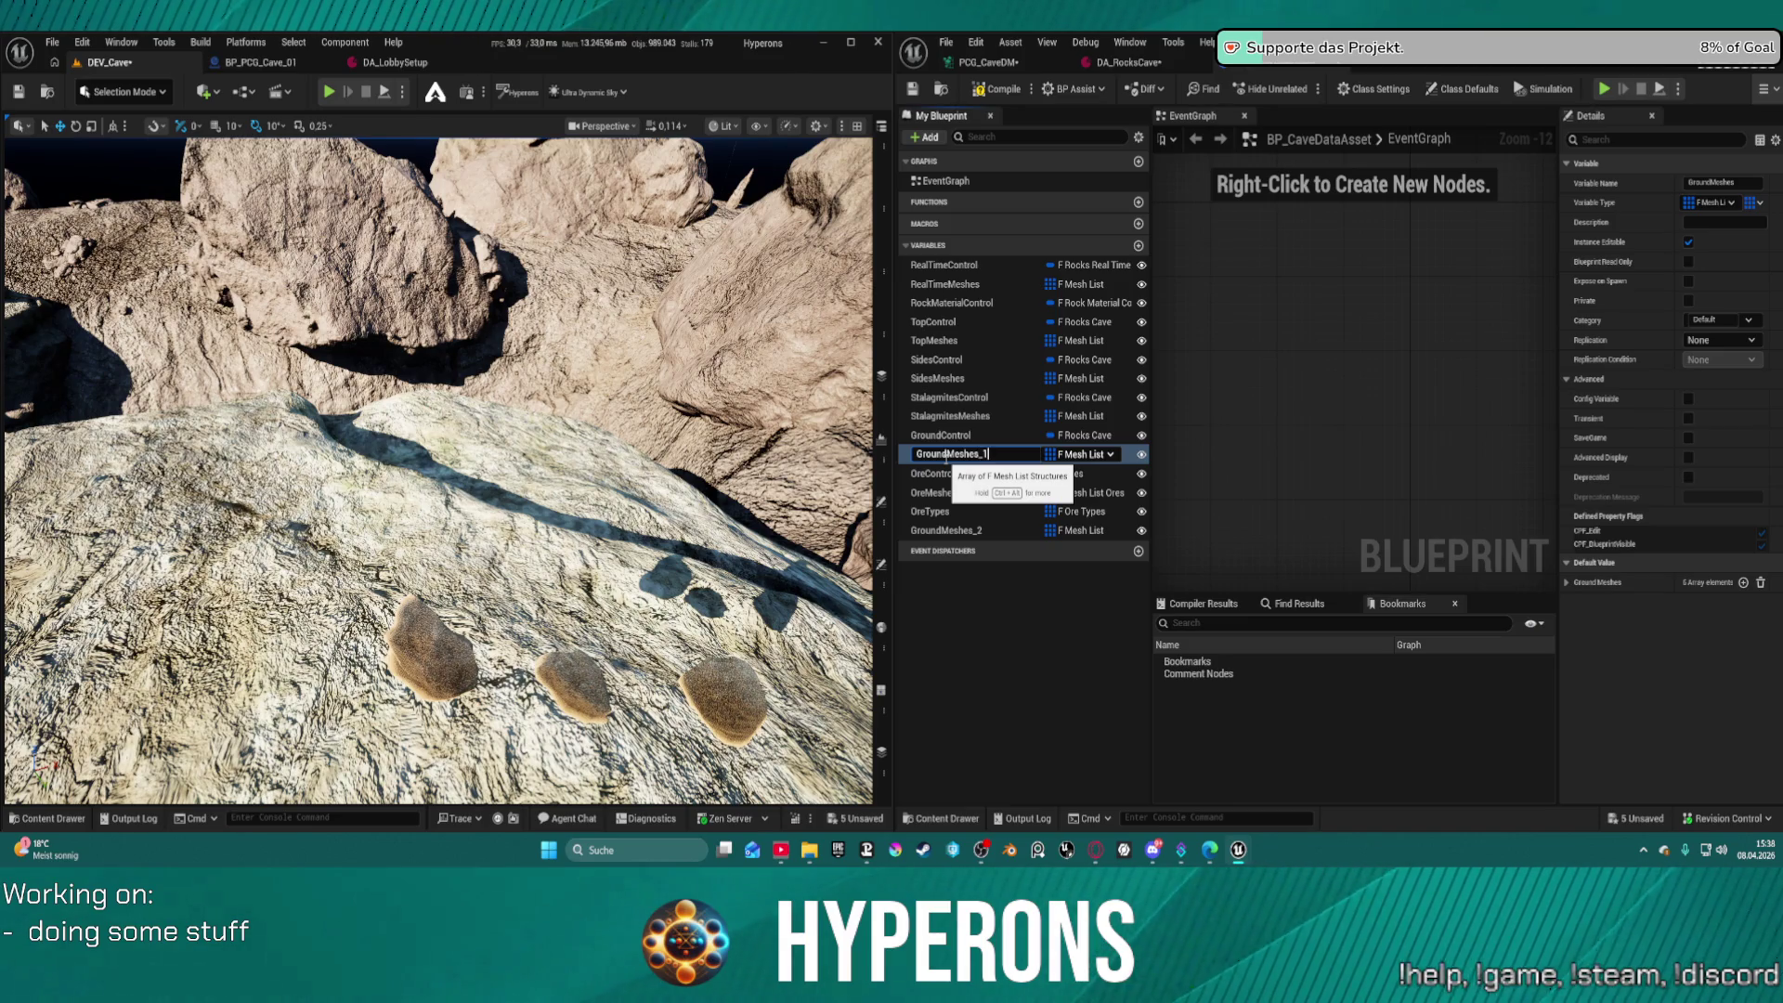
pyautogui.press('Return')
# Move GroundMeshes_2 below GroundMeshes_1, compile the blueprint, and bring up DA_RocksCave
pyautogui.click(934, 533)
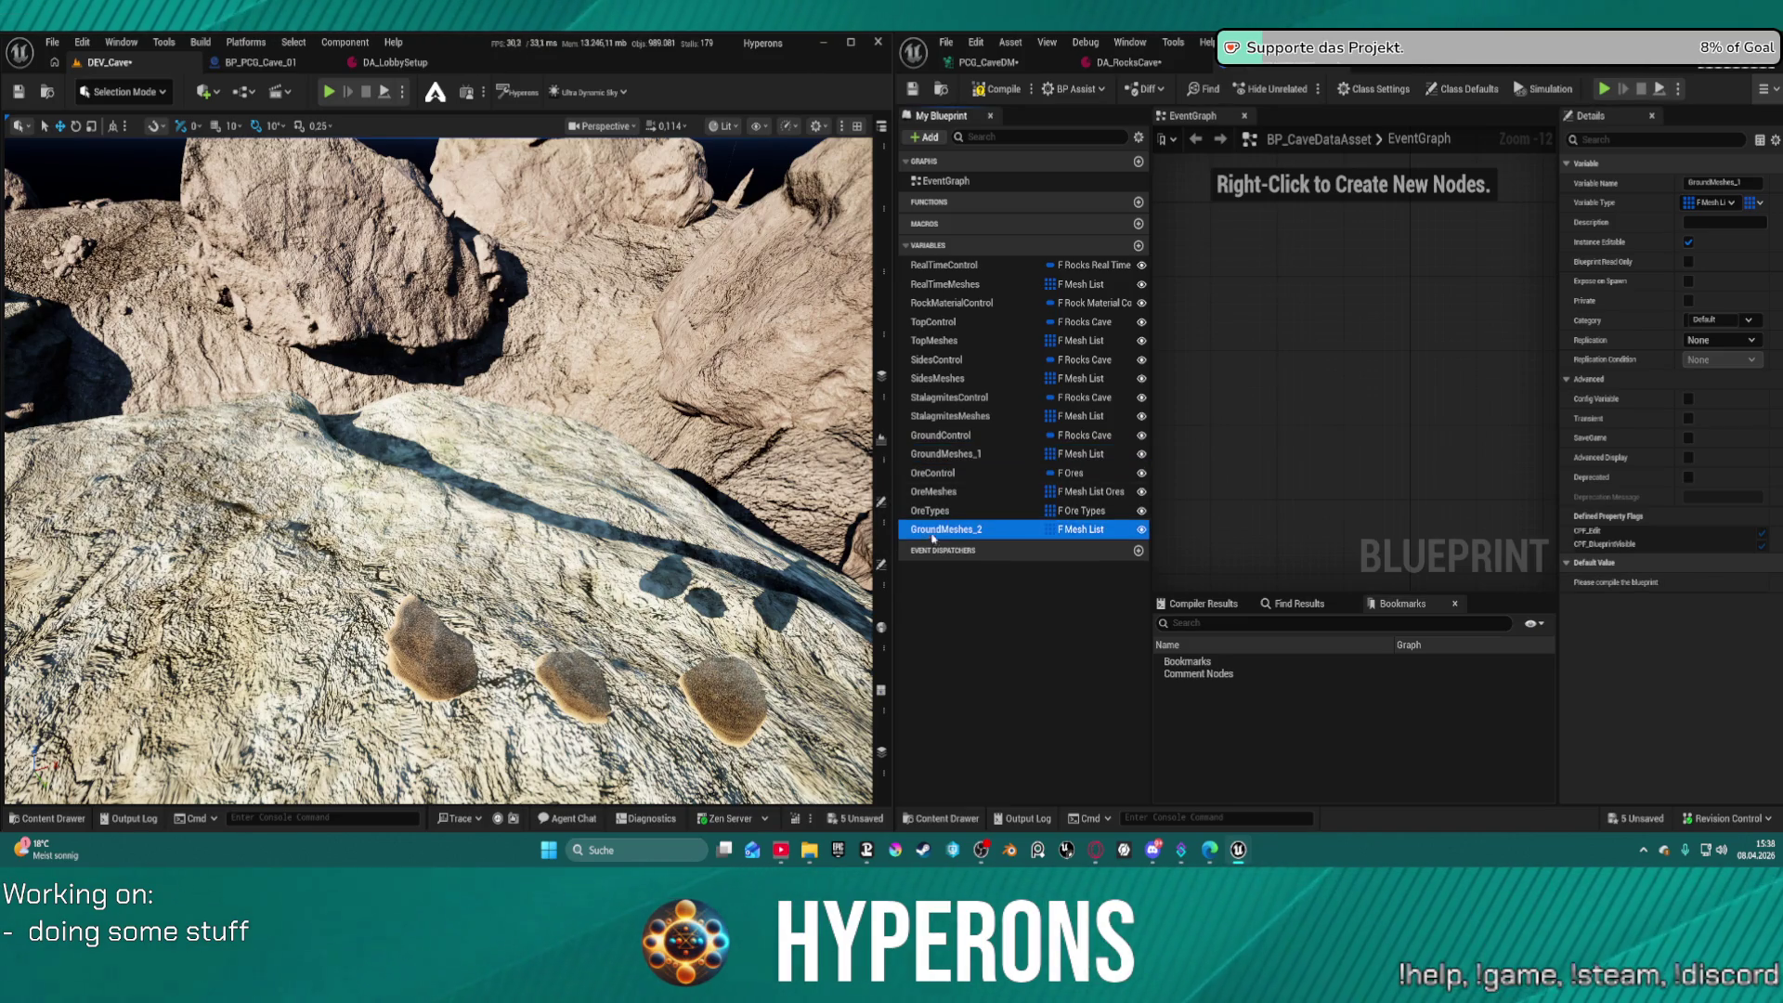
pyautogui.moveTo(932, 539); pyautogui.dragTo(931, 476)
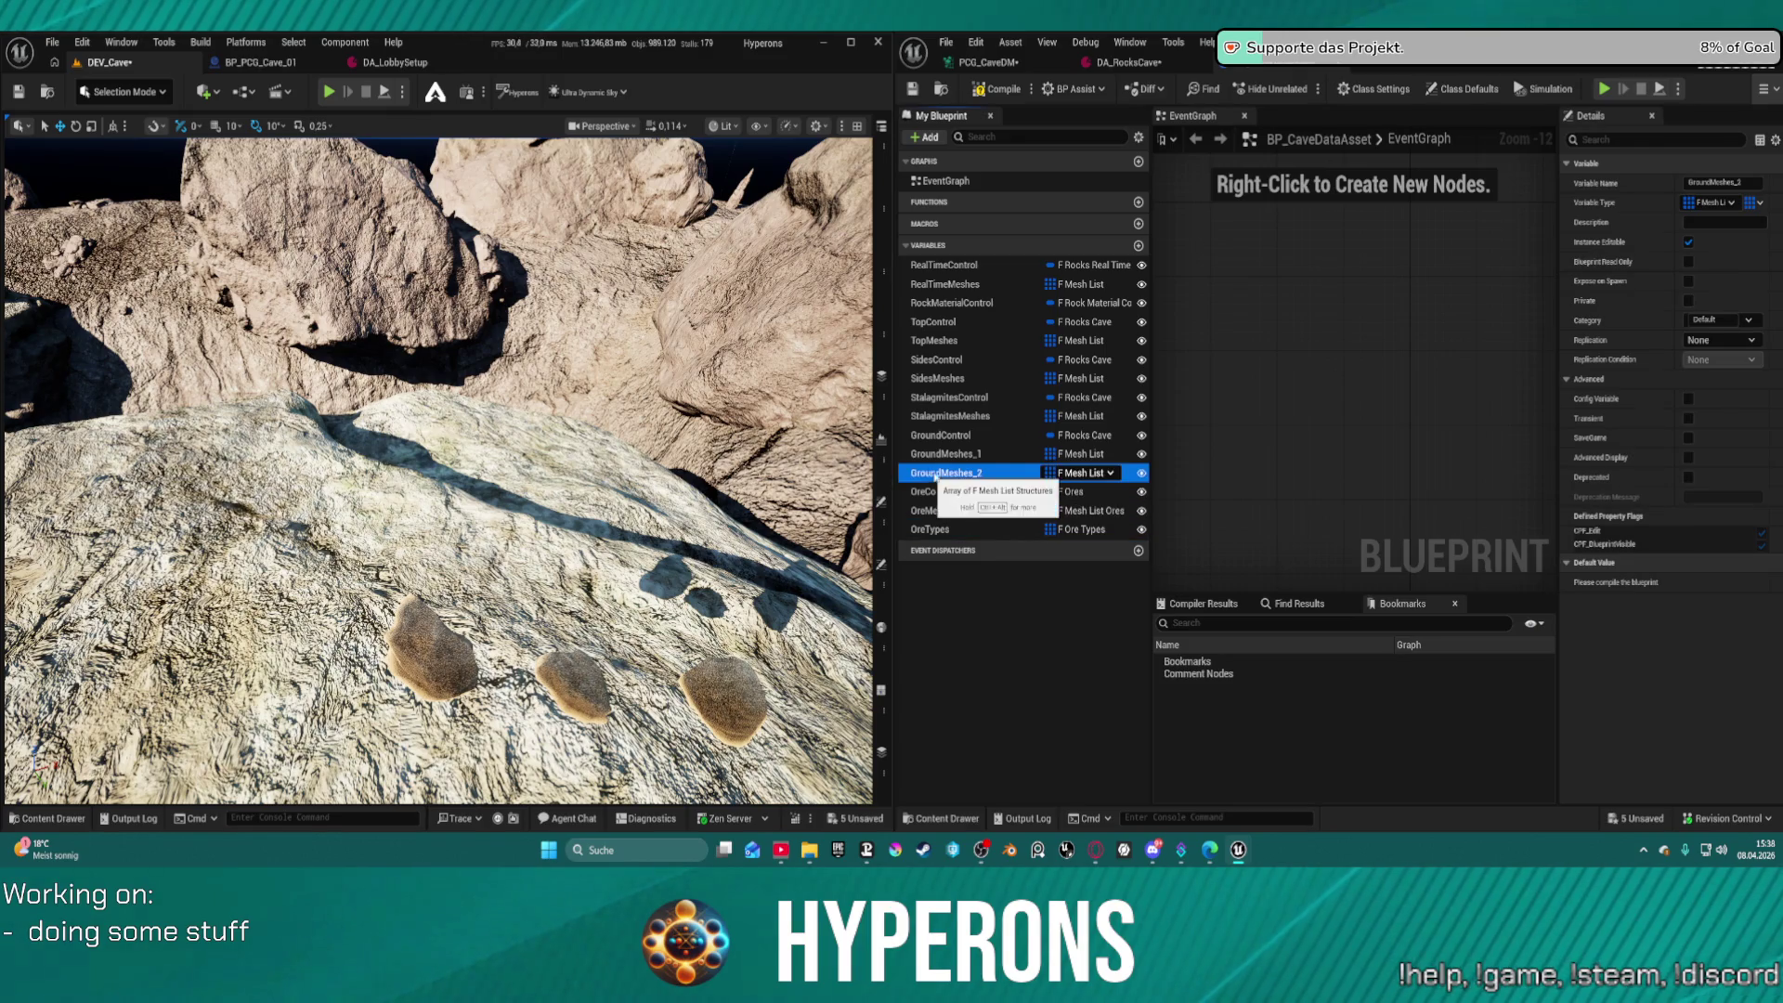
pyautogui.click(995, 93)
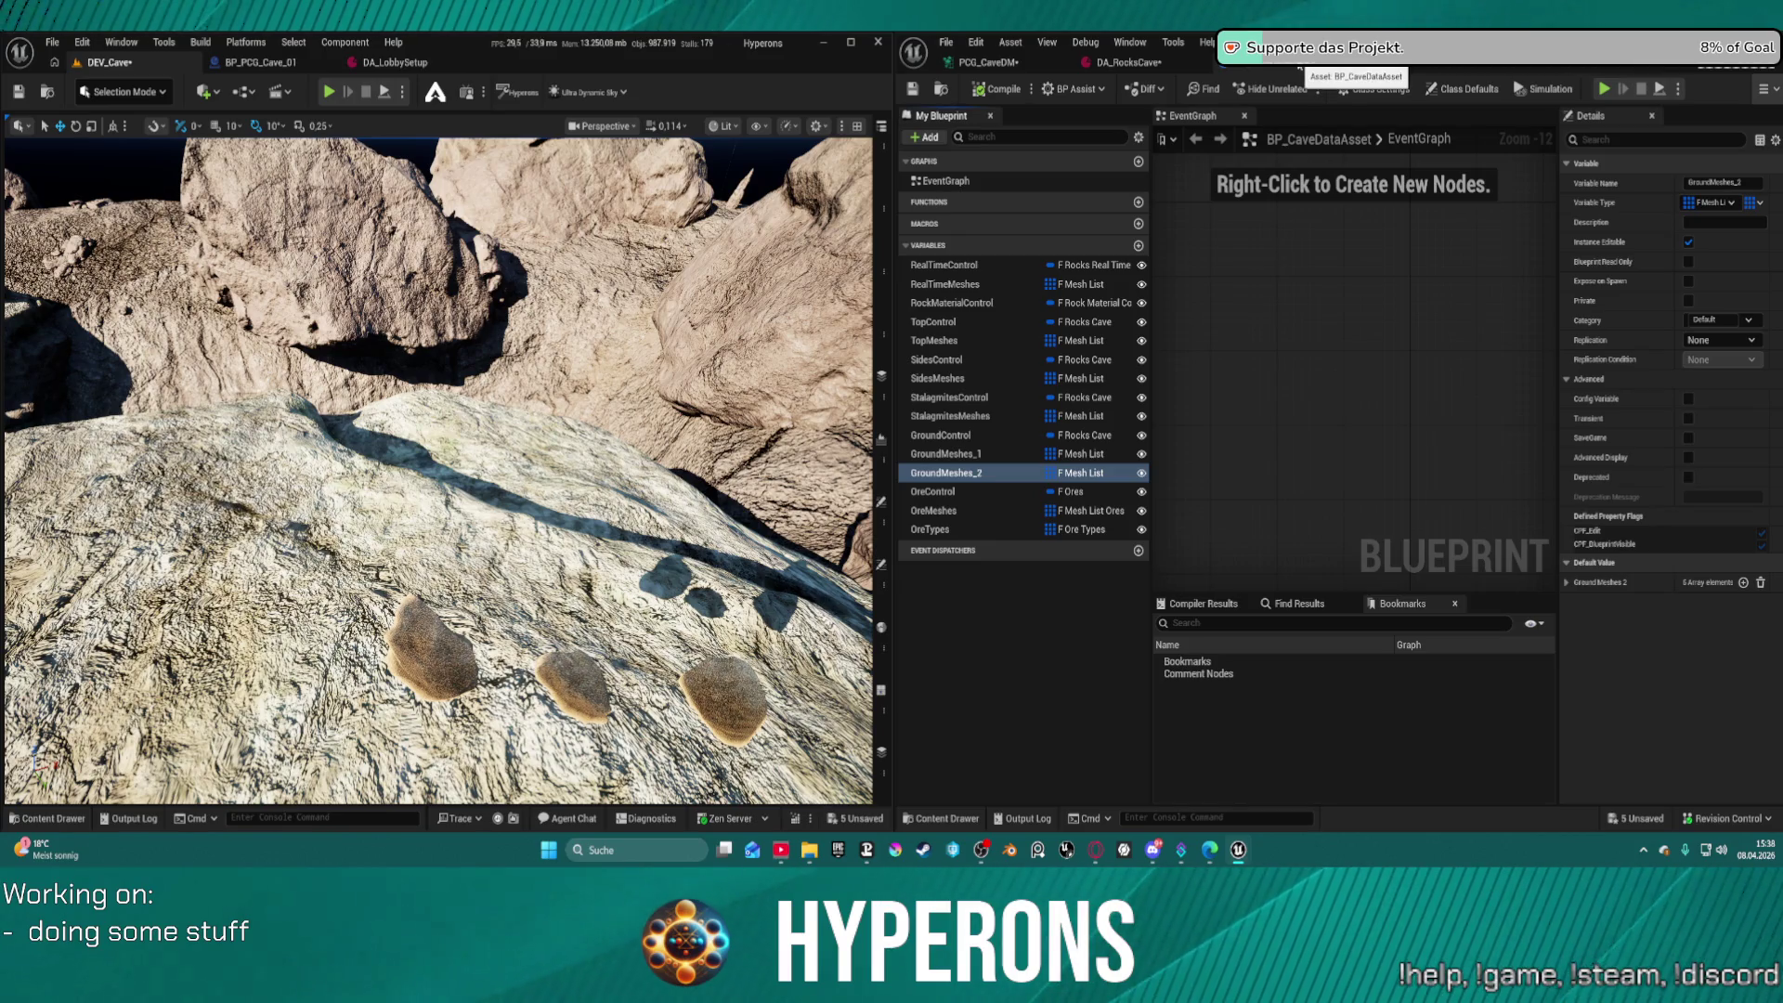
pyautogui.middleClick(1288, 72)
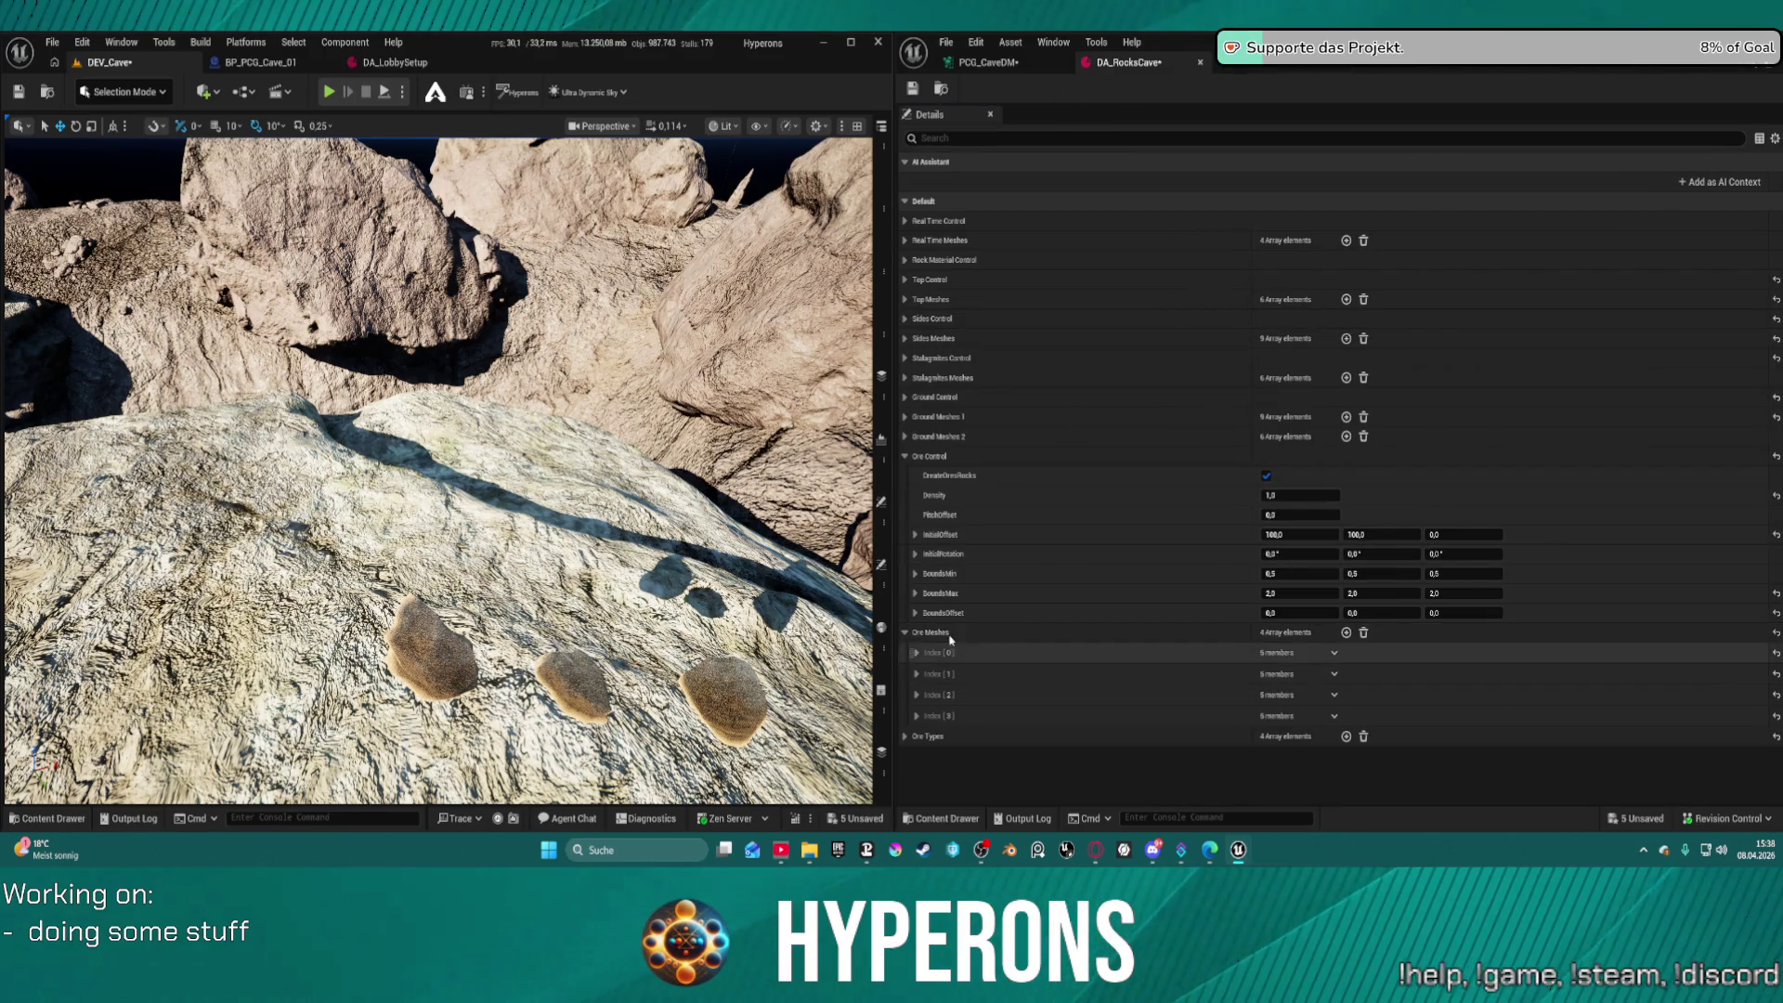
# Collapse the Ore sections, expand both Ground Meshes lists and inspect their first entries
pyautogui.click(905, 456)
pyautogui.click(905, 476)
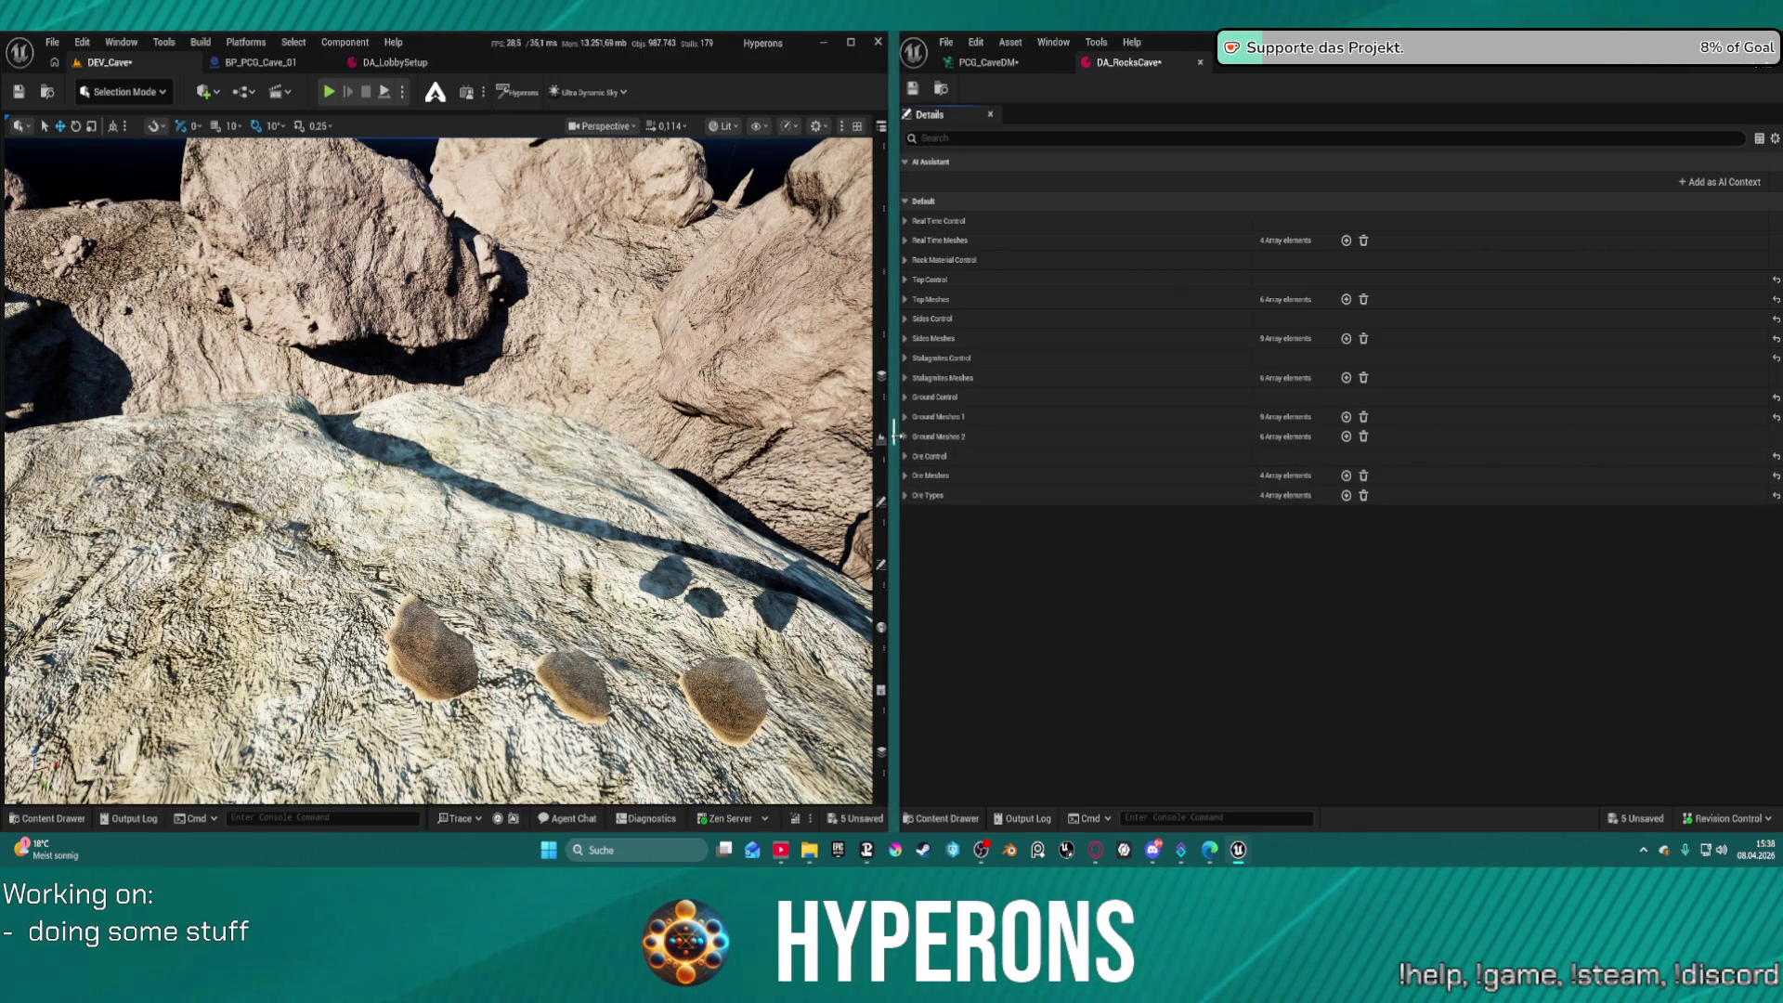
pyautogui.click(906, 436)
pyautogui.click(905, 417)
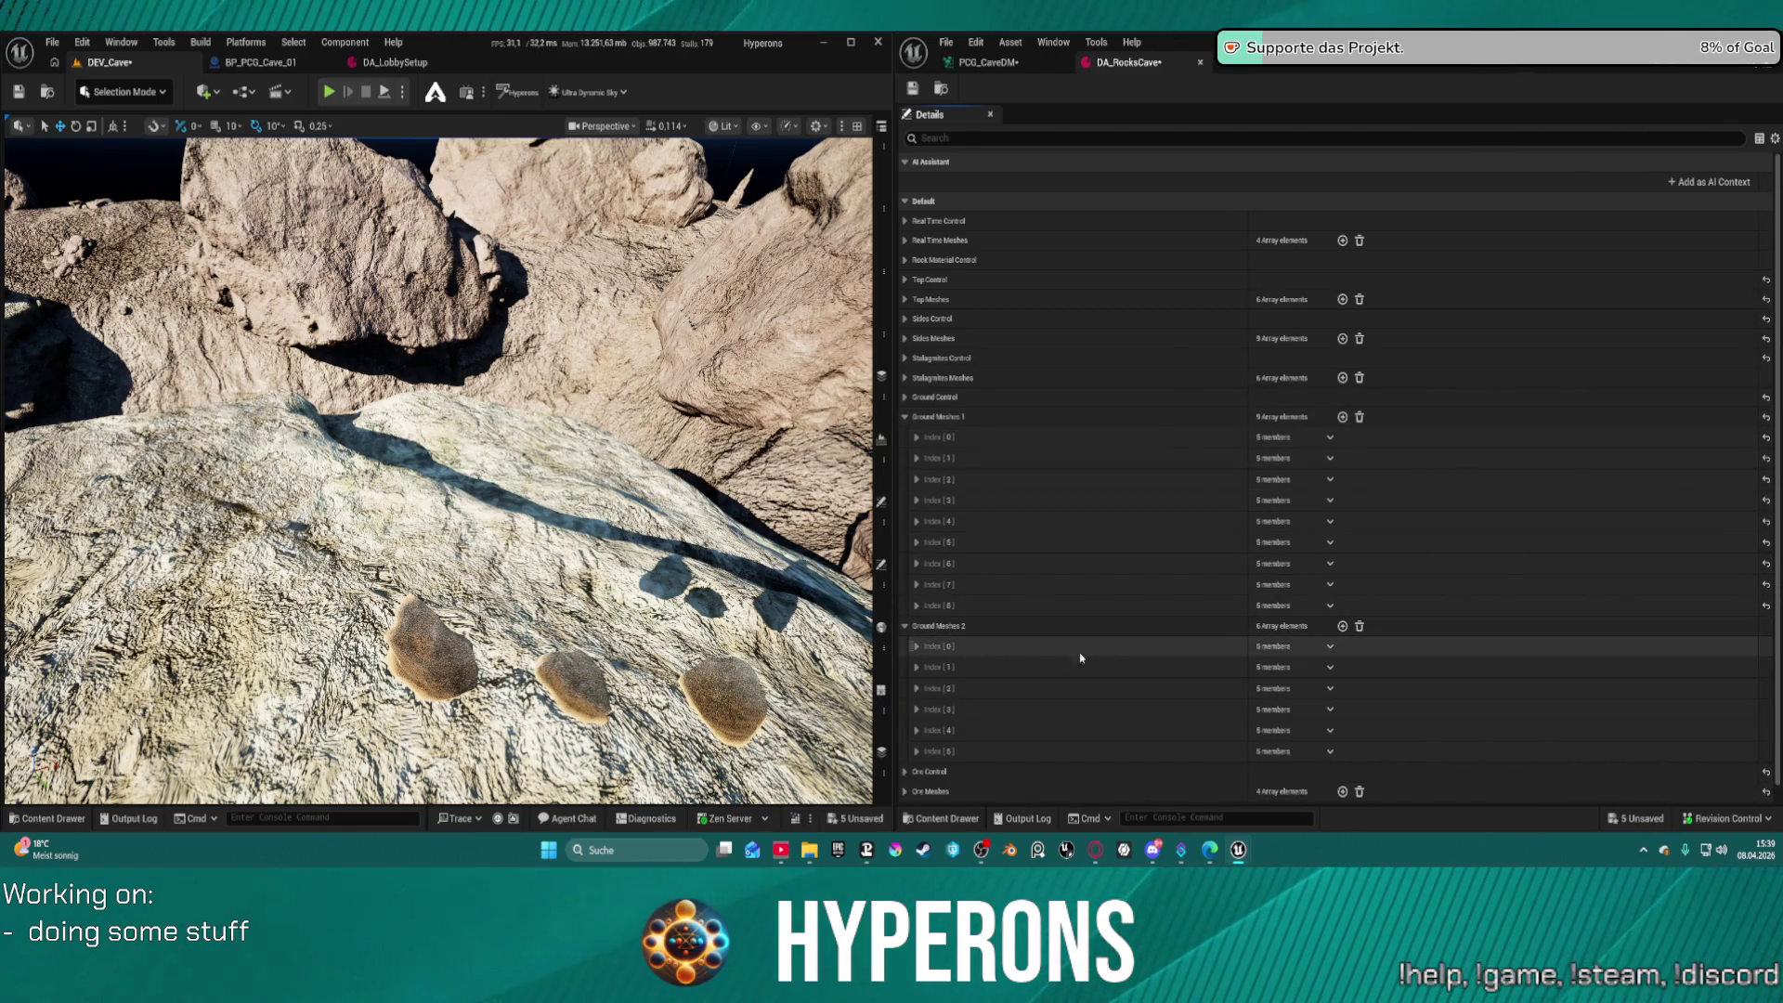
pyautogui.click(917, 438)
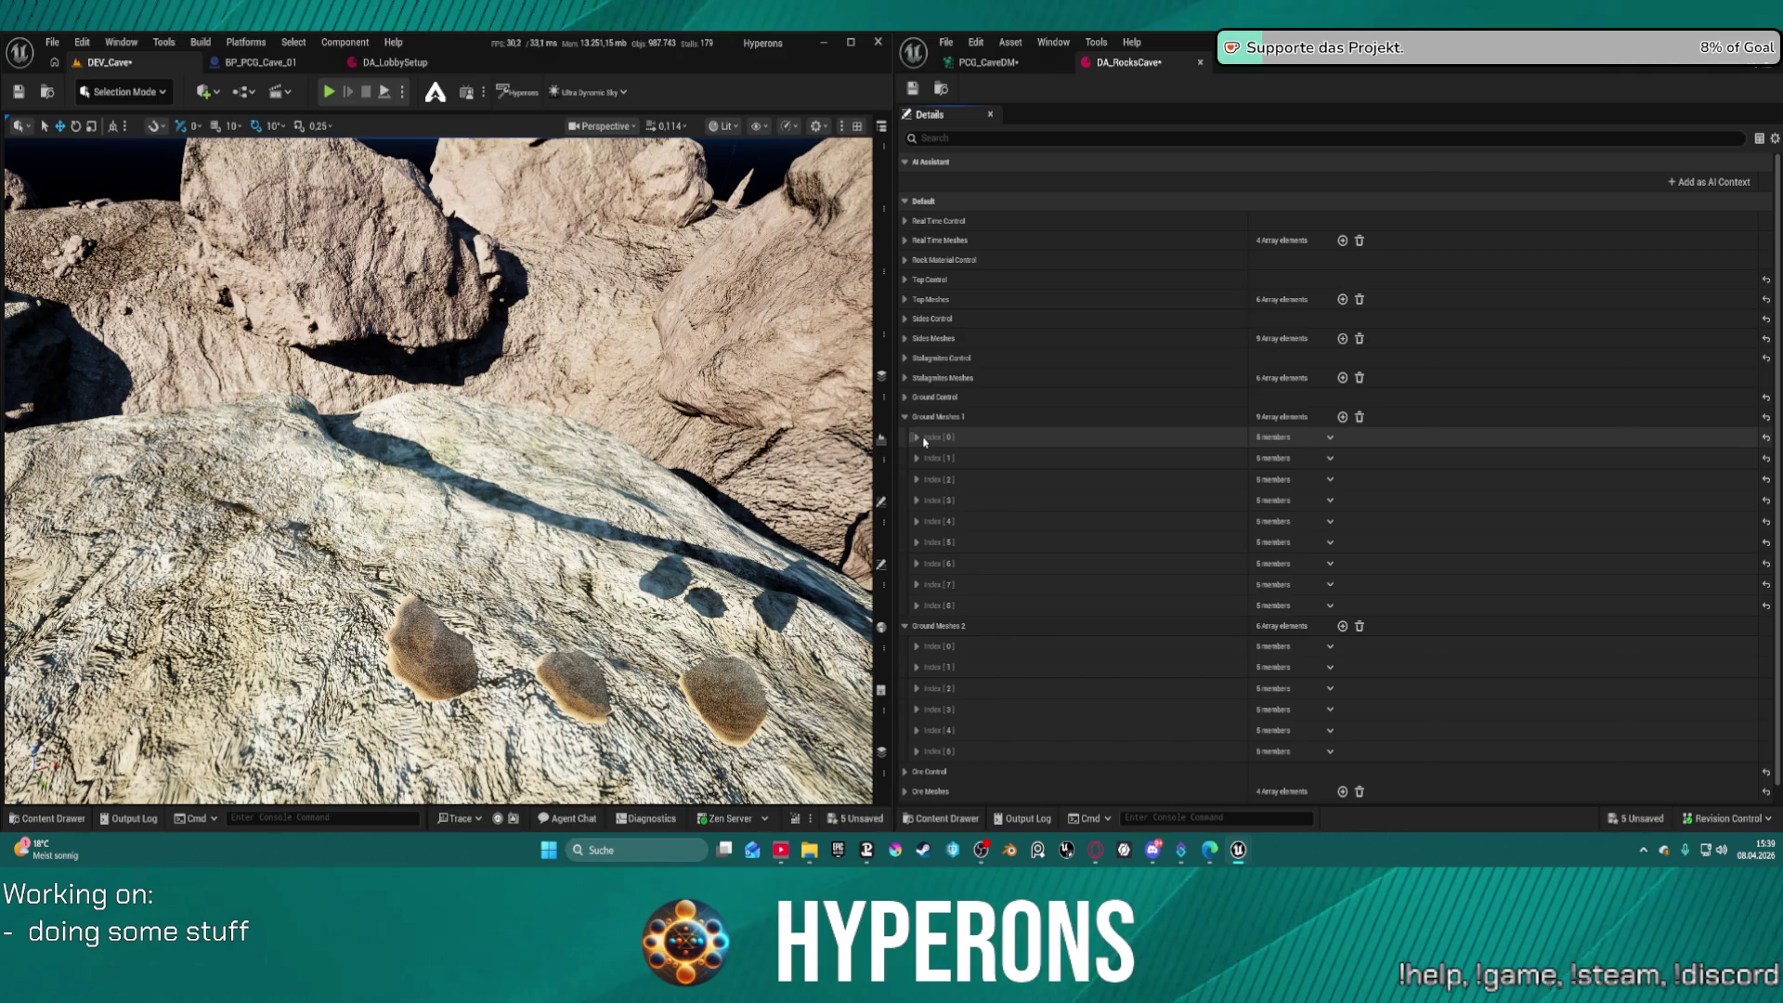
pyautogui.click(917, 438)
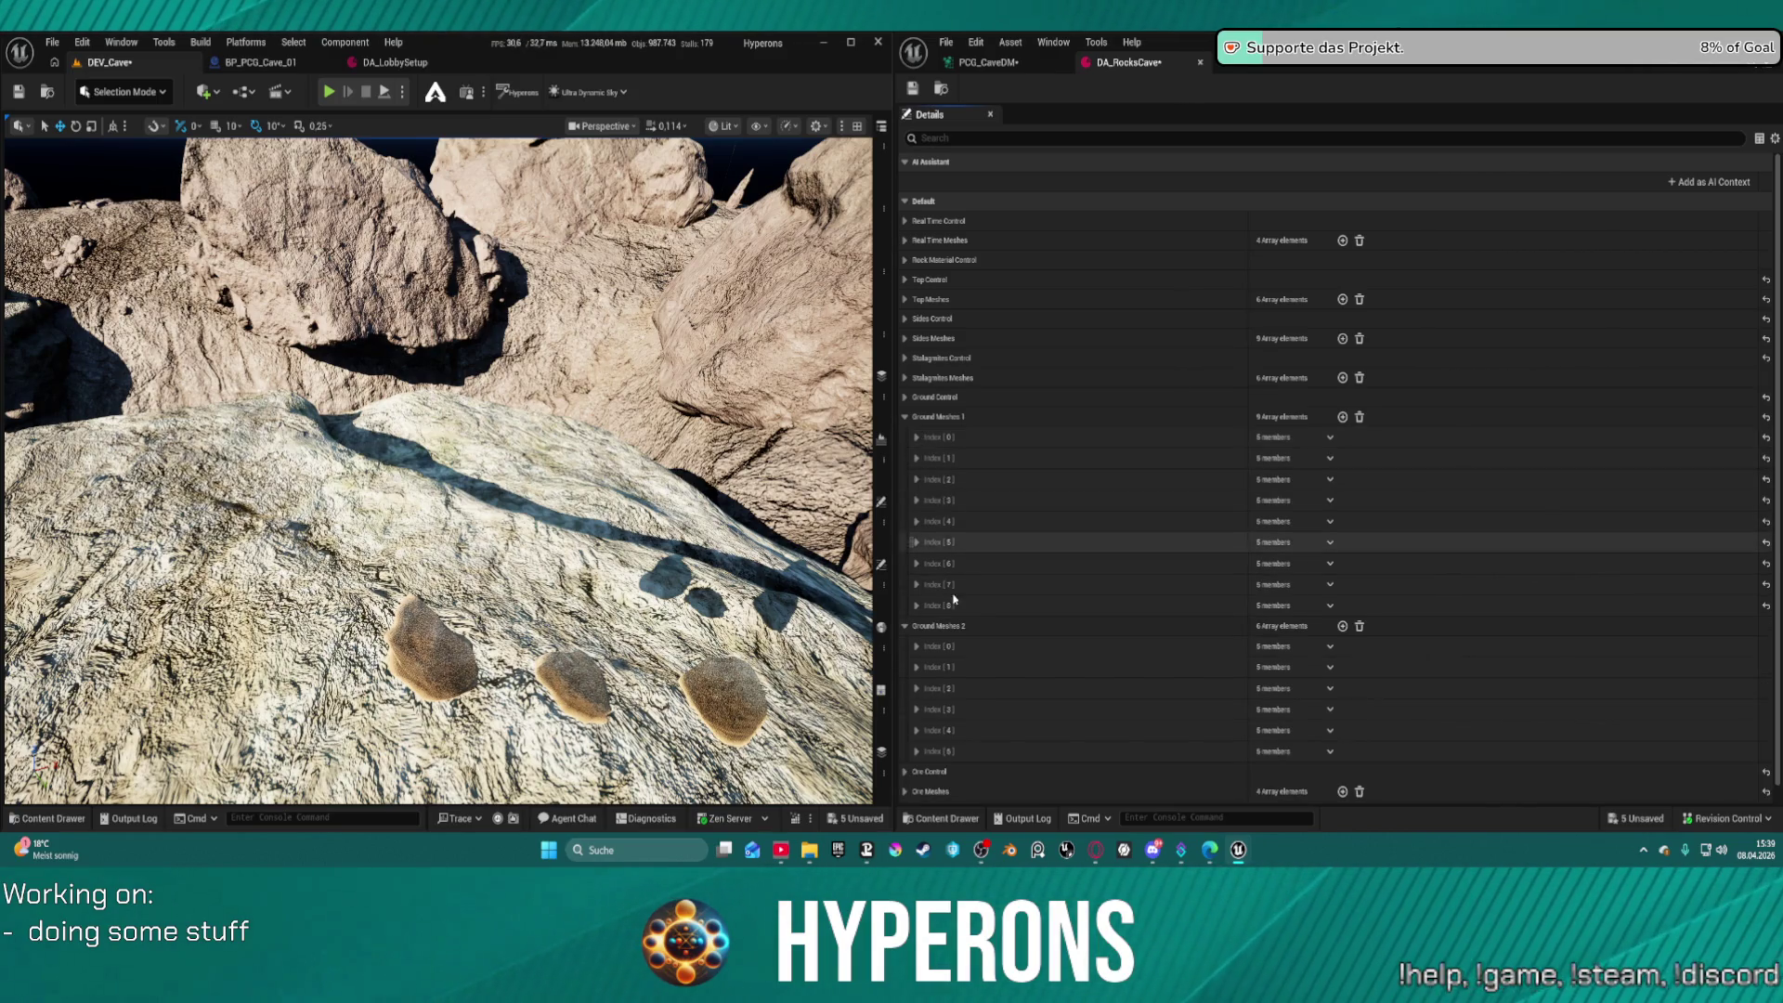
pyautogui.click(917, 646)
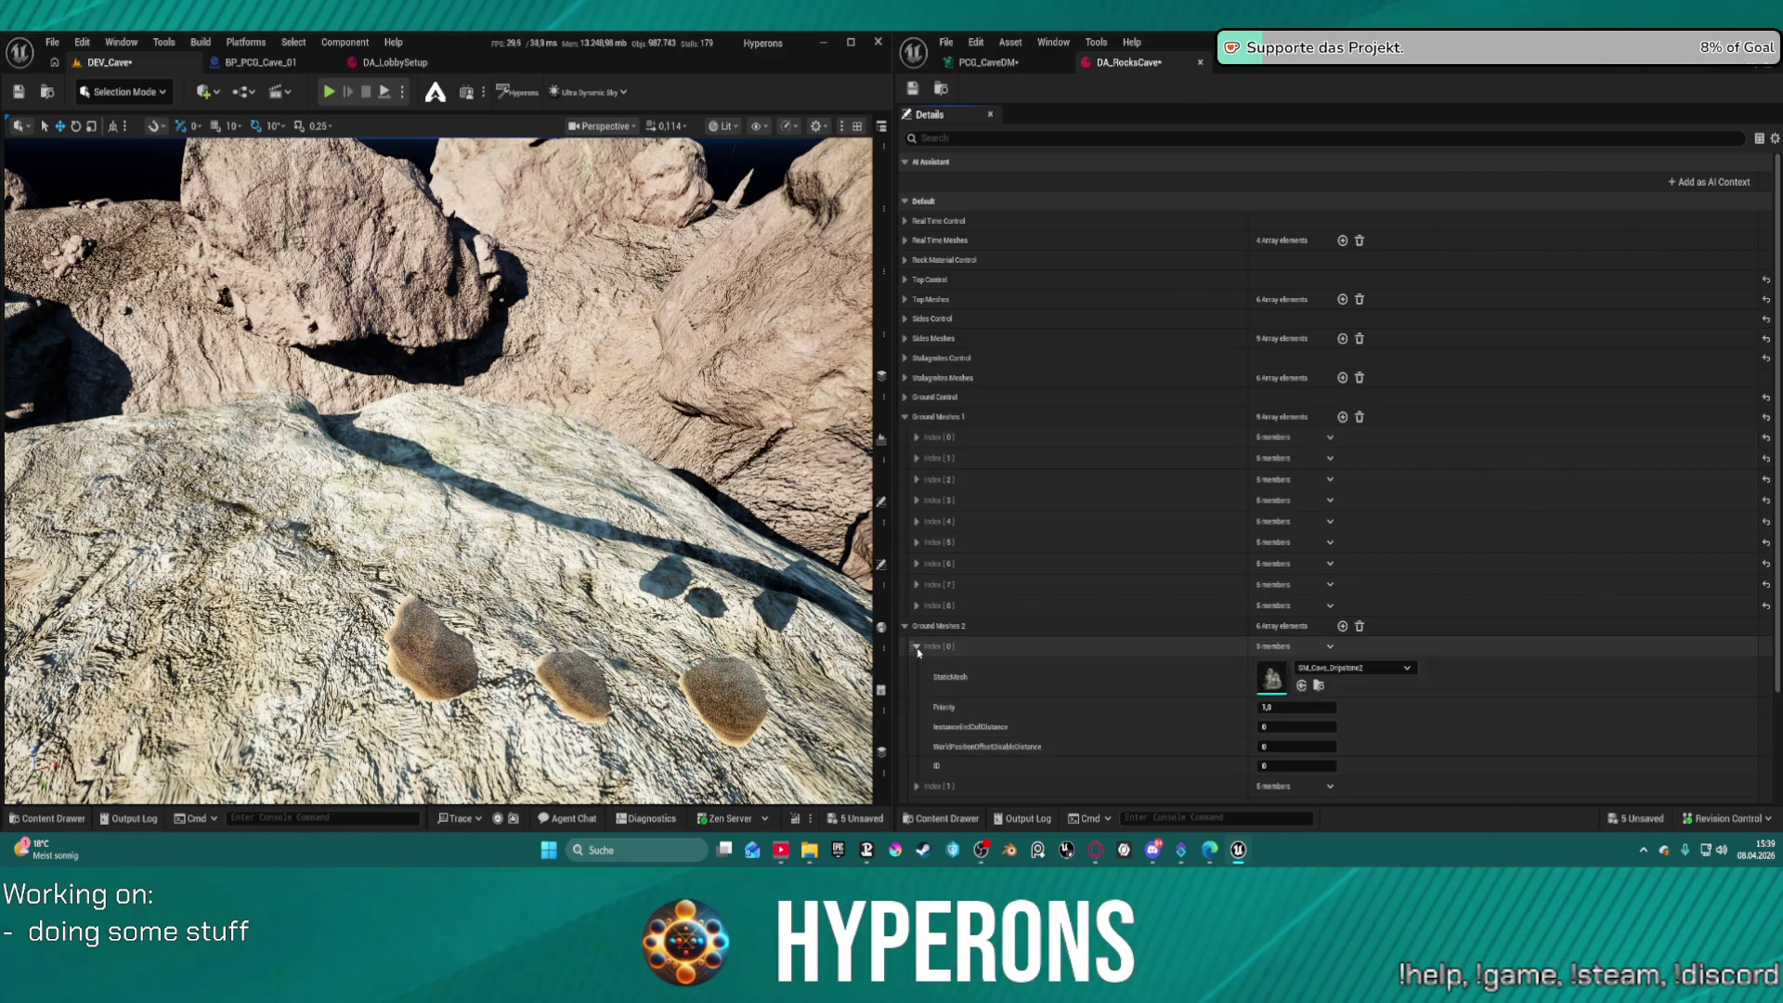
pyautogui.click(916, 648)
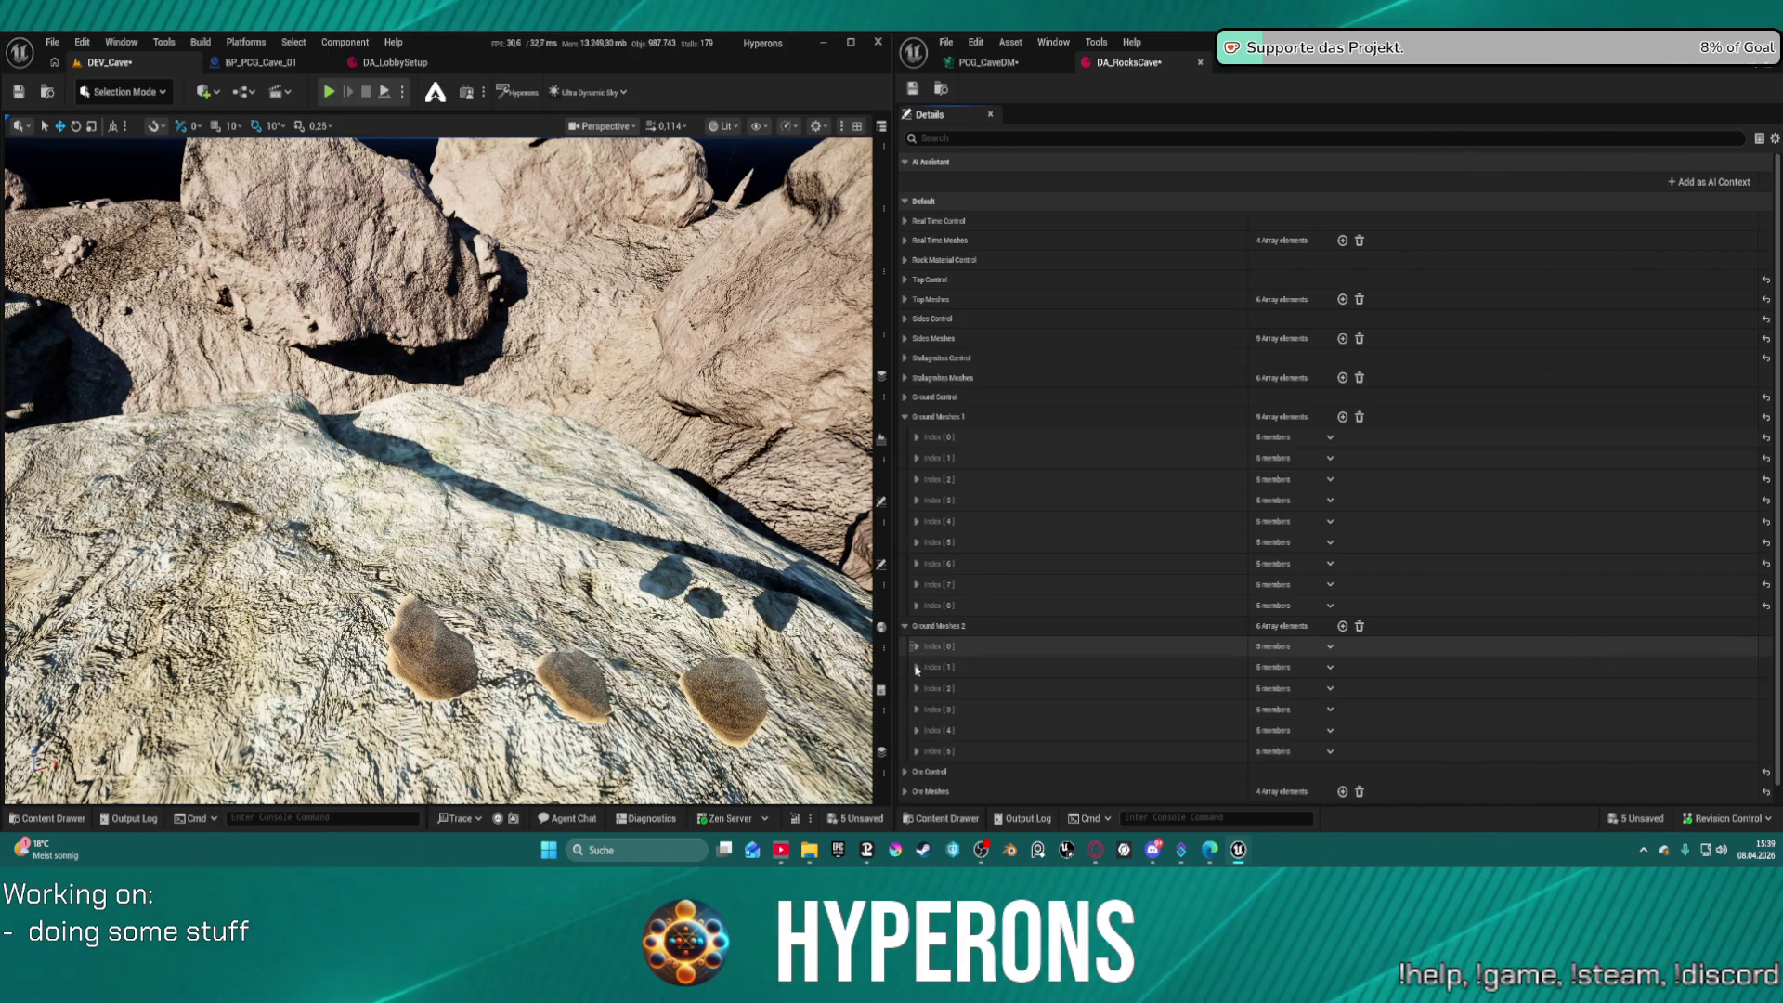
pyautogui.click(916, 667)
pyautogui.click(916, 668)
# Inspect Ground Meshes 2 entries Index [2] through [5]
pyautogui.scroll(-1, 916, 672)
pyautogui.click(916, 670)
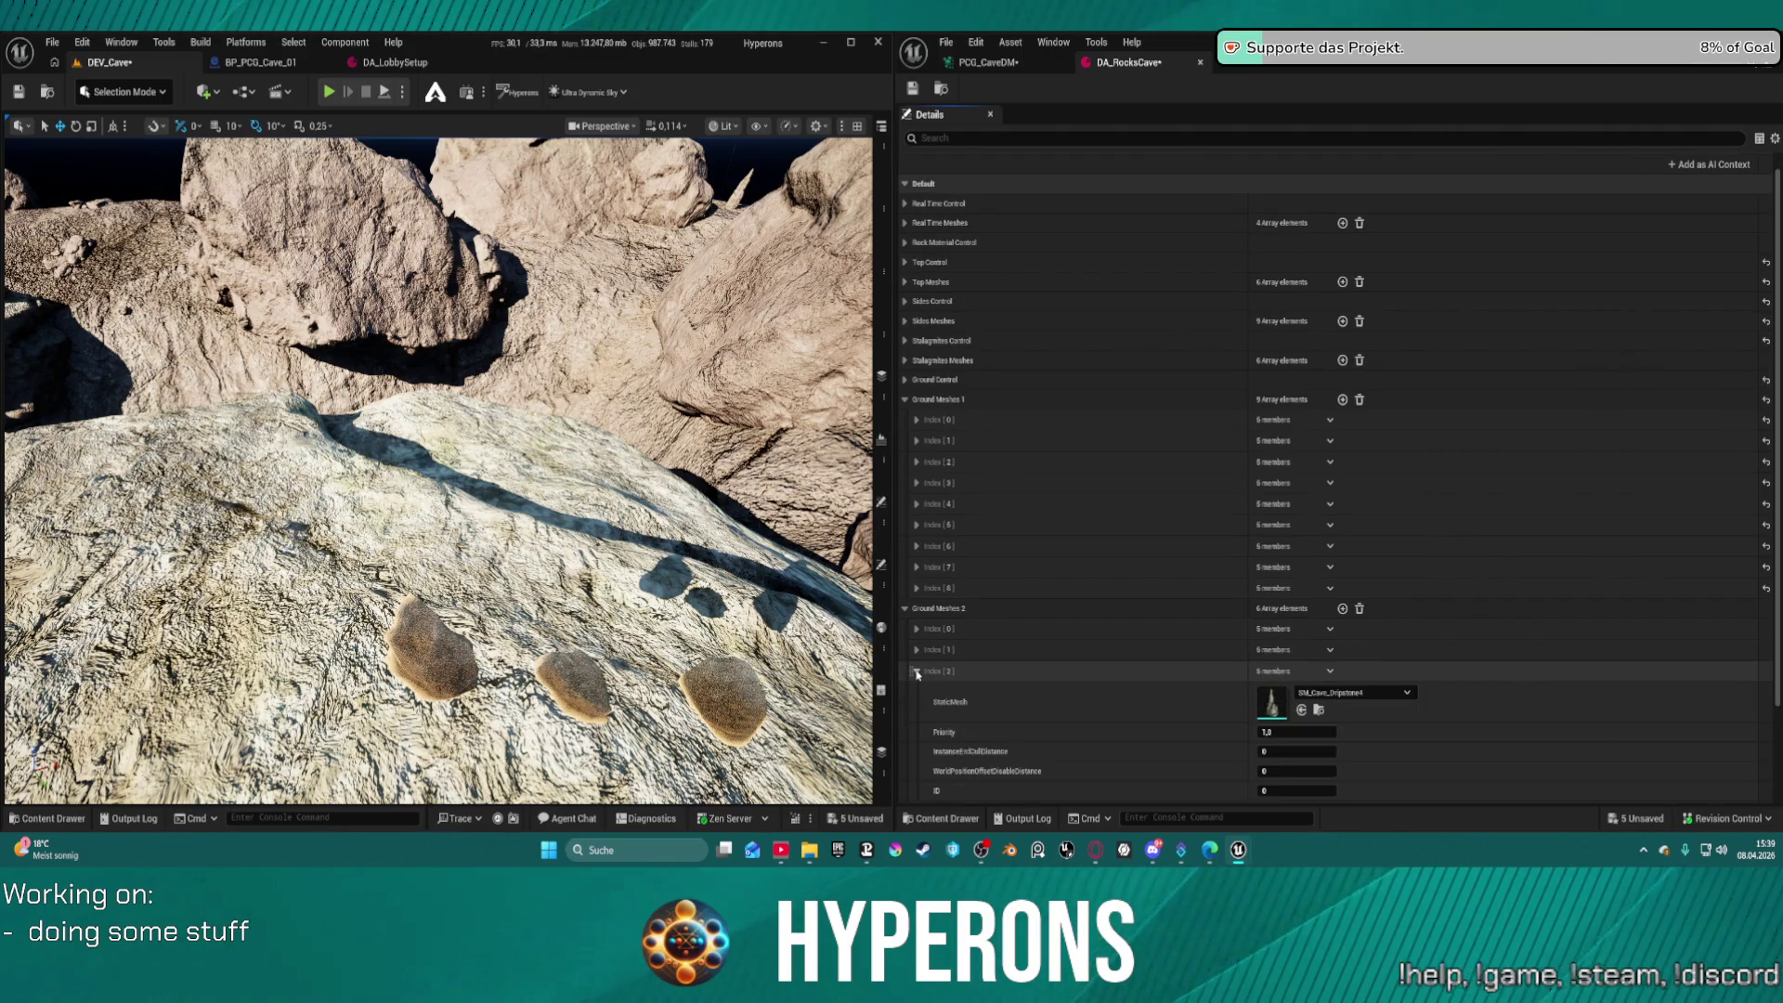
pyautogui.click(917, 670)
pyautogui.click(918, 693)
pyautogui.click(918, 693)
pyautogui.click(916, 715)
pyautogui.click(916, 714)
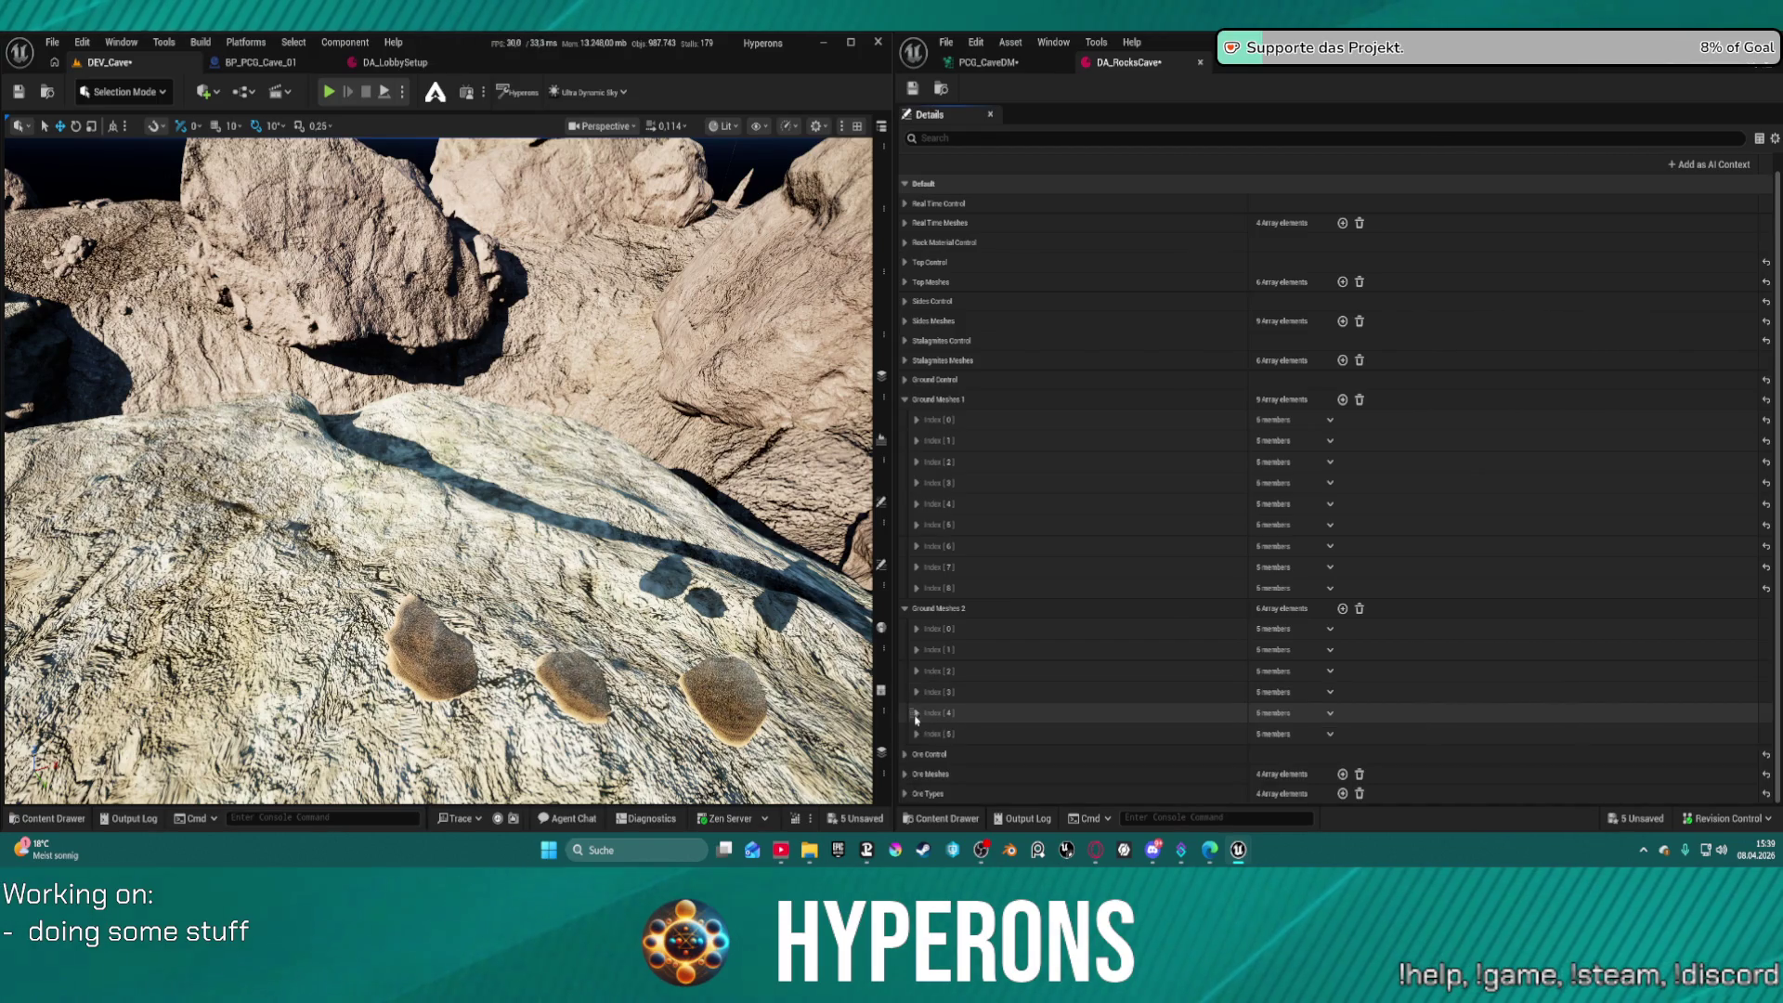
pyautogui.click(917, 734)
pyautogui.click(918, 734)
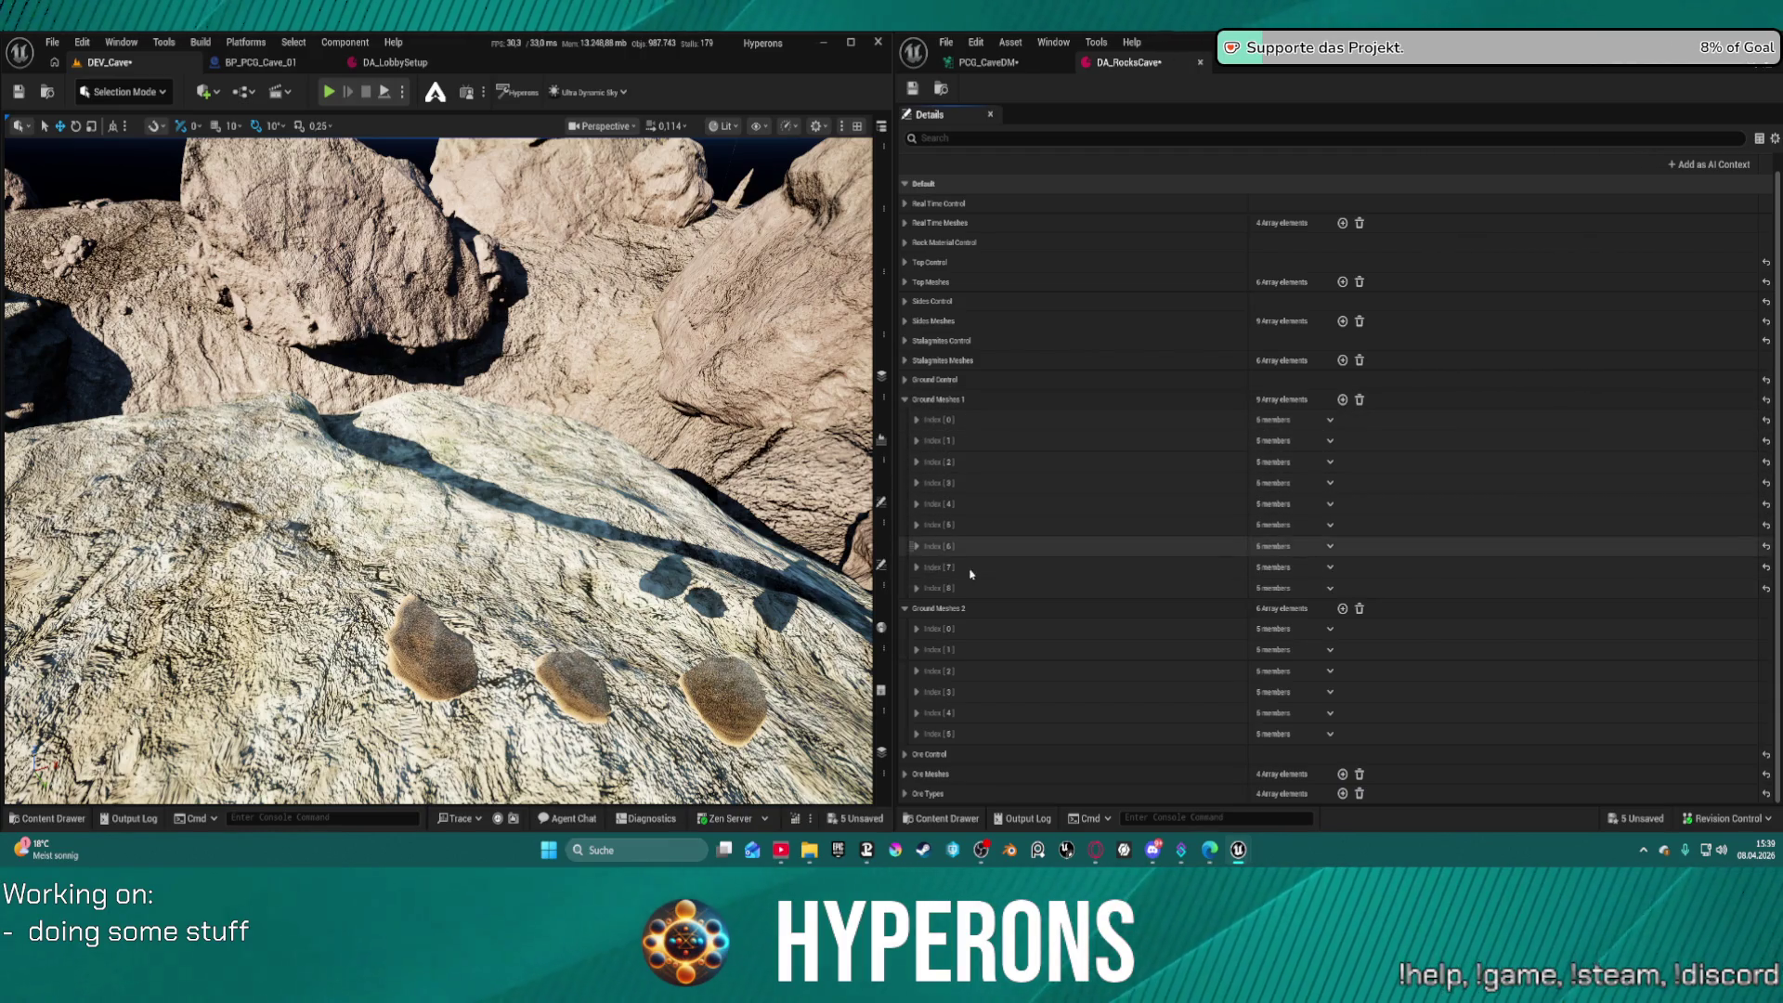
# Show the meshes in Ground Meshes 1 Index [8] down to Index [2]
pyautogui.click(916, 589)
pyautogui.click(916, 567)
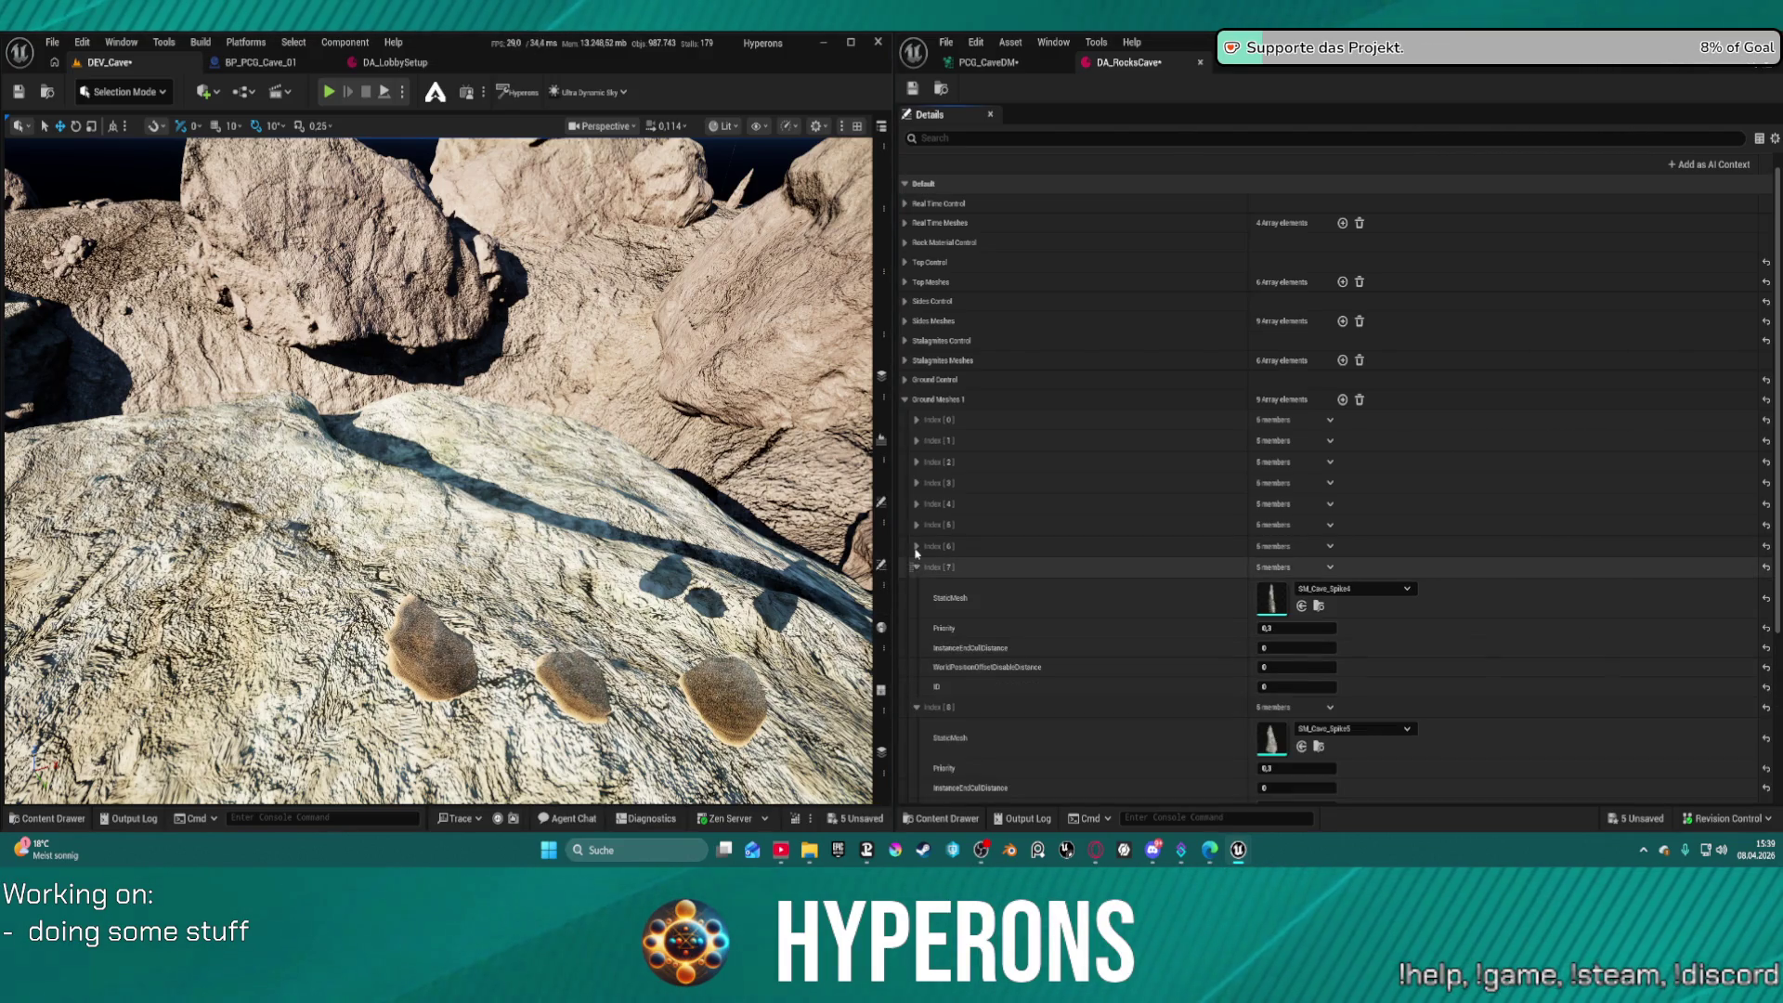
pyautogui.click(917, 546)
pyautogui.click(917, 525)
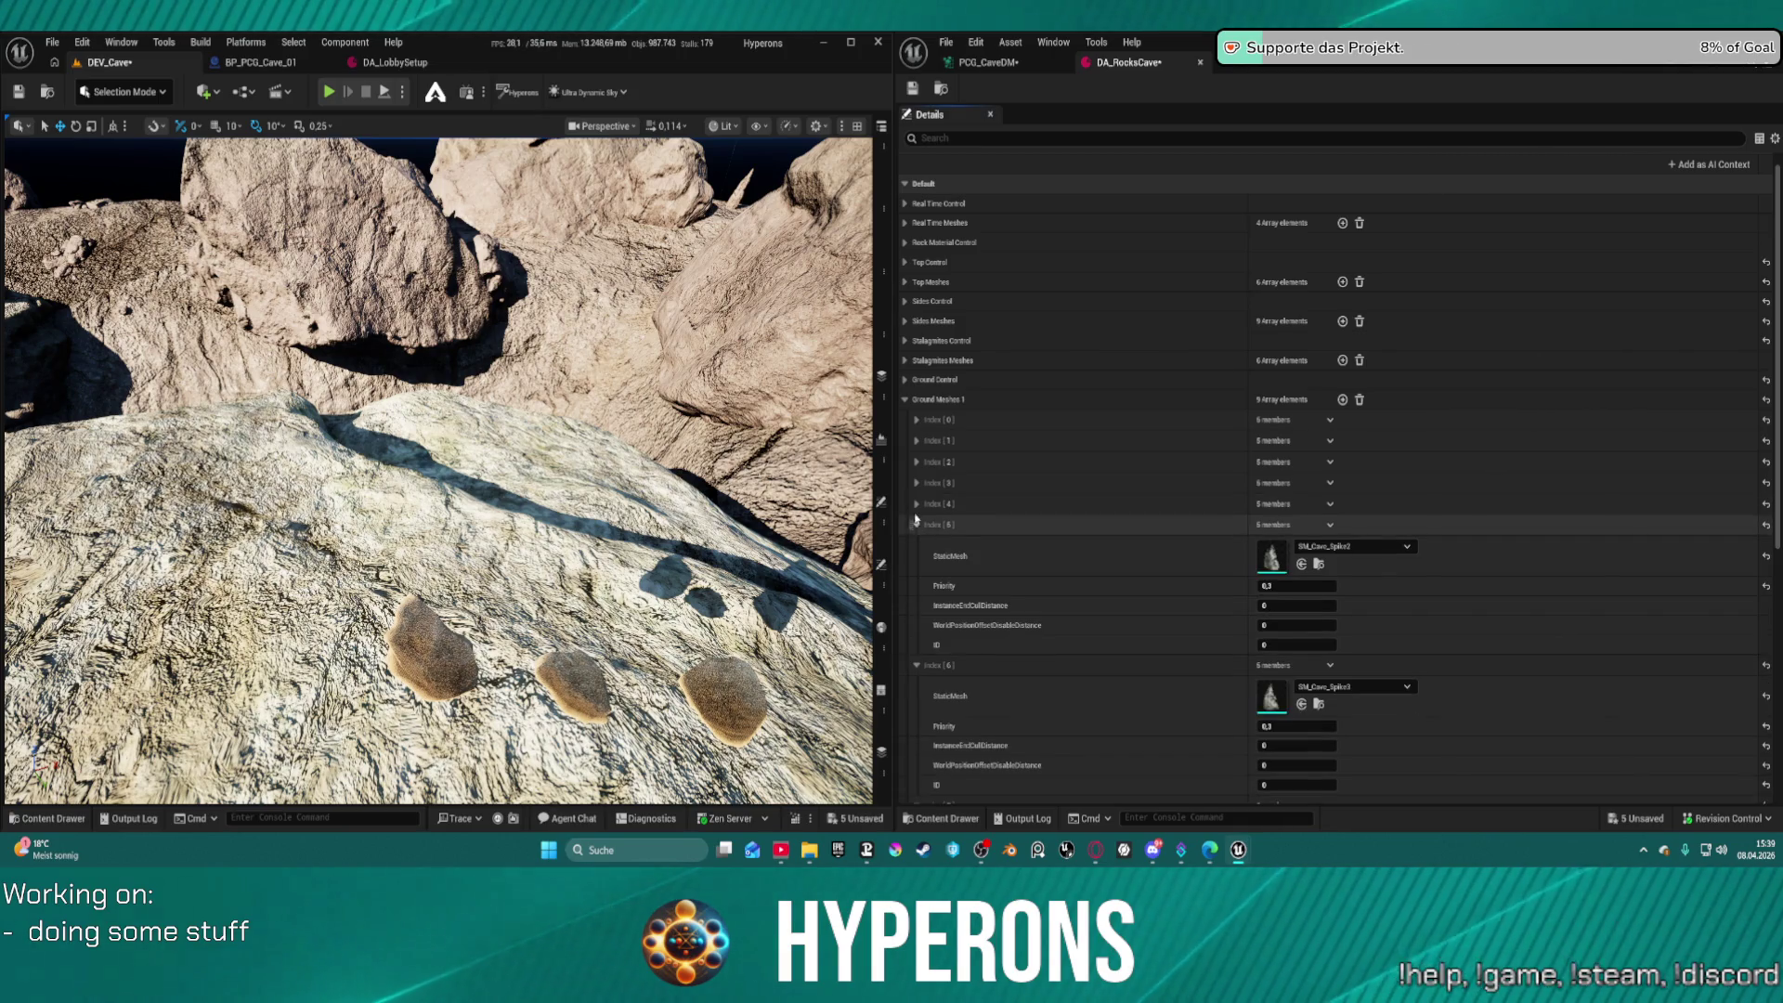
pyautogui.click(916, 504)
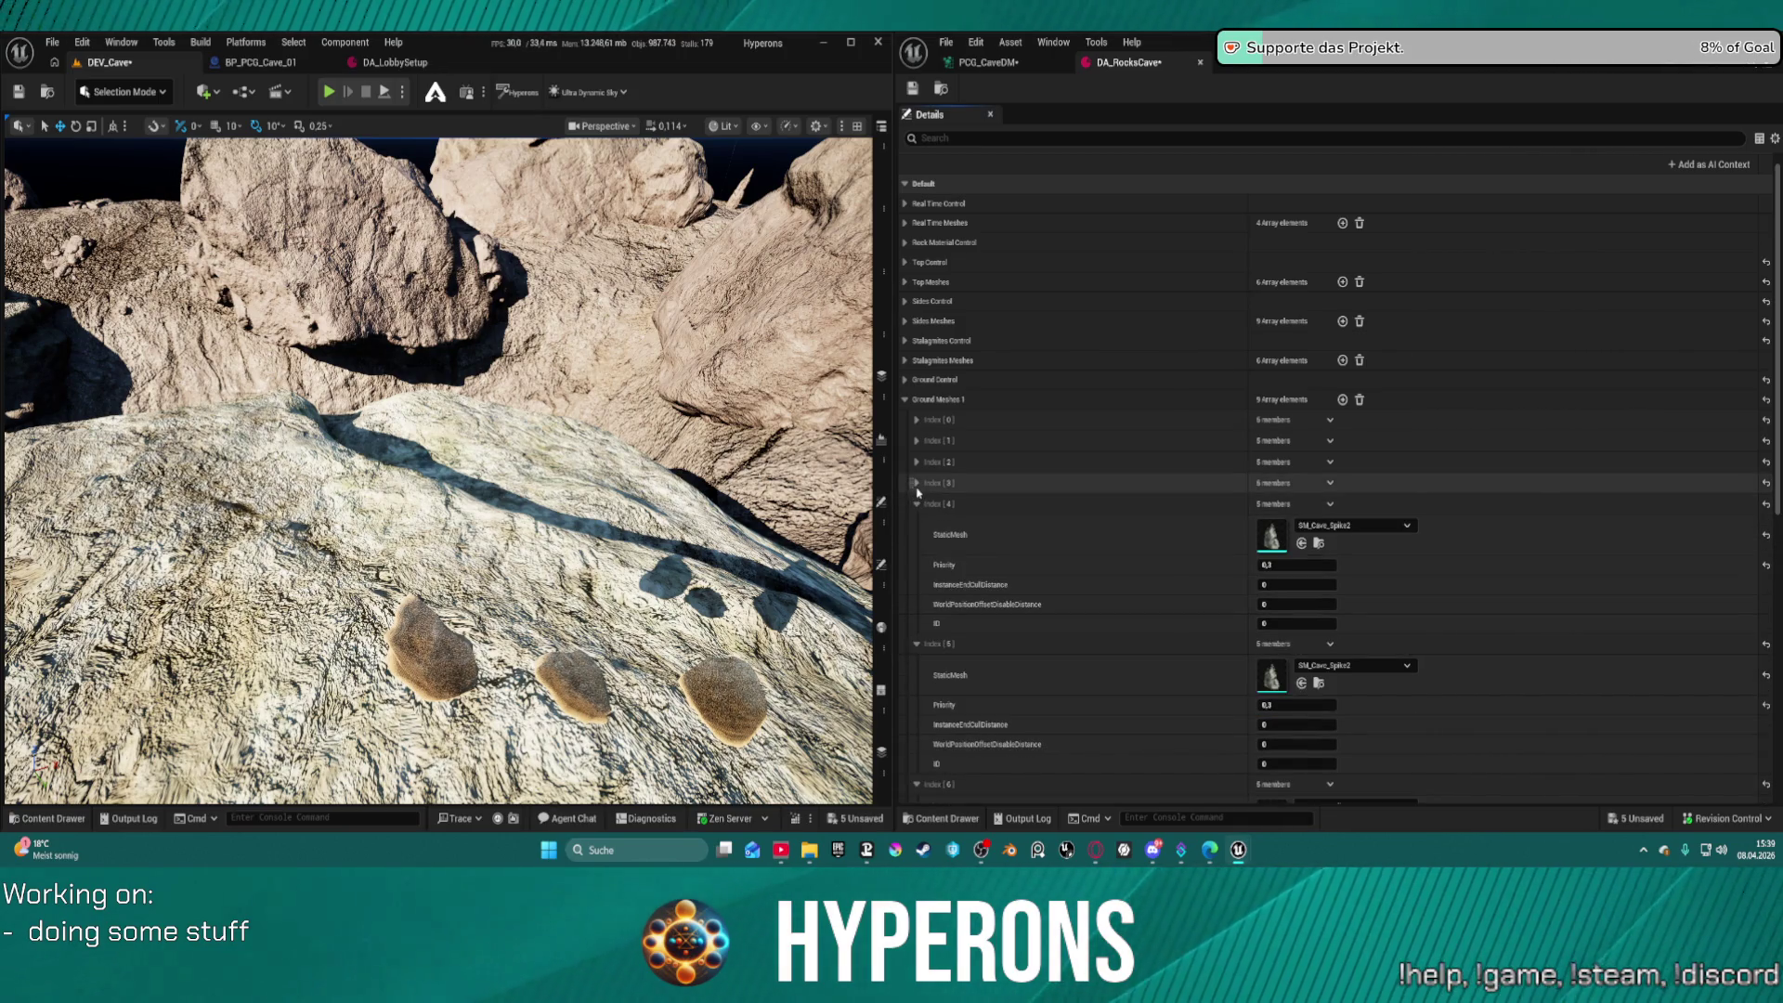
pyautogui.click(916, 483)
pyautogui.click(916, 462)
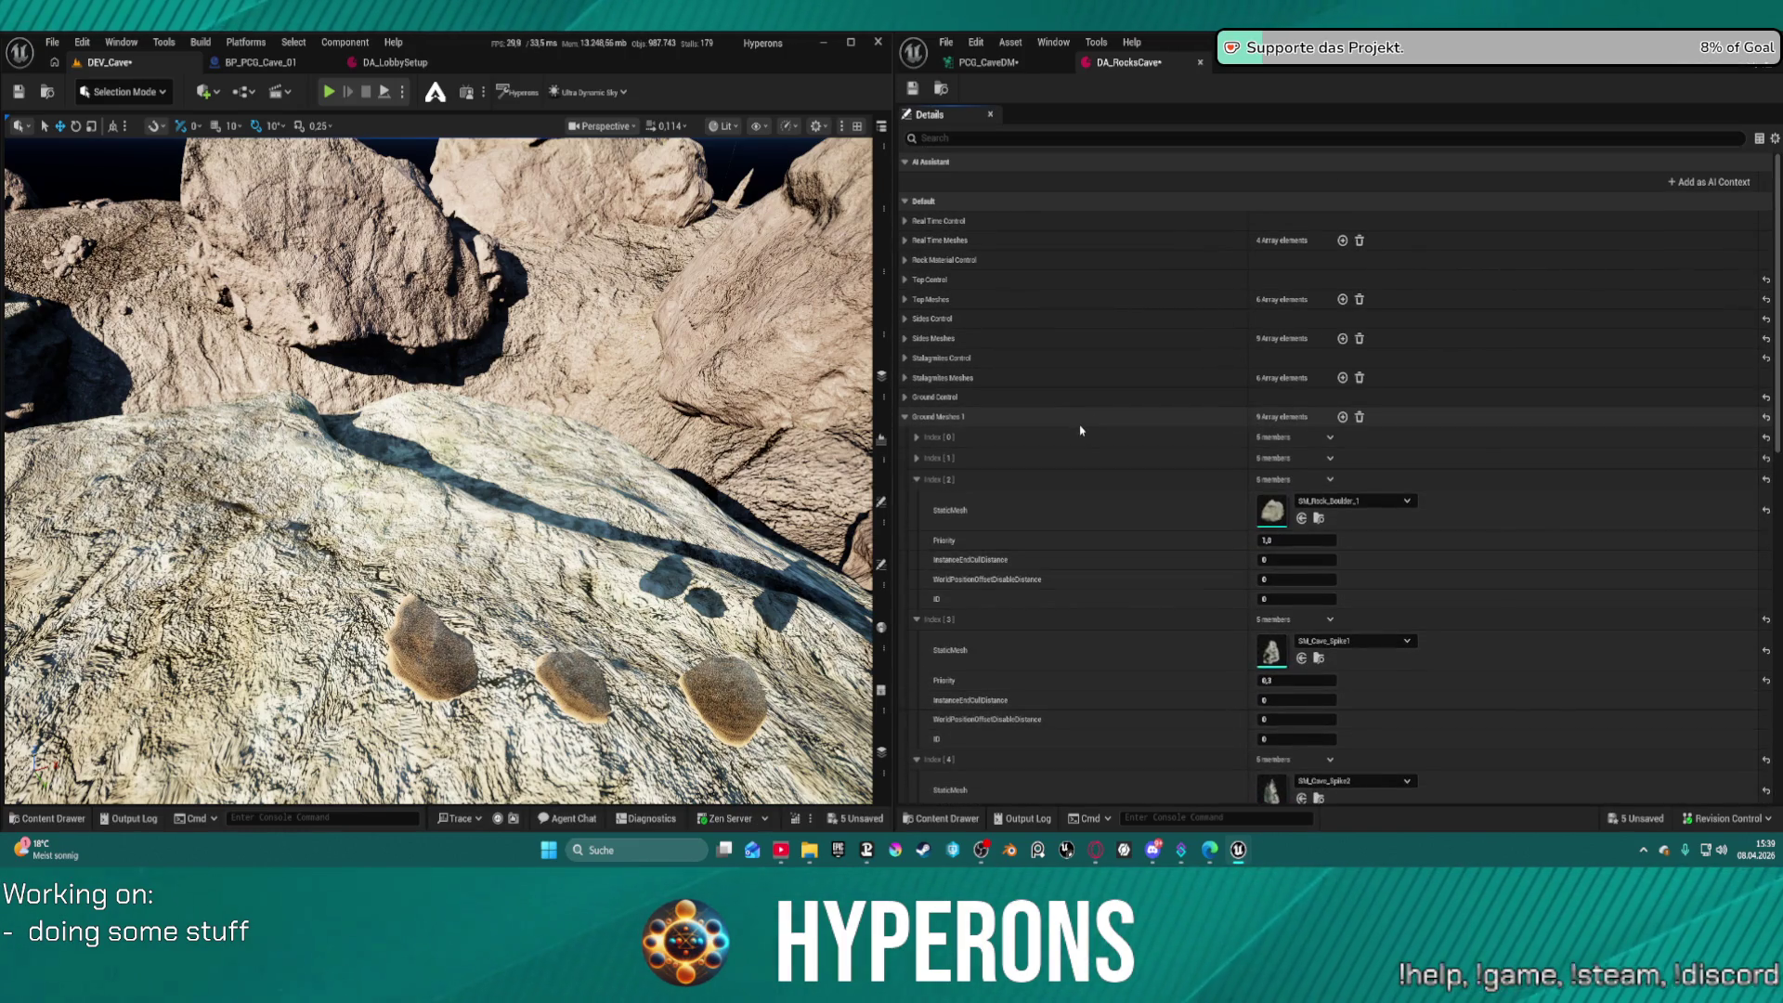
# Expand the Stalagmites Meshes list, inspect its first entry, then collapse it
pyautogui.click(905, 378)
pyautogui.click(916, 399)
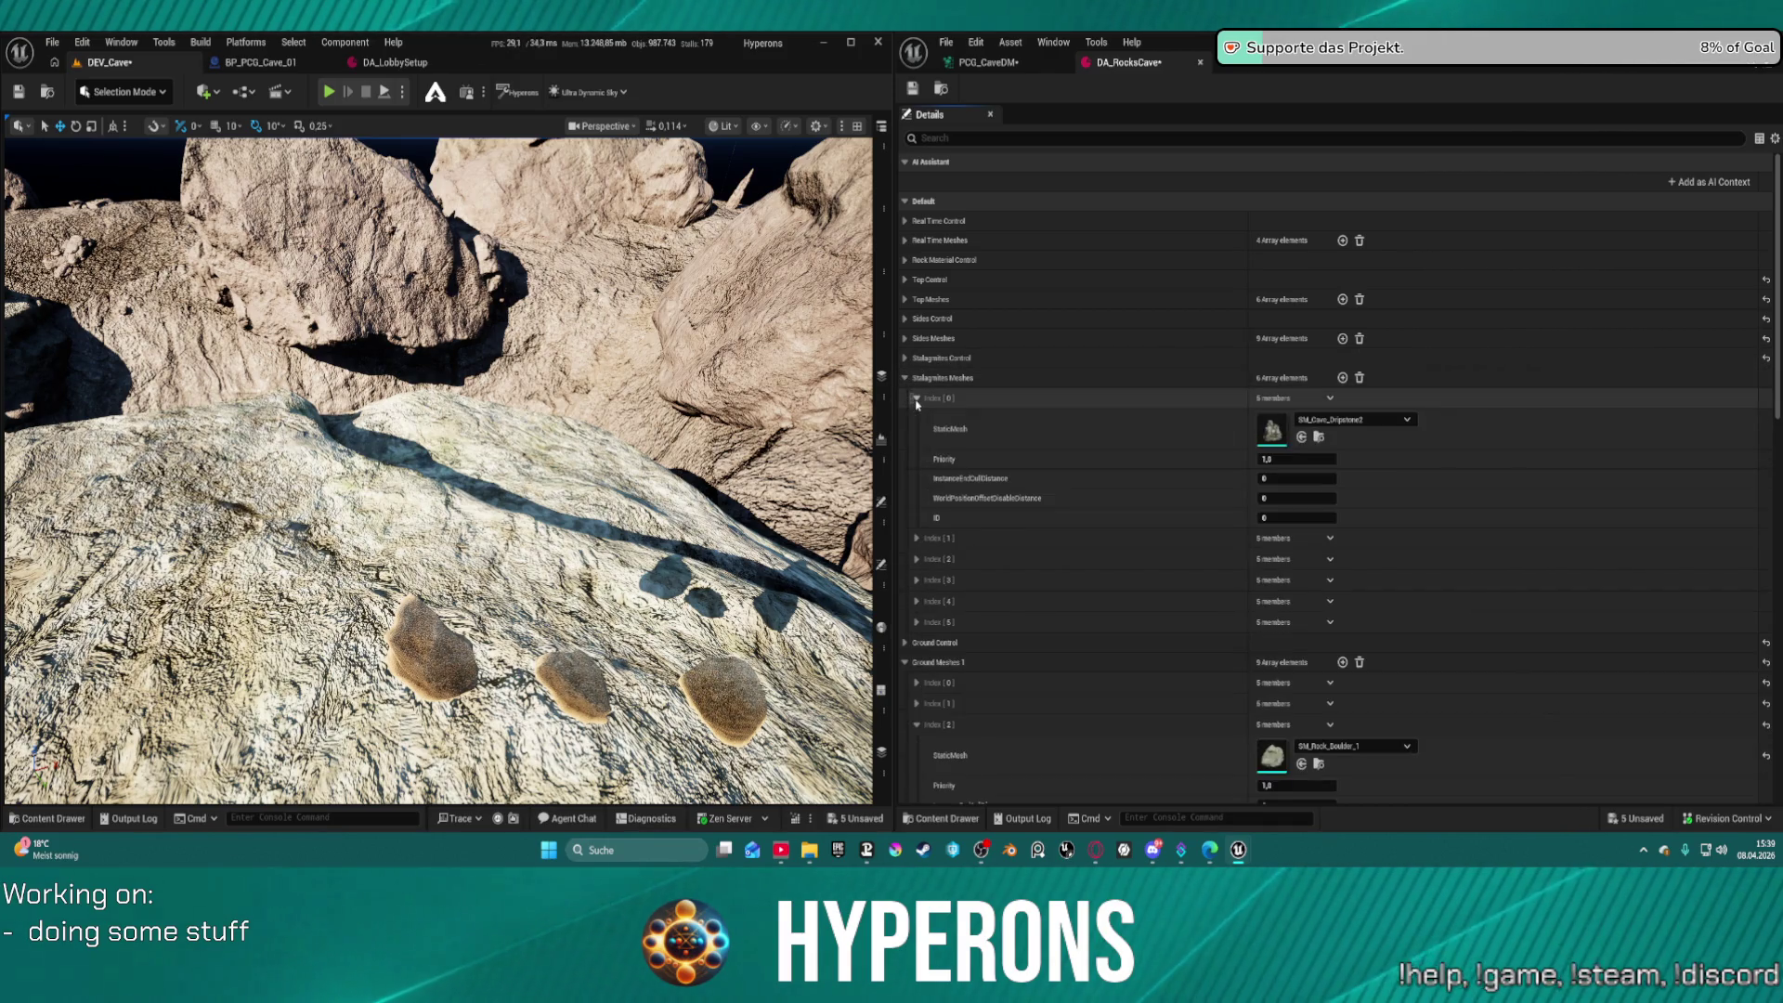
pyautogui.click(916, 399)
pyautogui.click(906, 377)
pyautogui.scroll(-3, 1077, 552)
pyautogui.scroll(2, 1077, 539)
pyautogui.scroll(-2, 1072, 522)
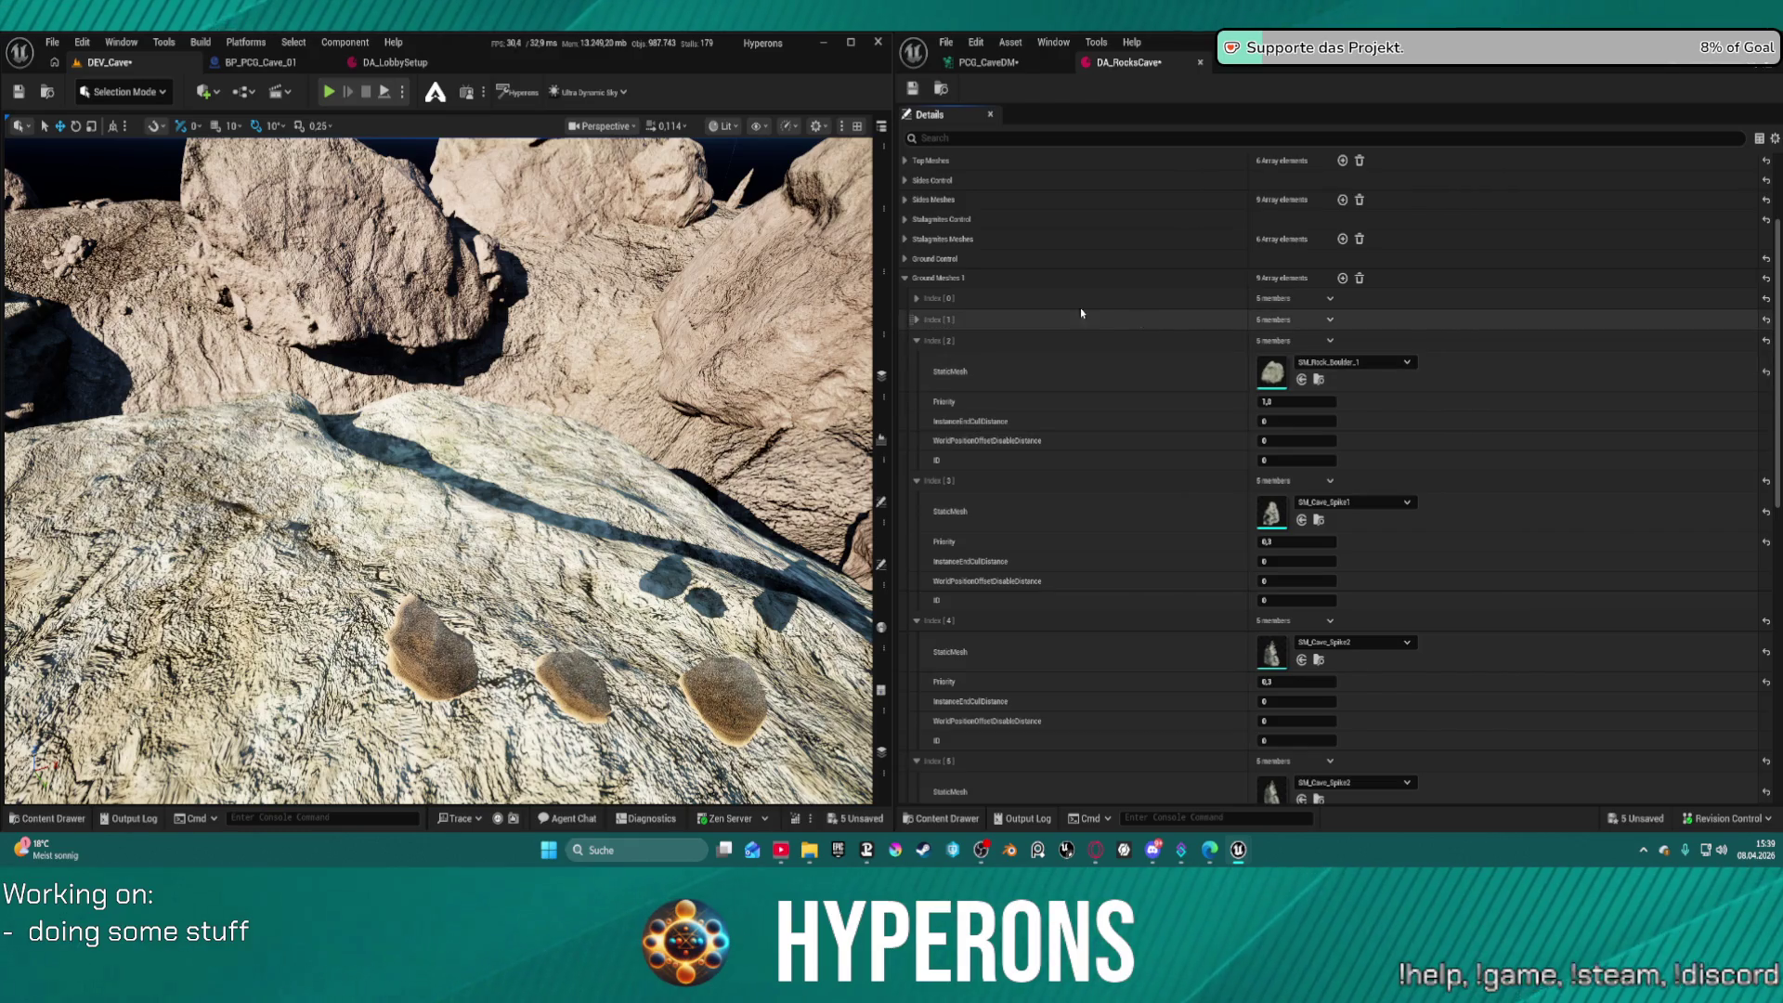
# Delete the boulder entry Index [2] from Ground Meshes 1 and save DA_RocksCave
pyautogui.click(1329, 341)
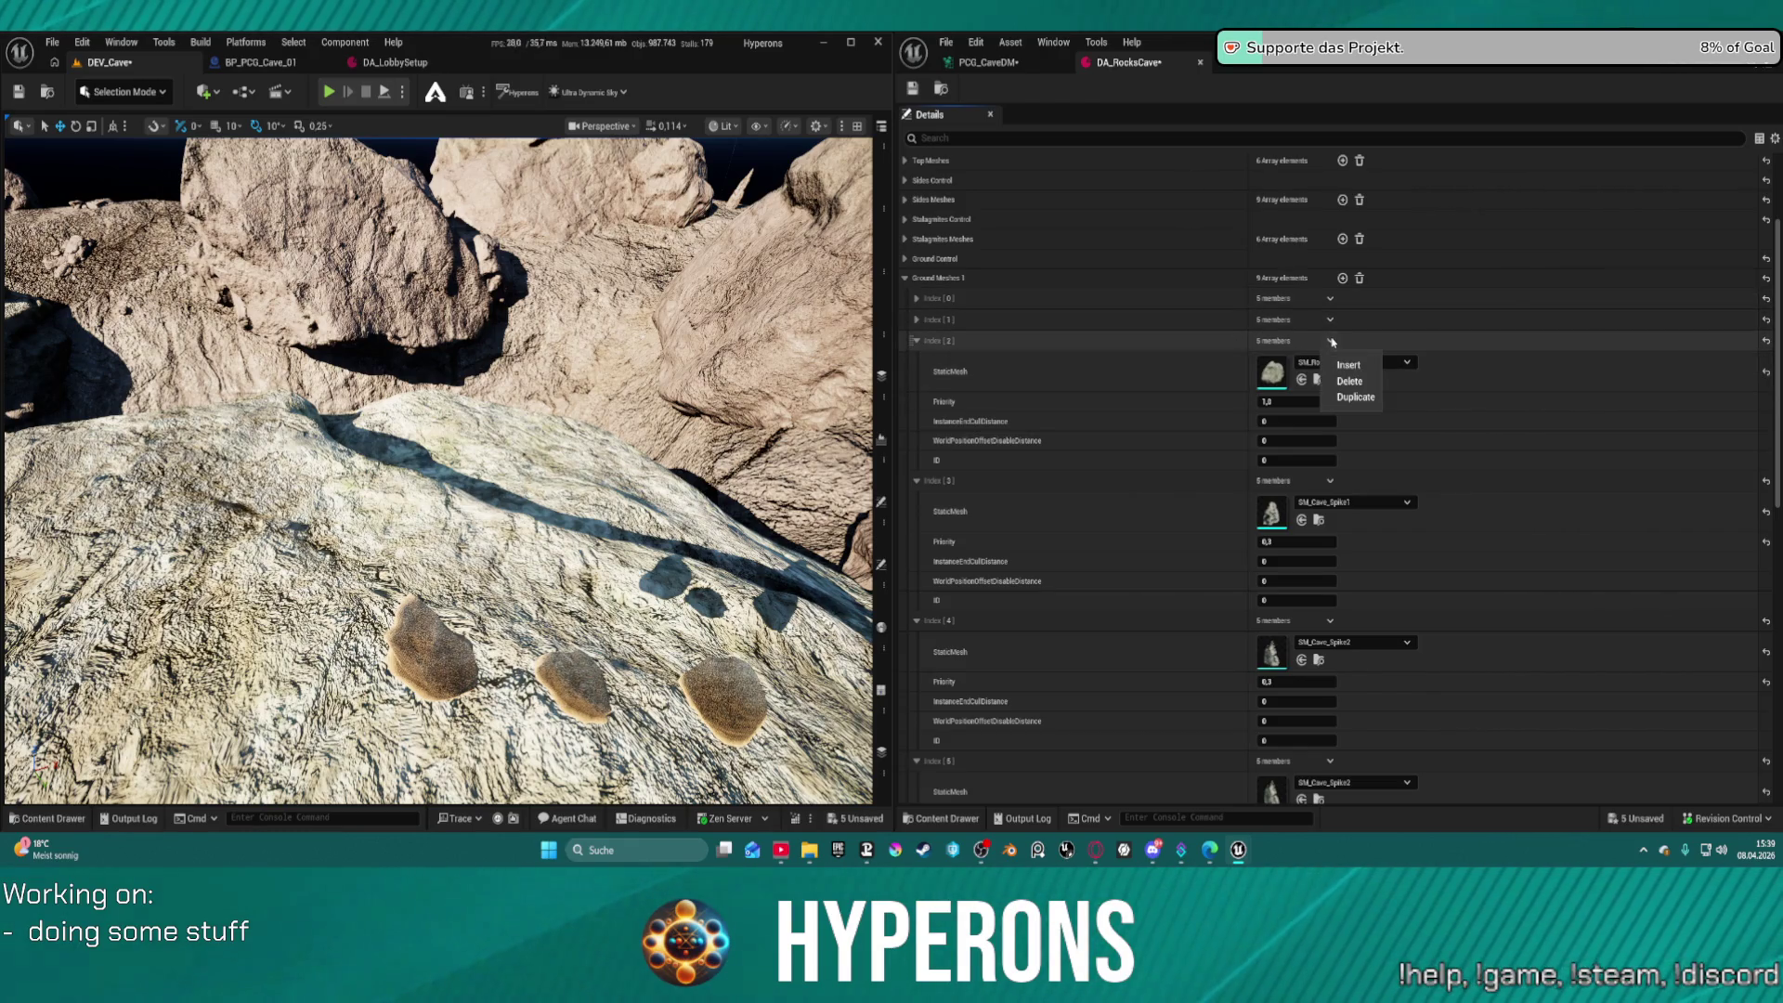
pyautogui.click(1345, 381)
pyautogui.click(1329, 320)
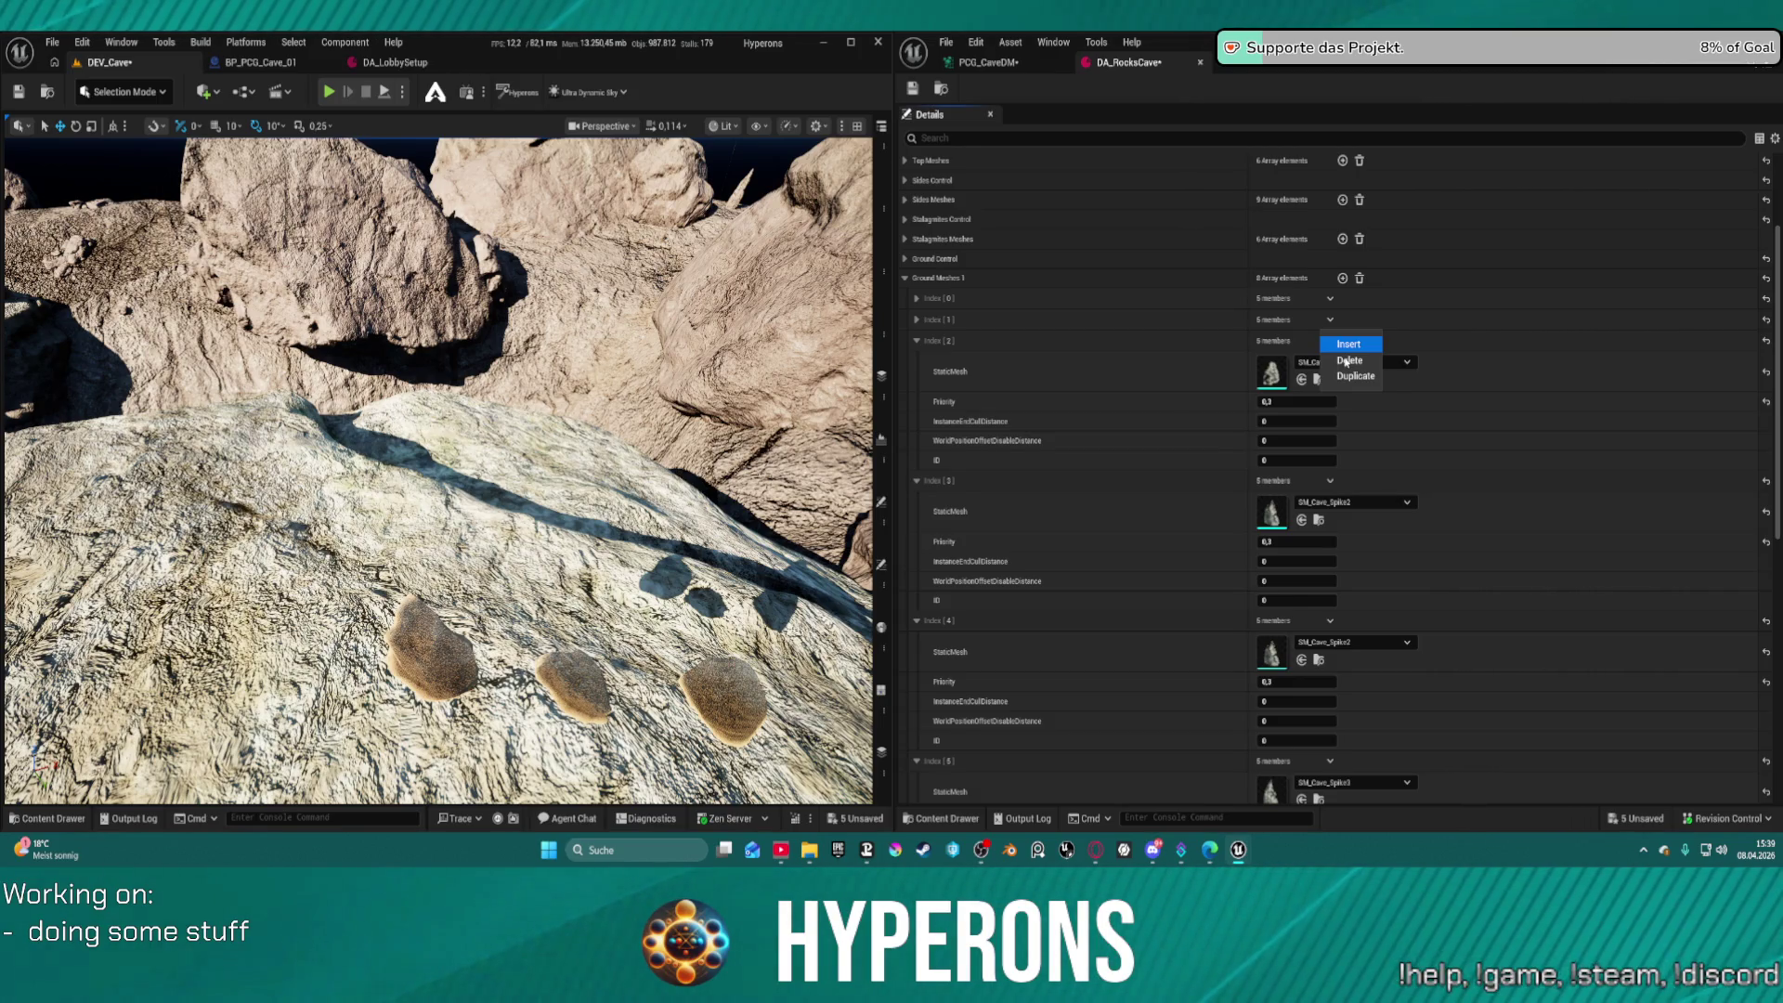
pyautogui.hotkey('ctrl', 's')
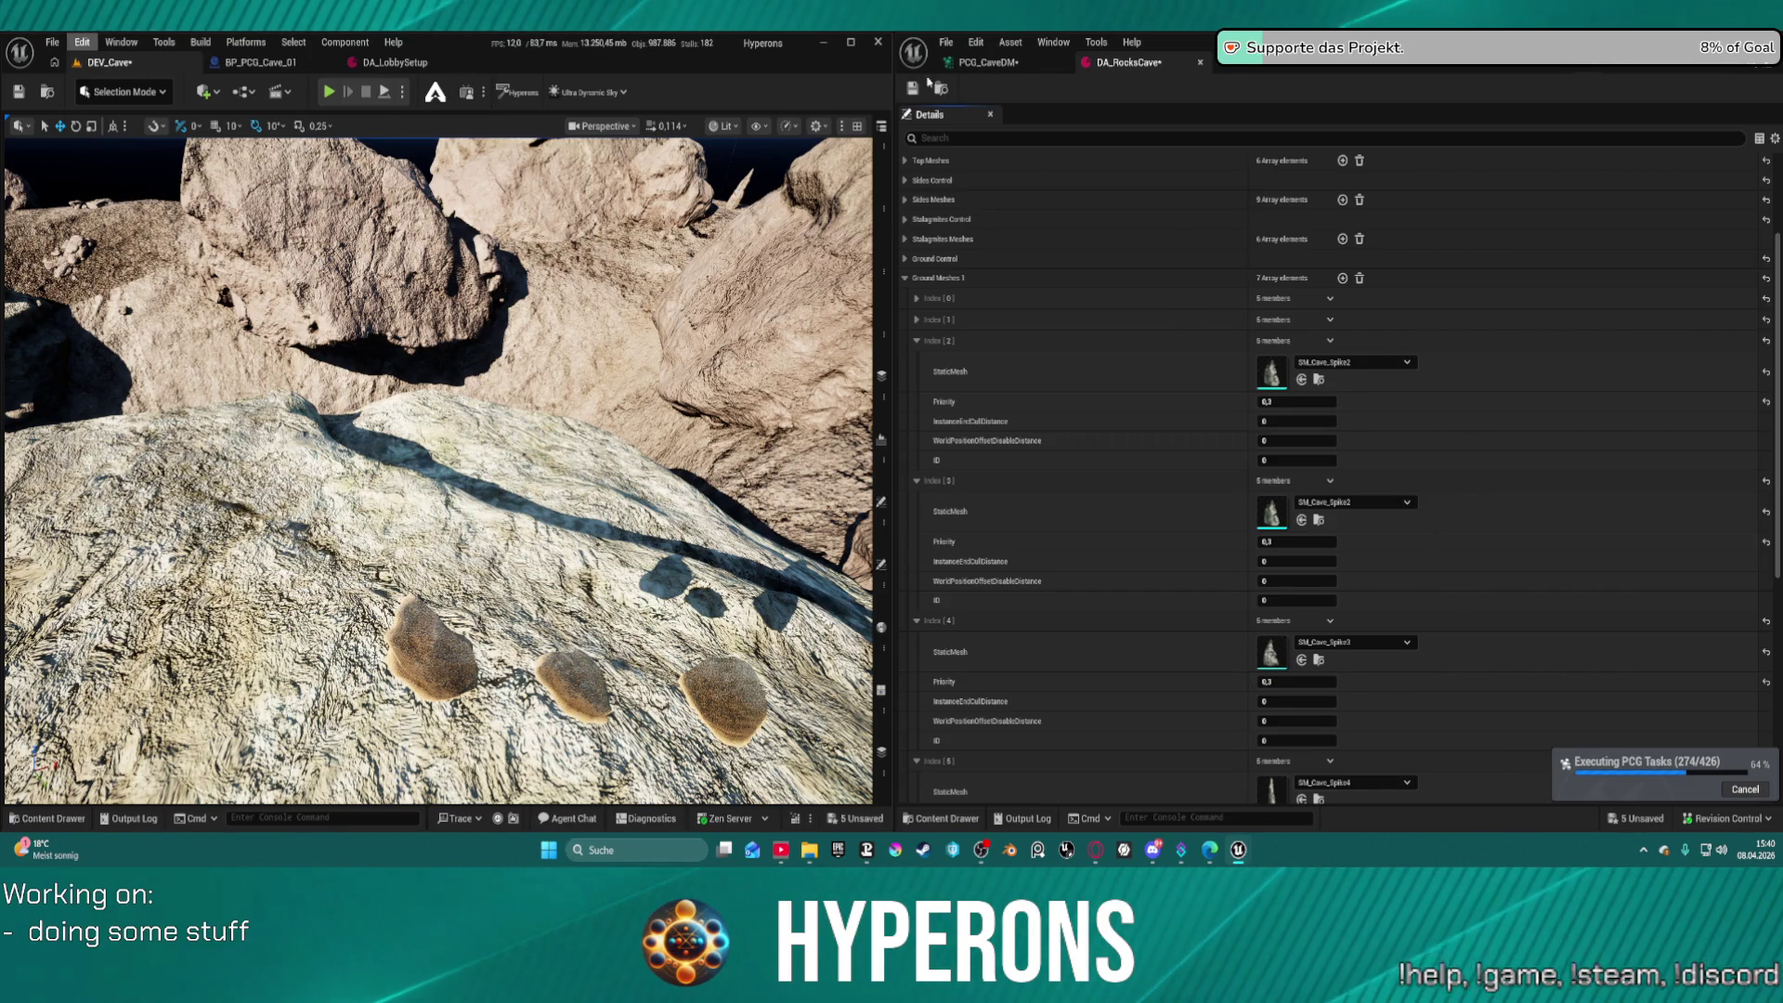
pyautogui.click(52, 43)
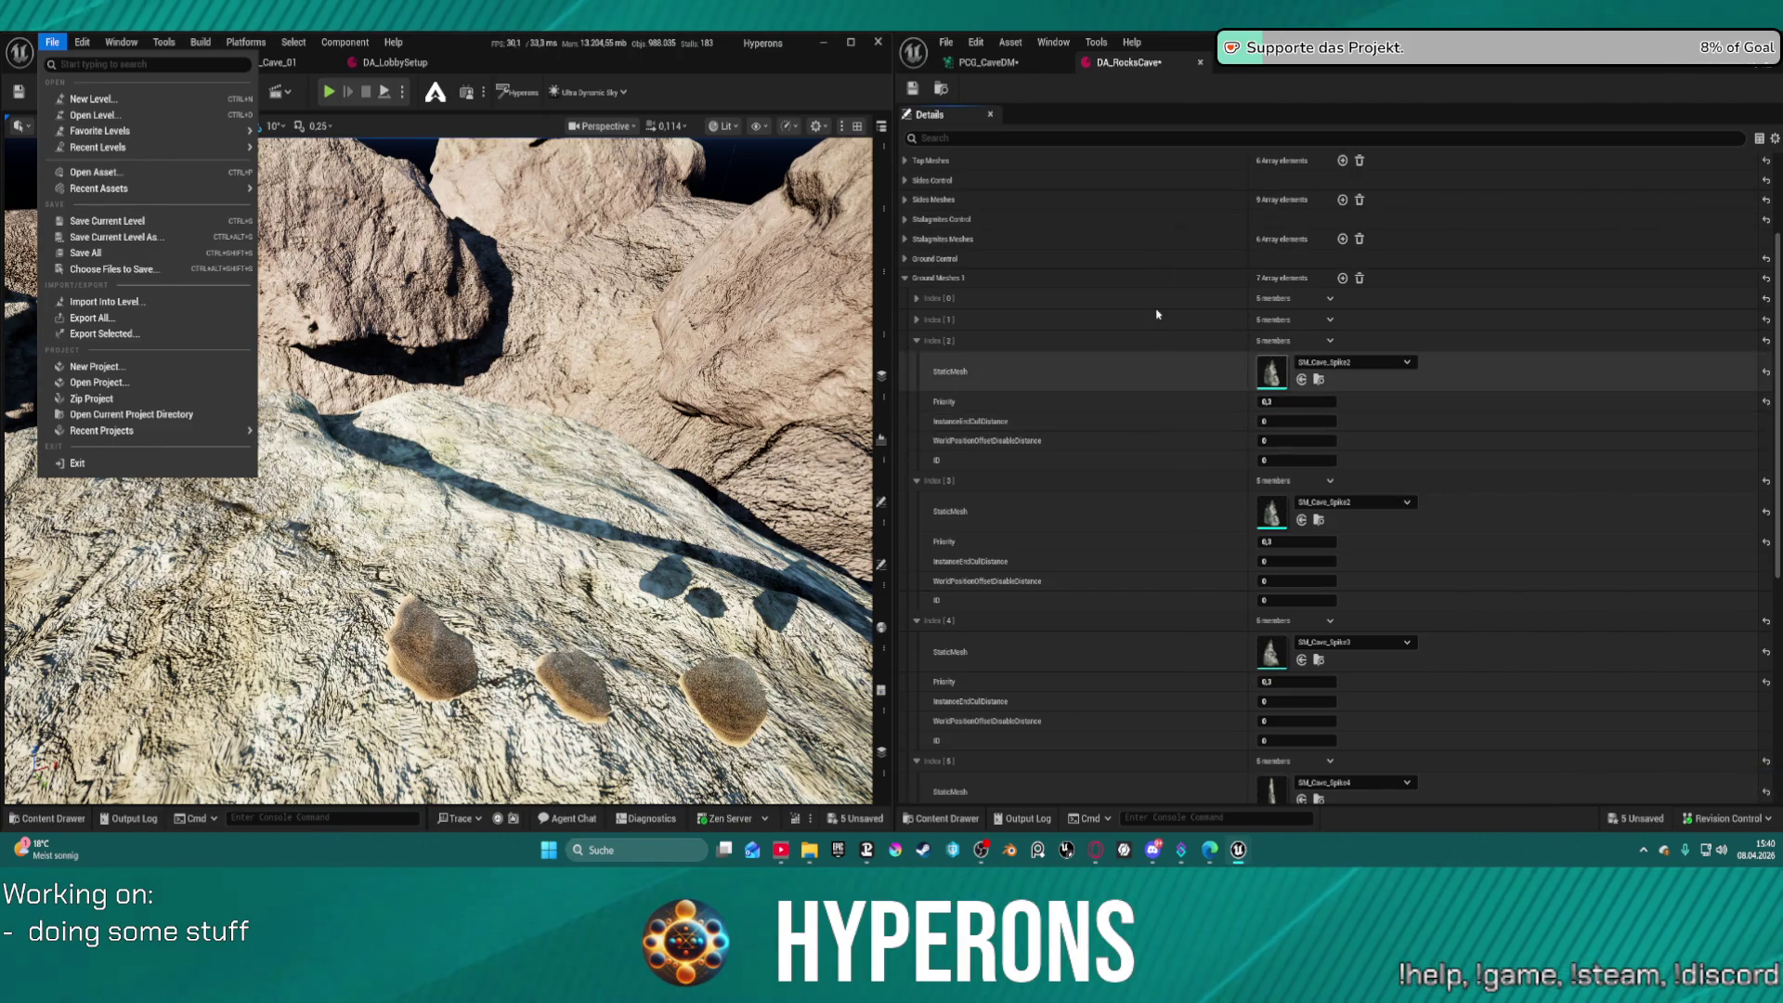
# Open LoadMap from Recent Levels, saving DEV_Cave first, then return to DA_RocksCave
pyautogui.click(1010, 63)
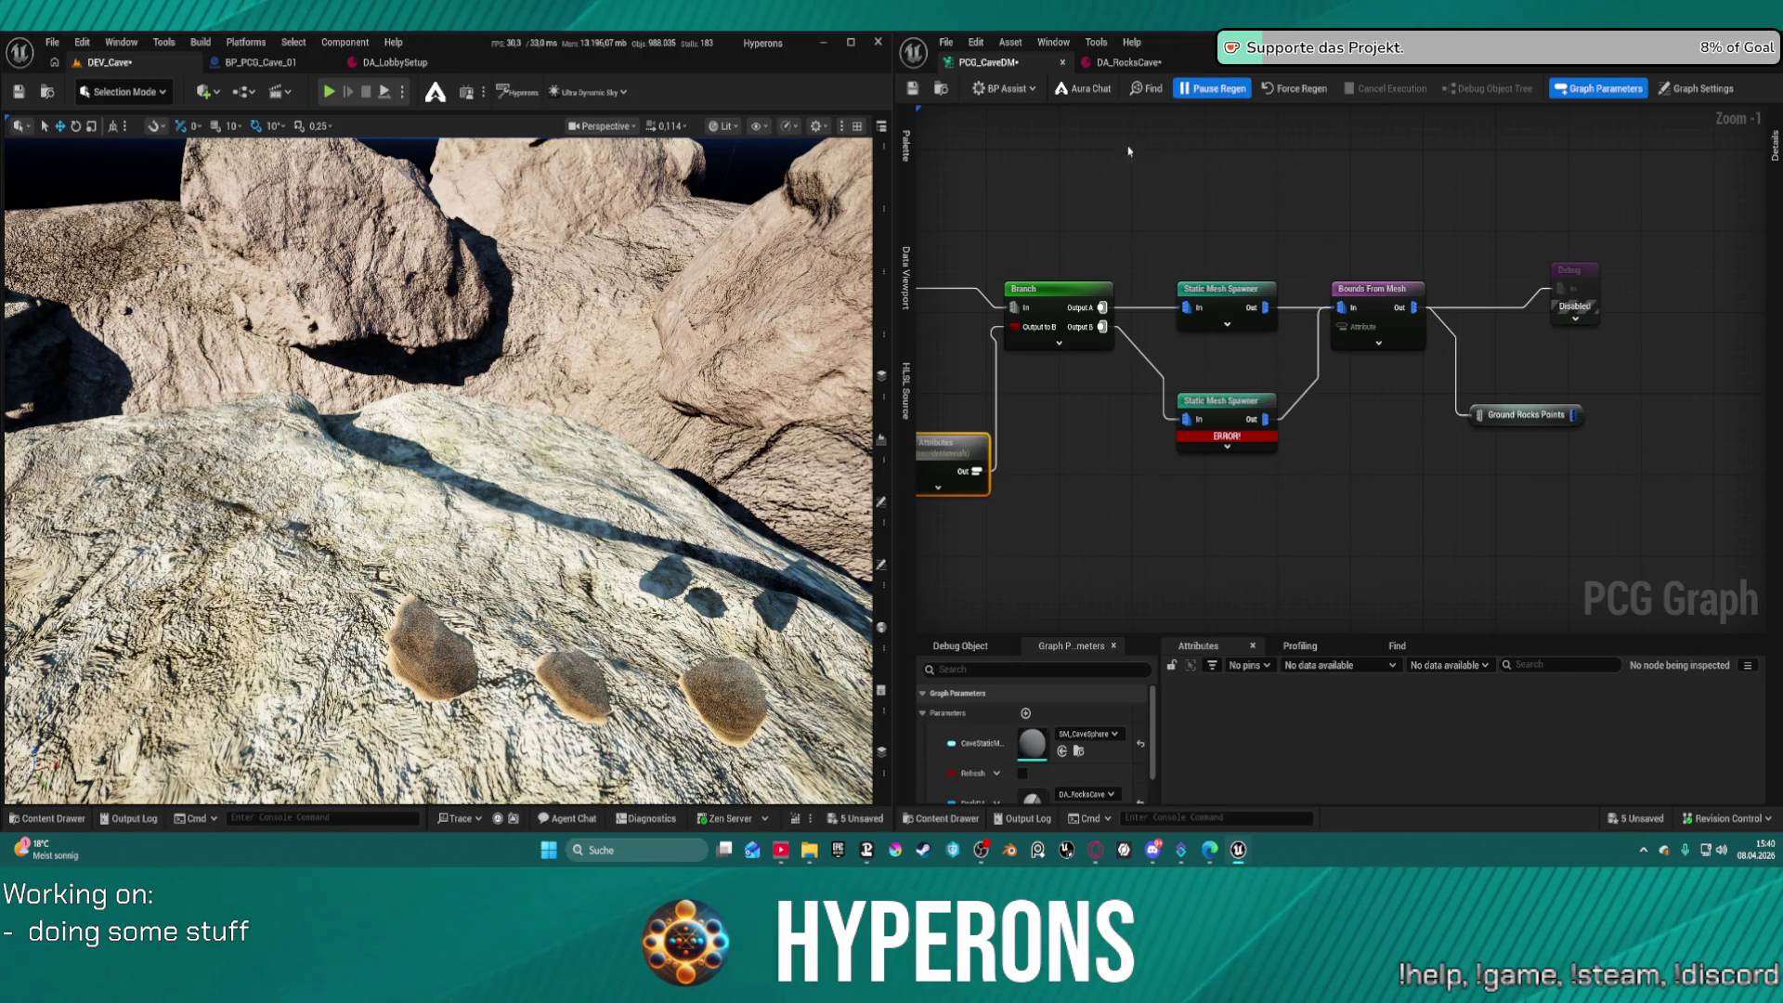
pyautogui.click(48, 43)
pyautogui.moveTo(185, 147)
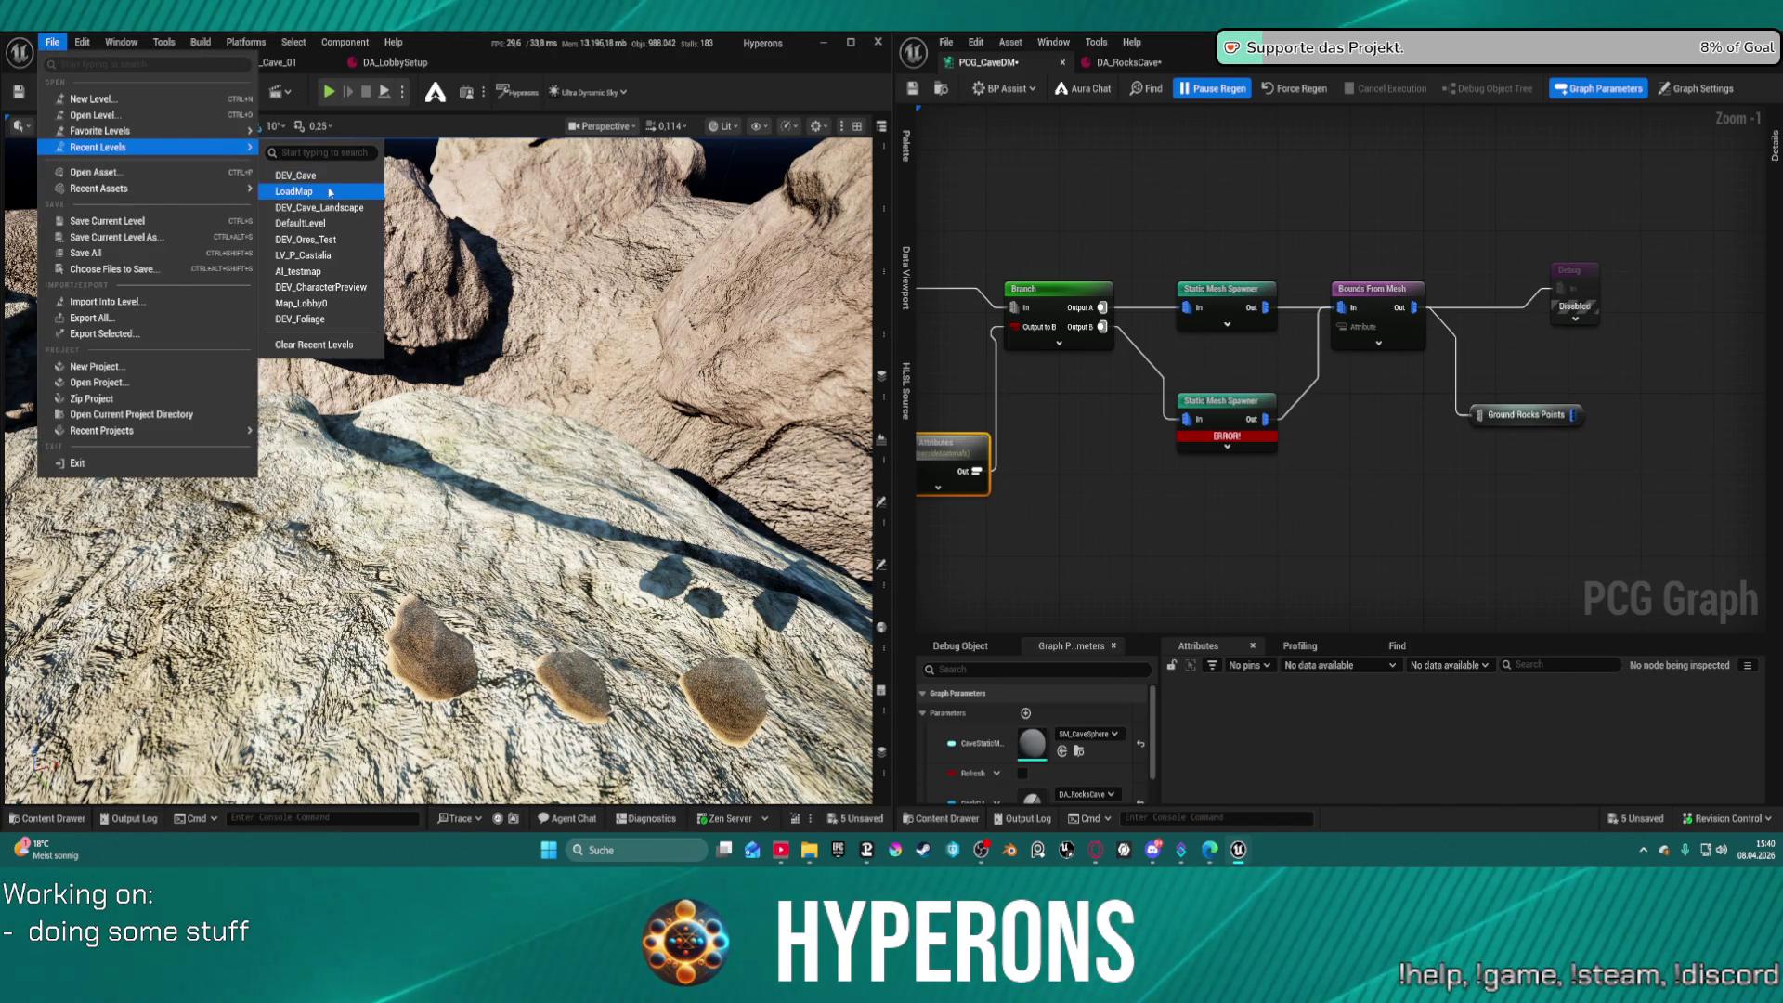
pyautogui.click(326, 193)
pyautogui.click(901, 610)
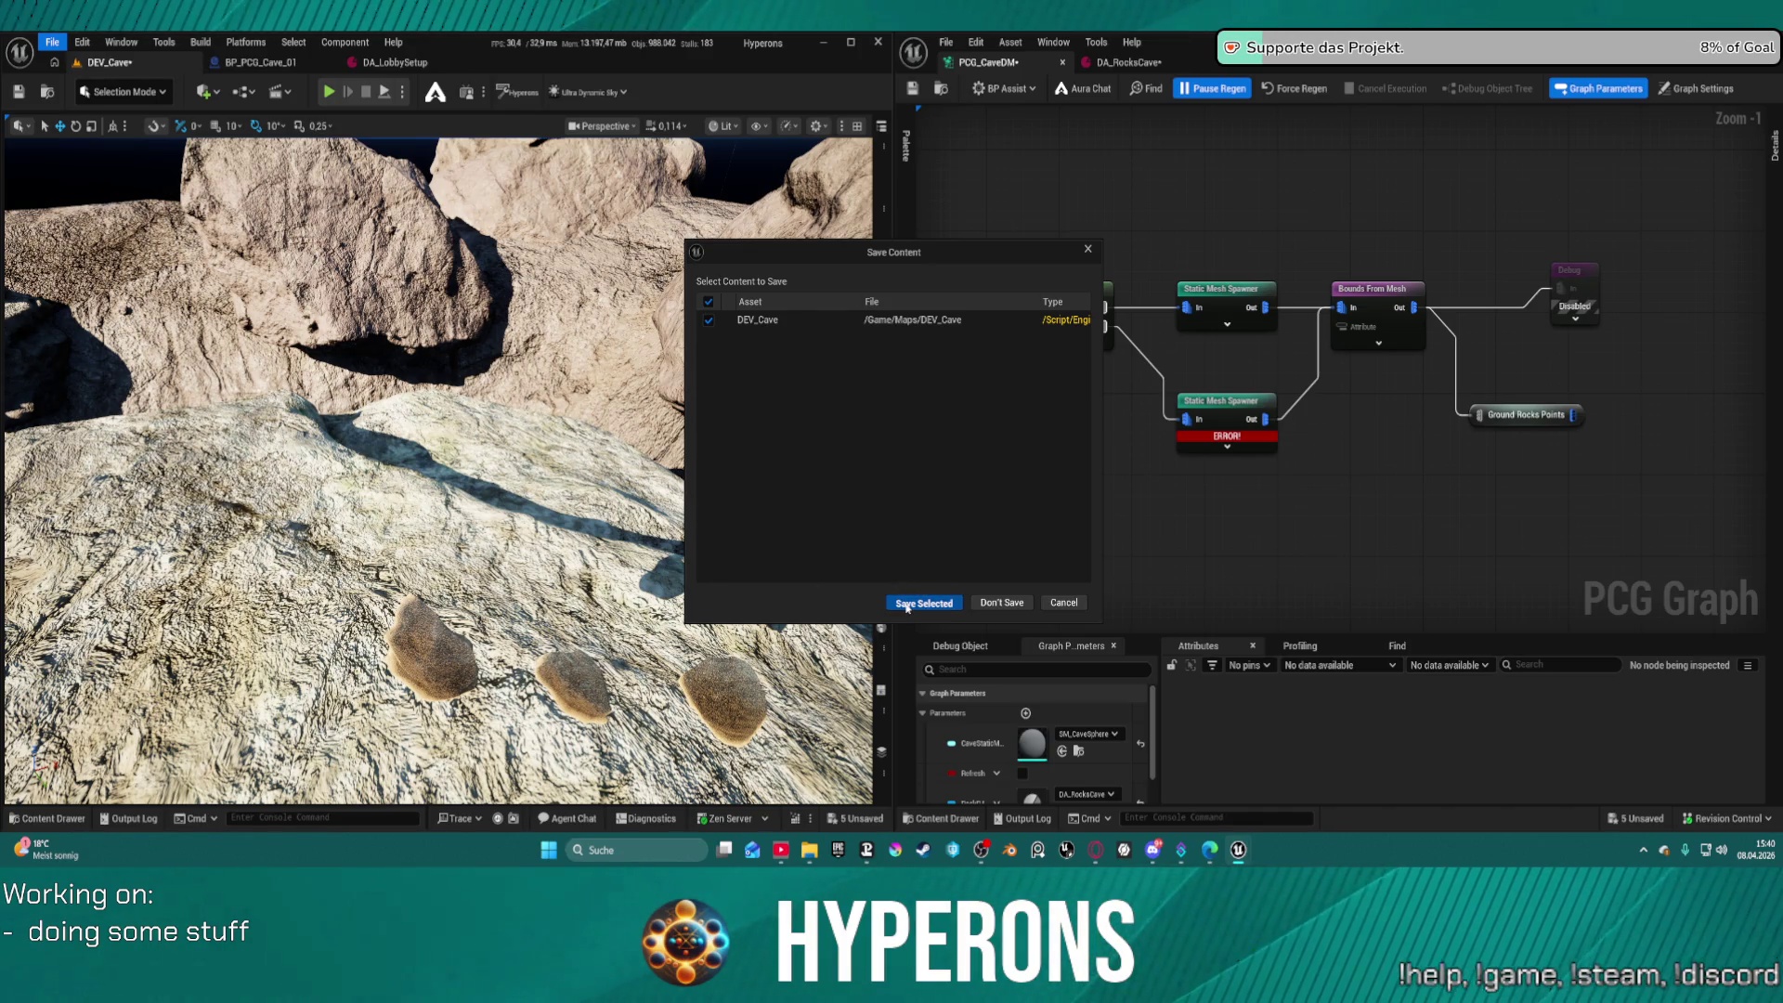
pyautogui.click(918, 606)
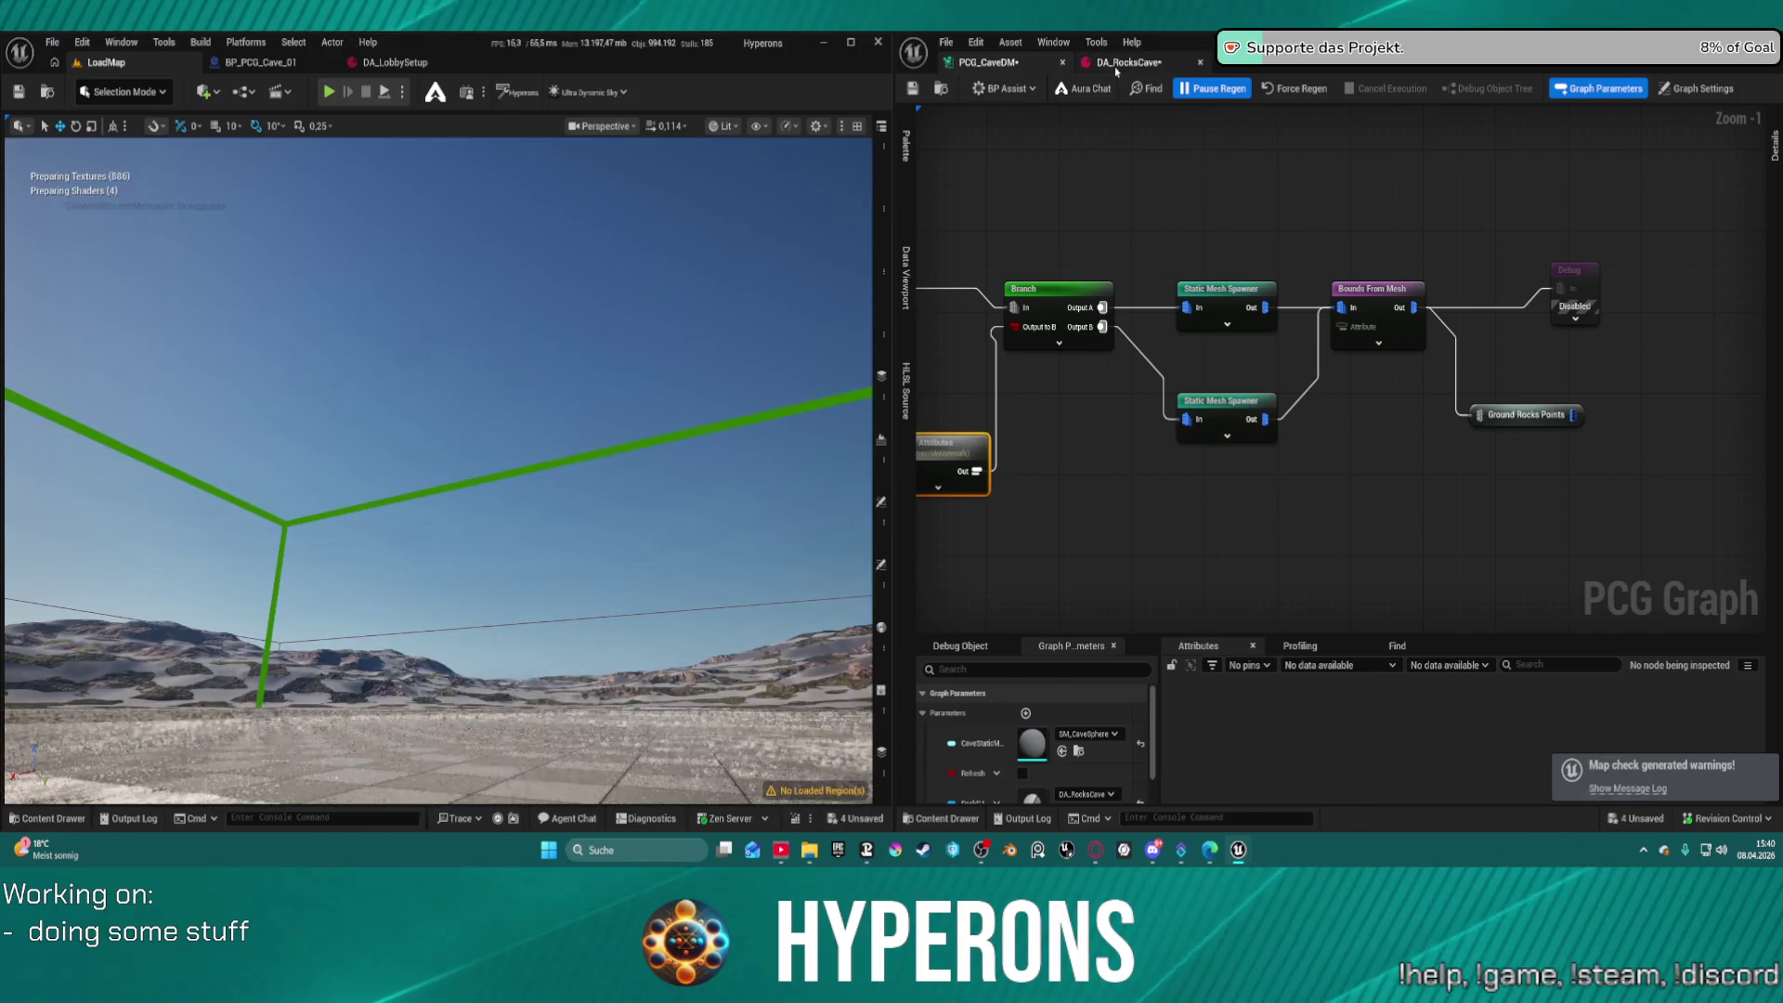
pyautogui.click(1123, 65)
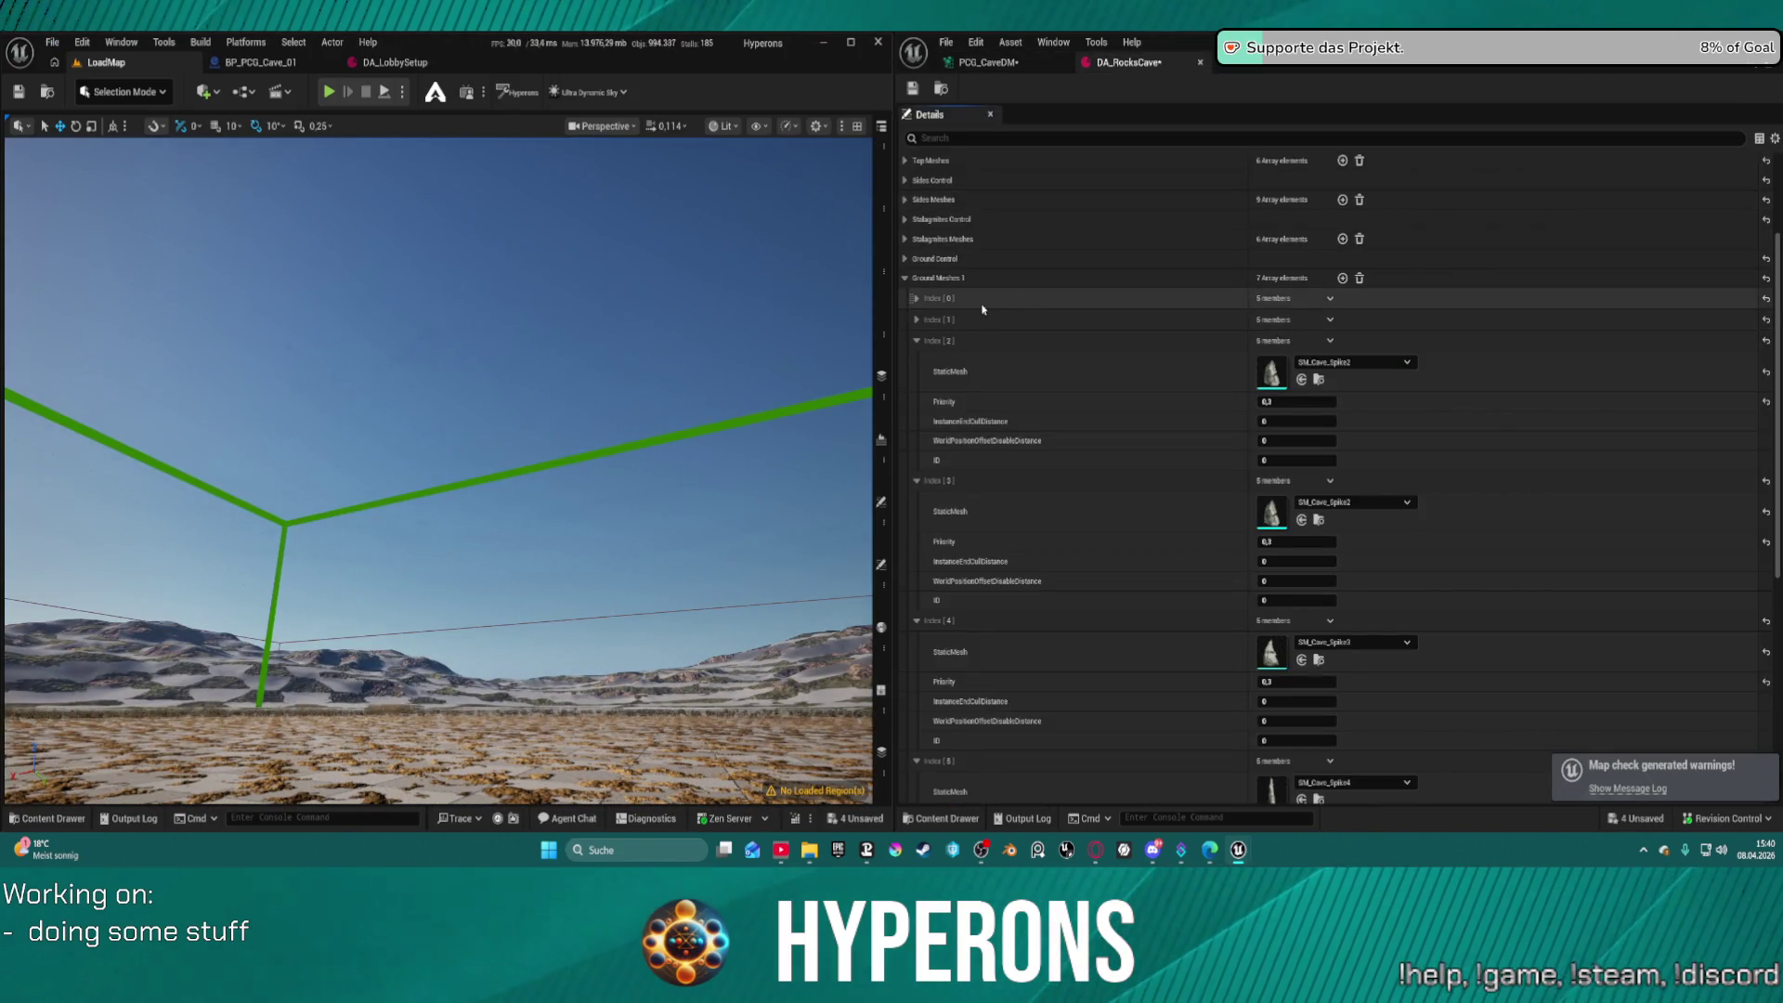
# Delete the SM_Debris_Forest_Rocks_1 entry from Ground Meshes 1
pyautogui.click(1330, 299)
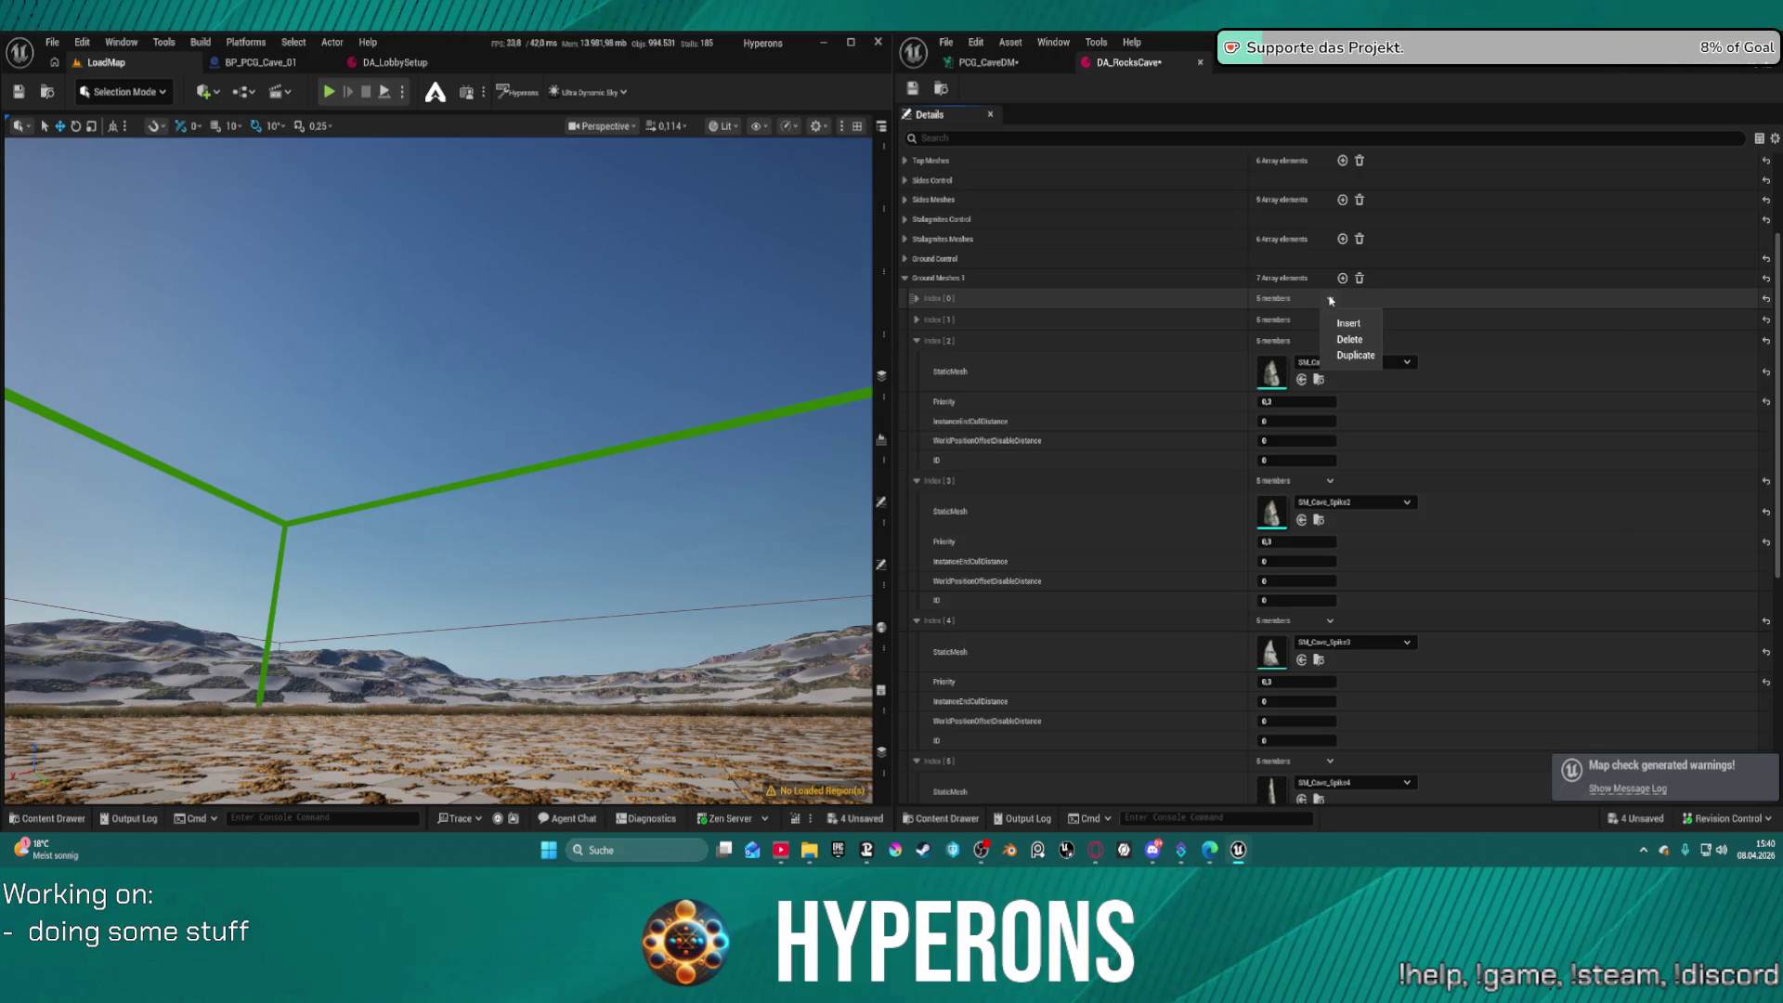
pyautogui.click(1083, 325)
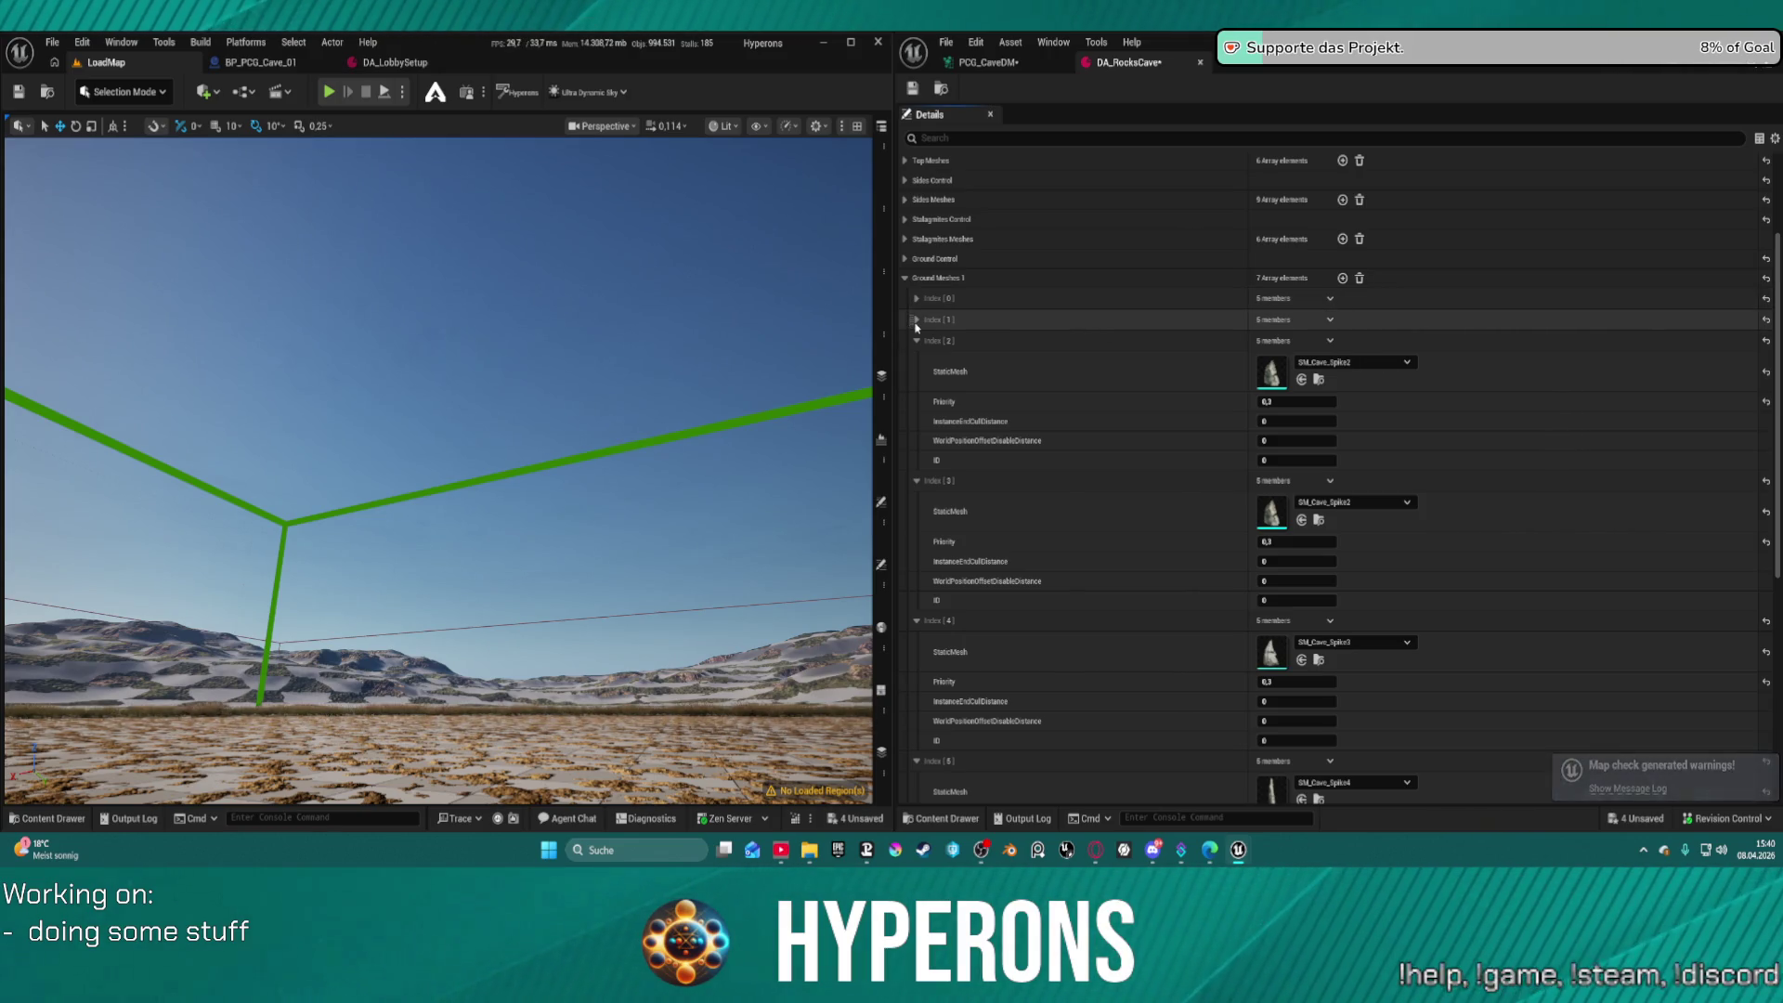
pyautogui.click(916, 320)
pyautogui.click(917, 301)
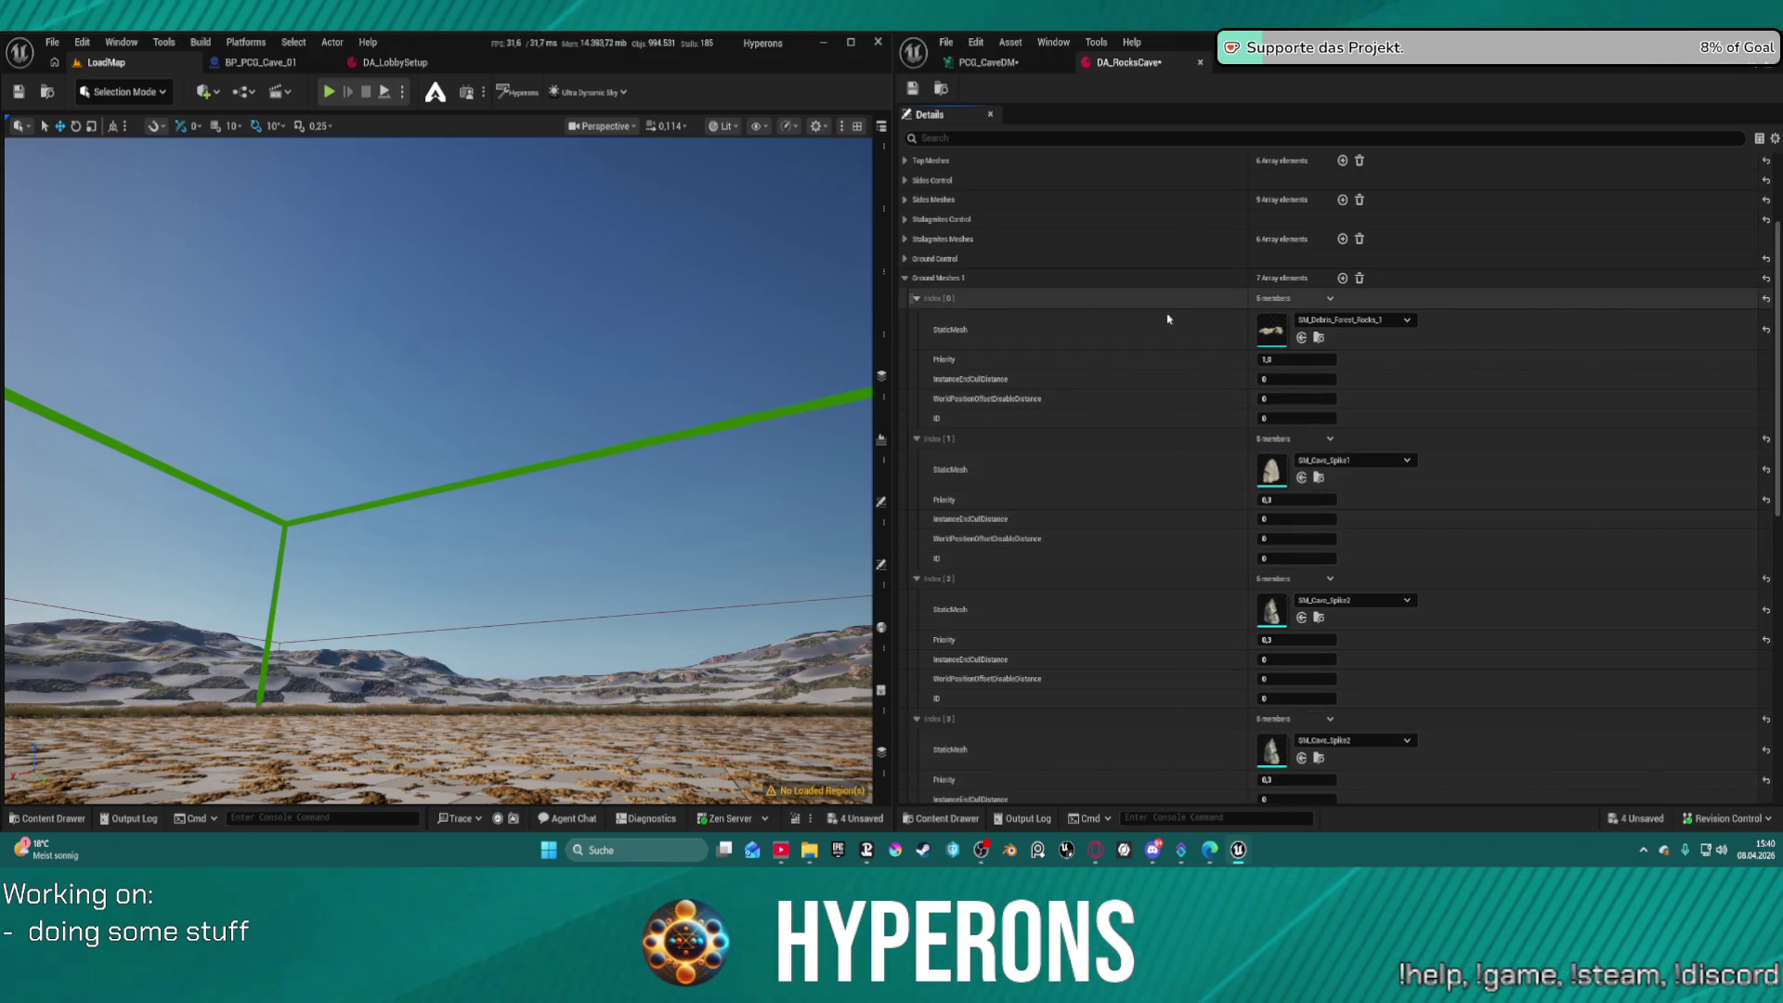
pyautogui.click(1330, 299)
pyautogui.click(1346, 340)
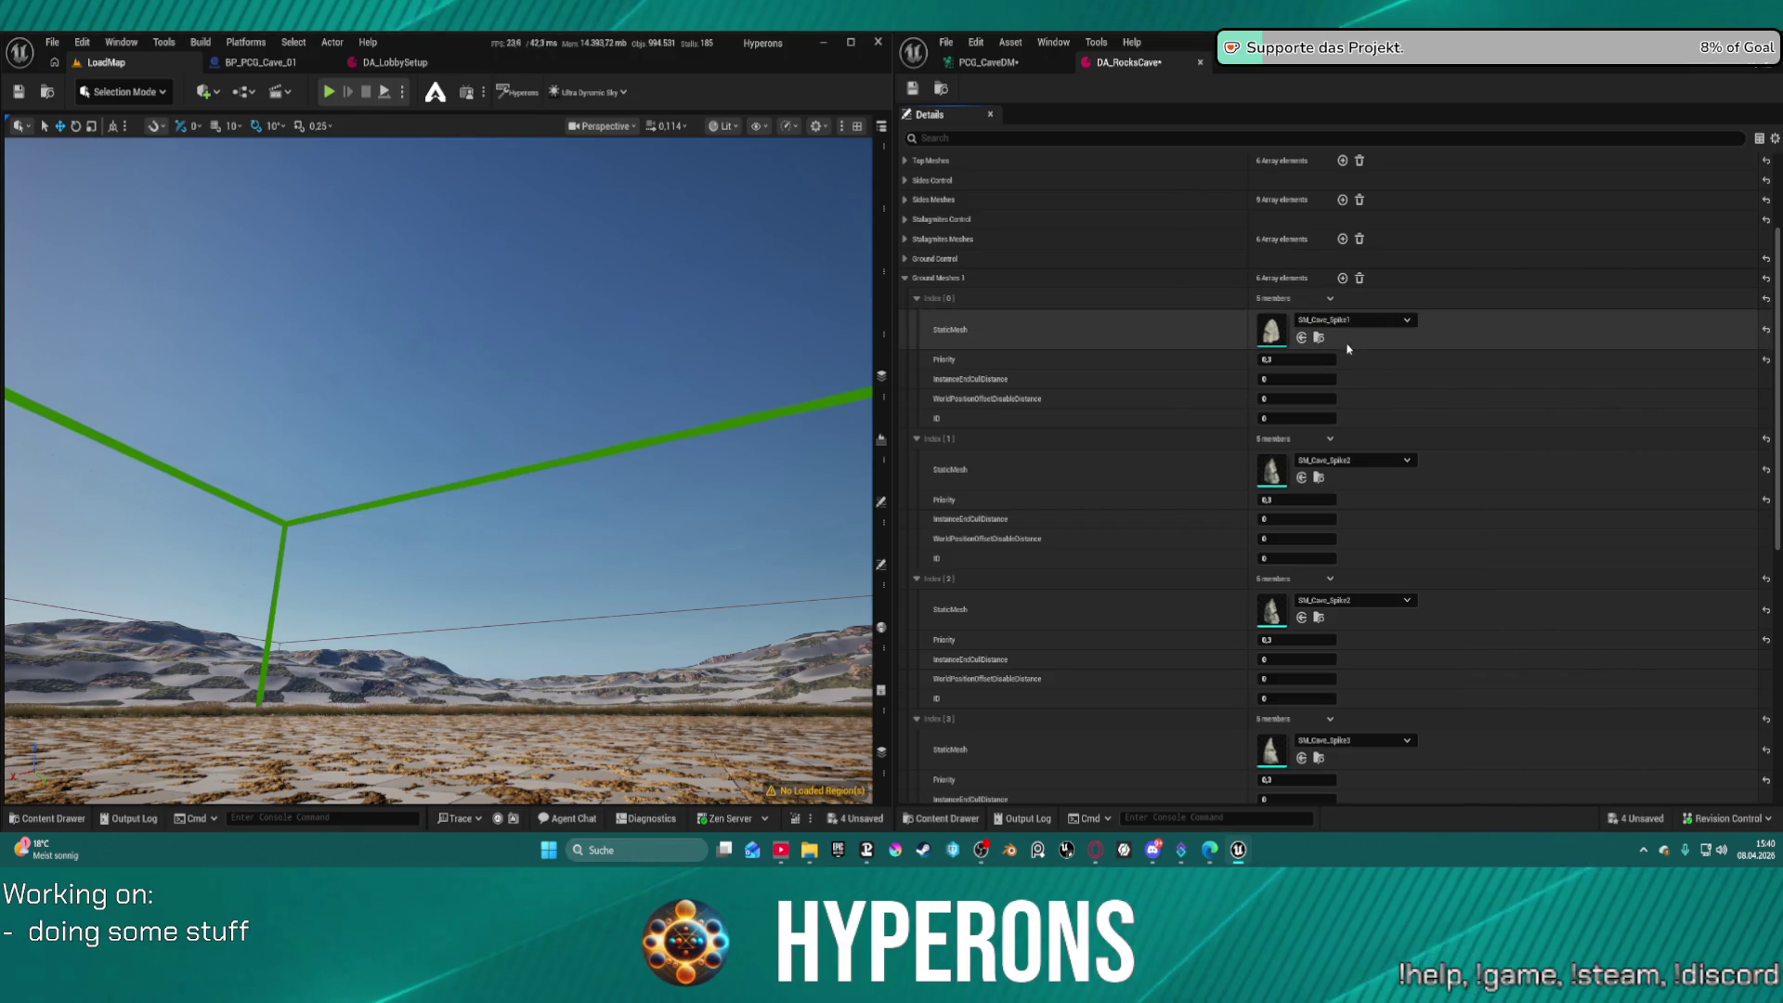
# Collapse Ground Meshes 2 and remove all elements from Ground Meshes 1
pyautogui.scroll(-4, 1119, 408)
pyautogui.scroll(-7, 1114, 455)
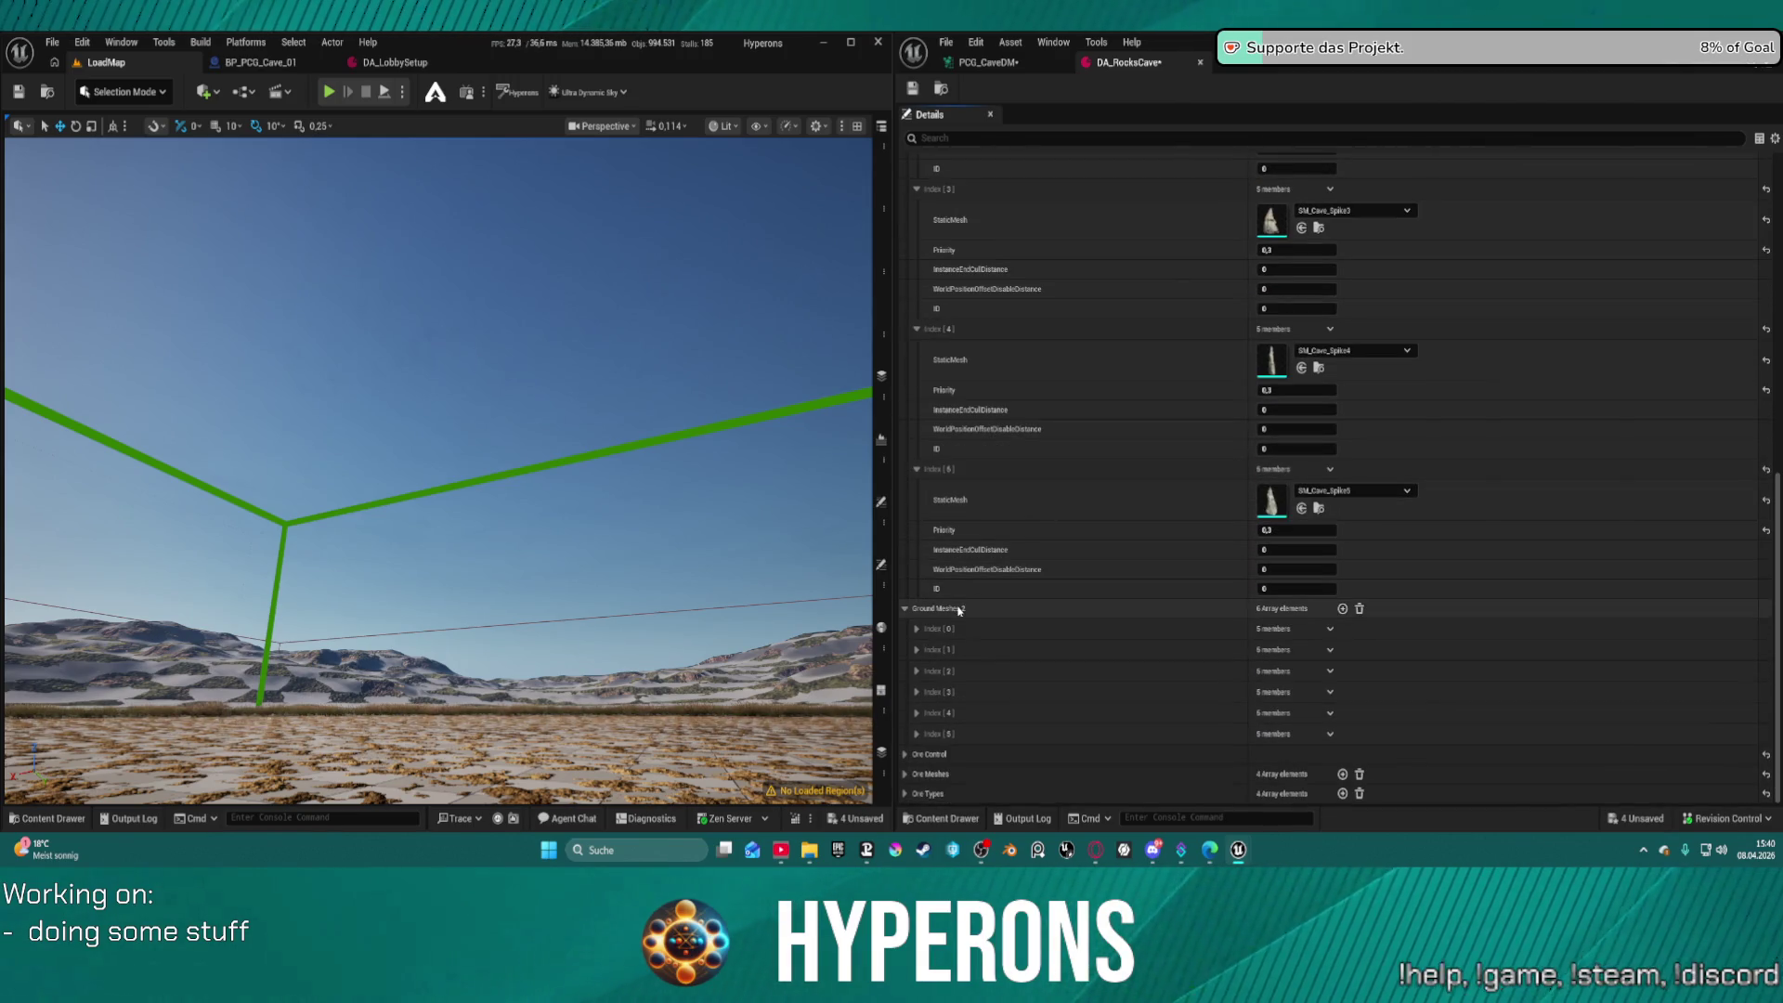
pyautogui.click(1361, 610)
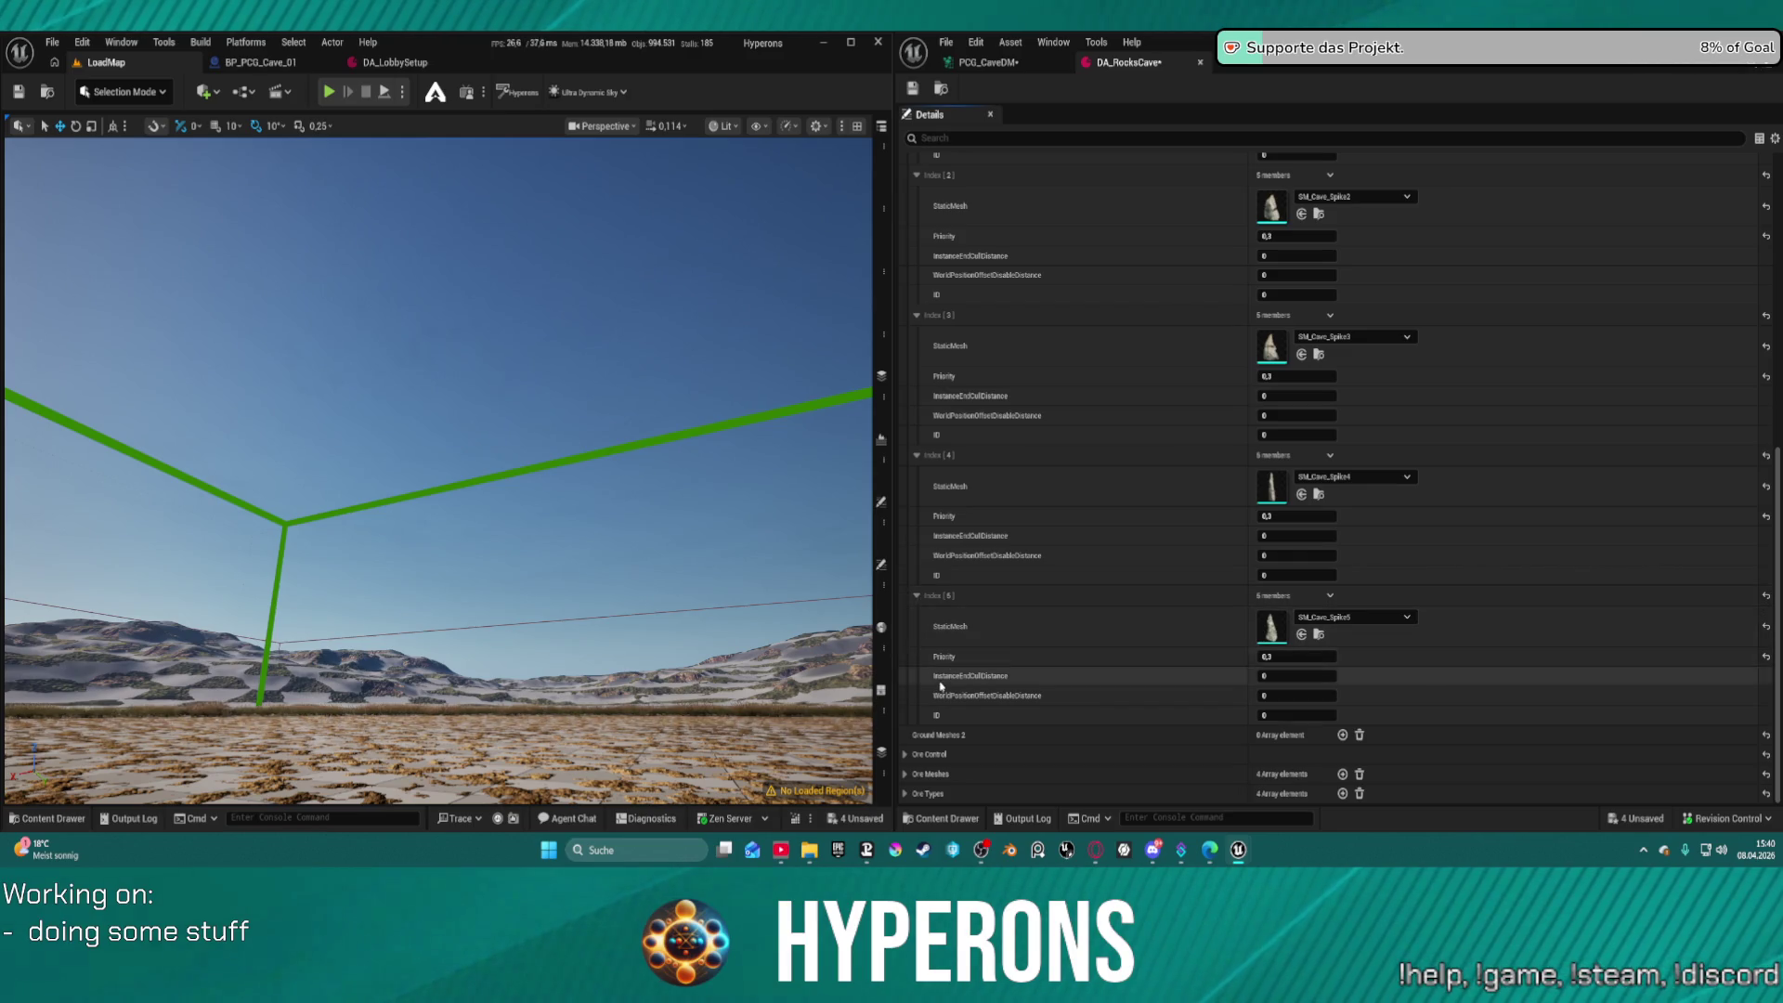
pyautogui.scroll(4, 1334, 408)
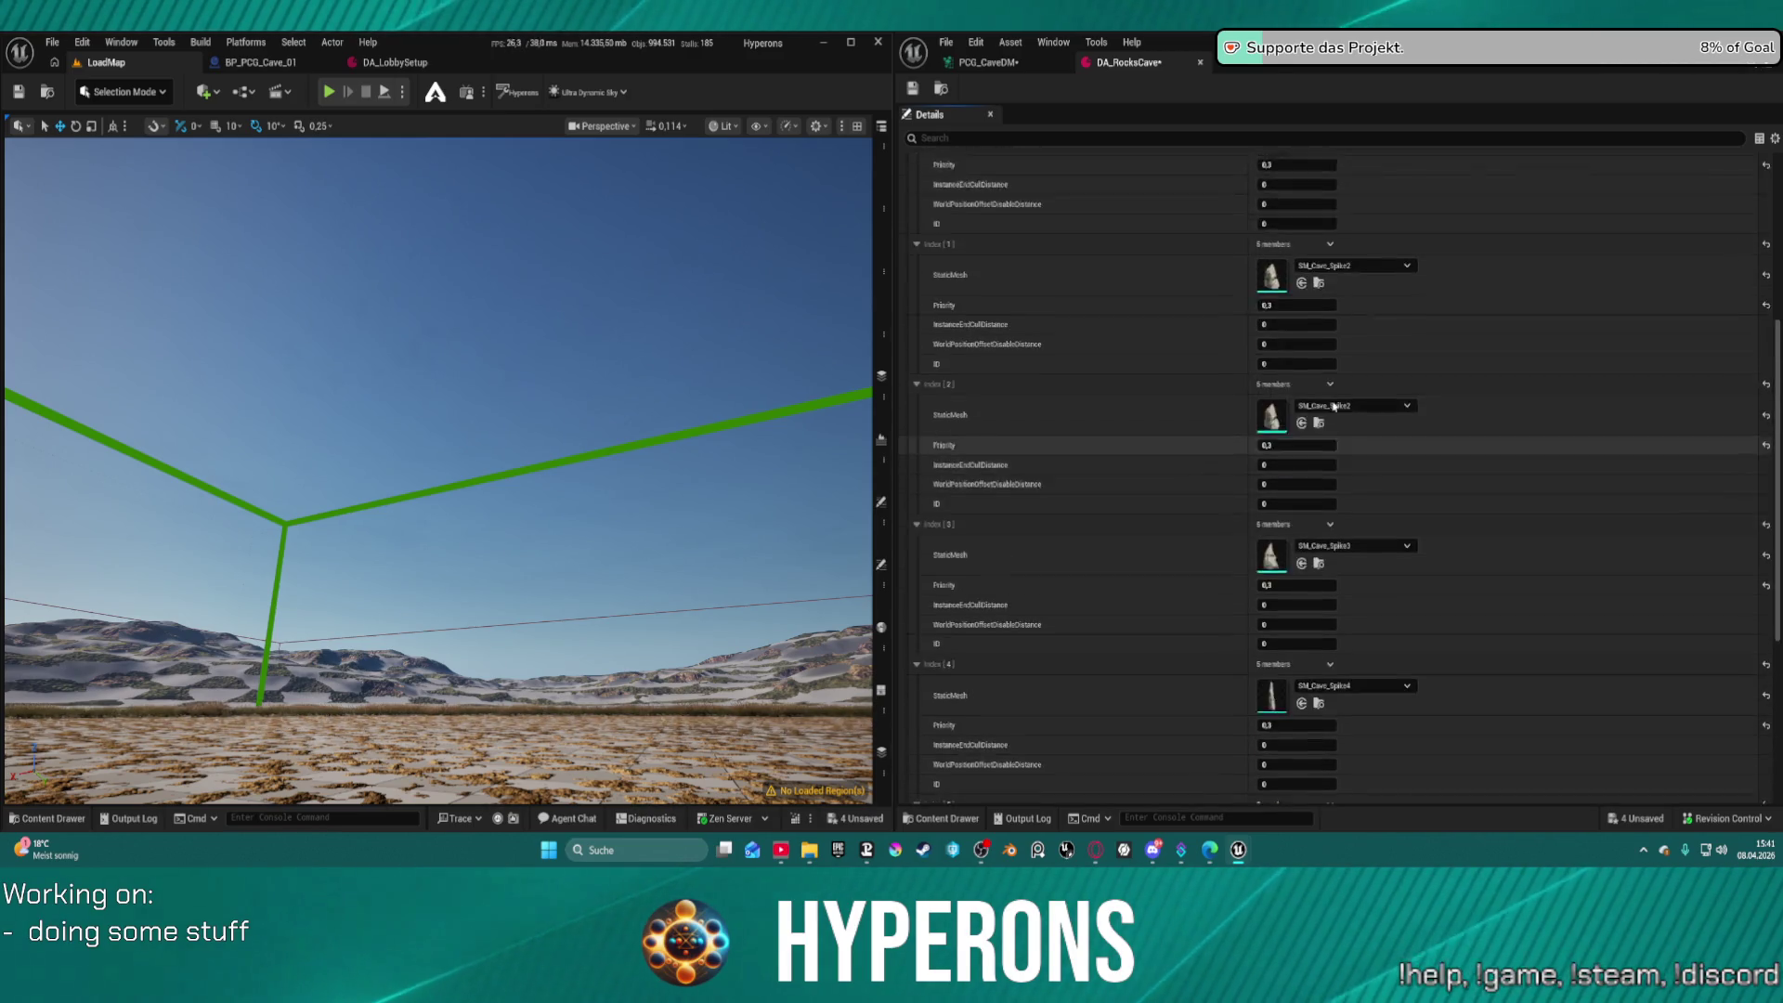
pyautogui.scroll(8, 1333, 408)
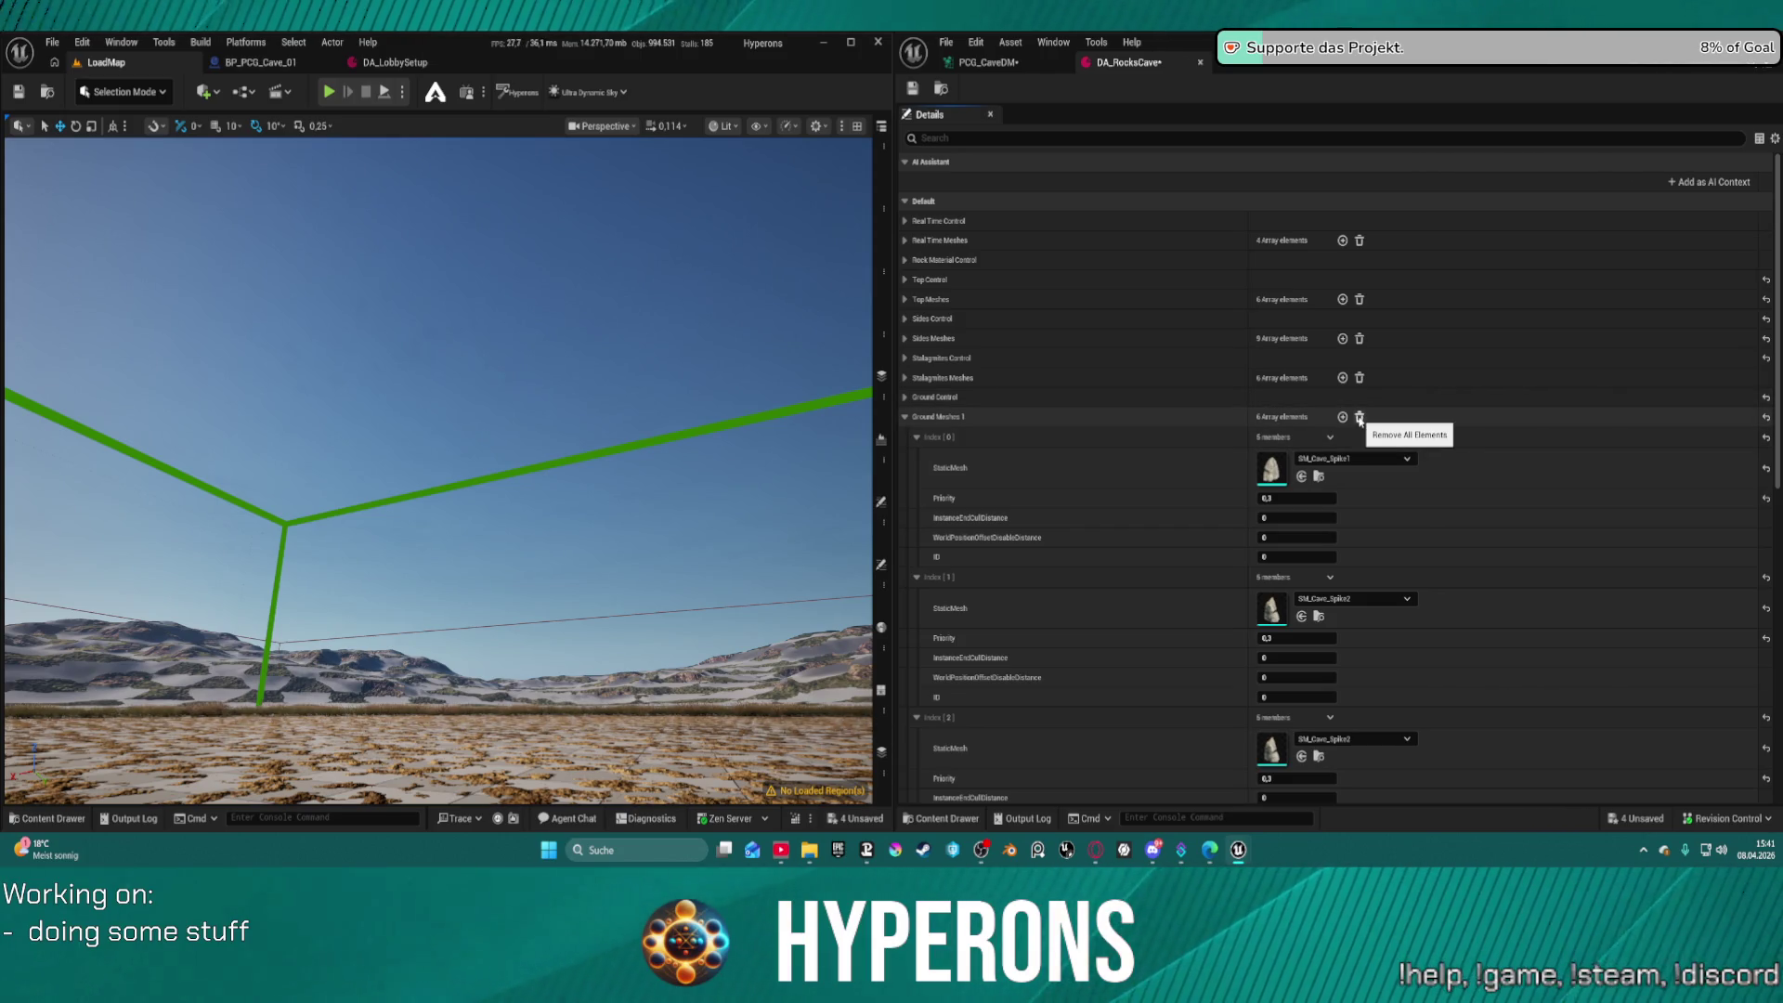
pyautogui.click(1358, 418)
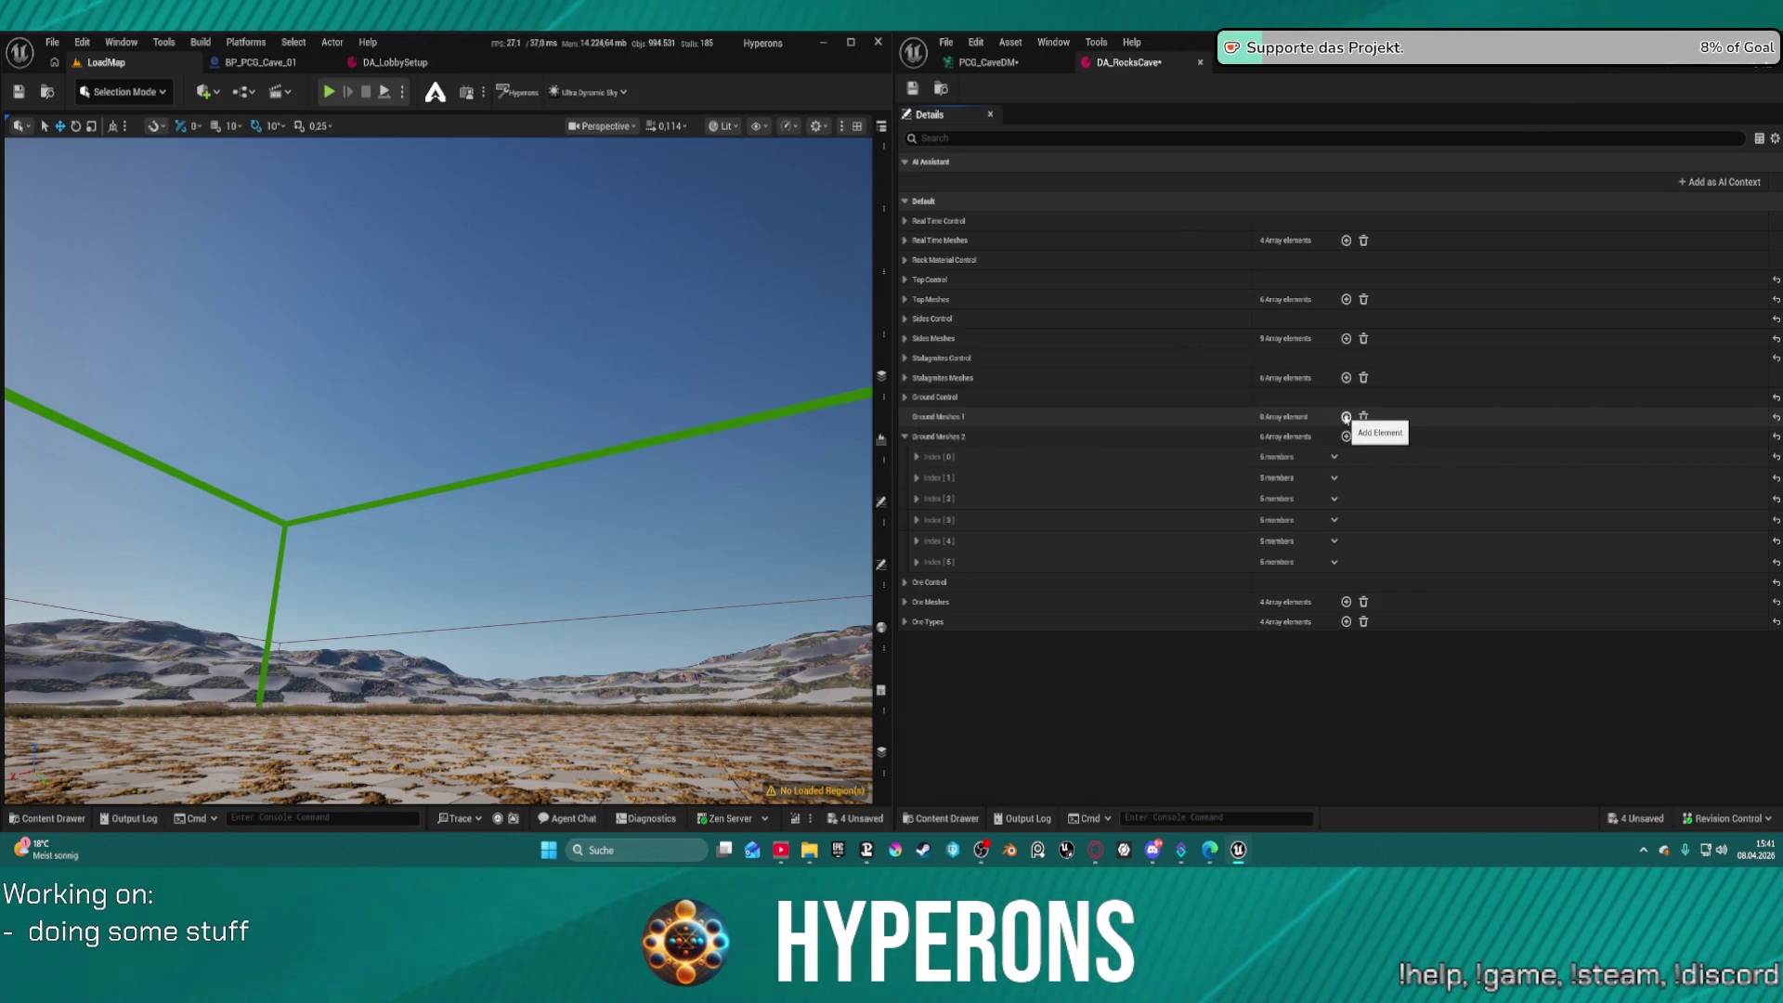
# Review the Ground Meshes 2 entries, then add one empty entry to Ground Meshes 1
pyautogui.click(917, 456)
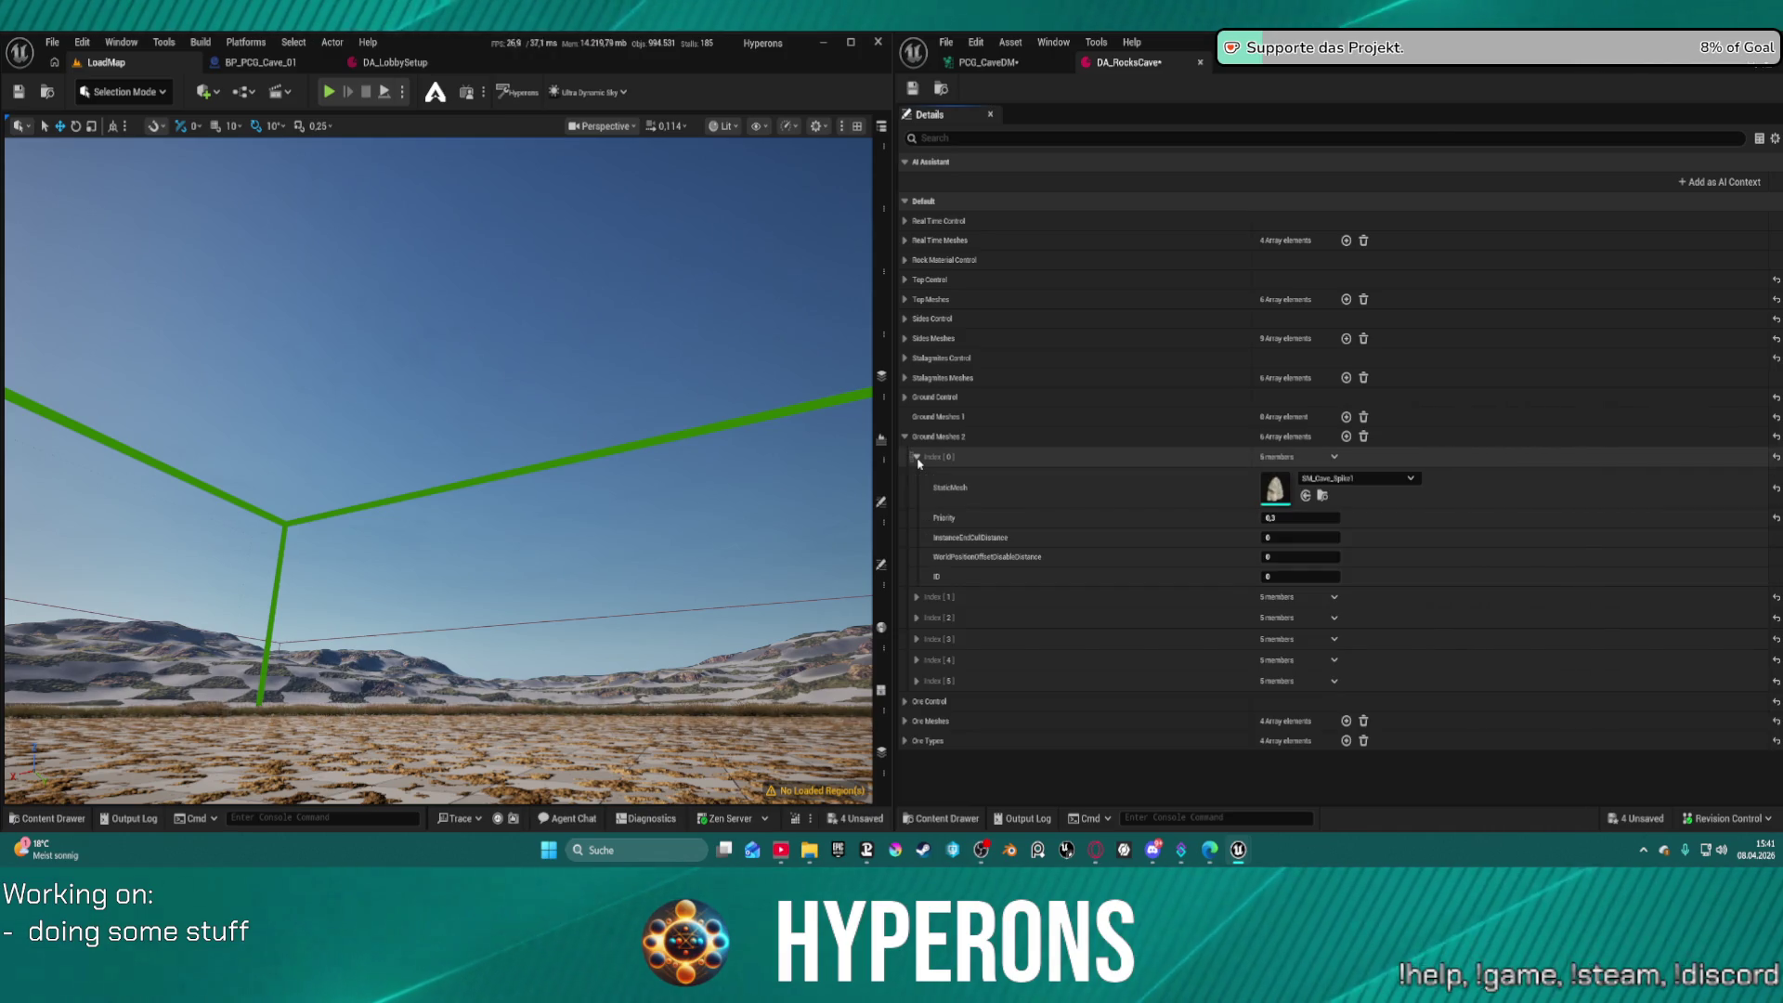
pyautogui.click(917, 457)
pyautogui.click(915, 541)
pyautogui.click(916, 541)
pyautogui.click(904, 436)
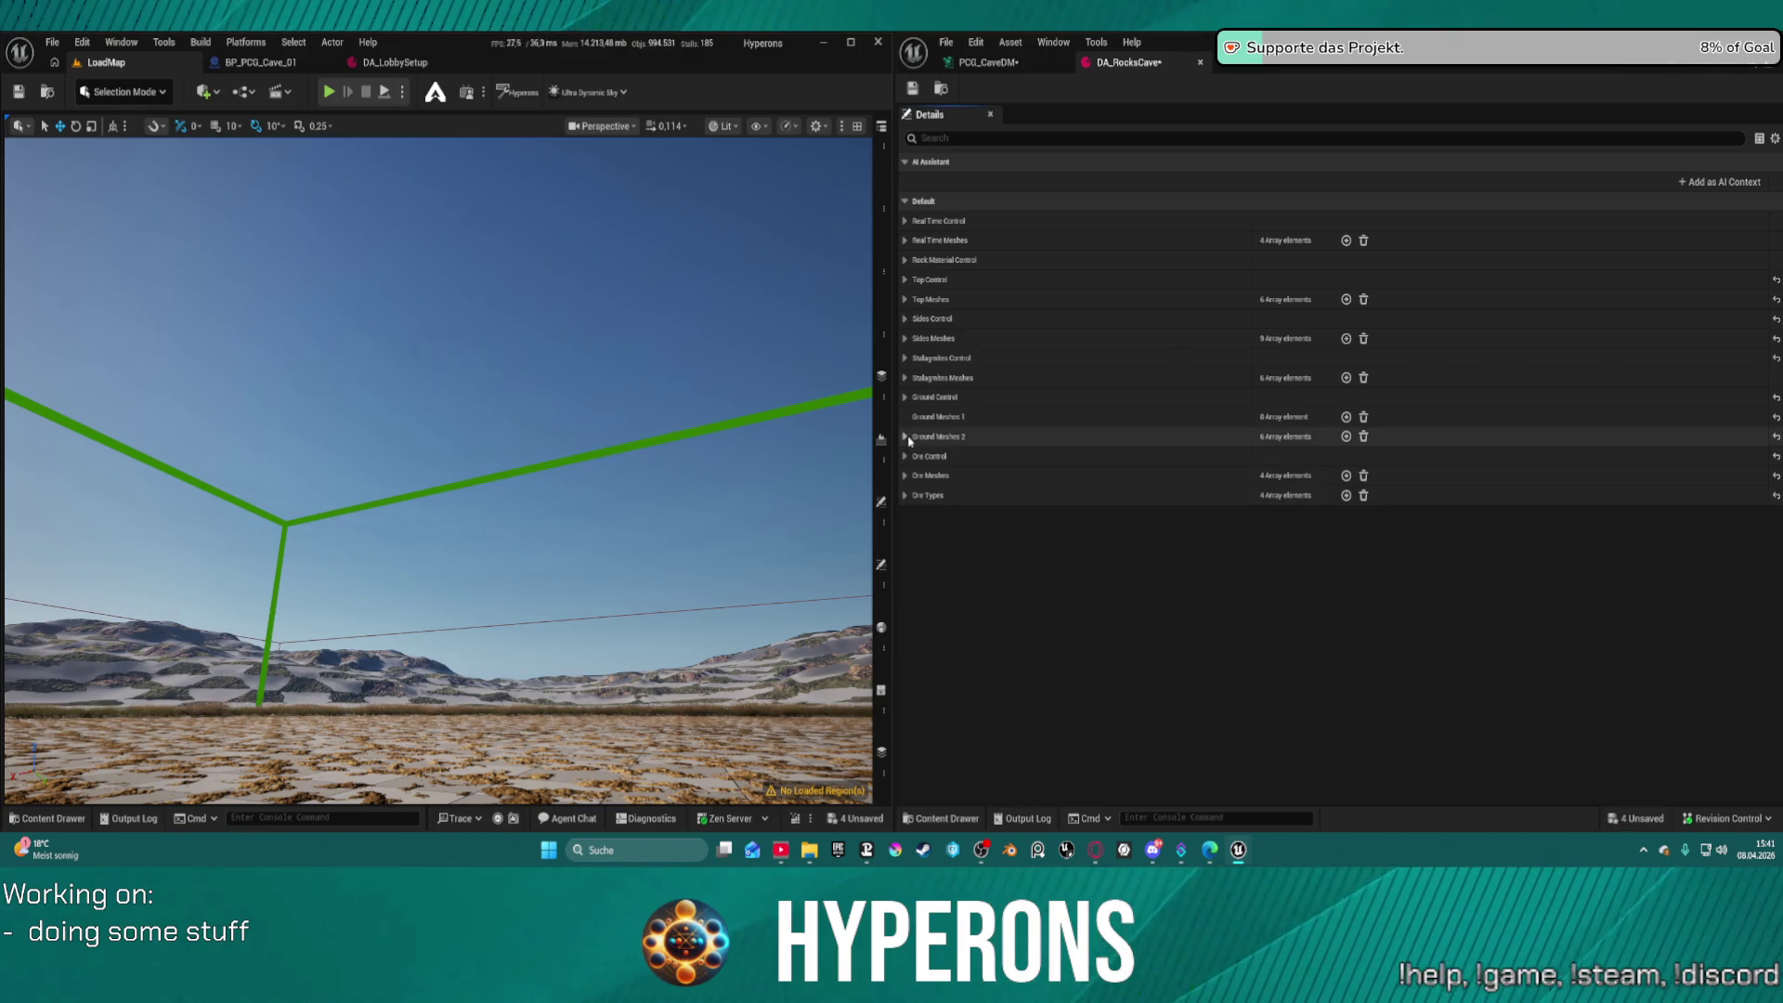
pyautogui.click(1346, 418)
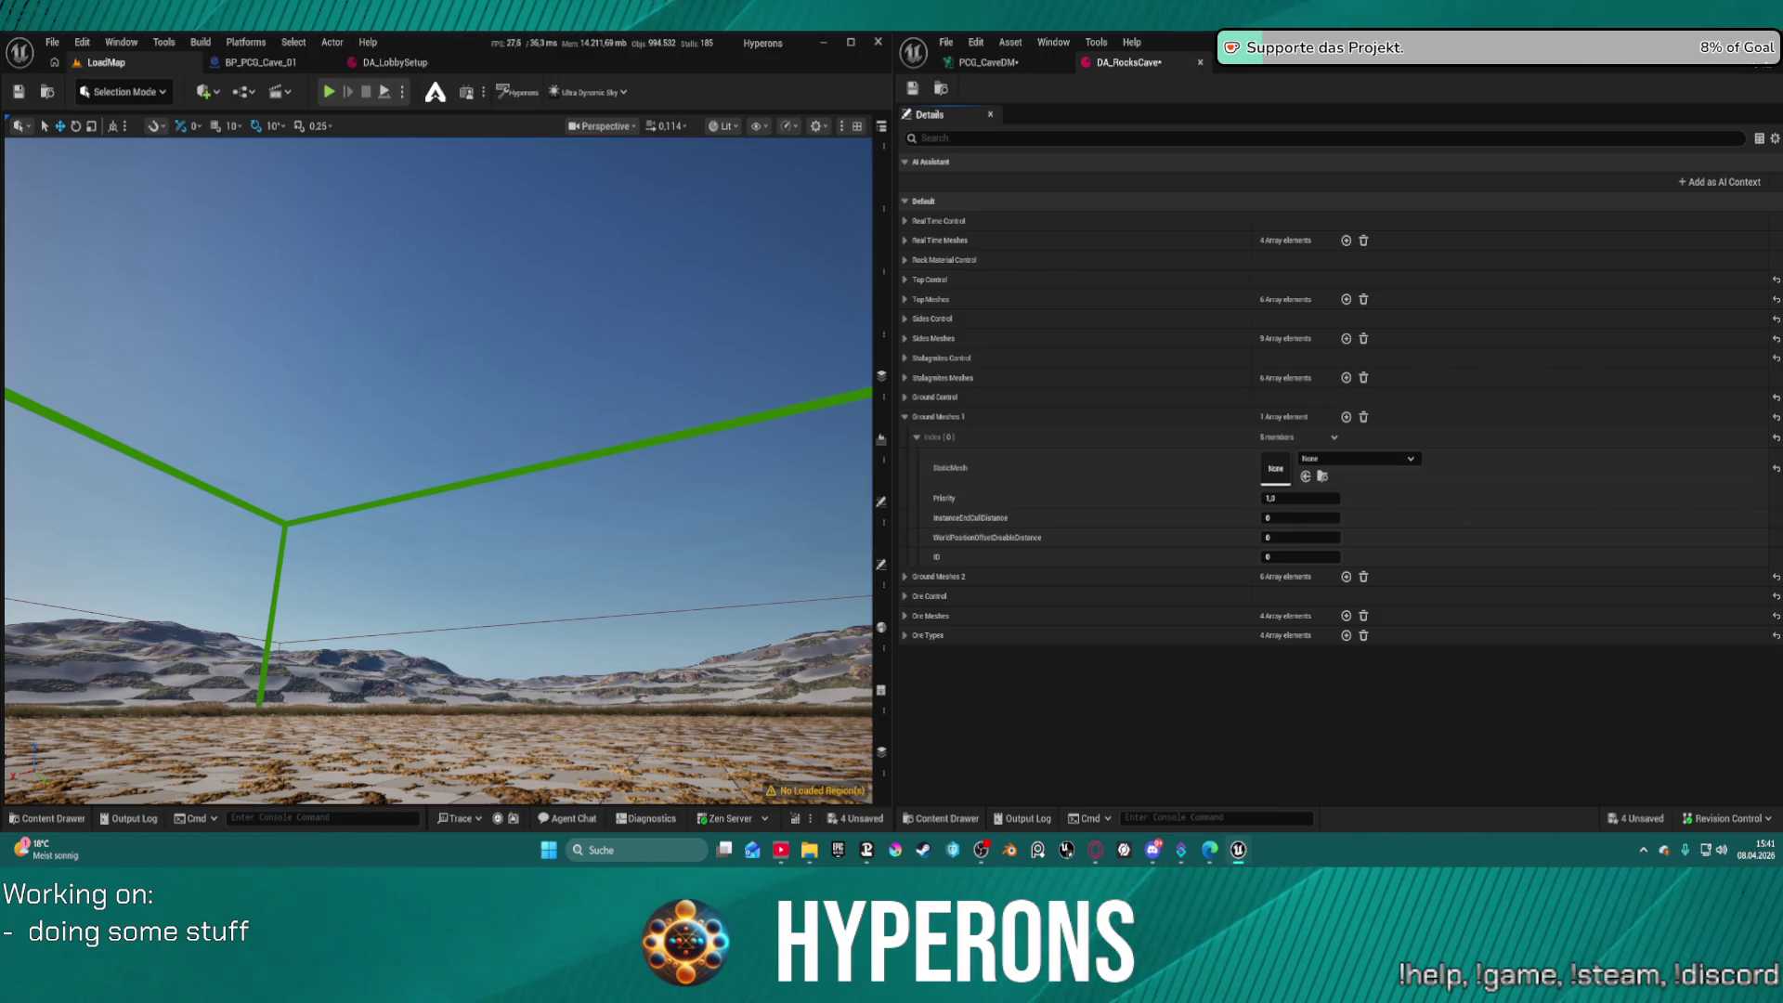
# Test-place and rotate rock meshes in the level, delete them, then set the entry's StaticMesh to SmallRock01
pyautogui.moveTo(506, 199)
pyautogui.mouseDown()
pyautogui.moveTo(497, 335)
pyautogui.moveTo(675, 319)
pyautogui.mouseUp()
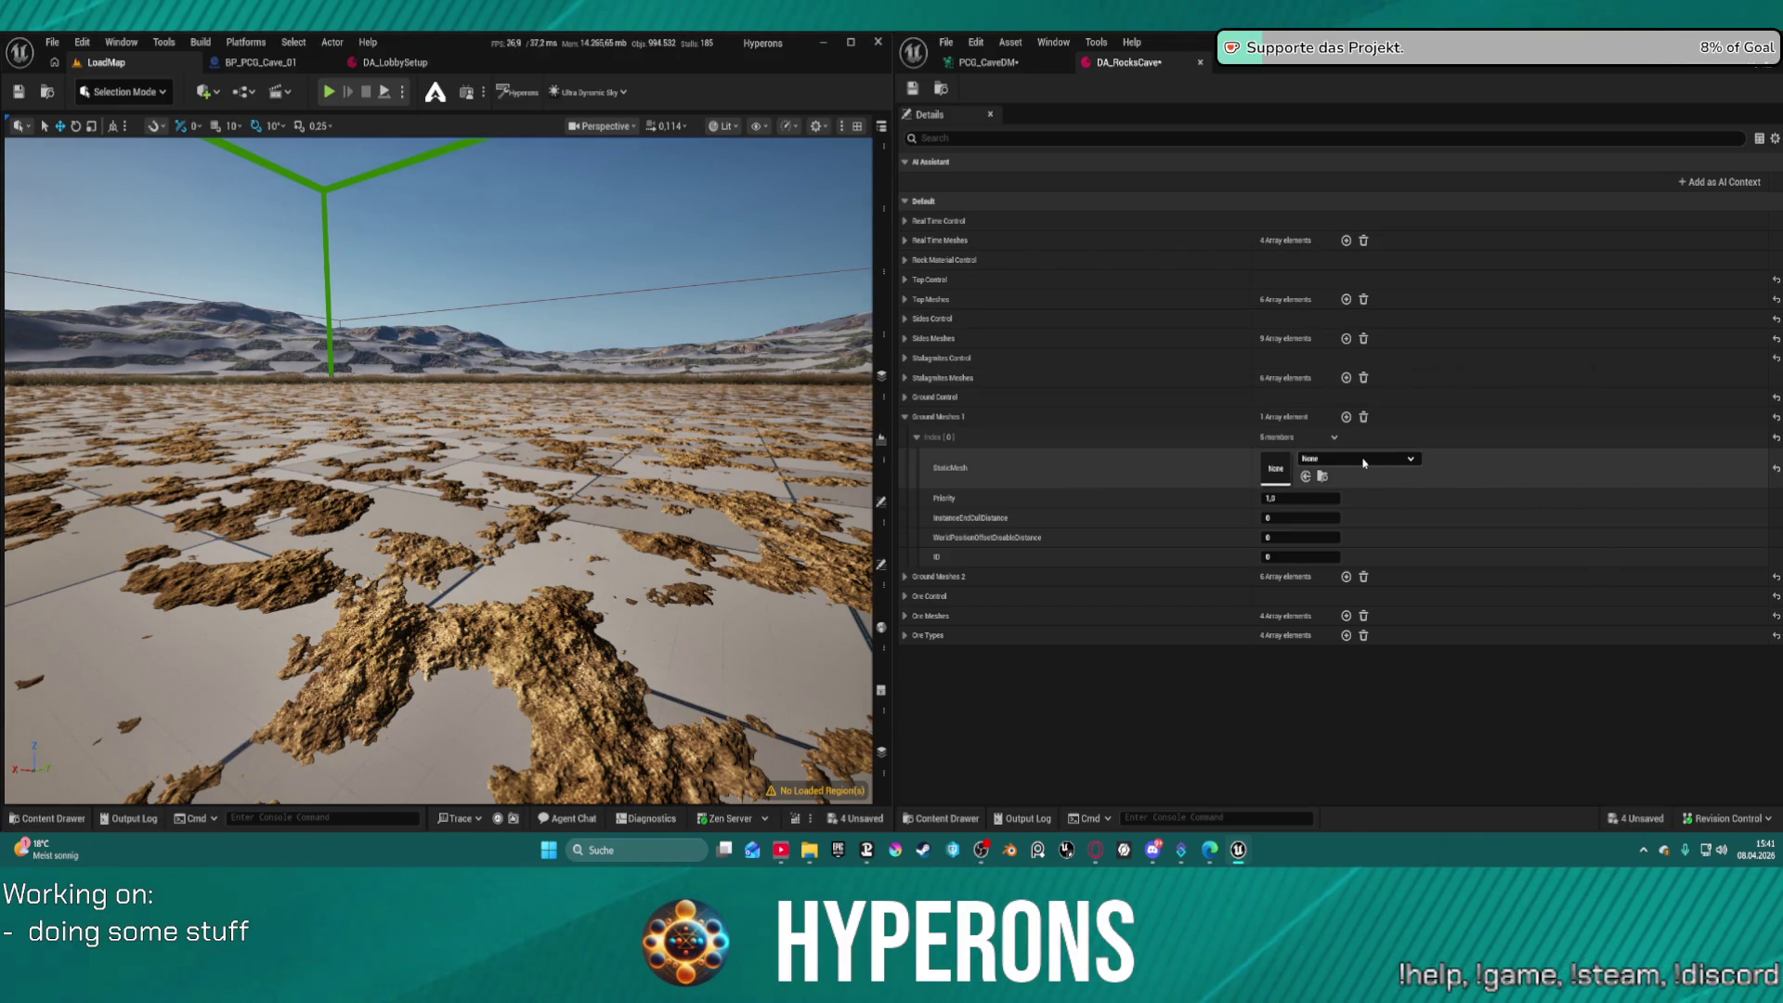
pyautogui.hotkey('ctrl', 'space')
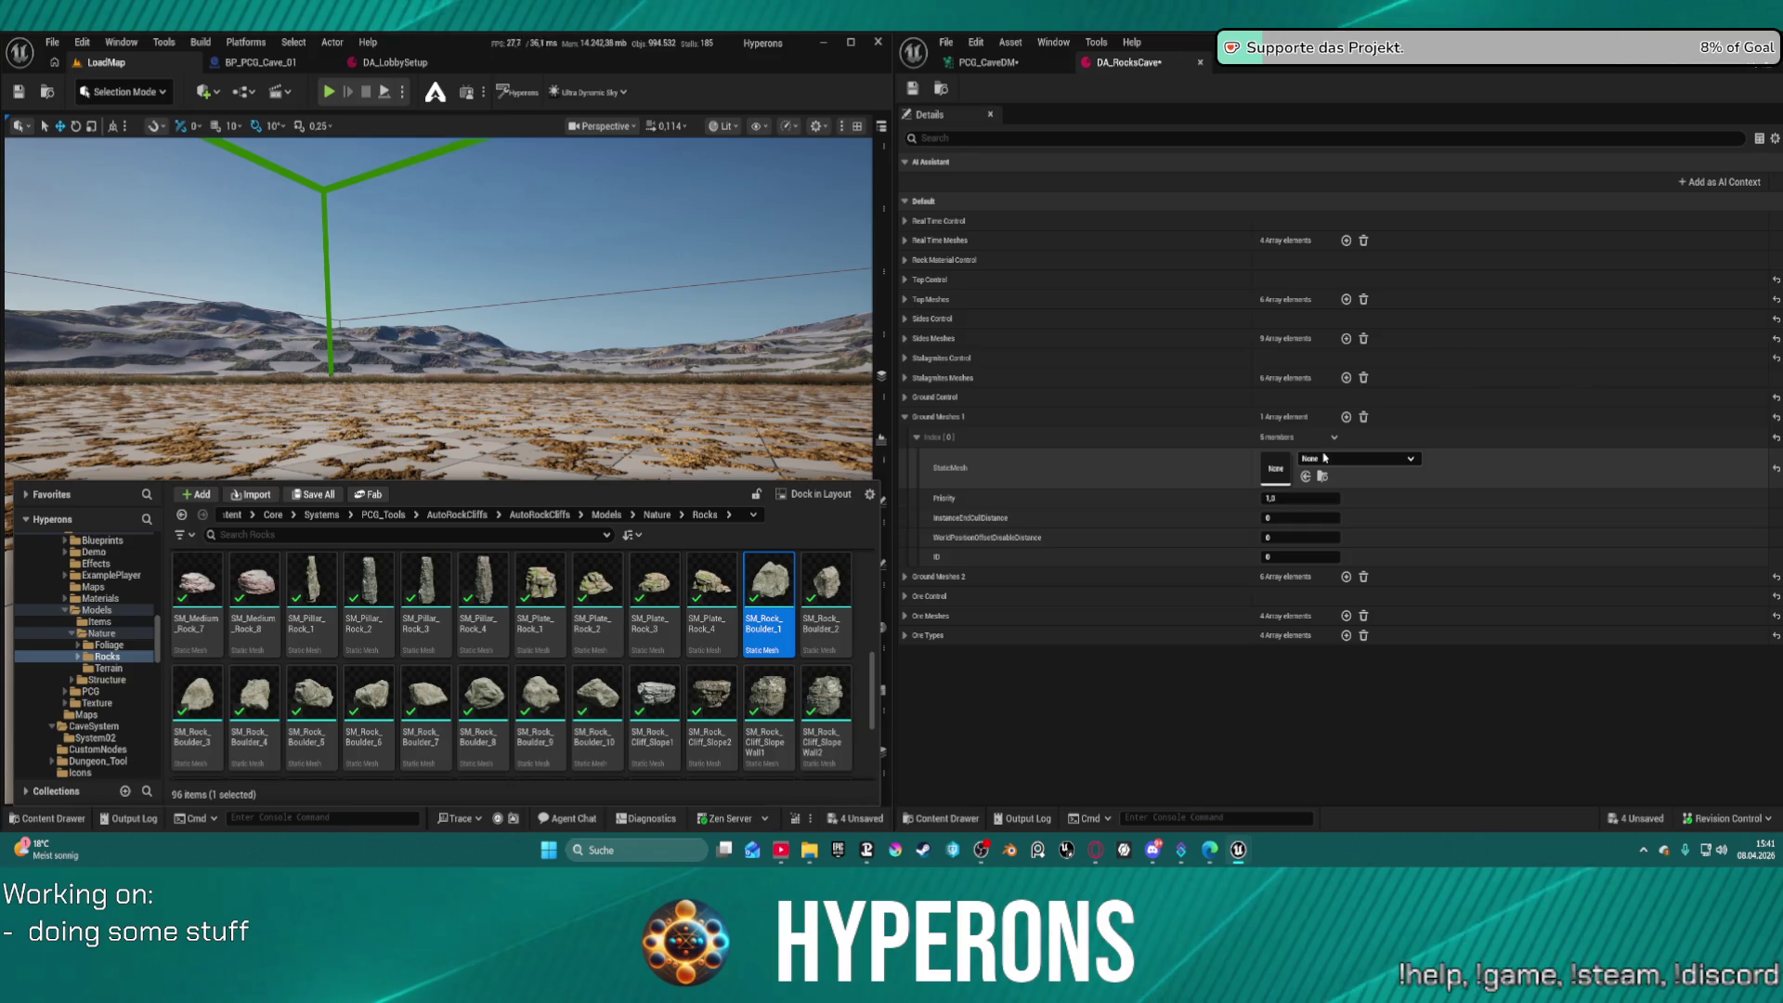
pyautogui.hotkey('ctrl', 'space')
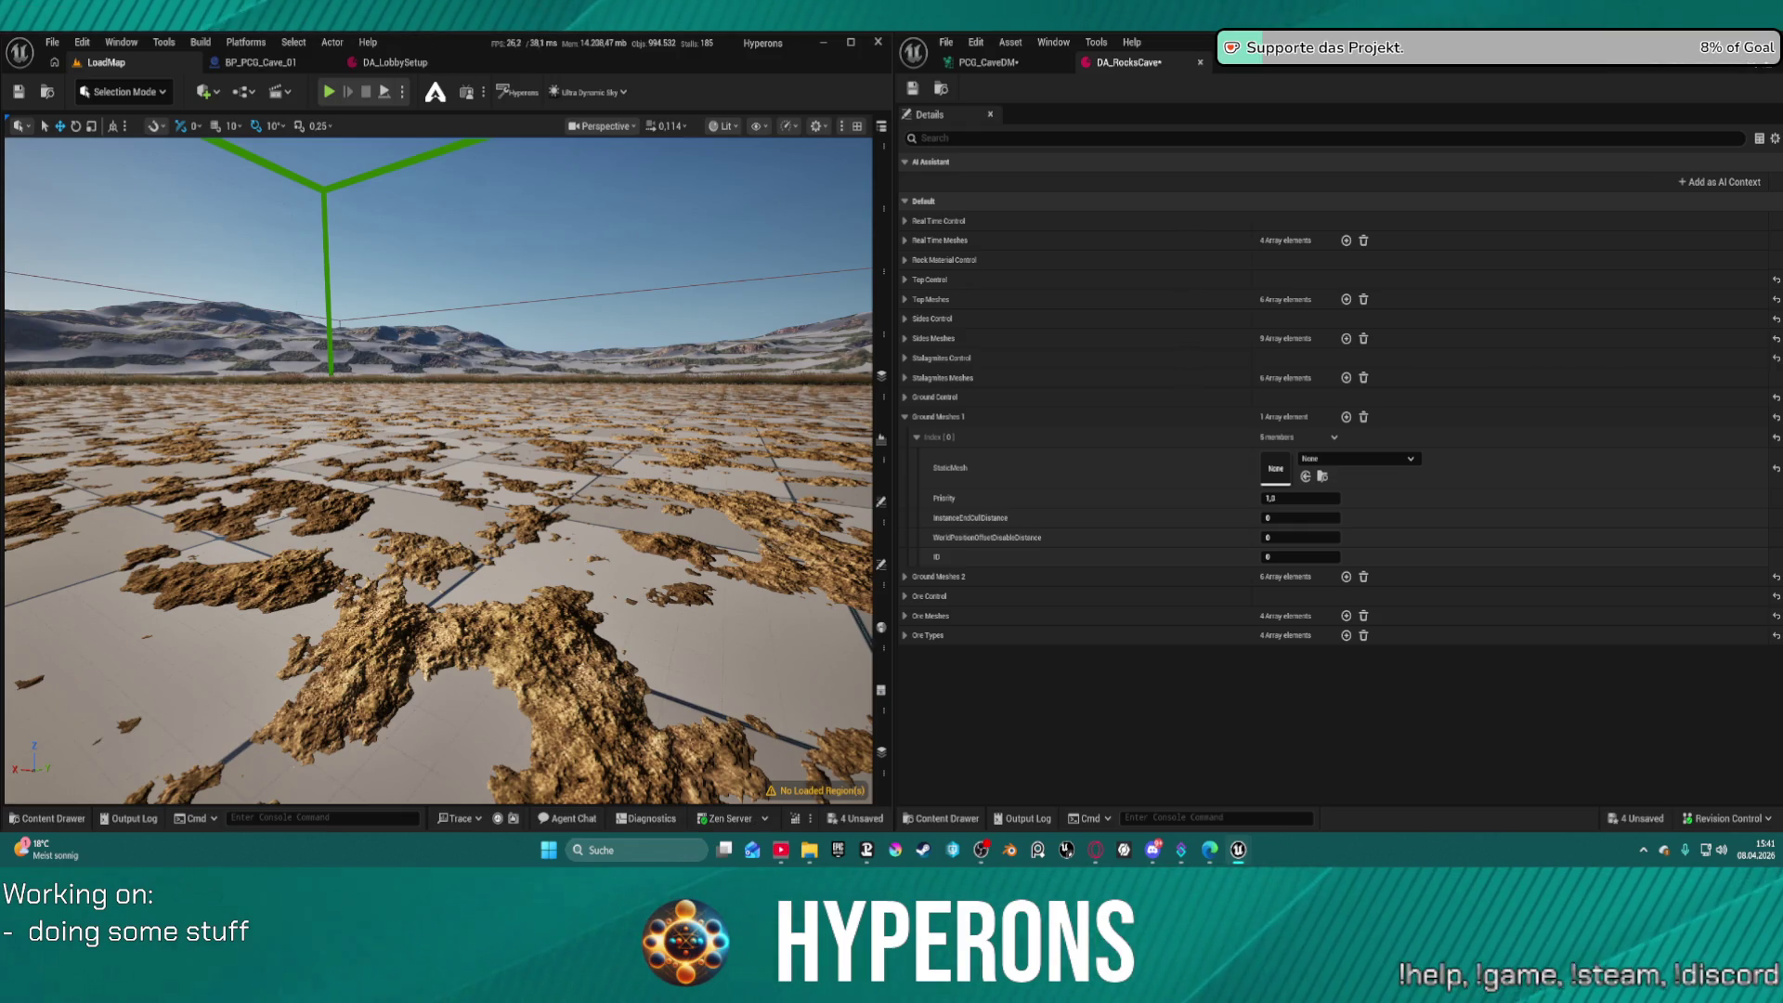
pyautogui.moveTo(1337, 469)
pyautogui.mouseDown()
pyautogui.moveTo(617, 597)
pyautogui.moveTo(587, 644)
pyautogui.moveTo(583, 352)
pyautogui.moveTo(583, 529)
pyautogui.moveTo(586, 451)
pyautogui.mouseUp()
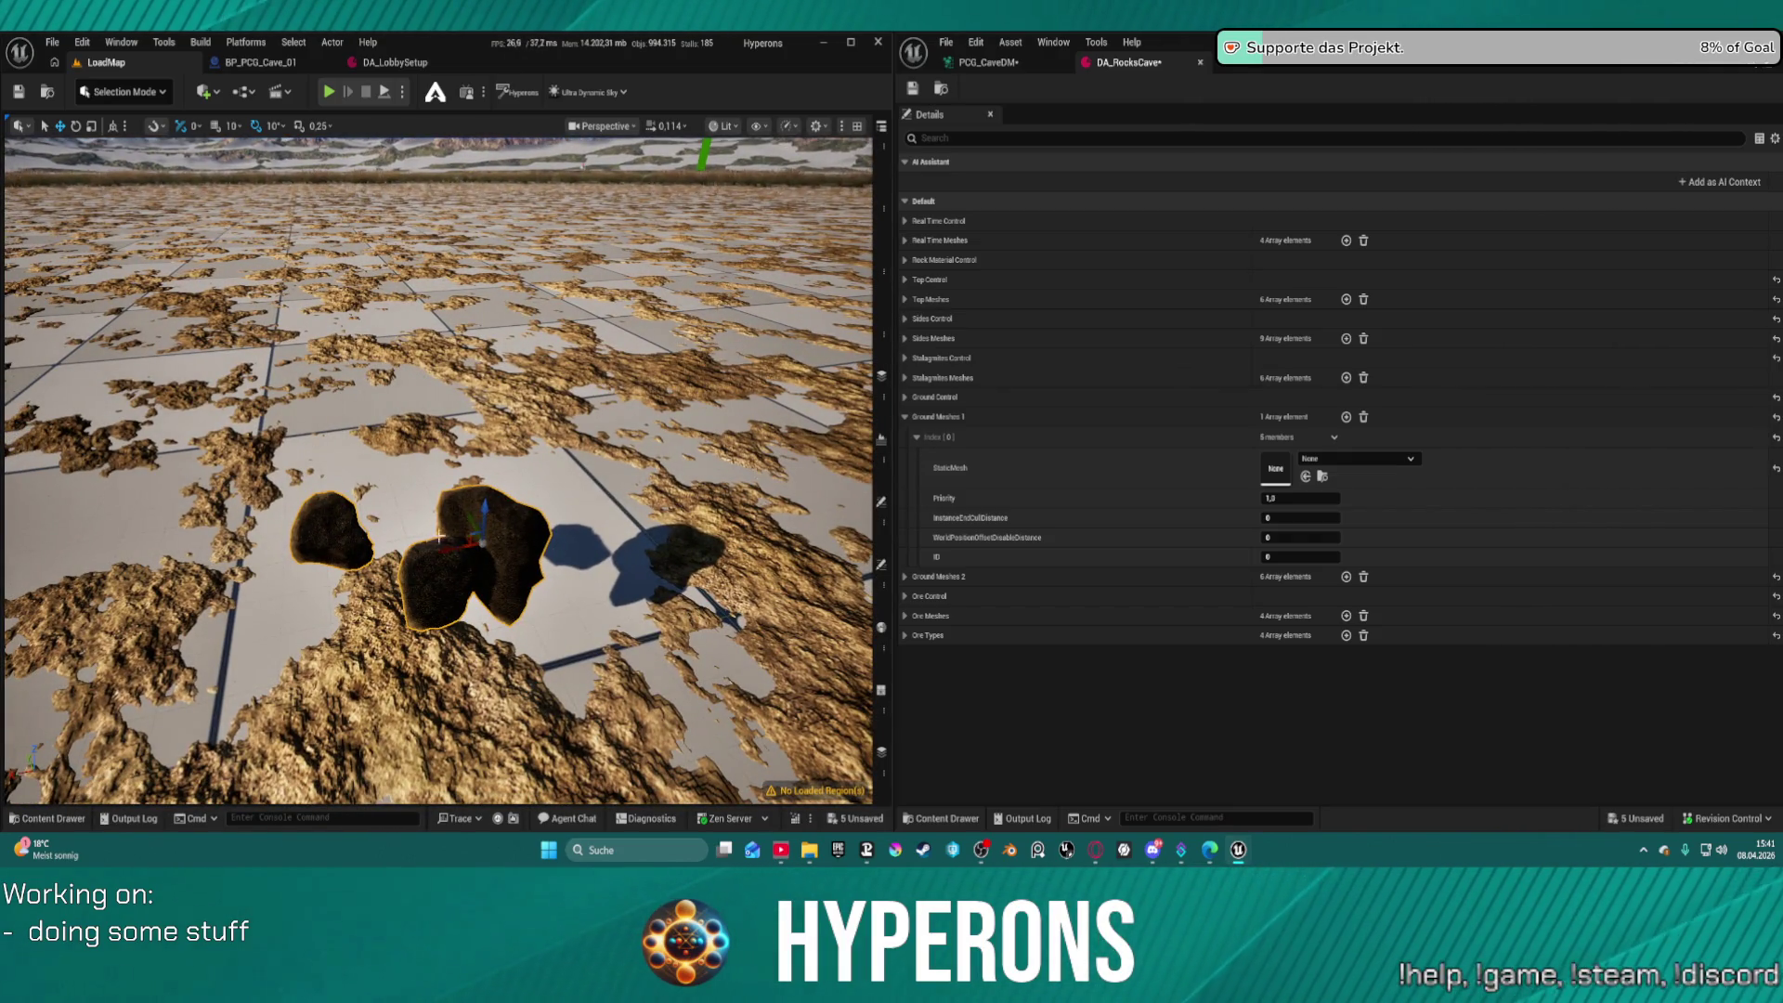
pyautogui.press('e')
pyautogui.moveTo(455, 509)
pyautogui.mouseDown()
pyautogui.moveTo(346, 734)
pyautogui.moveTo(341, 720)
pyautogui.mouseUp()
pyautogui.press('w')
pyautogui.press('f')
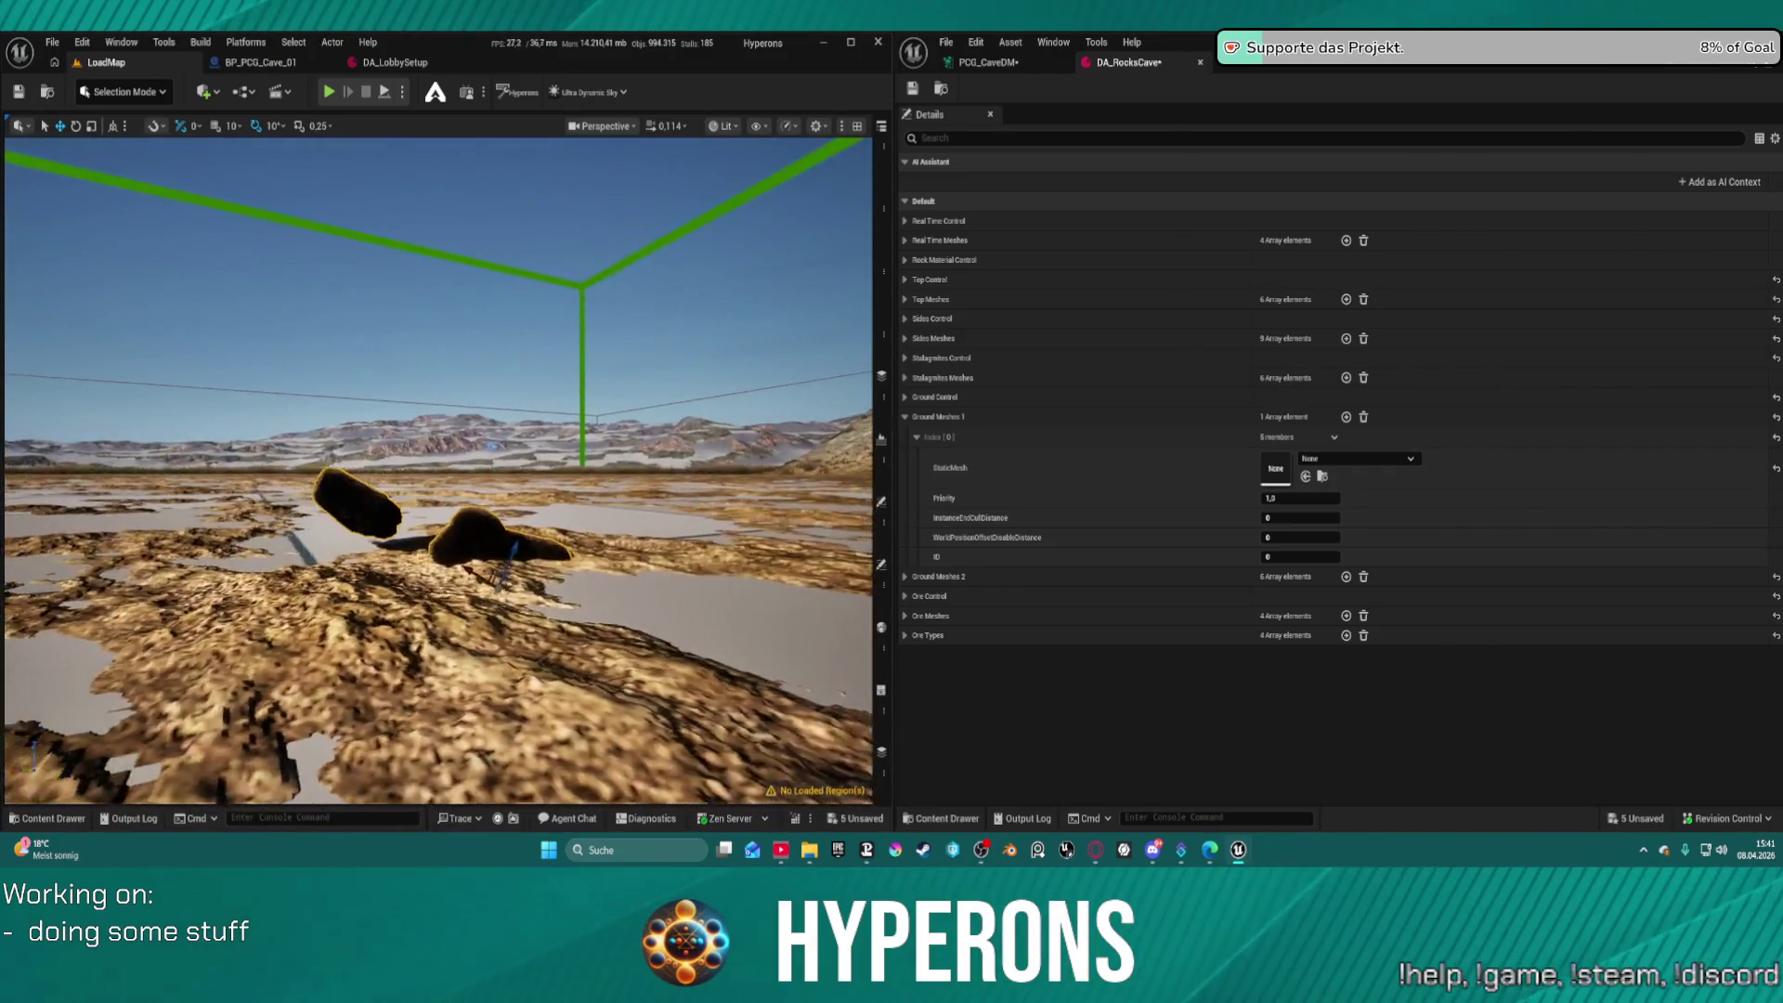
pyautogui.press('Delete')
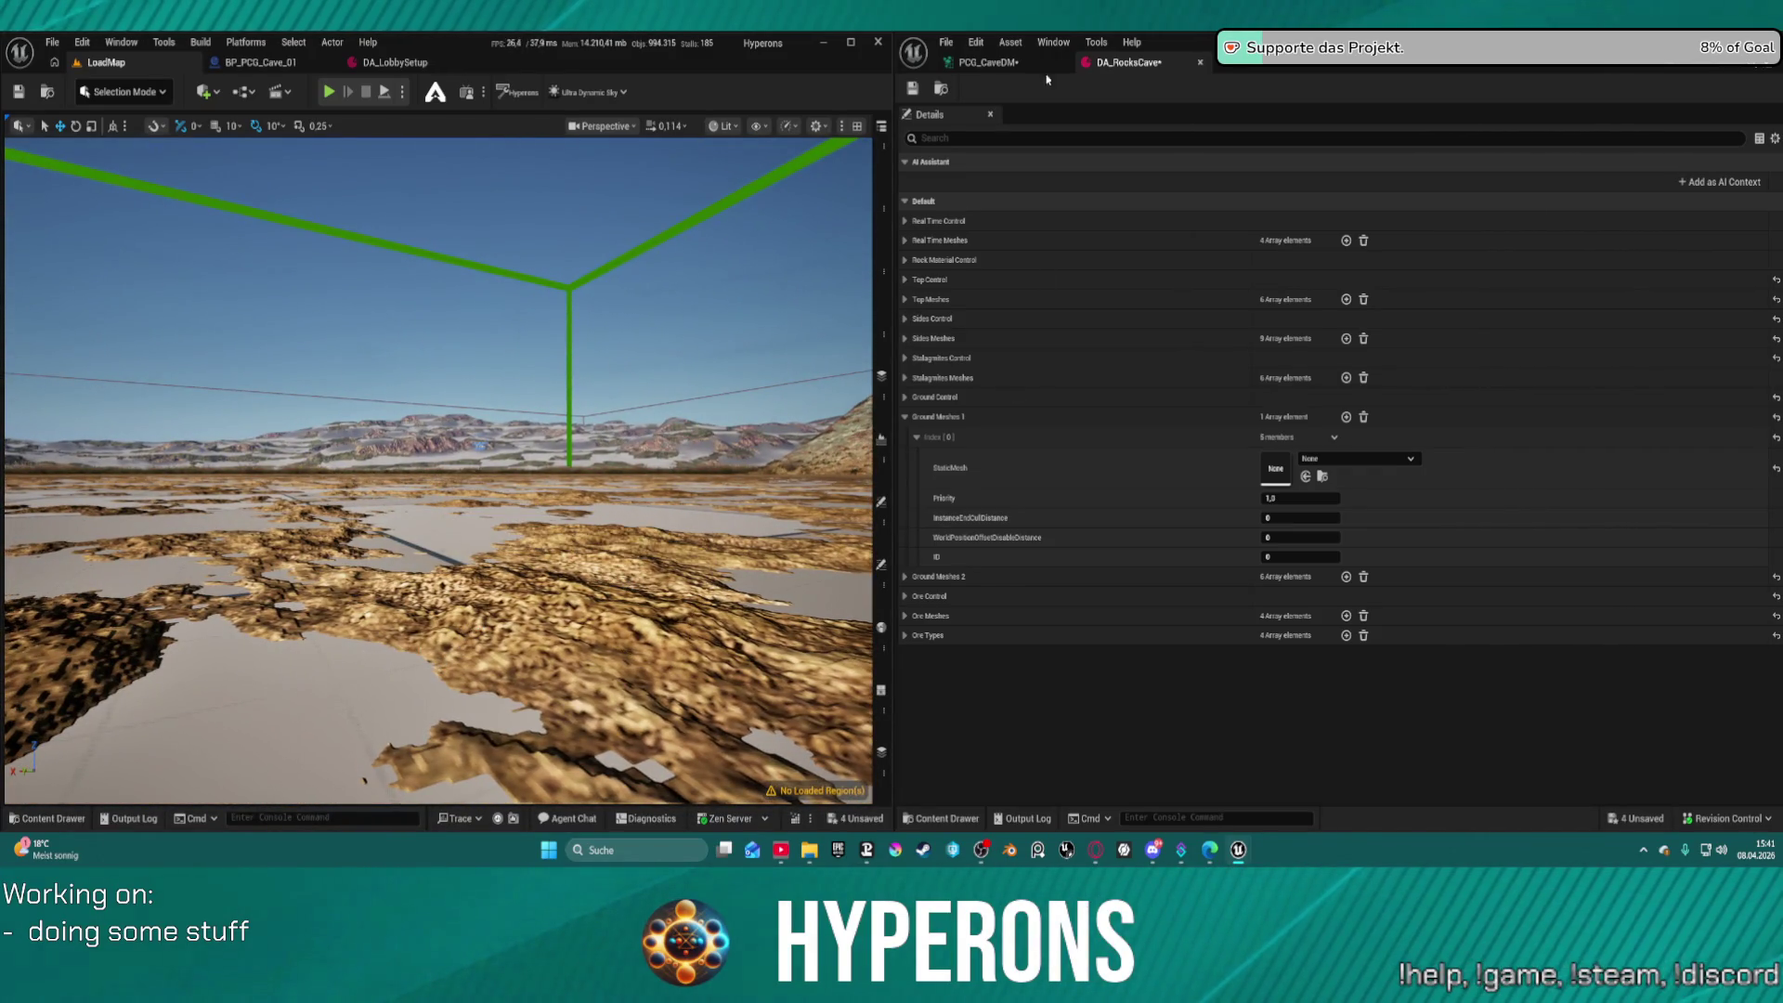
pyautogui.moveTo(1782, 399)
pyautogui.mouseDown()
pyautogui.moveTo(1317, 397)
pyautogui.moveTo(1282, 469)
pyautogui.mouseUp()
# Add a second Ground Meshes 1 entry using SmallRock02
pyautogui.click(905, 577)
pyautogui.click(905, 577)
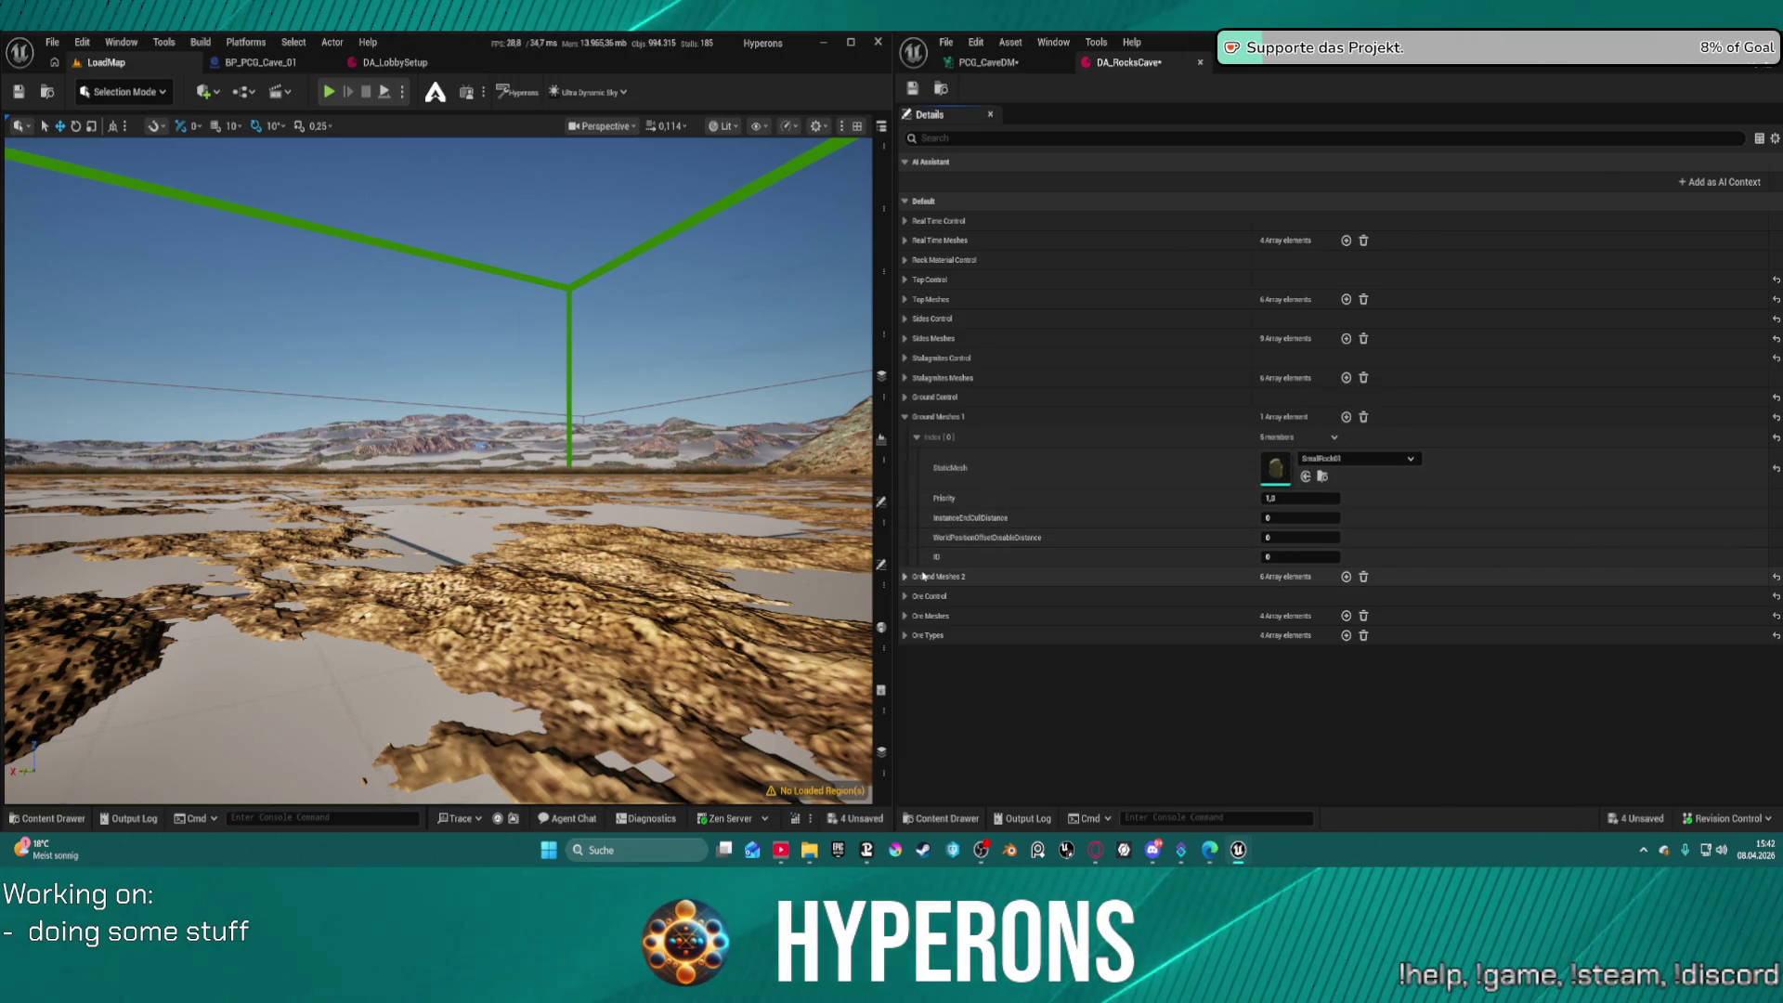
pyautogui.click(1346, 418)
pyautogui.moveTo(1765, 558)
pyautogui.mouseDown()
pyautogui.moveTo(1411, 566)
pyautogui.moveTo(1276, 610)
pyautogui.mouseUp()
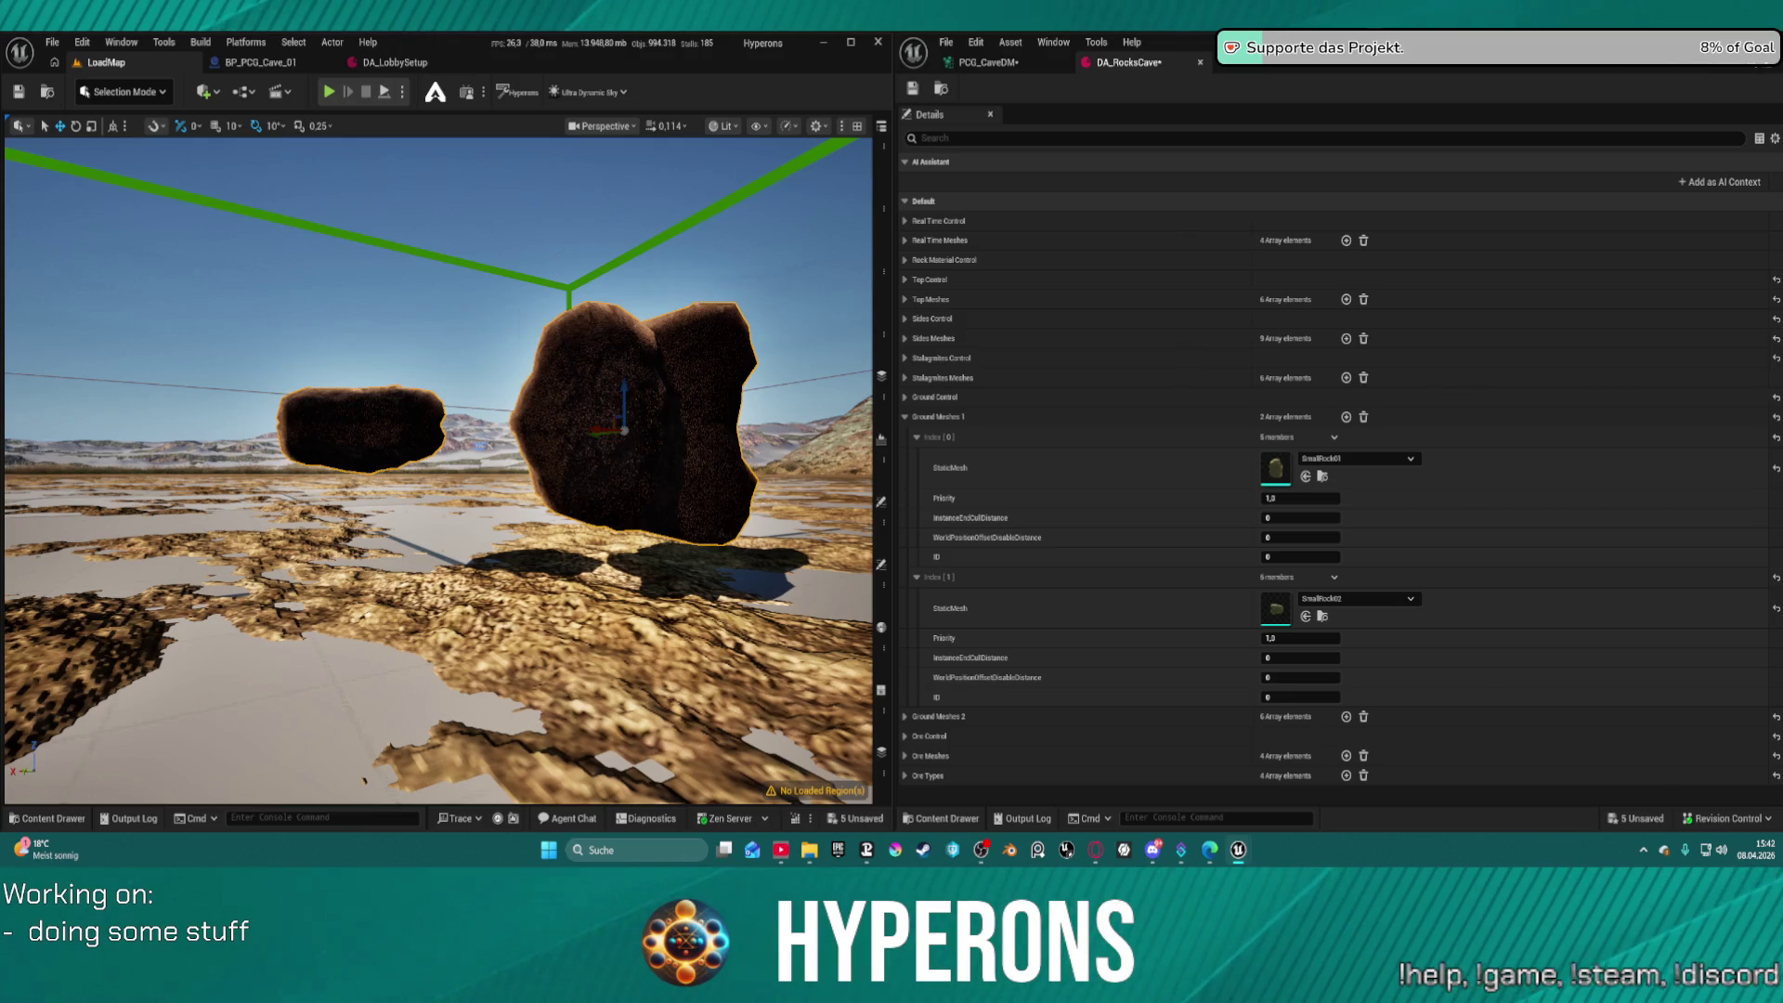
# Add a third entry using SmallRock03, check the three meshes, and delete the floating test rocks
pyautogui.click(1346, 417)
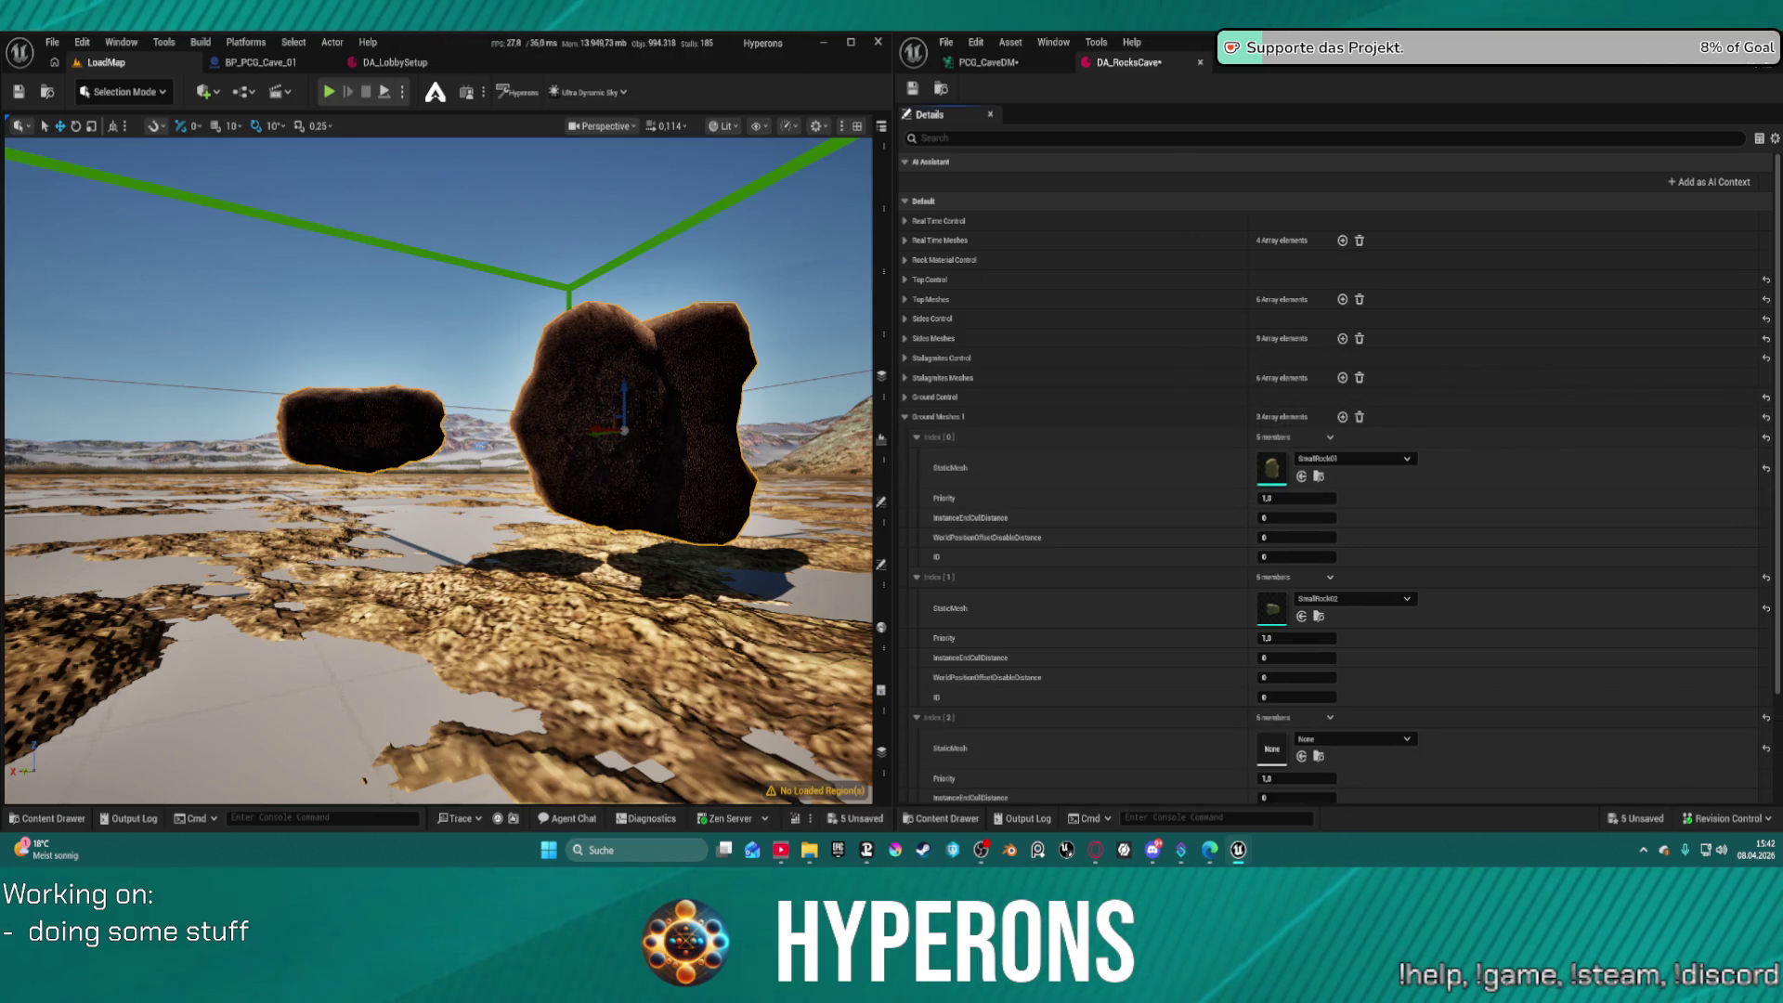
pyautogui.moveTo(1333, 808)
pyautogui.mouseDown()
pyautogui.moveTo(1273, 744)
pyautogui.moveTo(1281, 759)
pyautogui.mouseUp()
pyautogui.click(907, 418)
pyautogui.click(906, 418)
pyautogui.press('Delete')
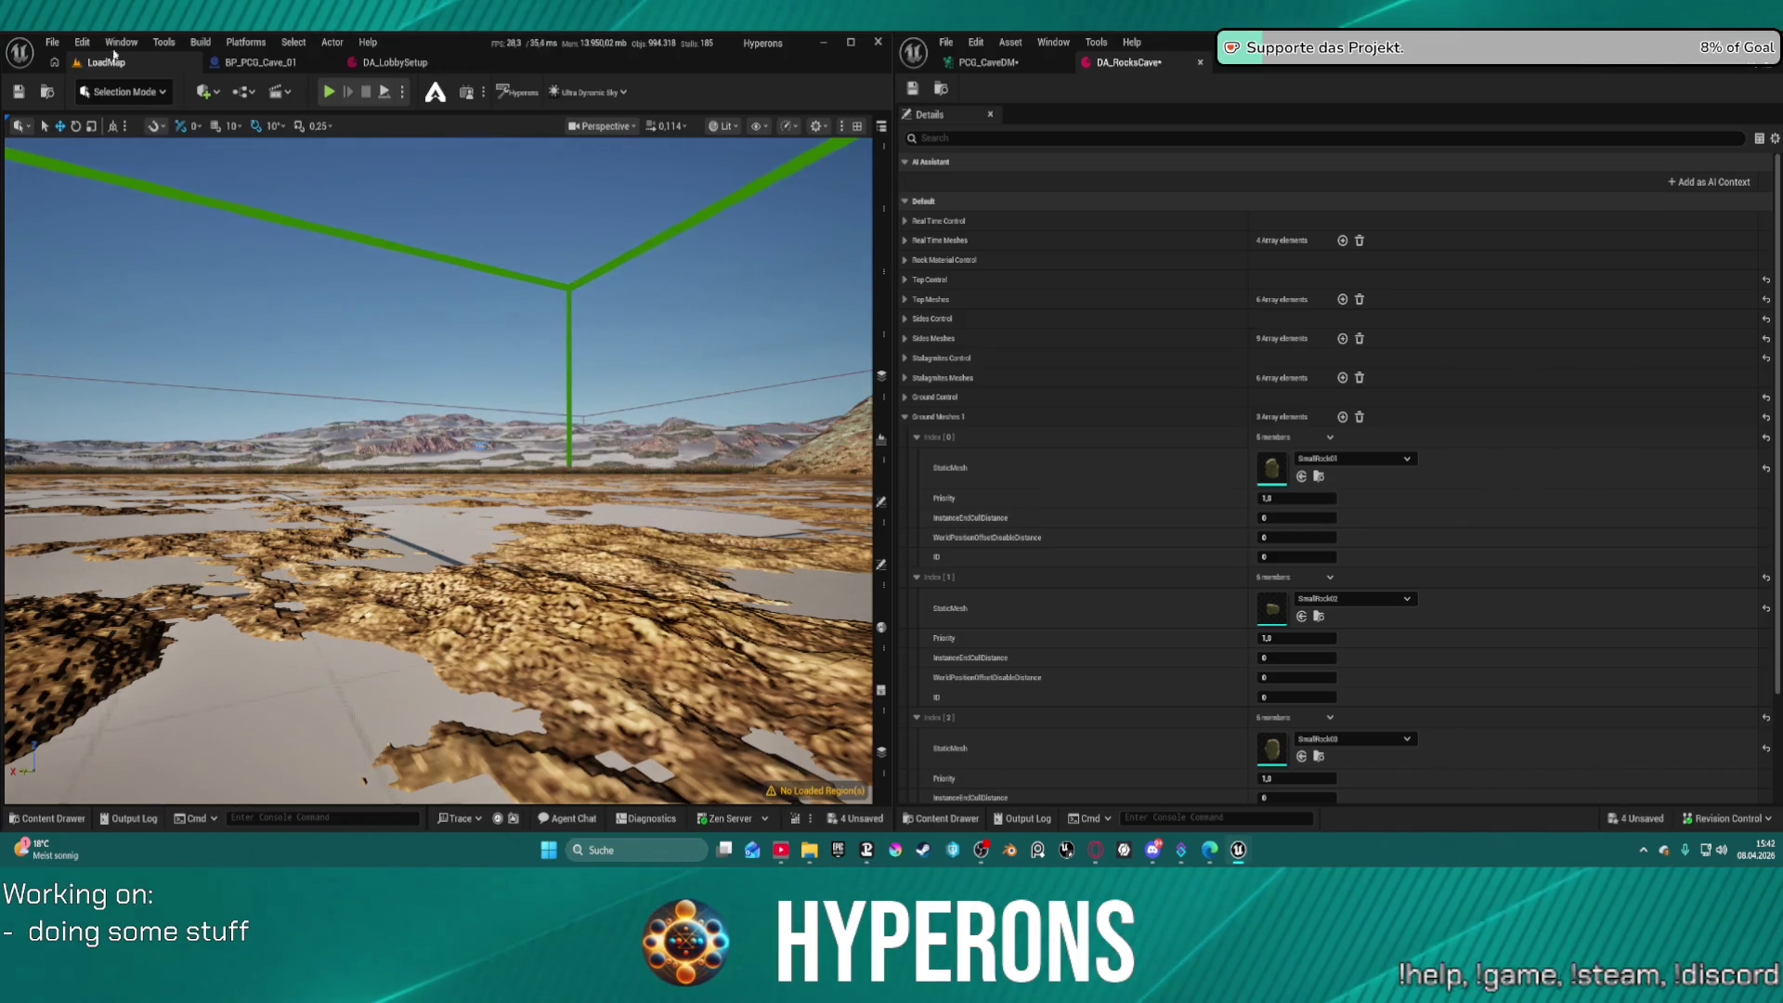
# Open DEV_Cave from Recent Levels and delete the two test rocks on the cave floor
pyautogui.click(44, 46)
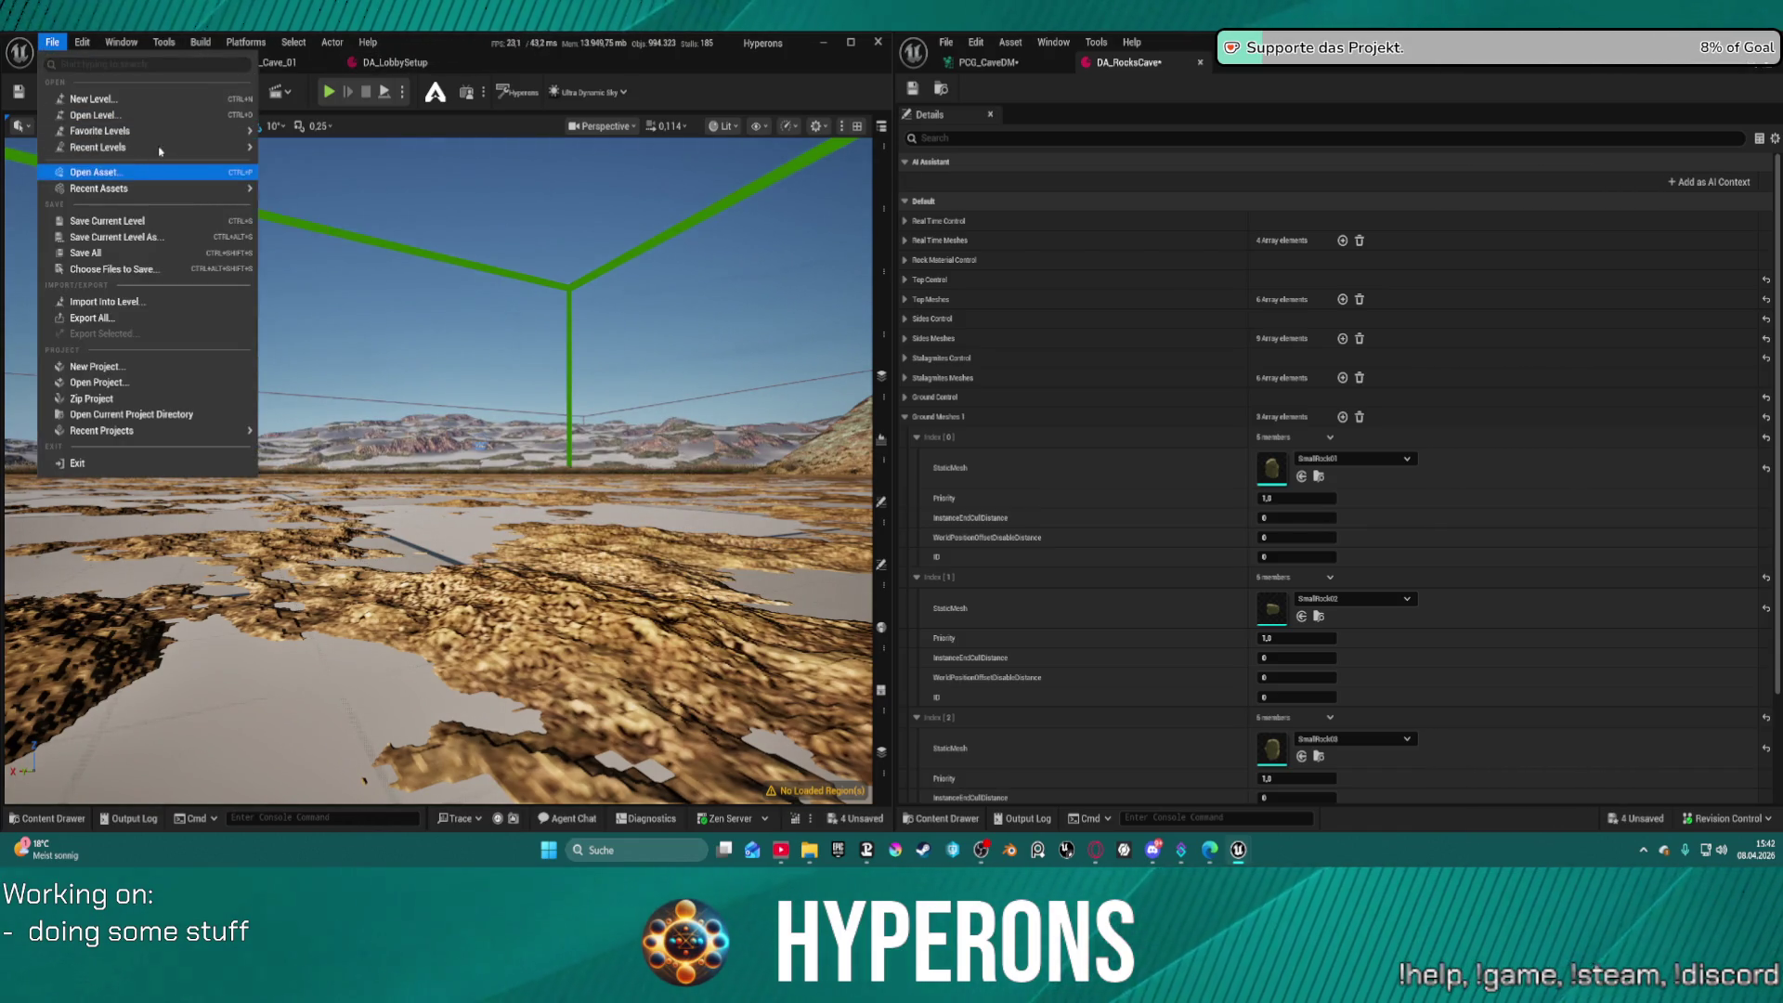
pyautogui.moveTo(148, 147)
pyautogui.click(294, 174)
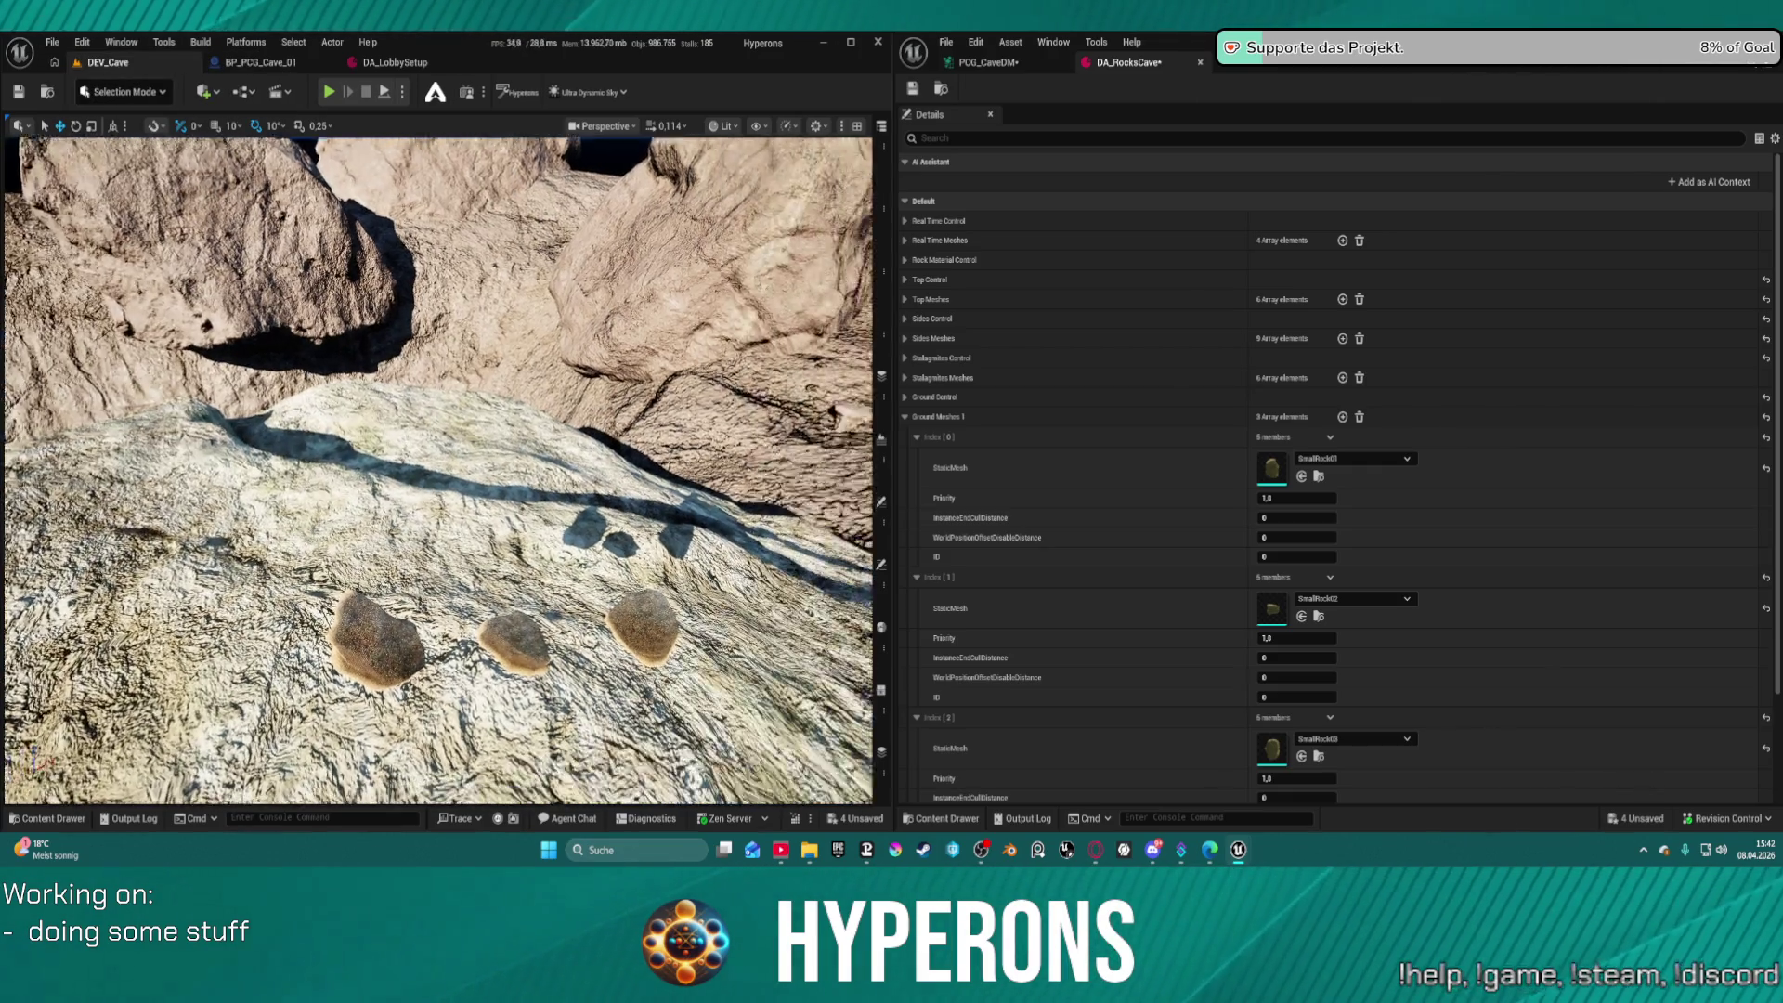
pyautogui.press('Delete')
pyautogui.click(511, 611)
pyautogui.press('Delete')
# Fly the viewport camera down into the dark cave past a boulder
pyautogui.moveTo(562, 497); pyautogui.dragTo(492, 236)
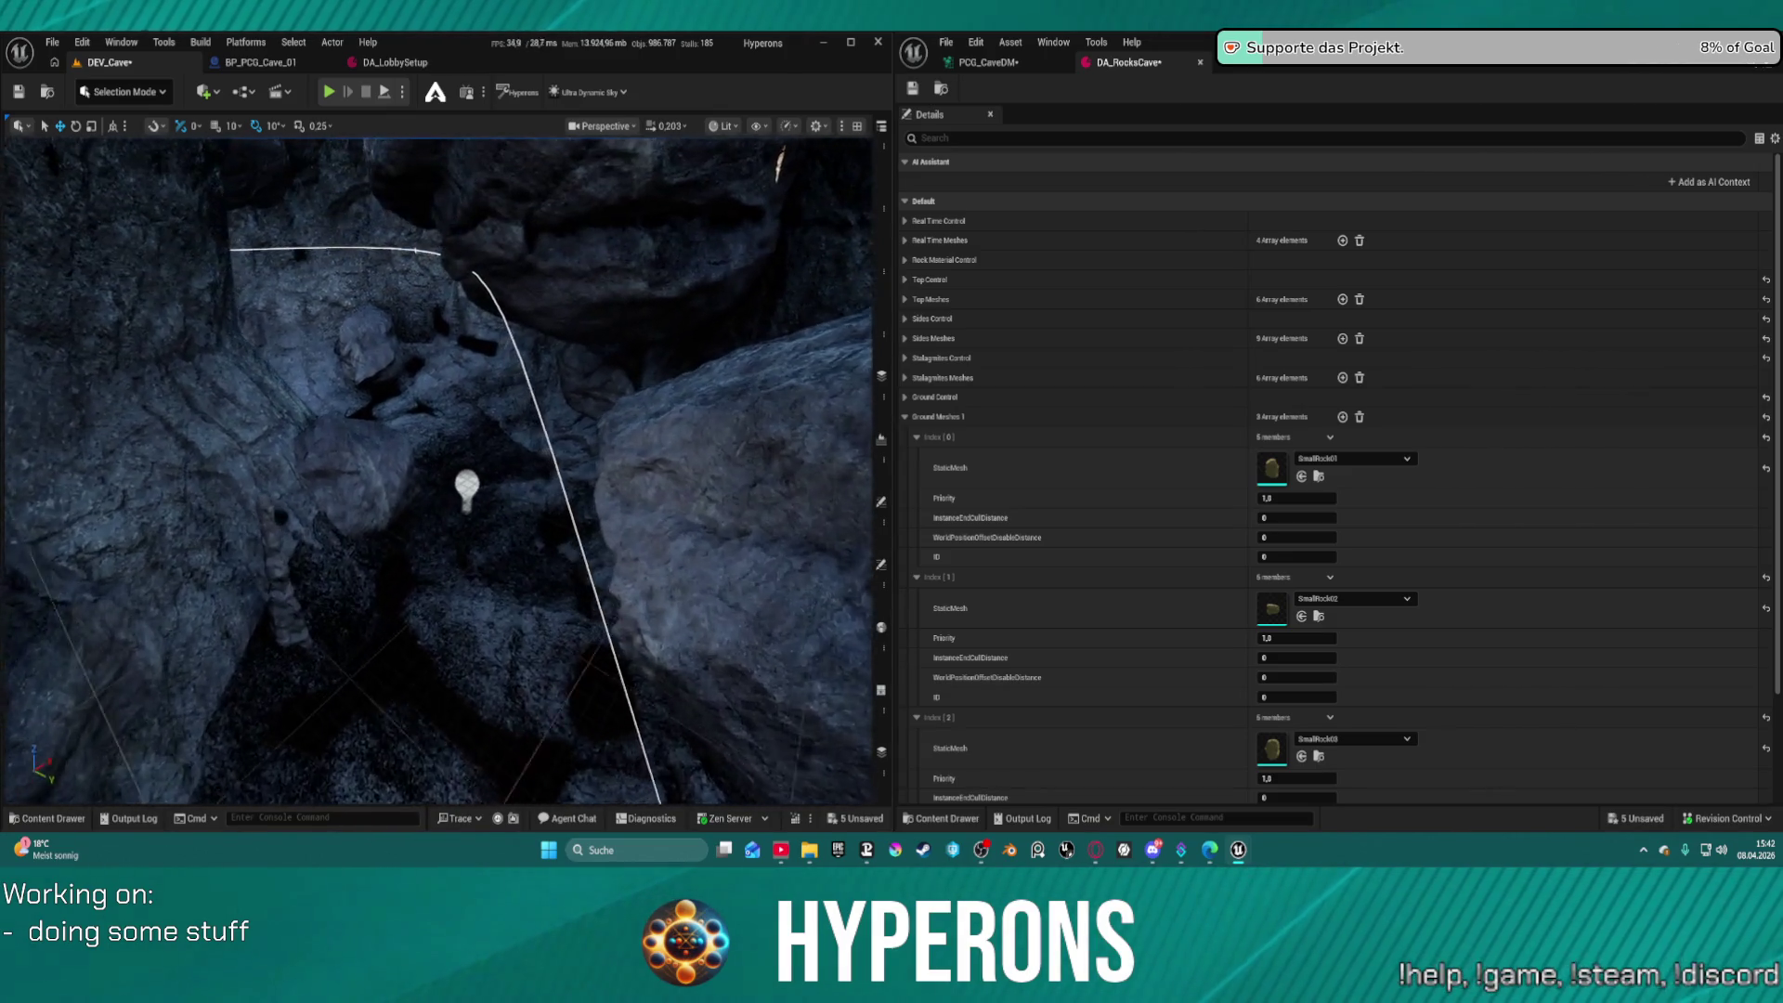
pyautogui.scroll(2, 492, 236)
pyautogui.moveTo(492, 237); pyautogui.dragTo(446, 227)
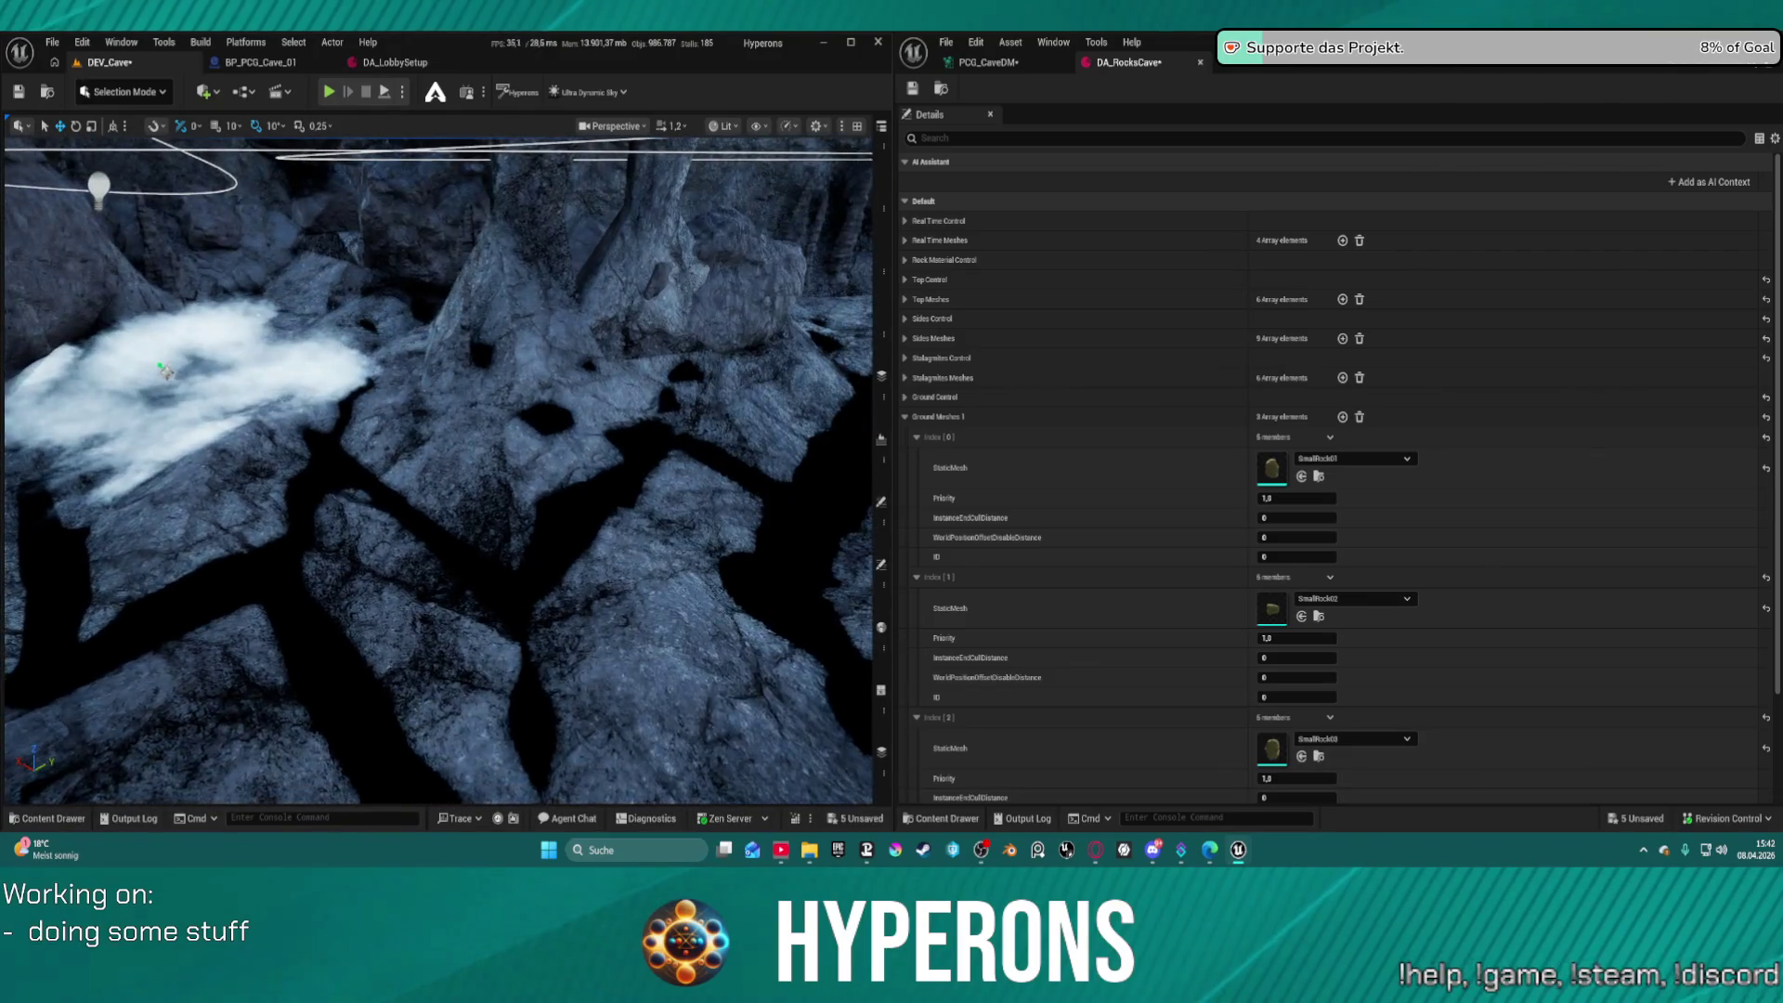
pyautogui.moveTo(464, 154); pyautogui.dragTo(468, 146)
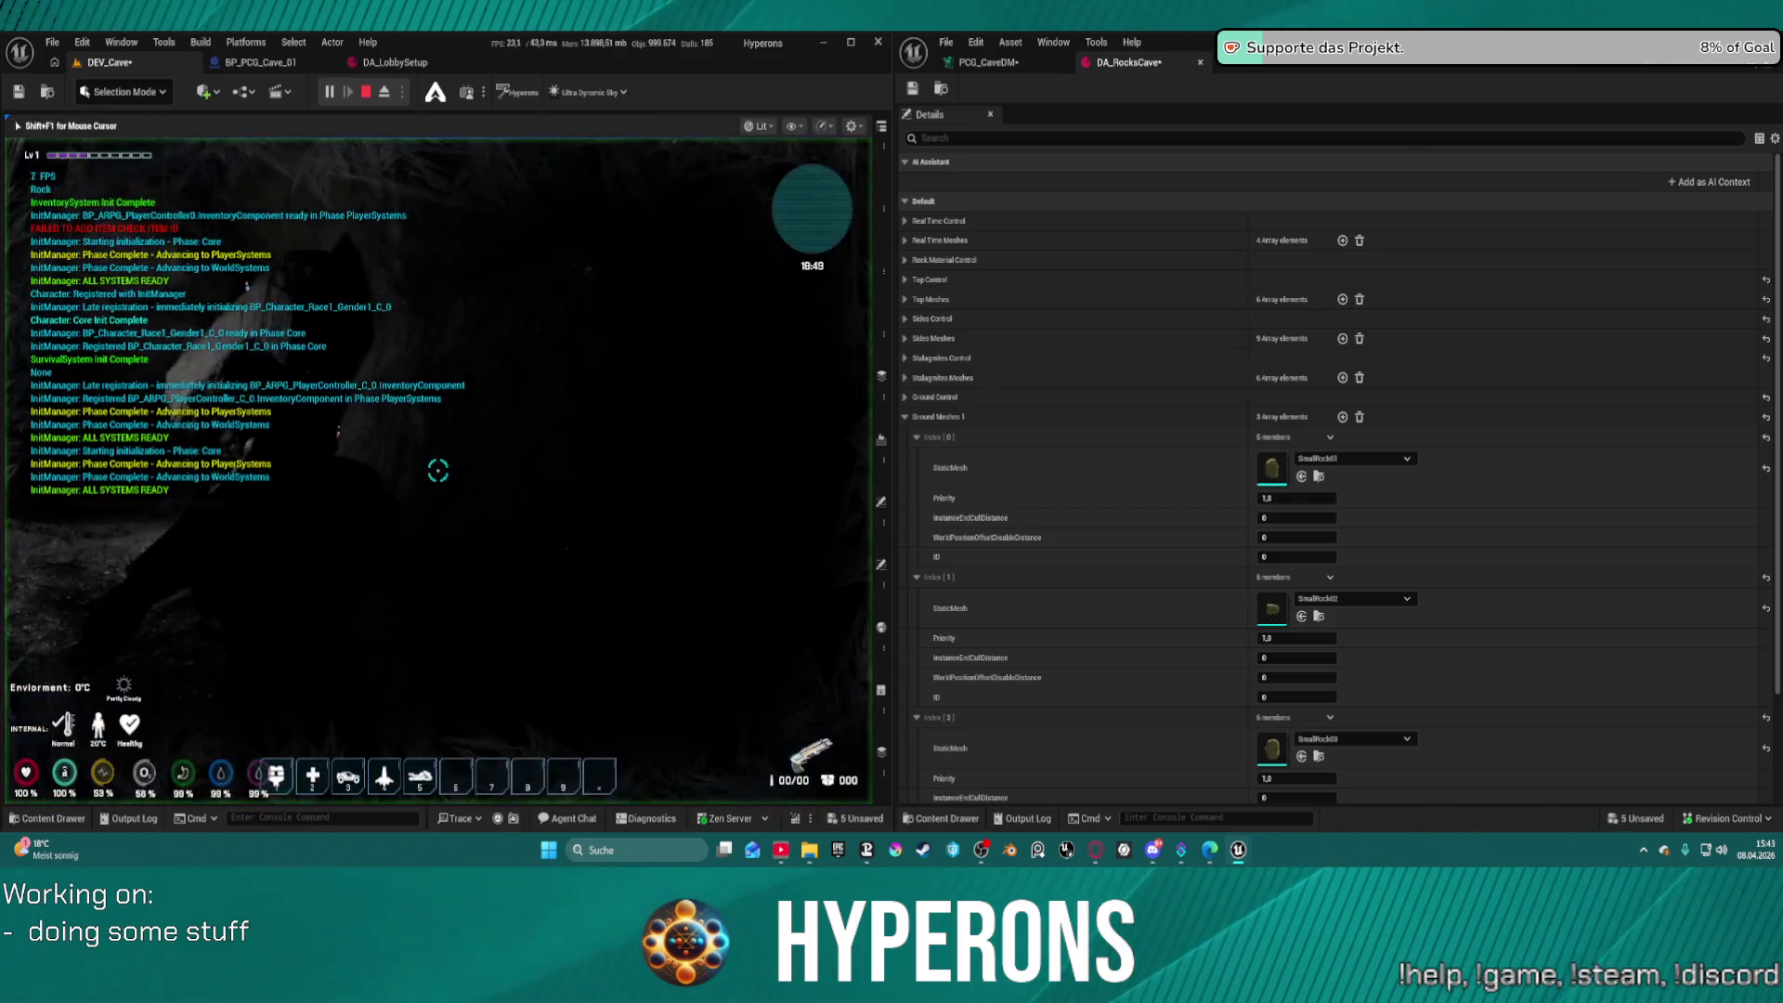
# Collect the rock at the crosshair in the DEV_Cave play session
pyautogui.press('e')
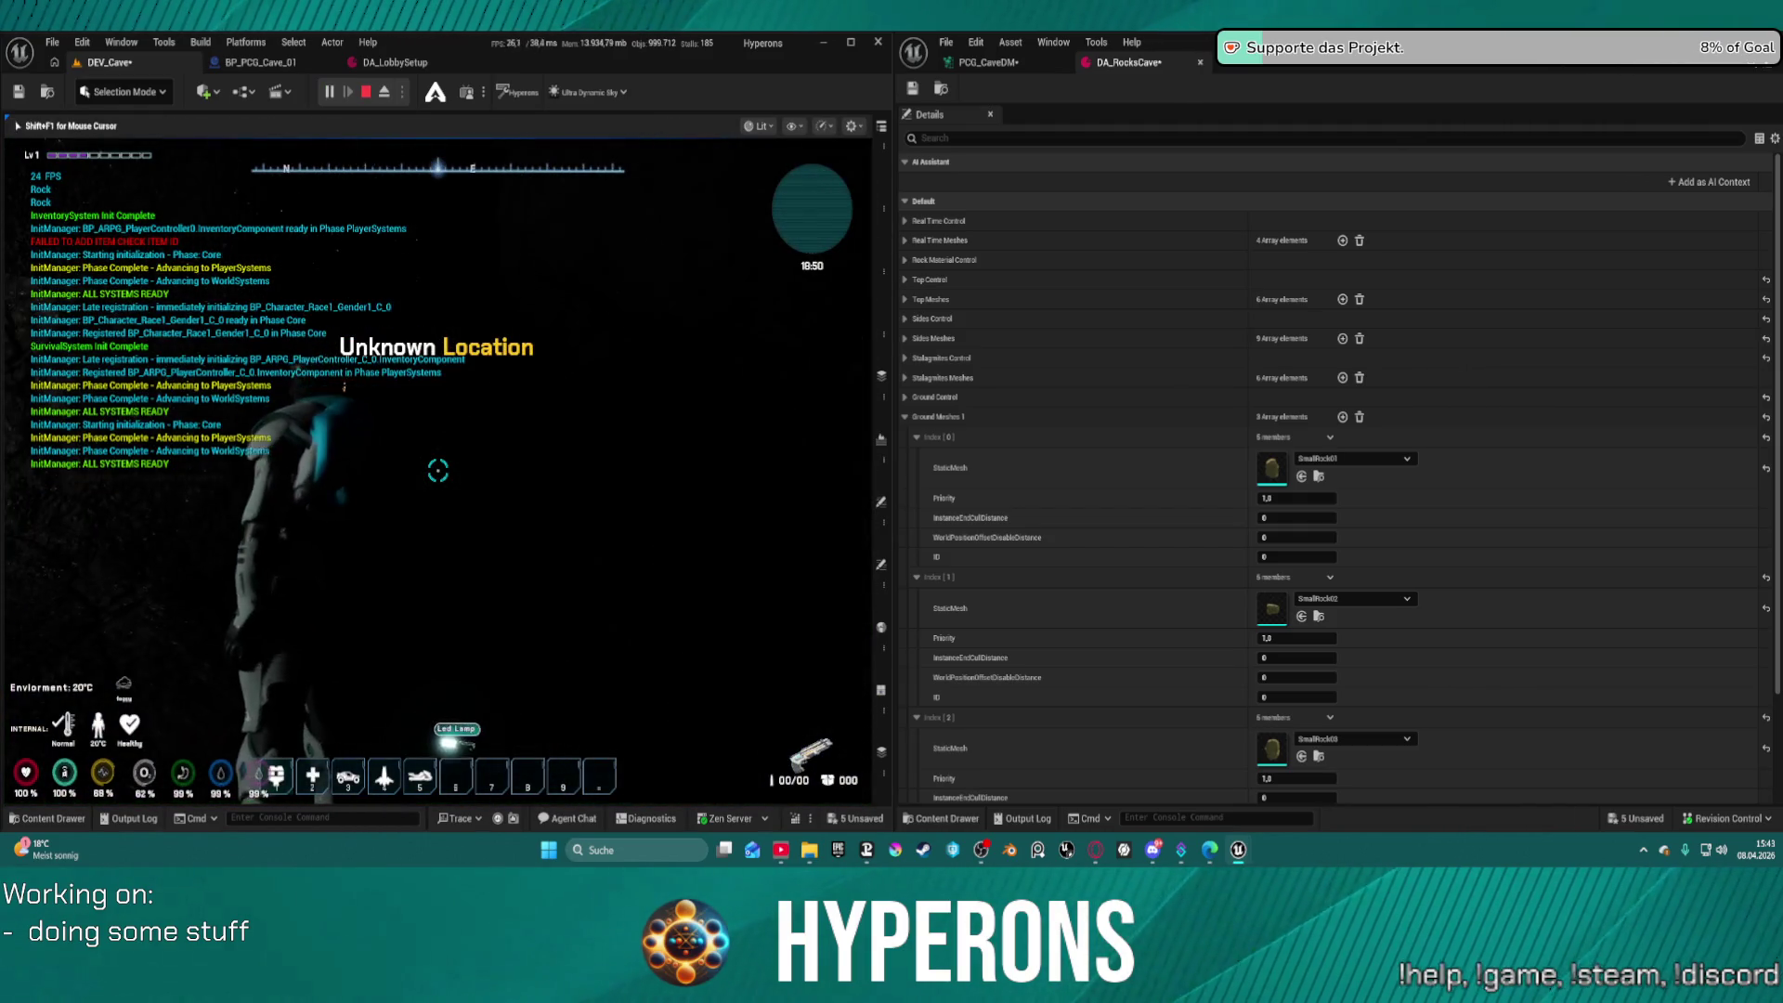
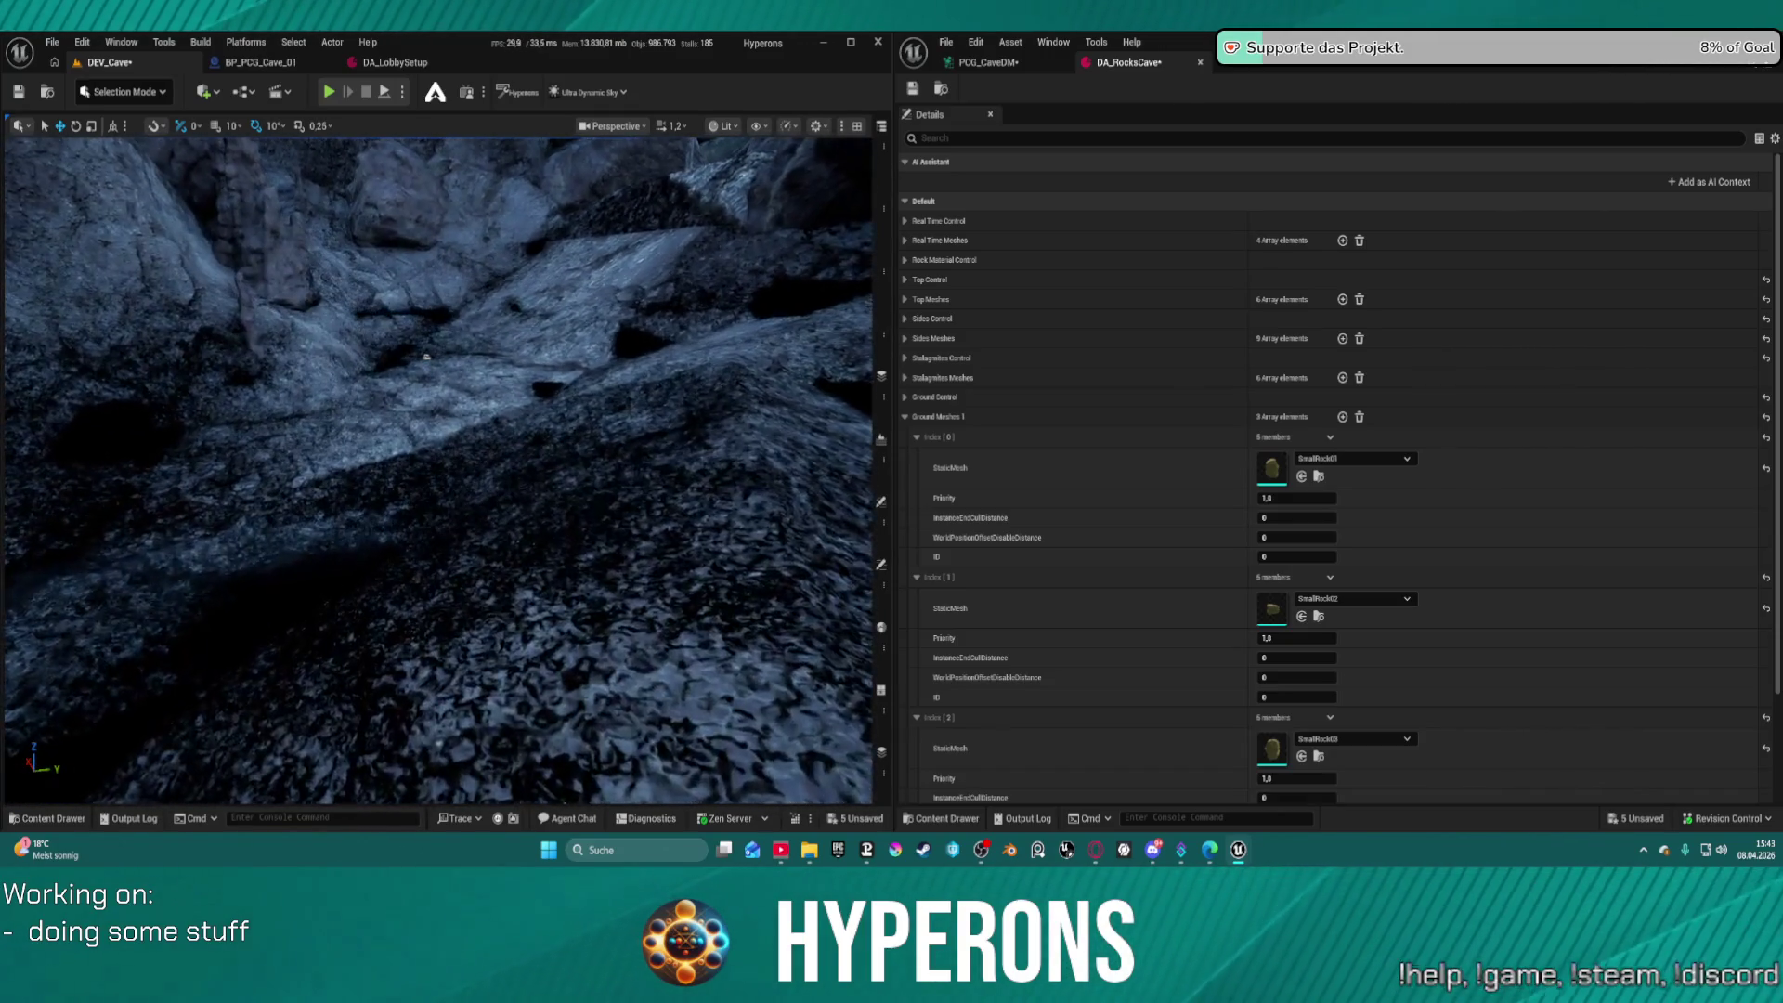
# In PCG_CaveDM, duplicate the GroundMeshes property-read node below the original and wire Rock DA into it
pyautogui.click(989, 63)
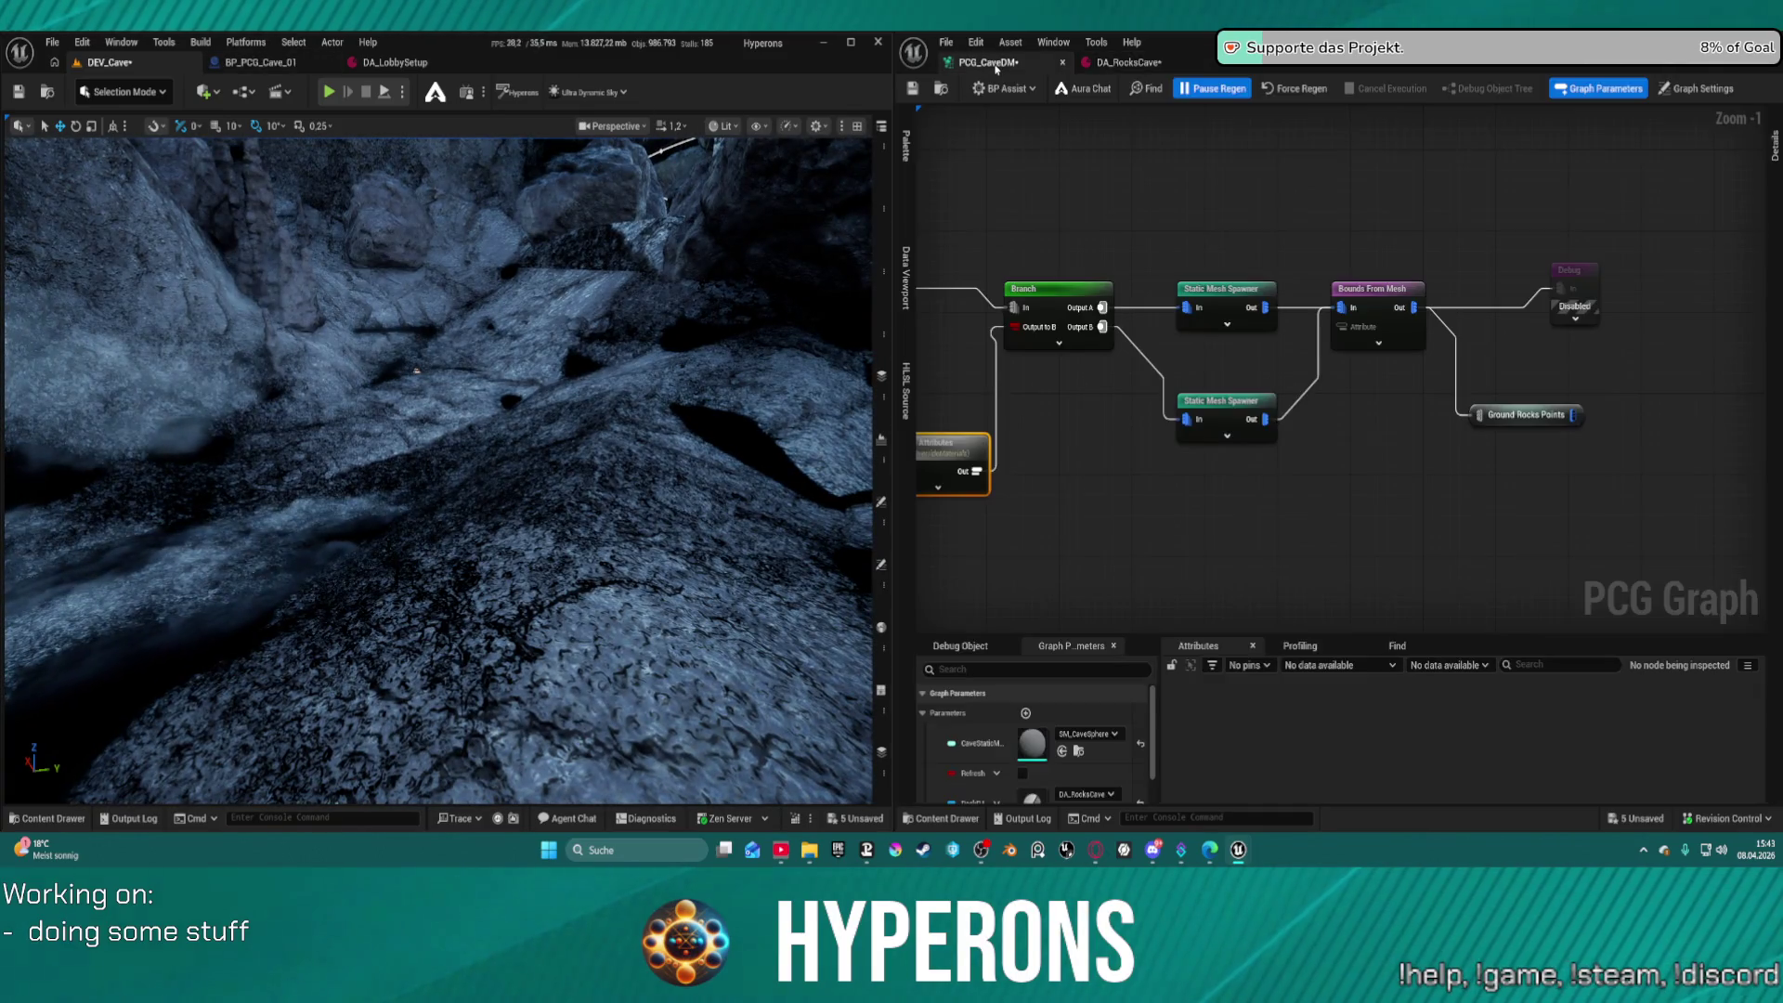
pyautogui.scroll(-4, 1205, 415)
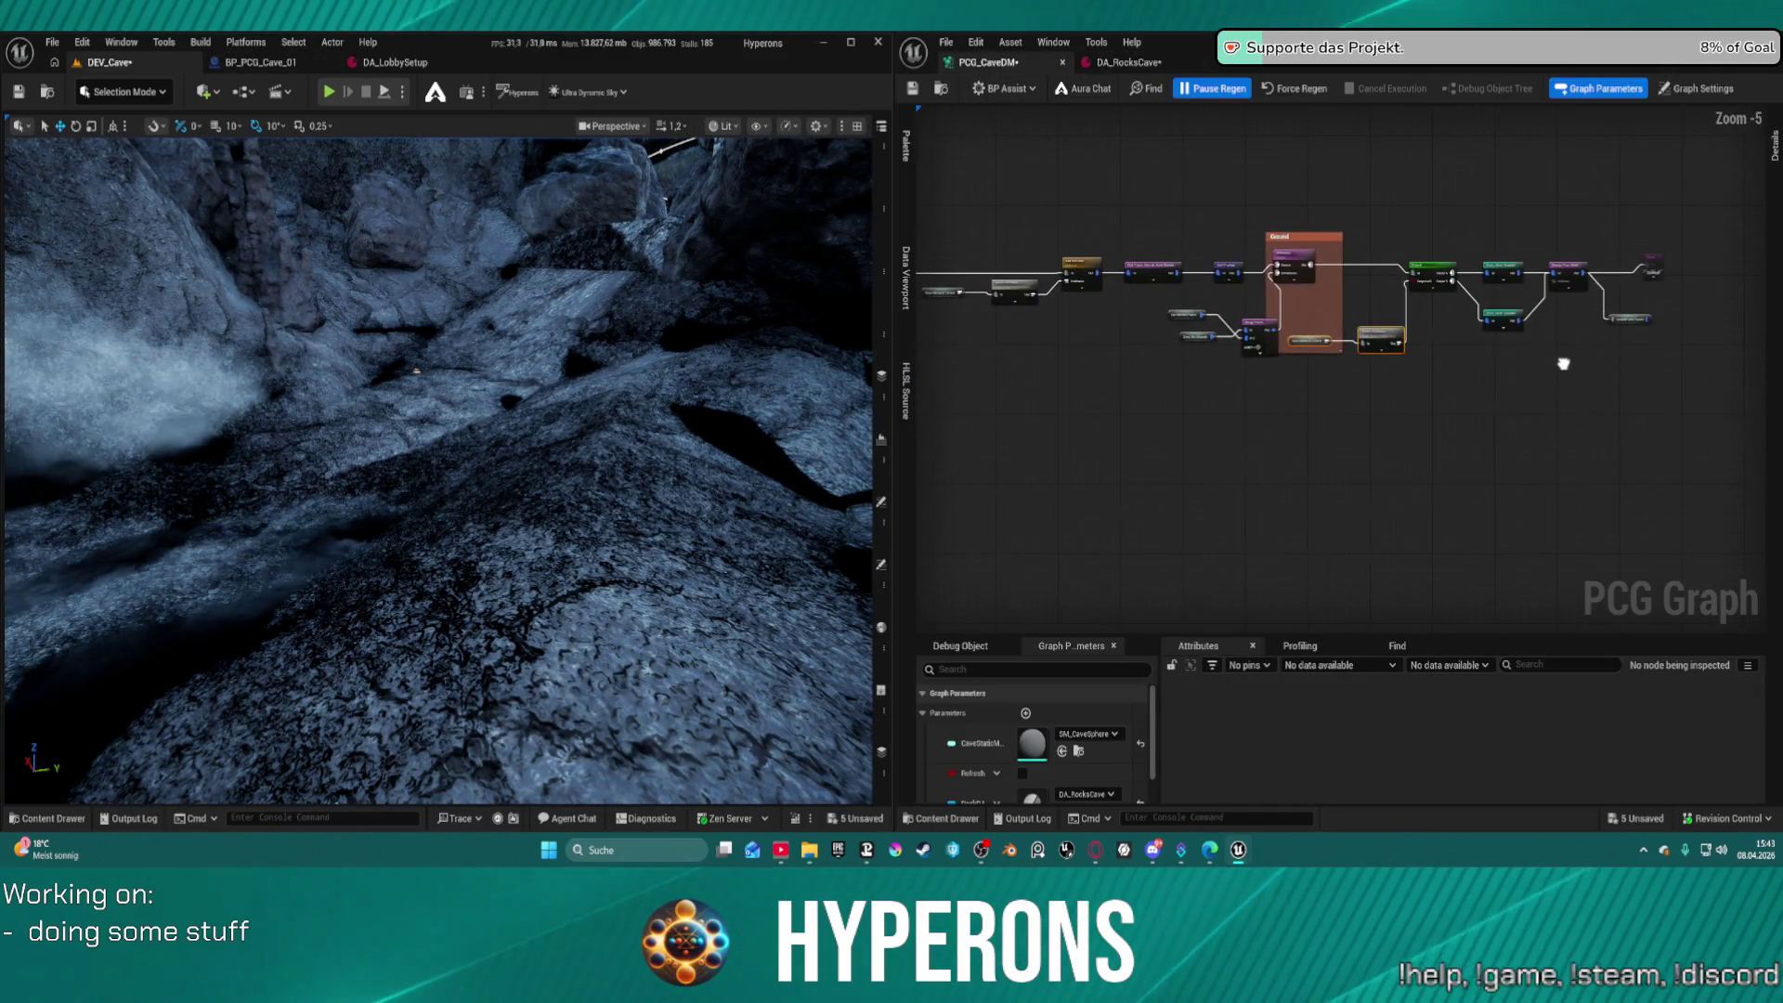
pyautogui.scroll(4, 1157, 310)
pyautogui.scroll(1, 1157, 310)
pyautogui.scroll(-13, 1266, 287)
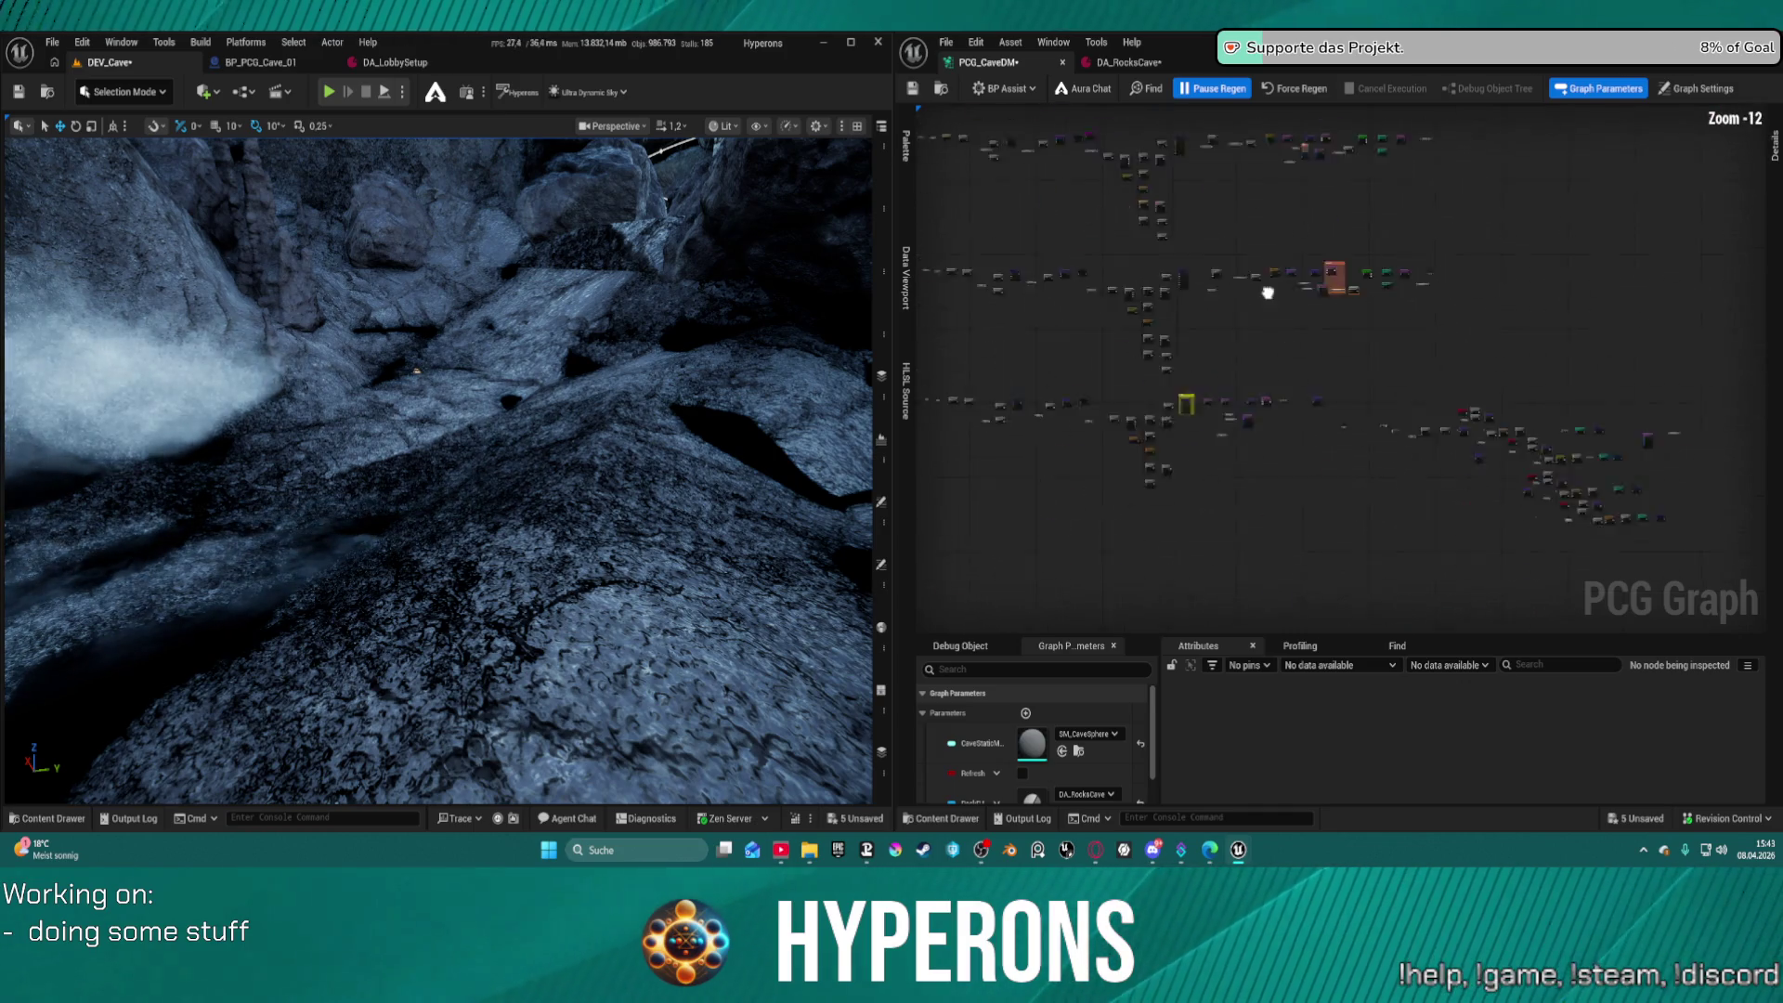
pyautogui.scroll(8, 1001, 347)
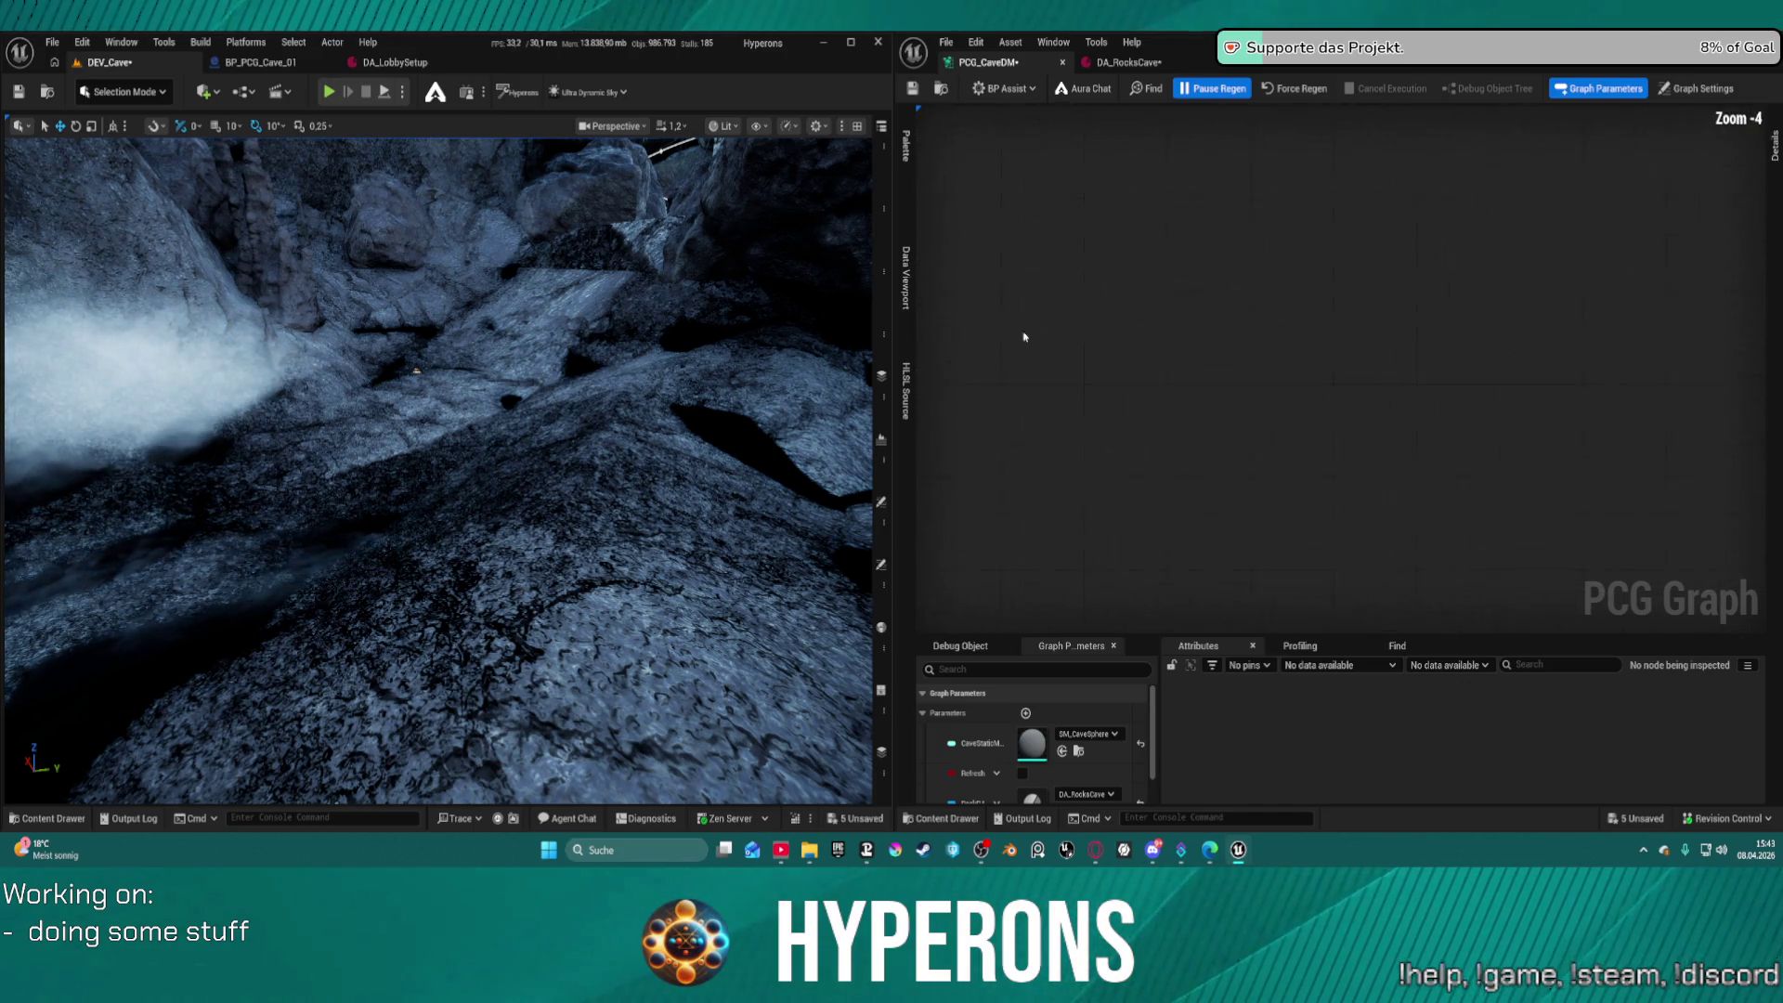
pyautogui.scroll(2, 1260, 353)
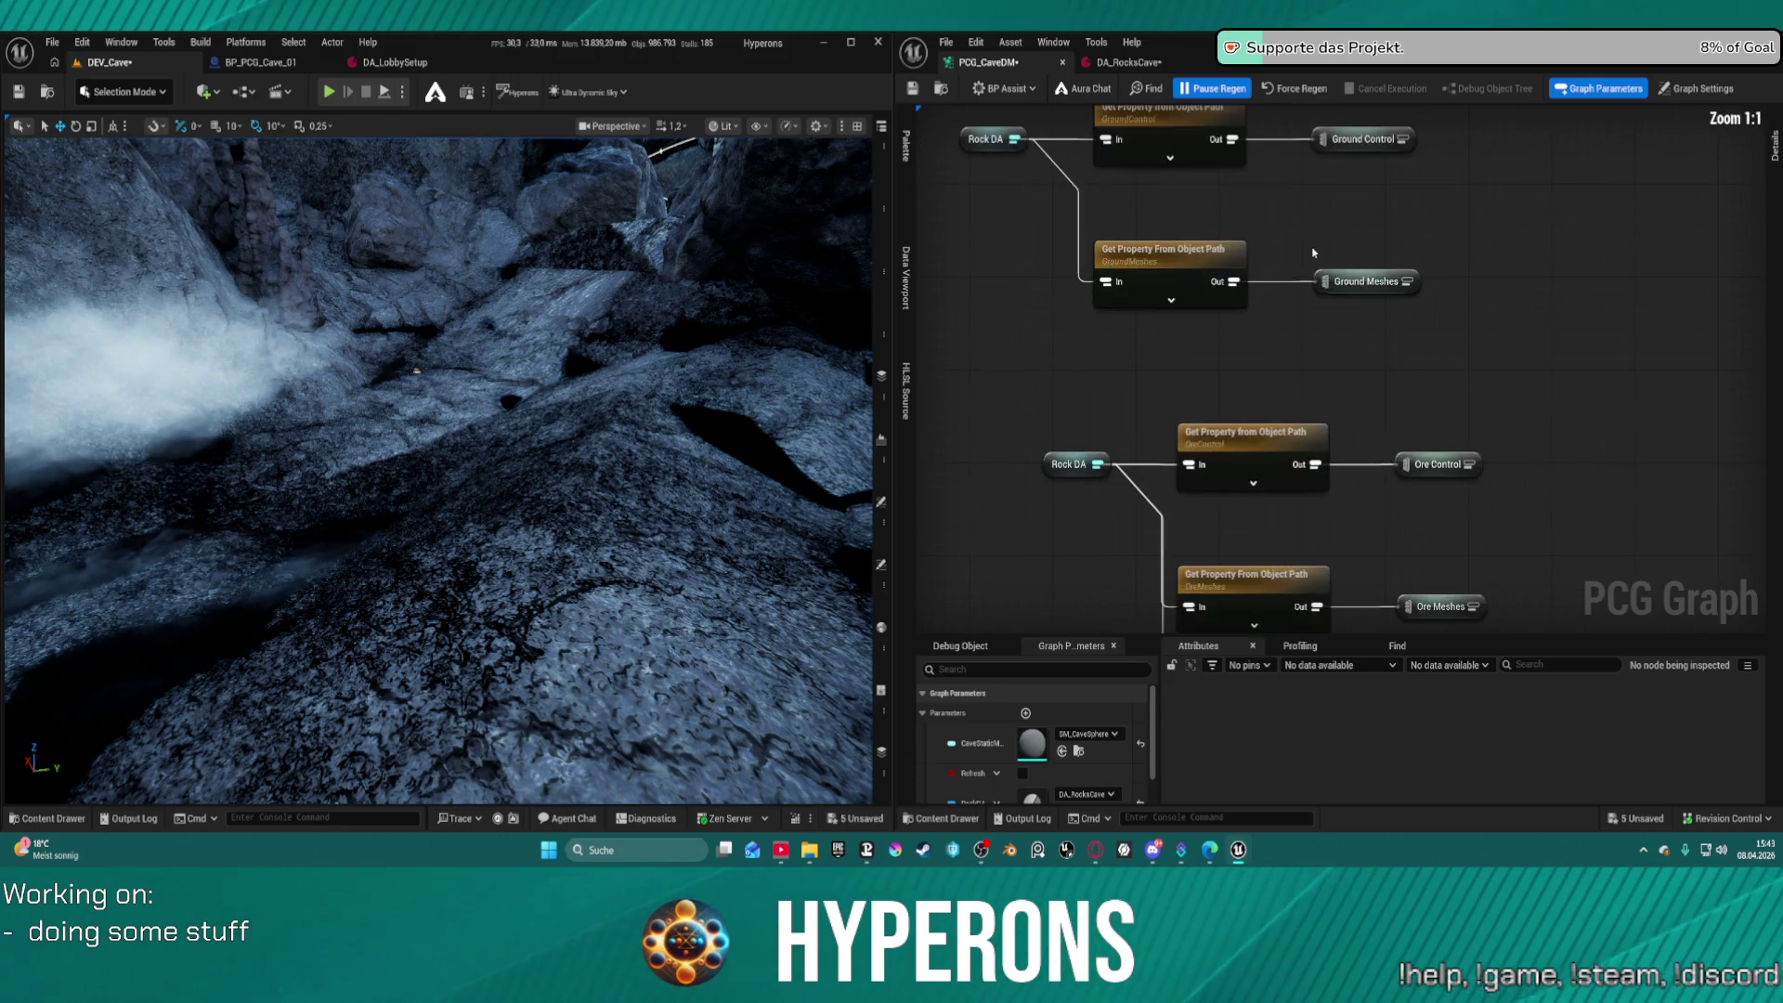
pyautogui.click(1125, 407)
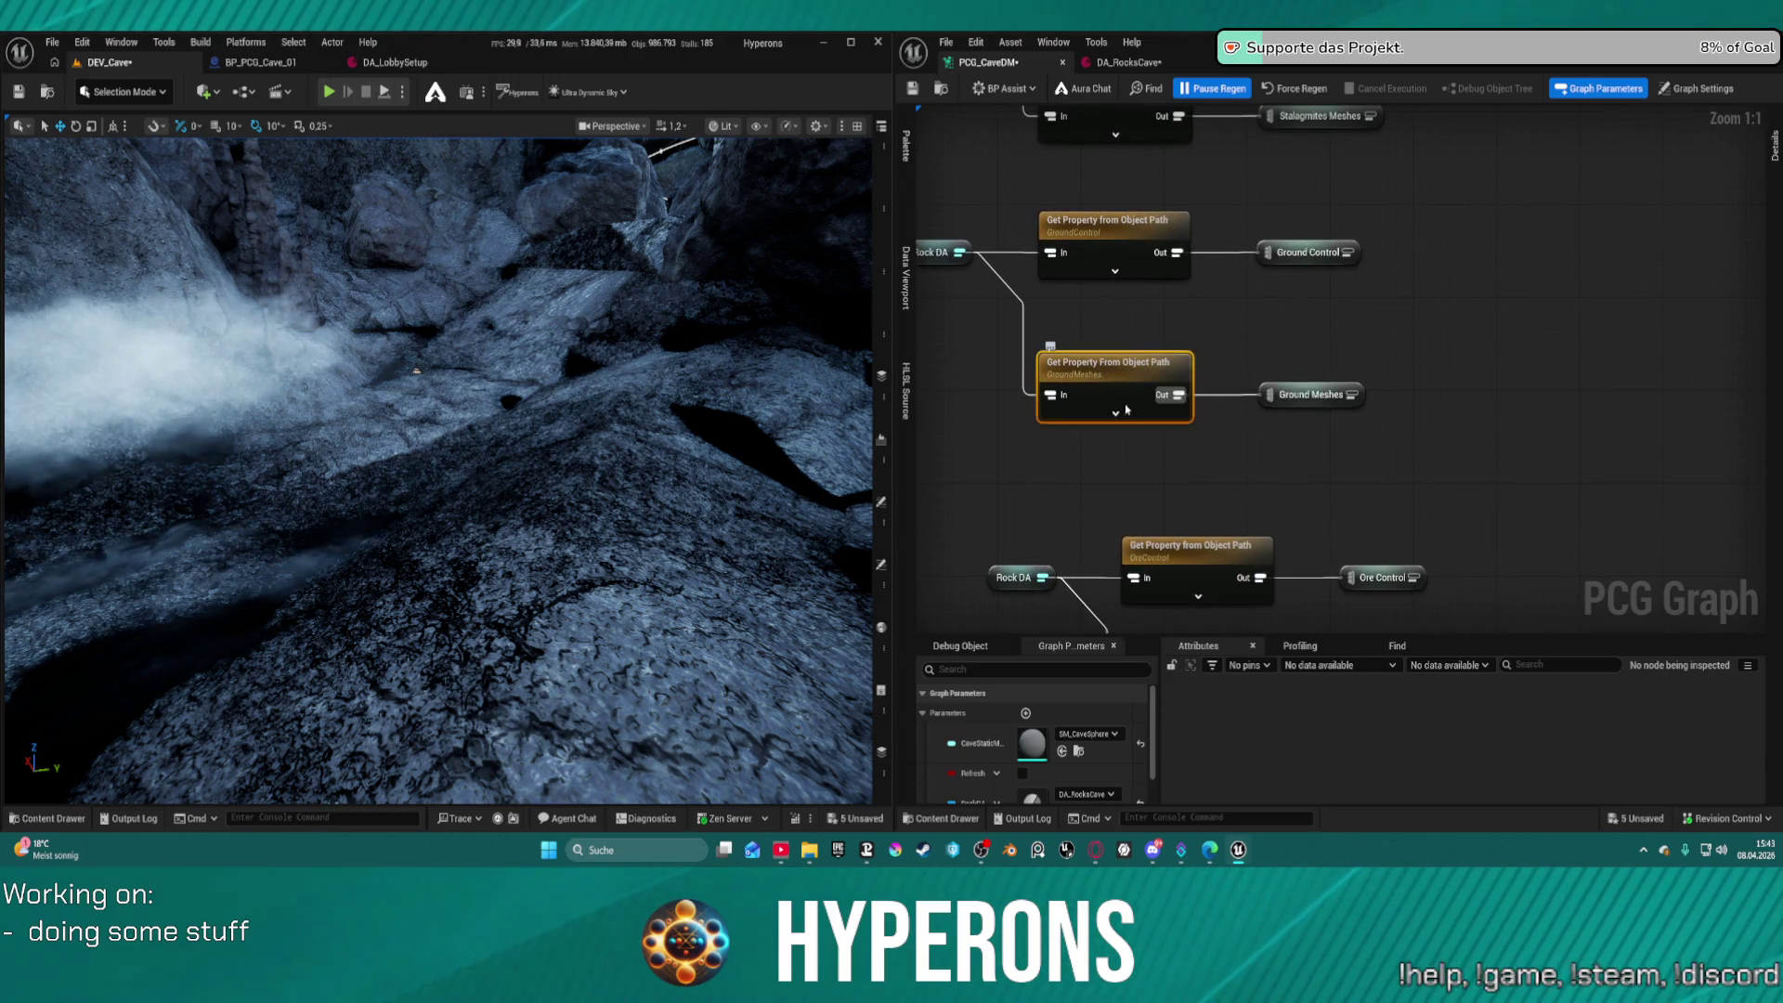
pyautogui.hotkey('ctrl', 'c')
pyautogui.hotkey('ctrl', 'v')
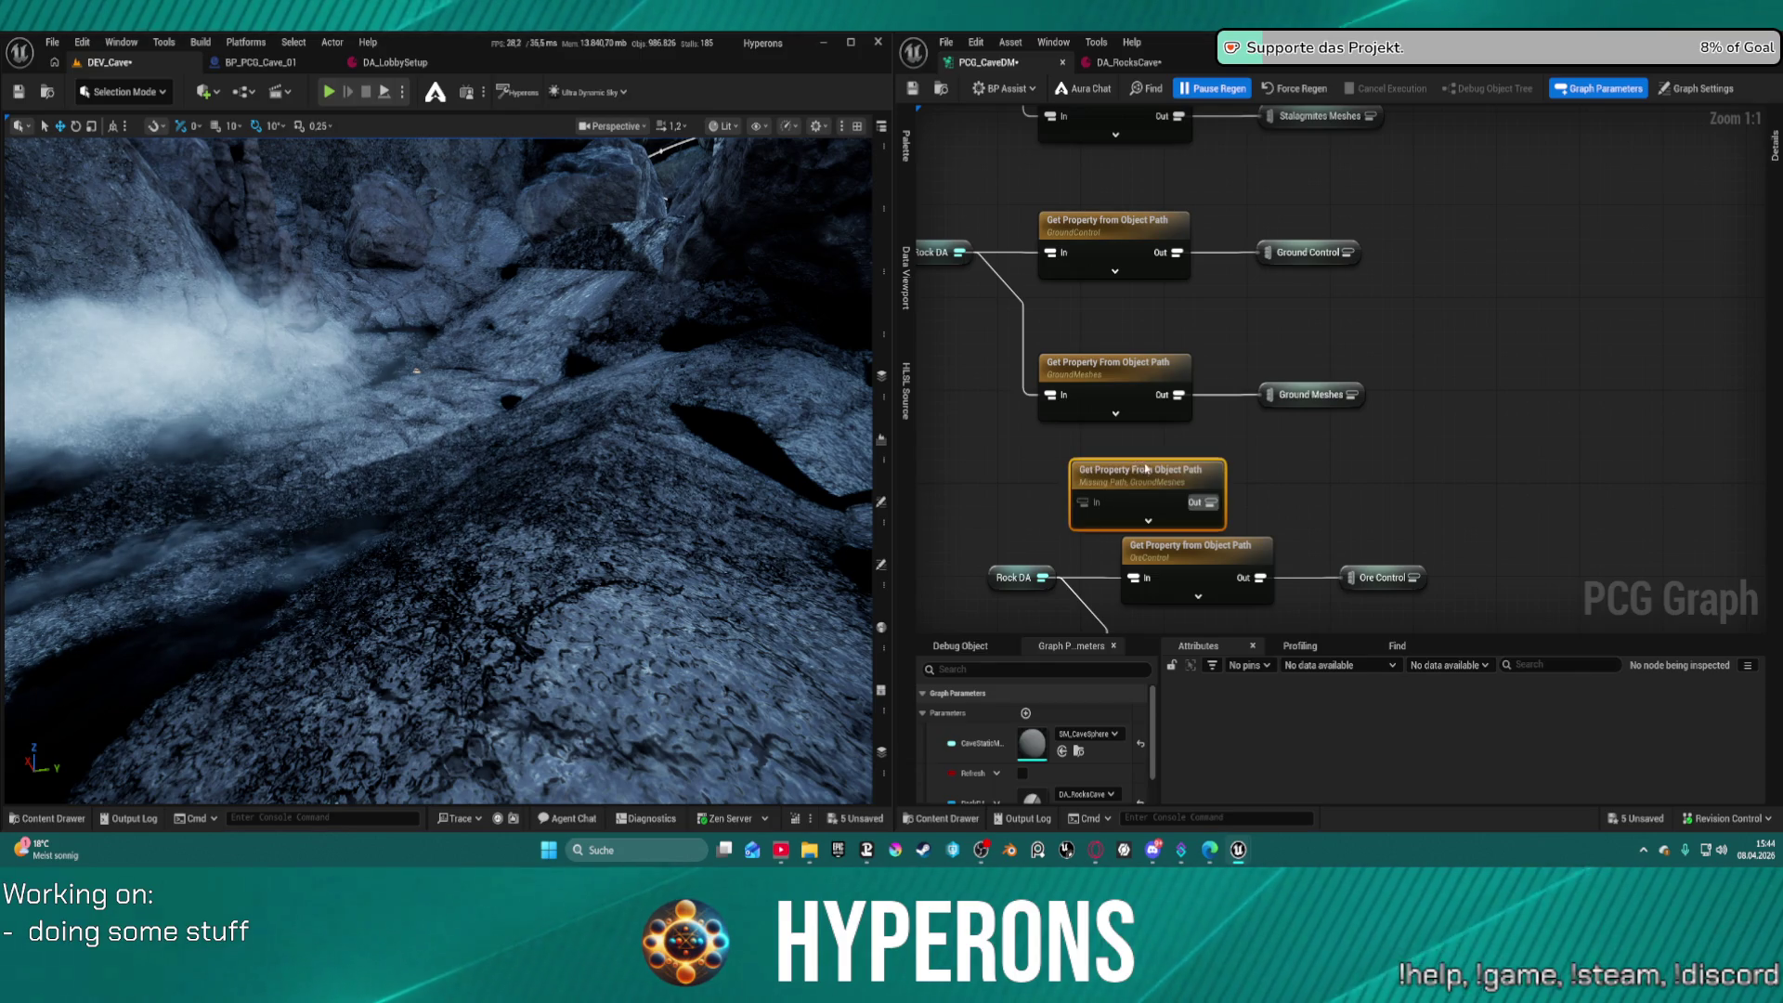
pyautogui.moveTo(1116, 445); pyautogui.dragTo(1105, 443)
pyautogui.moveTo(959, 251)
pyautogui.mouseDown()
pyautogui.moveTo(1030, 446)
pyautogui.moveTo(1052, 467)
pyautogui.moveTo(1107, 455)
pyautogui.mouseUp()
# Duplicate the Ground Meshes reroute as Ground Meshes 1 and connect the copied node's output to it
pyautogui.click(1311, 399)
pyautogui.press('F2')
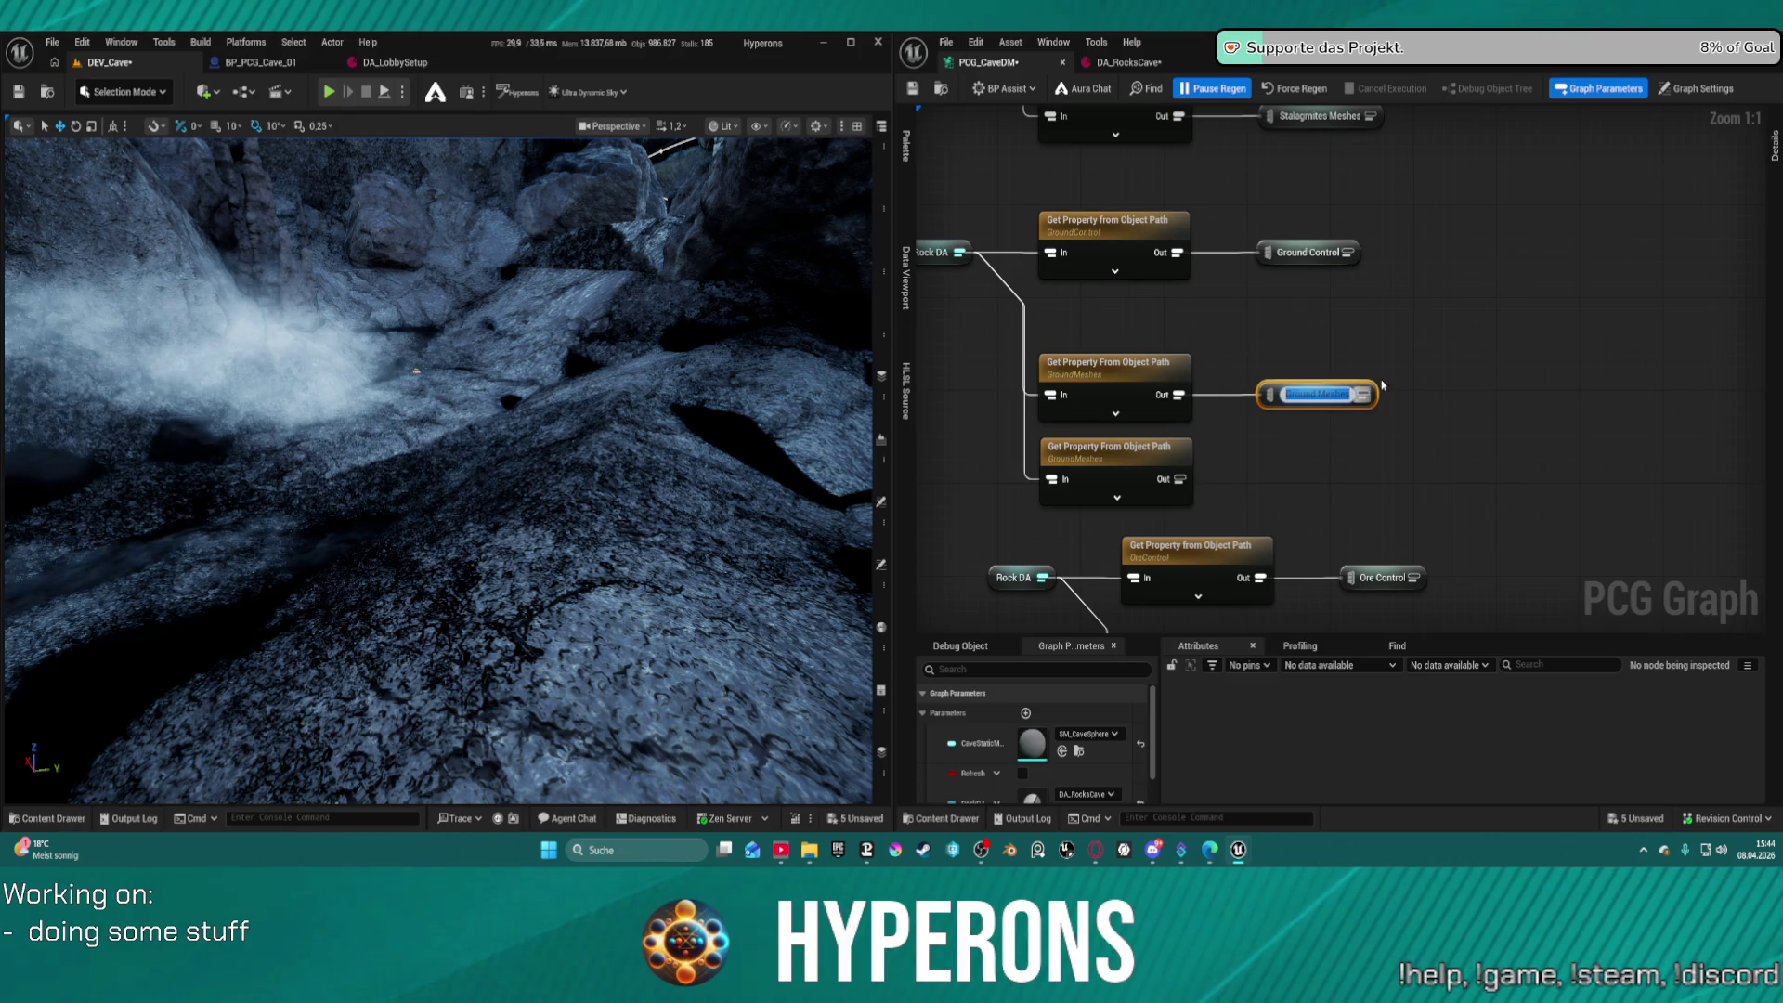
pyautogui.press('Return')
pyautogui.moveTo(1179, 479); pyautogui.dragTo(1259, 482)
pyautogui.write('rero')
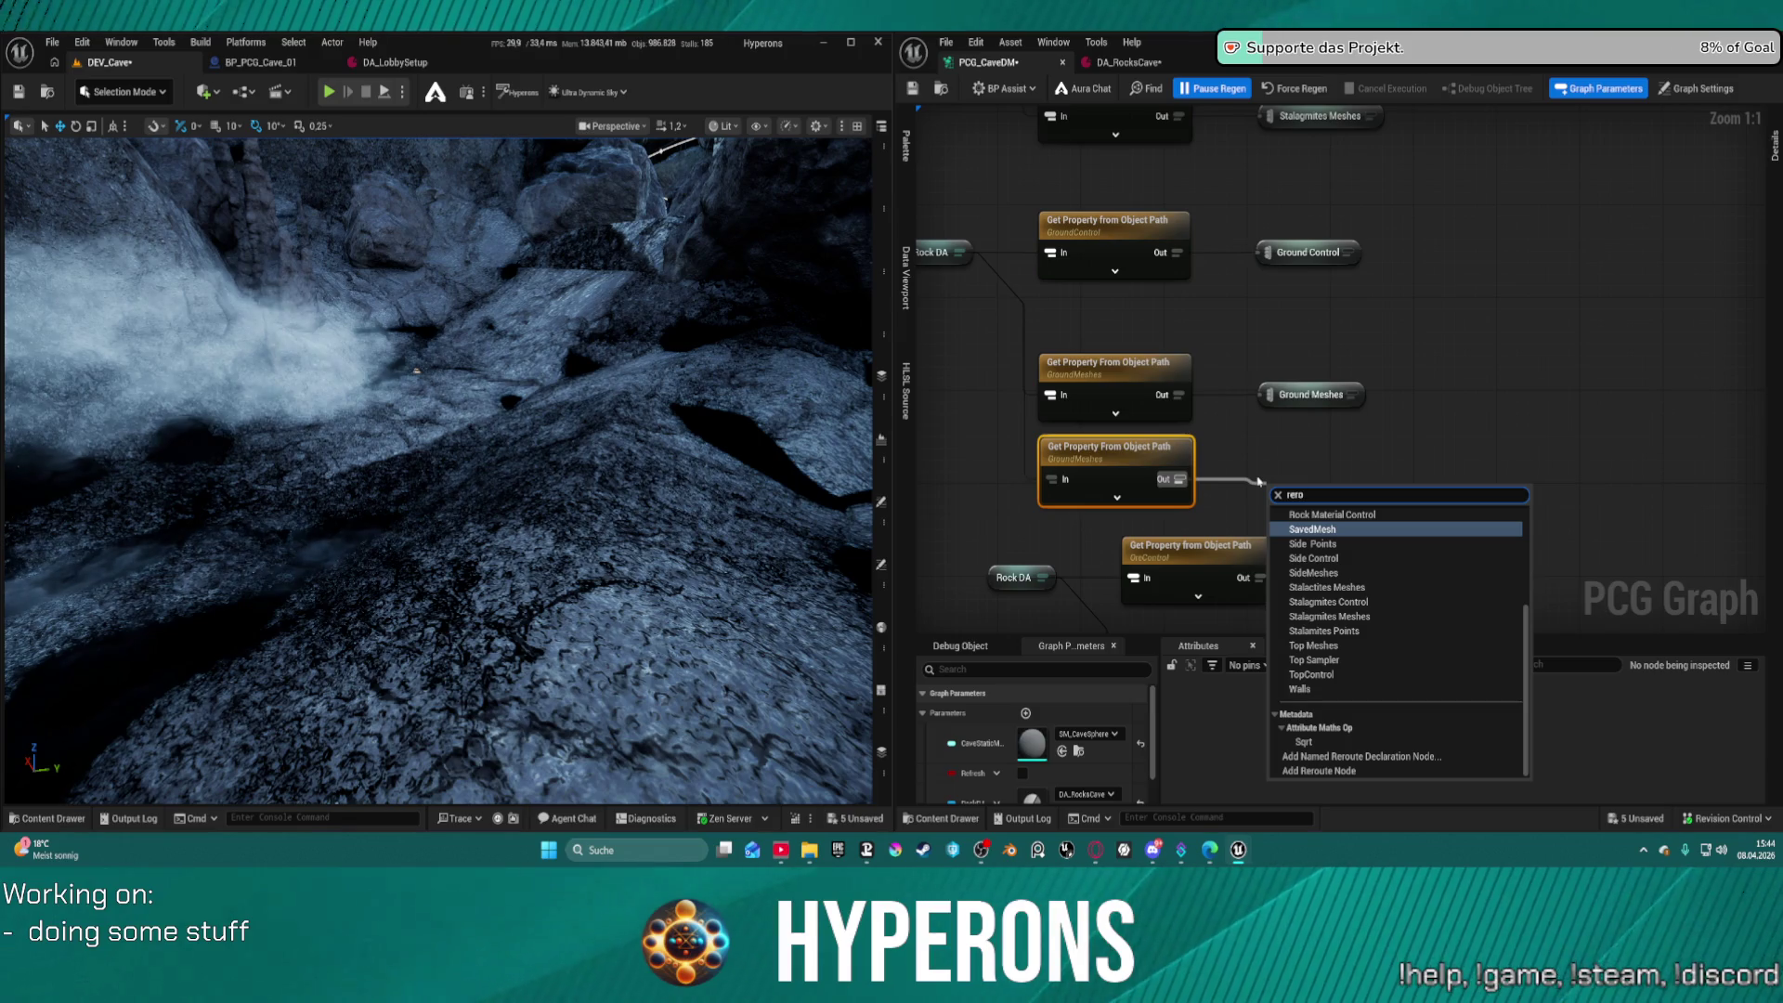
pyautogui.press('Escape')
pyautogui.moveTo(1297, 403)
pyautogui.mouseDown()
pyautogui.moveTo(1298, 427)
pyautogui.moveTo(1296, 388)
pyautogui.mouseUp()
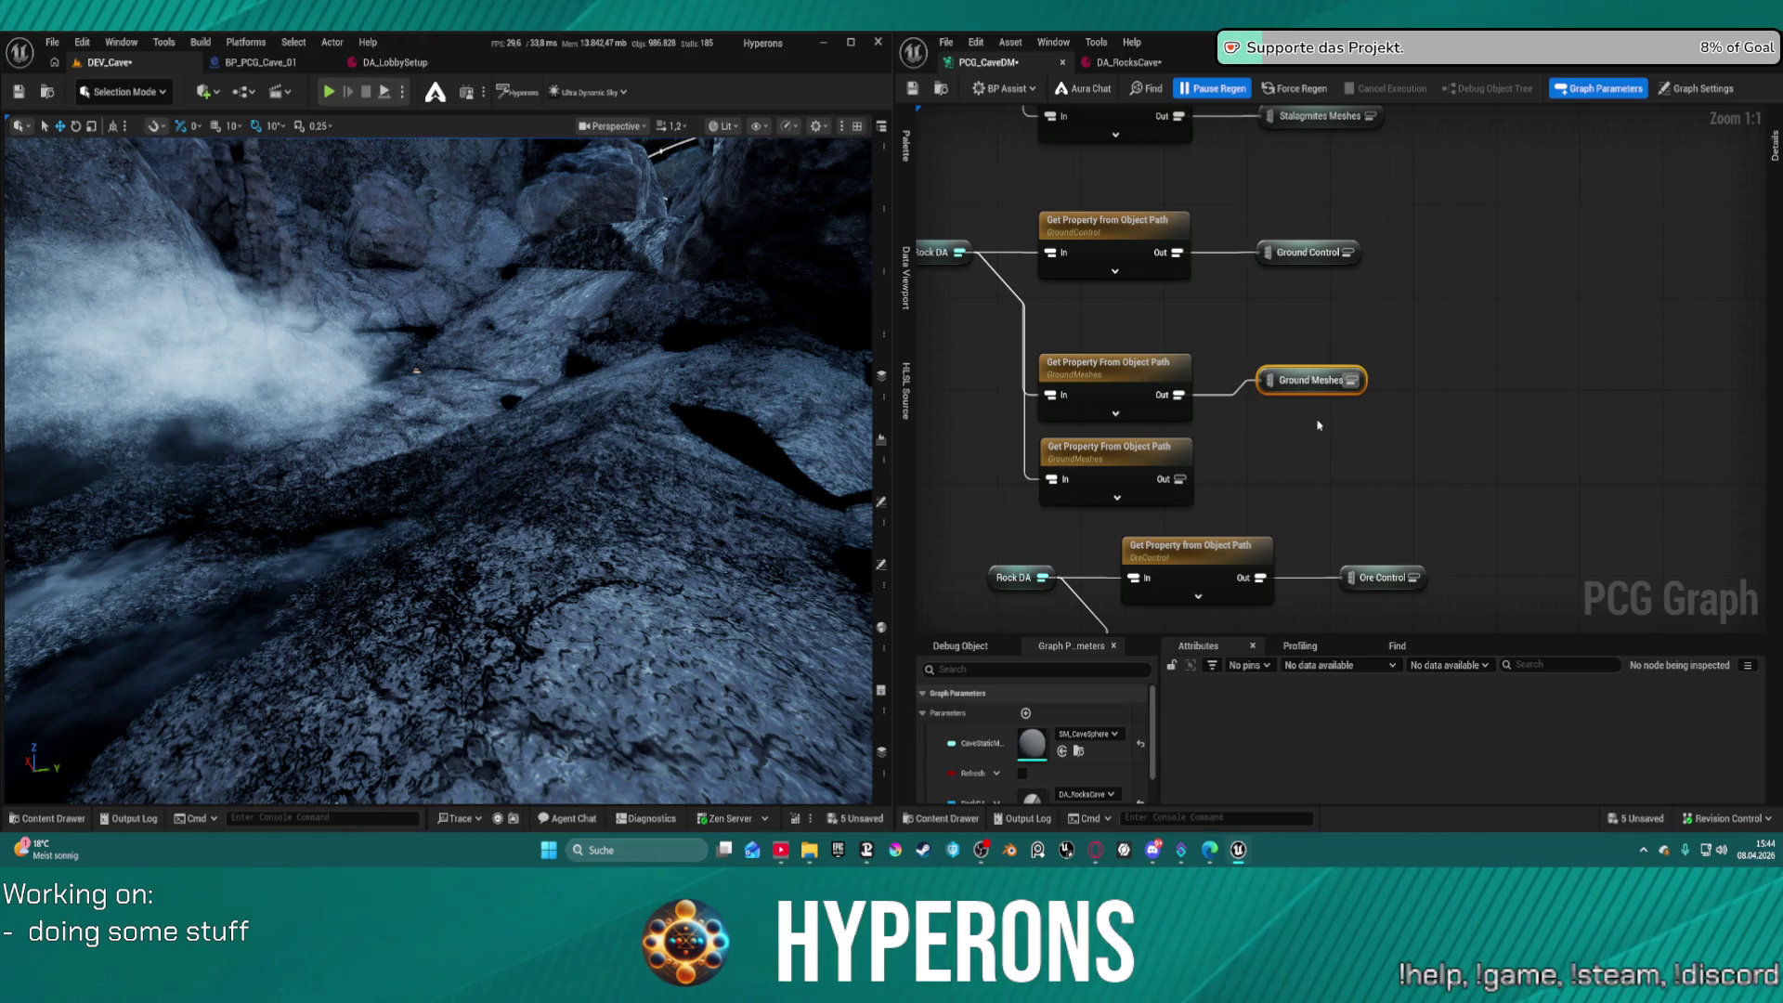
pyautogui.hotkey('ctrl', 'd')
pyautogui.moveTo(1138, 455)
pyautogui.mouseDown()
pyautogui.moveTo(1249, 413)
pyautogui.moveTo(1112, 461)
pyautogui.mouseUp()
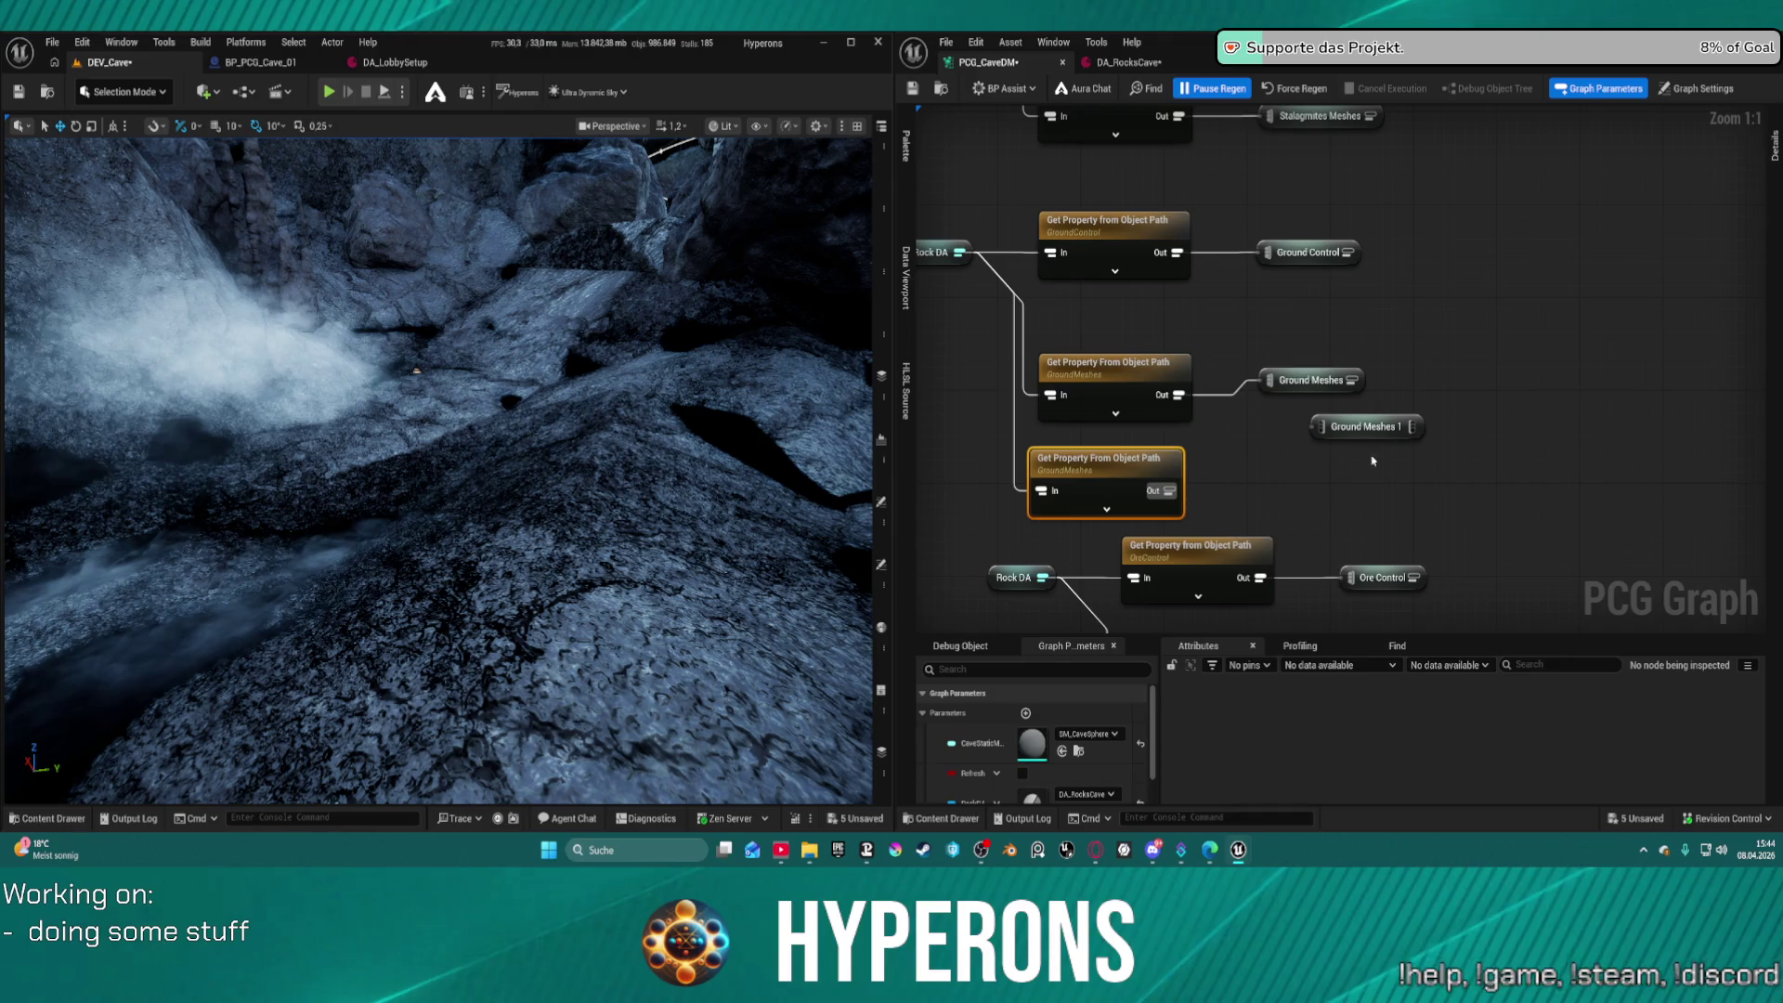
pyautogui.moveTo(1365, 426)
pyautogui.mouseDown()
pyautogui.moveTo(1309, 485)
pyautogui.moveTo(1263, 484)
pyautogui.mouseUp()
pyautogui.moveTo(1167, 491); pyautogui.dragTo(1214, 484)
# Rename the reroutes to 'Ground Meshes Rocks' and 'Ground Meshes Spikes'
pyautogui.doubleClick(1309, 380)
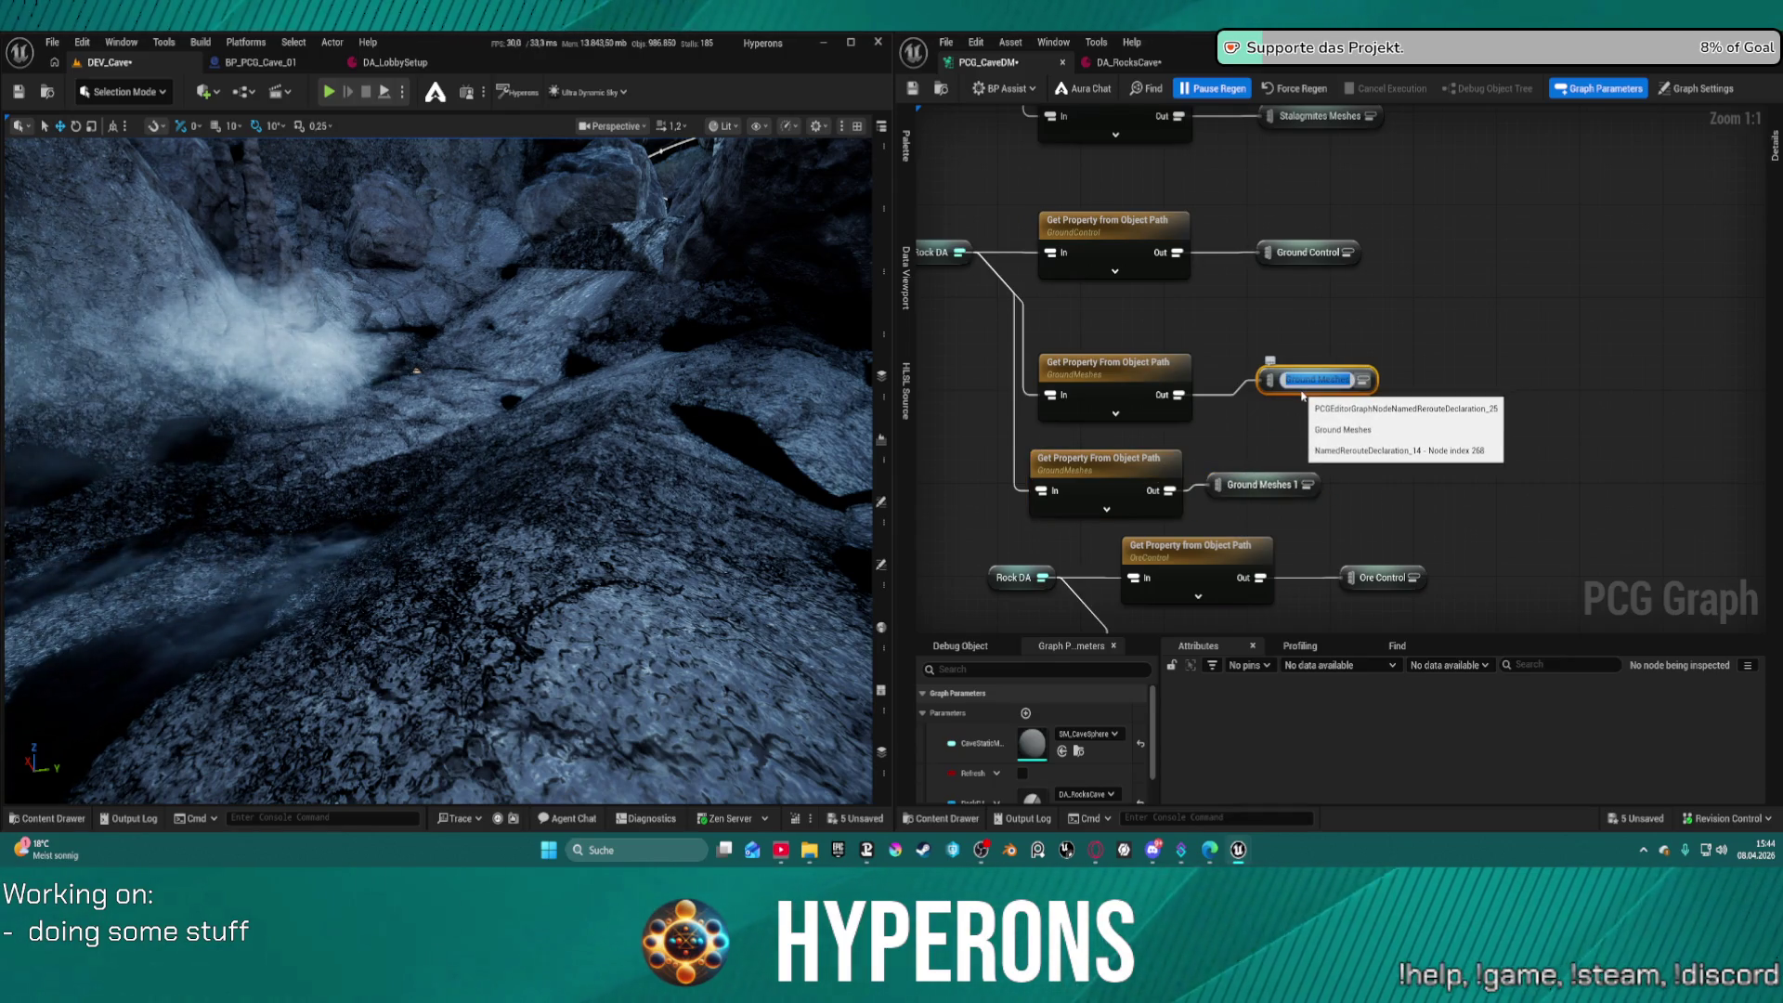
pyautogui.press('End')
pyautogui.write('Sp')
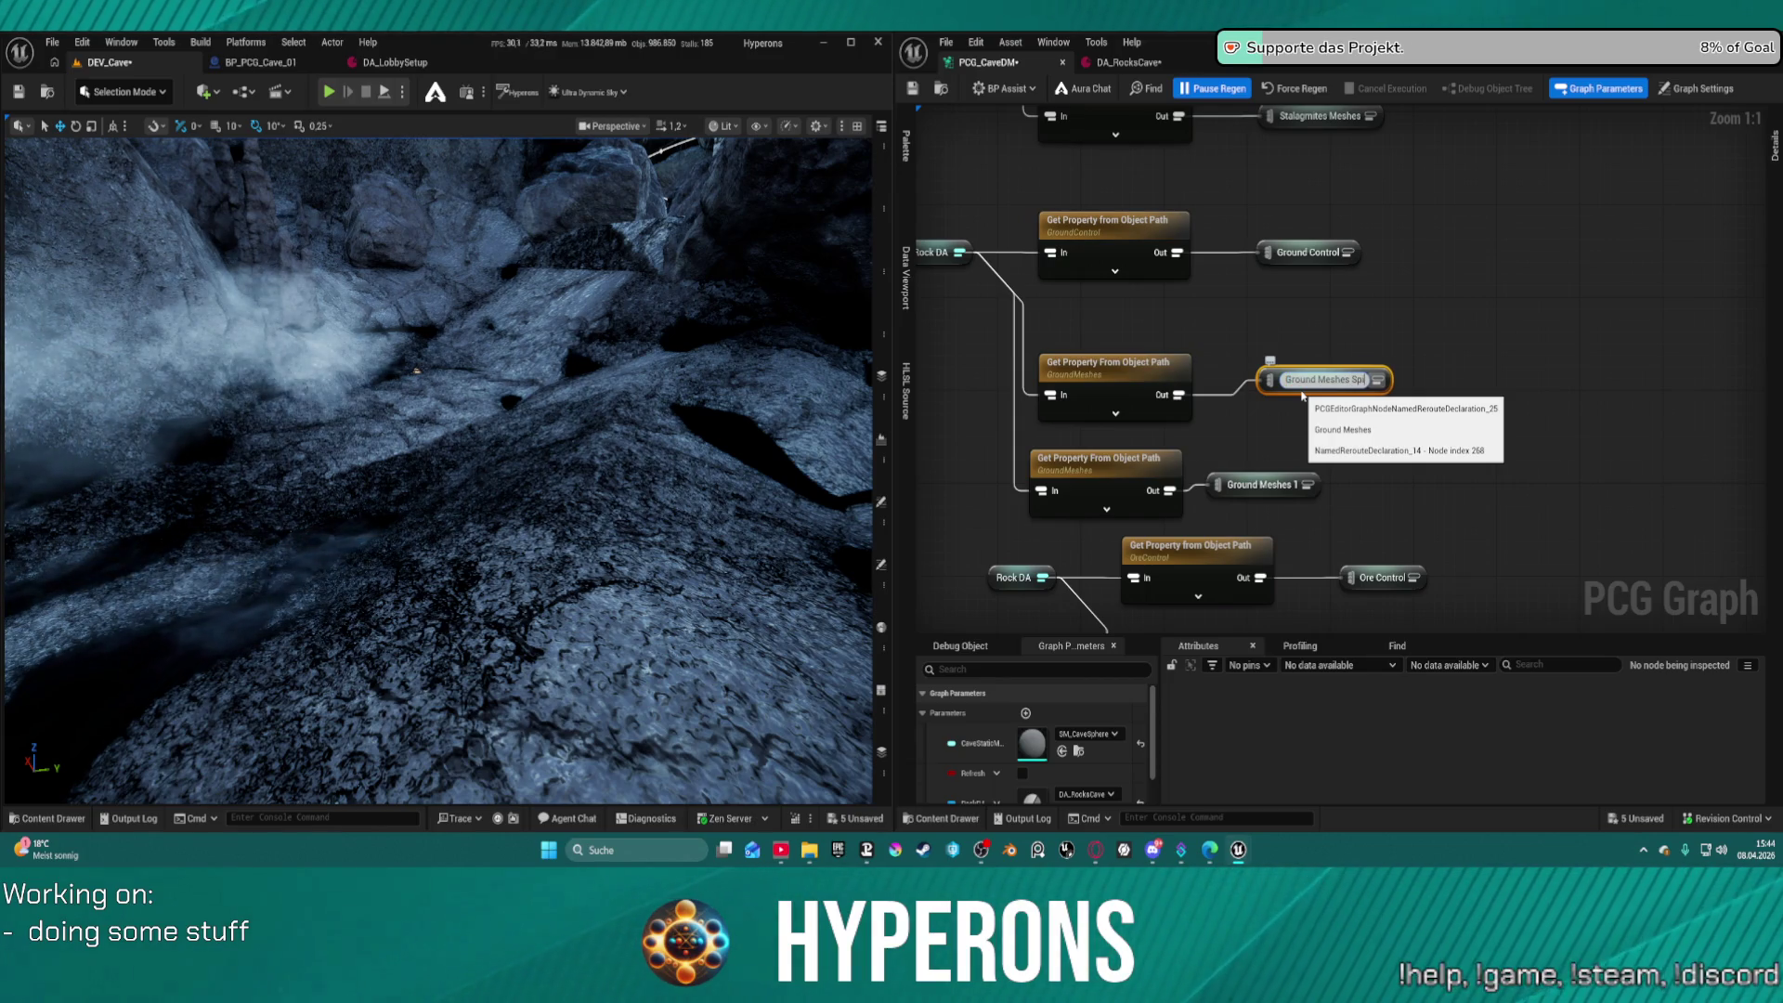
pyautogui.press('BackSpace')
pyautogui.press('BackSpace')
pyautogui.press('BackSpace')
pyautogui.write('B')
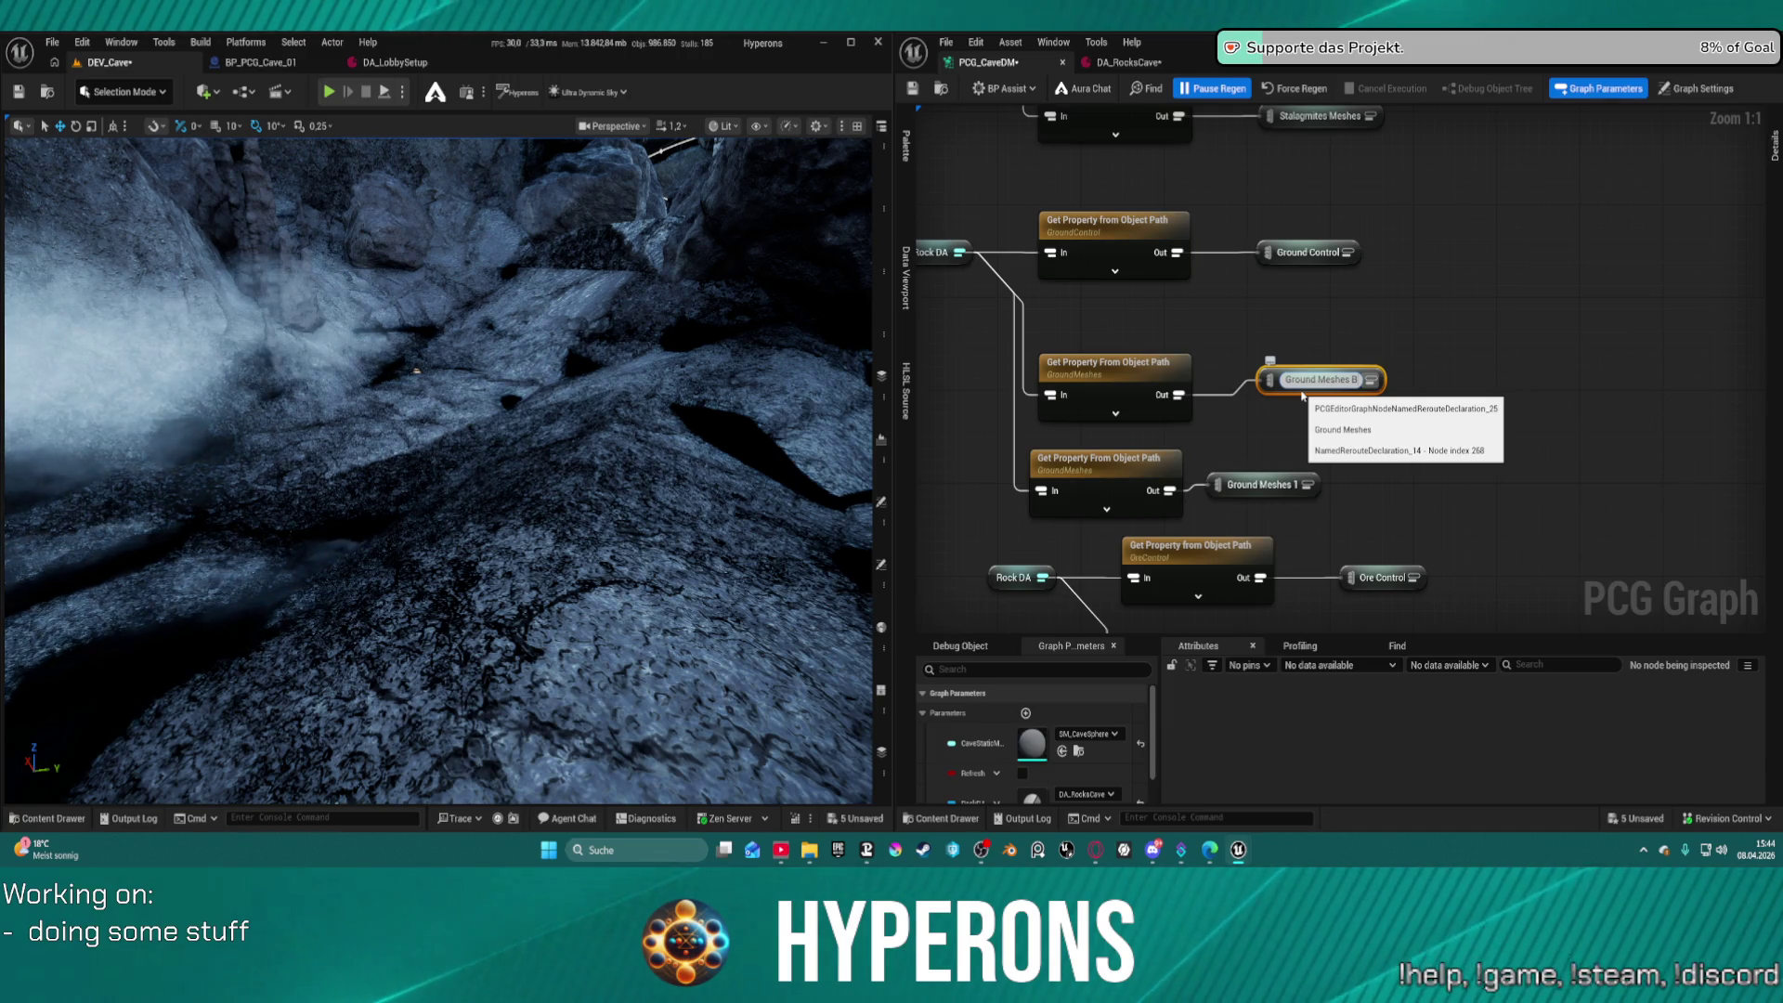
pyautogui.write(' Rocks')
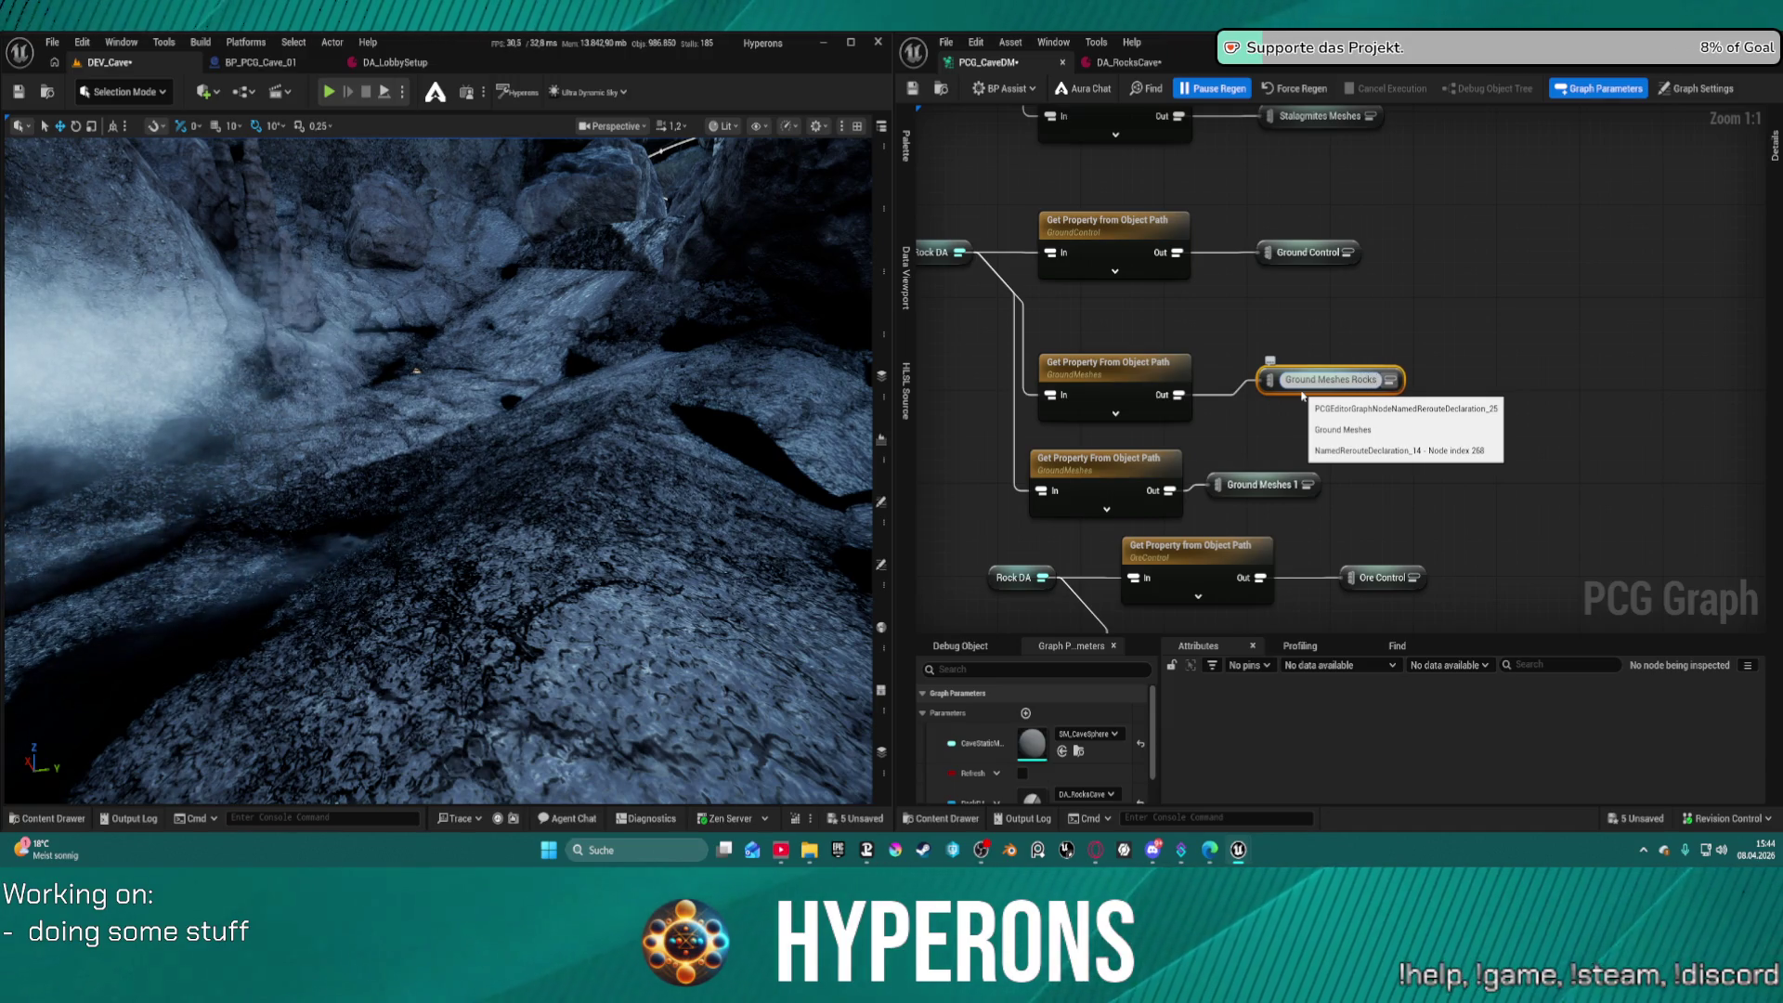
pyautogui.press('Return')
pyautogui.click(1261, 487)
pyautogui.click(1261, 485)
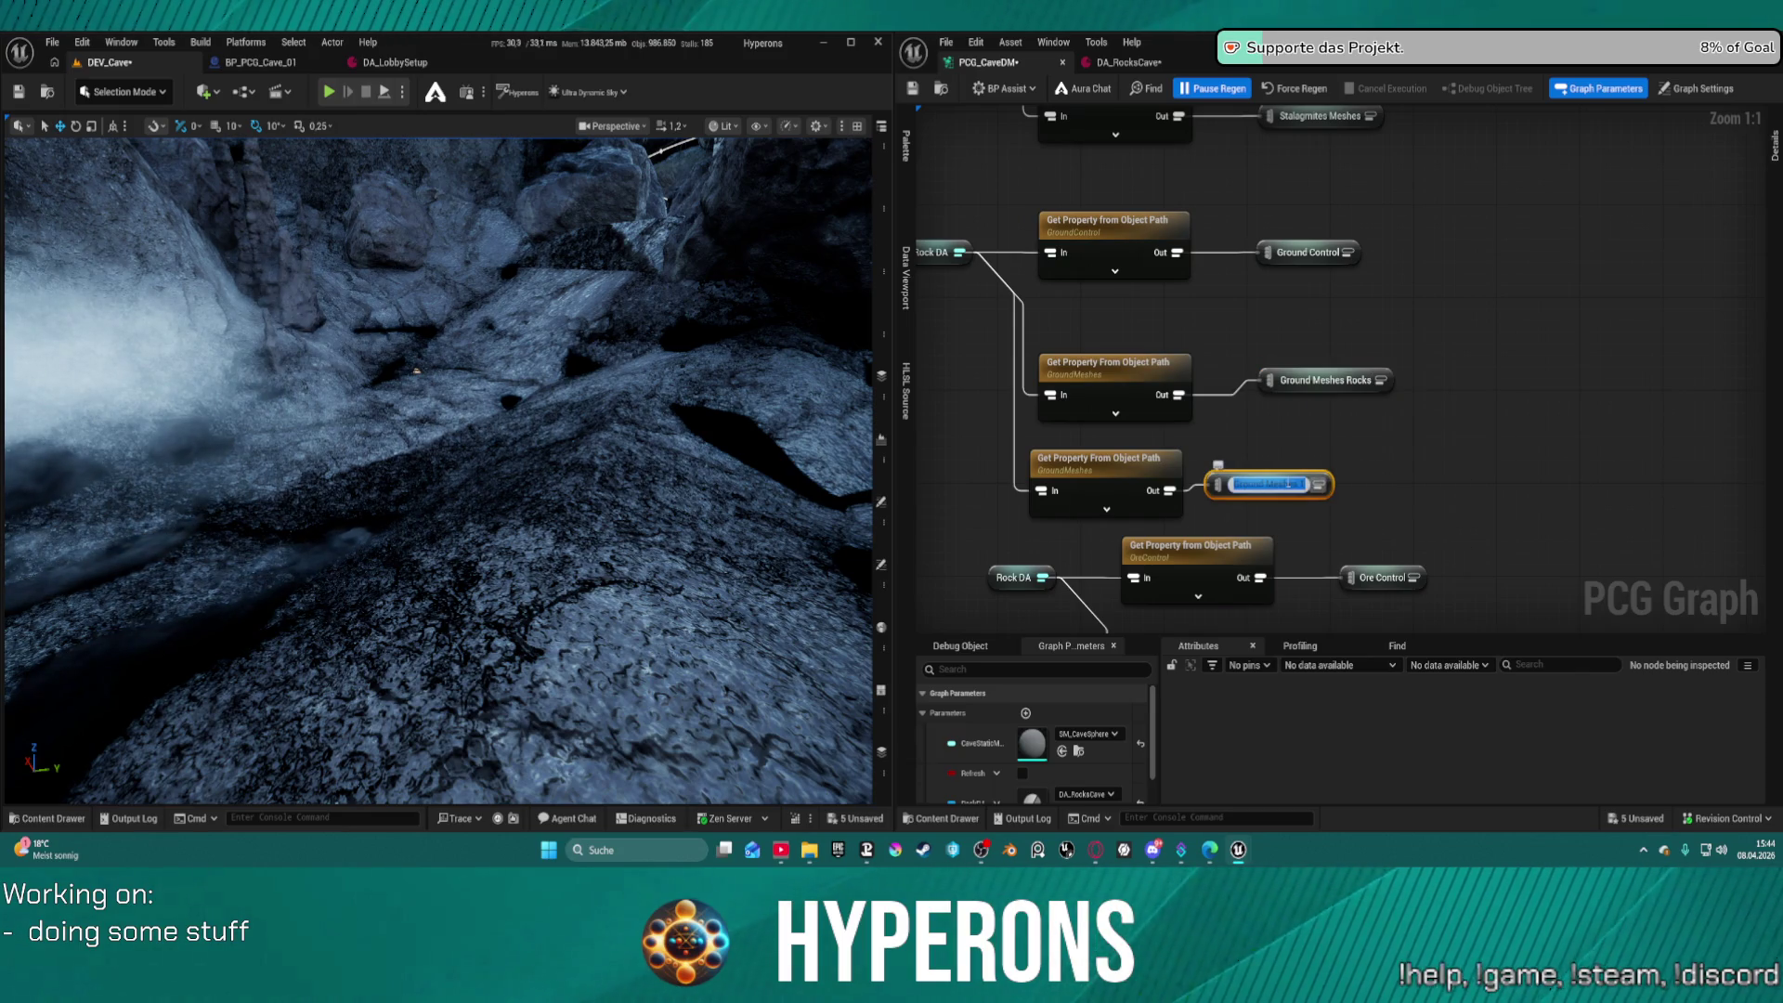
pyautogui.write('ikes')
pyautogui.press('Return')
pyautogui.click(1101, 462)
pyautogui.click(1106, 384)
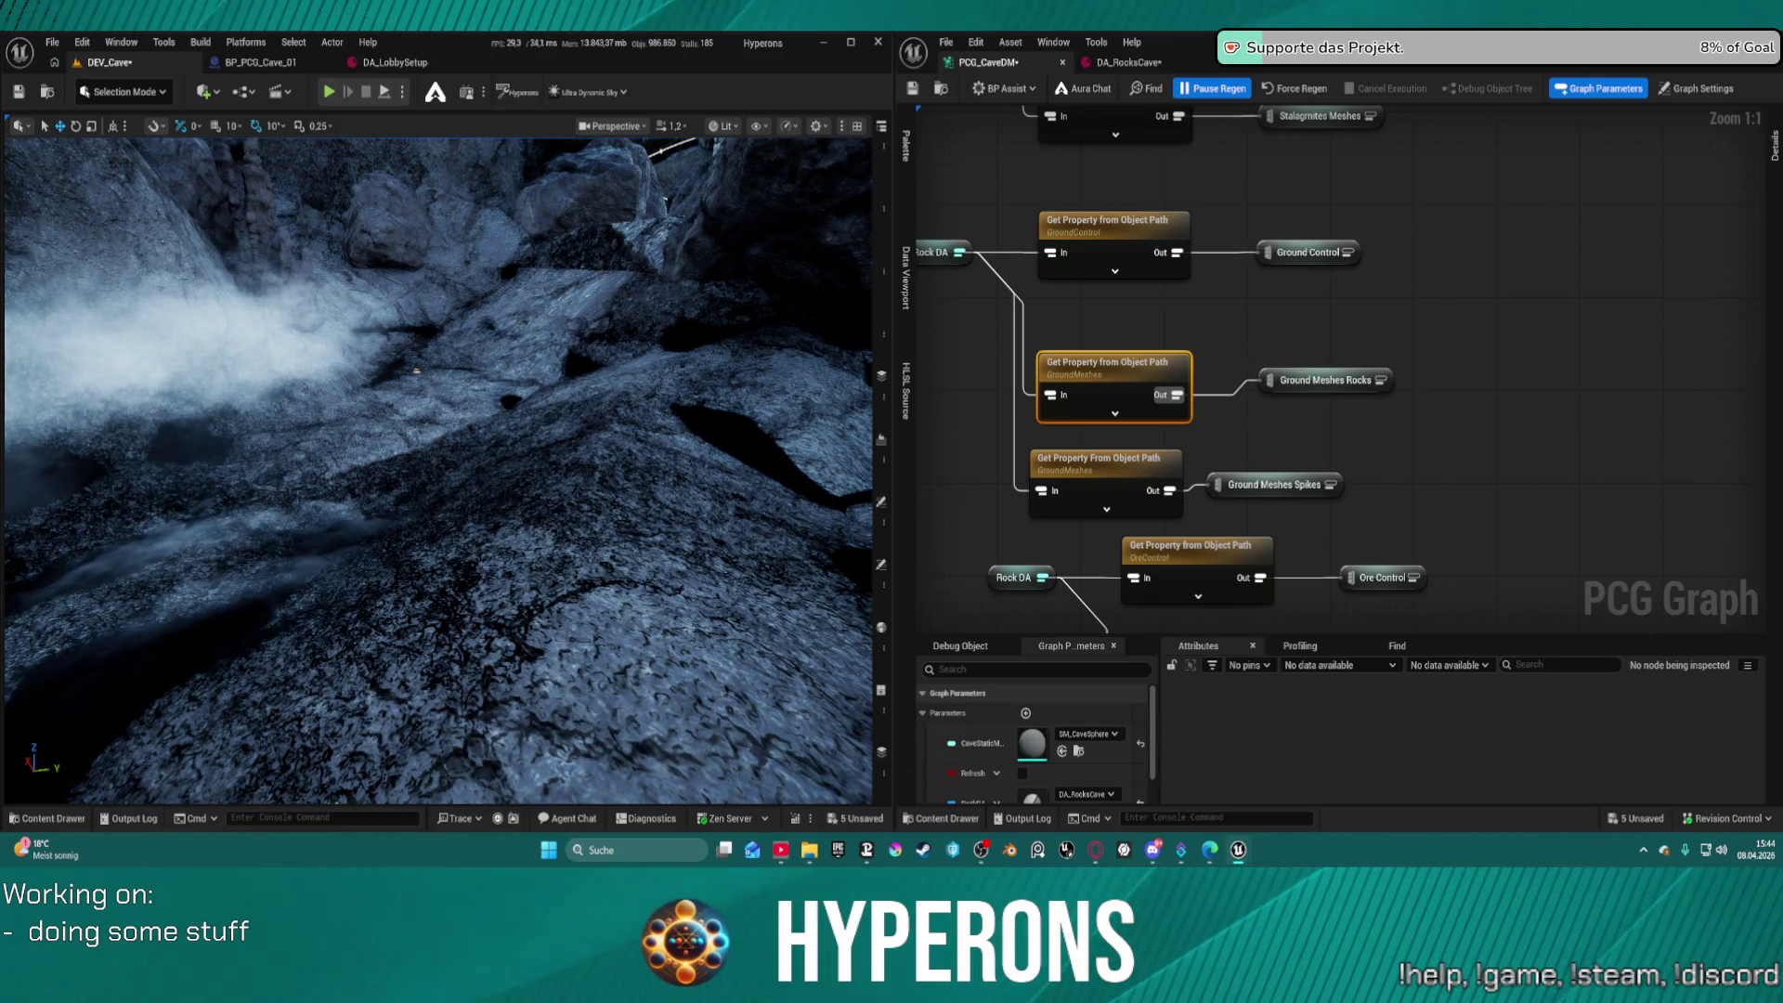
# Set the upper Get Property node's Property Name to GroundMeshes_1
pyautogui.click(1765, 174)
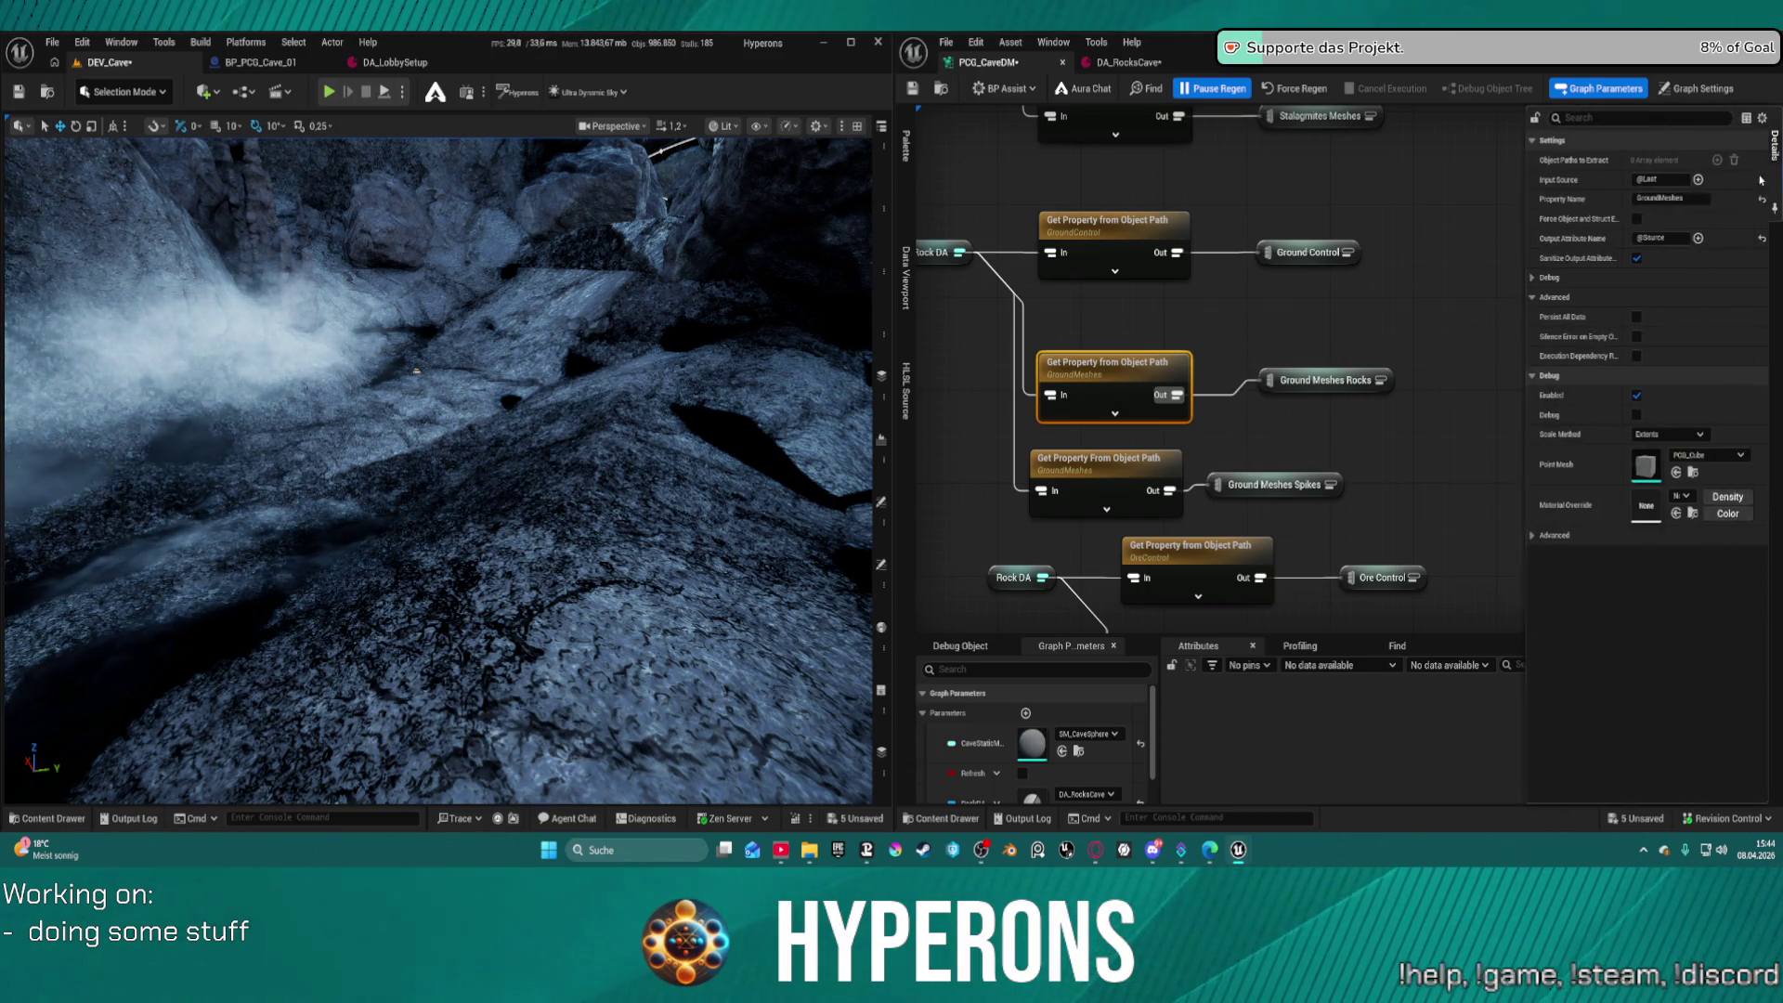
pyautogui.click(1692, 201)
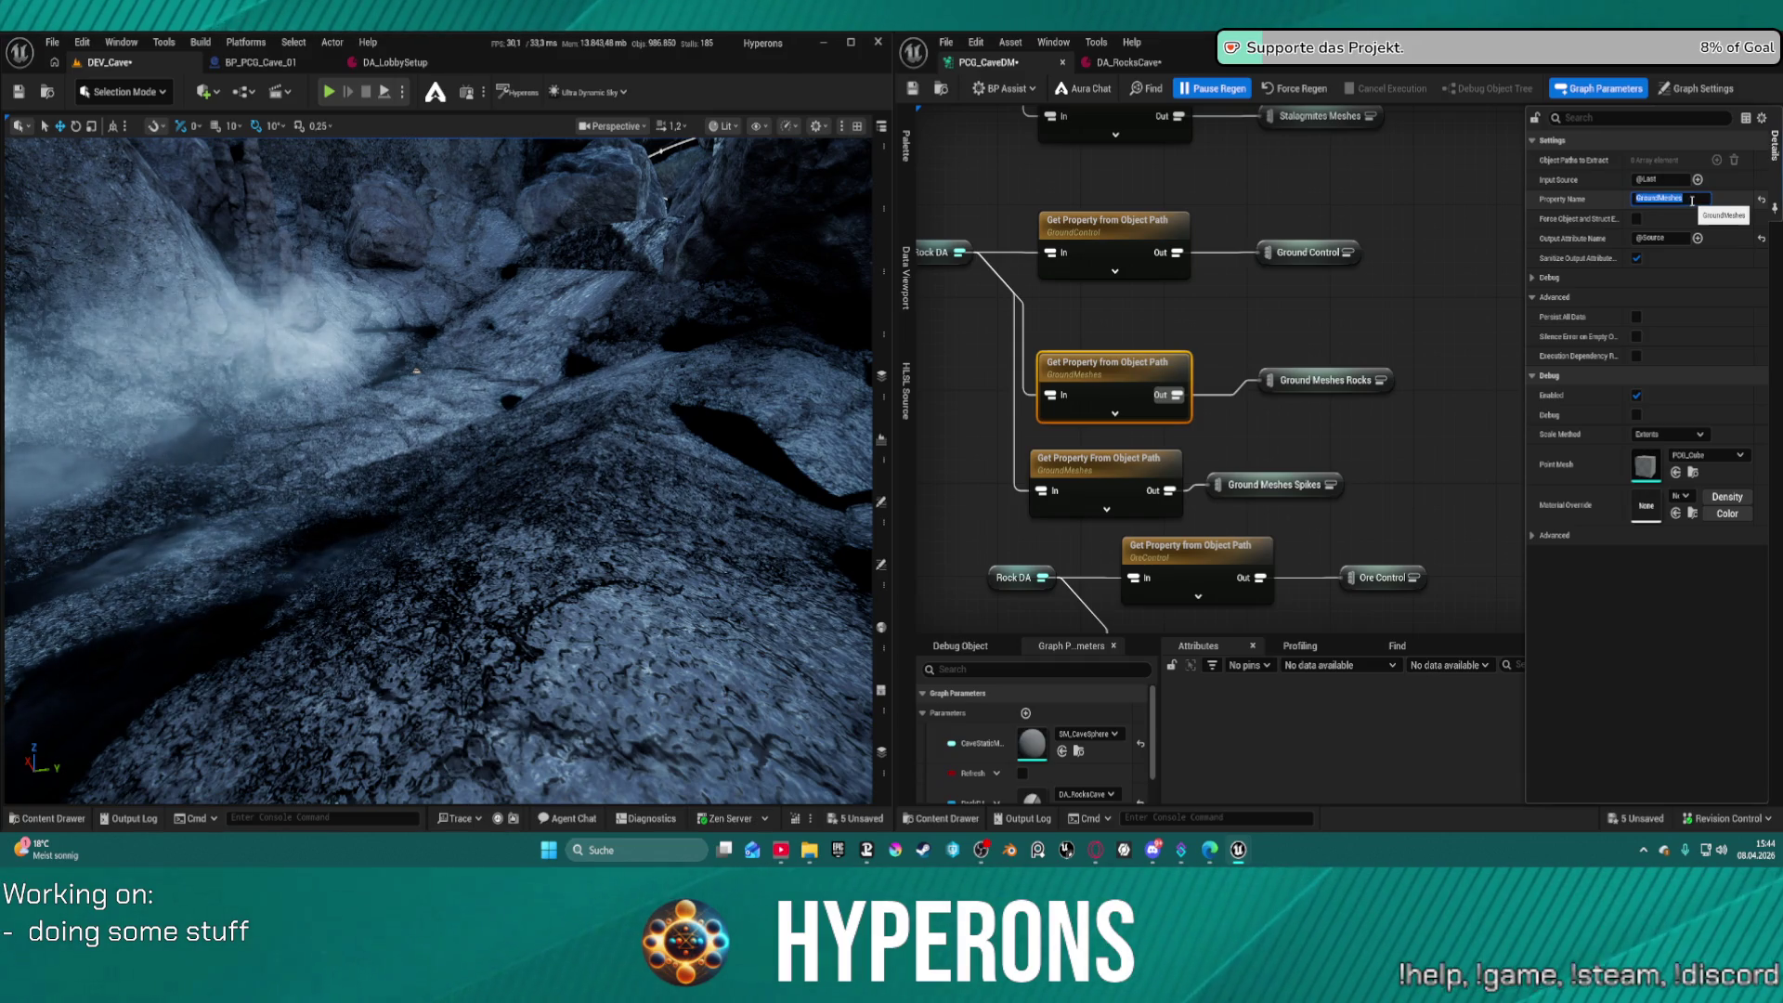
pyautogui.click(1692, 201)
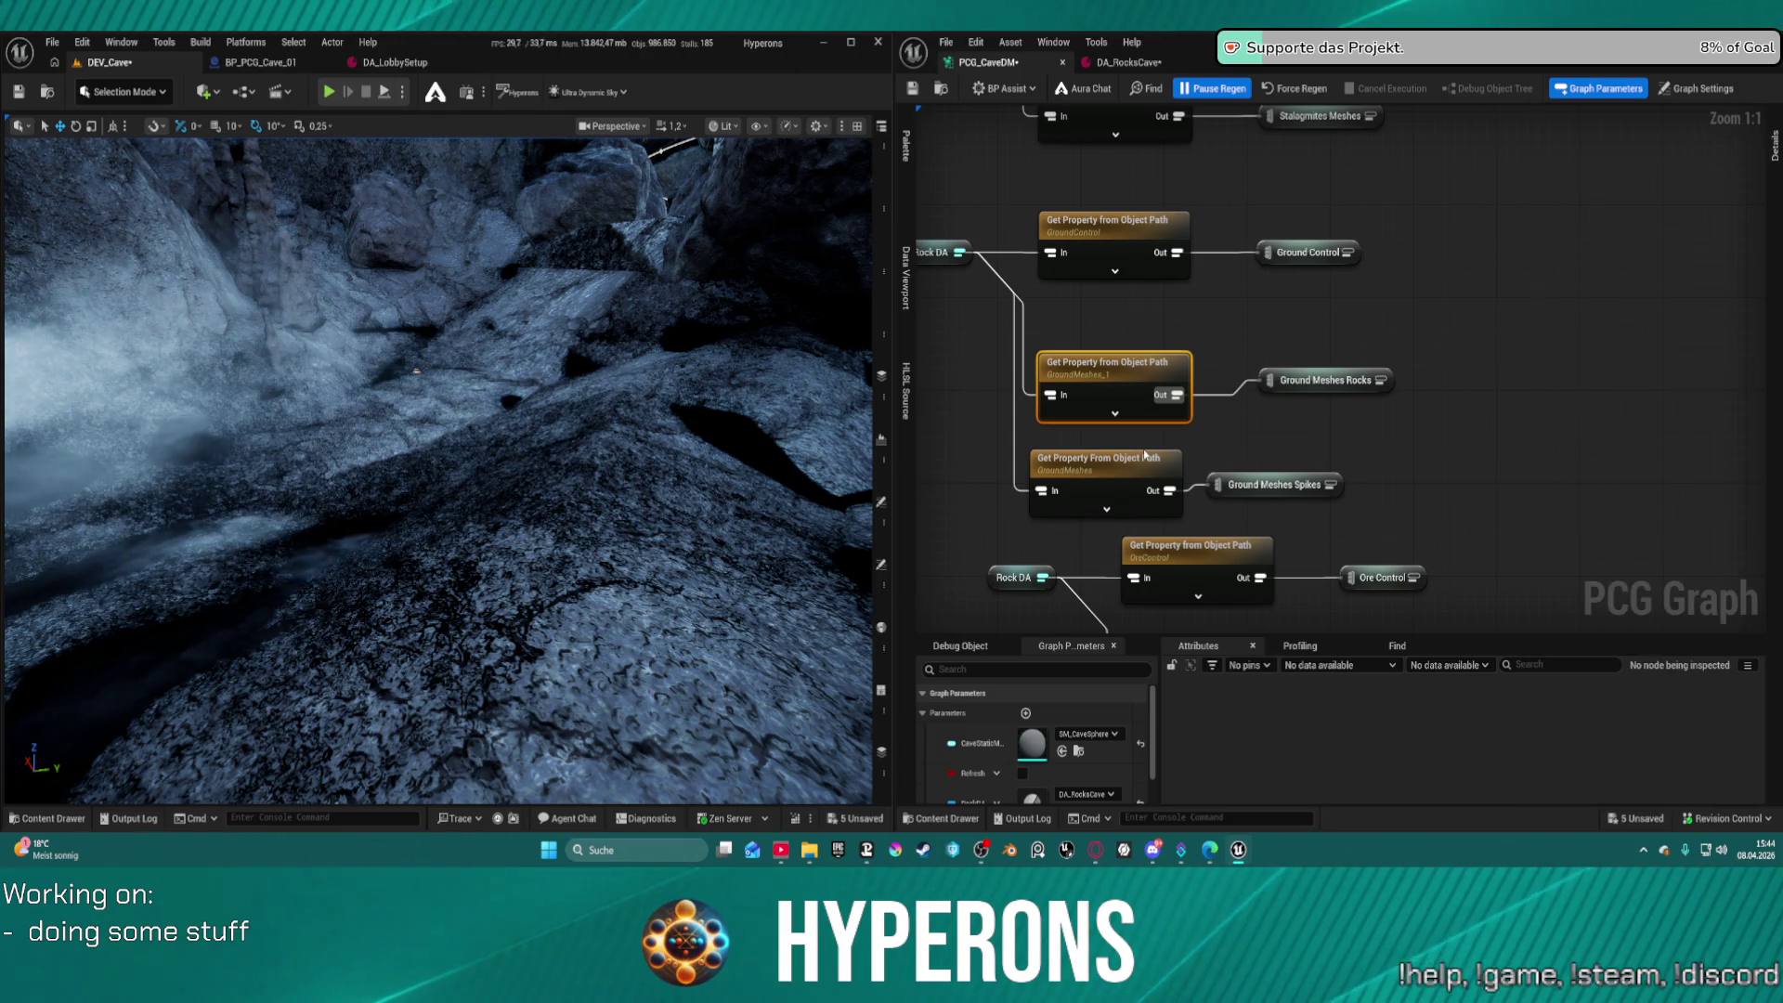
pyautogui.click(1178, 466)
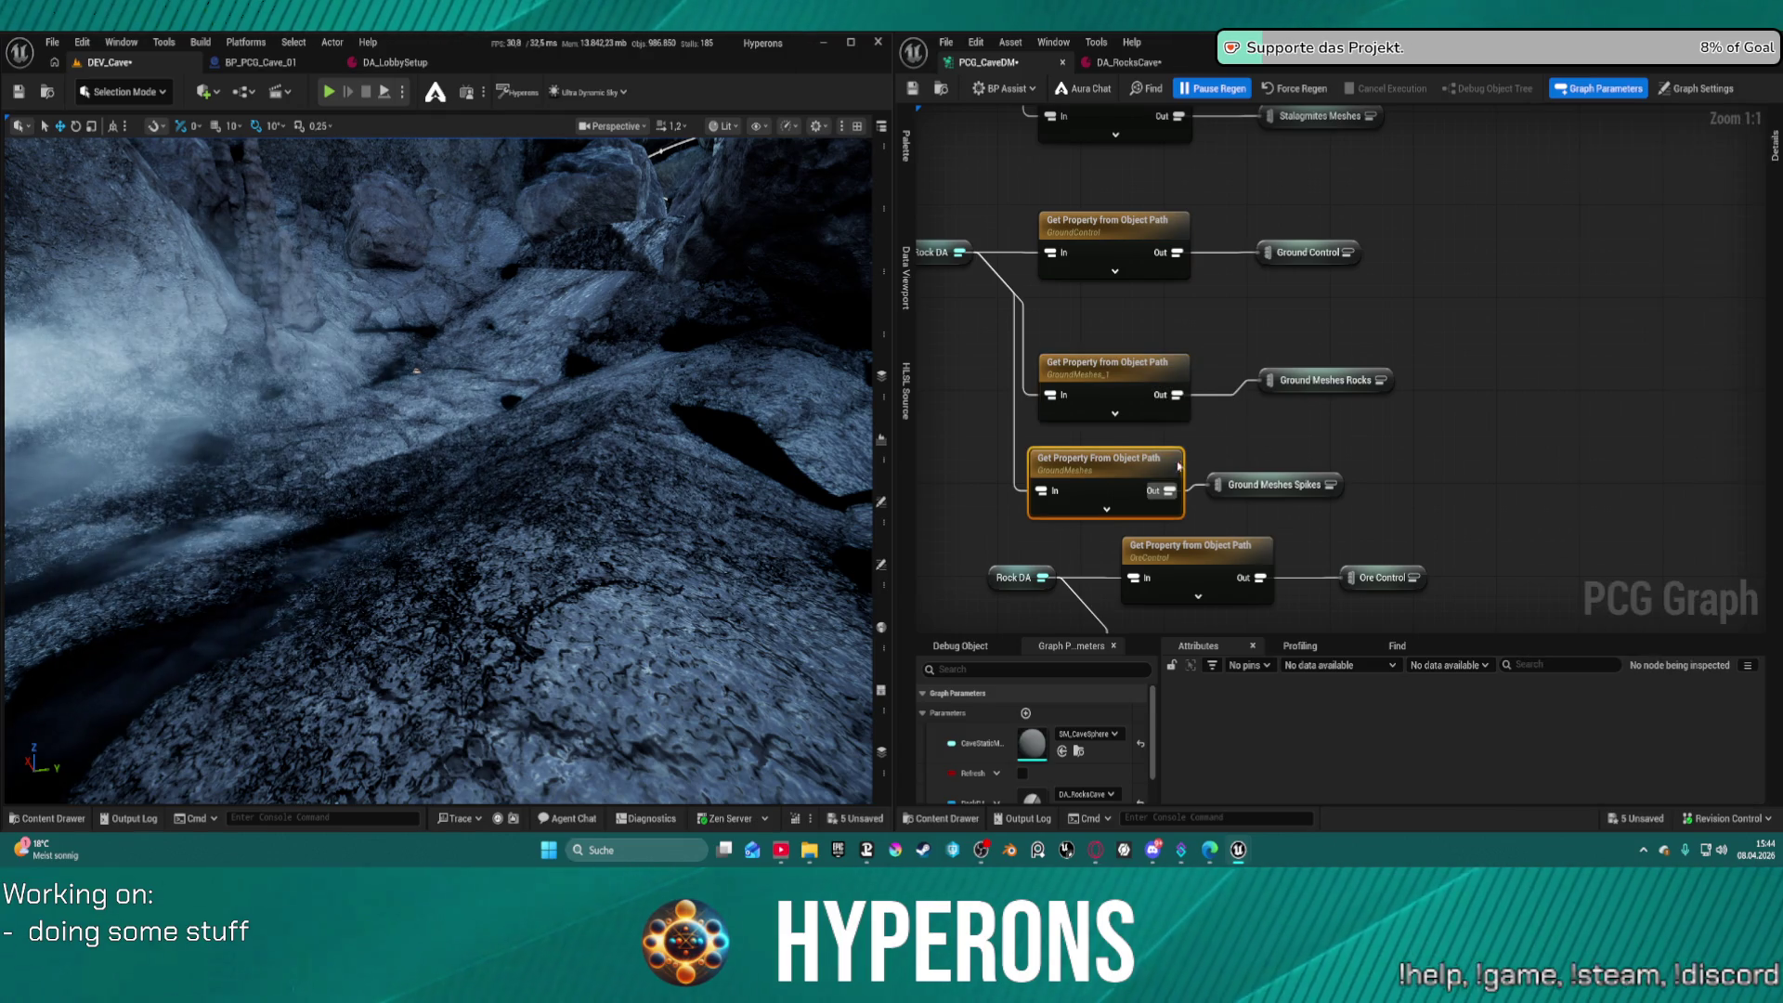
# Set the lower node's Property Name to GroundMeshes_2 and save the DA_RocksCave data asset
pyautogui.click(1775, 146)
pyautogui.click(1675, 197)
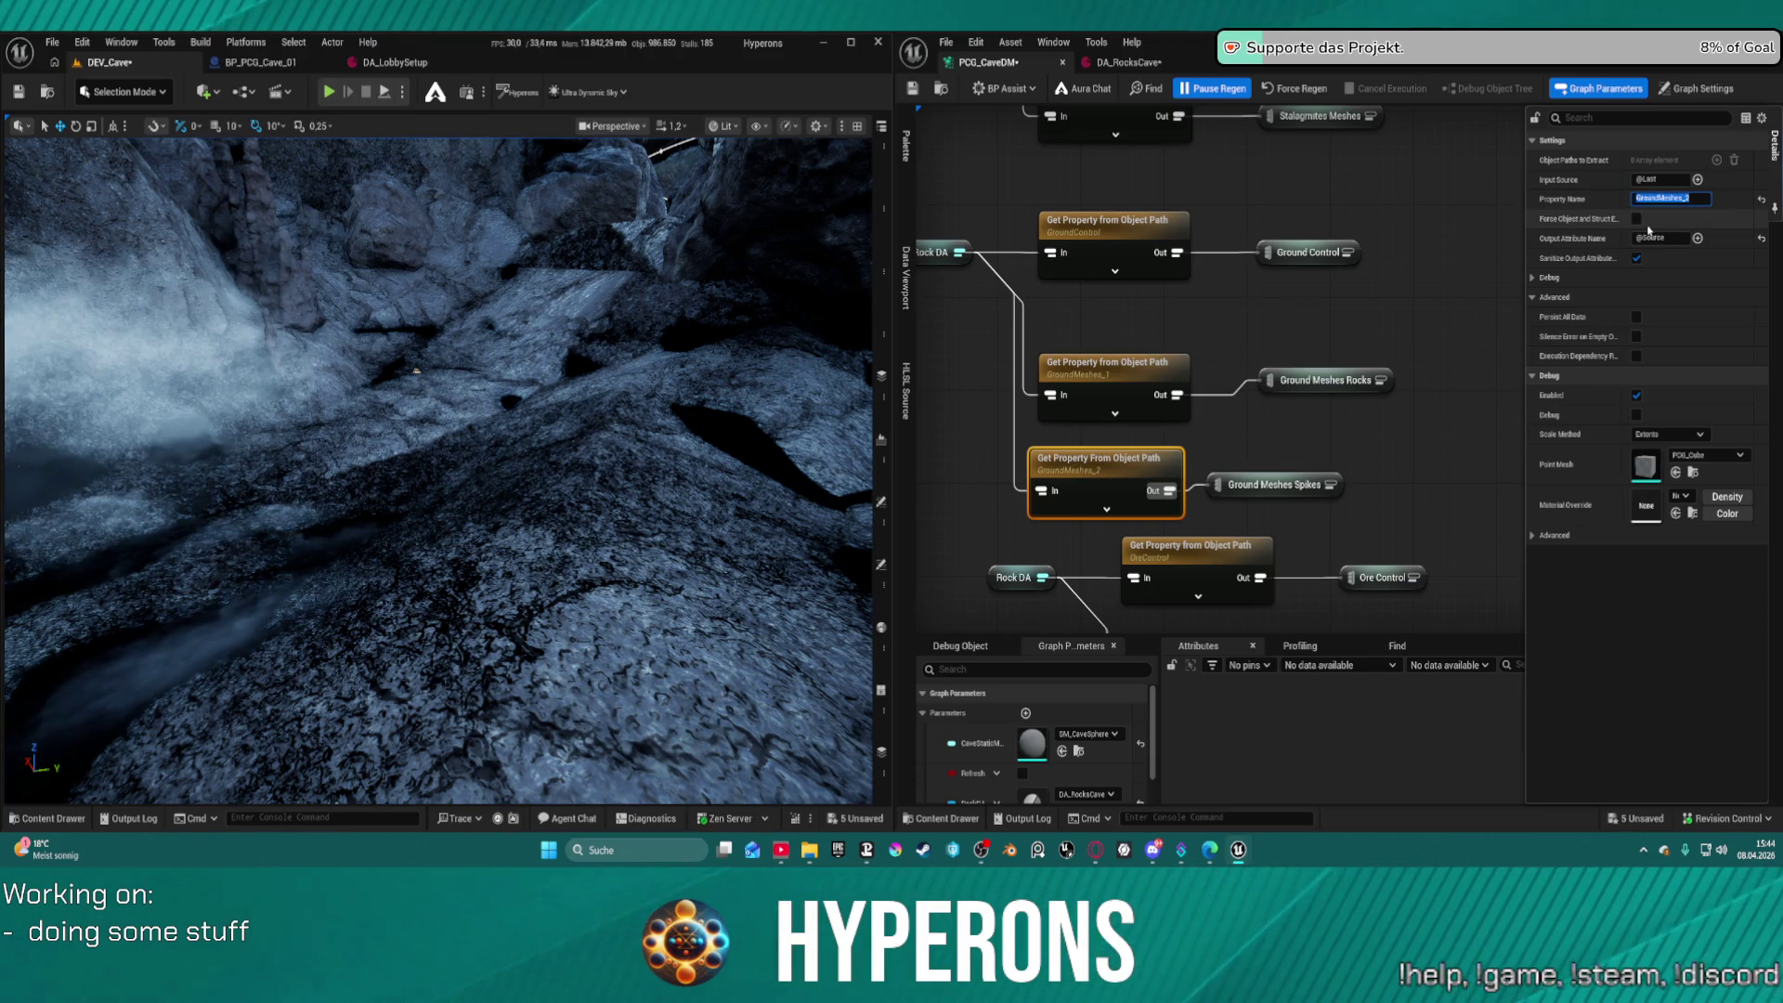
pyautogui.click(1129, 63)
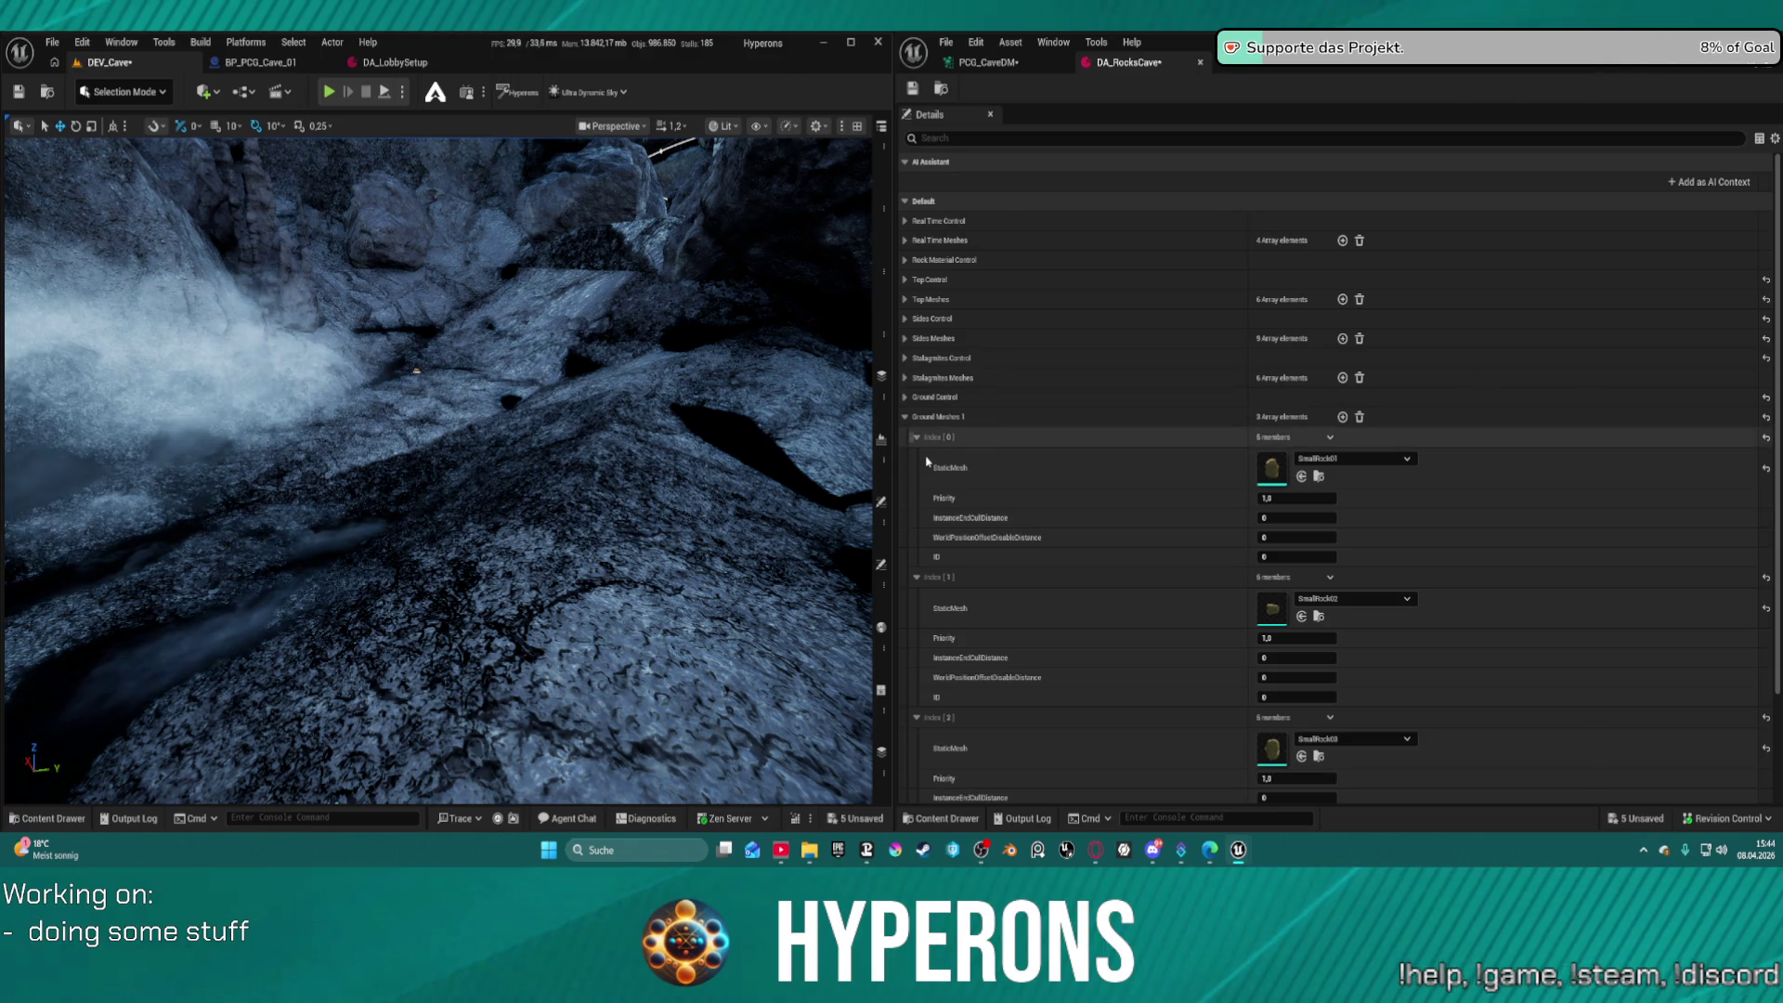
pyautogui.hotkey('ctrl', 's')
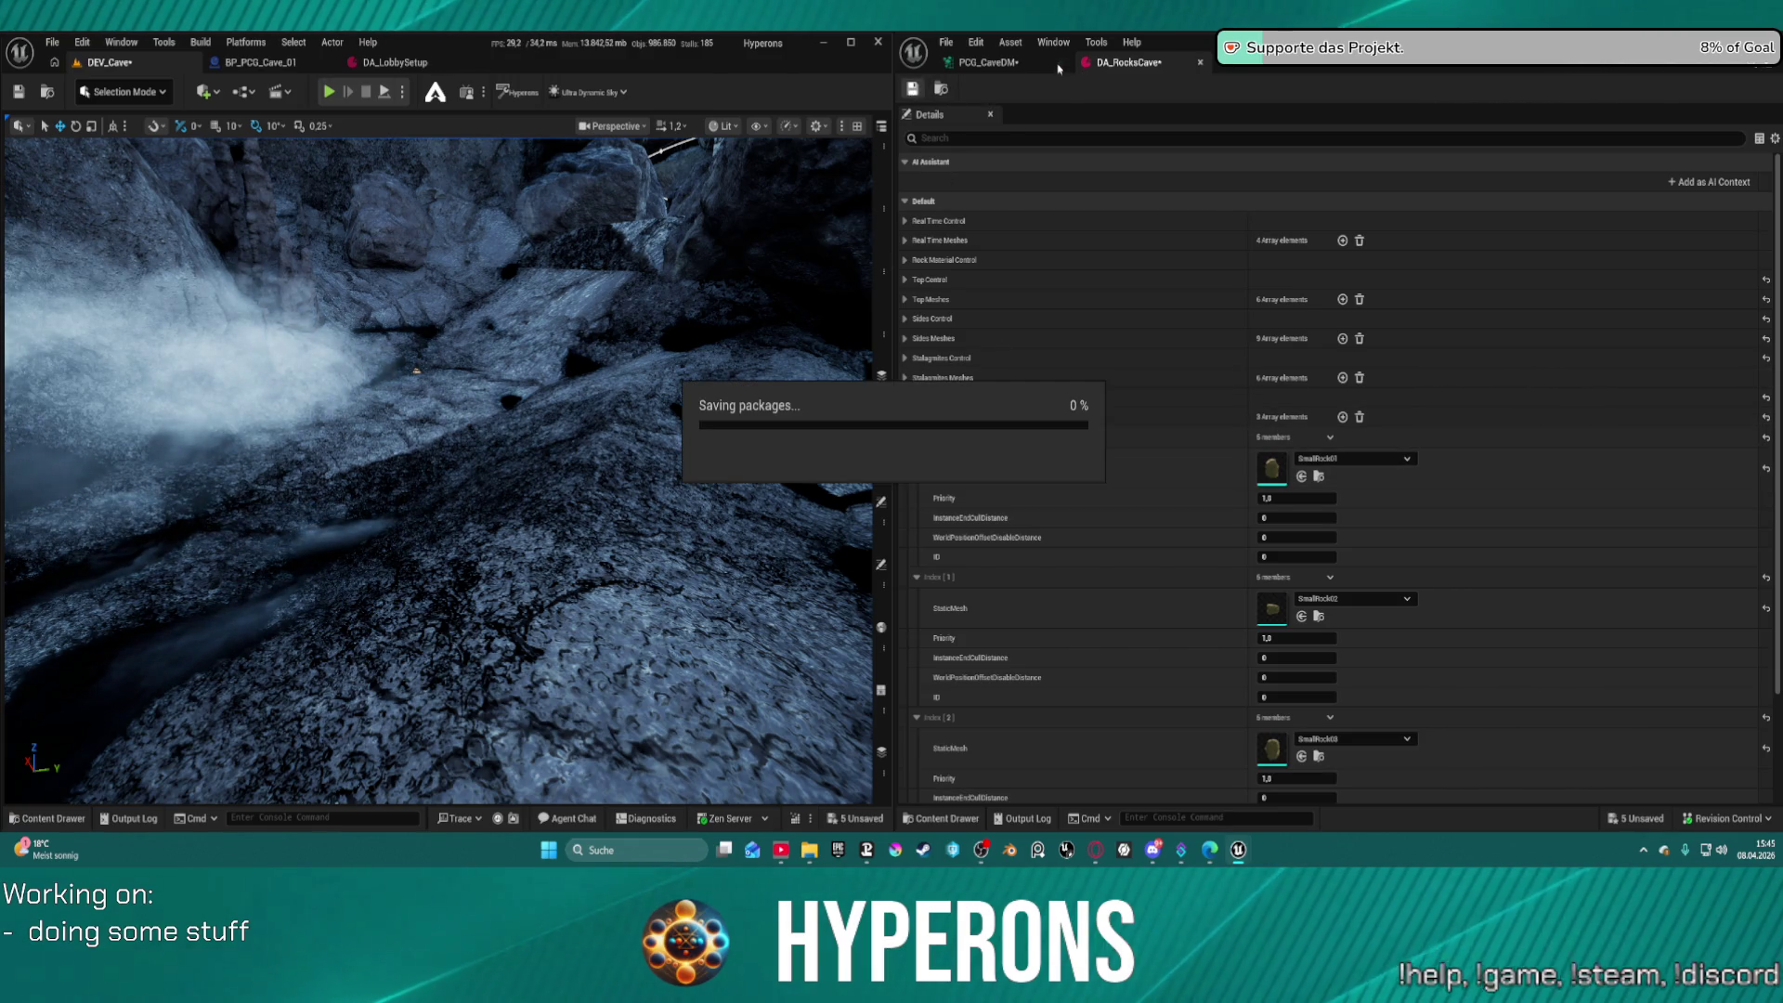
# Unpause regeneration in PCG_CaveDM and save all changes
pyautogui.click(1010, 62)
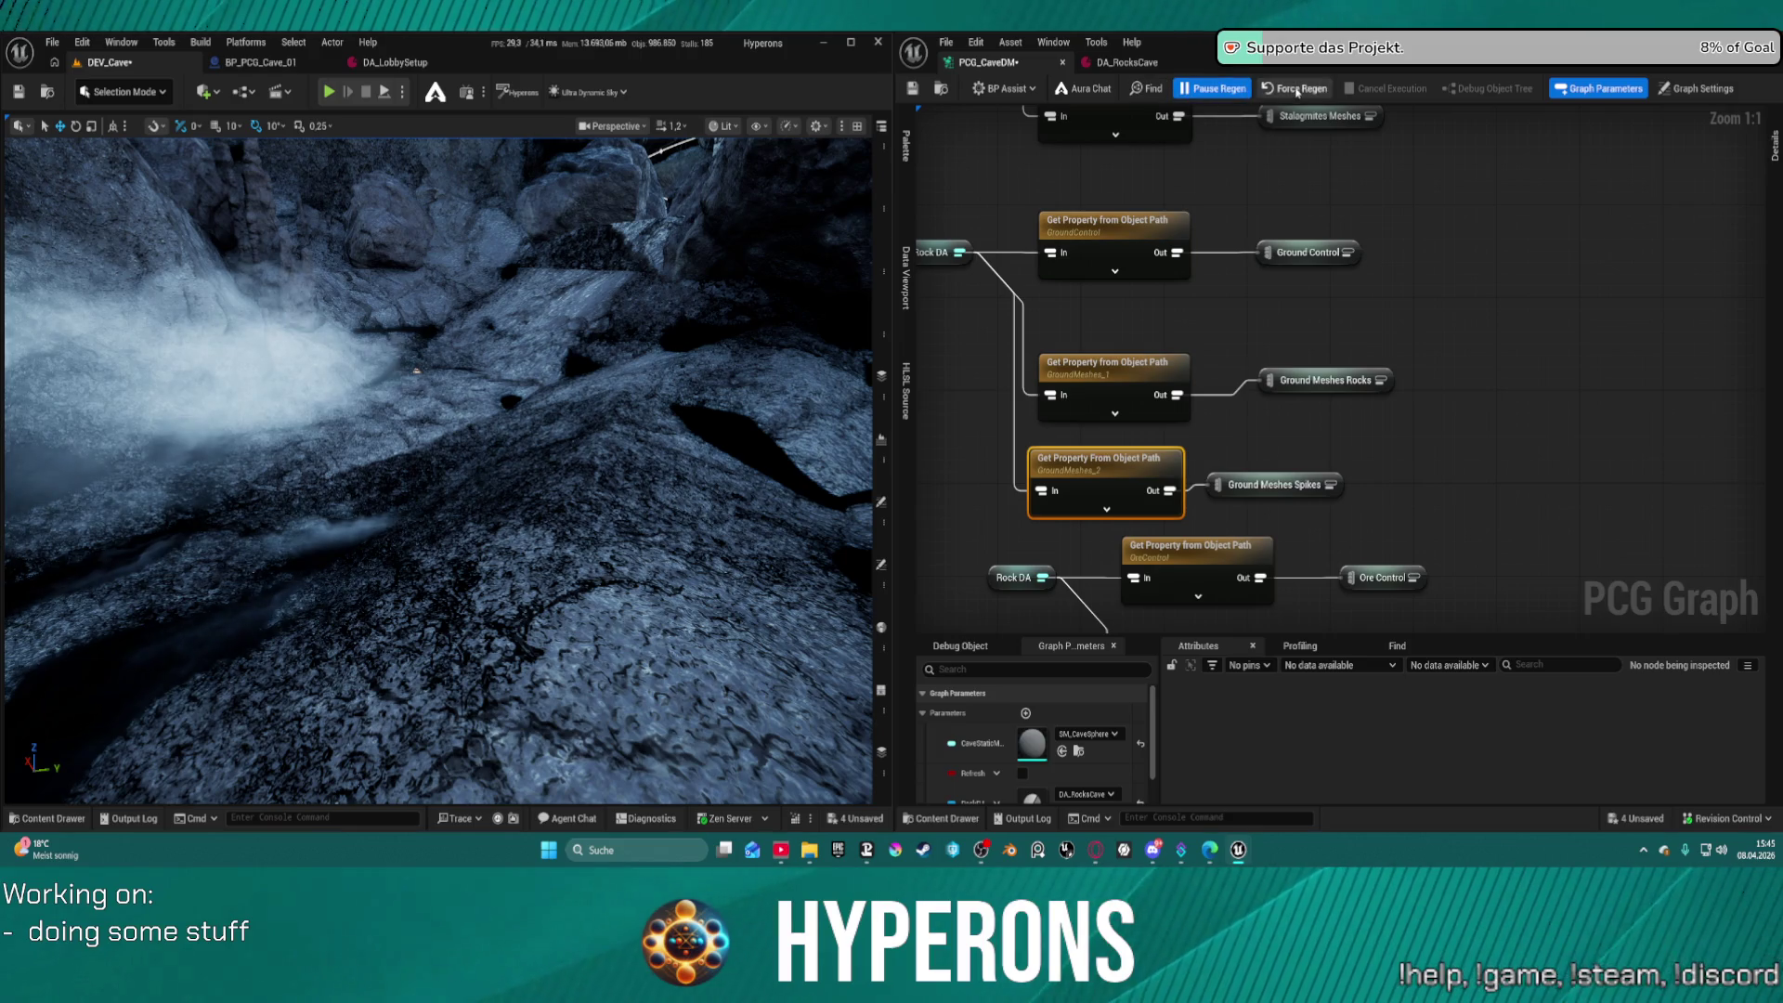
pyautogui.click(1238, 90)
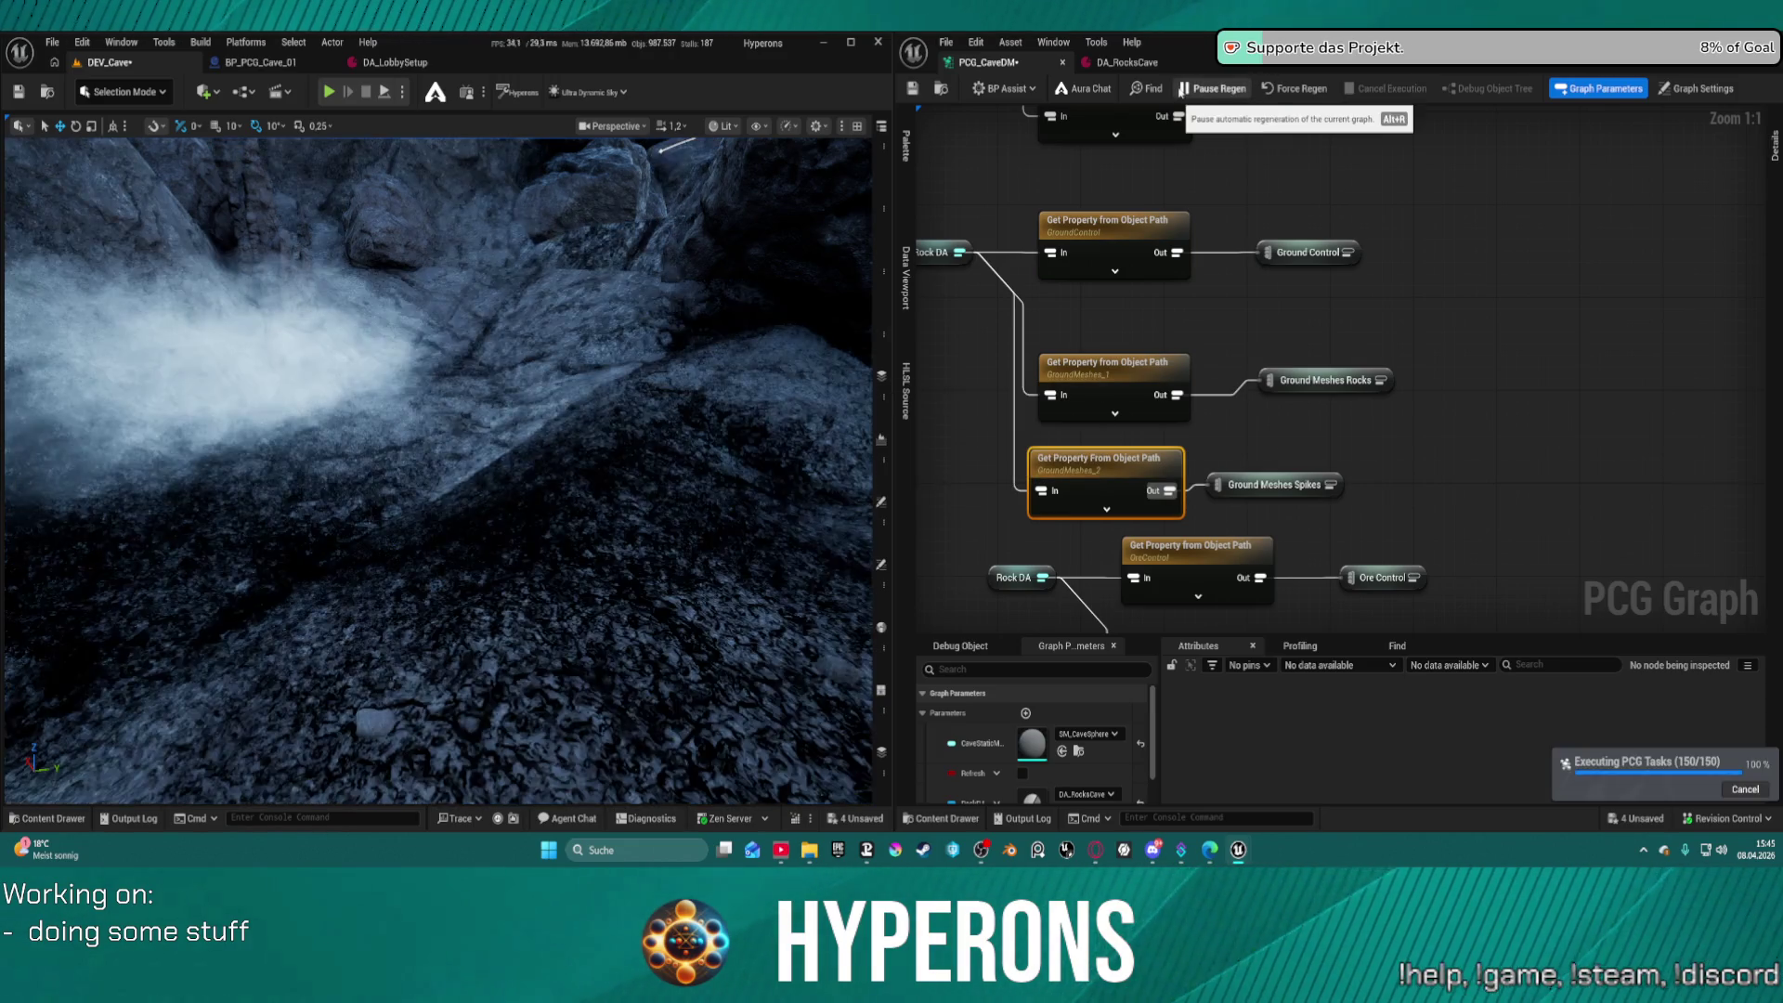
pyautogui.hotkey('ctrl', 's')
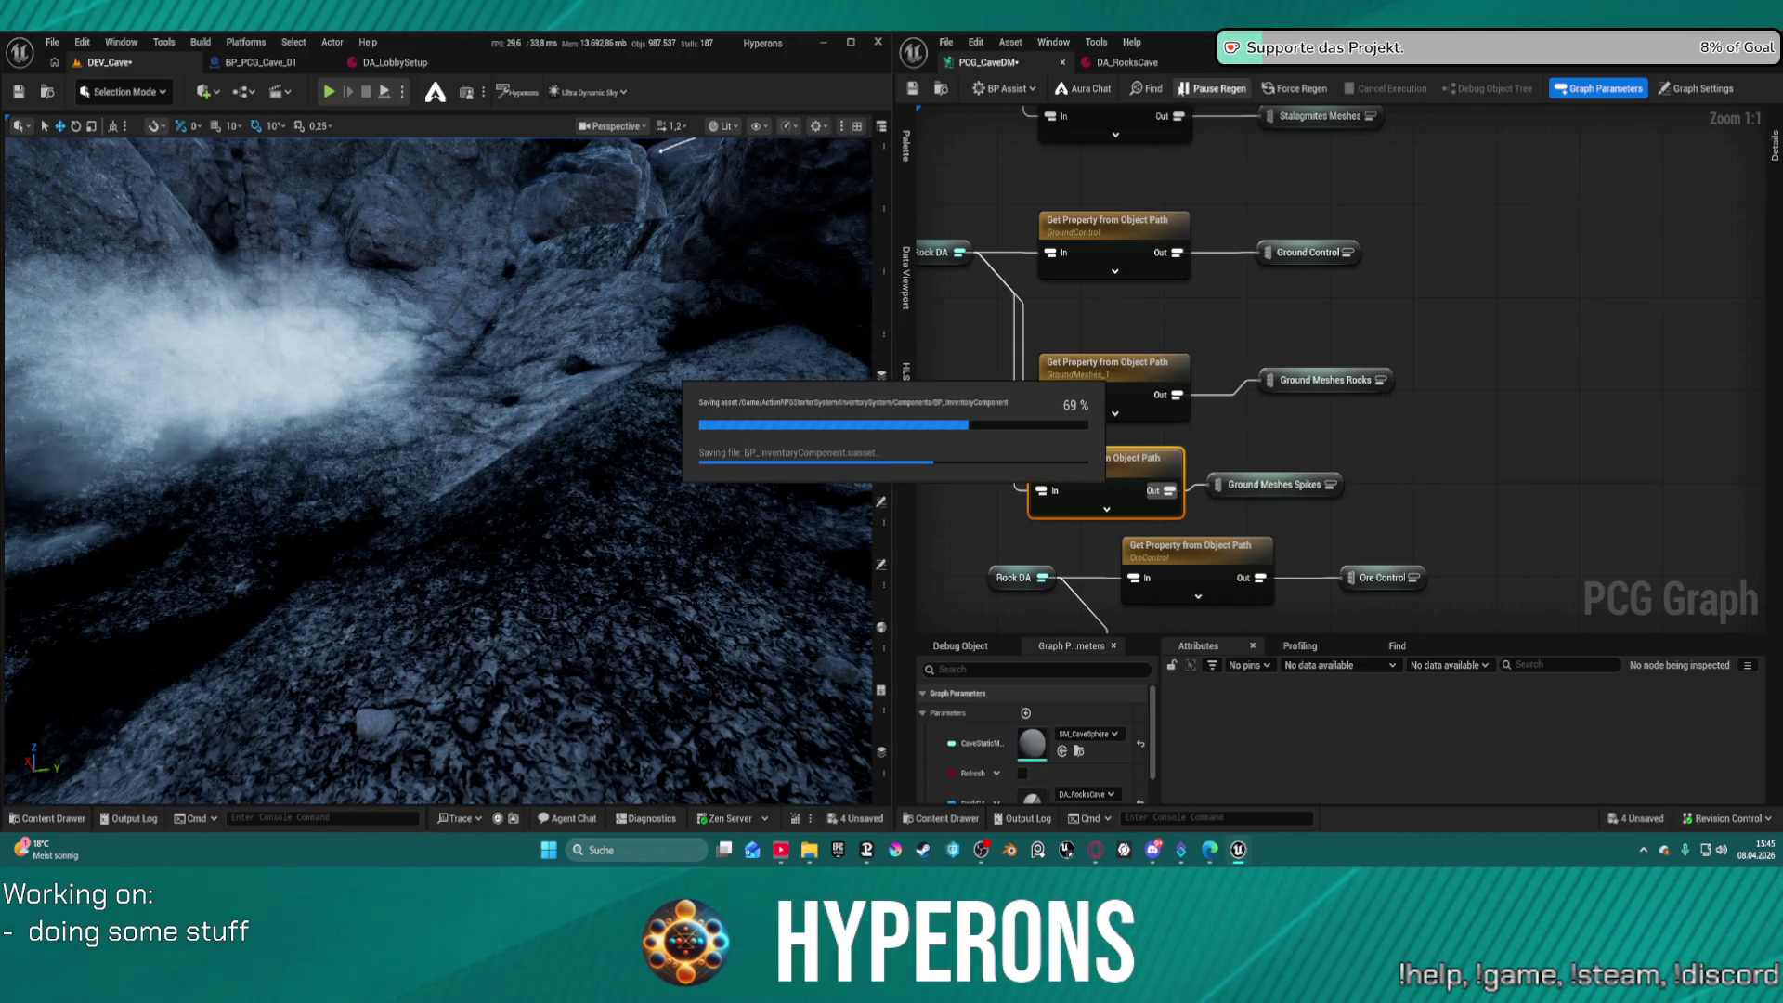
# Fly the viewport into the cave and select the regenerated cave rock actor
pyautogui.moveTo(557, 505)
pyautogui.mouseDown()
pyautogui.moveTo(557, 575)
pyautogui.moveTo(557, 352)
pyautogui.moveTo(446, 353)
pyautogui.mouseUp()
pyautogui.scroll(-2, 557, 520)
pyautogui.scroll(-2, 464, 353)
pyautogui.moveTo(604, 638)
pyautogui.mouseDown()
pyautogui.moveTo(585, 632)
pyautogui.moveTo(605, 638)
pyautogui.mouseUp()
pyautogui.click(627, 554)
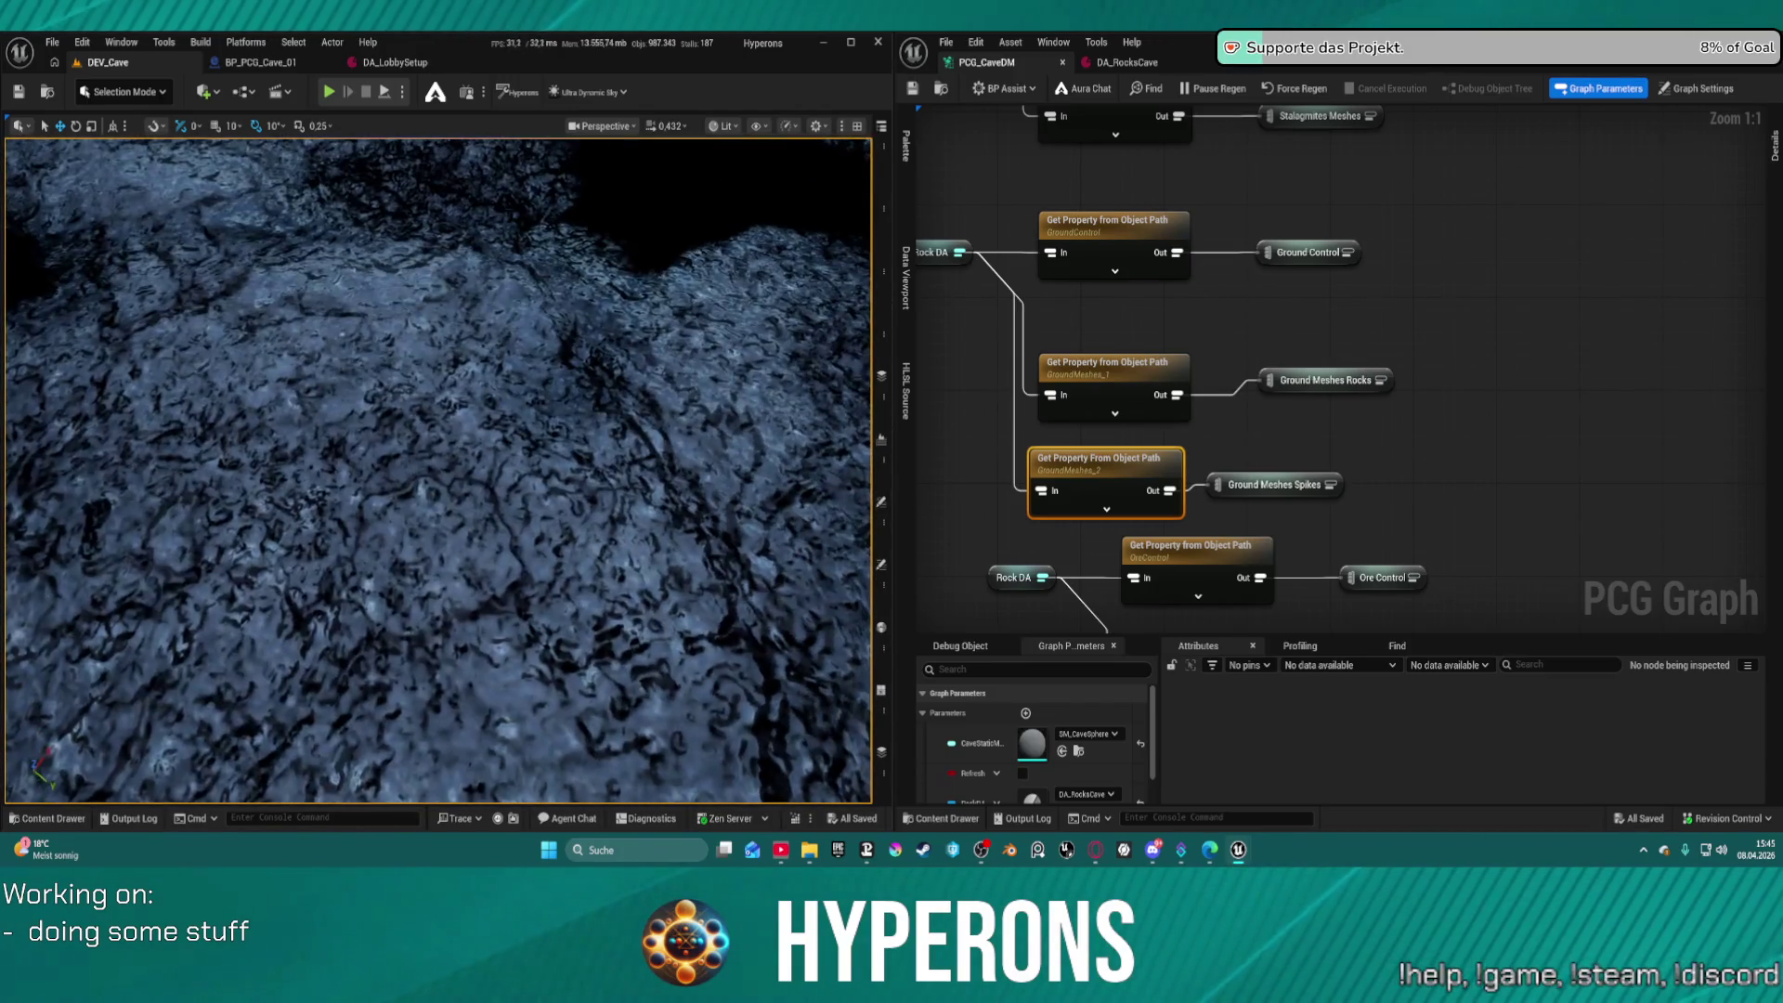
# Frame the selected cave rocks and preview them Unlit before returning to Lit
pyautogui.press('f')
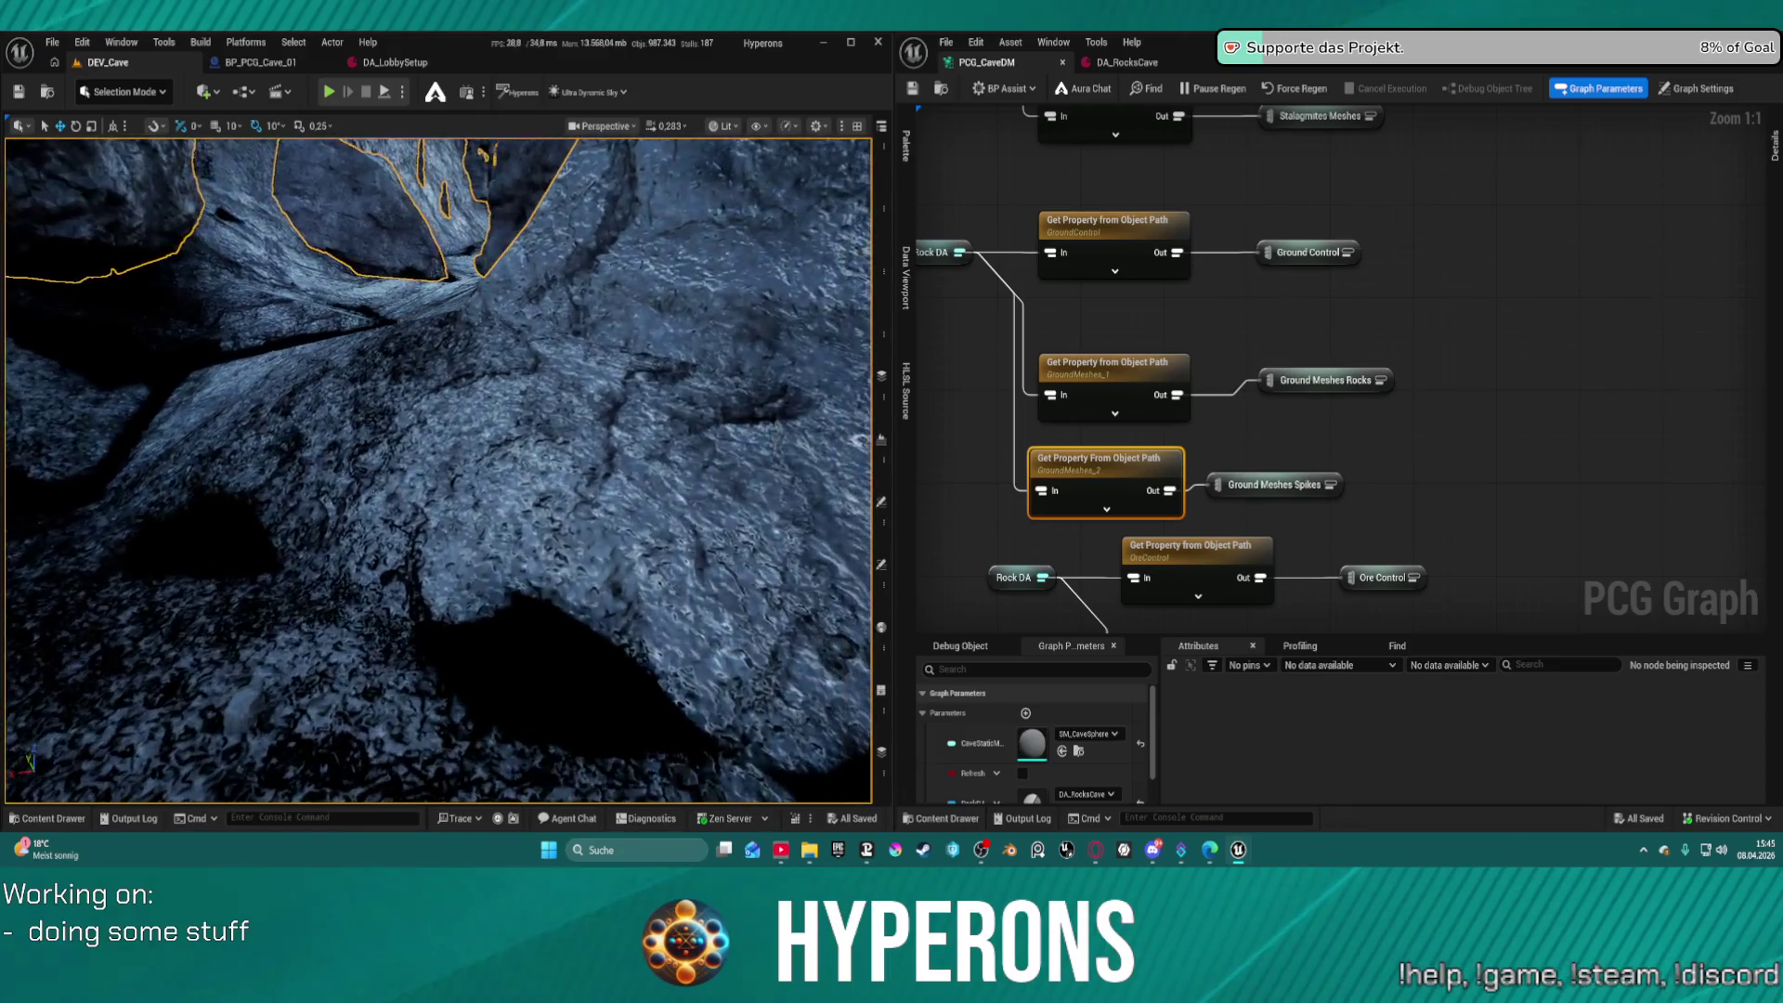
pyautogui.click(726, 126)
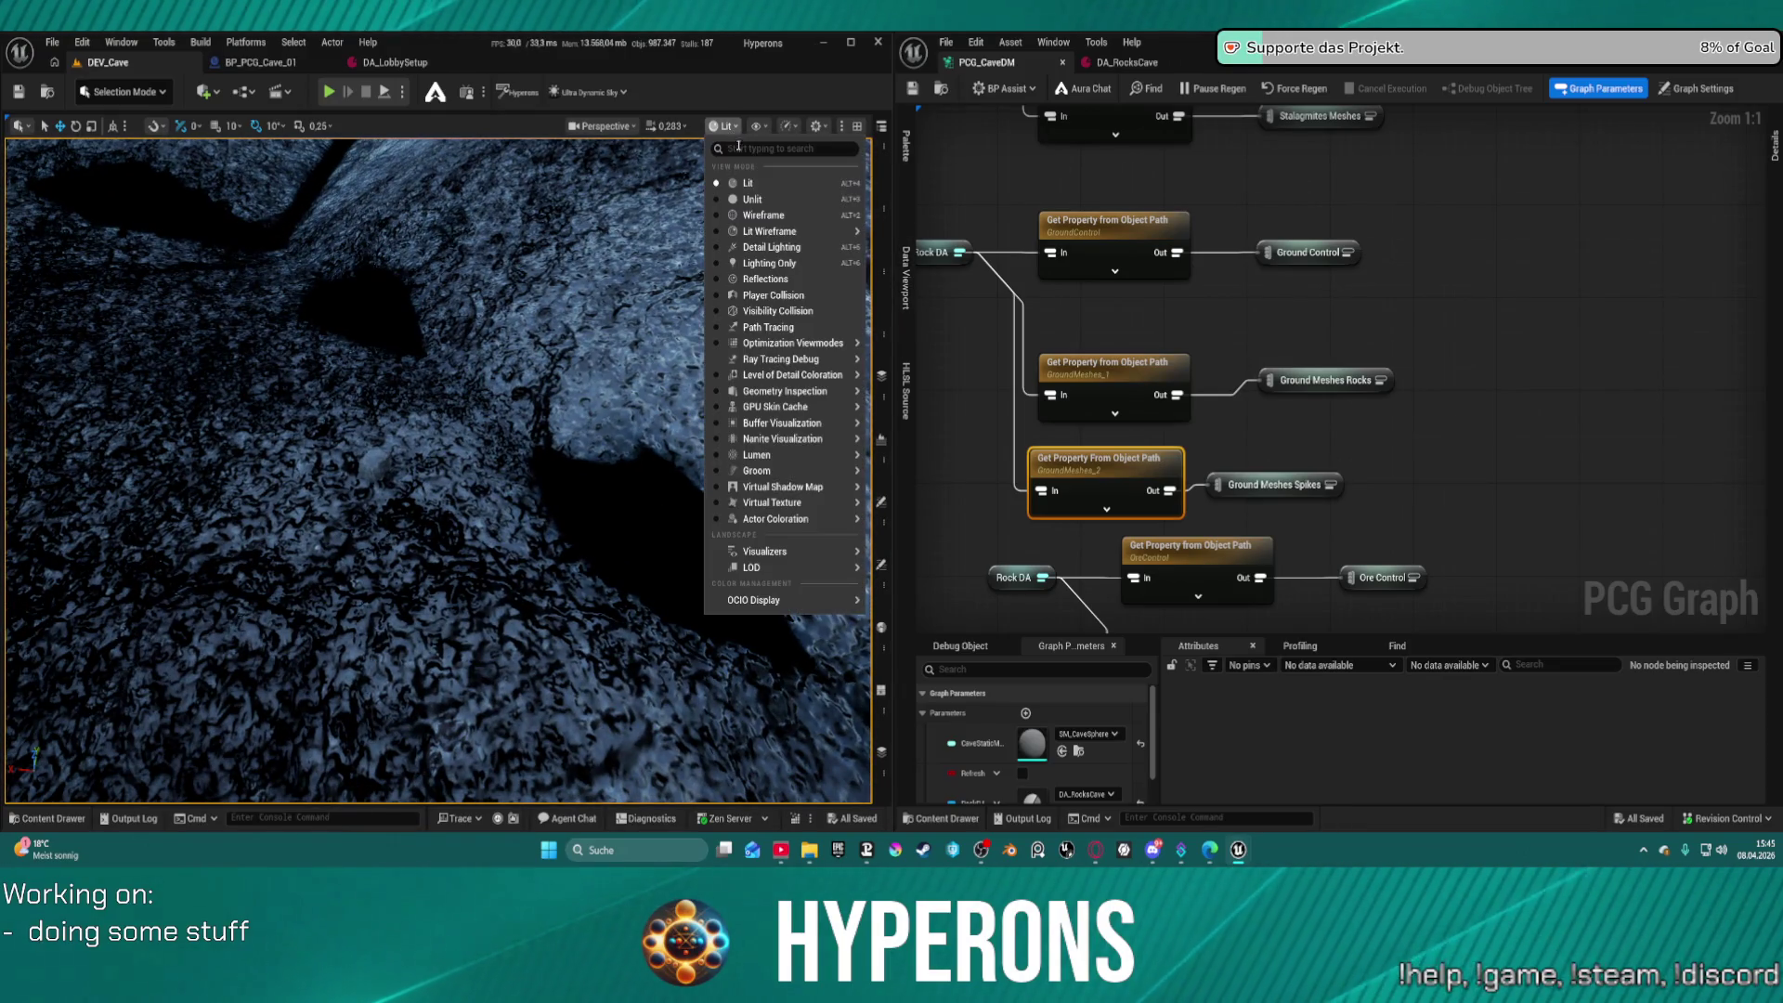
pyautogui.click(733, 196)
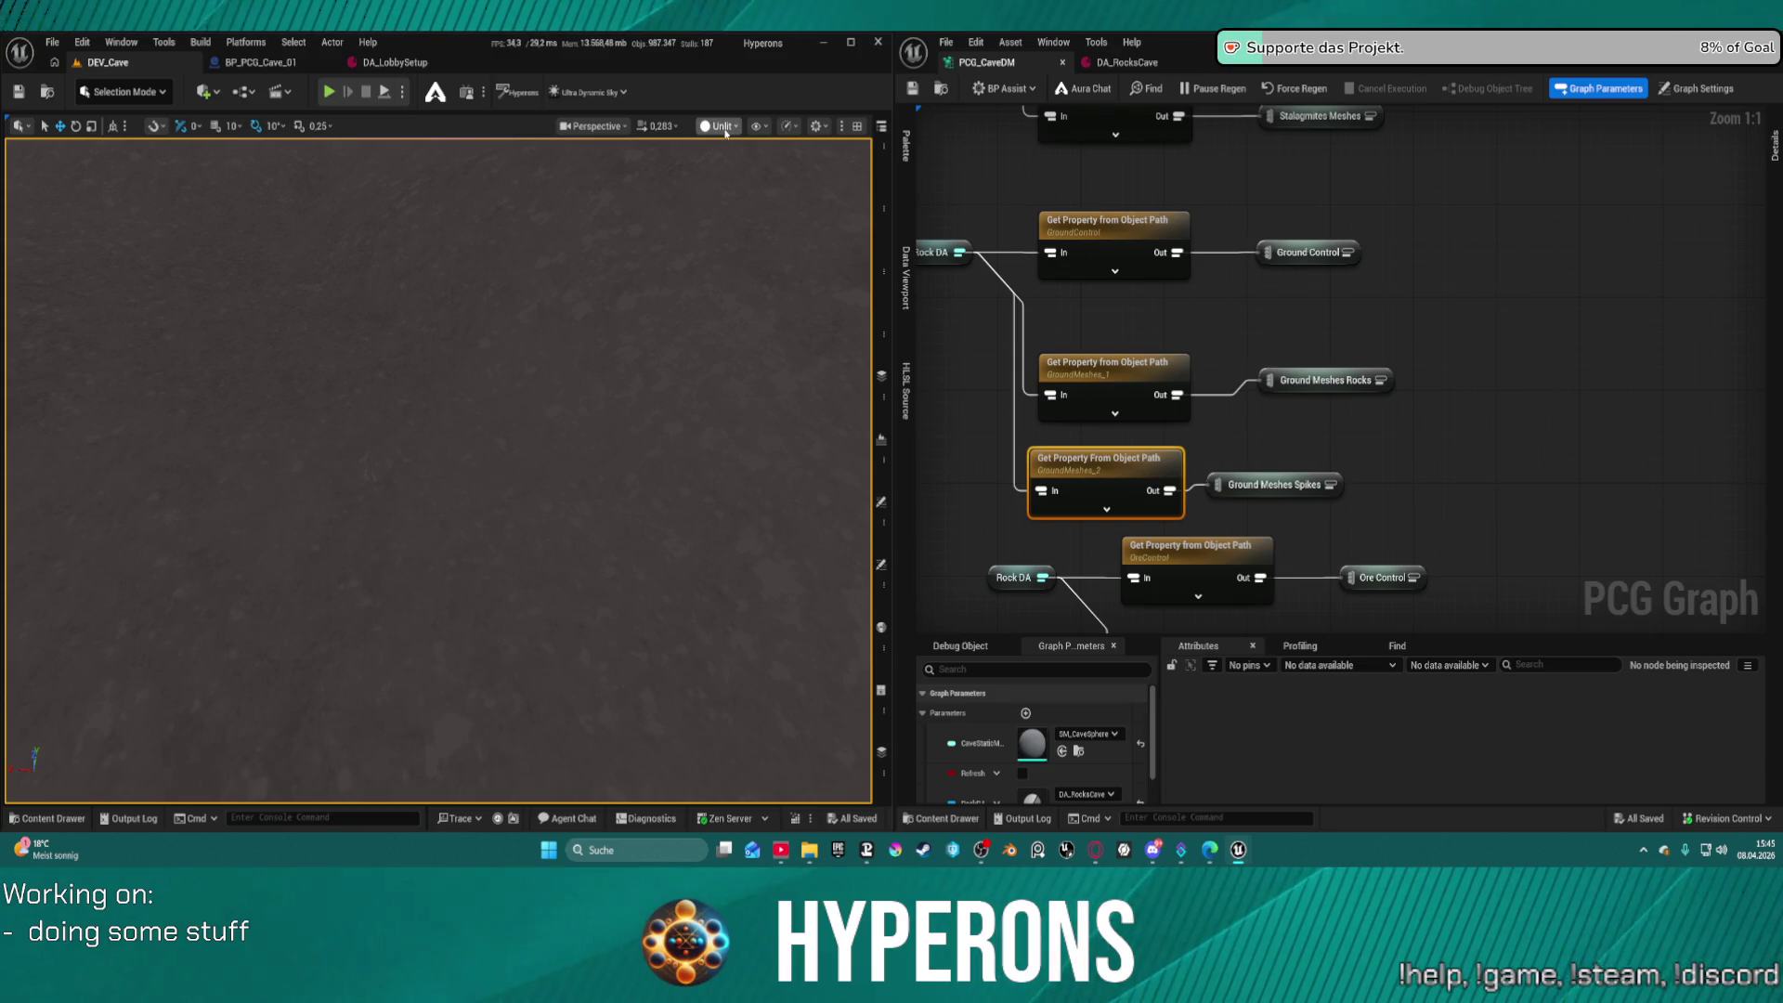
pyautogui.click(739, 184)
# Pull back to a wide cave view and switch to the Lumen Overview visualization
pyautogui.moveTo(610, 344); pyautogui.dragTo(699, 104)
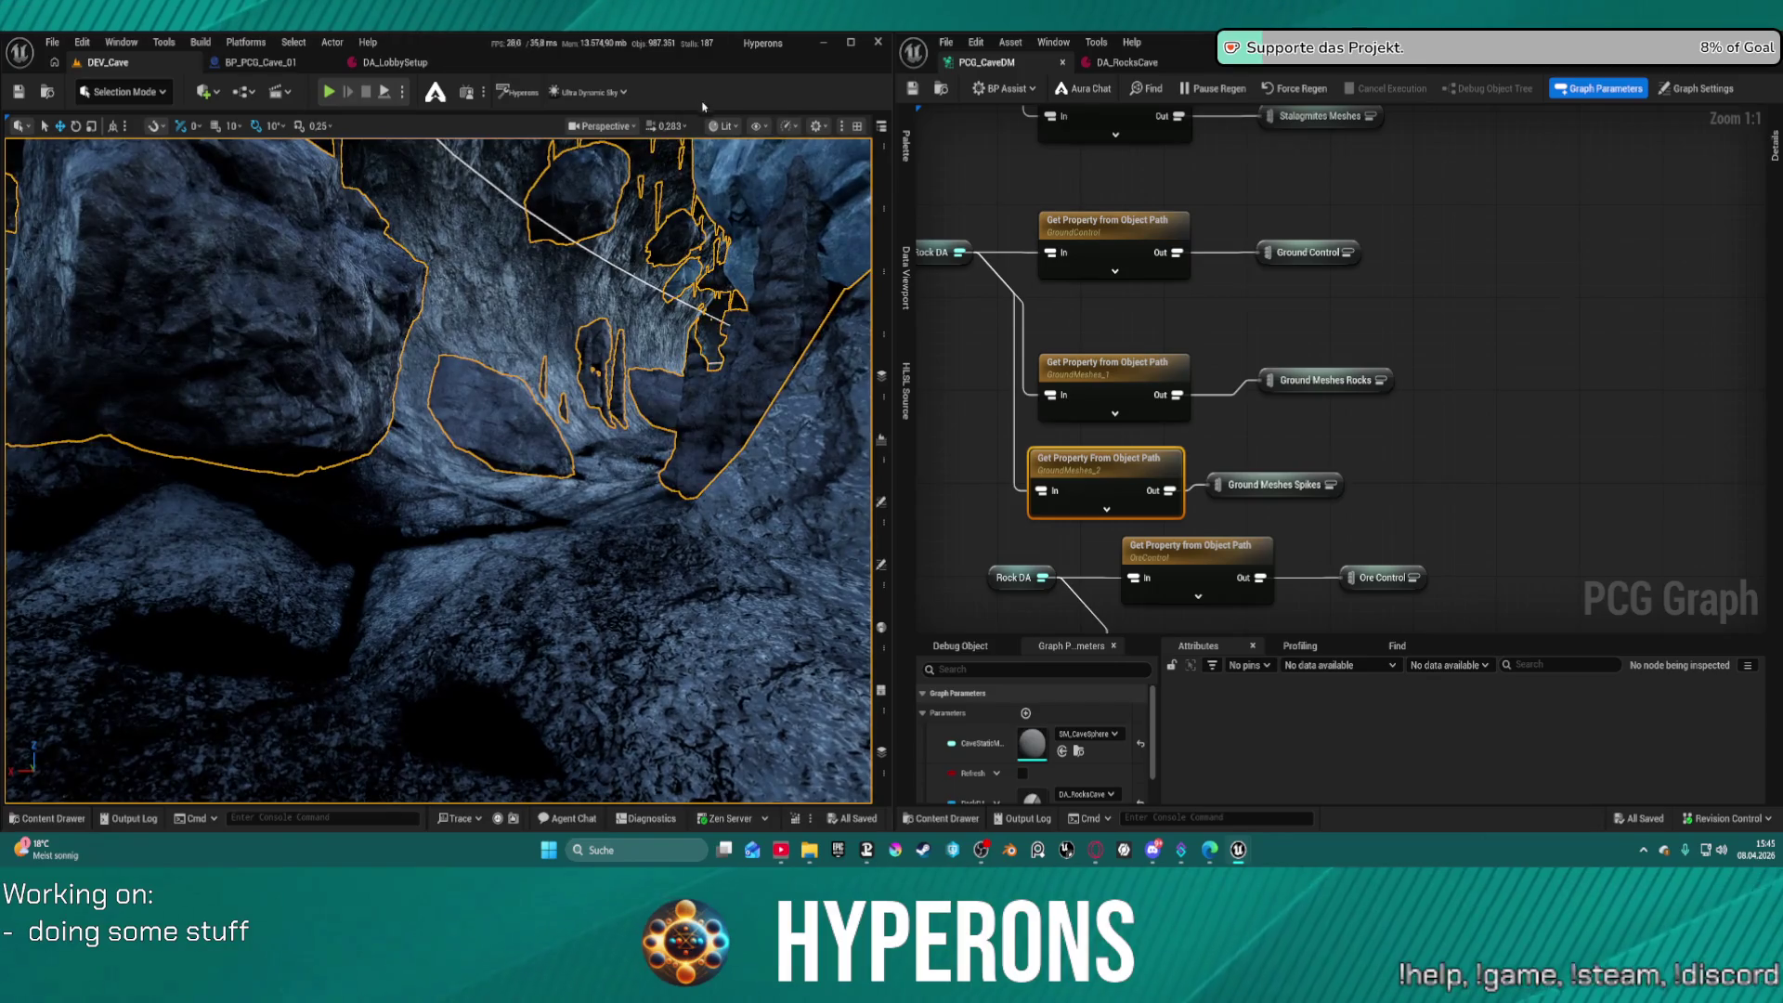
pyautogui.click(727, 129)
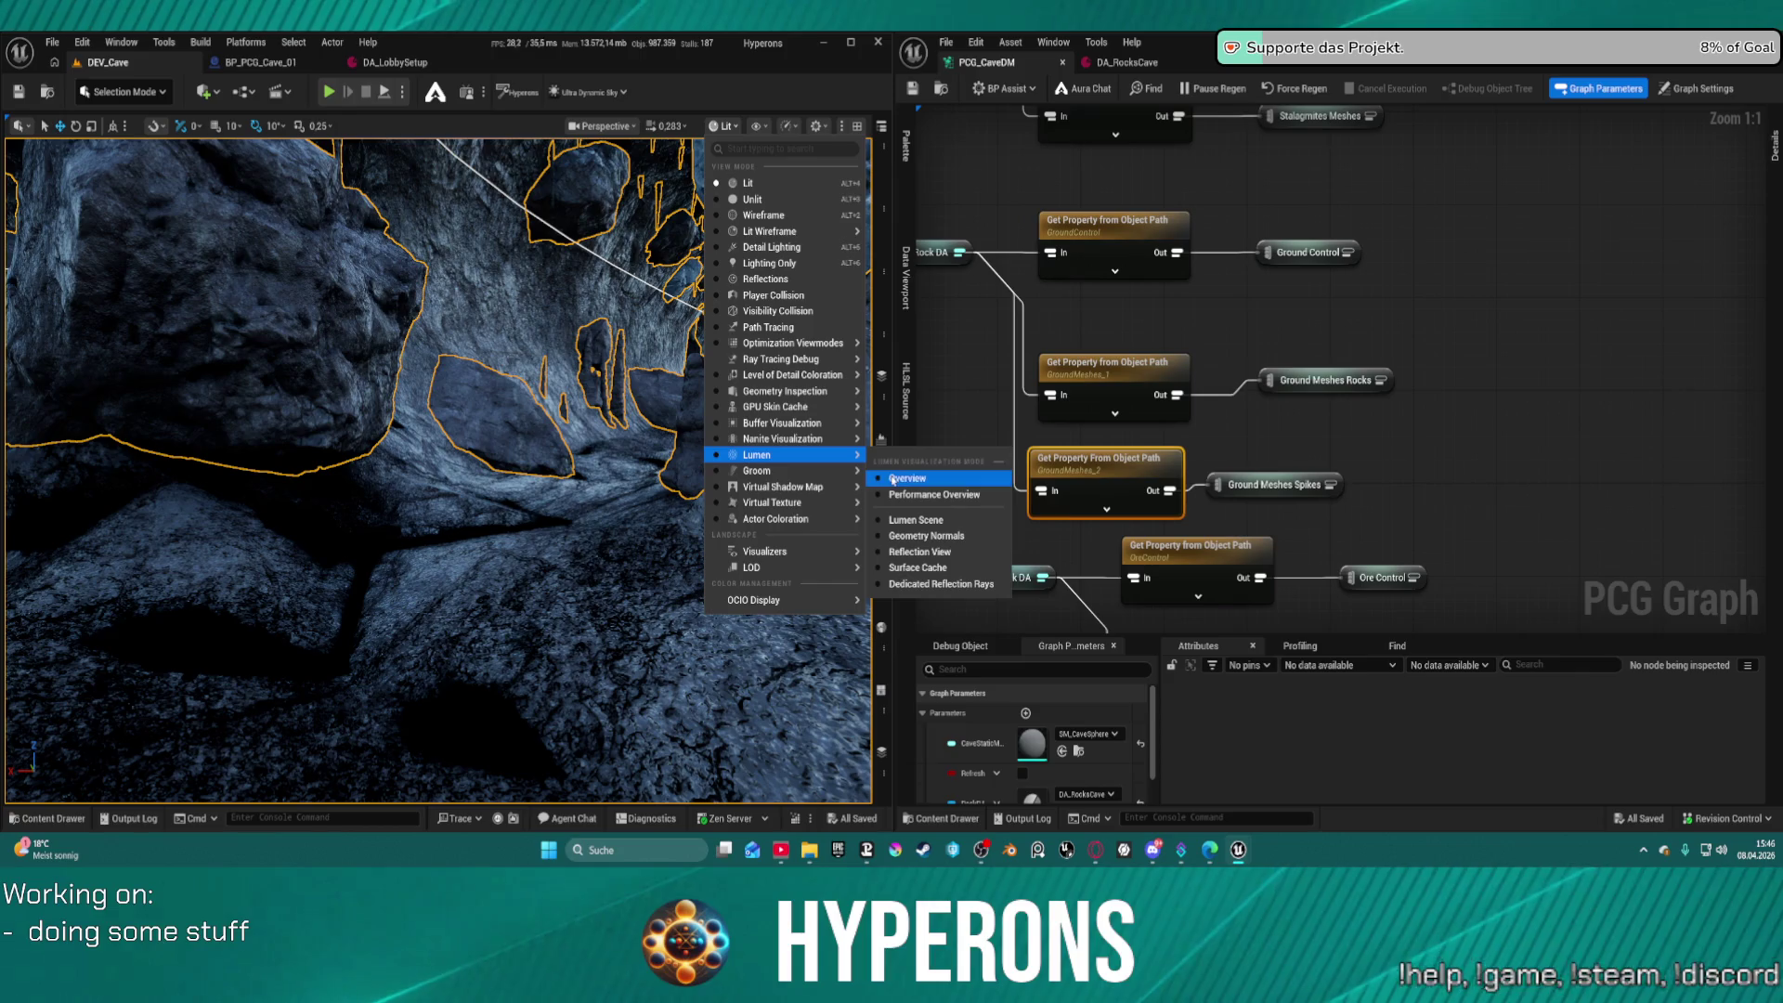
pyautogui.click(892, 476)
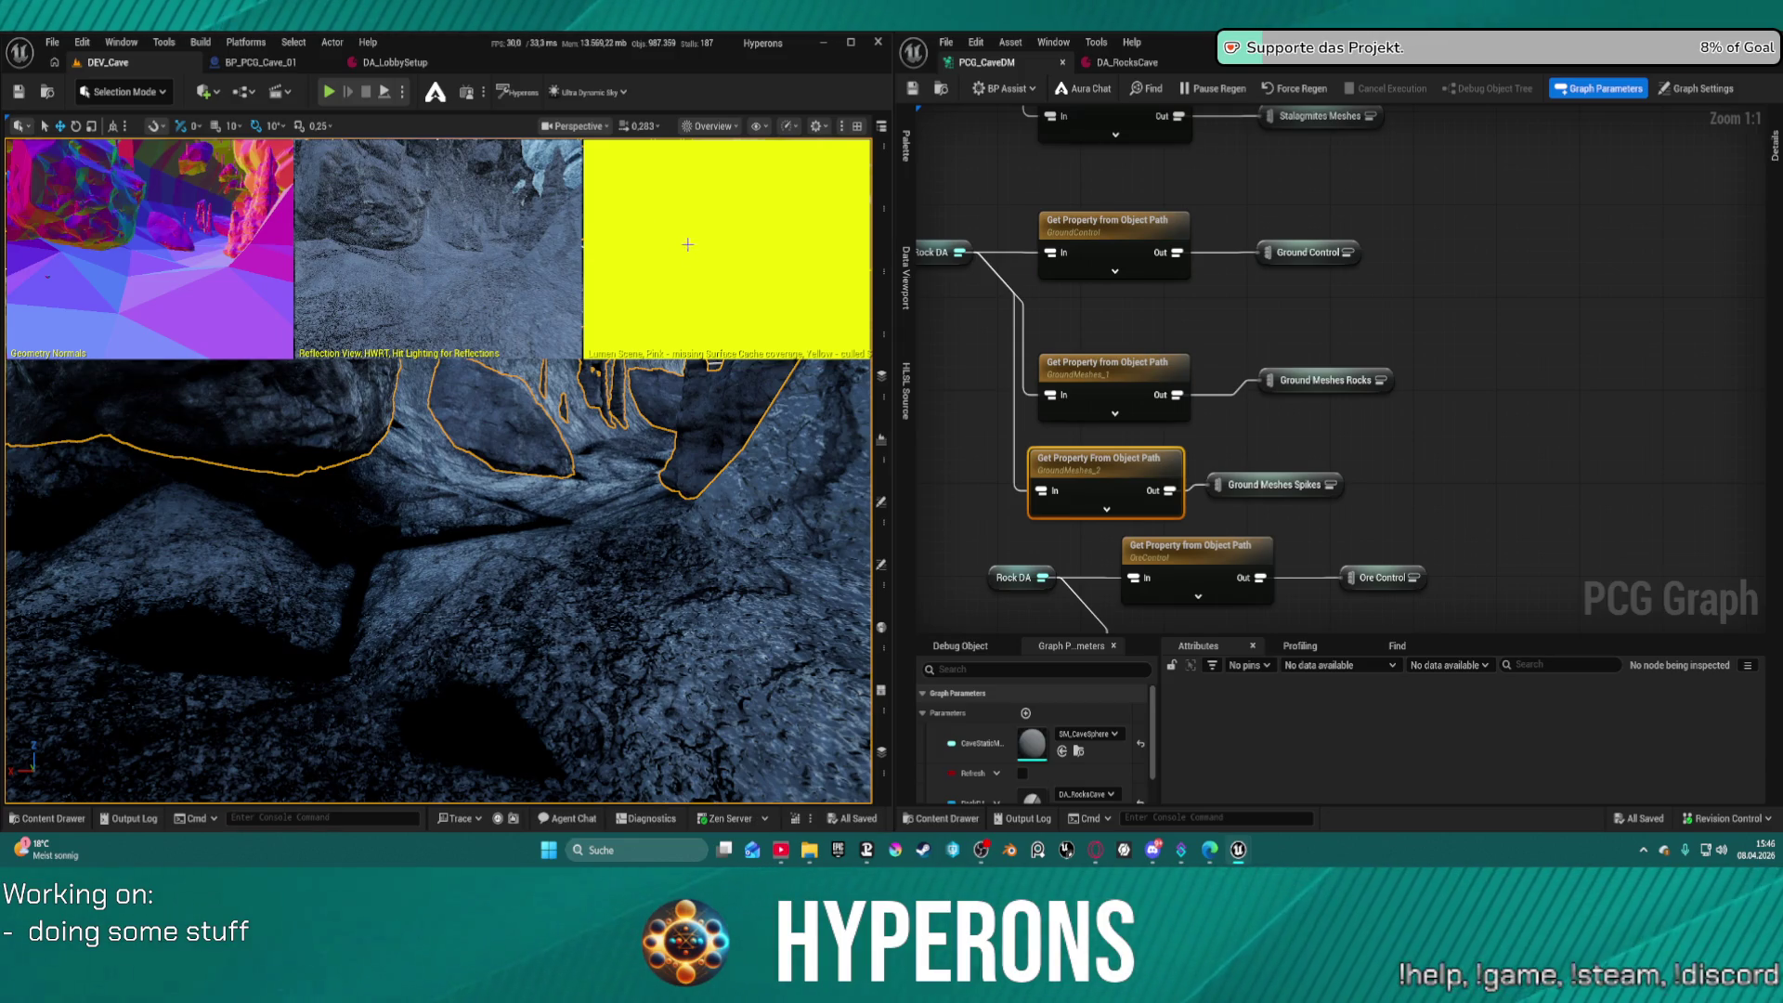
# Switch the viewport to the Quad Overdraw optimization view mode
pyautogui.click(585, 129)
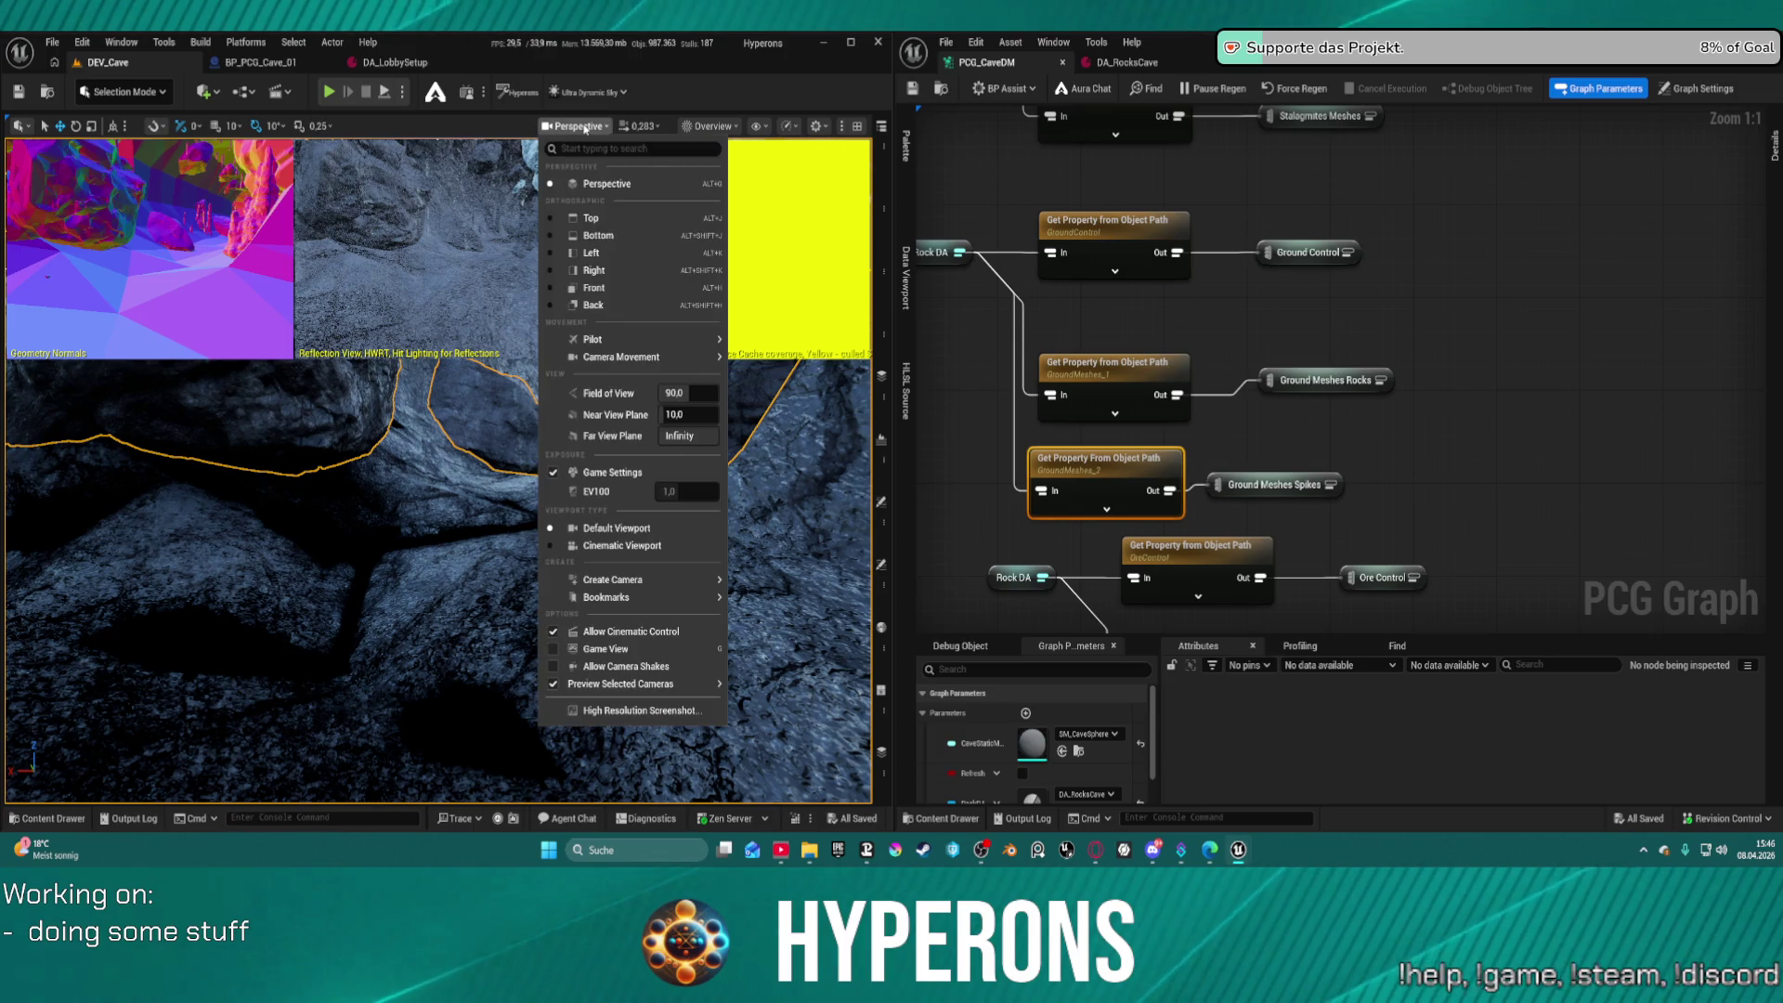
pyautogui.click(585, 128)
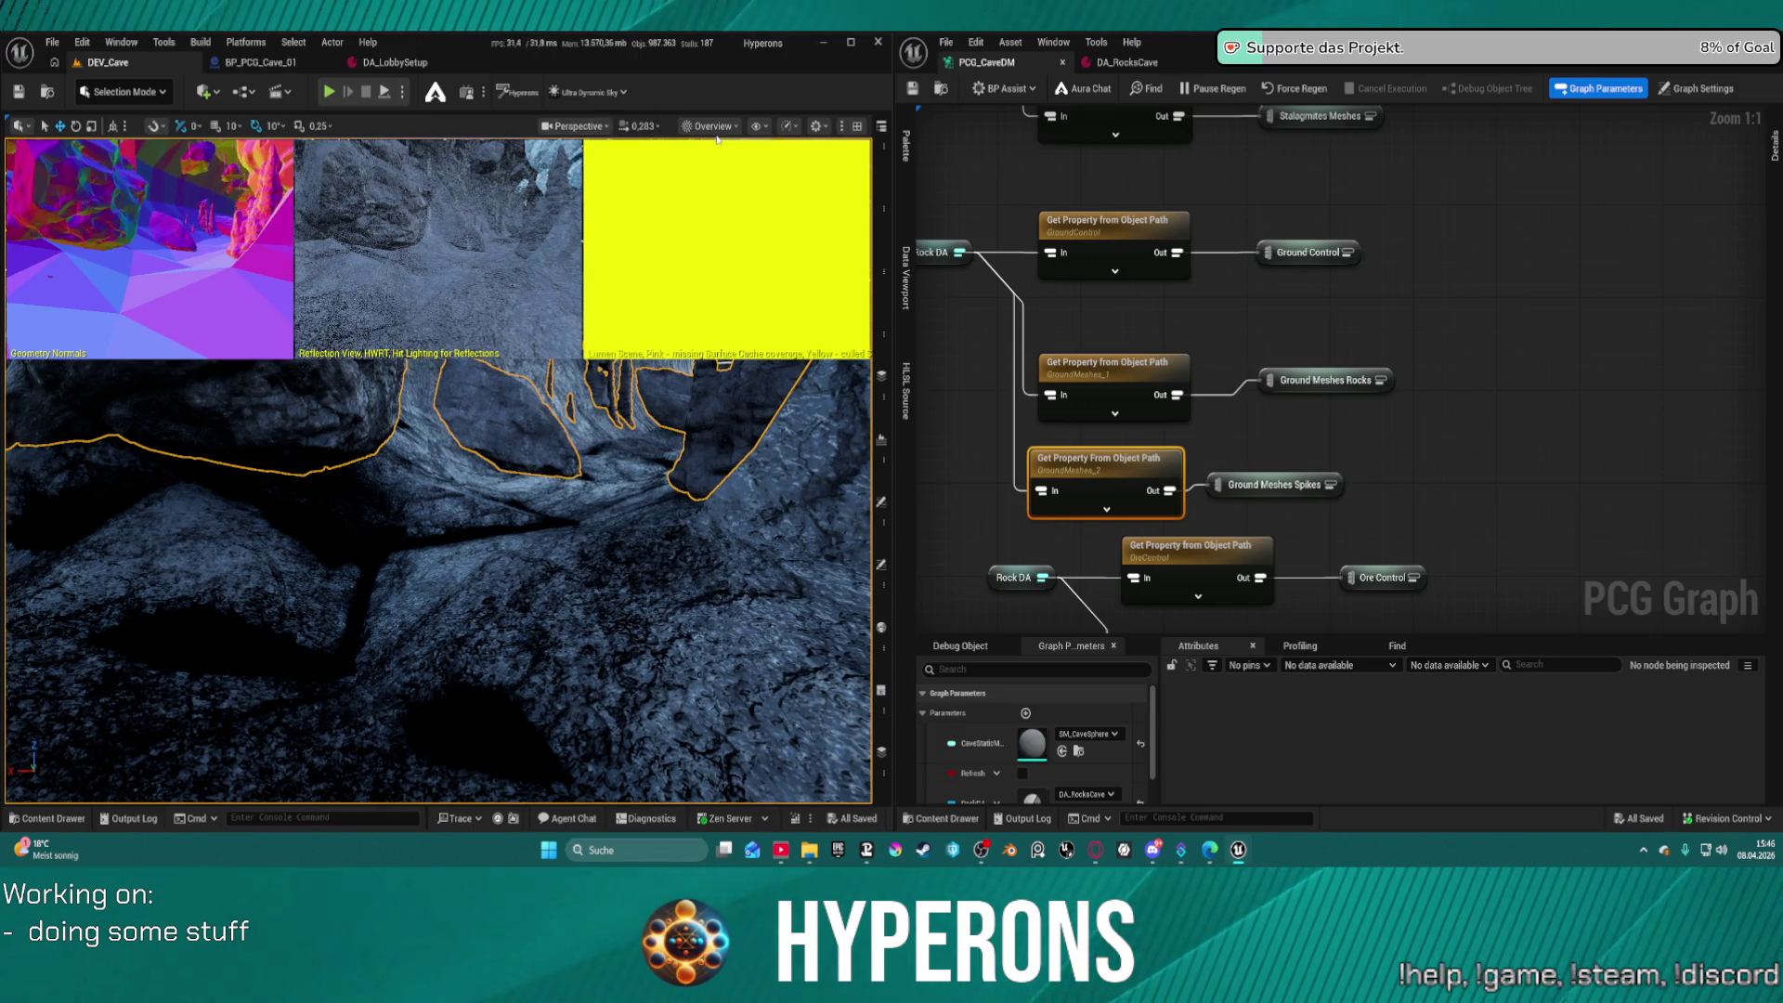
pyautogui.click(712, 128)
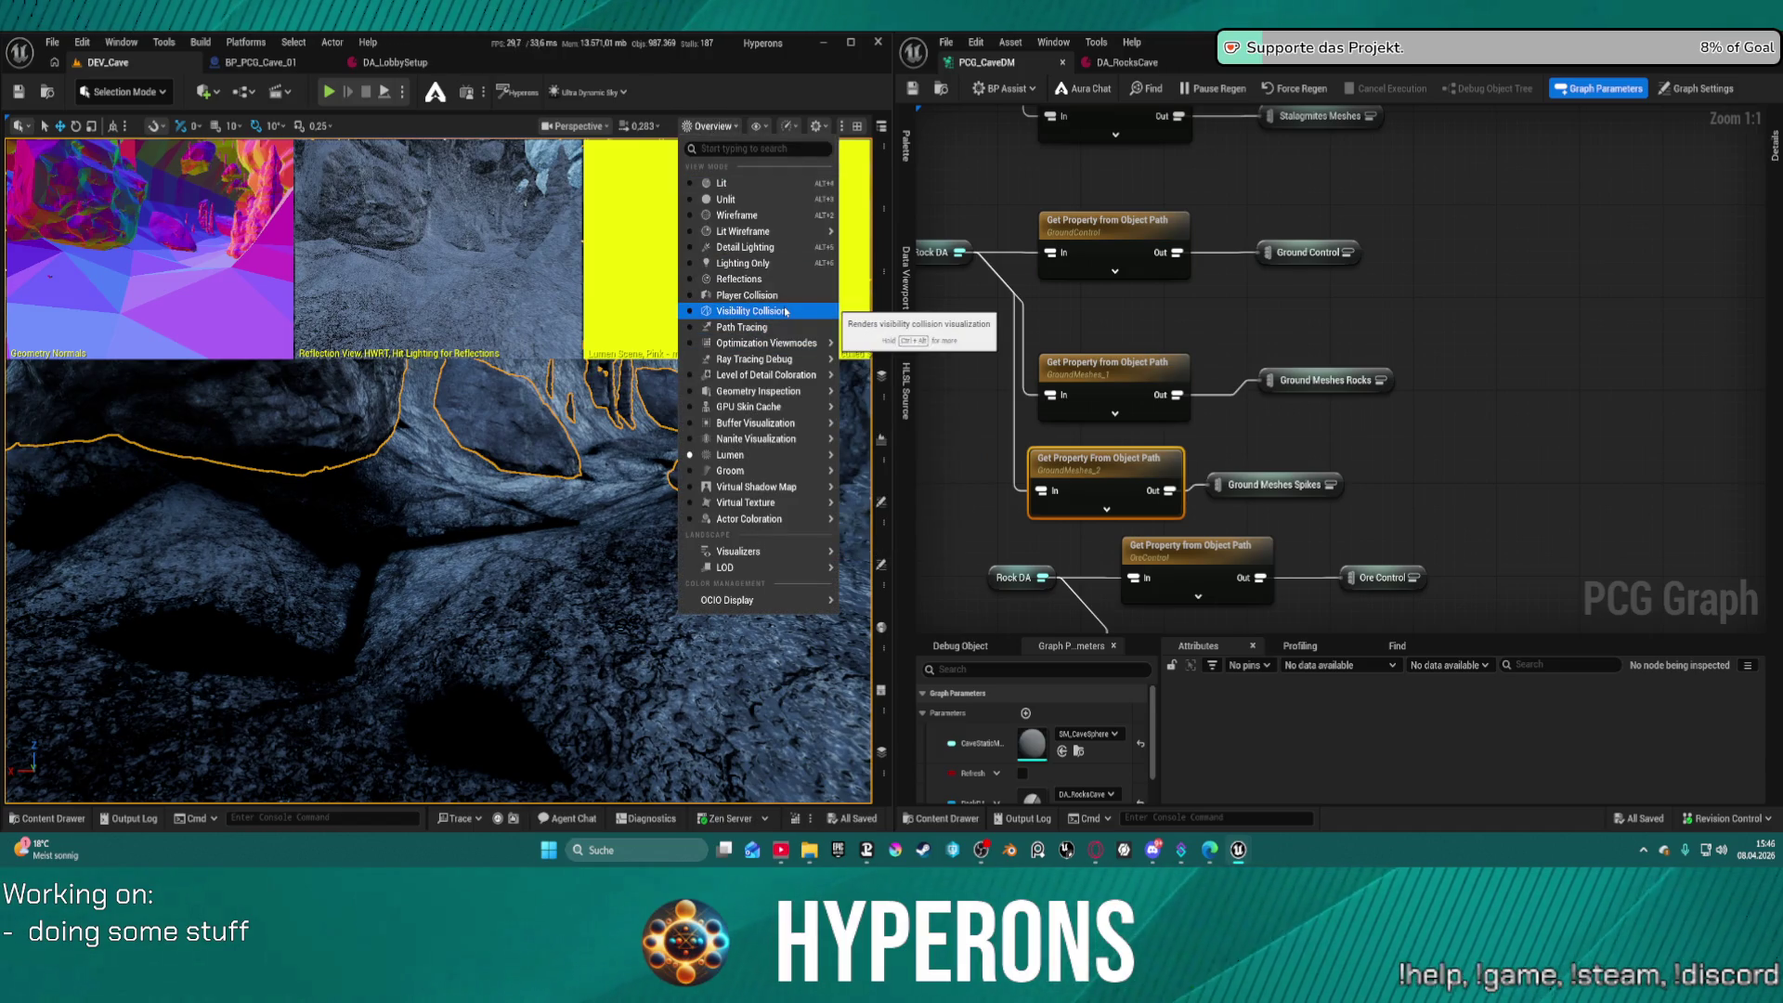
pyautogui.moveTo(803, 345)
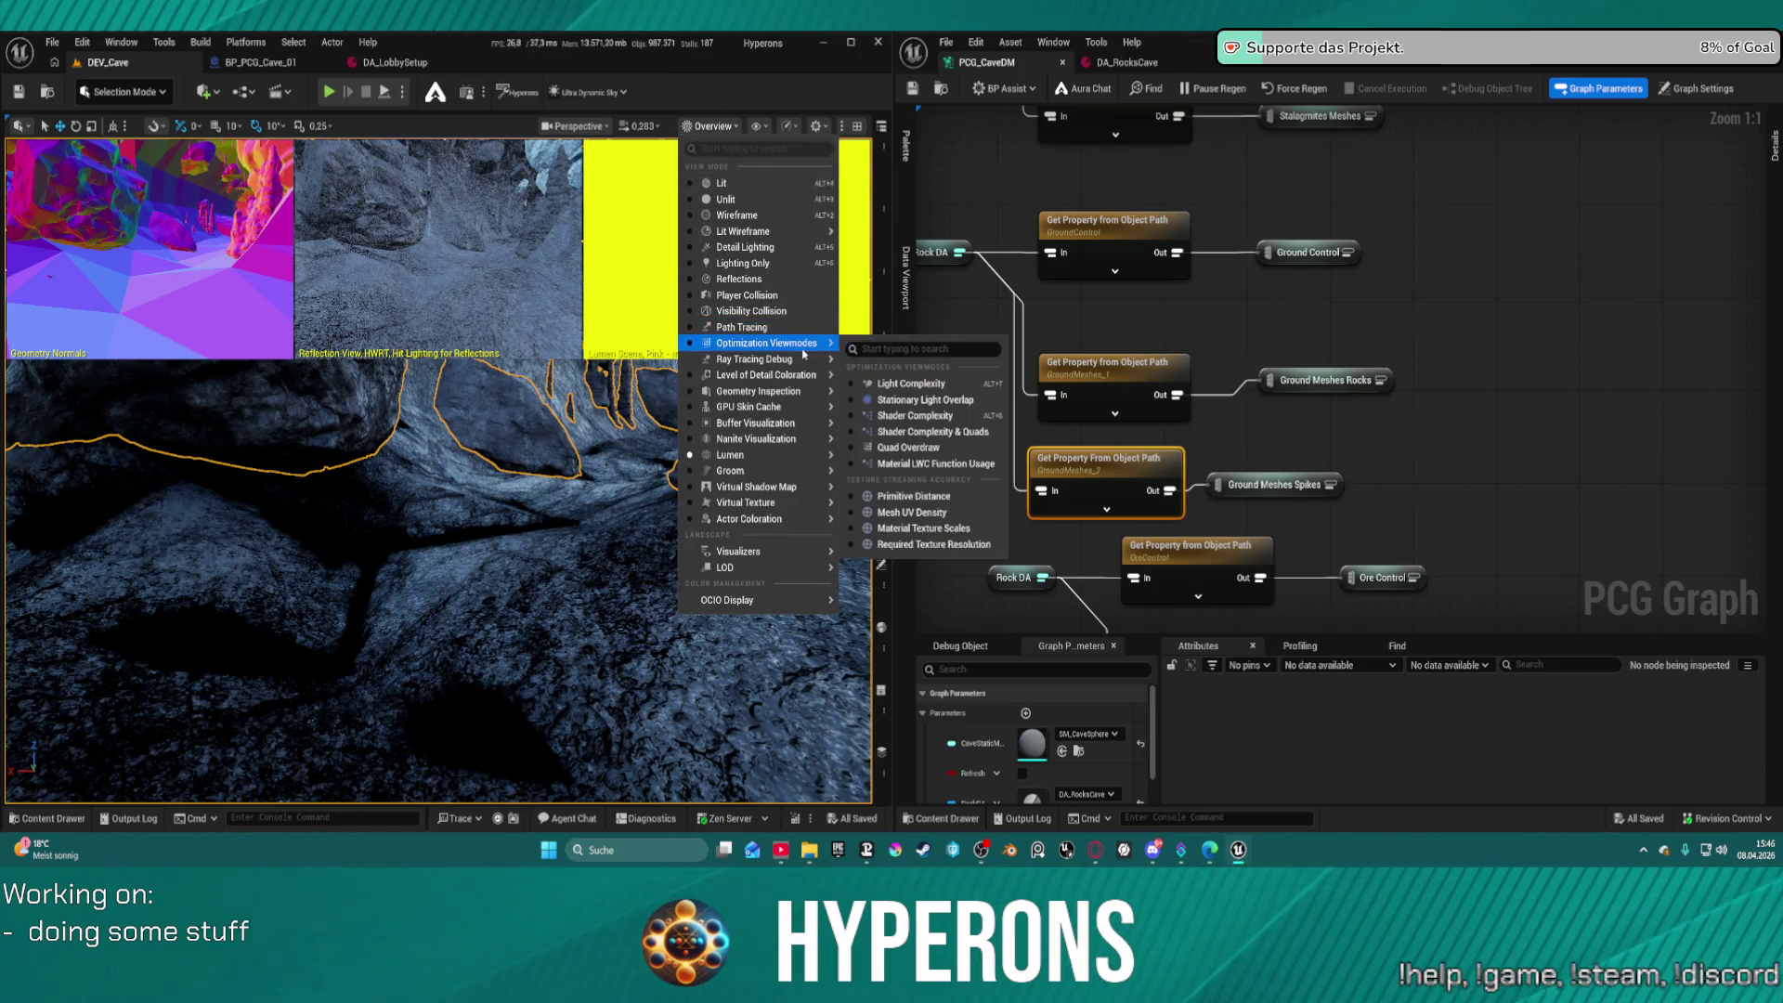
pyautogui.click(906, 448)
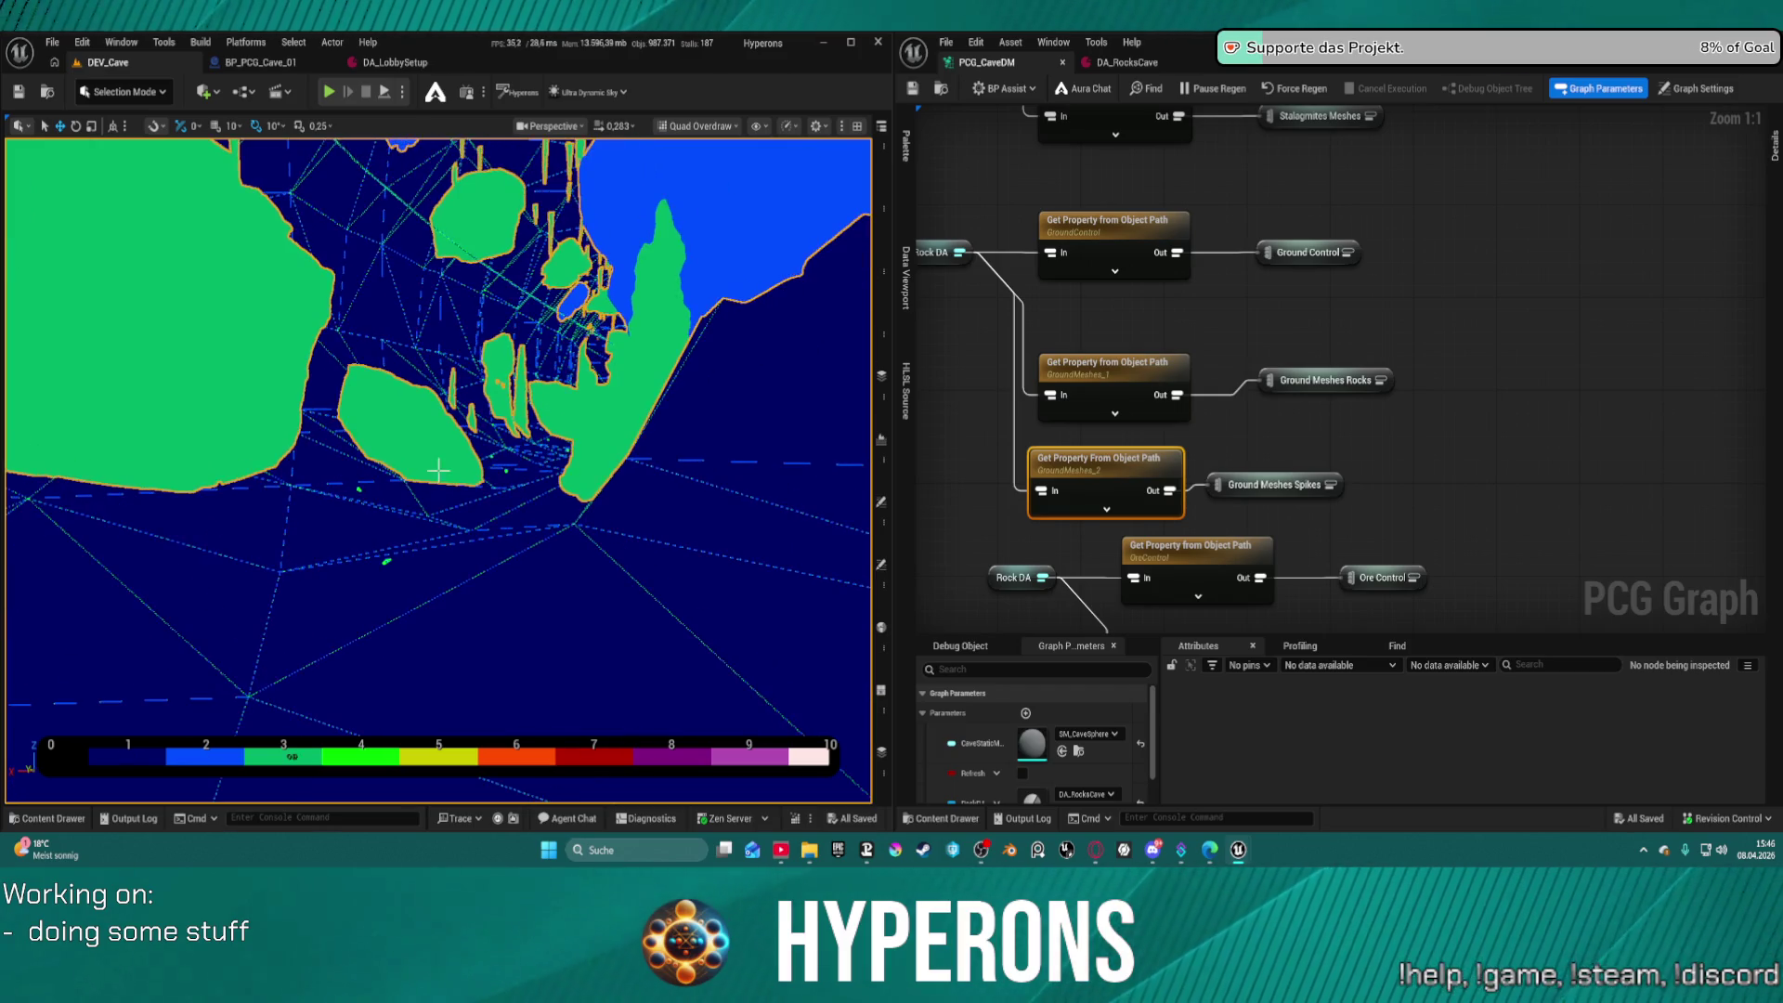
pyautogui.scroll(5, 437, 472)
pyautogui.scroll(-5, 438, 472)
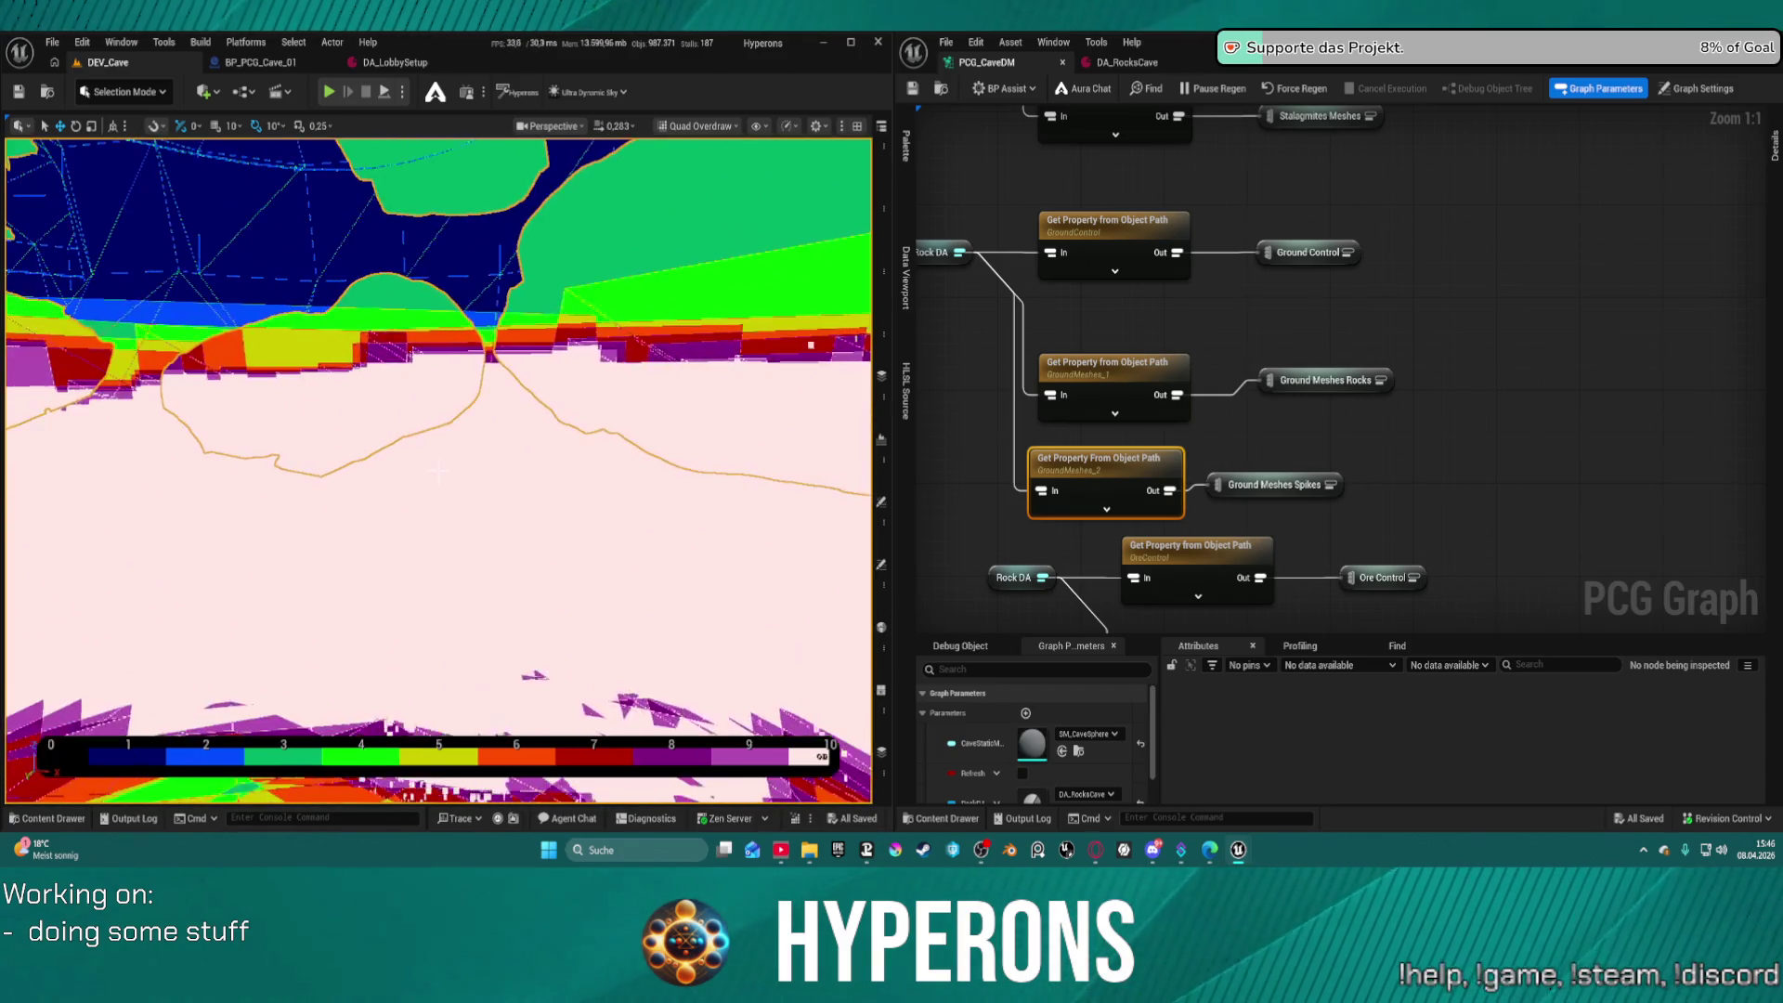
pyautogui.scroll(-5, 439, 471)
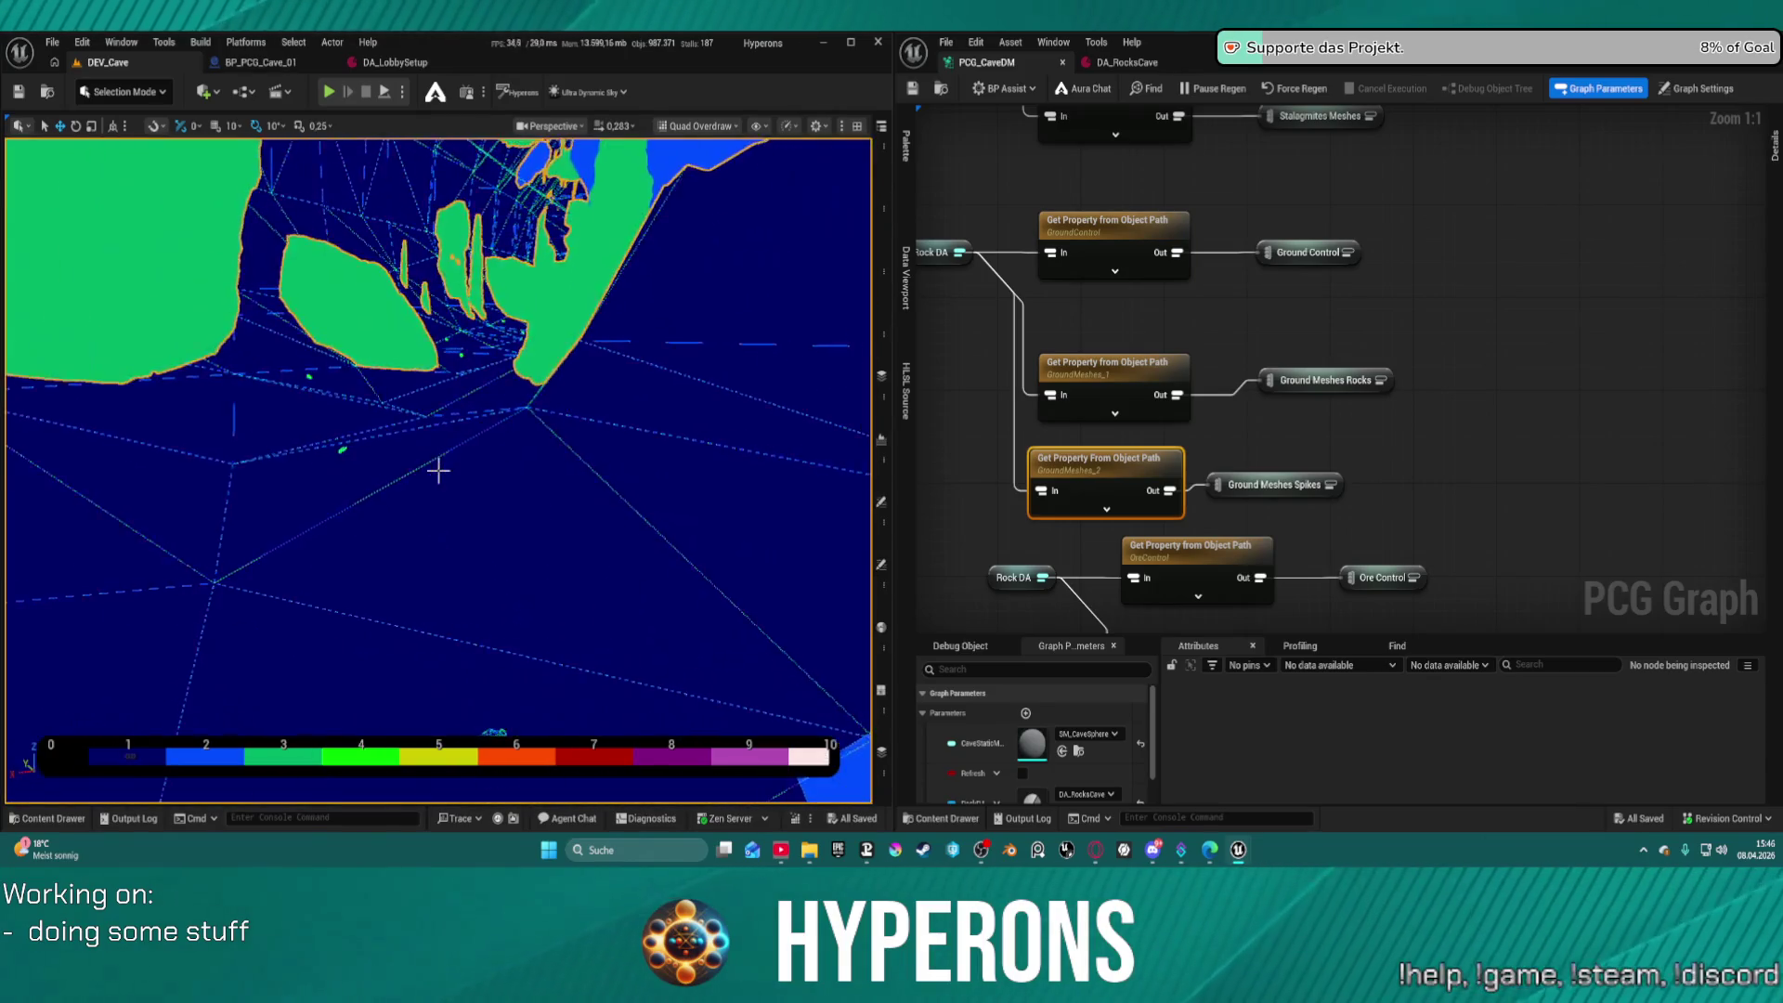
pyautogui.scroll(5, 438, 472)
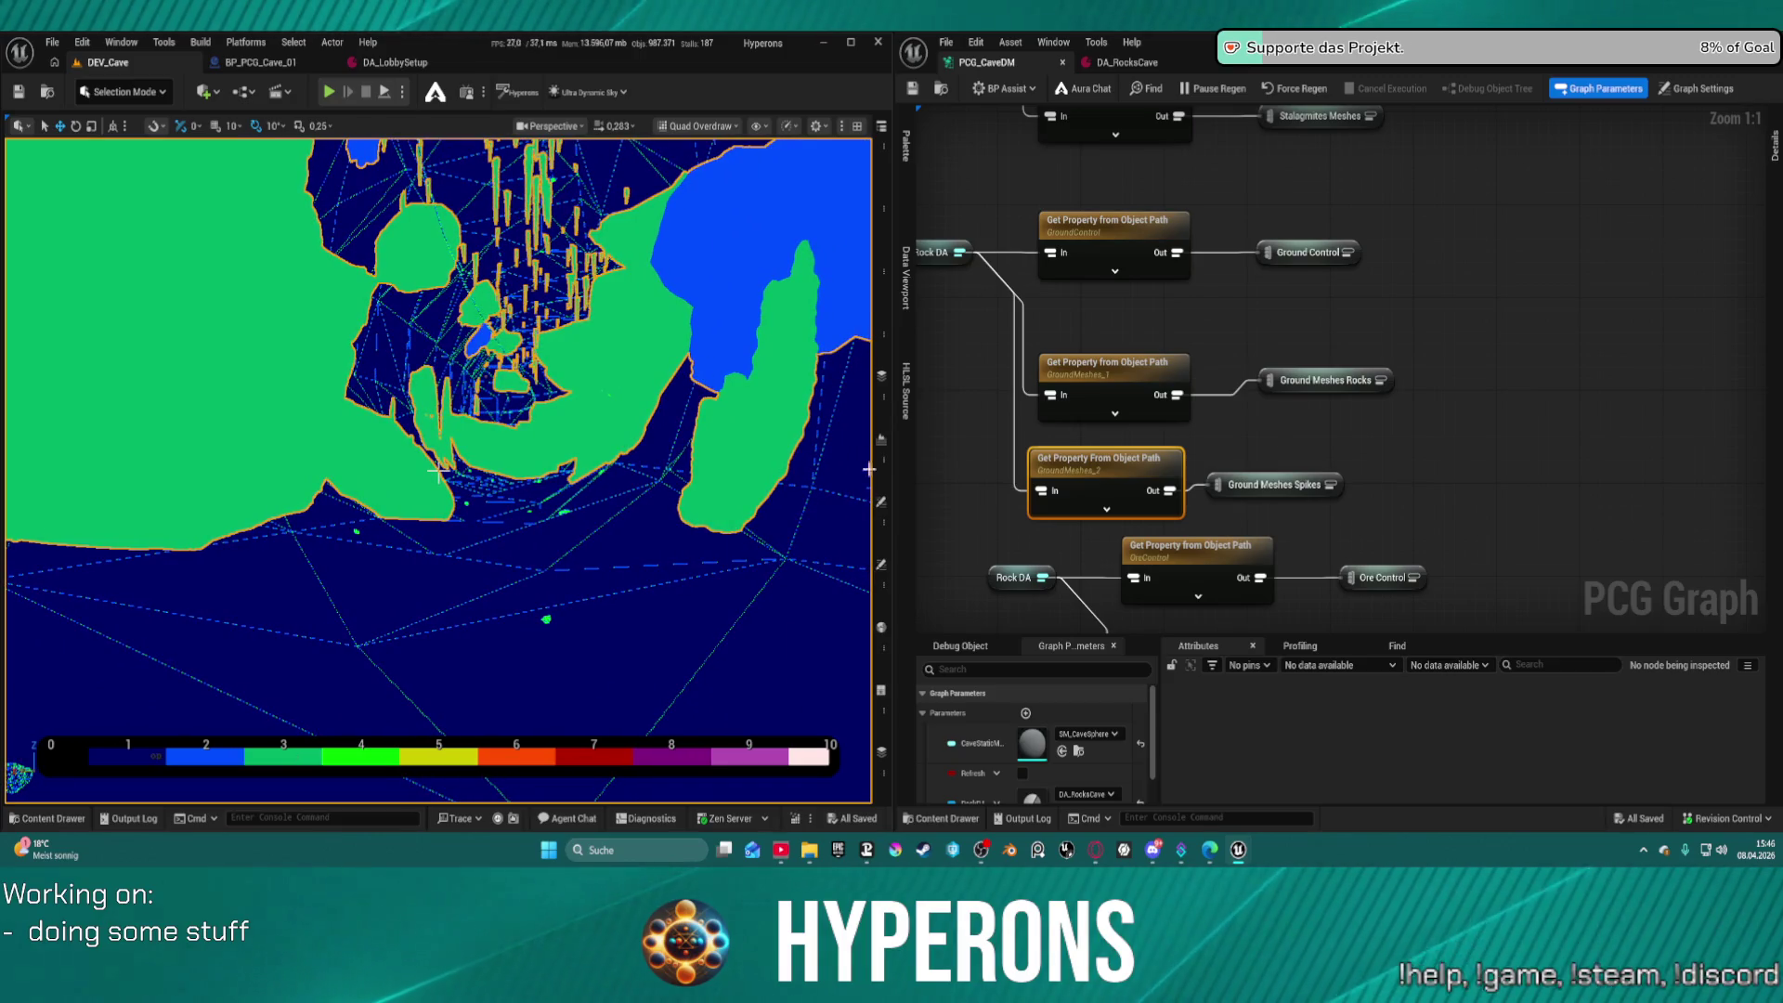
# Switch to Nanite Visualization Triangles and fly in close to the cave rocks
pyautogui.click(693, 127)
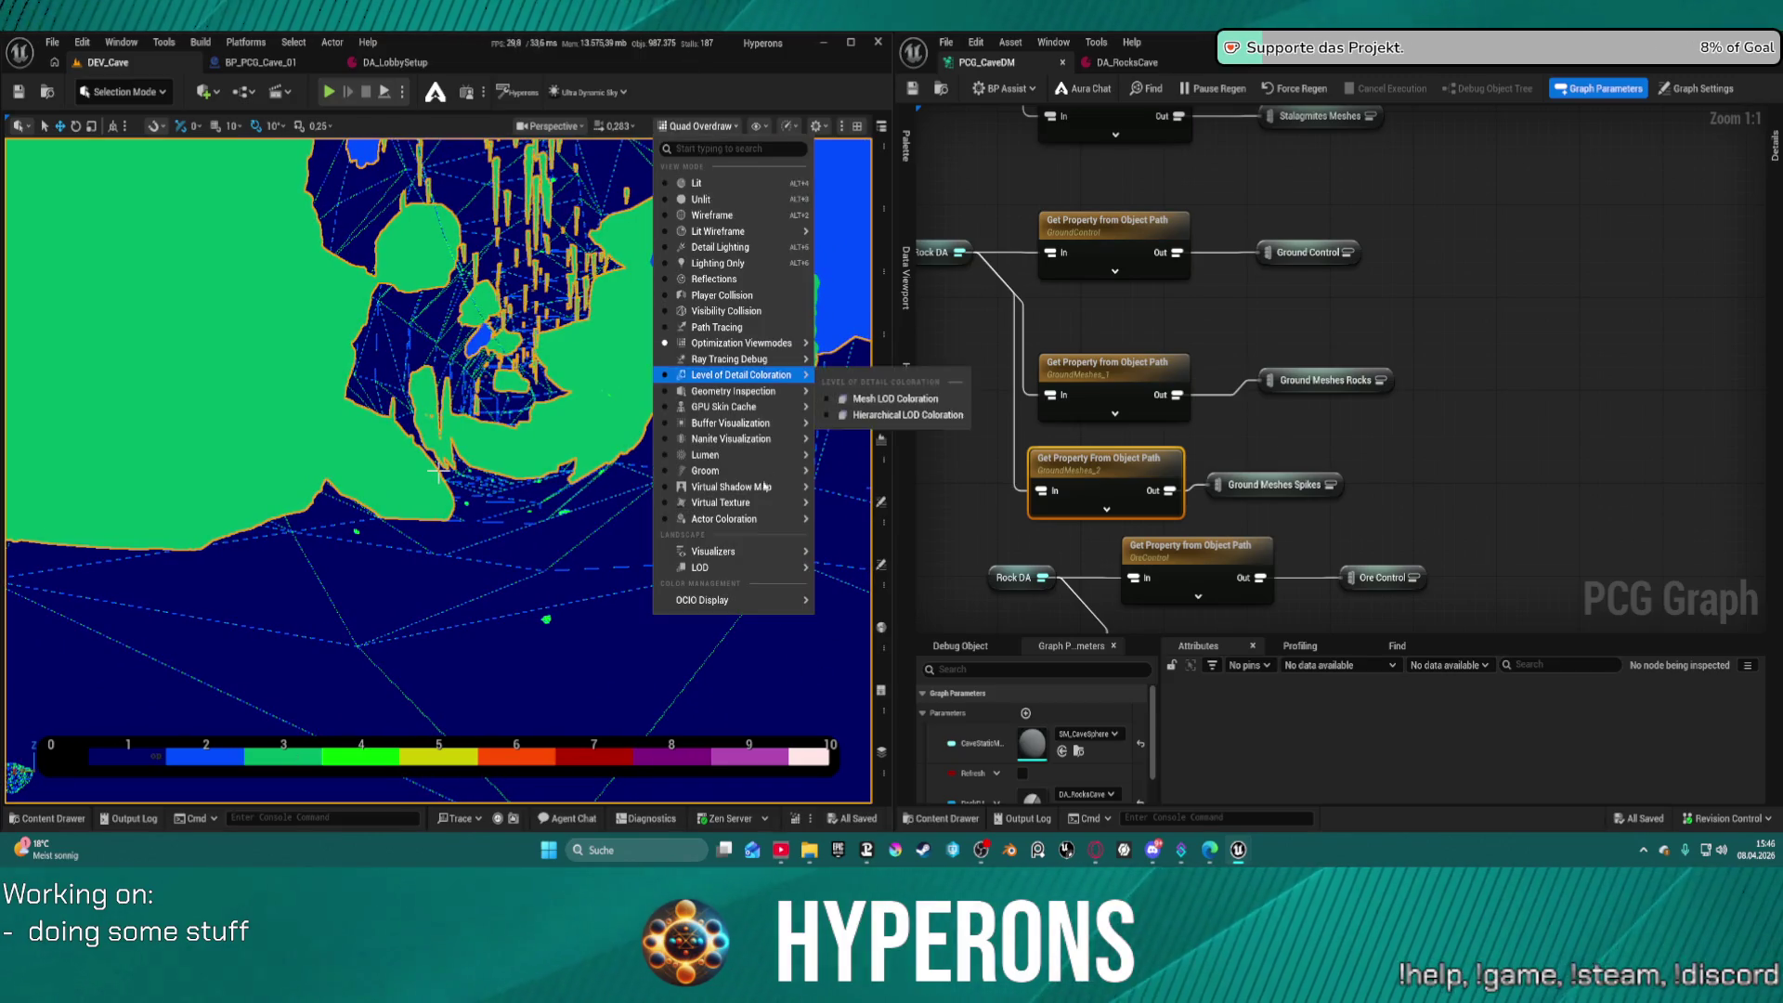
pyautogui.moveTo(770, 440)
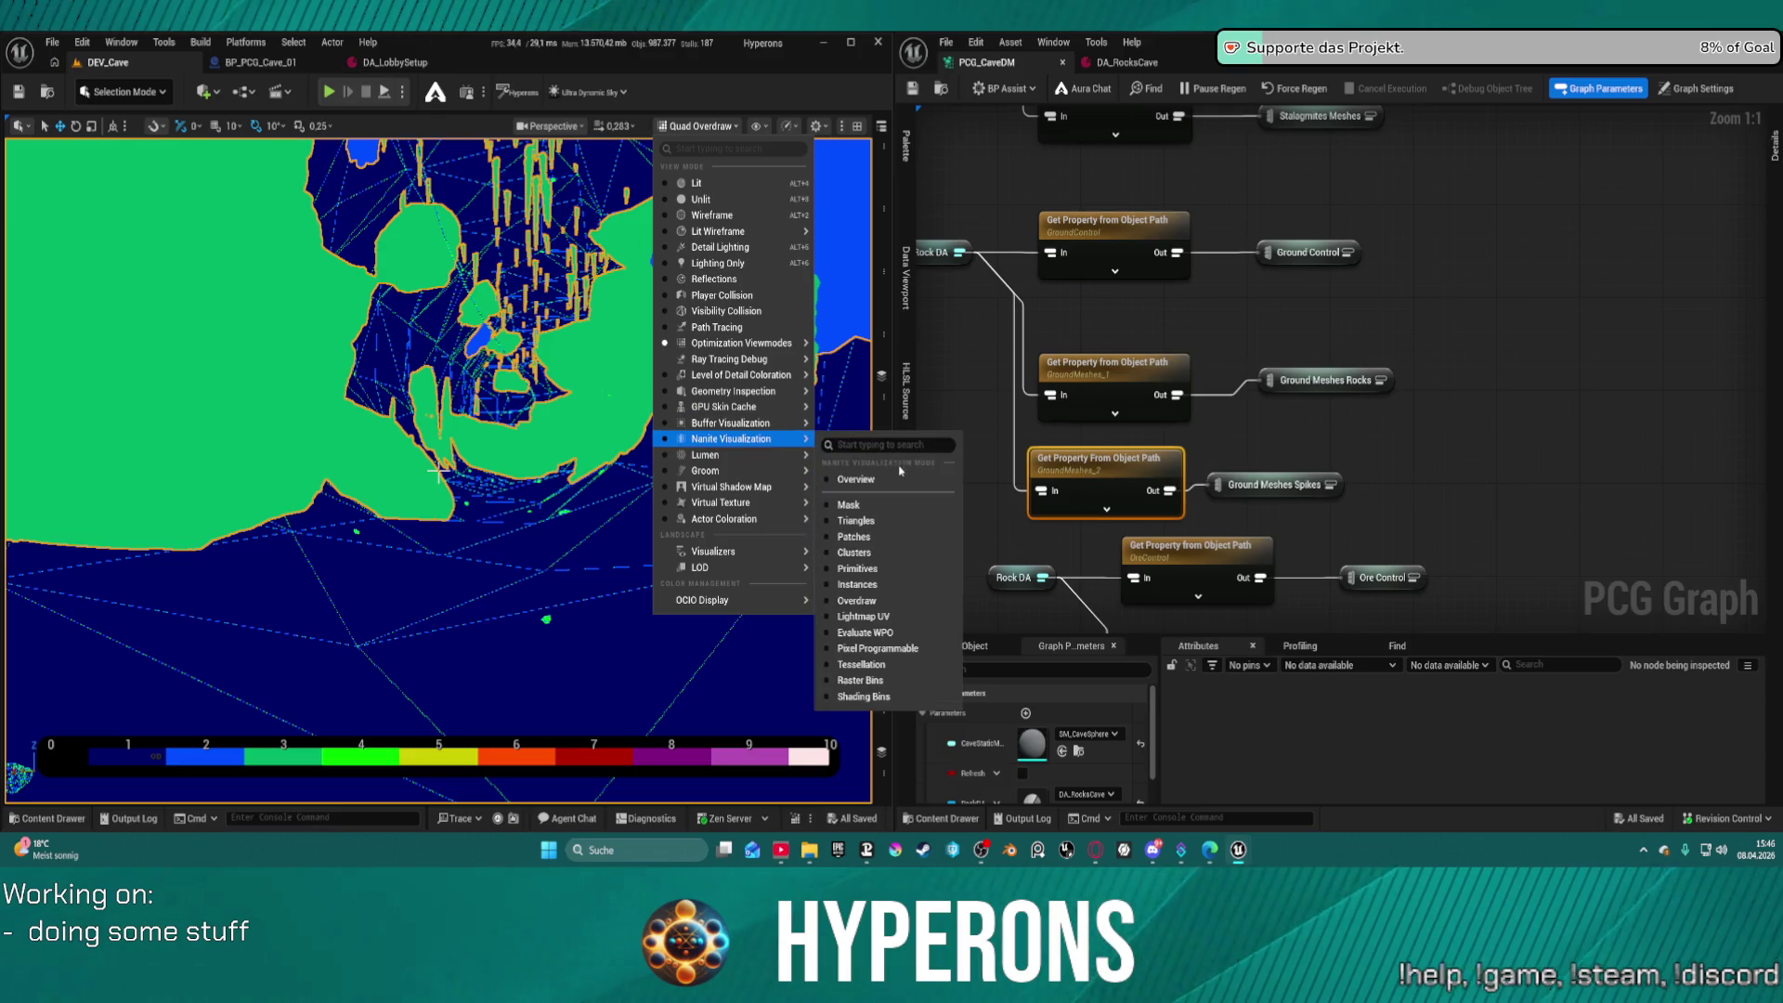
pyautogui.click(873, 520)
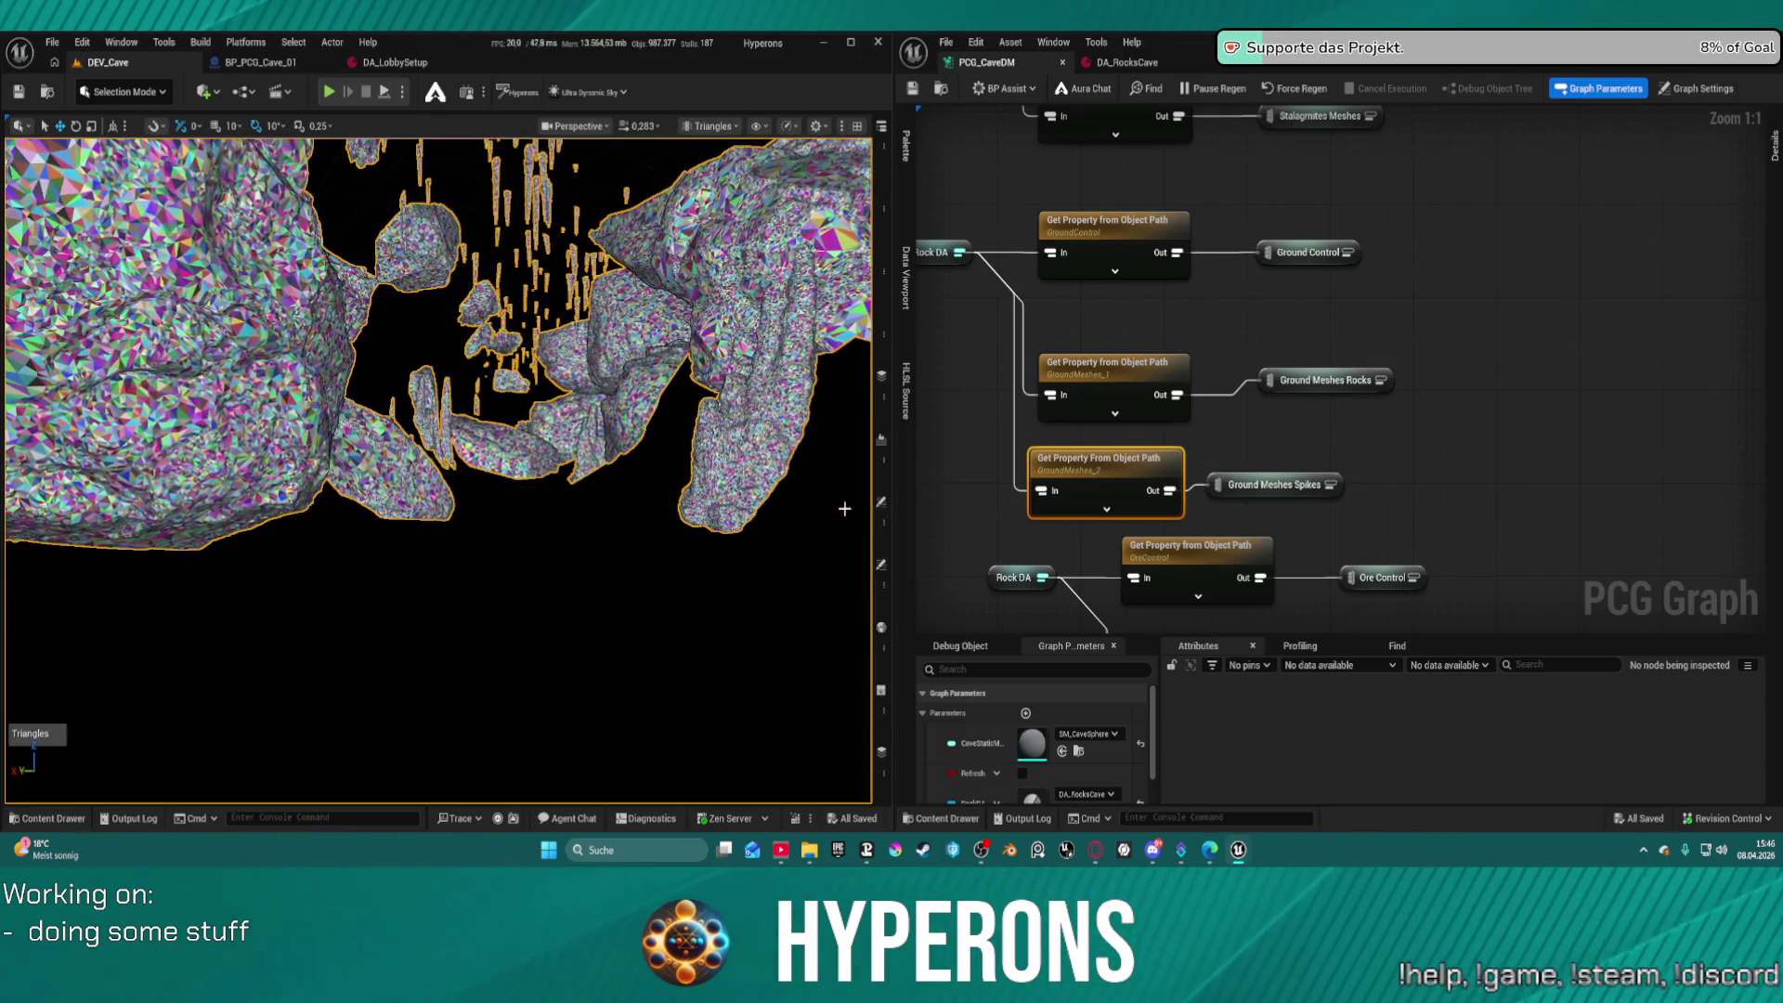
pyautogui.moveTo(647, 498); pyautogui.dragTo(634, 499)
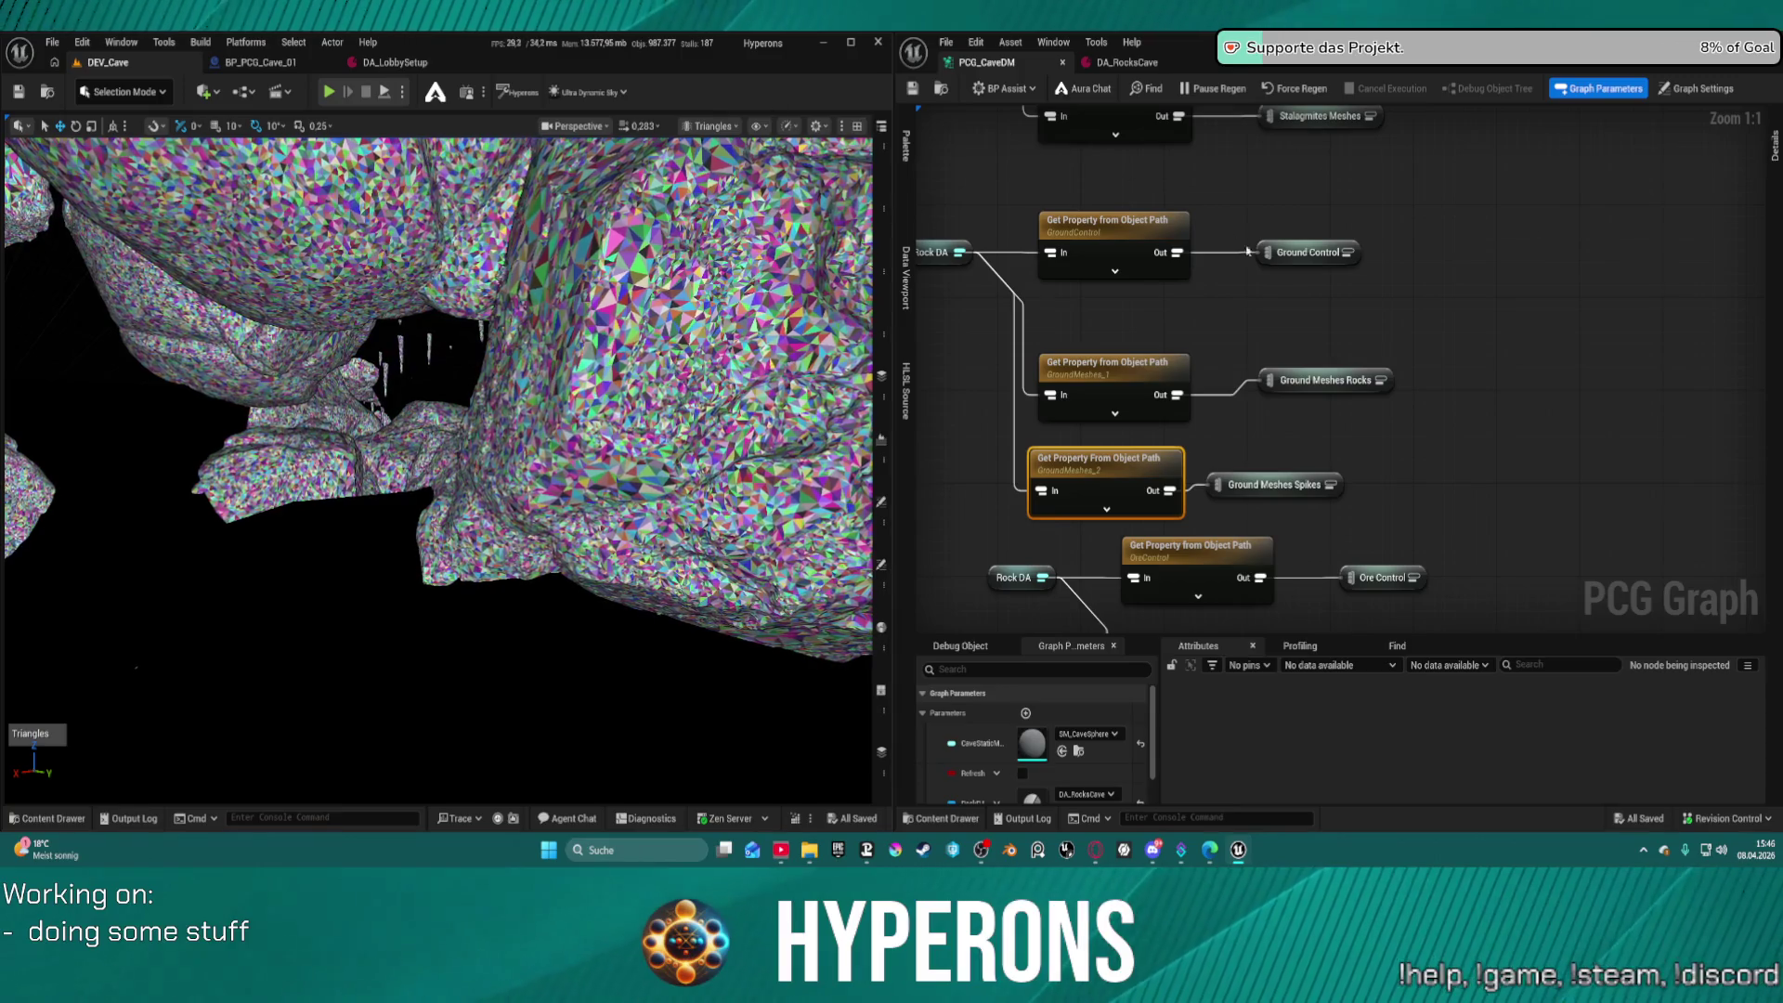
pyautogui.scroll(-3, 1230, 238)
# Pan and zoom the PCG graph to center the Save Dynamic Mesh To Asset node
pyautogui.moveTo(1452, 402)
pyautogui.mouseDown()
pyautogui.moveTo(1347, 353)
pyautogui.moveTo(1293, 375)
pyautogui.moveTo(1300, 427)
pyautogui.mouseUp()
pyautogui.scroll(-1, 1346, 352)
pyautogui.moveTo(1105, 409)
pyautogui.mouseDown()
pyautogui.moveTo(1208, 353)
pyautogui.moveTo(1348, 327)
pyautogui.mouseUp()
pyautogui.scroll(3, 1347, 327)
# Review Save Dynamic Mesh To Asset's Copy Mesh to Asset Options and Nanite Settings in Details, then close it
pyautogui.click(1348, 327)
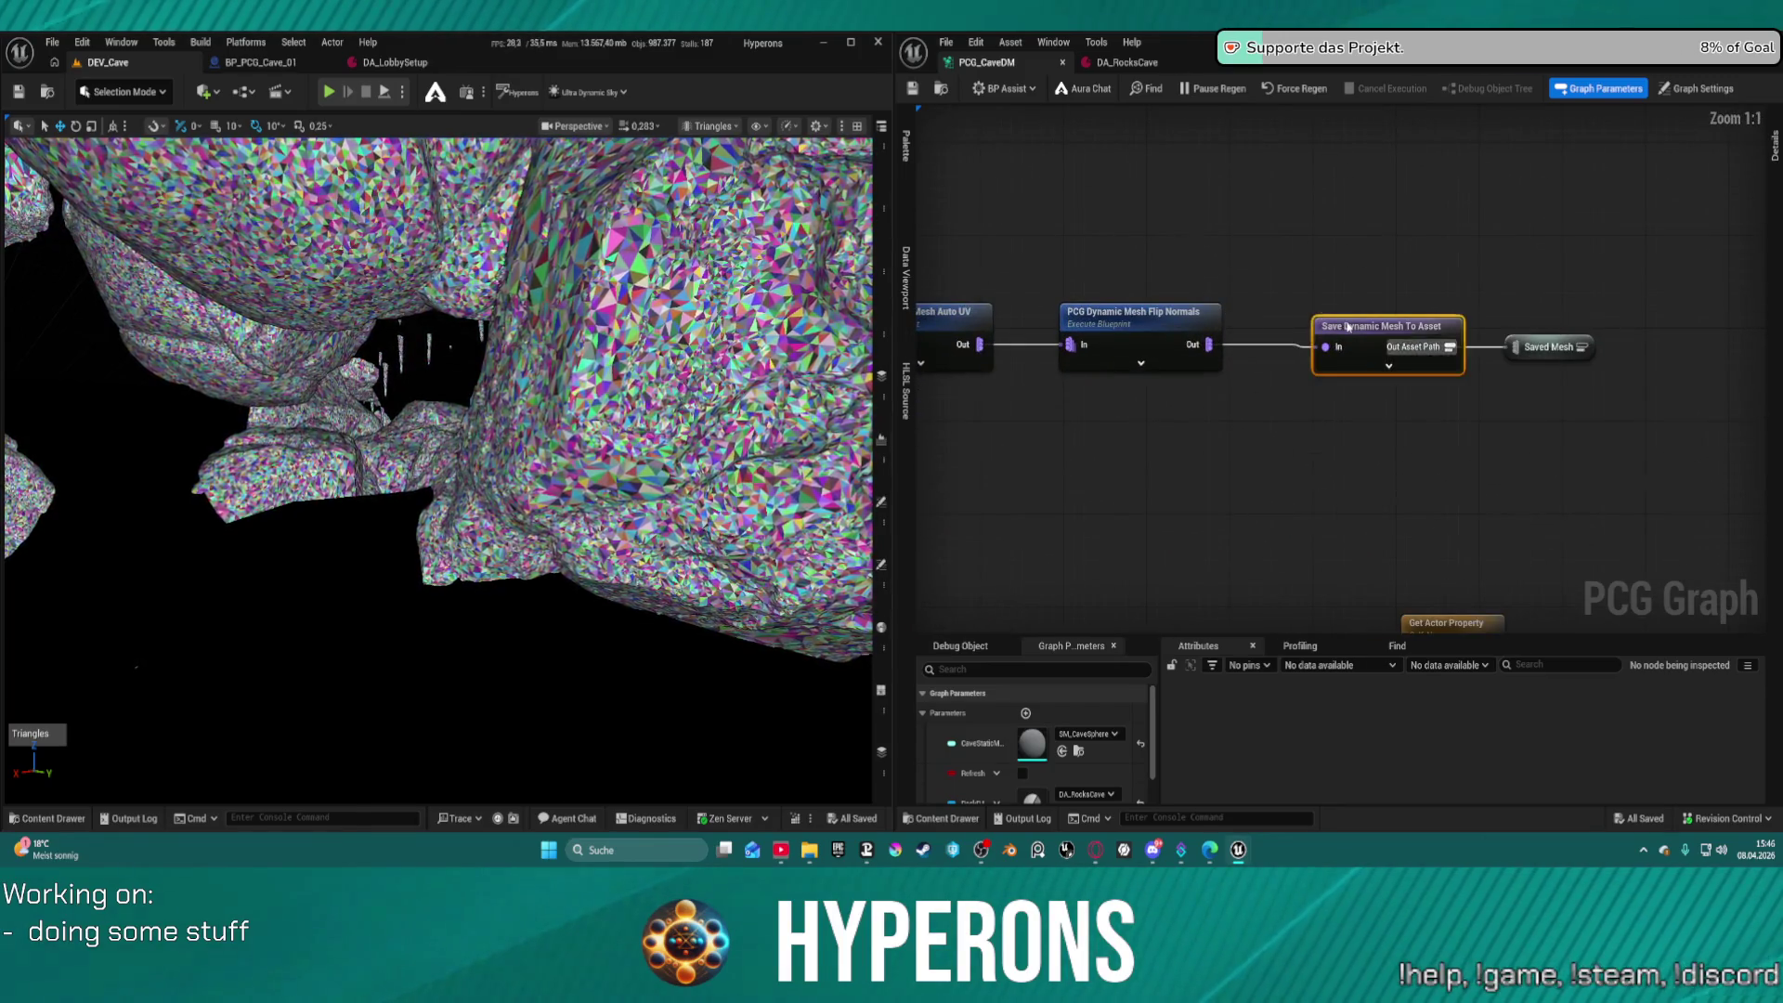
pyautogui.moveTo(1153, 325)
pyautogui.mouseDown()
pyautogui.moveTo(1339, 292)
pyautogui.moveTo(1523, 325)
pyautogui.moveTo(1510, 300)
pyautogui.moveTo(1029, 371)
pyautogui.mouseUp()
pyautogui.click(1208, 408)
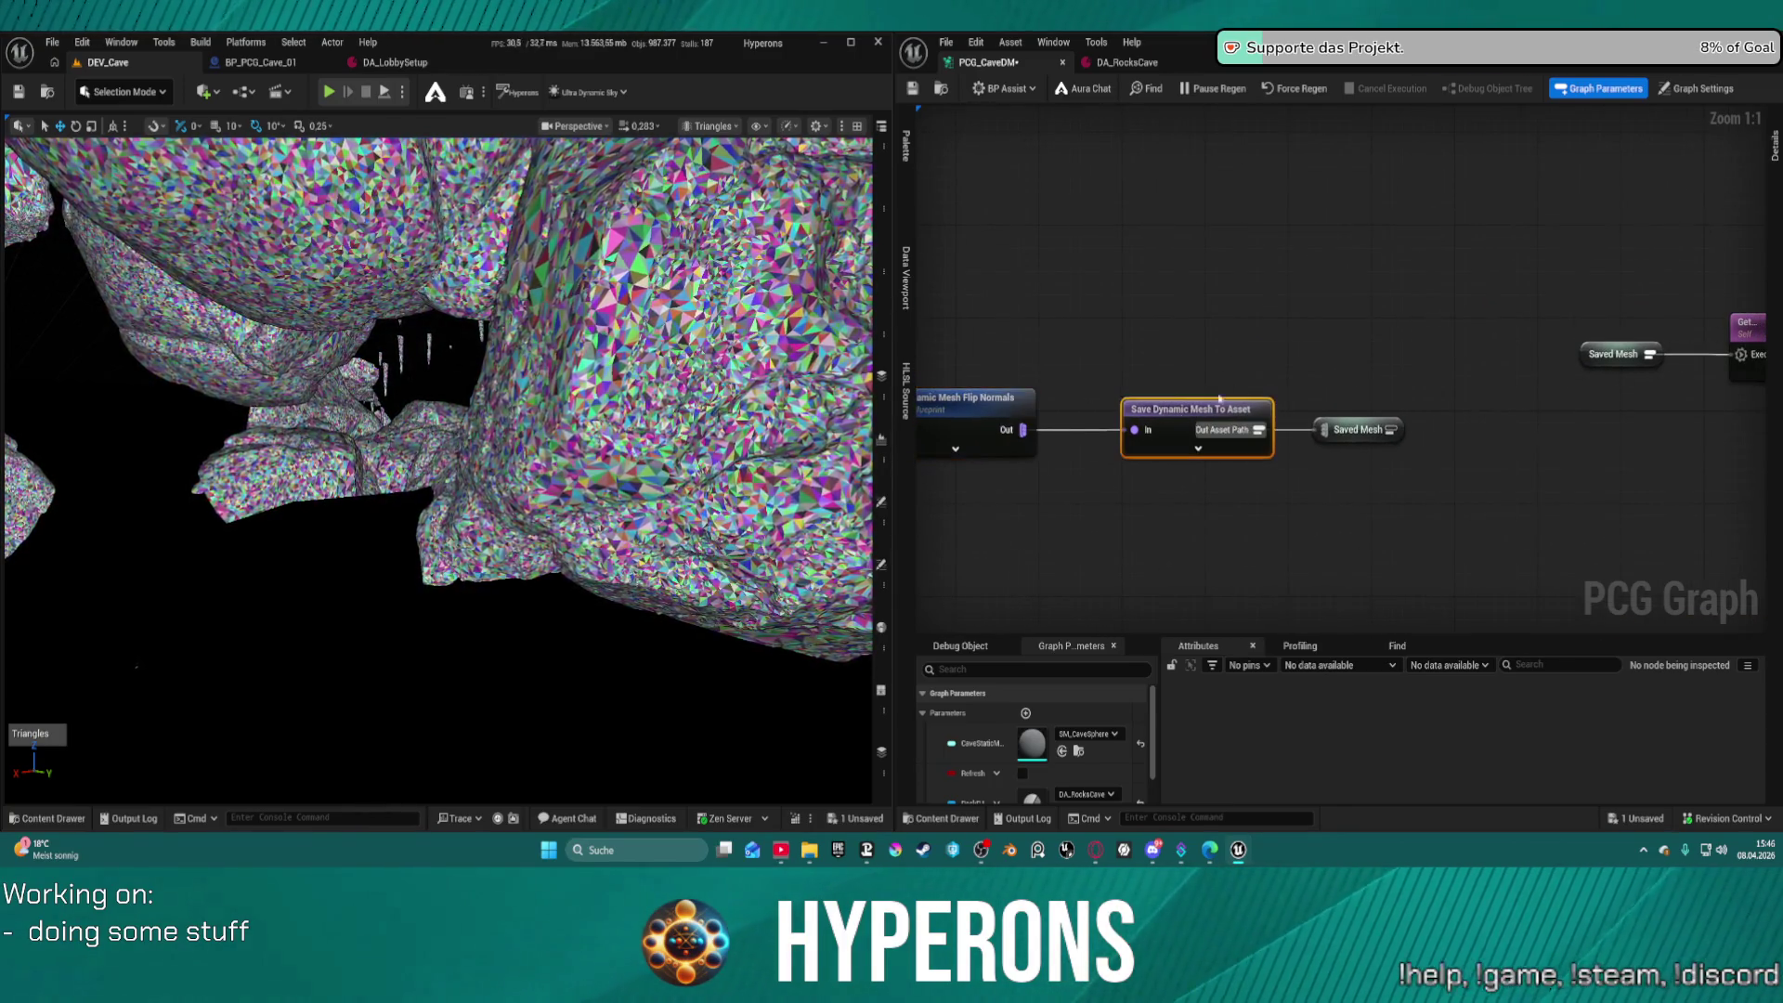
pyautogui.click(1772, 150)
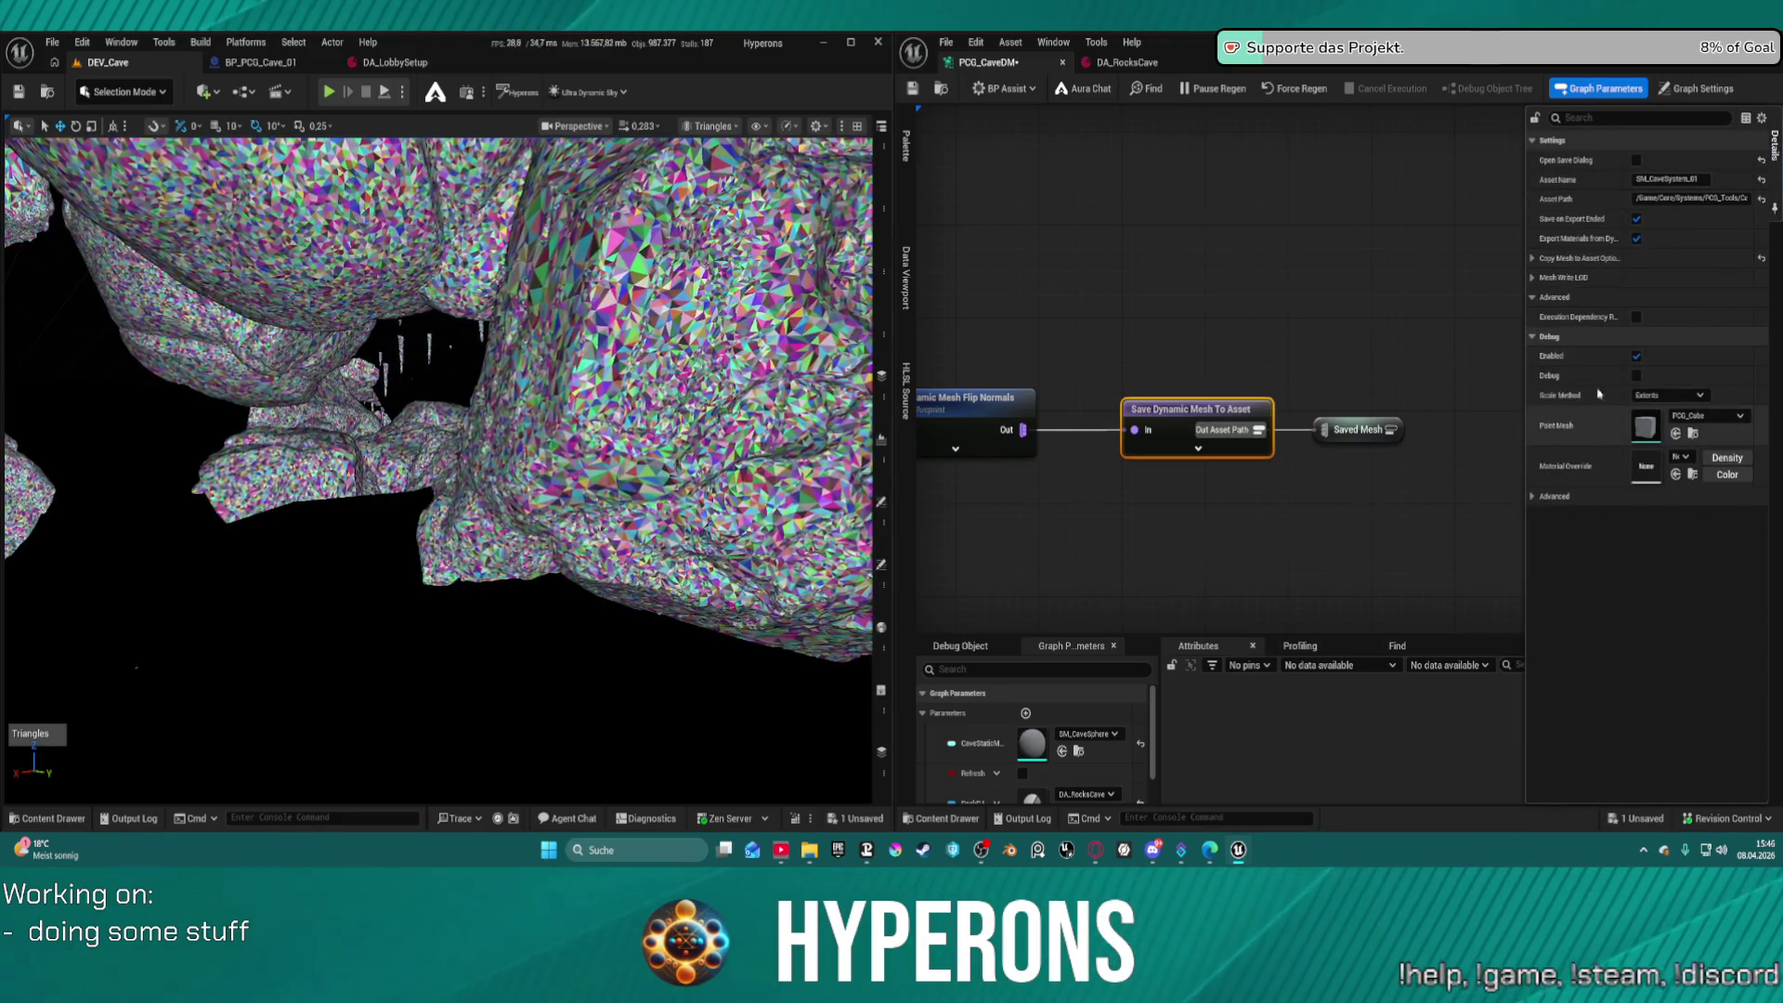
pyautogui.click(1532, 260)
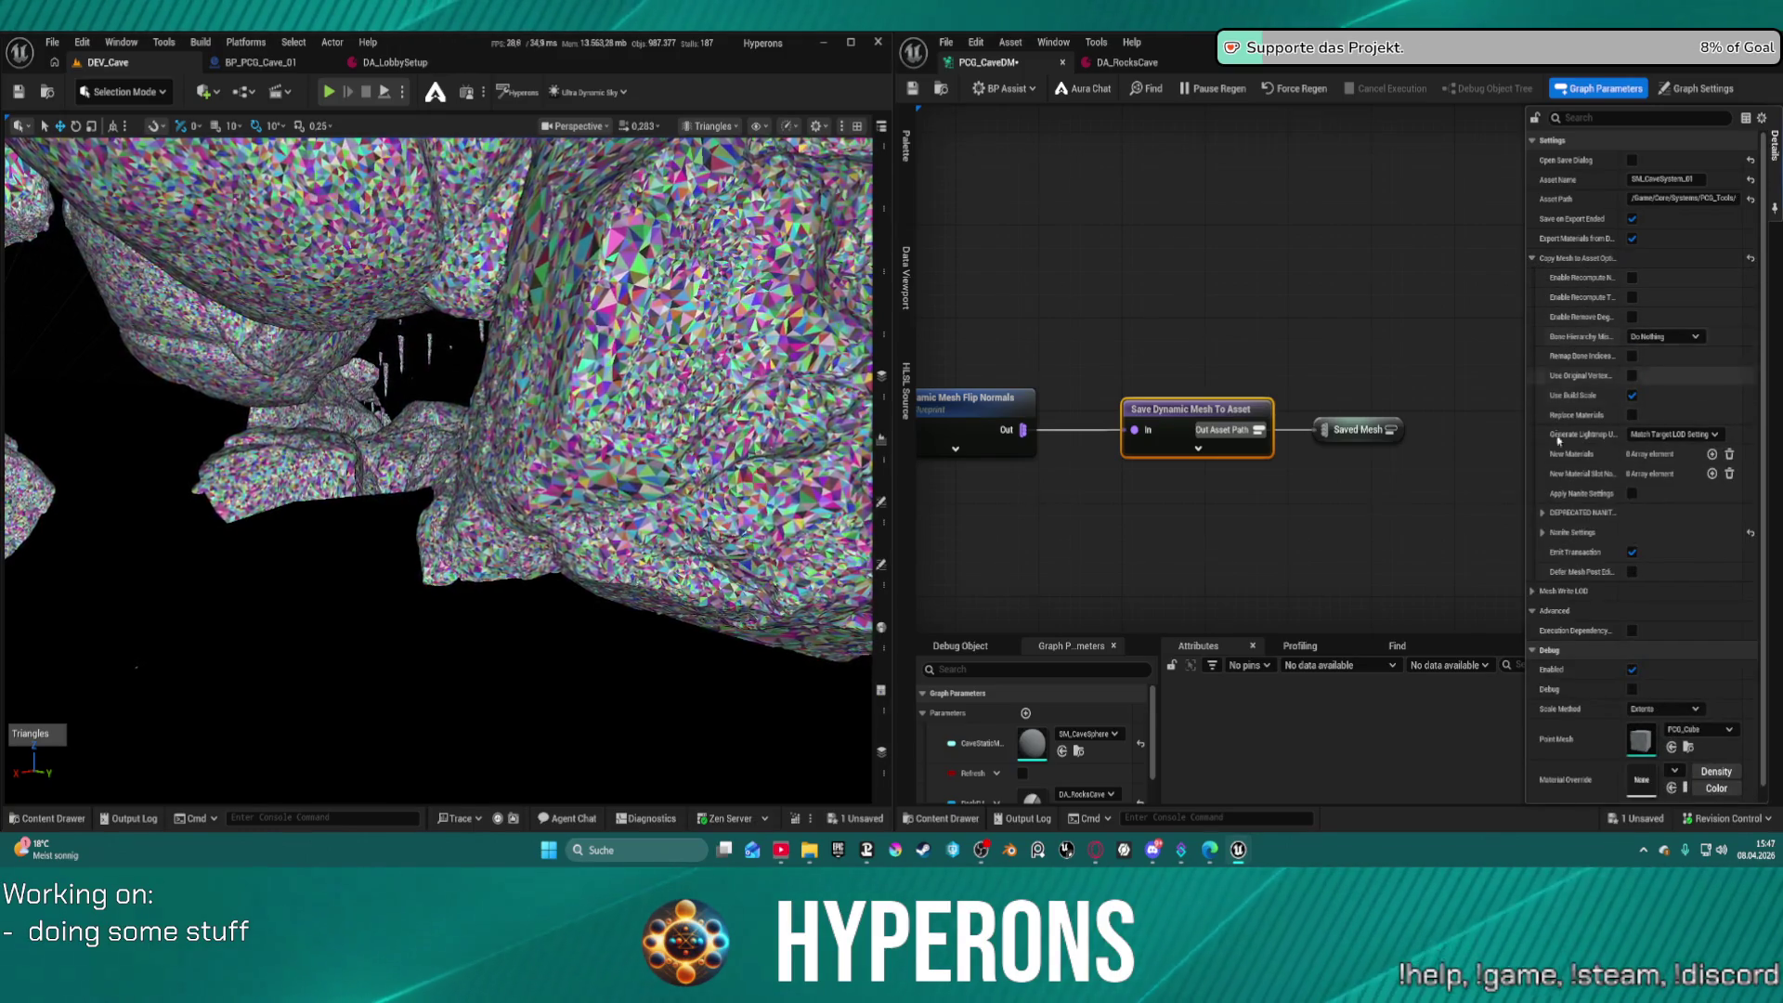
pyautogui.click(1572, 533)
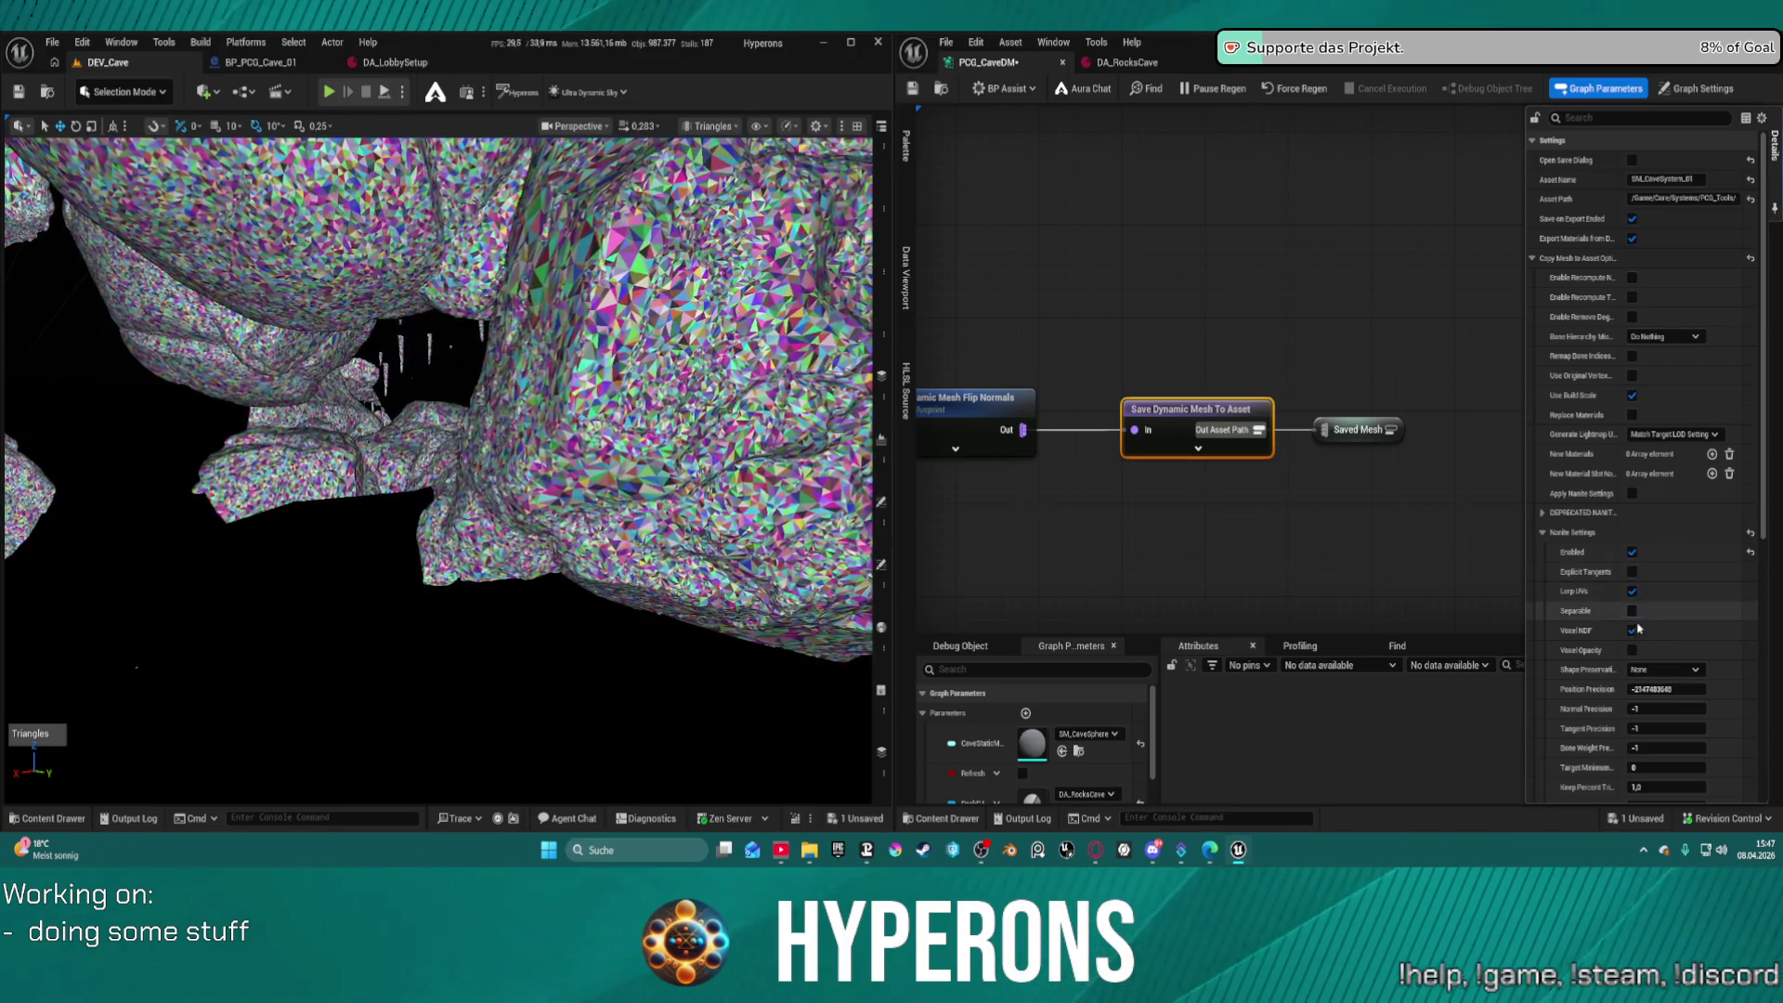
pyautogui.scroll(-5, 1648, 594)
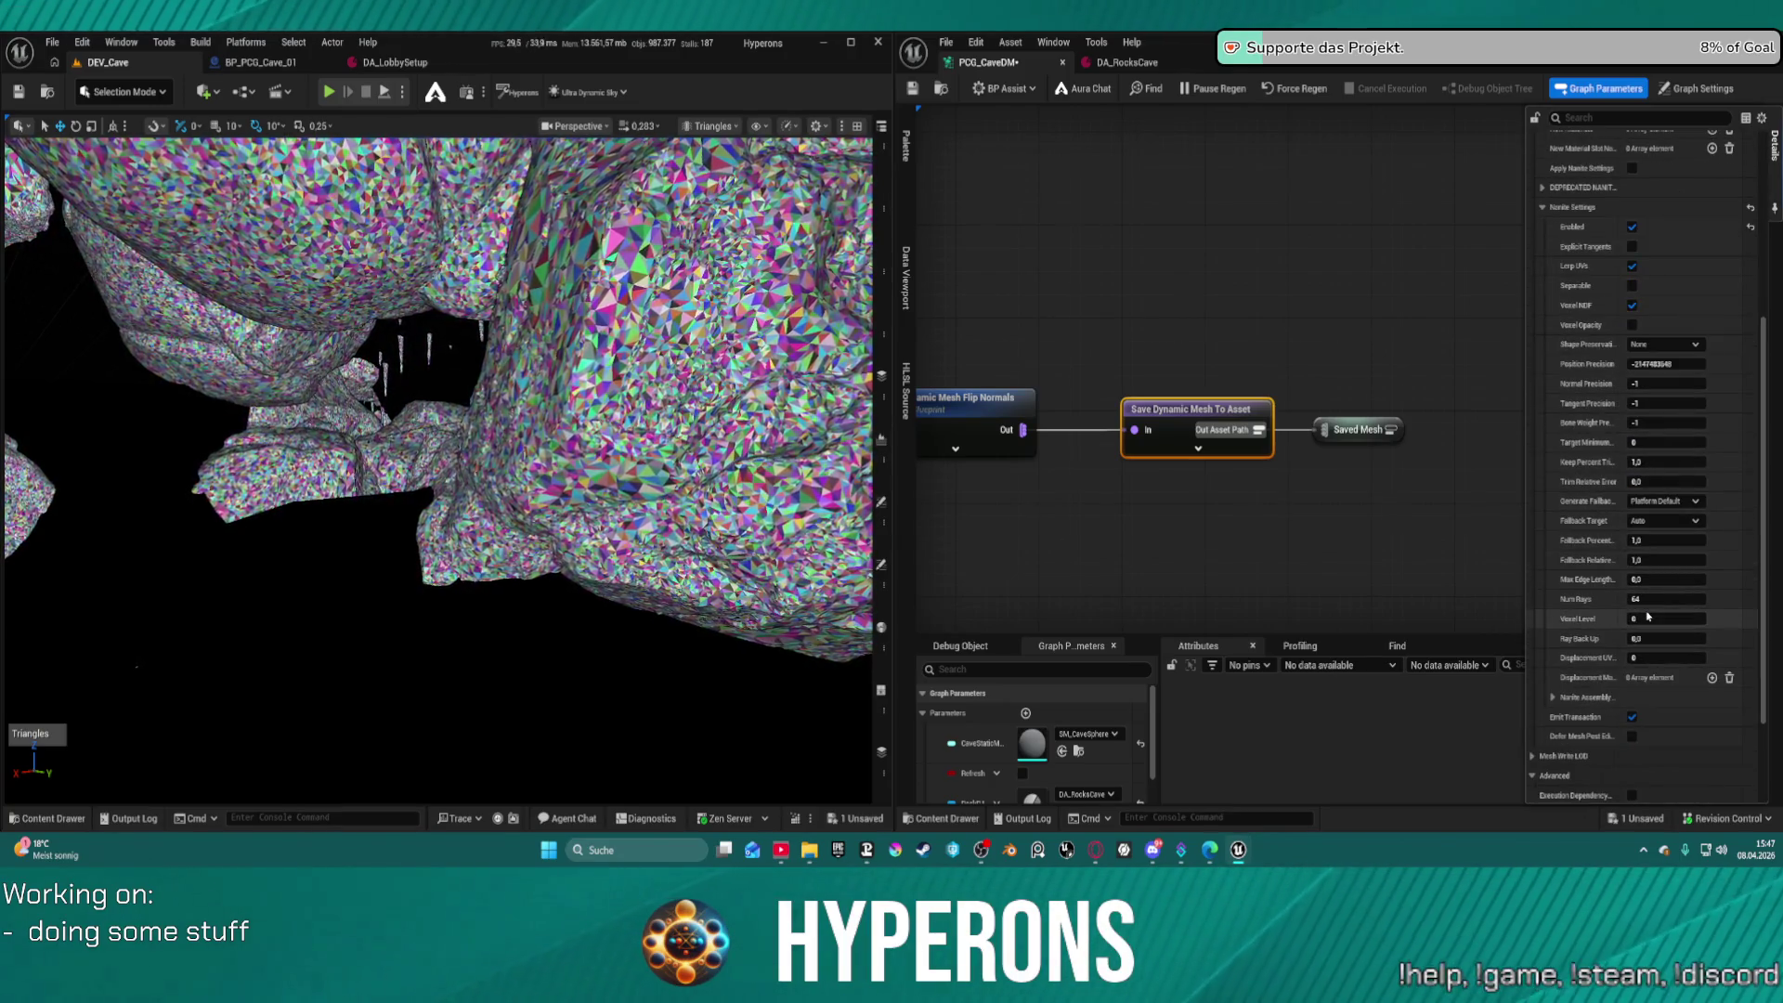
pyautogui.scroll(1, 1653, 343)
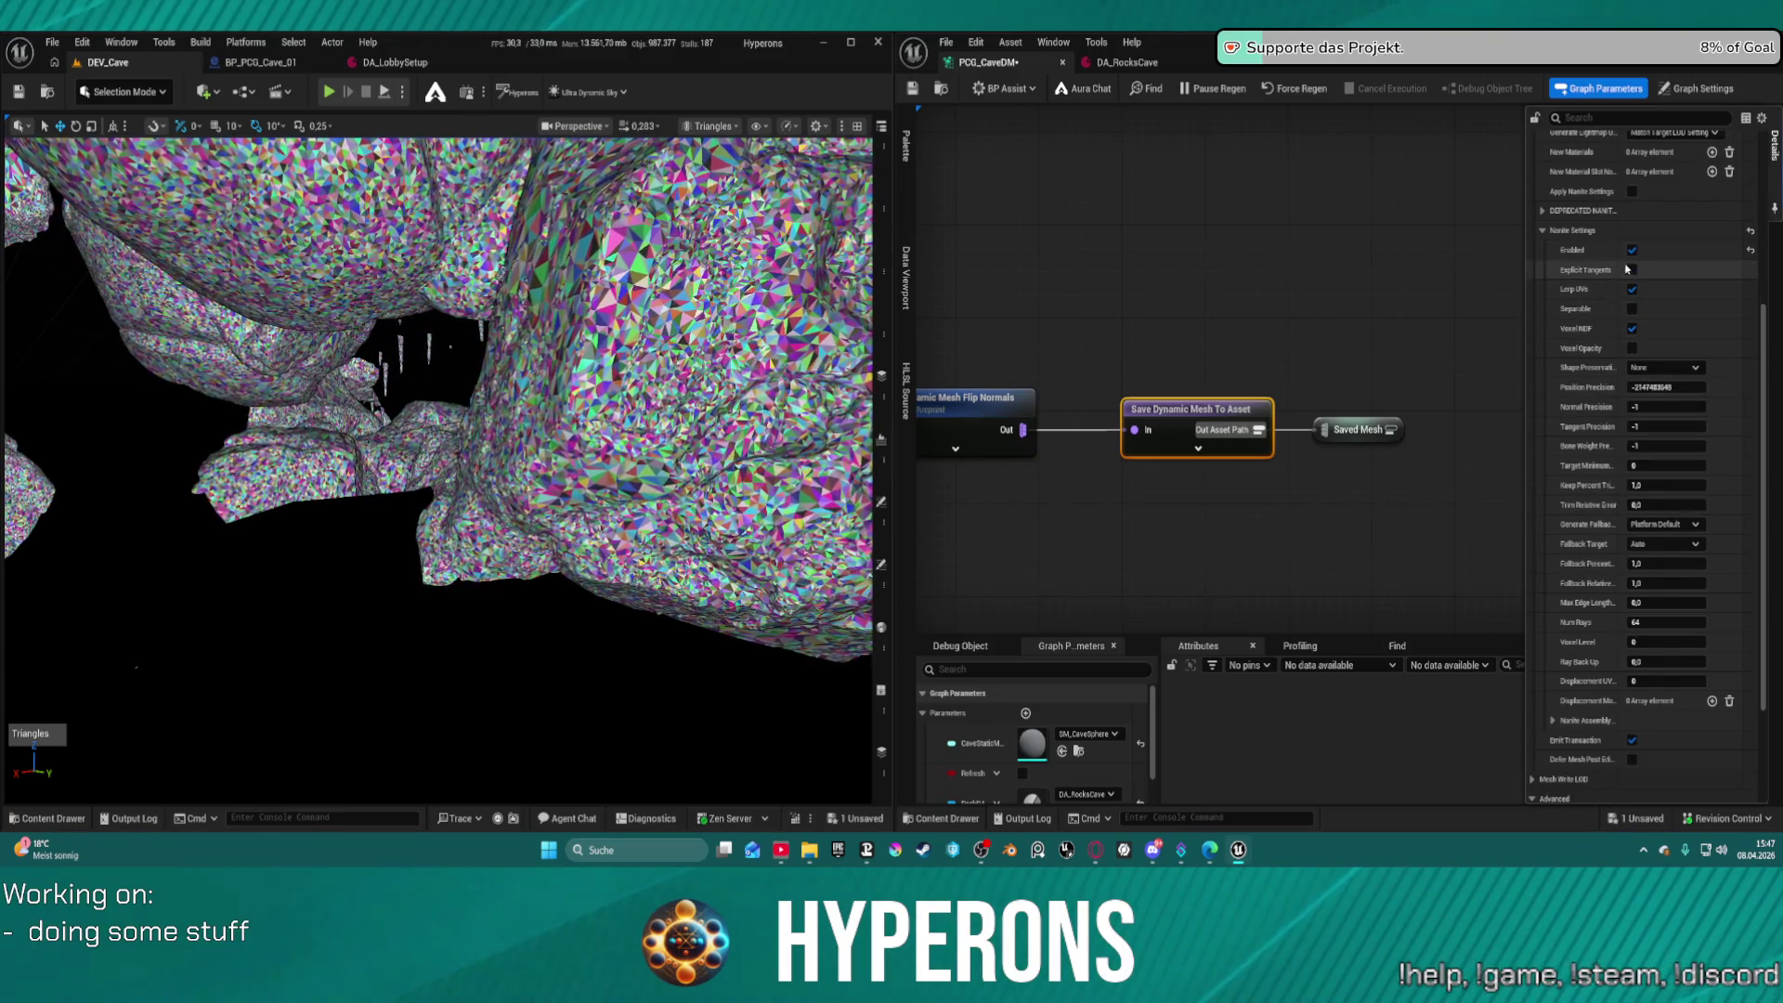
pyautogui.click(1540, 212)
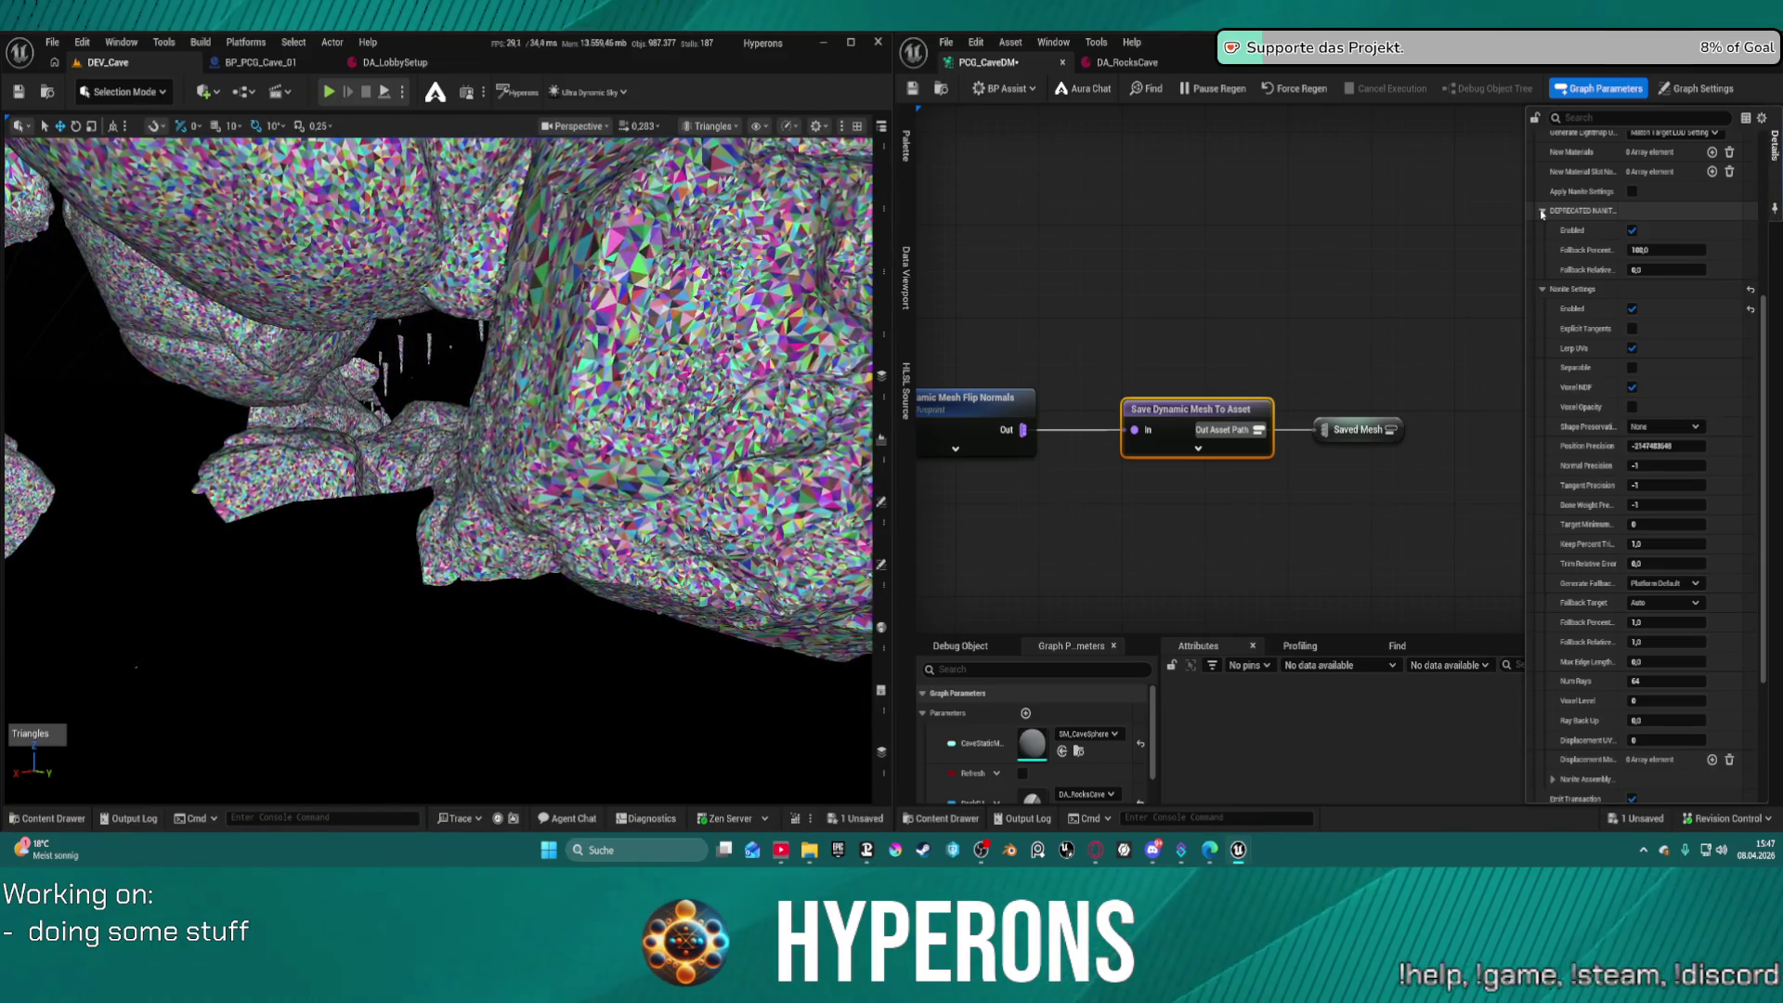
pyautogui.click(1541, 212)
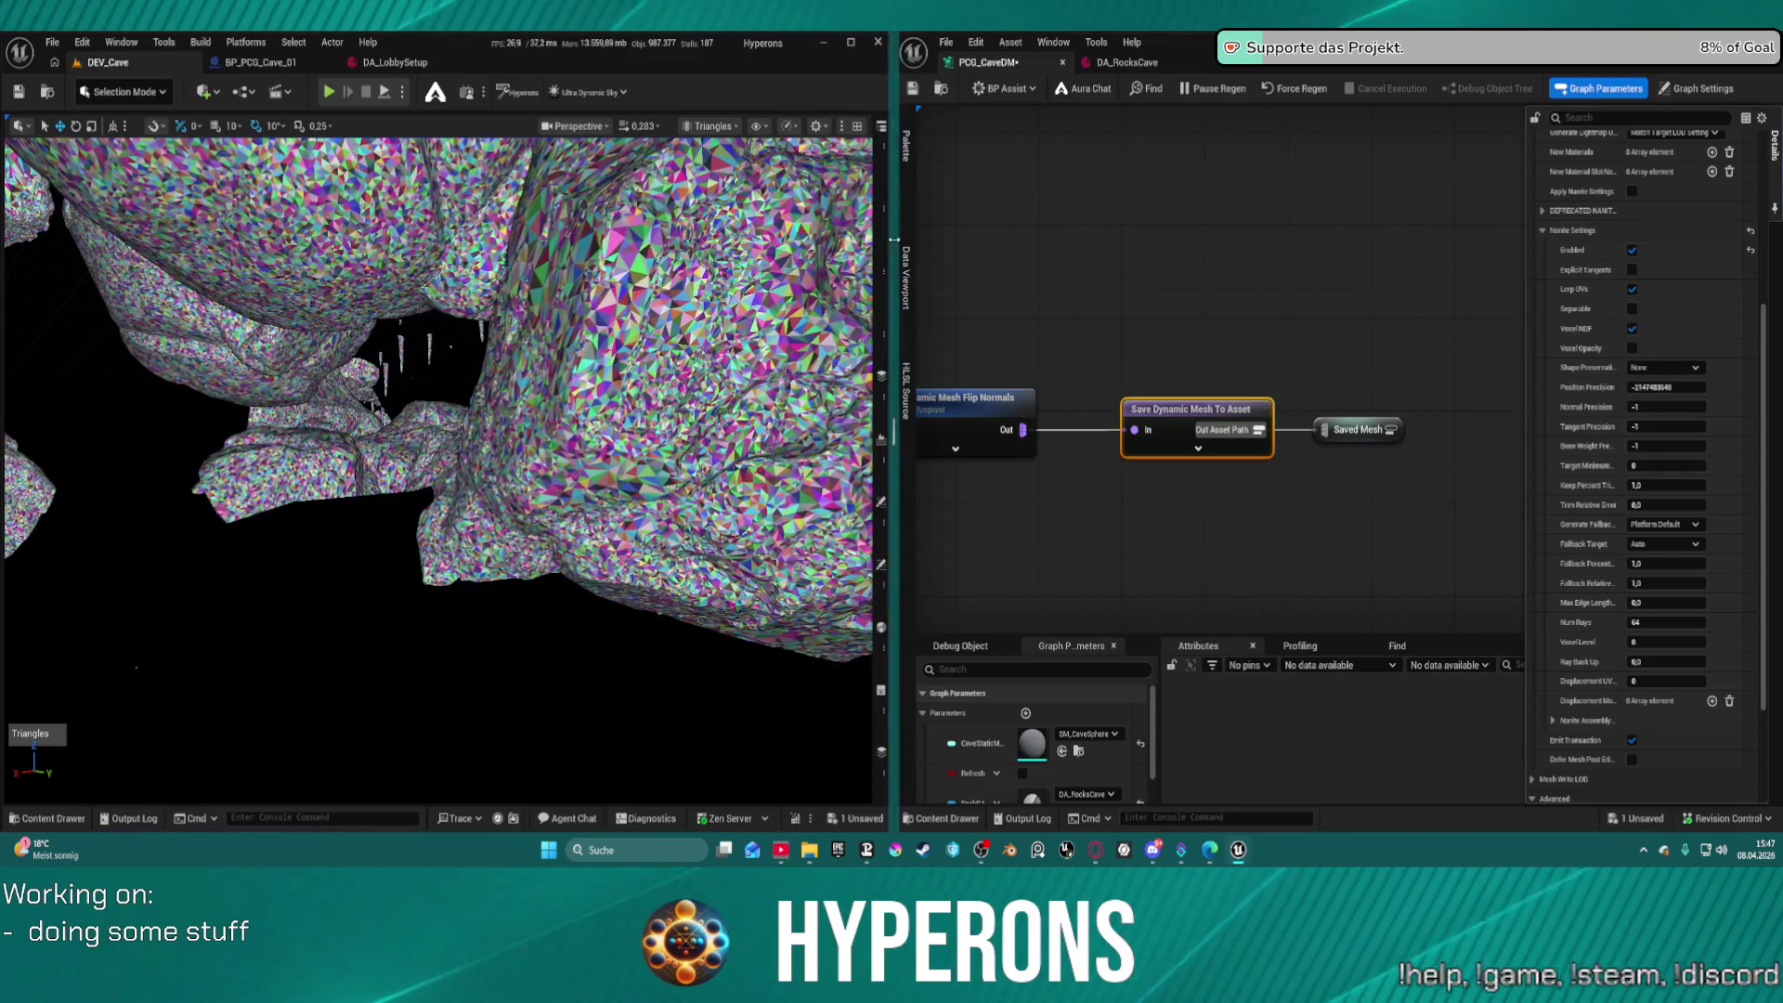
pyautogui.click(1186, 212)
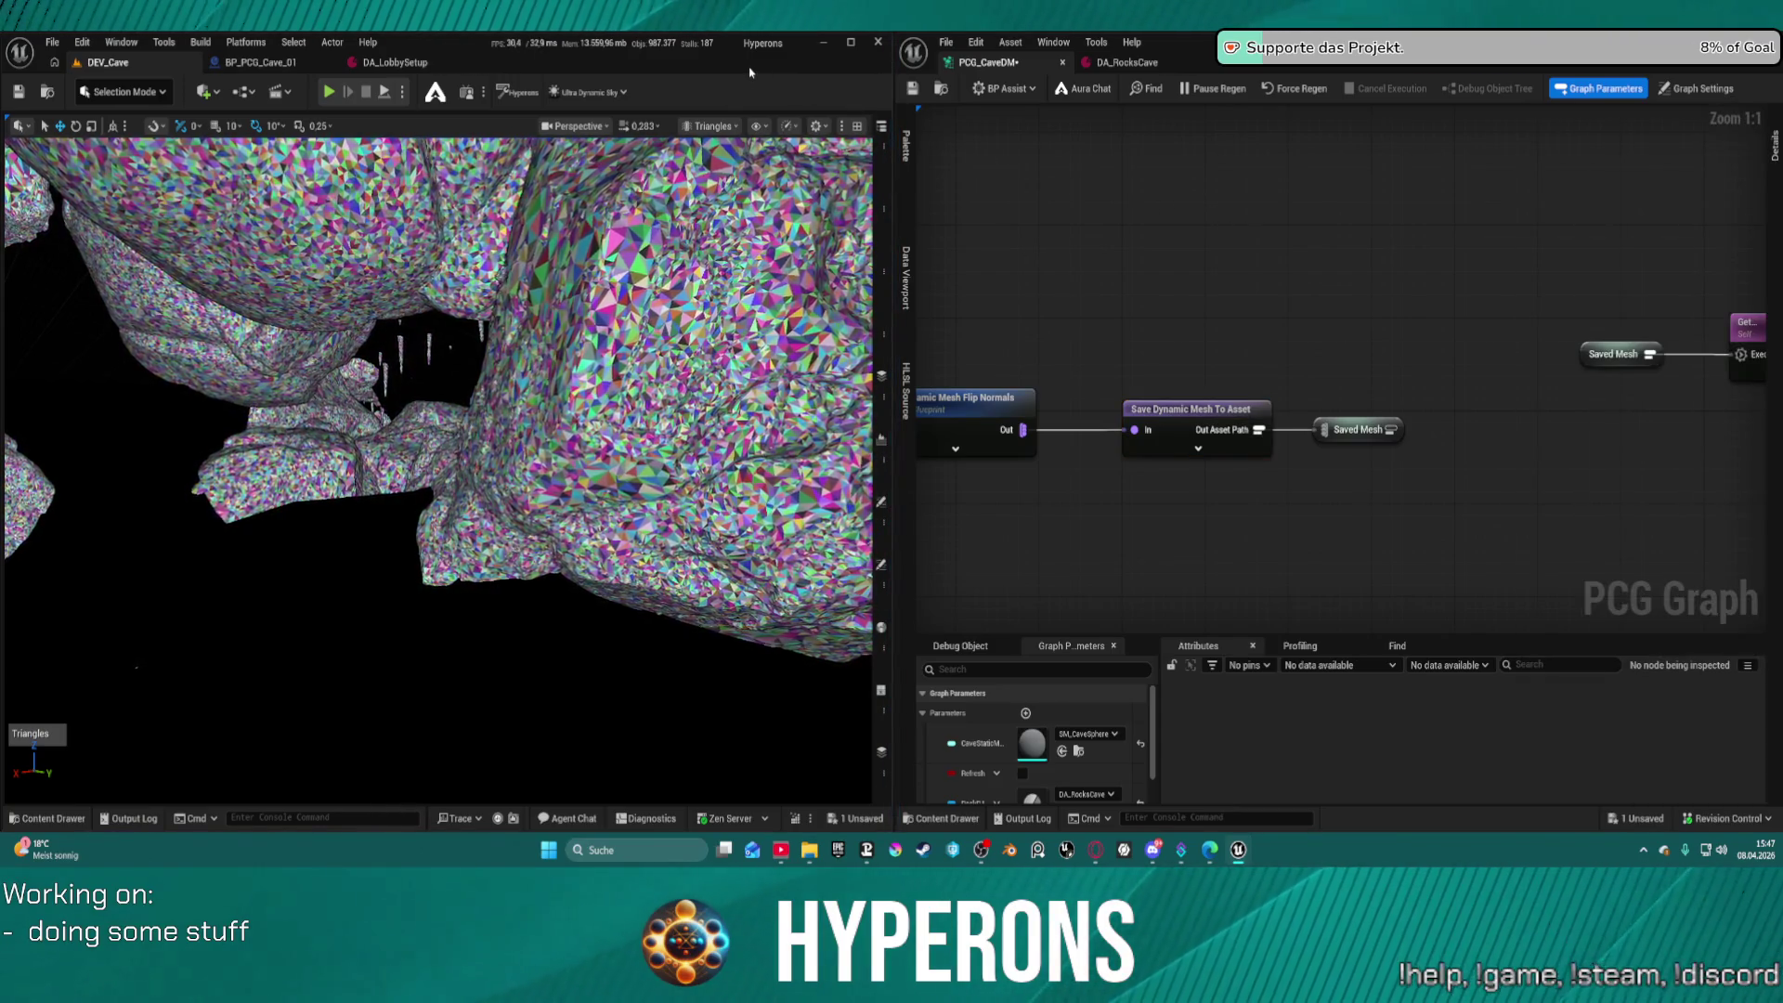
# Change the viewport from Triangles back to Lit and show the level's actor list
pyautogui.scroll(5, 613, 159)
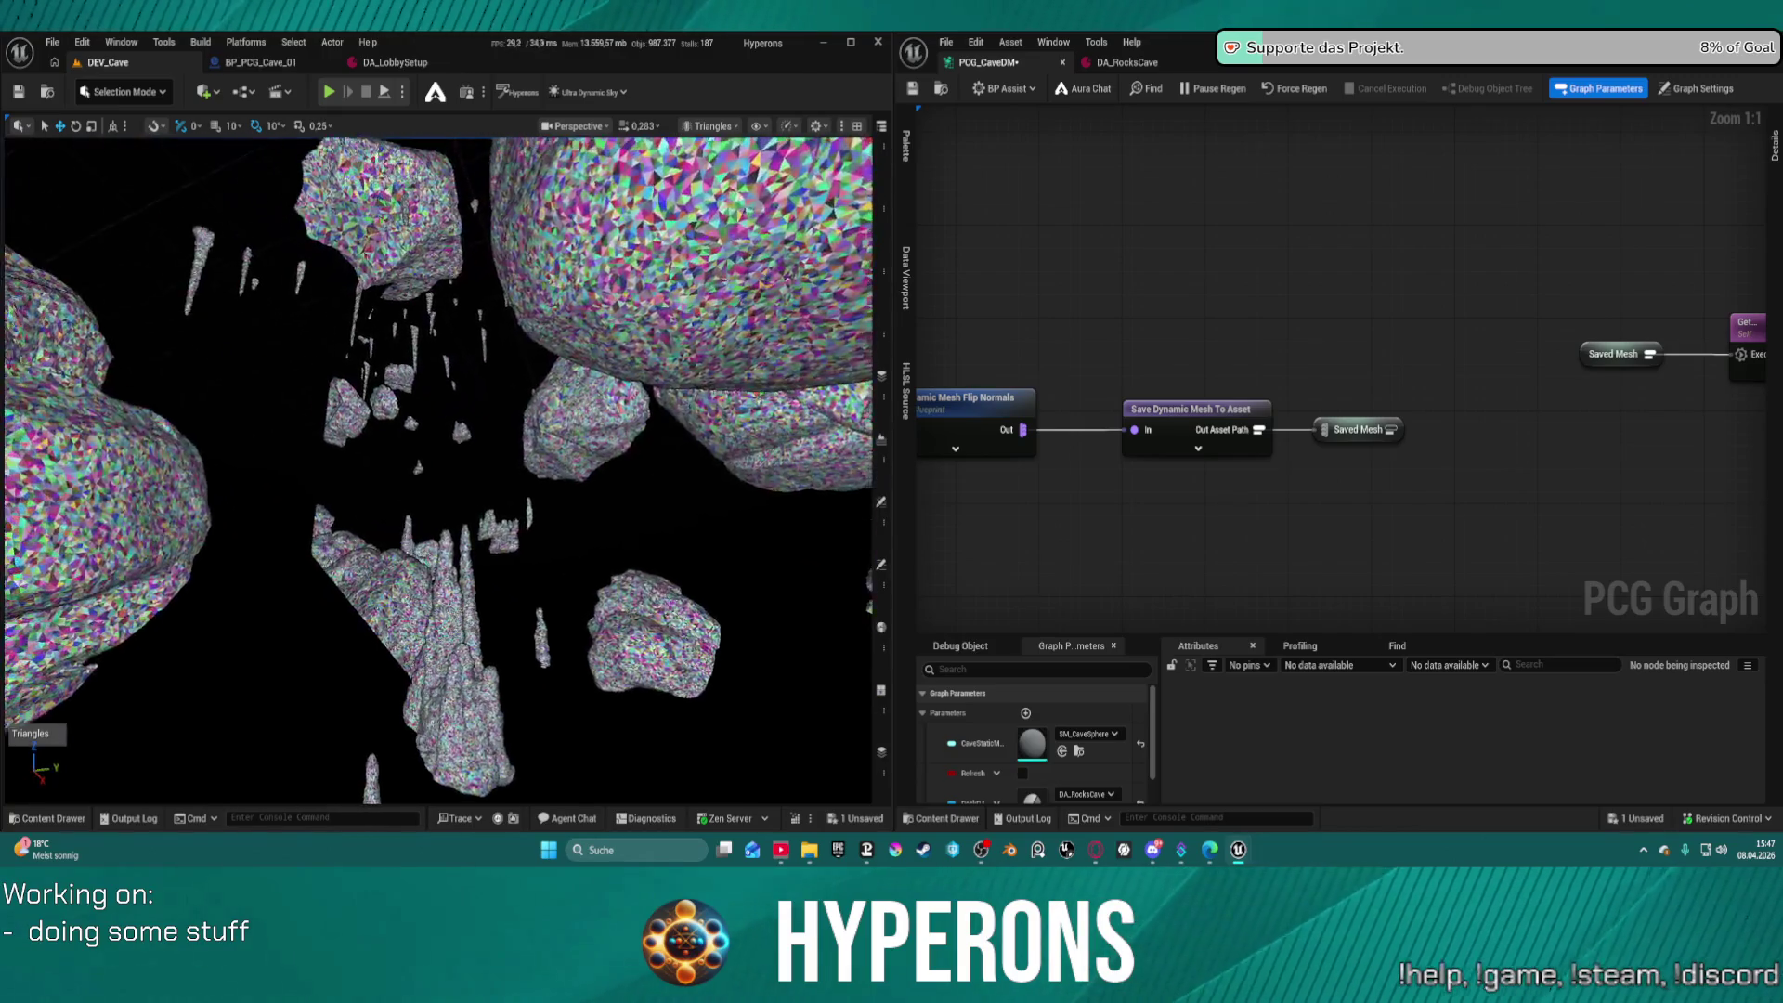
pyautogui.scroll(10, 437, 469)
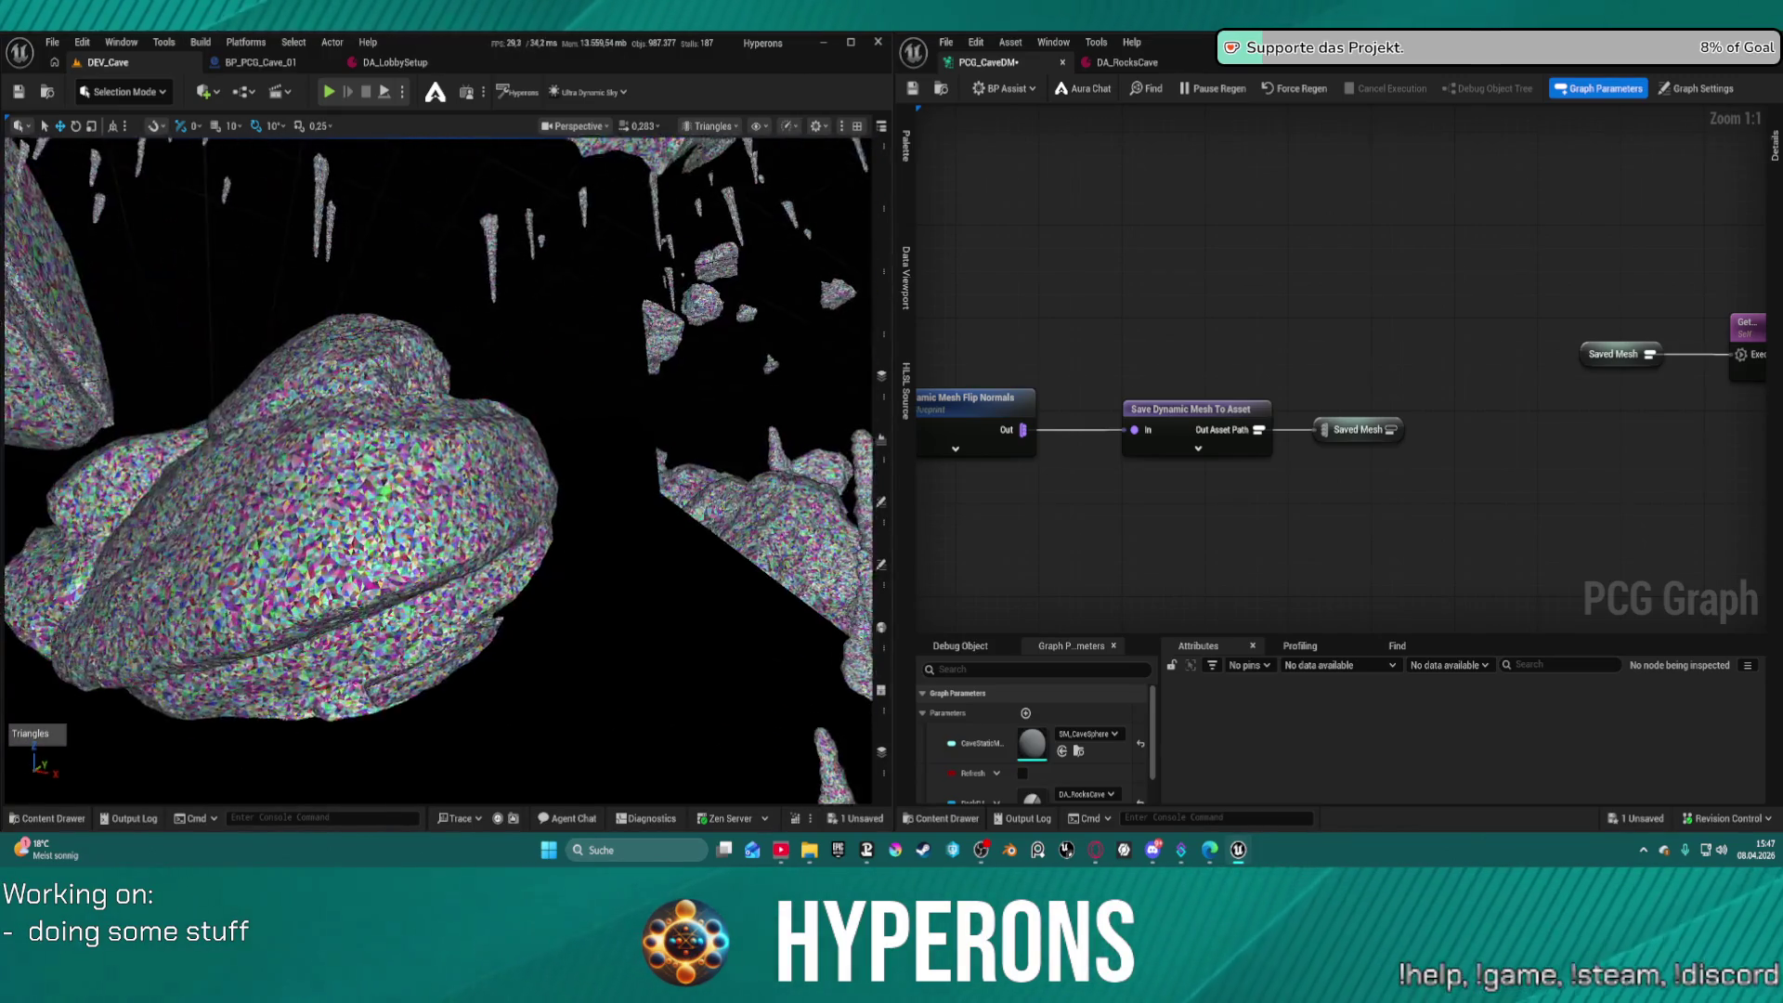
pyautogui.scroll(8, 437, 469)
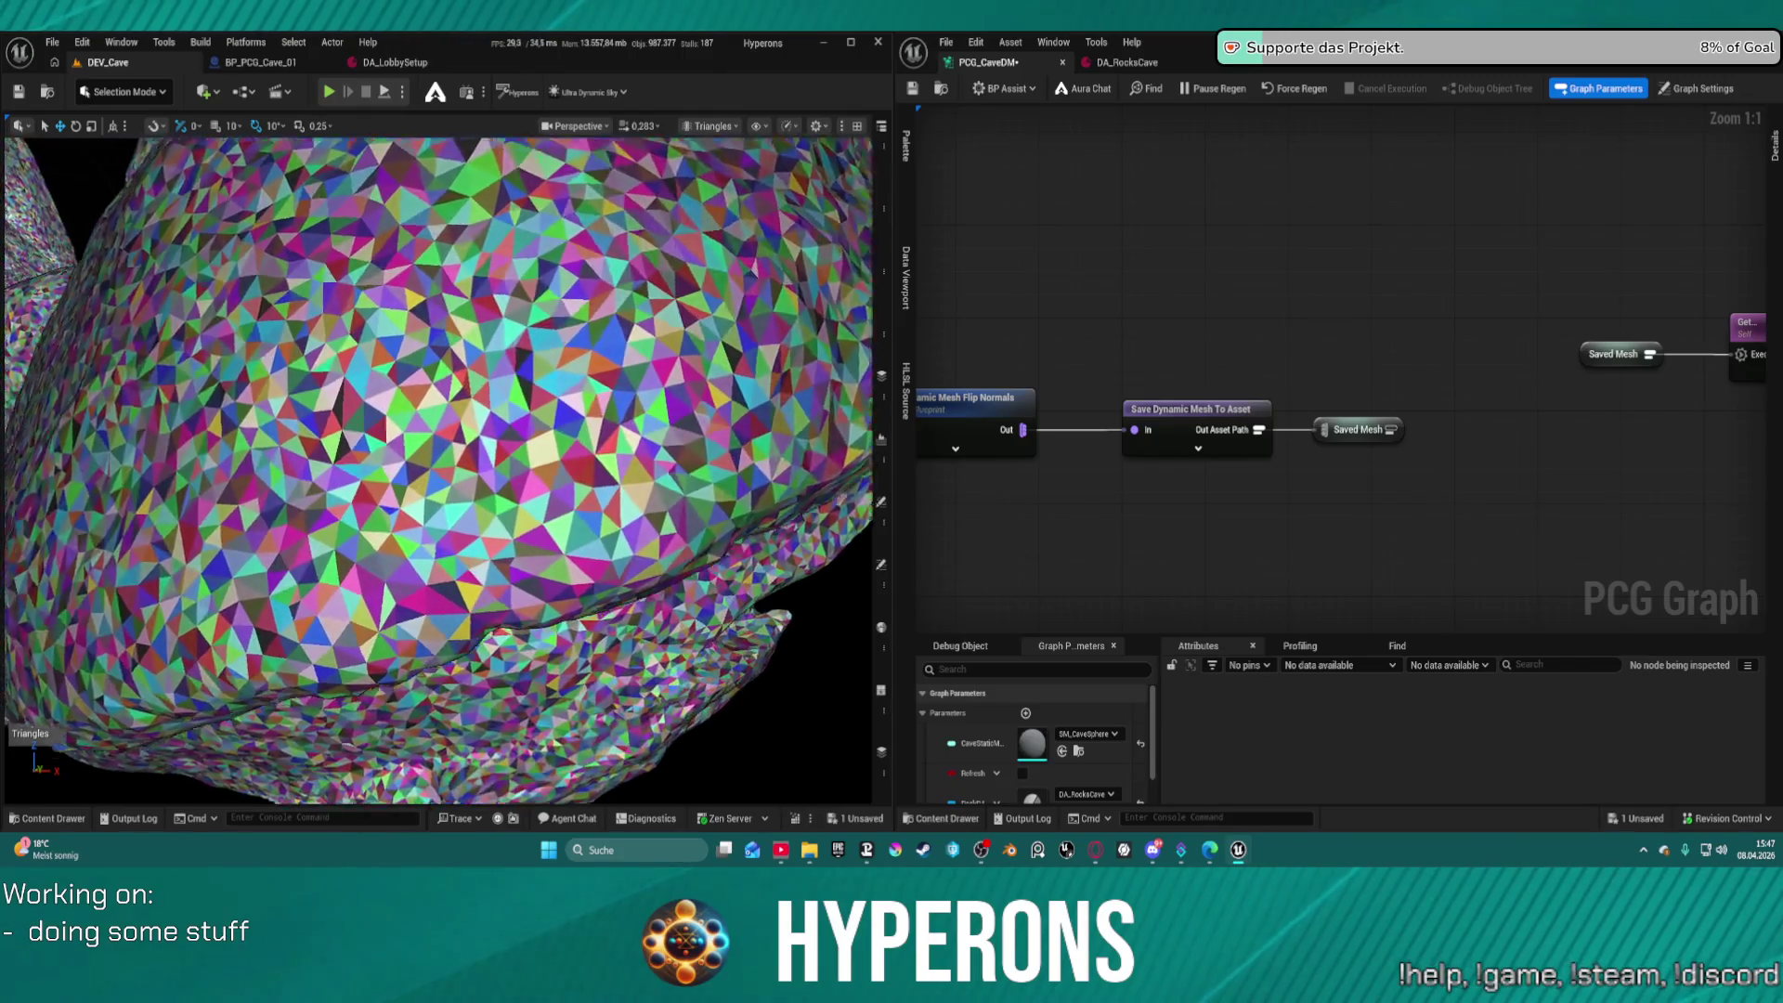
pyautogui.scroll(-5, 436, 469)
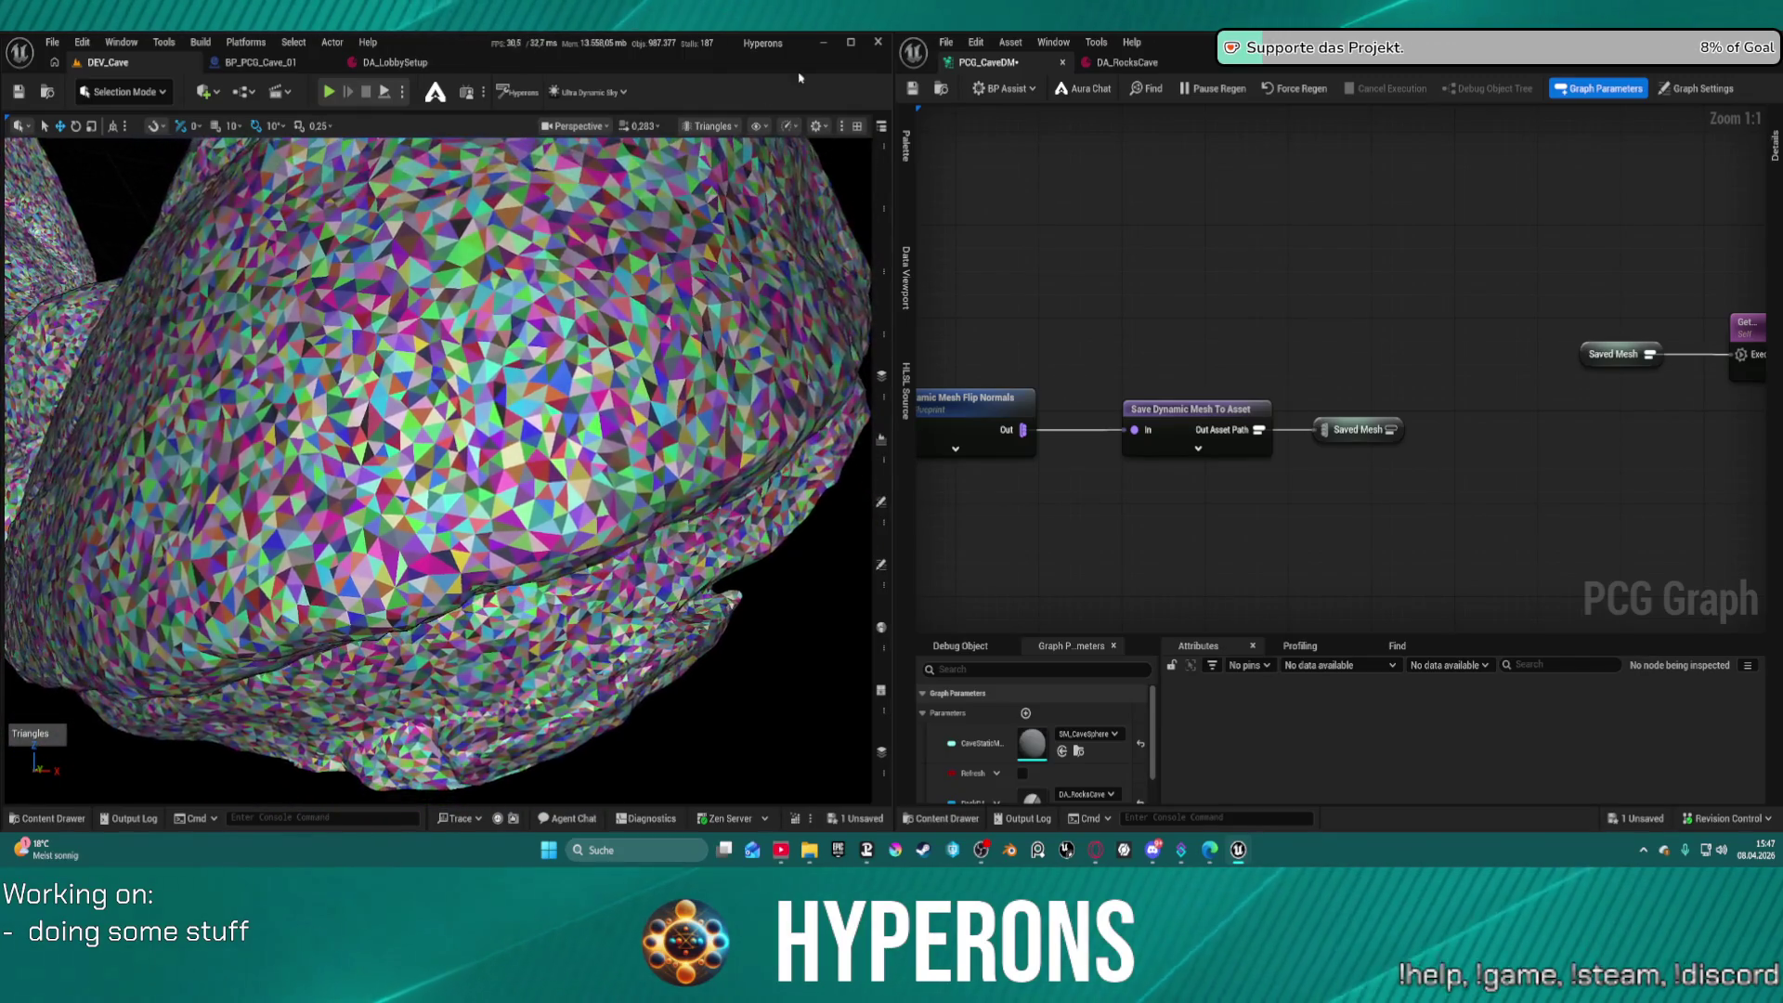
pyautogui.click(718, 130)
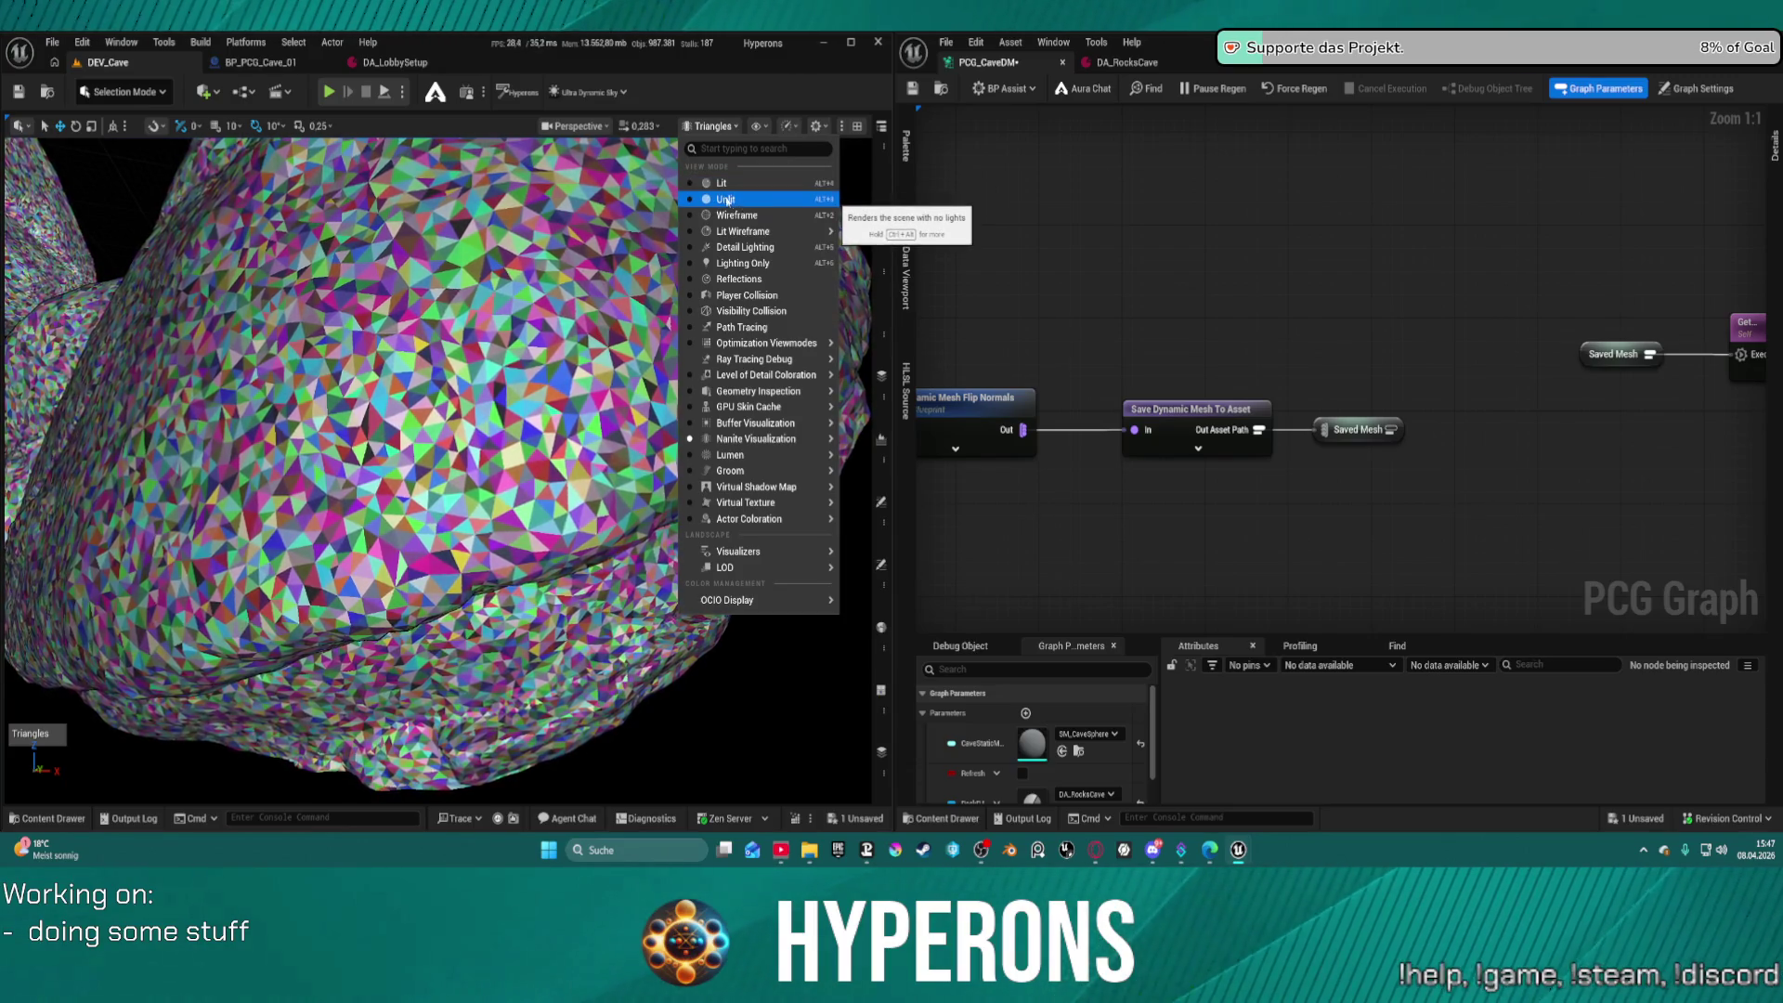
pyautogui.click(727, 200)
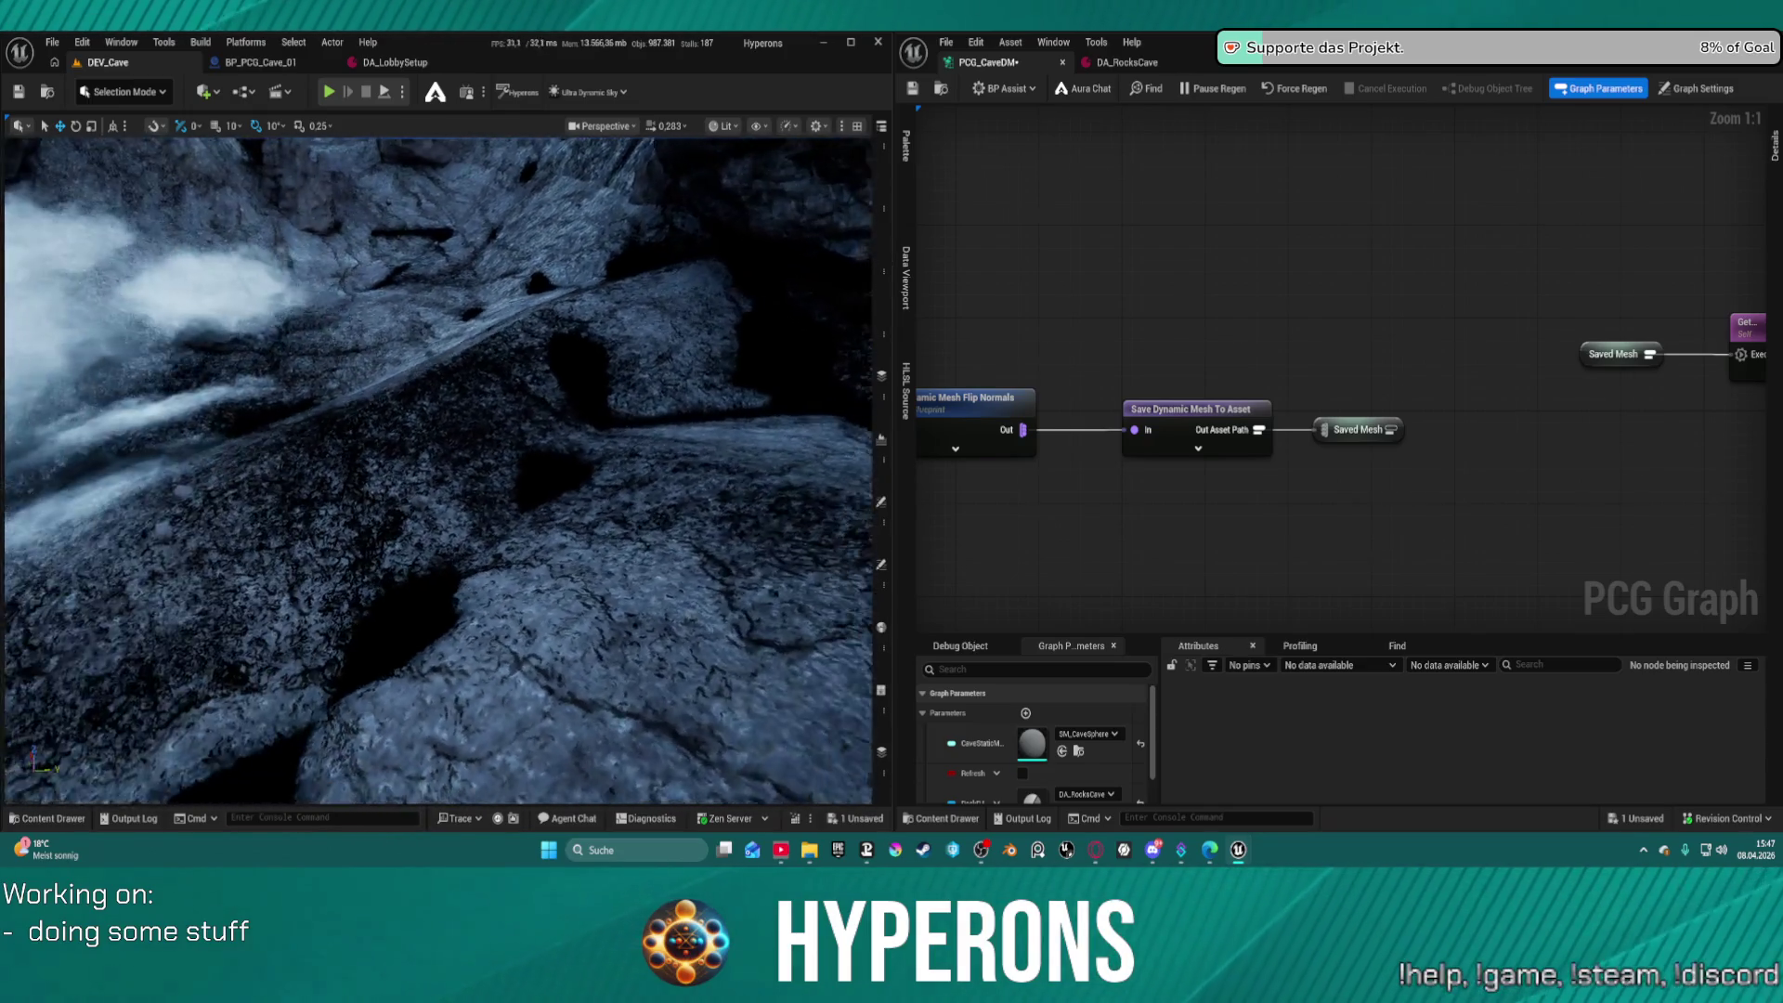
pyautogui.click(877, 144)
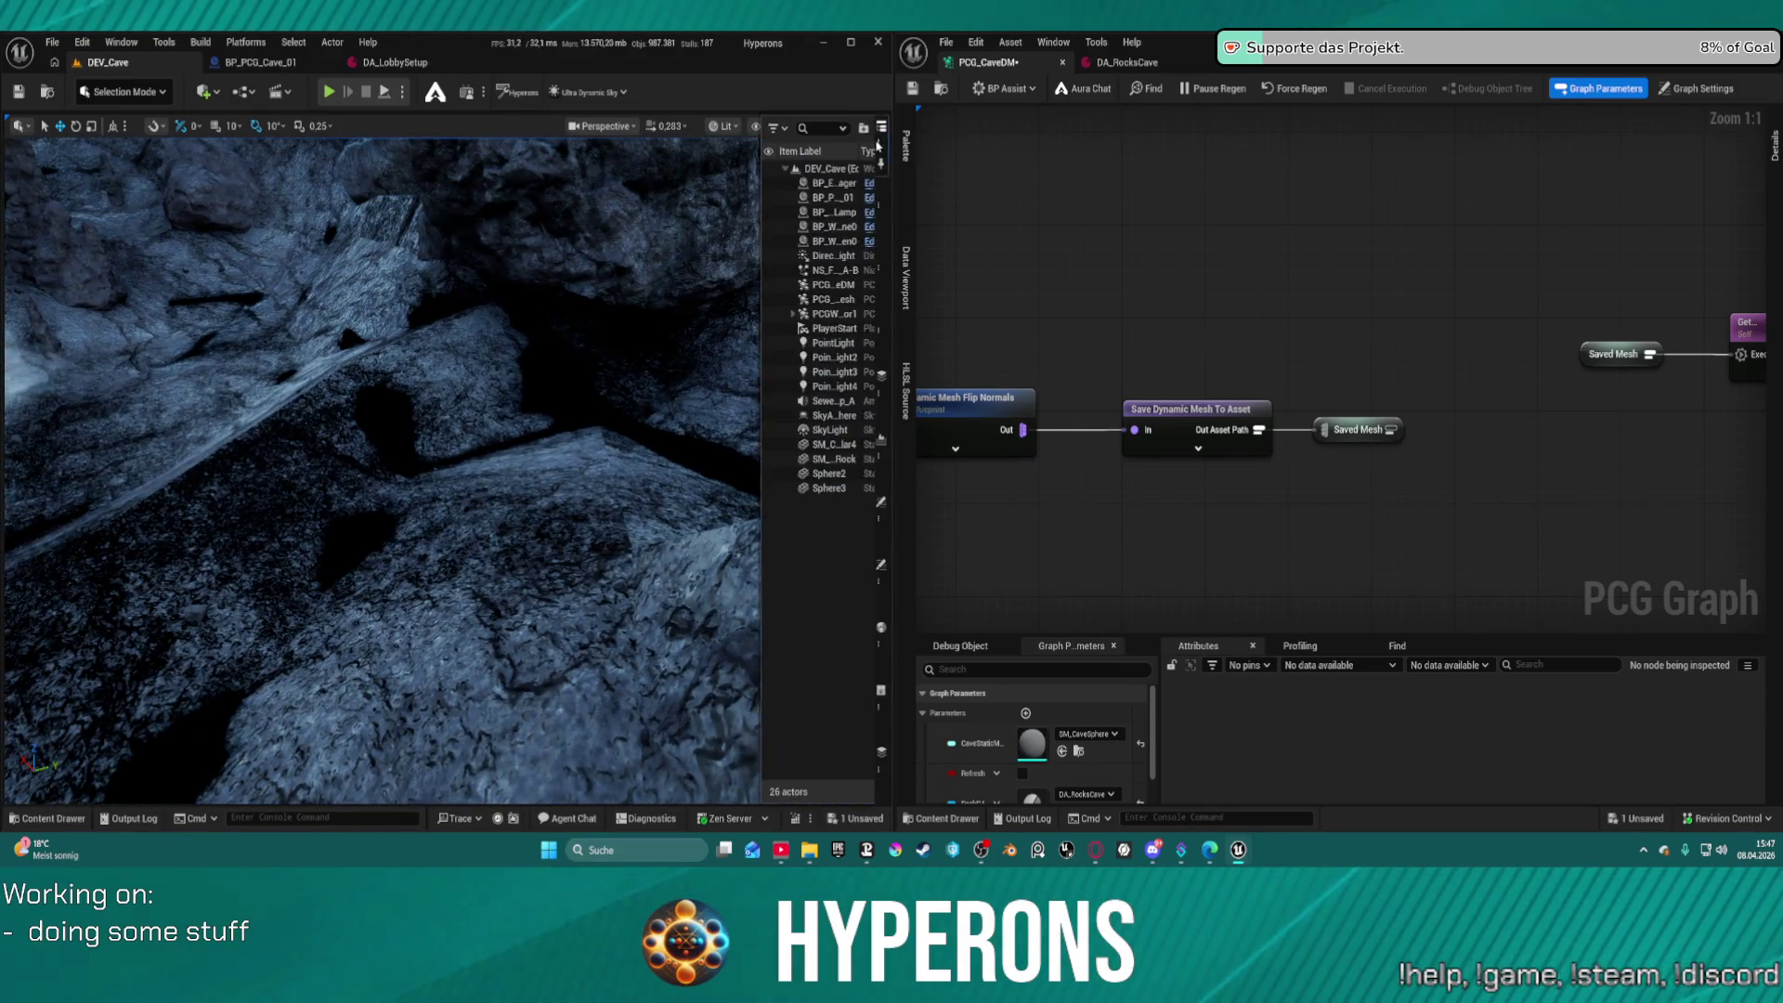
# Select the SkyLight, clear the Details filter, and reset Indirect Lighting Intensity to 1.0
pyautogui.click(816, 258)
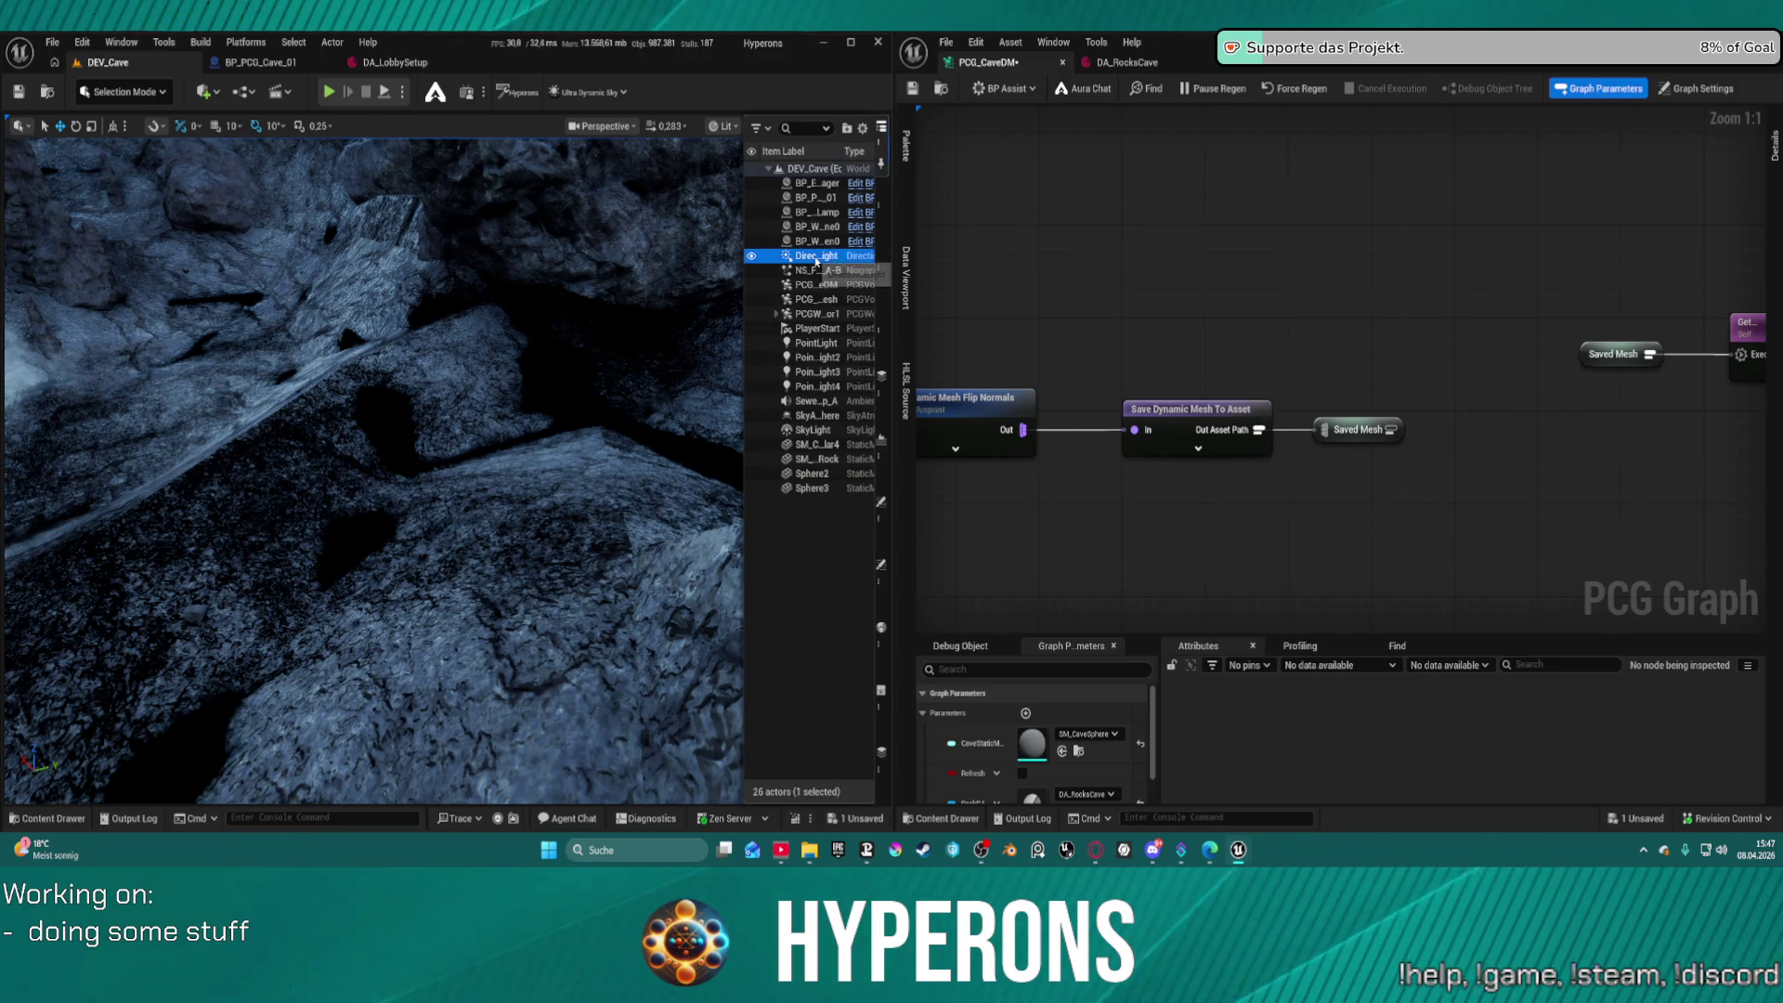
pyautogui.click(816, 430)
pyautogui.click(882, 568)
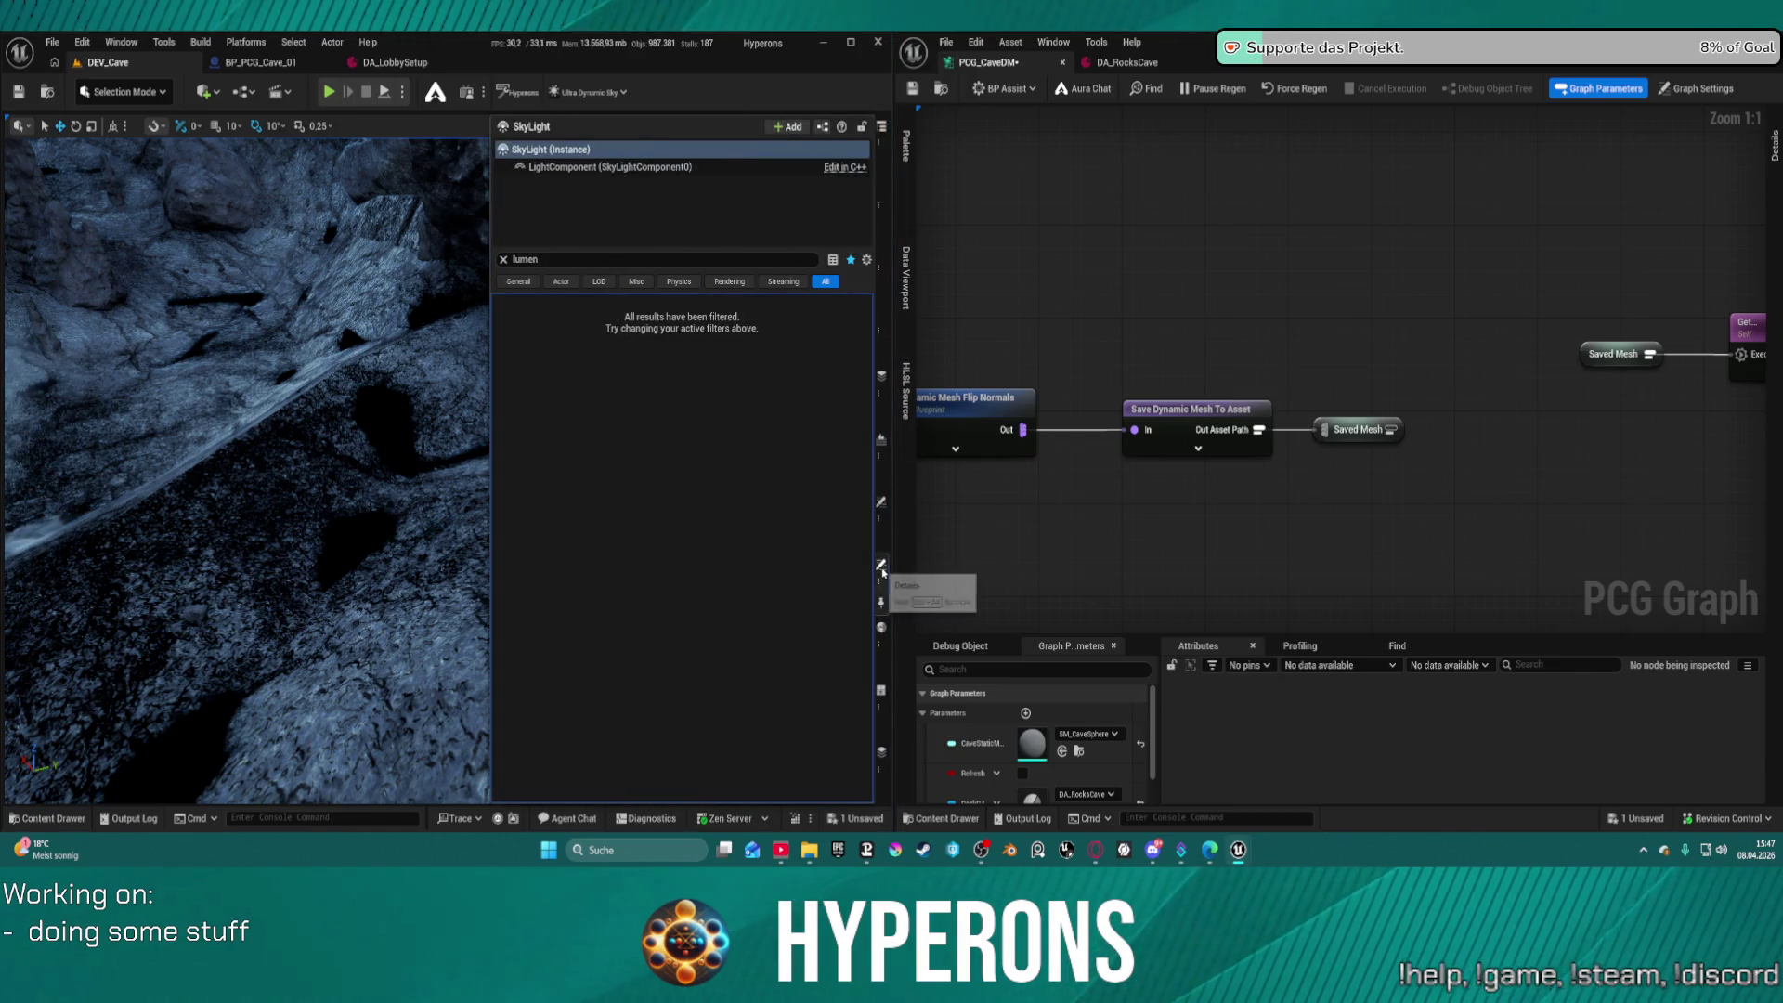
pyautogui.click(502, 260)
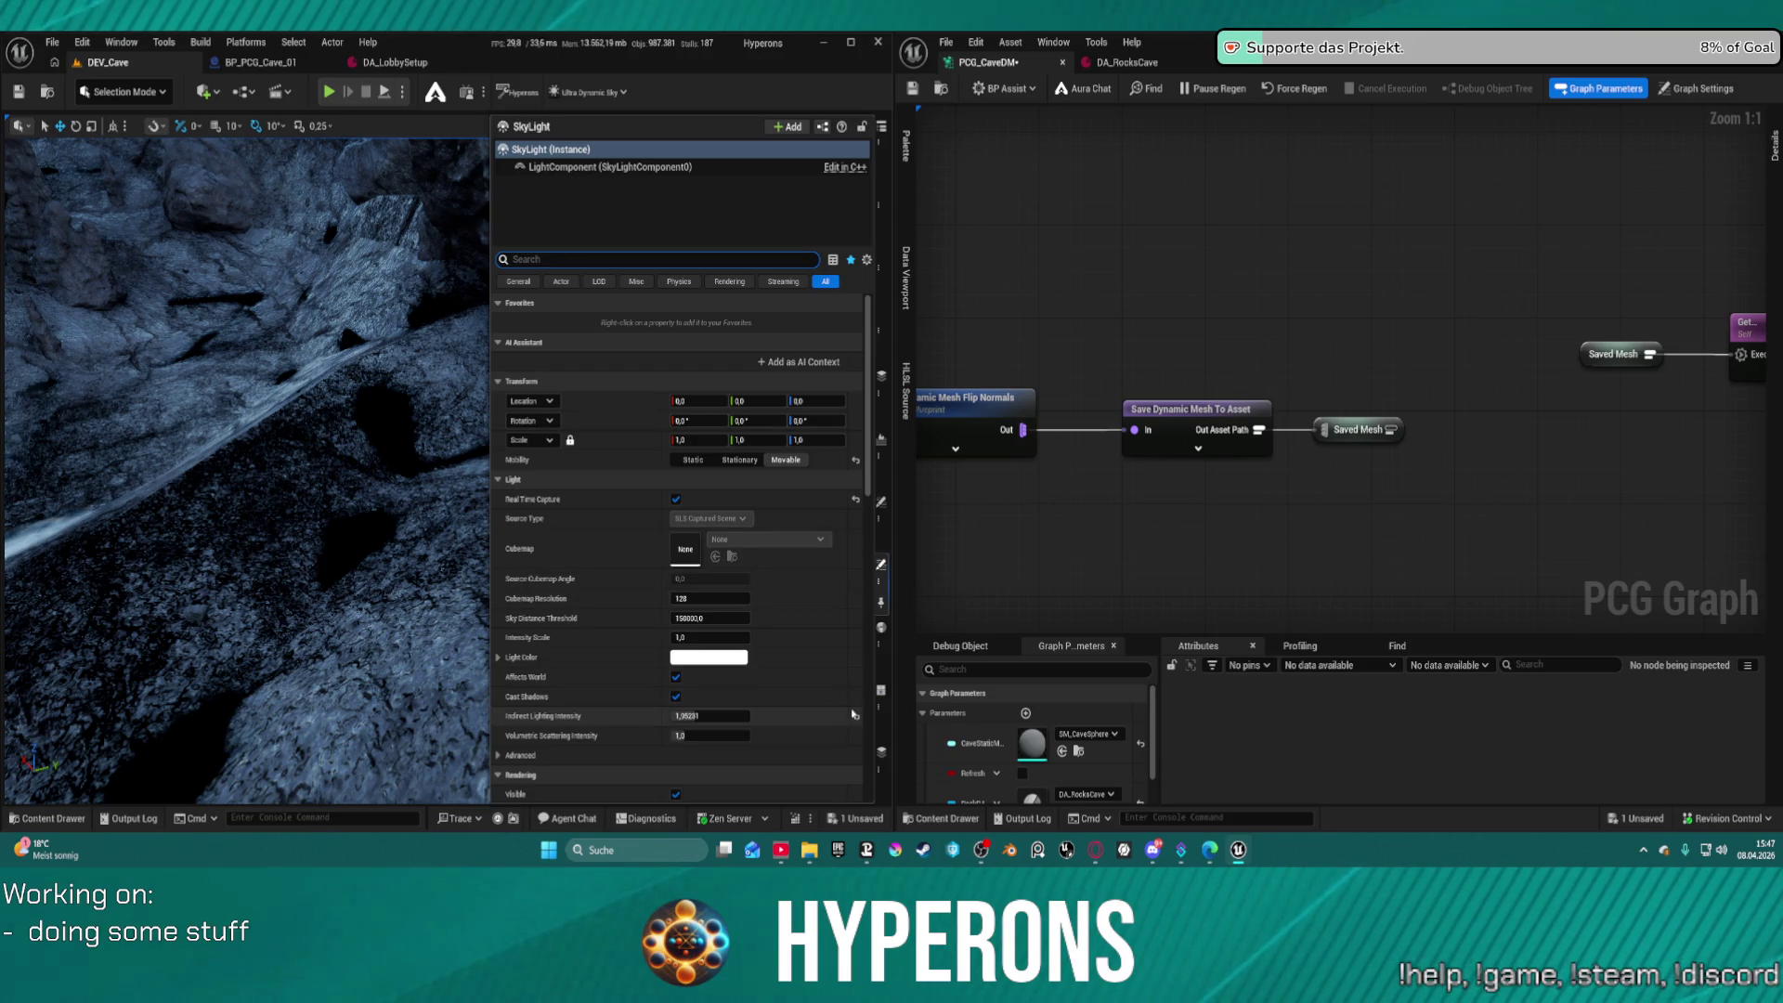
pyautogui.click(857, 718)
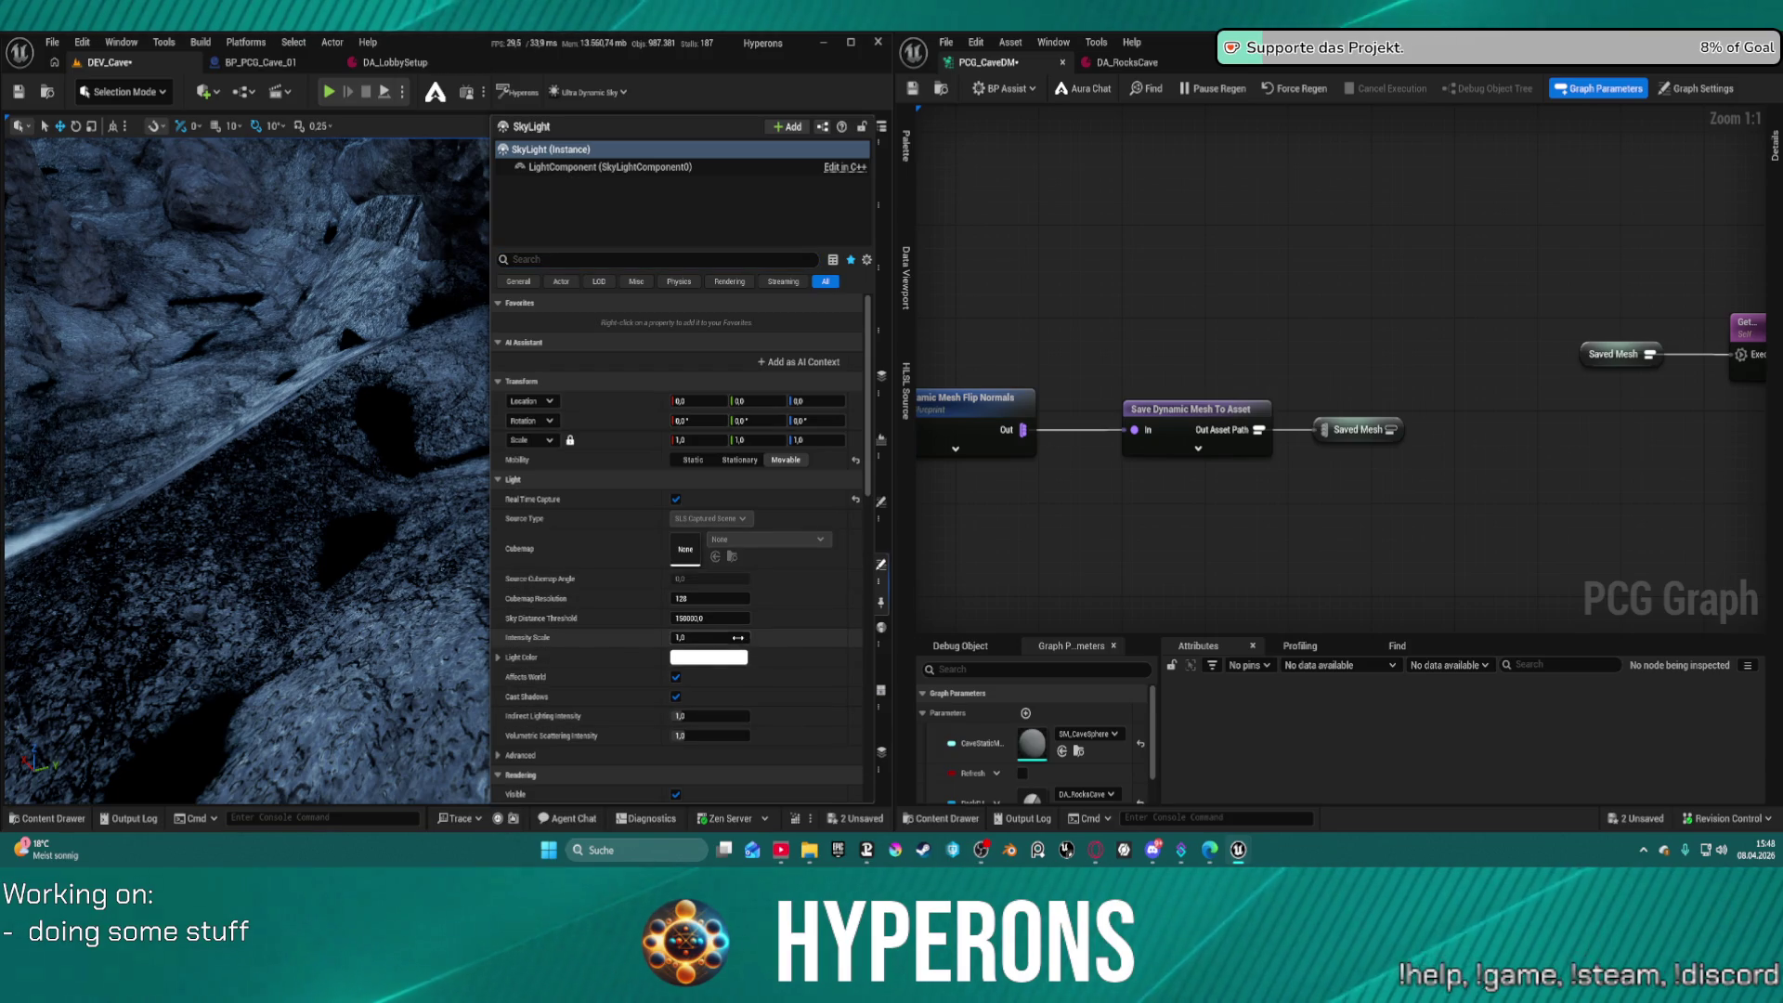
# Adjust SkyLight Intensity Scale, ending near 97.86, comparing with the light hidden and shown
pyautogui.moveTo(689, 638); pyautogui.dragTo(771, 645)
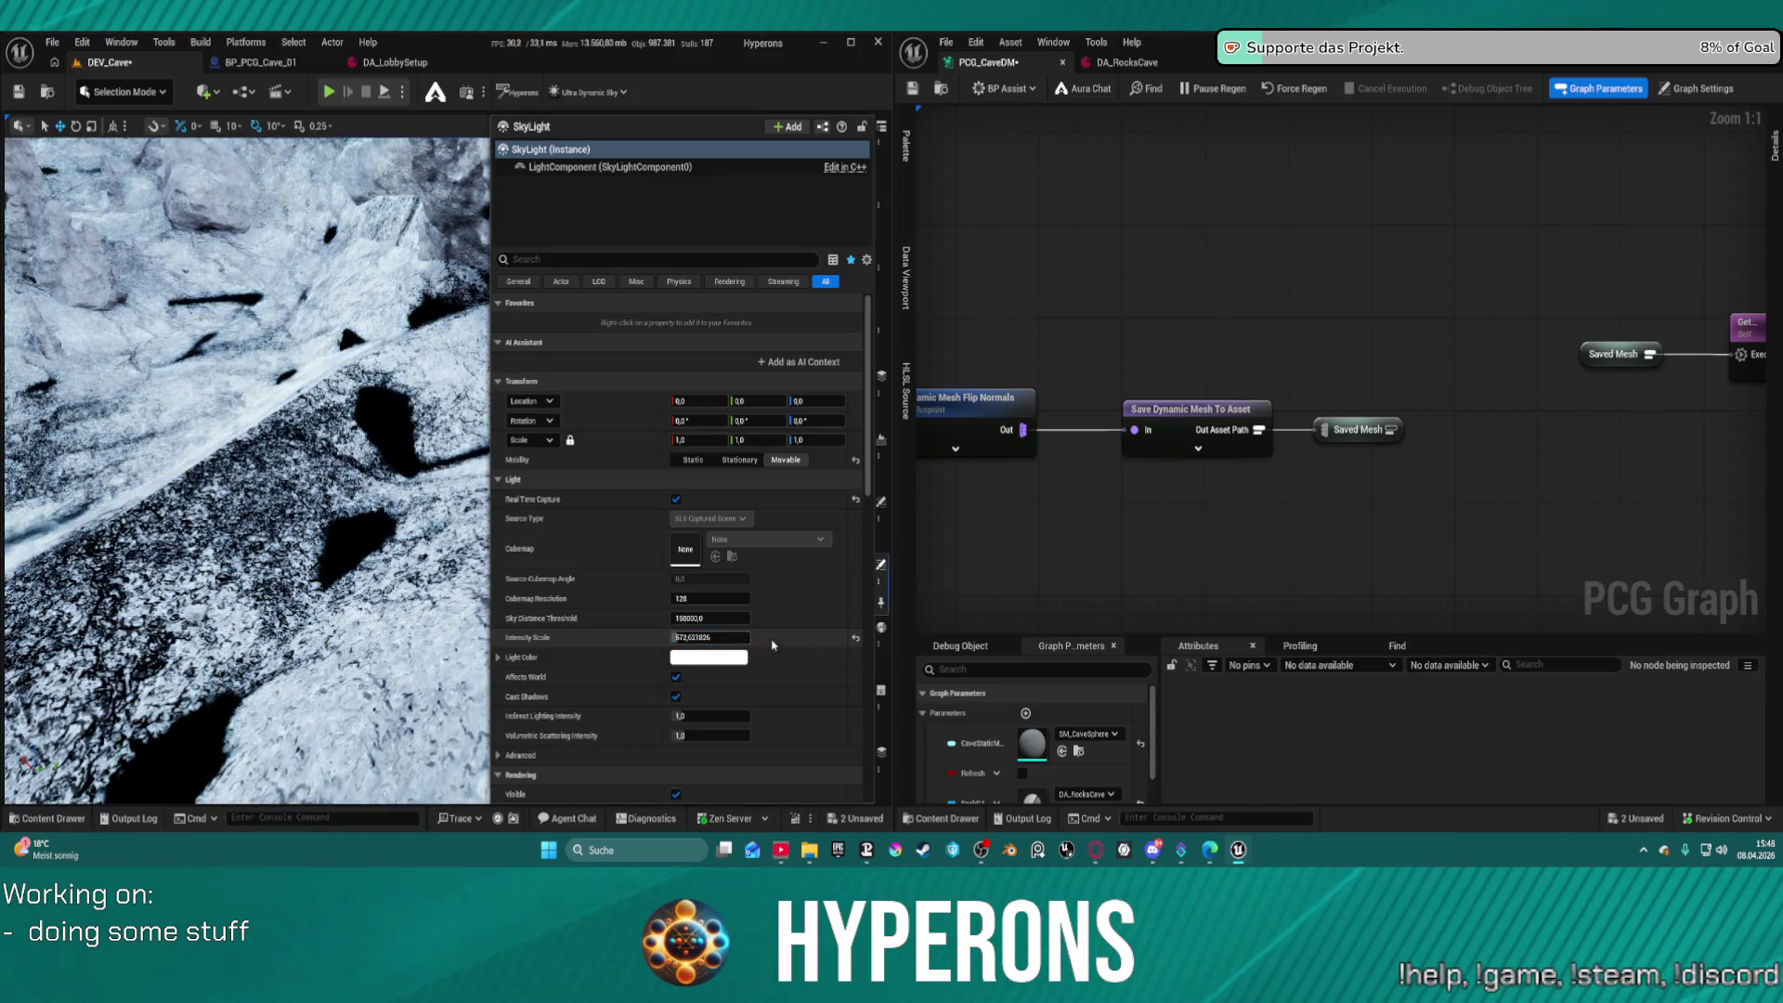
pyautogui.click(855, 638)
pyautogui.moveTo(703, 636)
pyautogui.mouseDown()
pyautogui.moveTo(734, 636)
pyautogui.moveTo(706, 637)
pyautogui.mouseUp()
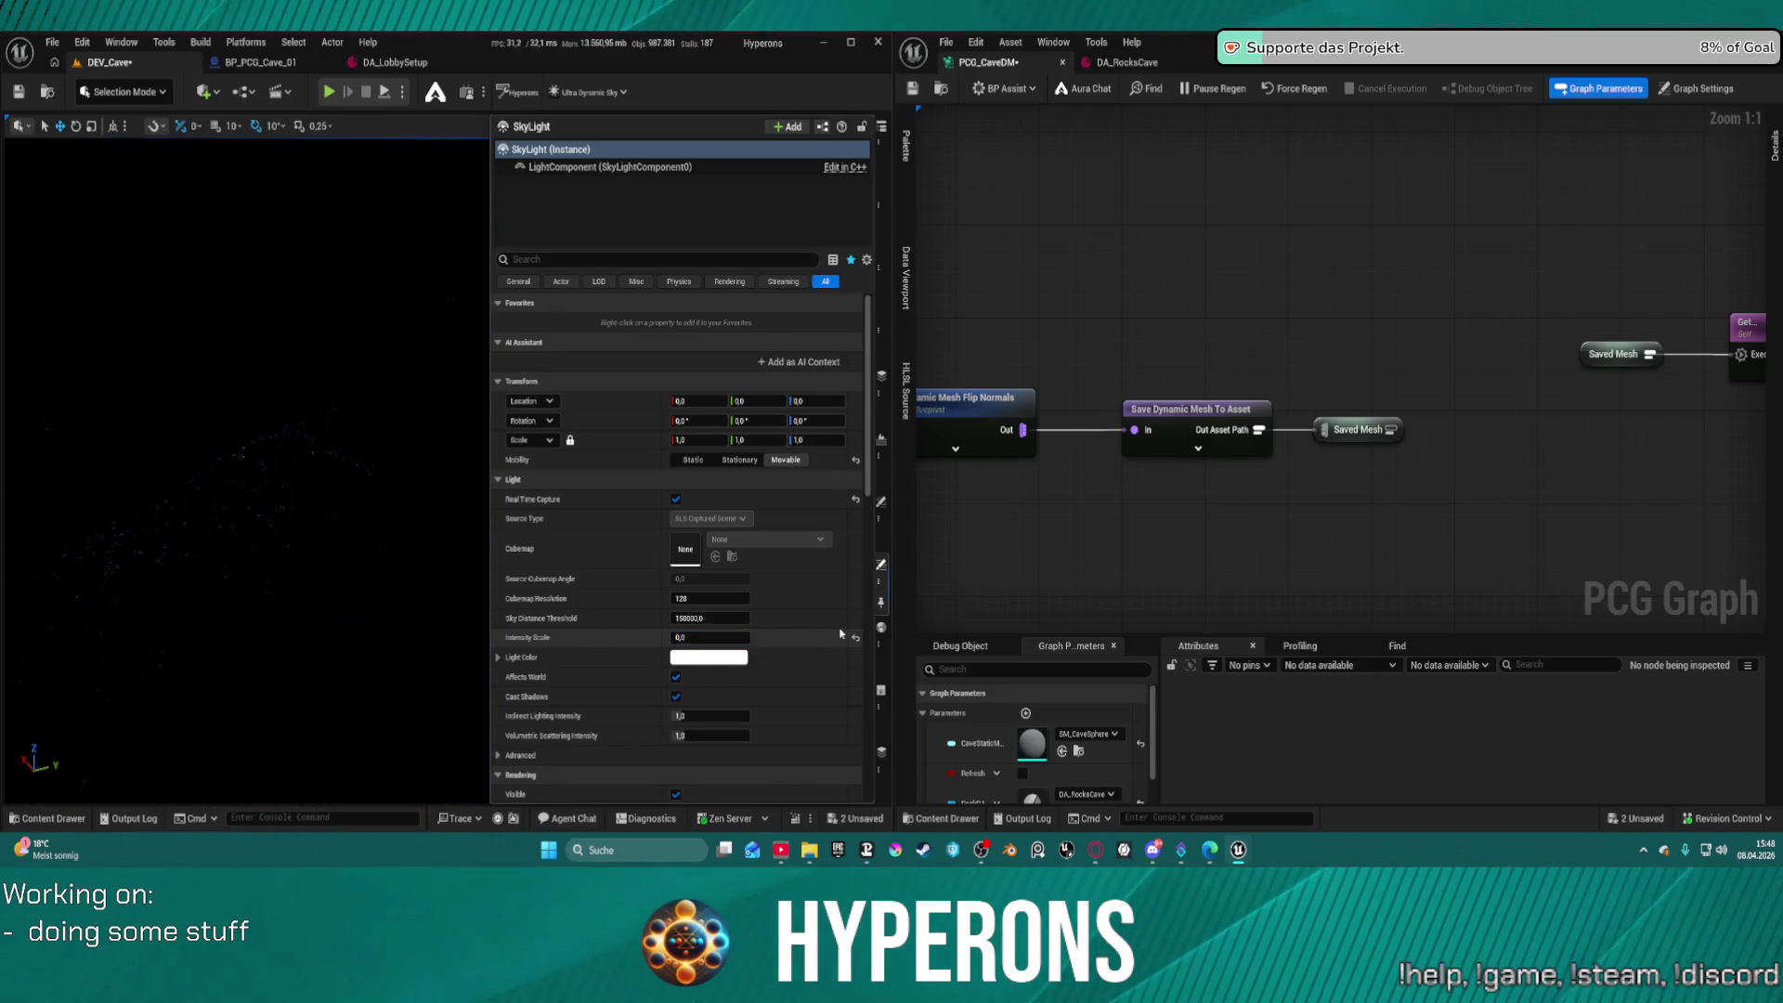
pyautogui.moveTo(695, 638)
pyautogui.mouseDown()
pyautogui.moveTo(745, 638)
pyautogui.moveTo(719, 638)
pyautogui.mouseUp()
pyautogui.click(675, 795)
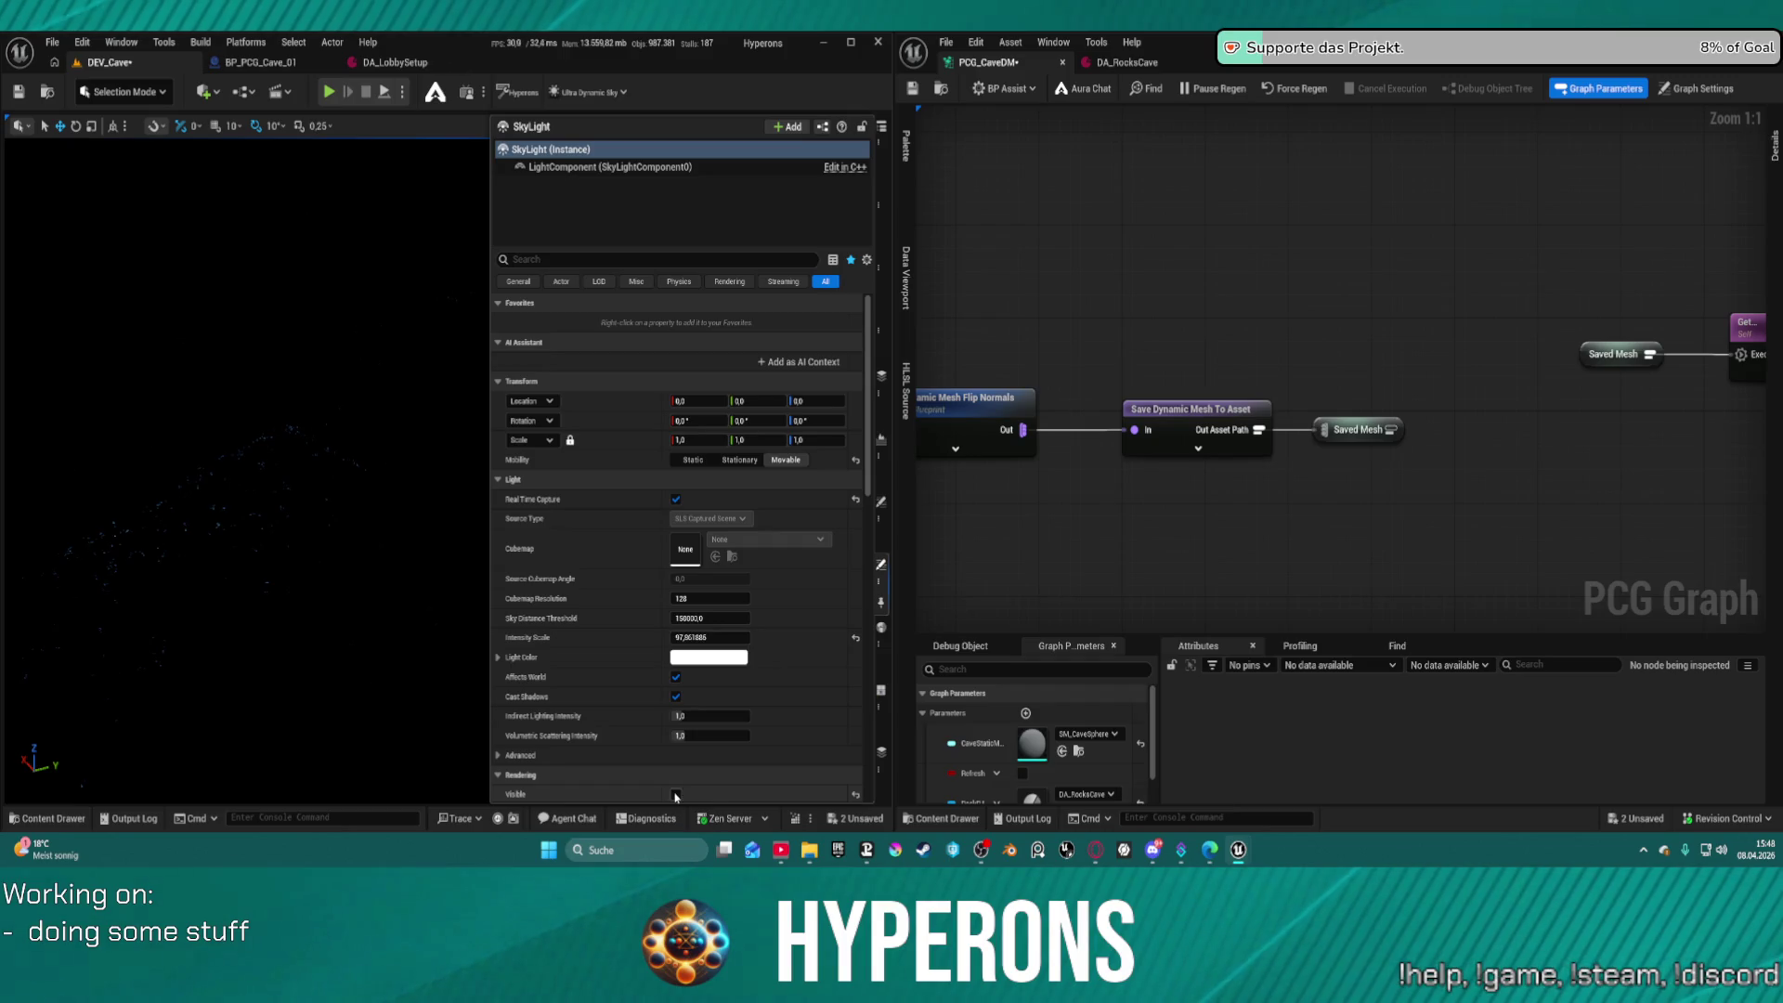
pyautogui.click(675, 795)
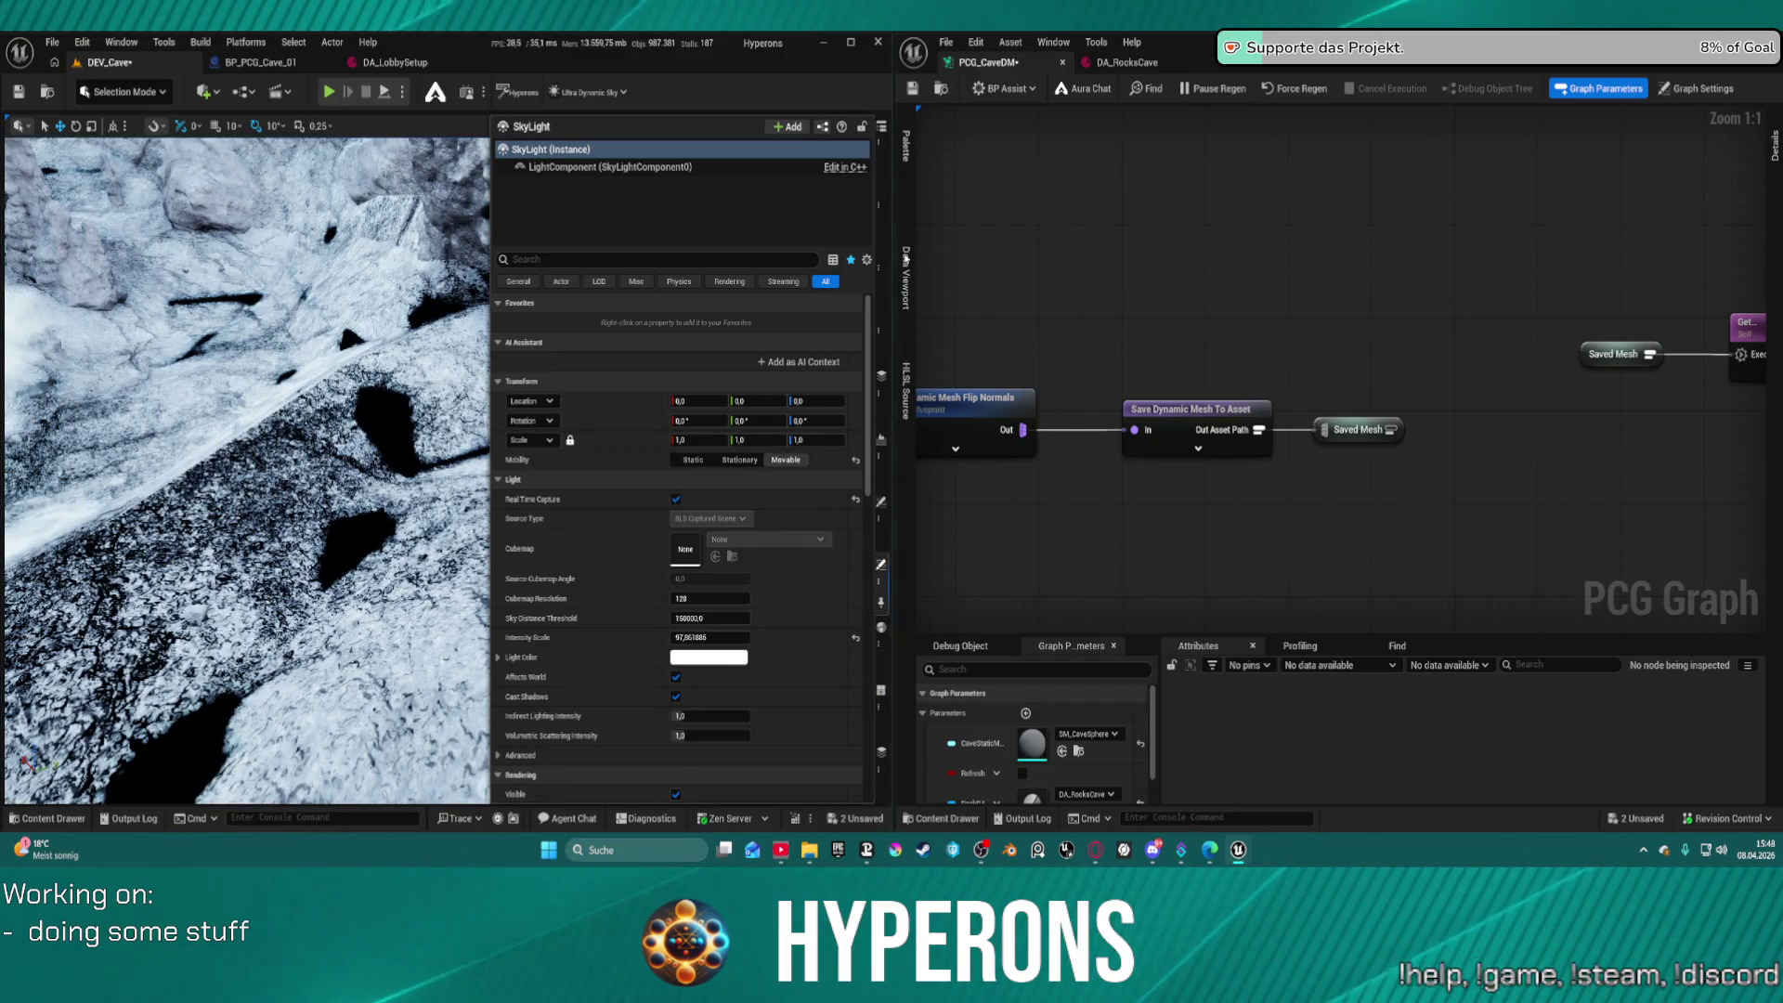
pyautogui.click(883, 162)
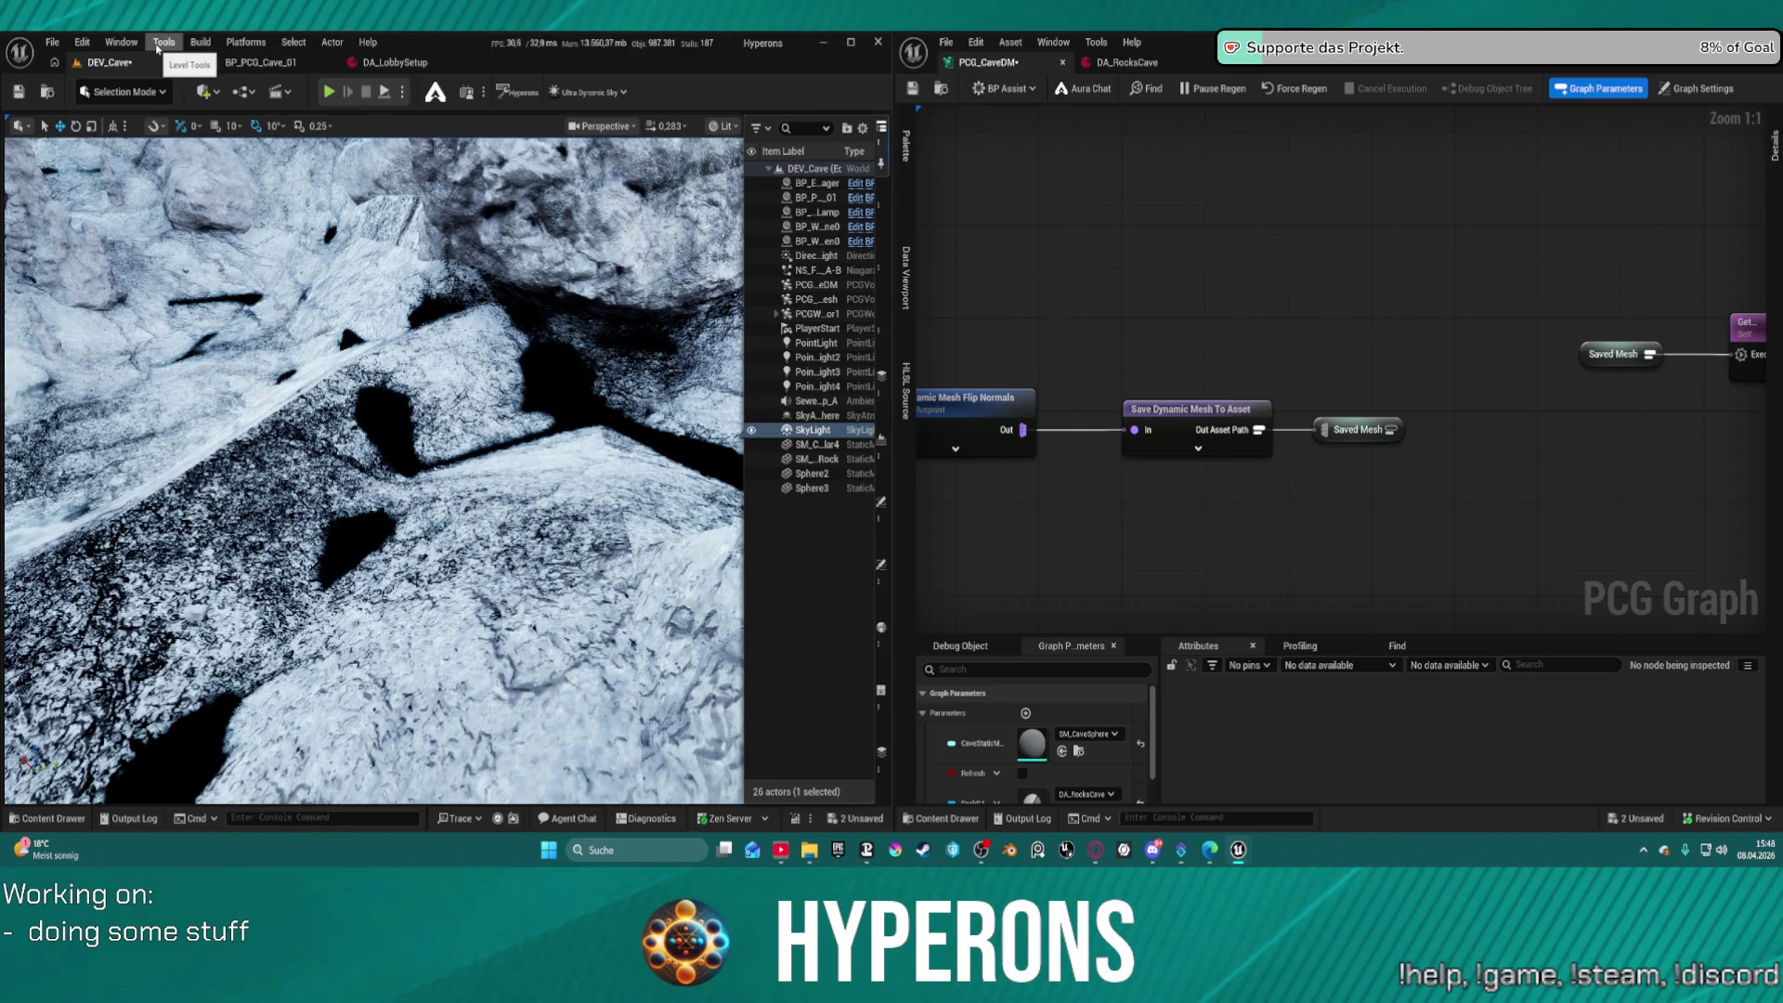
pyautogui.click(130, 44)
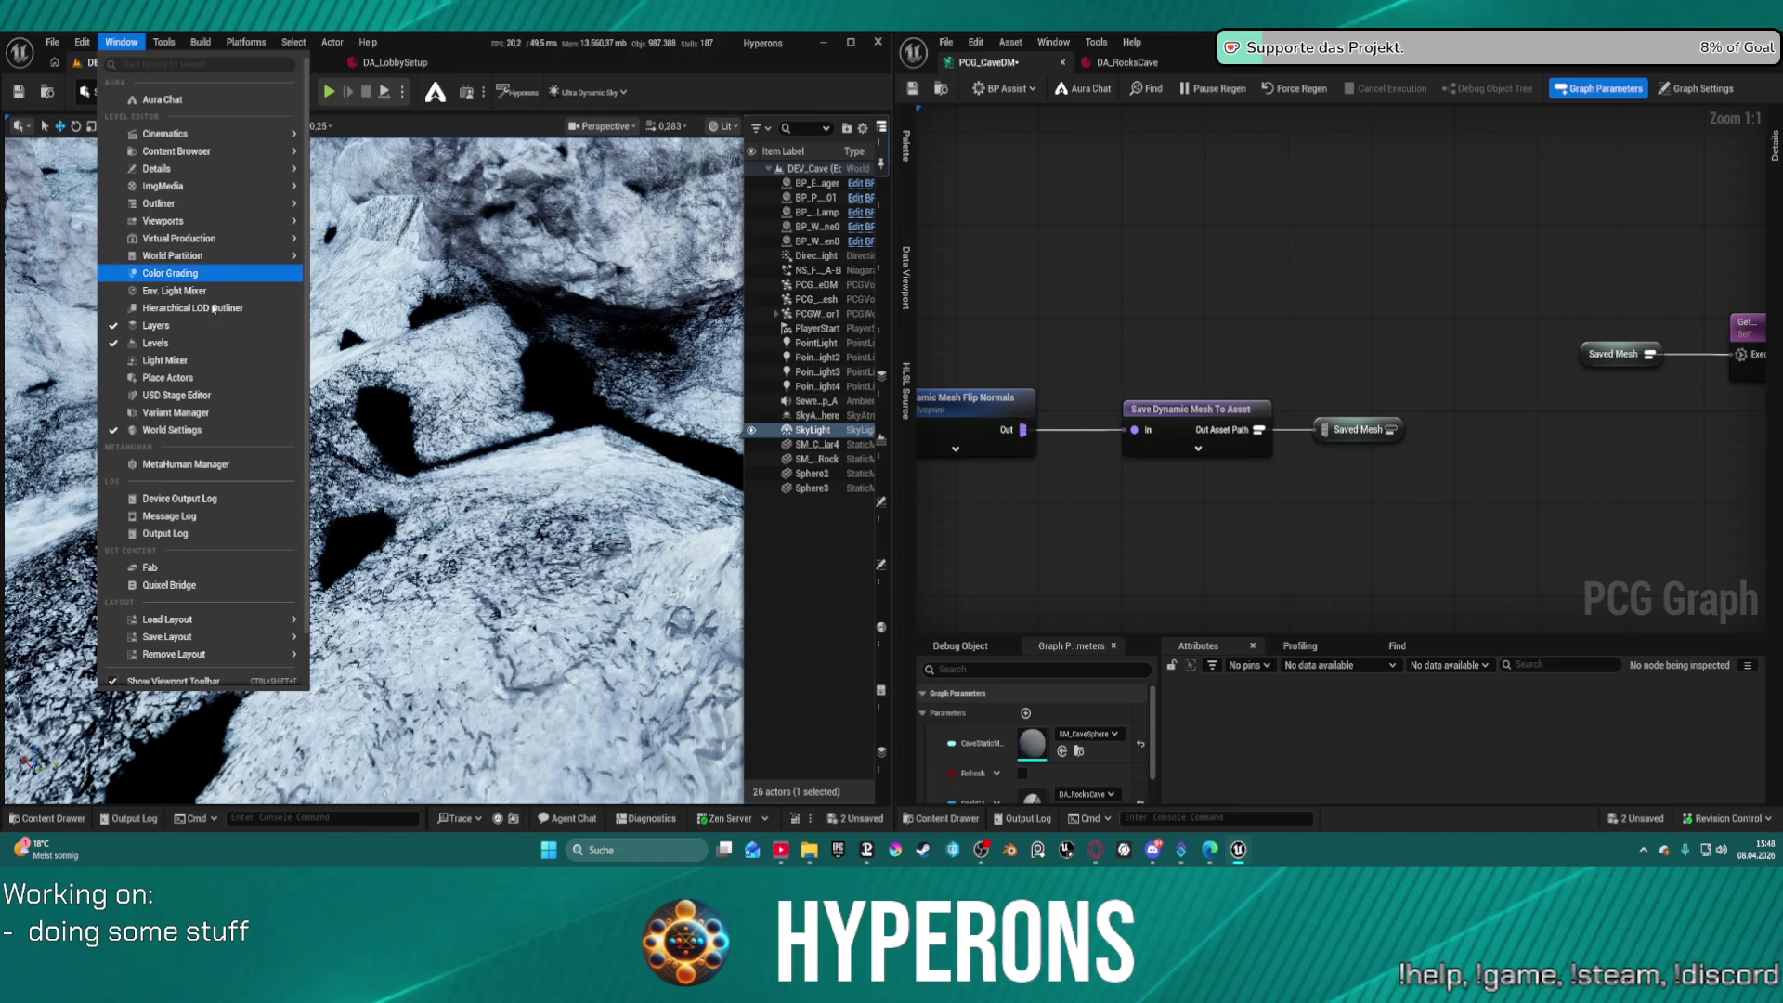
# Turn off the Outliner panel from the Window menu to widen the viewport
pyautogui.click(205, 307)
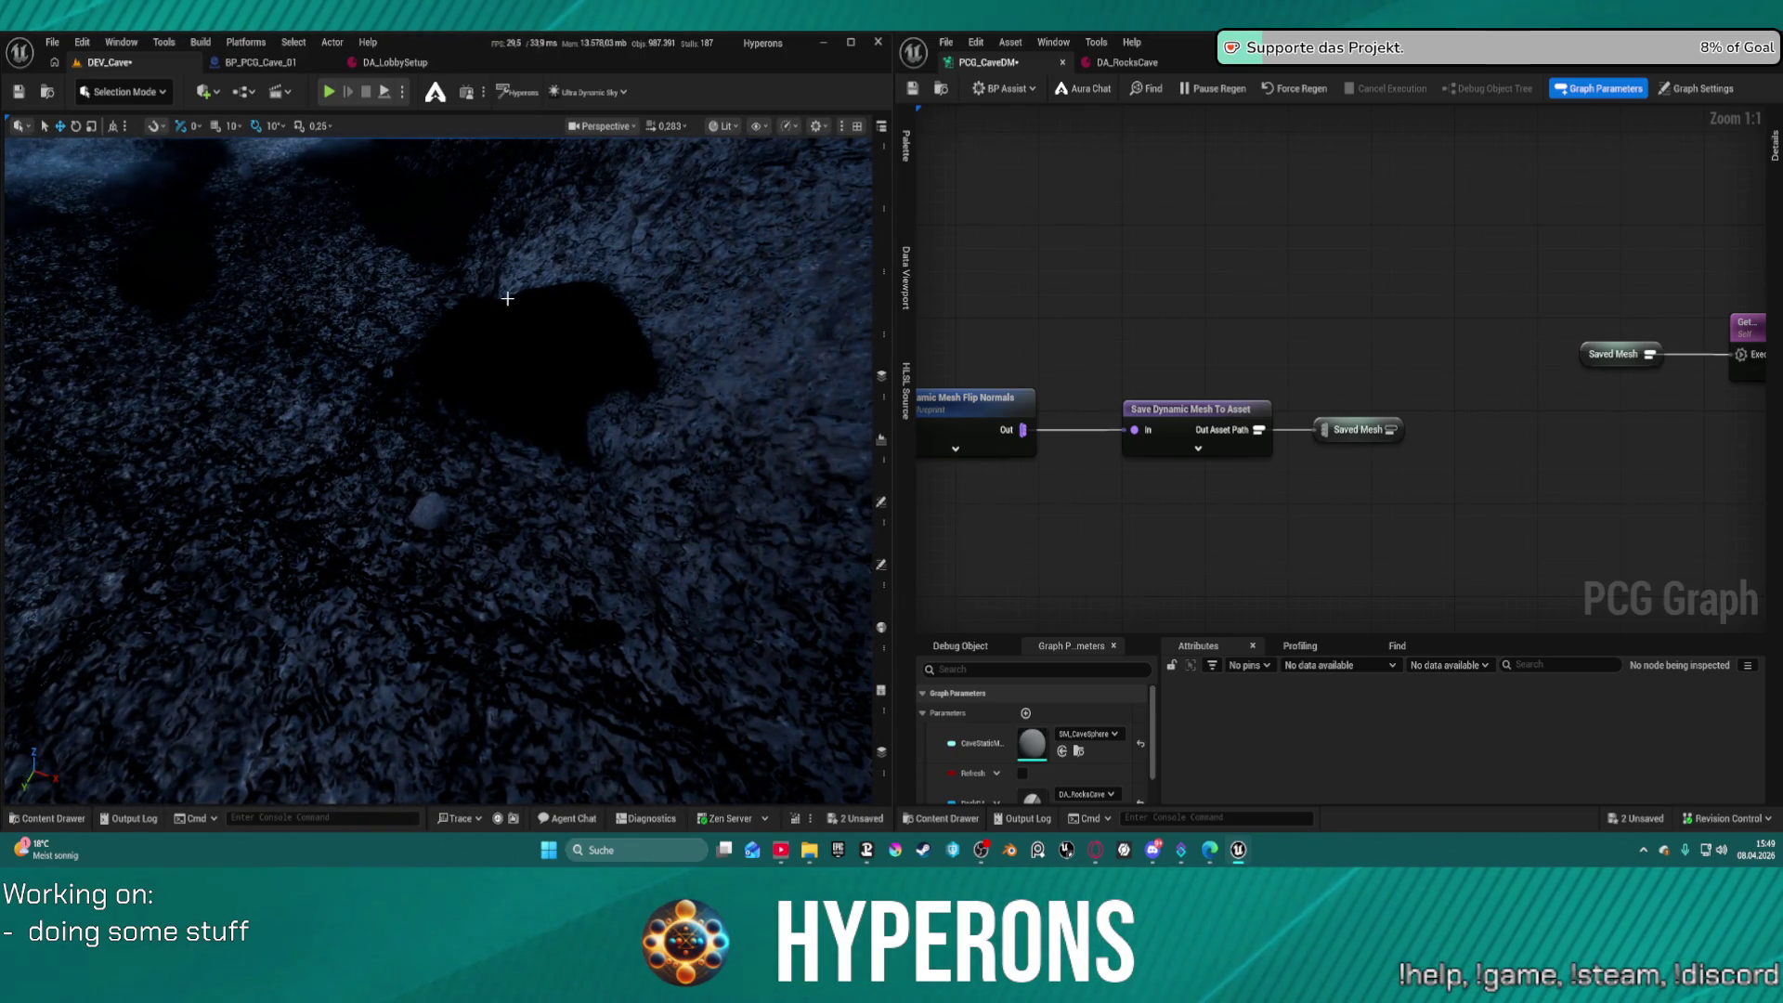
# Marquee-select the lower PCG node cluster and drag it further down
pyautogui.scroll(-12, 1393, 402)
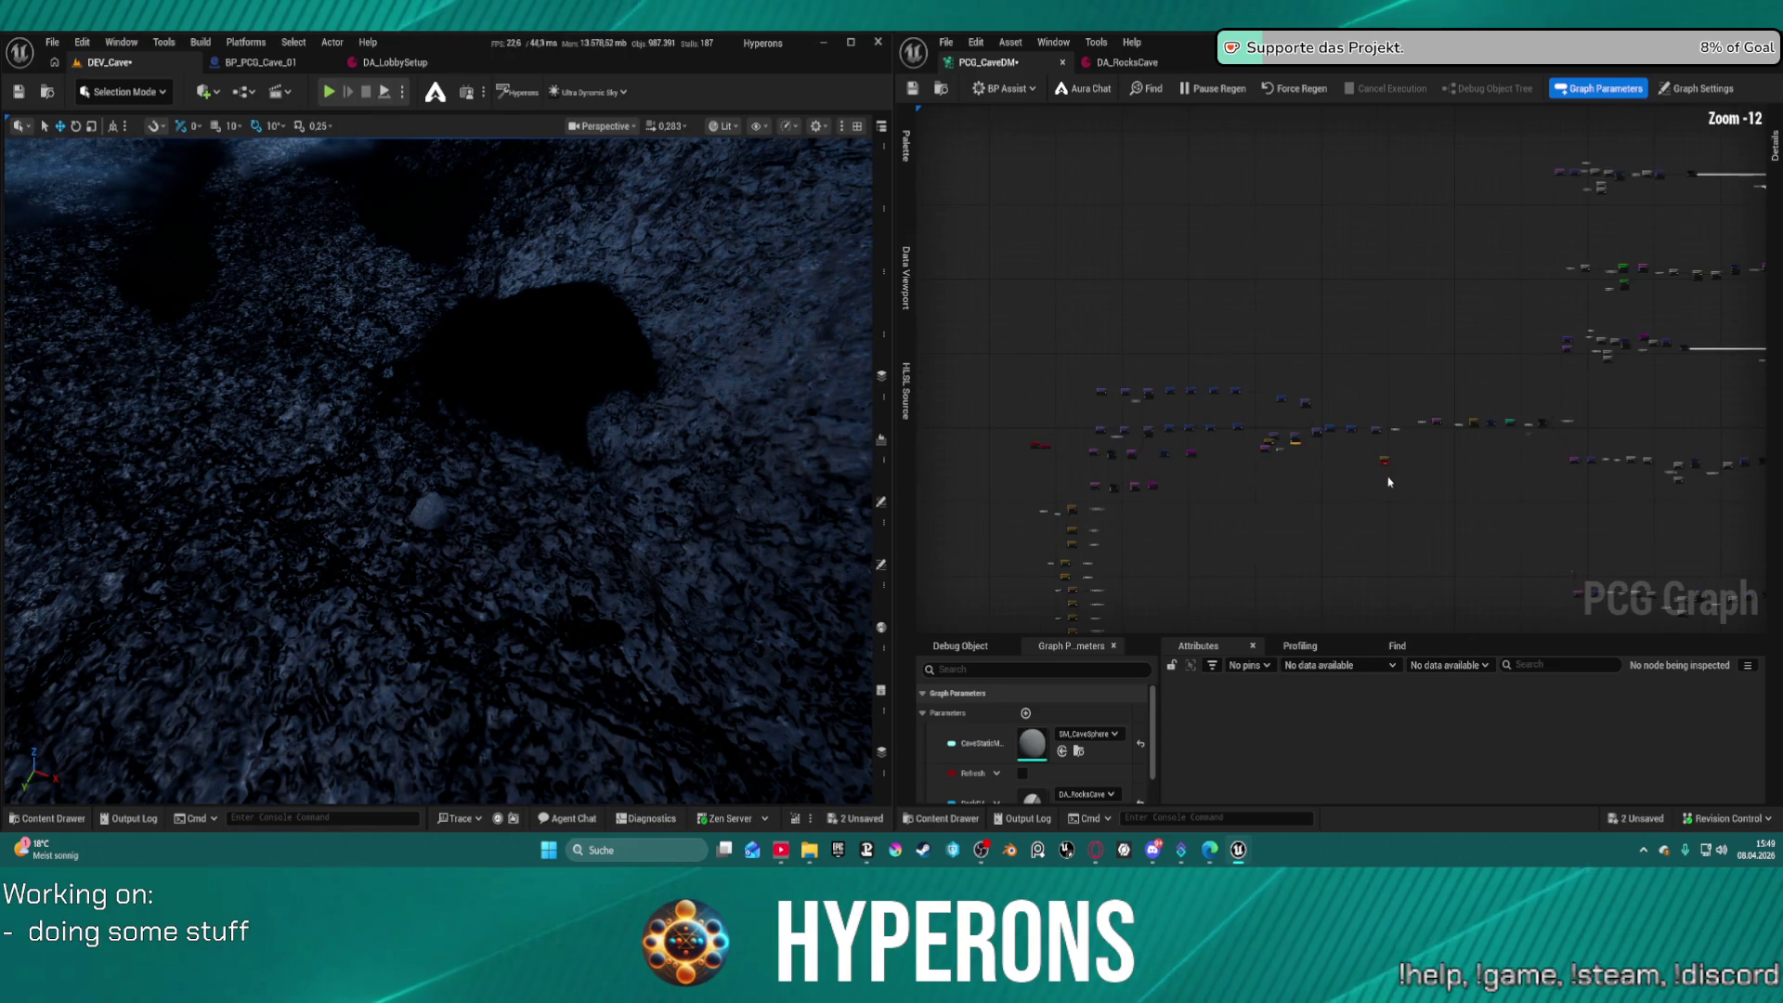
pyautogui.moveTo(1480, 391)
pyautogui.mouseDown()
pyautogui.moveTo(1496, 597)
pyautogui.moveTo(1193, 213)
pyautogui.mouseUp()
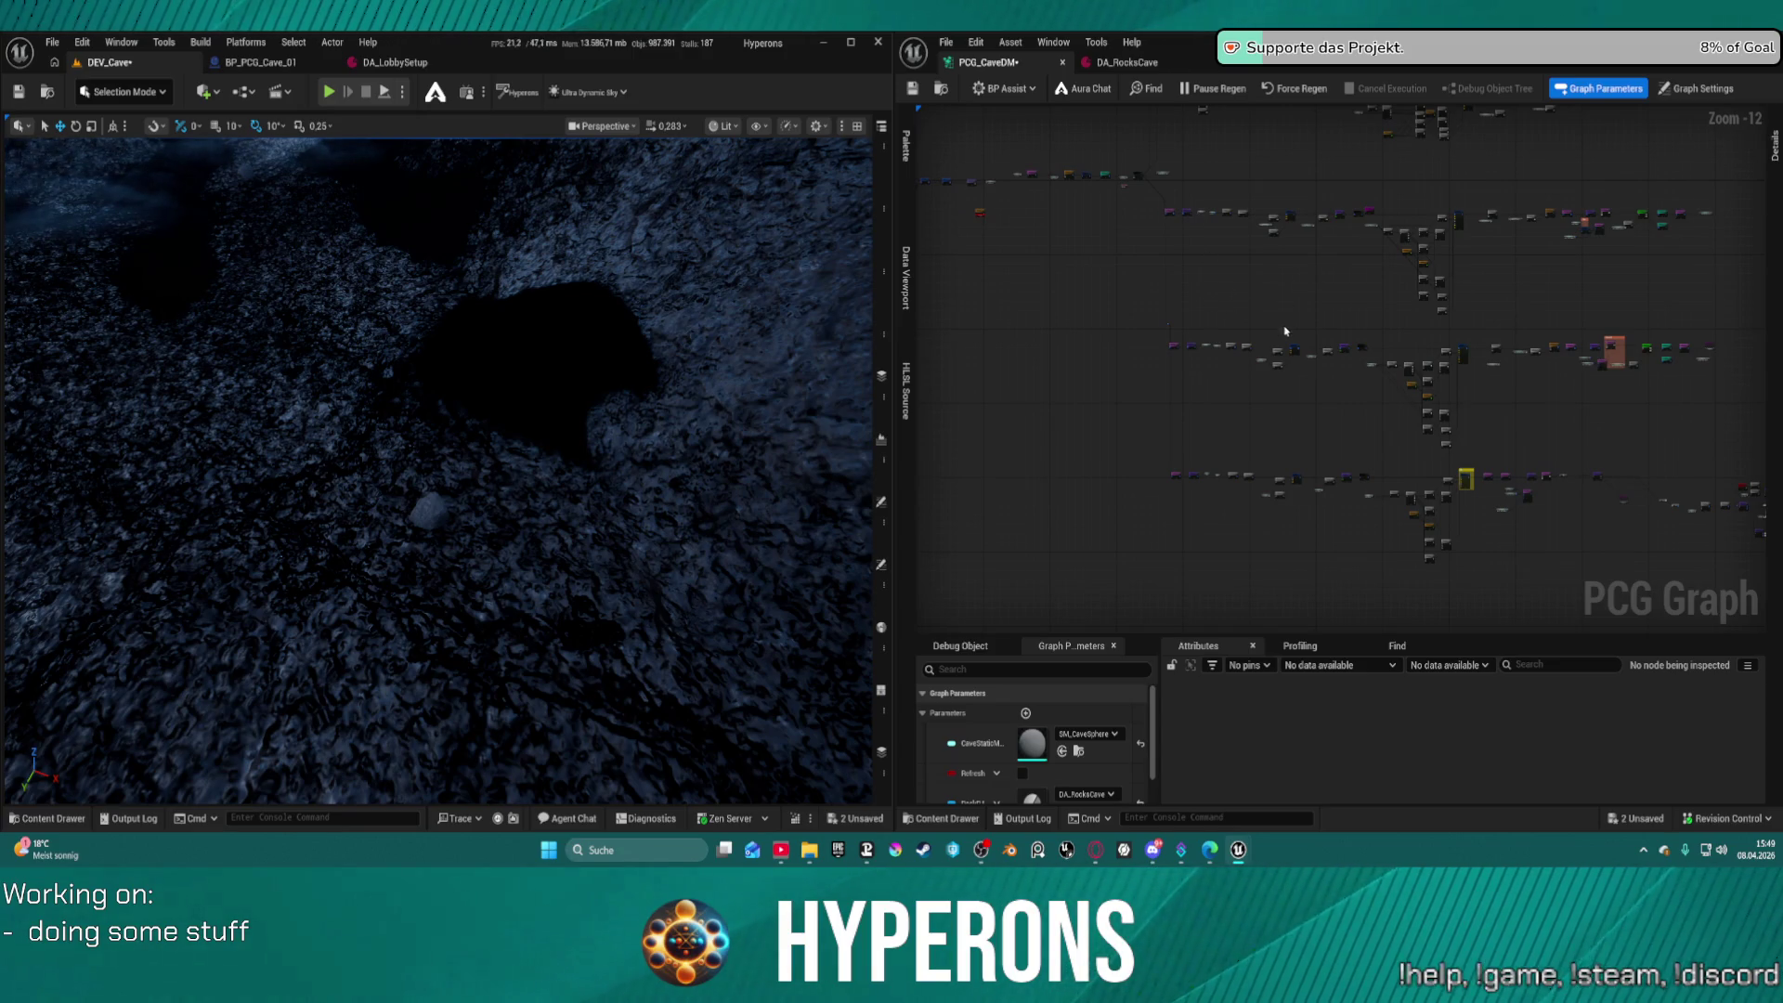
pyautogui.moveTo(1340, 432)
pyautogui.mouseDown()
pyautogui.moveTo(1179, 338)
pyautogui.moveTo(1139, 225)
pyautogui.mouseUp()
pyautogui.moveTo(1003, 263)
pyautogui.mouseDown()
pyautogui.moveTo(1345, 454)
pyautogui.moveTo(1751, 491)
pyautogui.moveTo(1075, 402)
pyautogui.mouseUp()
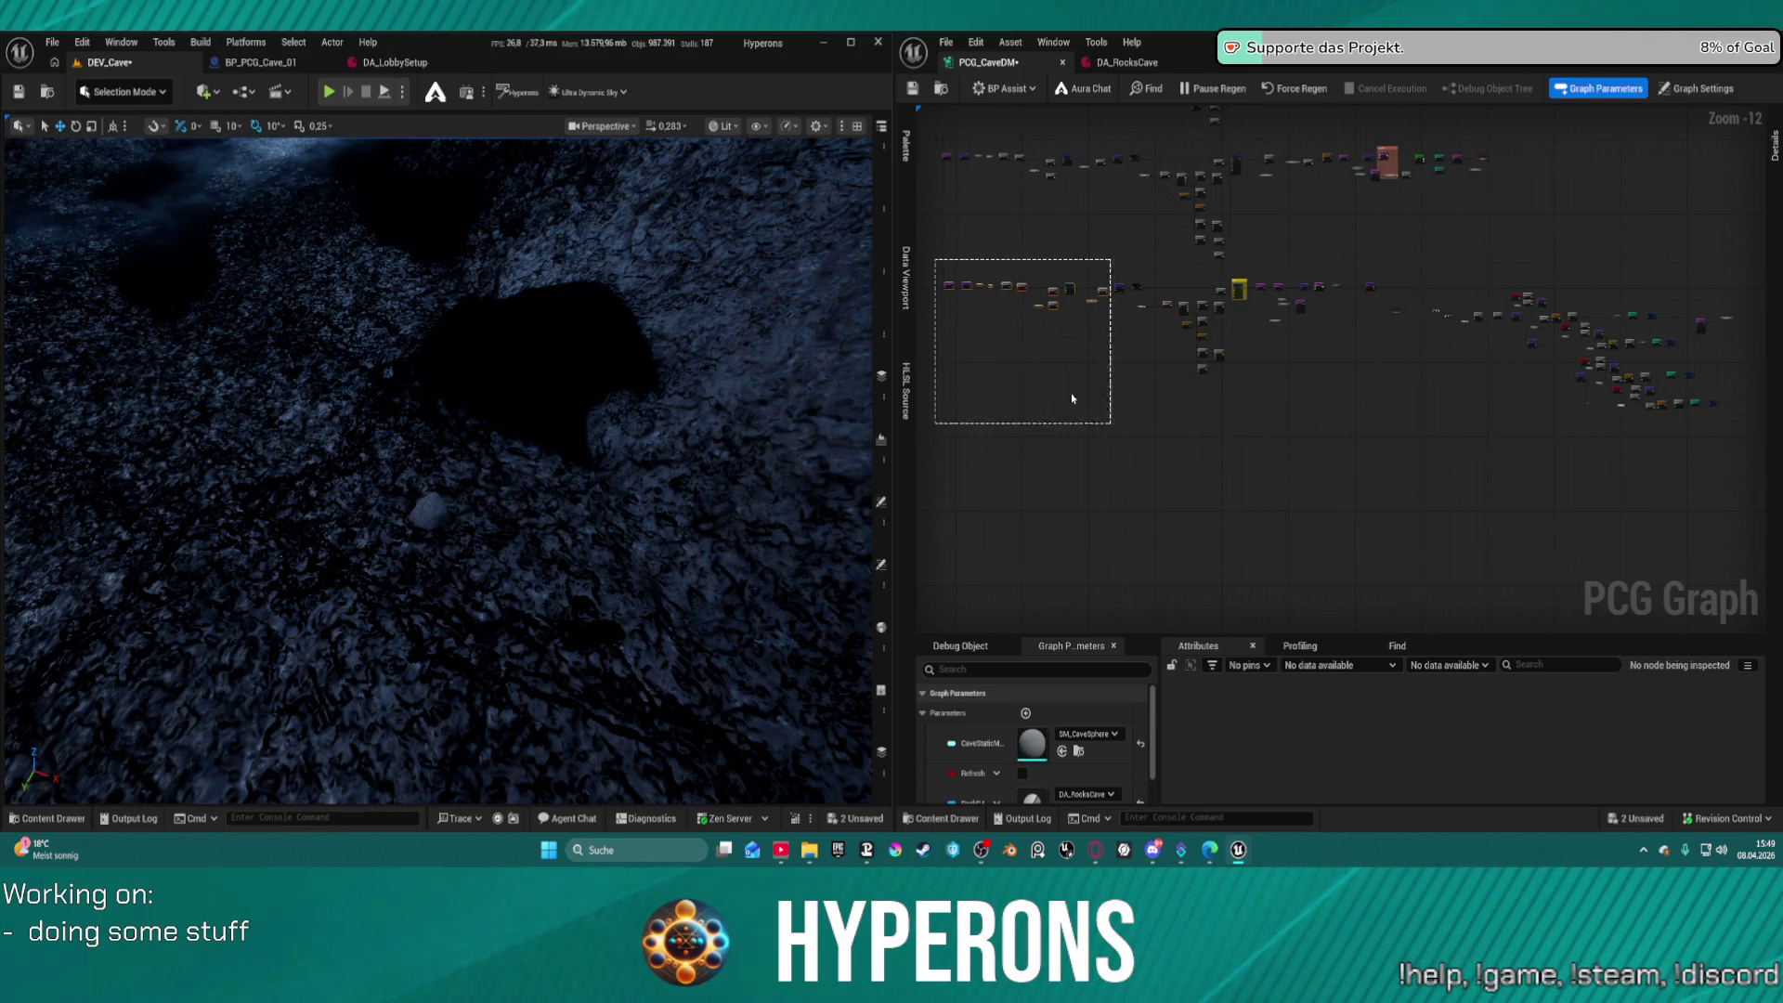
pyautogui.moveTo(960, 266)
pyautogui.mouseDown()
pyautogui.moveTo(943, 283)
pyautogui.moveTo(1473, 437)
pyautogui.moveTo(1766, 480)
pyautogui.mouseUp()
pyautogui.moveTo(1642, 327); pyautogui.dragTo(1636, 469)
pyautogui.scroll(8, 1214, 318)
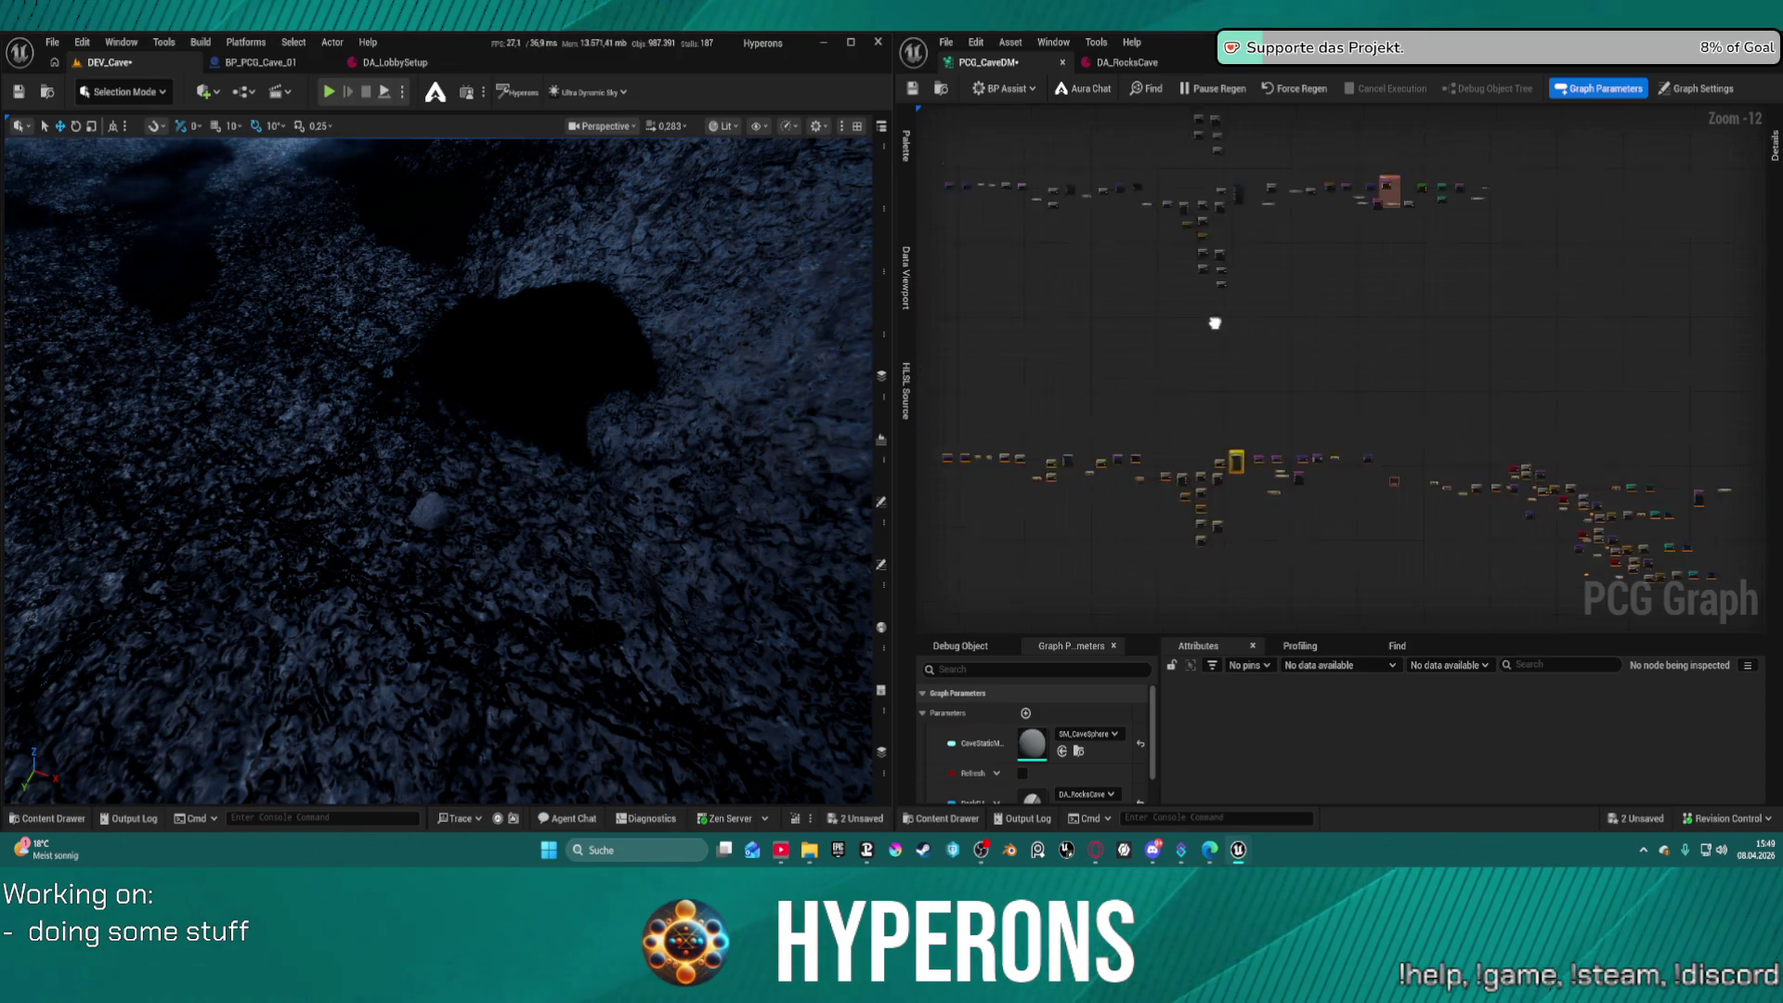
pyautogui.scroll(-2, 1615, 426)
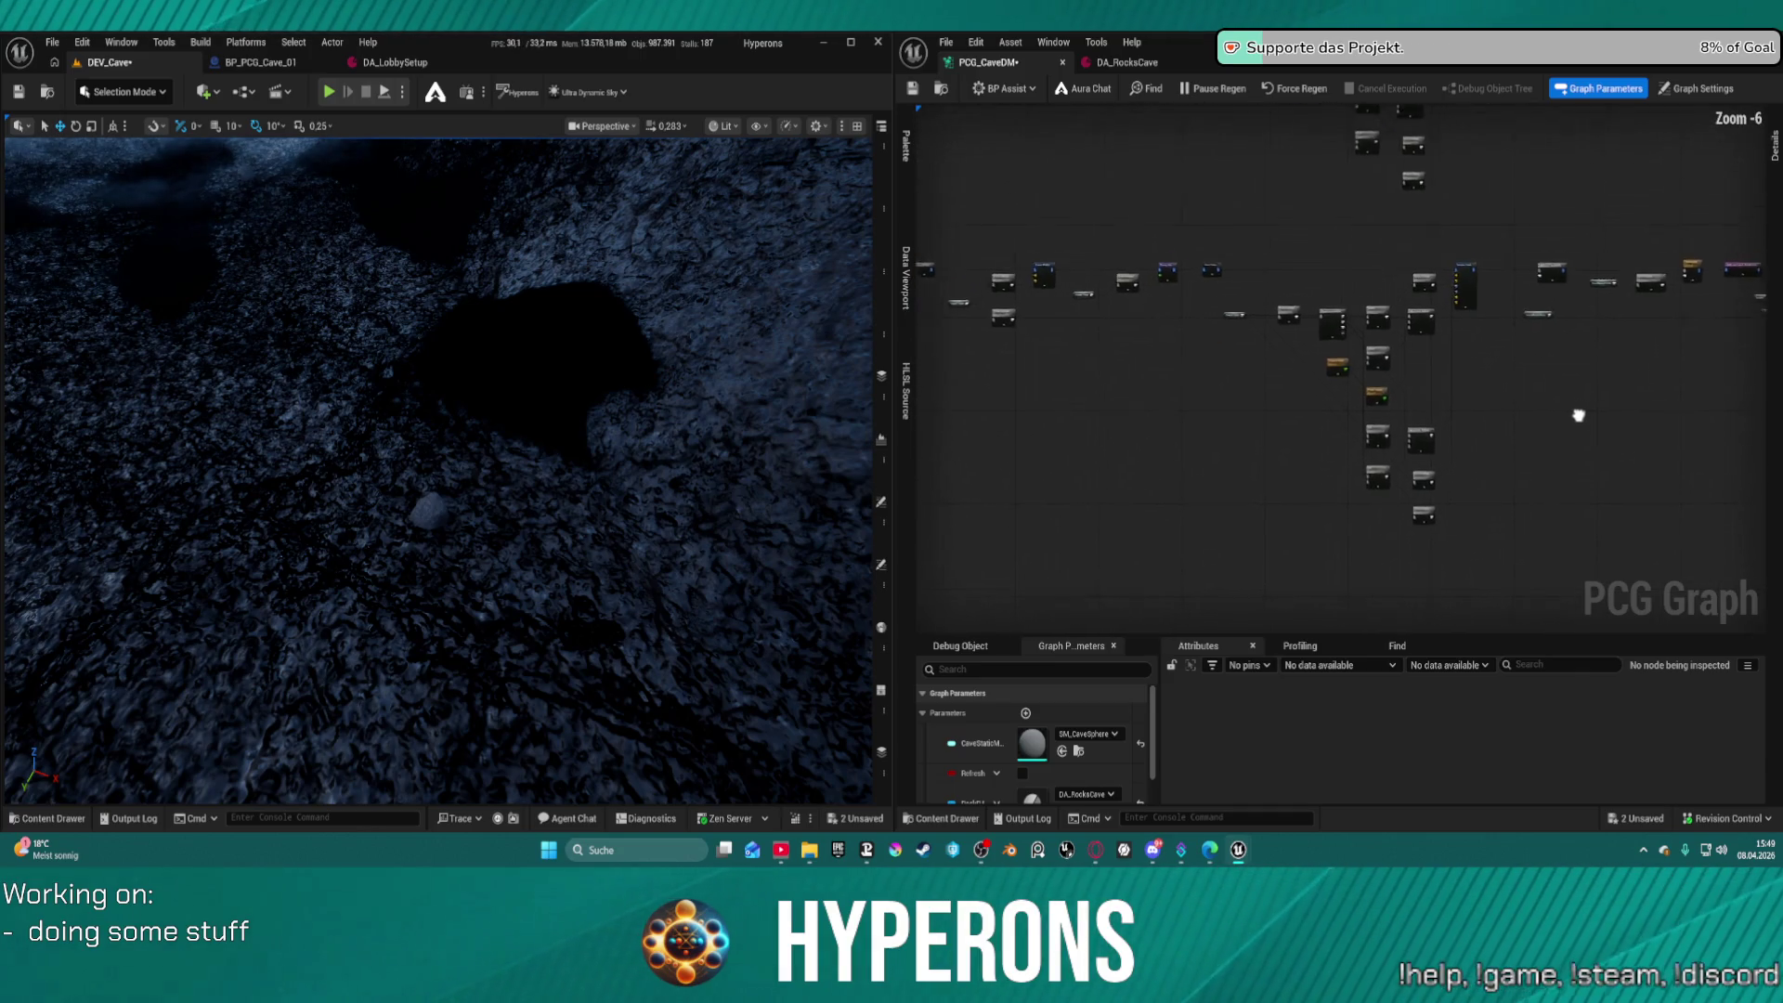
pyautogui.scroll(4, 1585, 406)
# Drag the Rock Material Control node into the Ground comment box
pyautogui.moveTo(1394, 470)
pyautogui.mouseDown()
pyautogui.moveTo(1410, 518)
pyautogui.moveTo(1229, 386)
pyautogui.moveTo(624, 394)
pyautogui.moveTo(417, 362)
pyautogui.moveTo(371, 364)
pyautogui.moveTo(383, 394)
pyautogui.moveTo(169, 384)
pyautogui.mouseUp()
pyautogui.moveTo(802, 389); pyautogui.dragTo(917, 413)
pyautogui.moveTo(1075, 403)
pyautogui.mouseDown()
pyautogui.moveTo(1119, 444)
pyautogui.moveTo(1068, 455)
pyautogui.mouseUp()
pyautogui.moveTo(1414, 377)
pyautogui.mouseDown()
pyautogui.moveTo(1098, 386)
pyautogui.moveTo(1322, 419)
pyautogui.mouseUp()
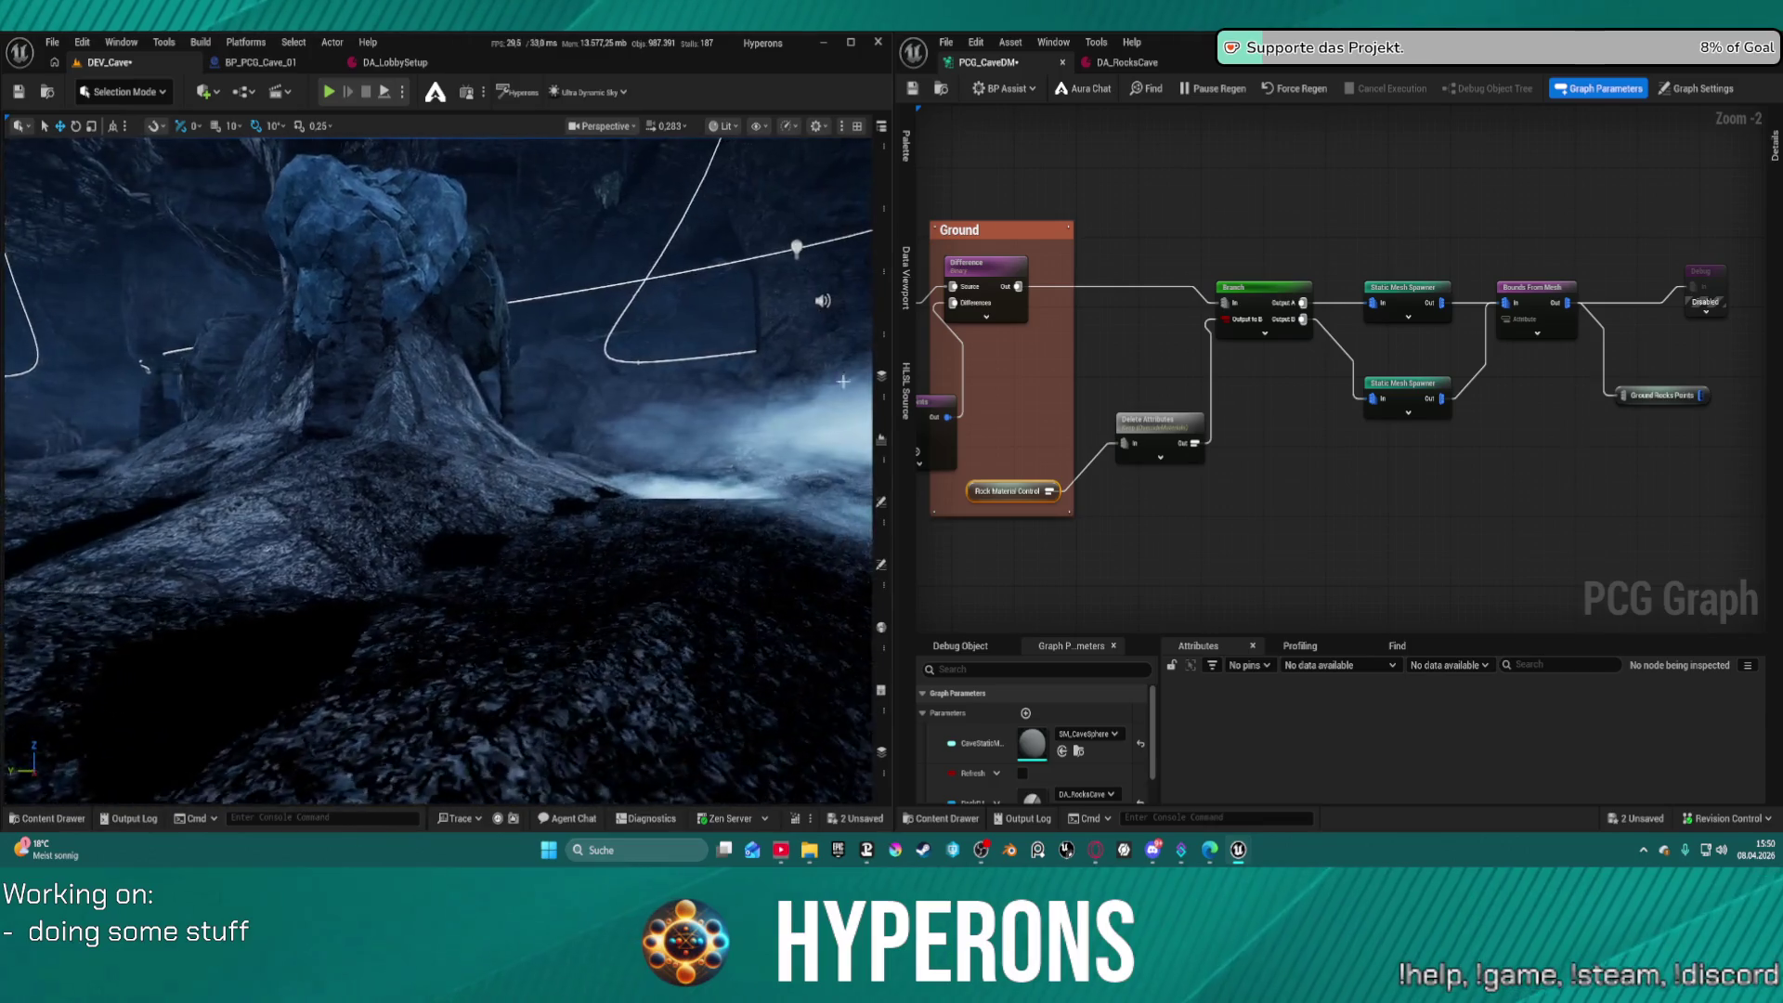
# Turn on the Debug node after Bounds From Mesh and save to show orange cubes on the rocks
pyautogui.click(1695, 289)
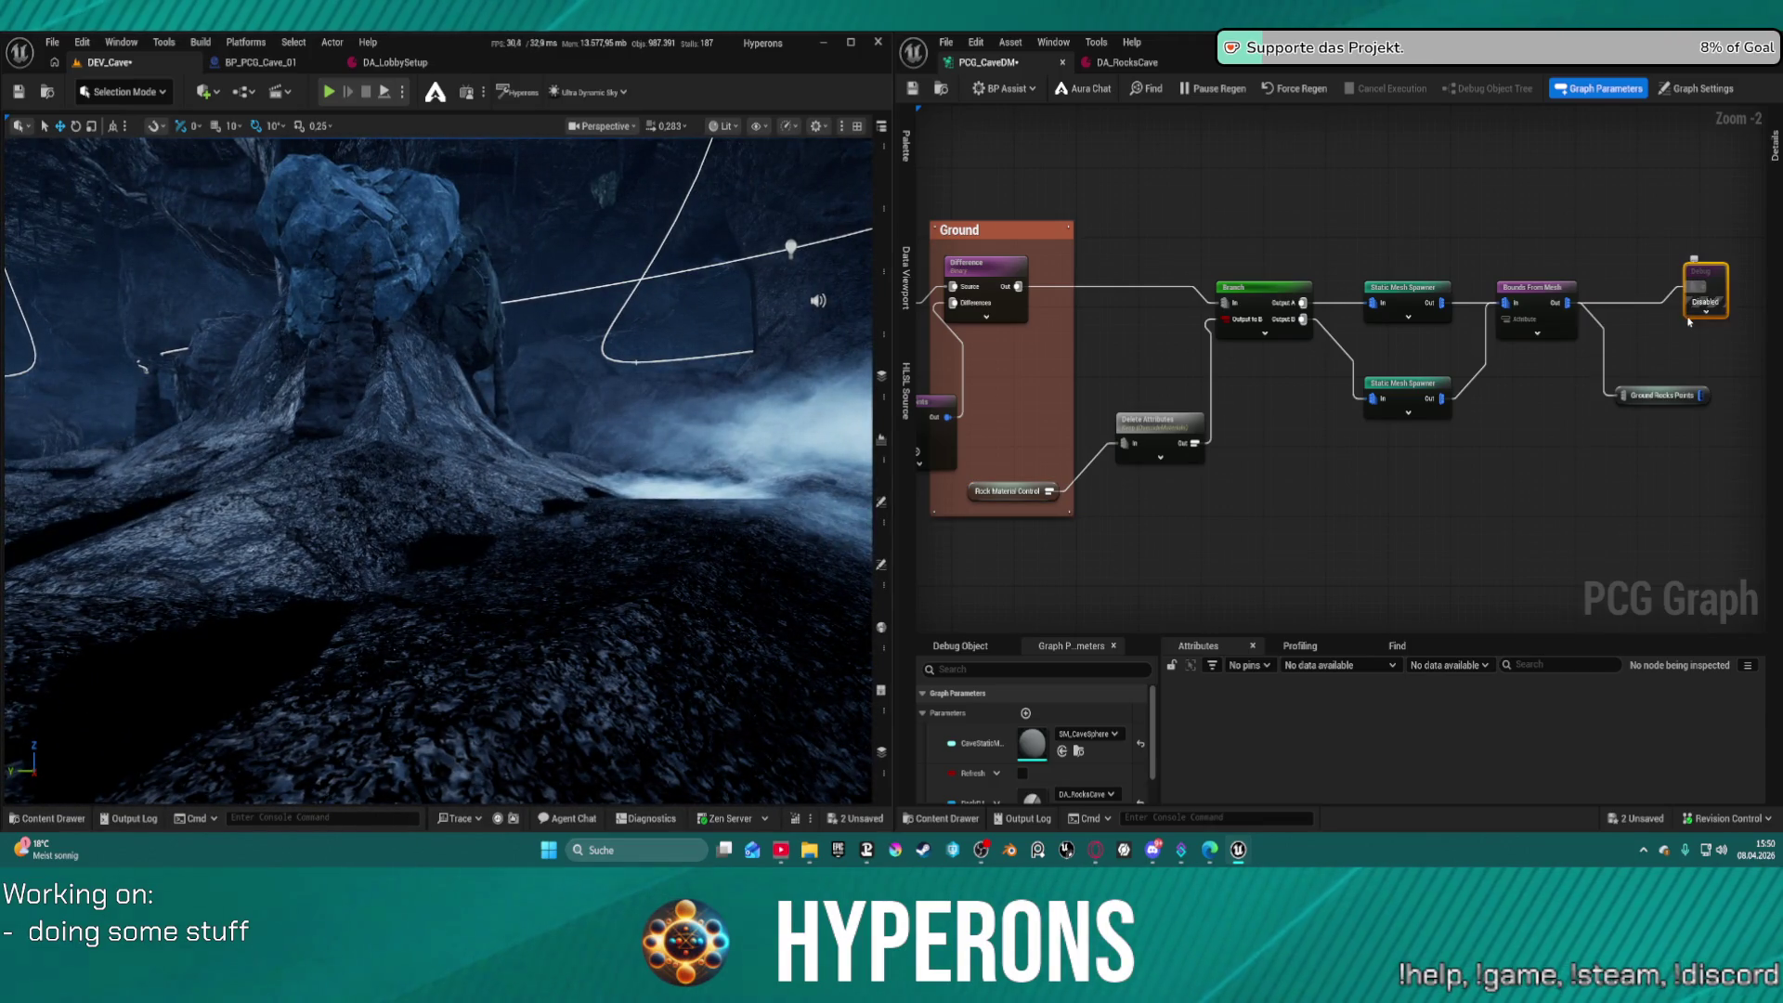
pyautogui.press('e')
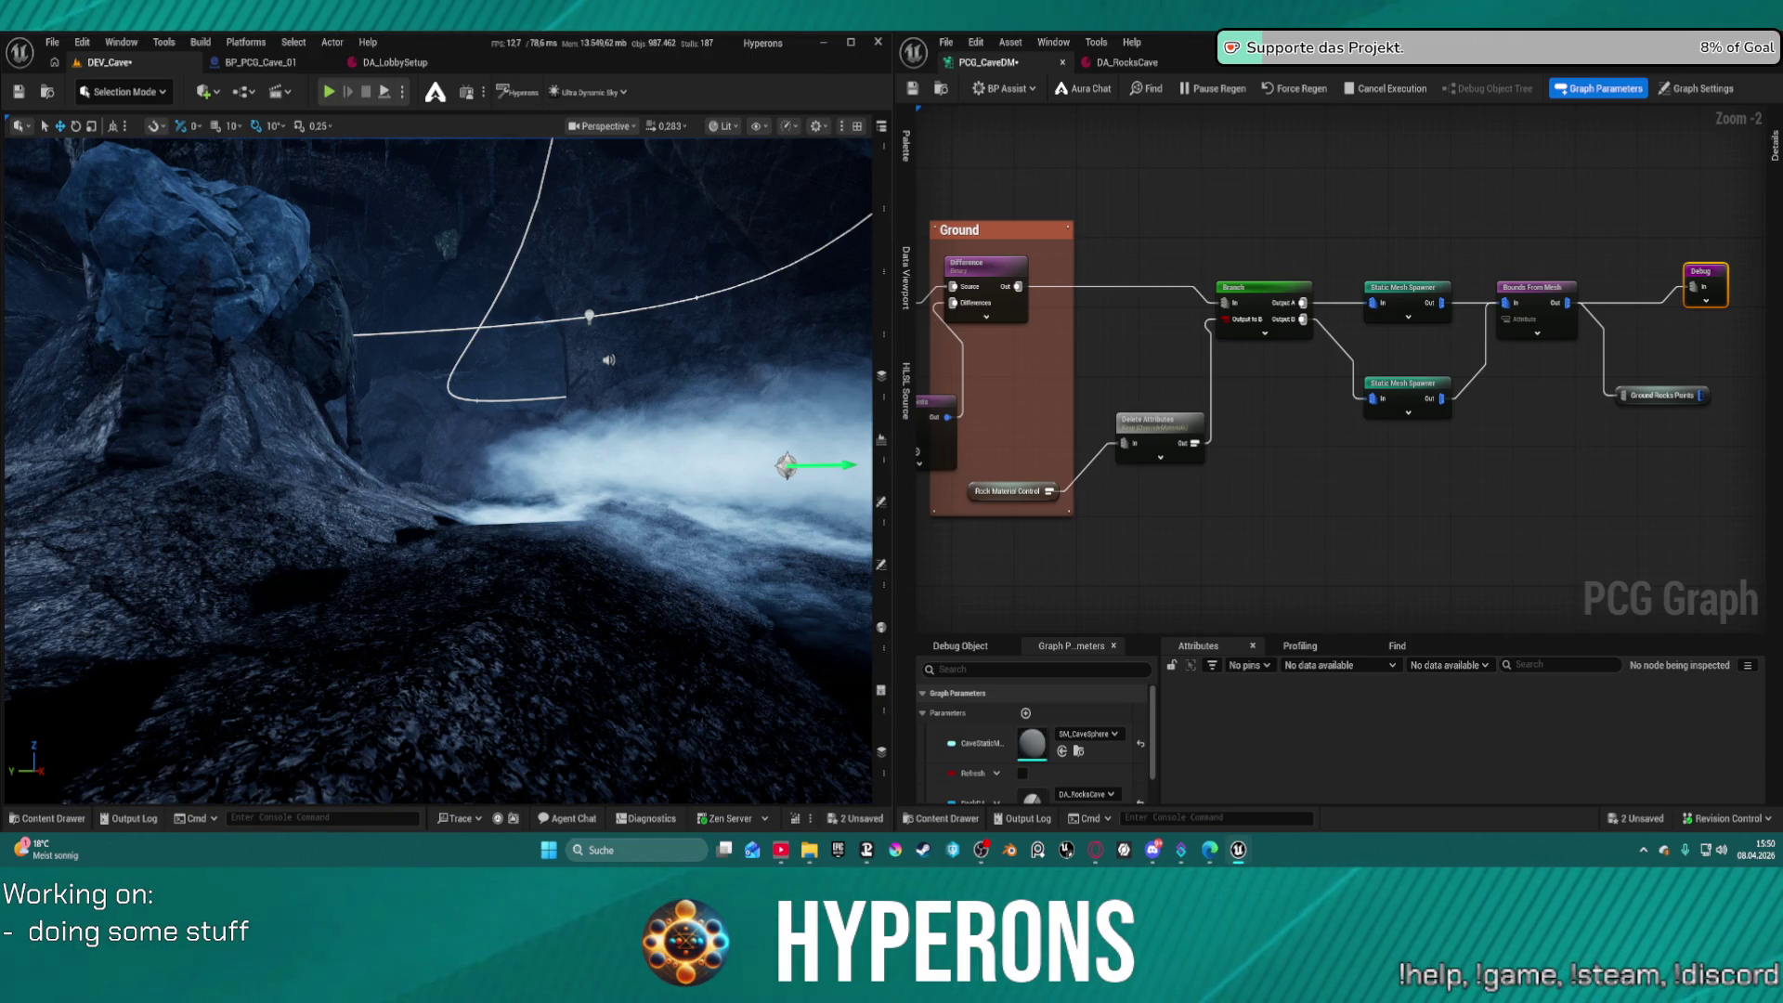
pyautogui.hotkey('ctrl', 's')
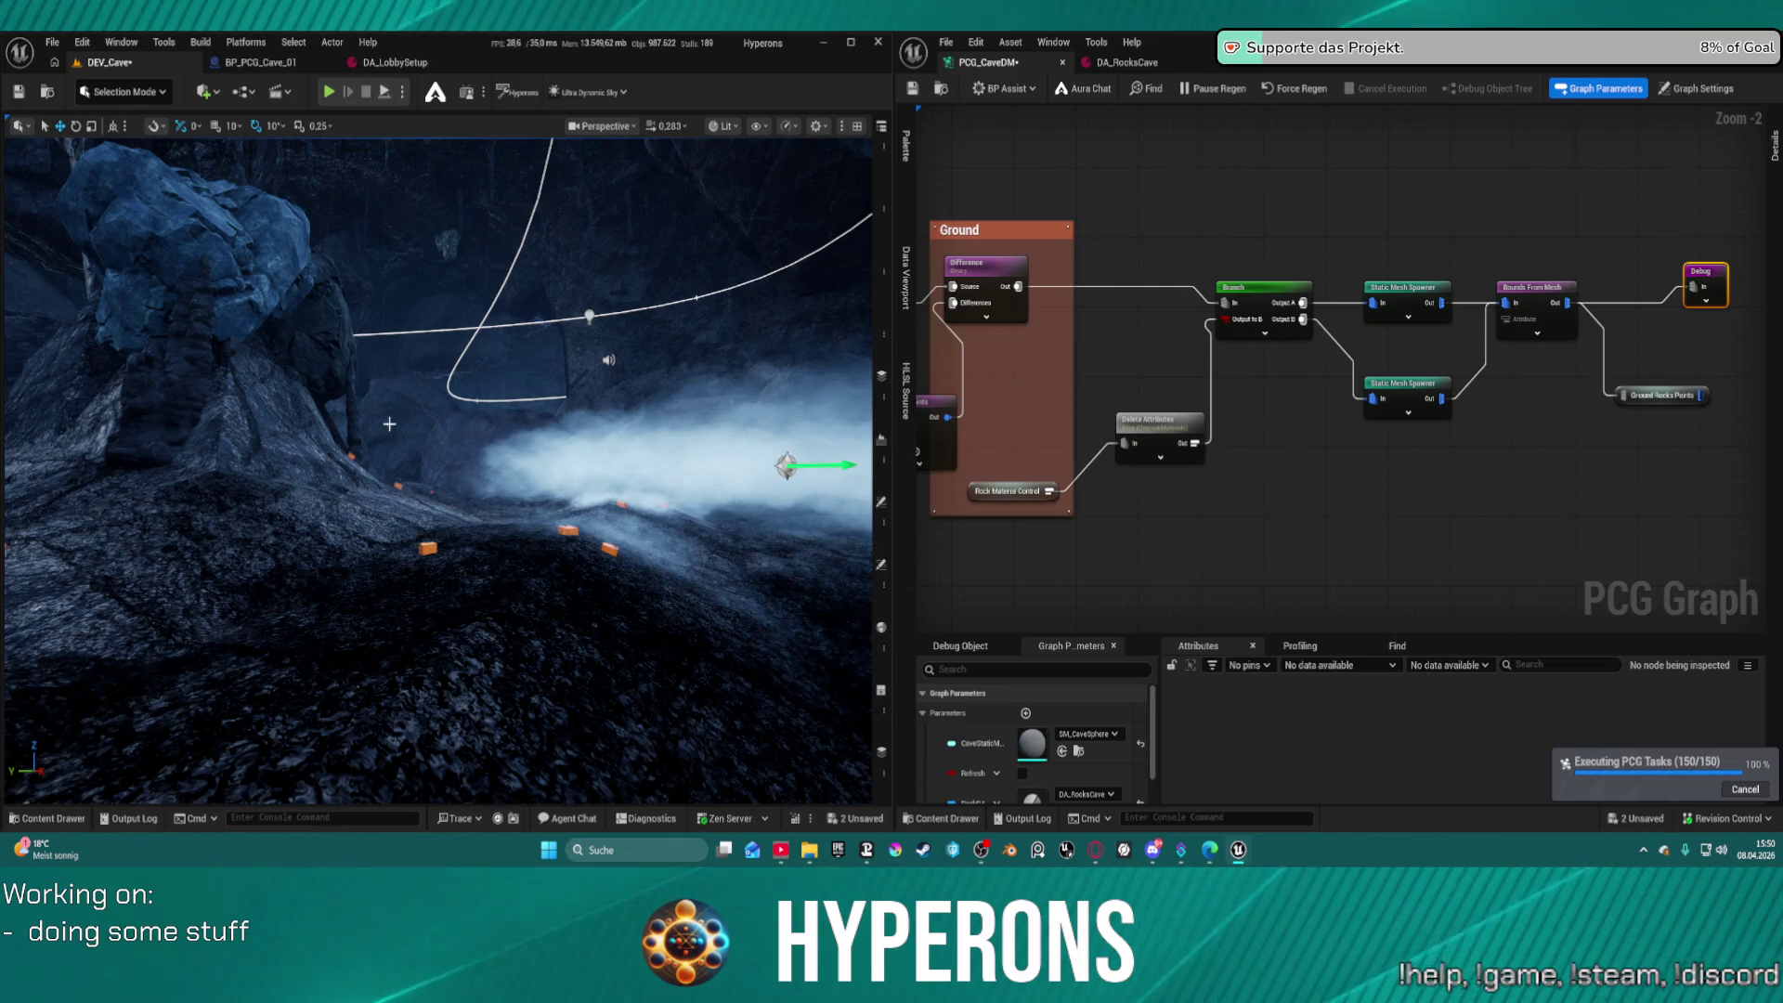
pyautogui.moveTo(394, 425)
pyautogui.mouseDown()
pyautogui.moveTo(511, 371)
pyautogui.moveTo(539, 236)
pyautogui.moveTo(501, 248)
pyautogui.mouseUp()
pyautogui.moveTo(1605, 404)
pyautogui.mouseDown()
pyautogui.moveTo(1268, 384)
pyautogui.moveTo(1389, 401)
pyautogui.mouseUp()
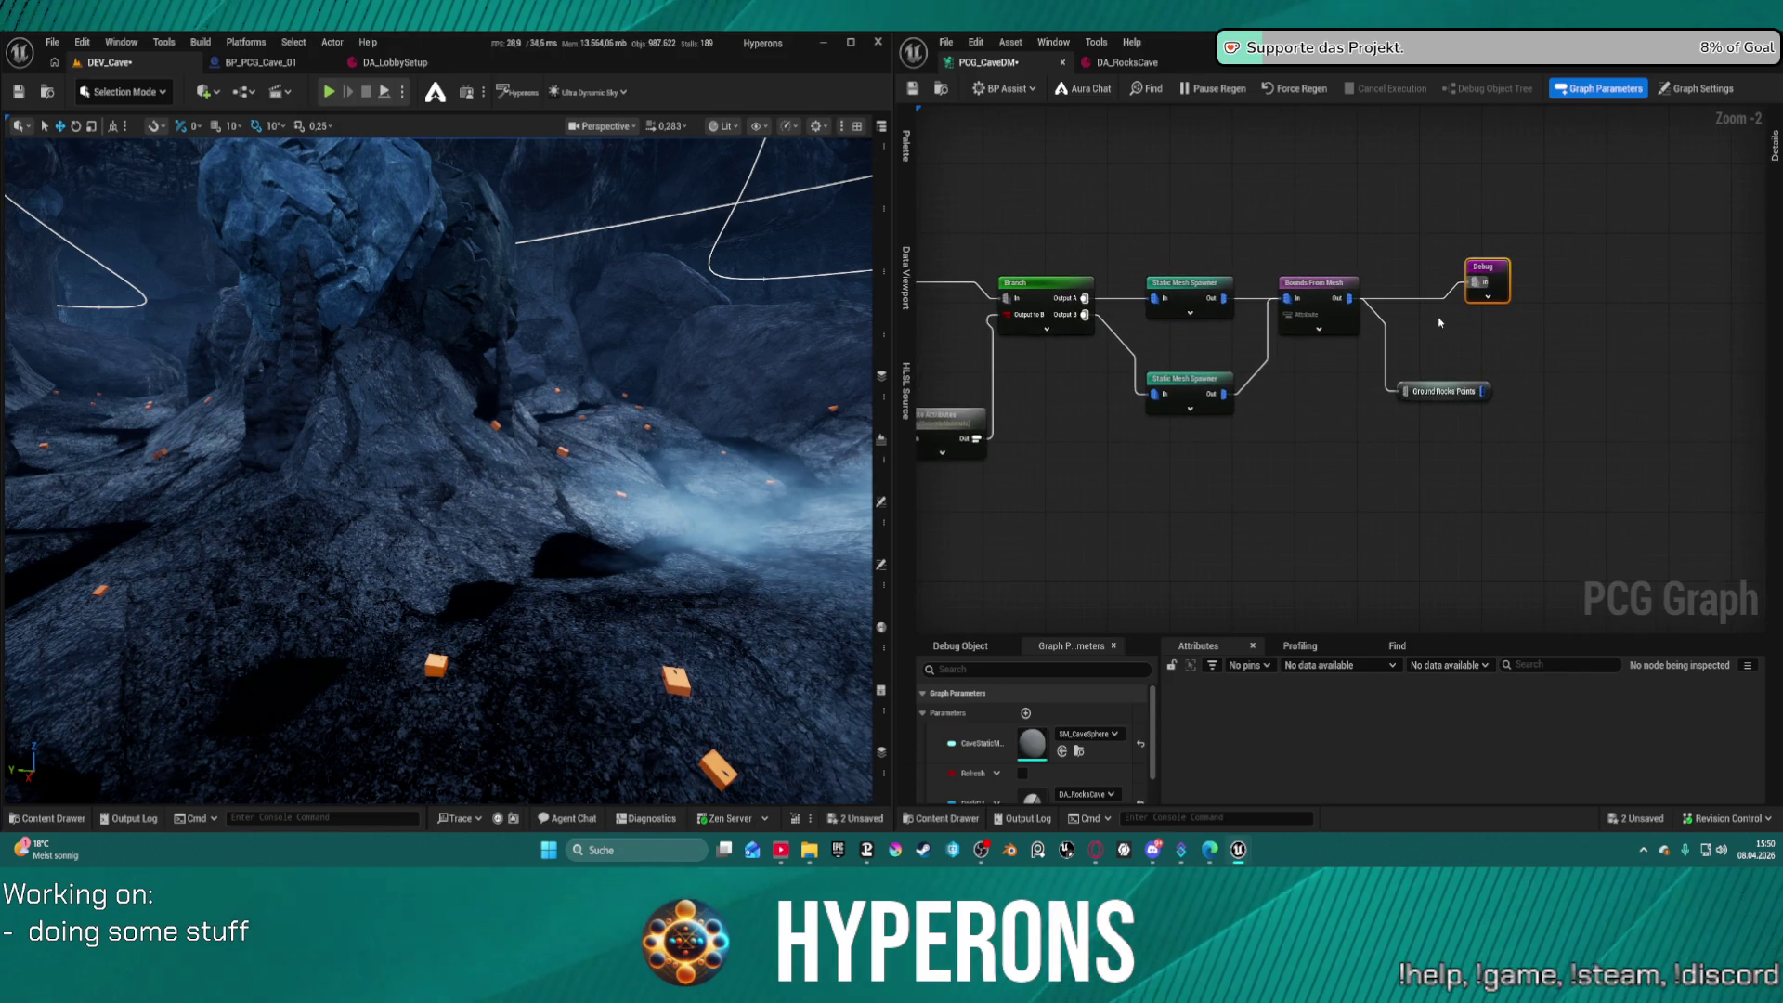
pyautogui.moveTo(1298, 309)
pyautogui.mouseDown()
pyautogui.moveTo(1706, 275)
pyautogui.moveTo(1132, 227)
pyautogui.mouseUp()
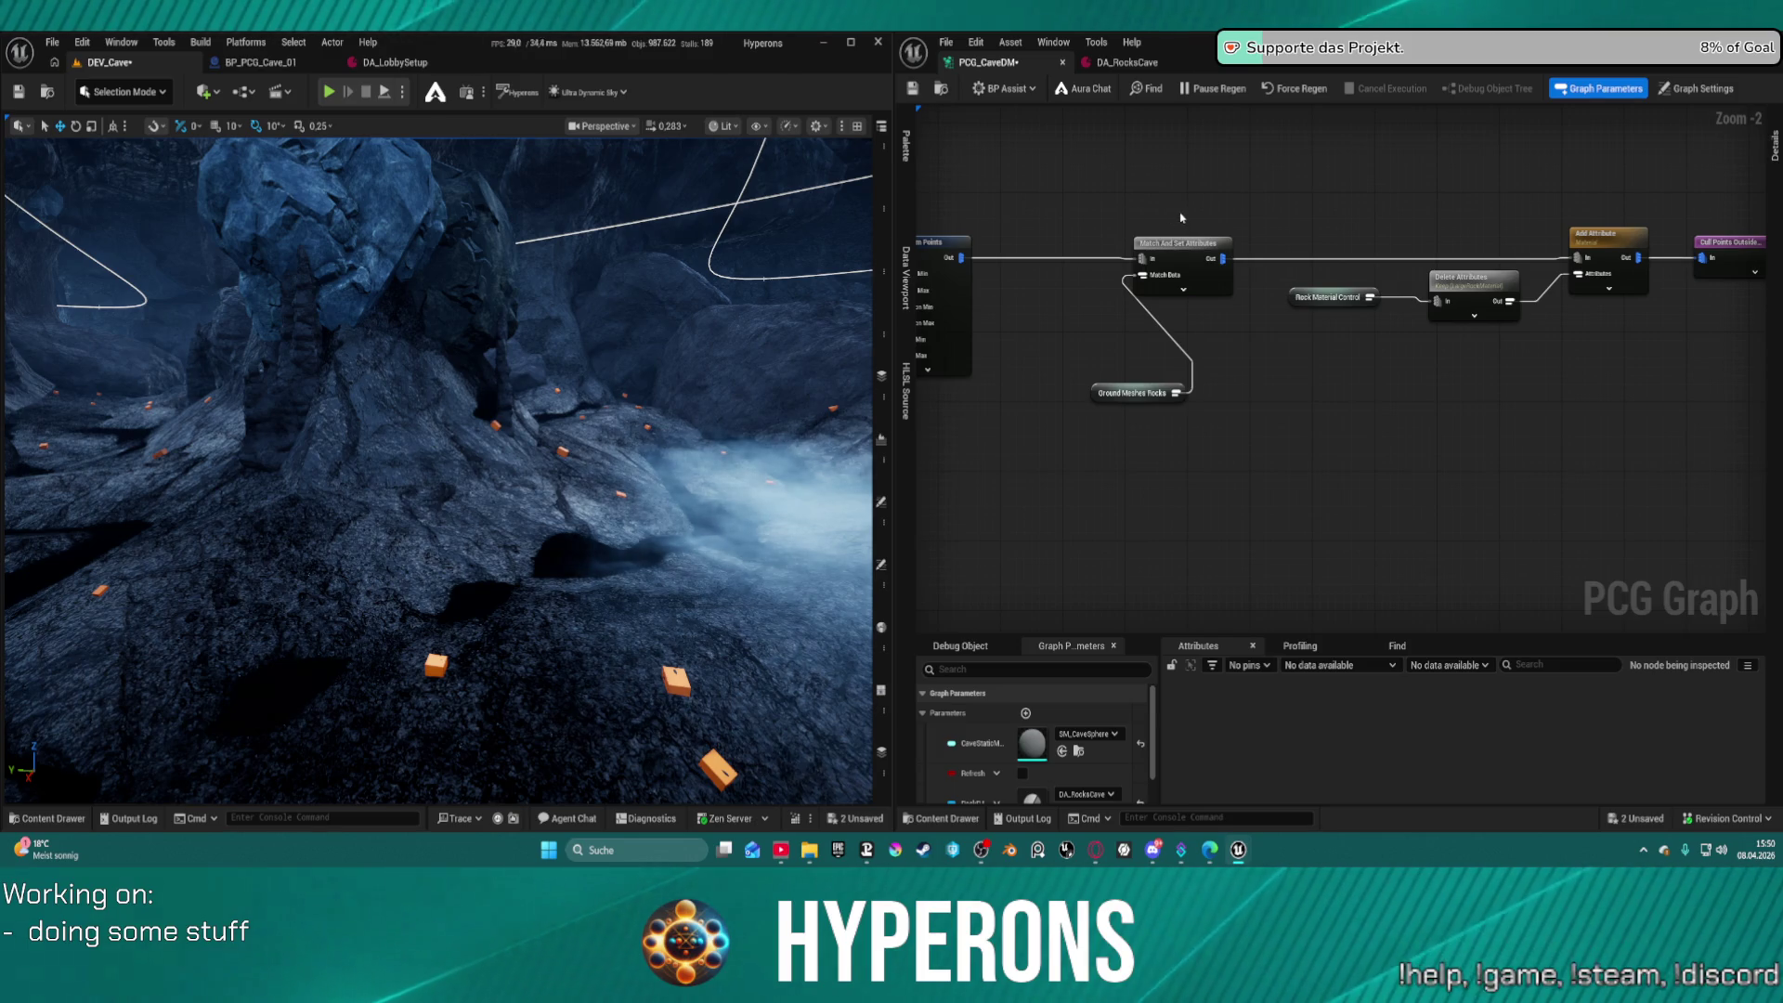
pyautogui.moveTo(1118, 210)
pyautogui.mouseDown()
pyautogui.moveTo(1244, 203)
pyautogui.moveTo(1372, 436)
pyautogui.mouseUp()
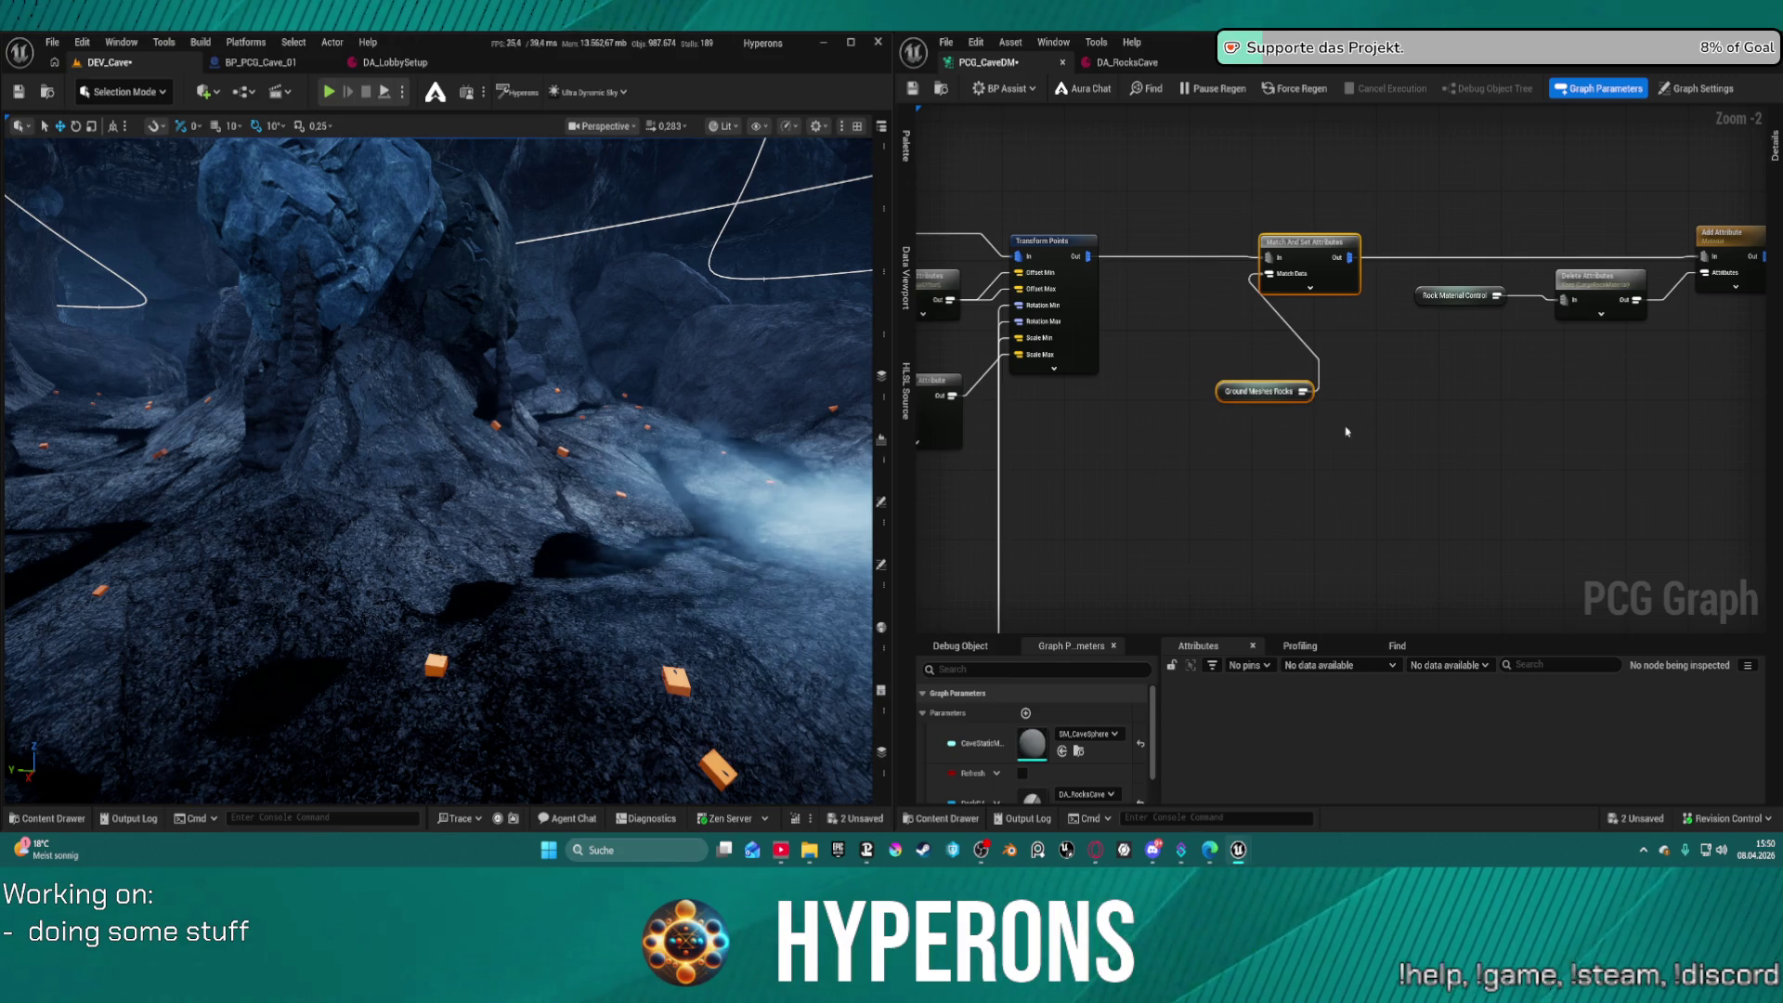
# Wire Transform Points toward Add Attribute, save, and pause automatic PCG regeneration
pyautogui.moveTo(1086, 254); pyautogui.dragTo(1692, 252)
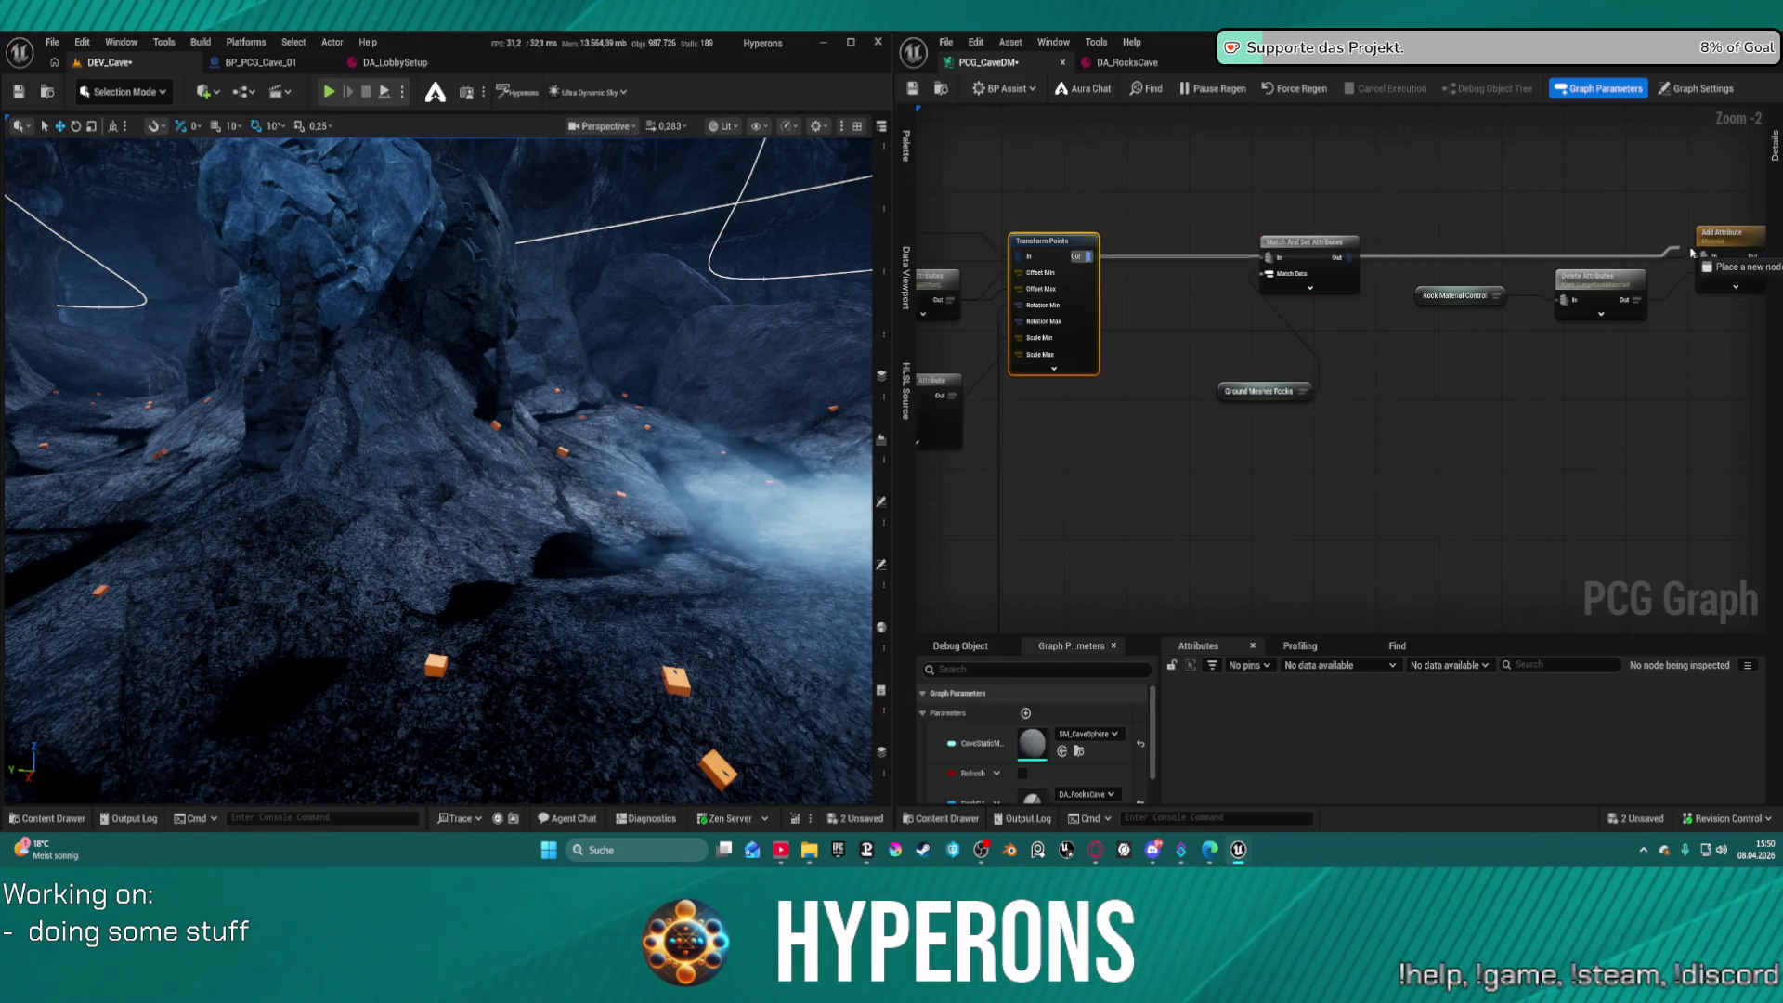
pyautogui.moveTo(1319, 200)
pyautogui.mouseDown()
pyautogui.moveTo(1249, 306)
pyautogui.moveTo(1214, 446)
pyautogui.mouseUp()
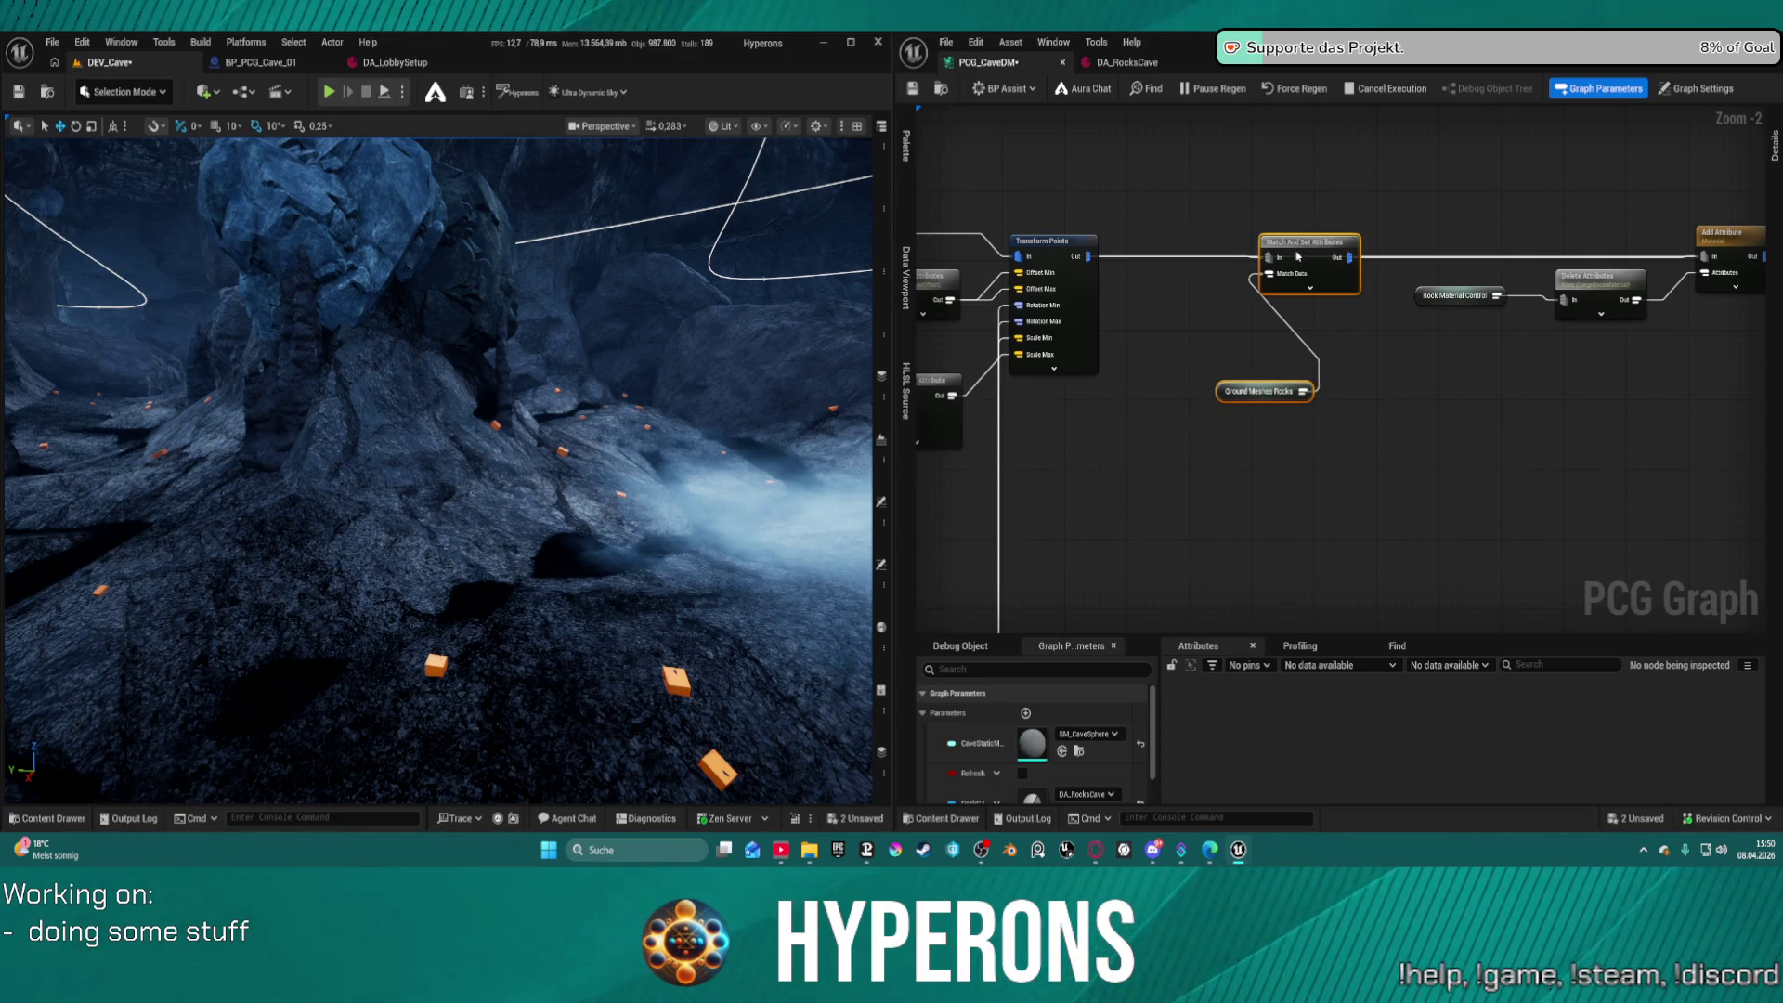
pyautogui.hotkey('ctrl', 's')
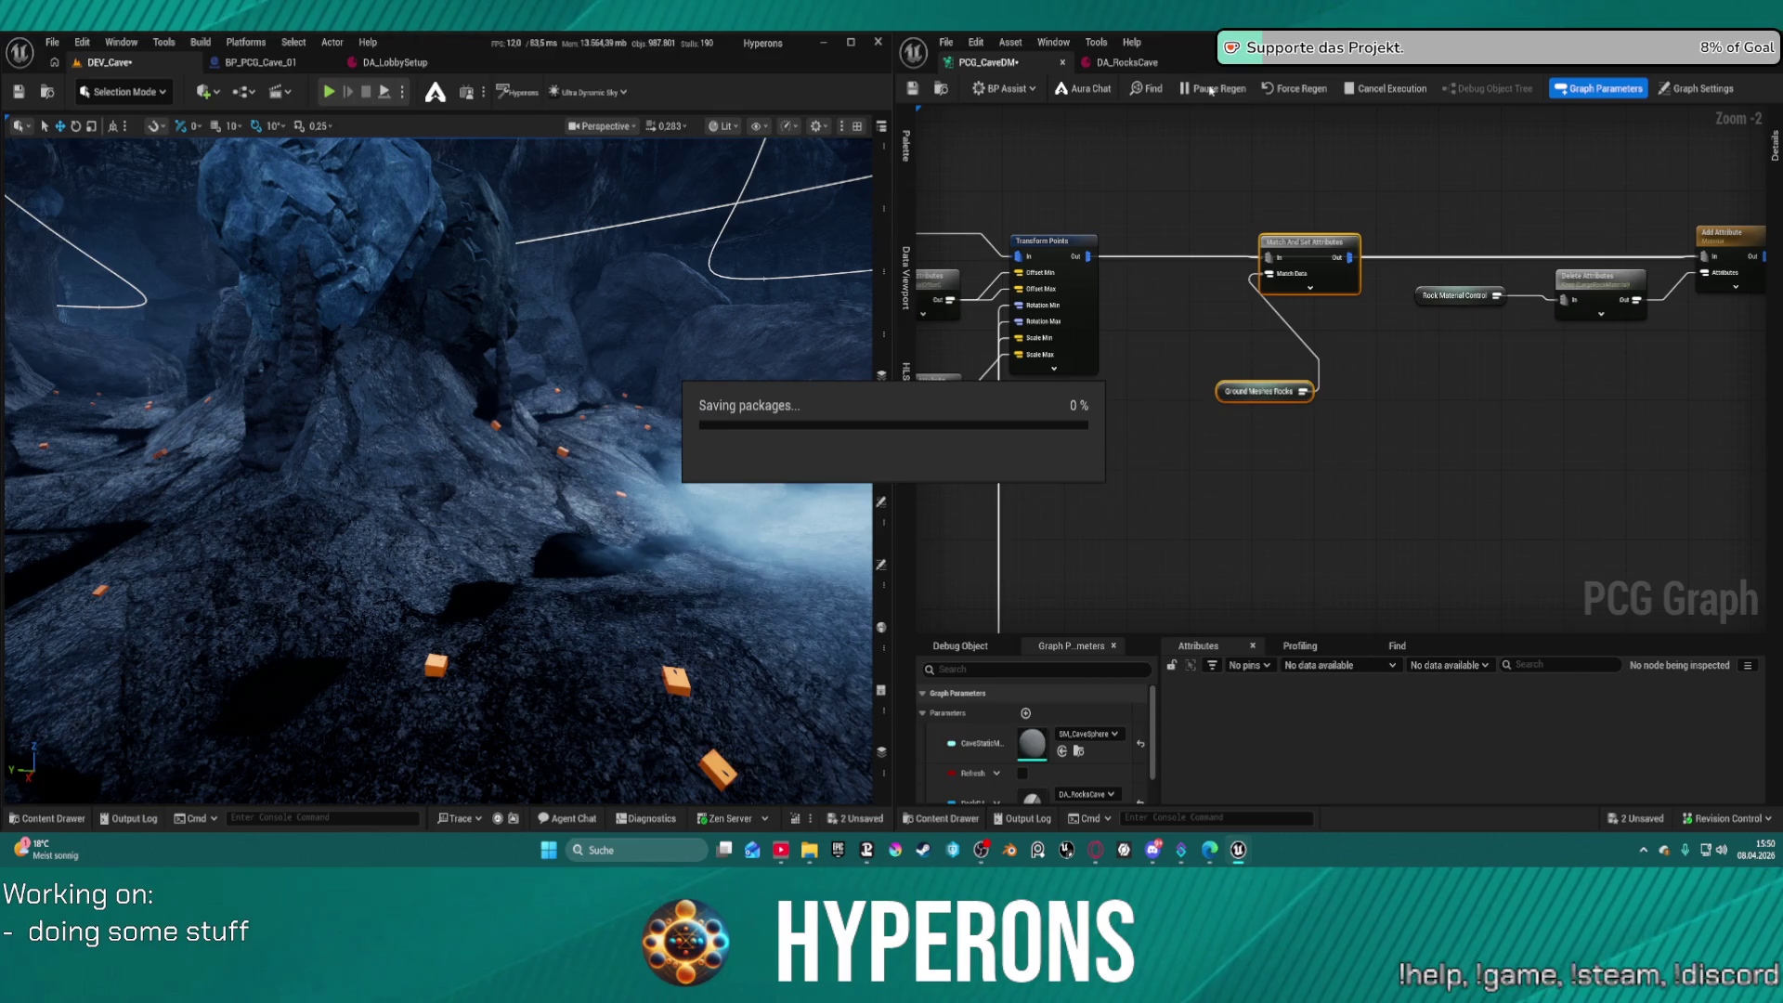
pyautogui.click(1215, 91)
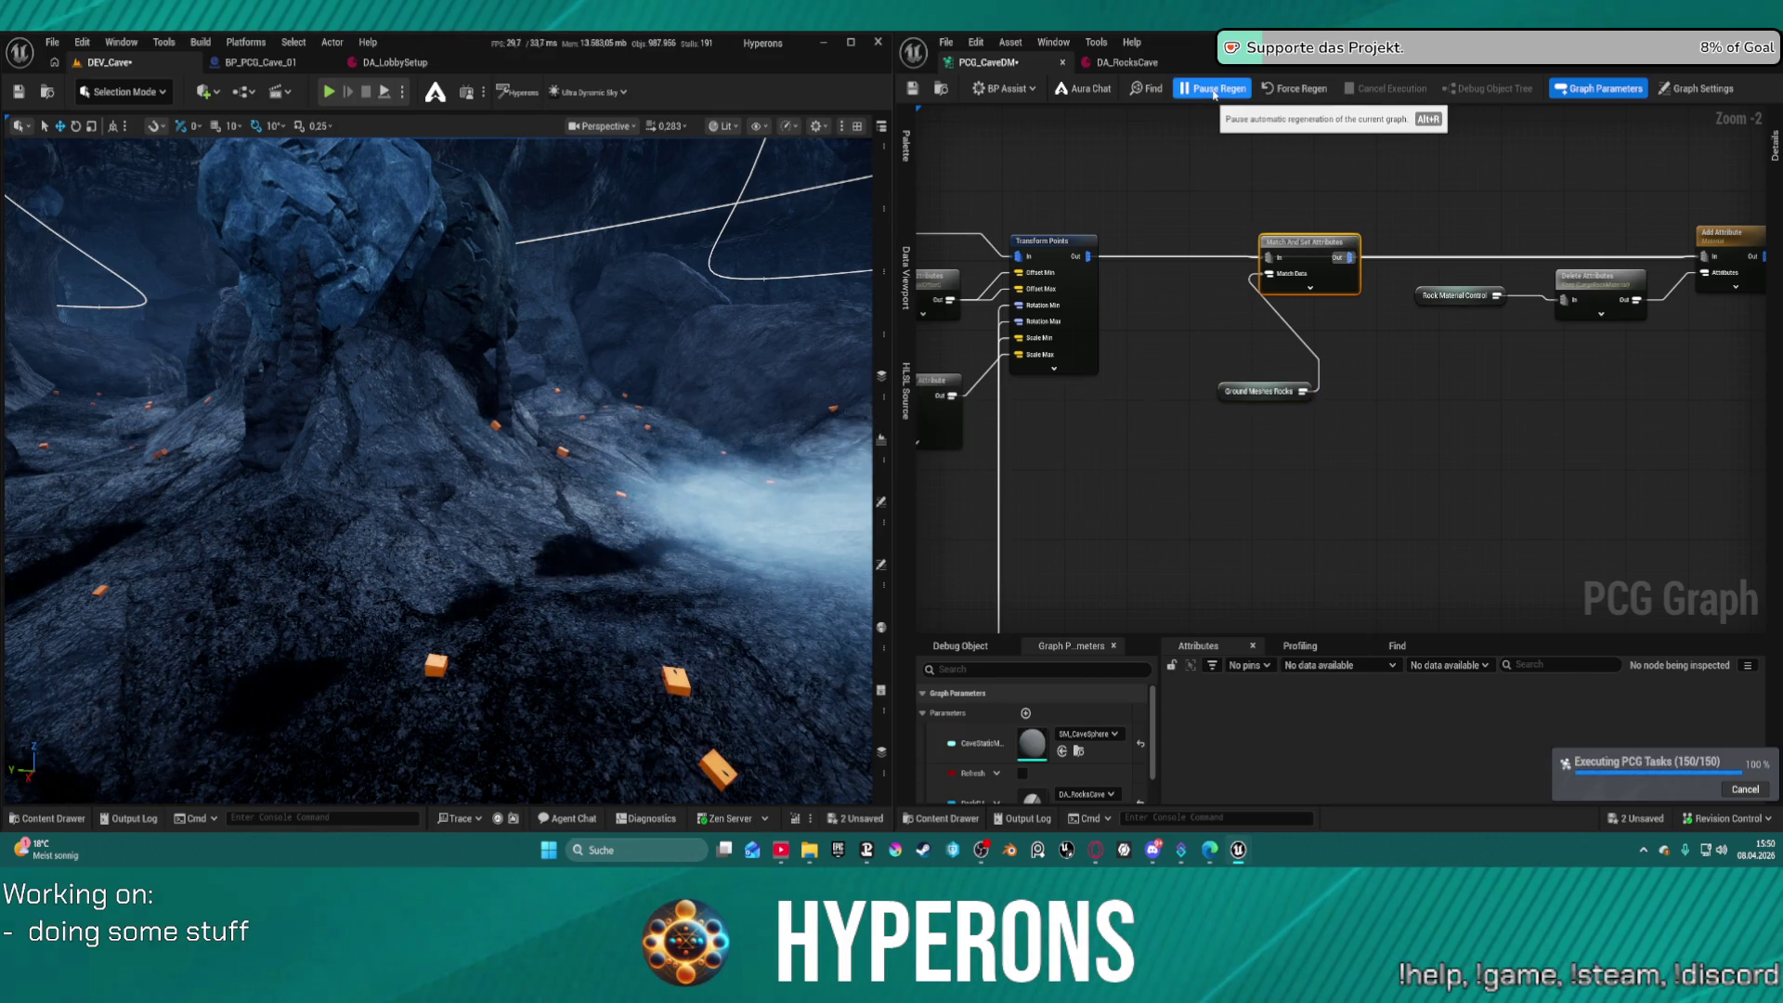
# Rearrange Match And Set Attributes, Rock Material Control, Delete Attributes and Merge Points around the Ground comment
pyautogui.moveTo(1313, 240)
pyautogui.mouseDown()
pyautogui.moveTo(1307, 377)
pyautogui.moveTo(1216, 410)
pyautogui.moveTo(1172, 464)
pyautogui.mouseUp()
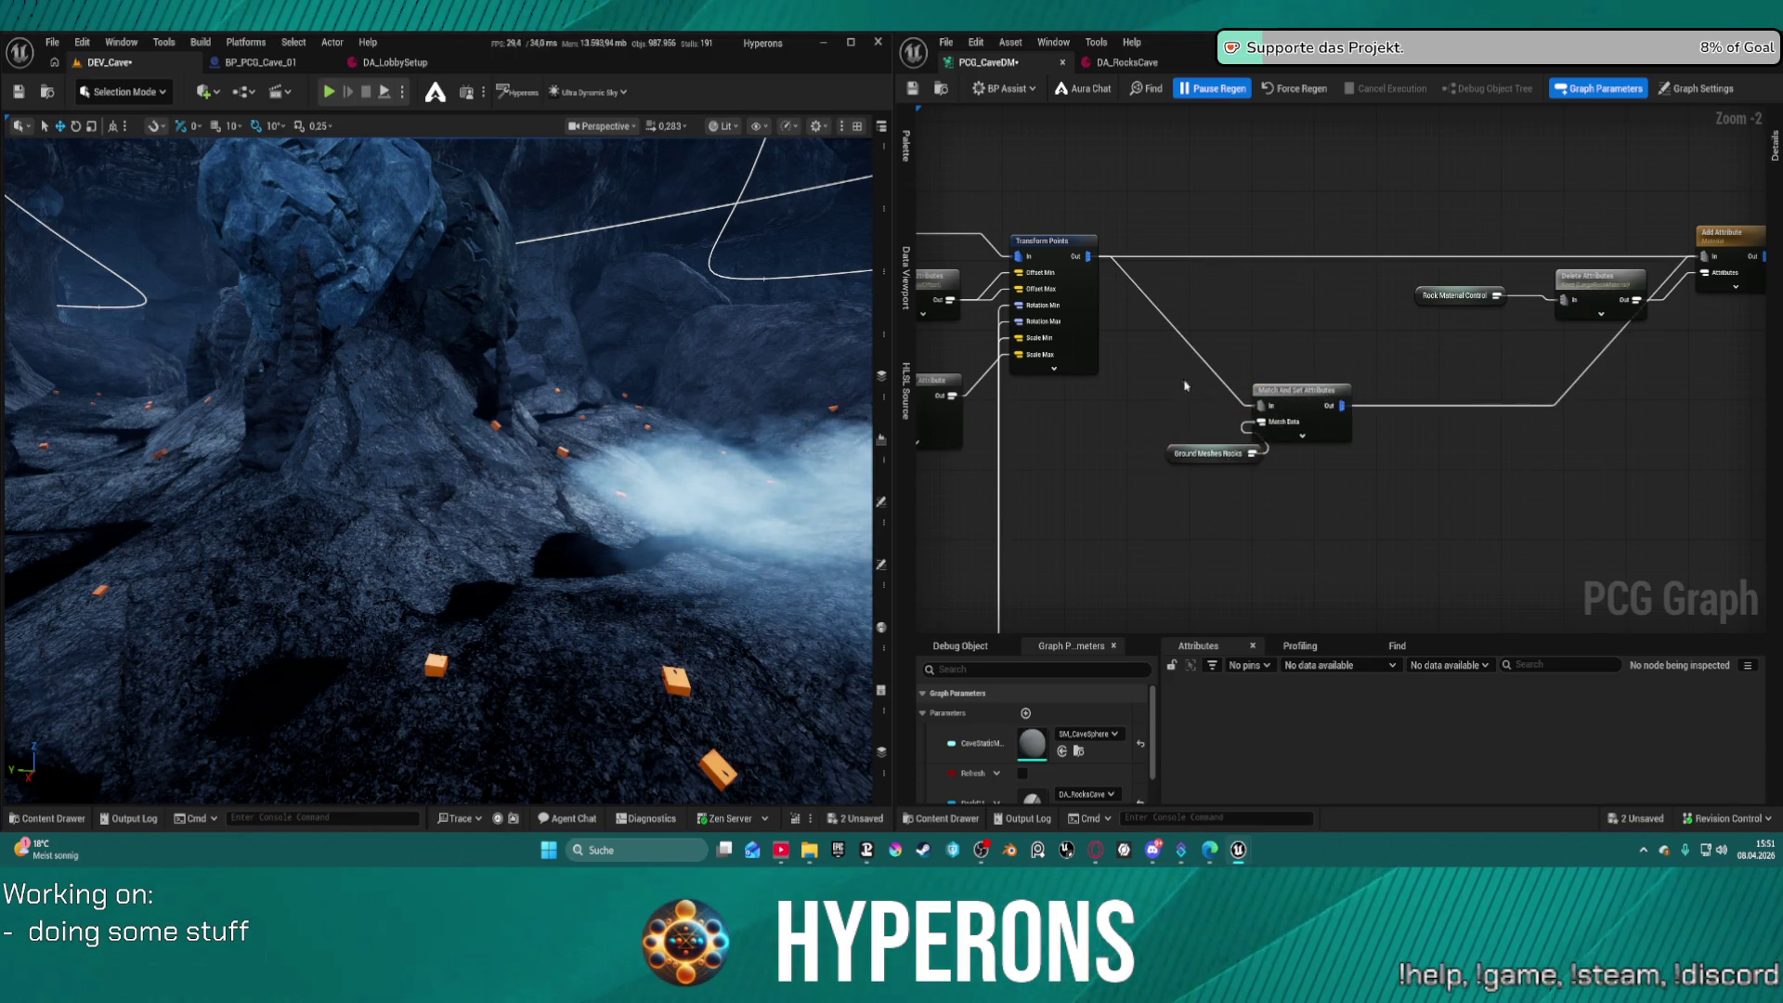
pyautogui.moveTo(1137, 353); pyautogui.dragTo(1325, 500)
pyautogui.moveTo(1604, 399)
pyautogui.mouseDown()
pyautogui.moveTo(1118, 350)
pyautogui.moveTo(975, 232)
pyautogui.moveTo(1423, 250)
pyautogui.mouseUp()
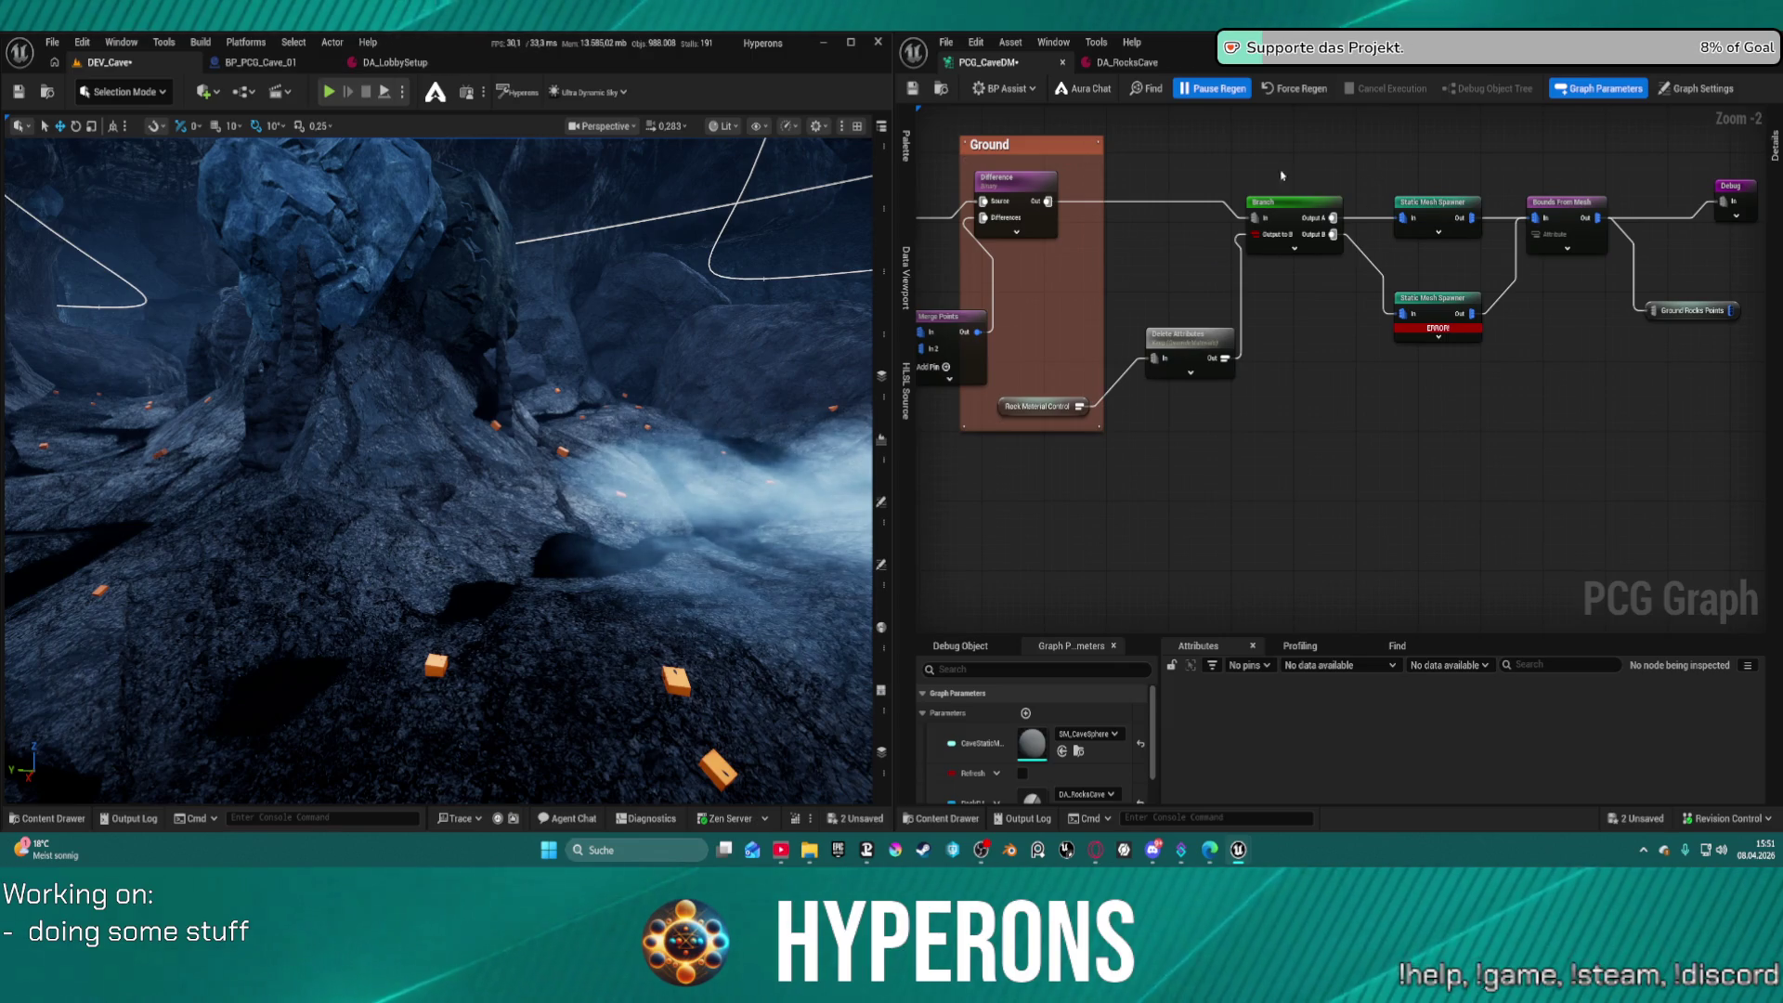
pyautogui.moveTo(1044, 406)
pyautogui.mouseDown()
pyautogui.moveTo(1198, 371)
pyautogui.moveTo(986, 374)
pyautogui.mouseUp()
pyautogui.moveTo(1173, 351)
pyautogui.mouseDown()
pyautogui.moveTo(1124, 351)
pyautogui.moveTo(1178, 366)
pyautogui.mouseUp()
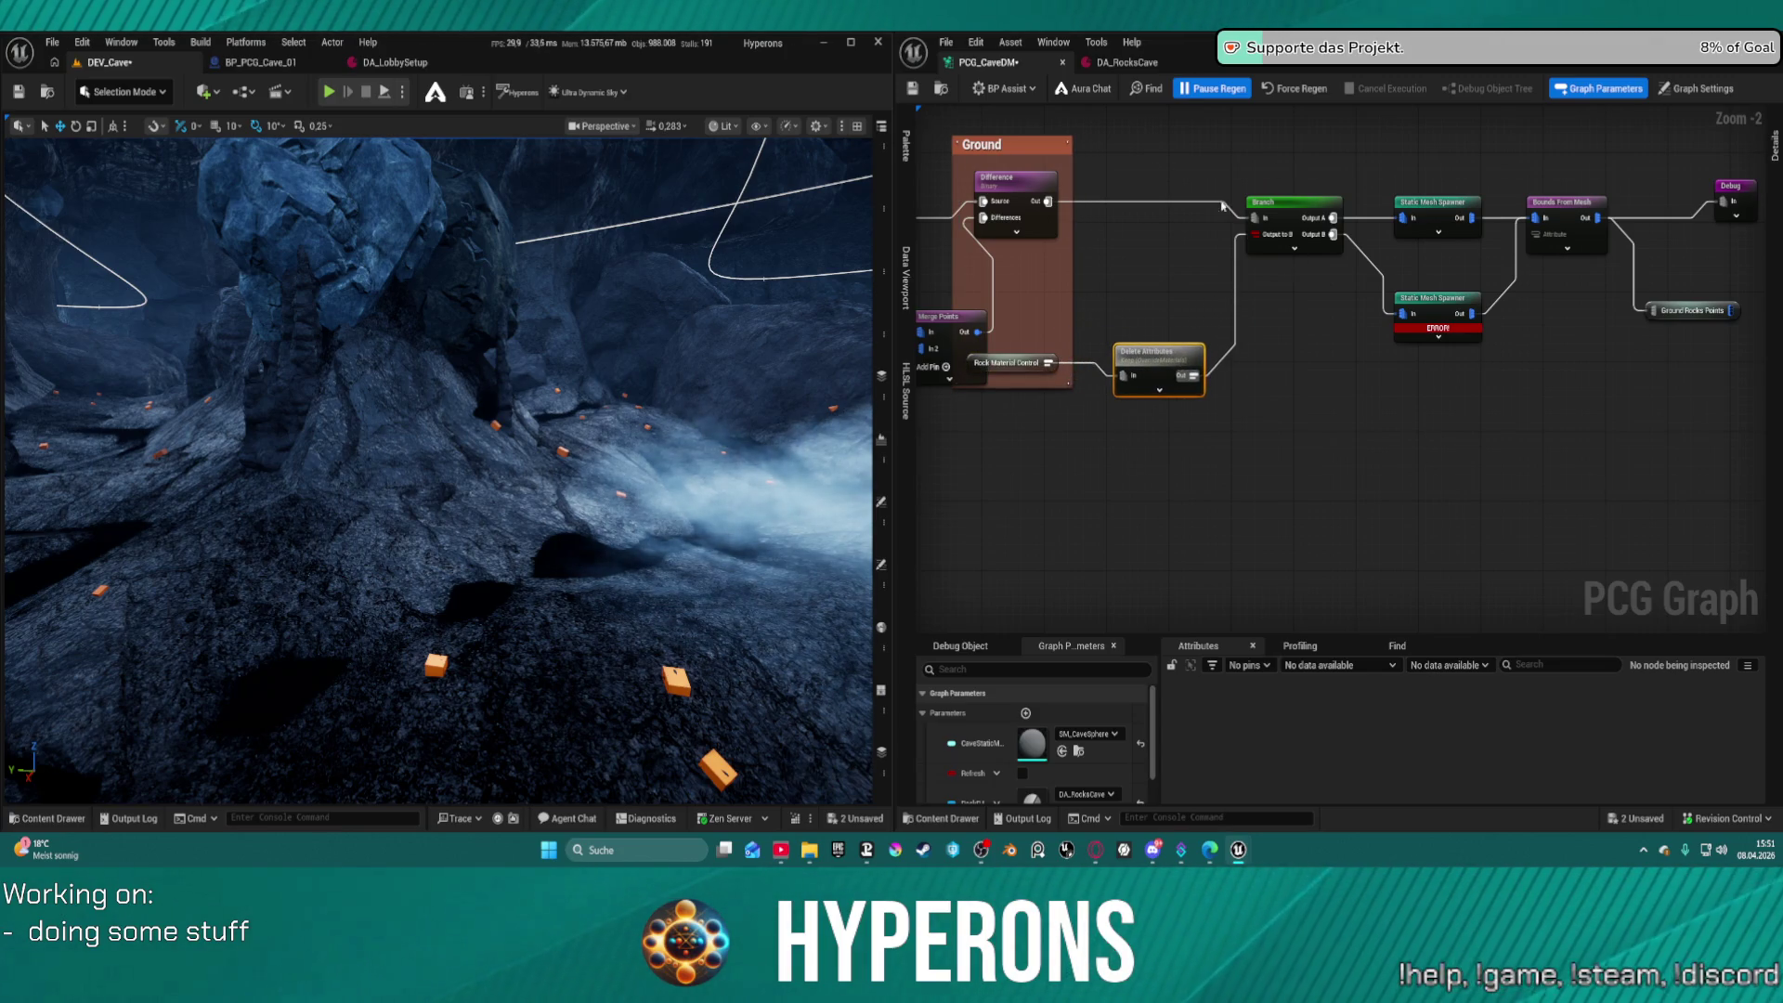
pyautogui.moveTo(955, 219)
pyautogui.mouseDown()
pyautogui.moveTo(1454, 443)
pyautogui.moveTo(1454, 475)
pyautogui.mouseUp()
pyautogui.moveTo(1487, 325)
pyautogui.mouseDown()
pyautogui.moveTo(1636, 492)
pyautogui.moveTo(1692, 377)
pyautogui.moveTo(1717, 377)
pyautogui.moveTo(1561, 297)
pyautogui.mouseUp()
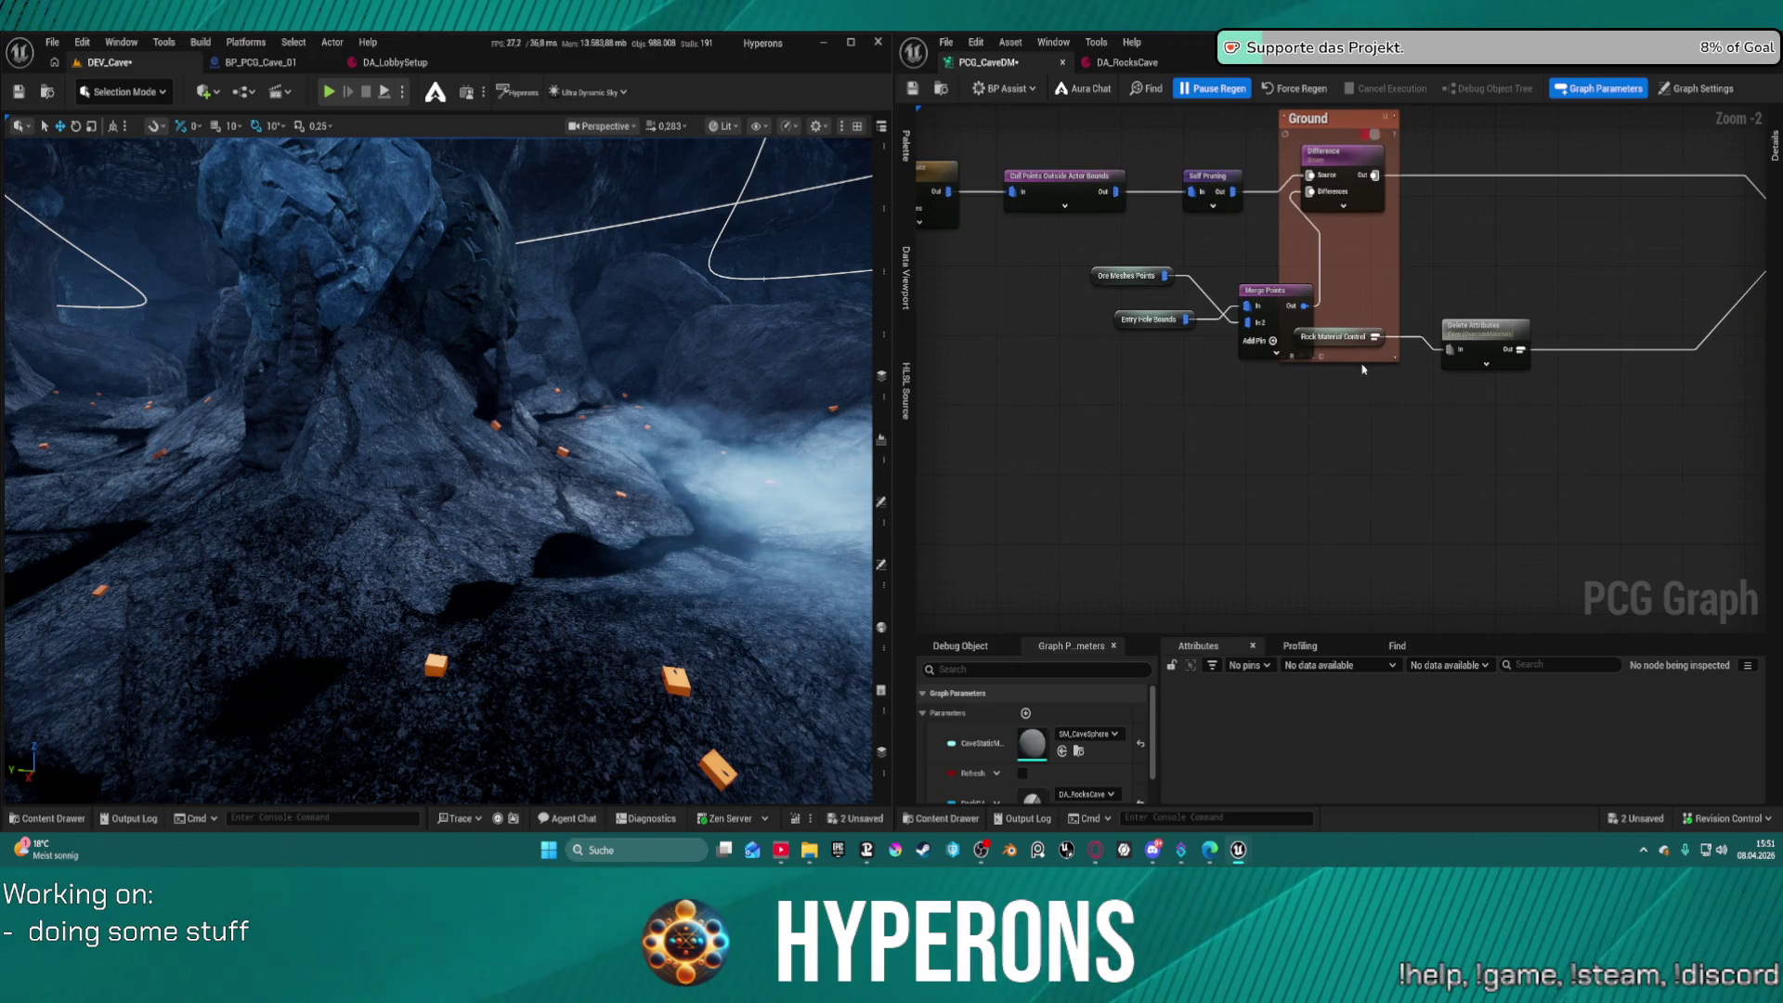
pyautogui.scroll(2, 1338, 369)
pyautogui.moveTo(1268, 285); pyautogui.dragTo(1352, 215)
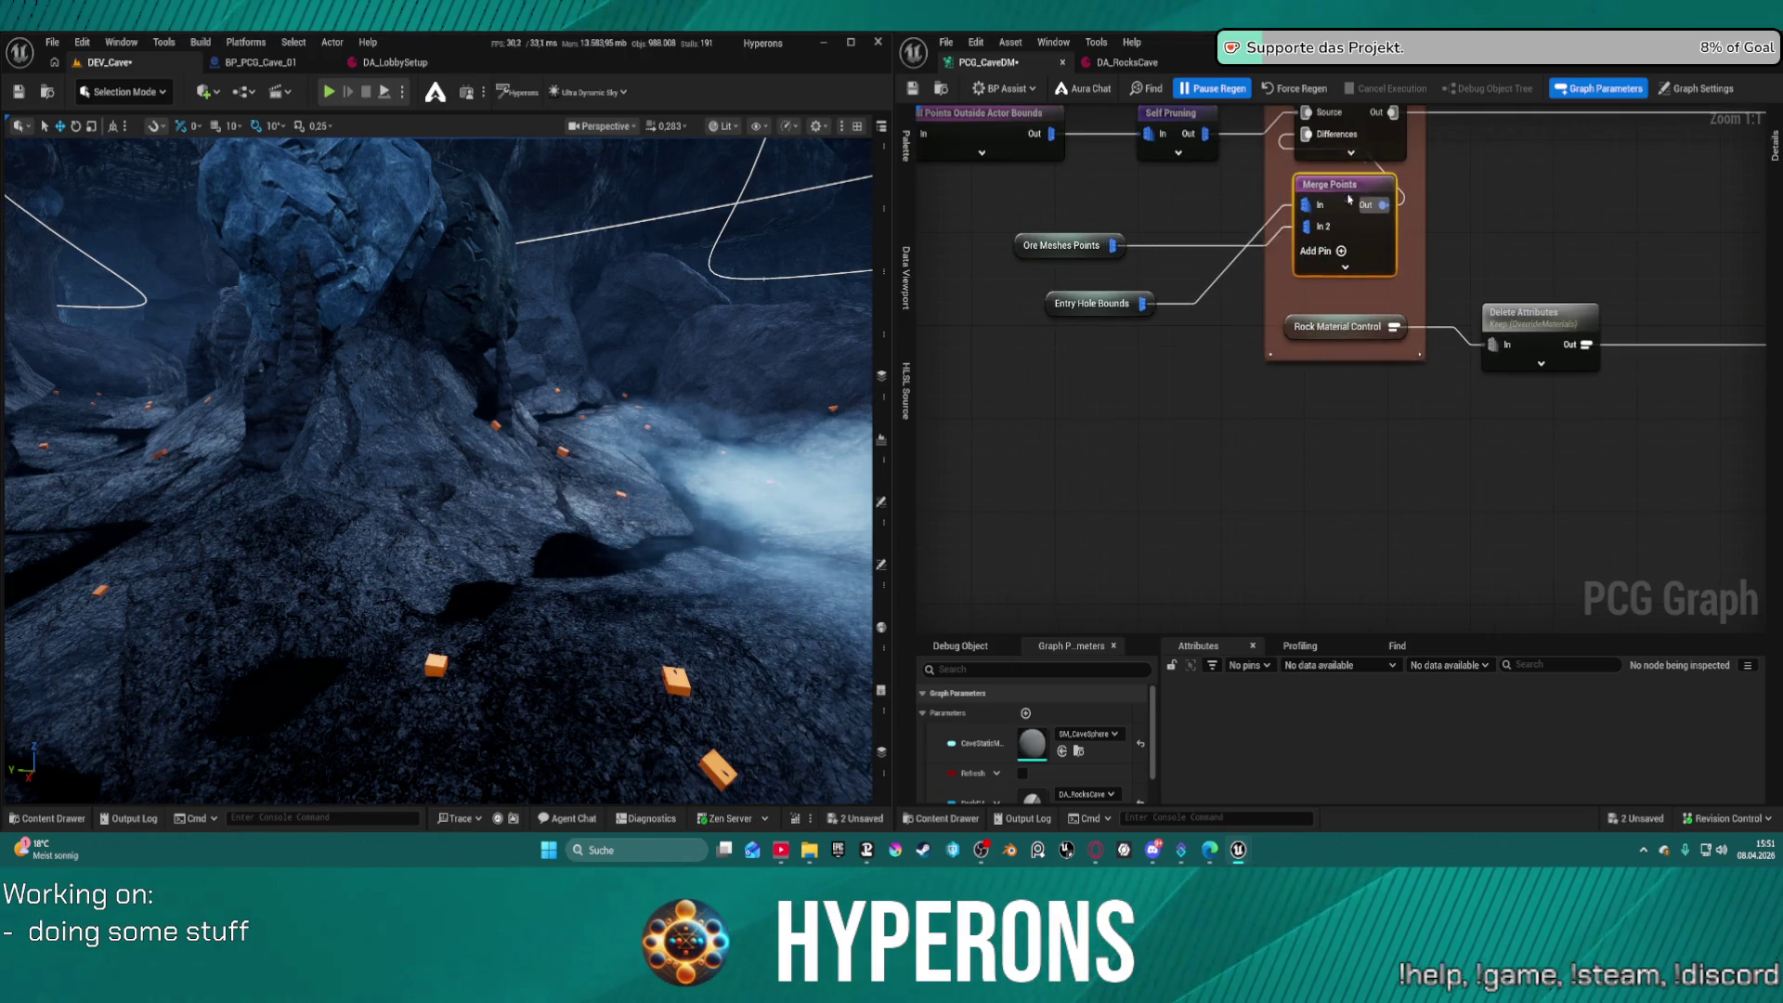
# Resize the Ground comment around Ore Meshes Points and Entry Hole Bounds, excluding Rock Material Control
pyautogui.moveTo(1031, 200); pyautogui.dragTo(1217, 337)
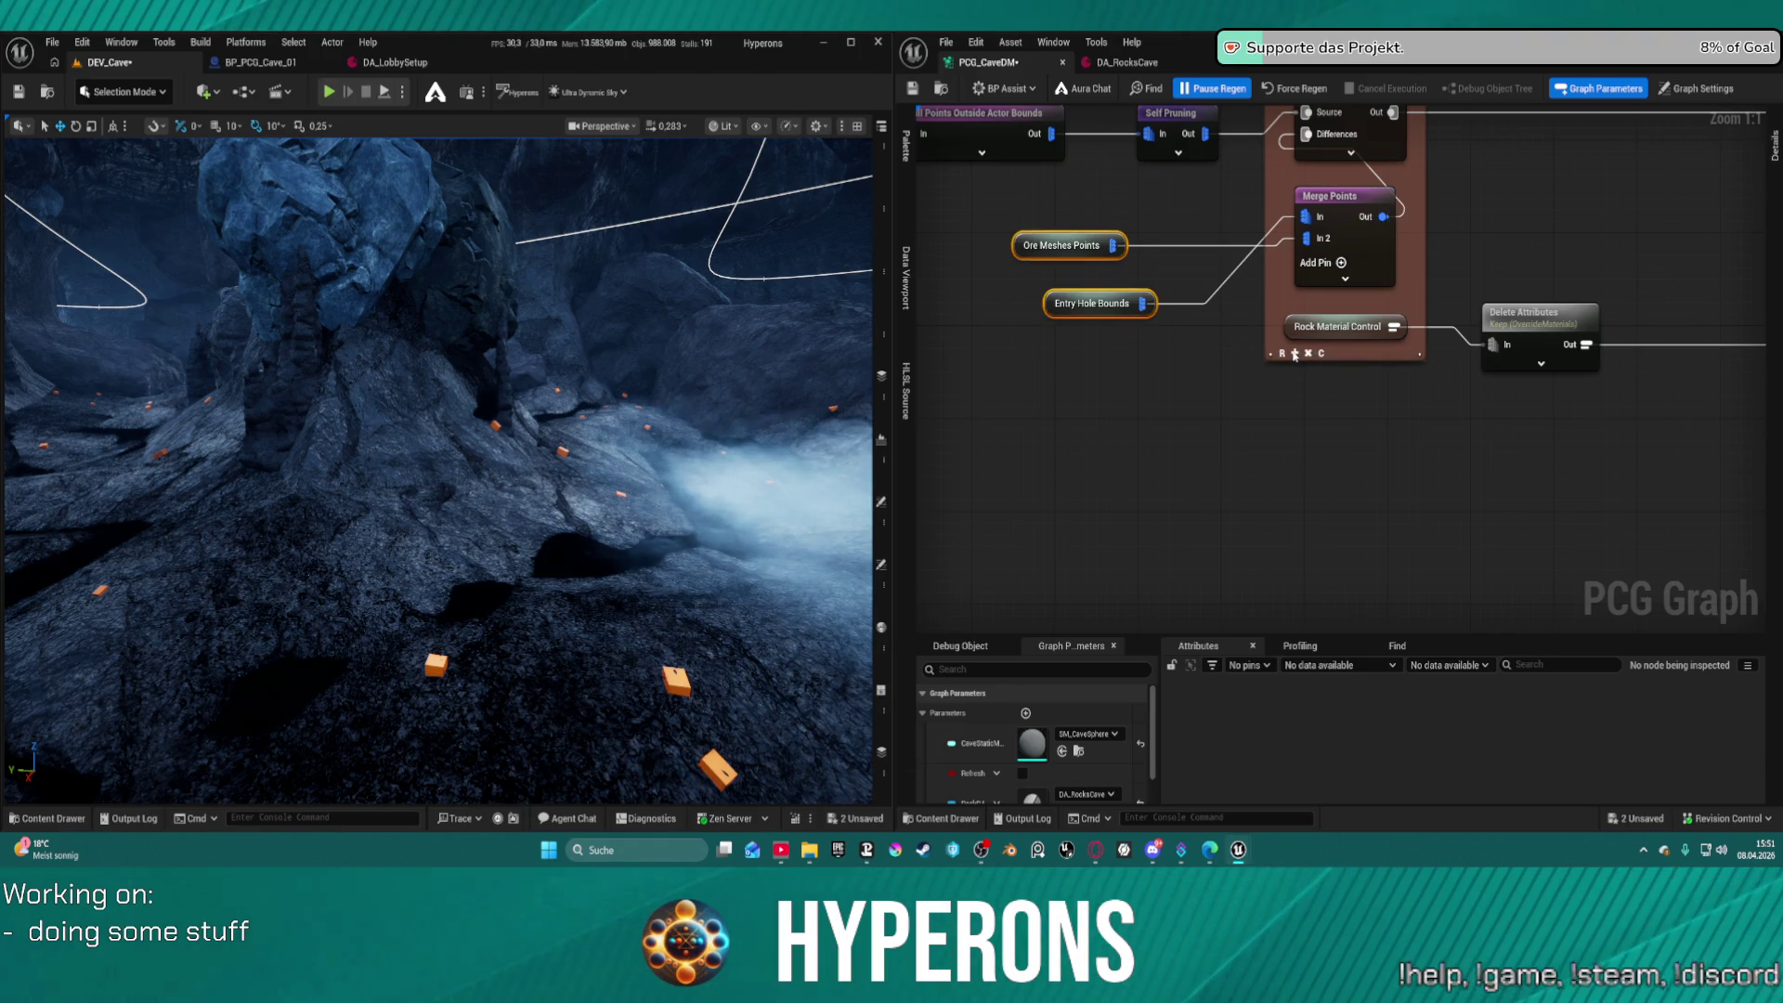
pyautogui.click(1296, 353)
pyautogui.moveTo(1340, 327); pyautogui.dragTo(1352, 339)
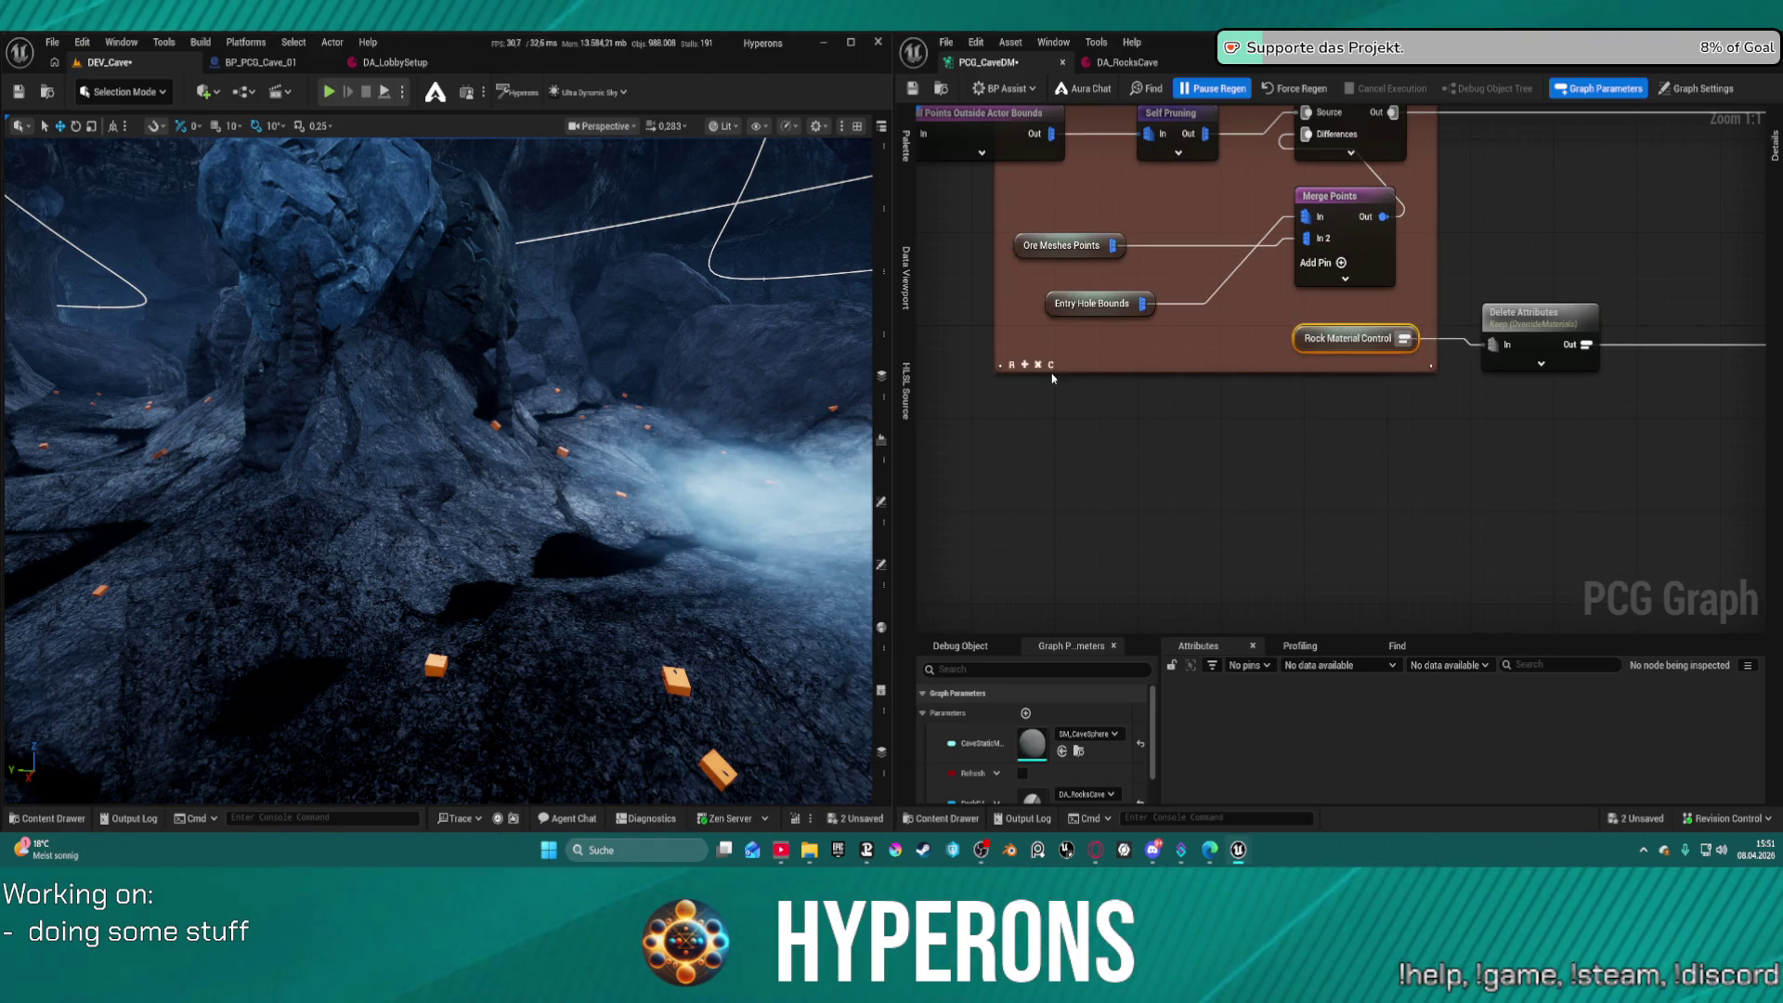
pyautogui.click(1049, 365)
pyautogui.moveTo(1339, 334); pyautogui.dragTo(1505, 346)
# Paste Match And Set Attributes and Ground Meshes Rocks below the Branch node
pyautogui.scroll(-3, 1506, 346)
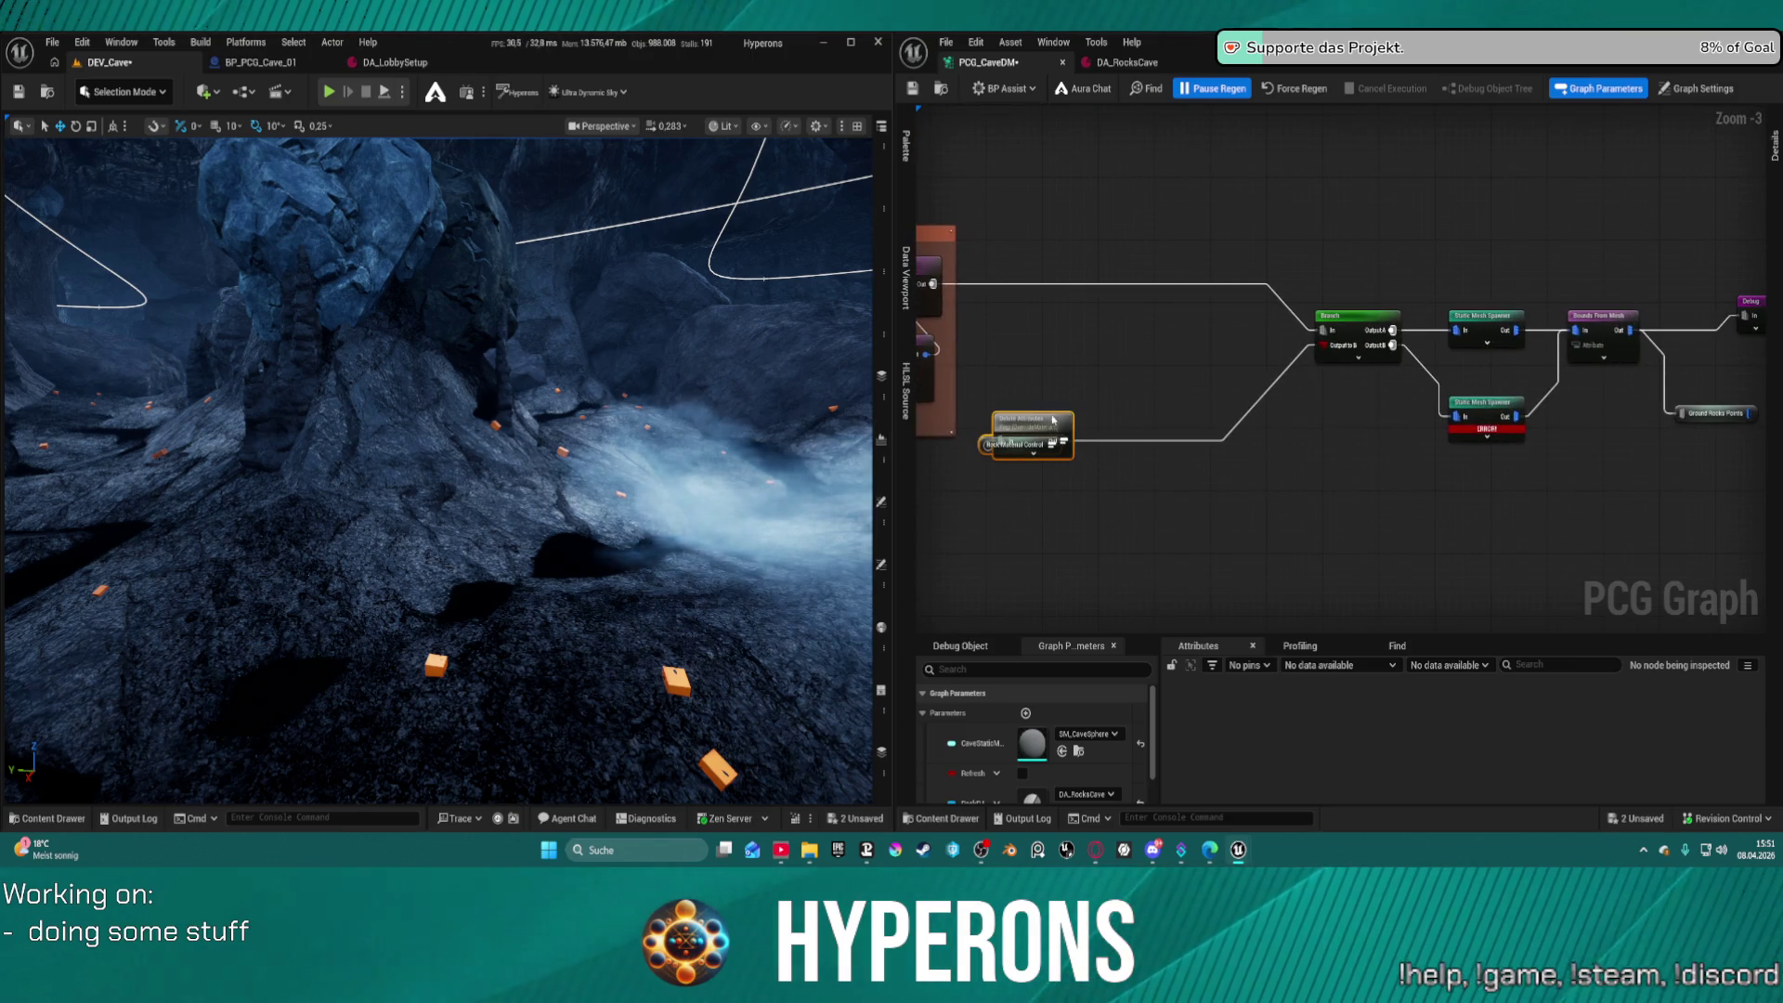
pyautogui.moveTo(1033, 429); pyautogui.dragTo(1353, 453)
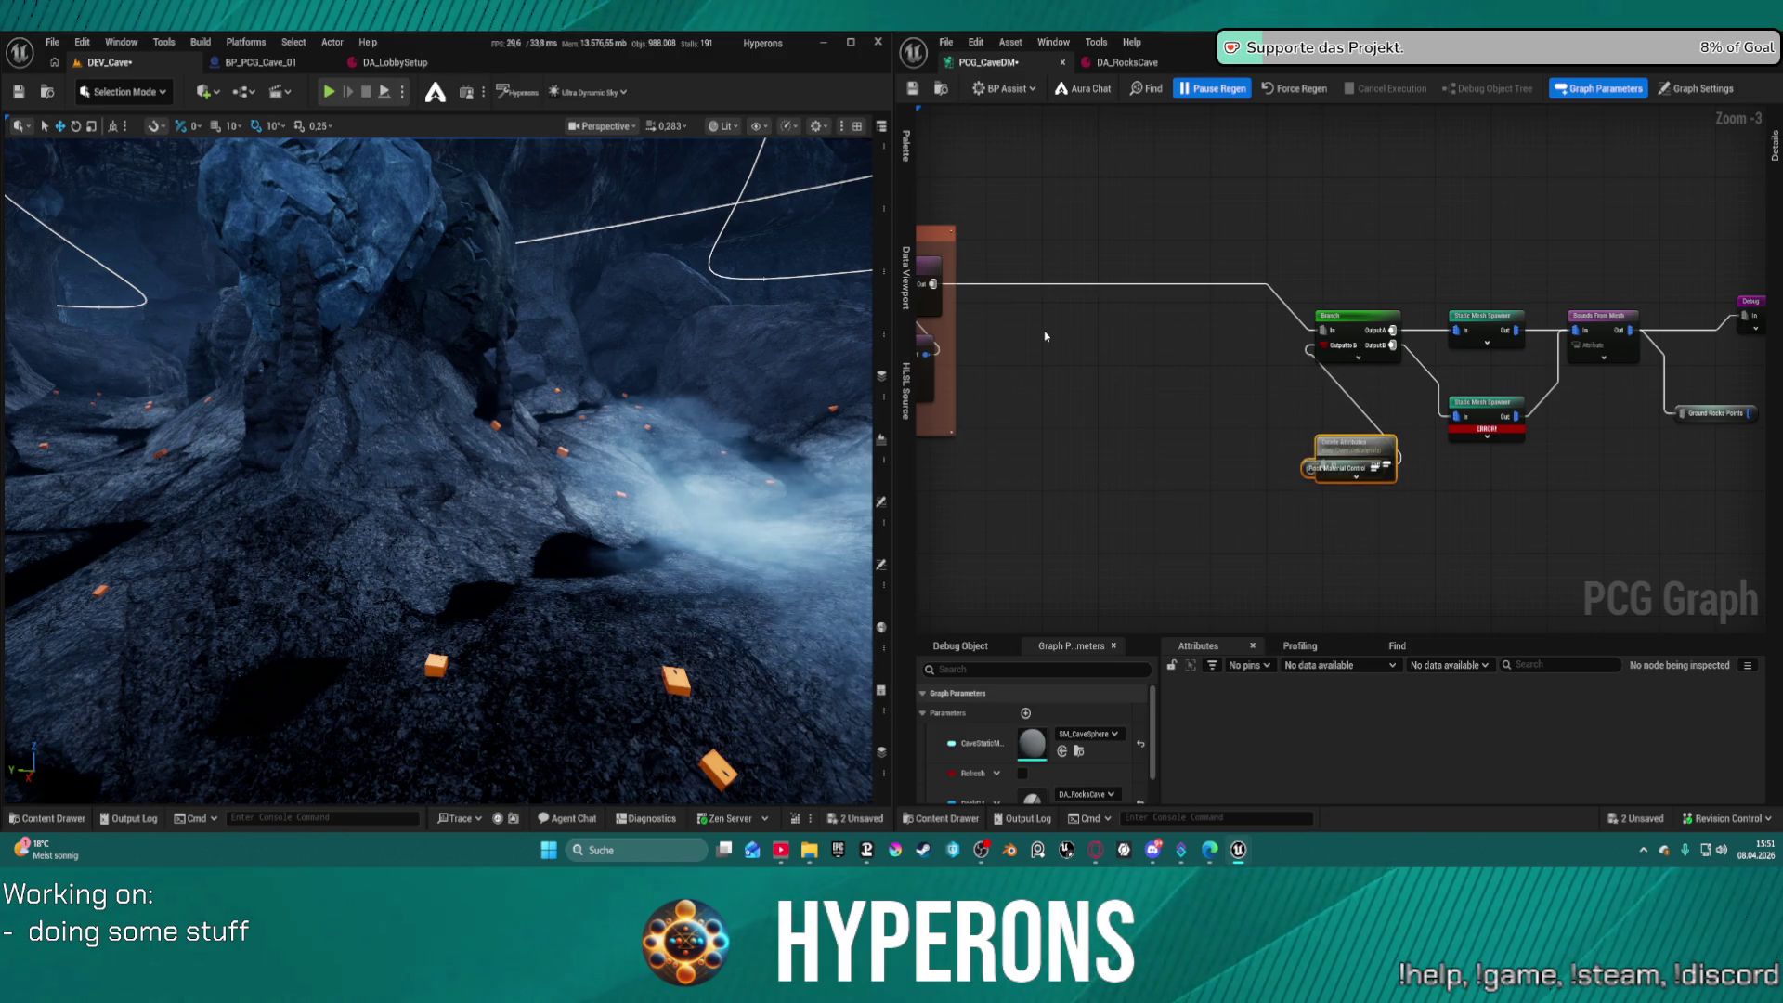
pyautogui.hotkey('ctrl', 'v')
pyautogui.scroll(2, 1048, 325)
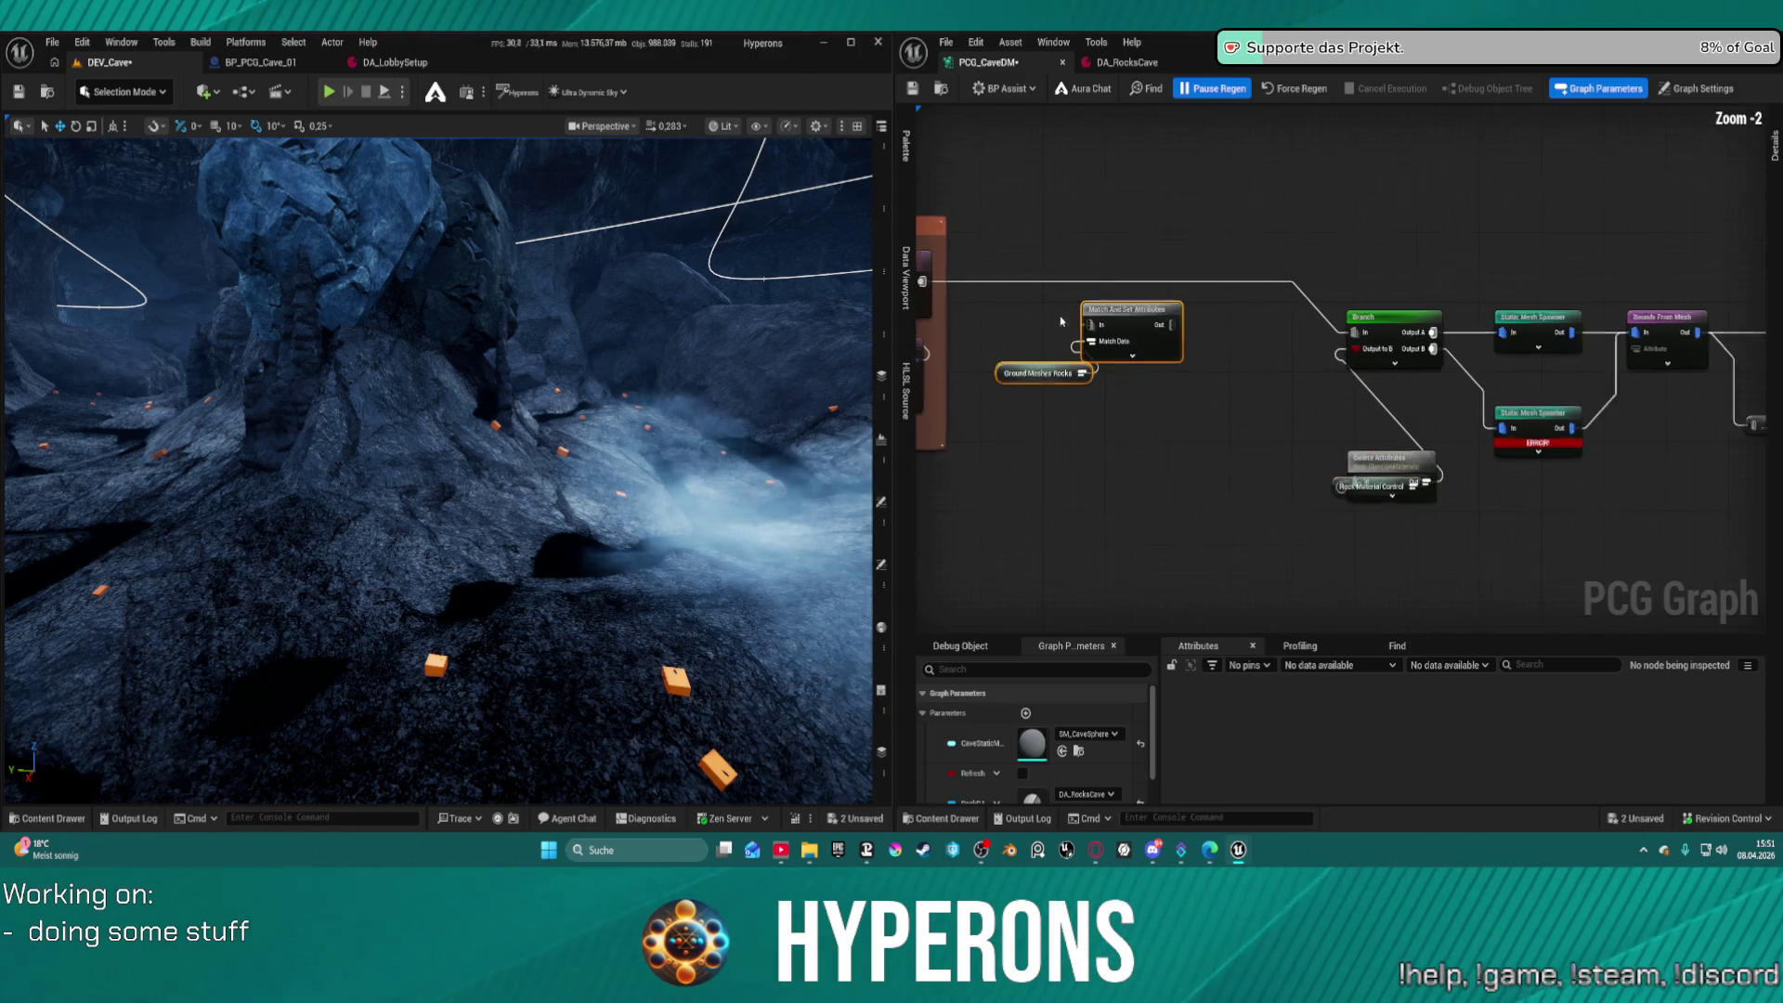
pyautogui.moveTo(1156, 341)
pyautogui.mouseDown()
pyautogui.moveTo(1256, 464)
pyautogui.moveTo(1275, 522)
pyautogui.mouseUp()
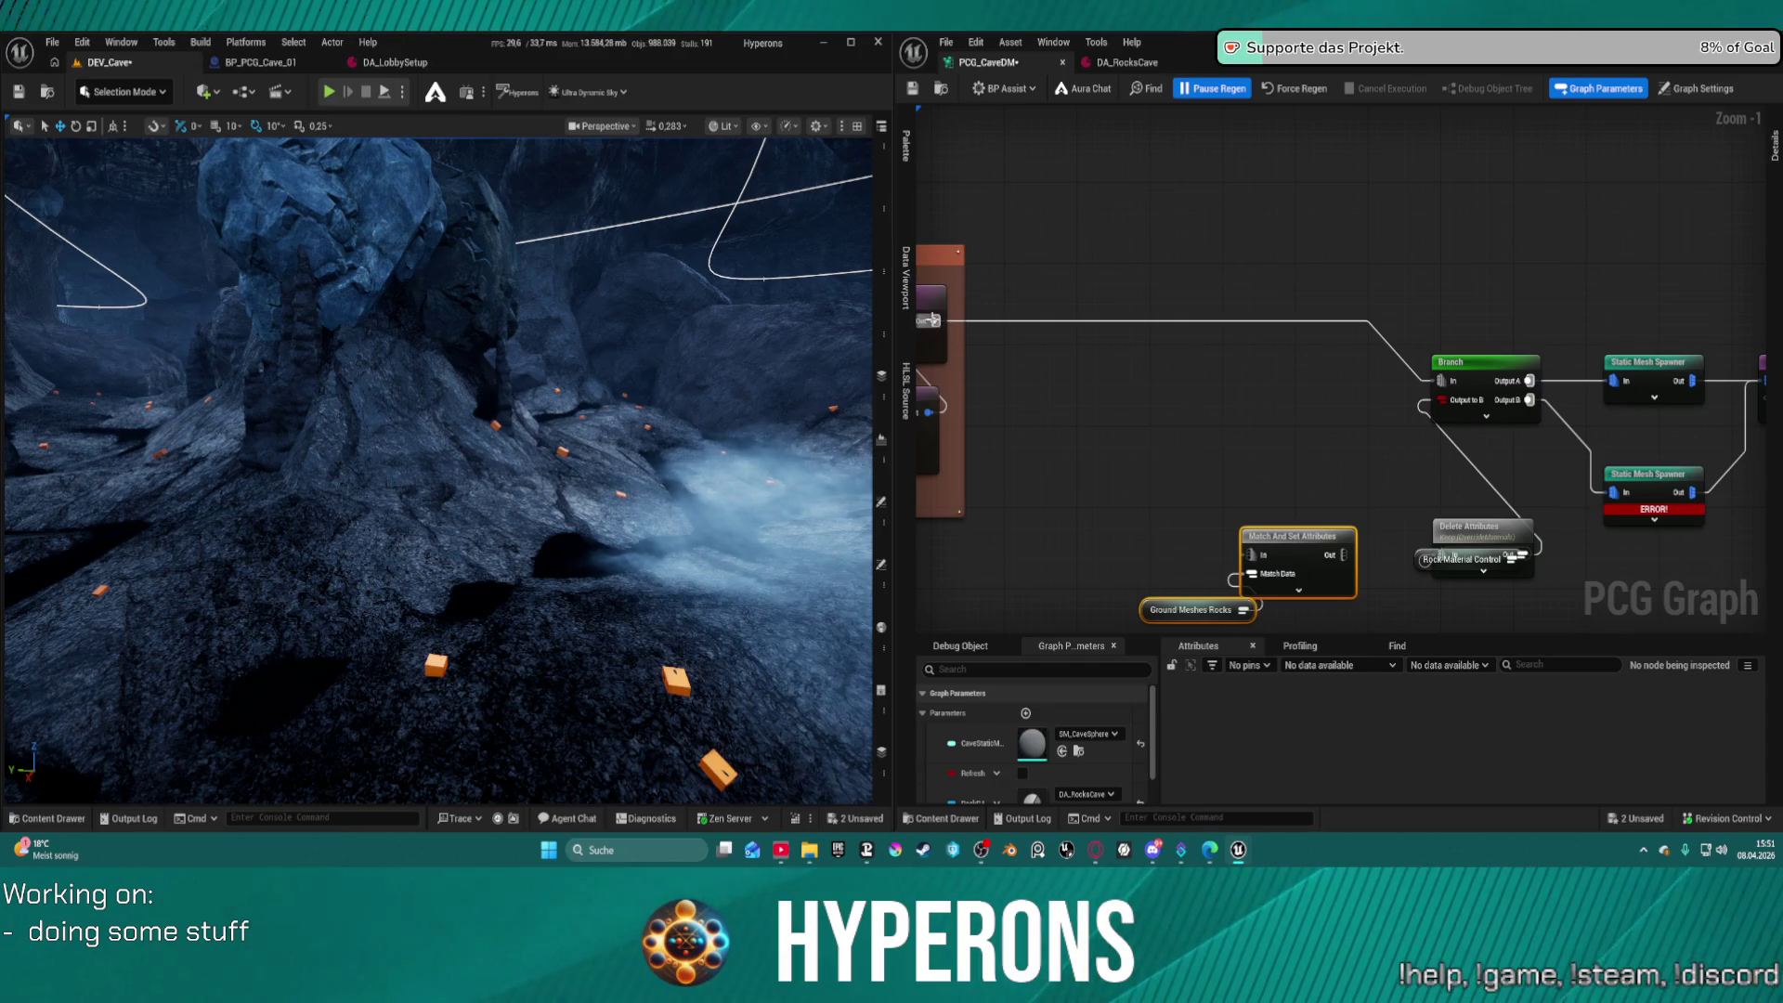
# Add a Select Points node from the Ground output and break the Ground-to-Branch wire
pyautogui.moveTo(934, 320); pyautogui.dragTo(962, 324)
pyautogui.moveTo(1133, 292); pyautogui.dragTo(1124, 278)
pyautogui.write('select')
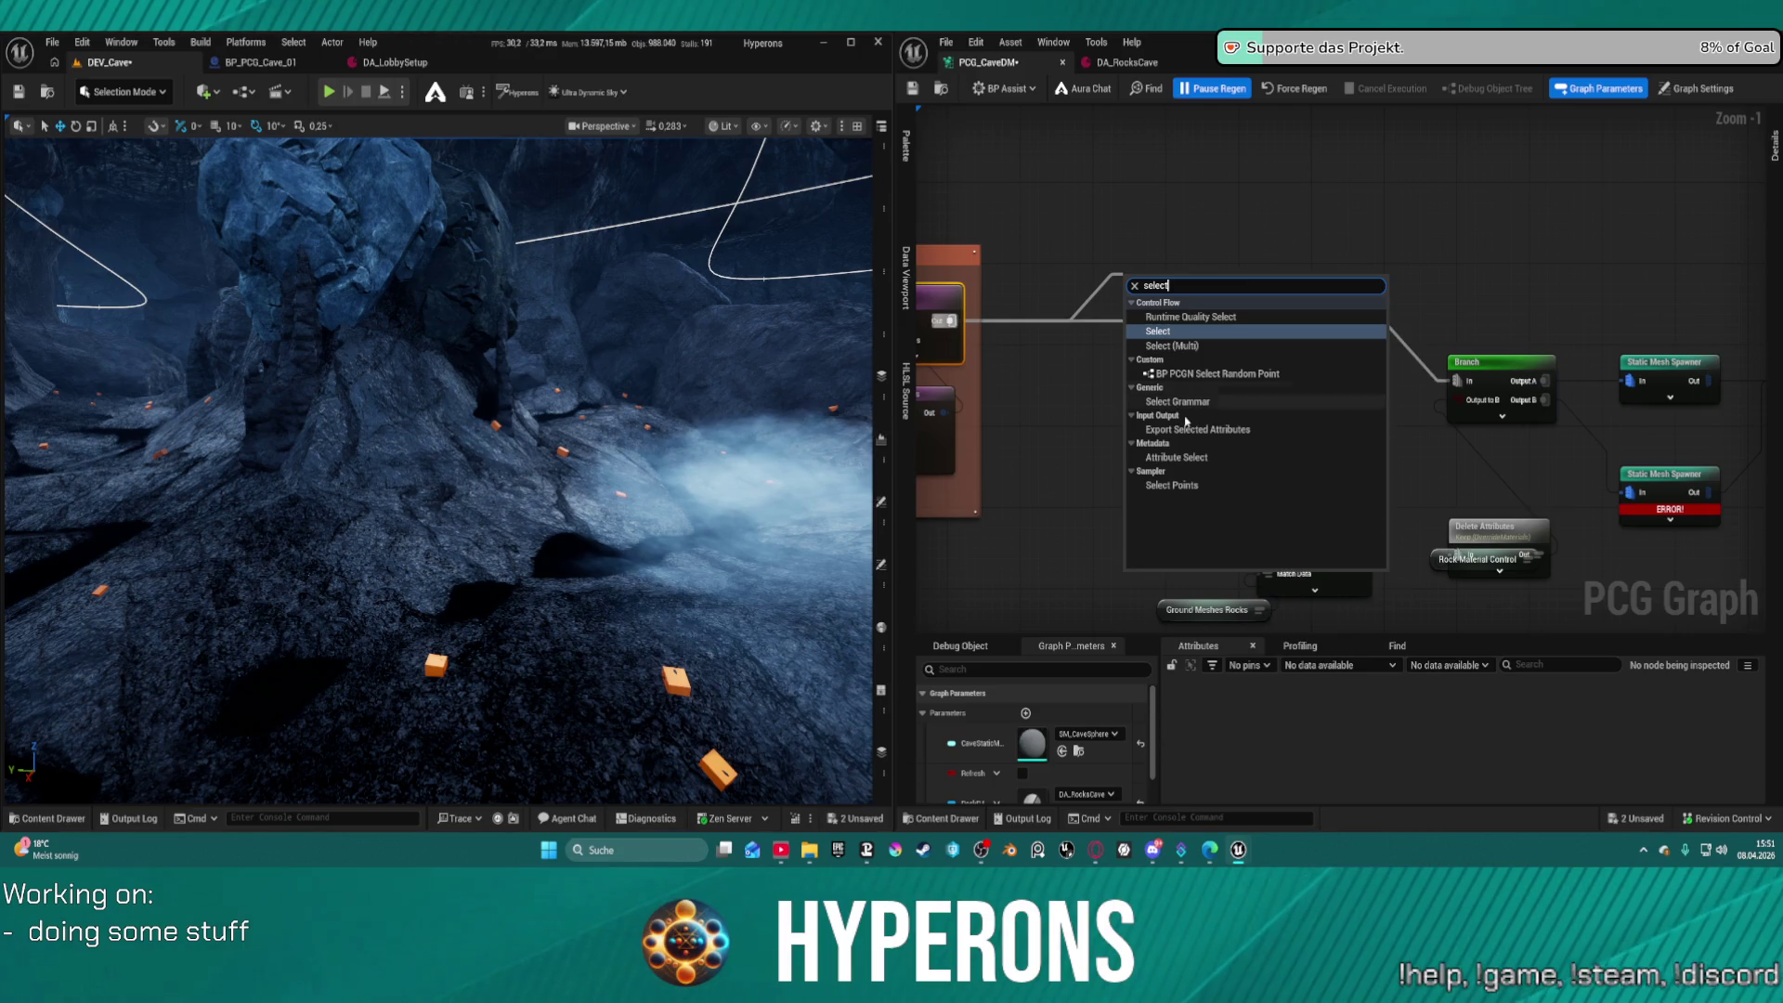
pyautogui.click(1189, 485)
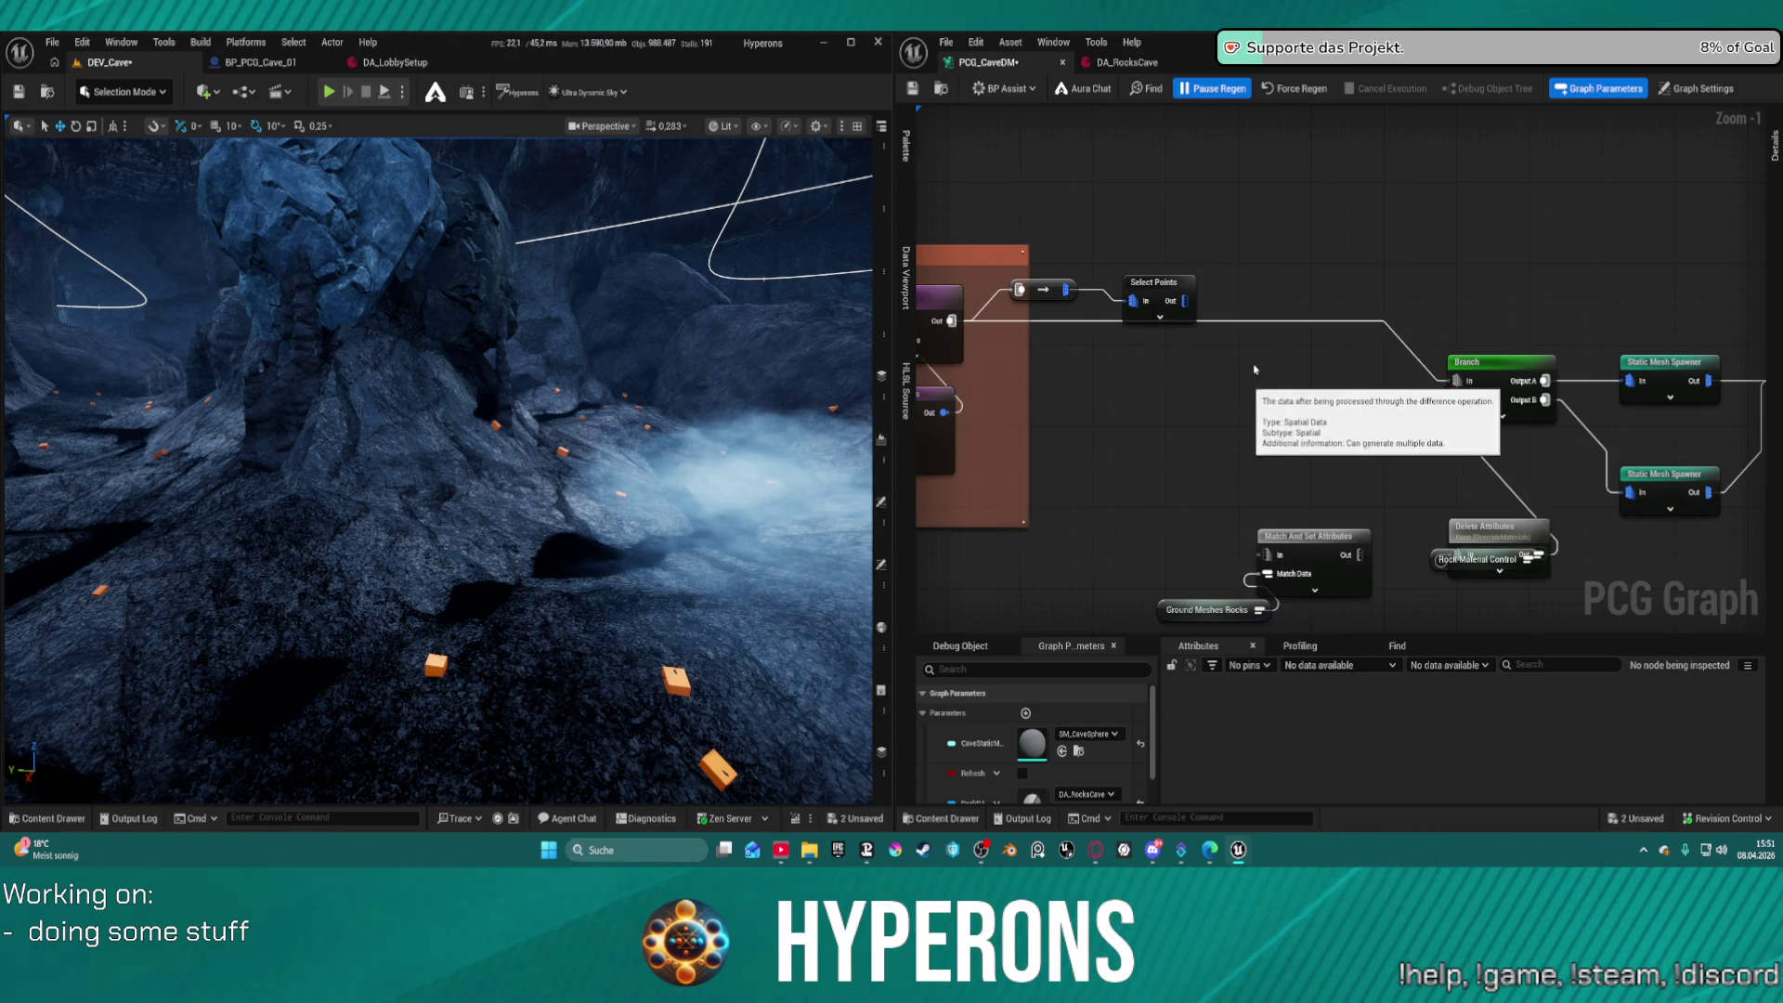
pyautogui.click(1263, 322)
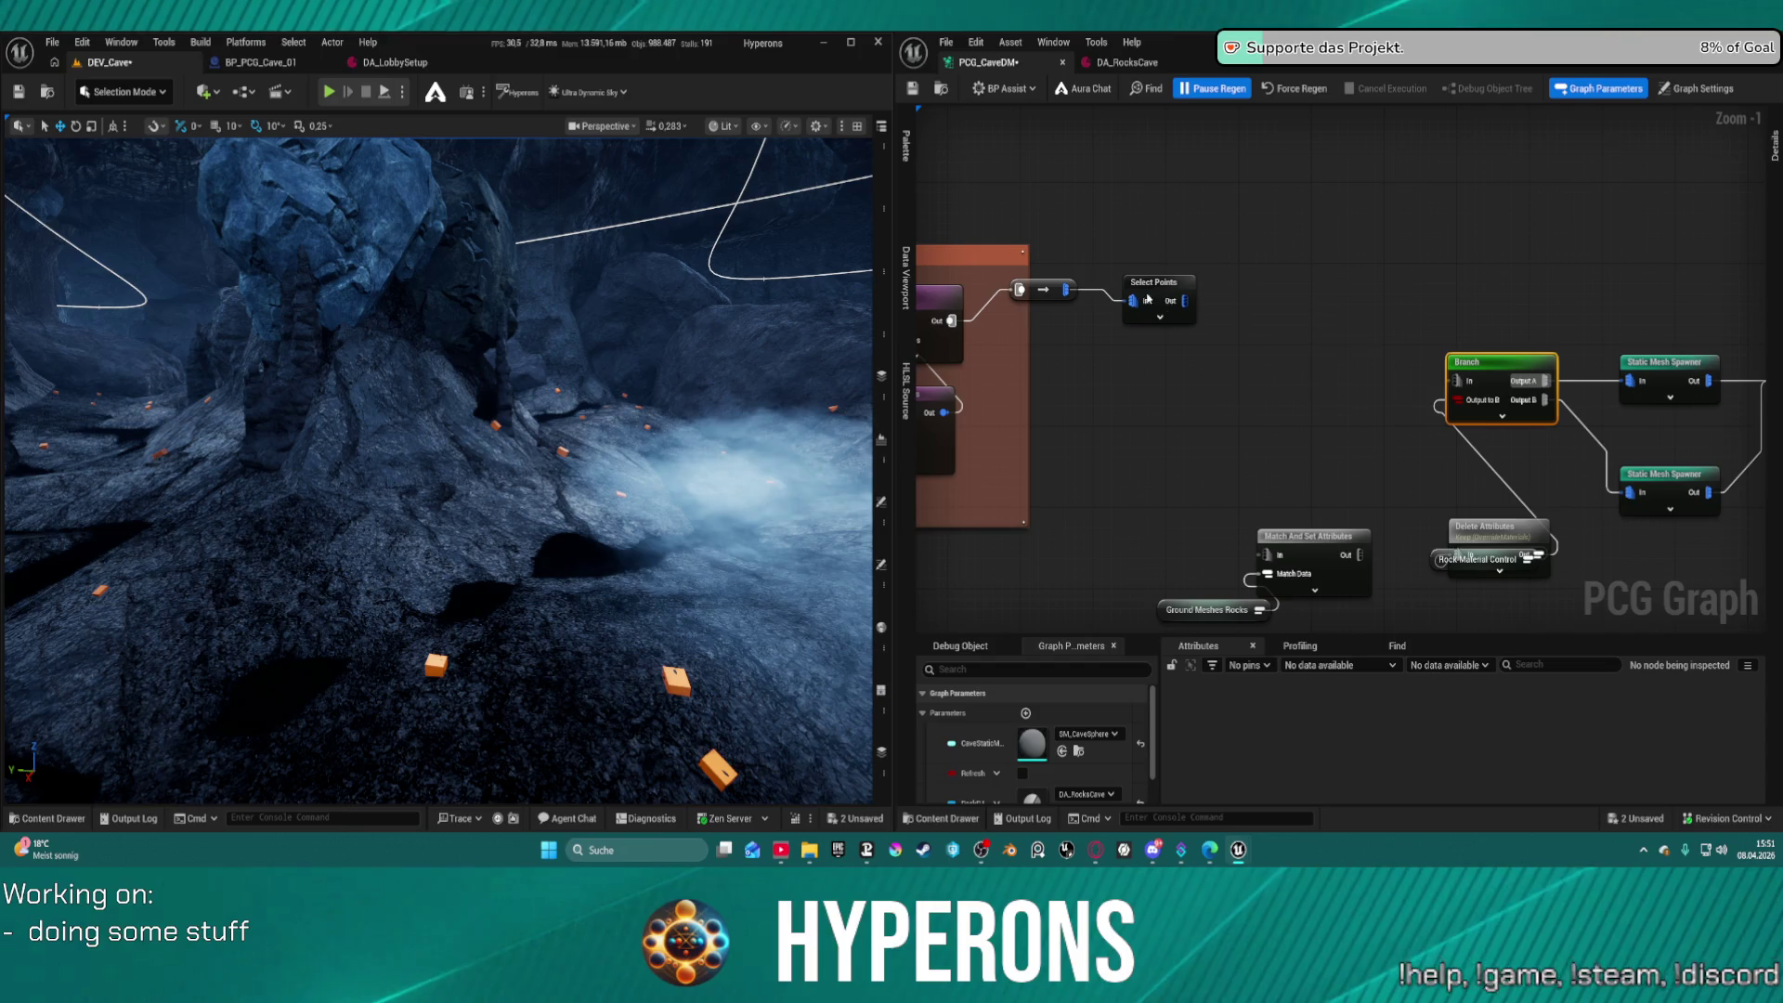
pyautogui.moveTo(1155, 286); pyautogui.dragTo(1262, 275)
pyautogui.moveTo(1038, 289); pyautogui.dragTo(1071, 315)
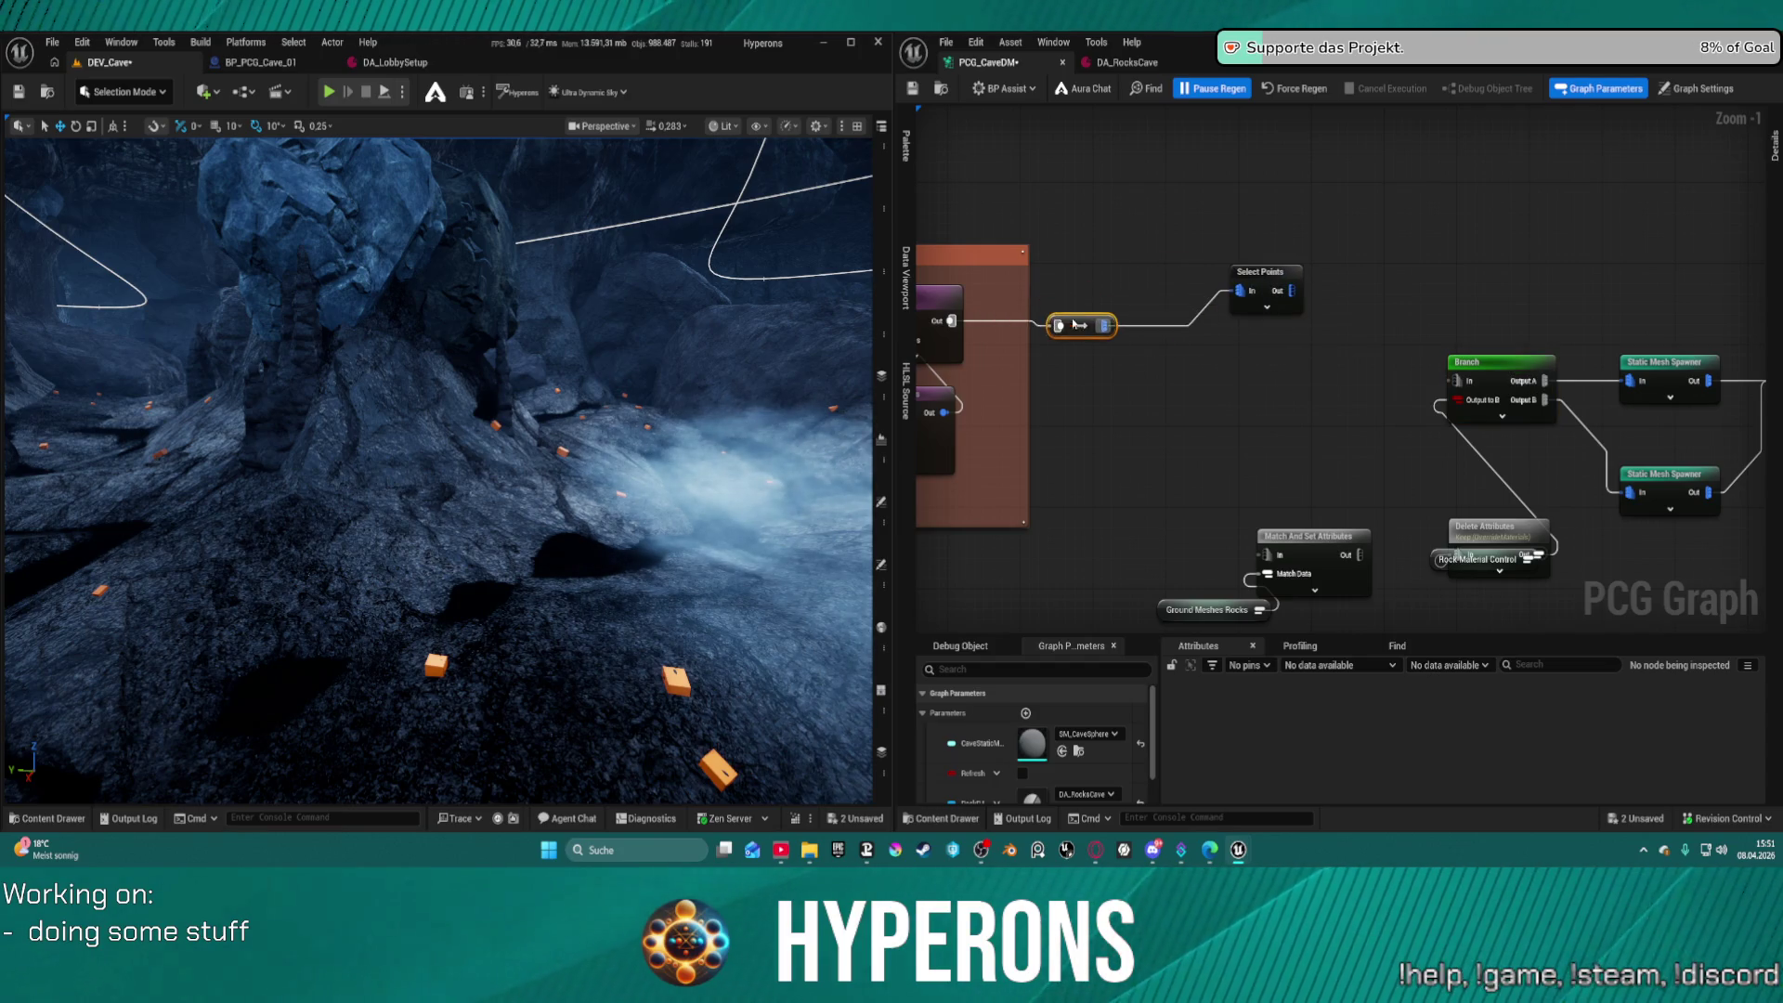
# Delete the Select Points node and cancel the new node search from the reroute
pyautogui.moveTo(1280, 290); pyautogui.dragTo(1234, 307)
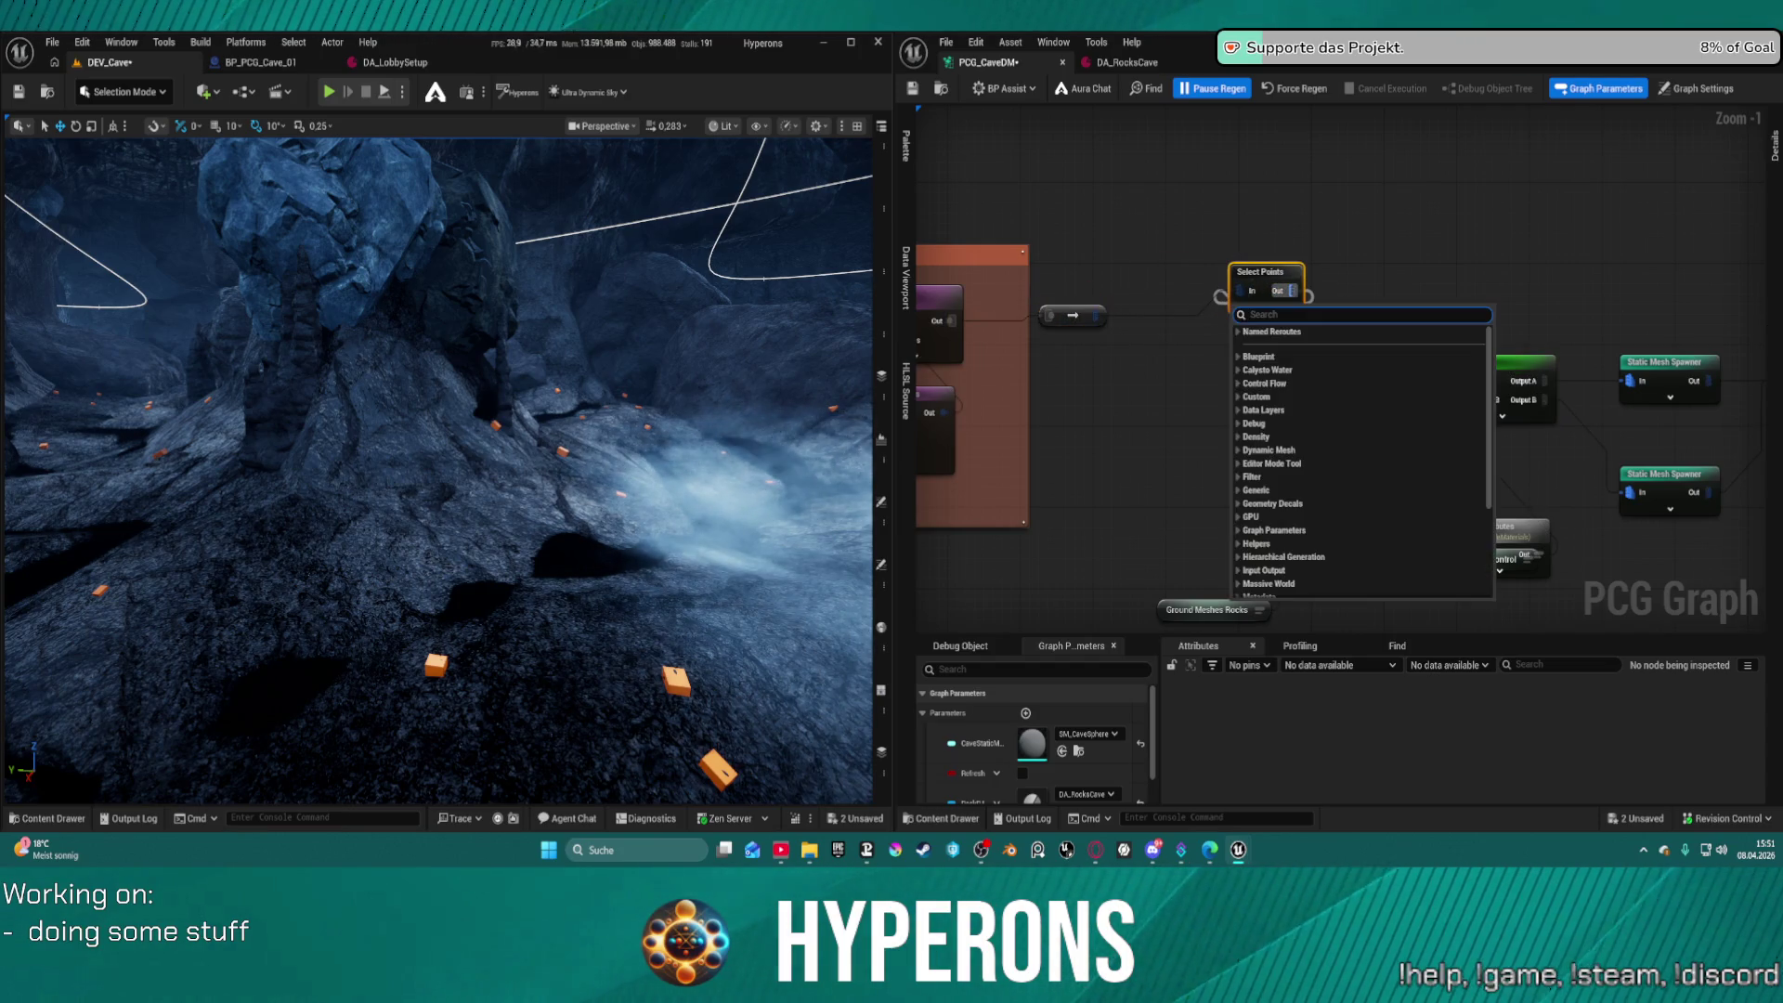
pyautogui.click(1774, 144)
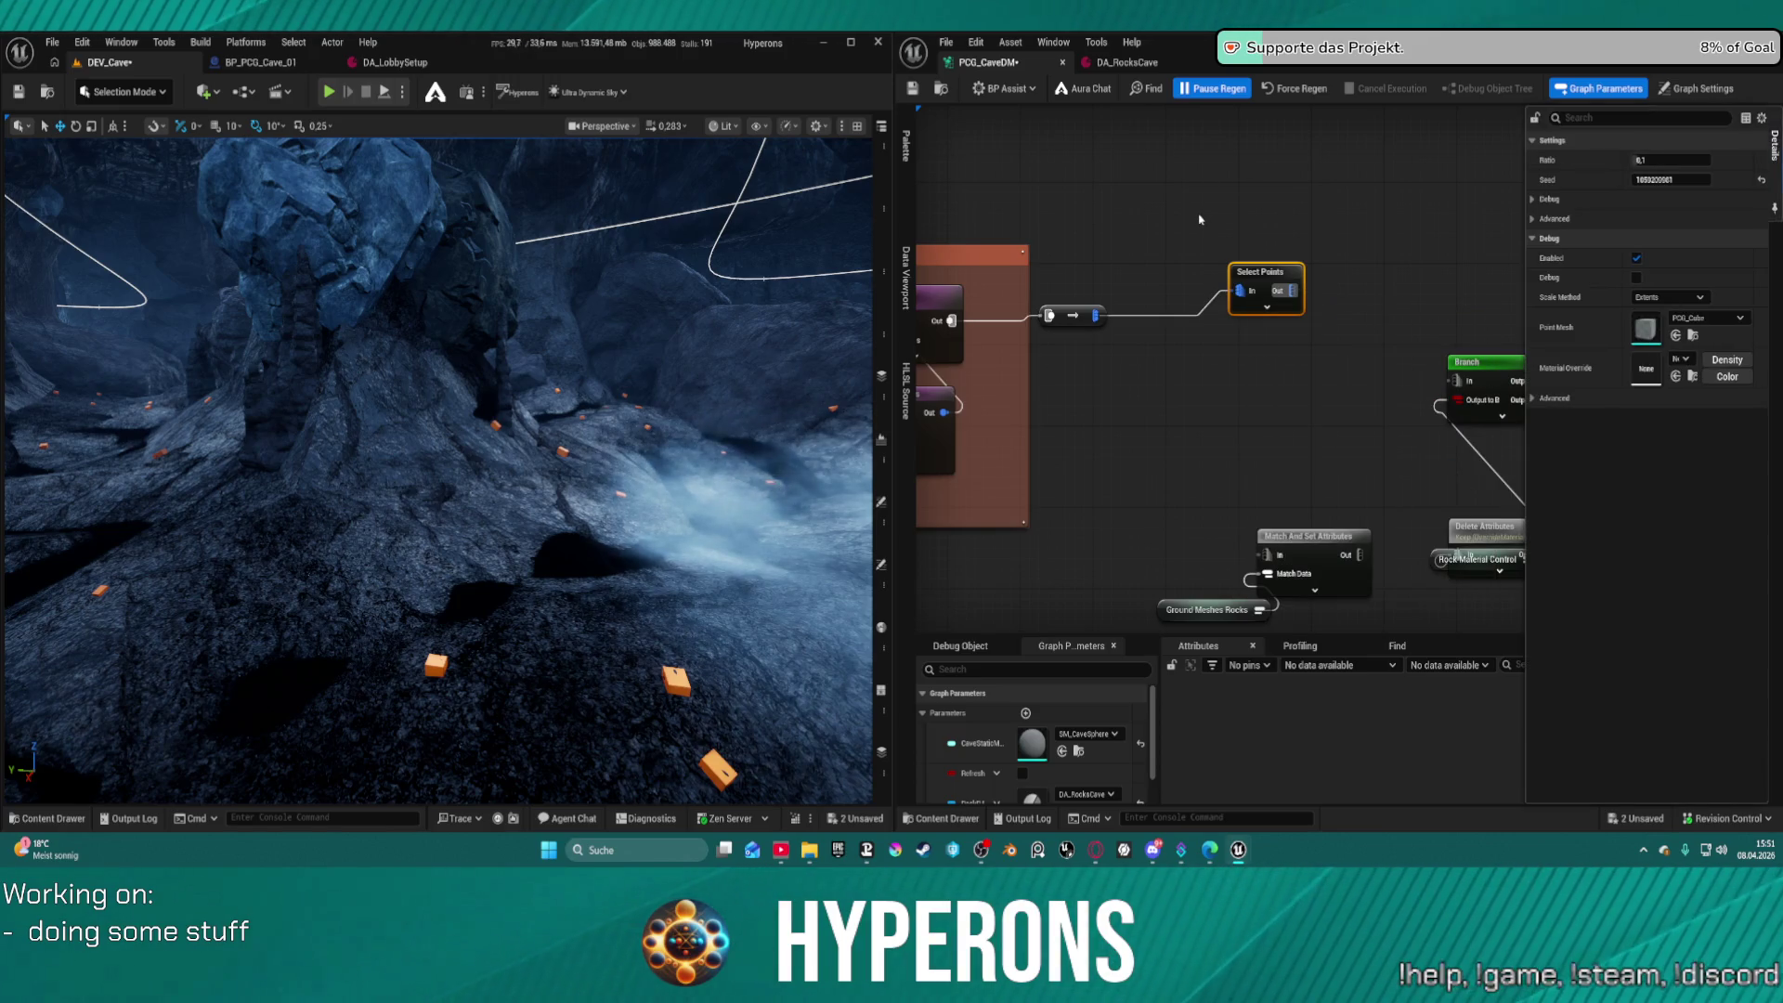
pyautogui.moveTo(1222, 213); pyautogui.dragTo(1275, 324)
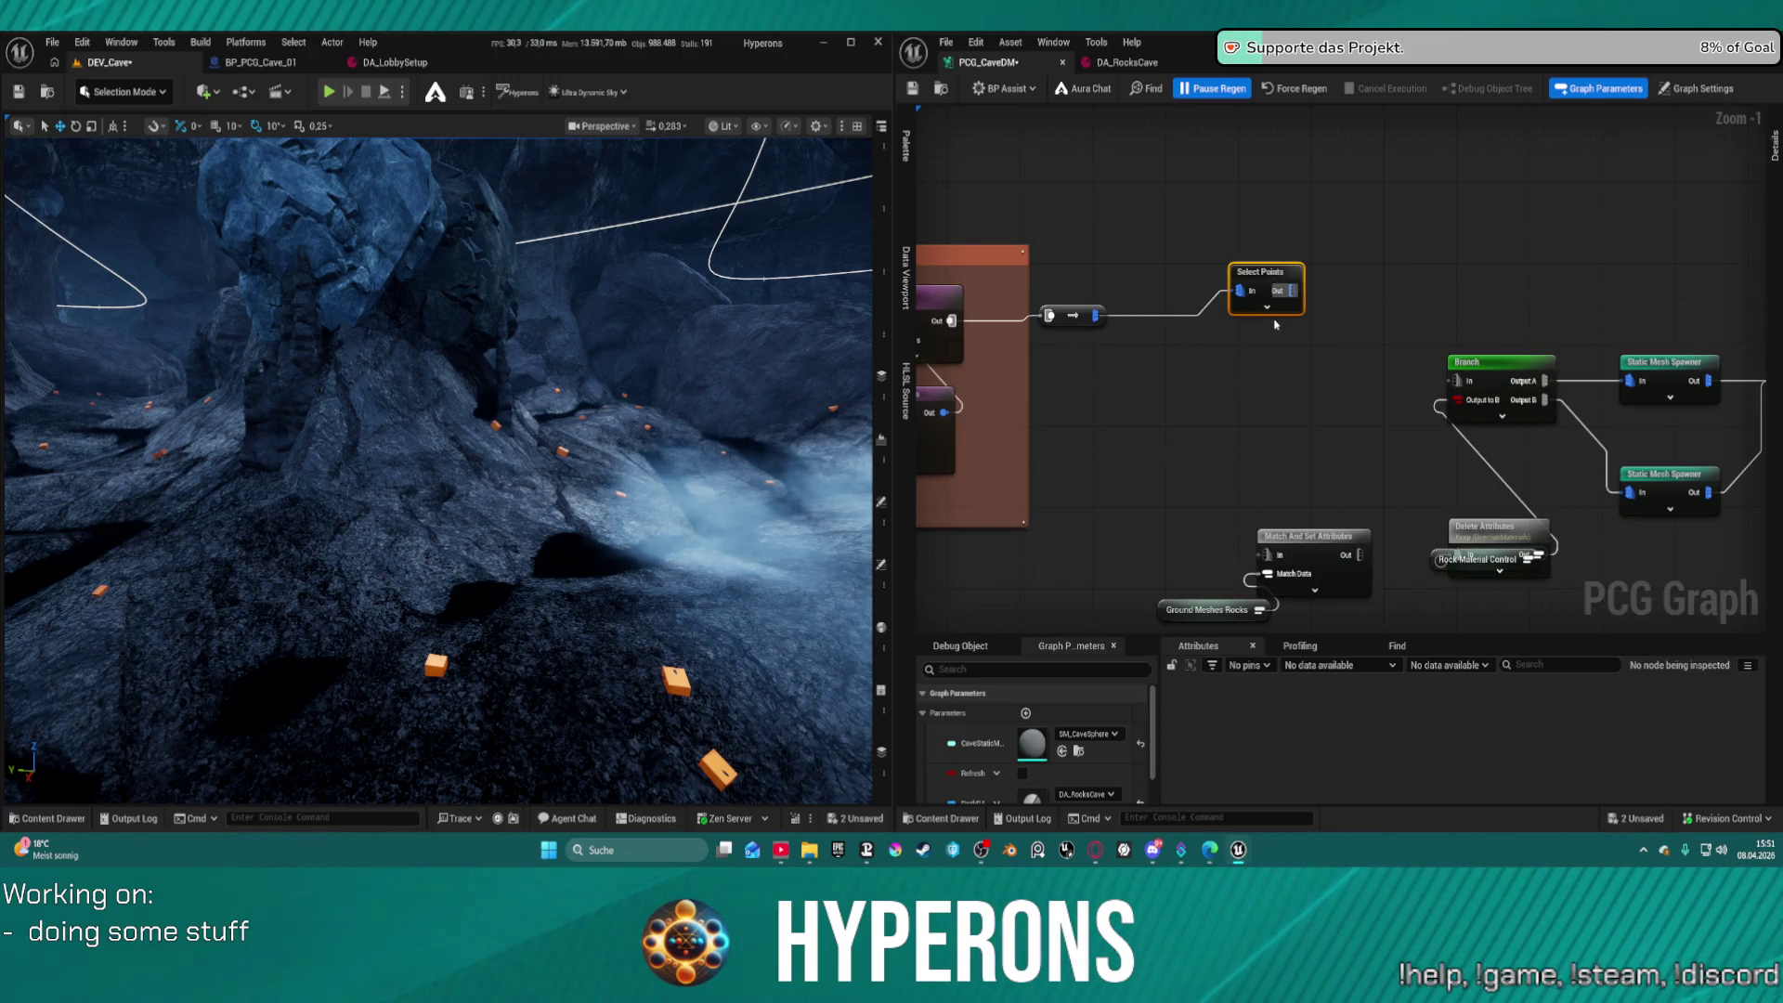
pyautogui.press('Delete')
pyautogui.moveTo(1095, 316); pyautogui.dragTo(1153, 291)
pyautogui.write('sw')
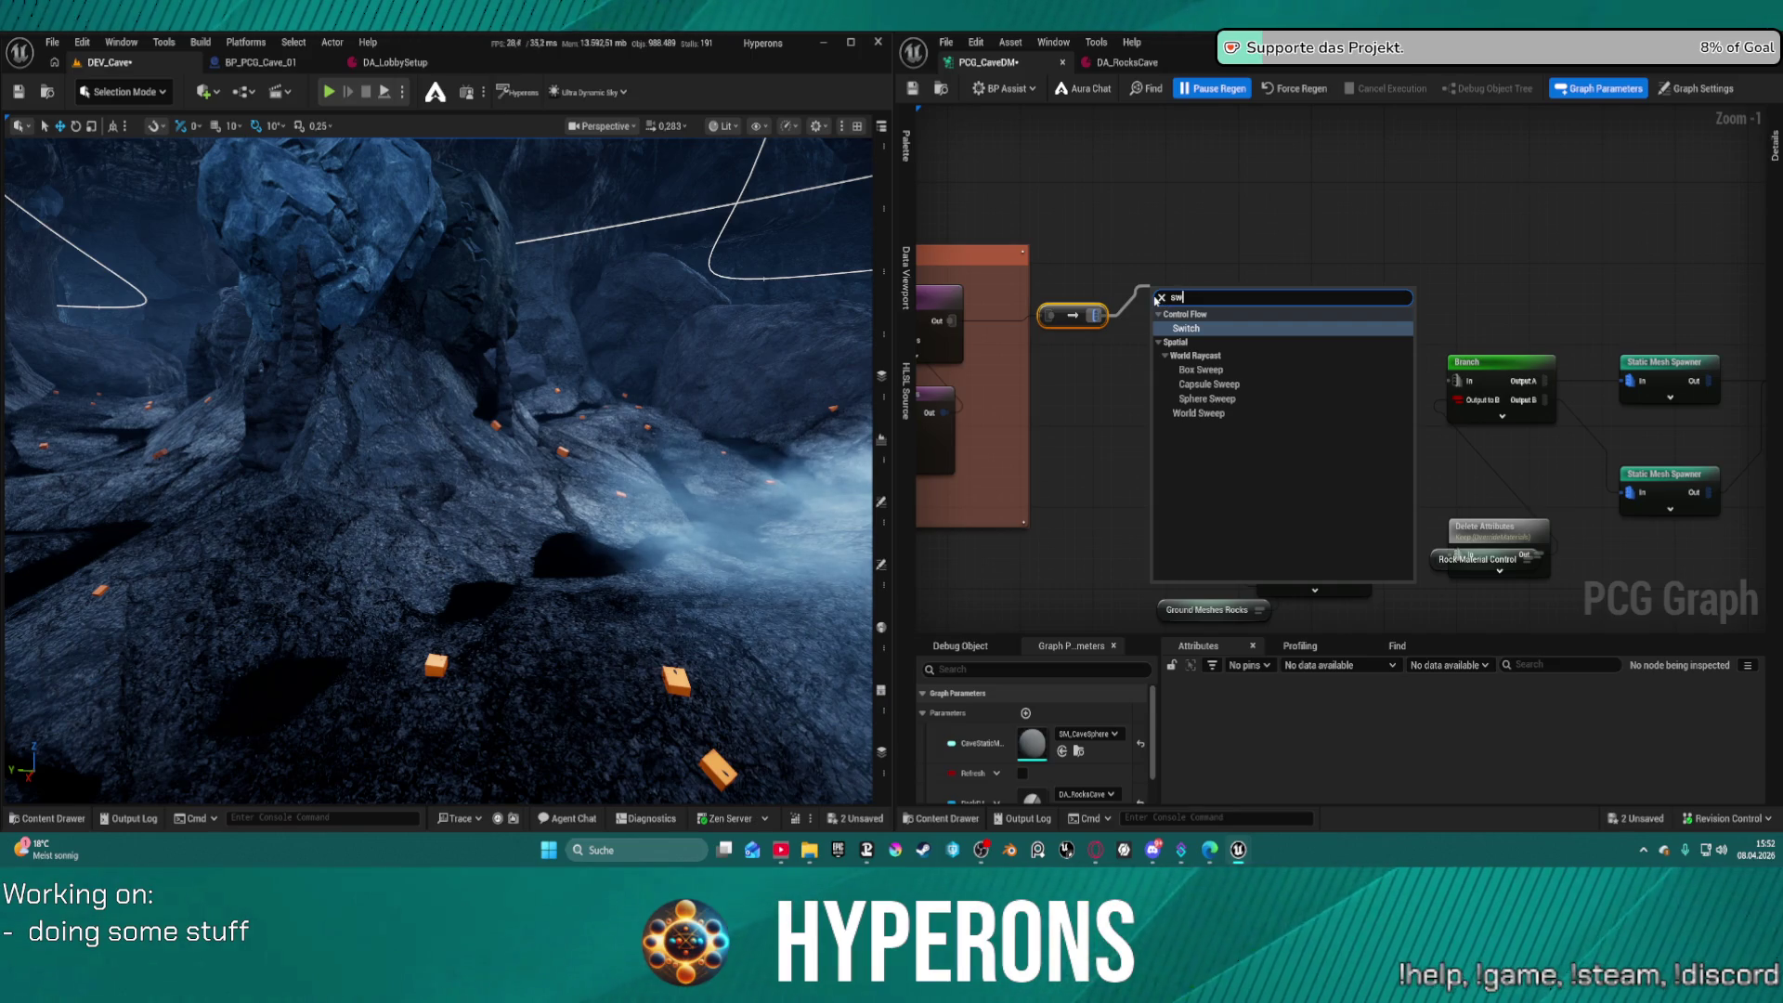
pyautogui.moveTo(1105, 205)
pyautogui.mouseDown()
pyautogui.moveTo(1505, 283)
pyautogui.moveTo(1651, 284)
pyautogui.mouseUp()
pyautogui.scroll(-4, 1651, 284)
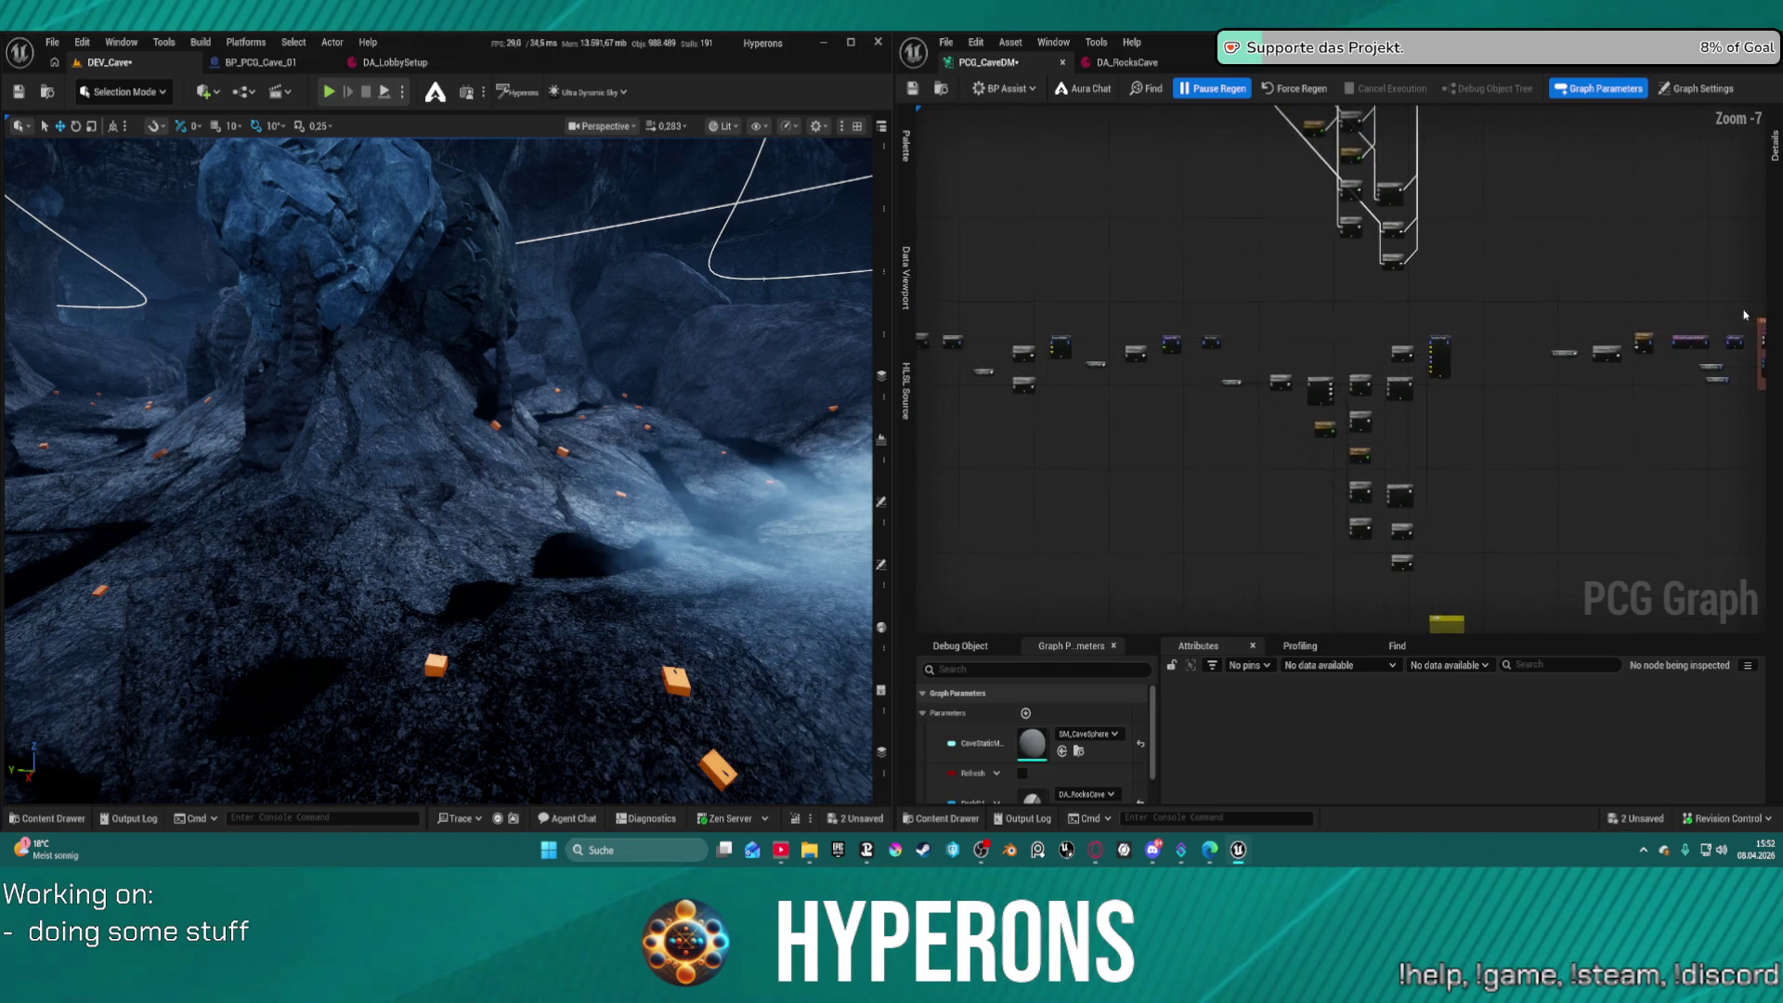
pyautogui.scroll(3, 1362, 346)
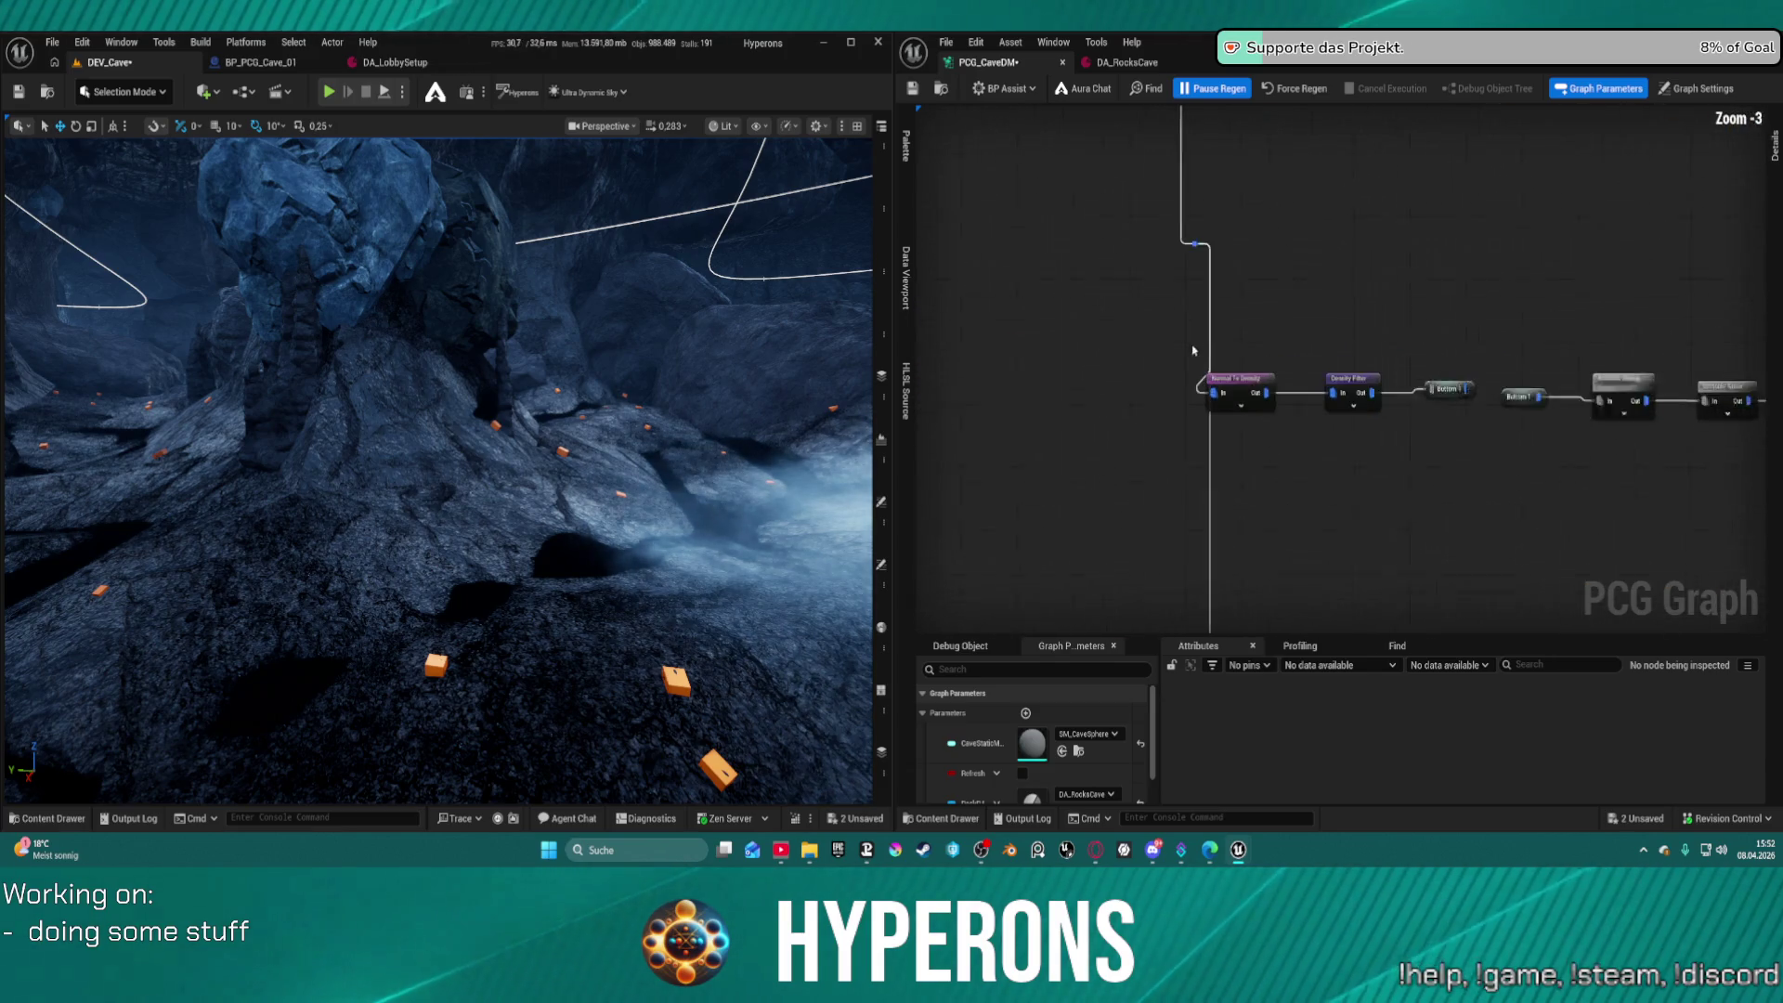
pyautogui.moveTo(1393, 371)
pyautogui.mouseDown()
pyautogui.moveTo(975, 428)
pyautogui.moveTo(1300, 437)
pyautogui.moveTo(1114, 186)
pyautogui.moveTo(1068, 390)
pyautogui.moveTo(1068, 334)
pyautogui.moveTo(1105, 321)
pyautogui.moveTo(928, 353)
pyautogui.mouseUp()
pyautogui.moveTo(1207, 418)
pyautogui.mouseDown()
pyautogui.moveTo(1170, 232)
pyautogui.moveTo(1115, 269)
pyautogui.moveTo(1137, 278)
pyautogui.mouseUp()
pyautogui.moveTo(1167, 451); pyautogui.dragTo(964, 428)
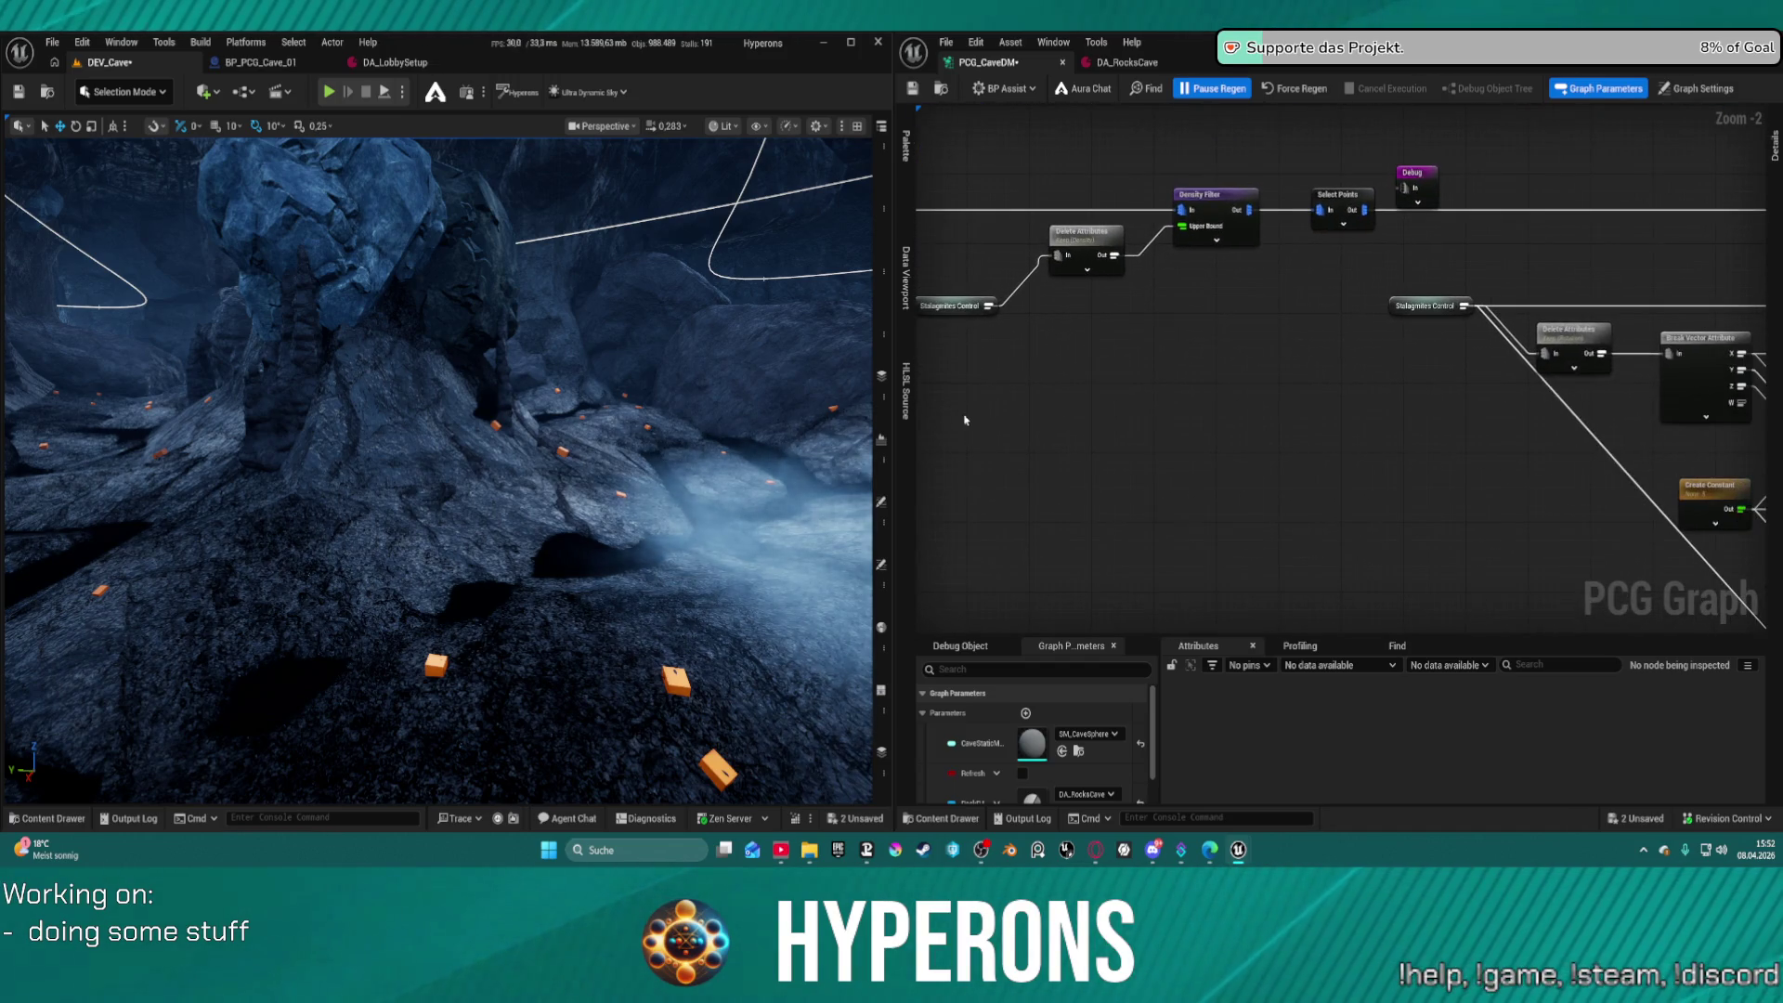
pyautogui.moveTo(1366, 220)
pyautogui.mouseDown()
pyautogui.moveTo(1747, 366)
pyautogui.moveTo(1634, 232)
pyautogui.moveTo(1579, 557)
pyautogui.moveTo(1563, 475)
pyautogui.mouseUp()
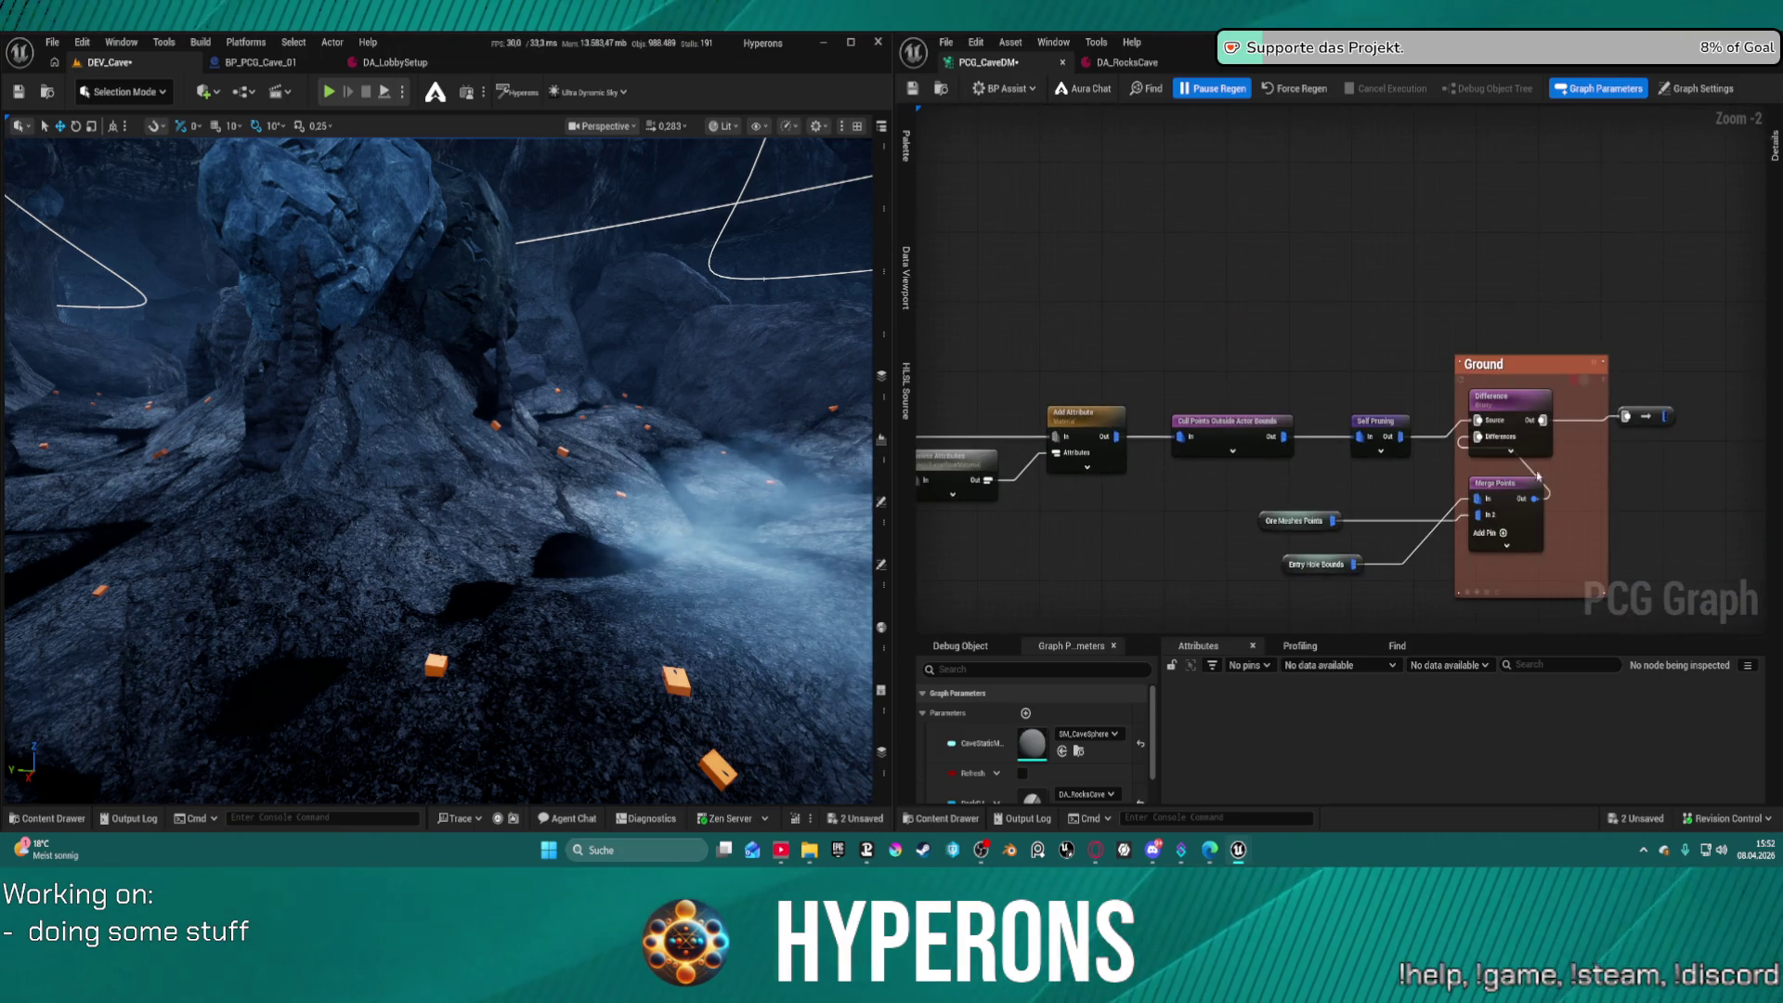
pyautogui.scroll(-8, 1278, 392)
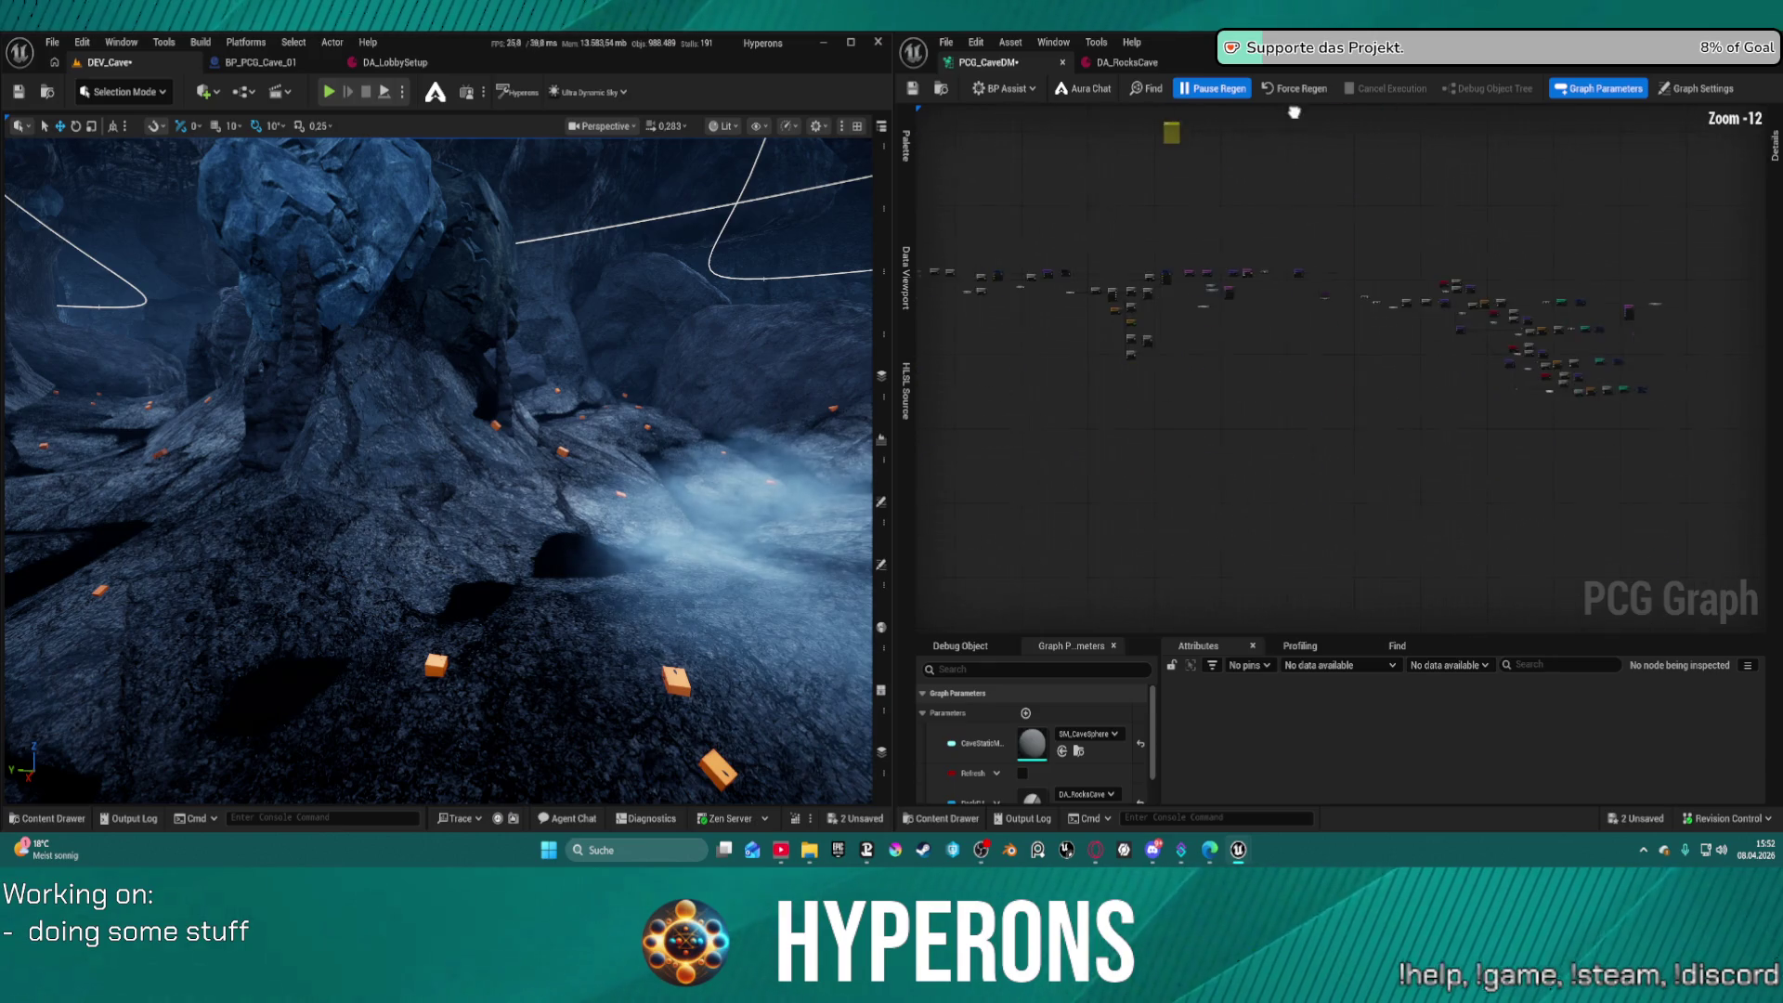
pyautogui.scroll(10, 1439, 291)
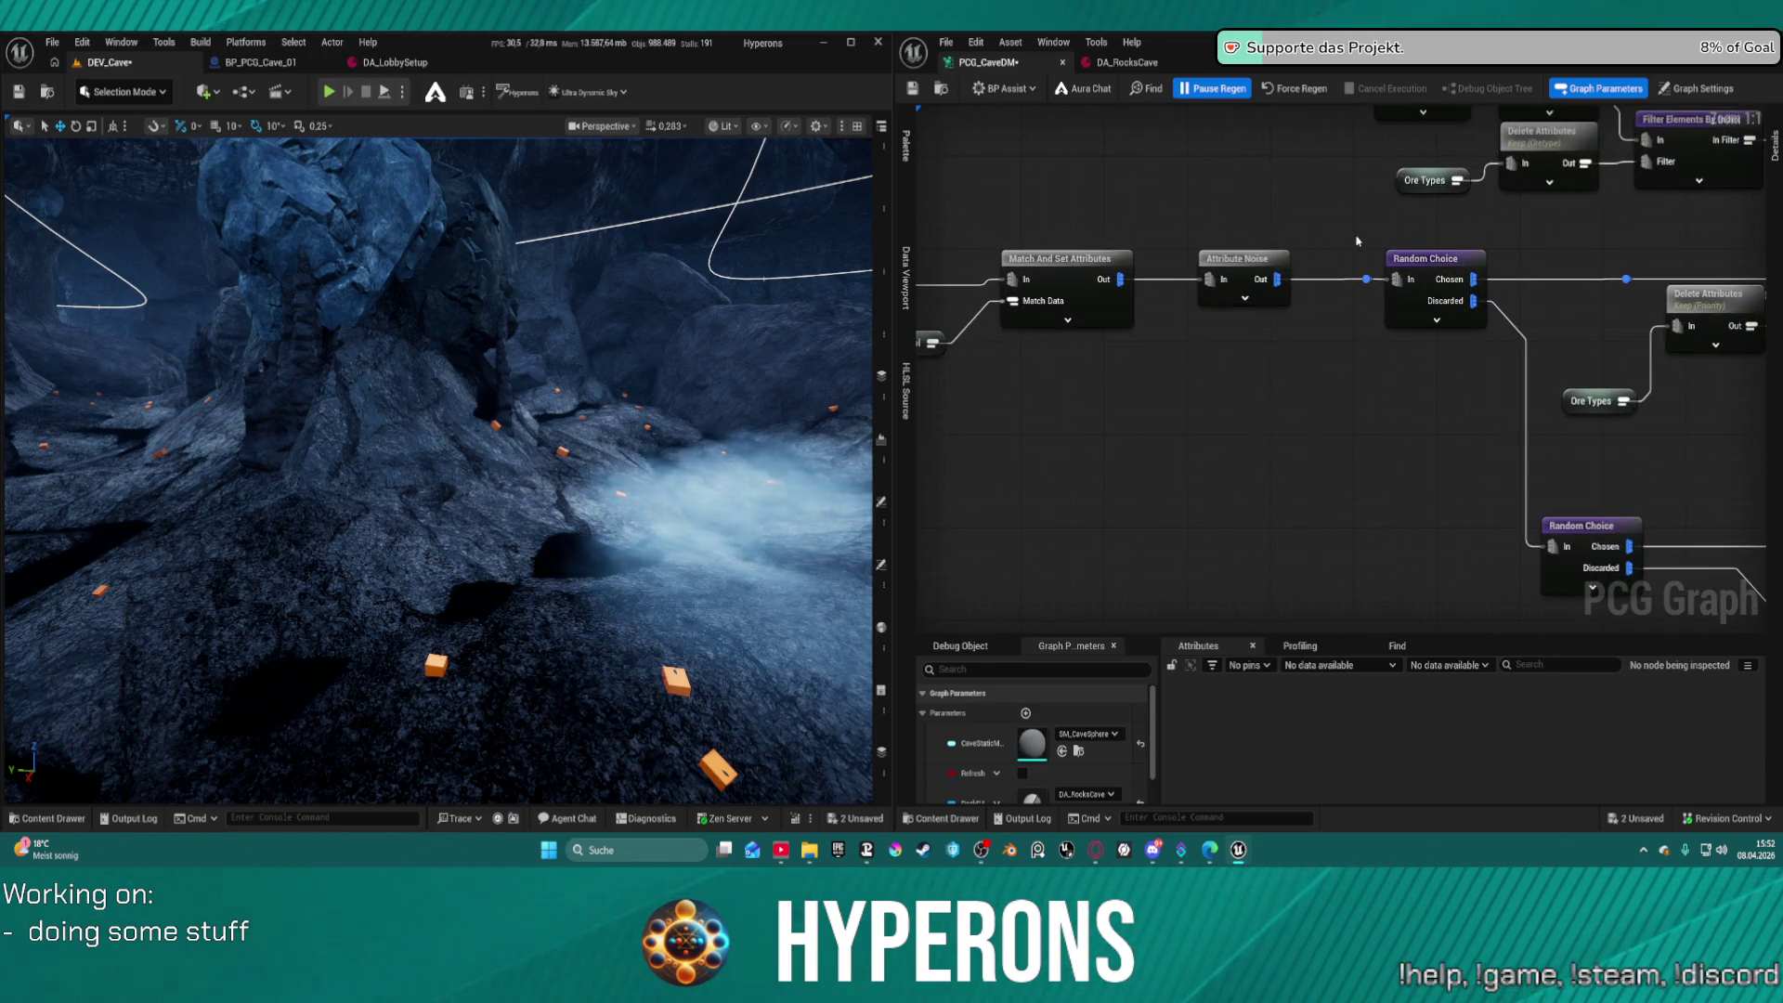
pyautogui.click(1434, 316)
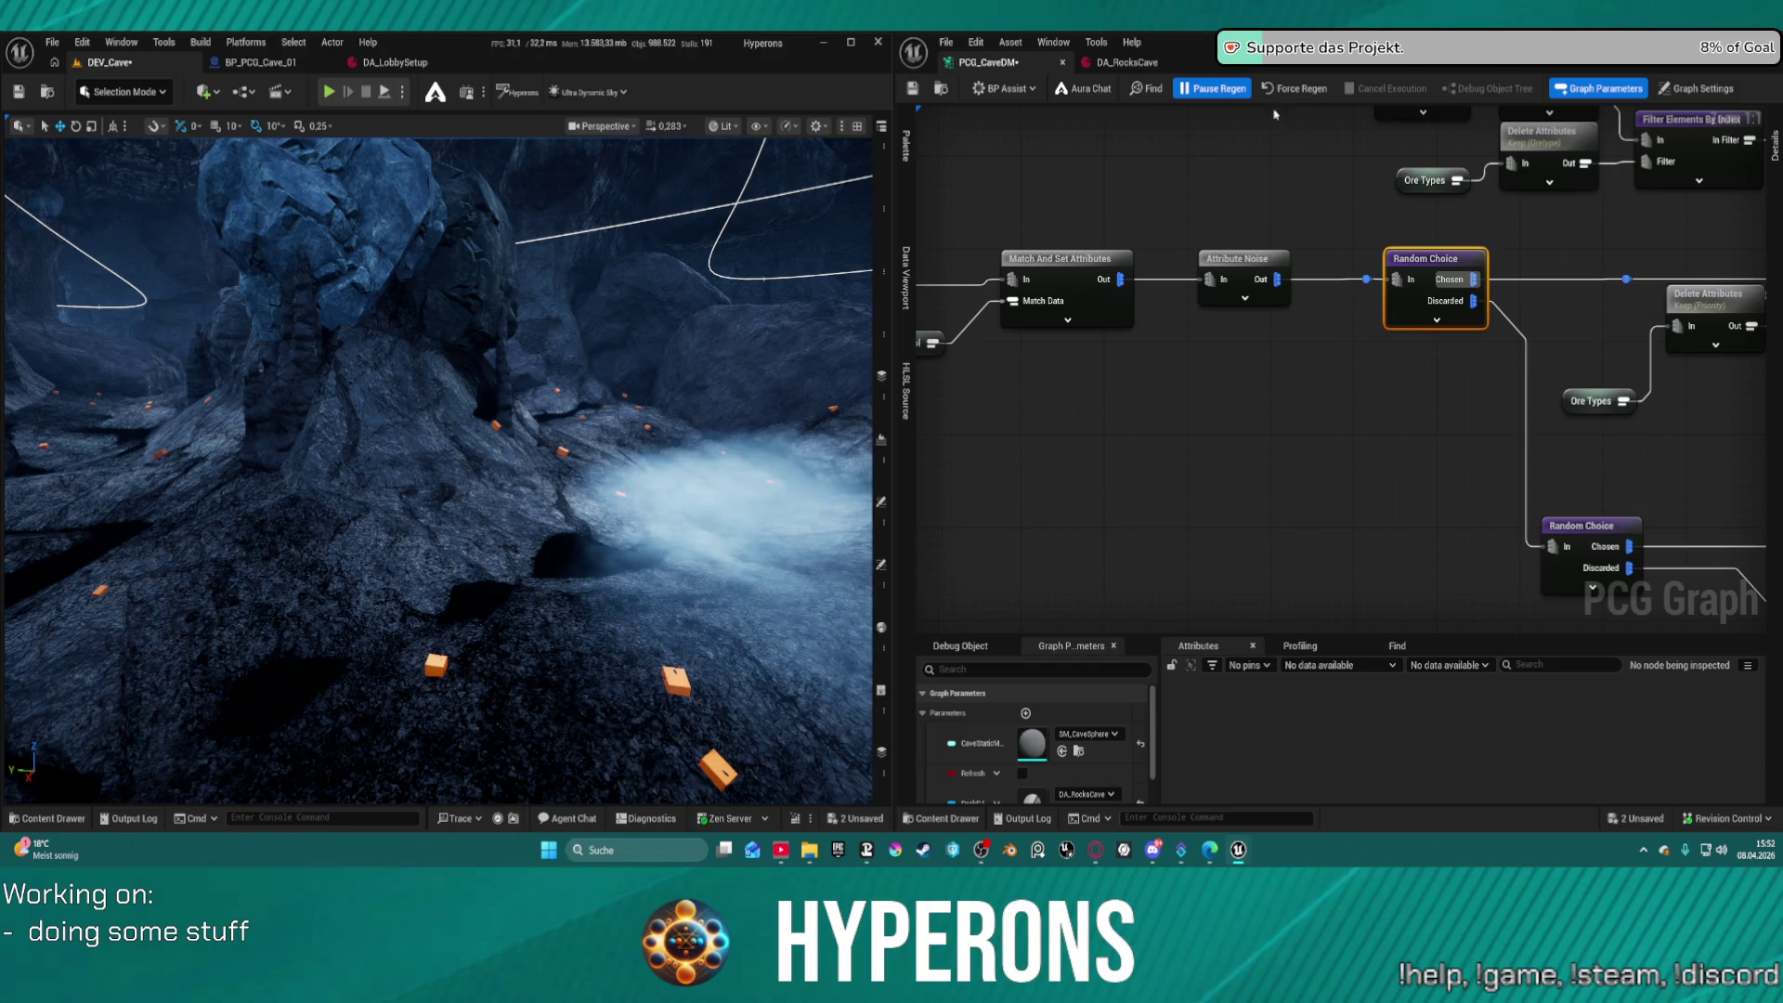
pyautogui.scroll(-6, 1435, 316)
pyautogui.moveTo(1570, 306); pyautogui.dragTo(1082, 396)
pyautogui.scroll(3, 1273, 363)
pyautogui.scroll(2, 1082, 396)
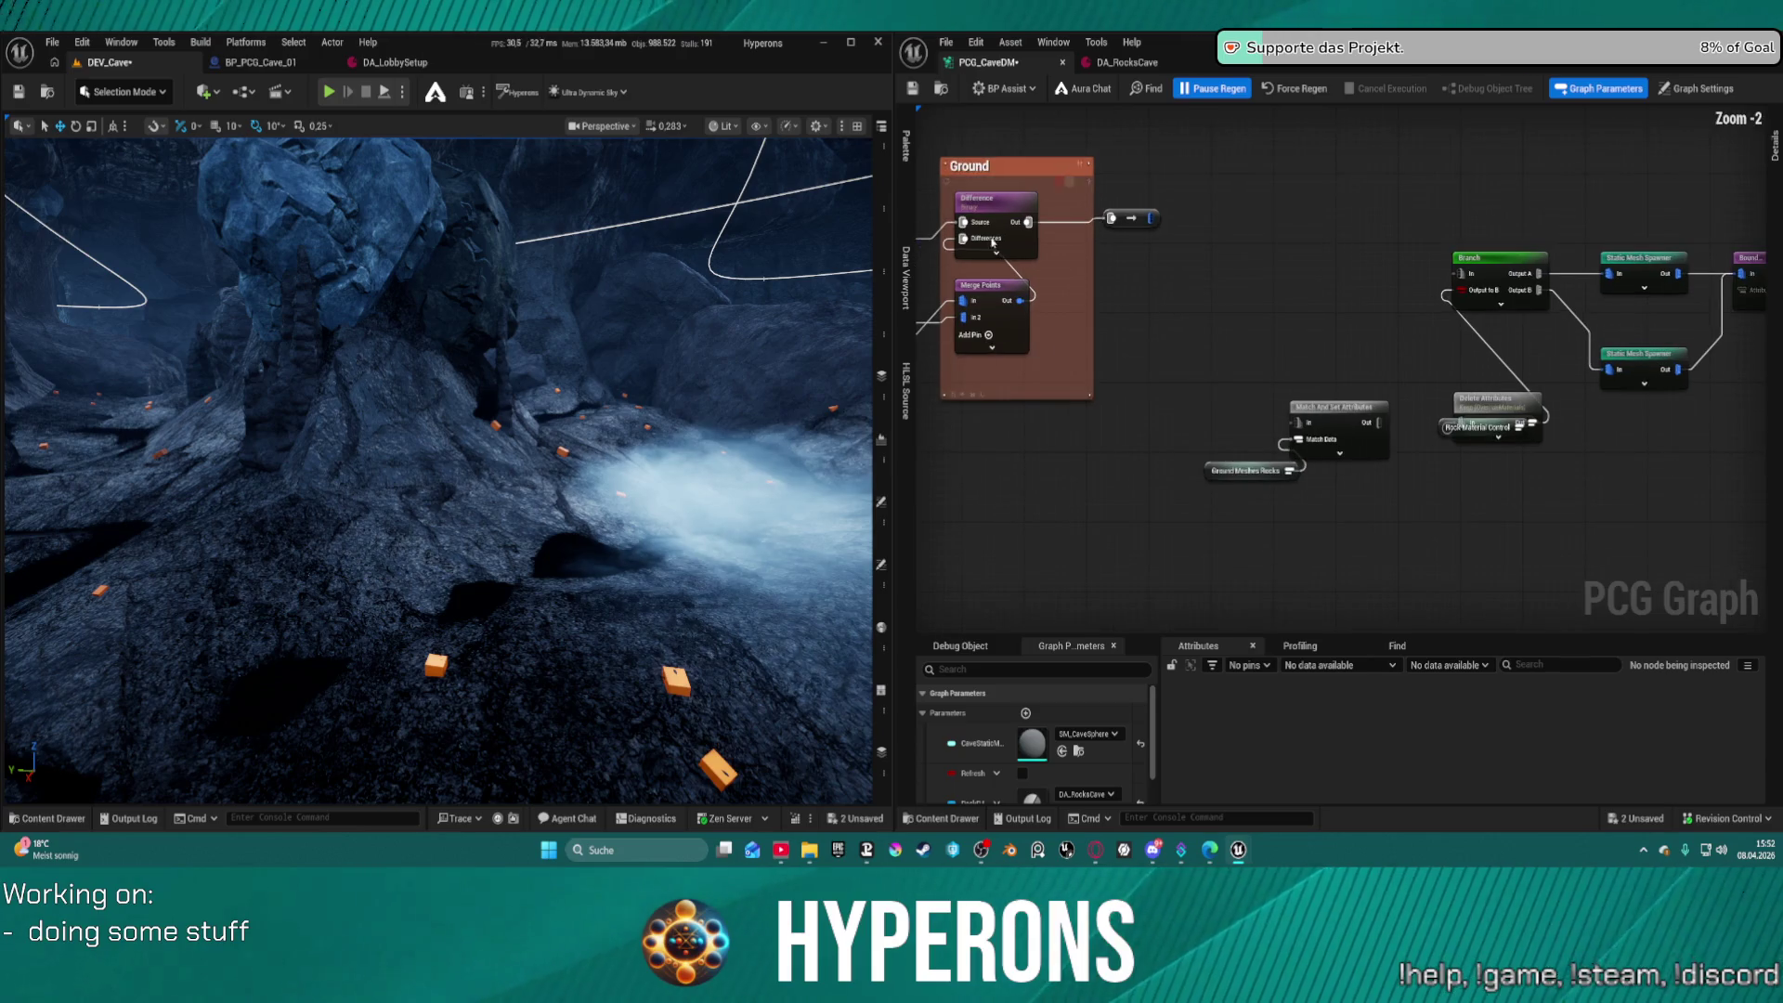
# Paste a Random Choice node and set its Ratio to 0,5
pyautogui.hotkey('ctrl', 'v')
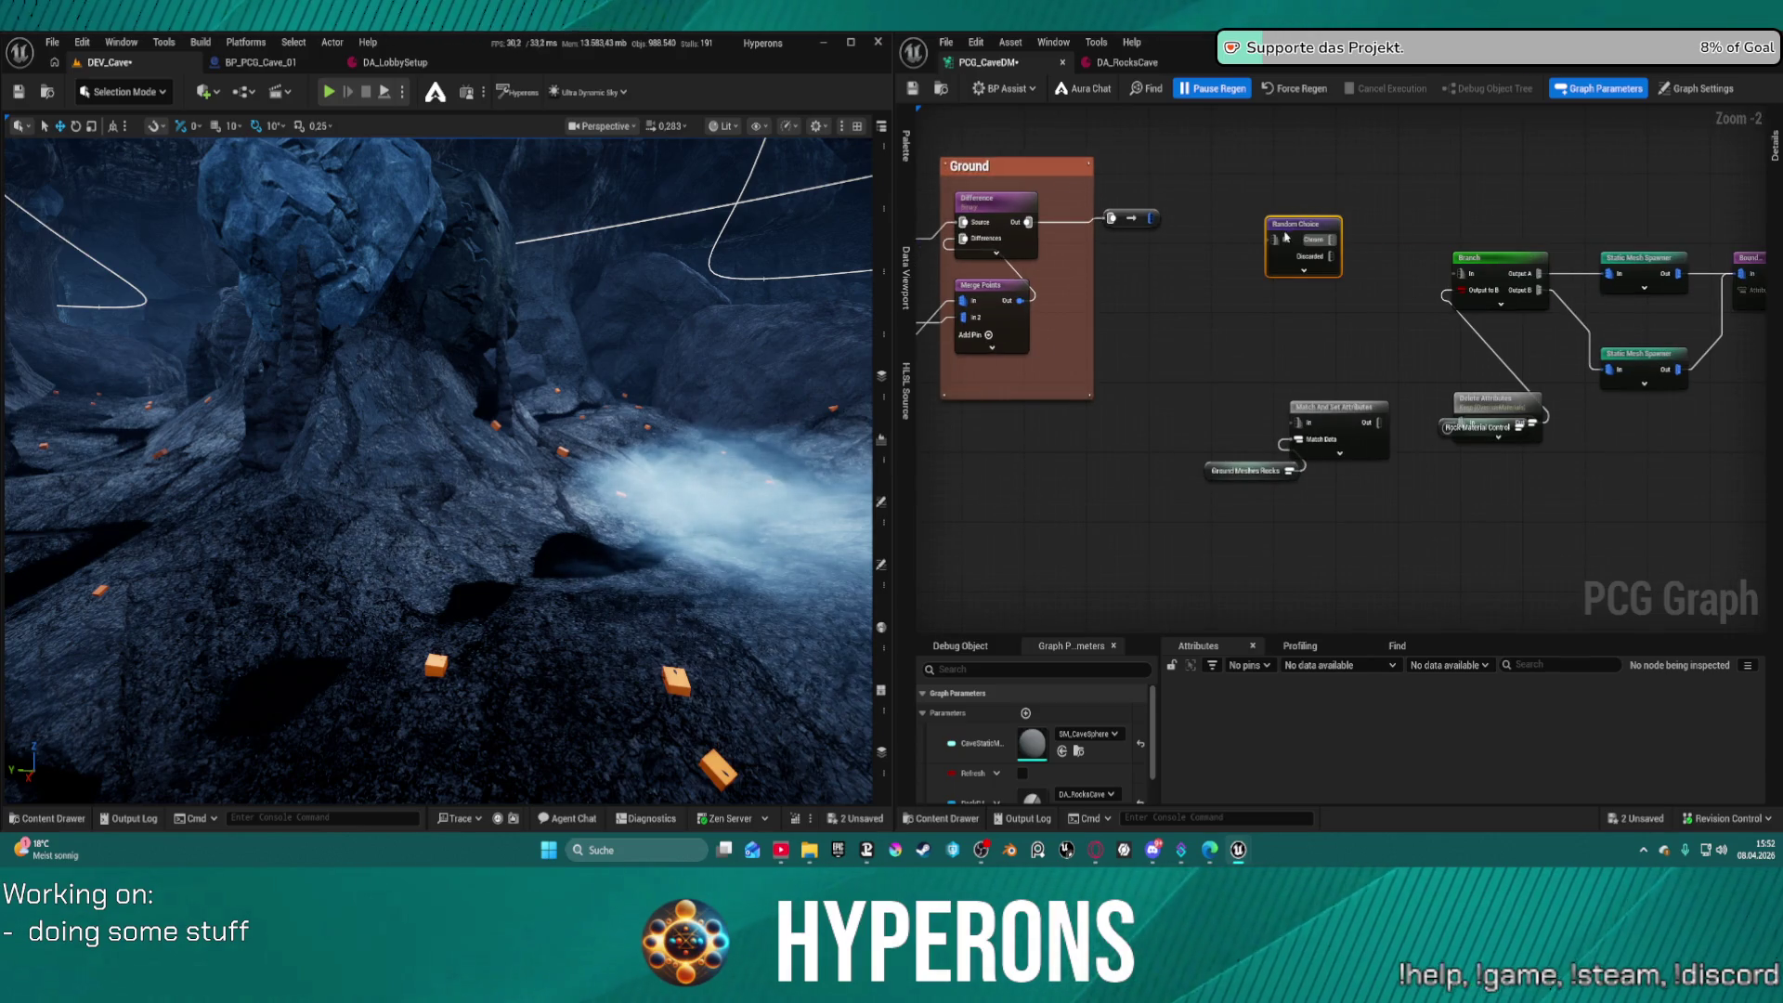
pyautogui.moveTo(1276, 239); pyautogui.dragTo(1153, 219)
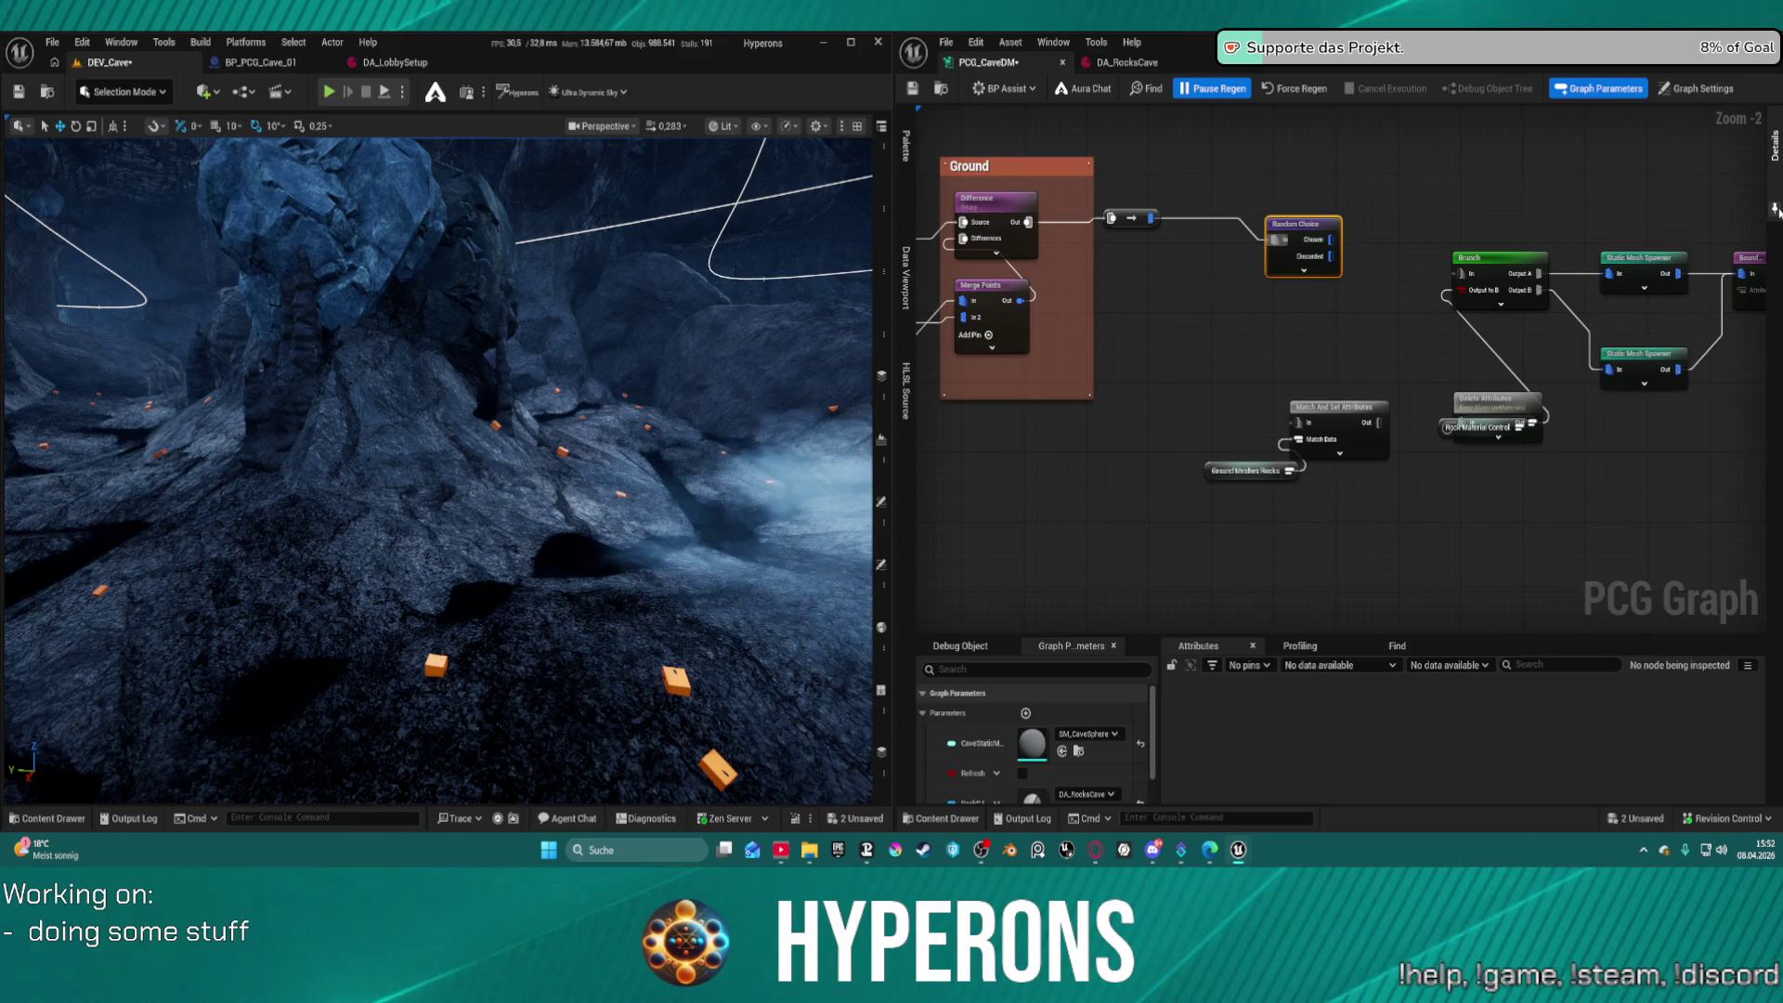
pyautogui.click(1774, 206)
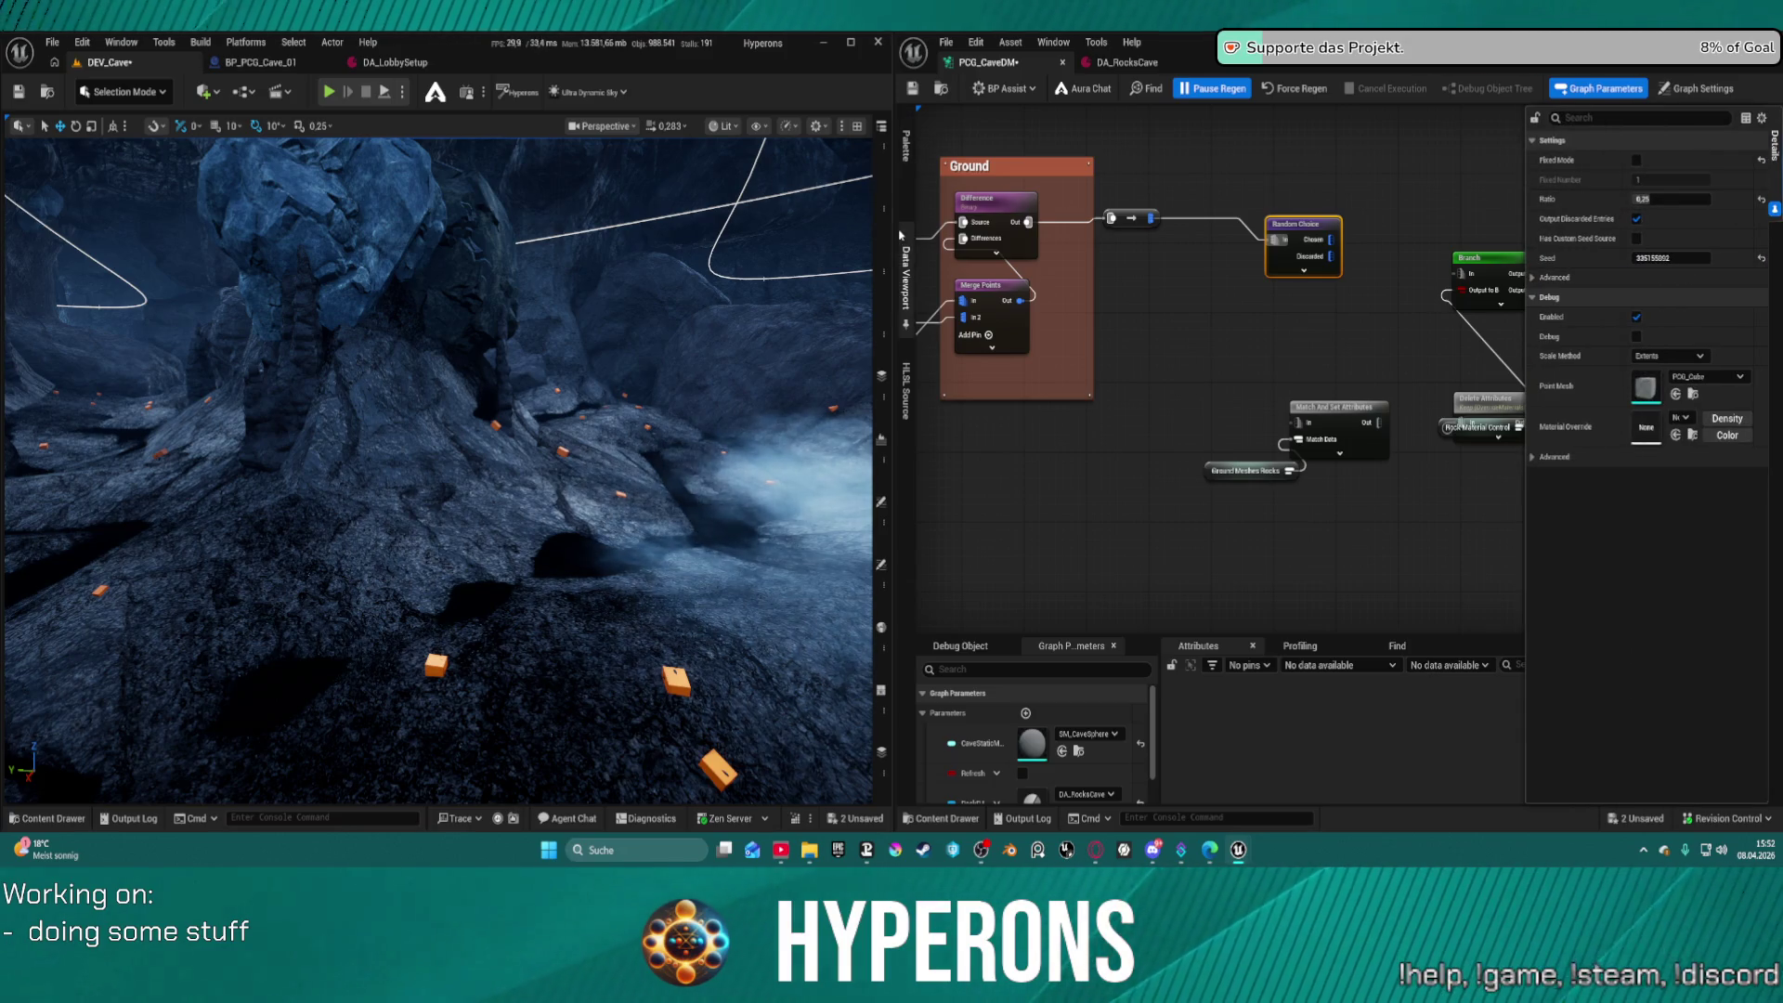
pyautogui.moveTo(893, 238); pyautogui.dragTo(568, 260)
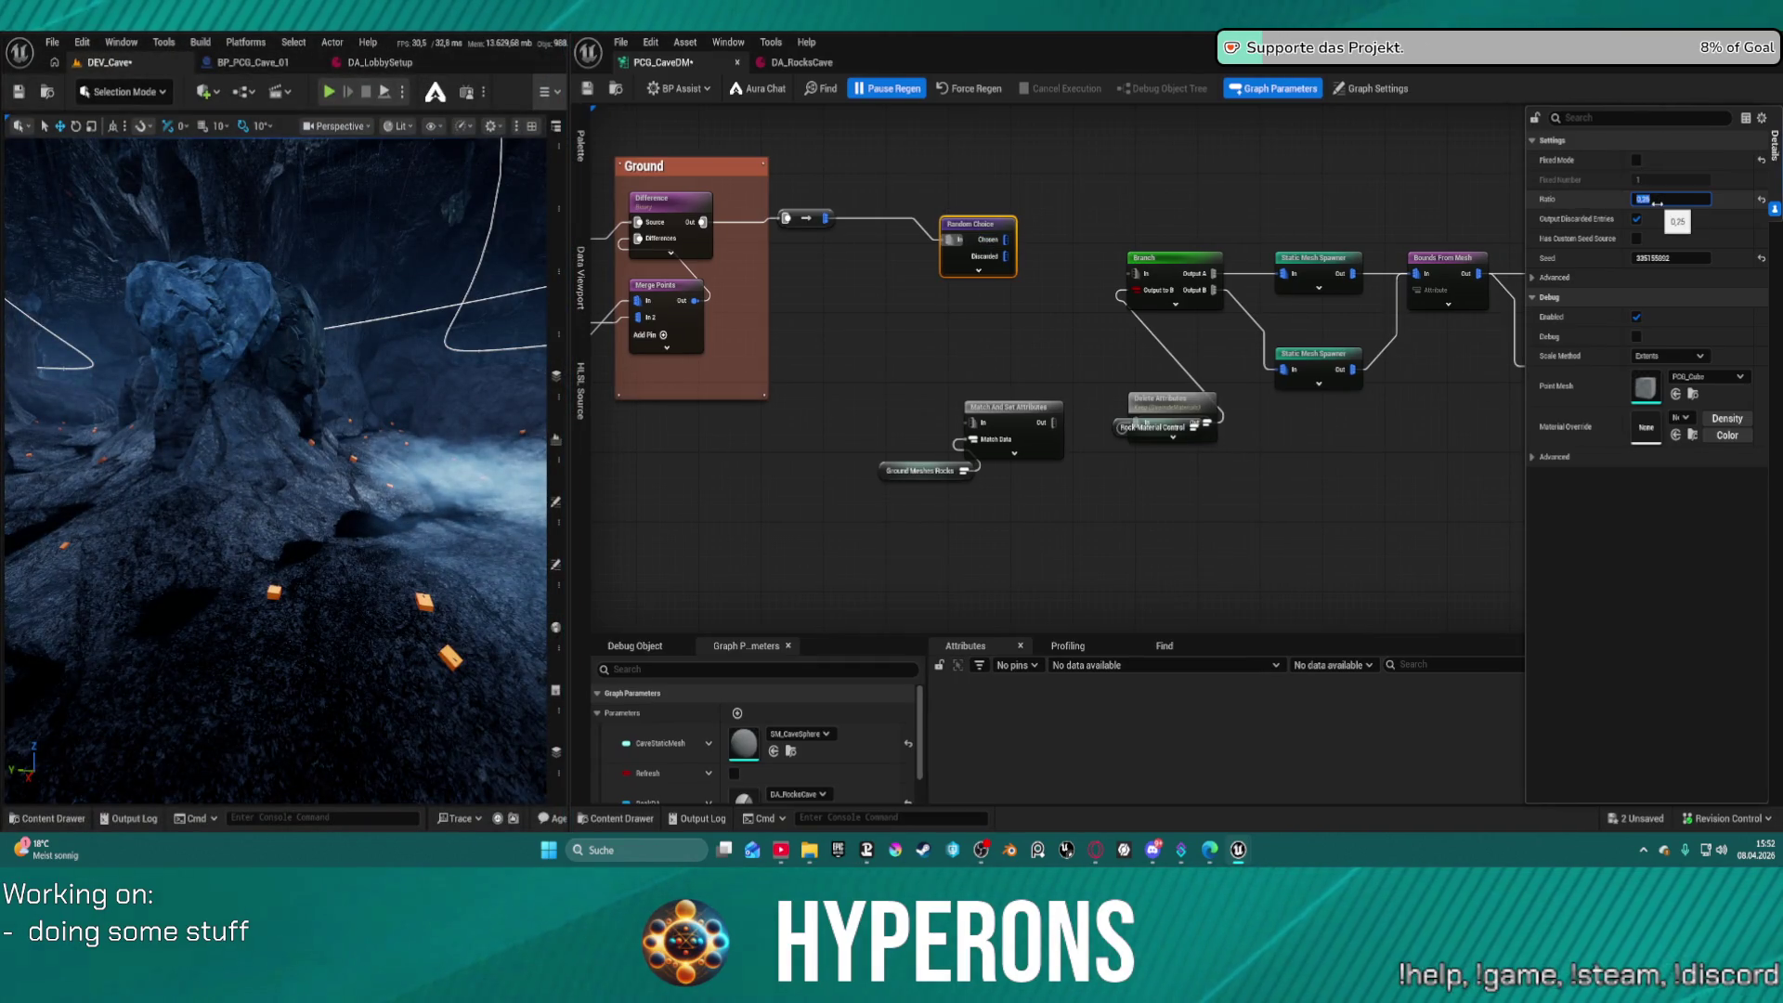
pyautogui.write('5')
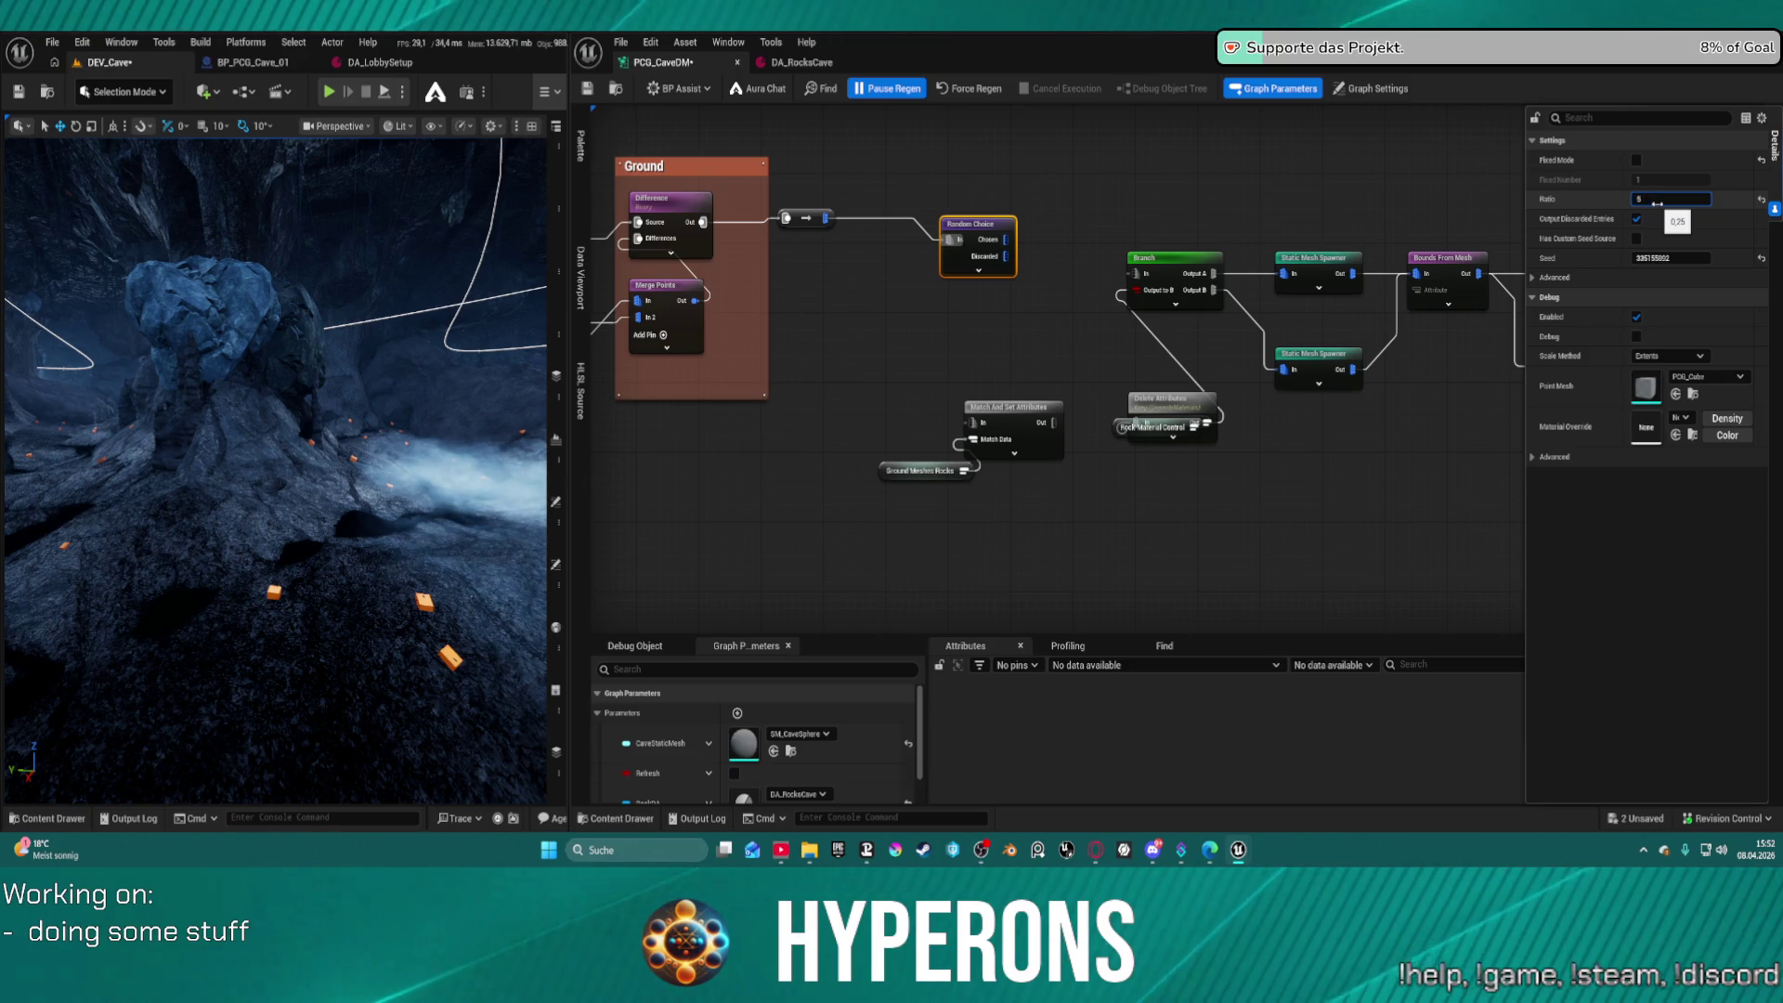
pyautogui.press('Return')
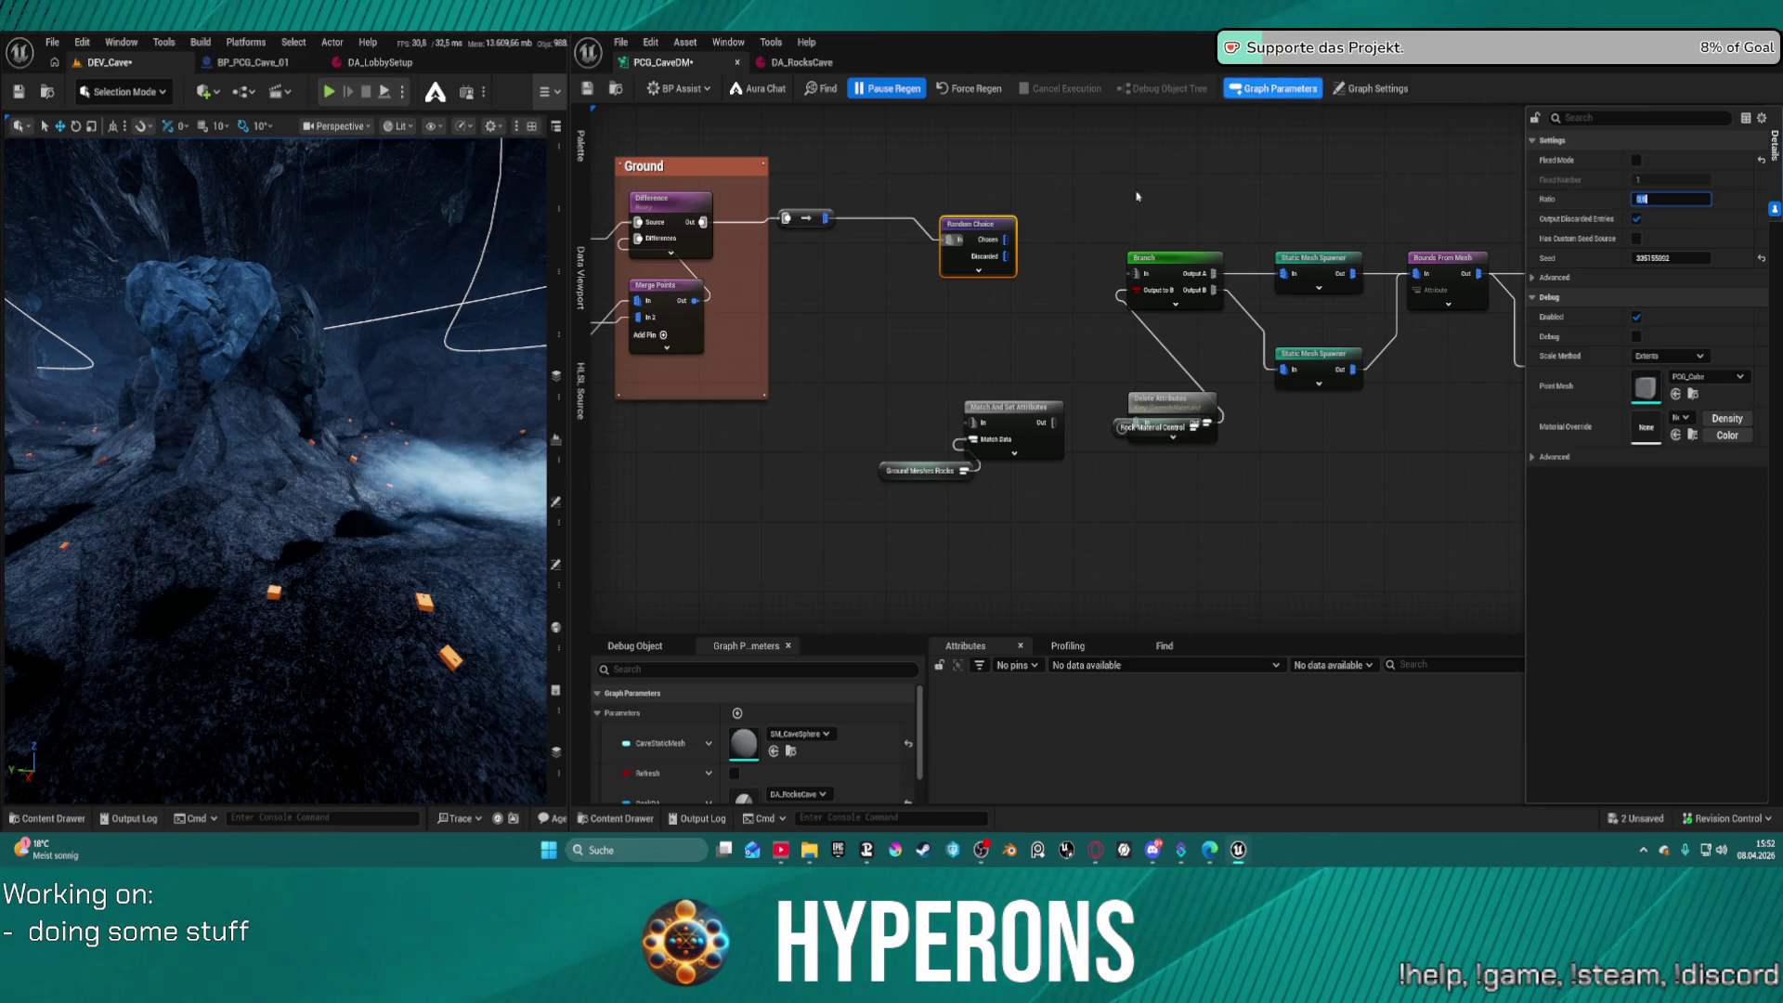
# Connect Random Choice's Discarded output to Match And Set Attributes' In pin
pyautogui.moveTo(1006, 257)
pyautogui.mouseDown()
pyautogui.moveTo(1140, 278)
pyautogui.moveTo(1049, 278)
pyautogui.moveTo(1021, 269)
pyautogui.moveTo(1017, 240)
pyautogui.moveTo(1135, 274)
pyautogui.mouseUp()
pyautogui.press('Escape')
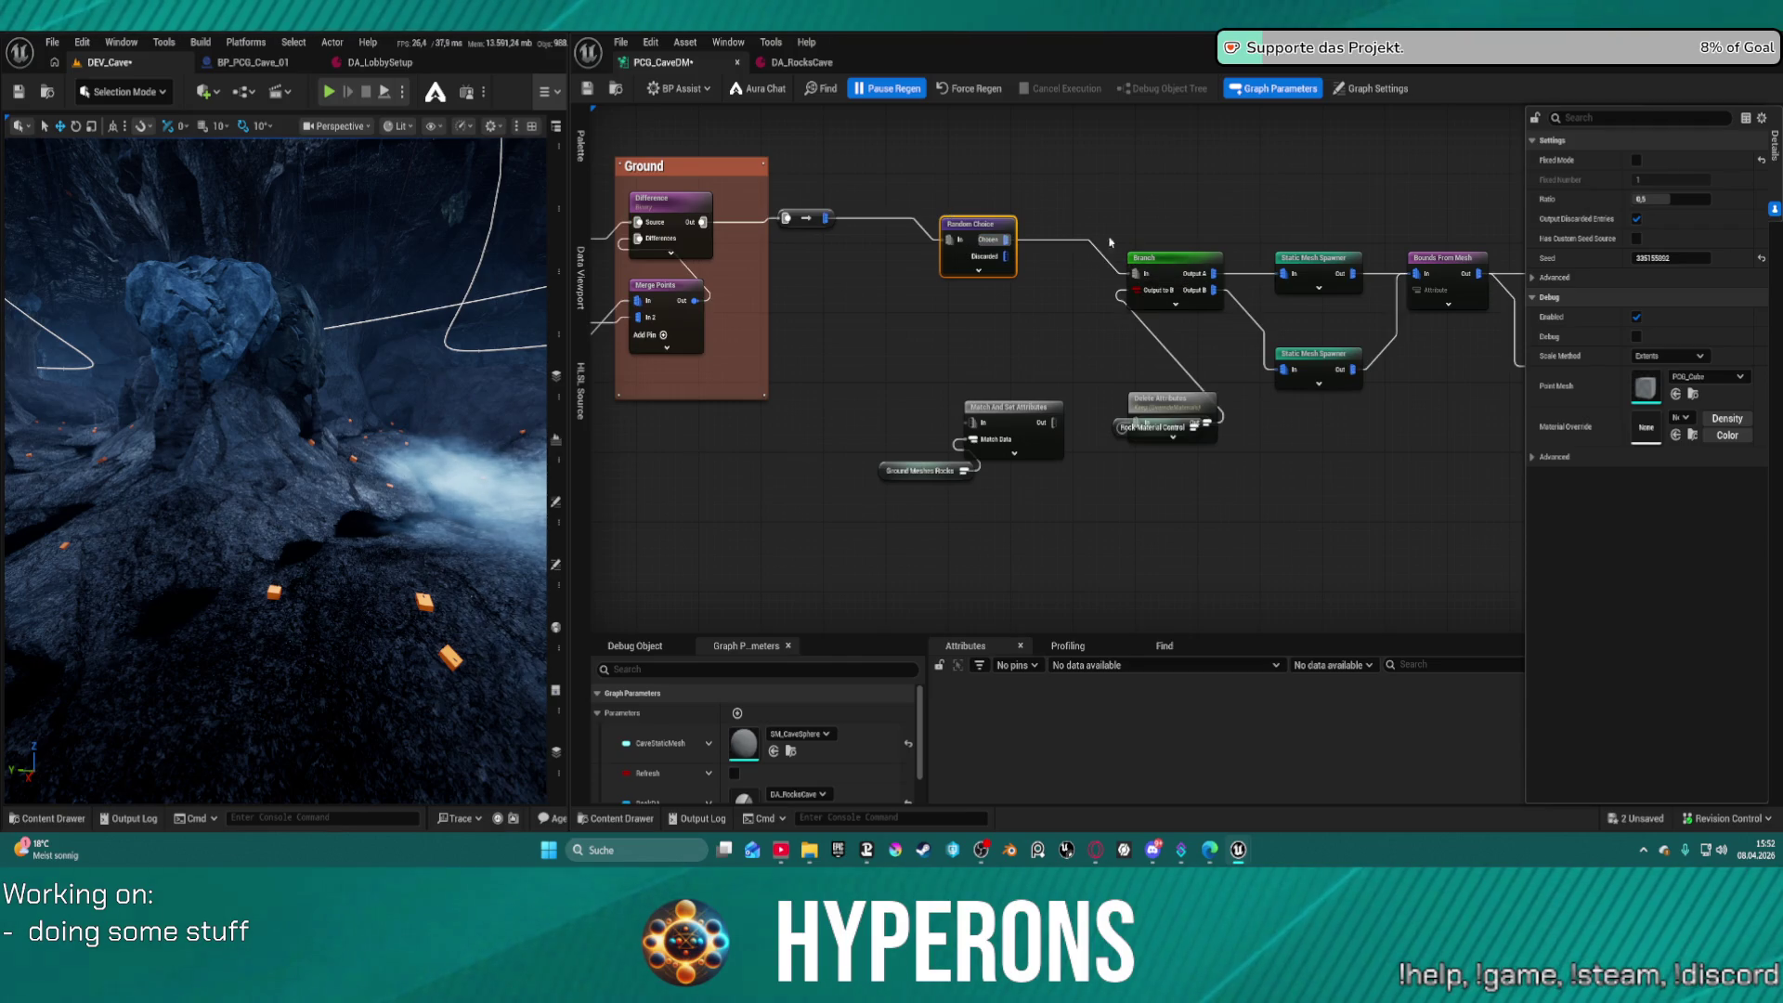
pyautogui.click(1007, 407)
pyautogui.moveTo(972, 423); pyautogui.dragTo(1008, 250)
pyautogui.click(1161, 258)
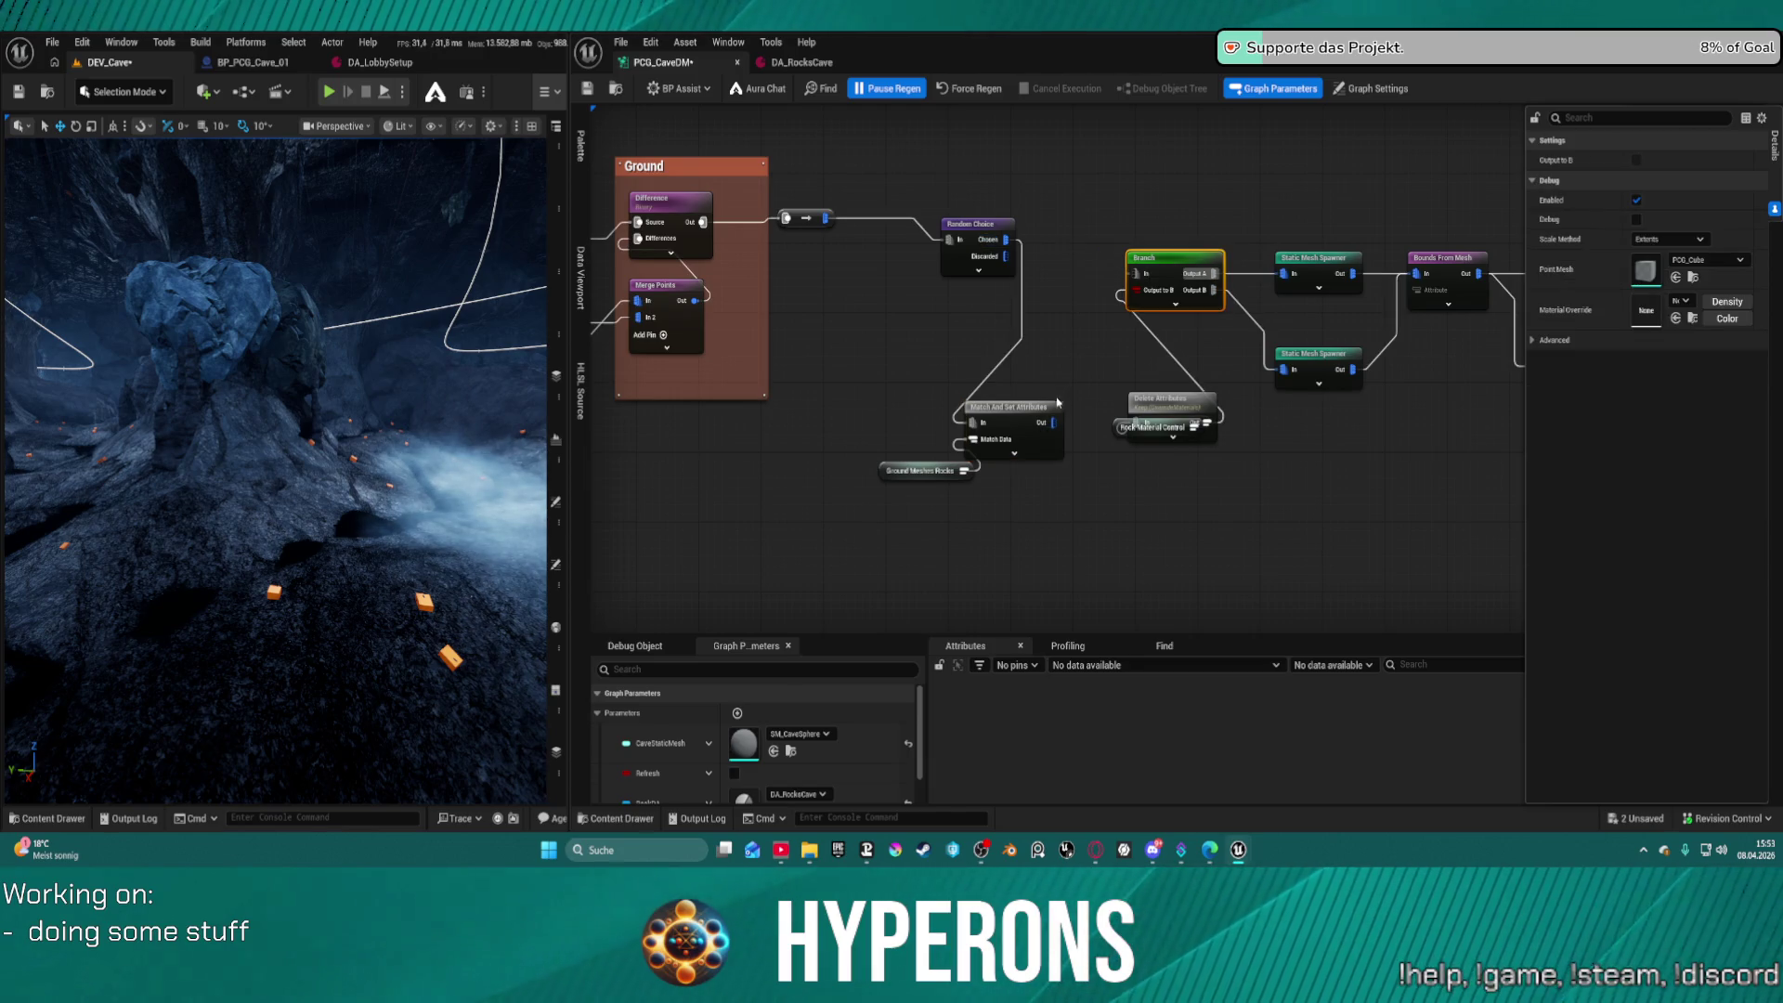
# Straighten Branch, spawners, Bounds From Mesh and Debug into a row and shift the group
pyautogui.click(1022, 409)
pyautogui.moveTo(1204, 263)
pyautogui.mouseDown()
pyautogui.moveTo(720, 232)
pyautogui.moveTo(788, 227)
pyautogui.moveTo(749, 219)
pyautogui.moveTo(1219, 302)
pyautogui.mouseUp()
pyautogui.press('q')
pyautogui.moveTo(736, 188); pyautogui.dragTo(1267, 464)
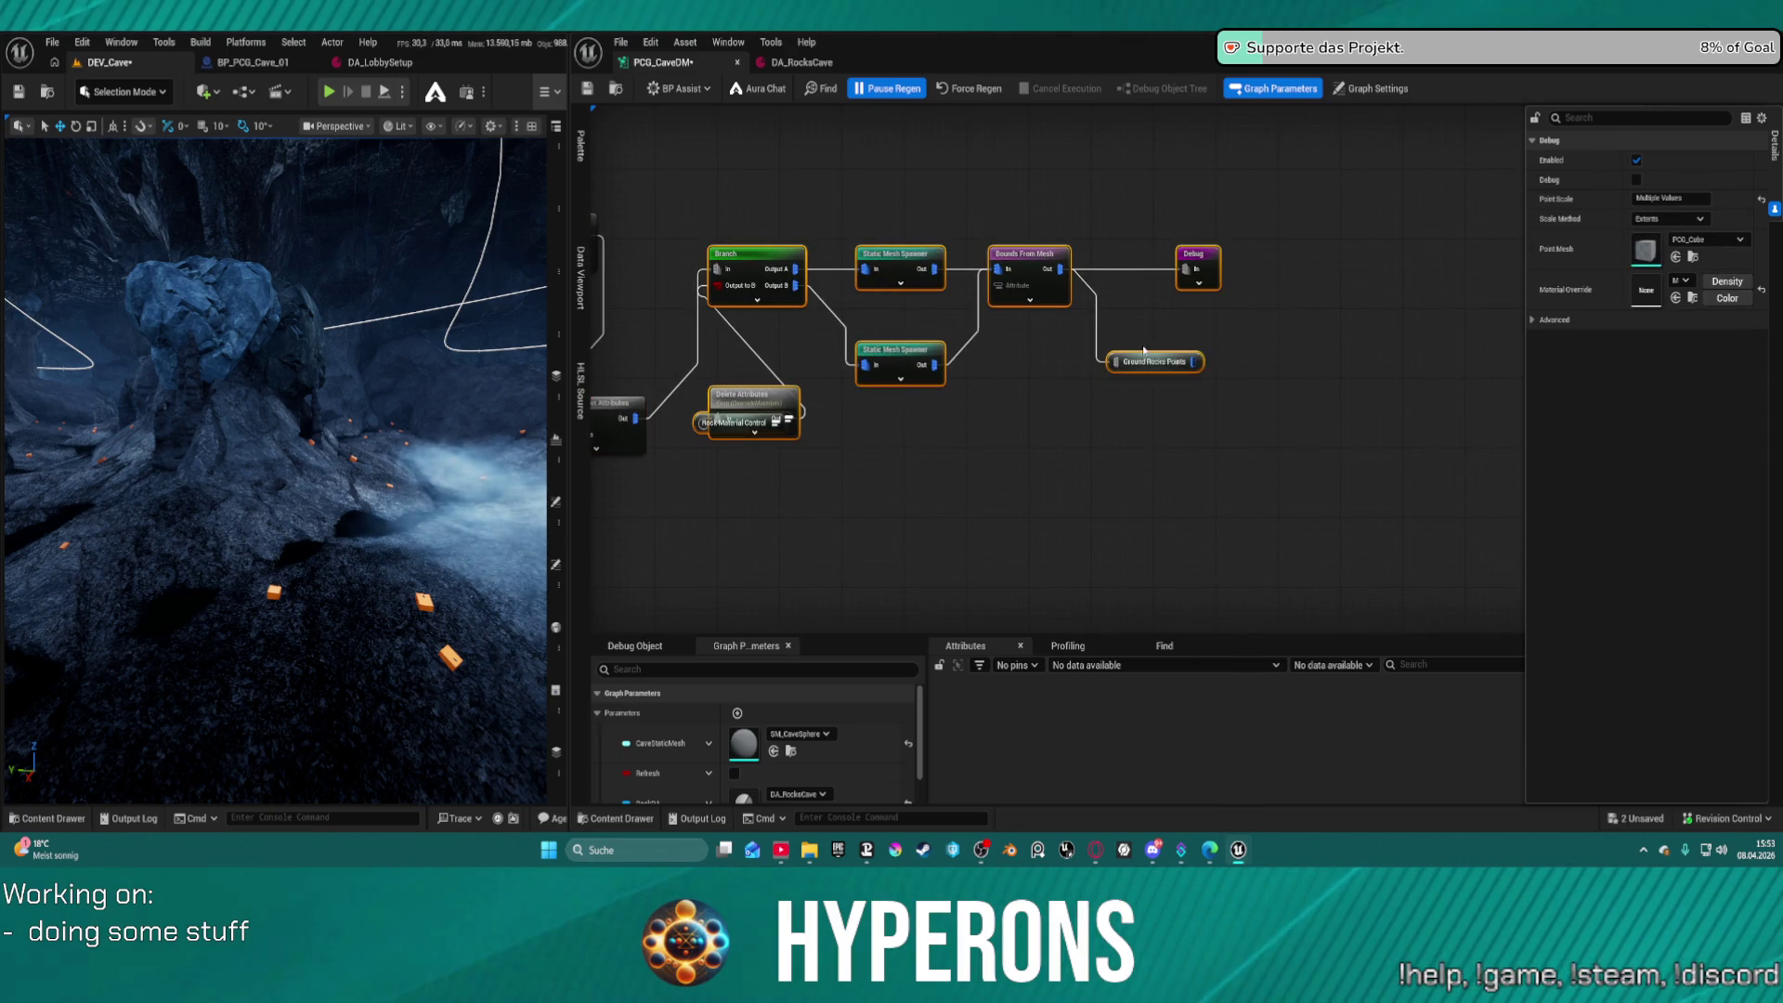
pyautogui.moveTo(1141, 362)
pyautogui.mouseDown()
pyautogui.moveTo(1401, 288)
pyautogui.moveTo(1508, 293)
pyautogui.mouseUp()
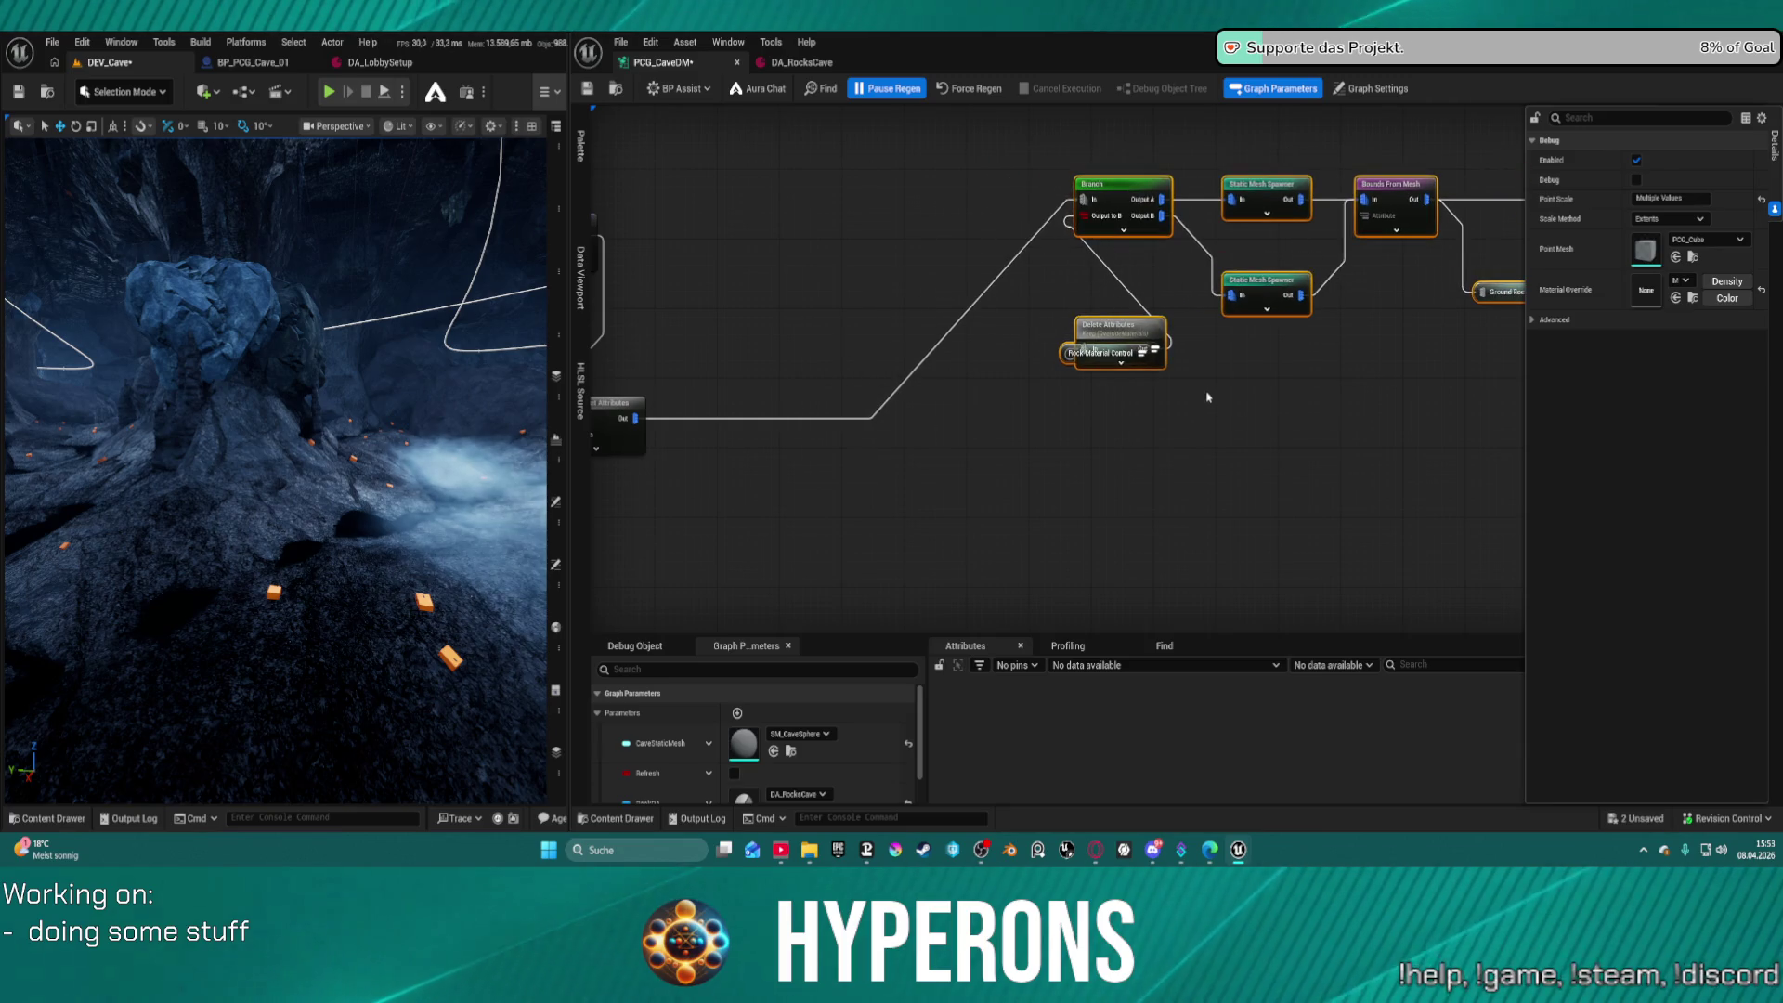
pyautogui.click(1071, 357)
# Line up Branch, Delete Attributes, Rock Material Control, Match And Set Attributes and Ground Meshes Rocks
pyautogui.moveTo(1070, 357); pyautogui.dragTo(856, 252)
pyautogui.keyDown('ctrl'); pyautogui.click(1165, 206); pyautogui.keyUp('ctrl')
pyautogui.moveTo(1165, 205)
pyautogui.mouseDown()
pyautogui.moveTo(1166, 336)
pyautogui.moveTo(1125, 185)
pyautogui.mouseUp()
pyautogui.click(1133, 317)
pyautogui.moveTo(1101, 332); pyautogui.dragTo(992, 202)
pyautogui.moveTo(892, 357)
pyautogui.mouseDown()
pyautogui.moveTo(824, 251)
pyautogui.moveTo(824, 209)
pyautogui.moveTo(1045, 228)
pyautogui.mouseUp()
pyautogui.moveTo(780, 401); pyautogui.dragTo(975, 214)
pyautogui.moveTo(679, 472)
pyautogui.mouseDown()
pyautogui.moveTo(861, 252)
pyautogui.moveTo(807, 156)
pyautogui.mouseUp()
# Paste a duplicate of the node chain as a second row below
pyautogui.scroll(-5, 932, 286)
pyautogui.moveTo(932, 286)
pyautogui.mouseDown()
pyautogui.moveTo(846, 269)
pyautogui.moveTo(1081, 304)
pyautogui.mouseUp()
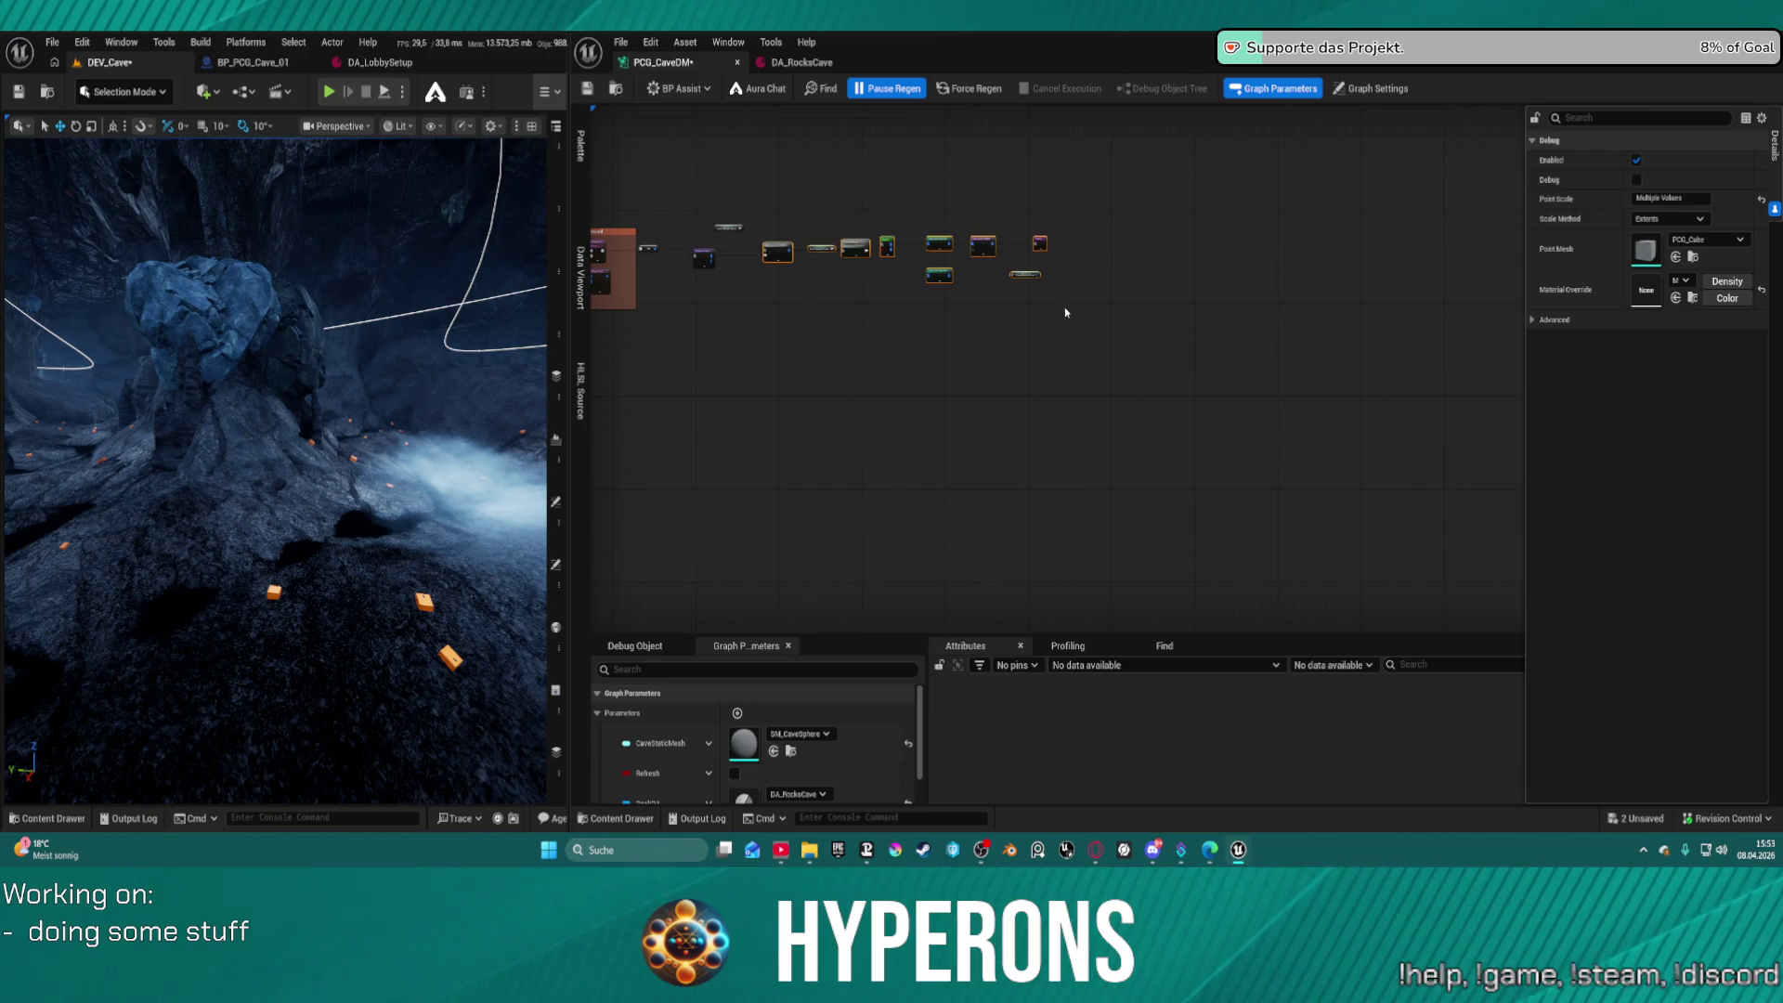
pyautogui.click(847, 338)
pyautogui.hotkey('ctrl', 'v')
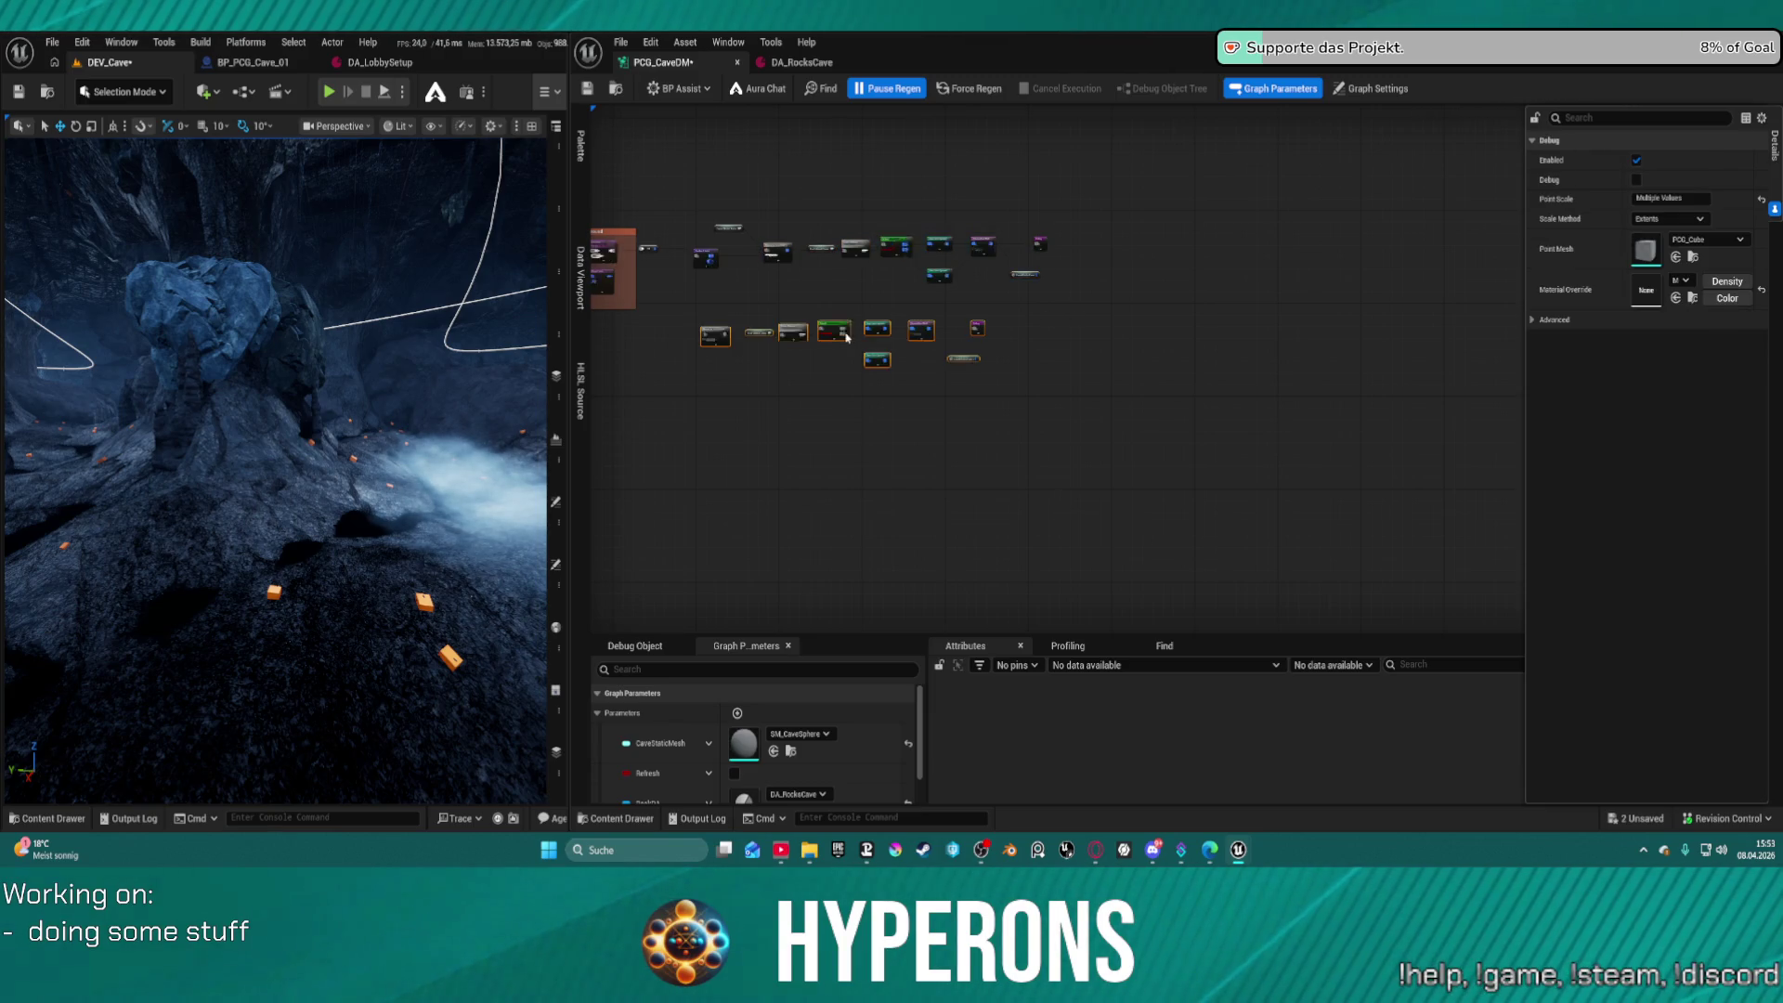
pyautogui.scroll(5, 896, 344)
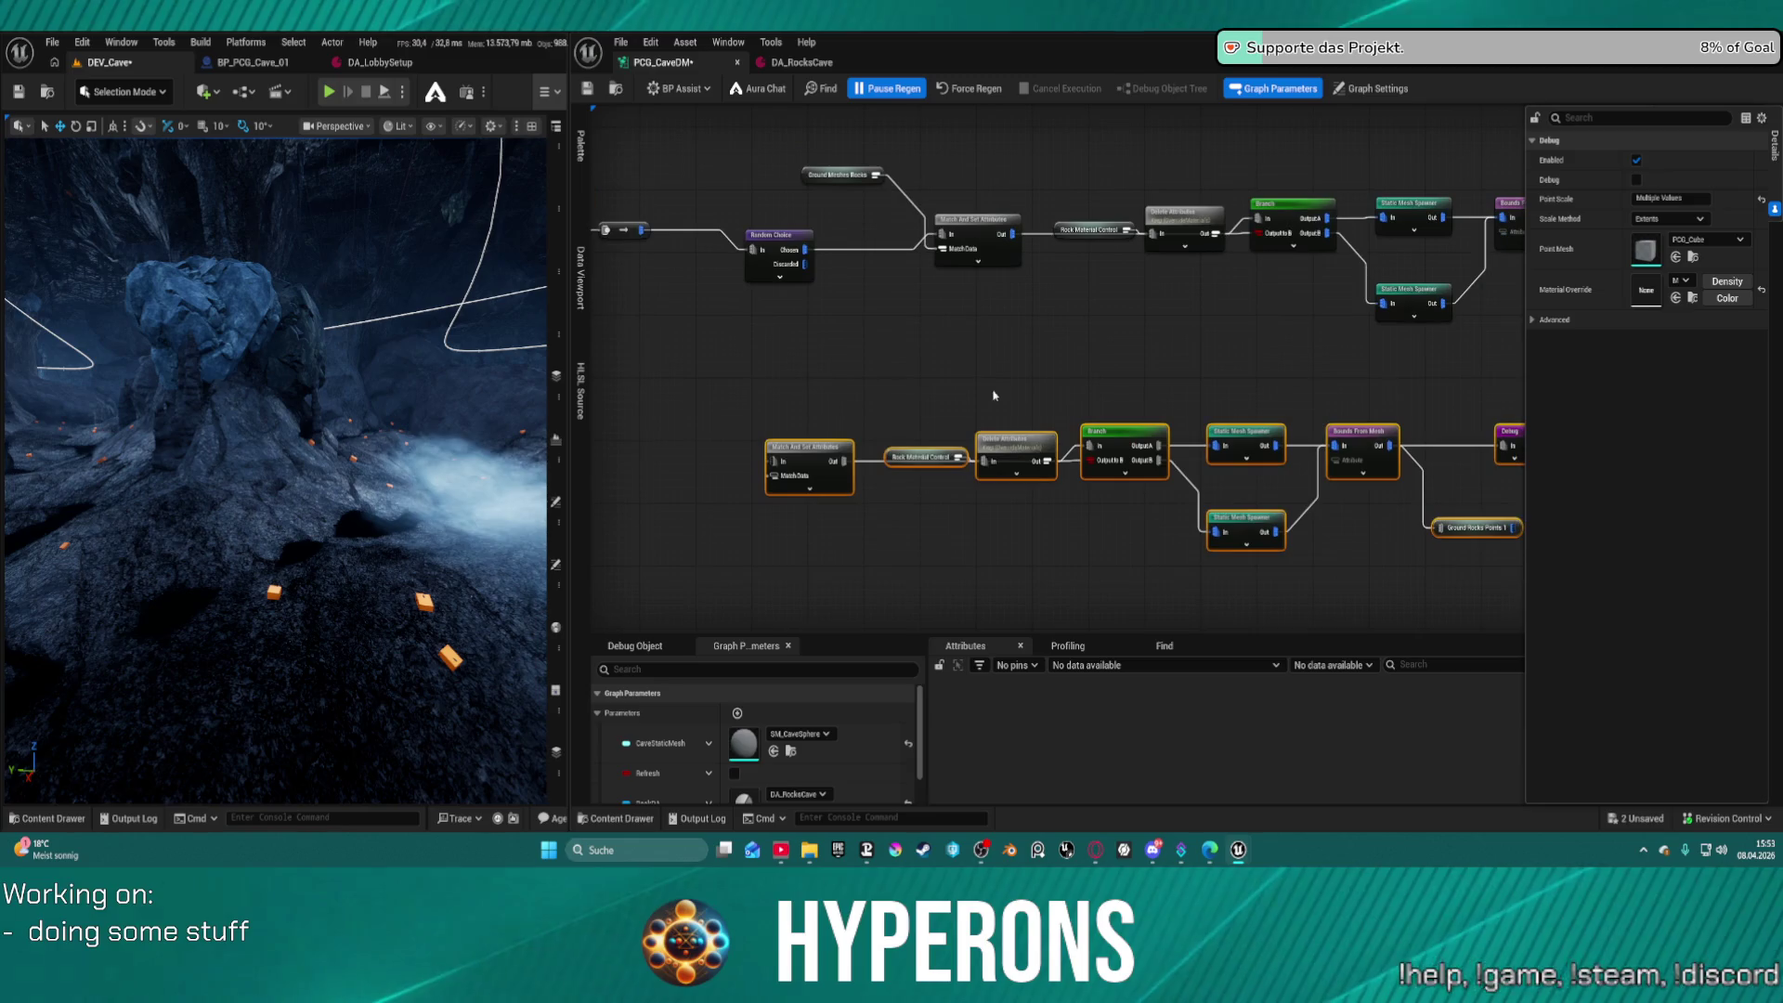
pyautogui.moveTo(1328, 588)
pyautogui.mouseDown()
pyautogui.moveTo(1486, 613)
pyautogui.moveTo(1523, 497)
pyautogui.moveTo(1385, 446)
pyautogui.mouseUp()
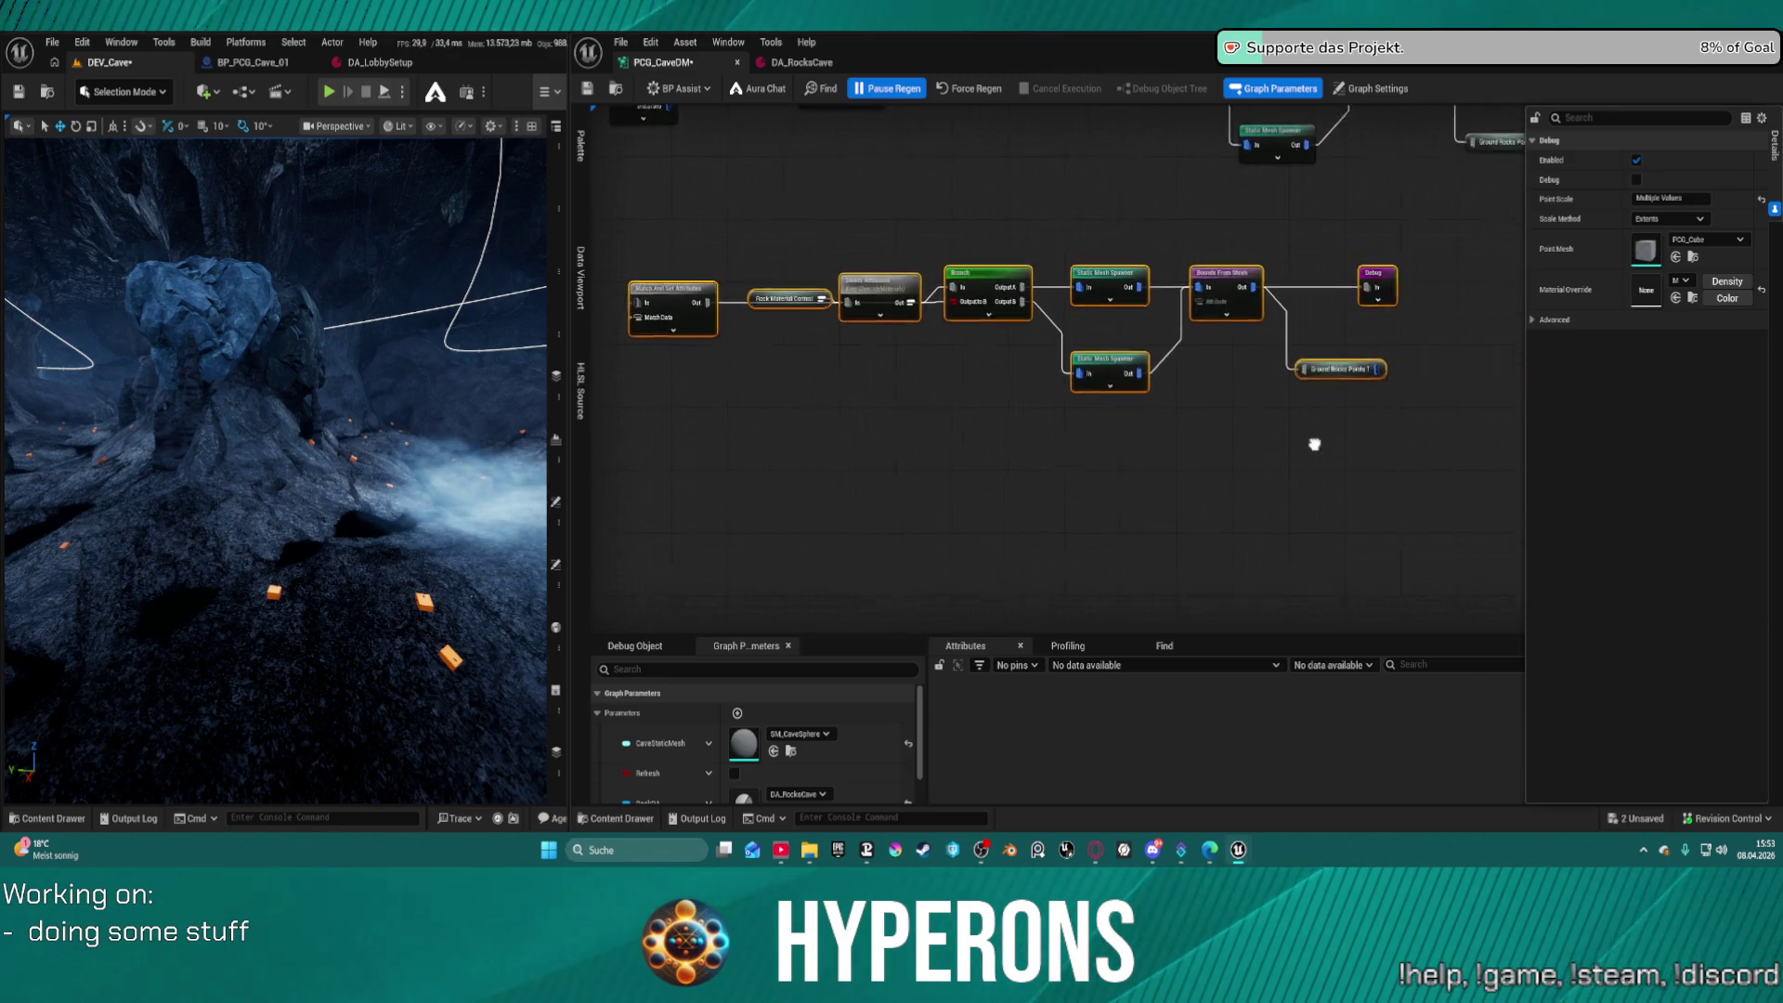
pyautogui.moveTo(1171, 538)
pyautogui.mouseDown()
pyautogui.moveTo(1095, 359)
pyautogui.moveTo(956, 455)
pyautogui.mouseUp()
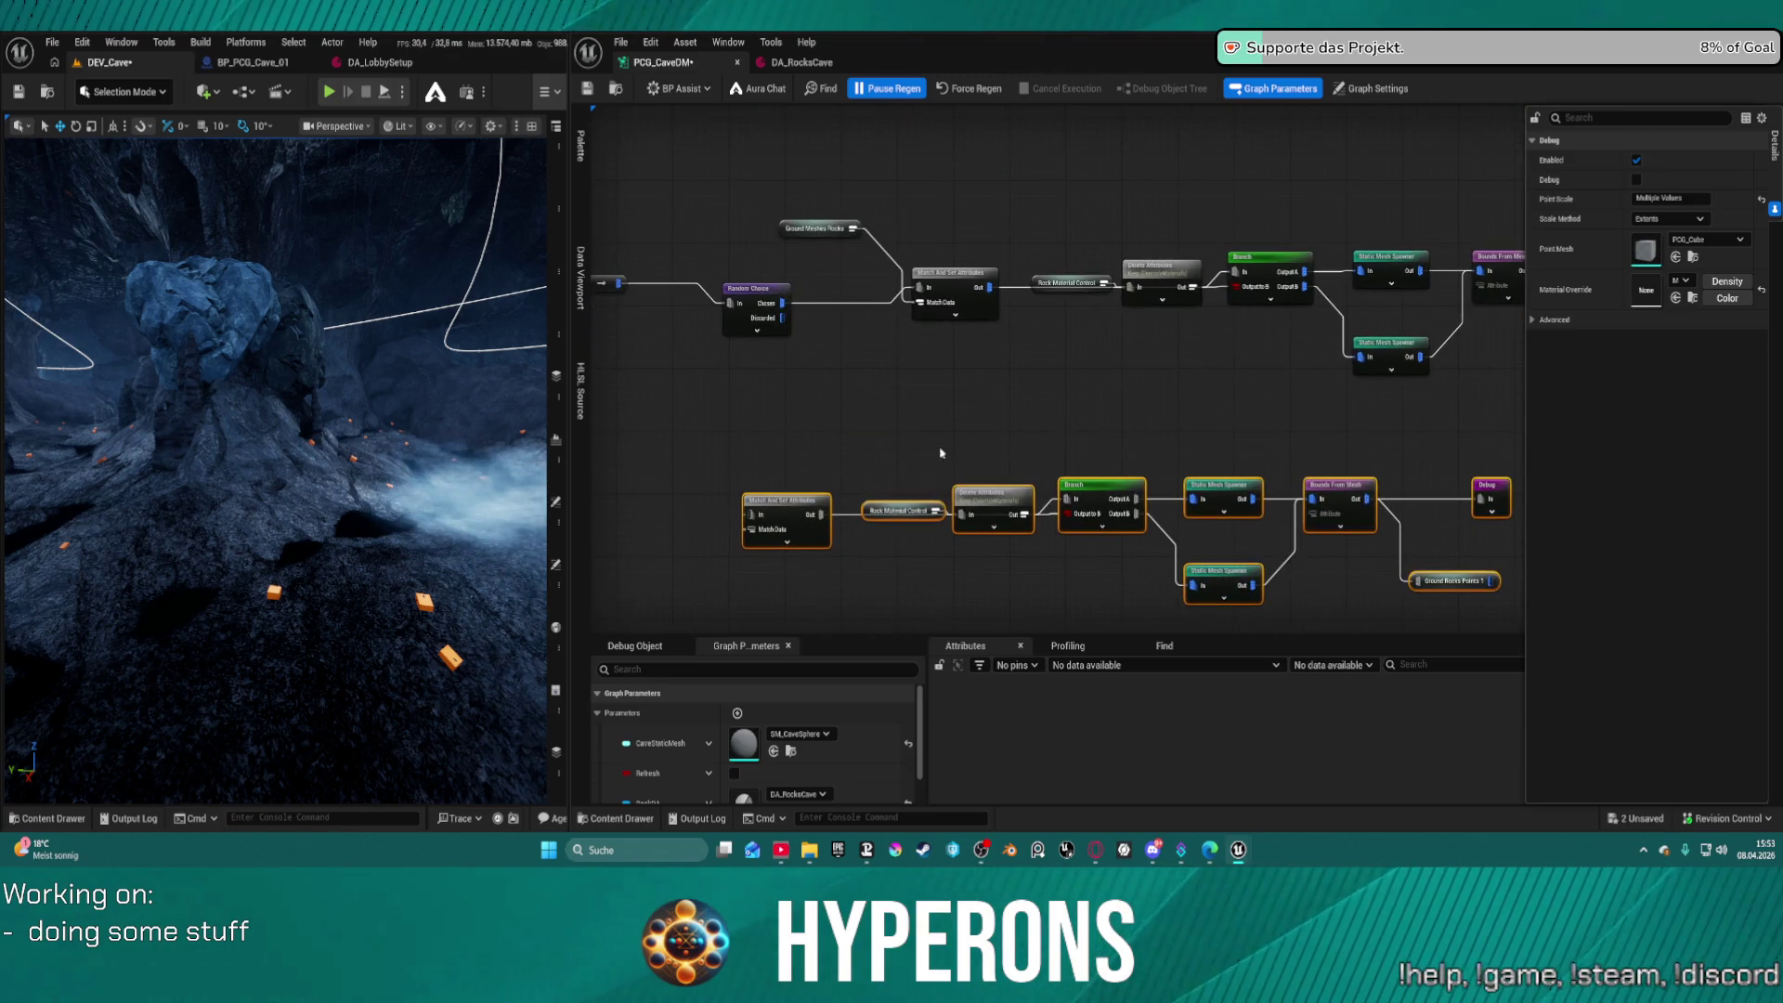
pyautogui.moveTo(785, 469); pyautogui.dragTo(785, 402)
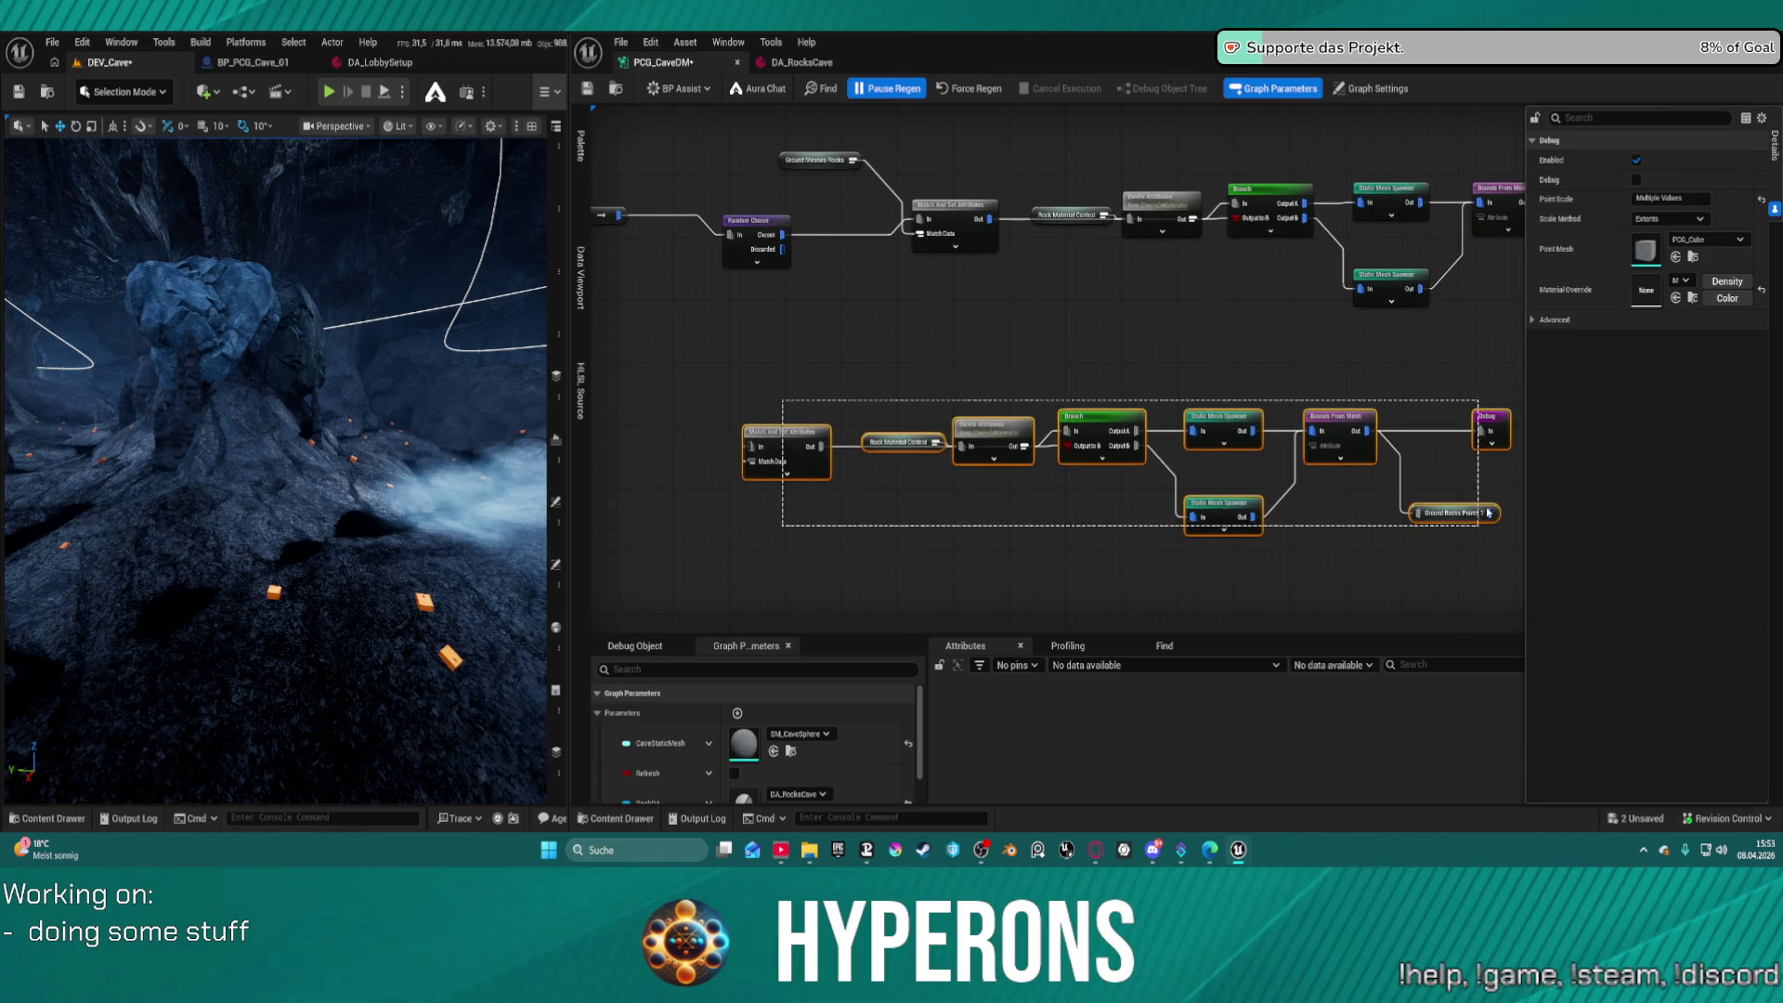
pyautogui.moveTo(1488, 419)
pyautogui.mouseDown()
pyautogui.moveTo(1530, 400)
pyautogui.moveTo(1579, 334)
pyautogui.moveTo(1546, 335)
pyautogui.moveTo(1721, 342)
pyautogui.moveTo(1679, 359)
pyautogui.mouseUp()
# Move Ground Meshes Rocks down and connect it to the lower Match Data input
pyautogui.moveTo(811, 168)
pyautogui.mouseDown()
pyautogui.moveTo(818, 362)
pyautogui.moveTo(792, 396)
pyautogui.moveTo(925, 390)
pyautogui.mouseUp()
pyautogui.click(870, 362)
pyautogui.keyDown('alt'); pyautogui.click(833, 387); pyautogui.keyUp('alt')
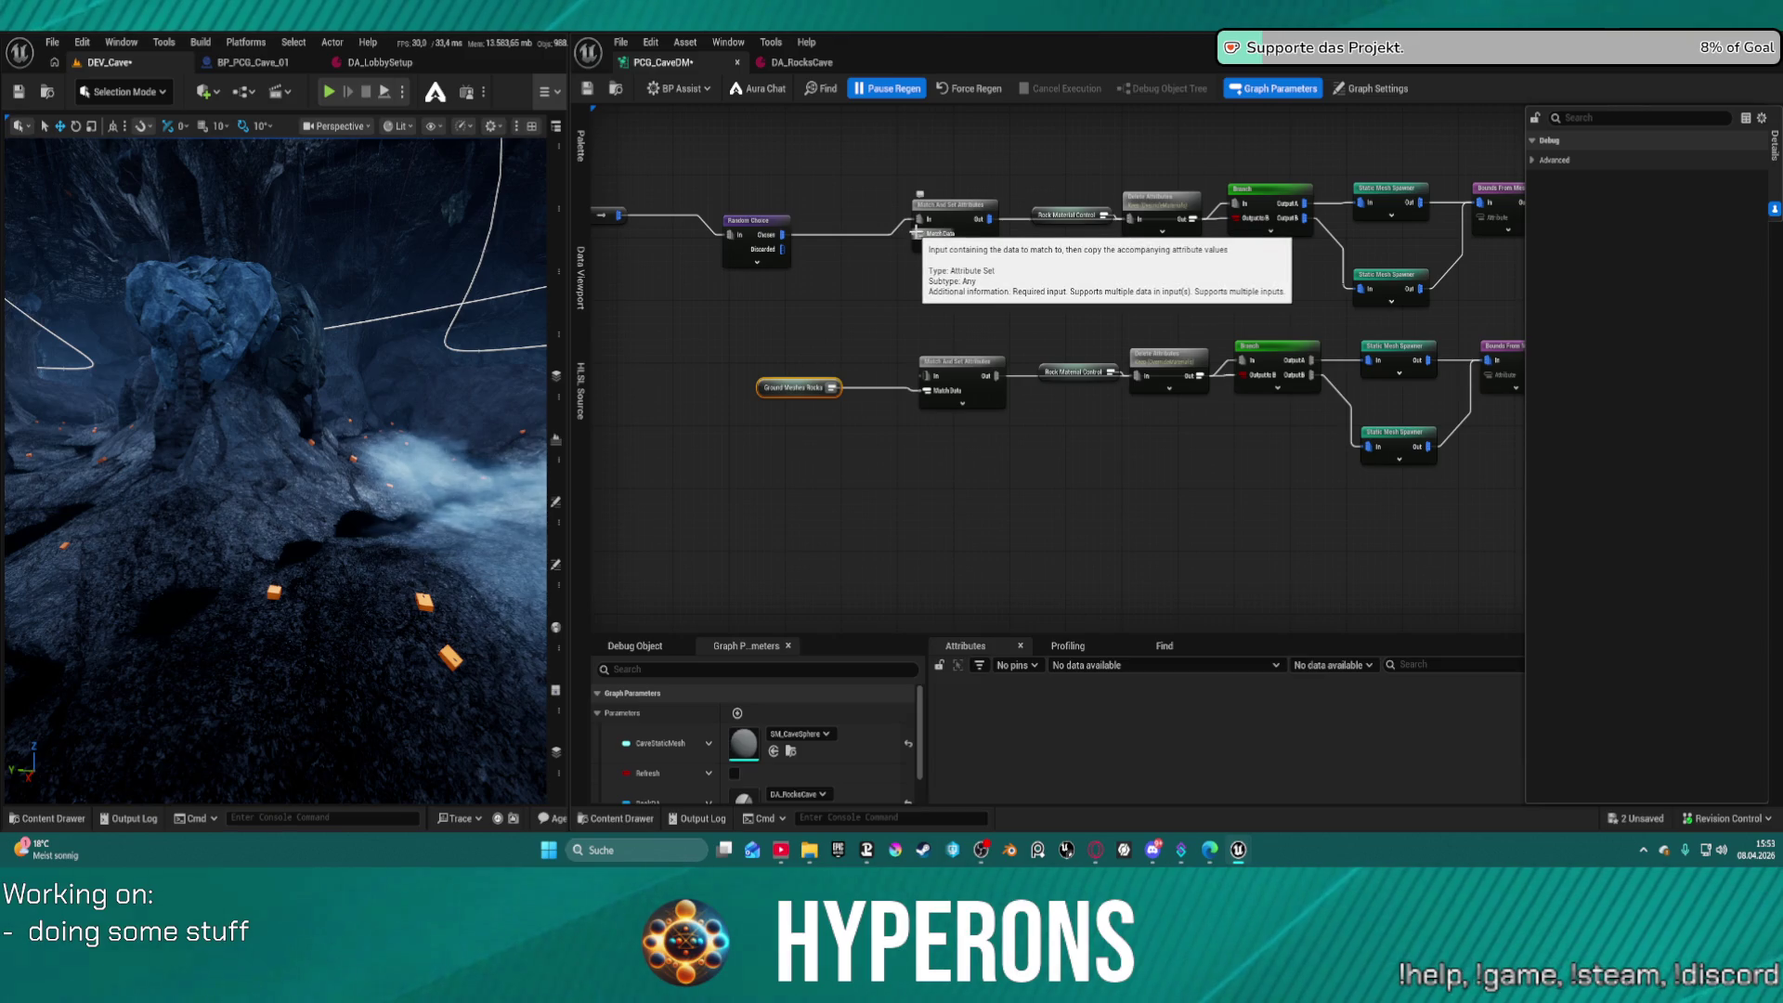
pyautogui.moveTo(918, 234); pyautogui.dragTo(867, 277)
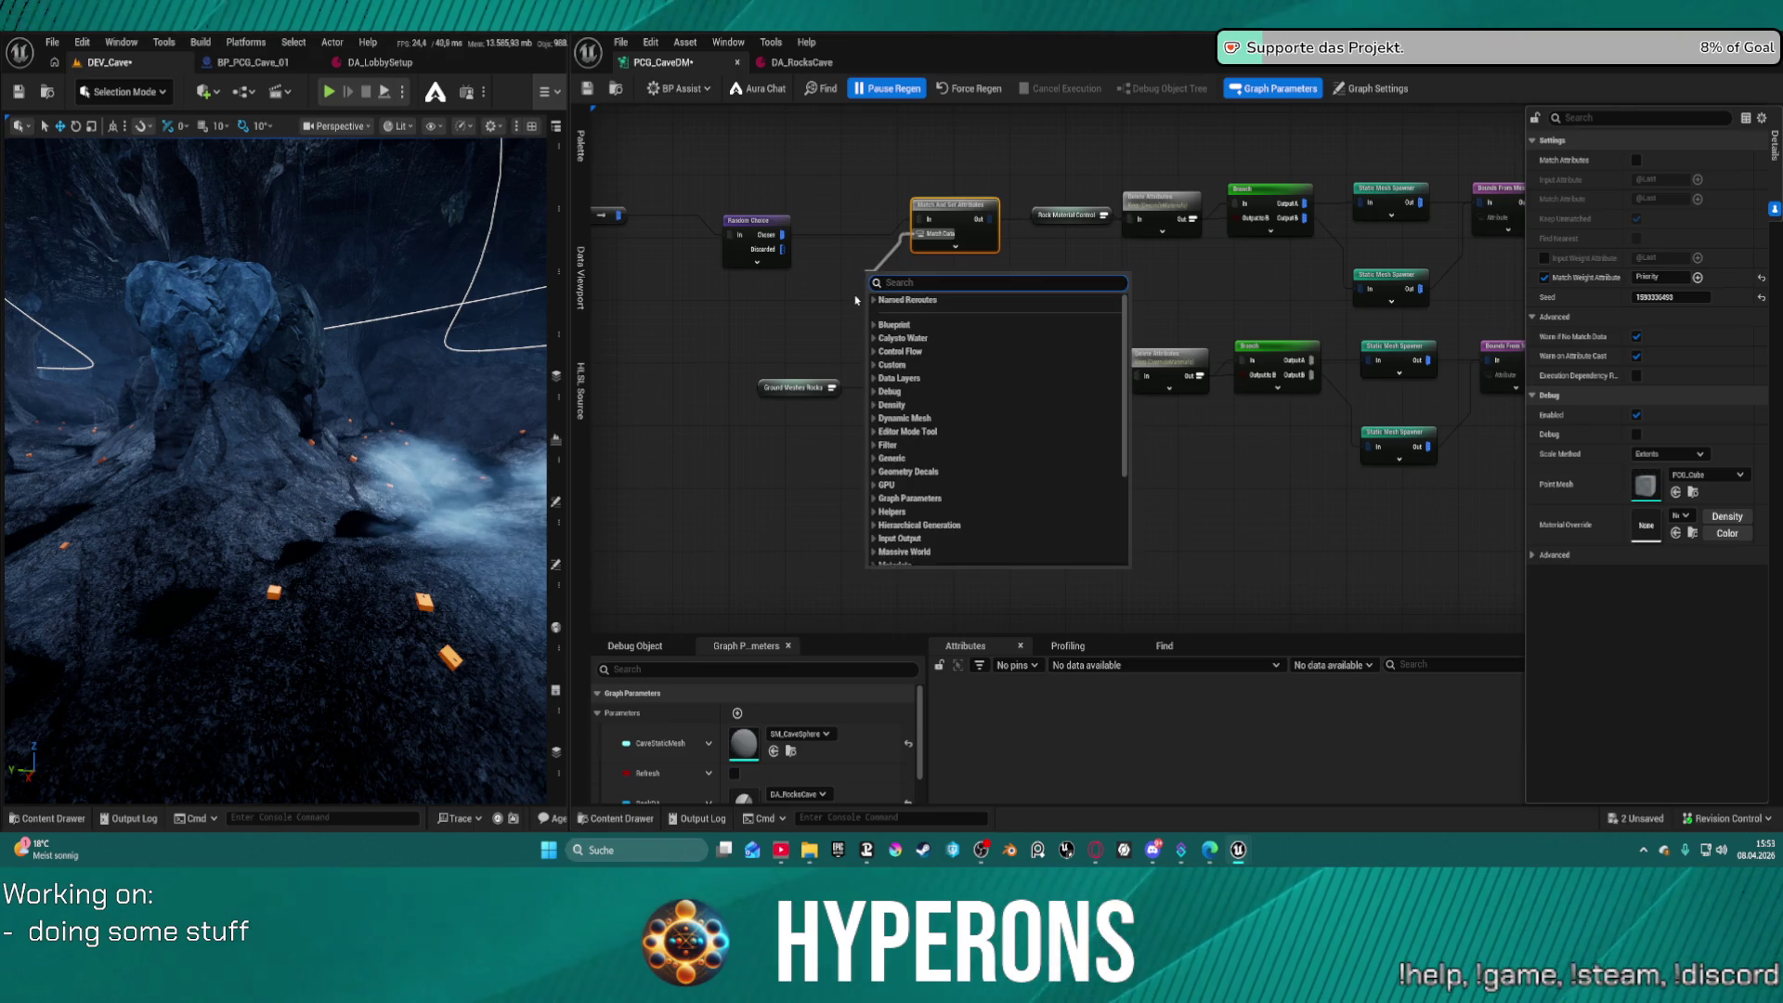
# Search 'ground me' and add Ground Meshes Spikes for the upper Match Data pin
pyautogui.write('ground')
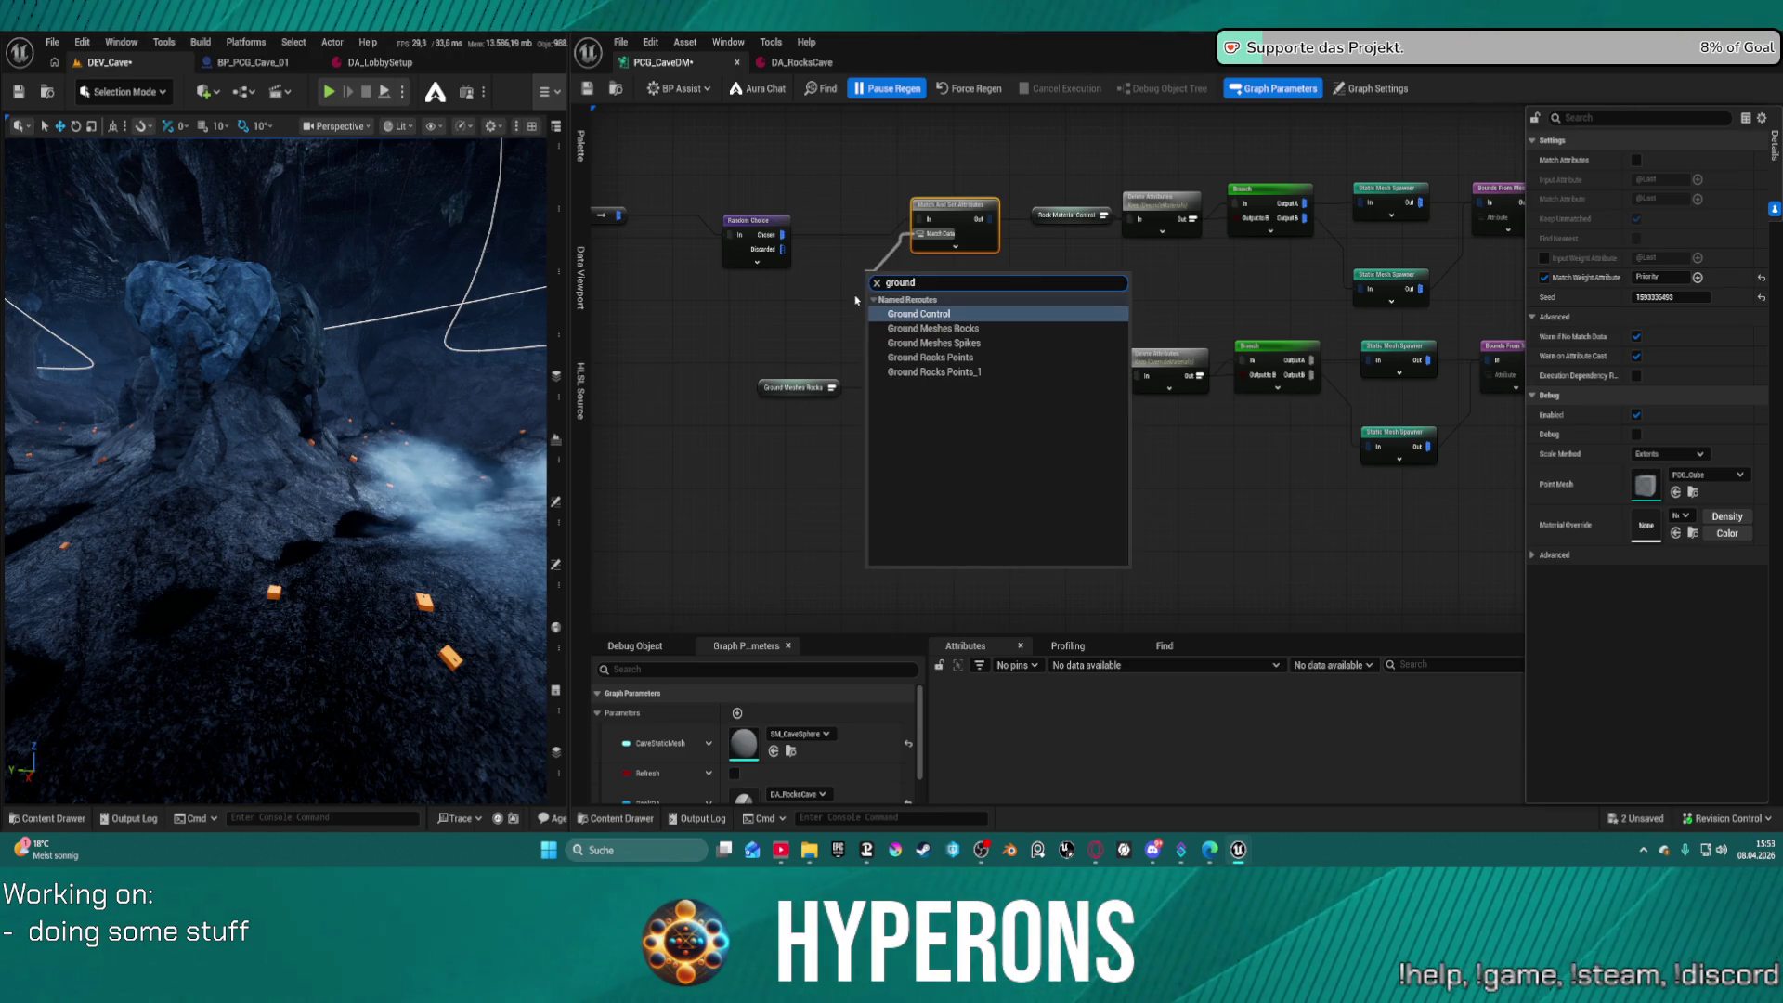
pyautogui.write(' mes')
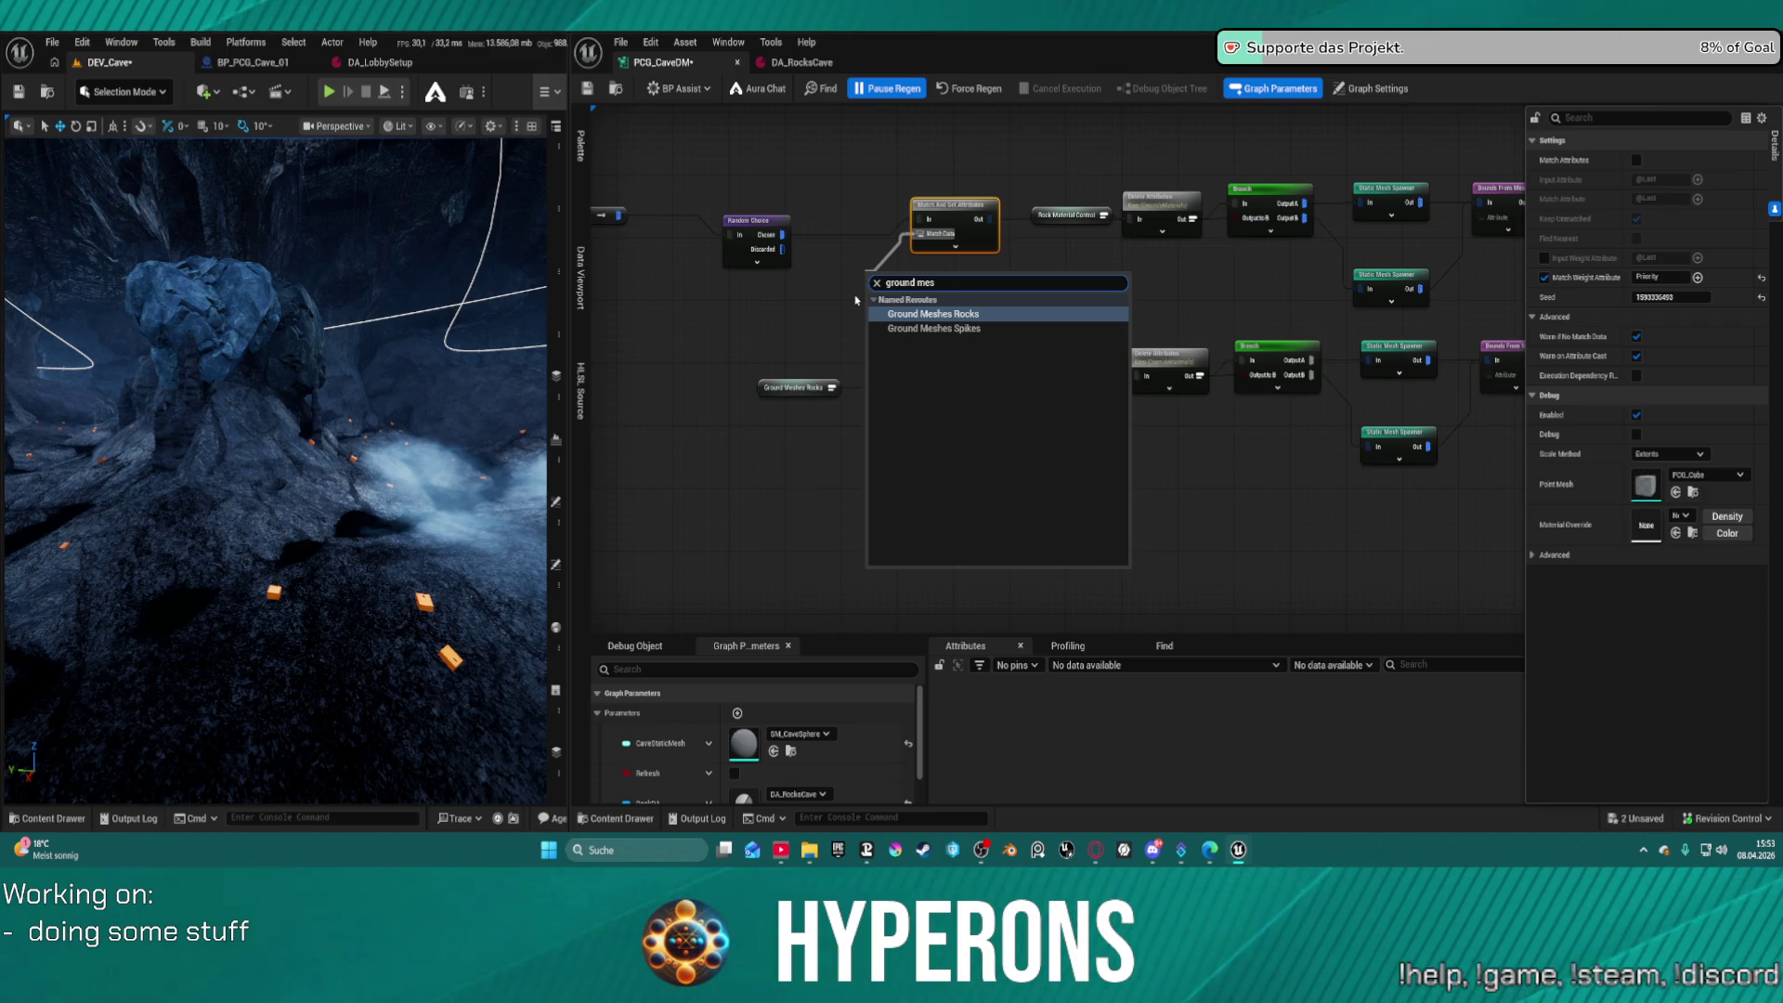
pyautogui.press('BackSpace')
pyautogui.press('Down')
pyautogui.press('Down')
pyautogui.press('Down')
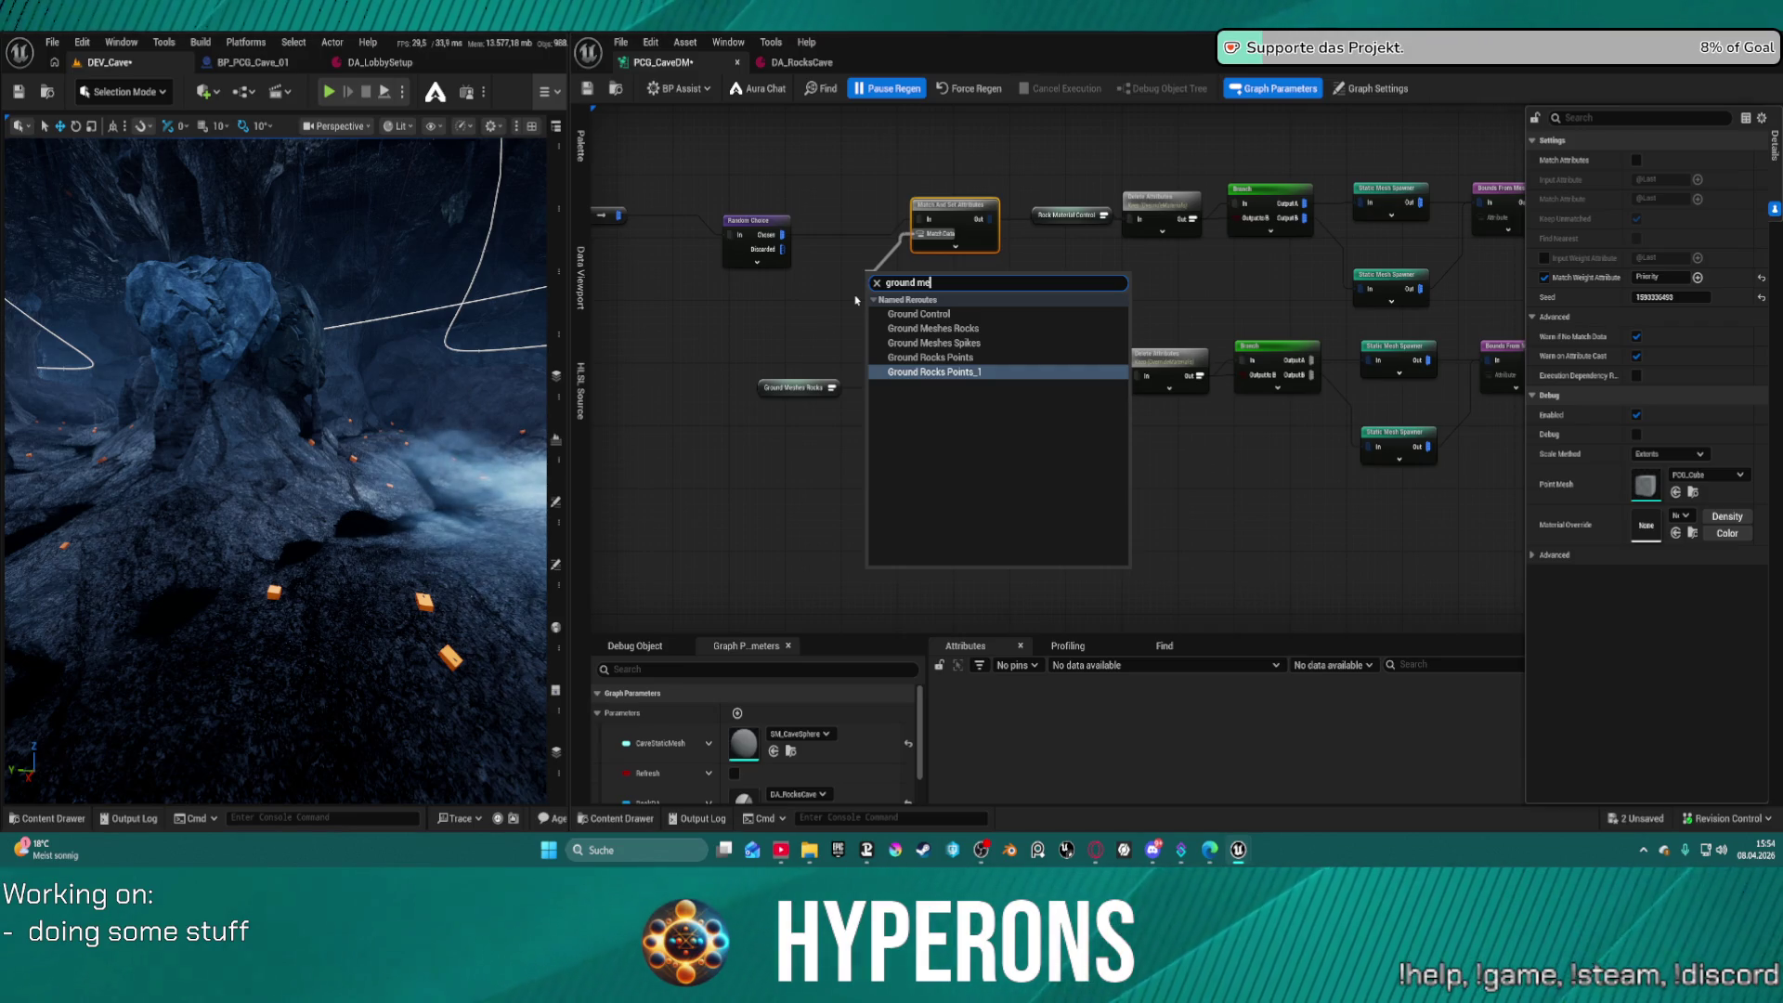
pyautogui.press('Up')
pyautogui.press('Up')
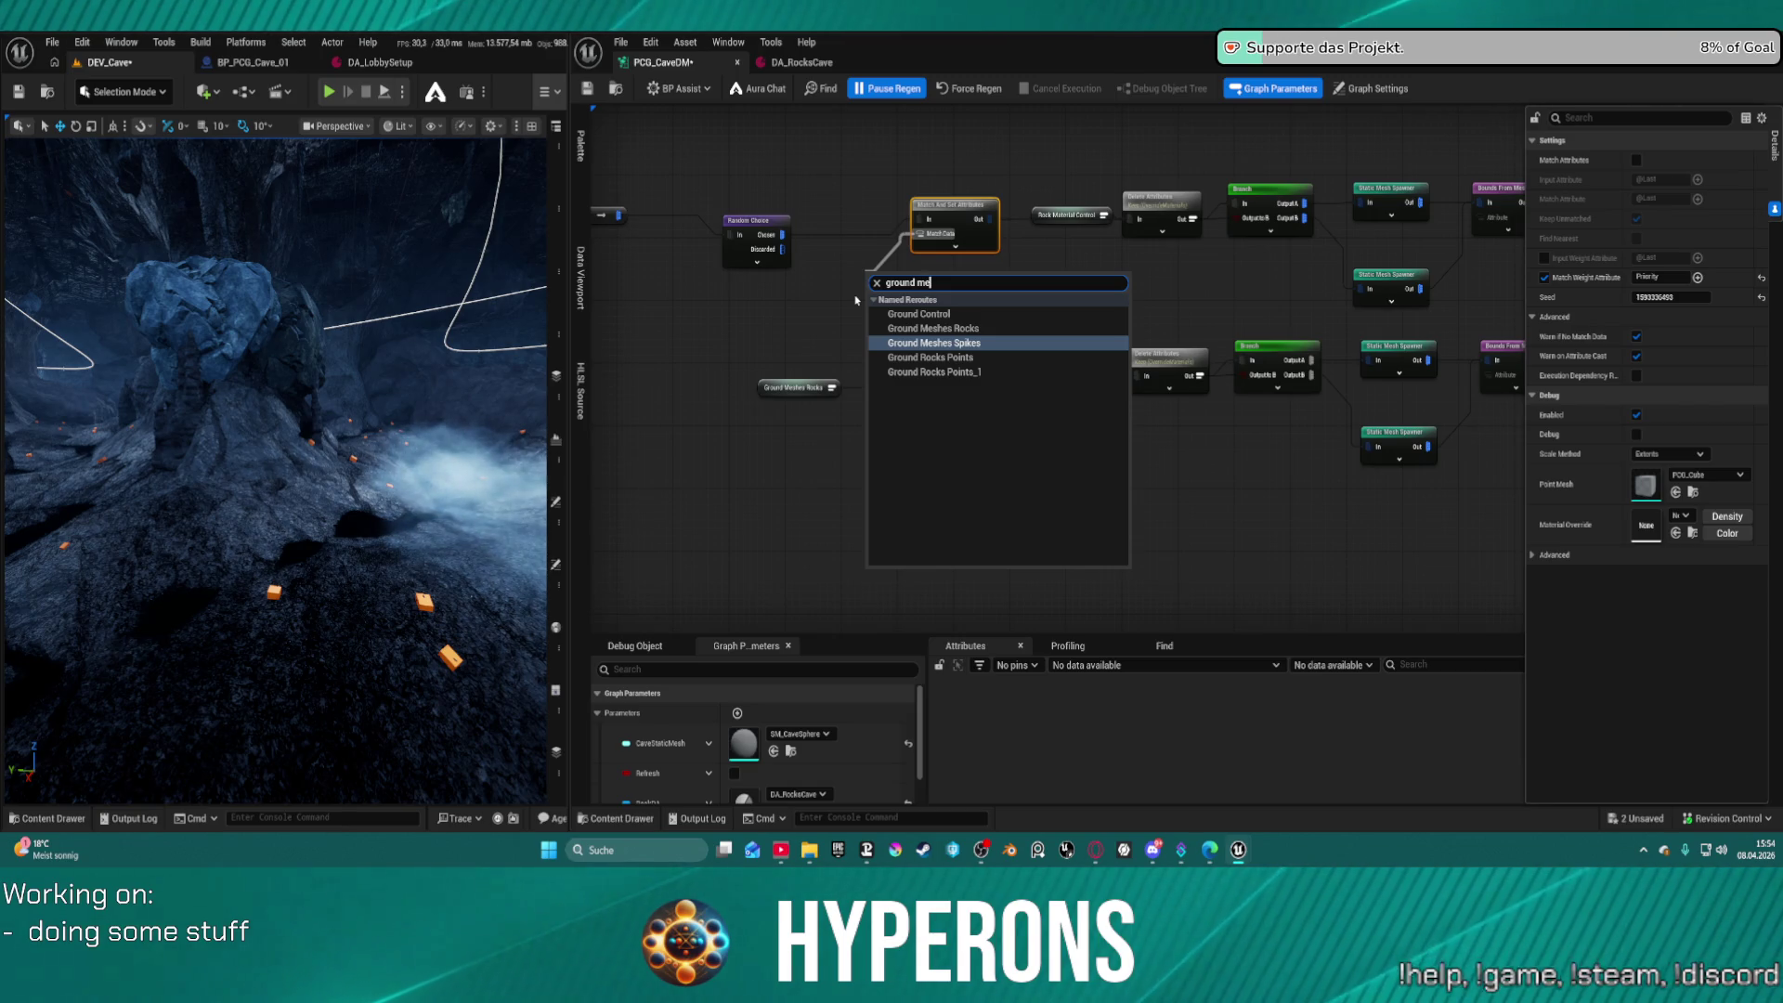
pyautogui.press('Escape')
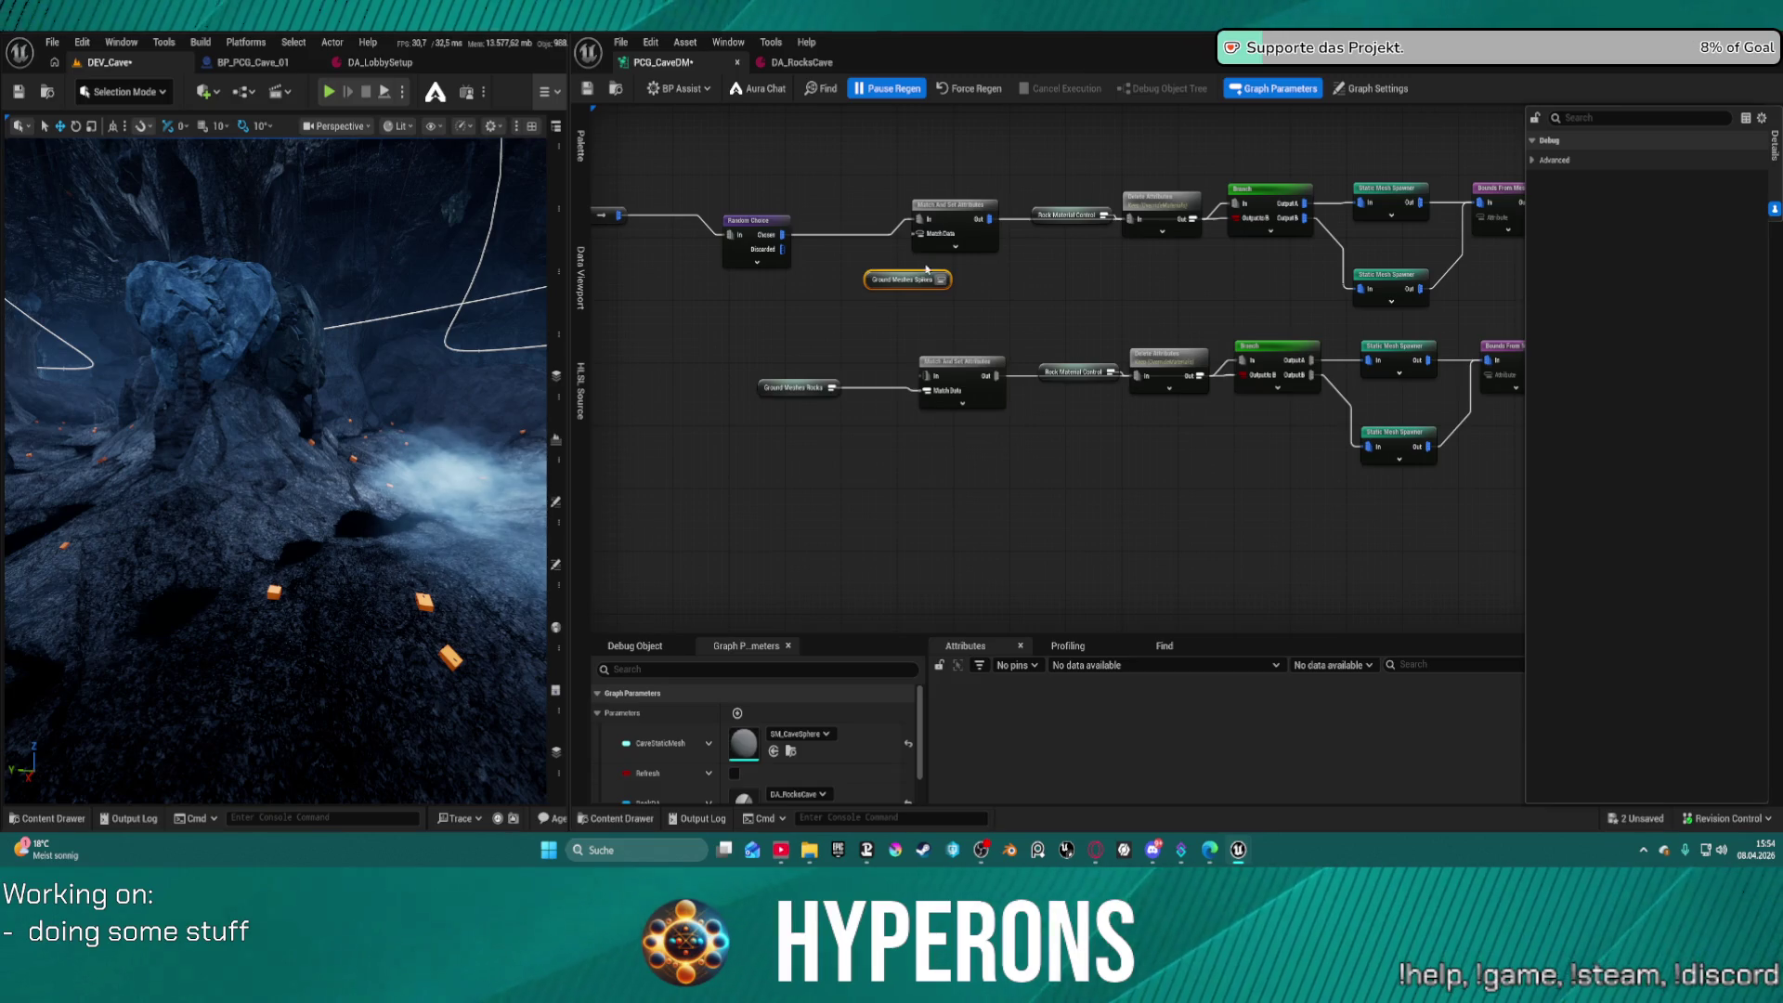
pyautogui.moveTo(940, 280); pyautogui.dragTo(919, 236)
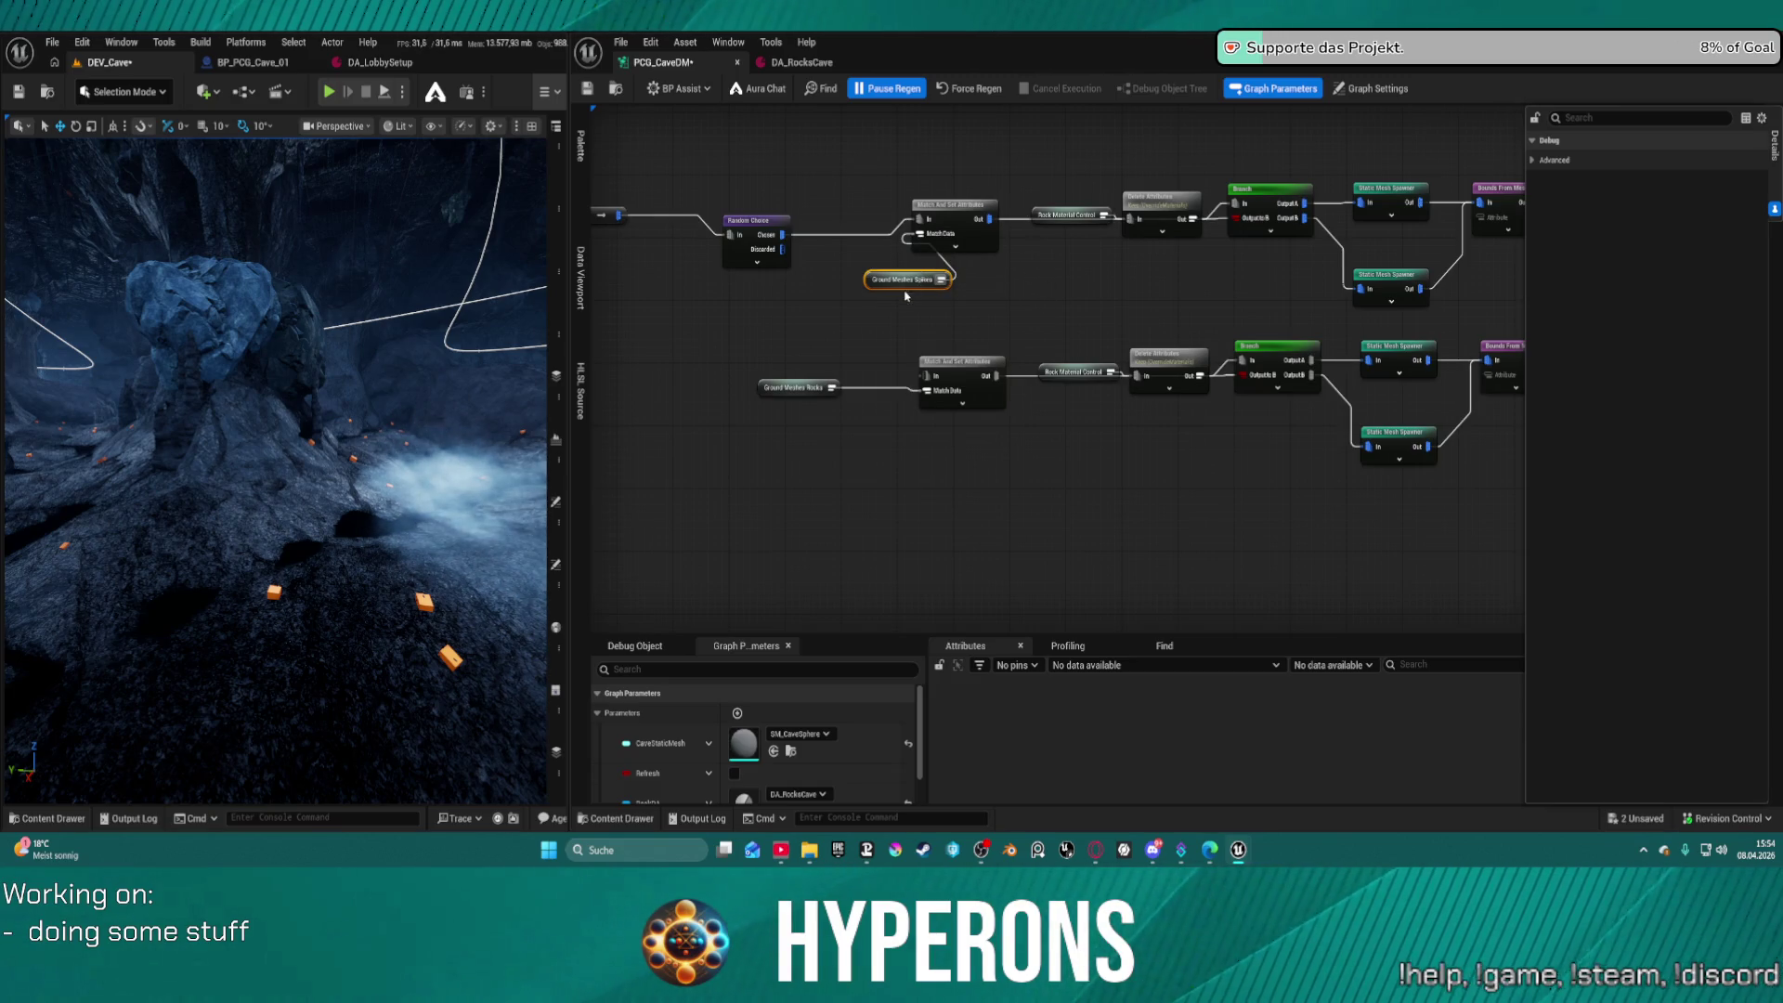
# Move Ground Rocks Points right and delete the duplicate Ground Rocks Points 1 node
pyautogui.moveTo(1273, 279)
pyautogui.mouseDown()
pyautogui.moveTo(996, 260)
pyautogui.moveTo(1159, 240)
pyautogui.mouseUp()
pyautogui.moveTo(897, 307); pyautogui.dragTo(1111, 232)
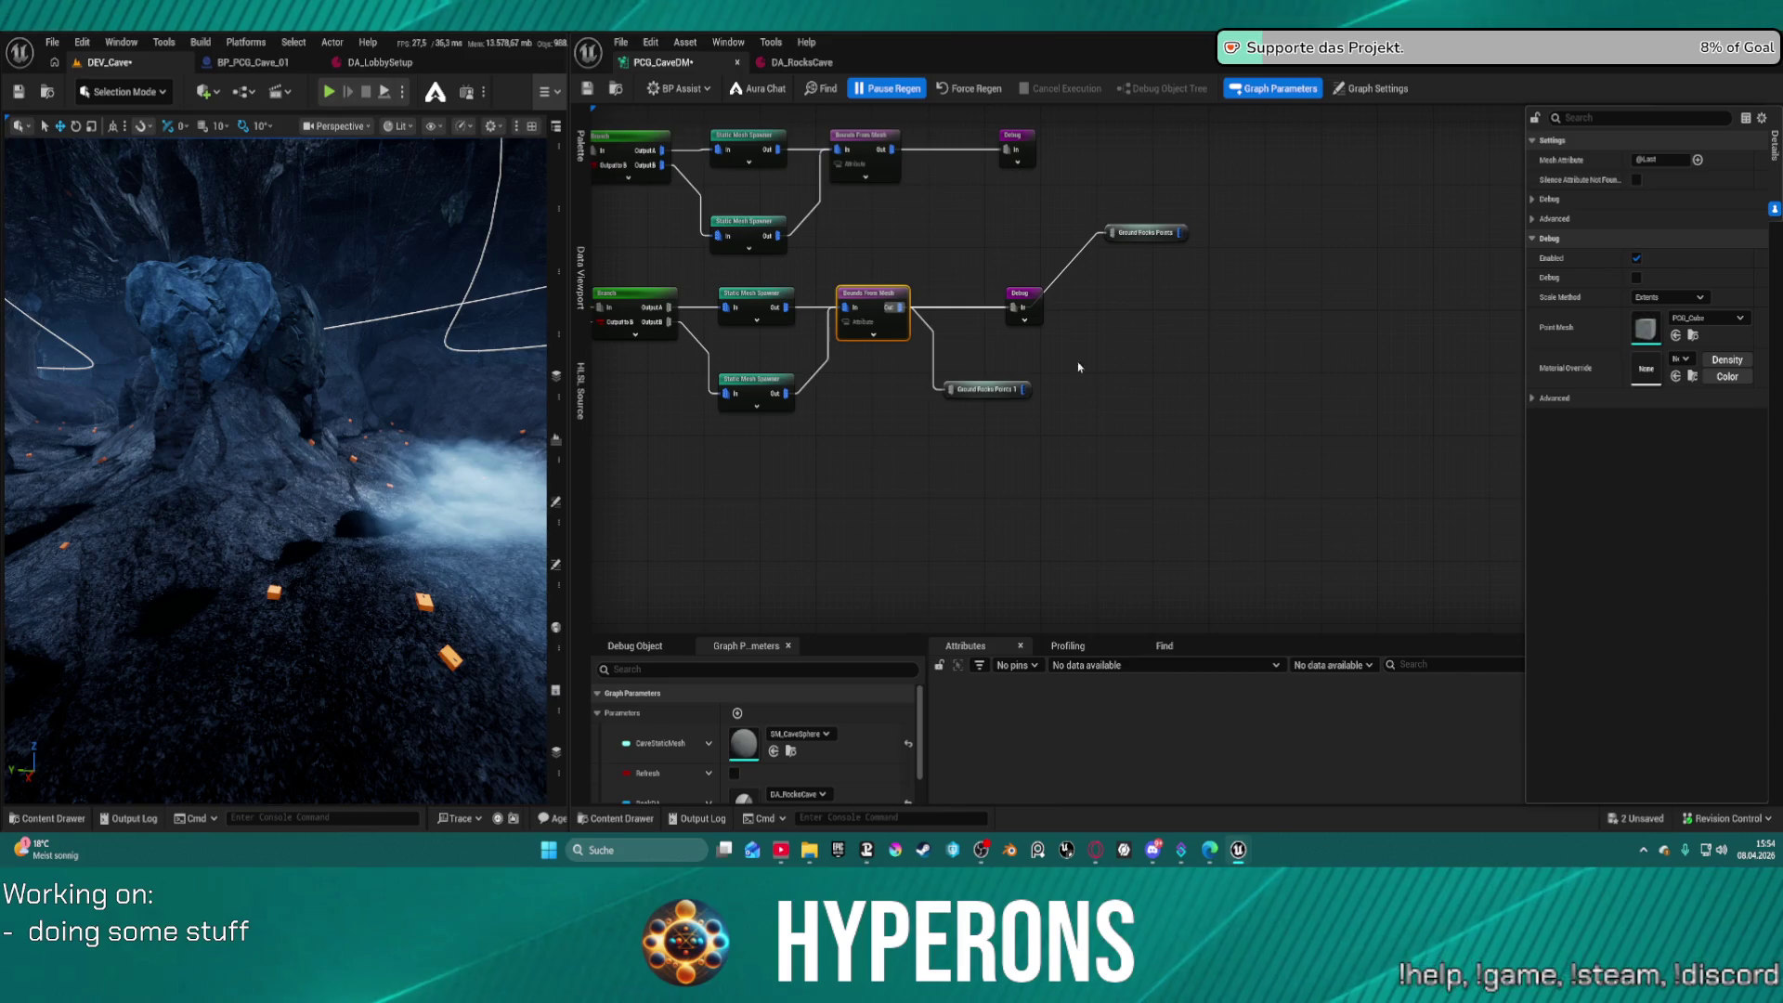
pyautogui.moveTo(1099, 447); pyautogui.dragTo(991, 373)
pyautogui.press('Delete')
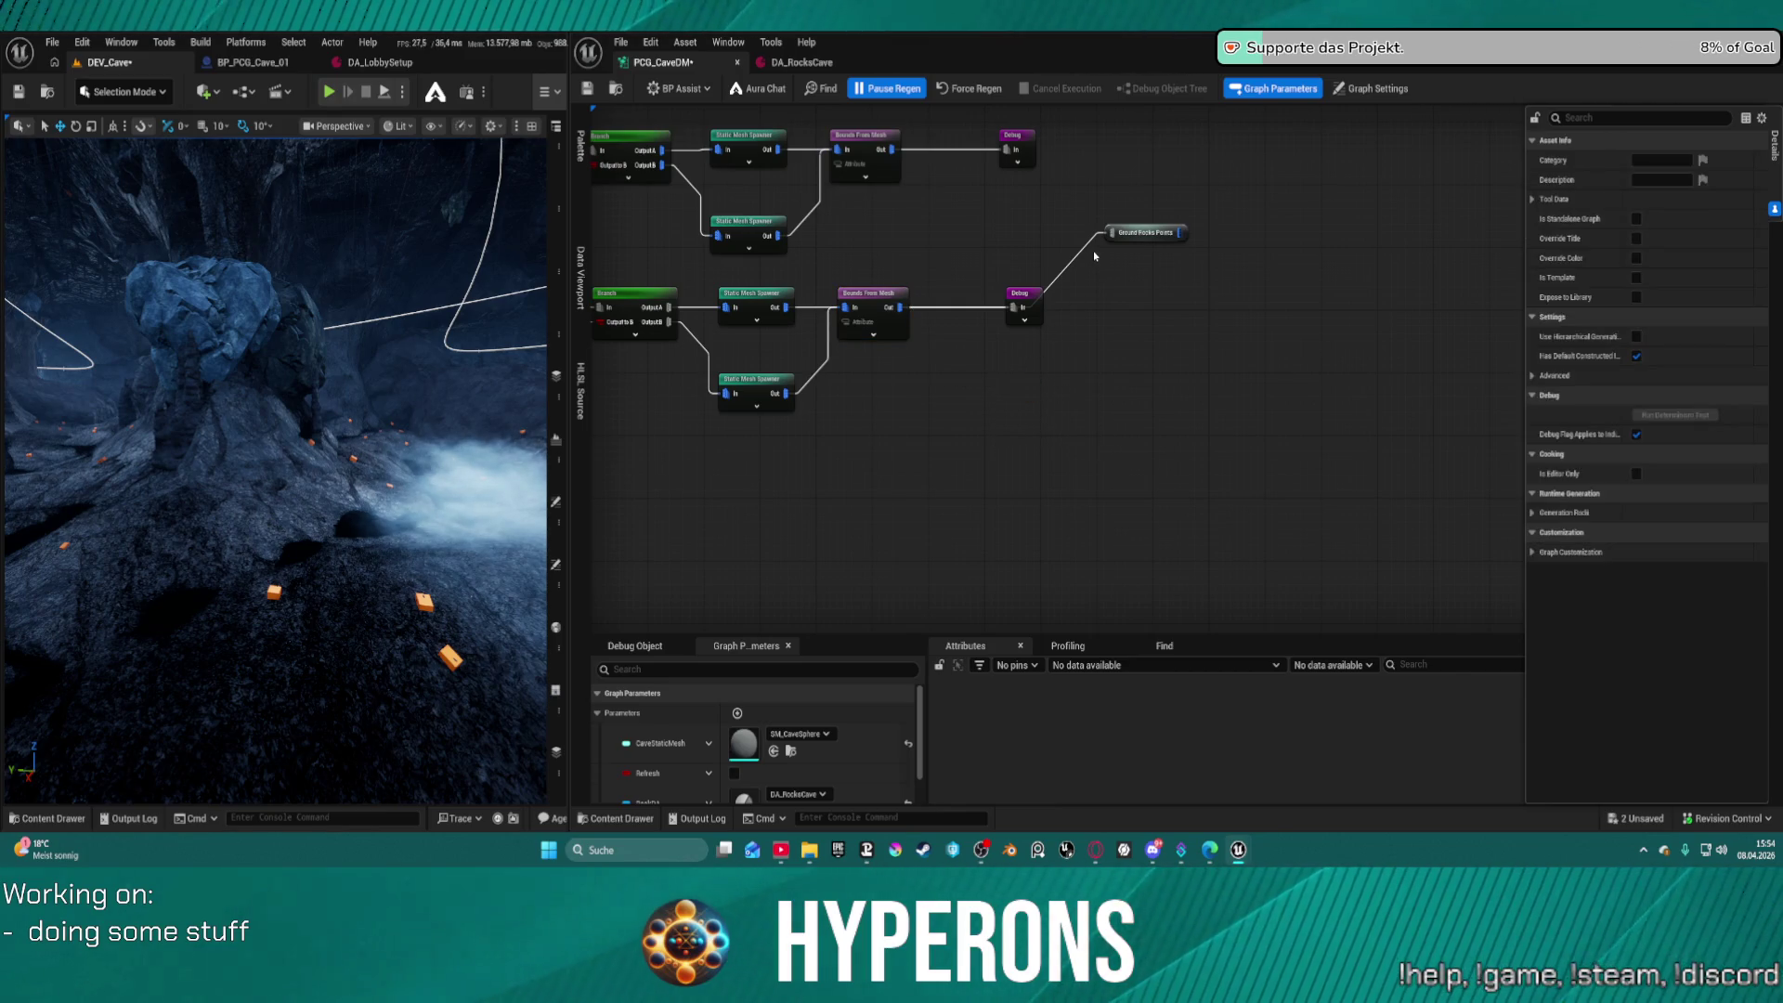
pyautogui.click(1117, 239)
pyautogui.moveTo(1112, 232); pyautogui.dragTo(989, 214)
pyautogui.write('m')
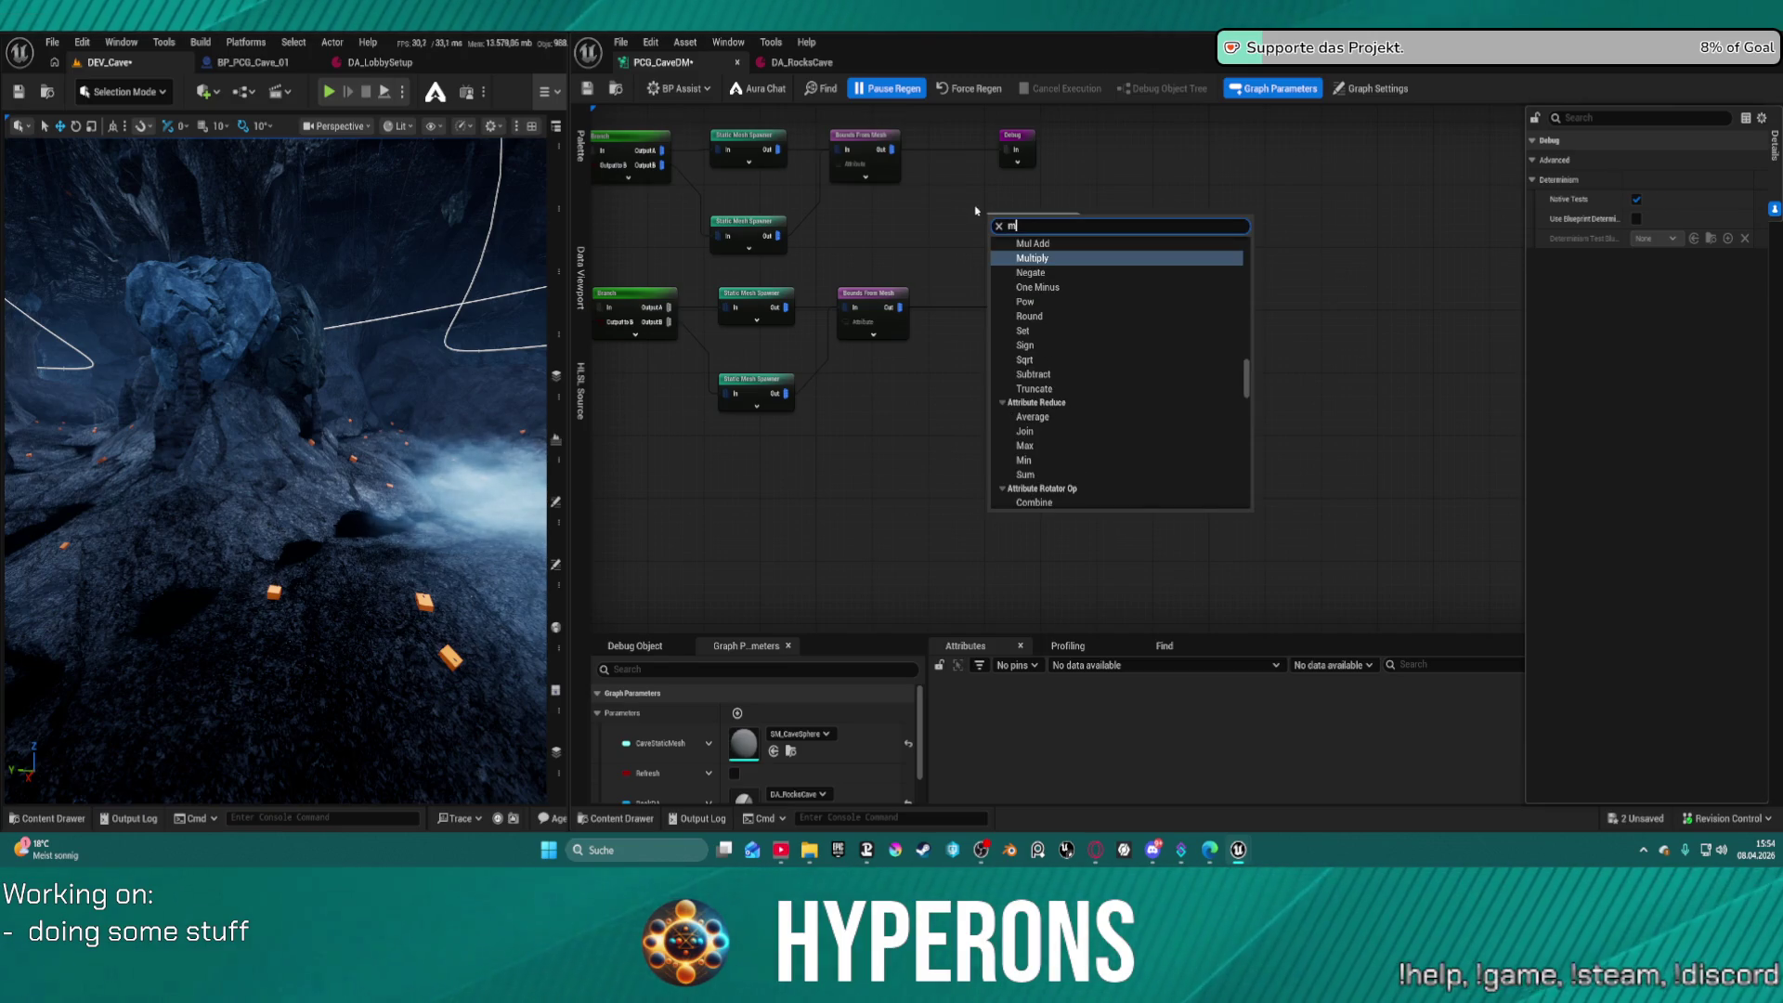
pyautogui.press('Escape')
# Merge both Bounds From Mesh outputs with a Merge Points node feeding Ground Rocks Points
pyautogui.click(863, 139)
pyautogui.moveTo(894, 148); pyautogui.dragTo(986, 218)
pyautogui.write('merge')
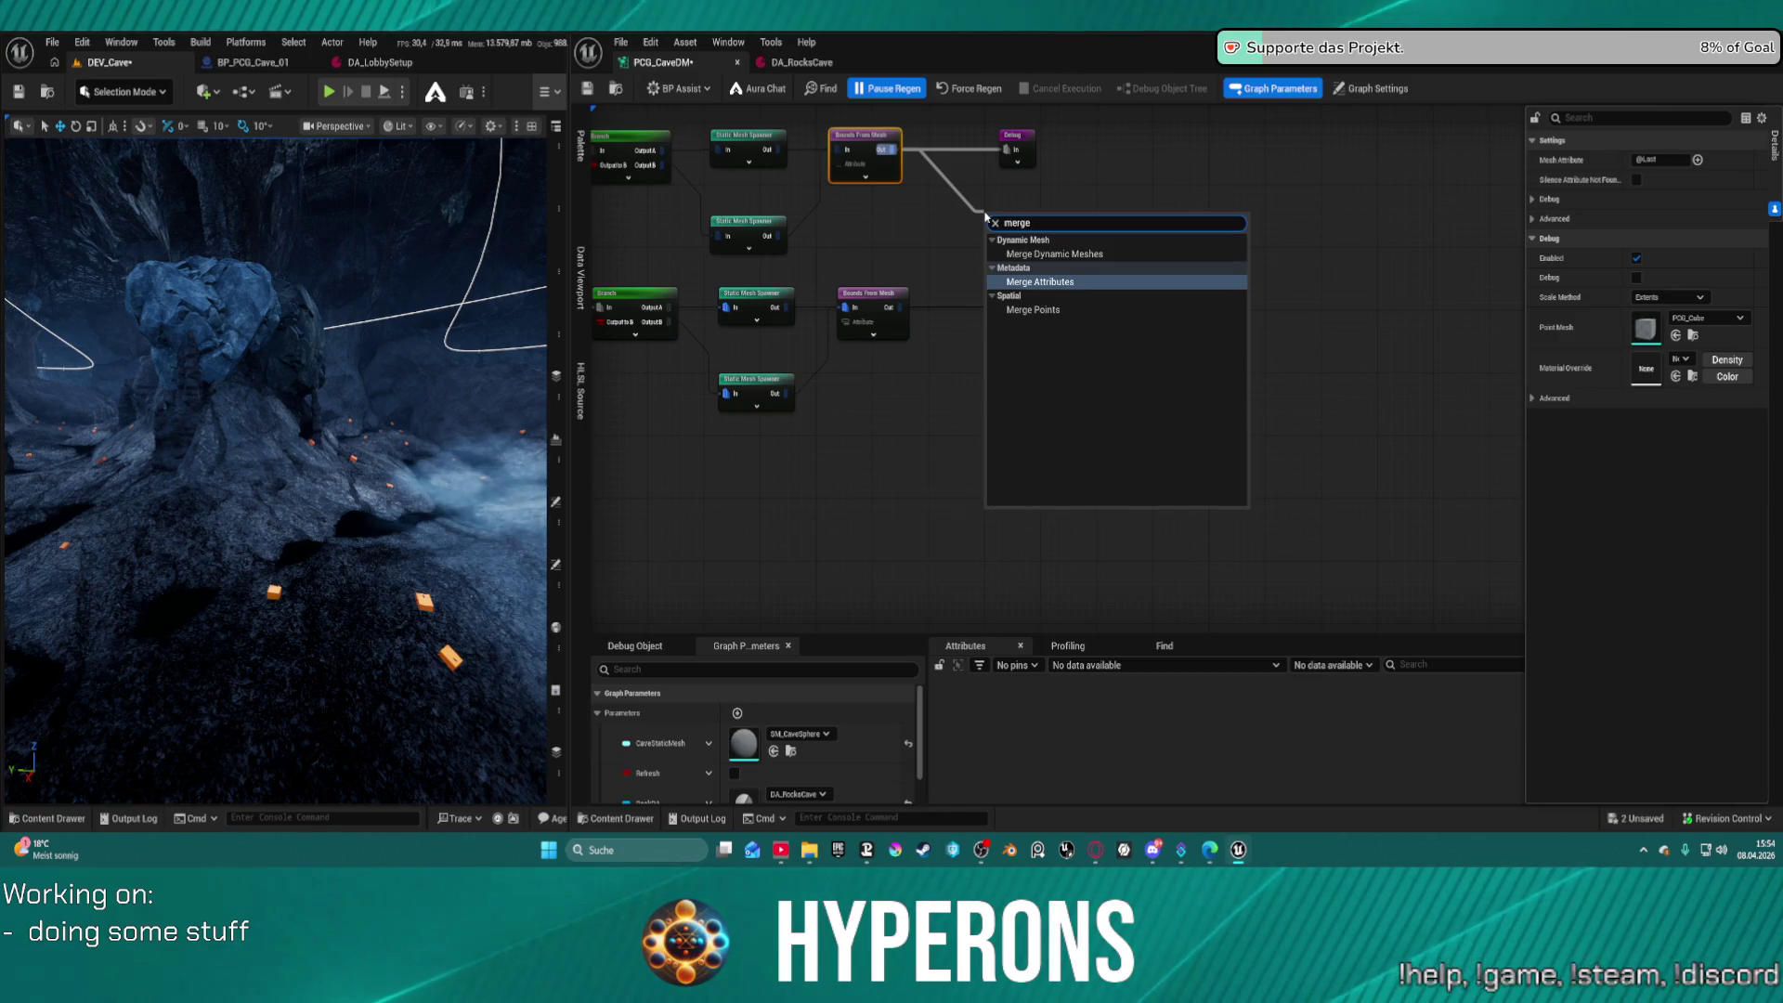
pyautogui.press('Down')
pyautogui.press('Return')
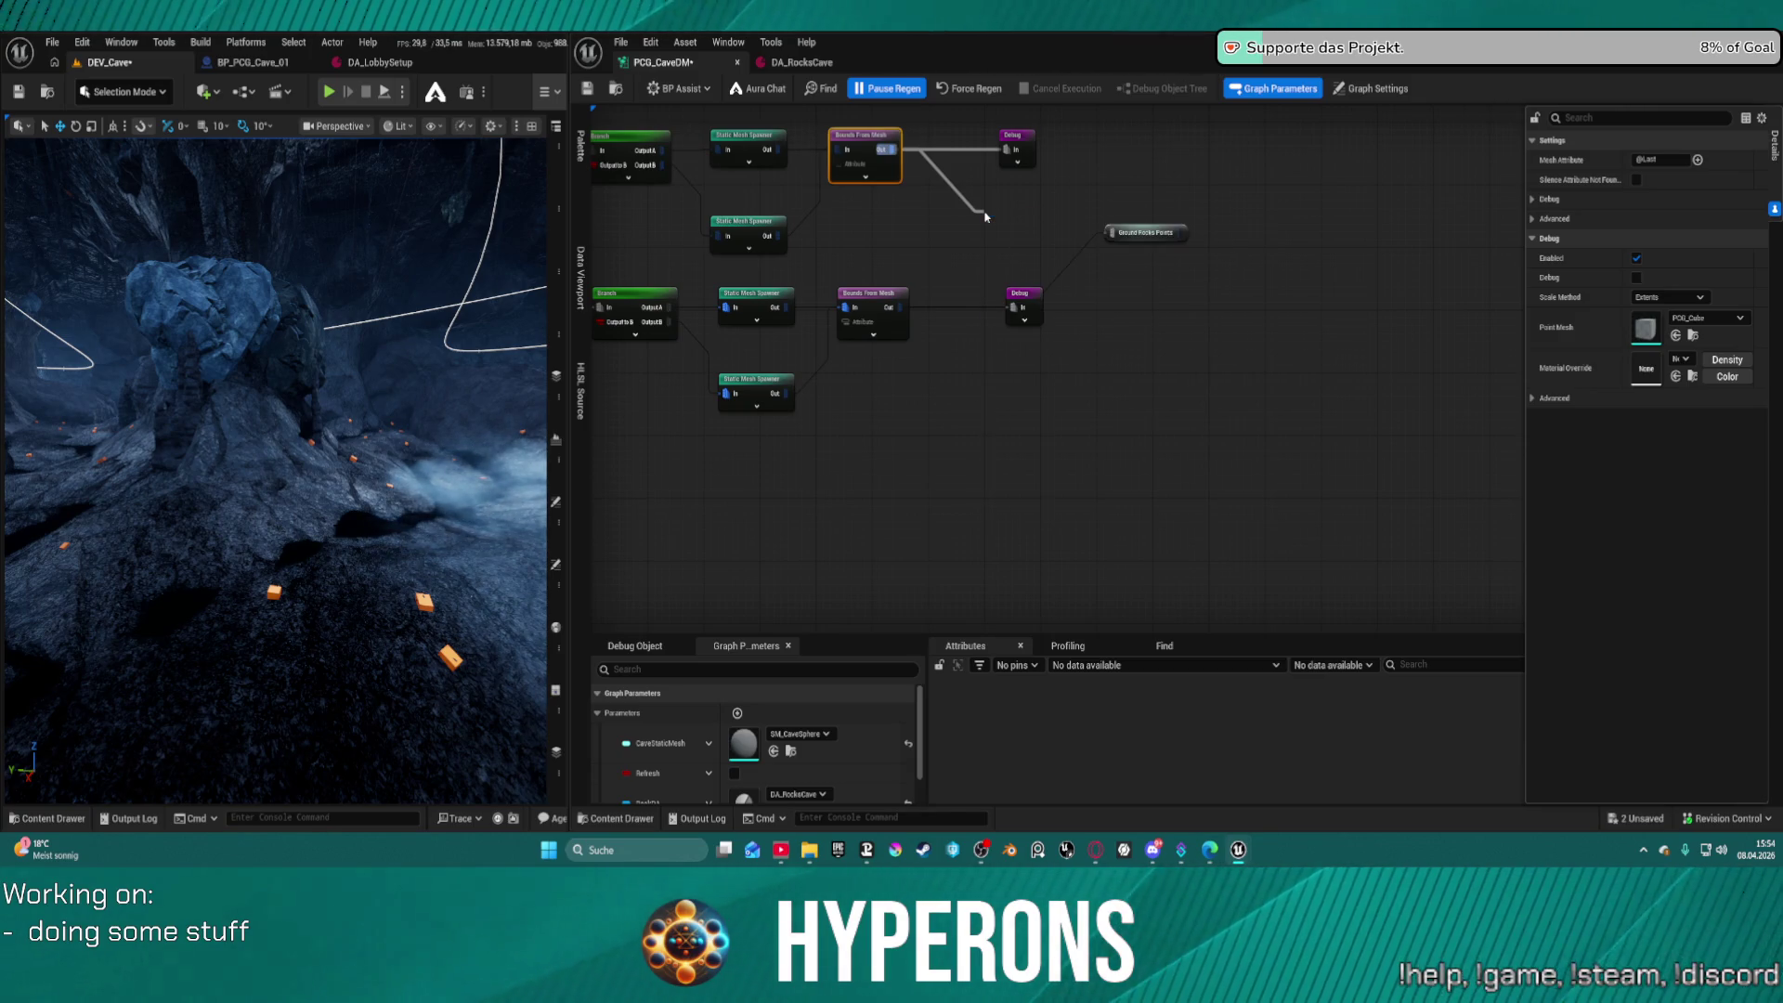
pyautogui.moveTo(897, 307)
pyautogui.mouseDown()
pyautogui.moveTo(993, 327)
pyautogui.moveTo(992, 234)
pyautogui.moveTo(1151, 232)
pyautogui.moveTo(1112, 233)
pyautogui.mouseUp()
pyautogui.click(1110, 233)
pyautogui.click(1021, 306)
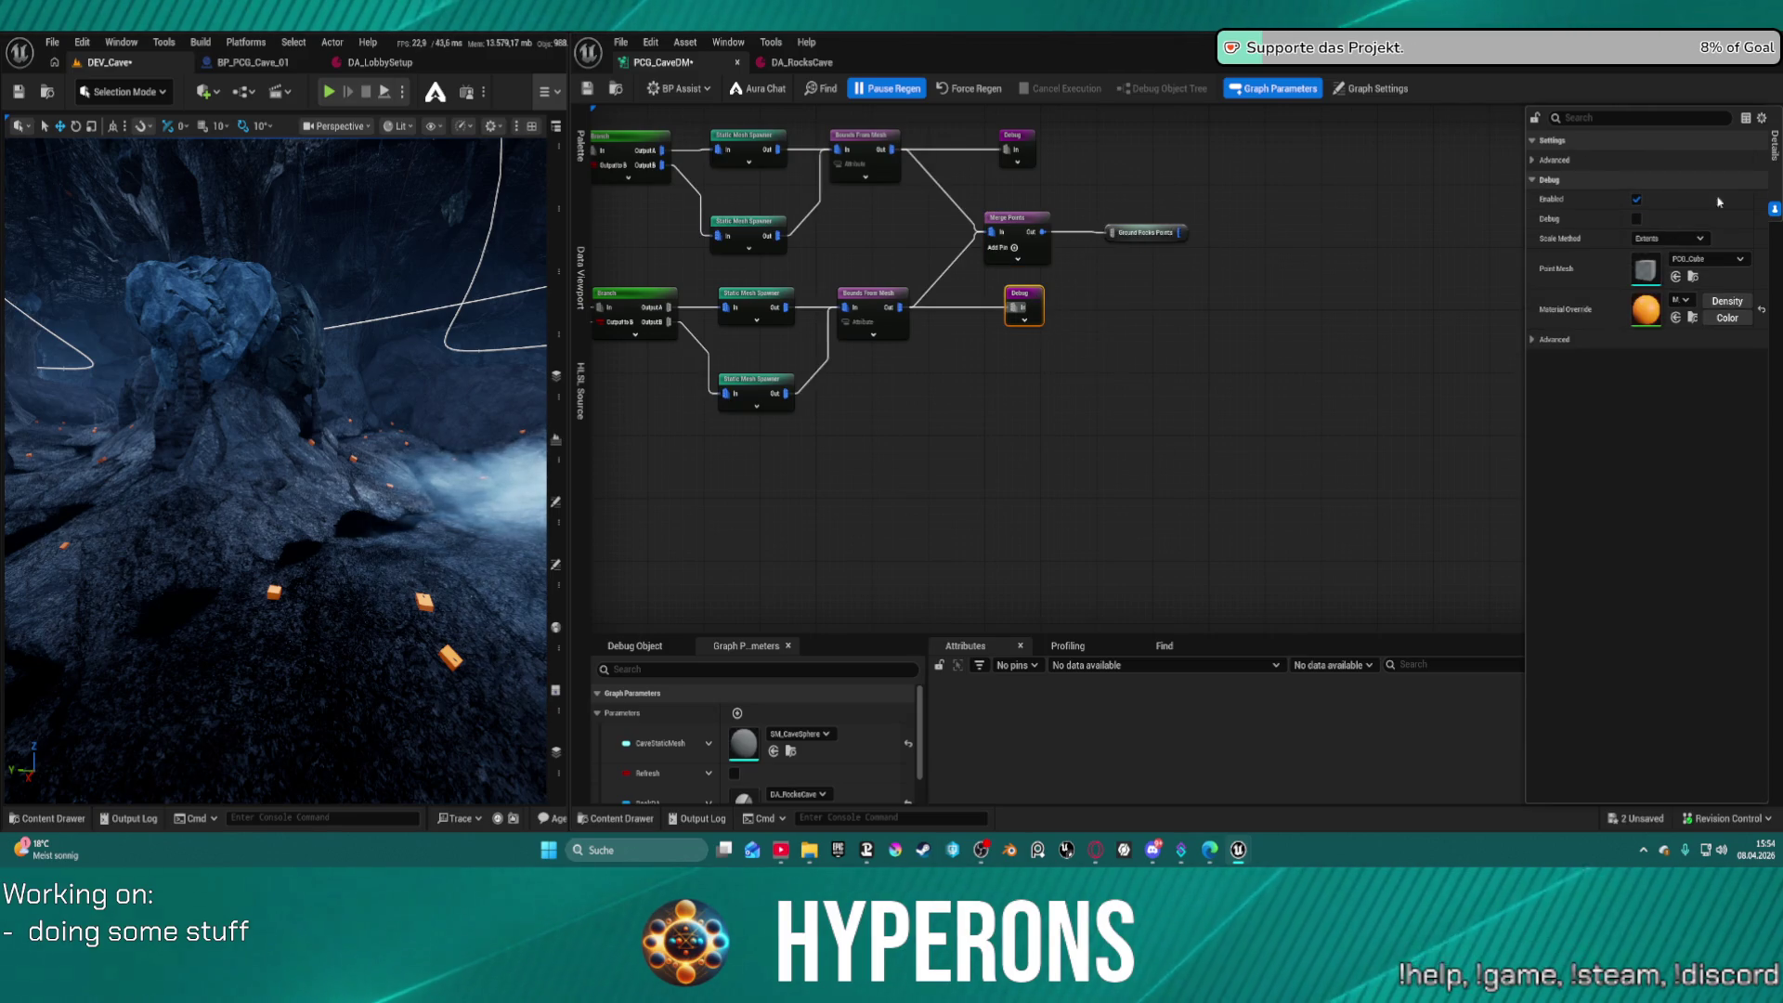
# Set the lower Debug node's Material Override to M_Violet, then pause regeneration
pyautogui.click(1683, 299)
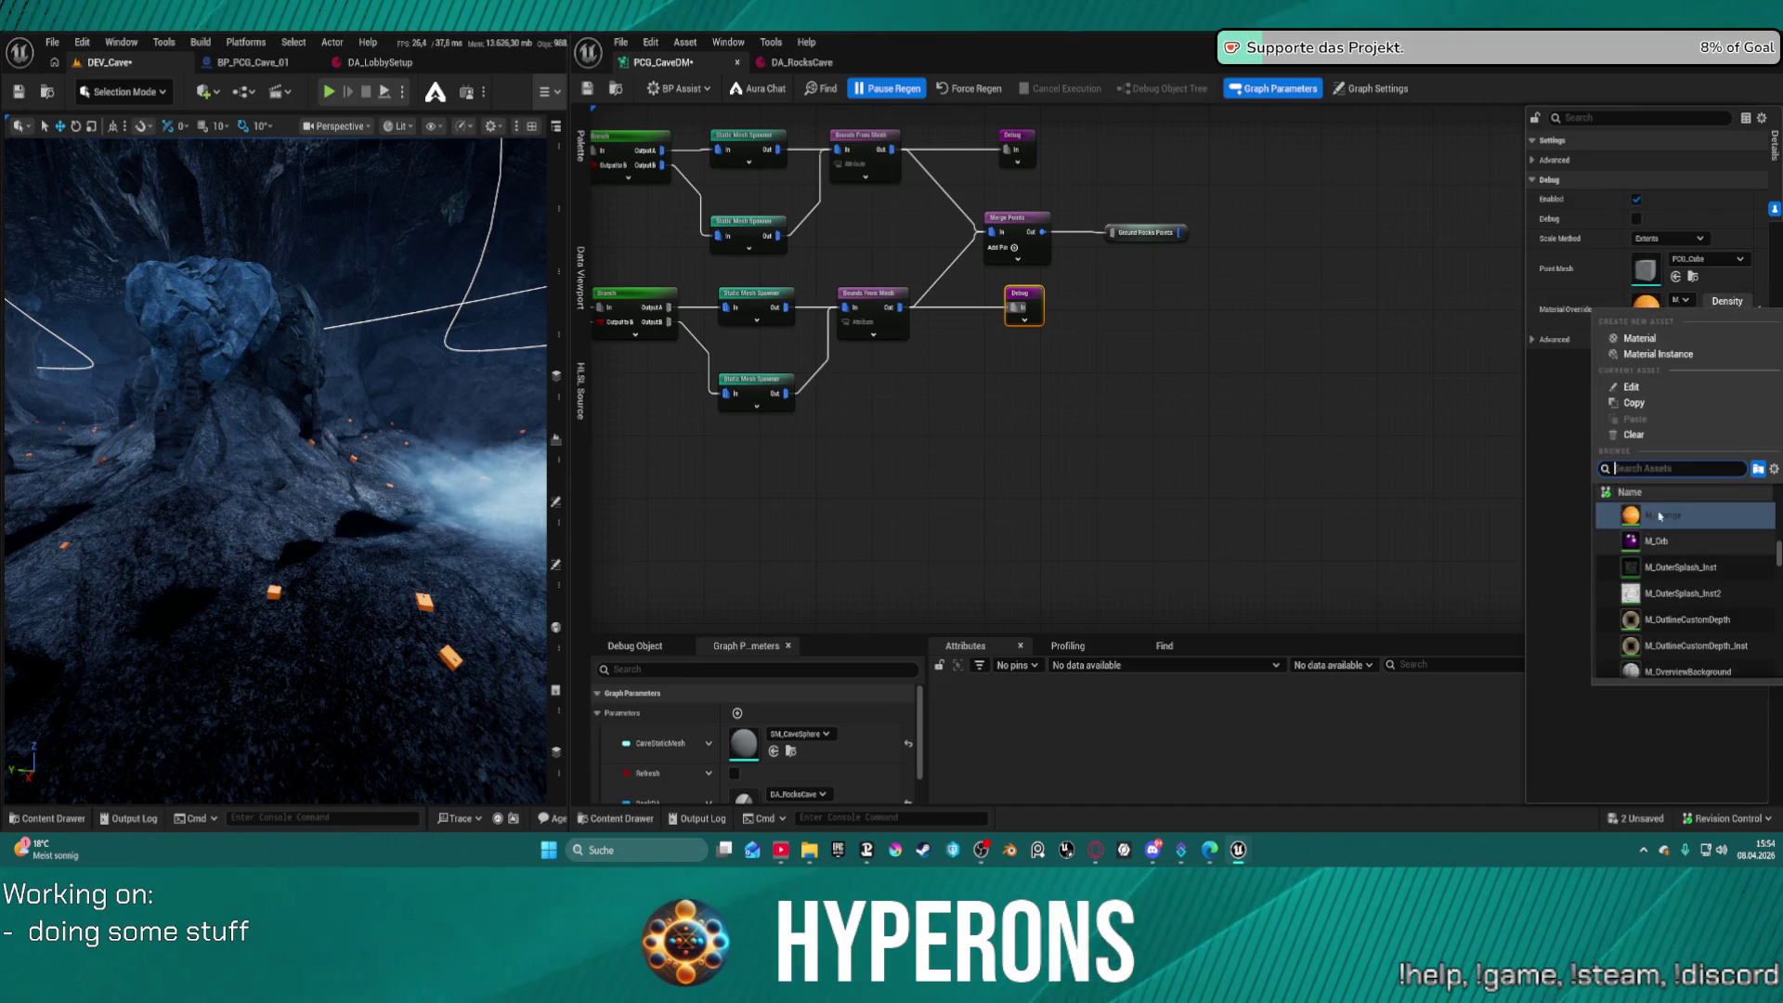
pyautogui.click(1684, 303)
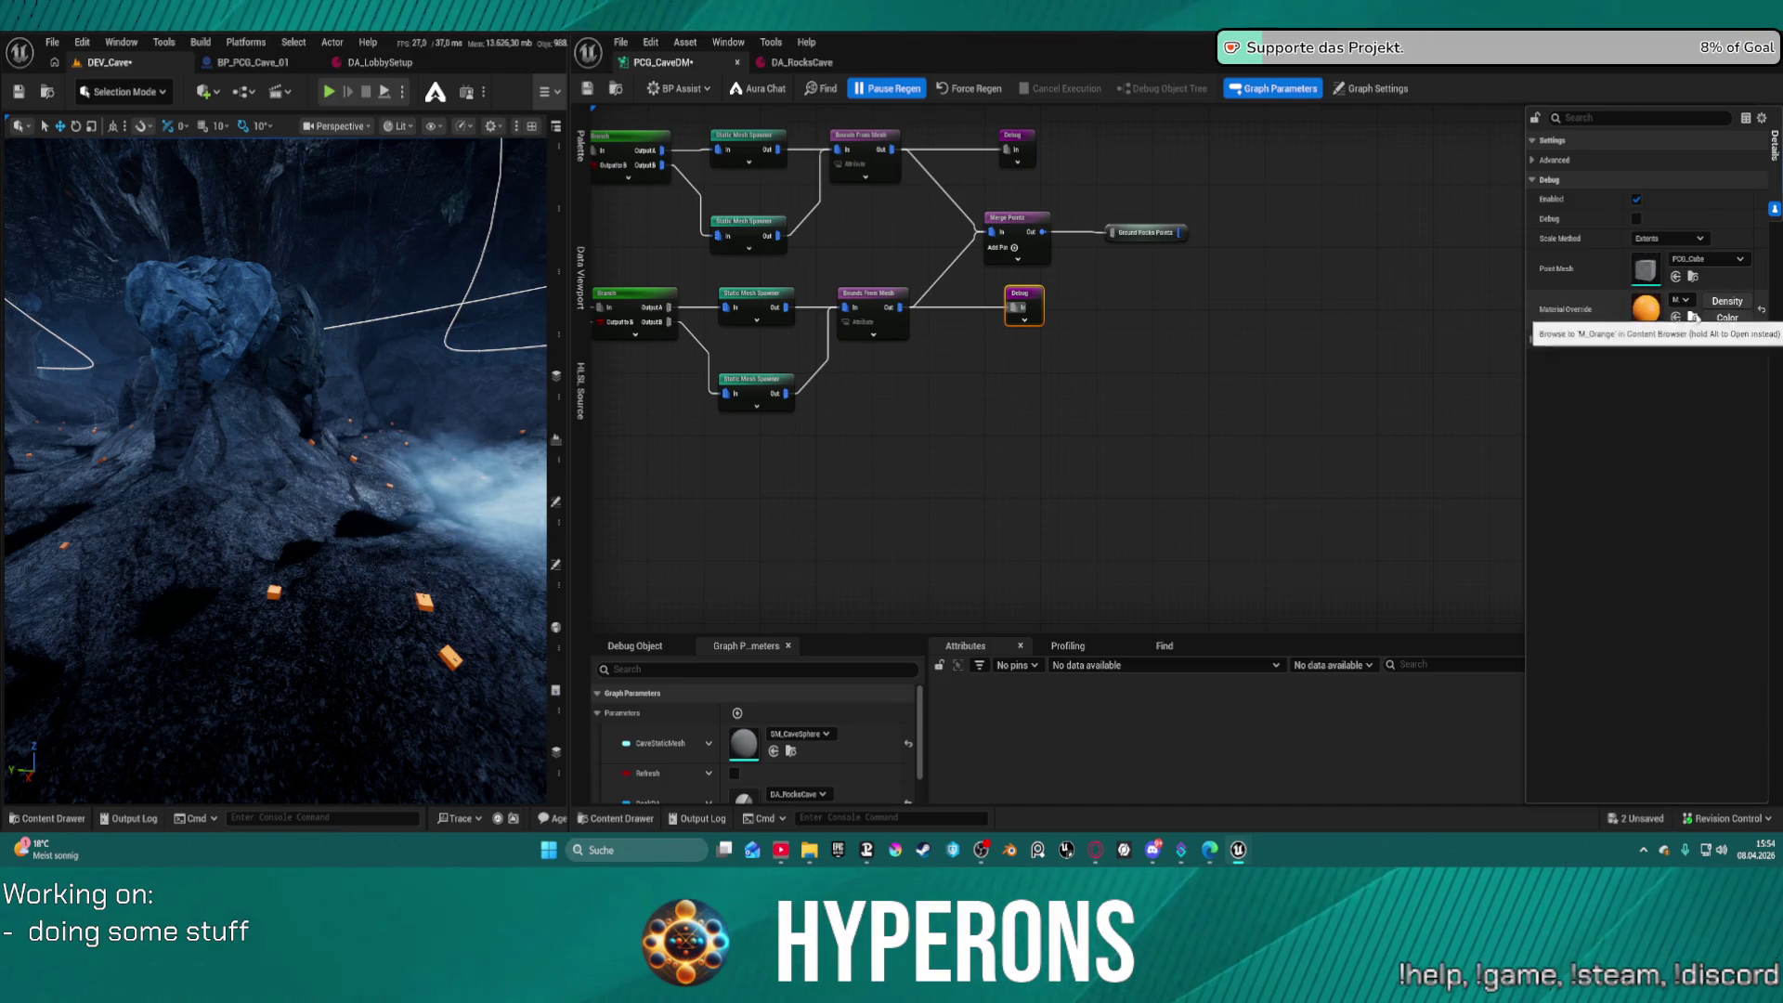
pyautogui.click(1684, 302)
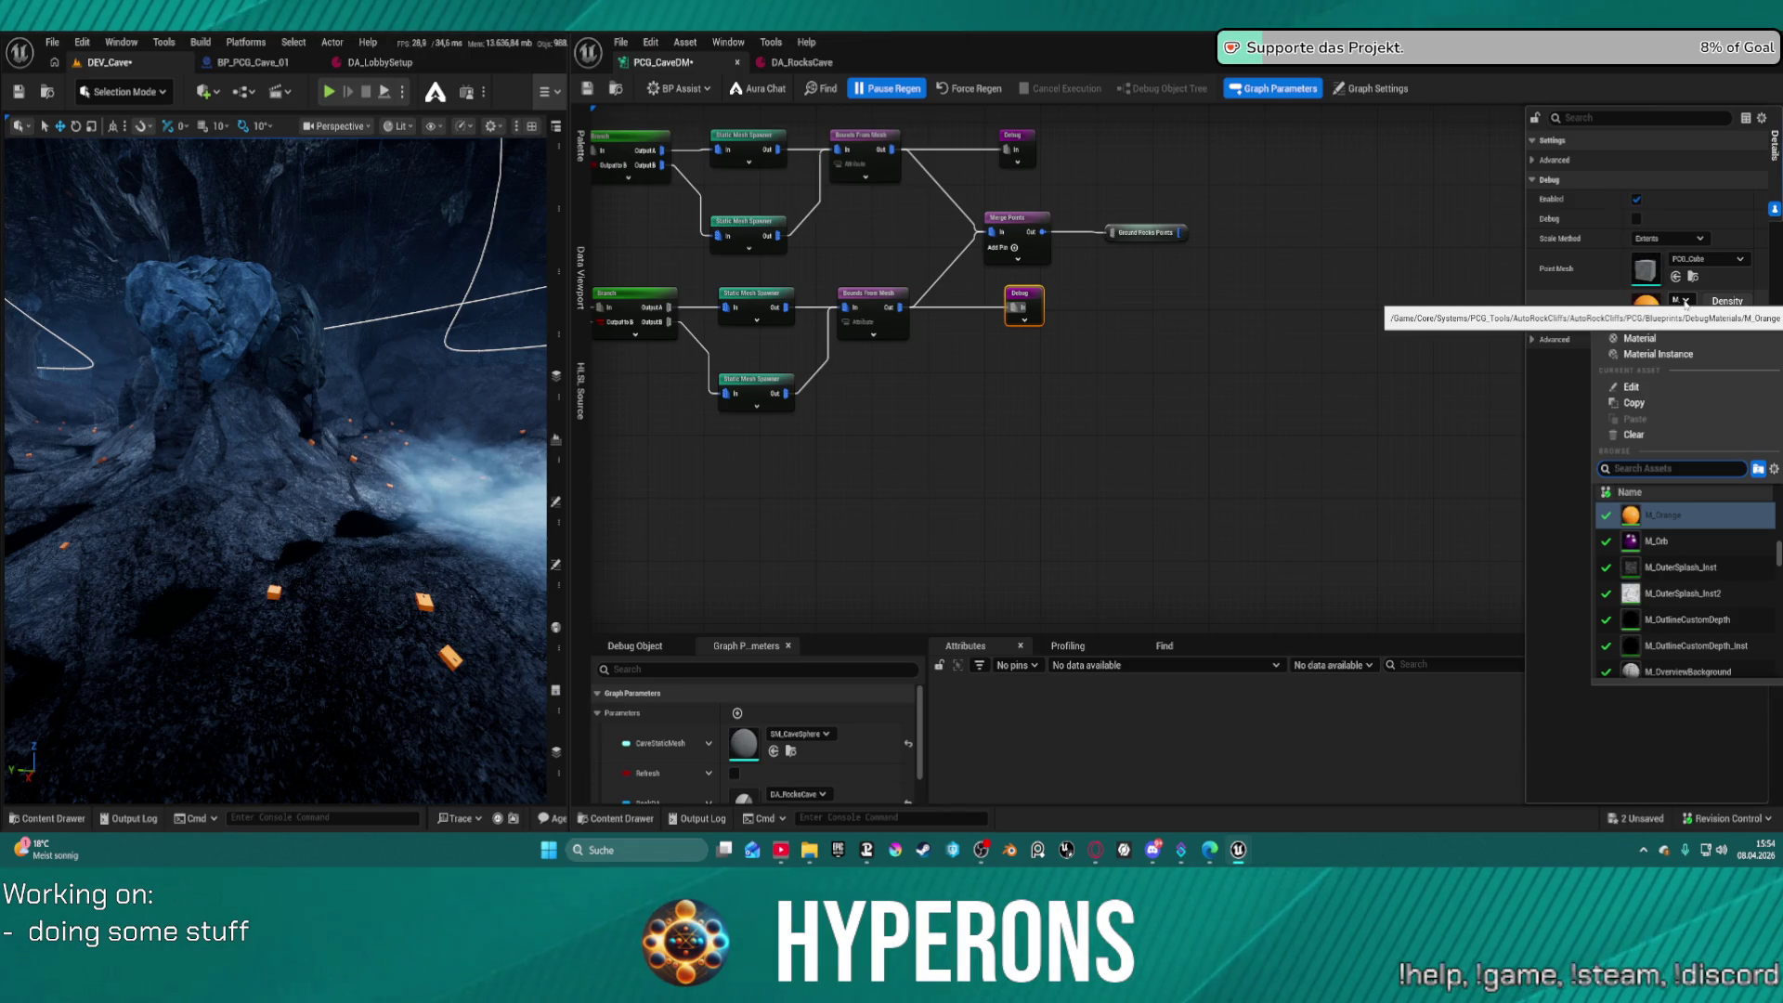
pyautogui.write('pcg debug')
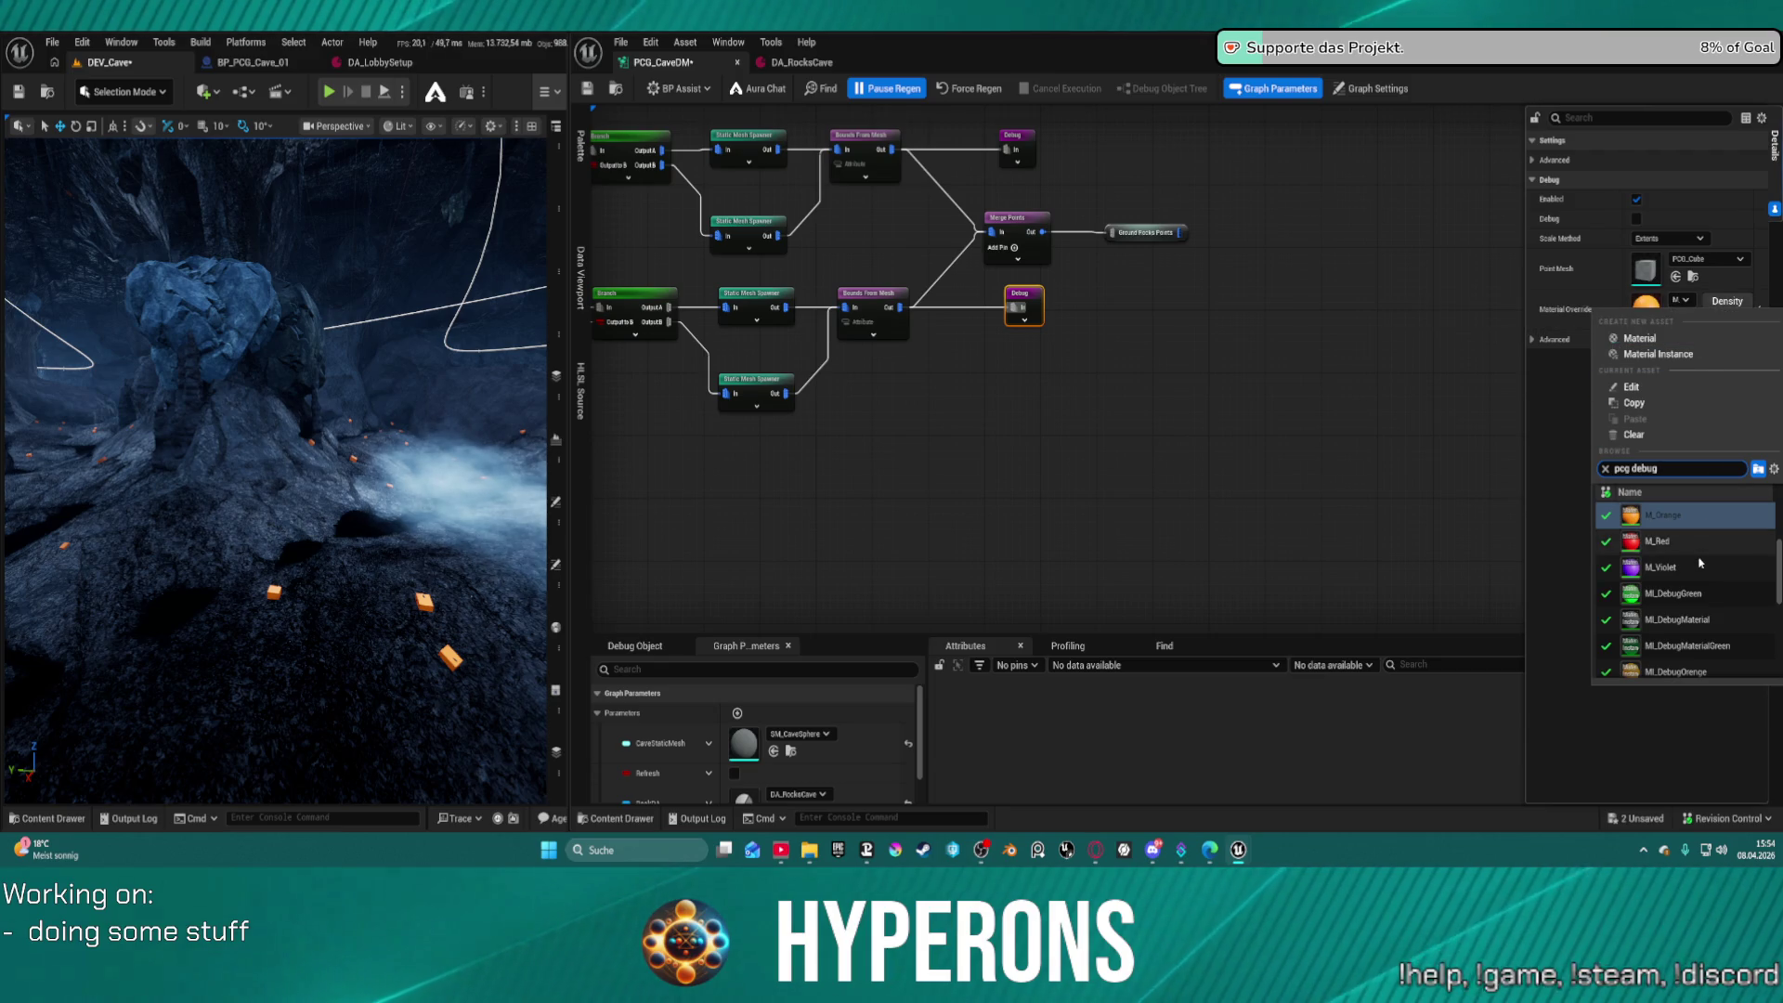
pyautogui.click(1701, 563)
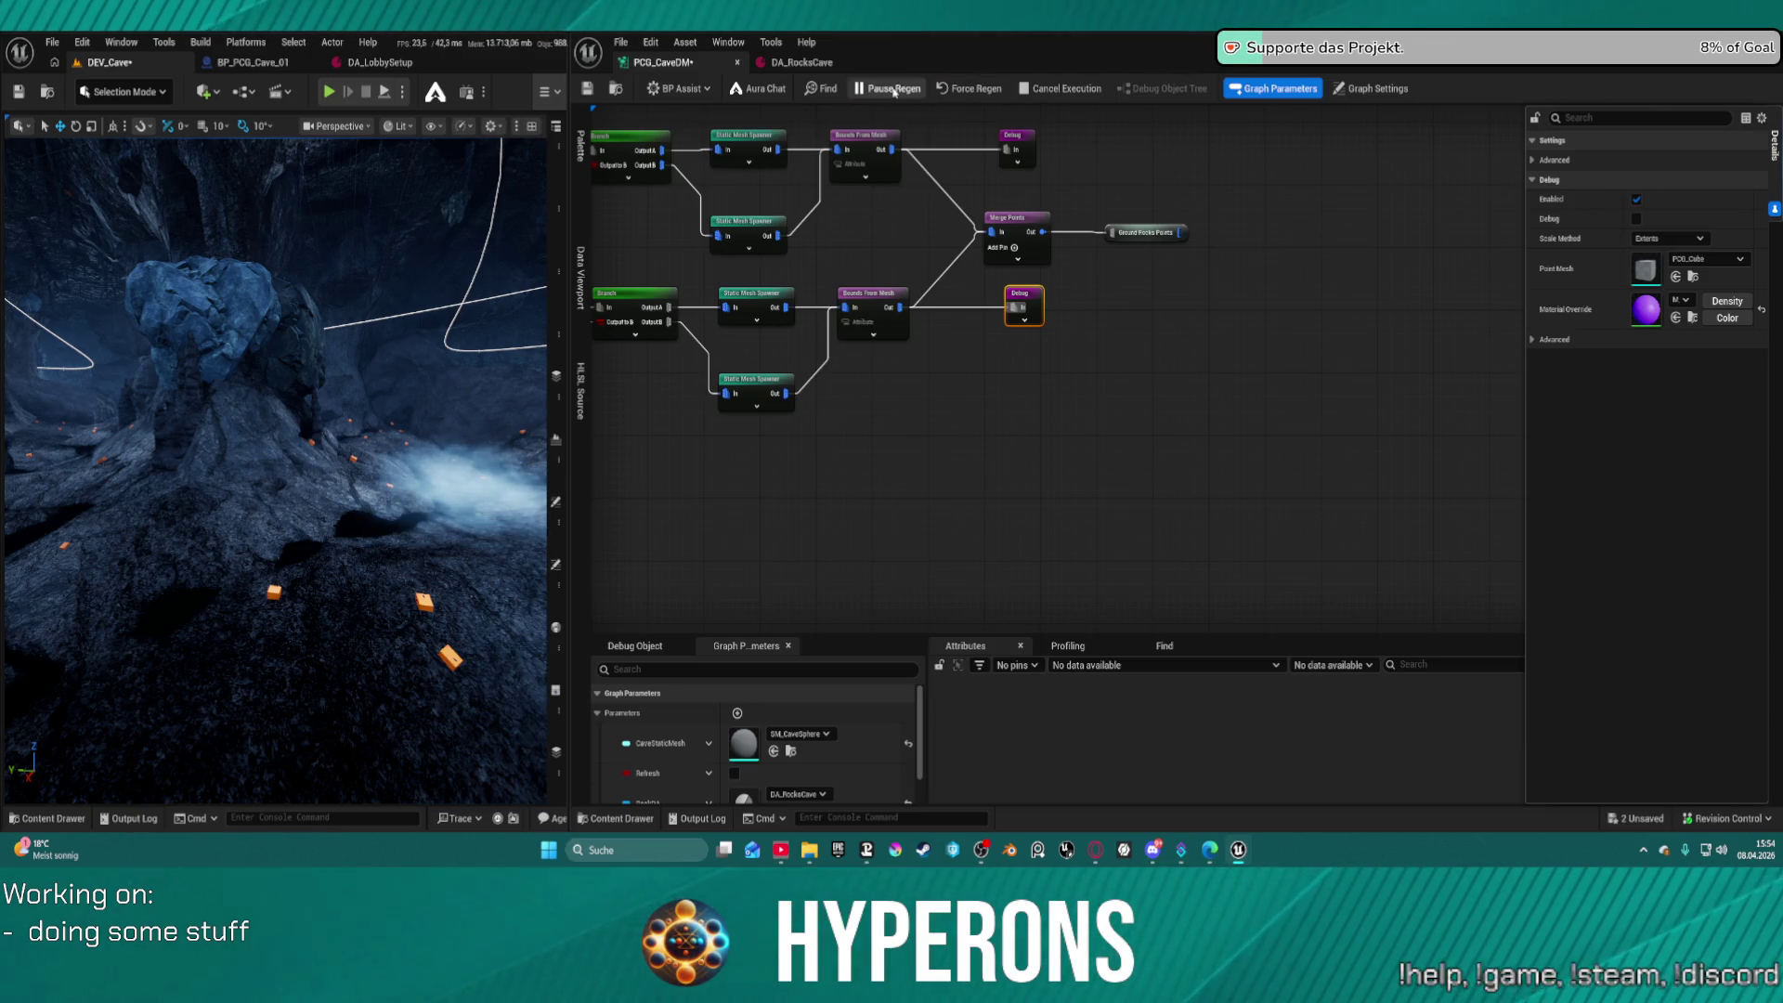
pyautogui.click(894, 90)
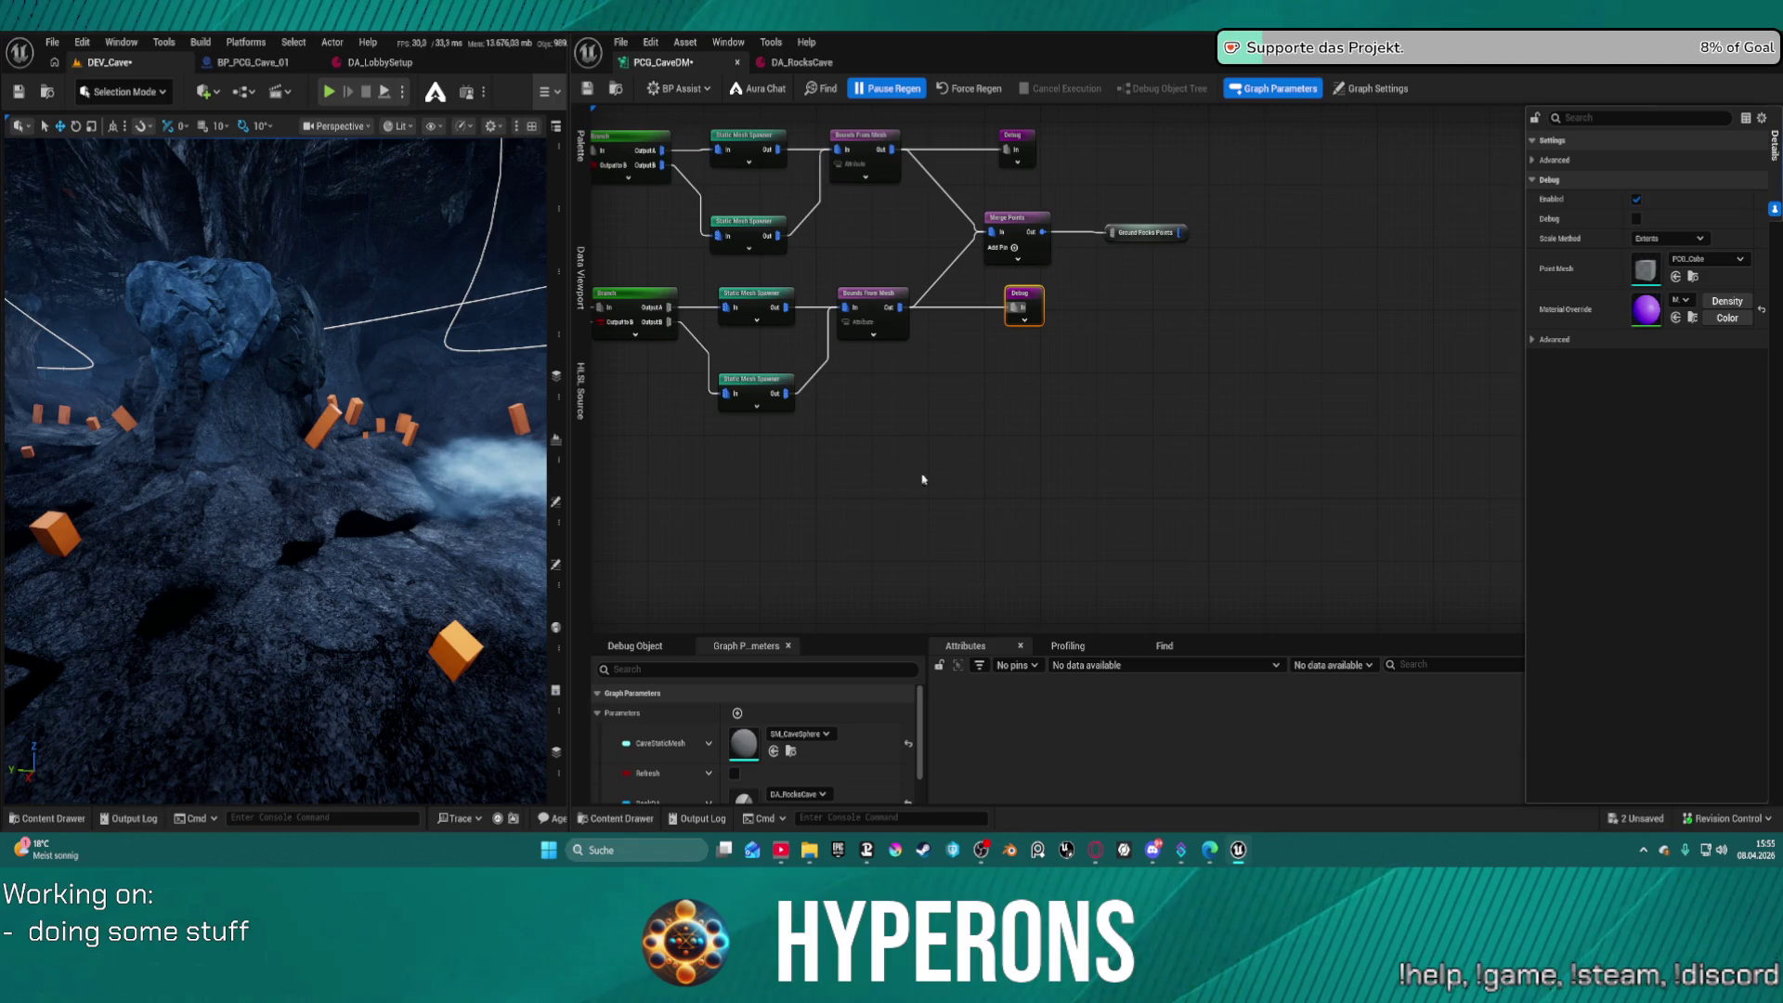
# Inspect the cave's debug cubes, then wire Random Choice Discarded to the lower Match And Set Attributes
pyautogui.moveTo(1055, 458)
pyautogui.mouseDown()
pyautogui.moveTo(999, 442)
pyautogui.moveTo(1126, 459)
pyautogui.mouseUp()
pyautogui.press('w')
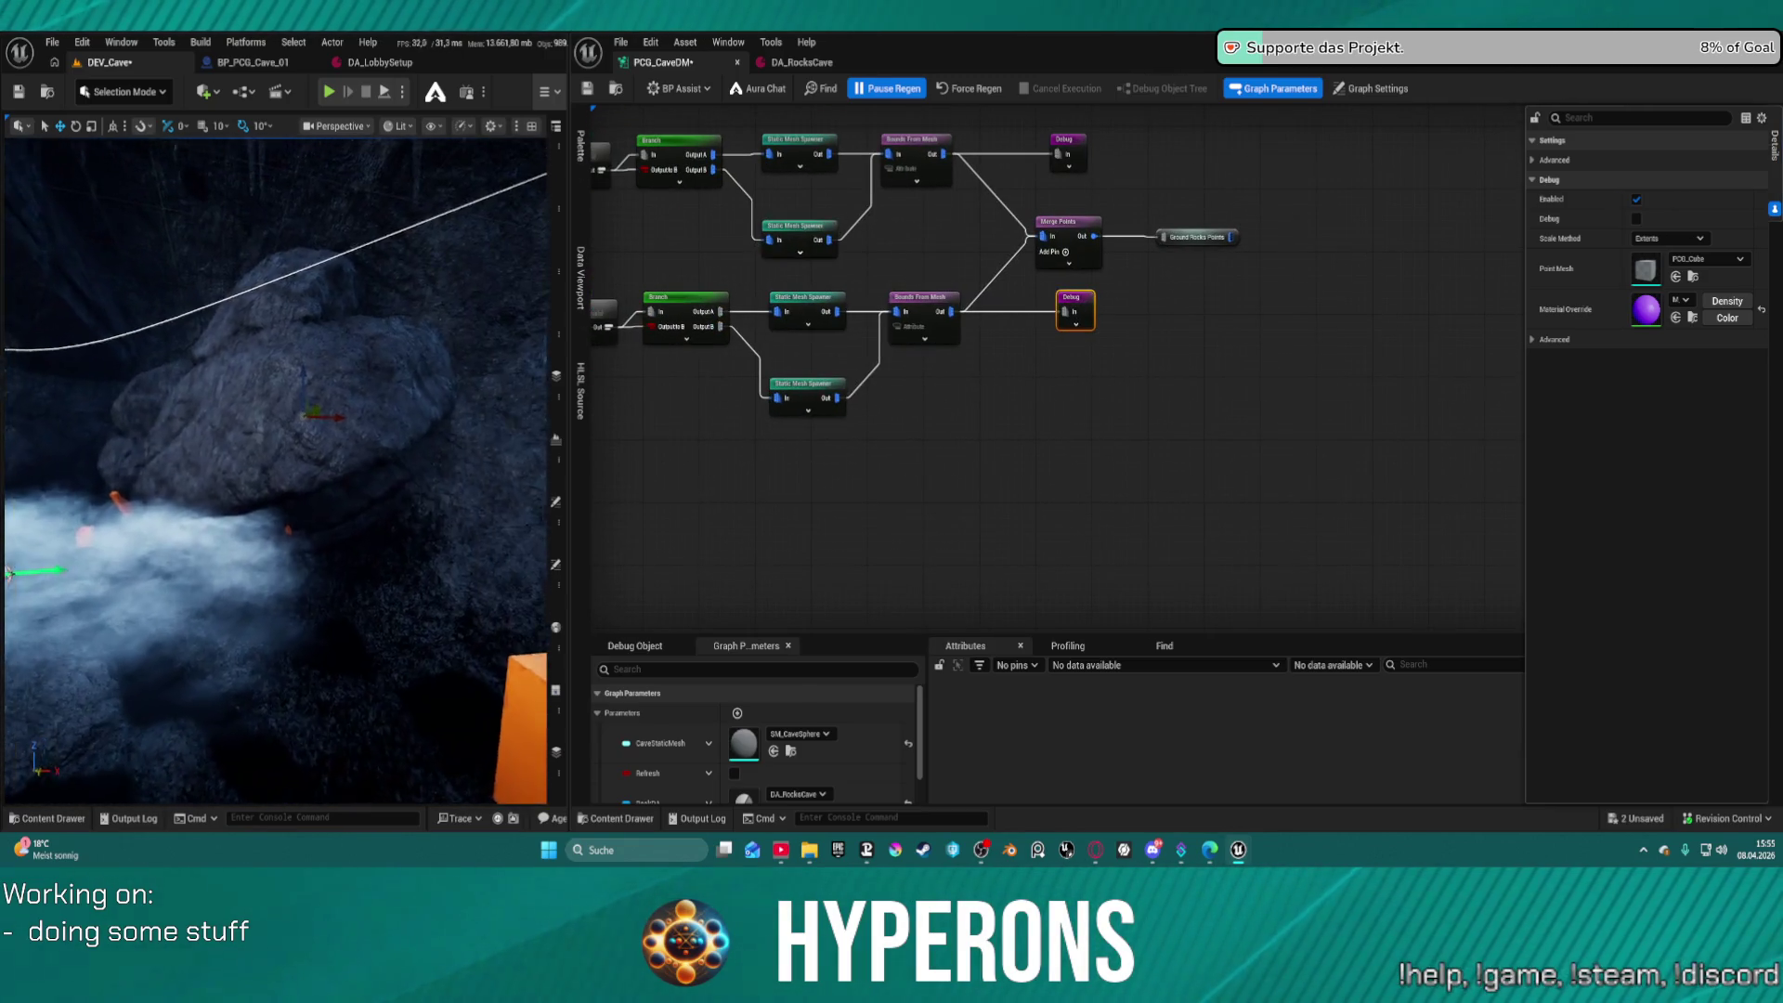
pyautogui.press('w')
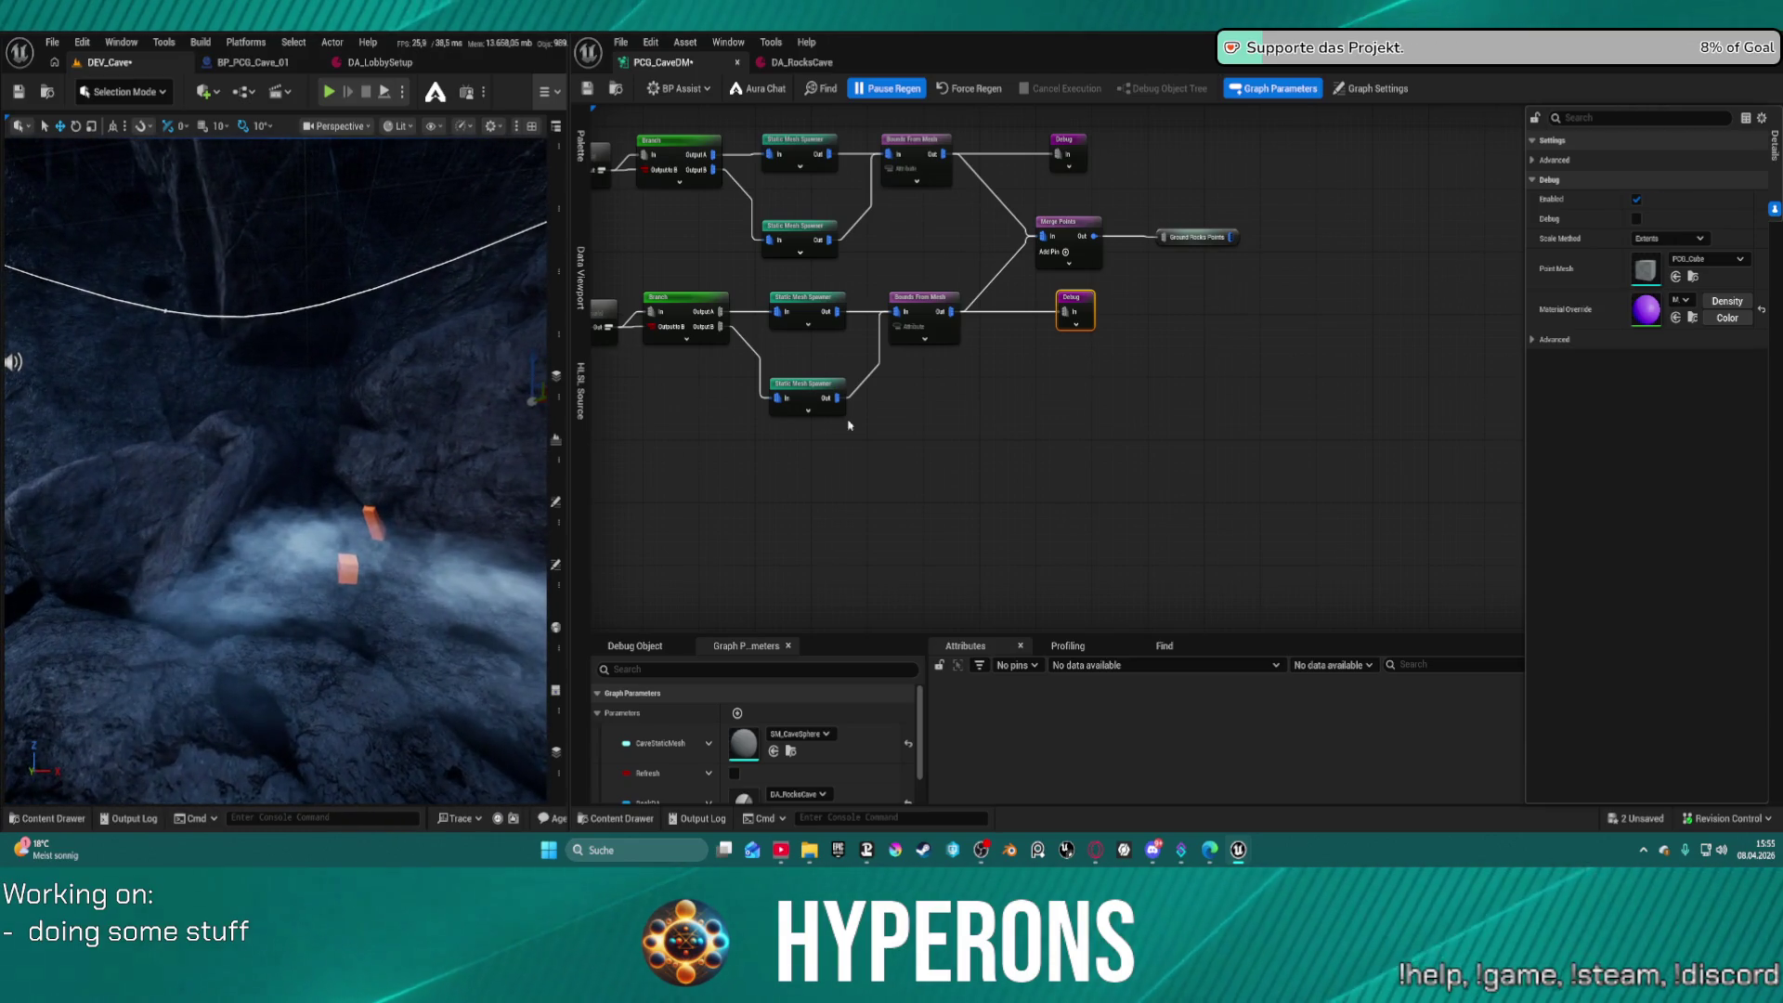
pyautogui.rightClick(1067, 151)
pyautogui.click(1115, 170)
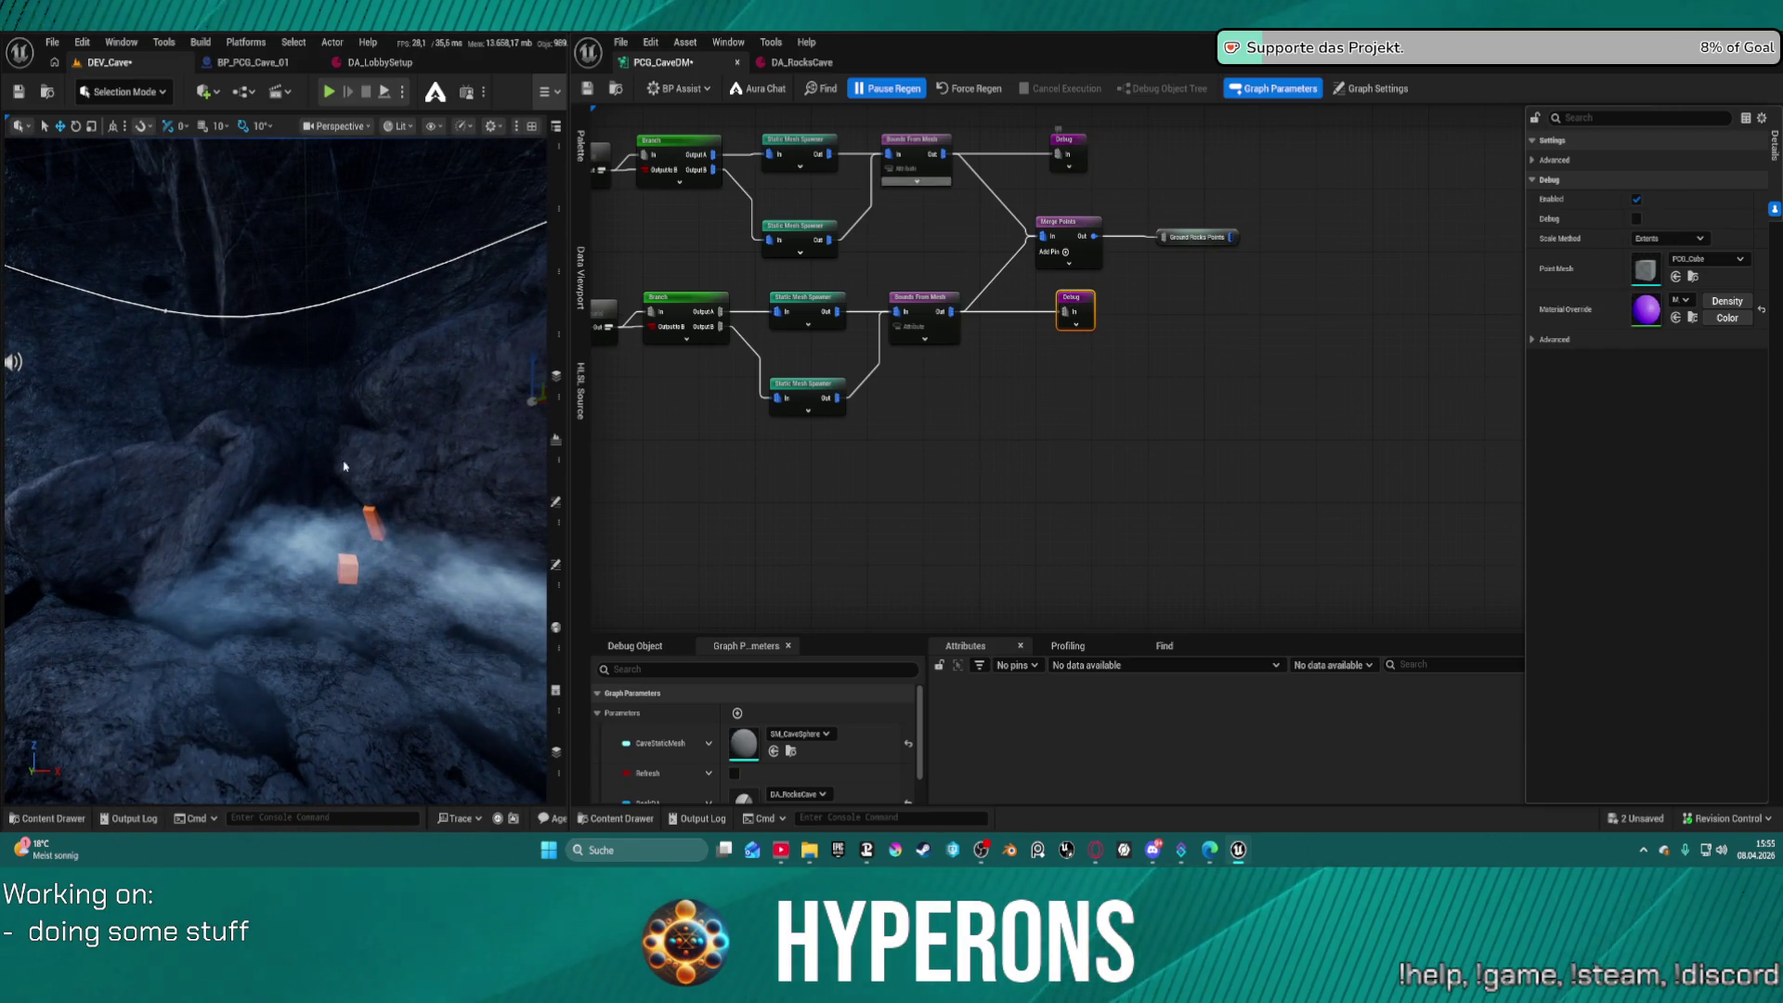
pyautogui.press('w')
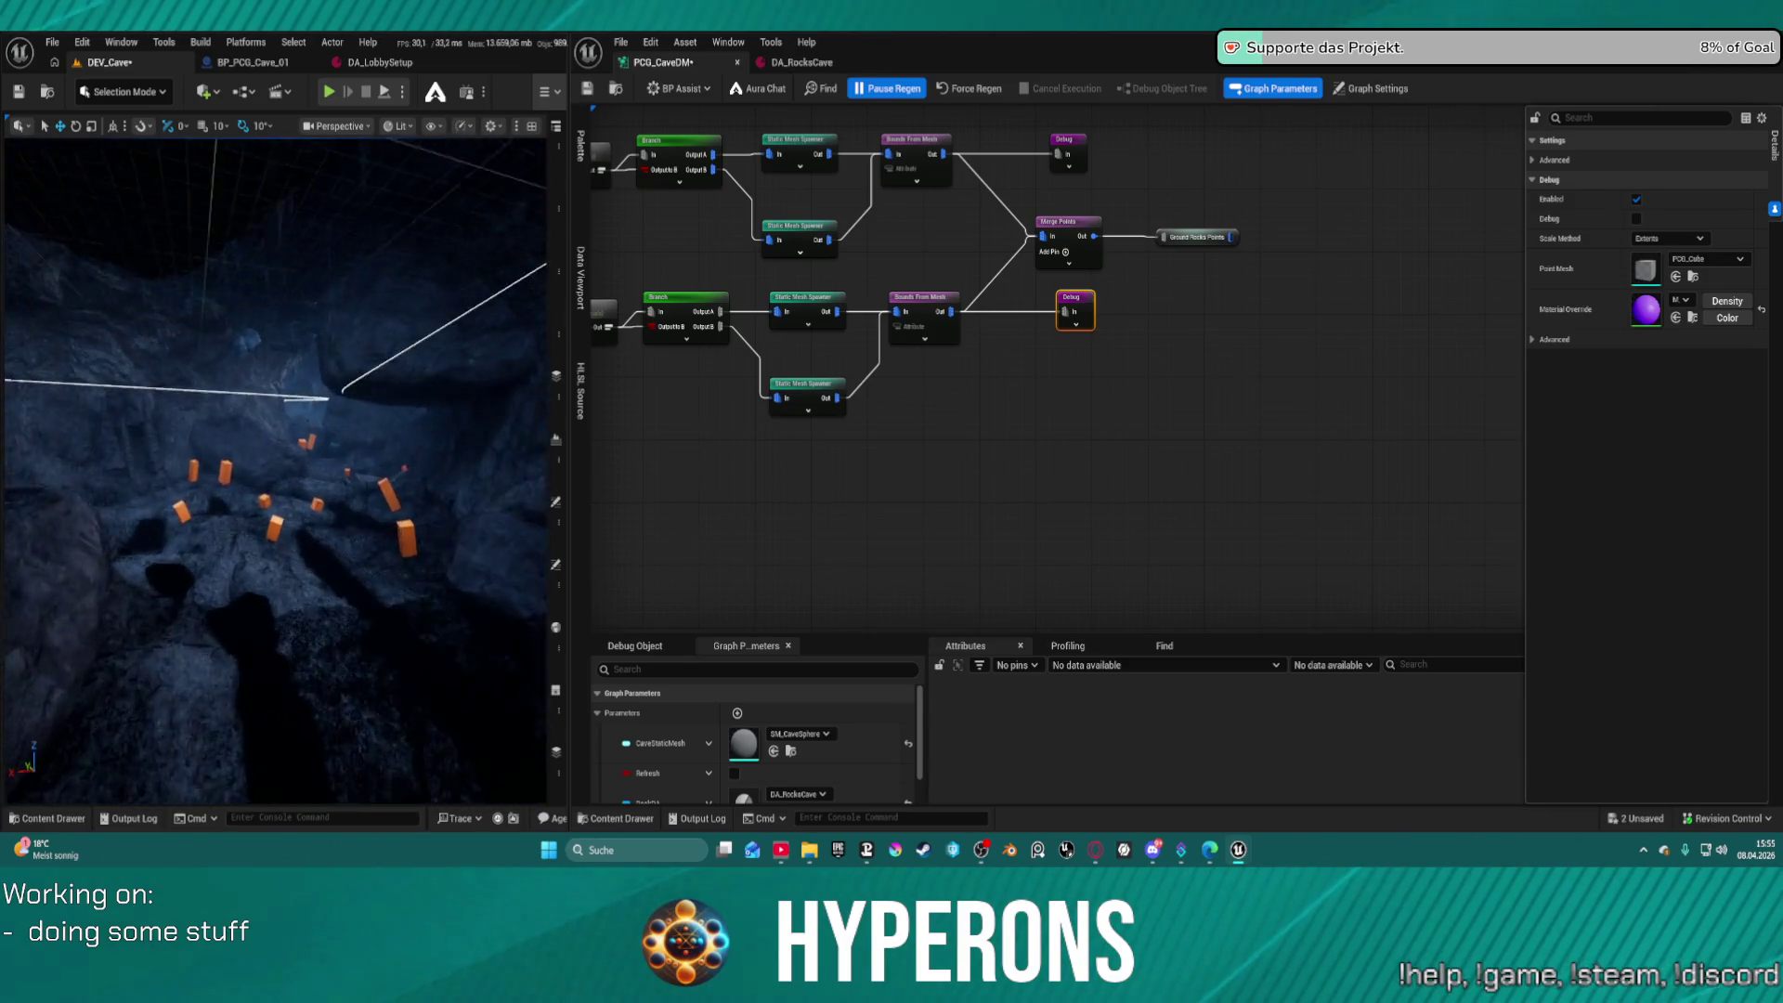
pyautogui.press('w')
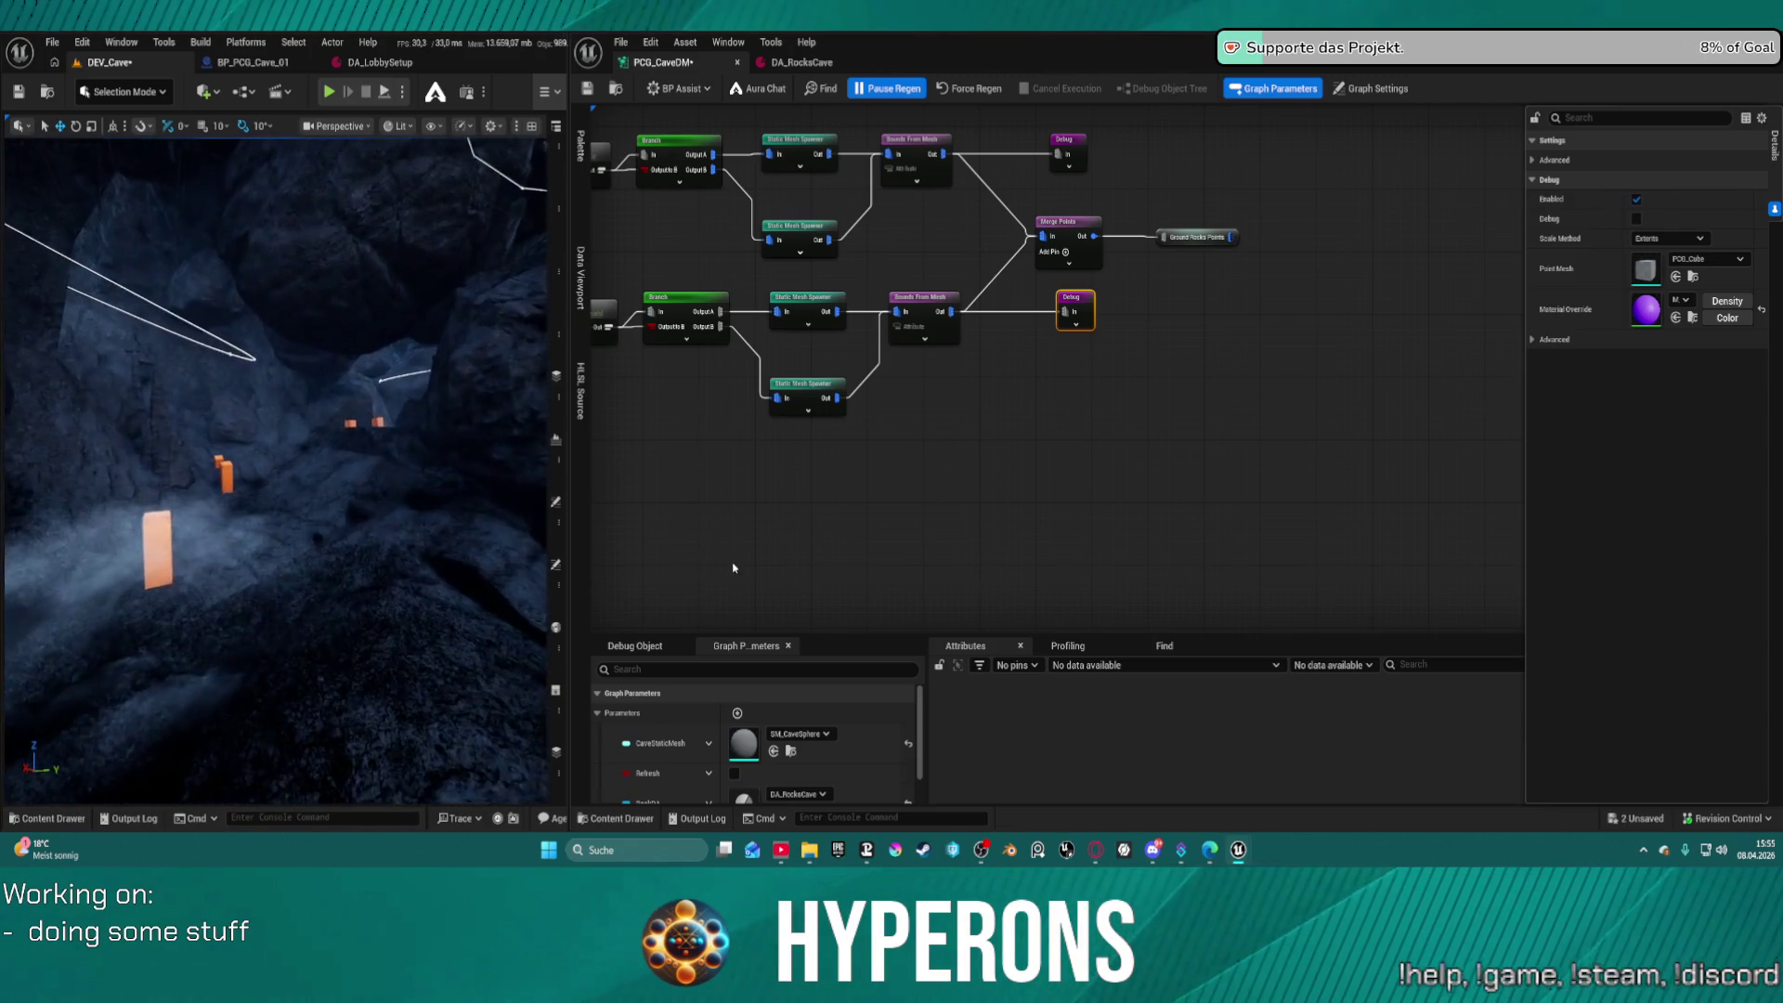
pyautogui.moveTo(939, 446); pyautogui.dragTo(927, 313)
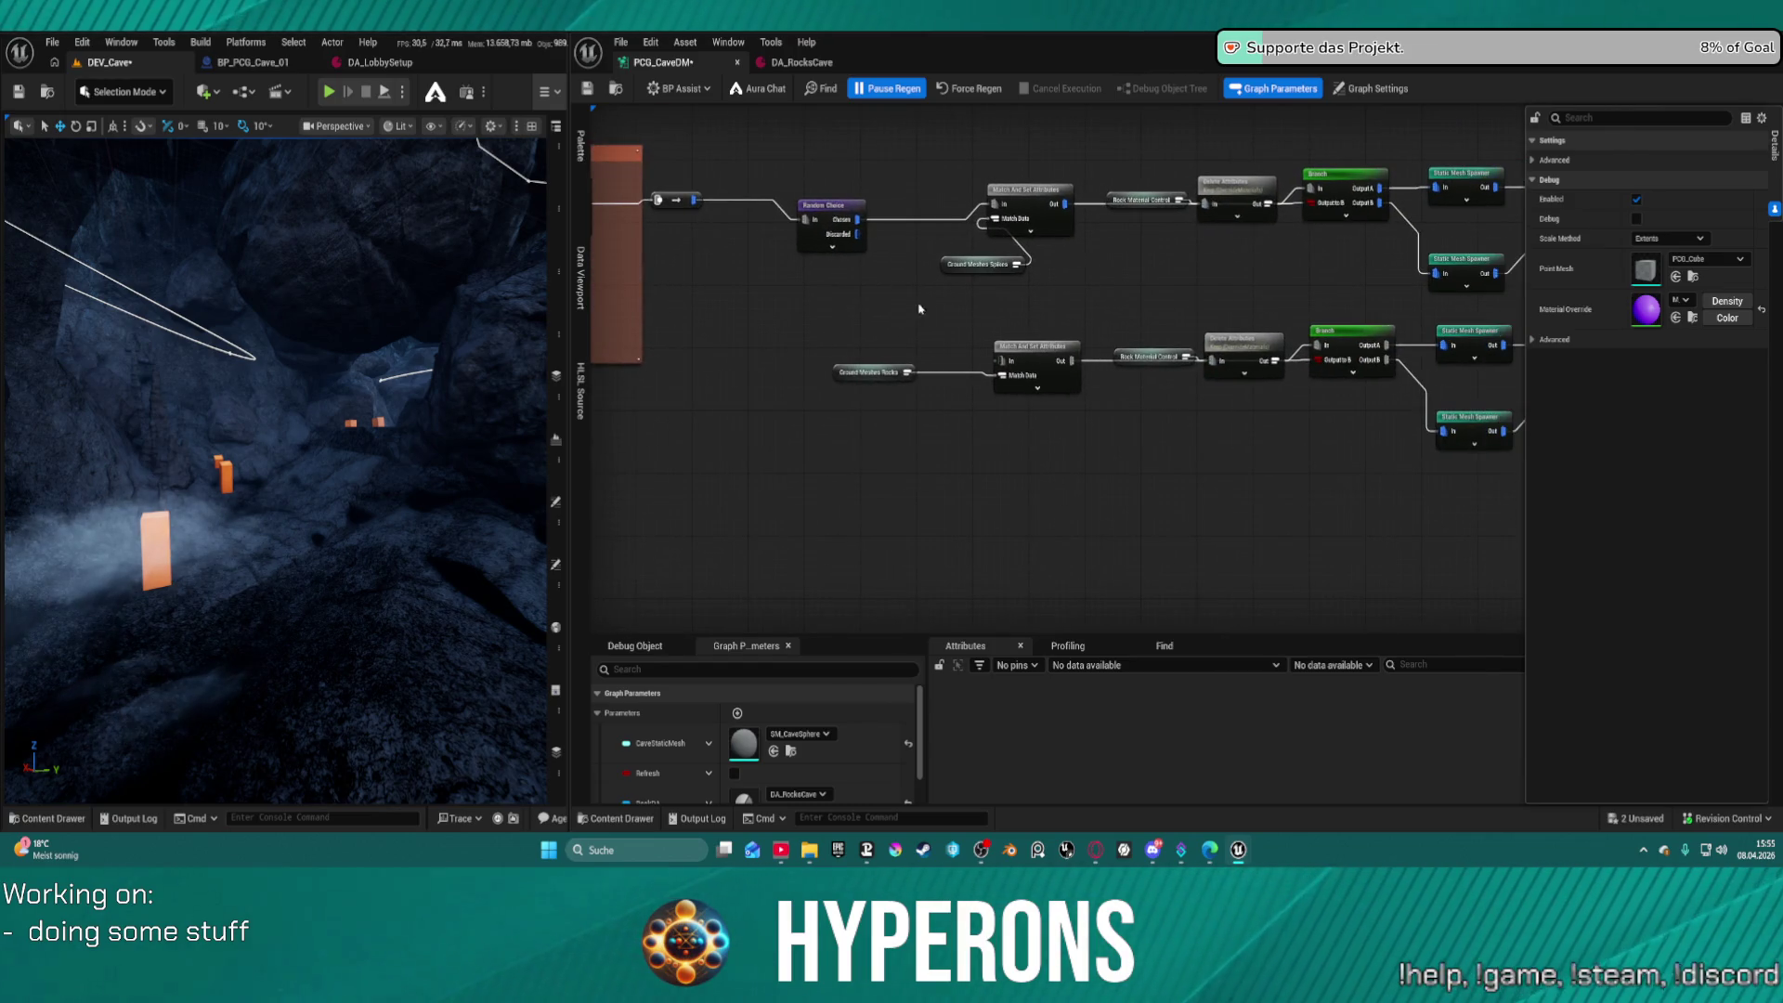
pyautogui.moveTo(877, 258)
pyautogui.mouseDown()
pyautogui.moveTo(1015, 350)
pyautogui.moveTo(1001, 361)
pyautogui.mouseUp()
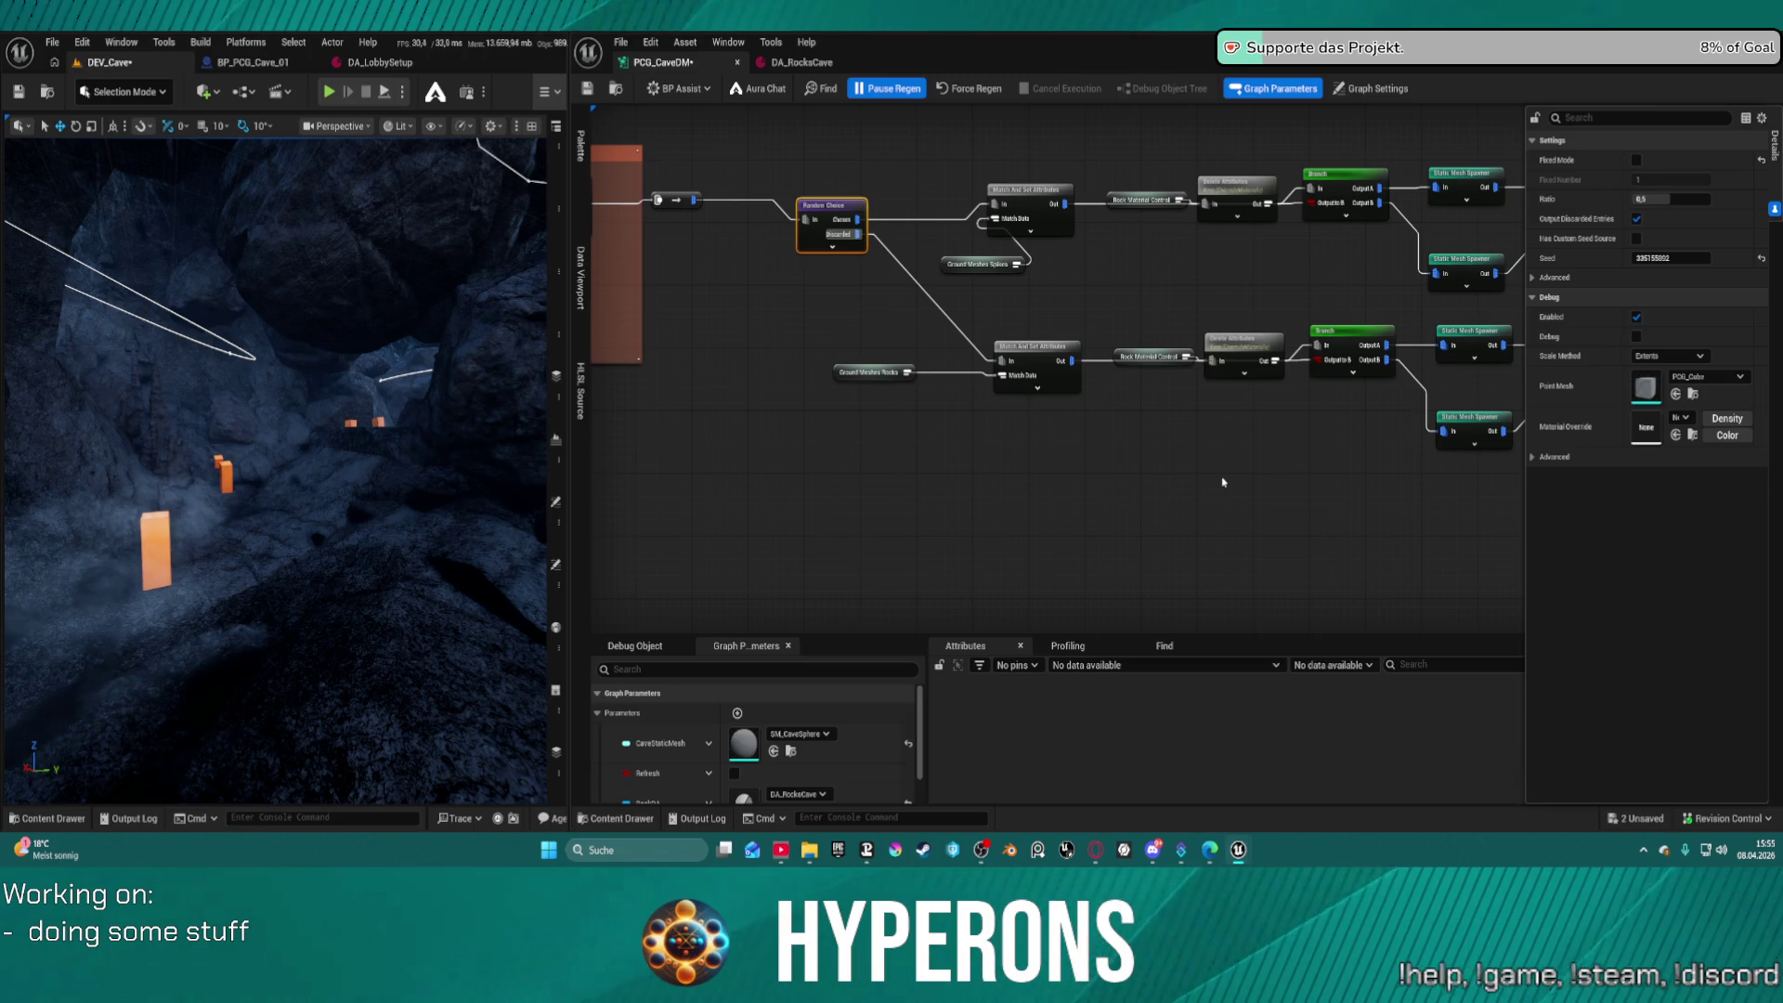
# Force-regenerate the cave graph, save all assets, and view the orange and violet debug cubes
pyautogui.click(971, 89)
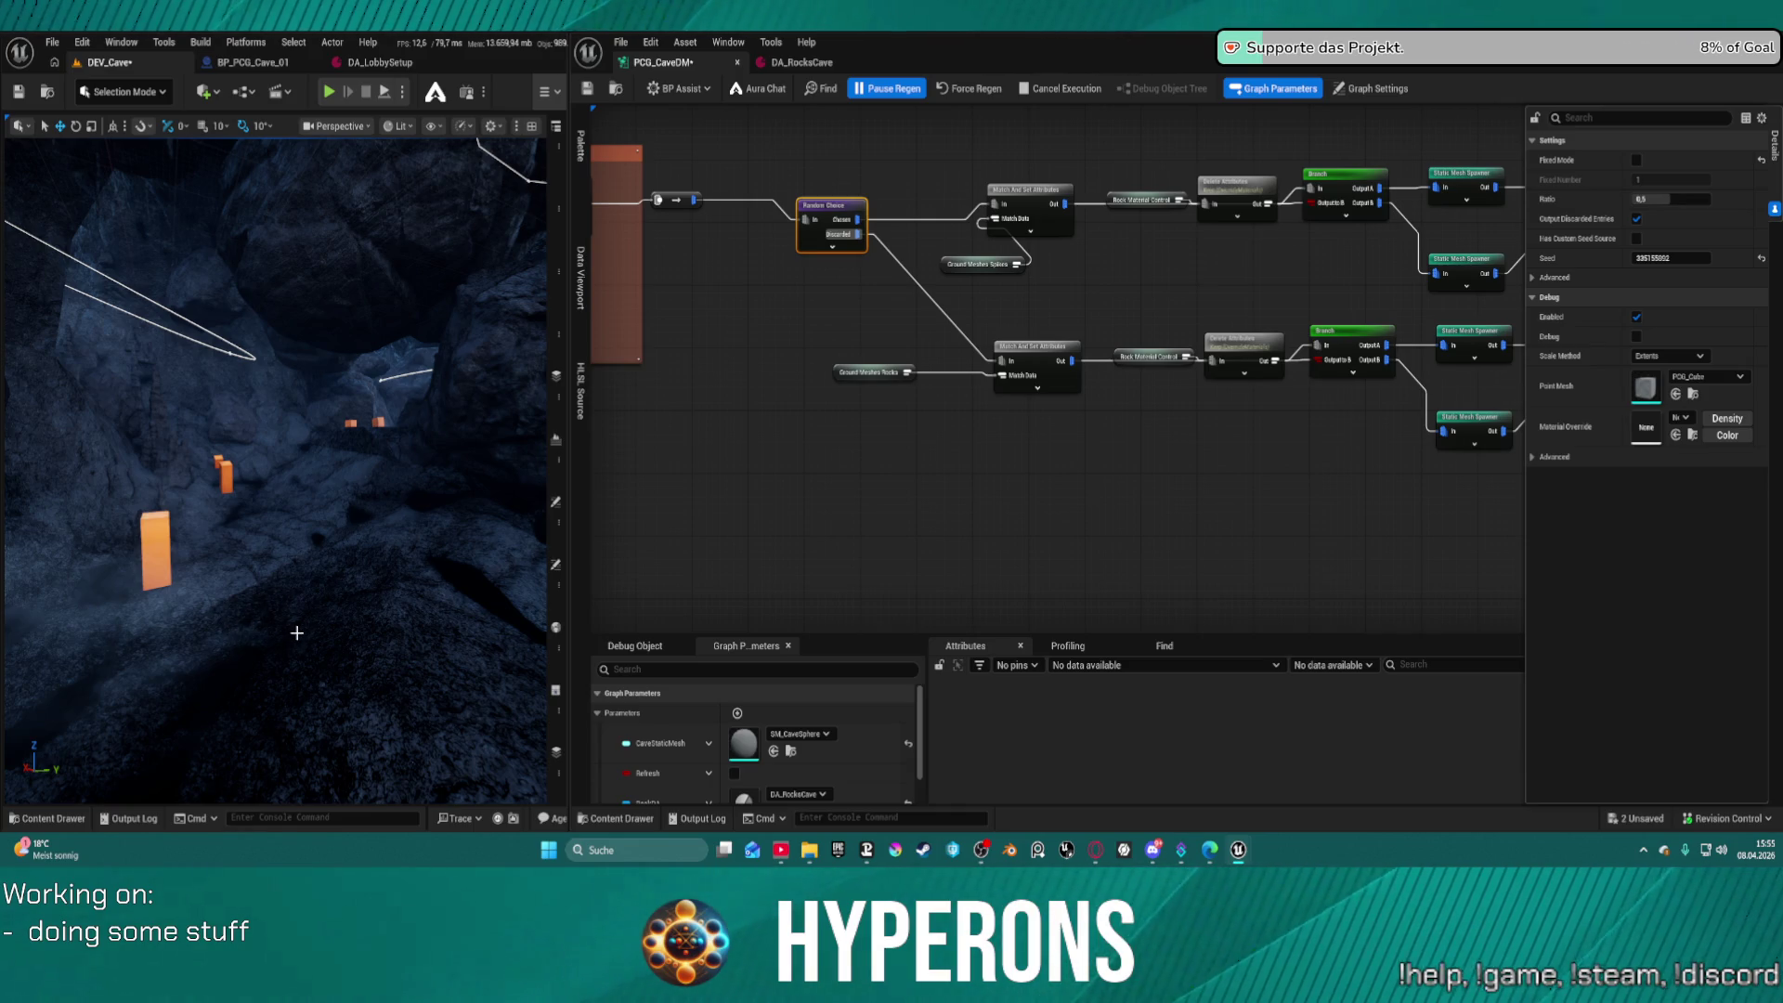
pyautogui.hotkey('ctrl', 's')
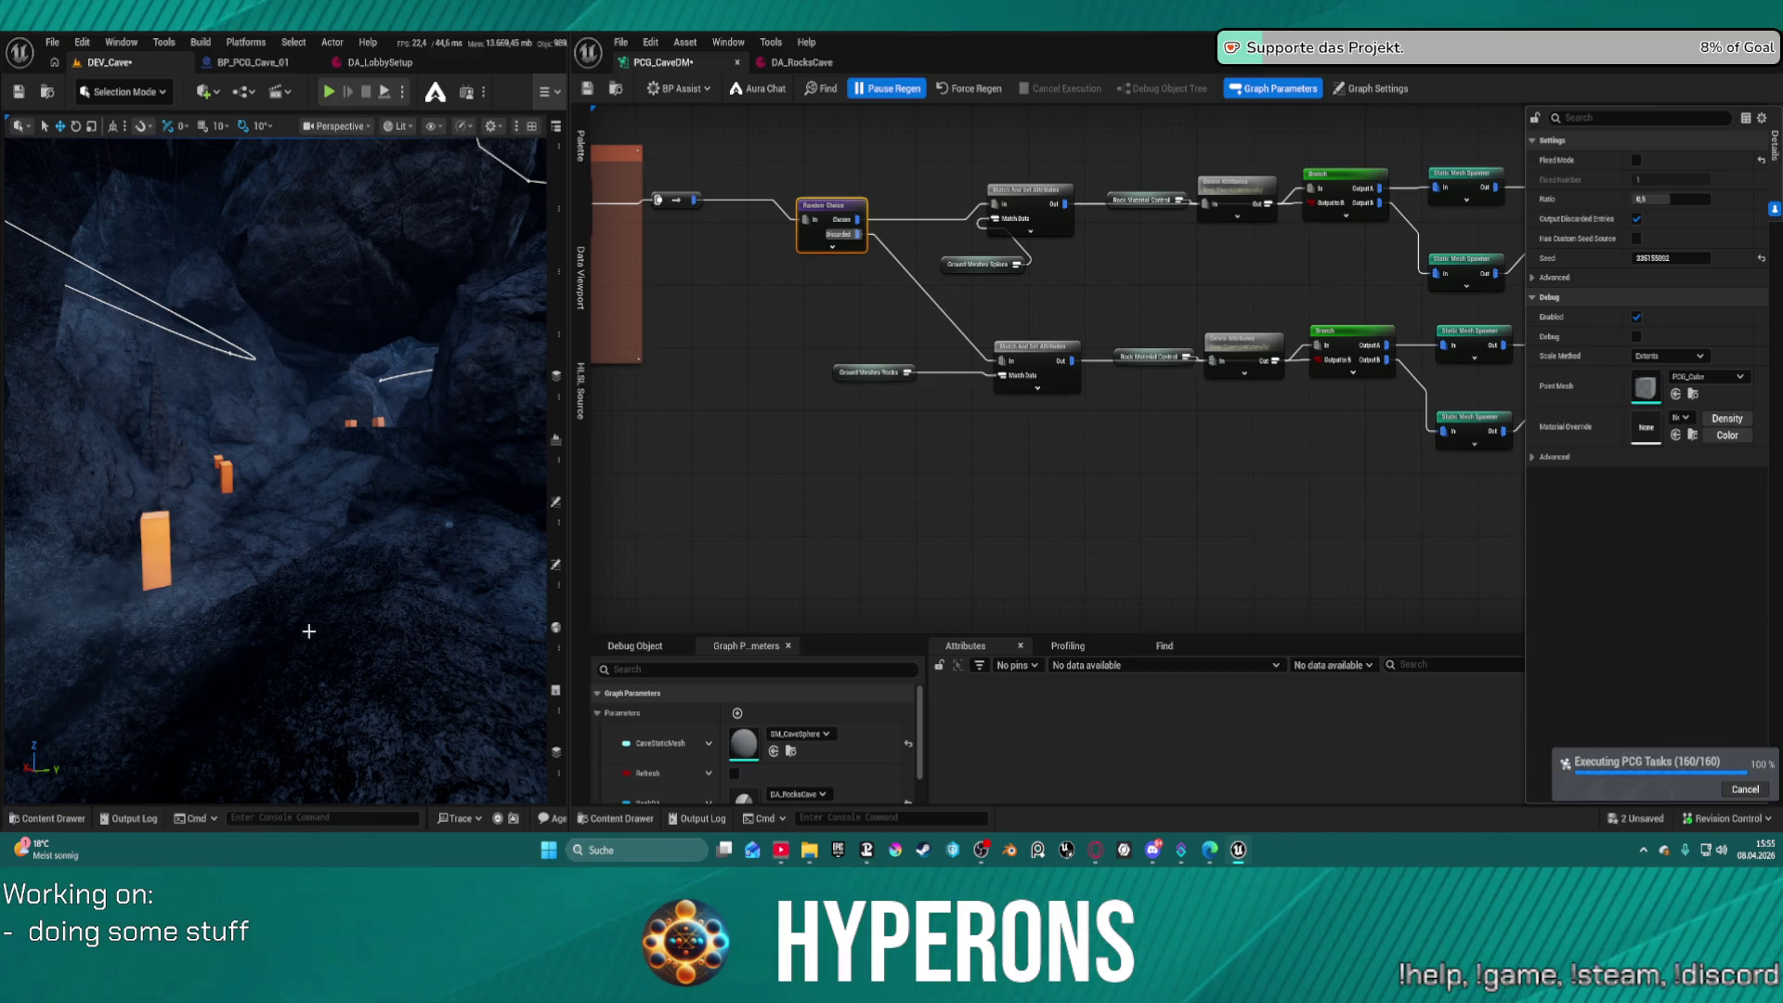
pyautogui.moveTo(308, 624)
pyautogui.mouseDown()
pyautogui.moveTo(334, 594)
pyautogui.moveTo(363, 455)
pyautogui.mouseUp()
pyautogui.moveTo(1393, 520); pyautogui.dragTo(557, 585)
pyautogui.moveTo(726, 257); pyautogui.dragTo(777, 294)
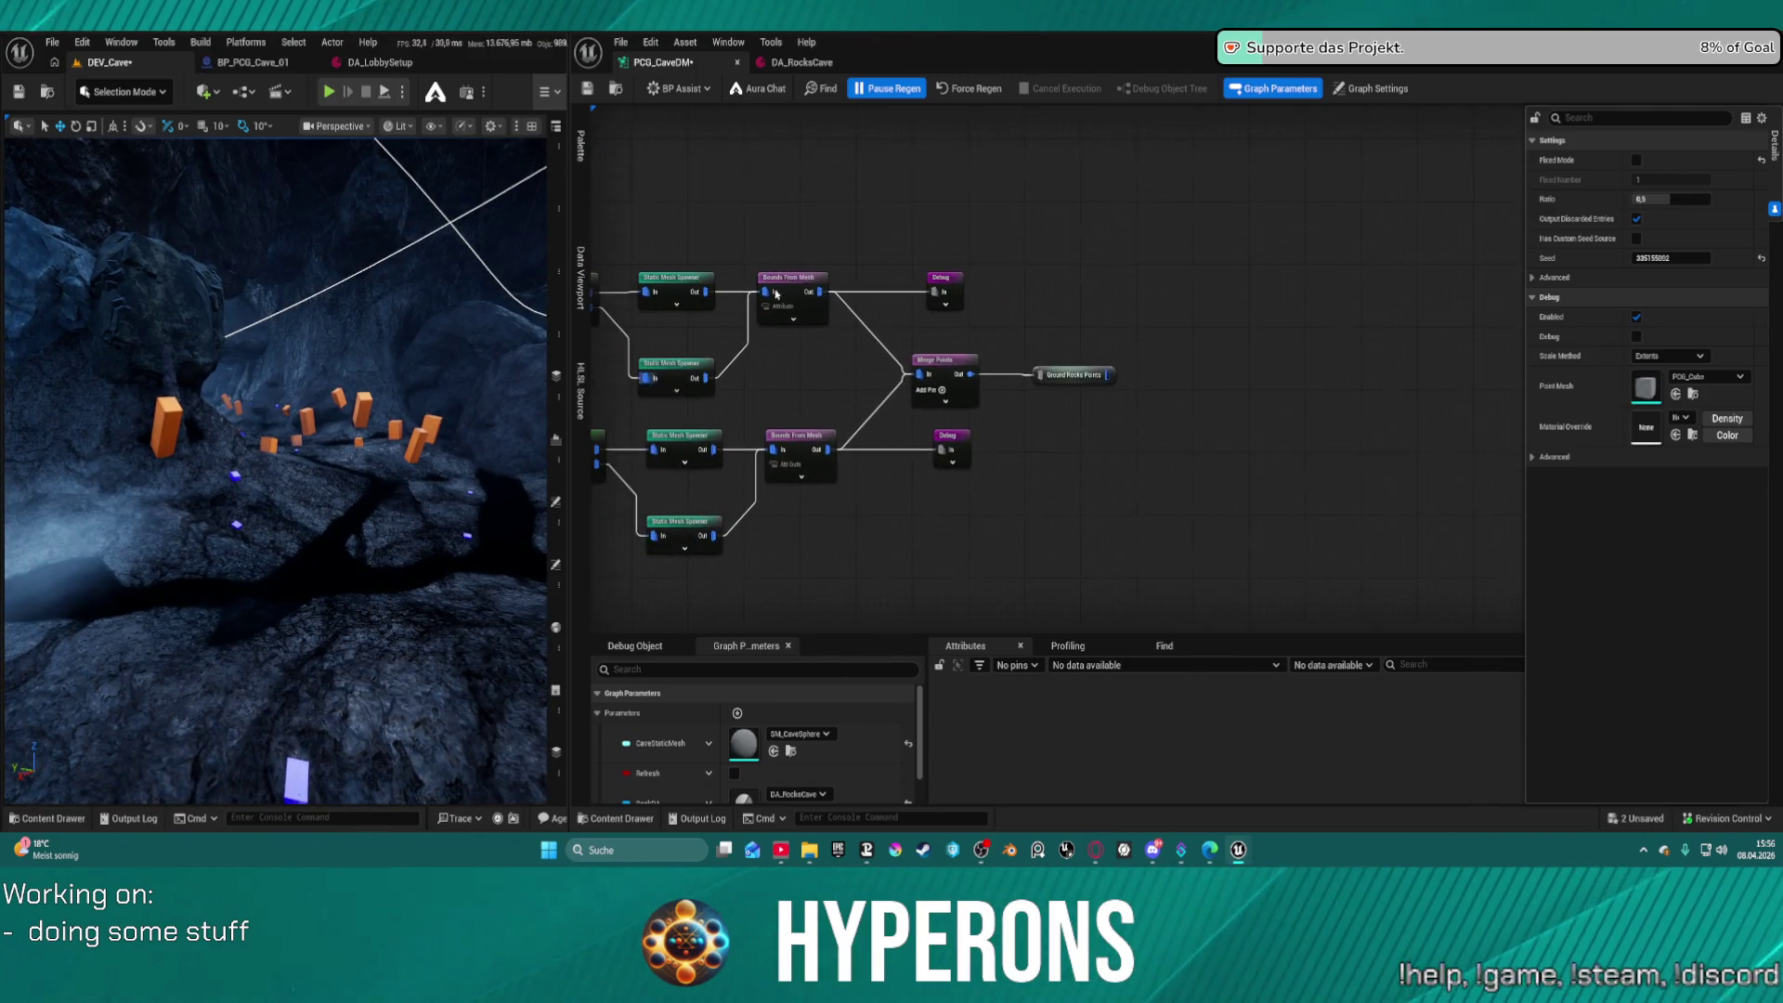
# Disable the upper Debug node and regenerate so only violet points remain, then switch to BP_PCG_Cave_01
pyautogui.click(957, 312)
pyautogui.press('e')
pyautogui.click(956, 90)
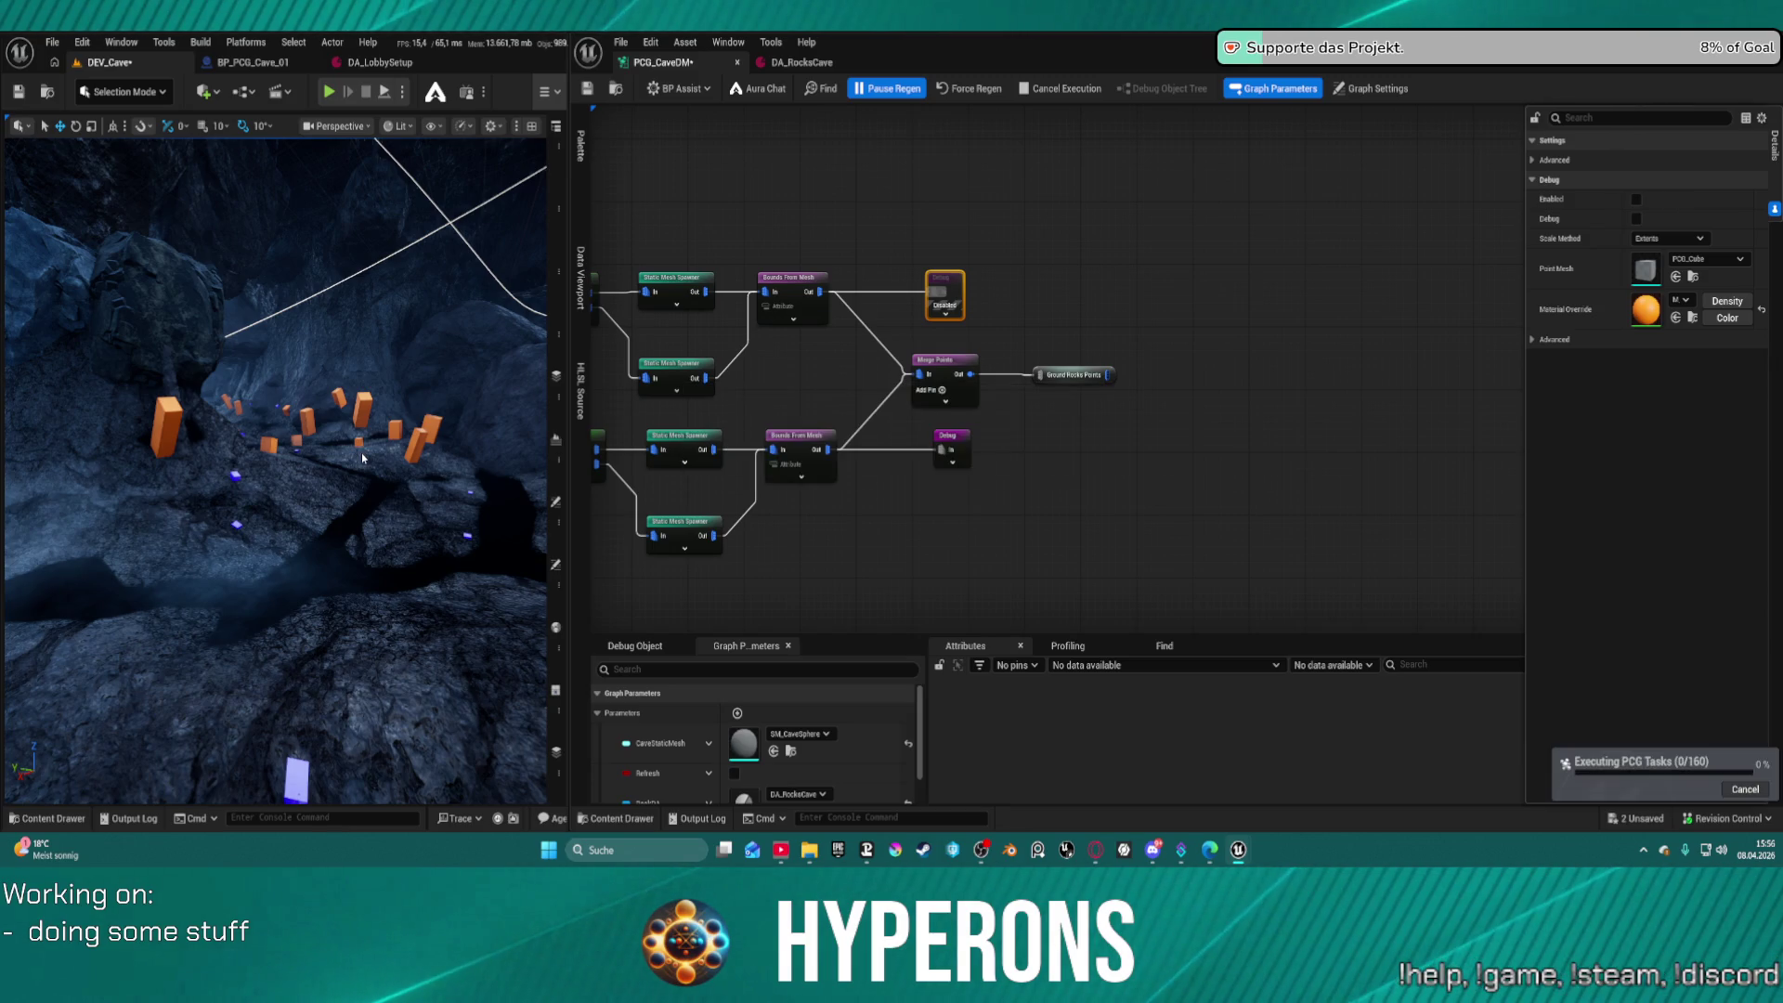
pyautogui.moveTo(361, 453)
pyautogui.mouseDown()
pyautogui.moveTo(316, 399)
pyautogui.moveTo(269, 404)
pyautogui.mouseUp()
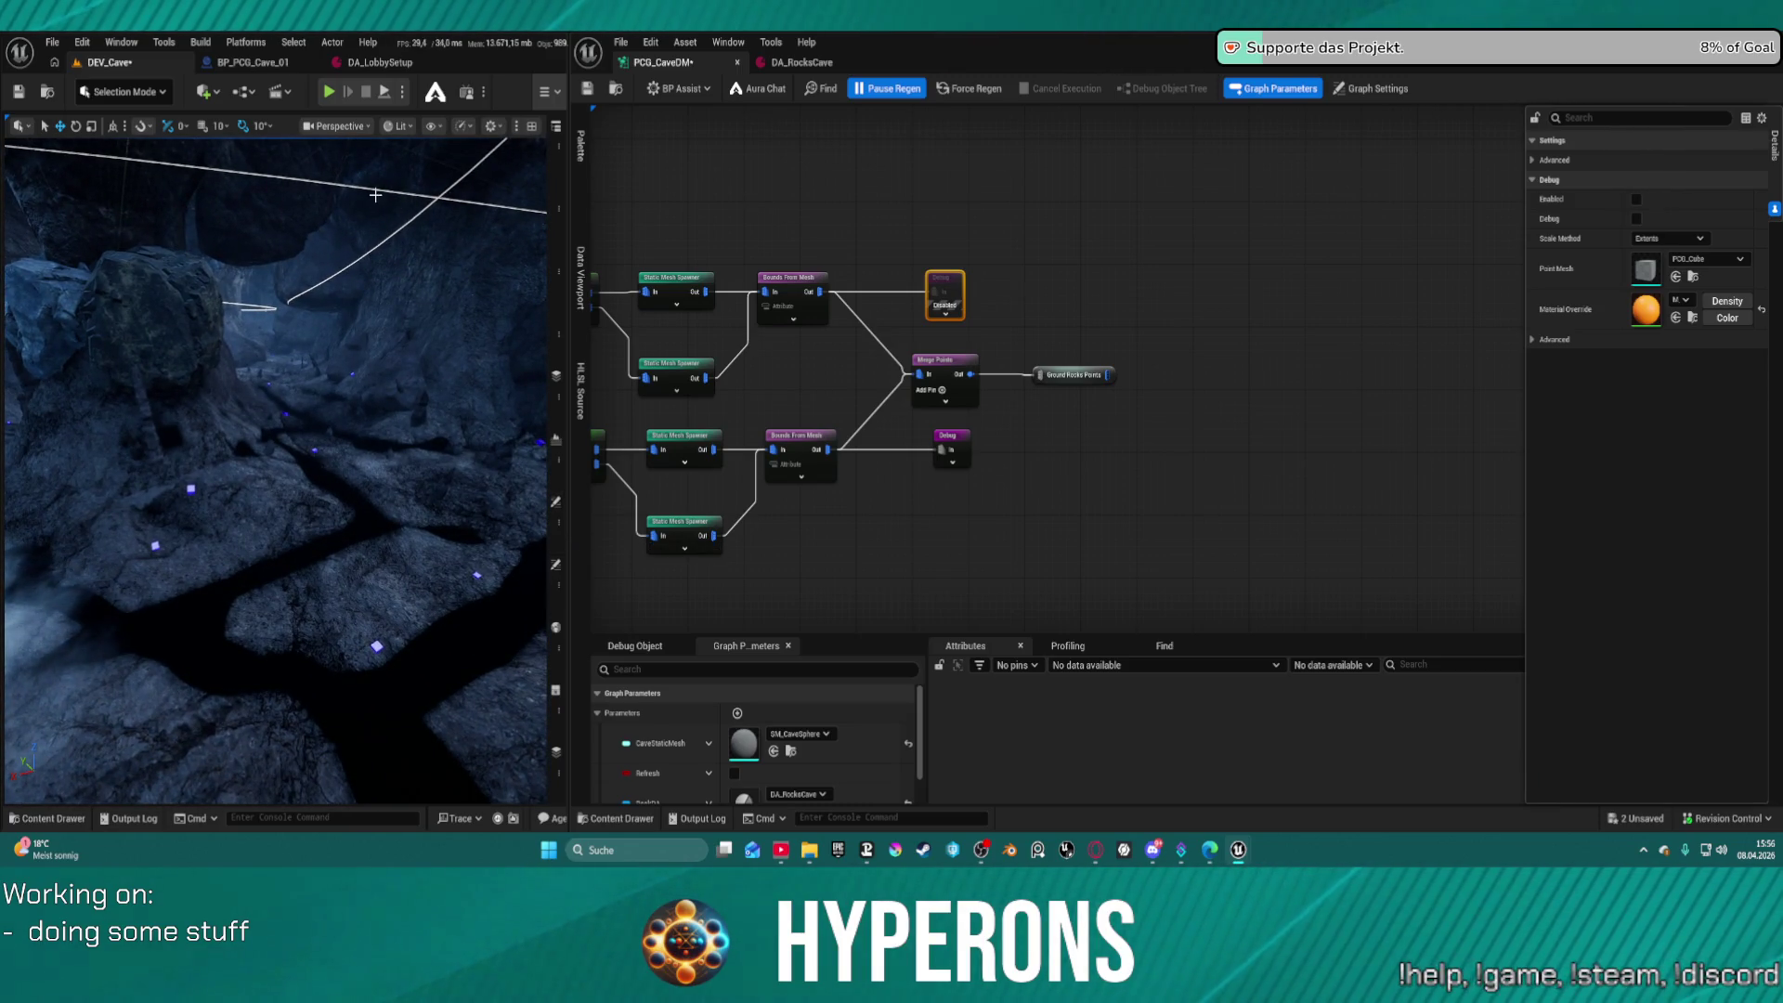
pyautogui.hotkey('ctrl', 'space')
pyautogui.hotkey('ctrl', 'space')
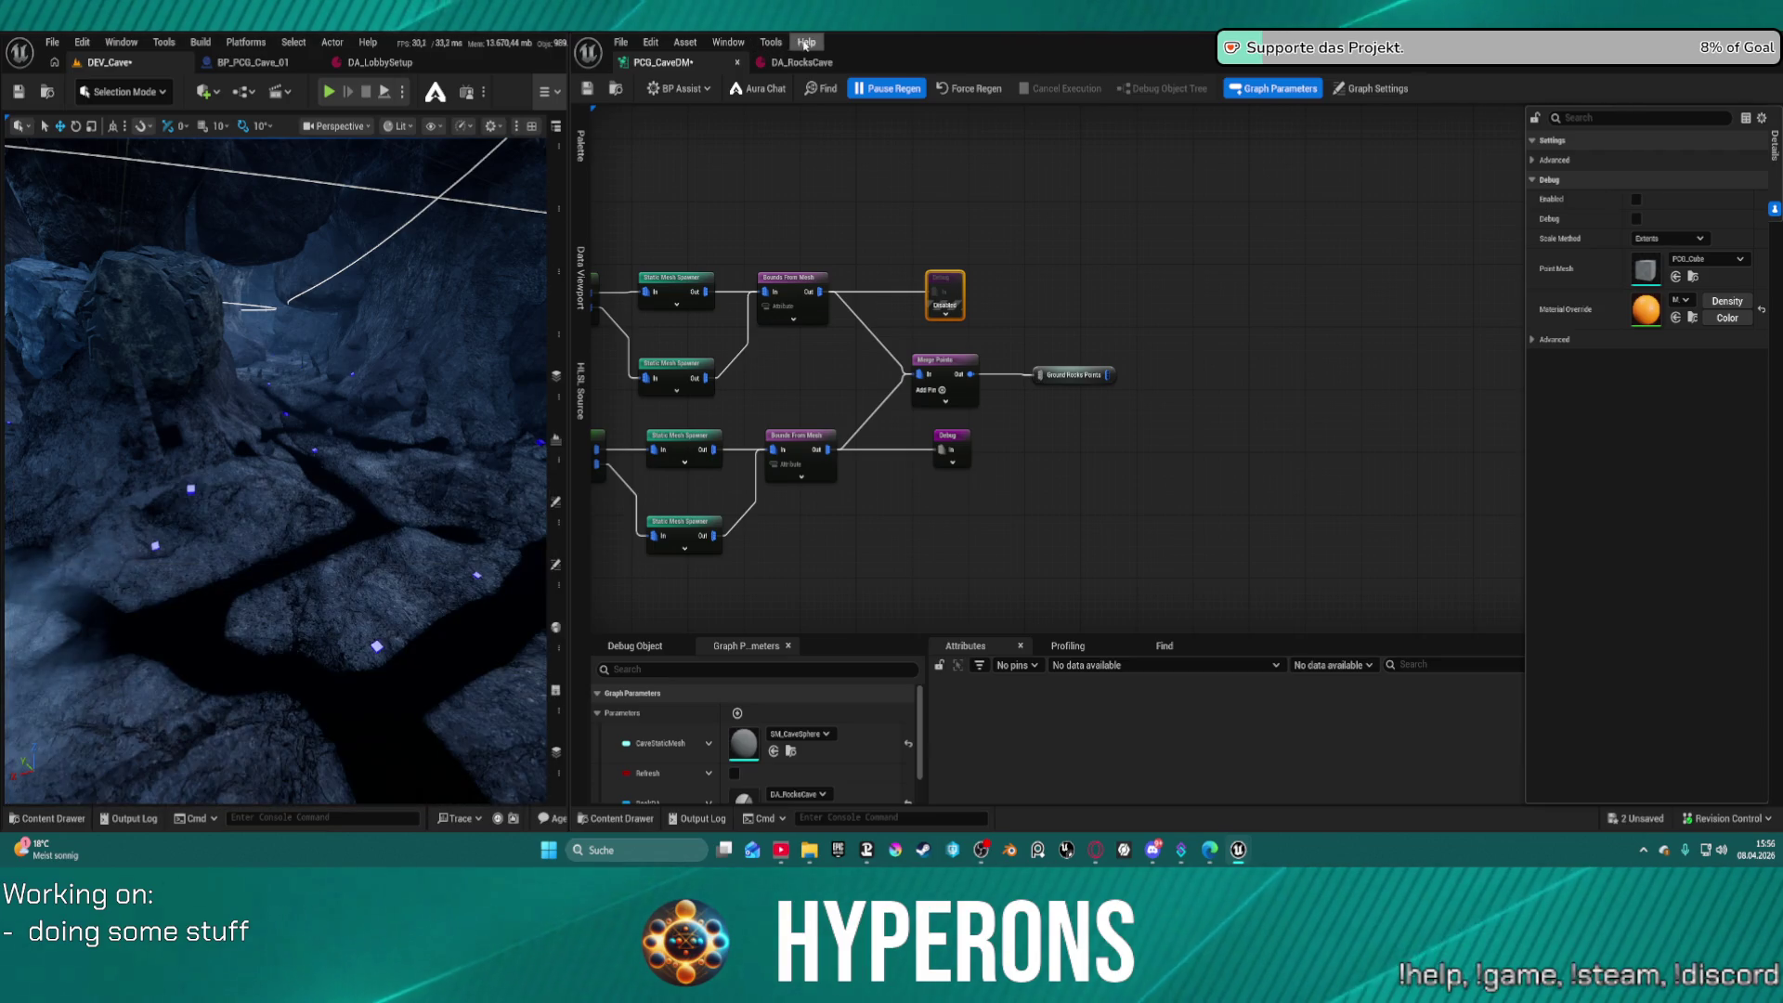
pyautogui.click(246, 63)
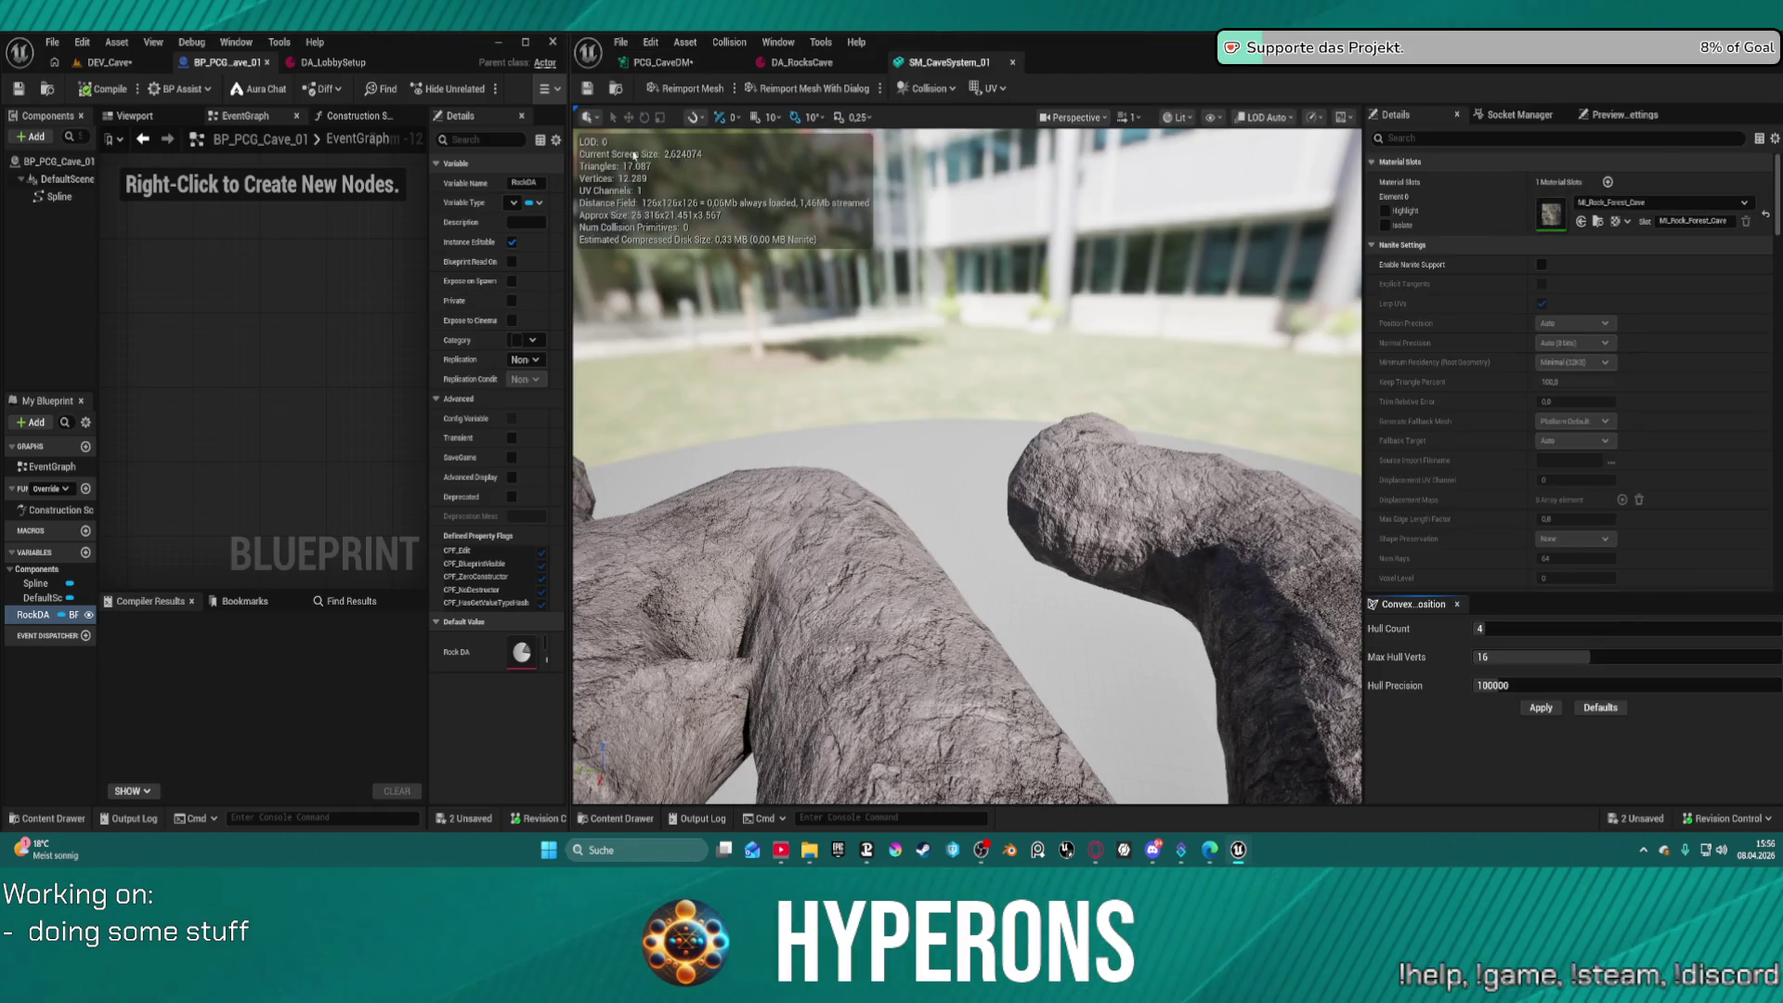
# Bring up the SM_CaveSystem_01 mesh, then close it to reveal the DA_RocksCave data asset
pyautogui.click(587, 88)
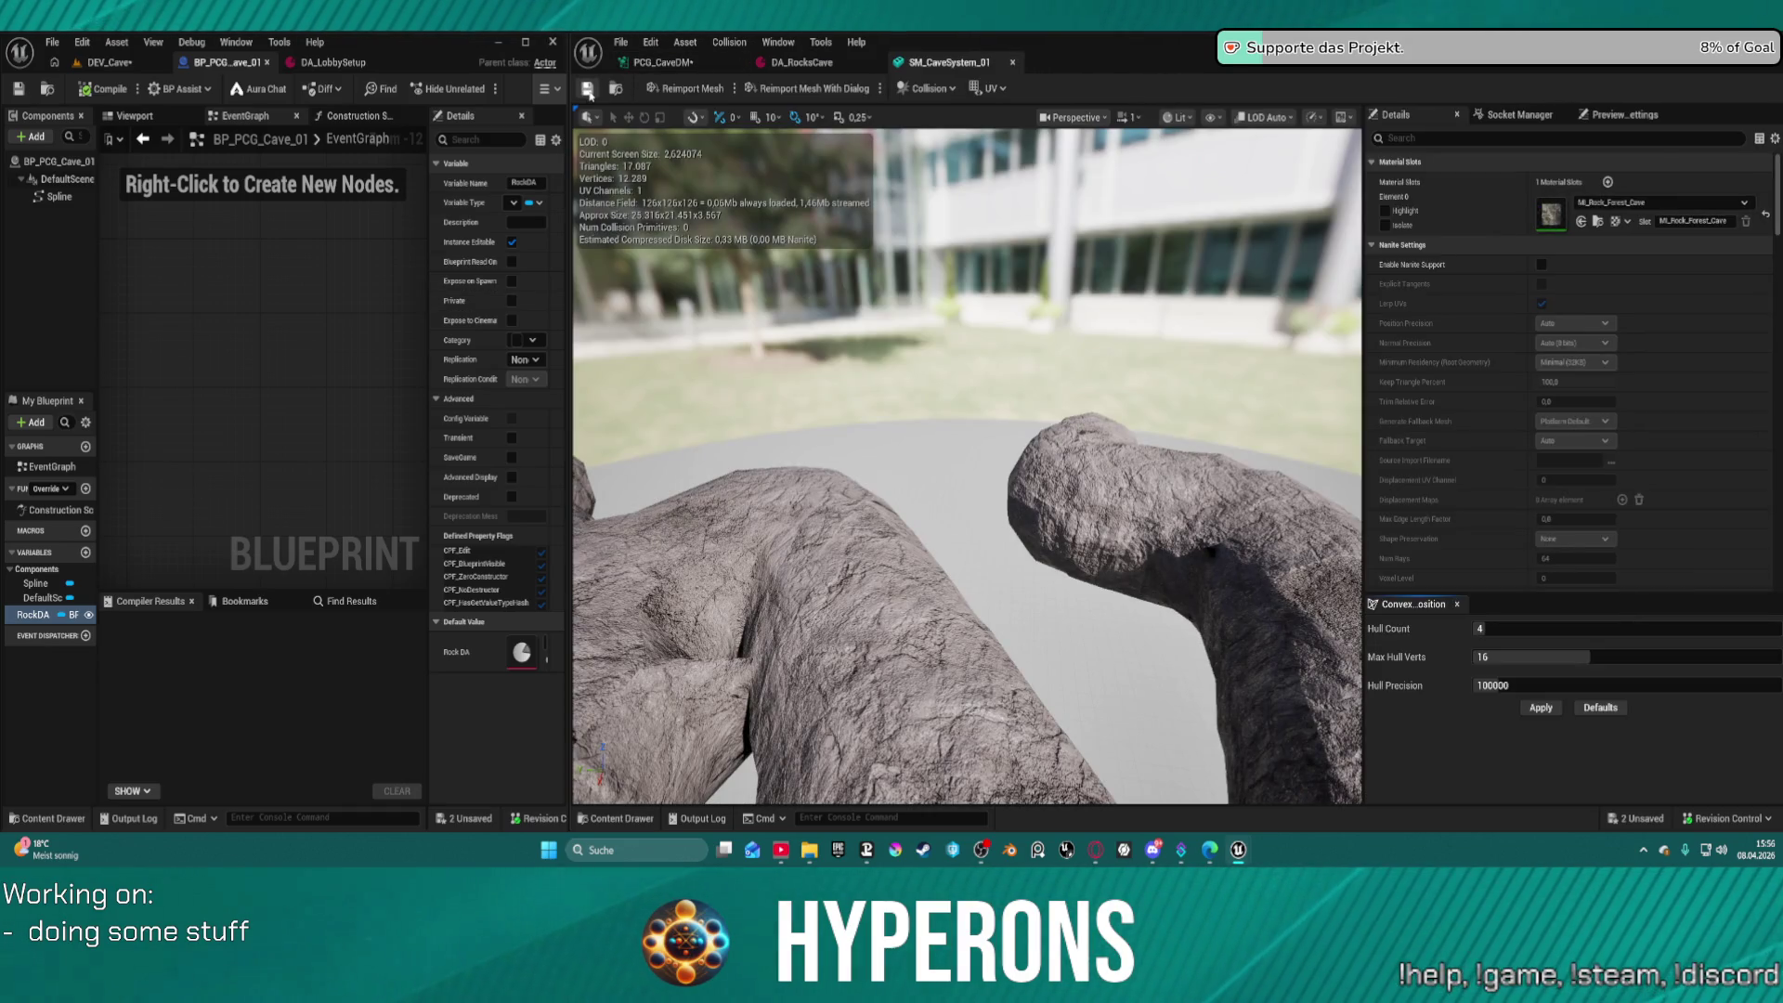
pyautogui.middleClick(933, 65)
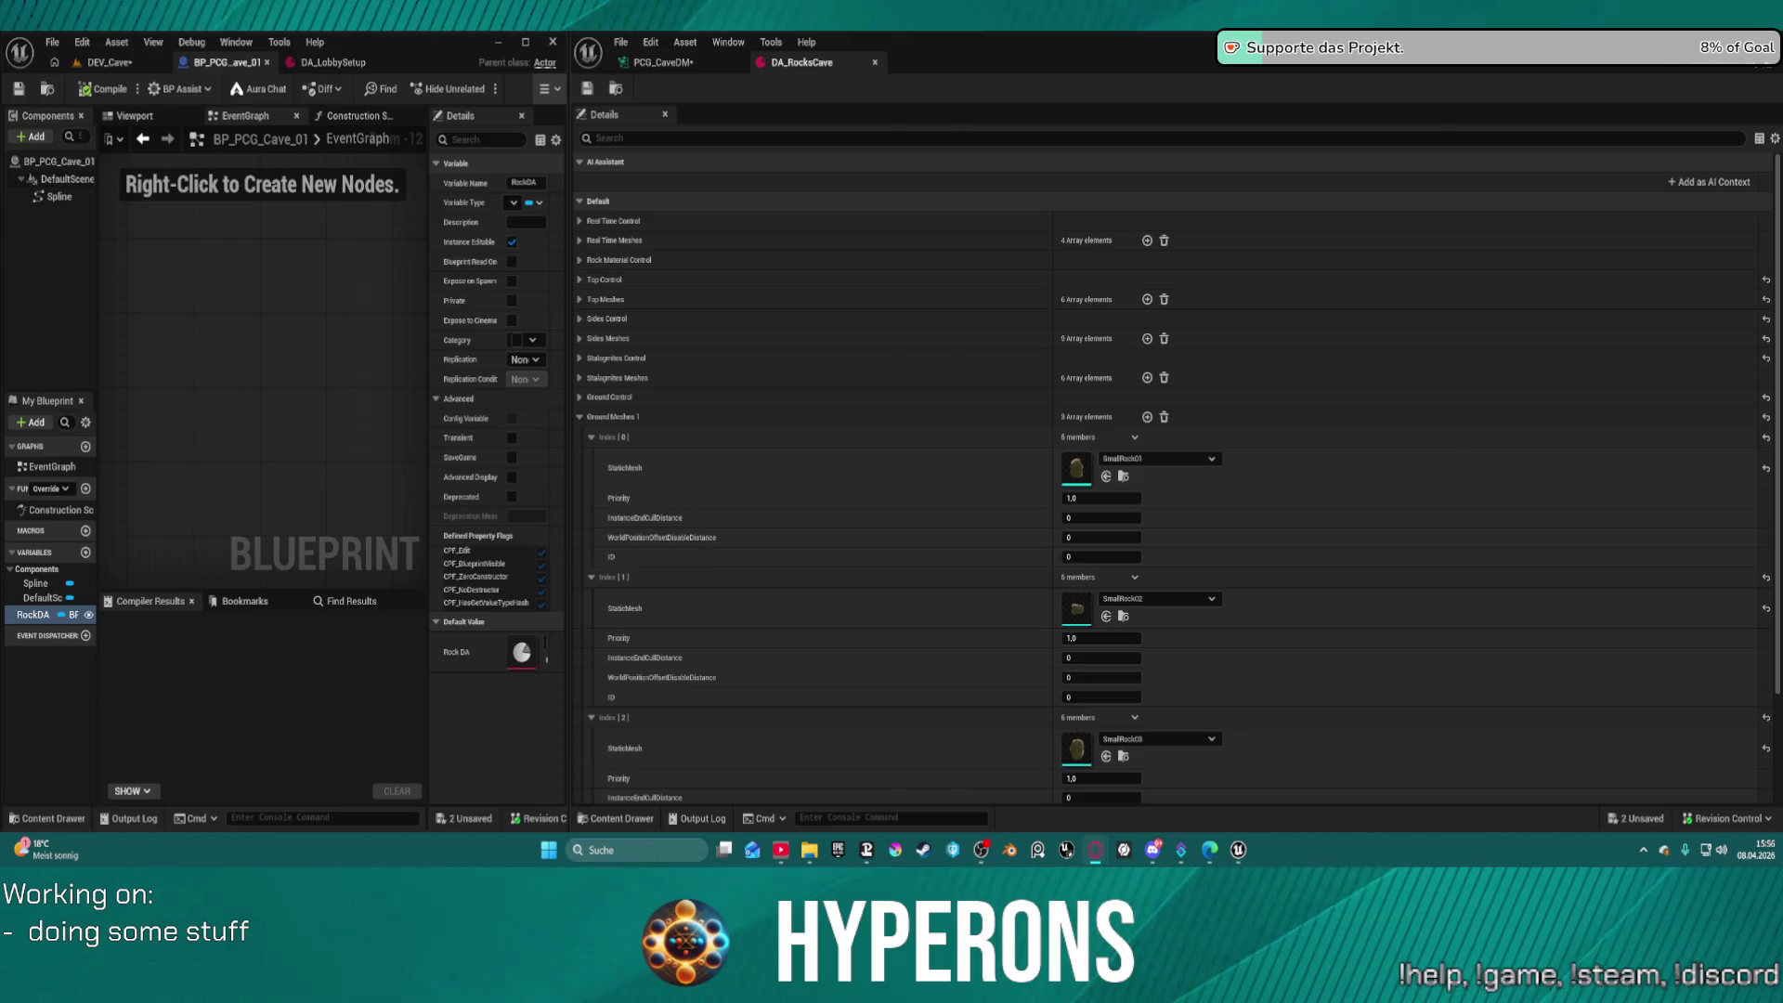
# Return to the DEV_Cave level and PCG_CaveDM graph, then view the rock floor's violet debug cubes
pyautogui.click(146, 82)
pyautogui.click(109, 67)
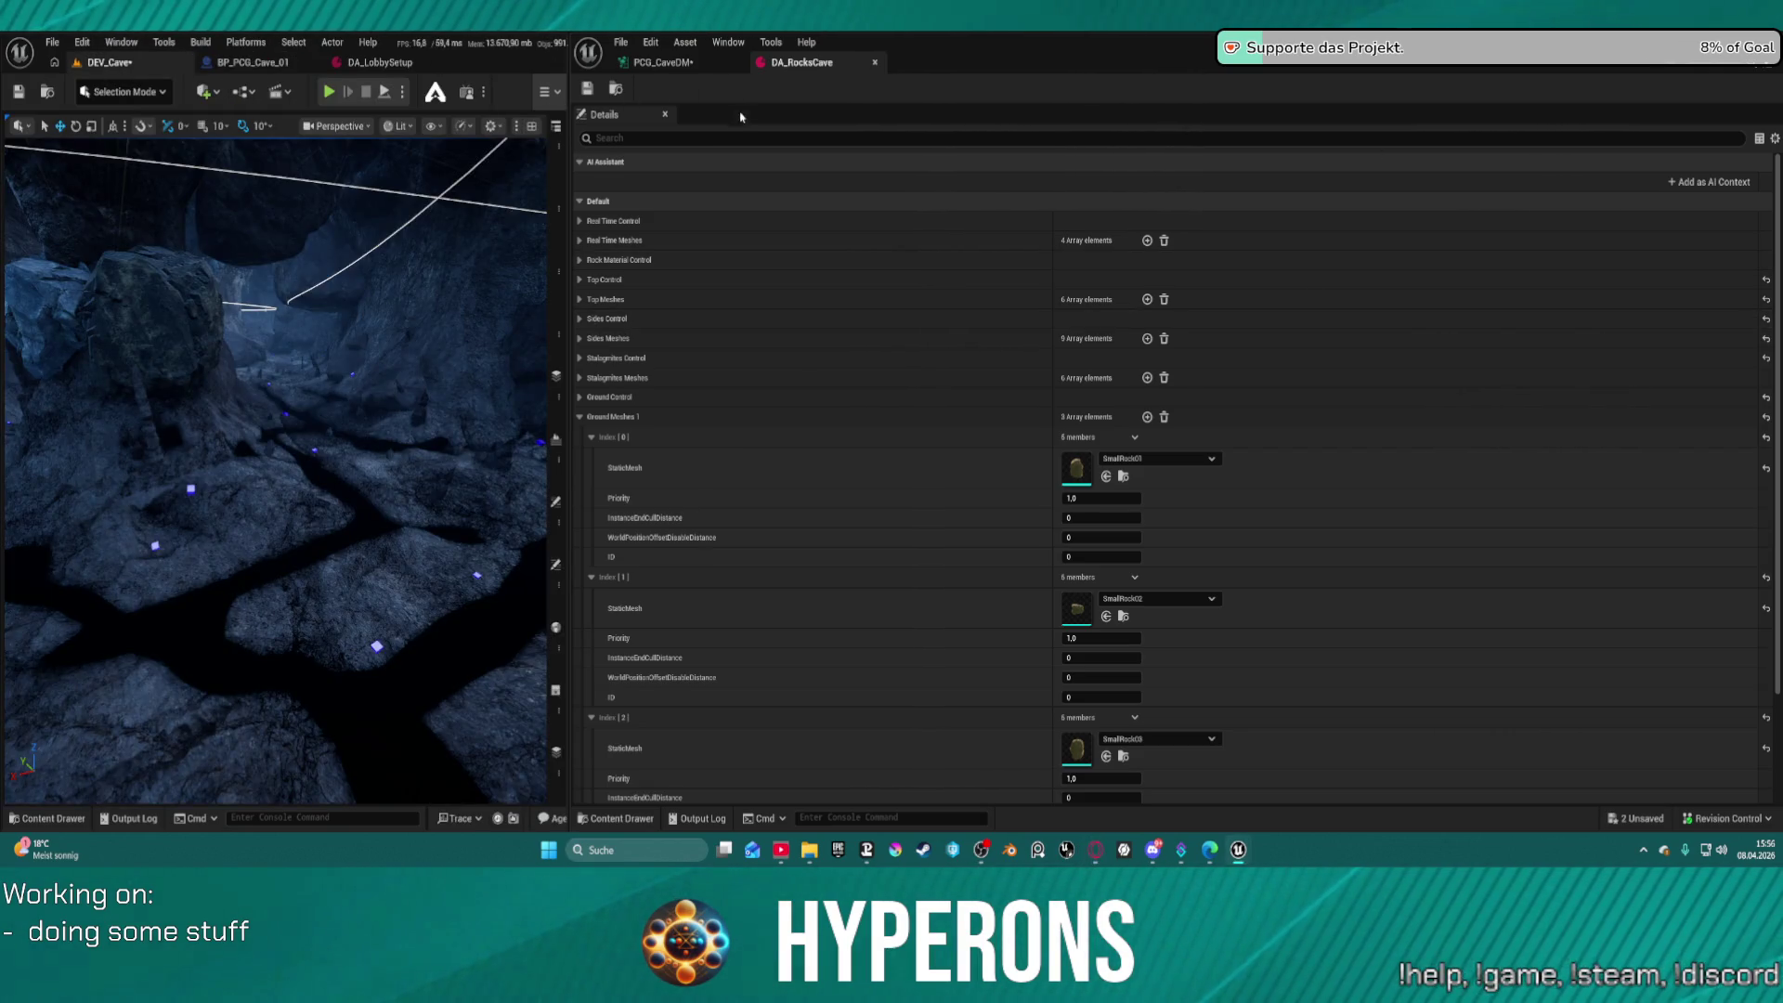
pyautogui.click(687, 68)
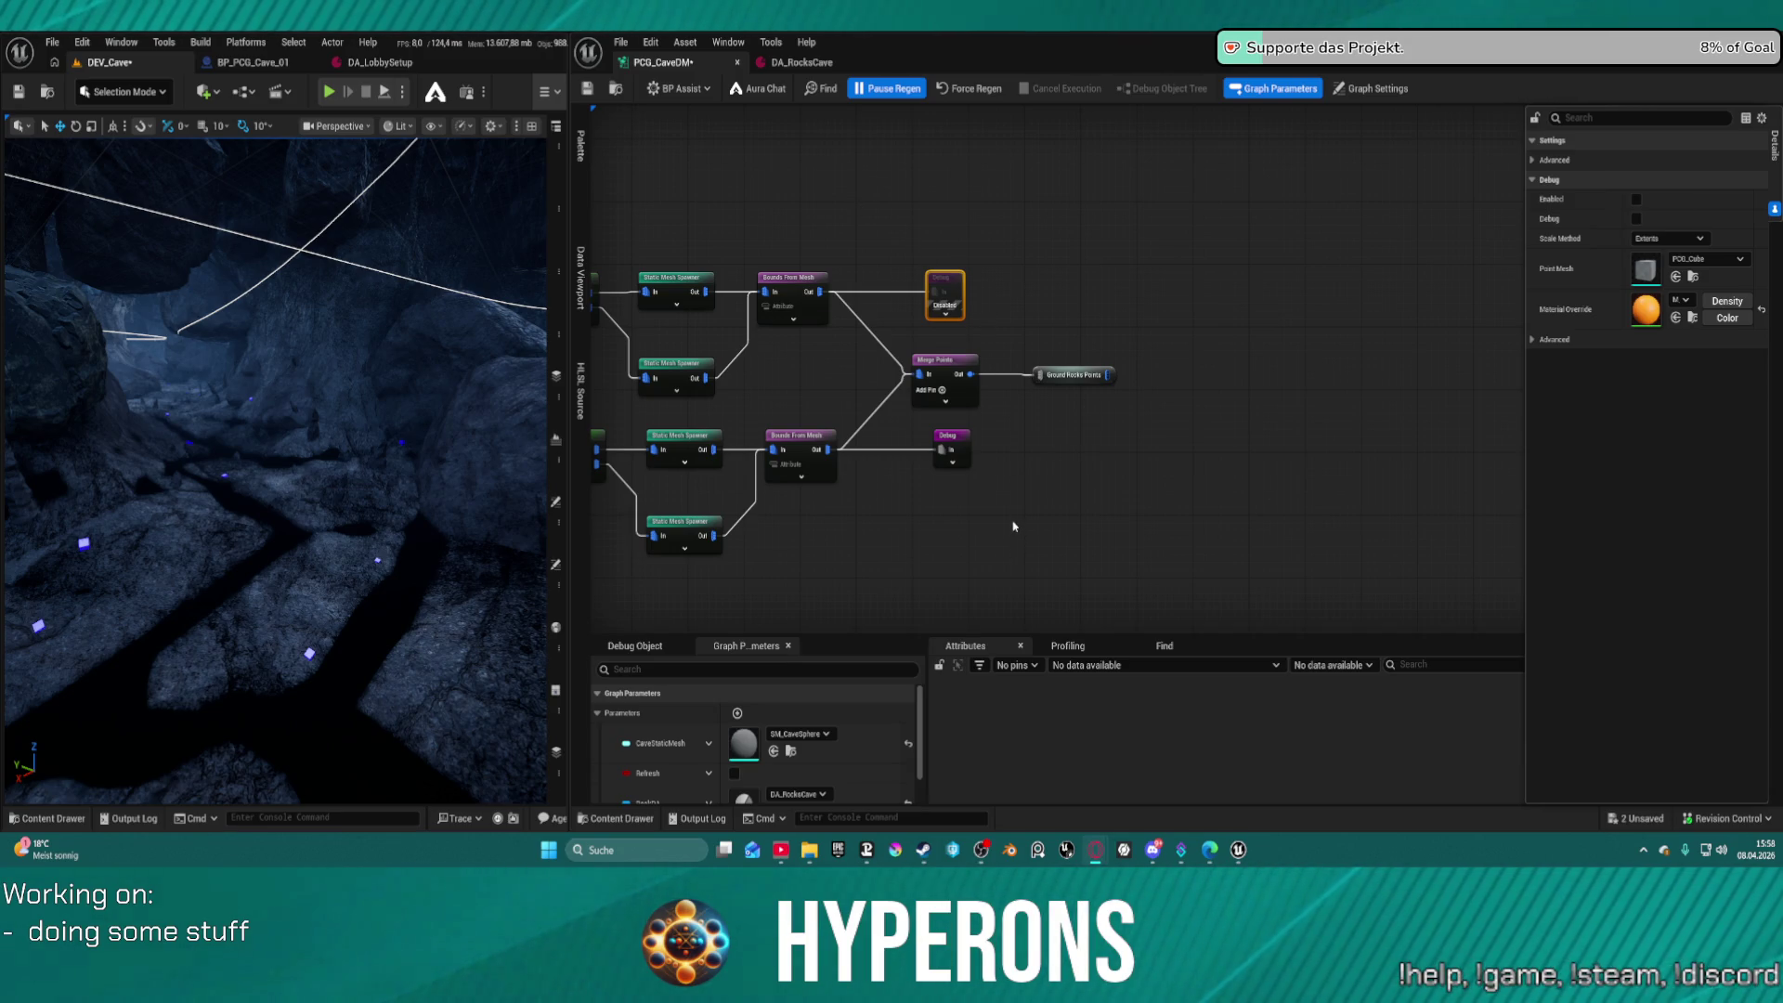
pyautogui.moveTo(279, 464)
pyautogui.mouseDown()
pyautogui.moveTo(278, 390)
pyautogui.moveTo(223, 344)
pyautogui.mouseUp()
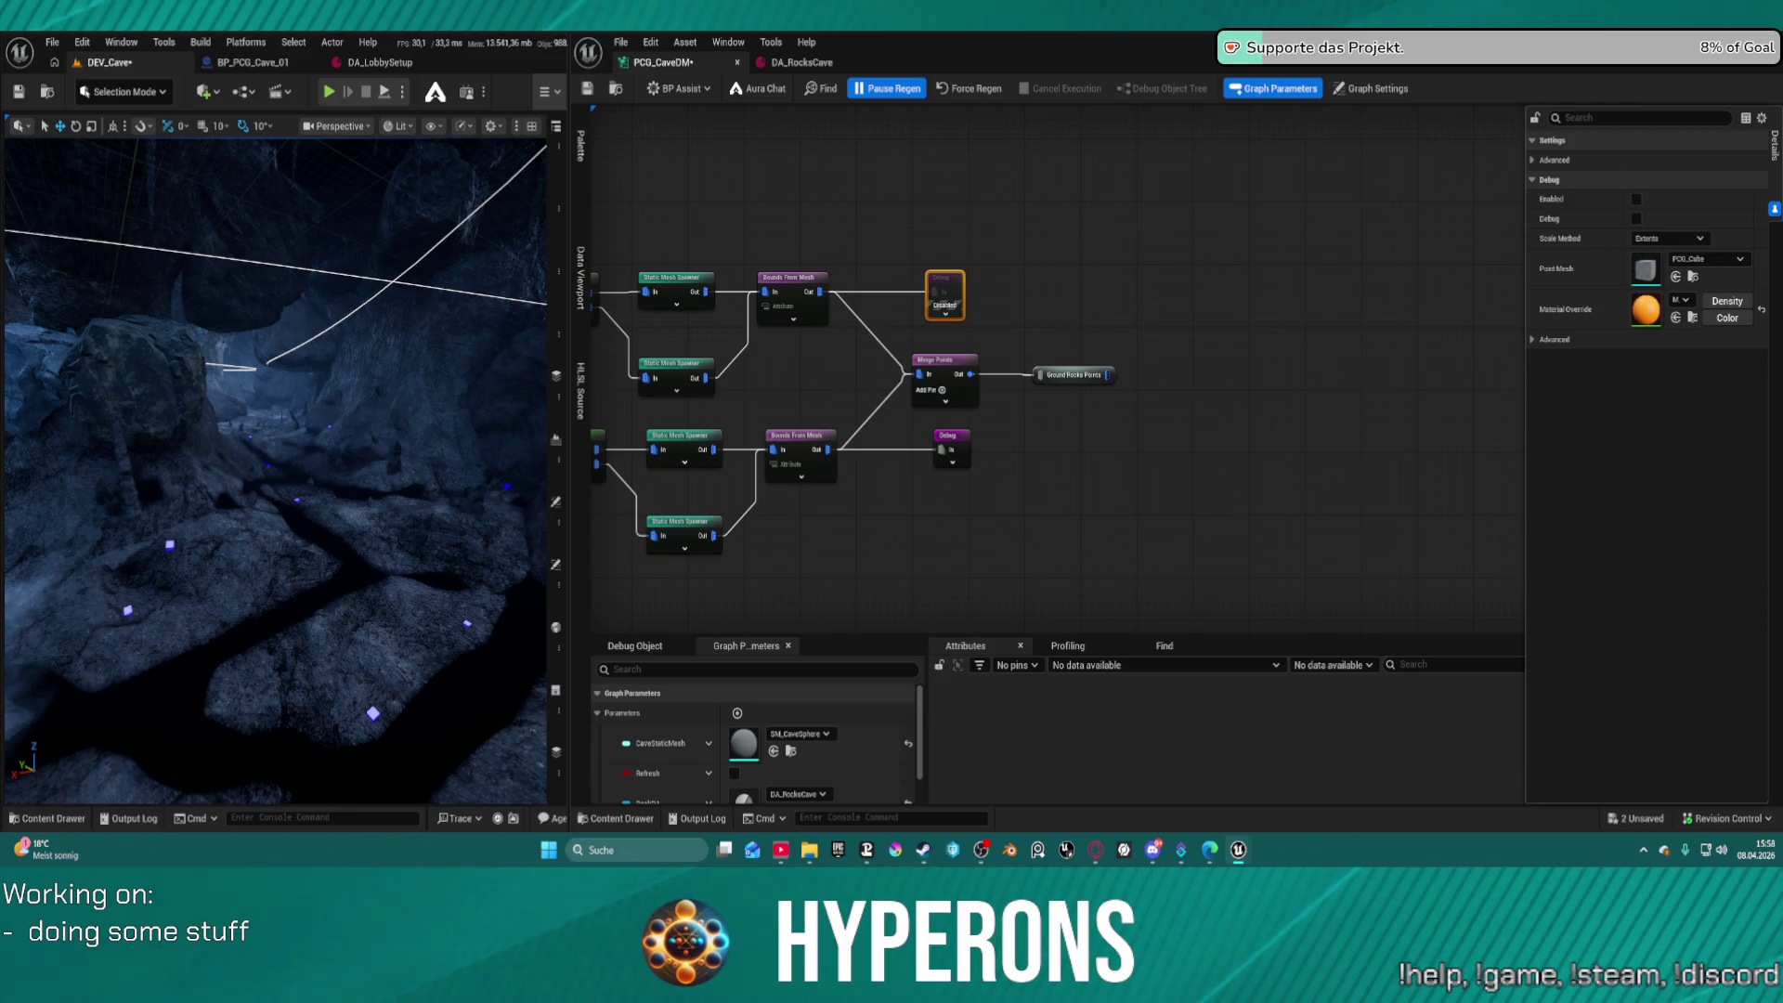
# Move the lower row of nodes, including Delete Attributes and Branch, further down the graph
pyautogui.moveTo(844, 429)
pyautogui.mouseDown()
pyautogui.moveTo(1074, 363)
pyautogui.moveTo(1259, 354)
pyautogui.mouseUp()
pyautogui.moveTo(800, 347); pyautogui.dragTo(1497, 522)
pyautogui.moveTo(1362, 380); pyautogui.dragTo(1504, 506)
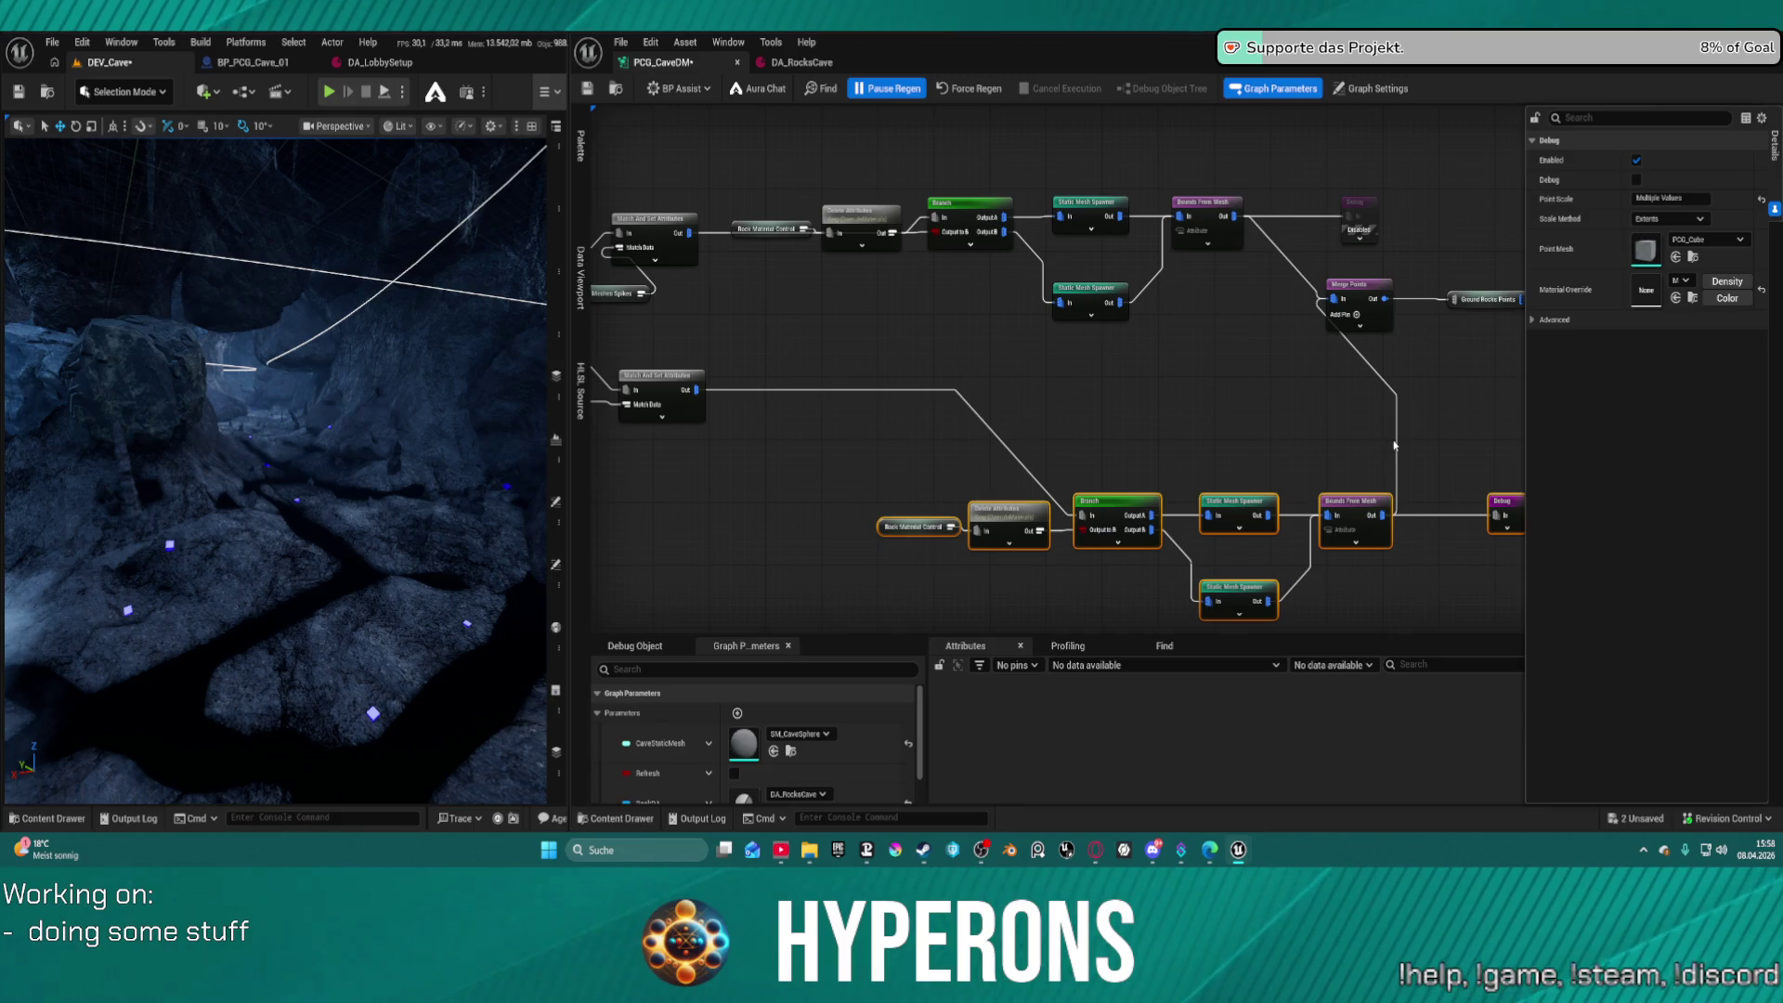
# Cut the lower Debug node out of its chain, and start a wire from lower Match And Set Attributes
pyautogui.moveTo(908, 424); pyautogui.dragTo(1112, 400)
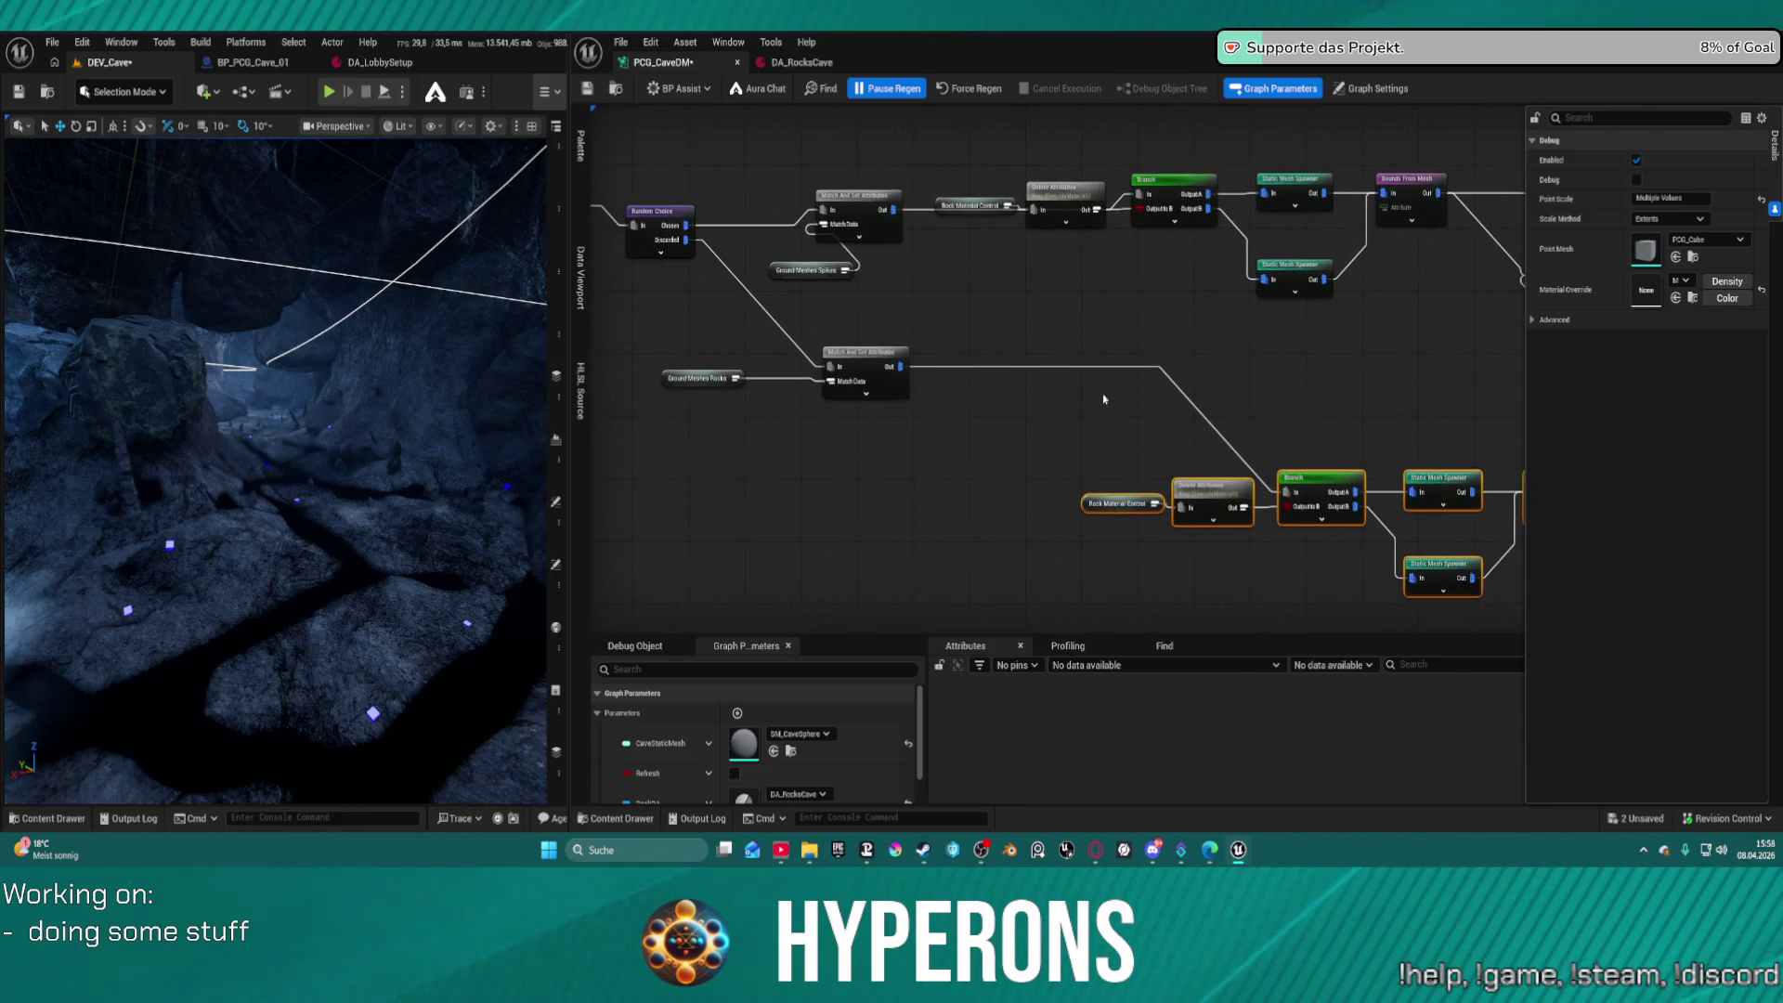
pyautogui.click(1321, 492)
pyautogui.moveTo(1486, 464); pyautogui.dragTo(1161, 494)
pyautogui.click(1382, 516)
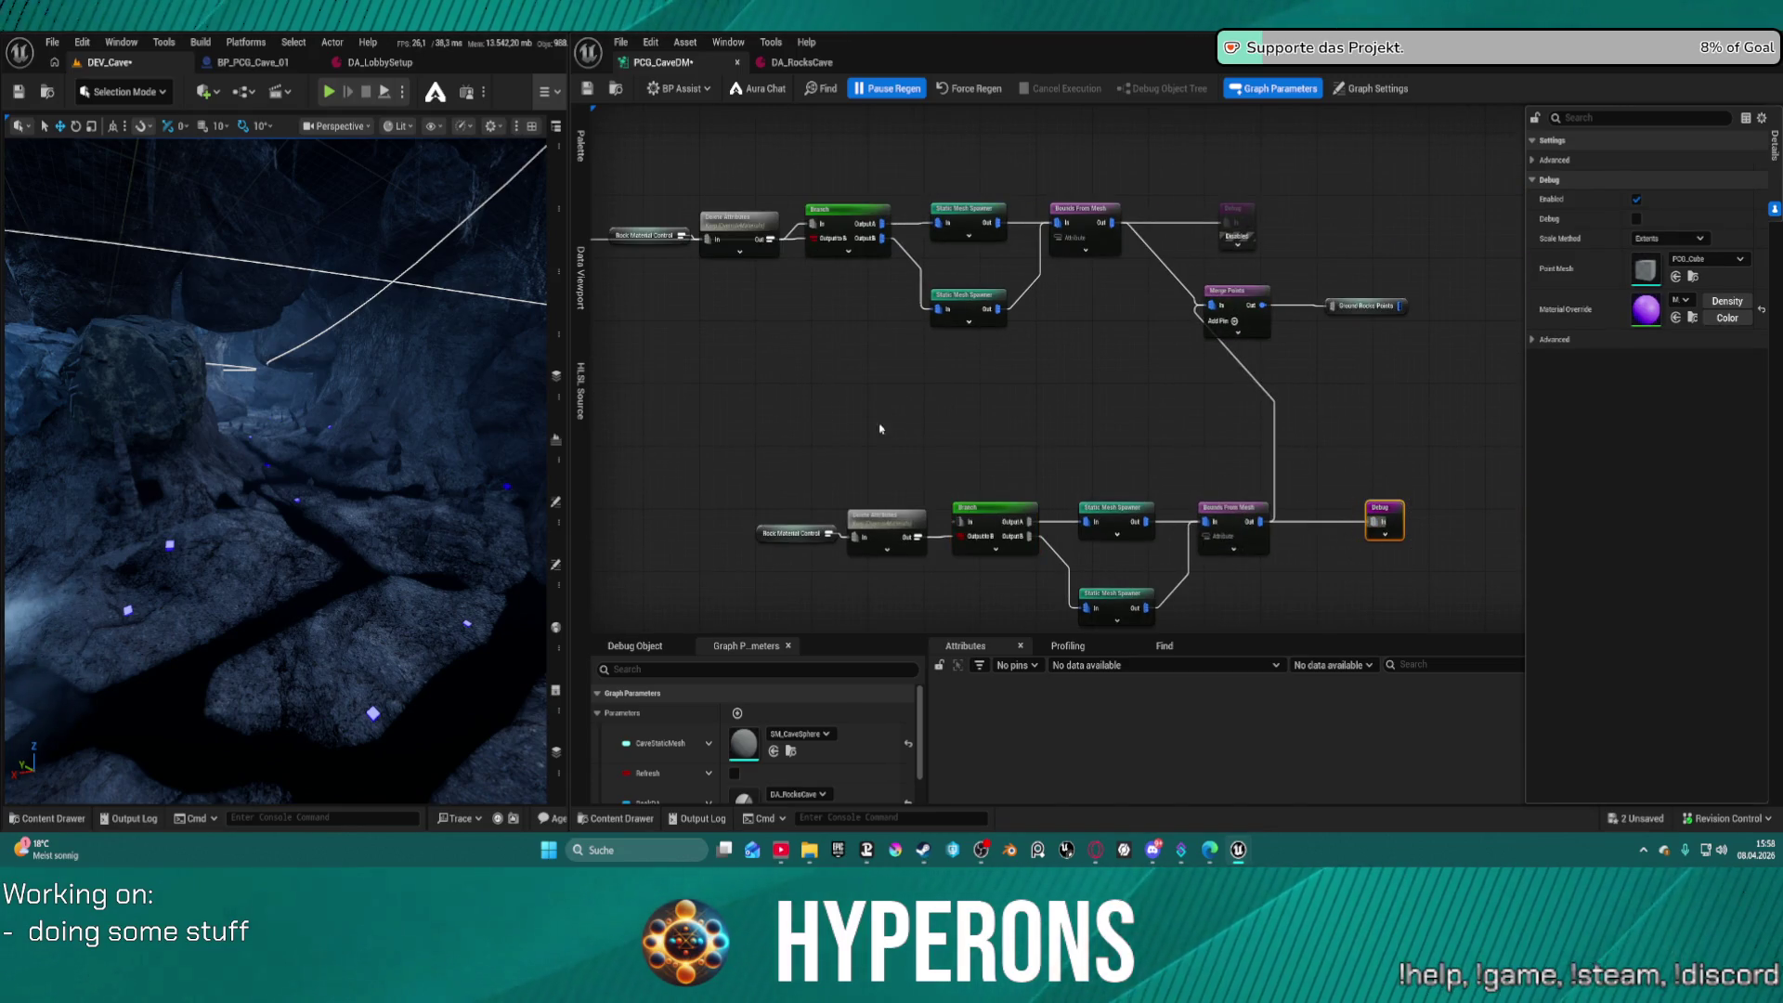
pyautogui.hotkey('ctrl', 'x')
pyautogui.hotkey('ctrl', 'v')
pyautogui.moveTo(824, 412); pyautogui.dragTo(1074, 391)
pyautogui.moveTo(737, 391); pyautogui.dragTo(847, 405)
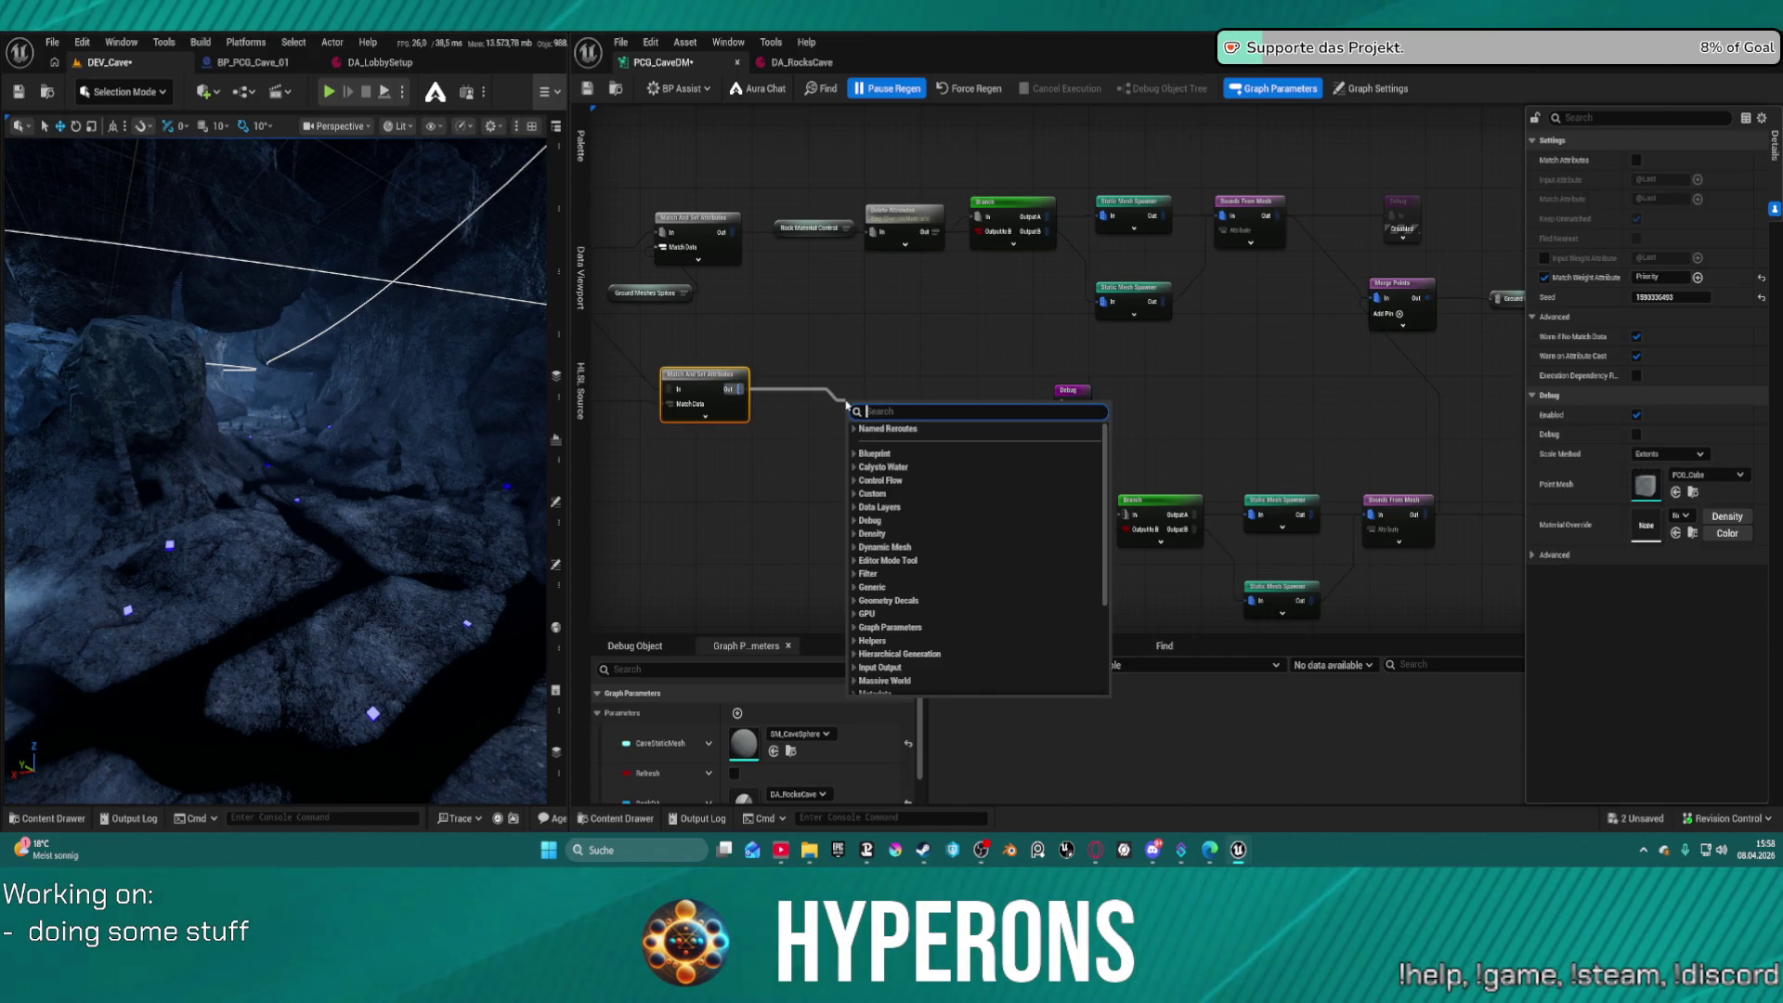
# Add a Copy Points node on the lower Match And Set Attributes wire, followed by the Debug node
pyautogui.write('copy pon')
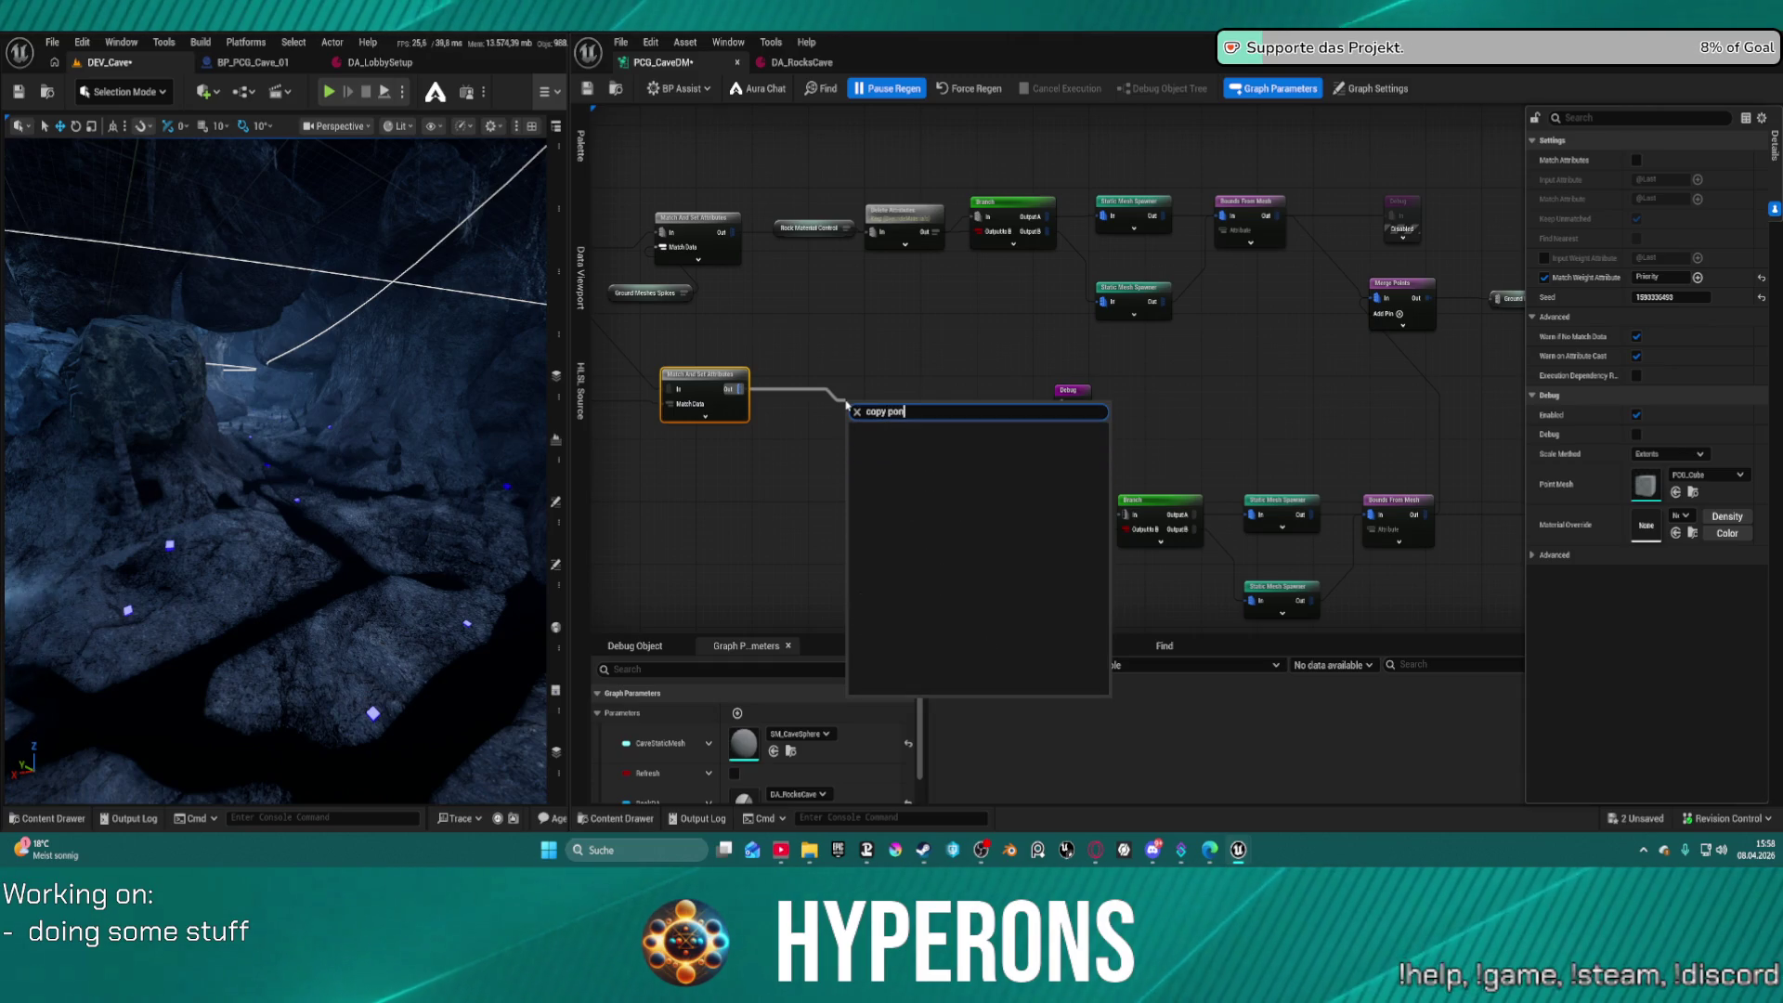
pyautogui.press('BackSpace')
pyautogui.press('Return')
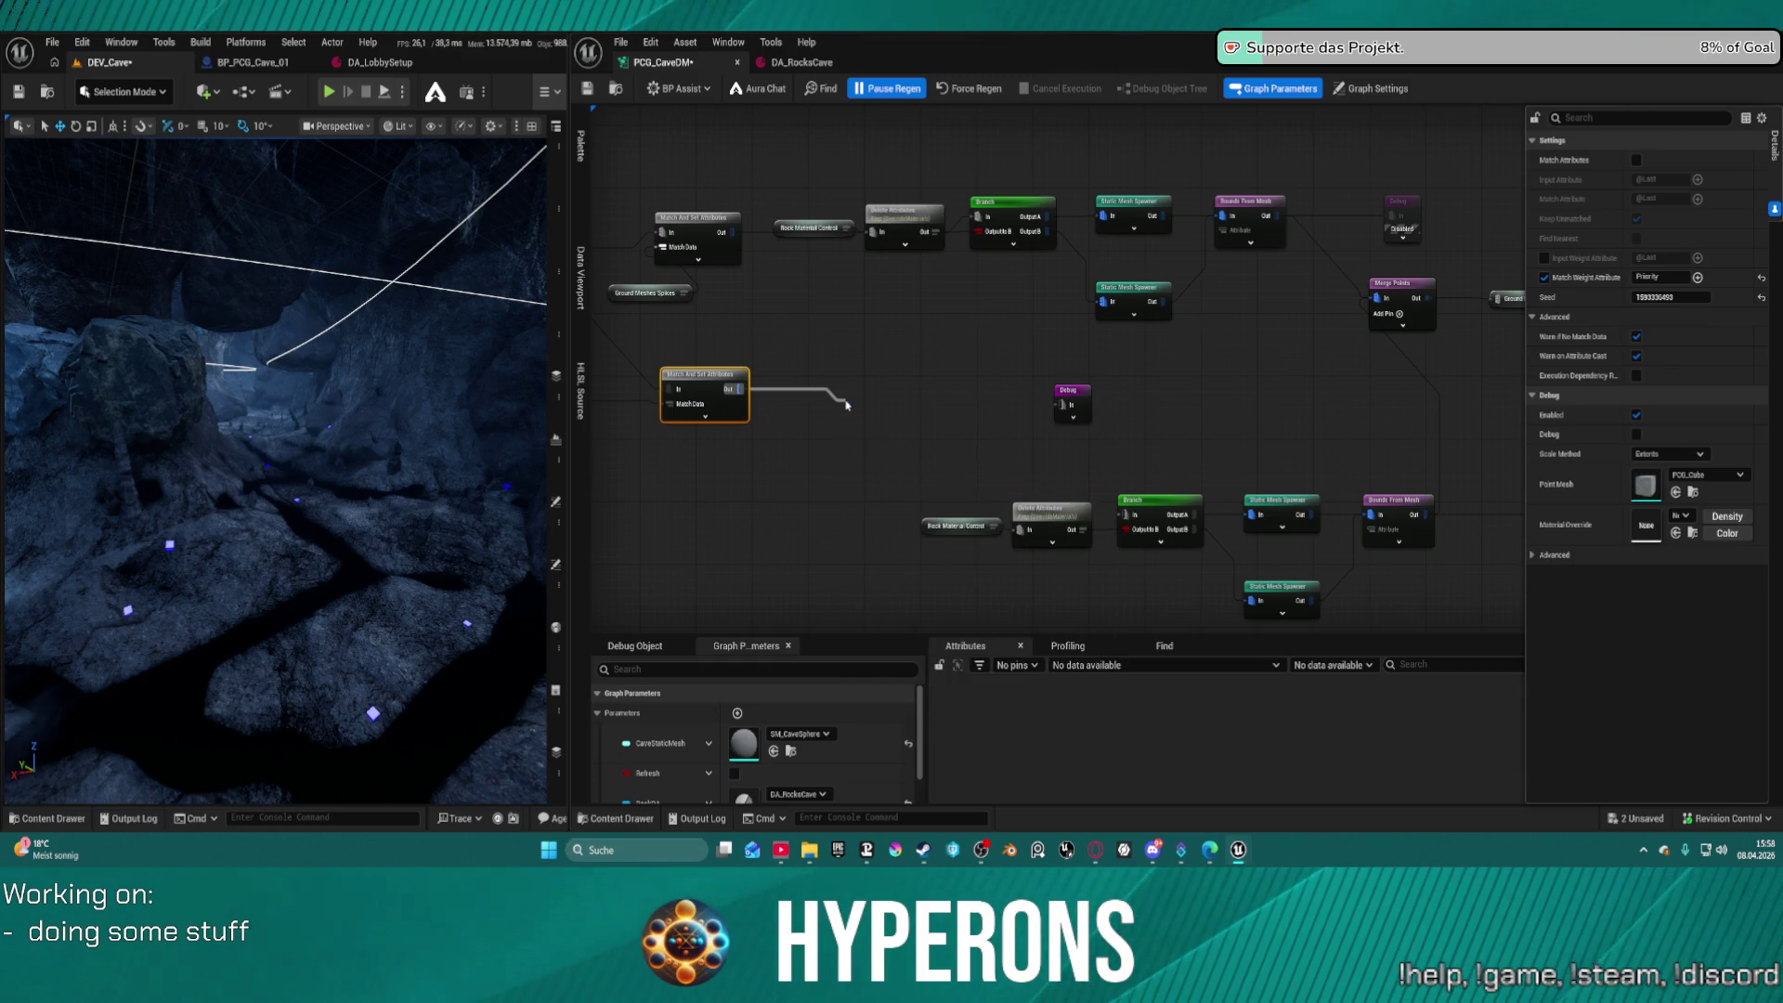
pyautogui.moveTo(880, 405)
pyautogui.mouseDown()
pyautogui.moveTo(905, 371)
pyautogui.moveTo(875, 403)
pyautogui.moveTo(1211, 389)
pyautogui.mouseUp()
pyautogui.click(1076, 398)
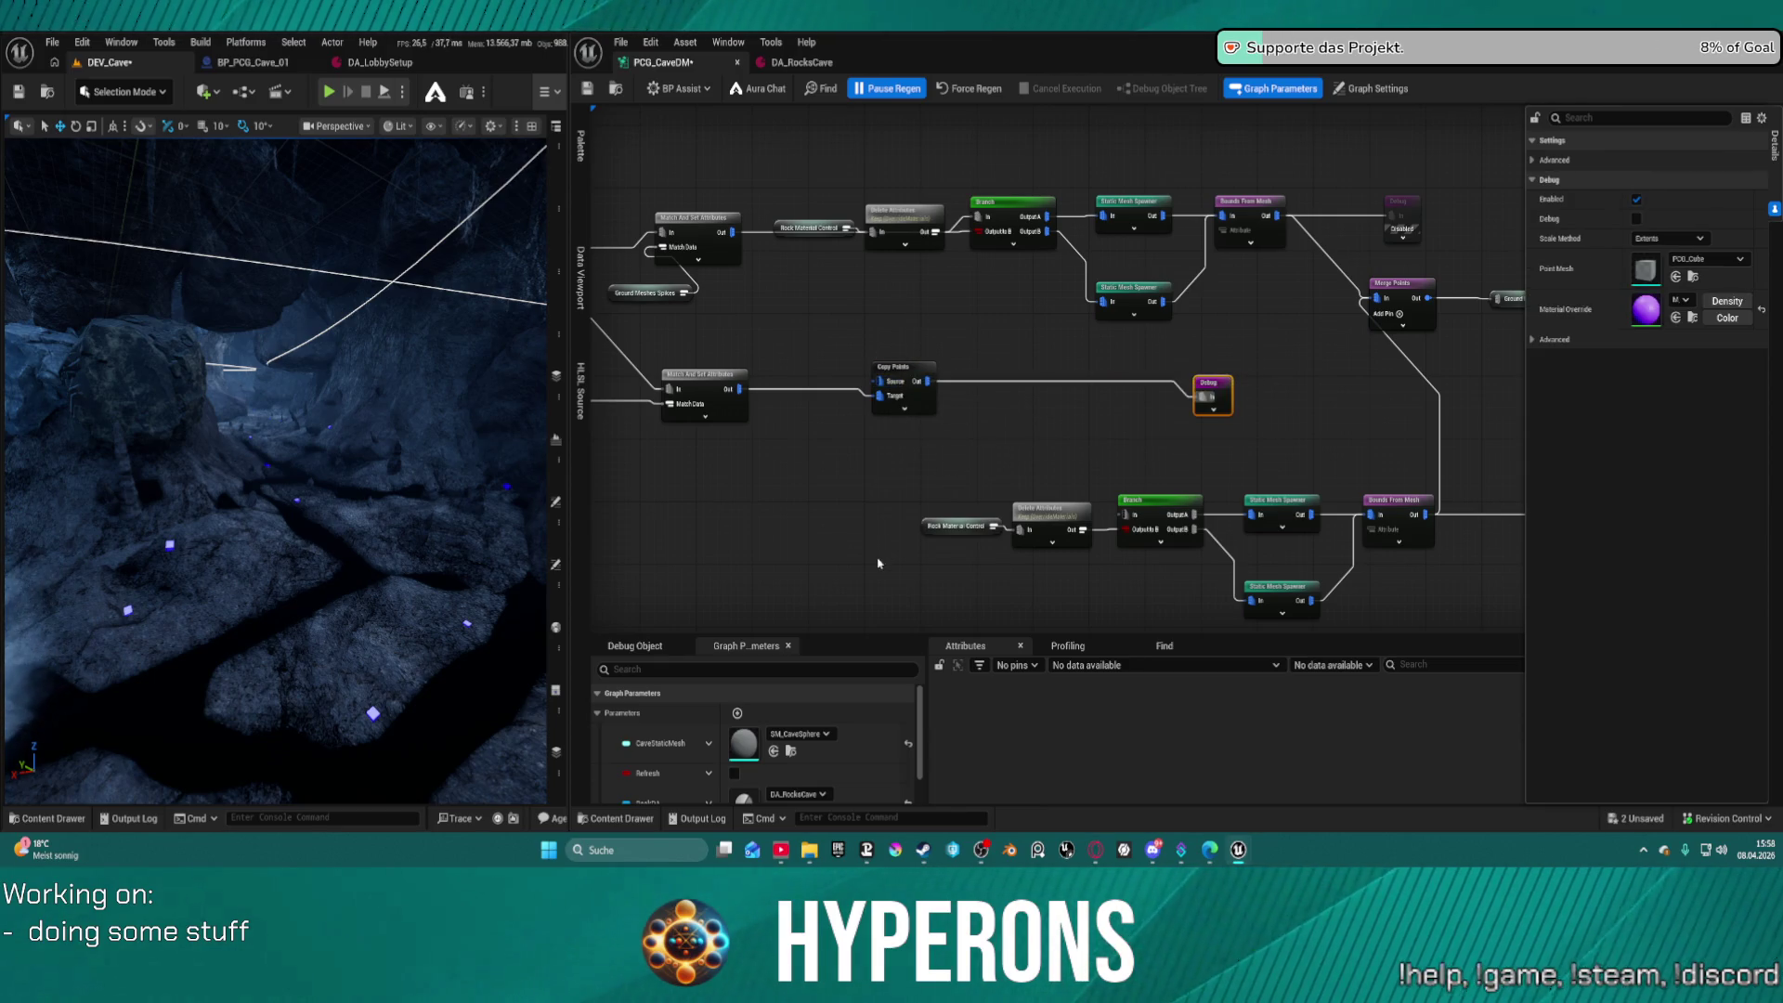
pyautogui.rightClick(980, 317)
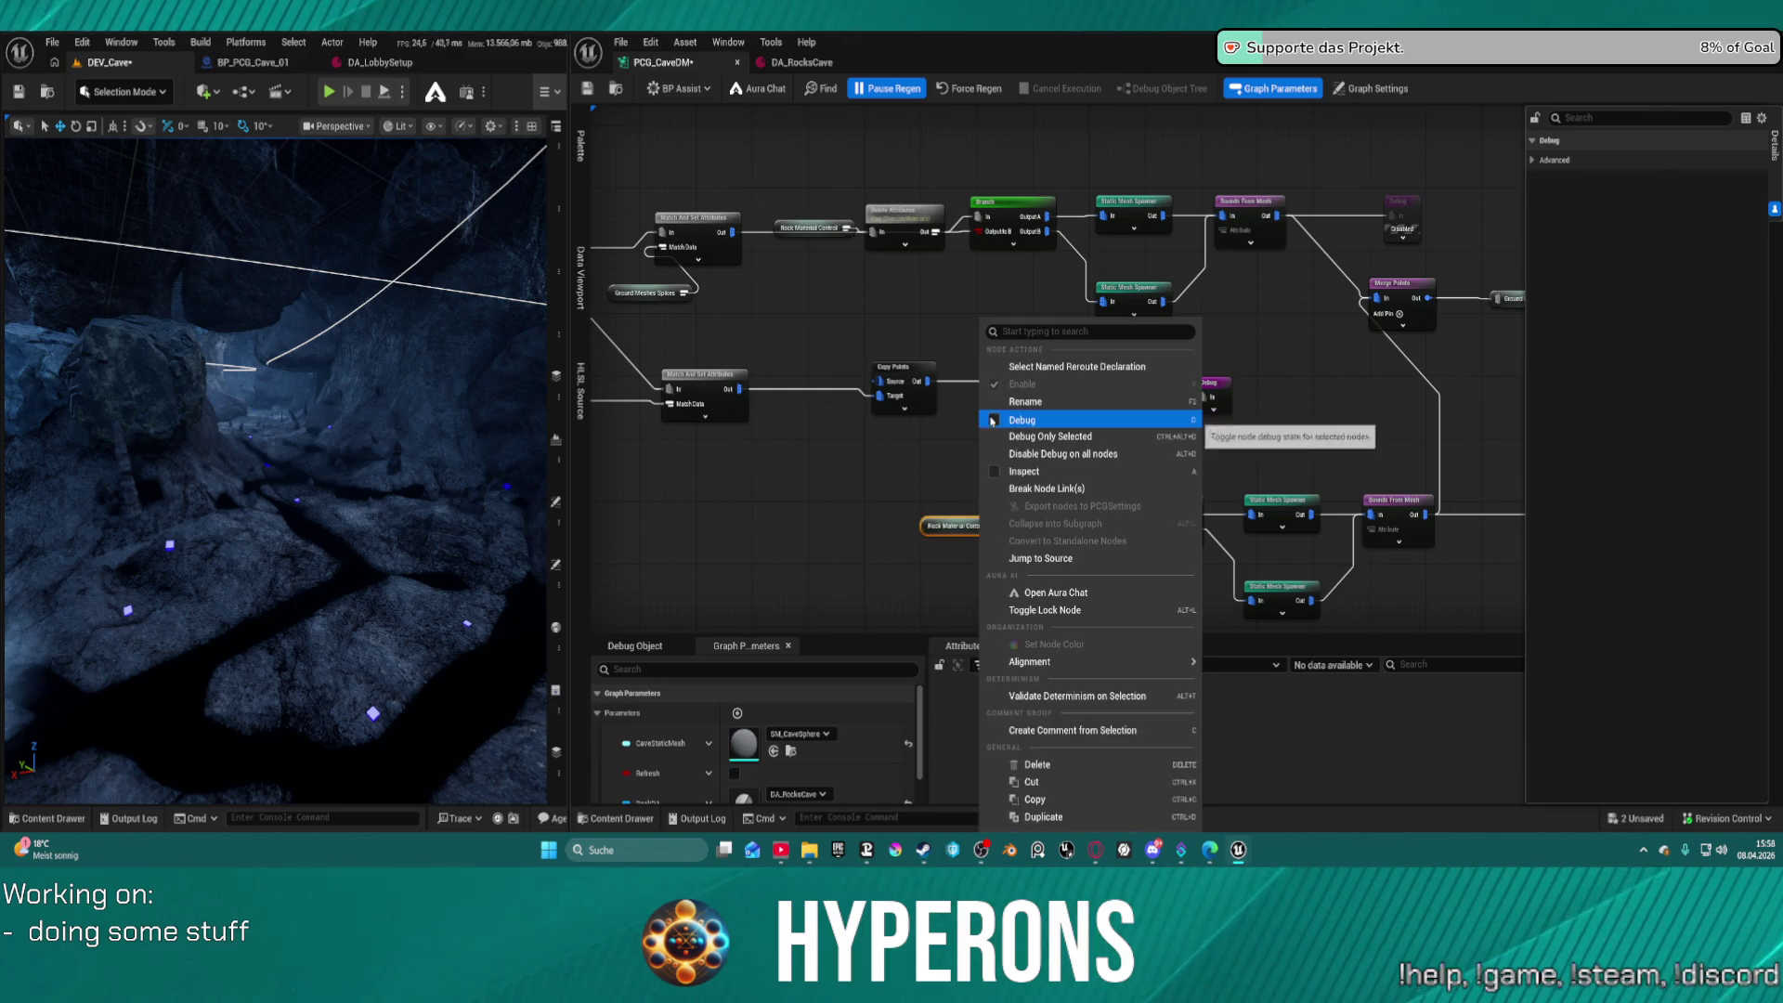
pyautogui.rightClick(868, 443)
pyautogui.write('ue prin')
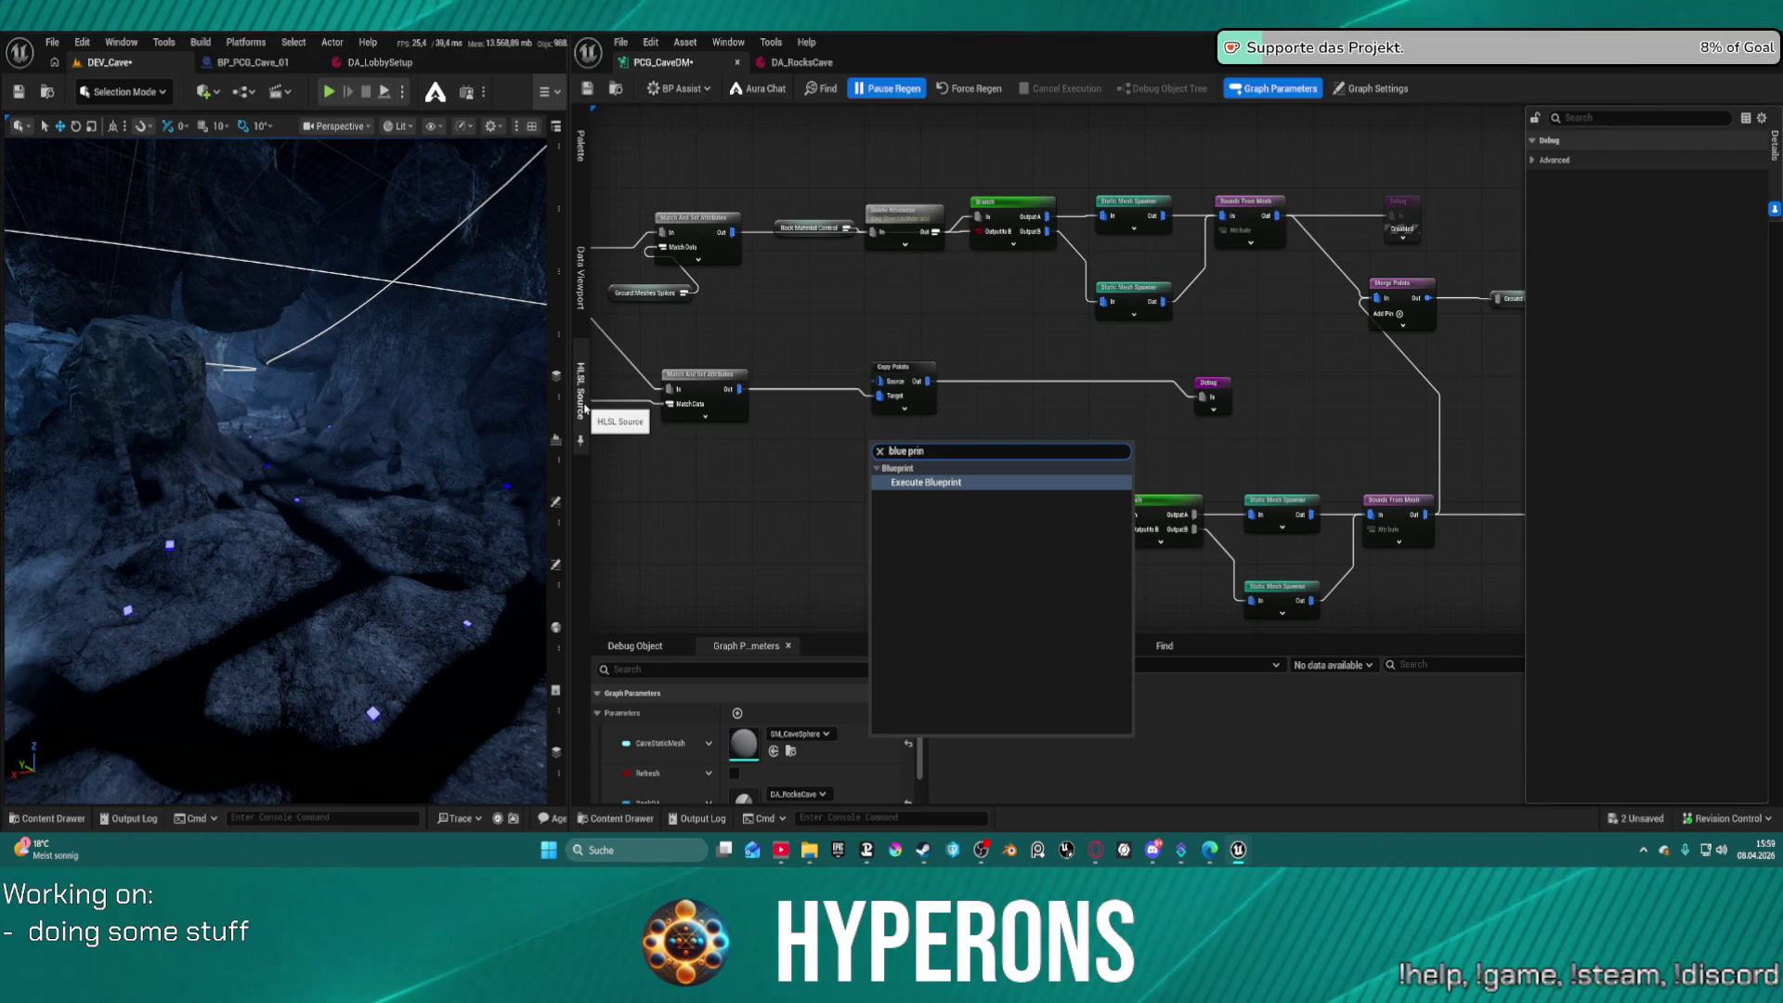
pyautogui.press('Escape')
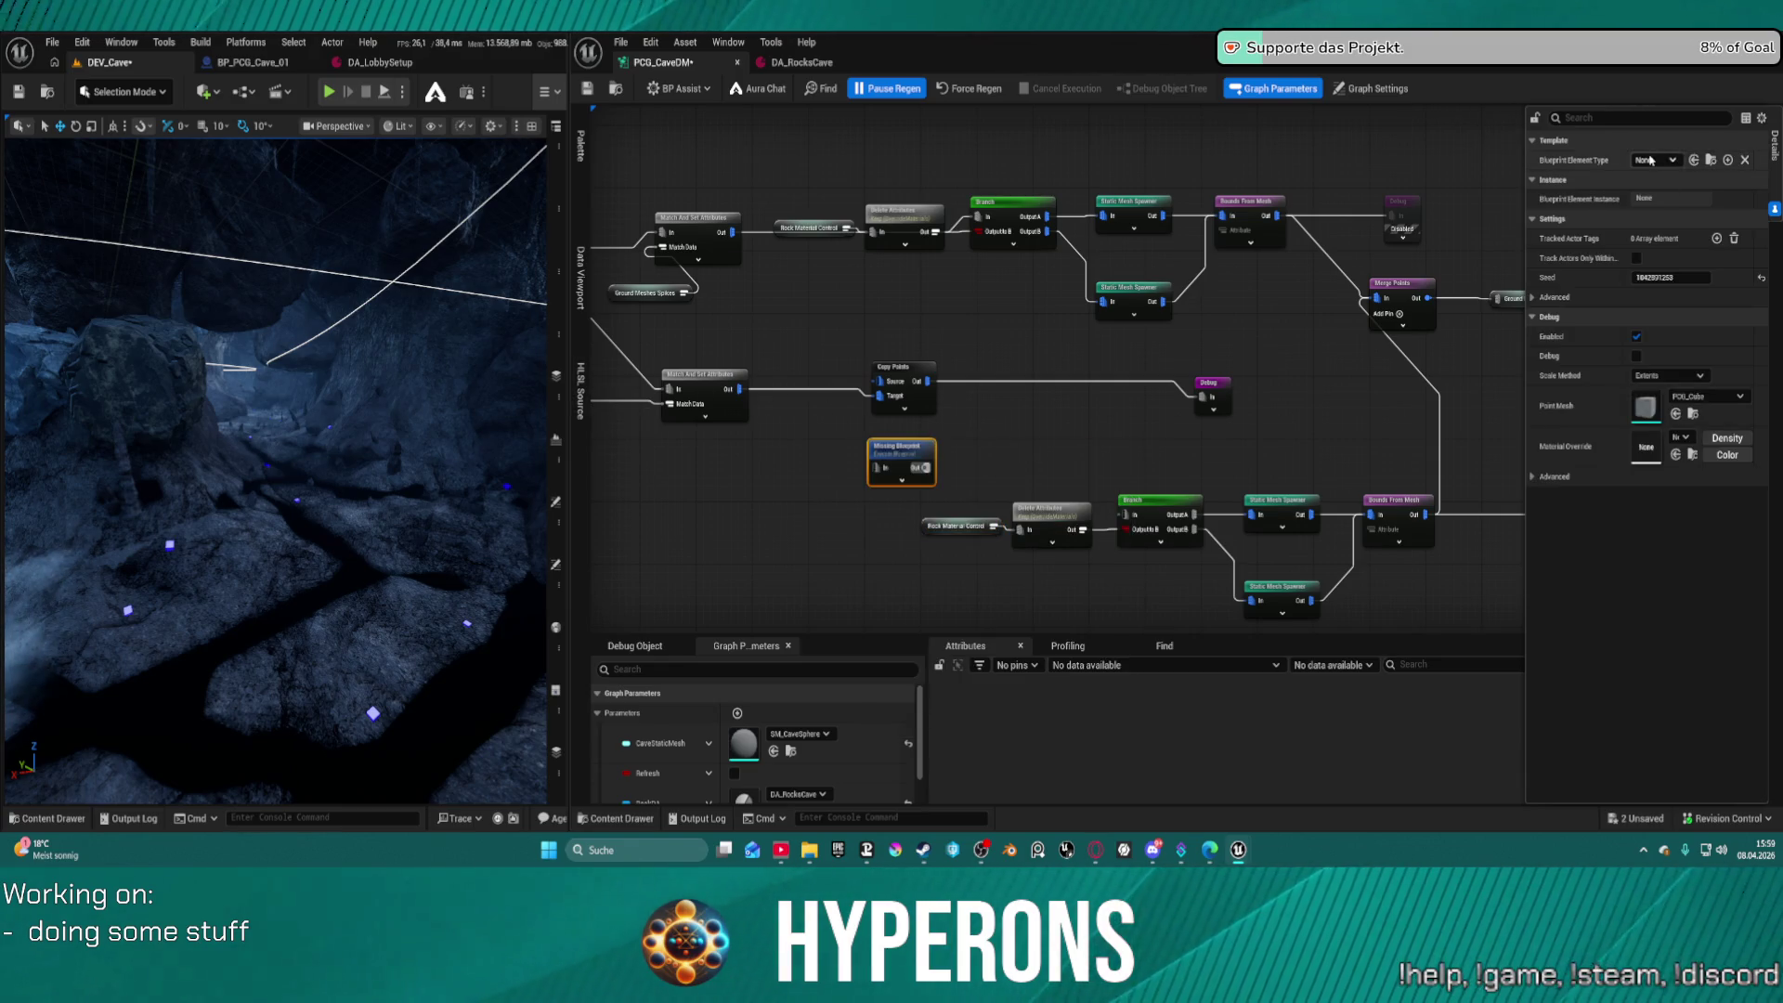
pyautogui.click(1650, 160)
pyautogui.write('tter')
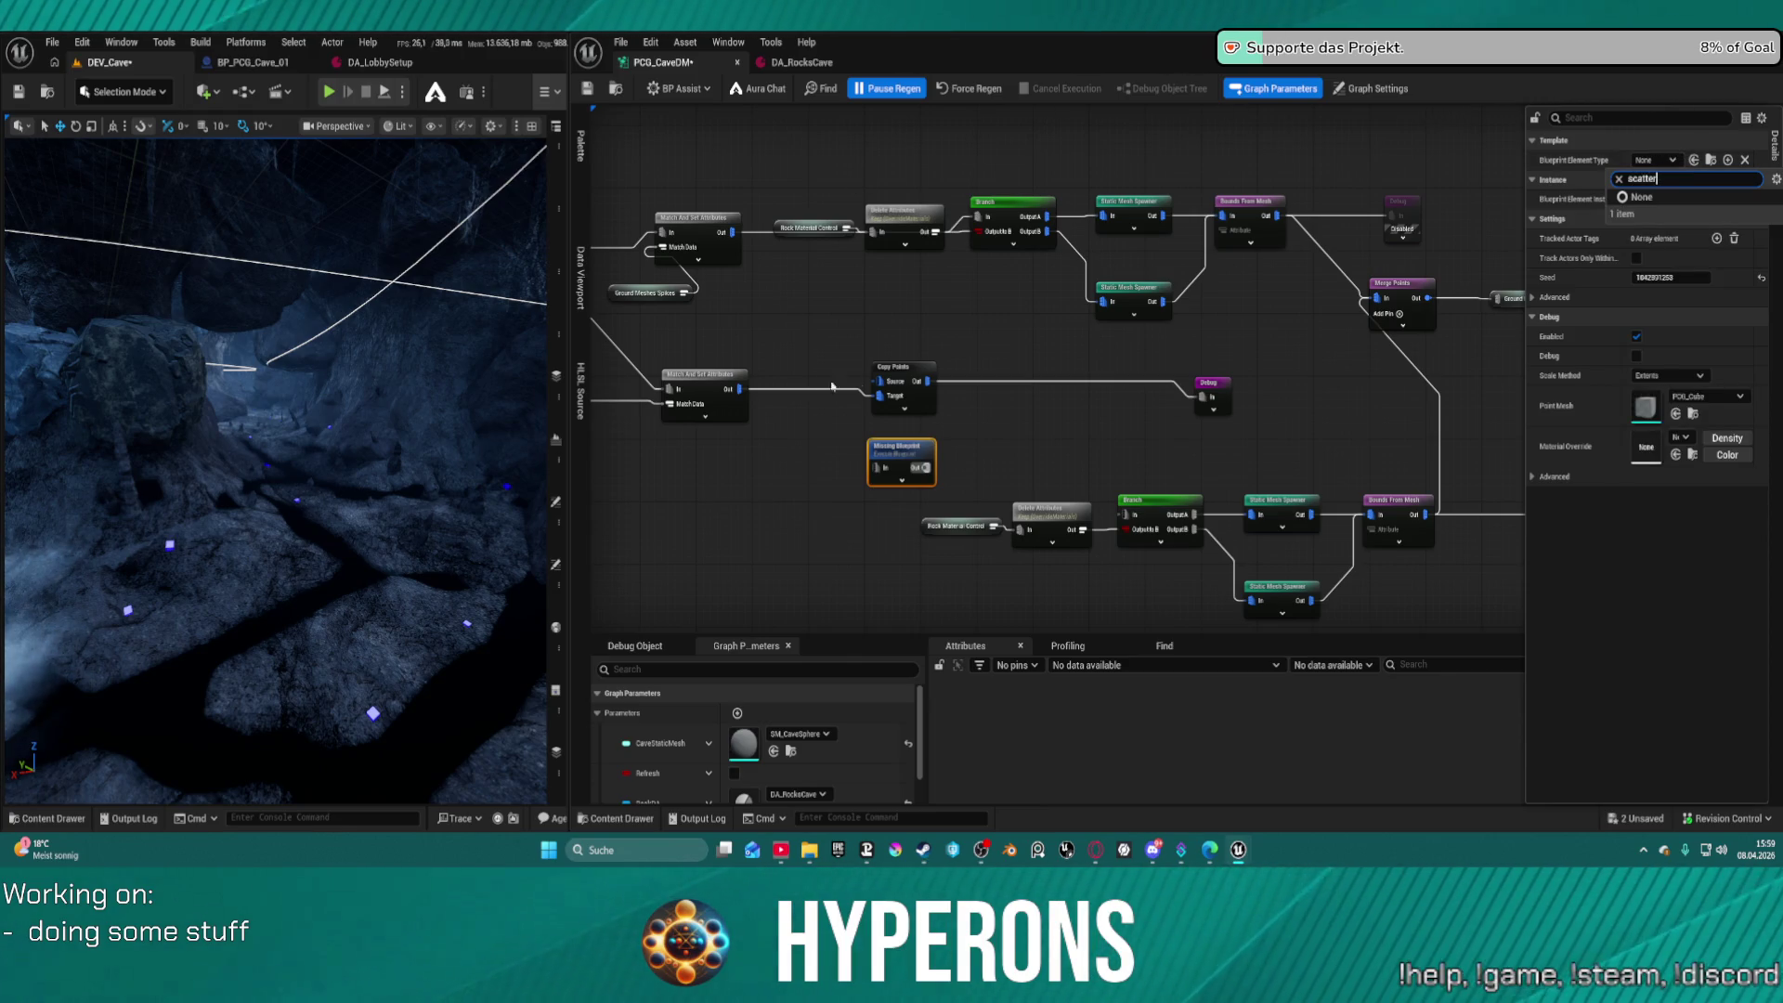
pyautogui.moveTo(881, 462); pyautogui.dragTo(870, 322)
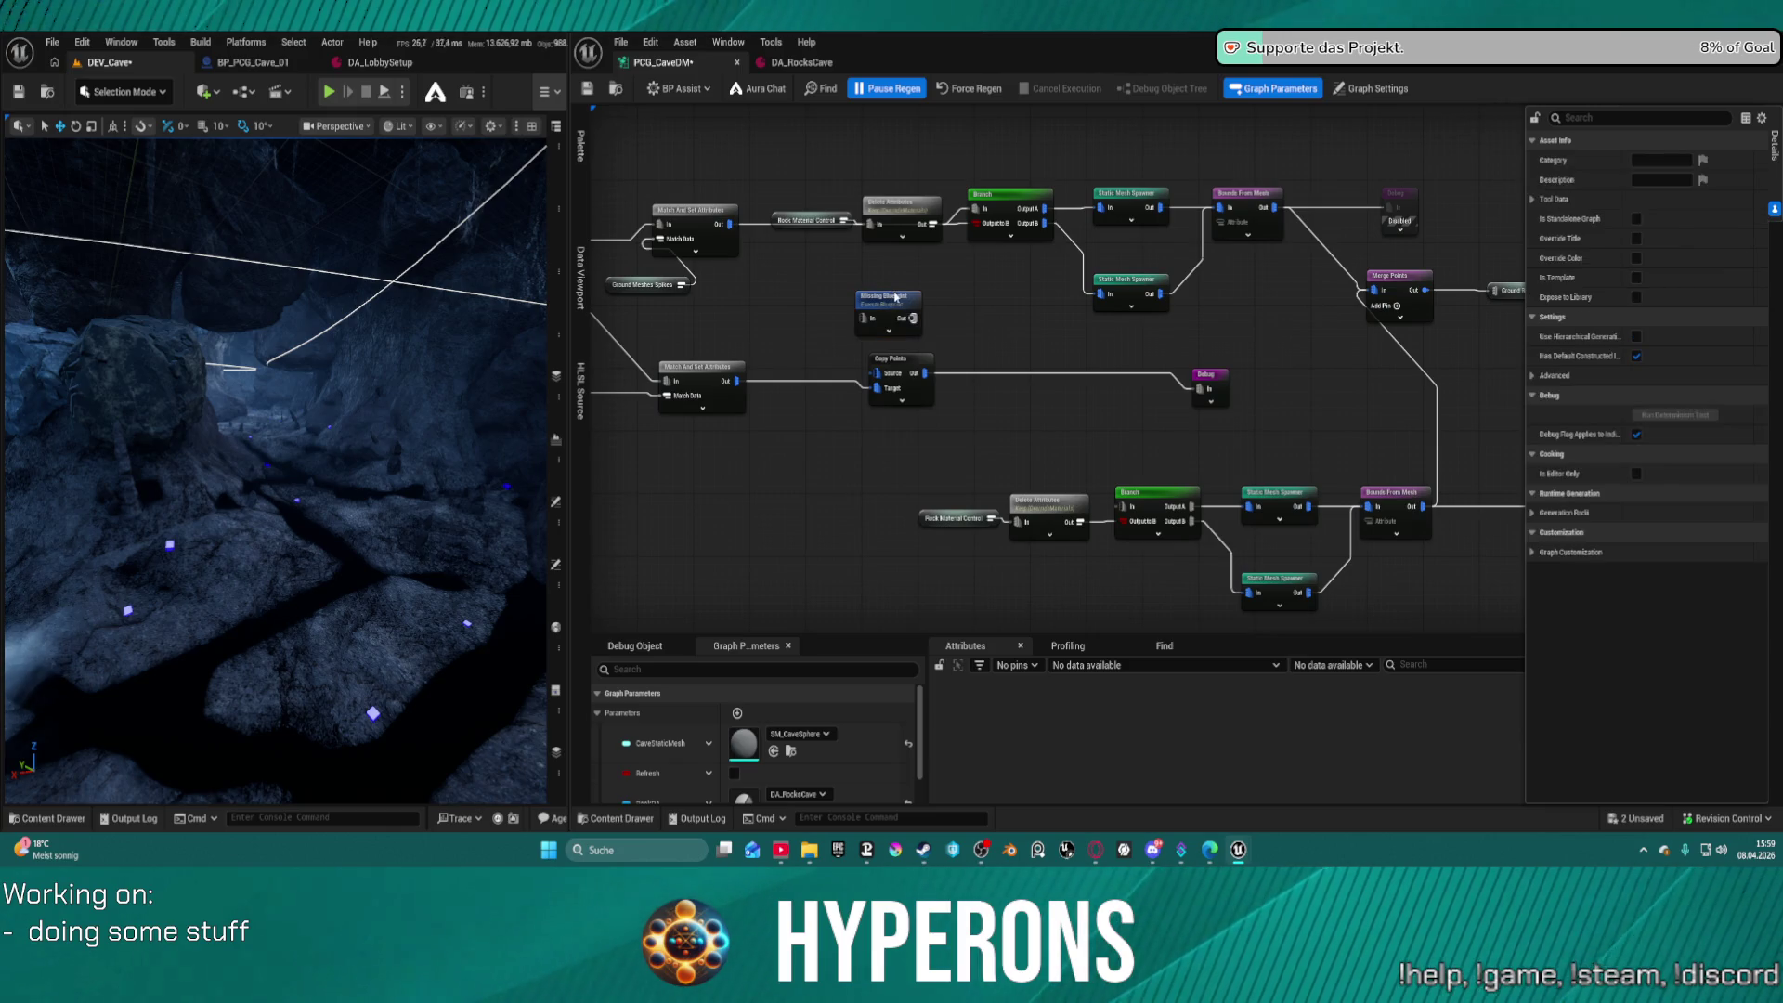
pyautogui.press('Delete')
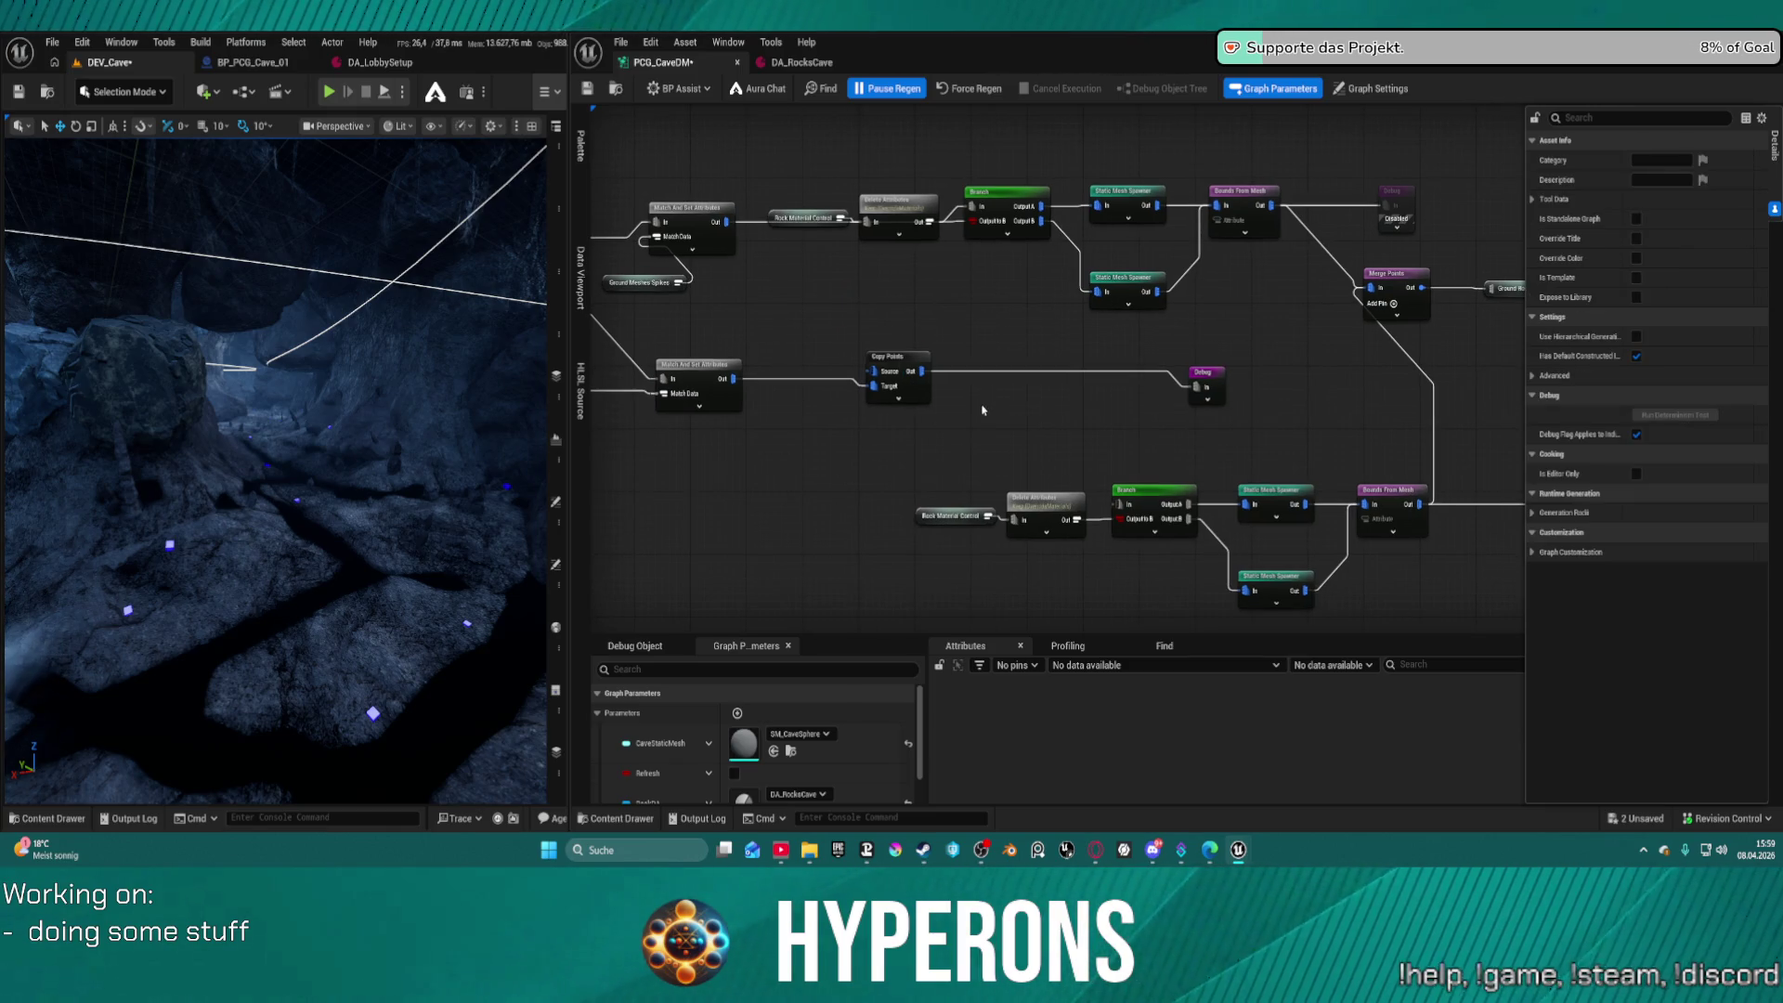
# Add a Subgraph node set to ScatterTool, then delete it
pyautogui.rightClick(983, 409)
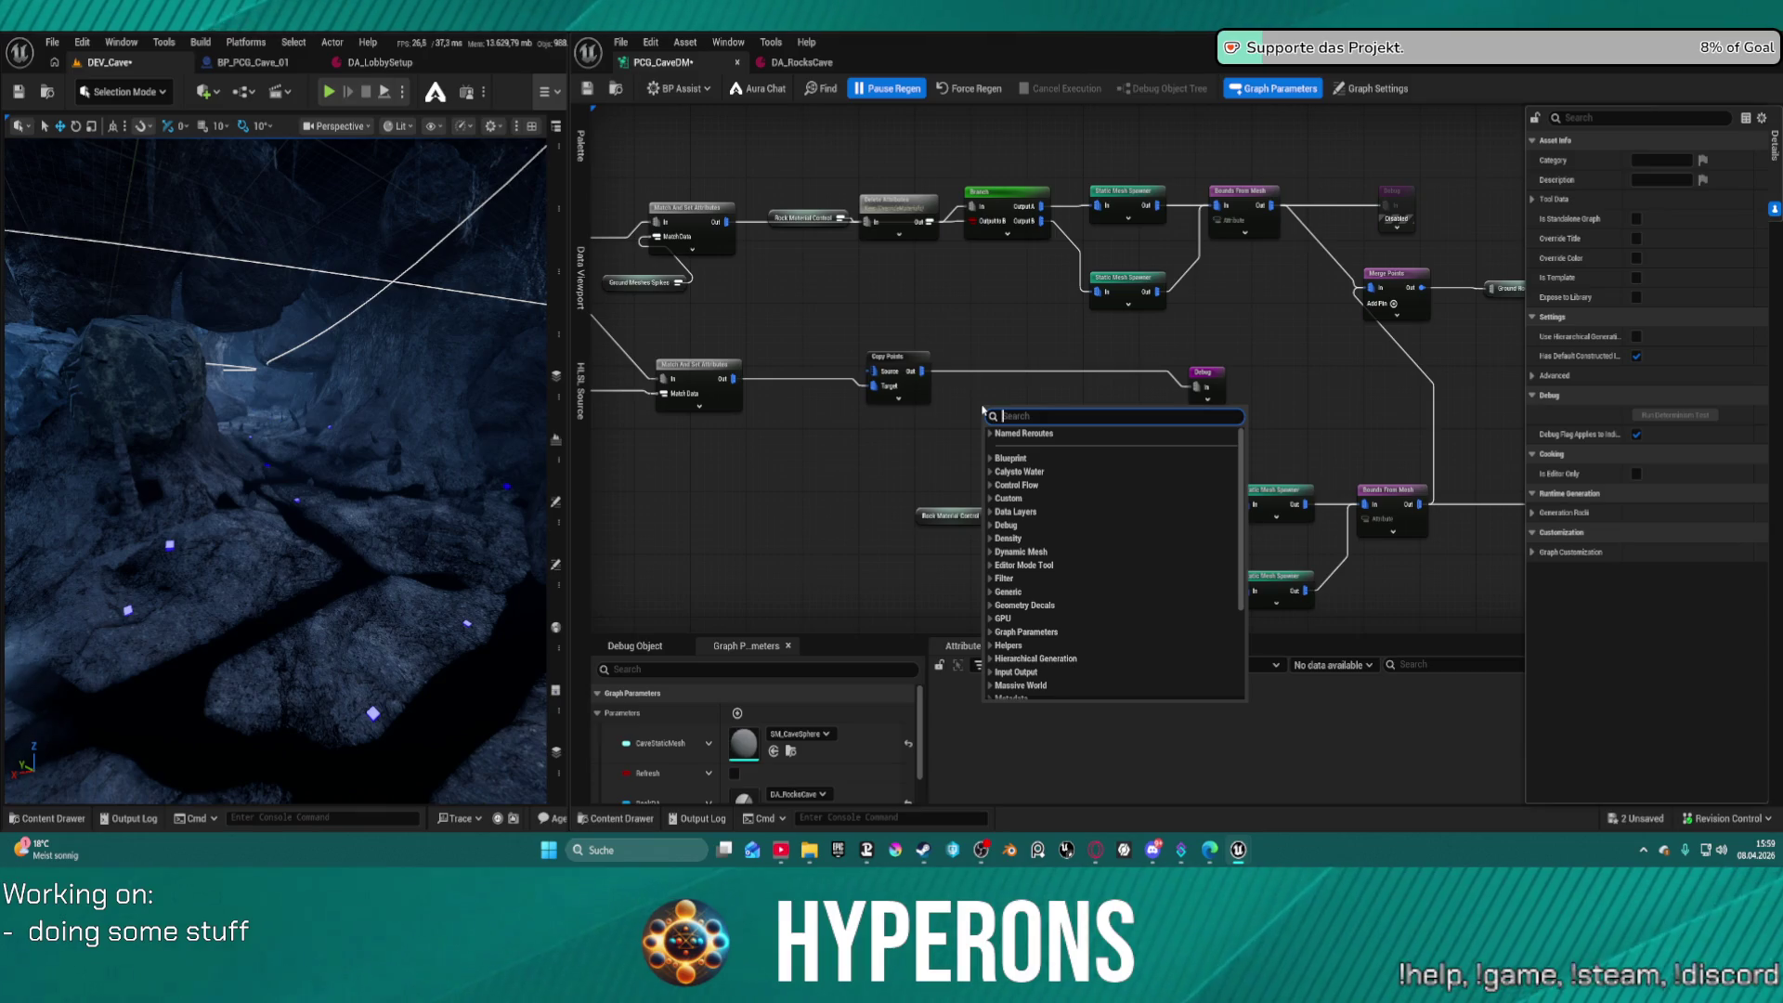
pyautogui.write('subg')
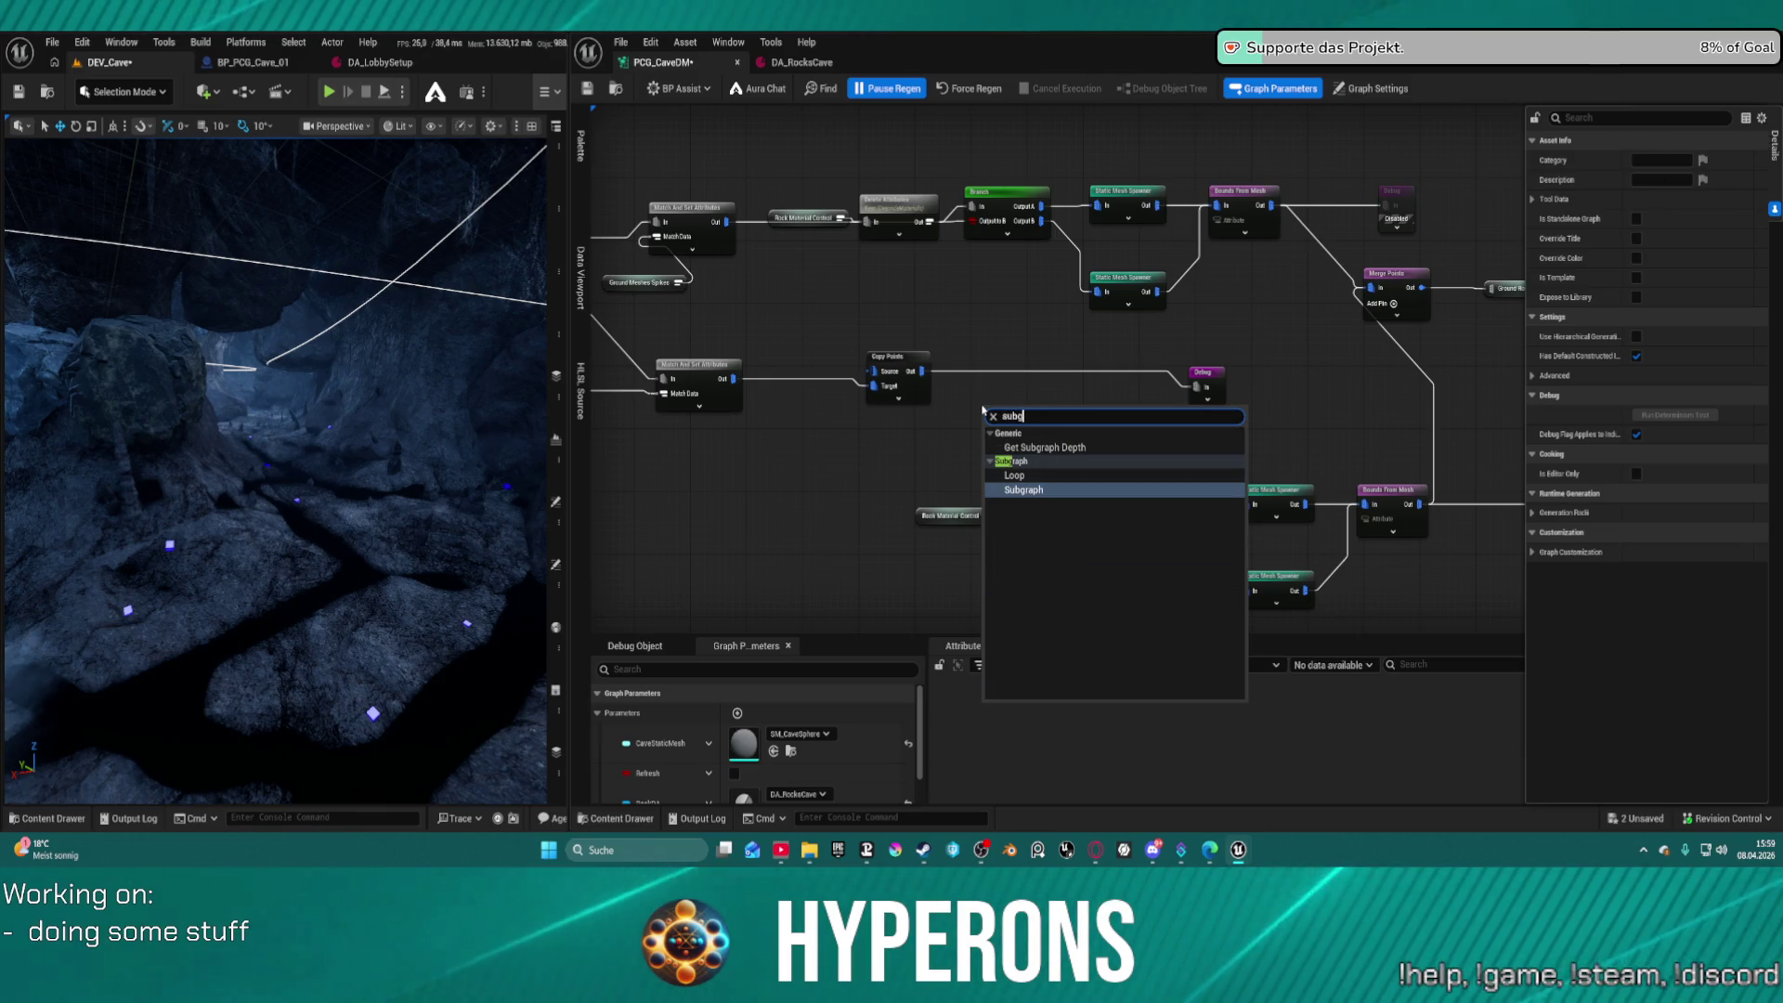
pyautogui.press('Escape')
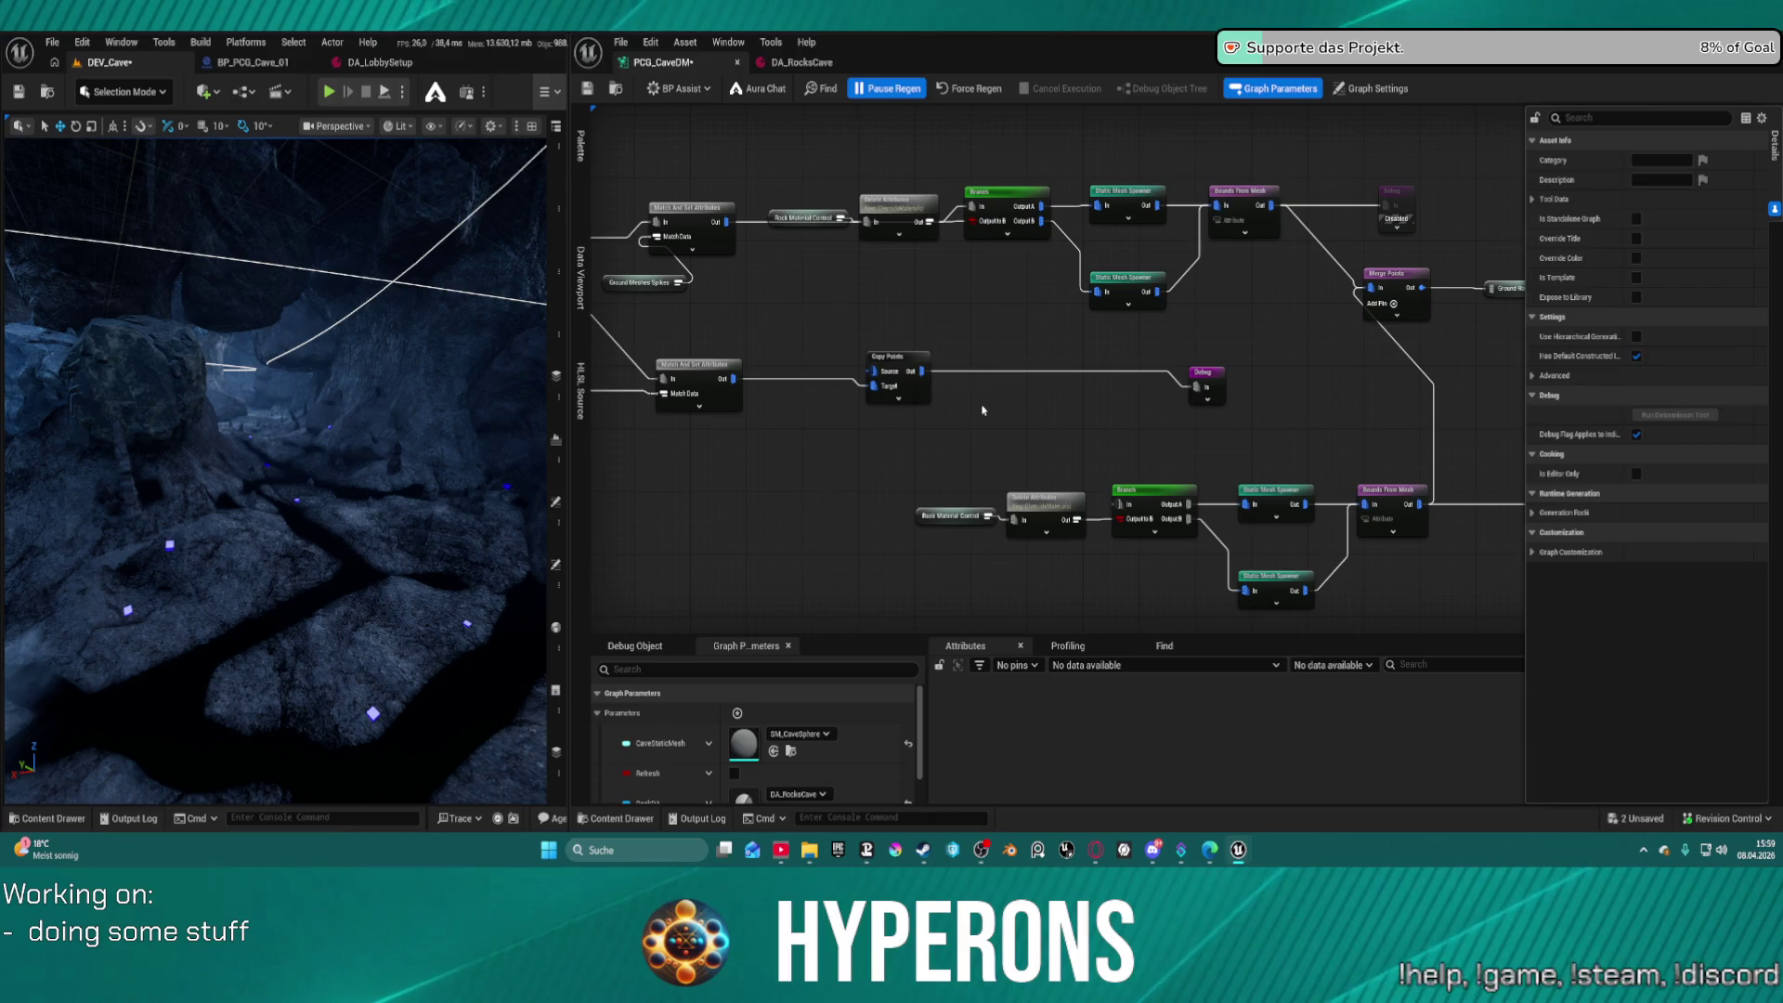
pyautogui.click(1698, 184)
pyautogui.write('s')
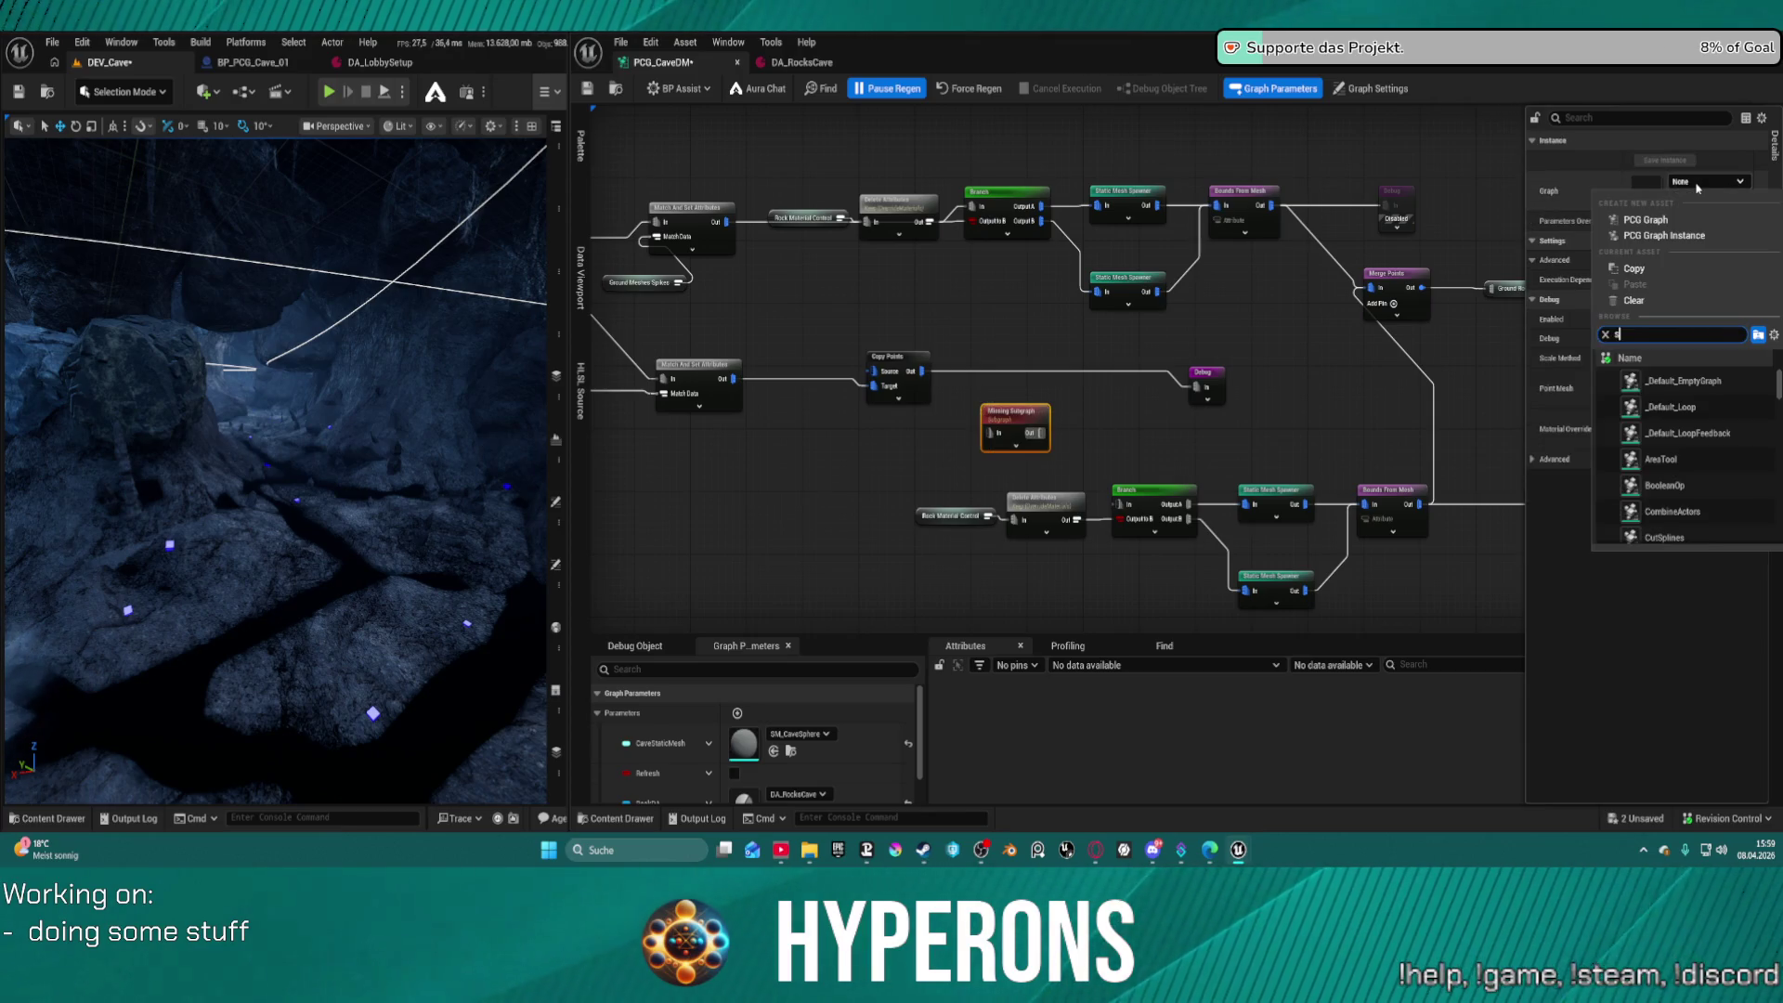
pyautogui.write('catter')
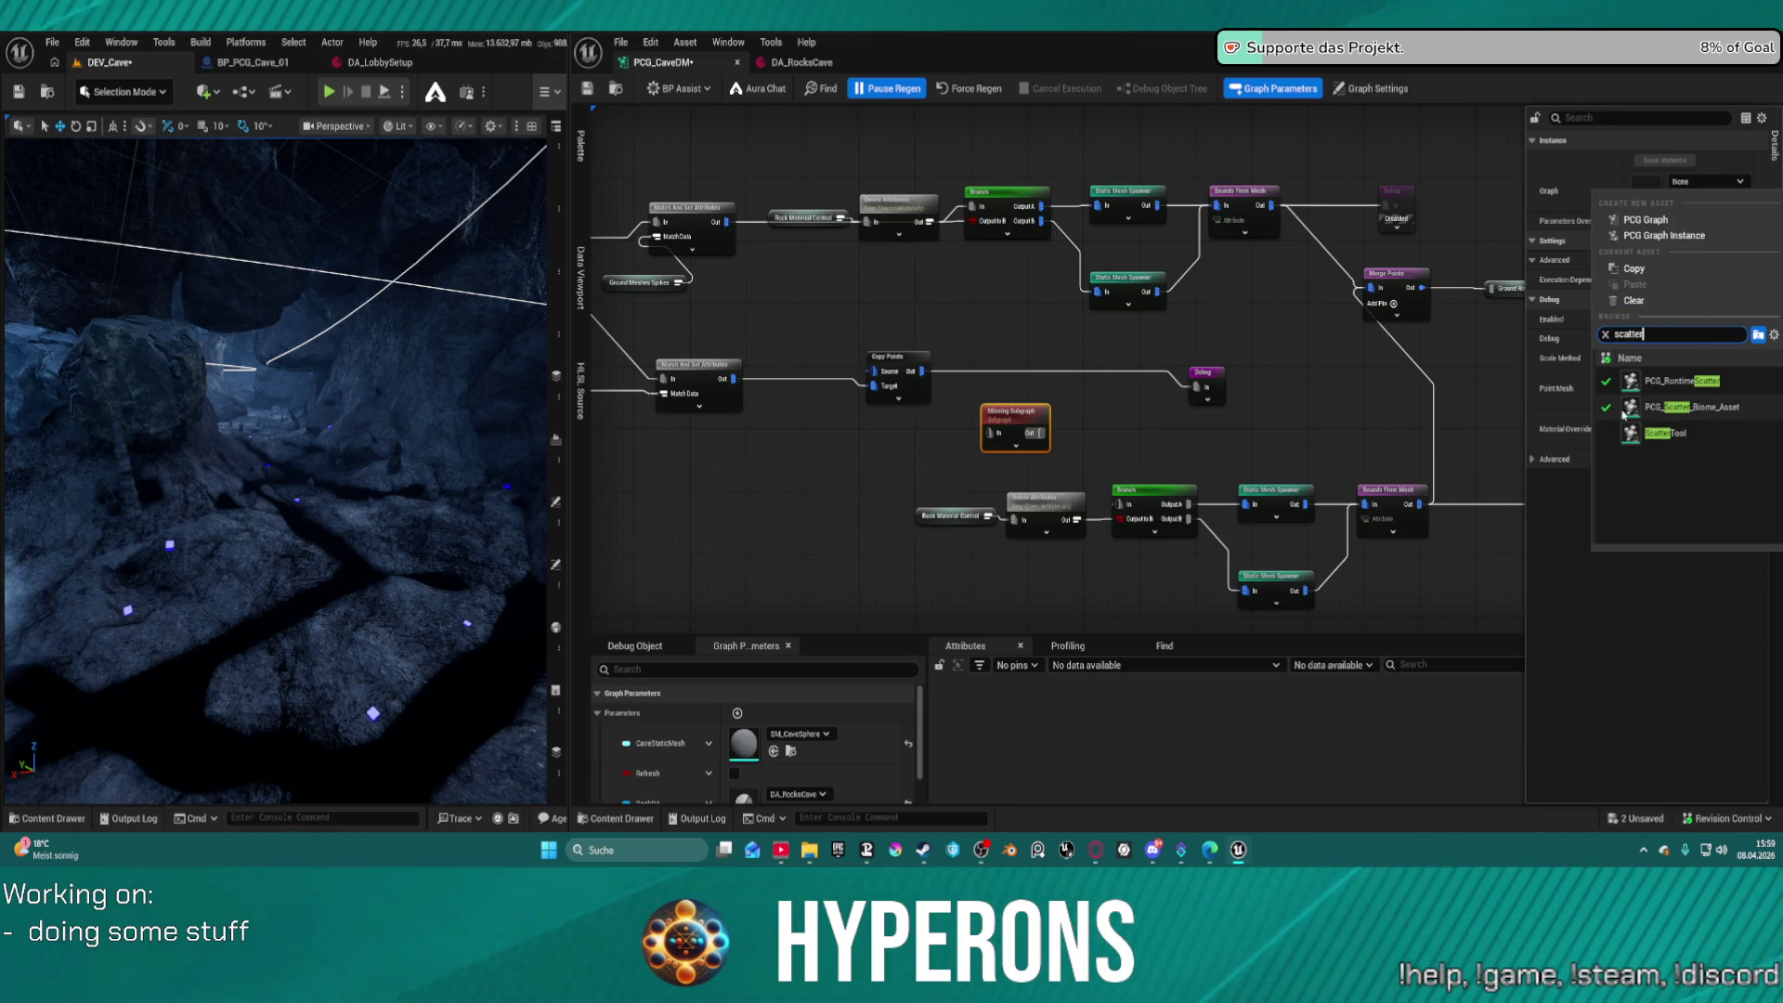
pyautogui.moveTo(1636, 433)
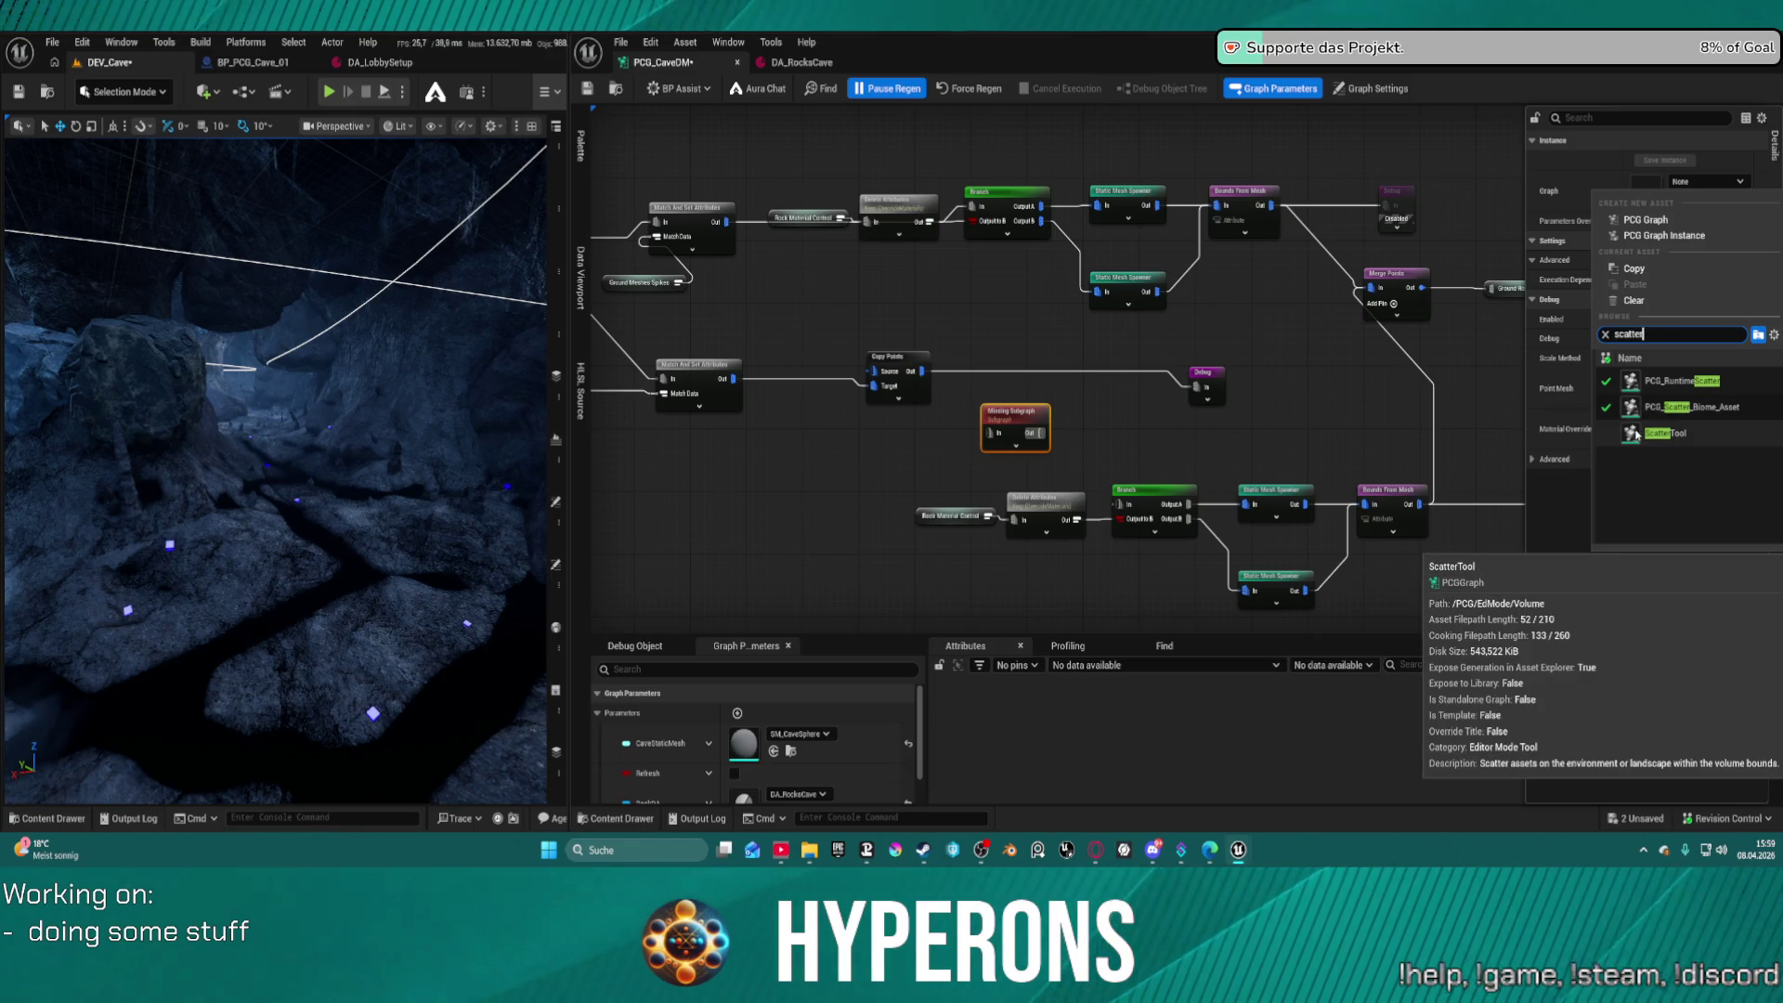
pyautogui.click(1637, 434)
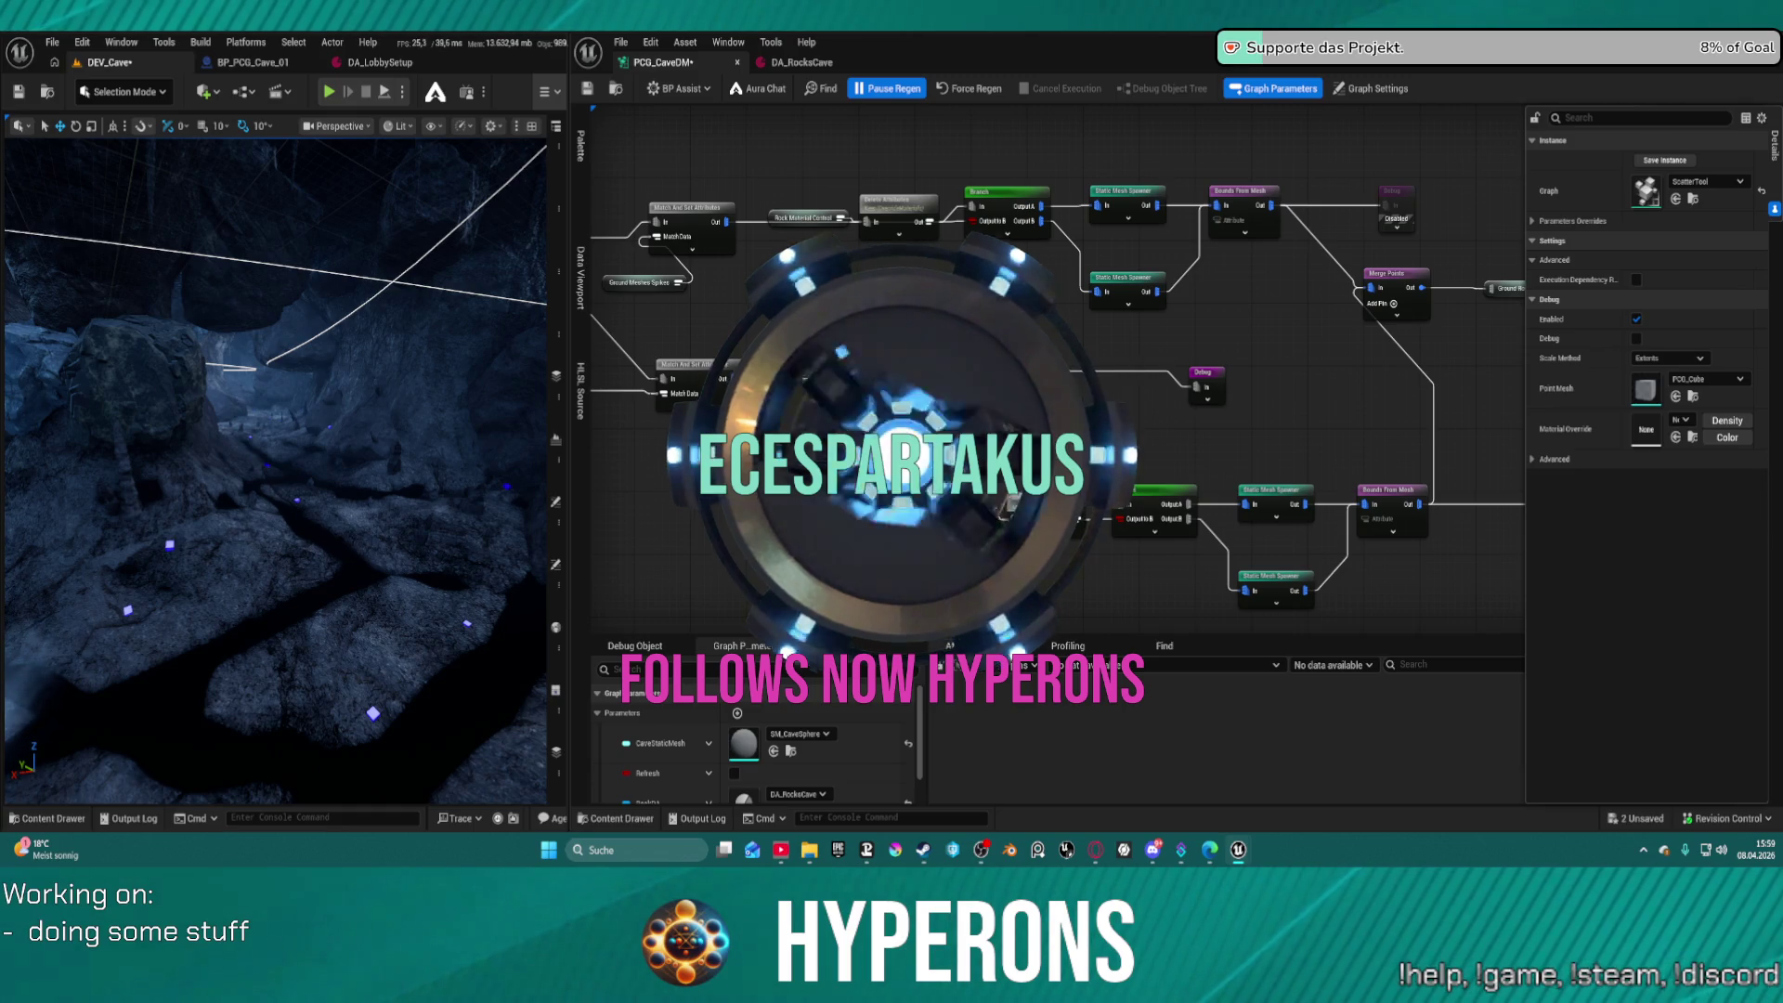
pyautogui.moveTo(1061, 315); pyautogui.dragTo(1036, 140)
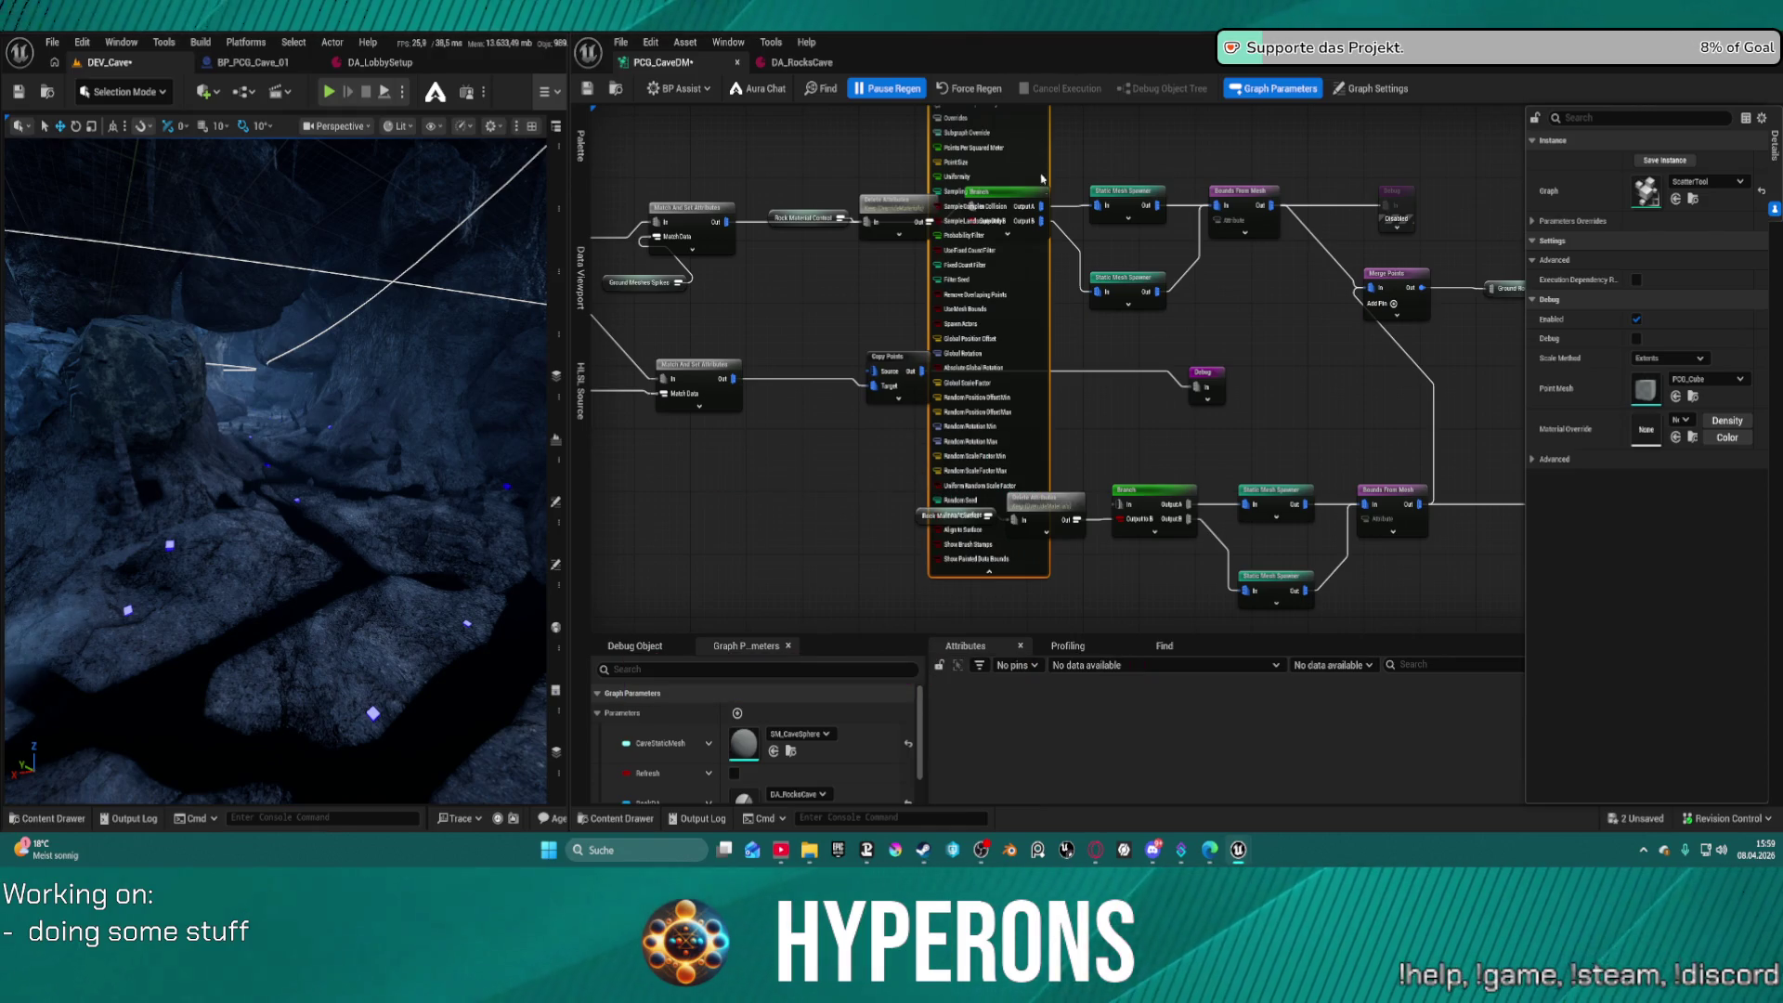
pyautogui.press('Delete')
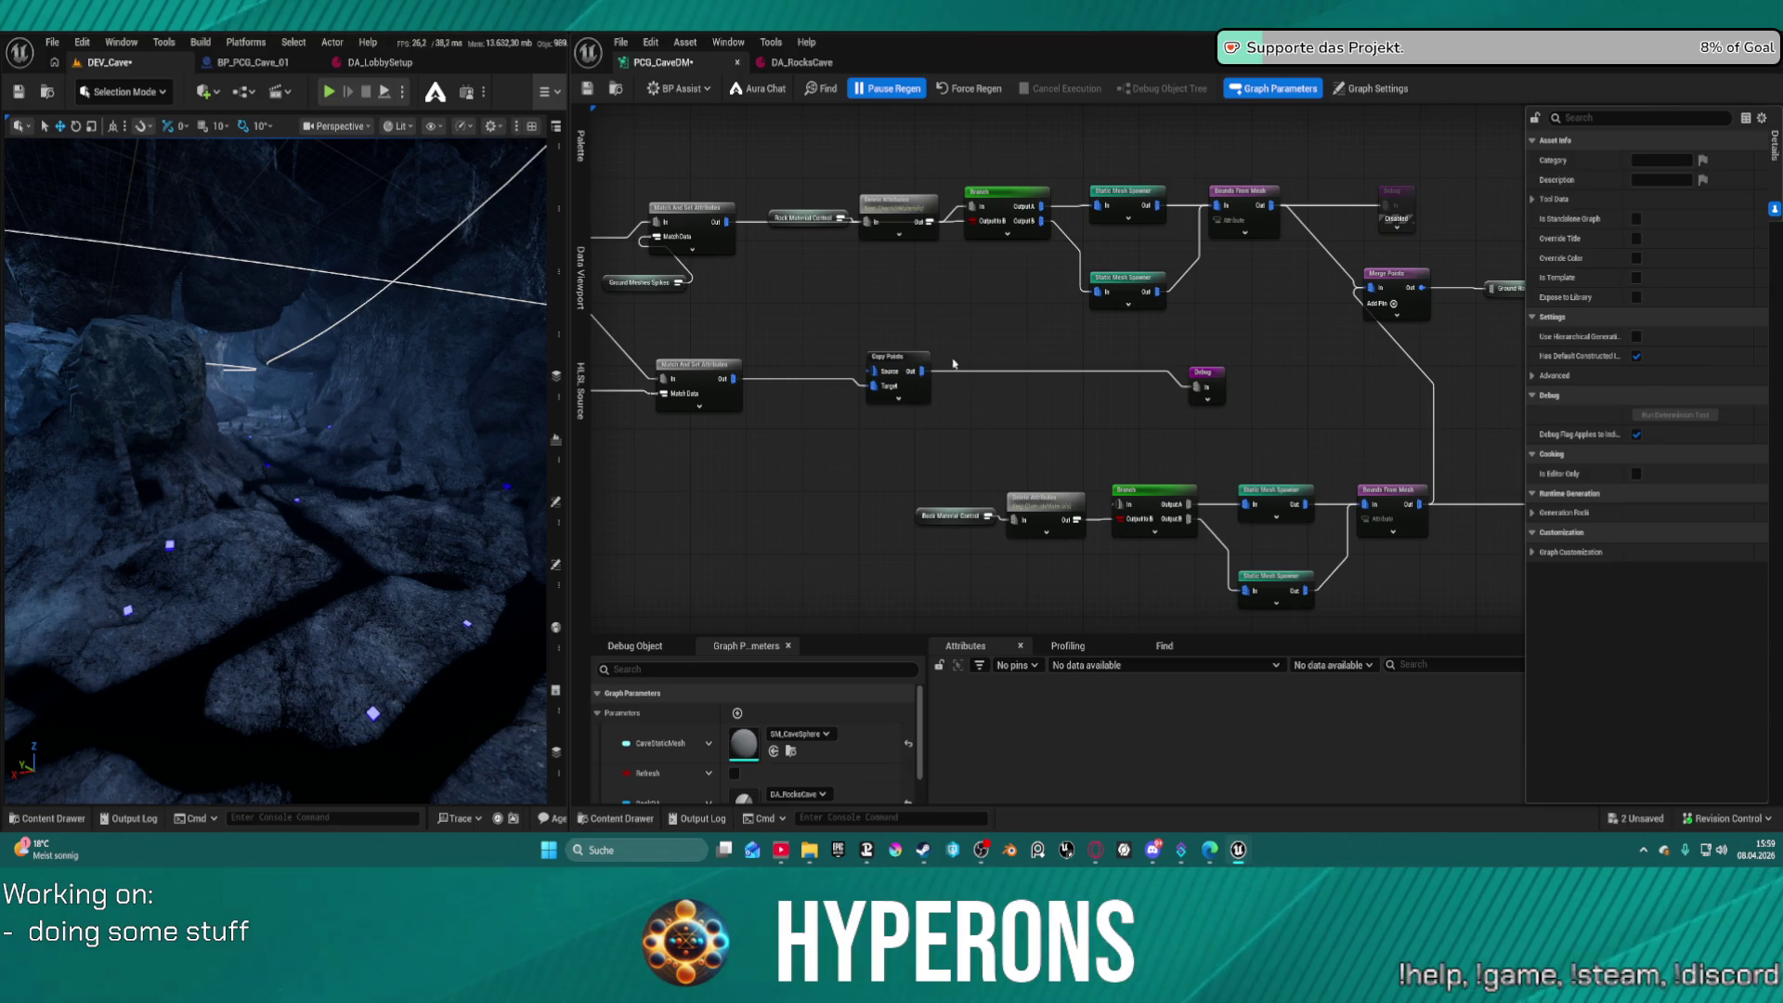
# Add a new Subgraph node running PCG_Scatter_Biome_Asset and move it beside Copy Points
pyautogui.rightClick(1037, 422)
pyautogui.write('sub')
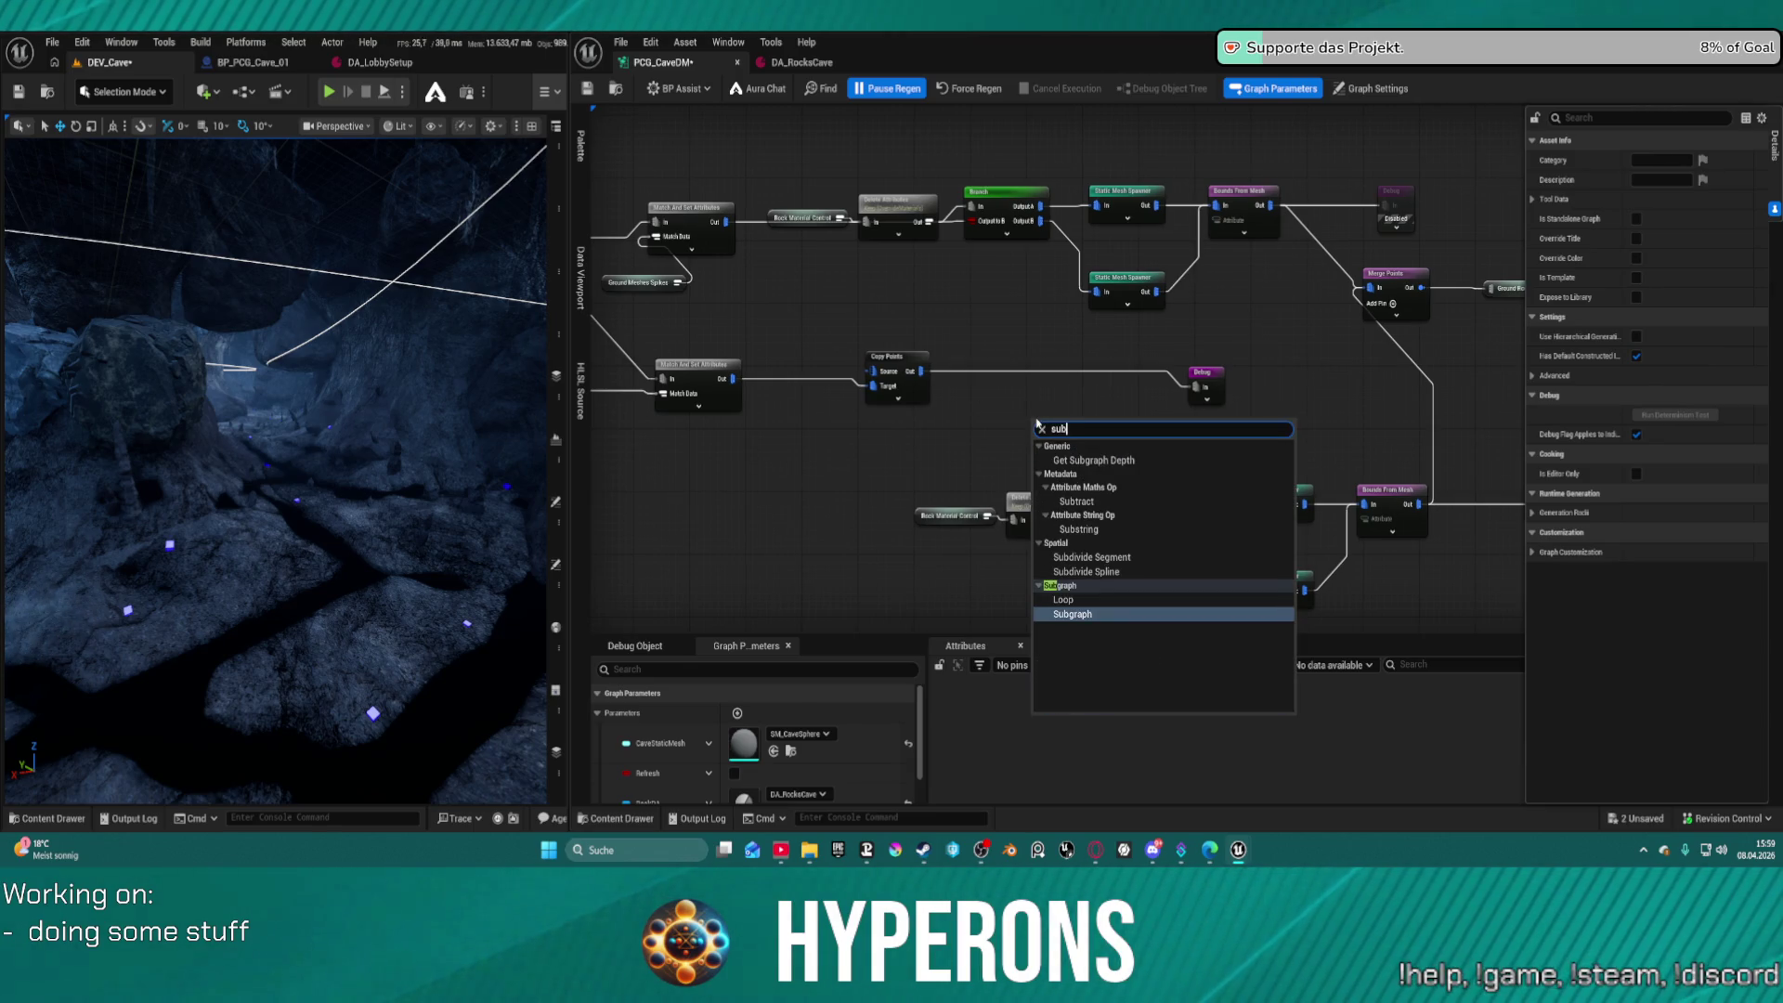
pyautogui.write(' gra')
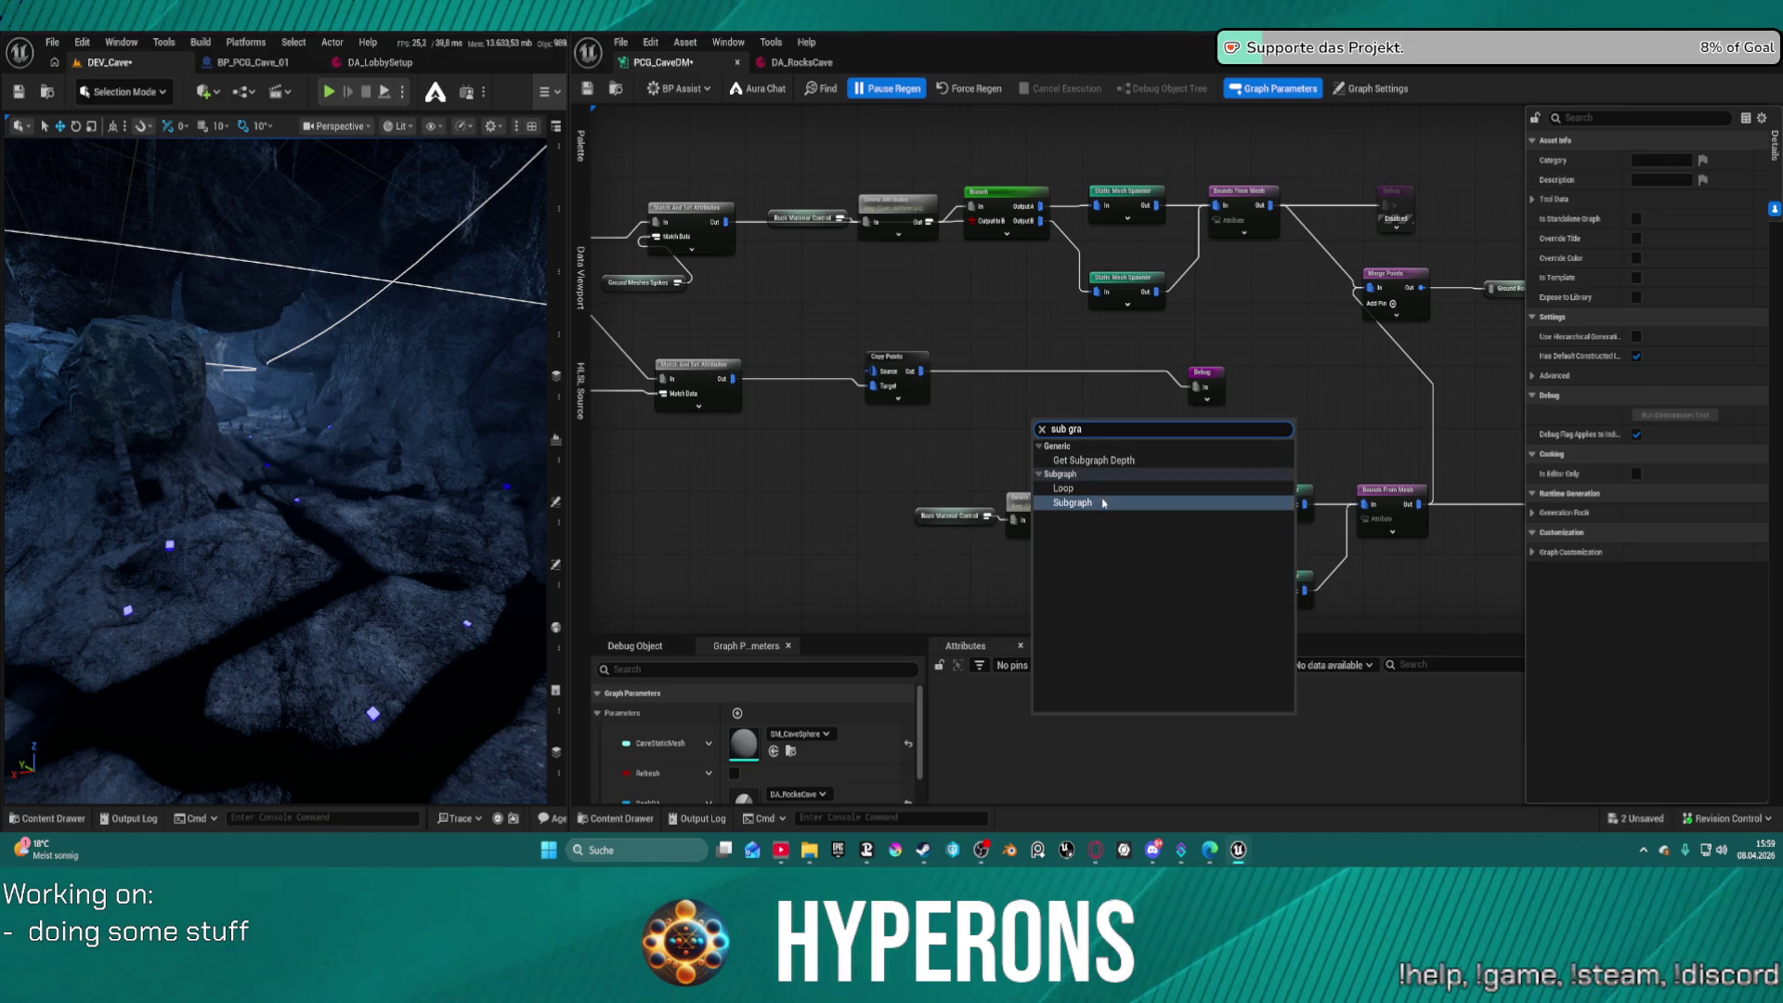
pyautogui.click(1198, 503)
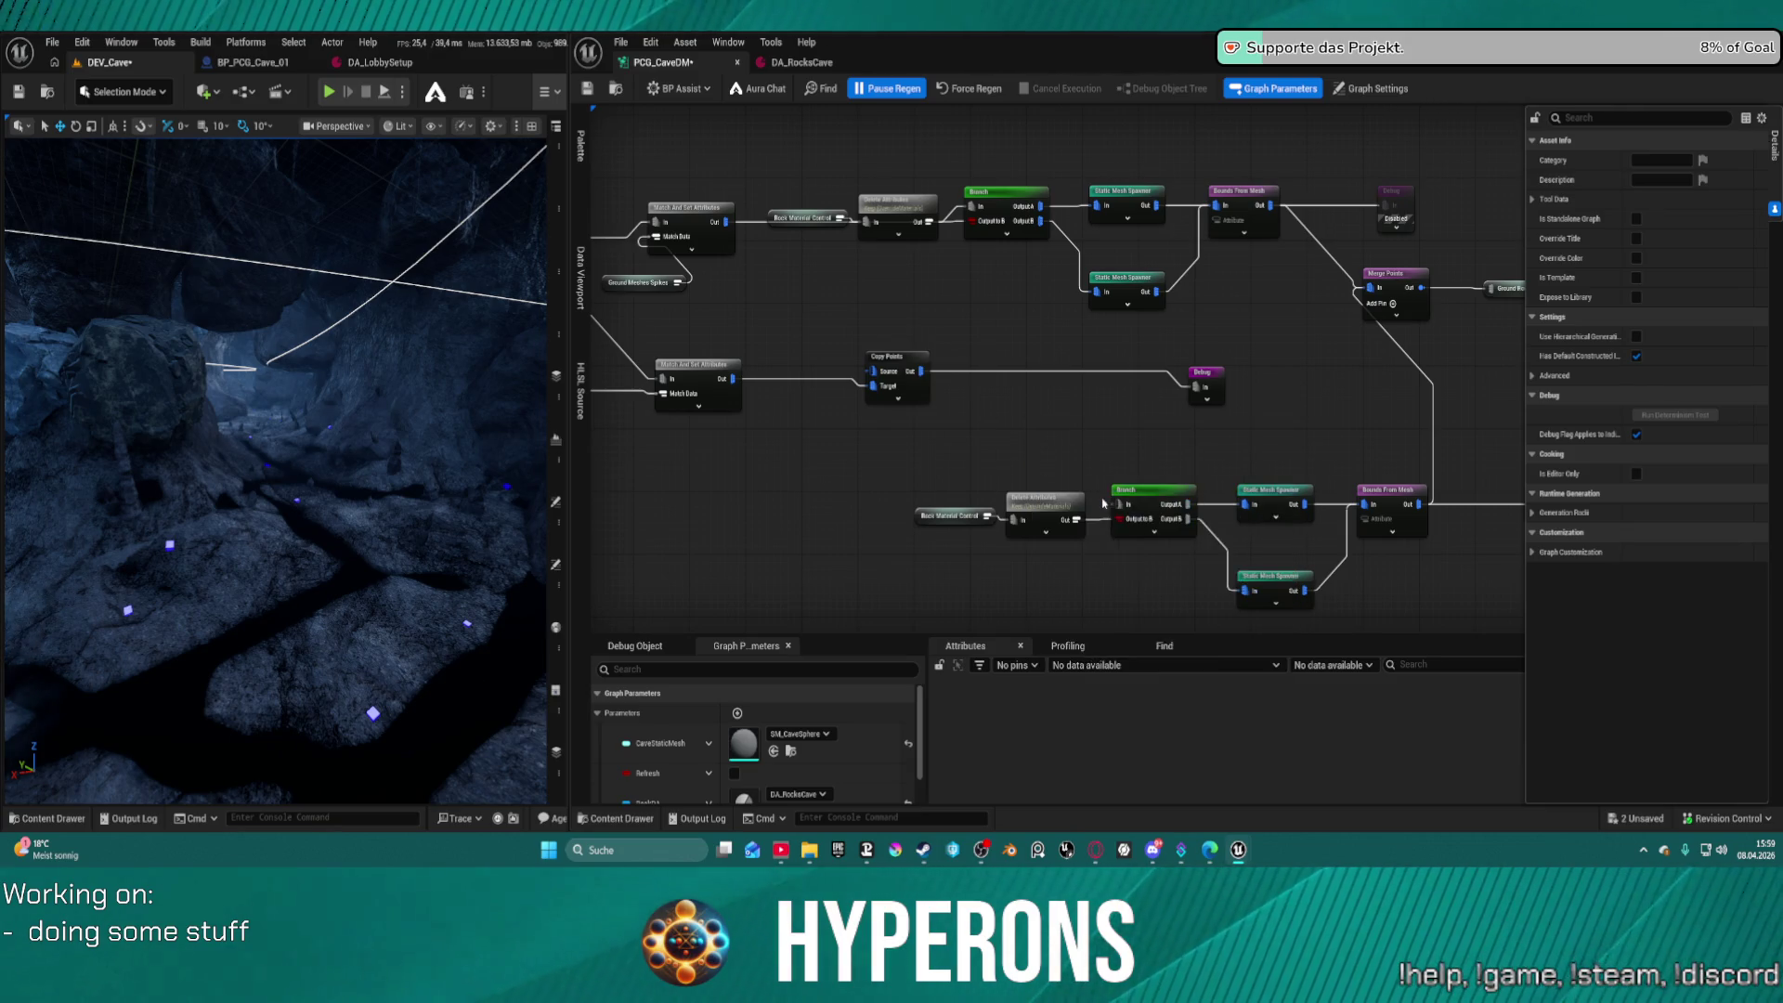
pyautogui.click(1707, 181)
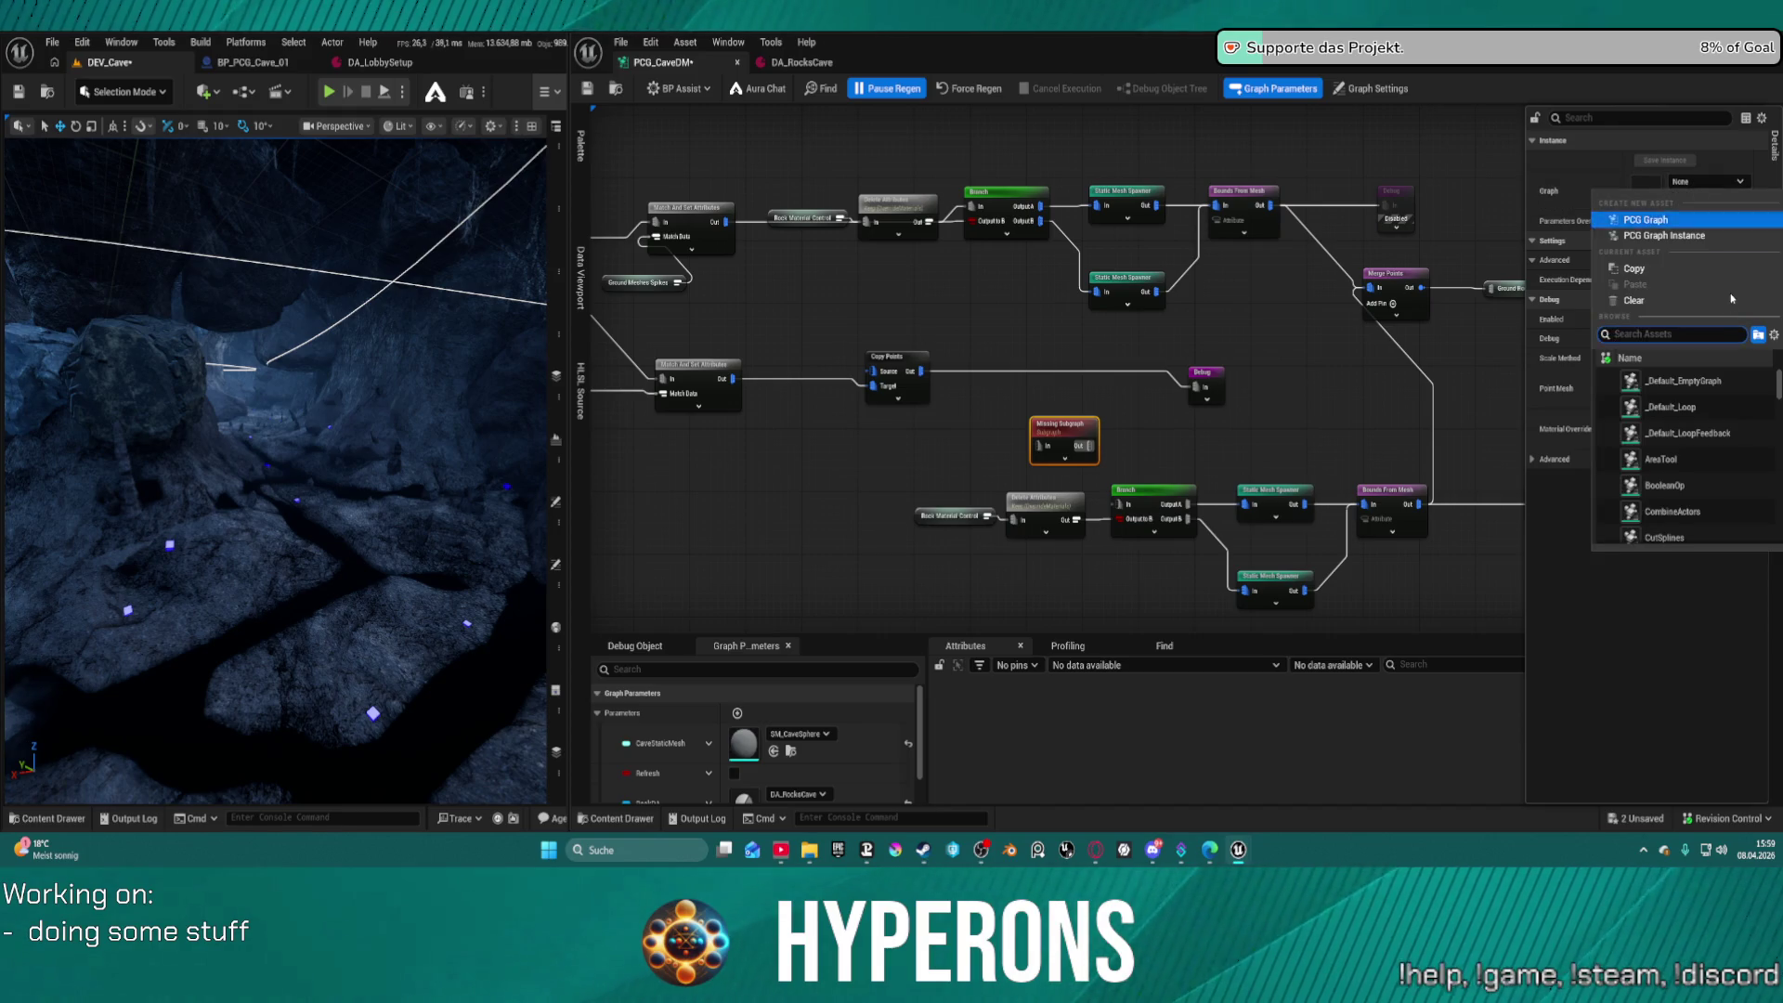
pyautogui.write('sc')
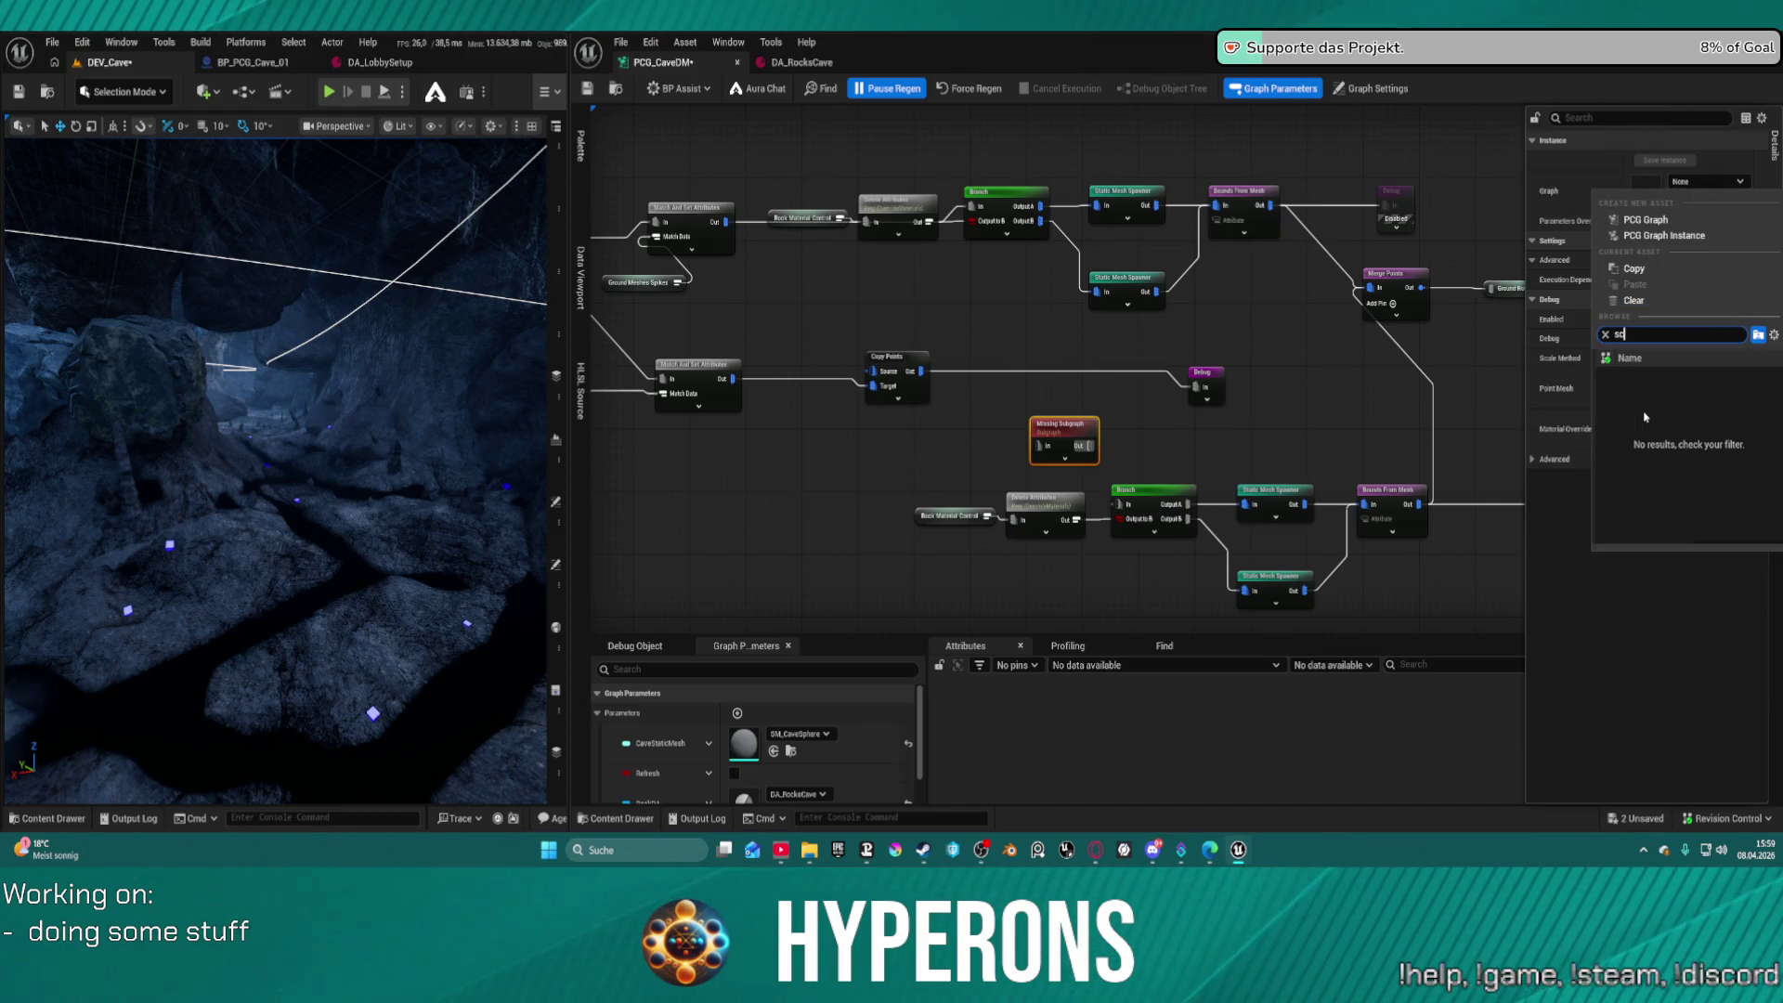
pyautogui.write('at')
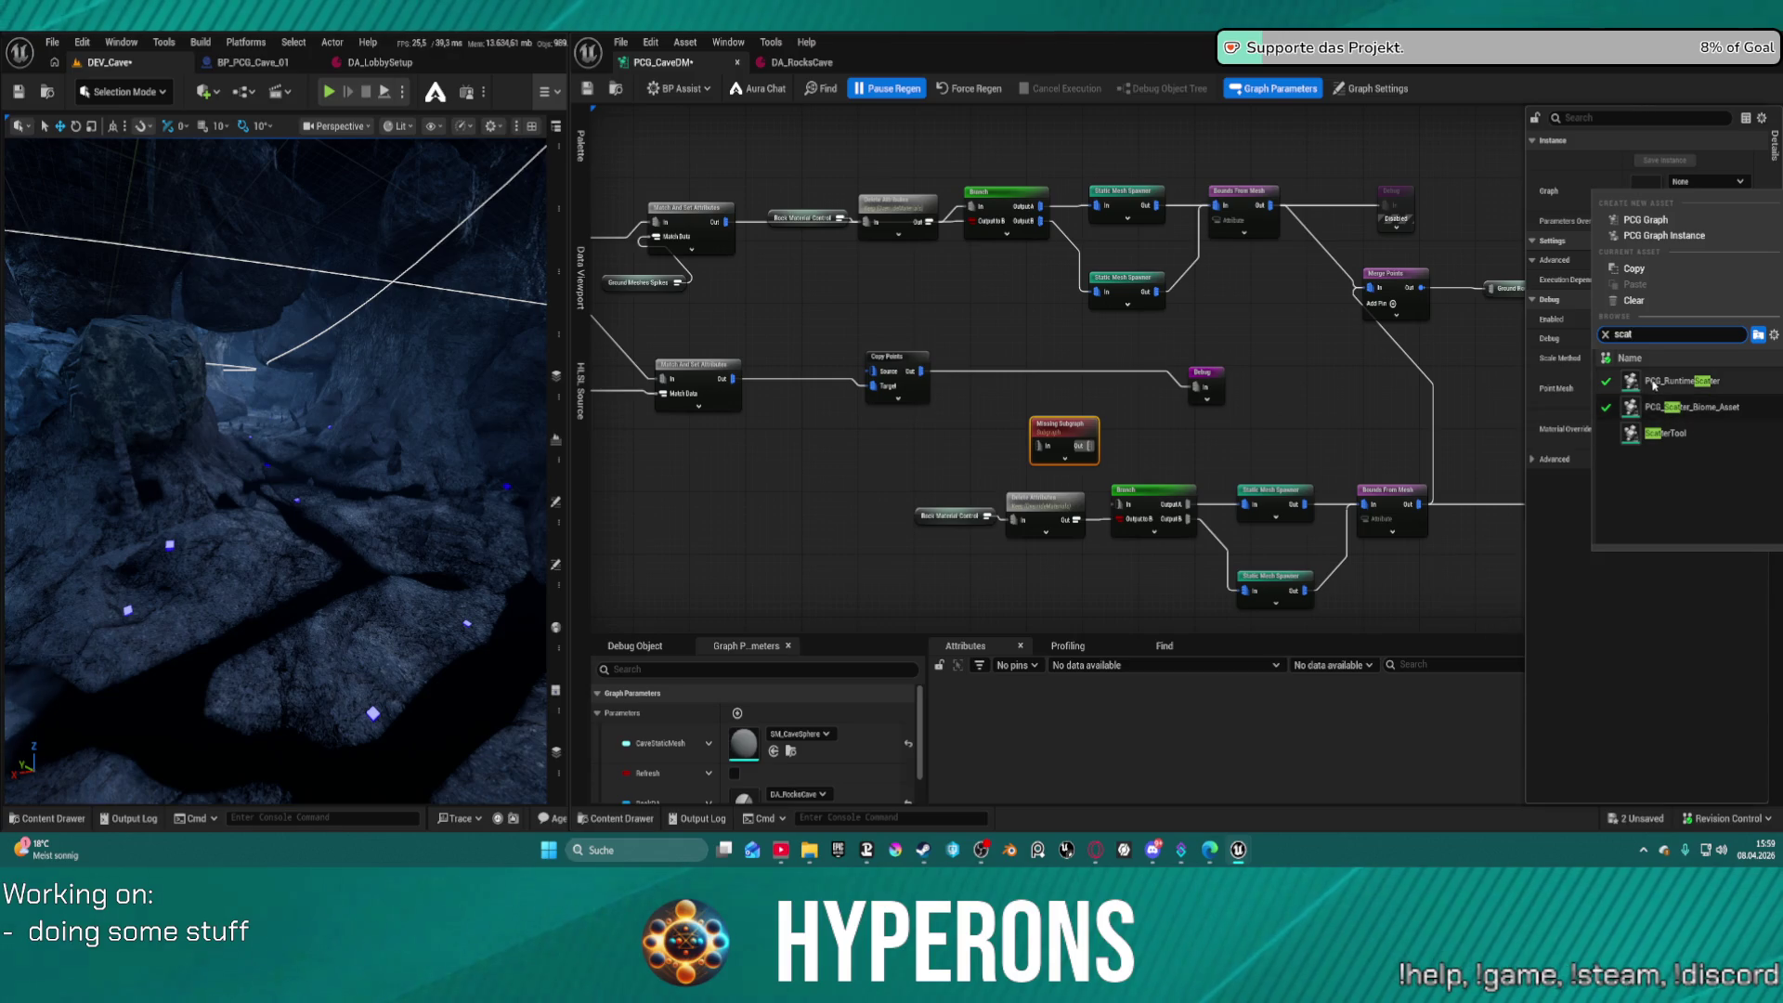
pyautogui.click(1684, 421)
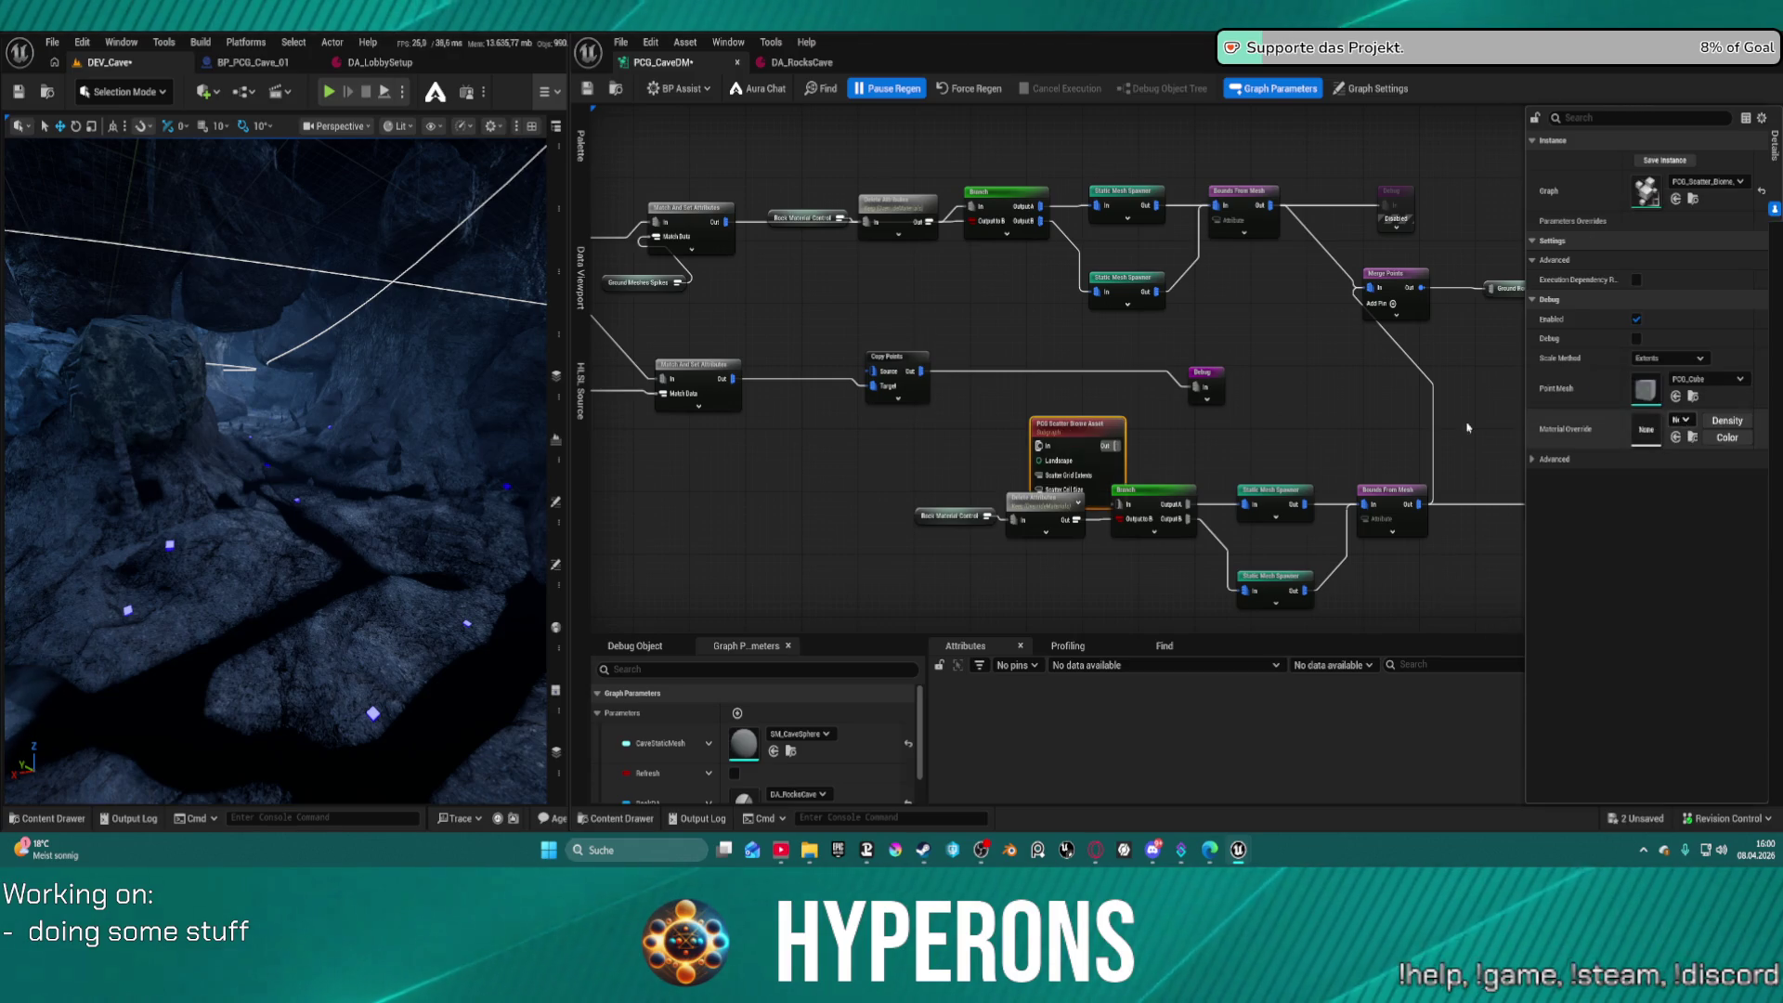
pyautogui.moveTo(1126, 461); pyautogui.dragTo(1088, 395)
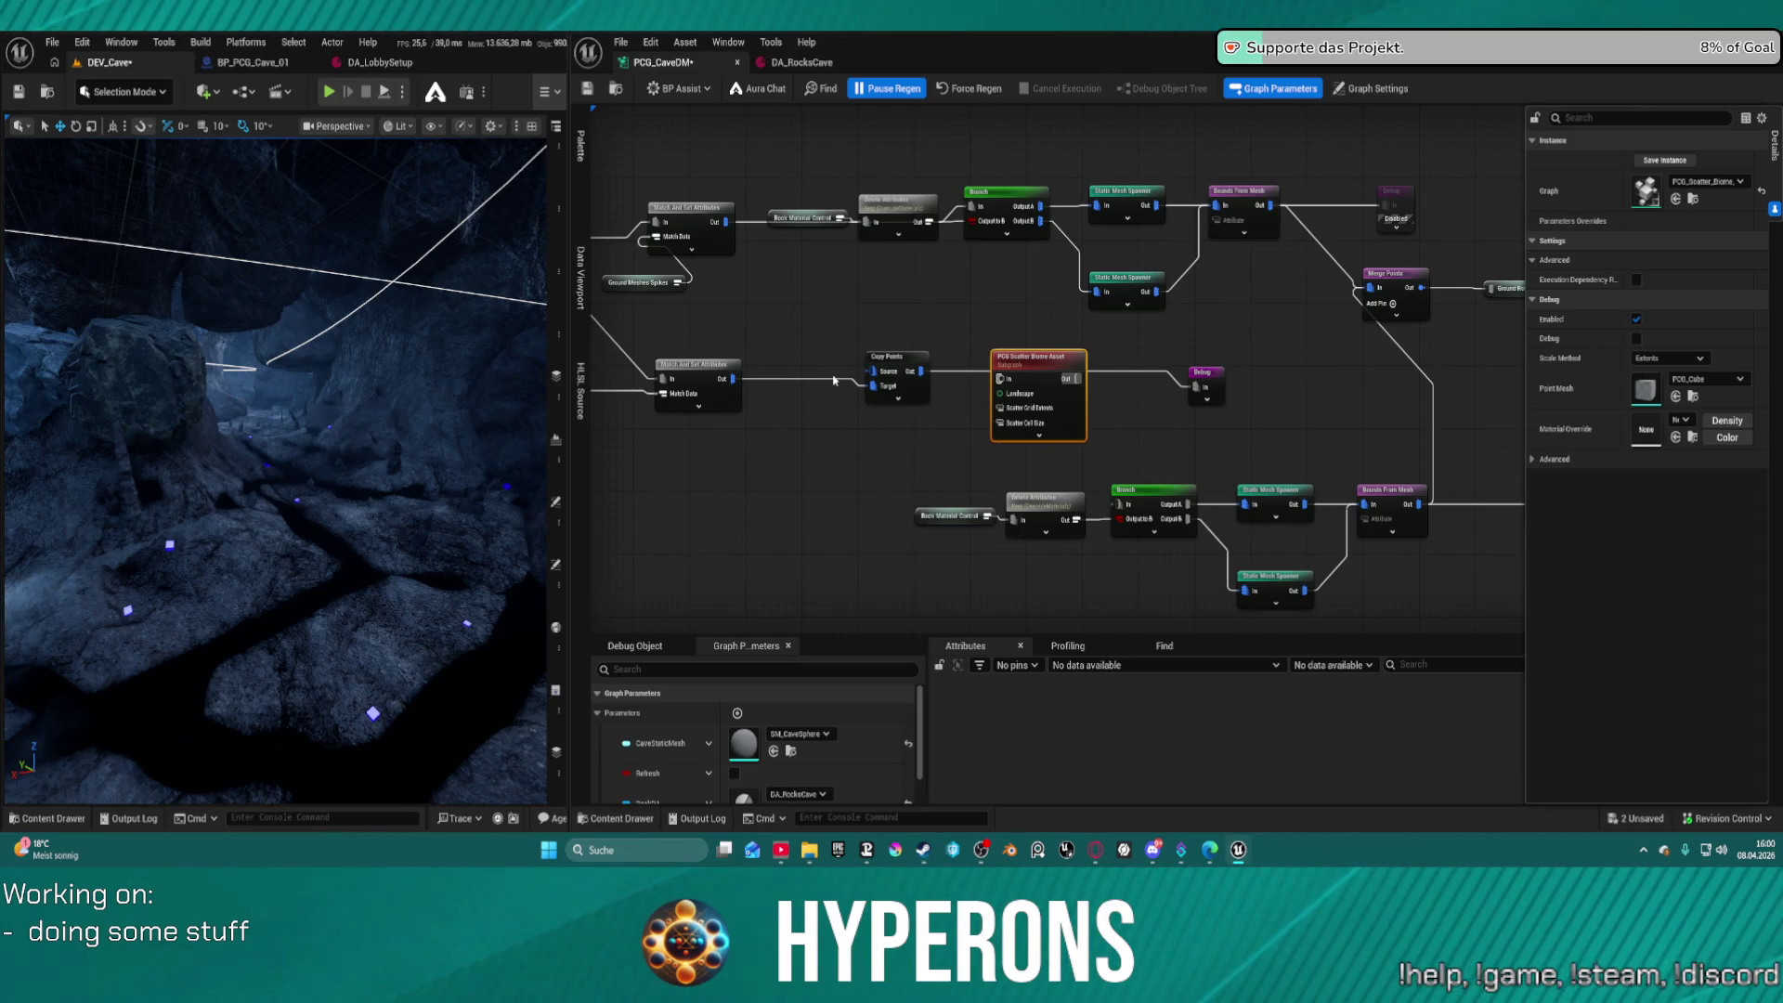
# Pan past the Ground comment, Density Filter and Normal To Density nodes to the Mesh Sampler branch
pyautogui.moveTo(945, 301)
pyautogui.mouseDown()
pyautogui.moveTo(1107, 370)
pyautogui.moveTo(963, 350)
pyautogui.moveTo(884, 418)
pyautogui.moveTo(808, 410)
pyautogui.mouseUp()
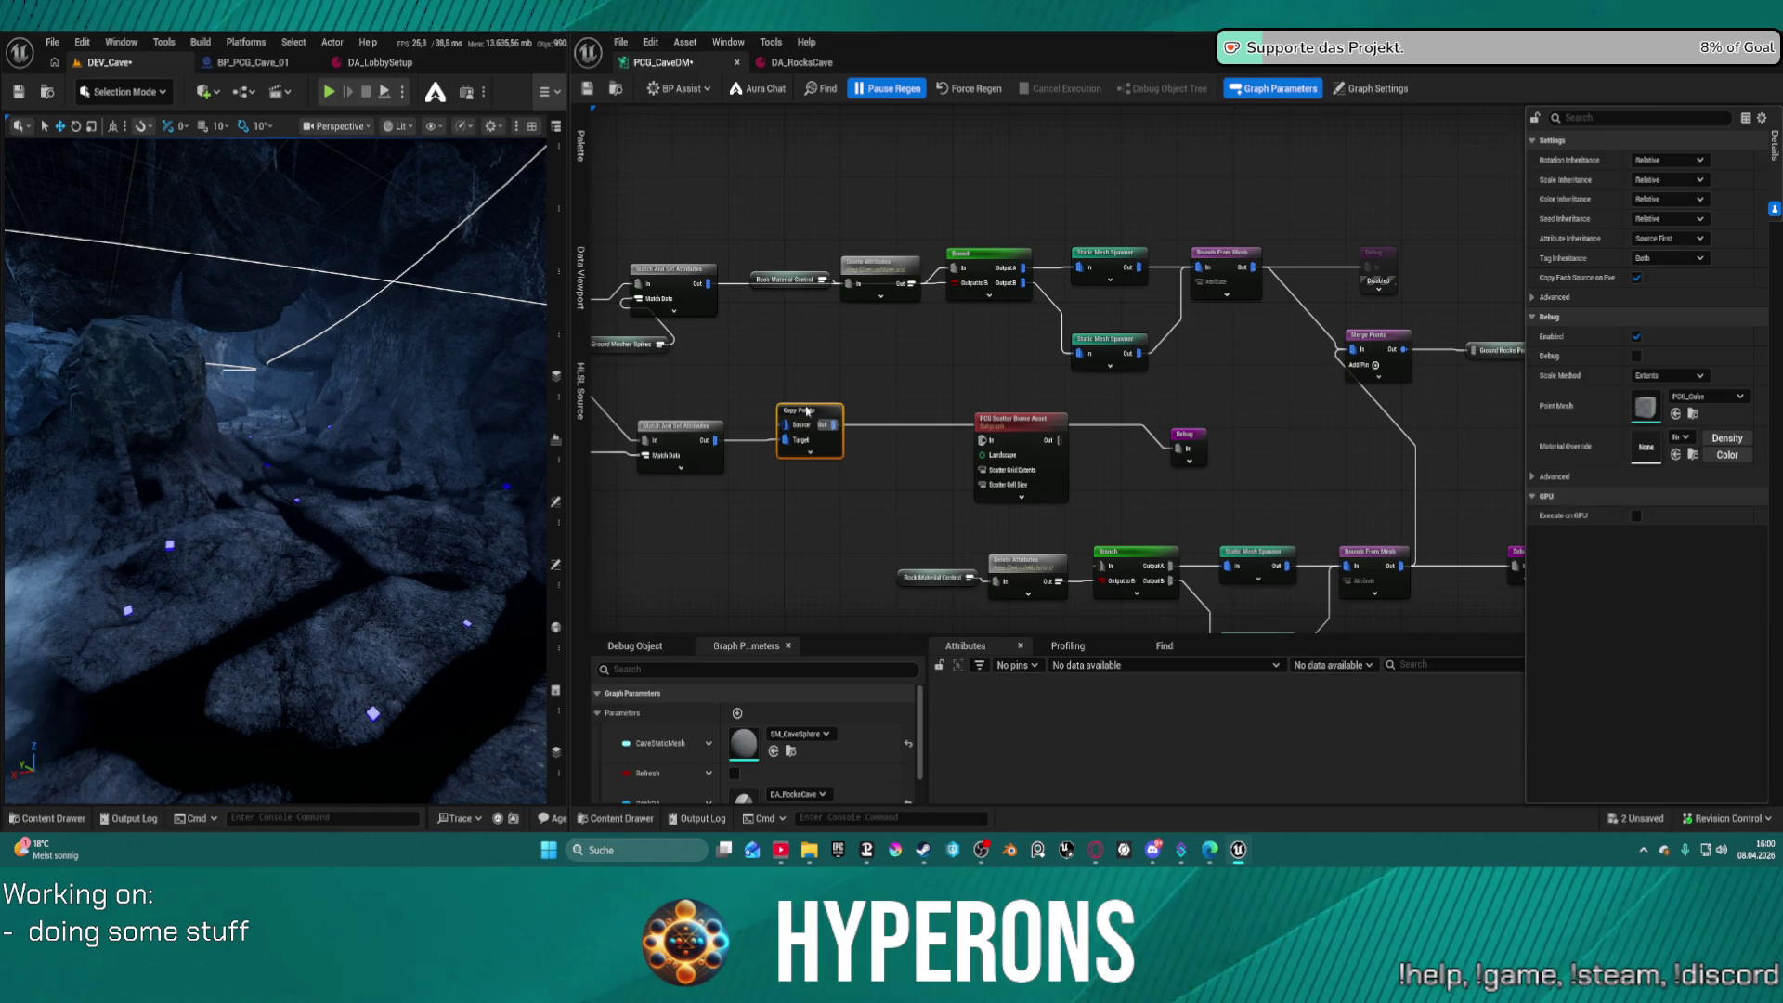
pyautogui.moveTo(958, 372)
pyautogui.mouseDown()
pyautogui.moveTo(1522, 409)
pyautogui.moveTo(1355, 416)
pyautogui.moveTo(1774, 401)
pyautogui.mouseUp()
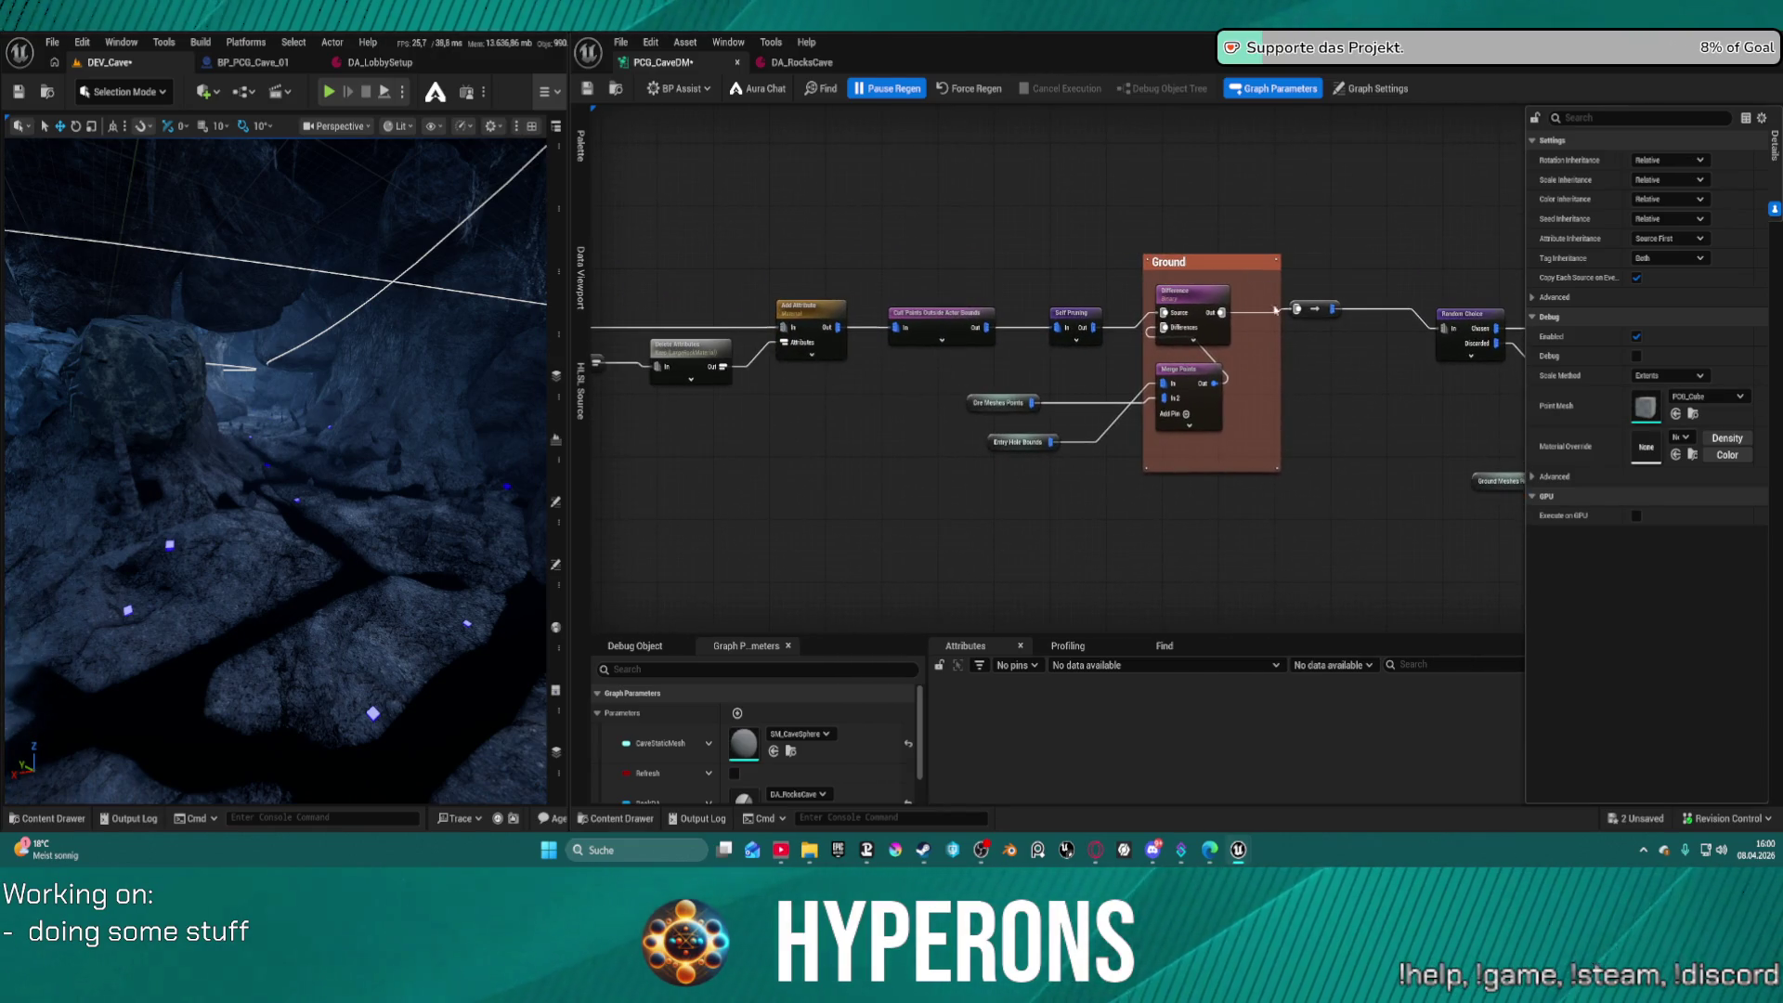
pyautogui.moveTo(912, 381)
pyautogui.mouseDown()
pyautogui.moveTo(1096, 320)
pyautogui.moveTo(1665, 317)
pyautogui.mouseUp()
pyautogui.moveTo(706, 418)
pyautogui.mouseDown()
pyautogui.moveTo(1340, 395)
pyautogui.moveTo(1768, 441)
pyautogui.mouseUp()
pyautogui.moveTo(929, 399)
pyautogui.mouseDown()
pyautogui.moveTo(1528, 349)
pyautogui.moveTo(1432, 342)
pyautogui.moveTo(1366, 376)
pyautogui.moveTo(1207, 372)
pyautogui.moveTo(697, 427)
pyautogui.moveTo(431, 429)
pyautogui.mouseUp()
pyautogui.moveTo(595, 278)
pyautogui.mouseDown()
pyautogui.moveTo(771, 139)
pyautogui.moveTo(743, 241)
pyautogui.moveTo(853, 399)
pyautogui.moveTo(981, 384)
pyautogui.mouseUp()
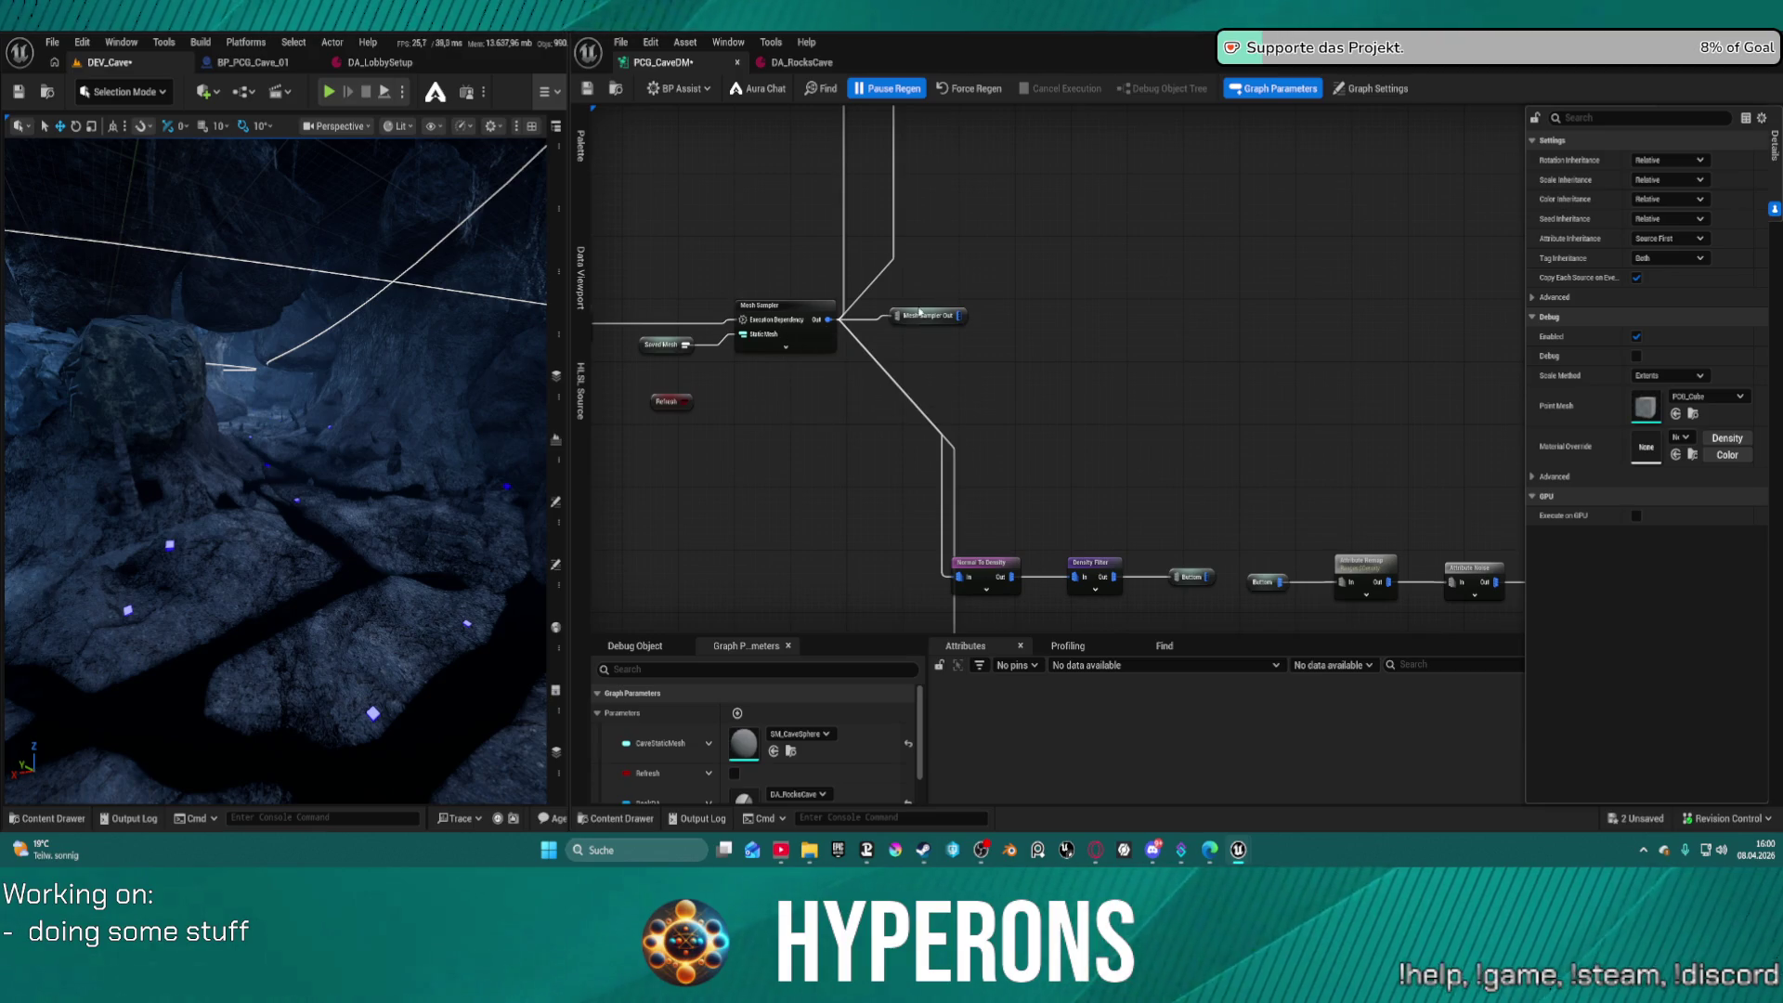
# Add a Projection node to the graph and disconnect the trial Mesh Sampler Out wire
pyautogui.rightClick(1029, 297)
pyautogui.write('projec')
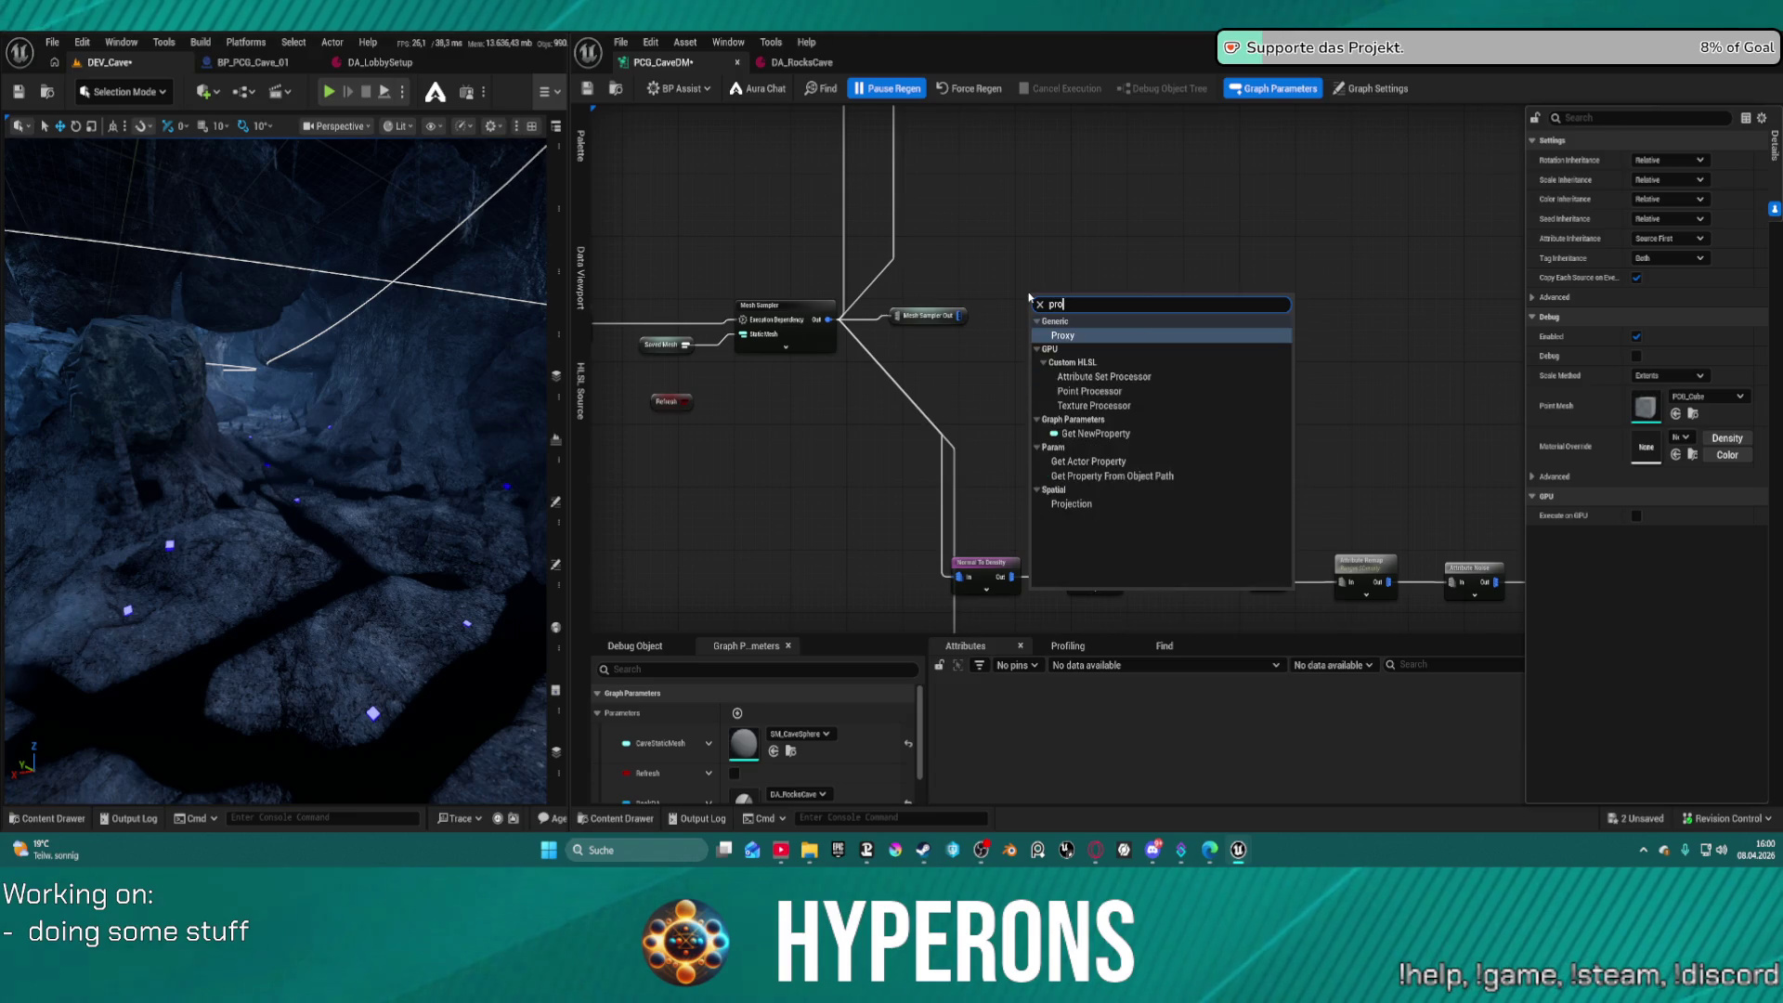
pyautogui.click(1041, 332)
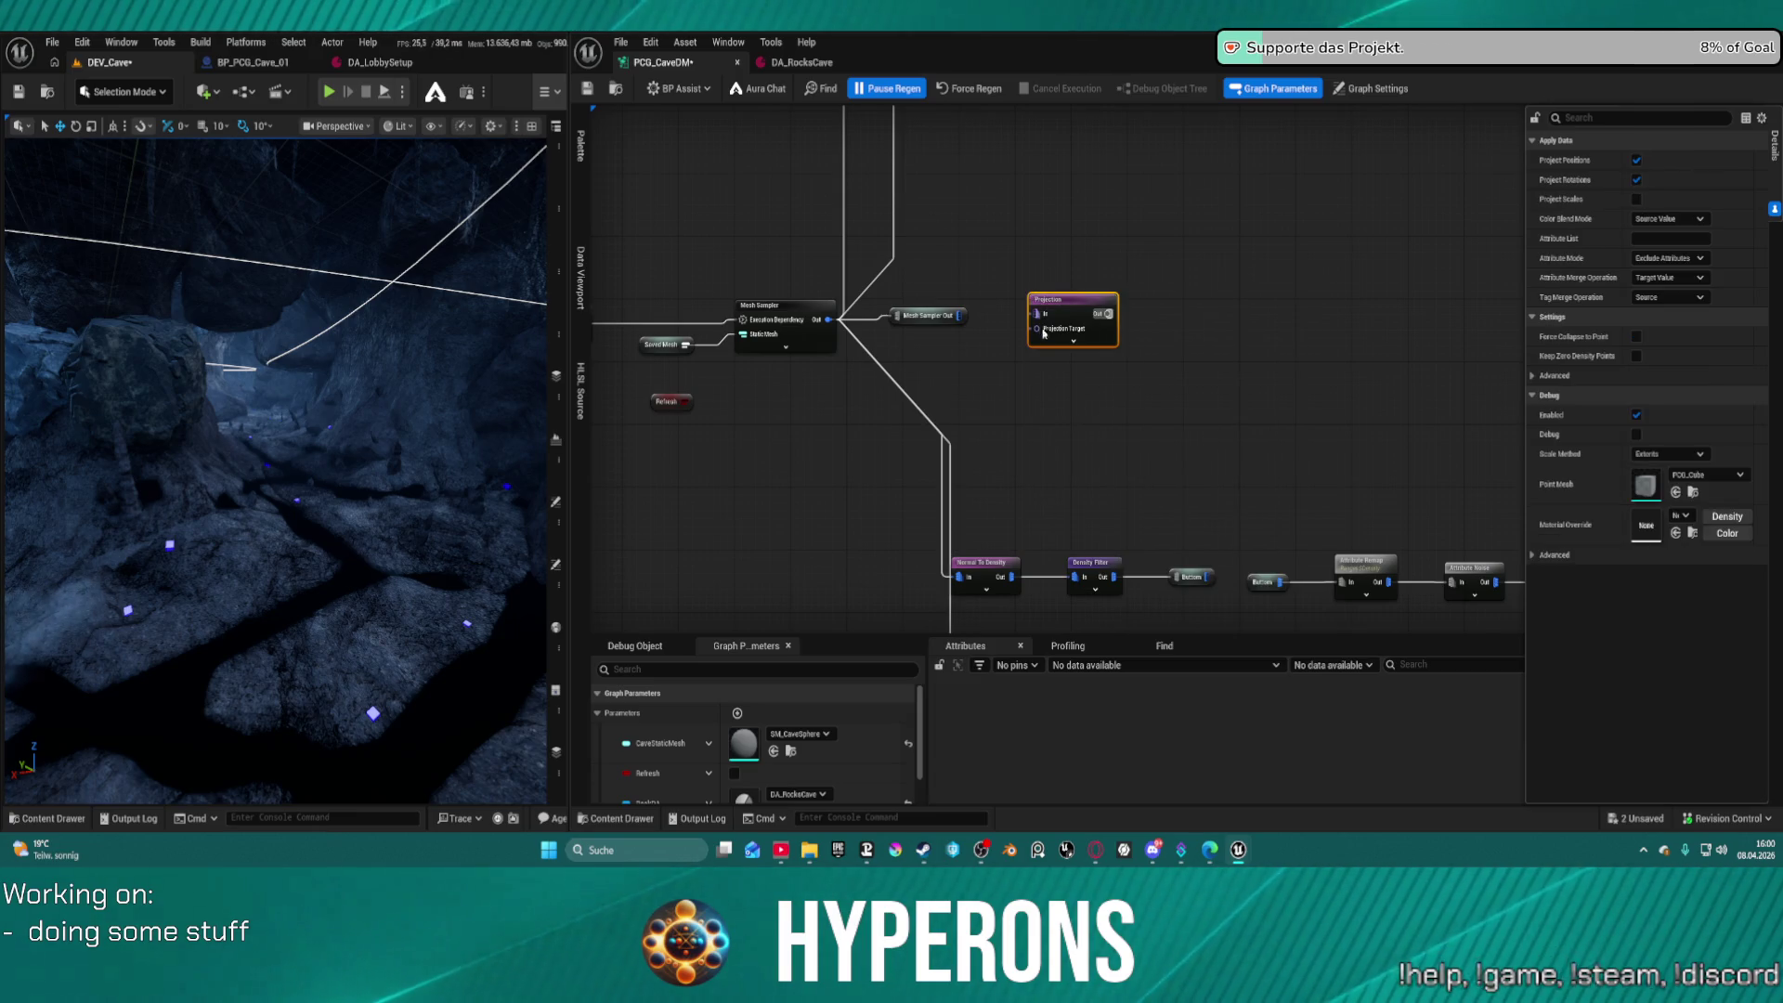
pyautogui.moveTo(963, 317)
pyautogui.mouseDown()
pyautogui.moveTo(1020, 342)
pyautogui.moveTo(1169, 334)
pyautogui.mouseUp()
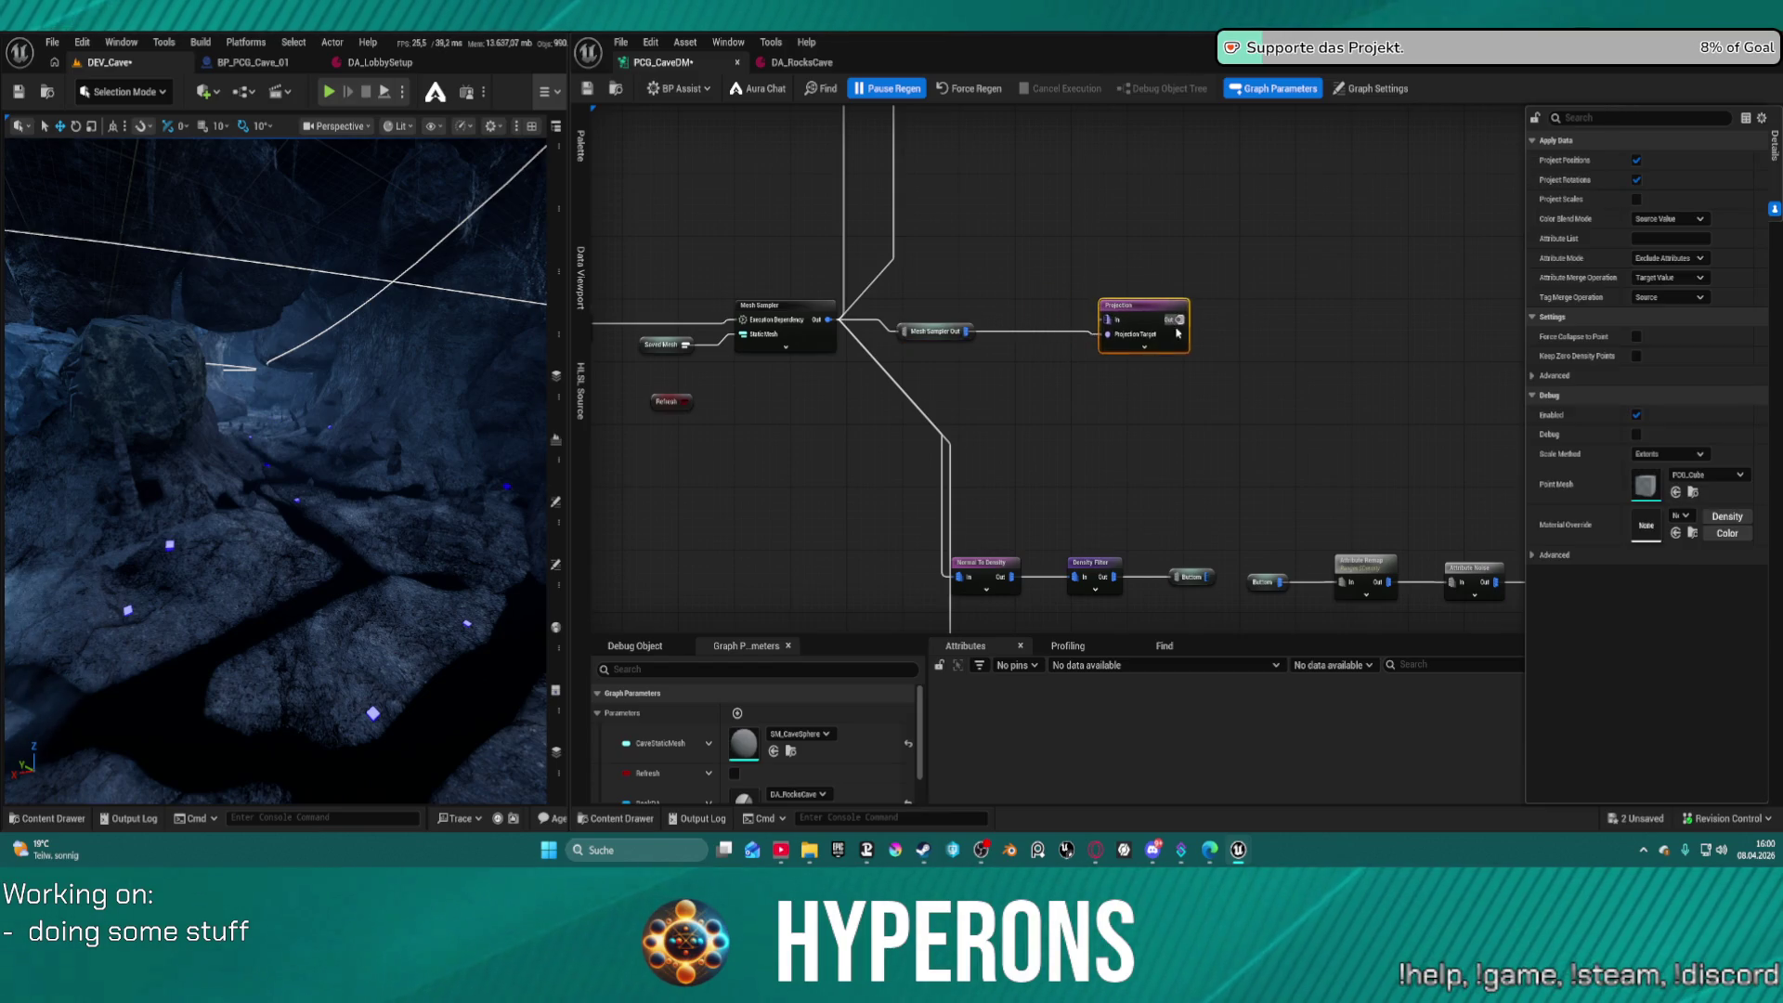
pyautogui.click(1064, 336)
pyautogui.keyDown('alt'); pyautogui.click(1062, 335); pyautogui.keyUp('alt')
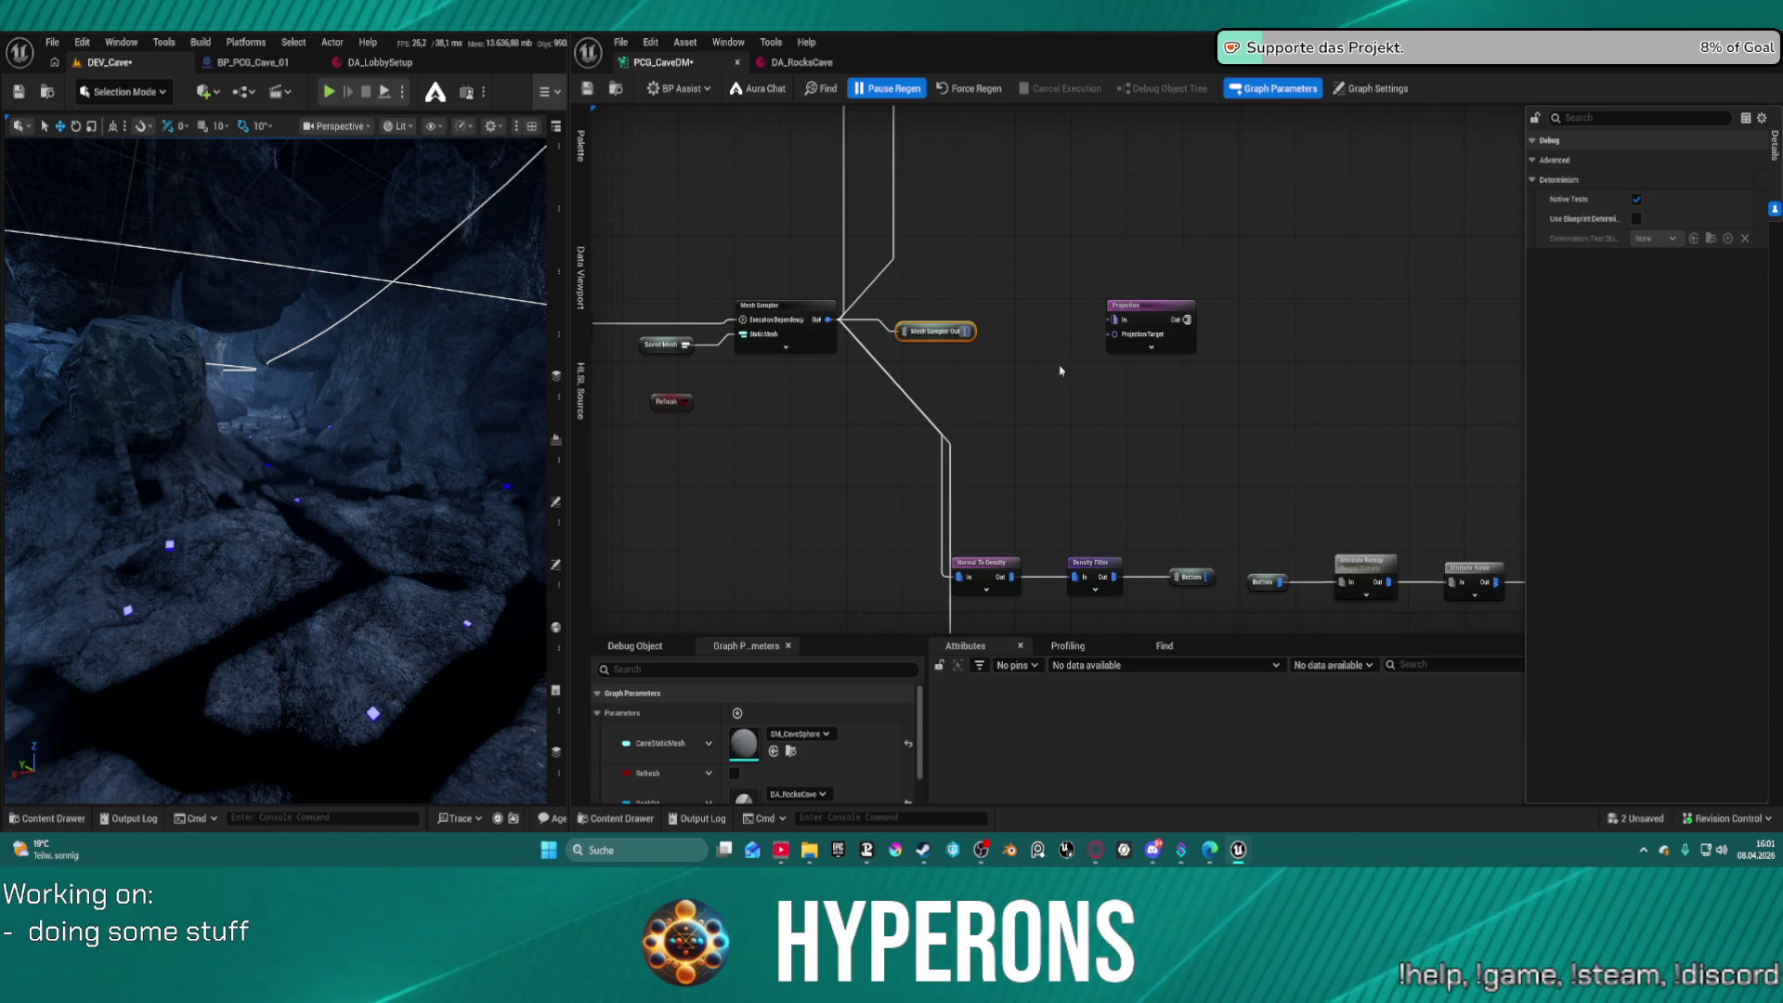
# Add a Mesh Sampler Out reroute beside Projection and wire it into the Projection input
pyautogui.rightClick(1035, 380)
pyautogui.write('mesh samp')
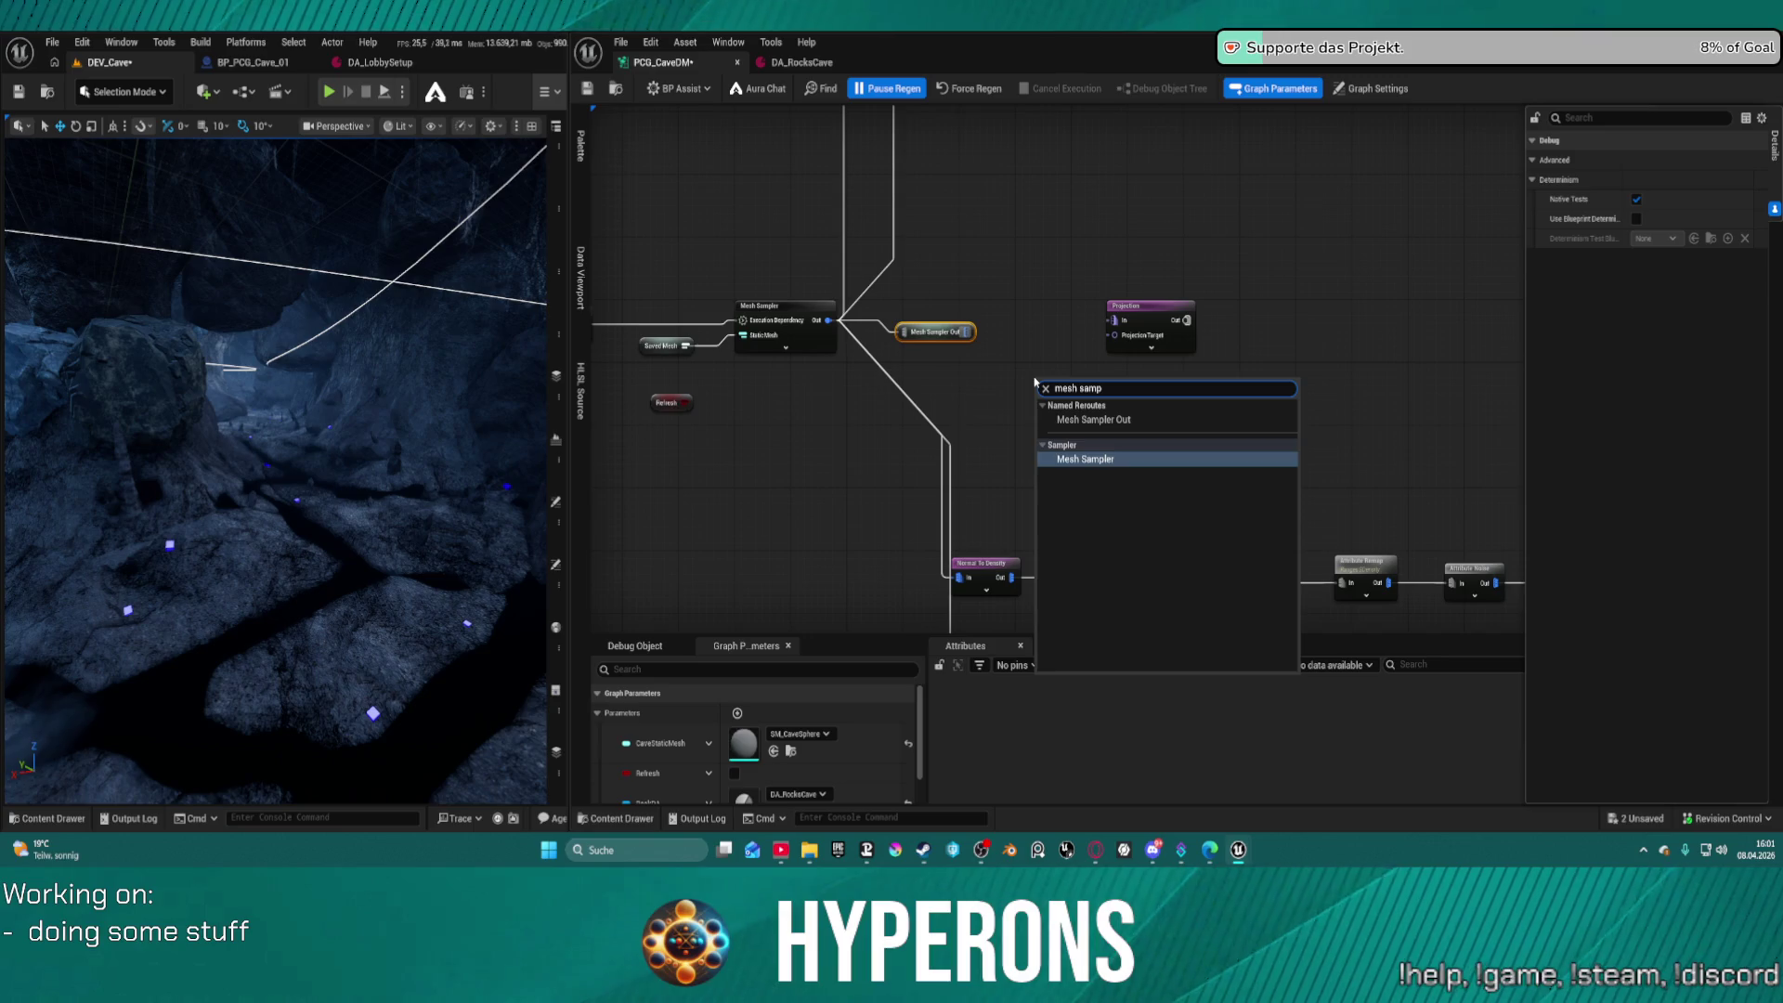
pyautogui.press('Up')
pyautogui.press('Return')
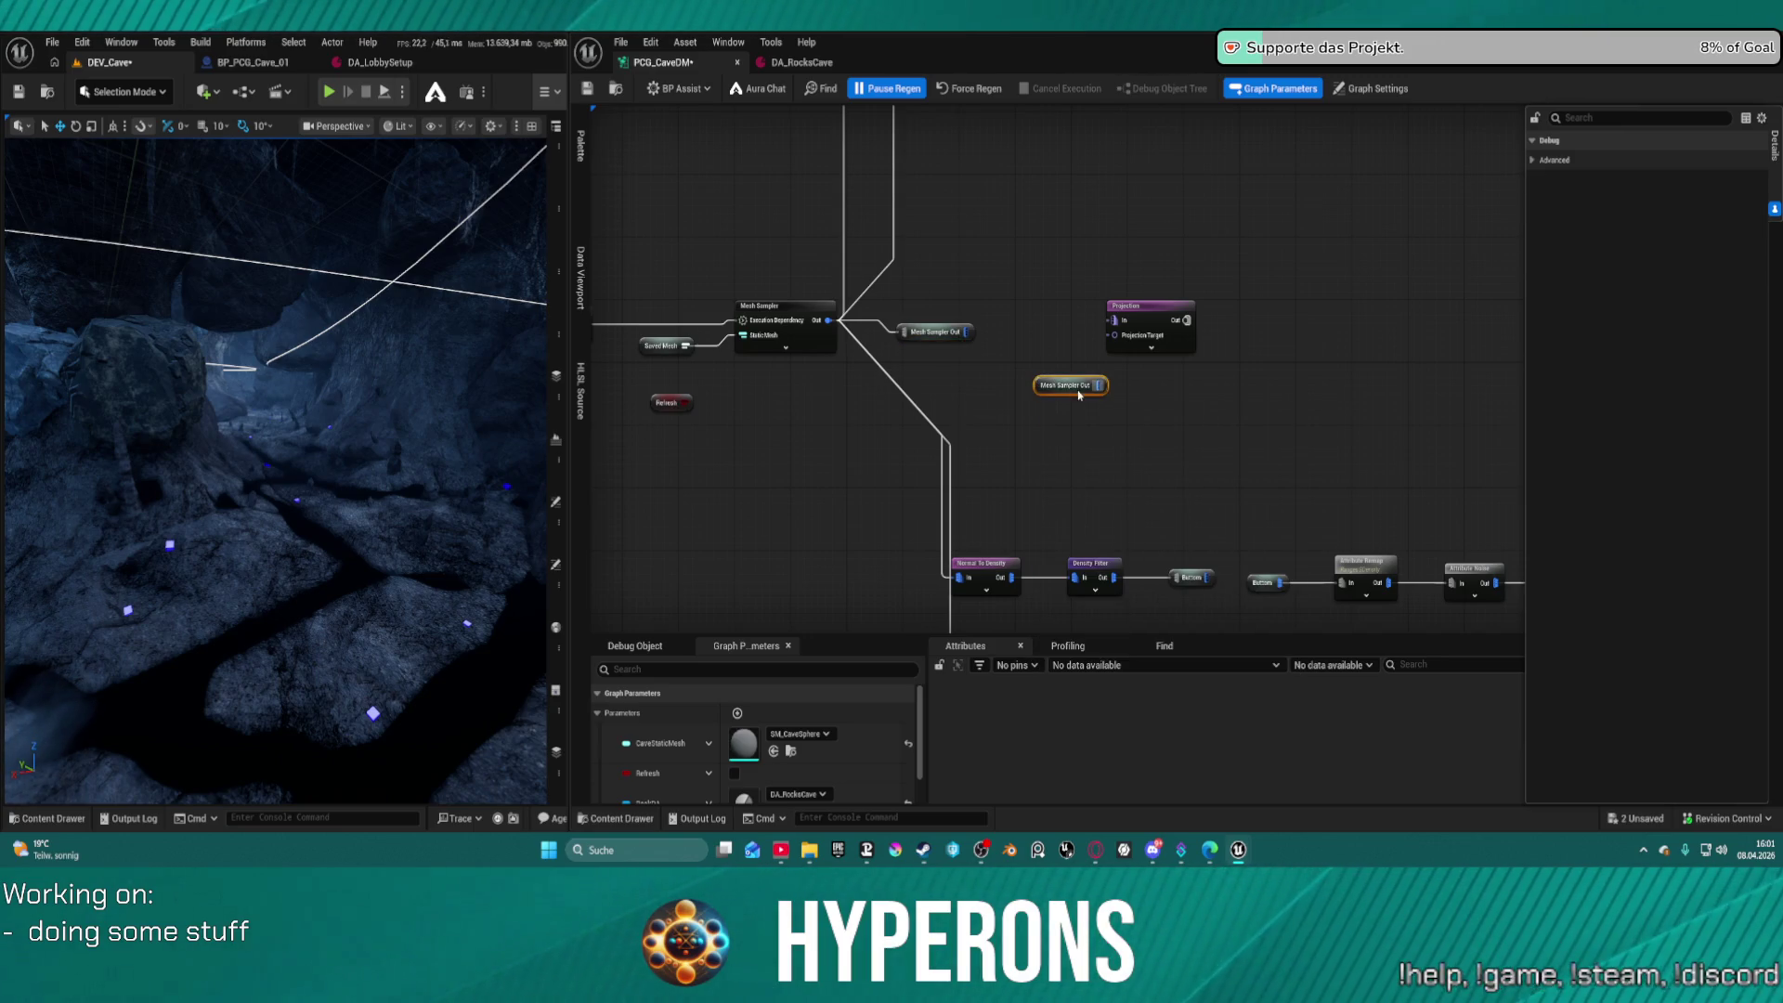
pyautogui.moveTo(1105, 382)
pyautogui.mouseDown()
pyautogui.moveTo(1128, 345)
pyautogui.moveTo(1098, 366)
pyautogui.moveTo(1114, 320)
pyautogui.moveTo(1207, 390)
pyautogui.mouseUp()
pyautogui.moveTo(1151, 306); pyautogui.dragTo(1354, 377)
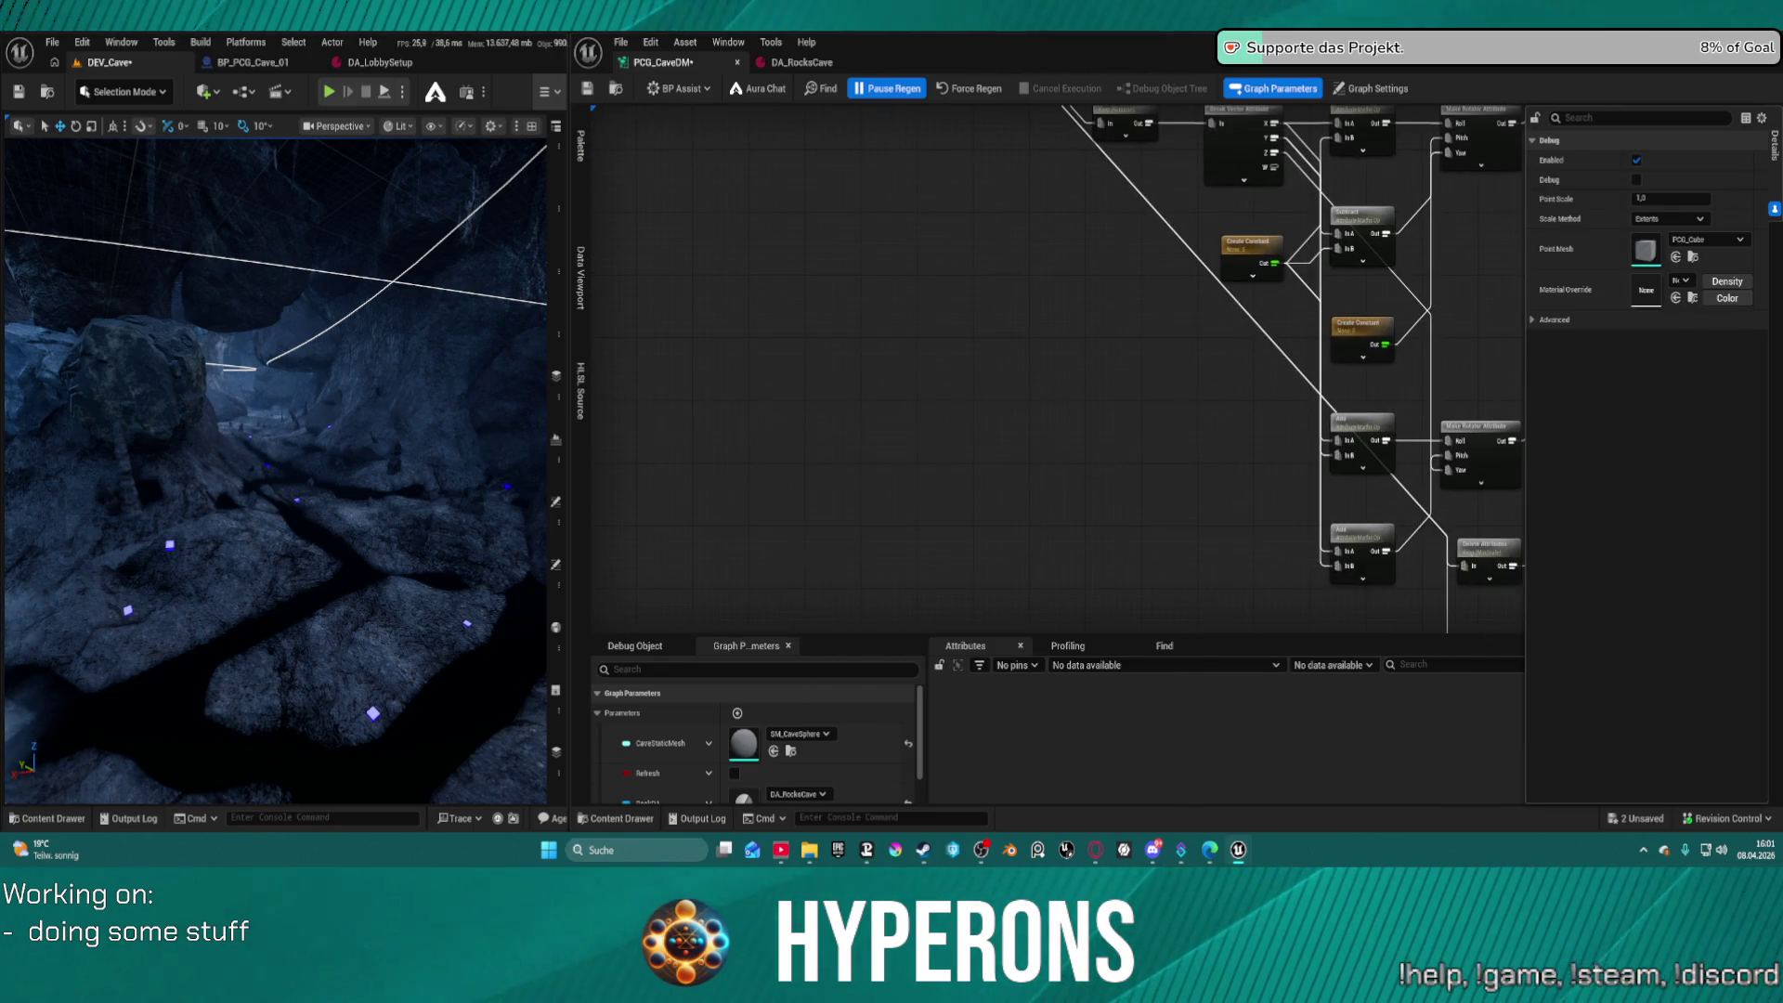
# Move the Mesh Sampler Out and Projection nodes to just below Copy Points
pyautogui.scroll(-4, 1035, 429)
pyautogui.moveTo(1476, 633)
pyautogui.mouseDown()
pyautogui.moveTo(1474, 451)
pyautogui.moveTo(1238, 368)
pyautogui.moveTo(1107, 371)
pyautogui.mouseUp()
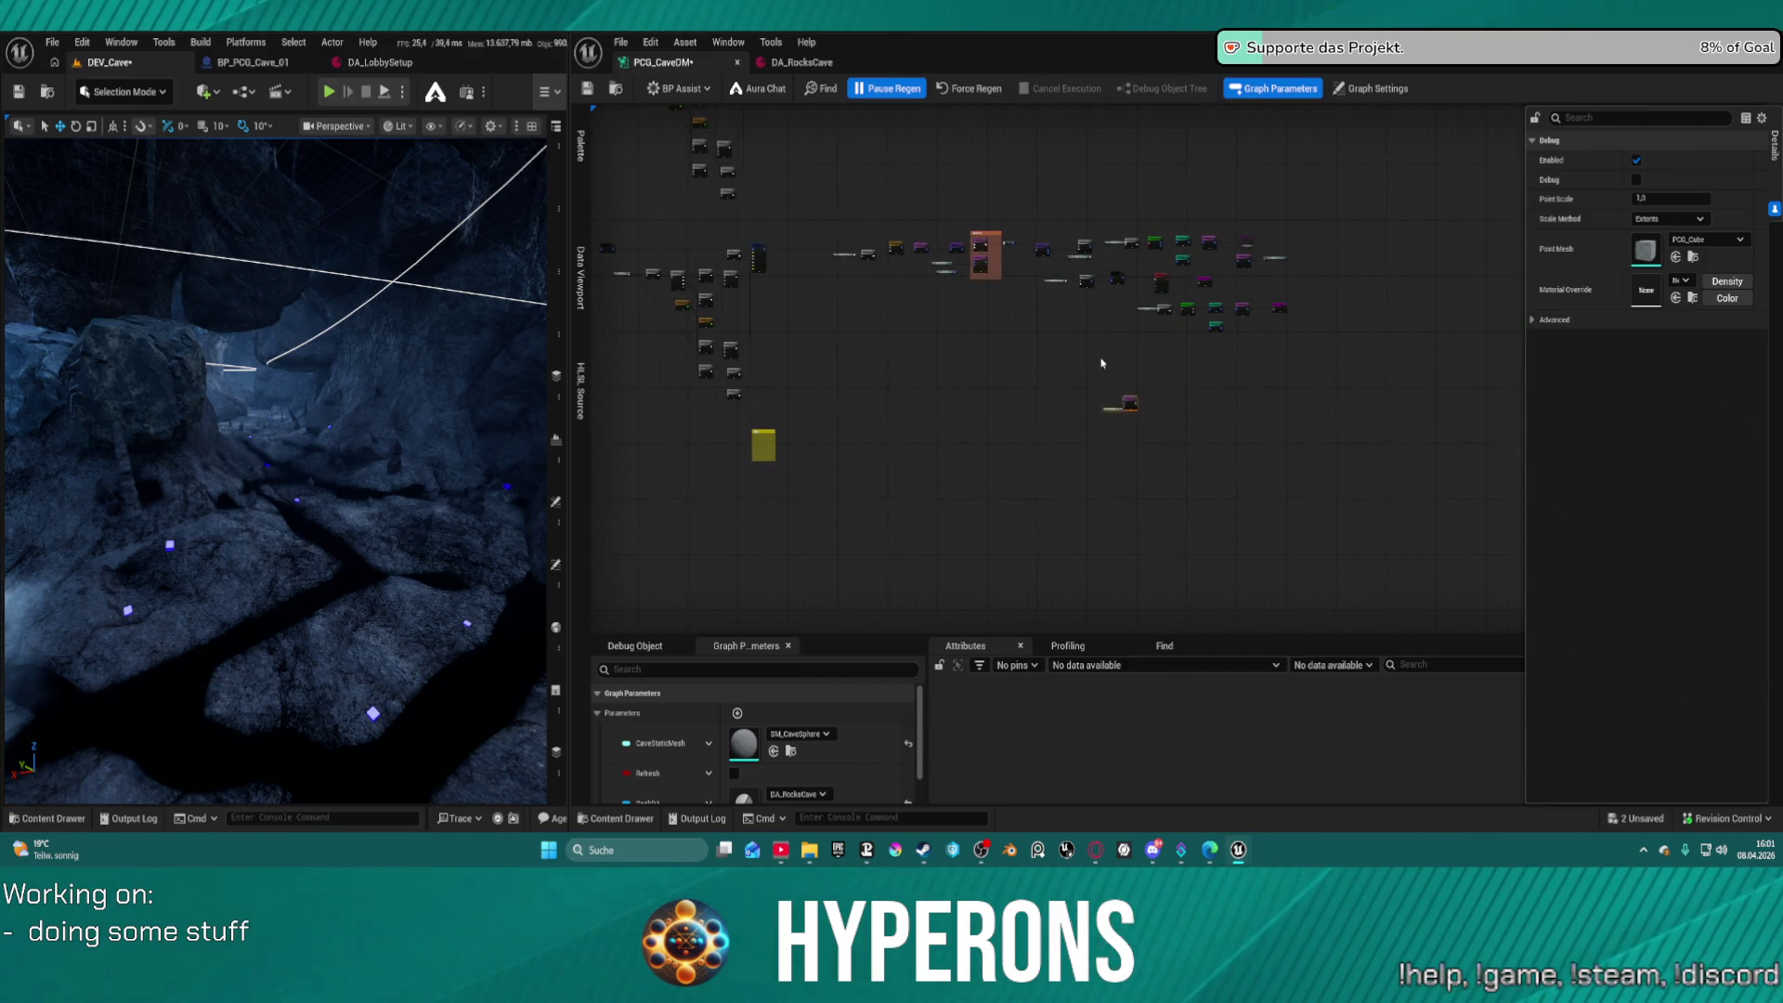
pyautogui.scroll(5, 1042, 282)
pyautogui.moveTo(1008, 263)
pyautogui.mouseDown()
pyautogui.moveTo(992, 269)
pyautogui.moveTo(987, 443)
pyautogui.moveTo(1373, 421)
pyautogui.moveTo(833, 424)
pyautogui.mouseUp()
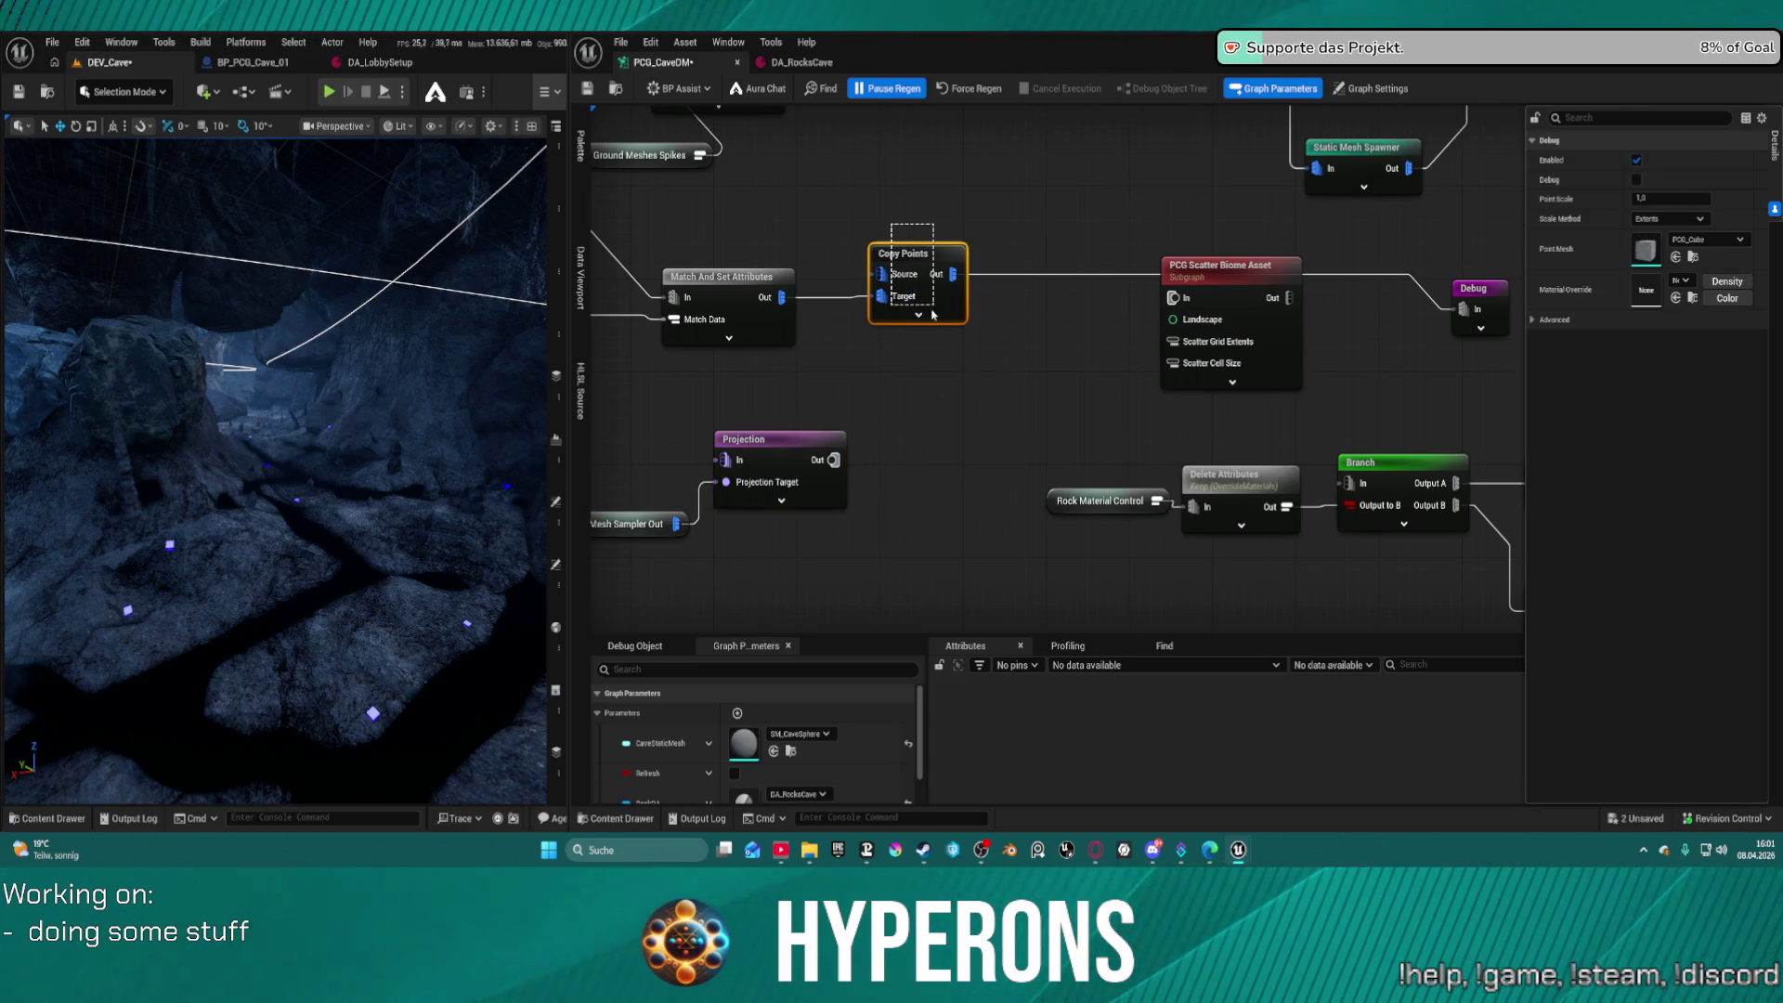
pyautogui.moveTo(780, 439)
pyautogui.mouseDown()
pyautogui.moveTo(1008, 393)
pyautogui.moveTo(1102, 334)
pyautogui.moveTo(1032, 333)
pyautogui.mouseUp()
# Add a Create Points Grid node wired into Copy Points' Source, positioned above Copy Points
pyautogui.click(918, 253)
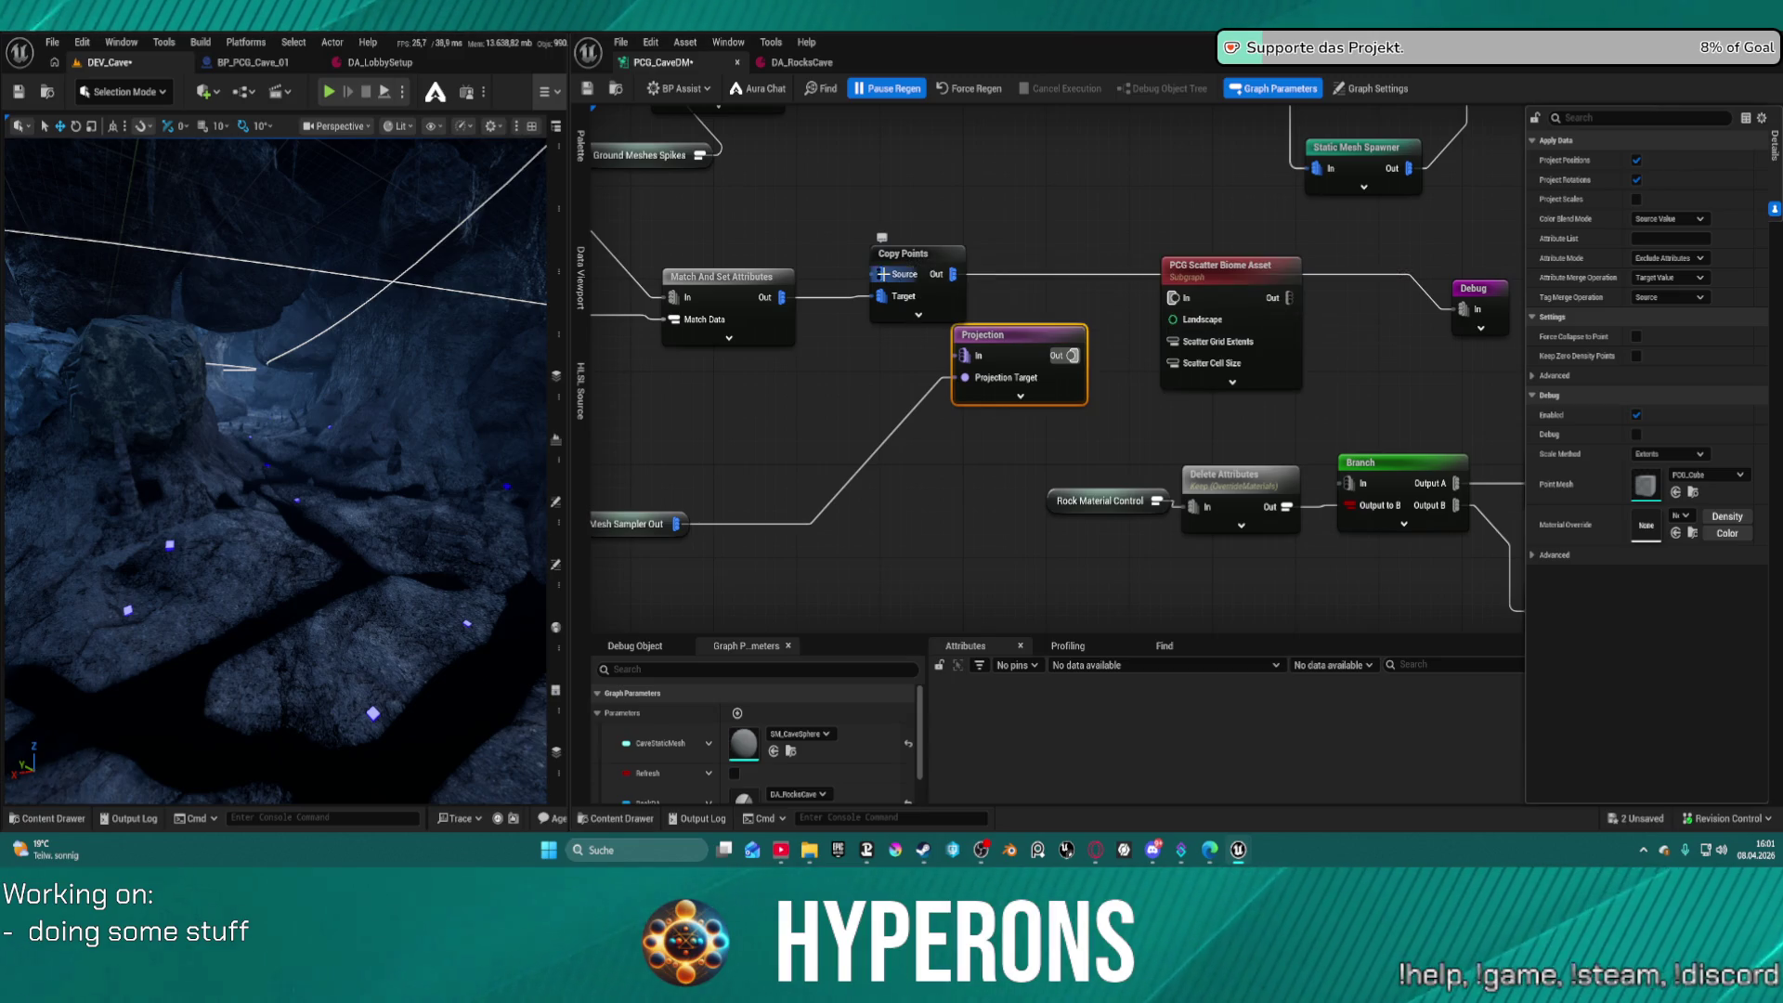
pyautogui.rightClick(813, 204)
pyautogui.write('crea')
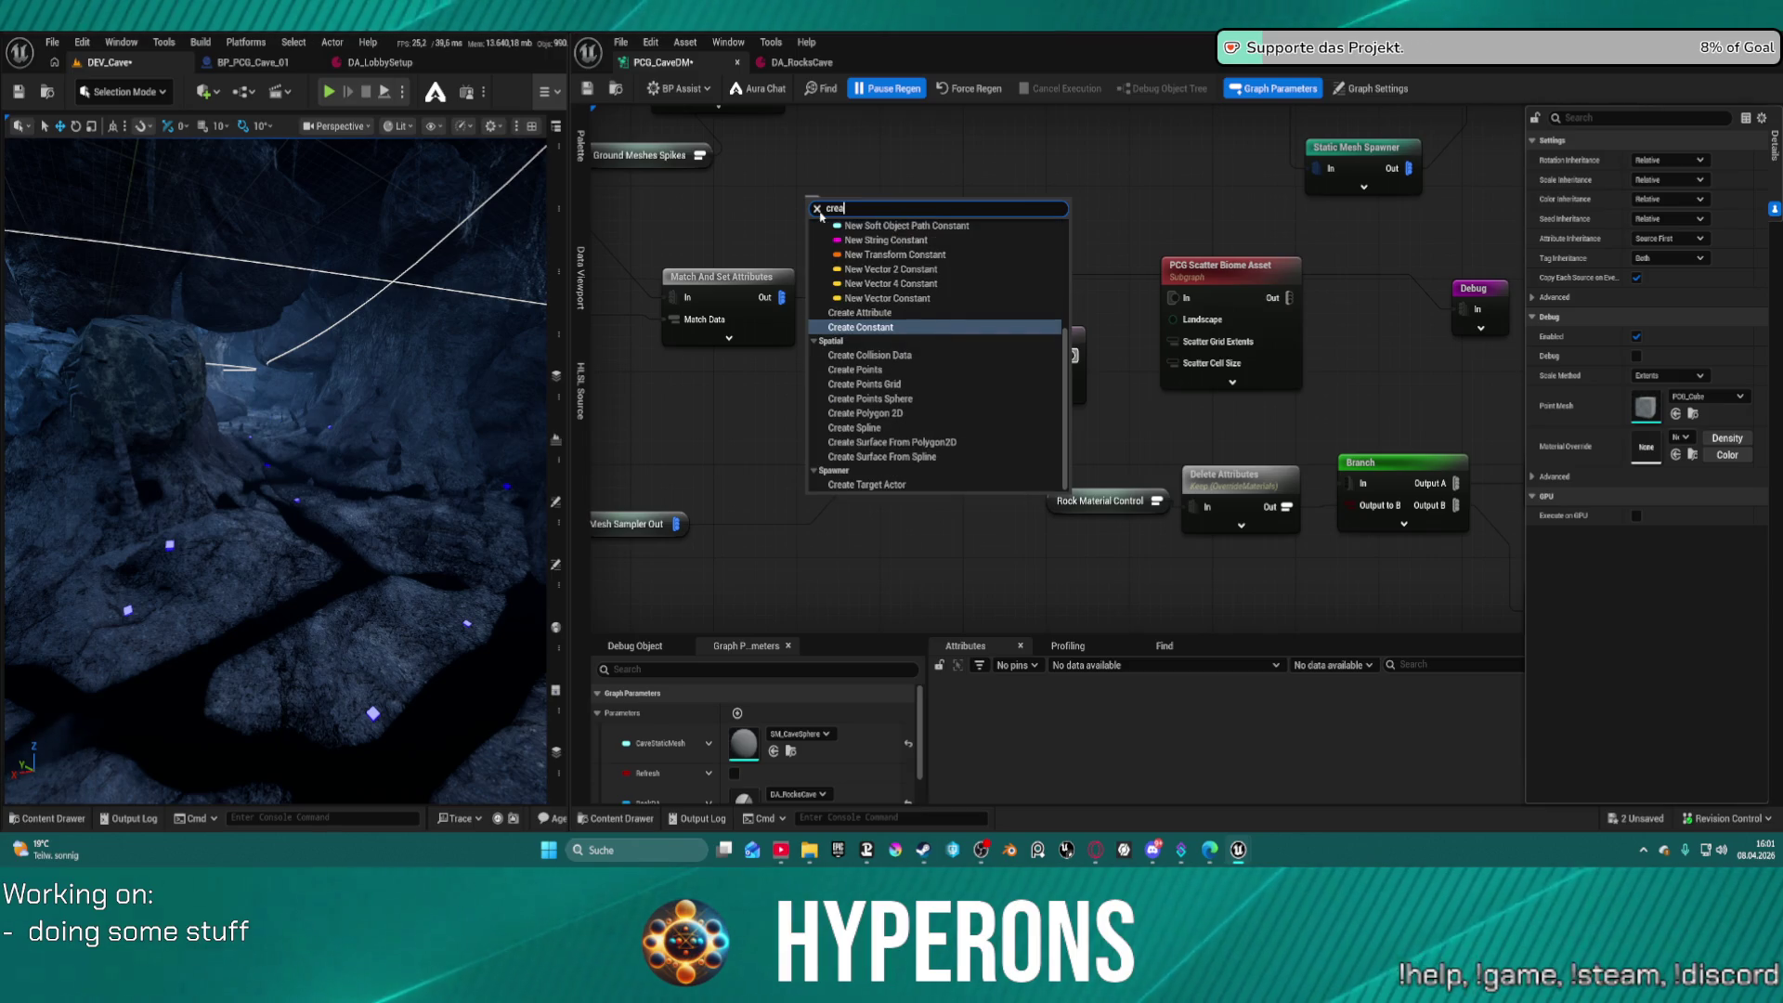
pyautogui.press('BackSpace')
pyautogui.press('BackSpace')
pyautogui.press('BackSpace')
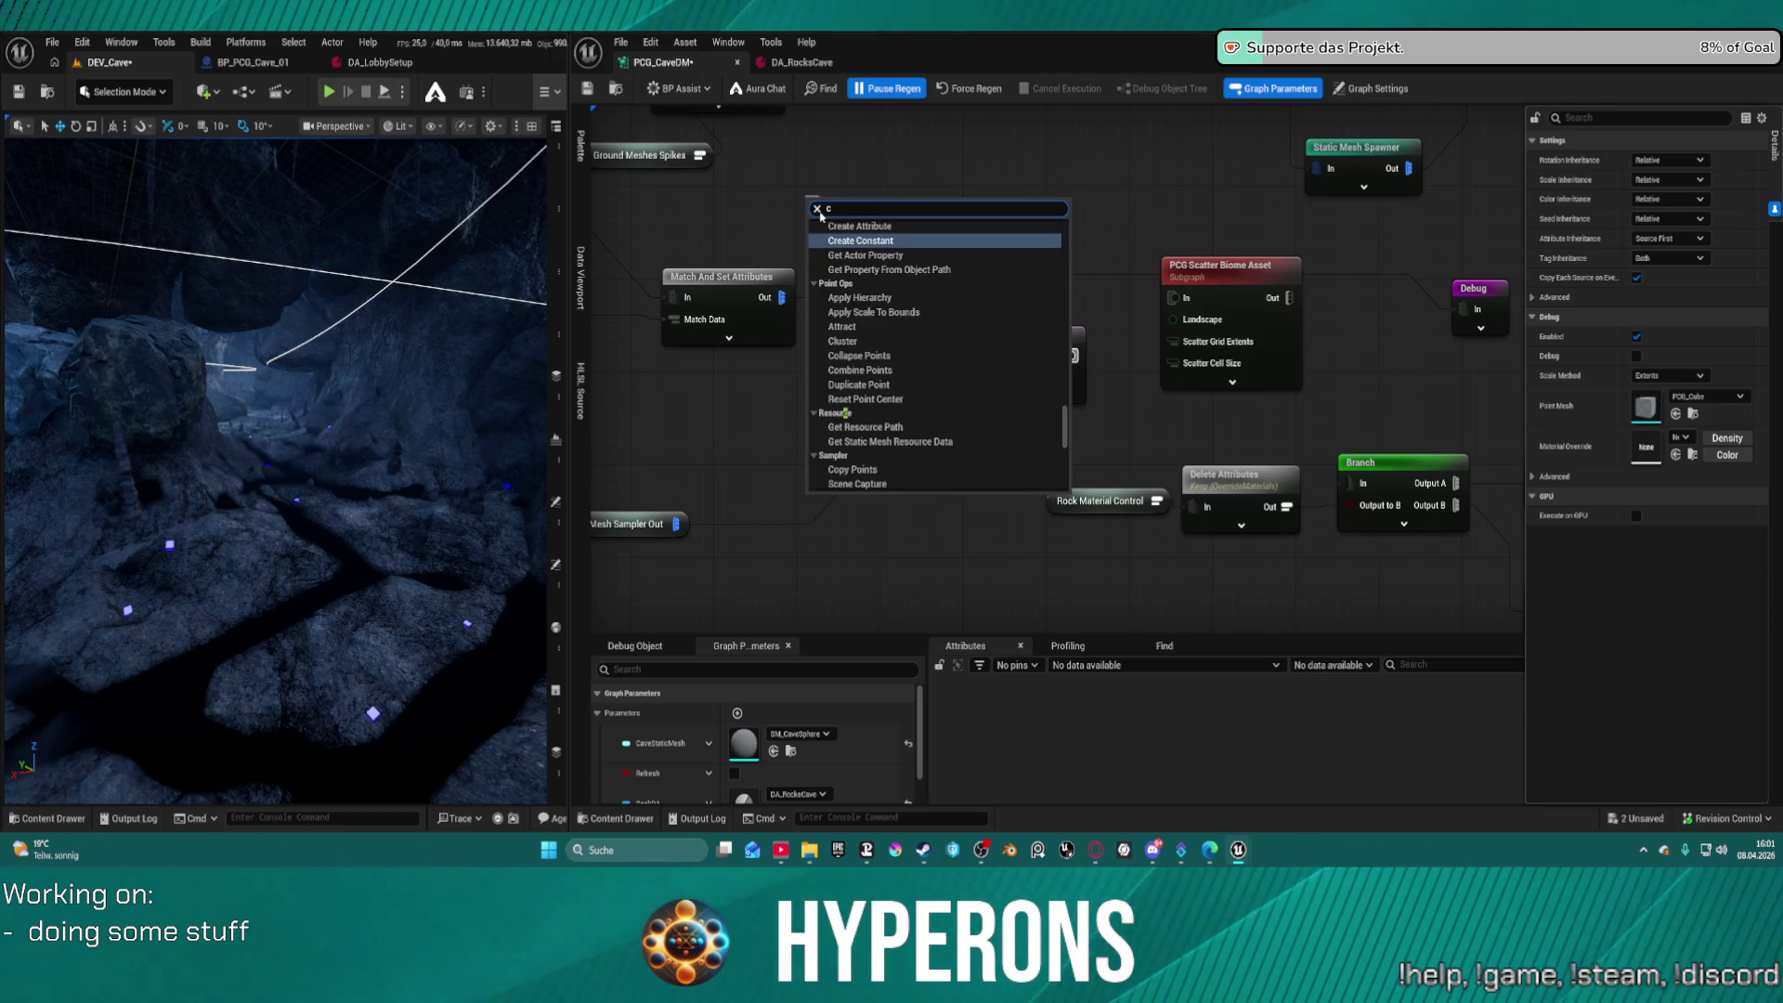
pyautogui.write('poin')
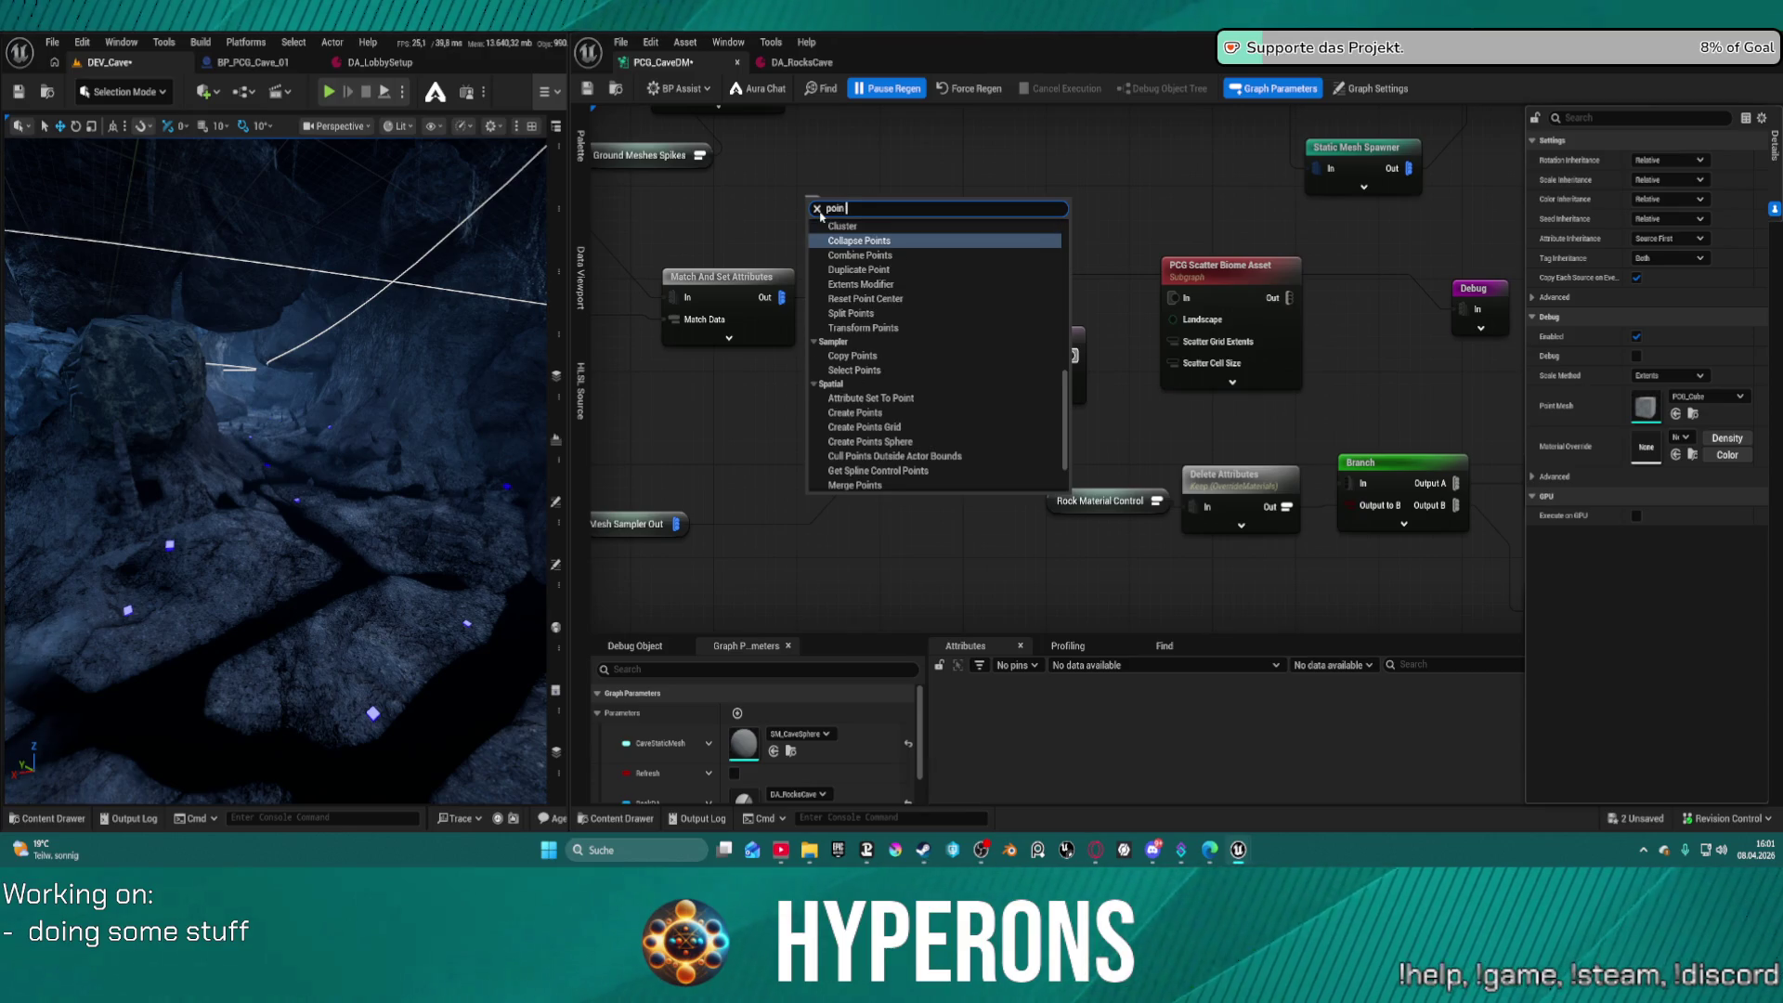
pyautogui.write('grid')
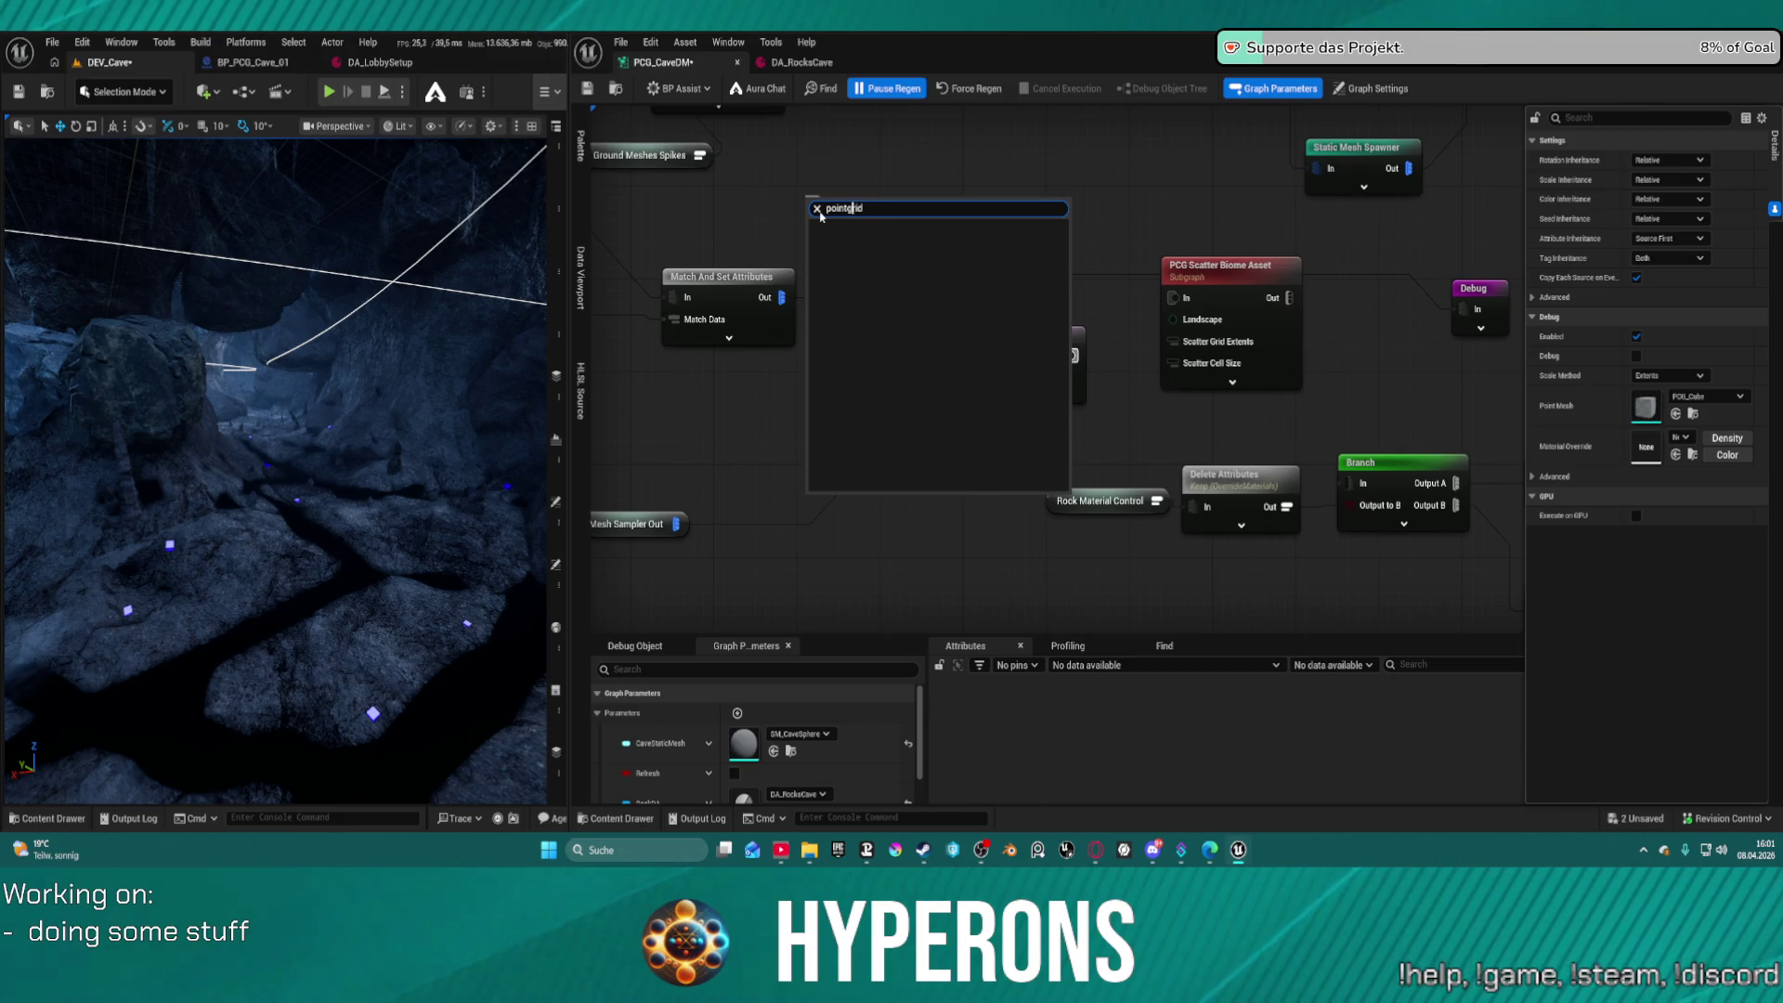
pyautogui.press('Return')
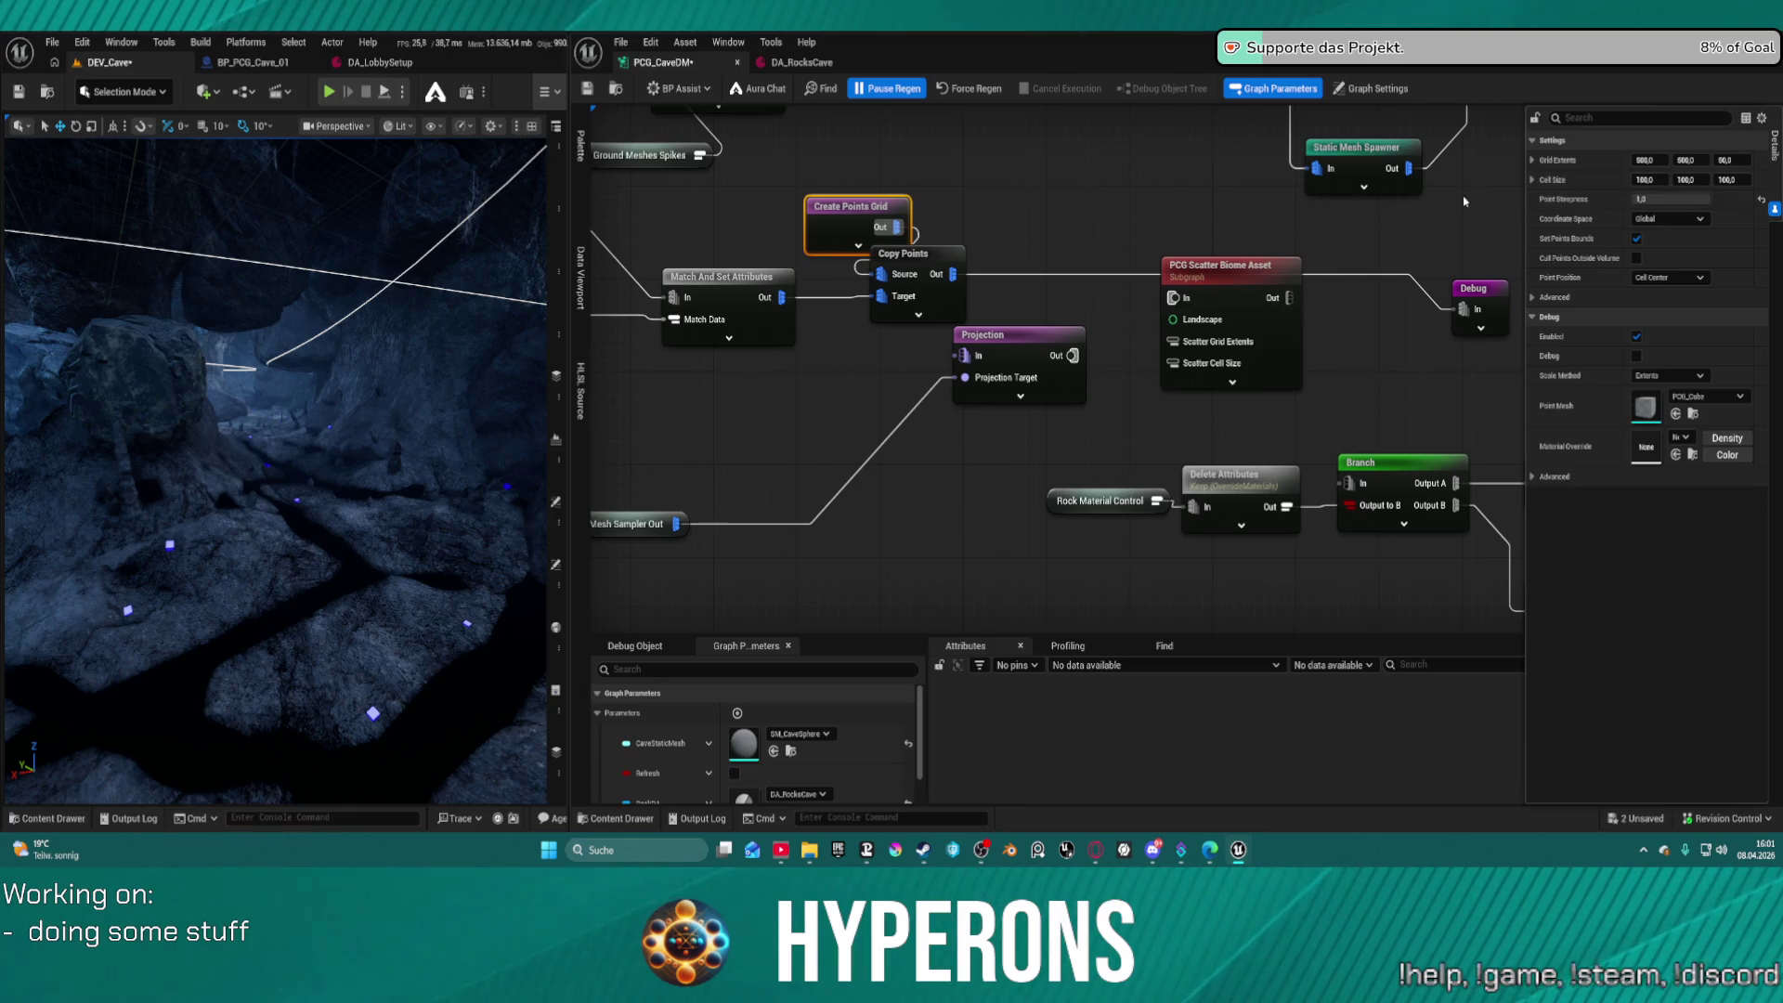
pyautogui.moveTo(848, 221); pyautogui.dragTo(808, 210)
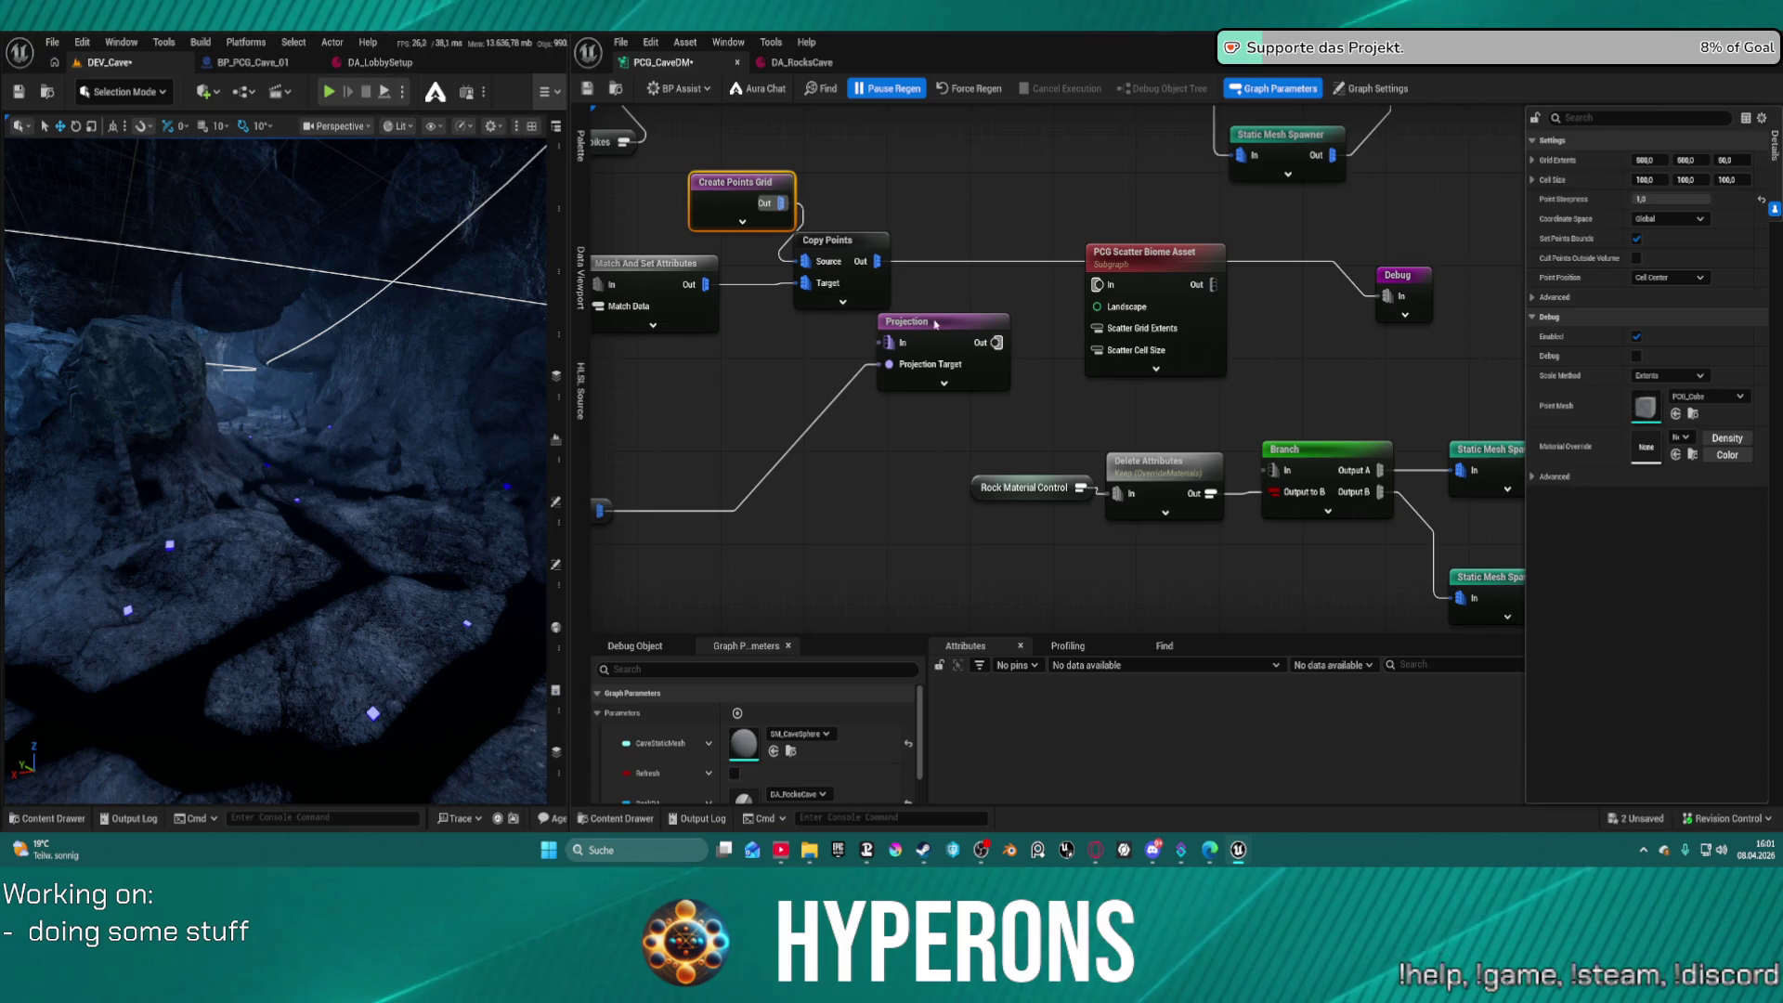
# Move Projection beside Copy Points, wire the Mesh Sampler Out reroute to Projection Target, and save
pyautogui.moveTo(910, 322); pyautogui.dragTo(962, 274)
pyautogui.moveTo(599, 509); pyautogui.dragTo(729, 435)
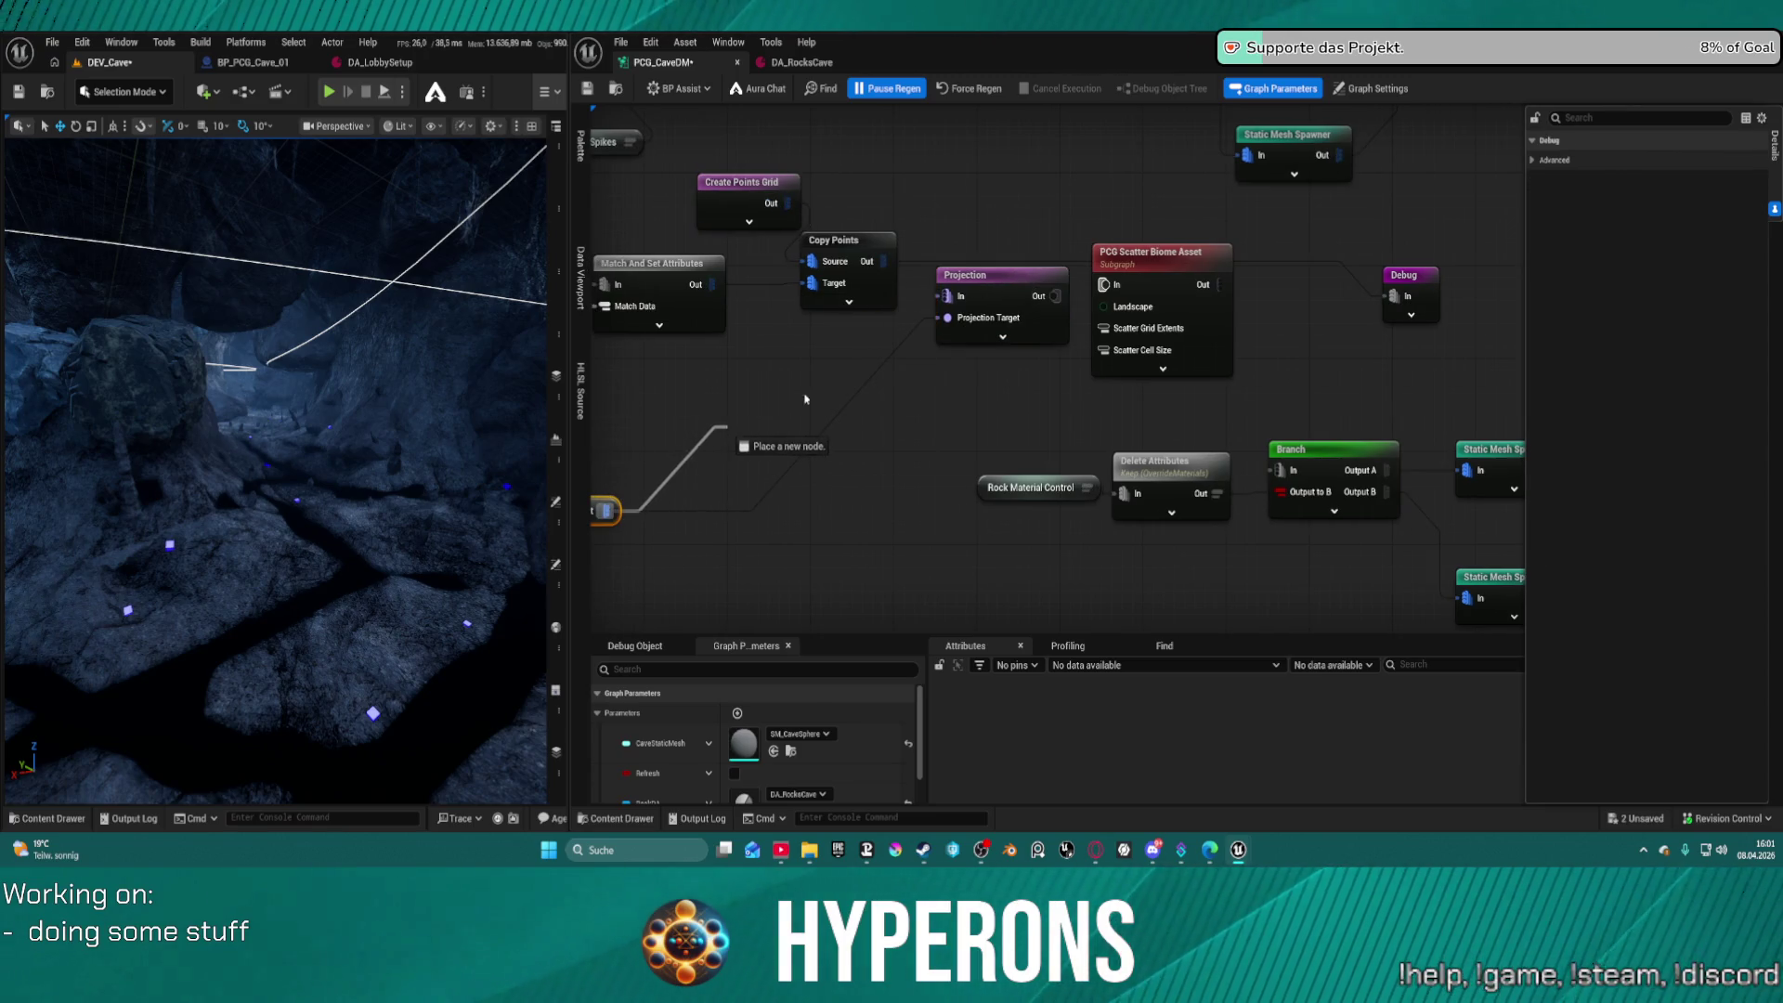
pyautogui.click(964, 91)
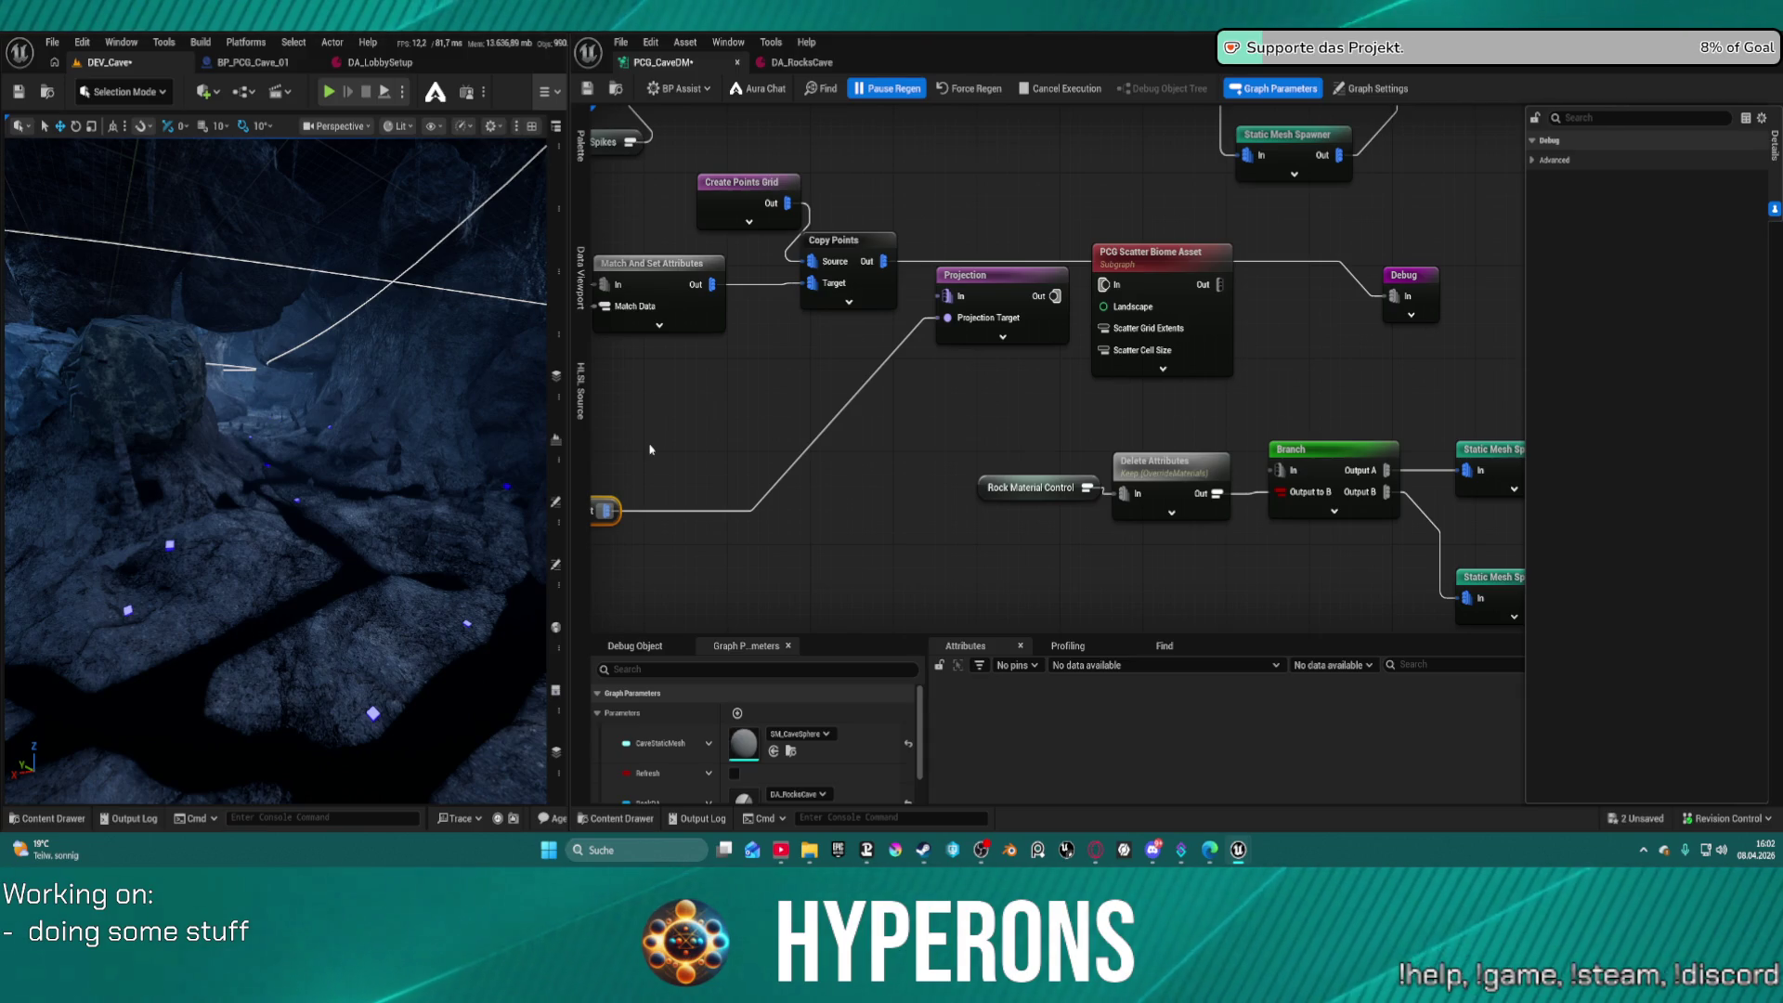
pyautogui.hotkey('ctrl', 's')
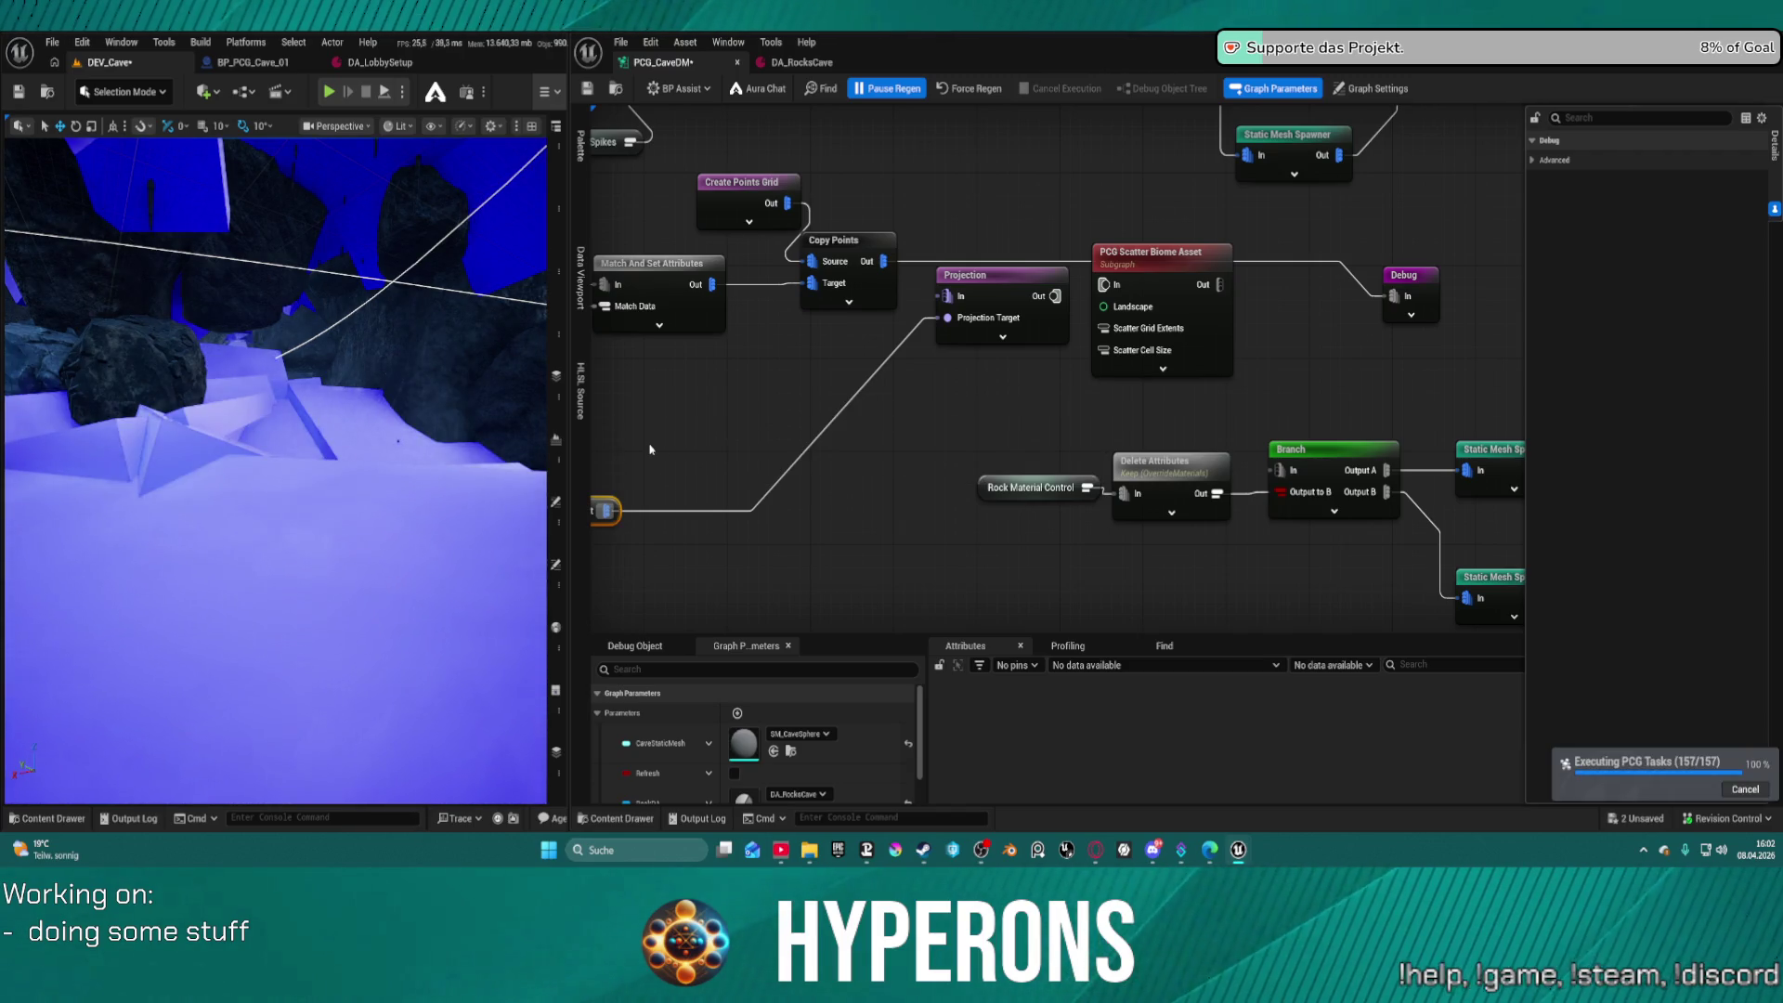
# Set the Debug node's Scale Method to Absolute at 0.5 point scale, save, and view the points
pyautogui.click(1389, 276)
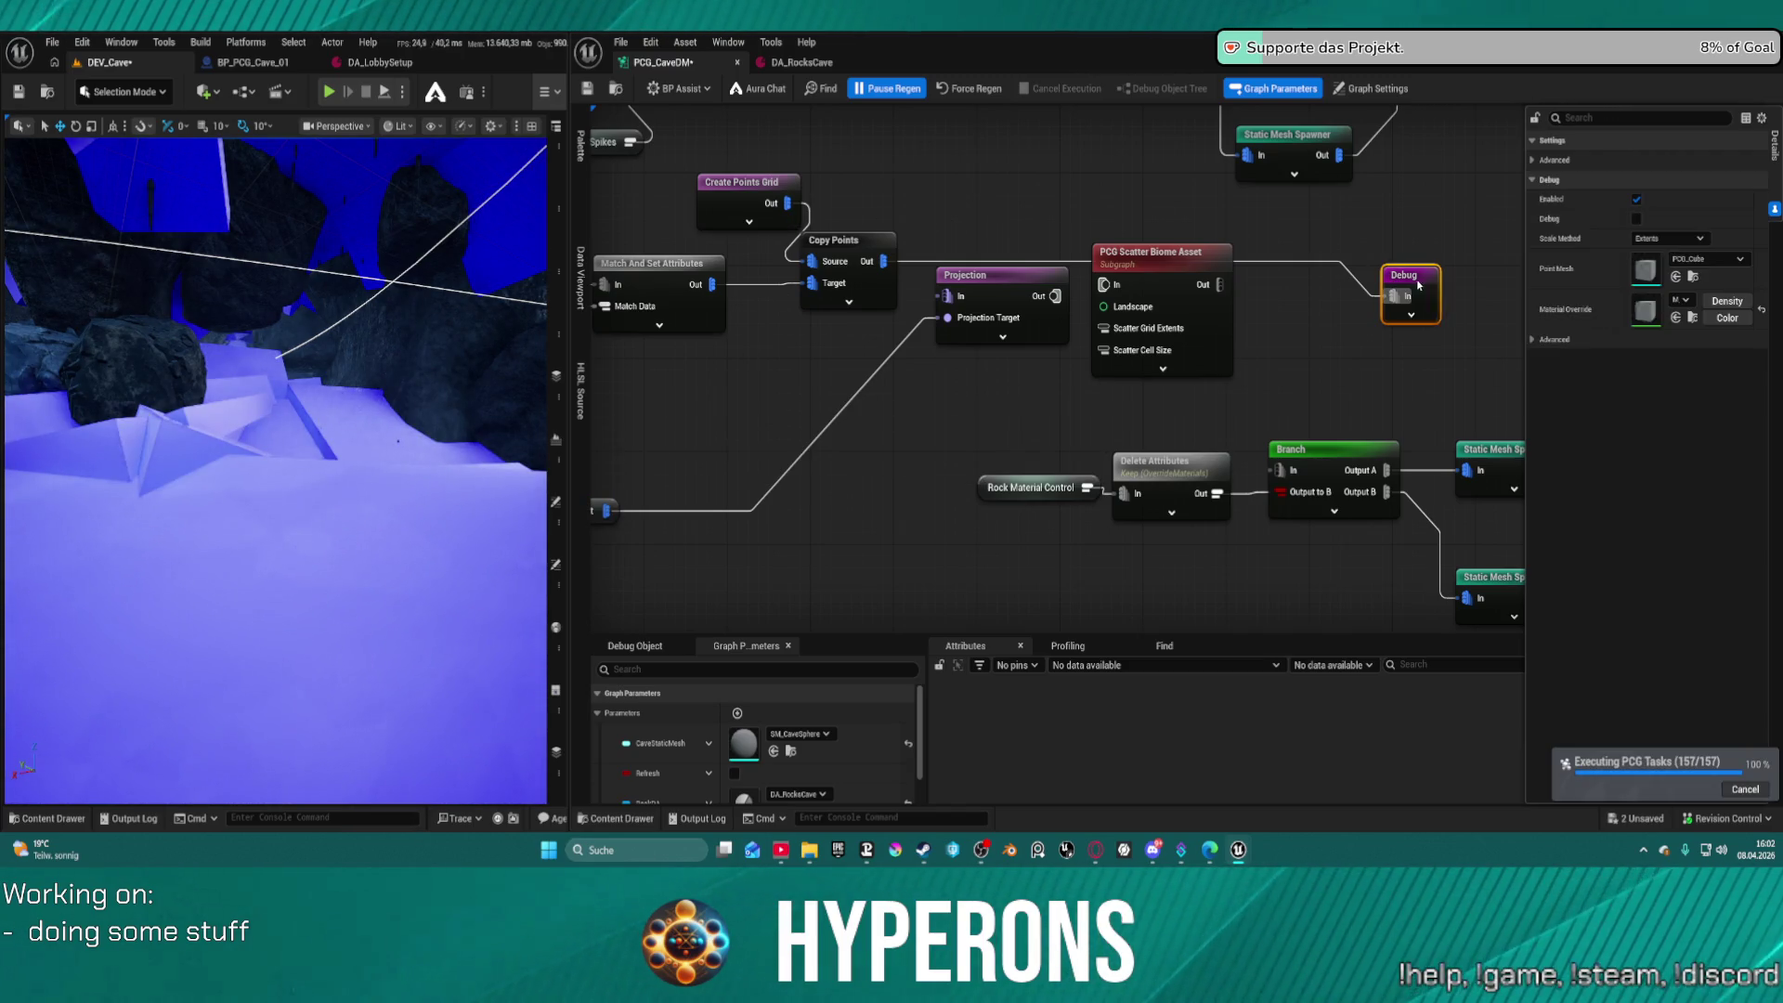
pyautogui.click(1668, 239)
pyautogui.click(1665, 267)
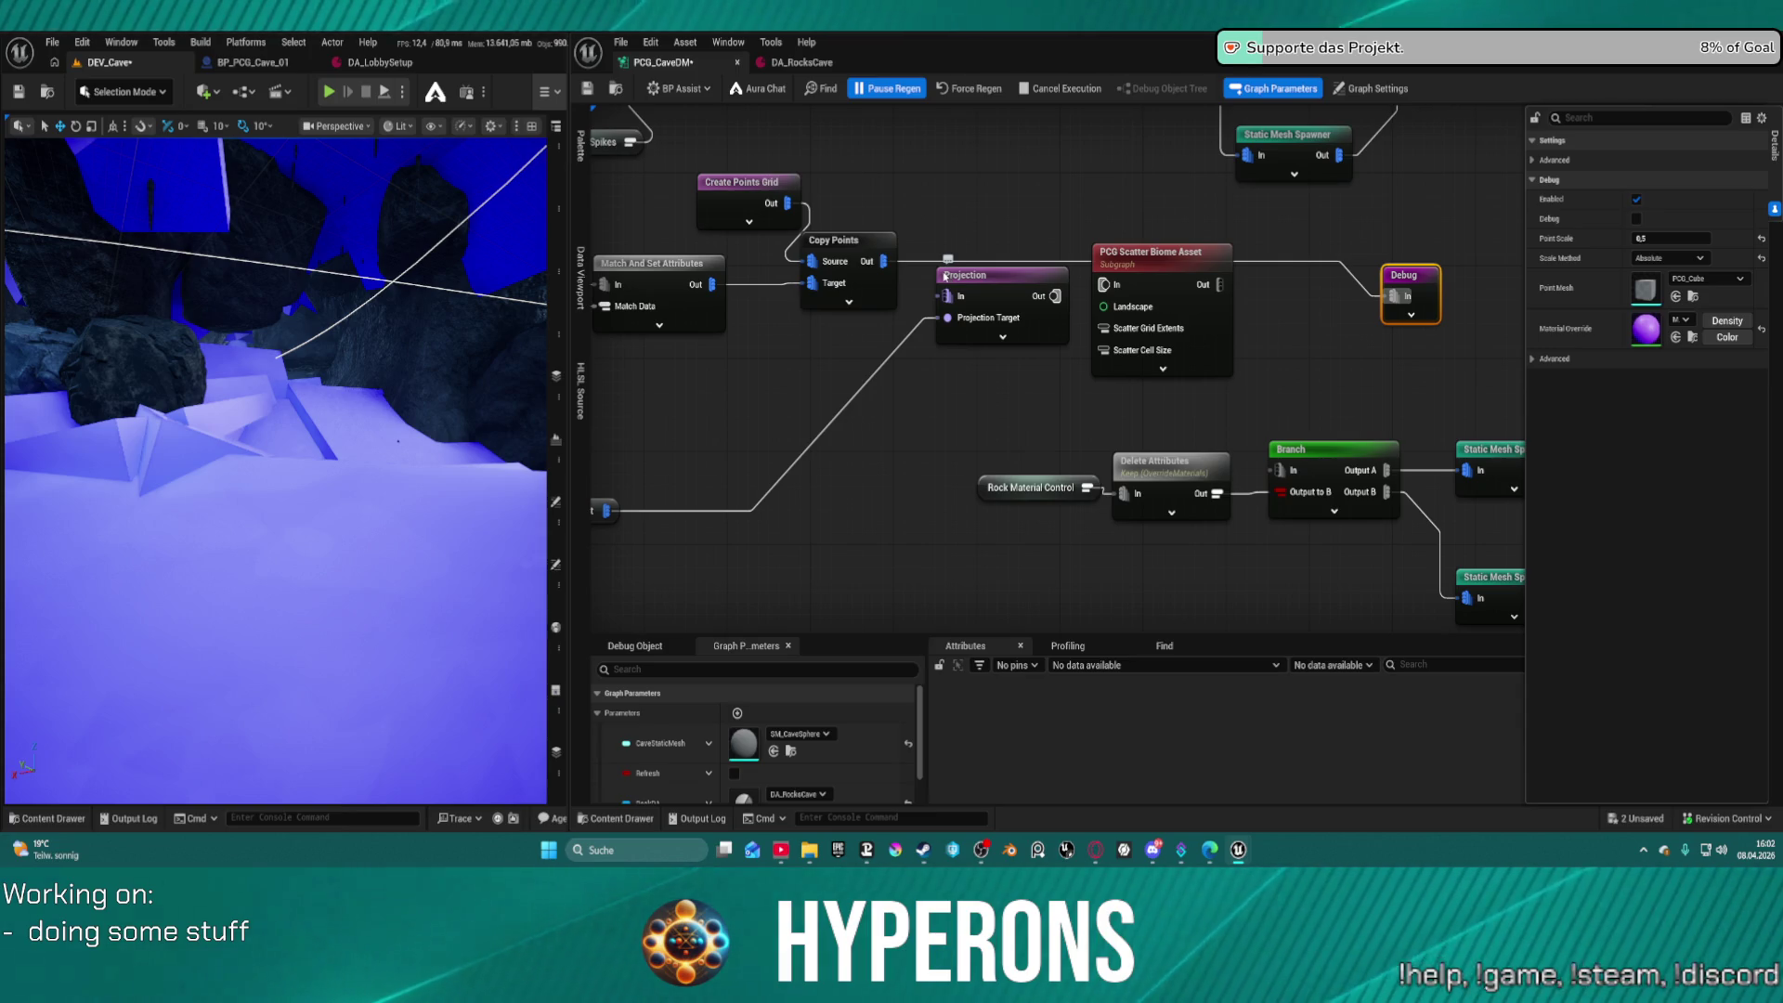
pyautogui.hotkey('ctrl', 's')
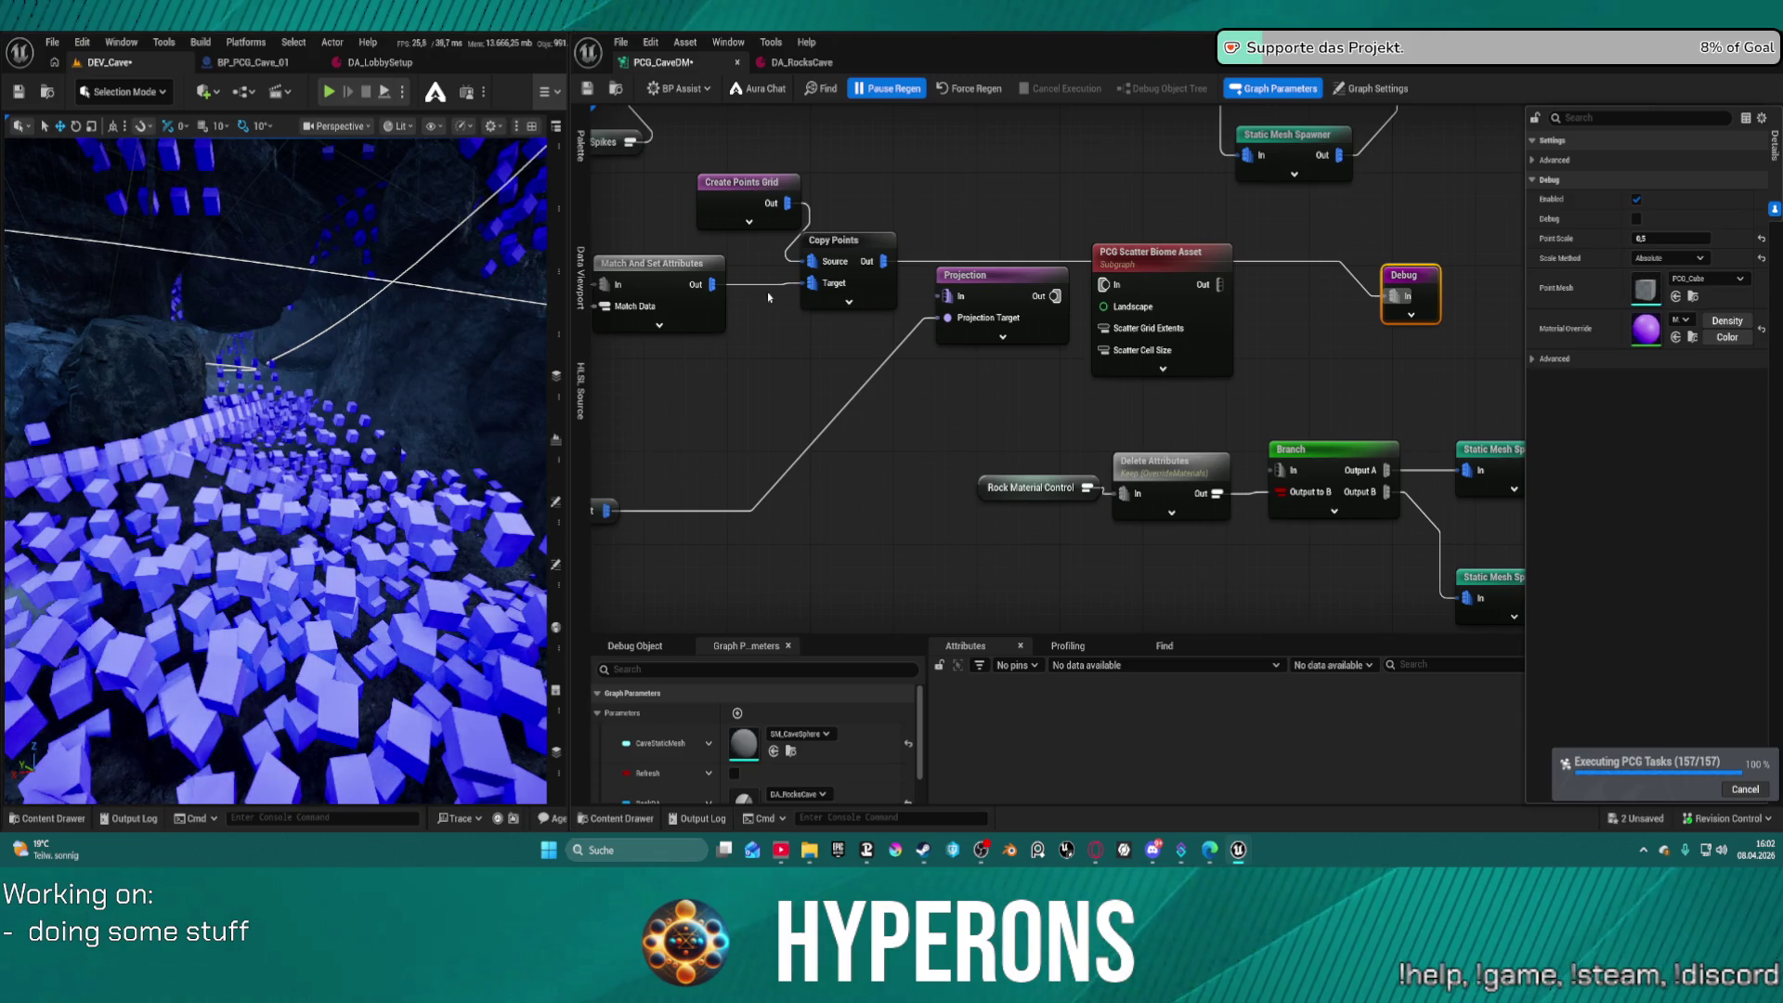
pyautogui.moveTo(301, 378)
pyautogui.mouseDown()
pyautogui.moveTo(301, 339)
pyautogui.moveTo(308, 400)
pyautogui.moveTo(284, 390)
pyautogui.moveTo(245, 434)
pyautogui.moveTo(227, 427)
pyautogui.mouseUp()
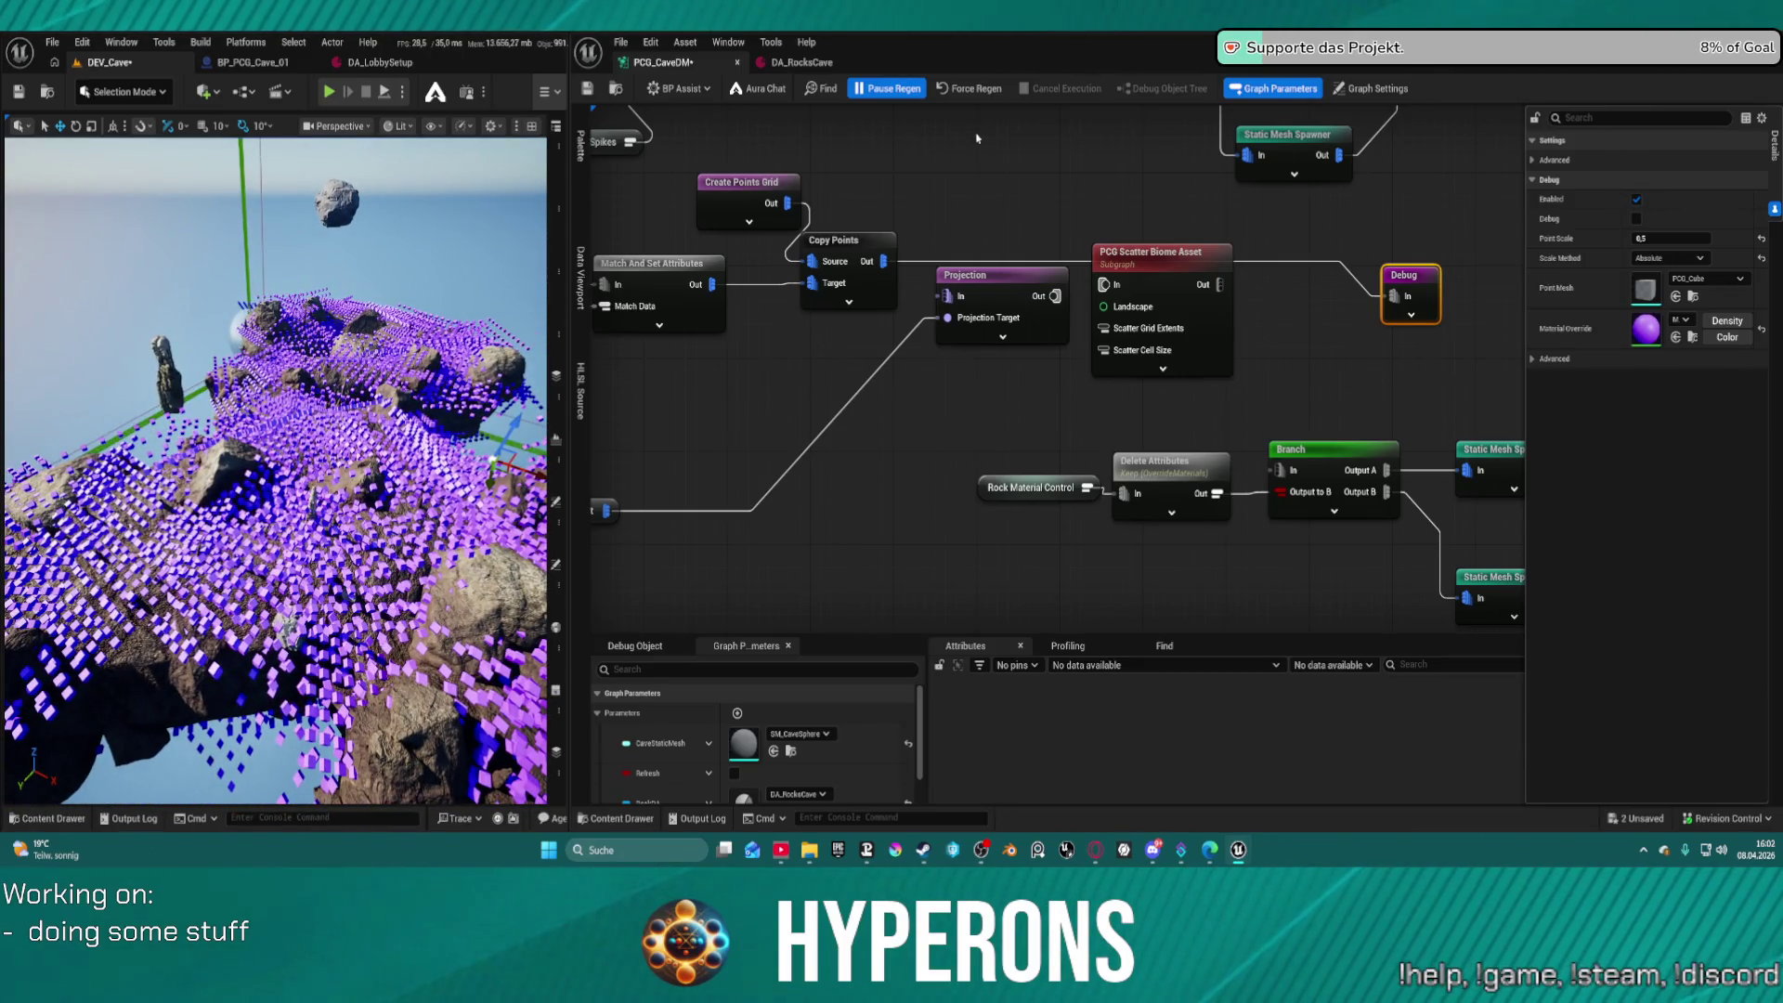
pyautogui.click(742, 182)
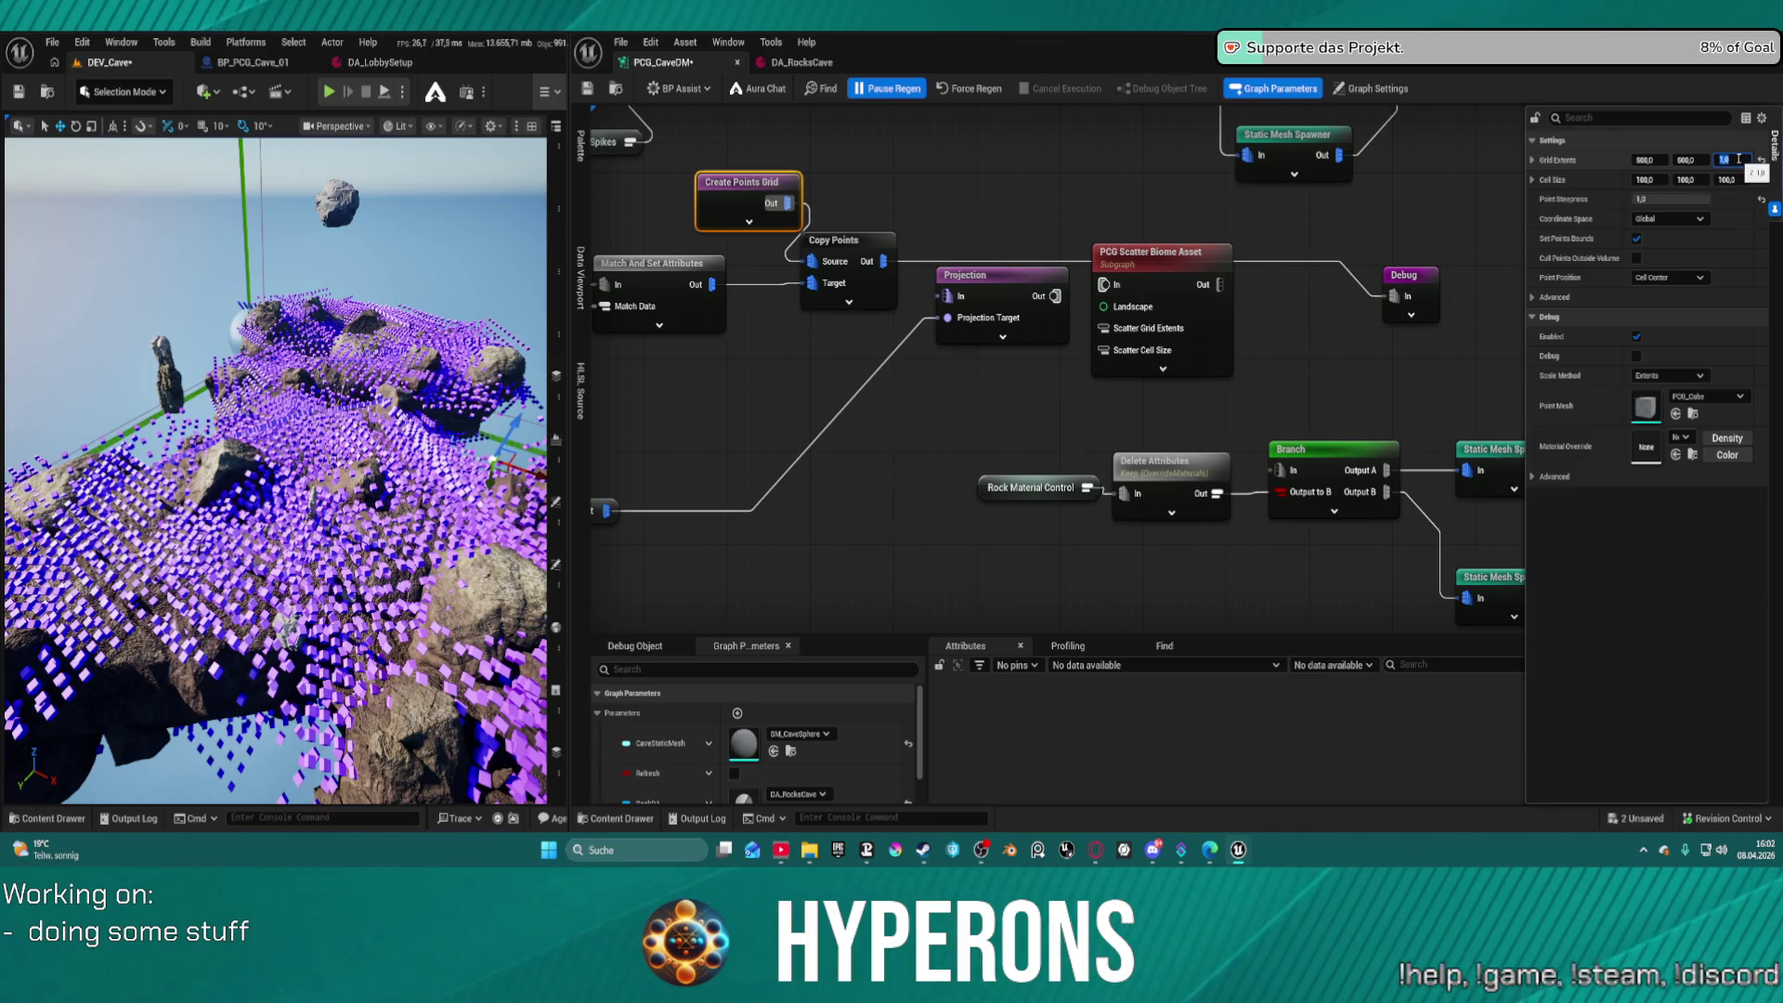
# Edit the Create Points Grid extents and force-regenerate the graph
pyautogui.hotkey('shift', 'Tab')
pyautogui.hotkey('shift', 'Tab')
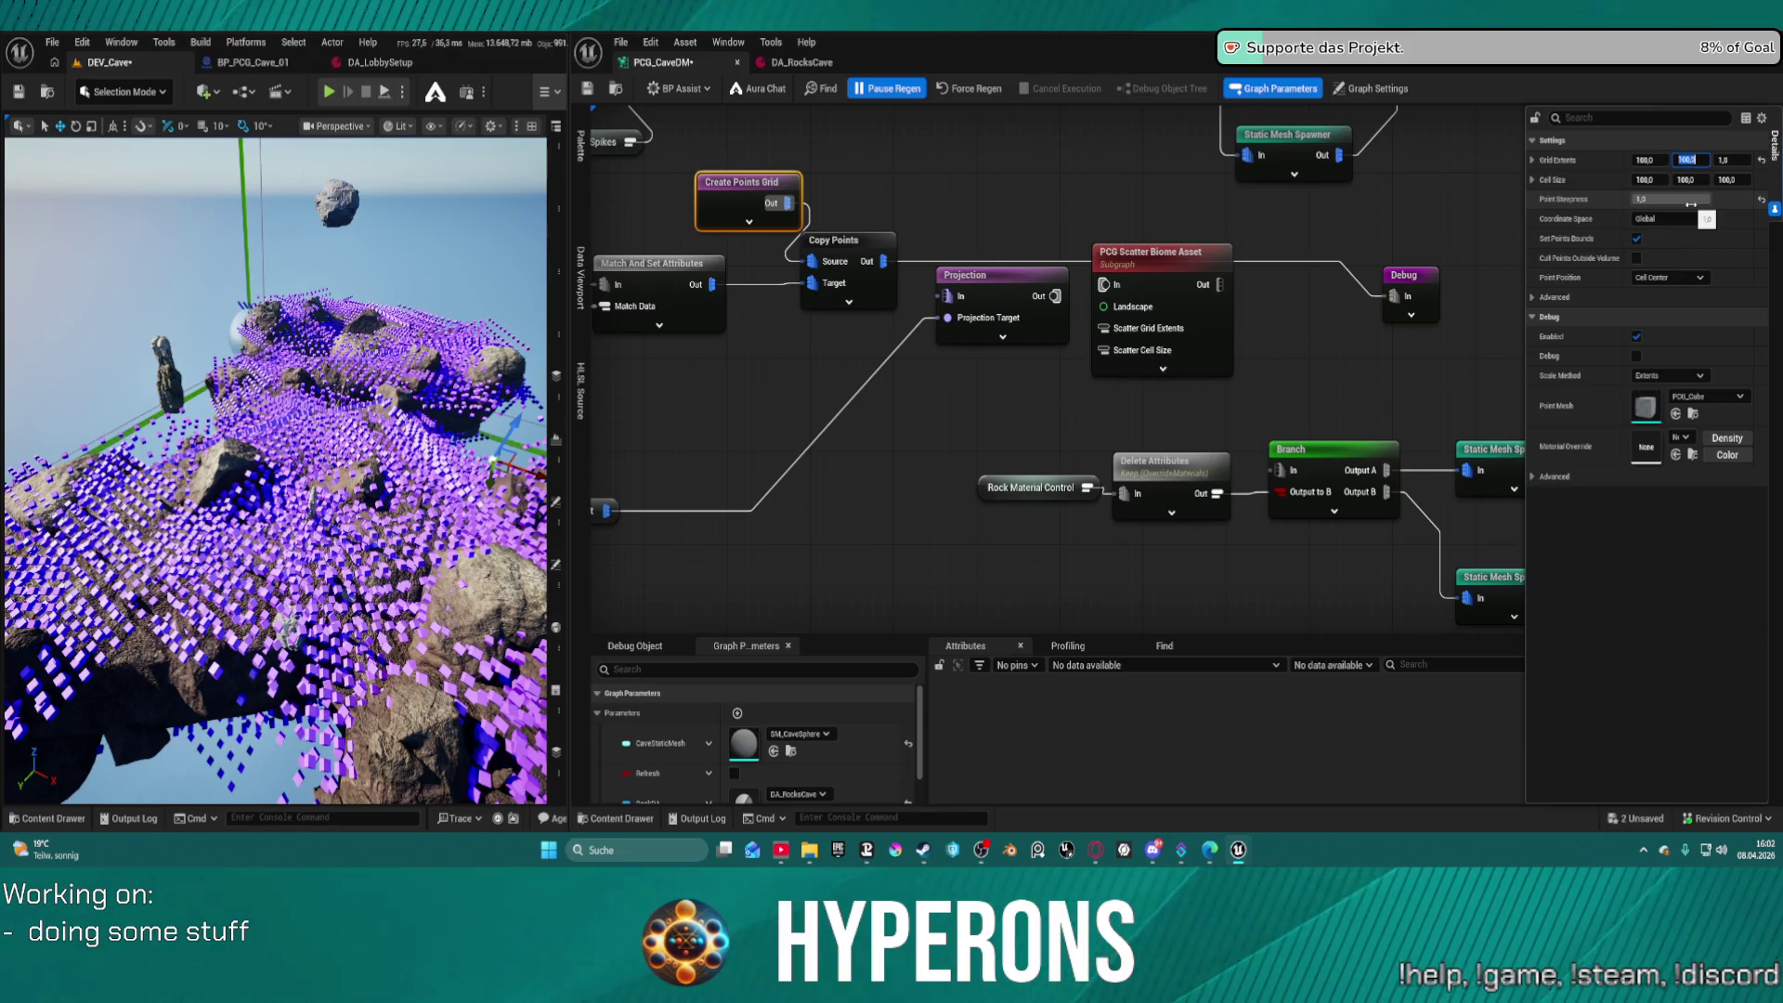
pyautogui.click(1018, 230)
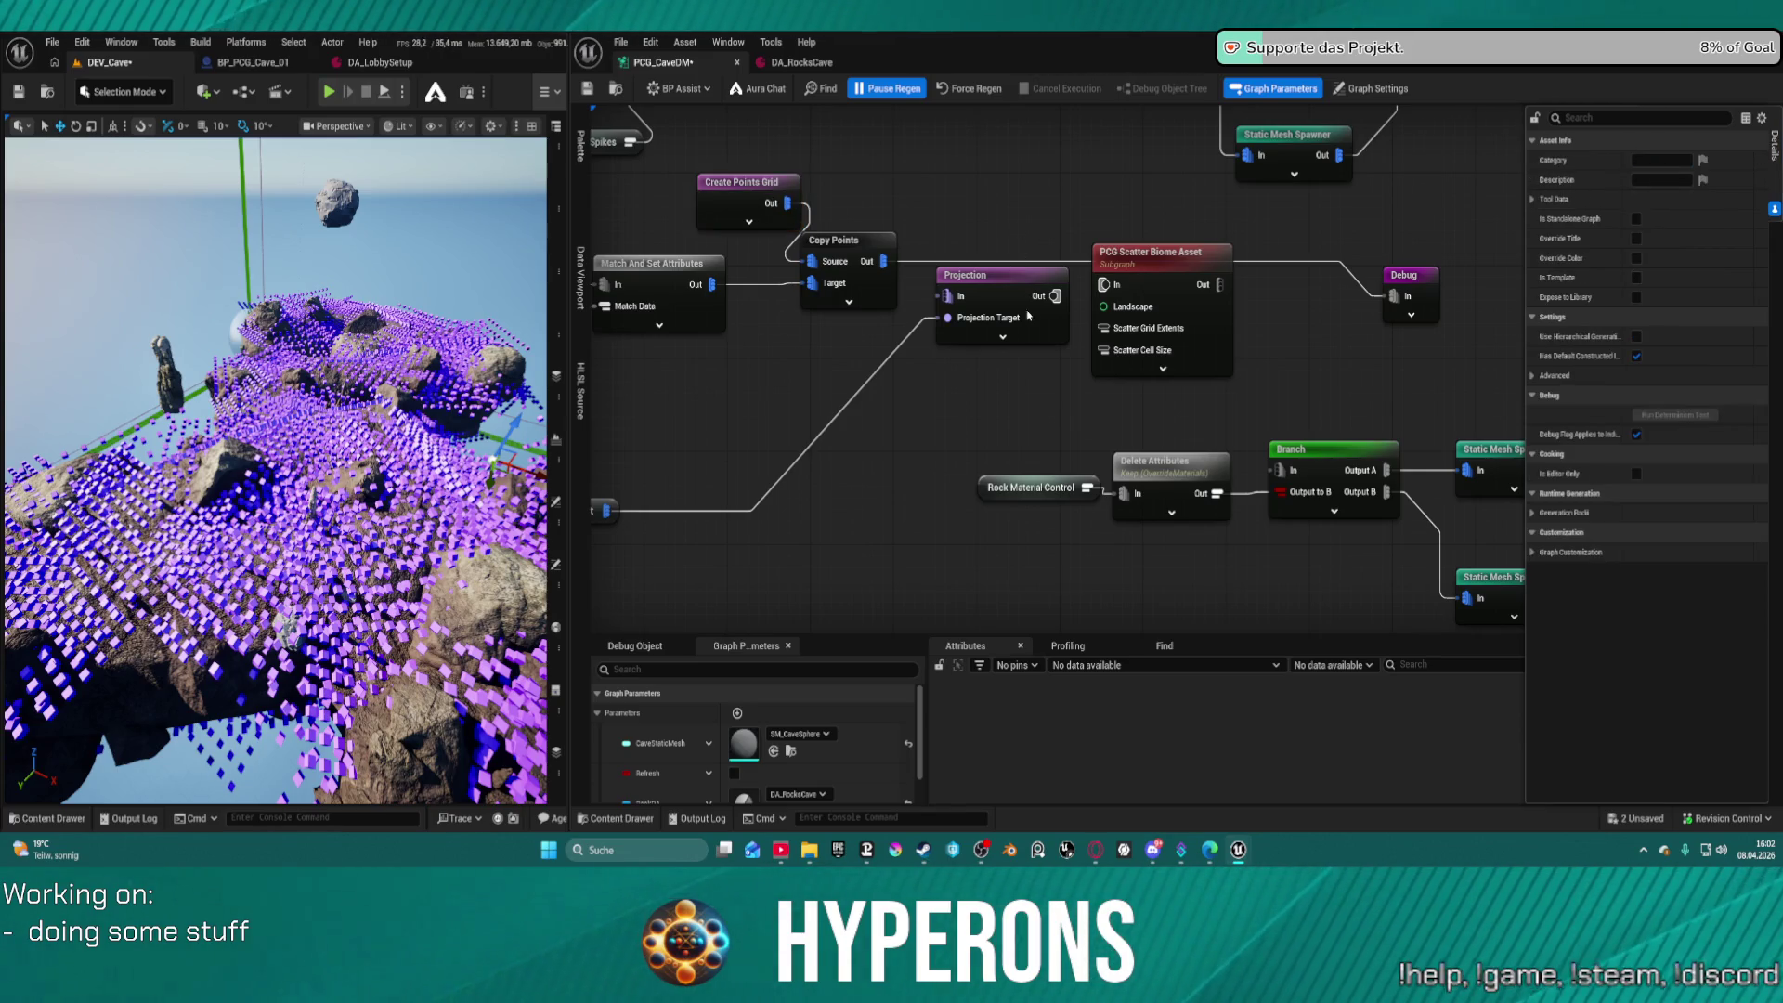
pyautogui.click(972, 92)
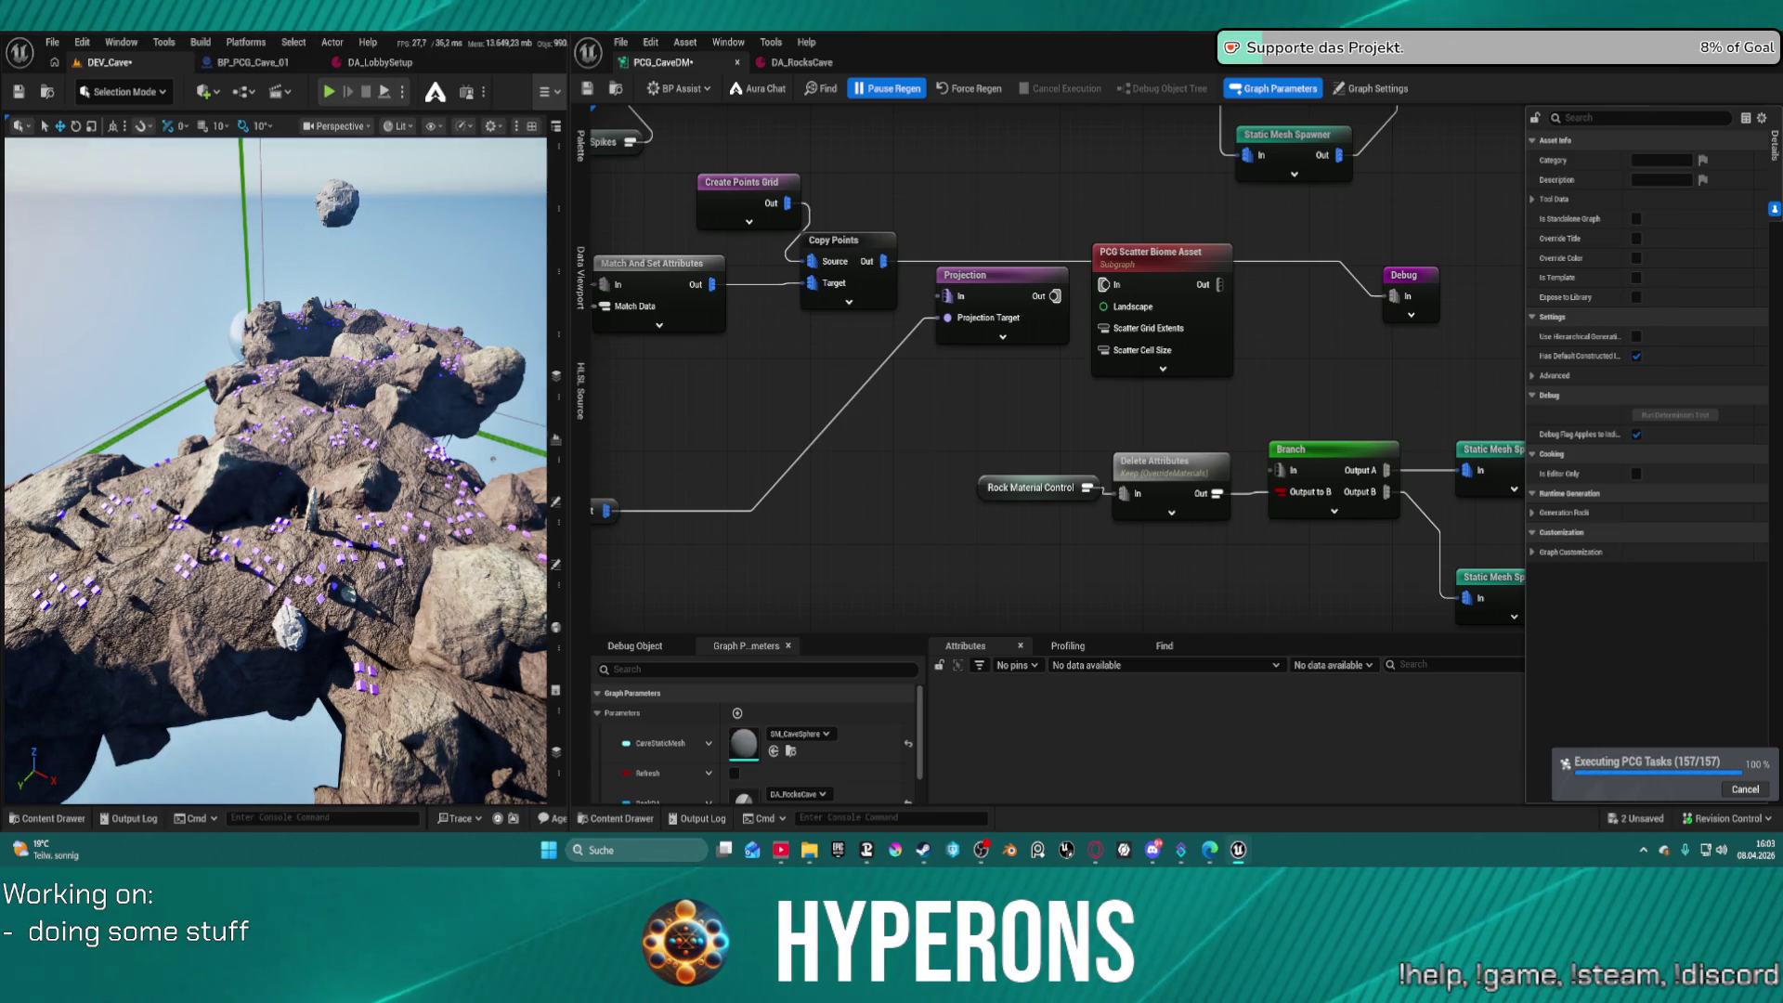
# Fly the viewport camera through the cave to check the points sit on the rocks
pyautogui.moveTo(426, 424)
pyautogui.mouseDown()
pyautogui.moveTo(483, 348)
pyautogui.moveTo(445, 394)
pyautogui.mouseUp()
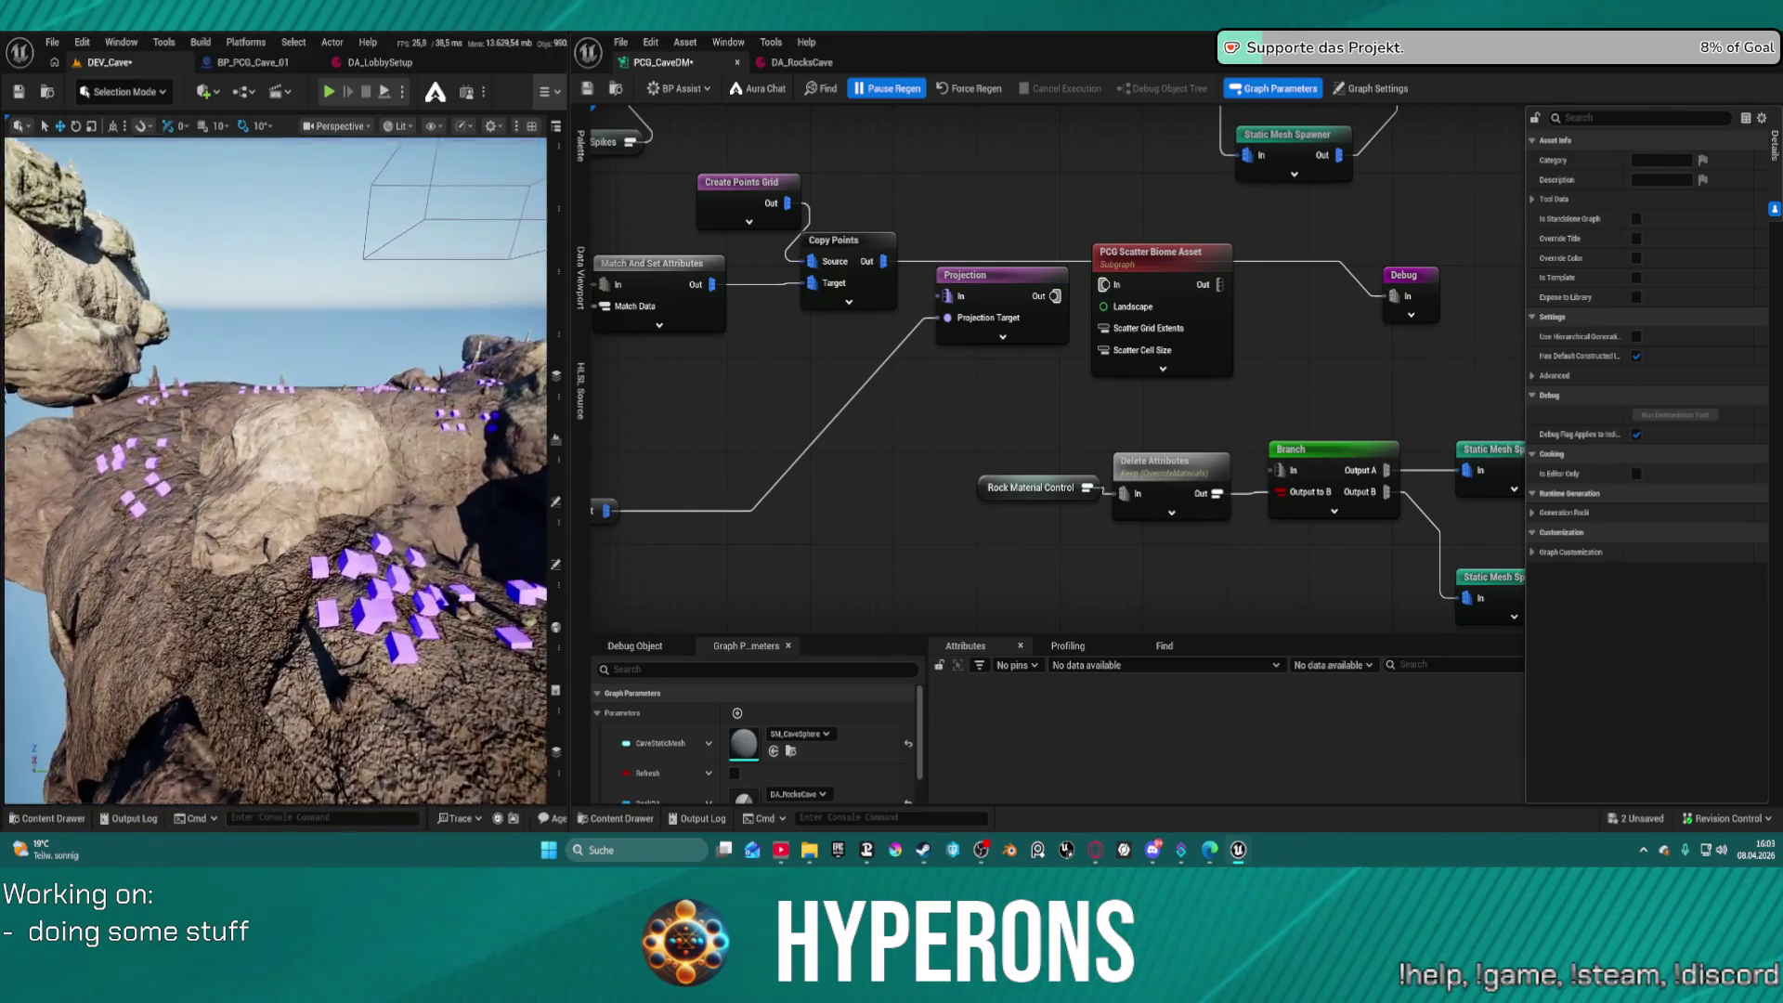
pyautogui.press('s')
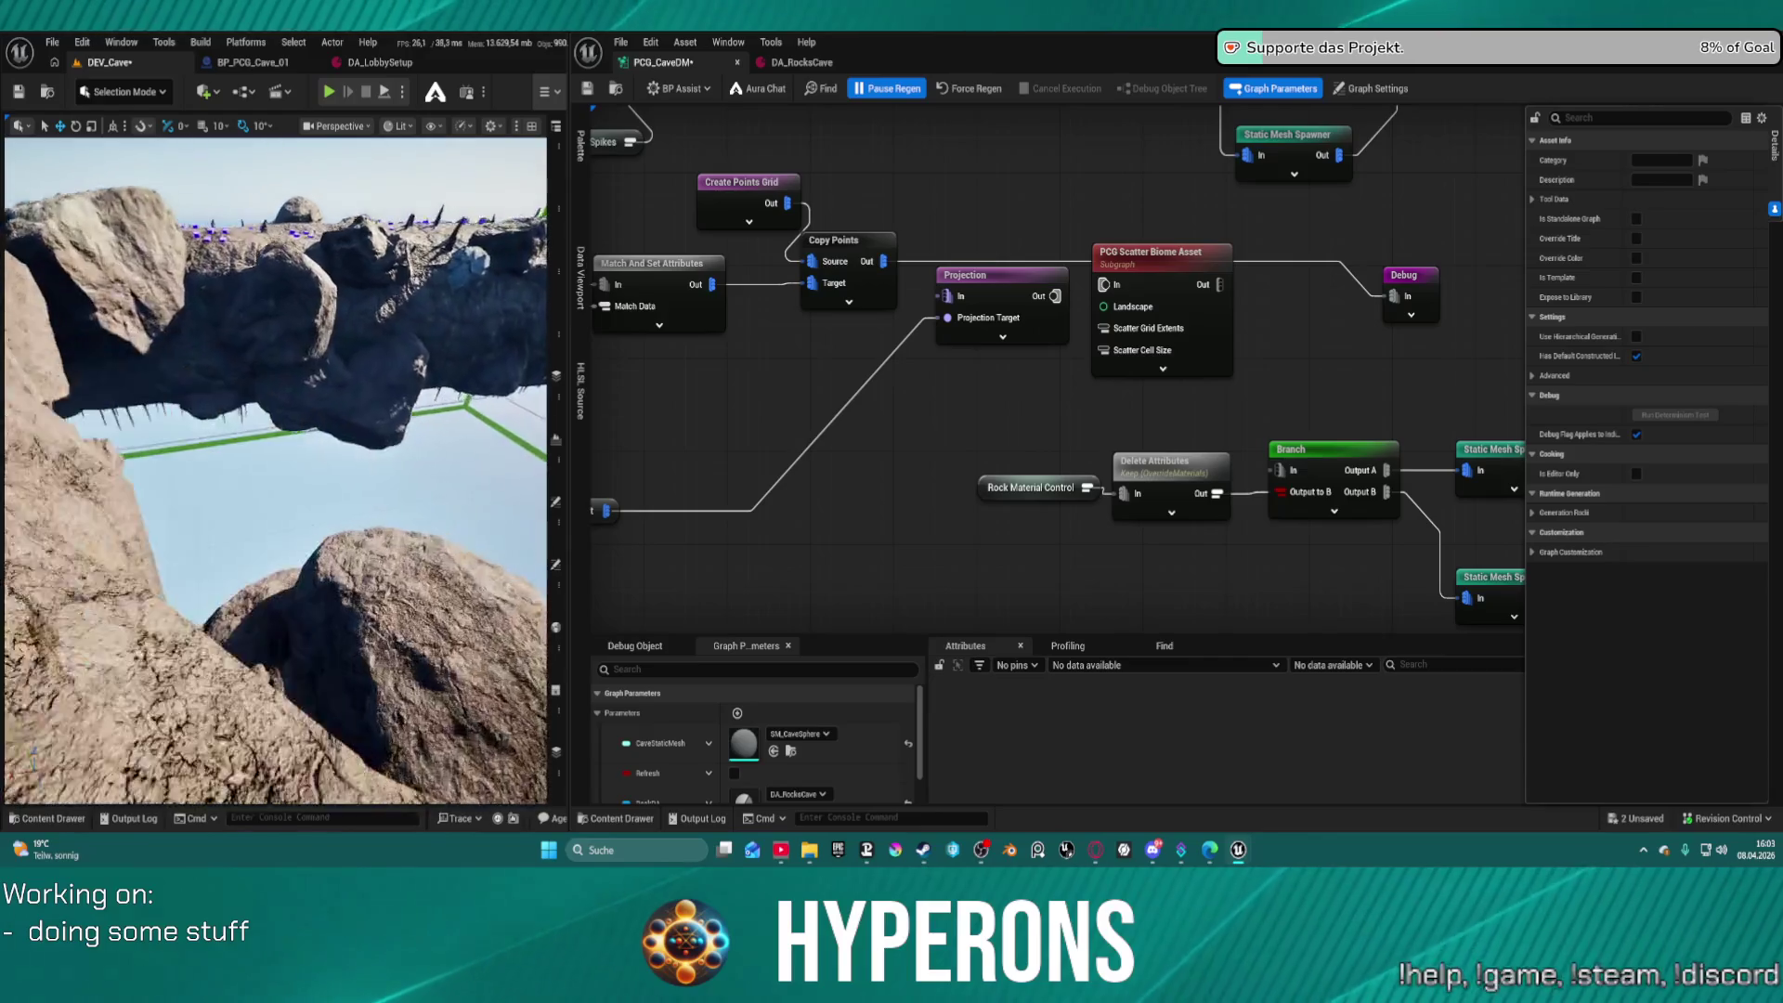
pyautogui.press('w')
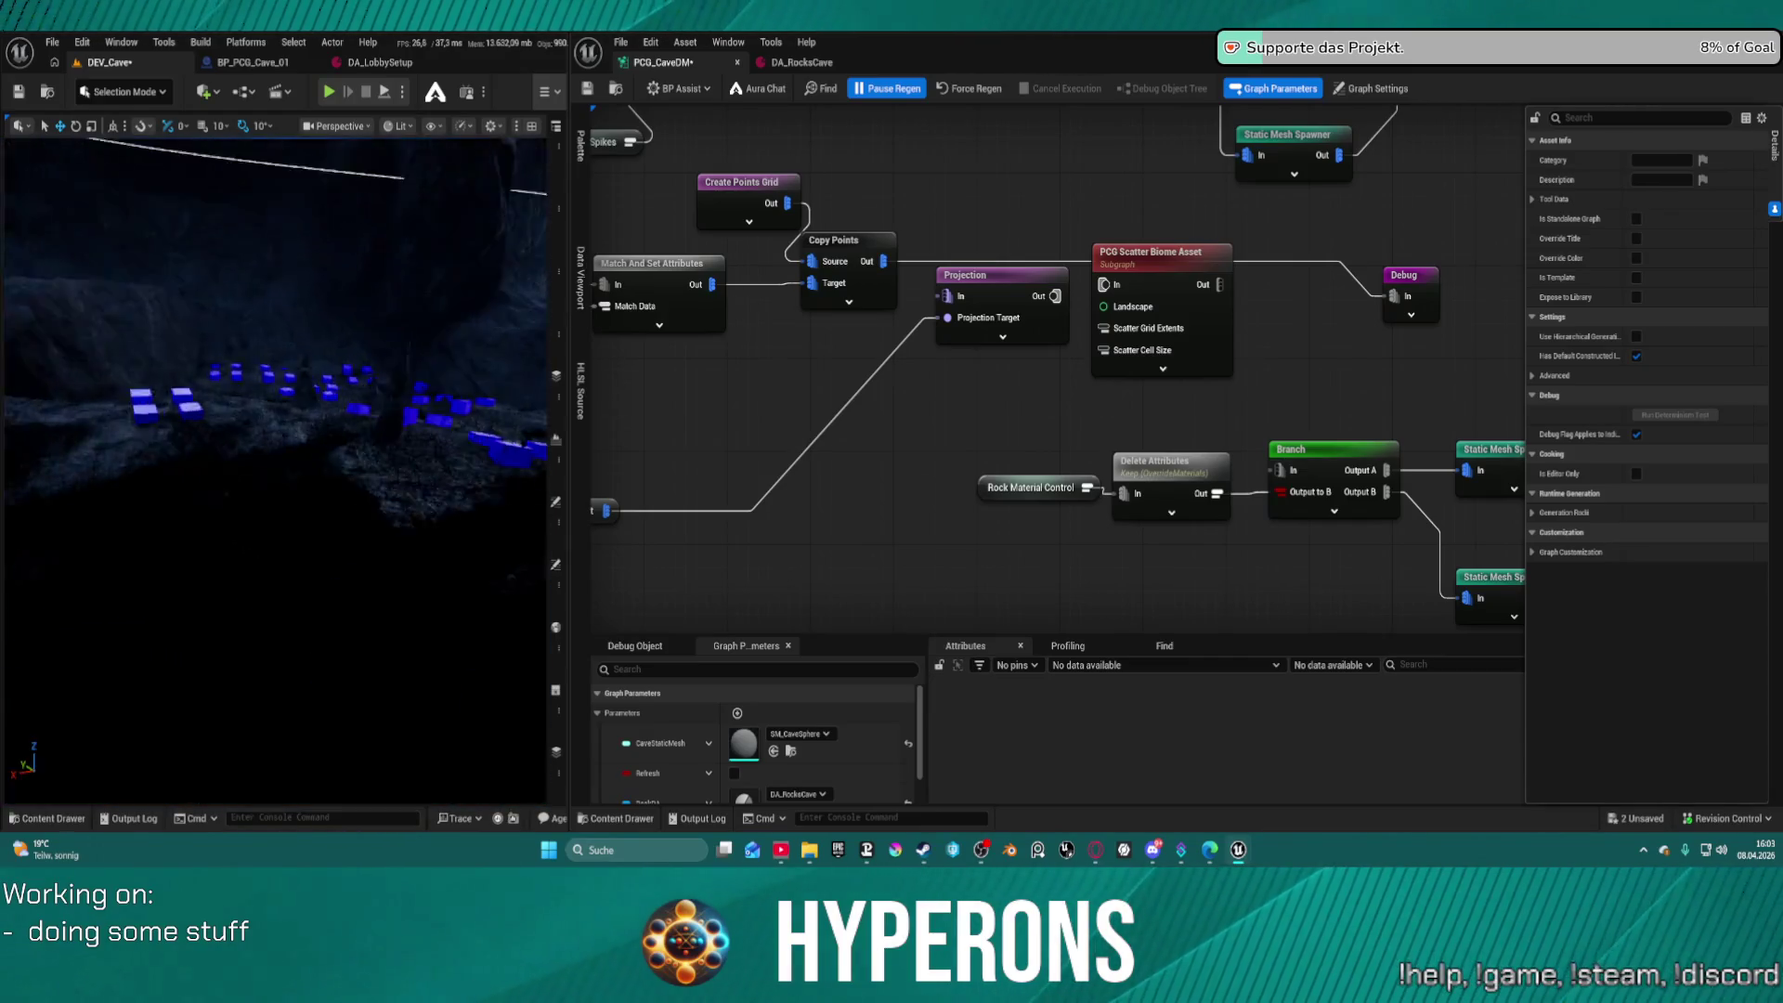
pyautogui.press('w')
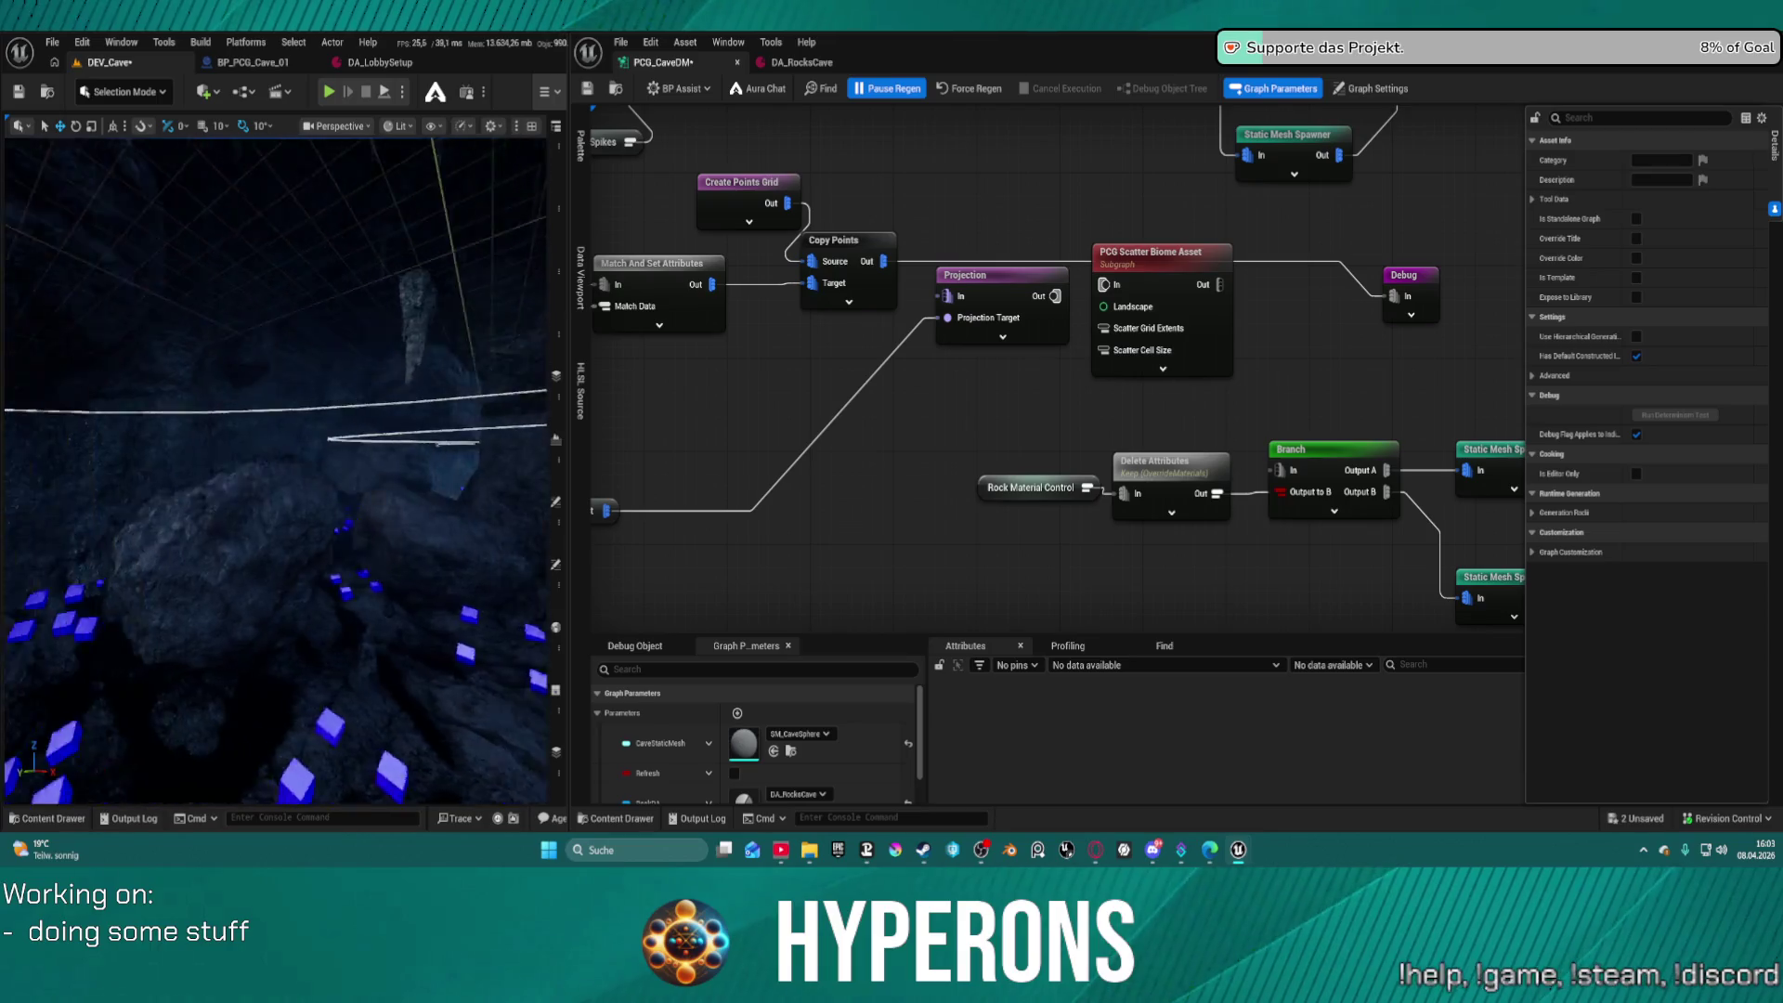
pyautogui.press('w')
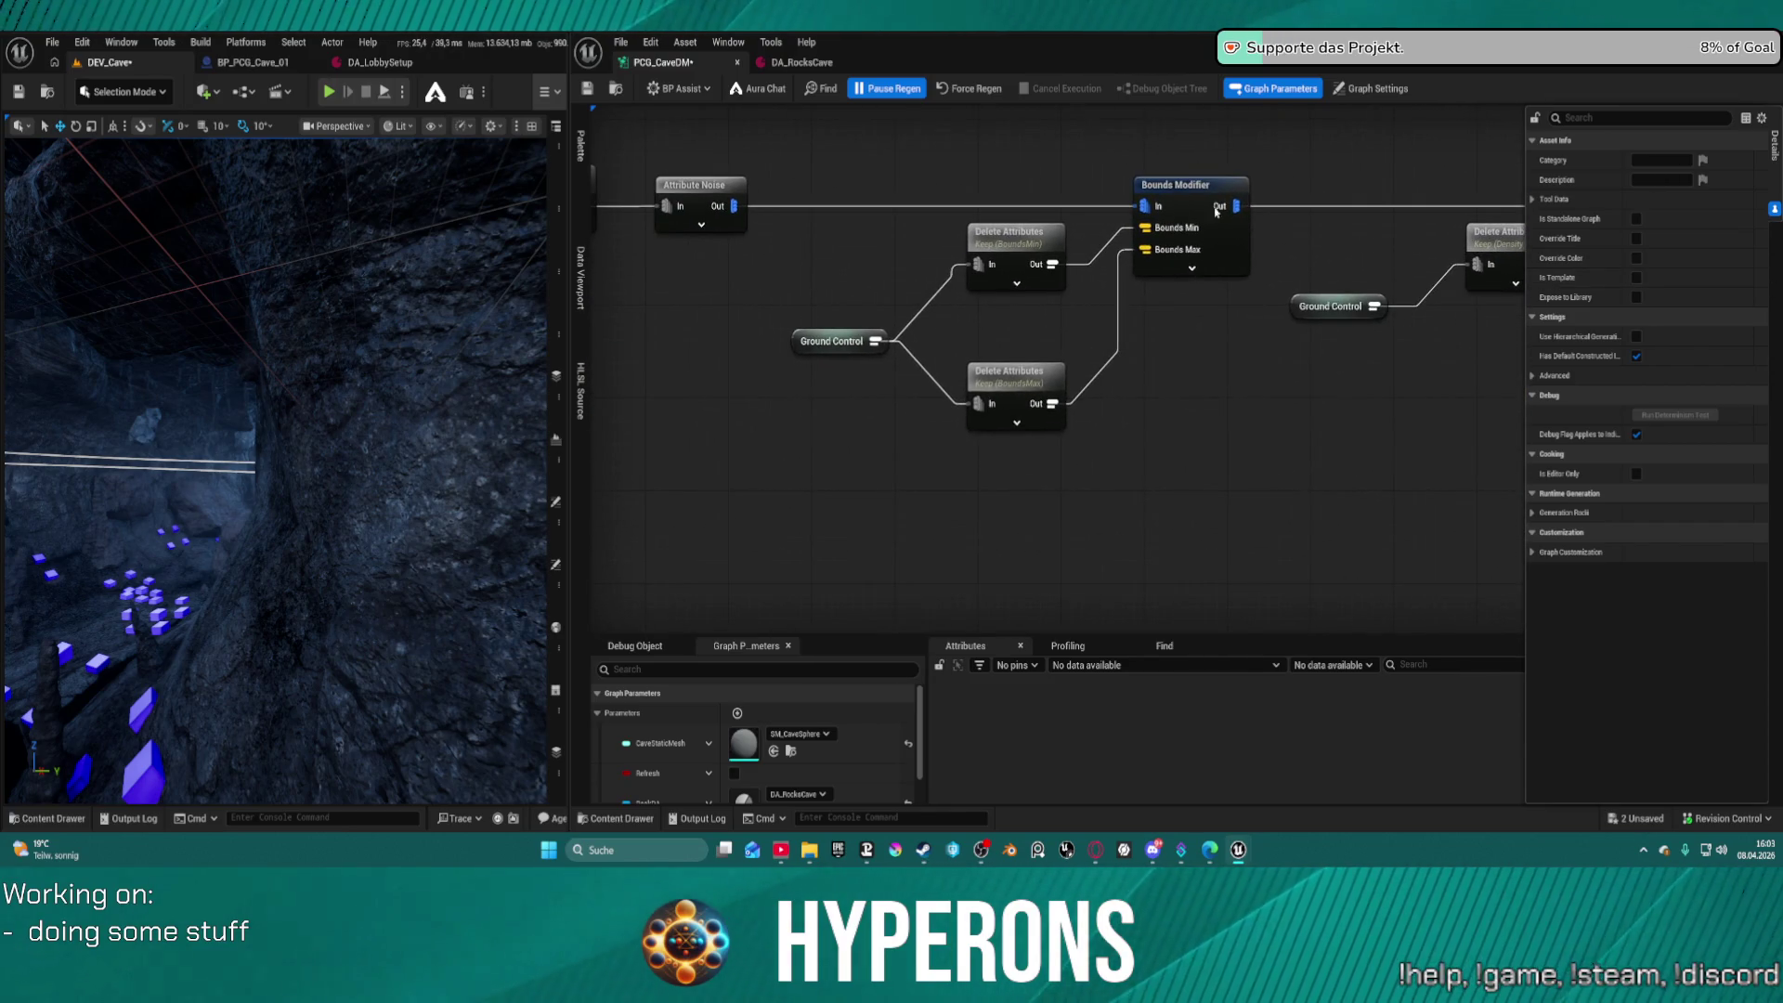
# Reposition the Normal To Density node within the graph
pyautogui.moveTo(903, 223)
pyautogui.mouseDown()
pyautogui.moveTo(1145, 264)
pyautogui.moveTo(1225, 315)
pyautogui.moveTo(1486, 298)
pyautogui.moveTo(1625, 335)
pyautogui.moveTo(1485, 329)
pyautogui.mouseUp()
pyautogui.click(1054, 327)
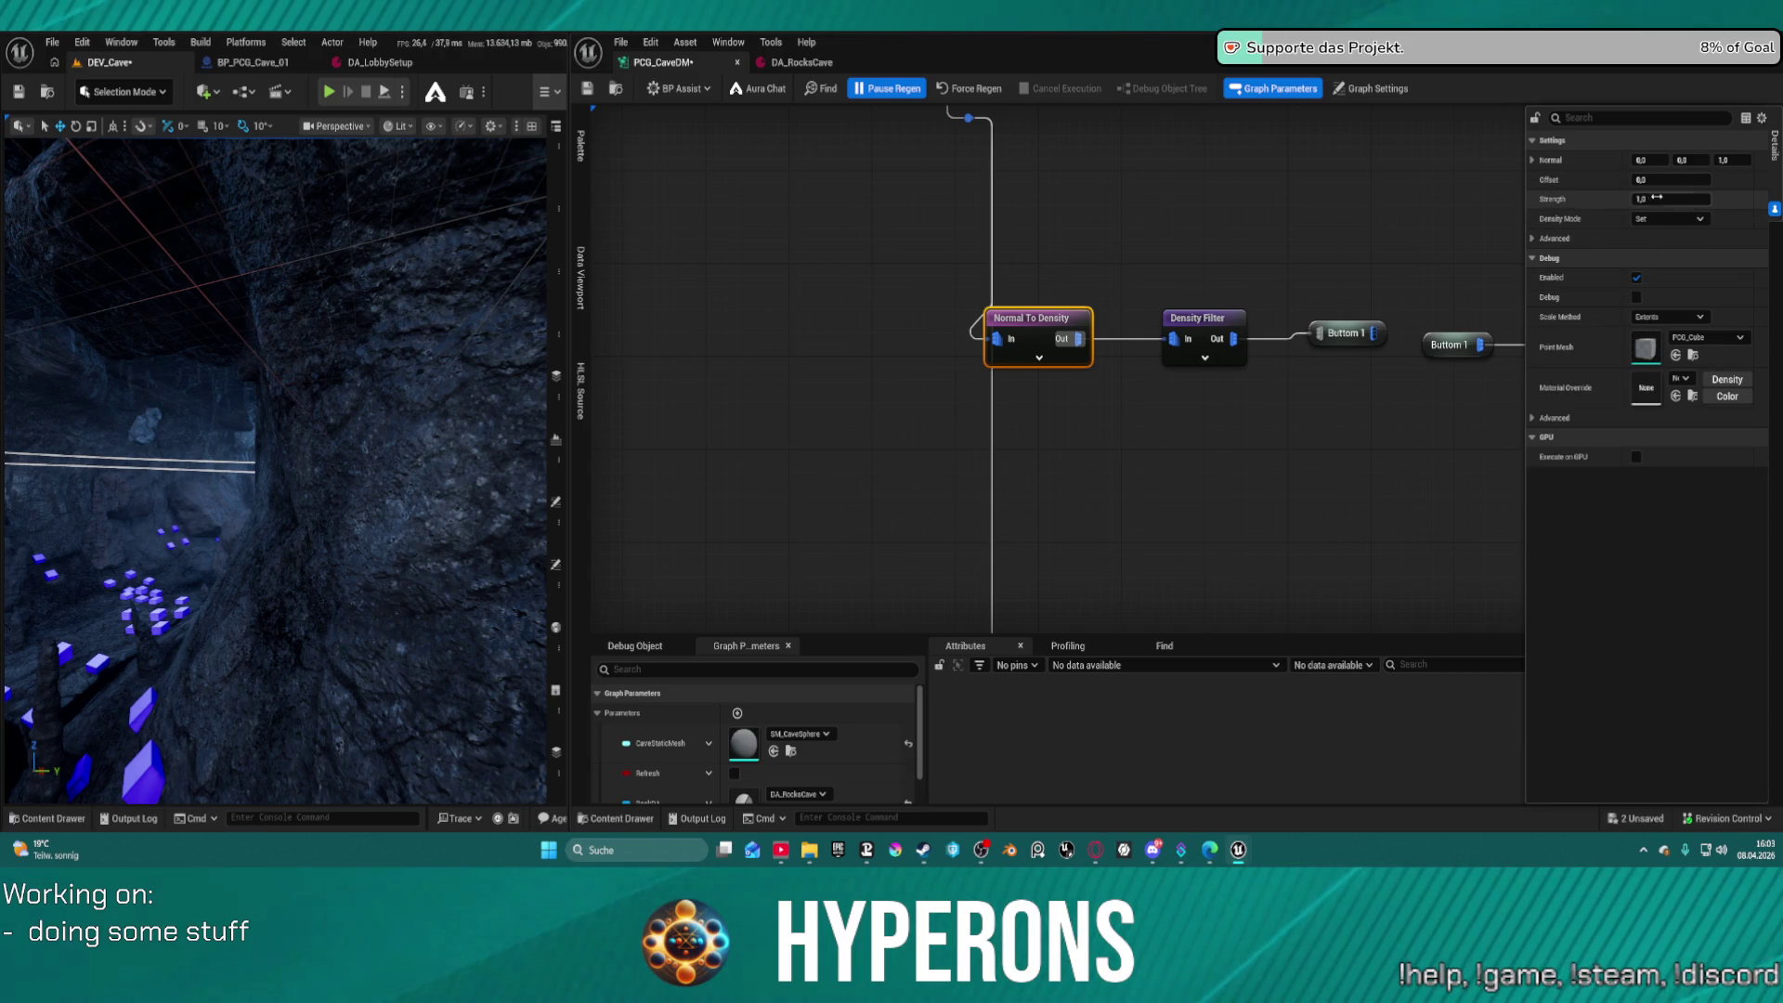
pyautogui.moveTo(1039, 318)
pyautogui.mouseDown()
pyautogui.moveTo(1092, 289)
pyautogui.moveTo(1091, 237)
pyautogui.mouseUp()
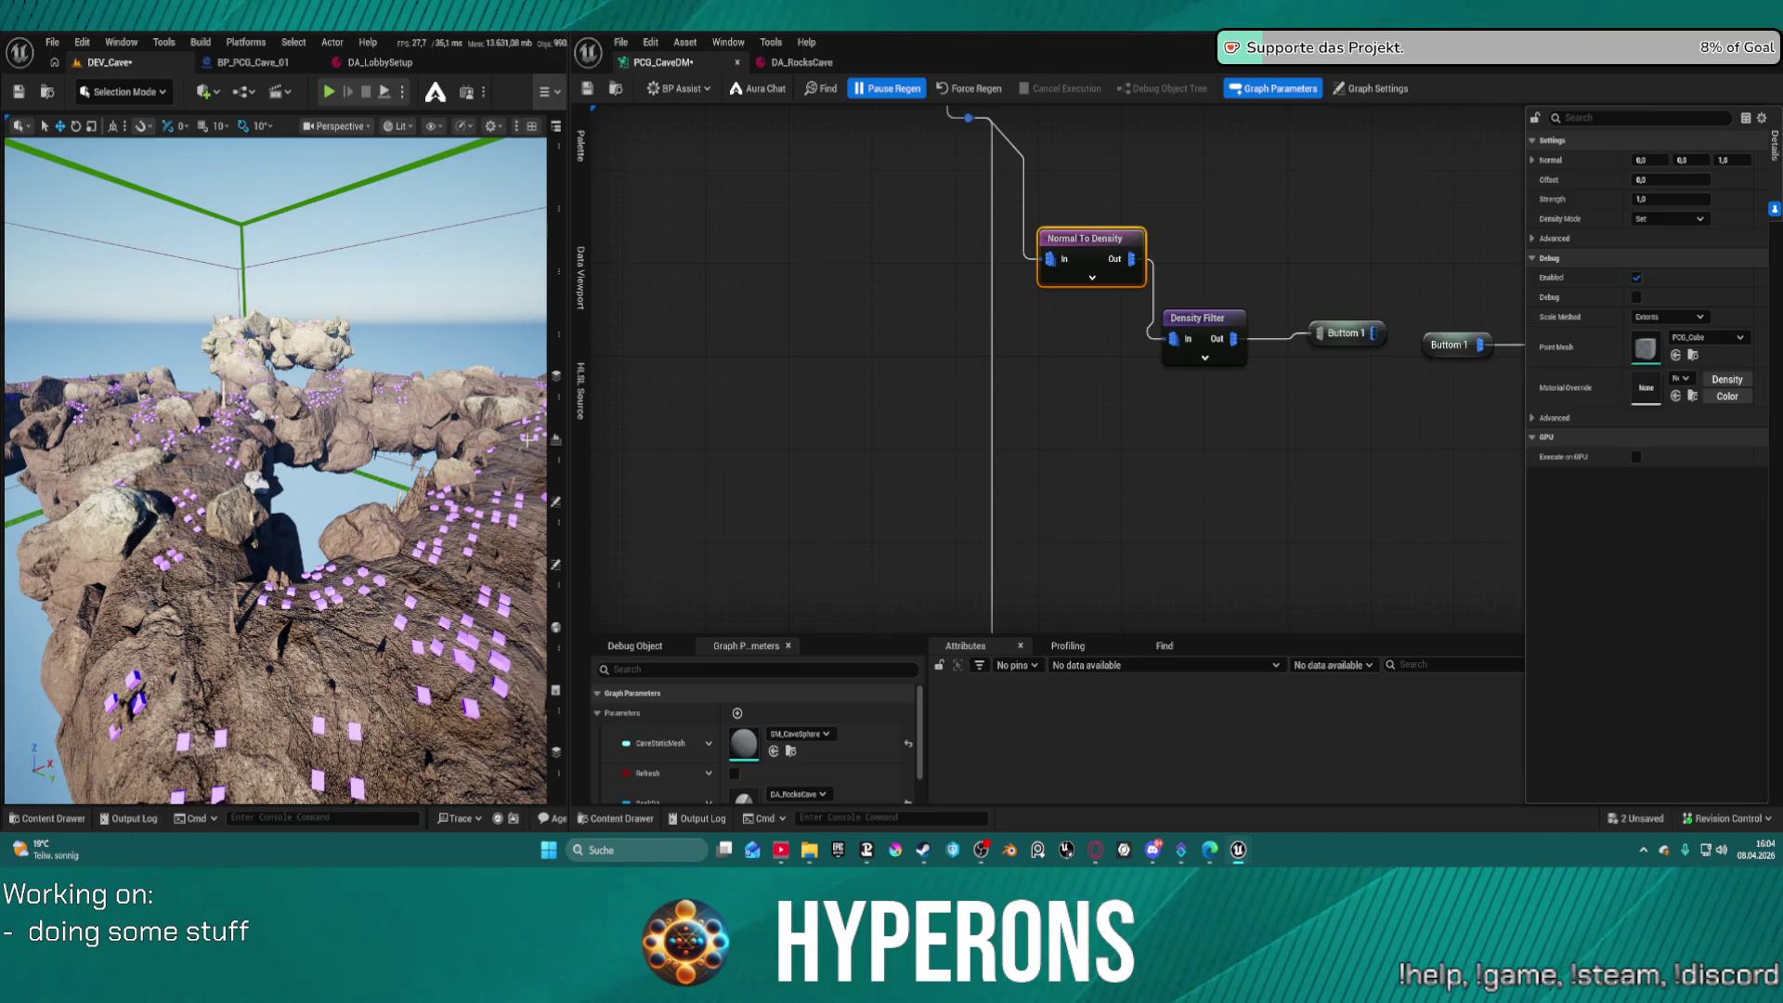
pyautogui.moveTo(801, 314)
pyautogui.mouseDown()
pyautogui.moveTo(1059, 402)
pyautogui.moveTo(1281, 597)
pyautogui.moveTo(1235, 630)
pyautogui.moveTo(1168, 596)
pyautogui.moveTo(1011, 442)
pyautogui.moveTo(844, 402)
pyautogui.moveTo(829, 517)
pyautogui.mouseUp()
# Disable the marquee-selected top row of nodes so the cave rocks disappear
pyautogui.scroll(-10, 830, 517)
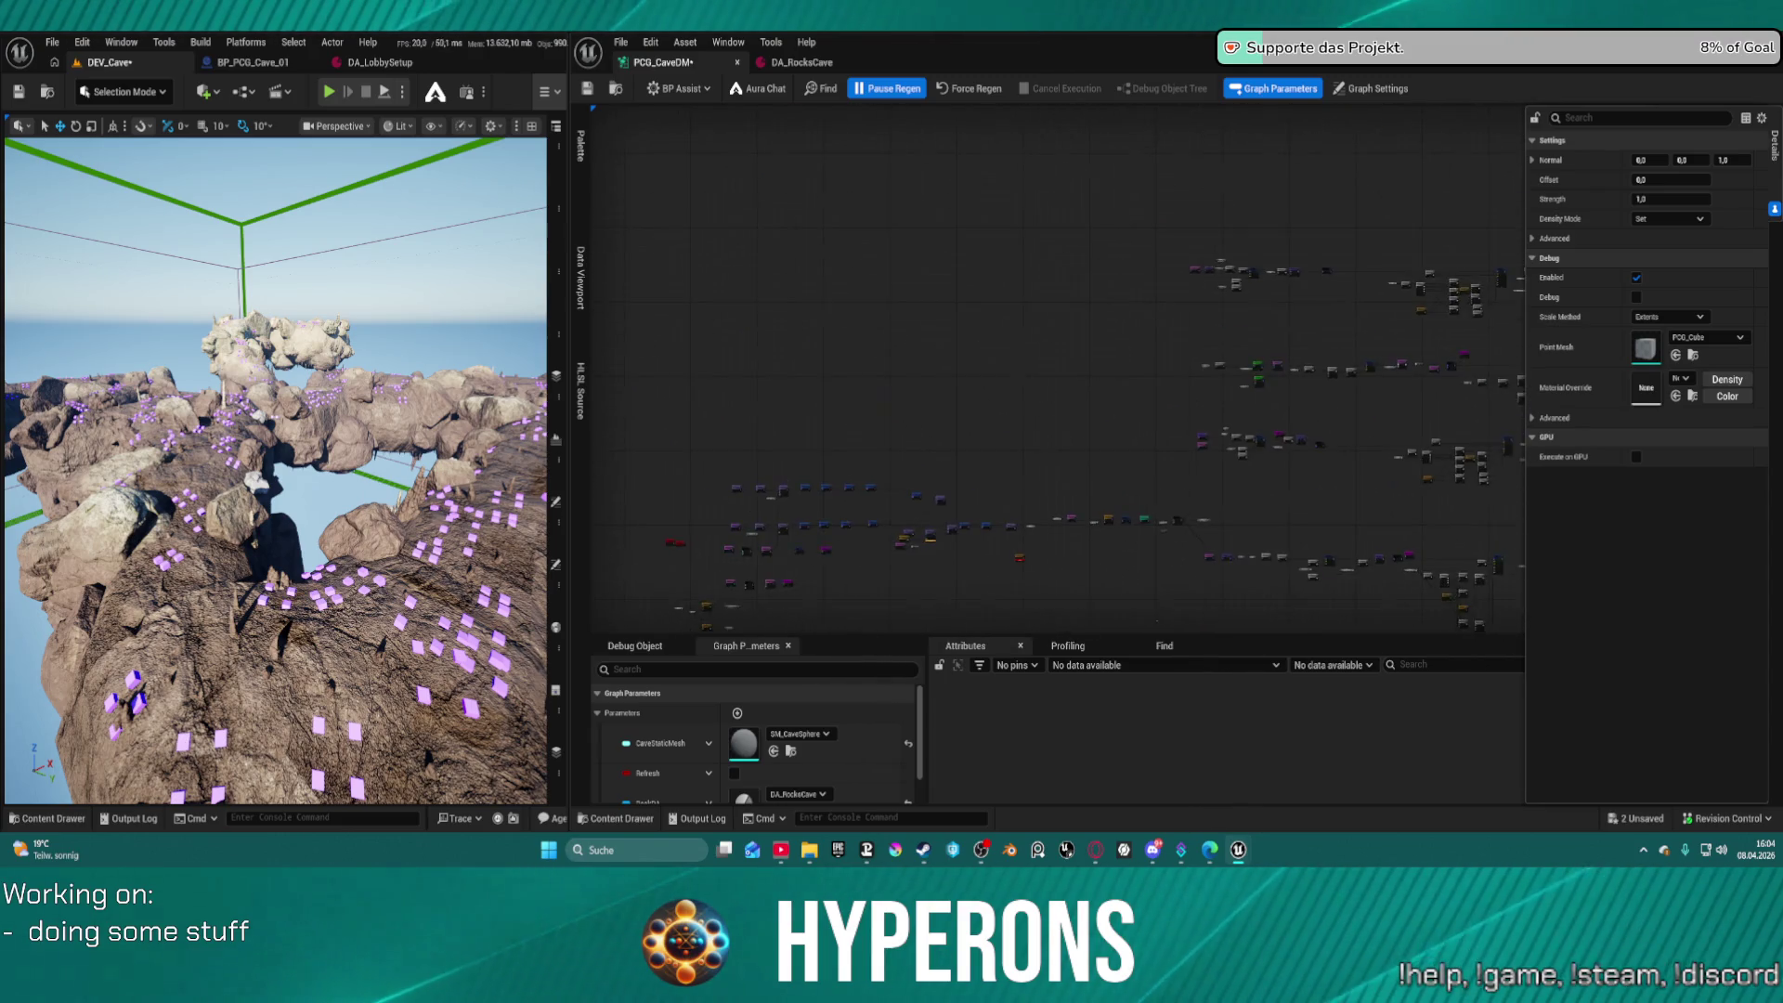
pyautogui.scroll(8, 1120, 393)
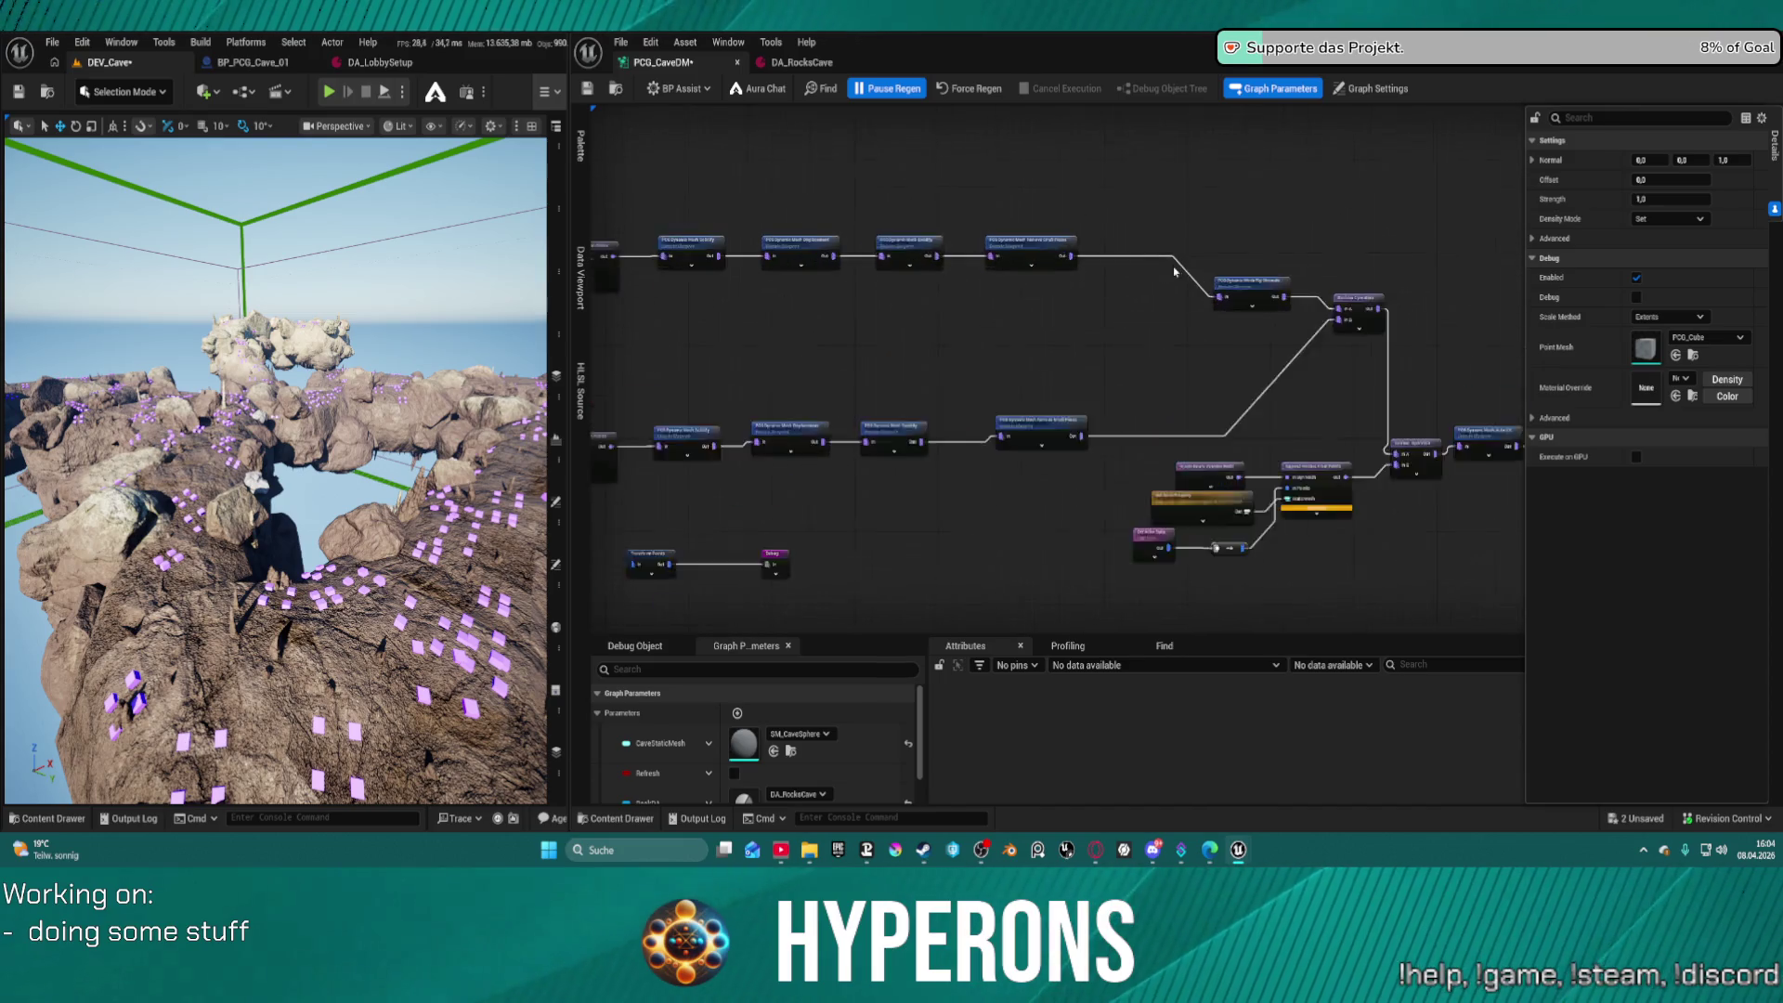
pyautogui.scroll(-6, 1412, 231)
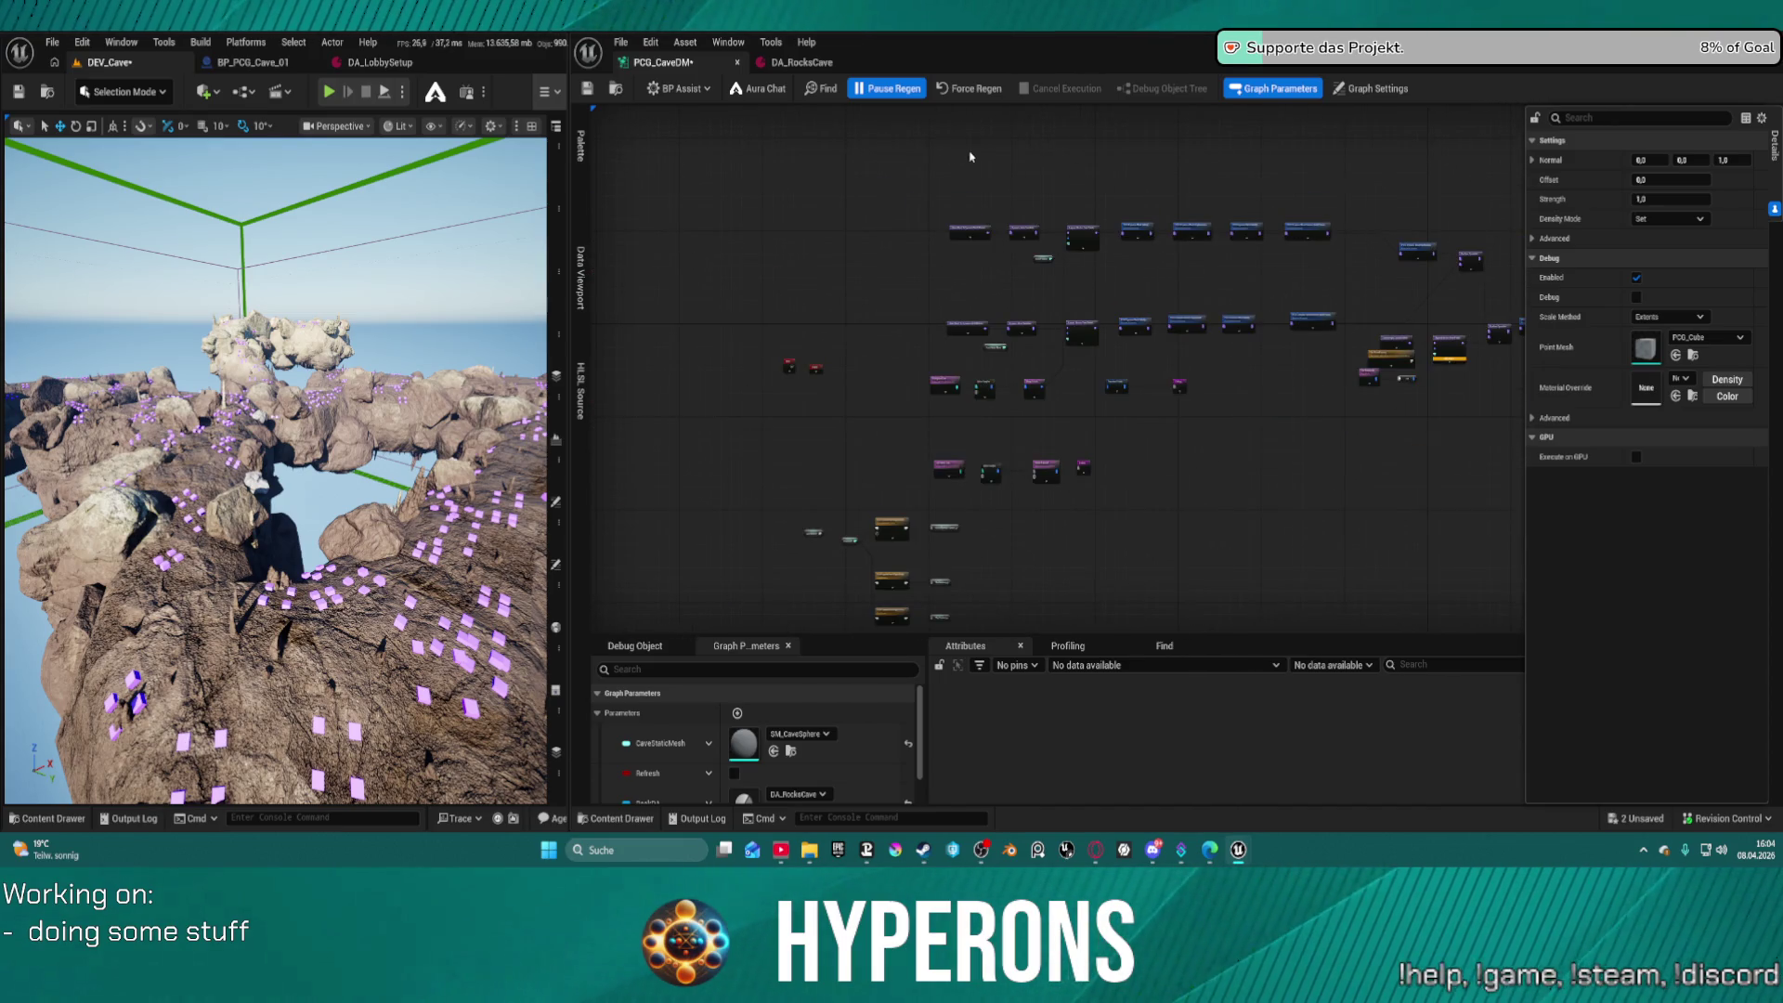
pyautogui.moveTo(1353, 309); pyautogui.dragTo(1491, 304)
pyautogui.press('e')
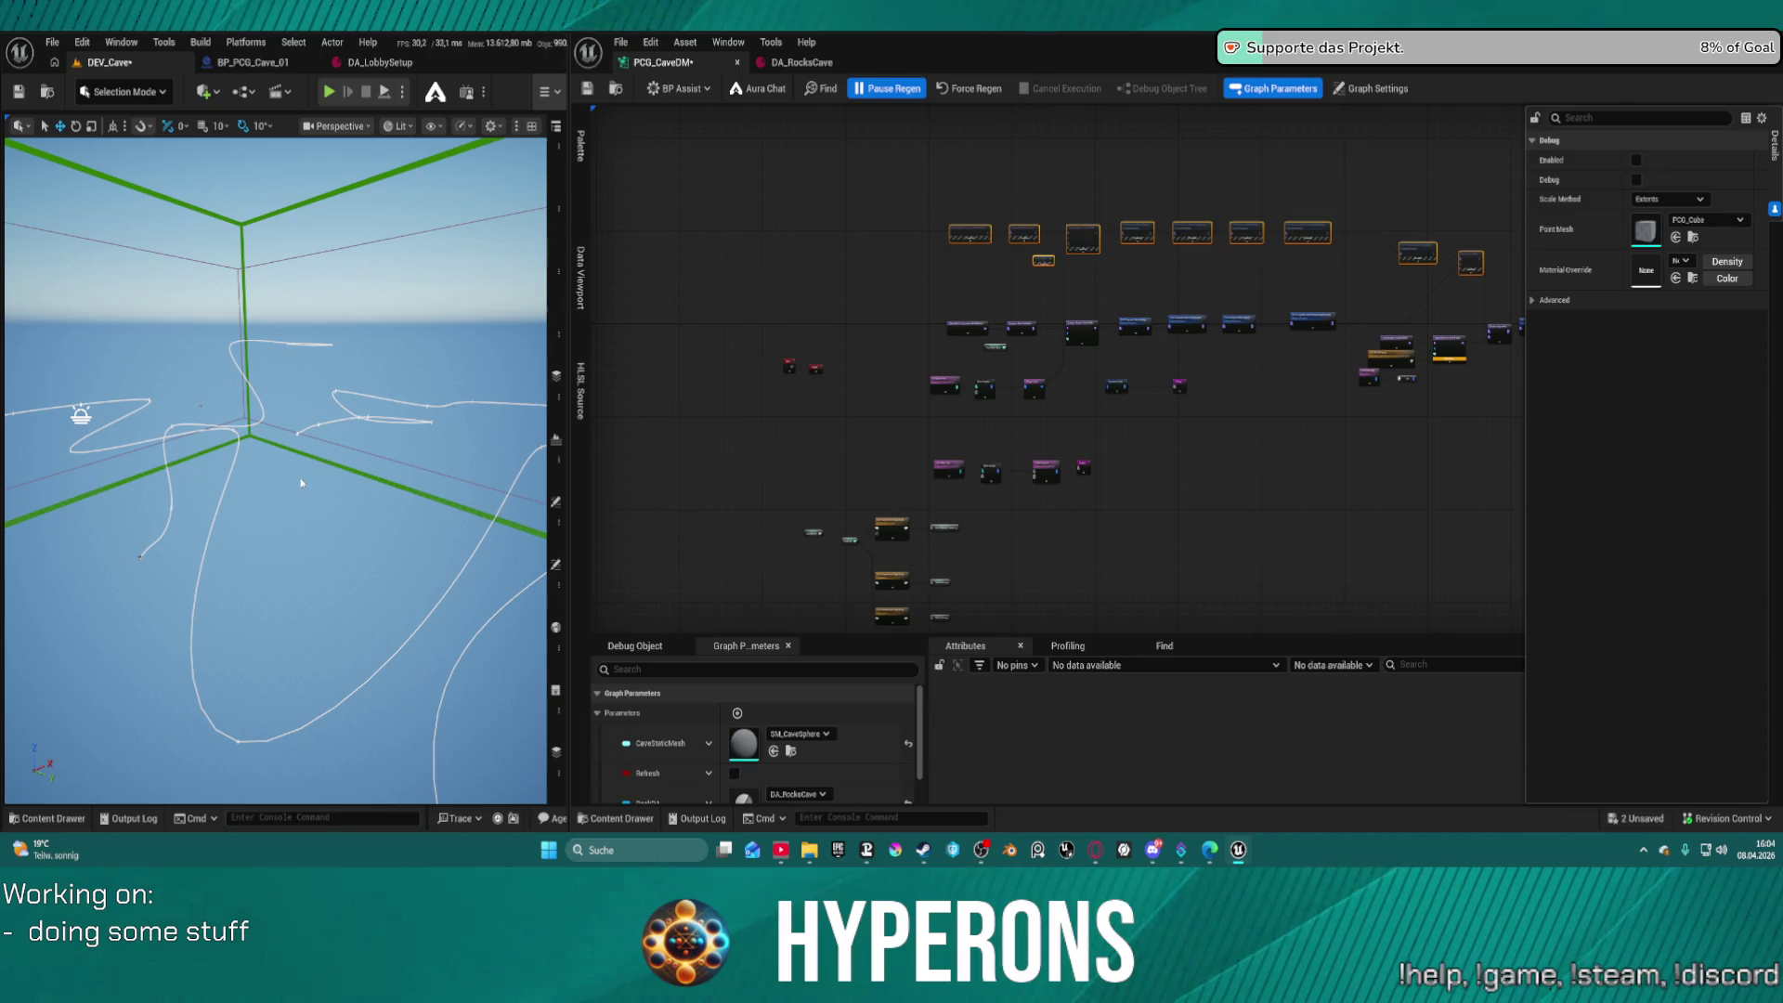
# Wire Remove Small Pieces Out into the lower Boolean Operation's InA, force-regenerate, and save
pyautogui.scroll(5, 1043, 254)
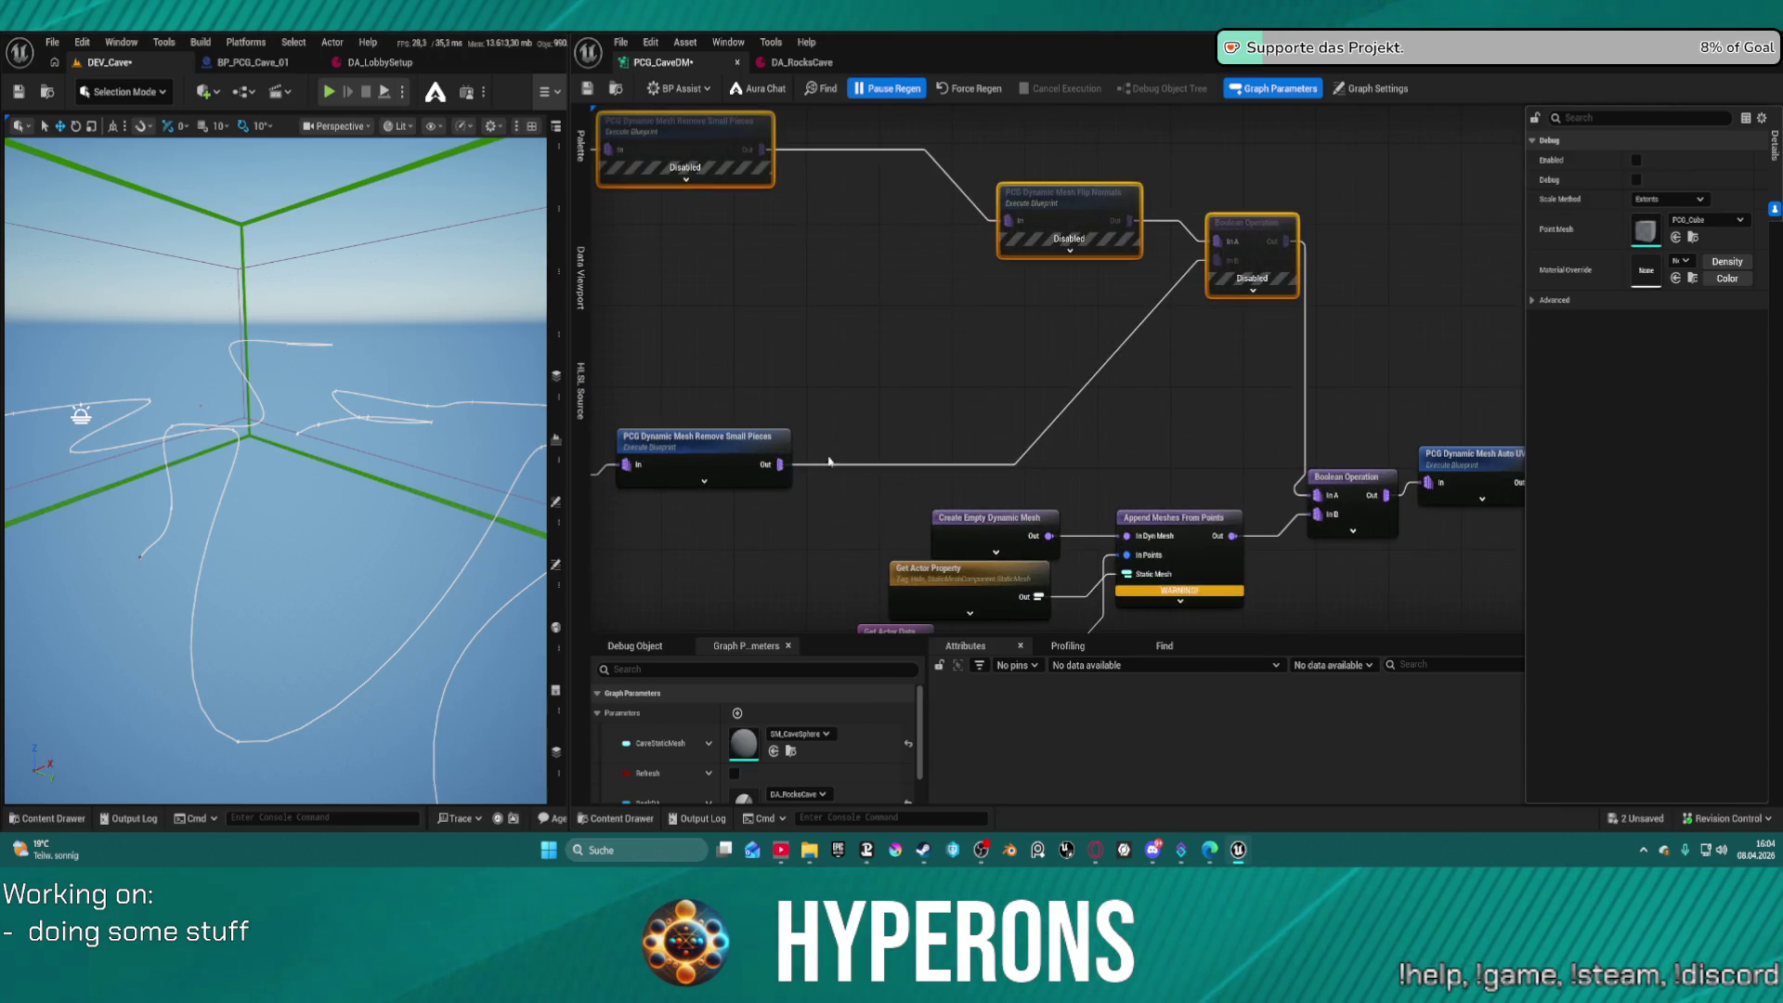
pyautogui.click(1347, 477)
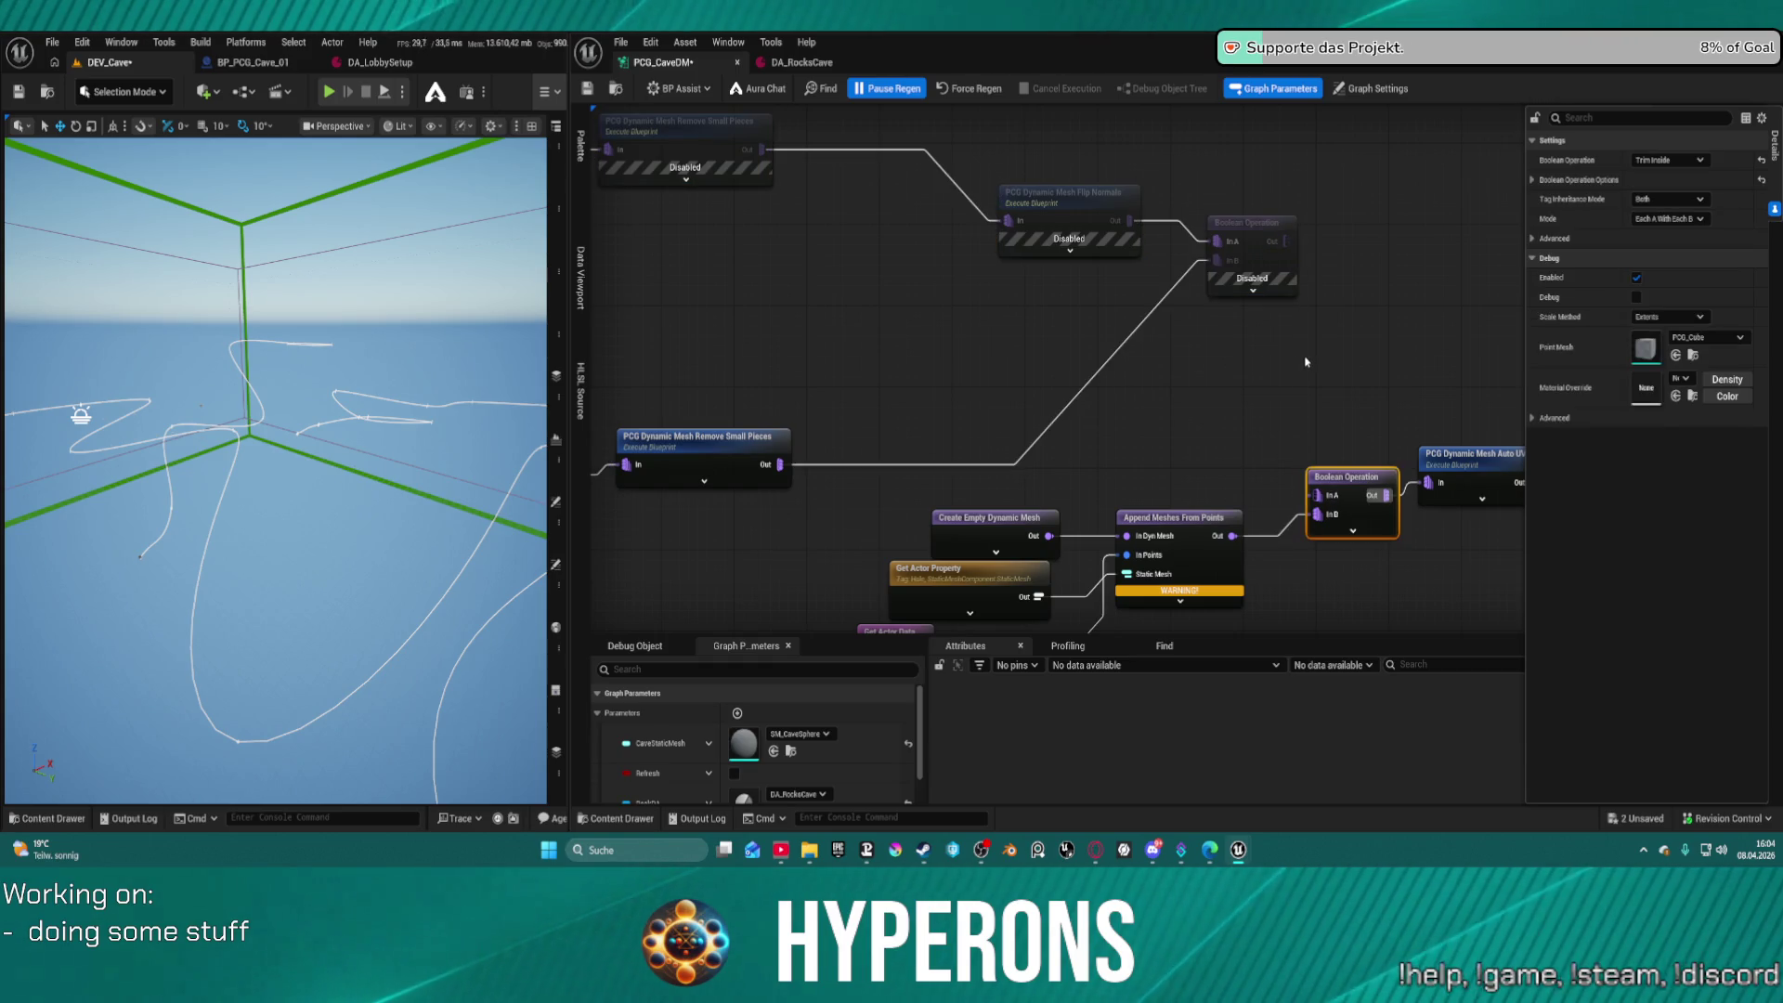
pyautogui.moveTo(770, 470)
pyautogui.mouseDown()
pyautogui.moveTo(1273, 478)
pyautogui.moveTo(1333, 509)
pyautogui.moveTo(1320, 496)
pyautogui.mouseUp()
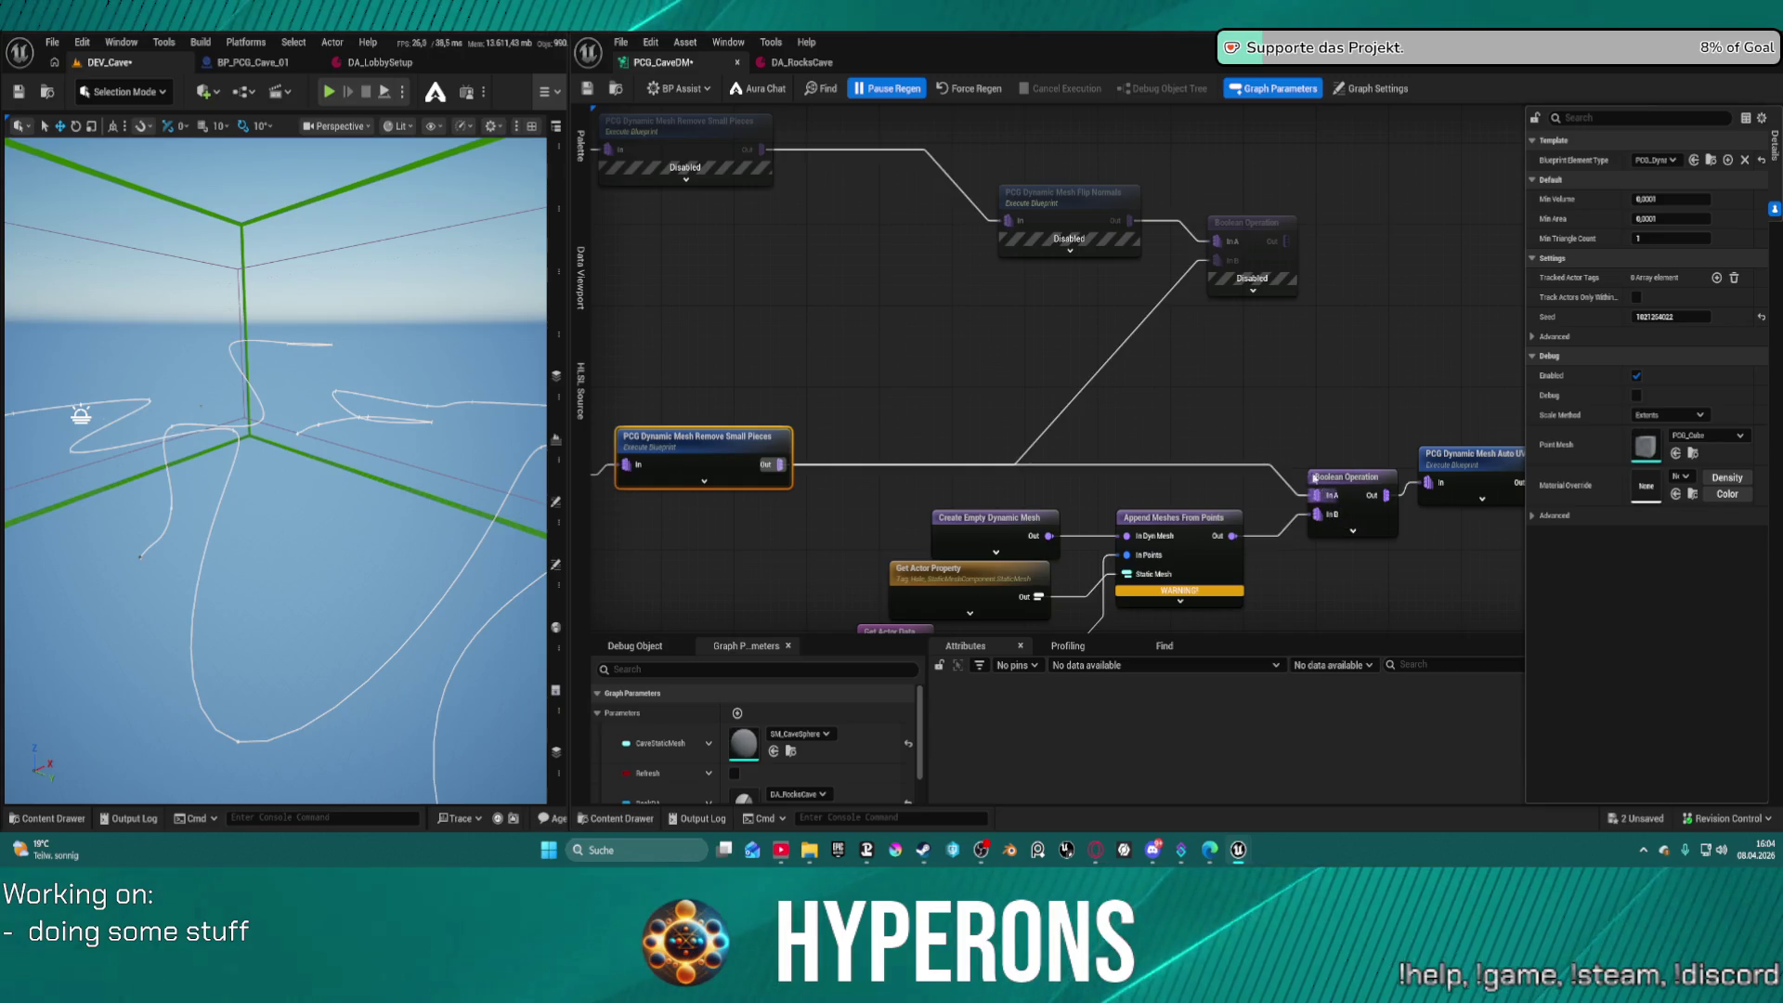
pyautogui.click(975, 93)
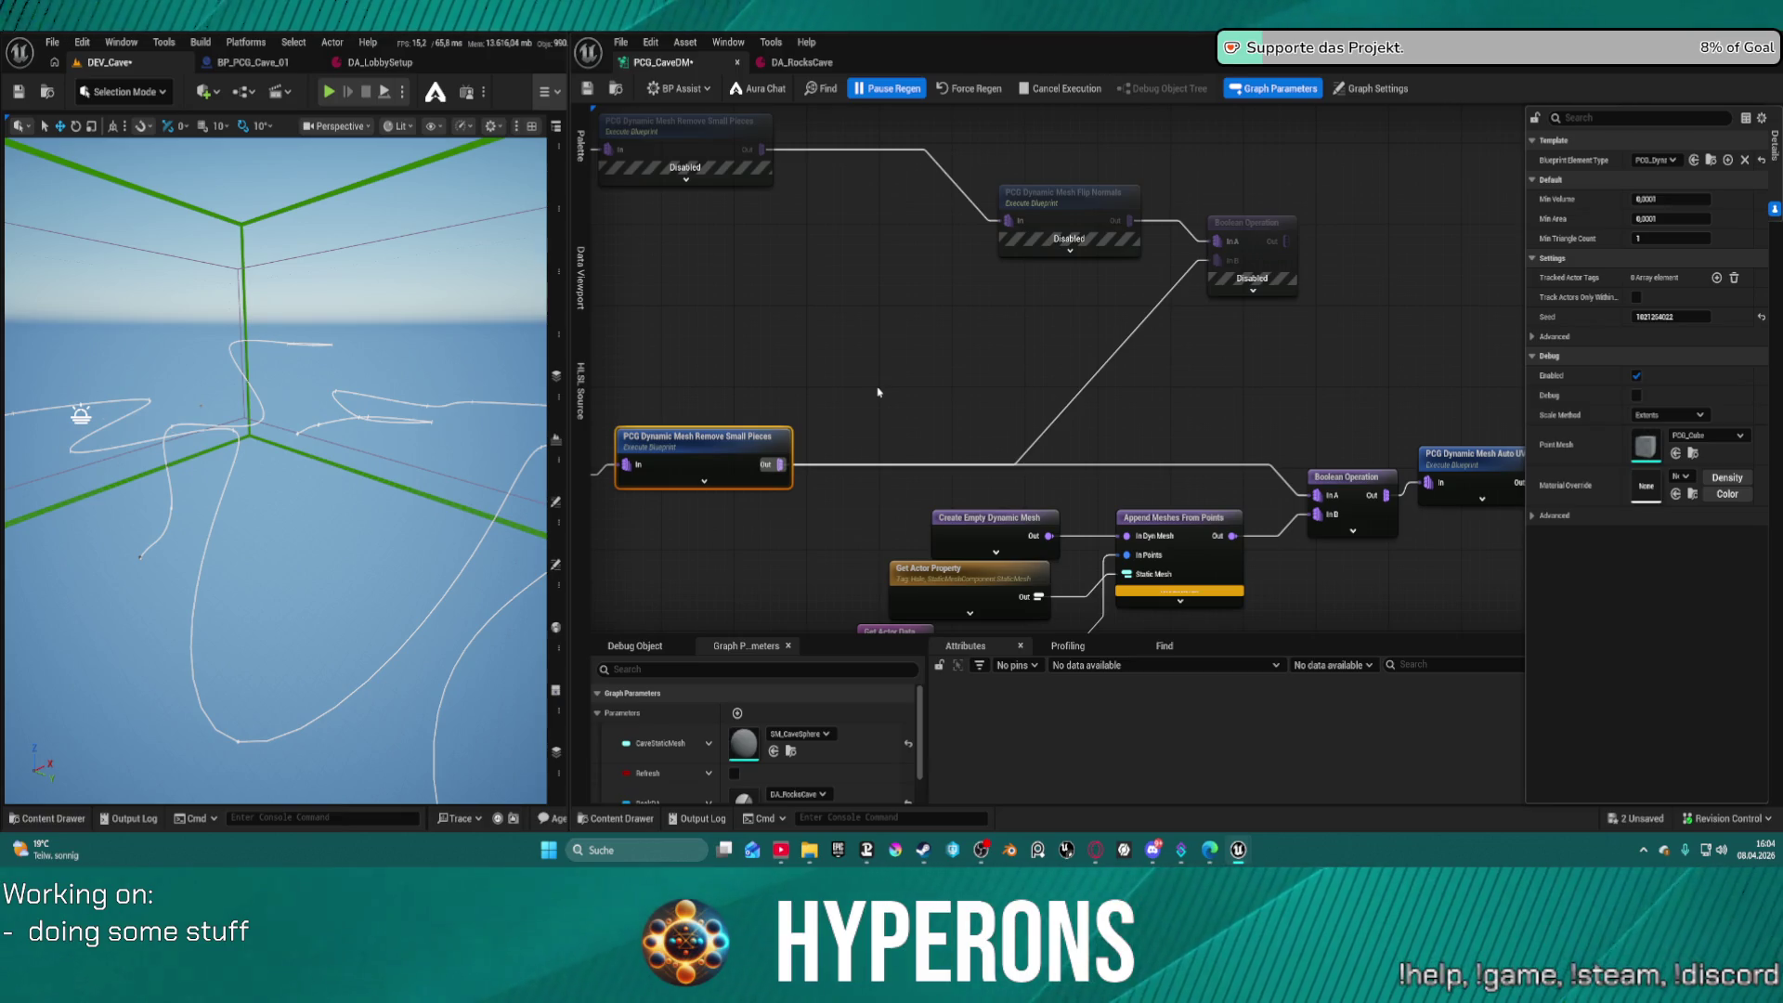
pyautogui.hotkey('ctrl', 's')
# Fly the viewport camera through the cave and around the rock arch to inspect the result
pyautogui.scroll(-6, 877, 391)
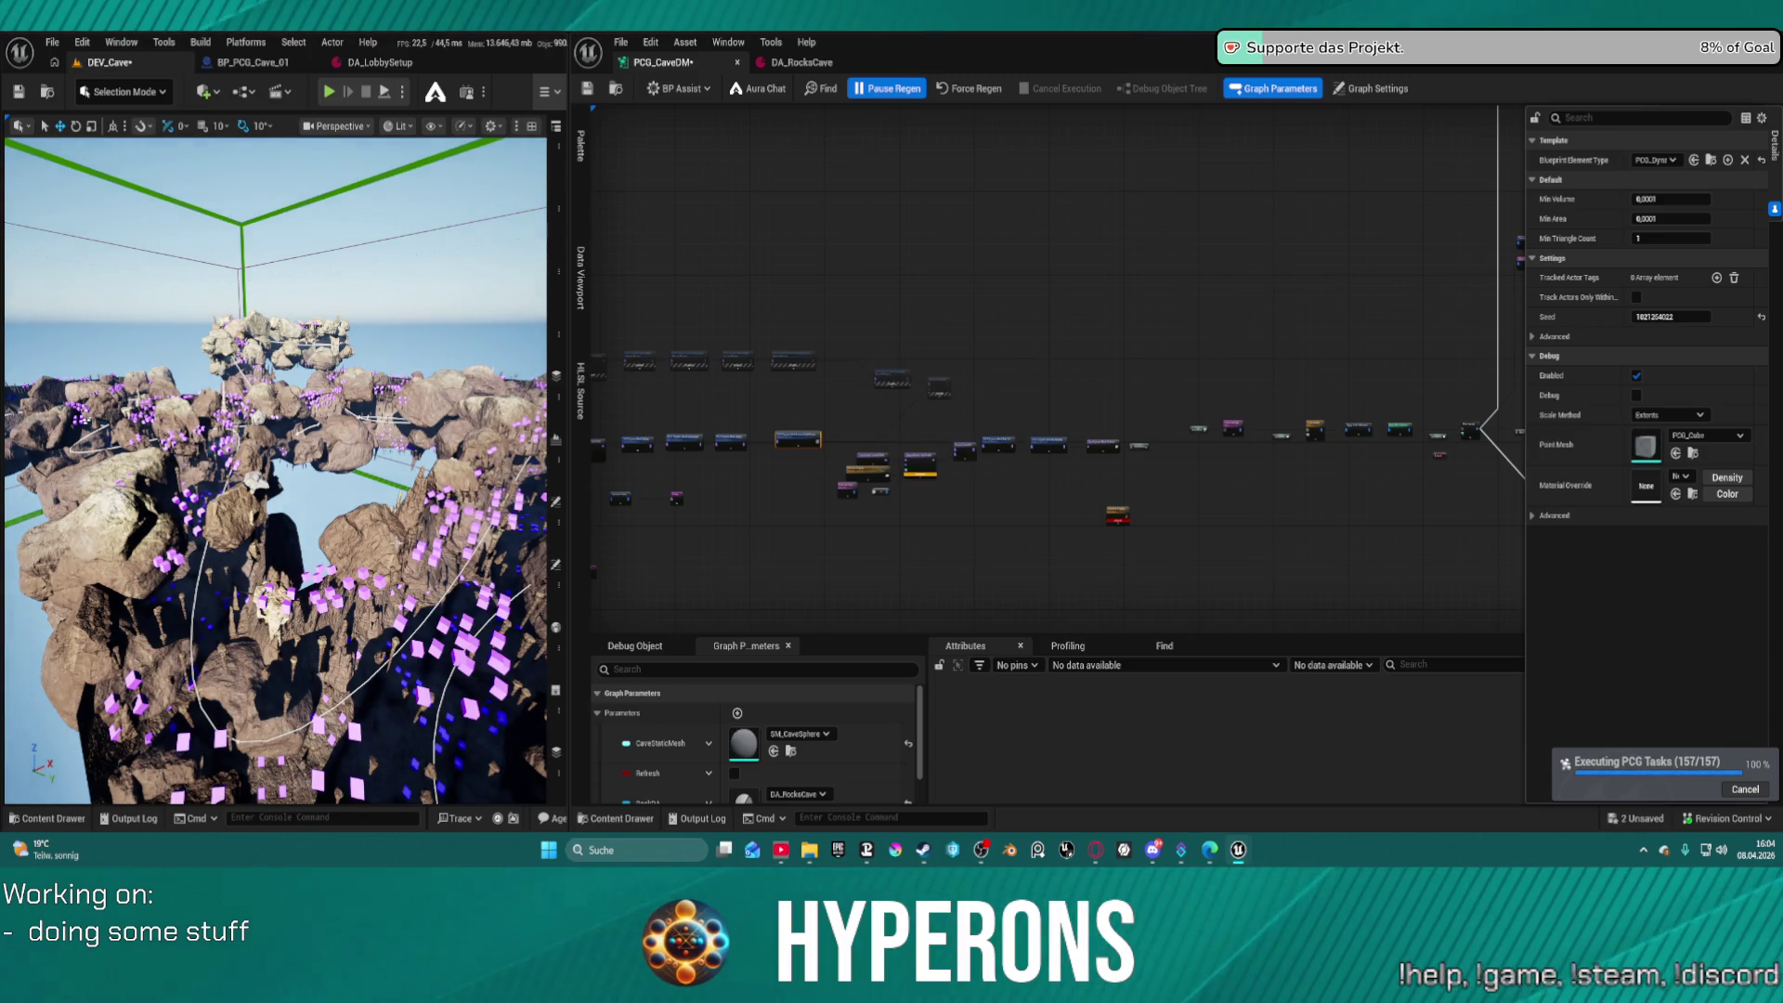
pyautogui.press('w')
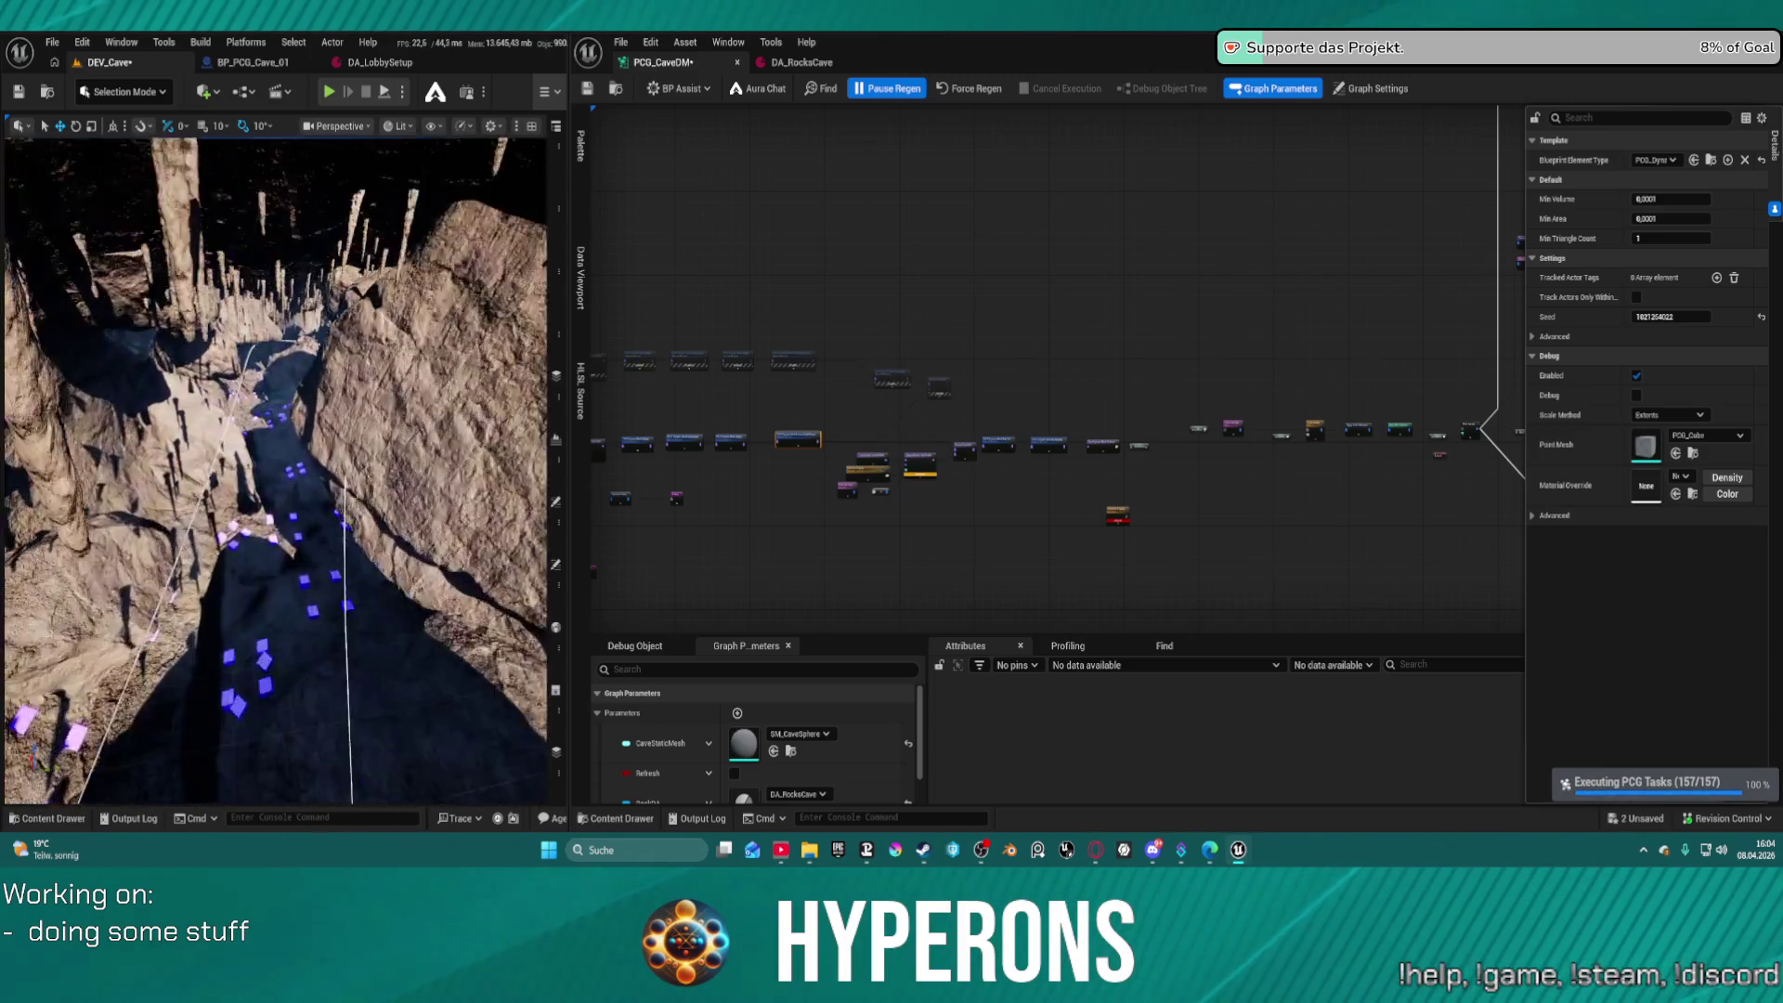
pyautogui.press('w')
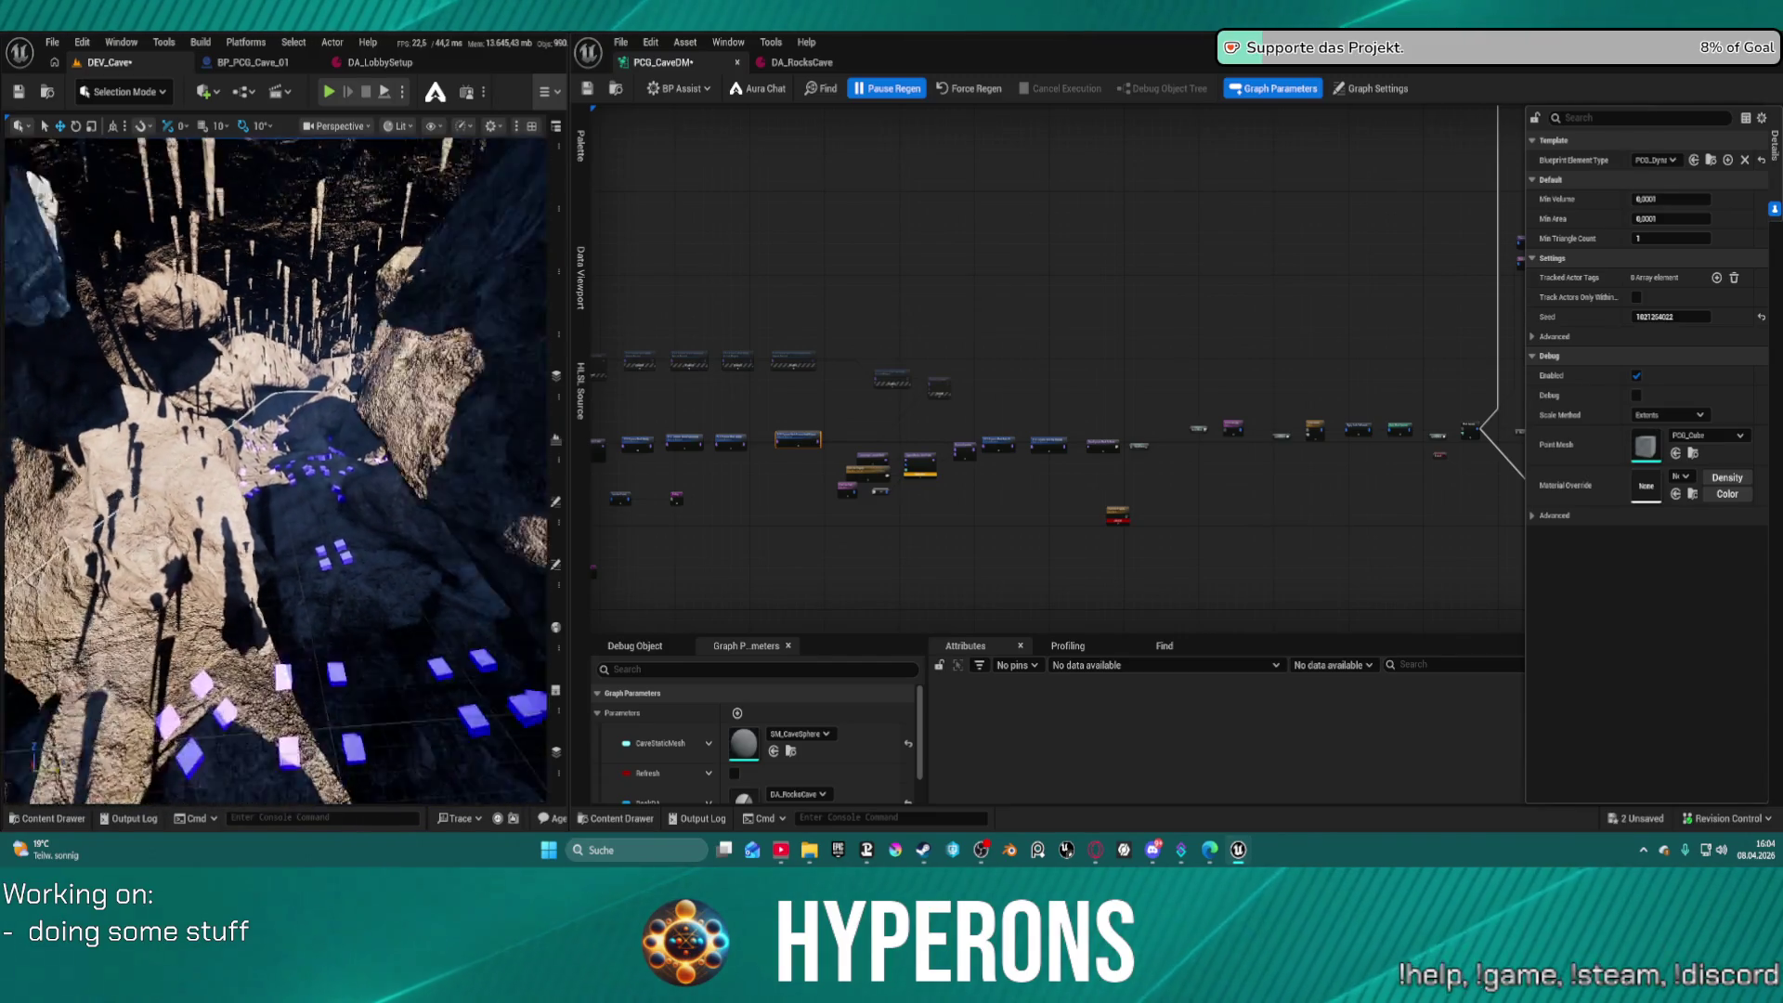
pyautogui.press('w')
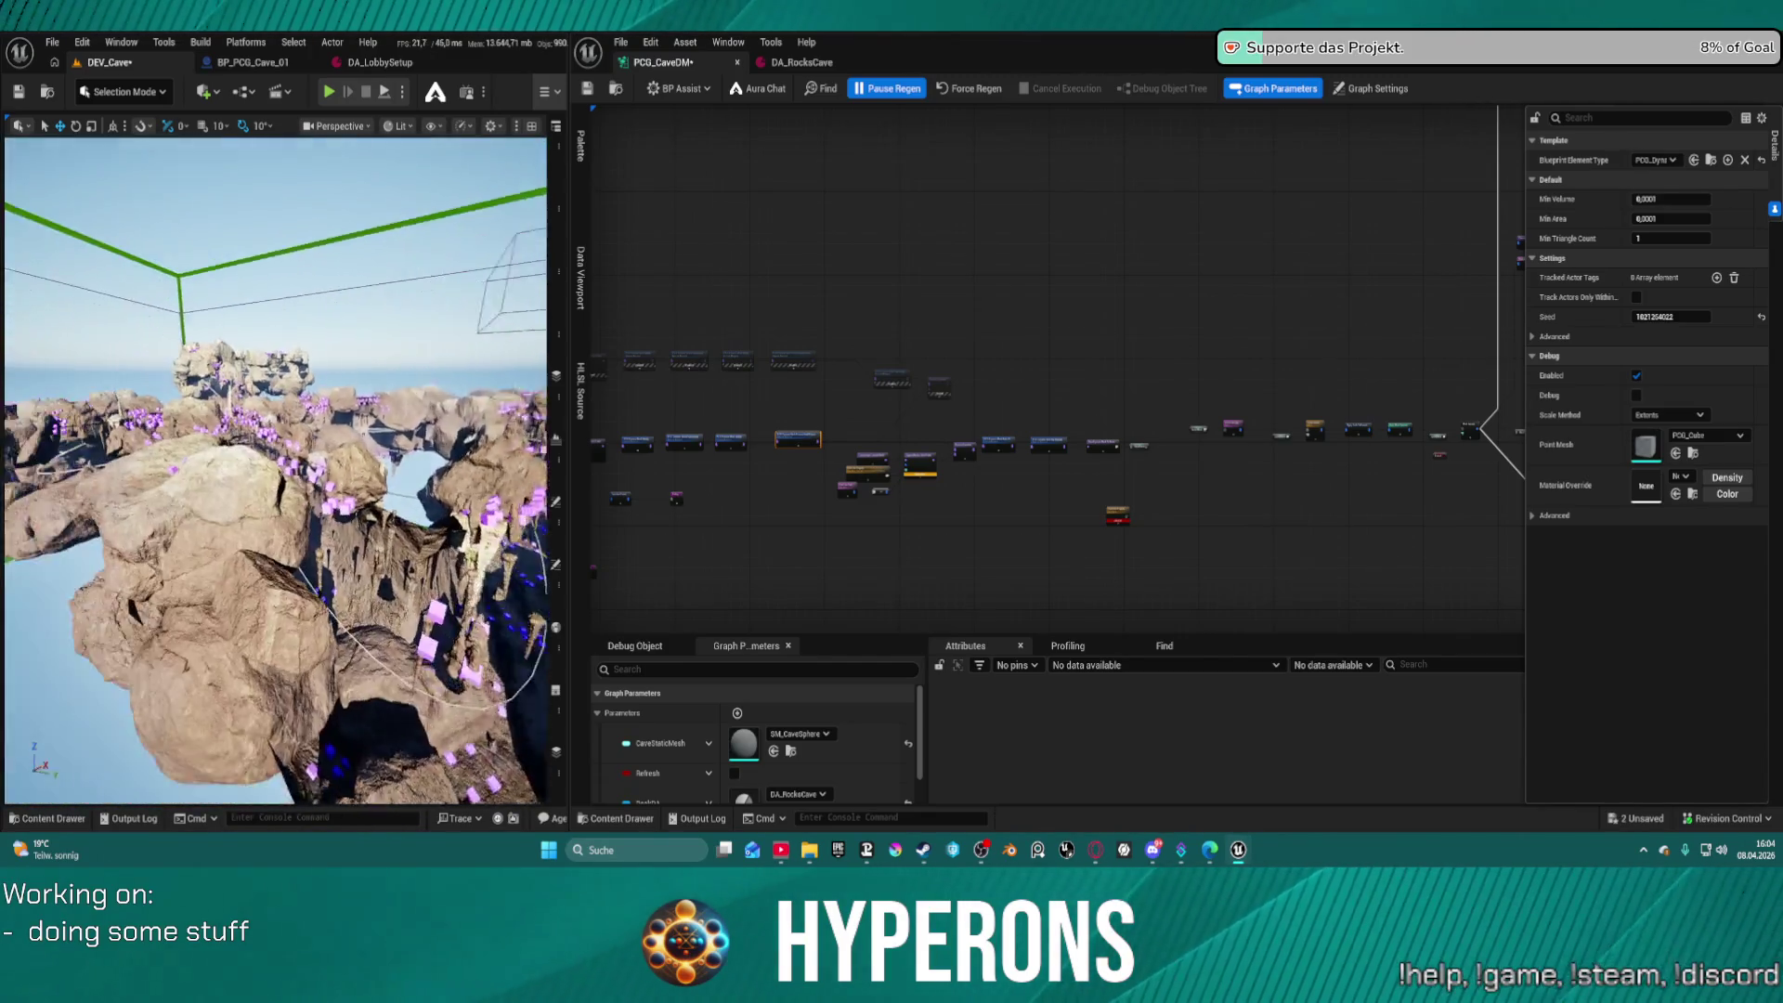
pyautogui.press('w')
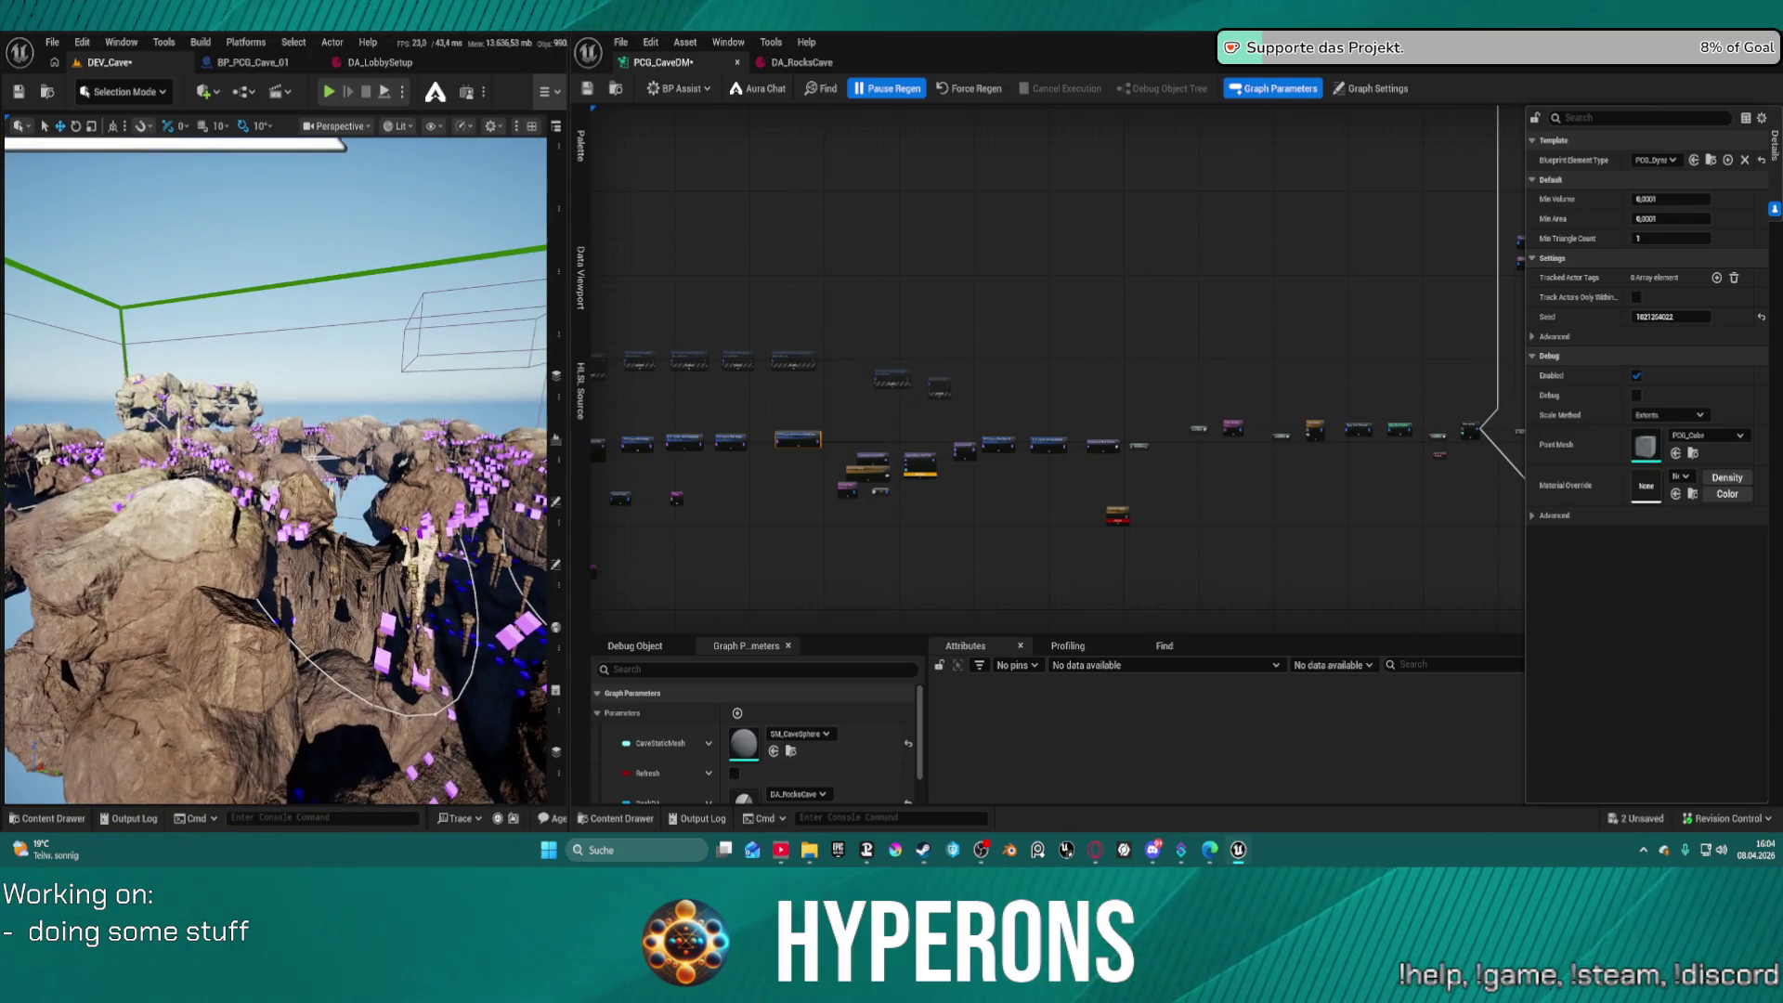
pyautogui.press('w')
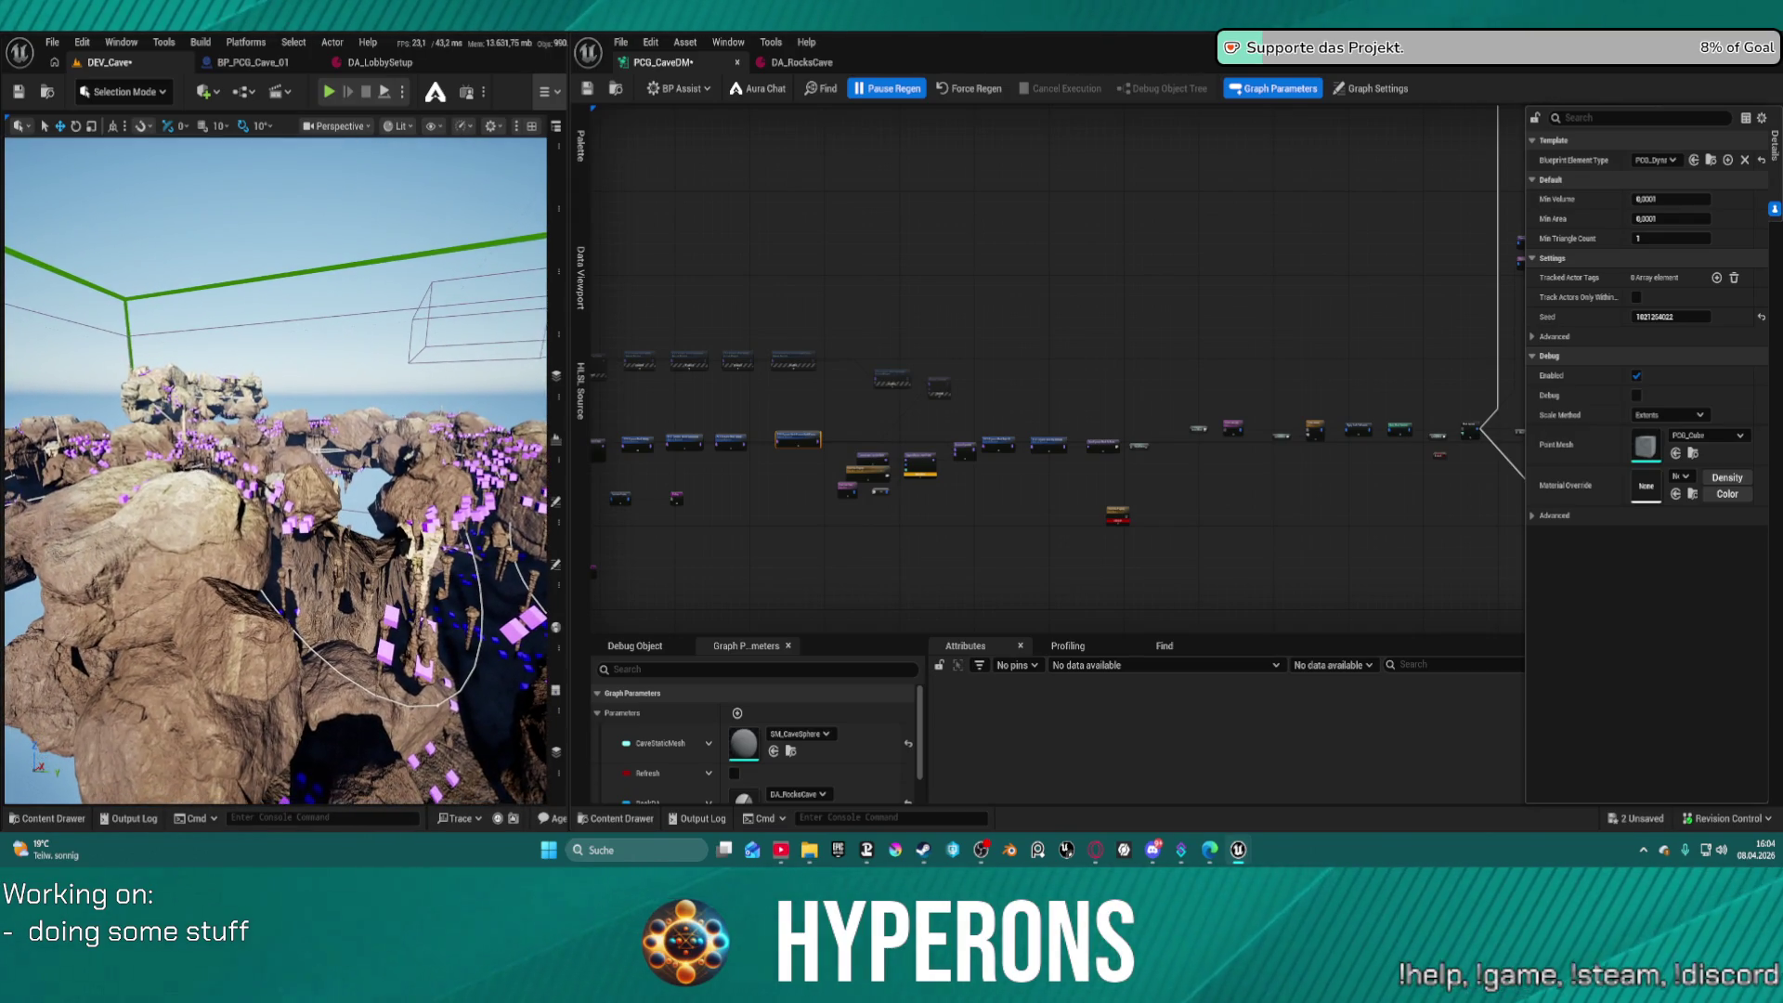
pyautogui.press('w')
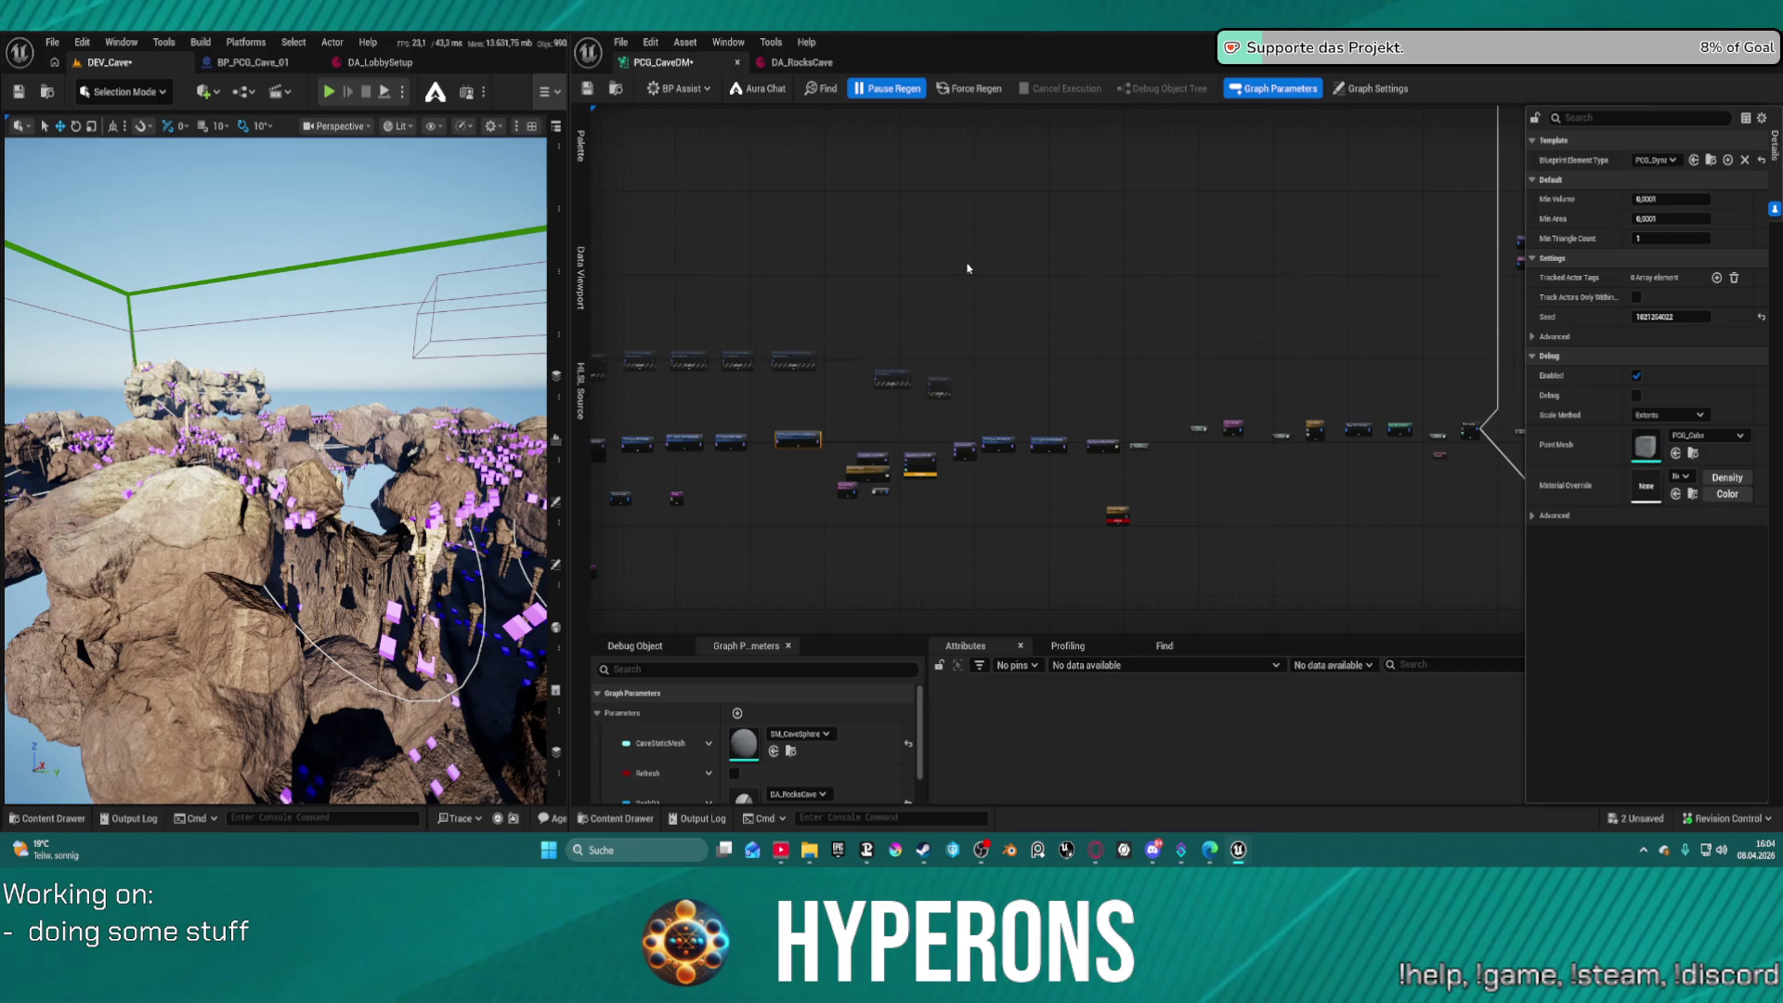
# Undo the new wire twice to restore the original link near Solidify and Remove Small Pieces
pyautogui.hotkey('ctrl', 'z')
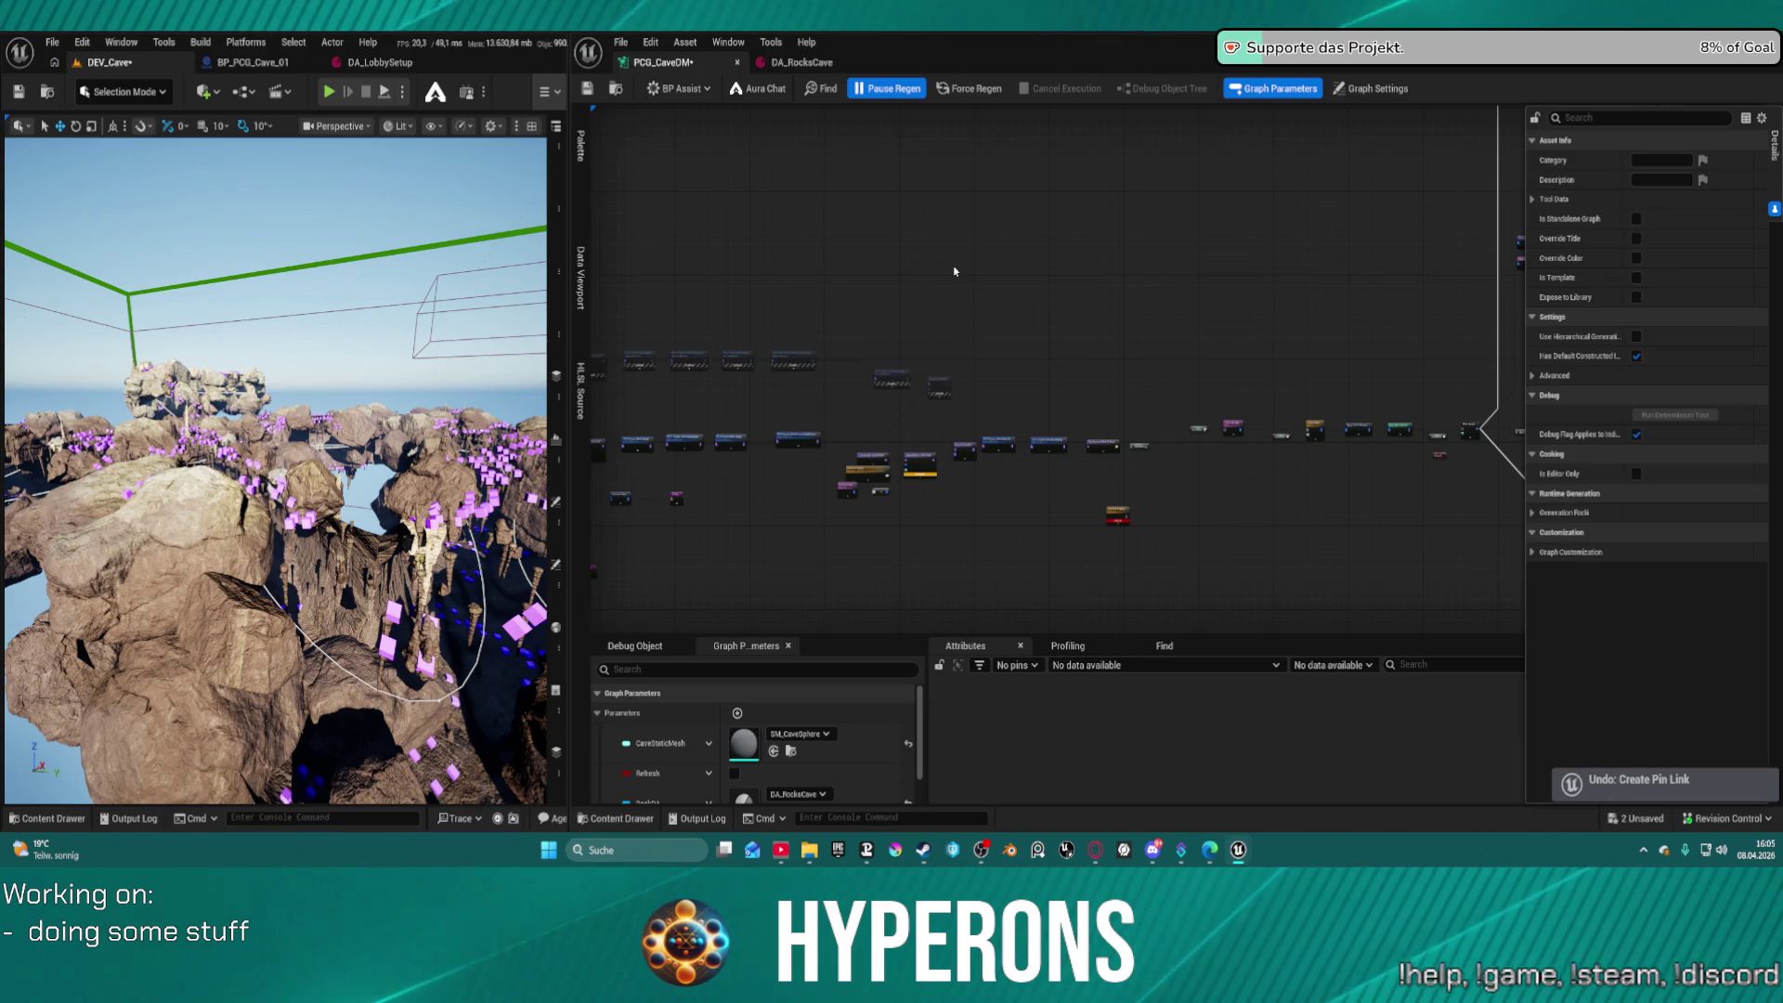
pyautogui.hotkey('ctrl', 'z')
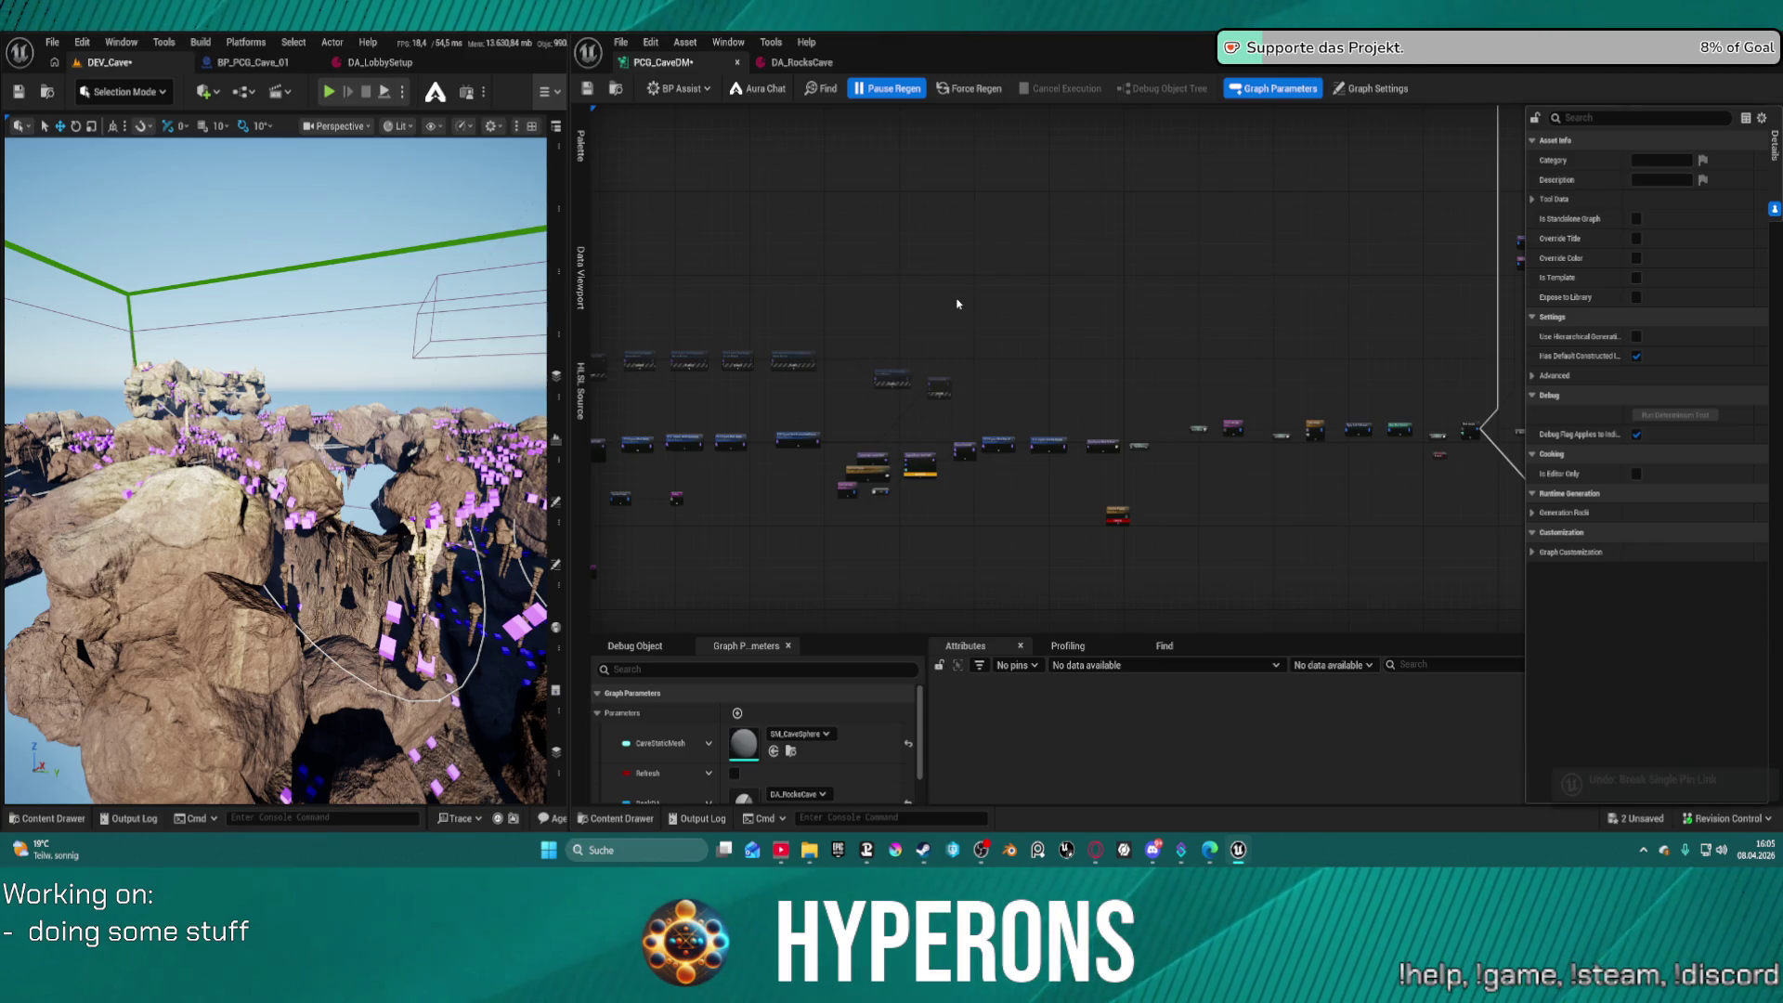
pyautogui.scroll(5, 980, 426)
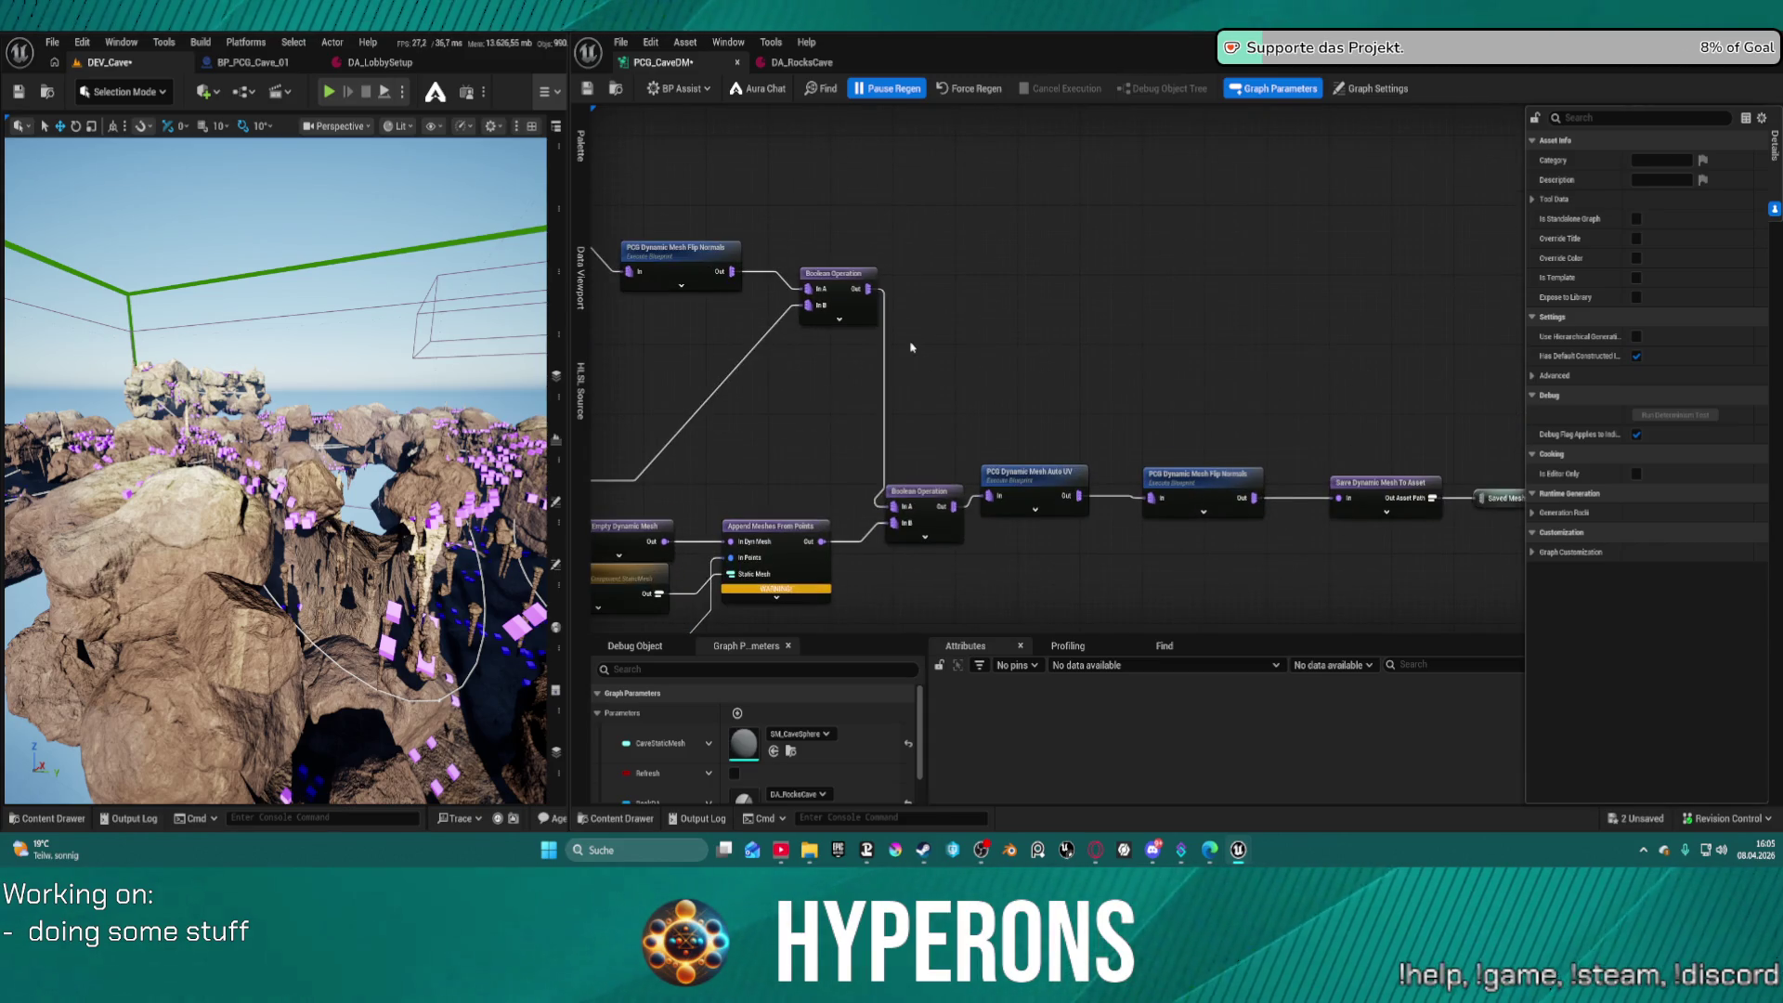
pyautogui.moveTo(911, 342)
pyautogui.mouseDown()
pyautogui.moveTo(1338, 307)
pyautogui.moveTo(1475, 335)
pyautogui.mouseUp()
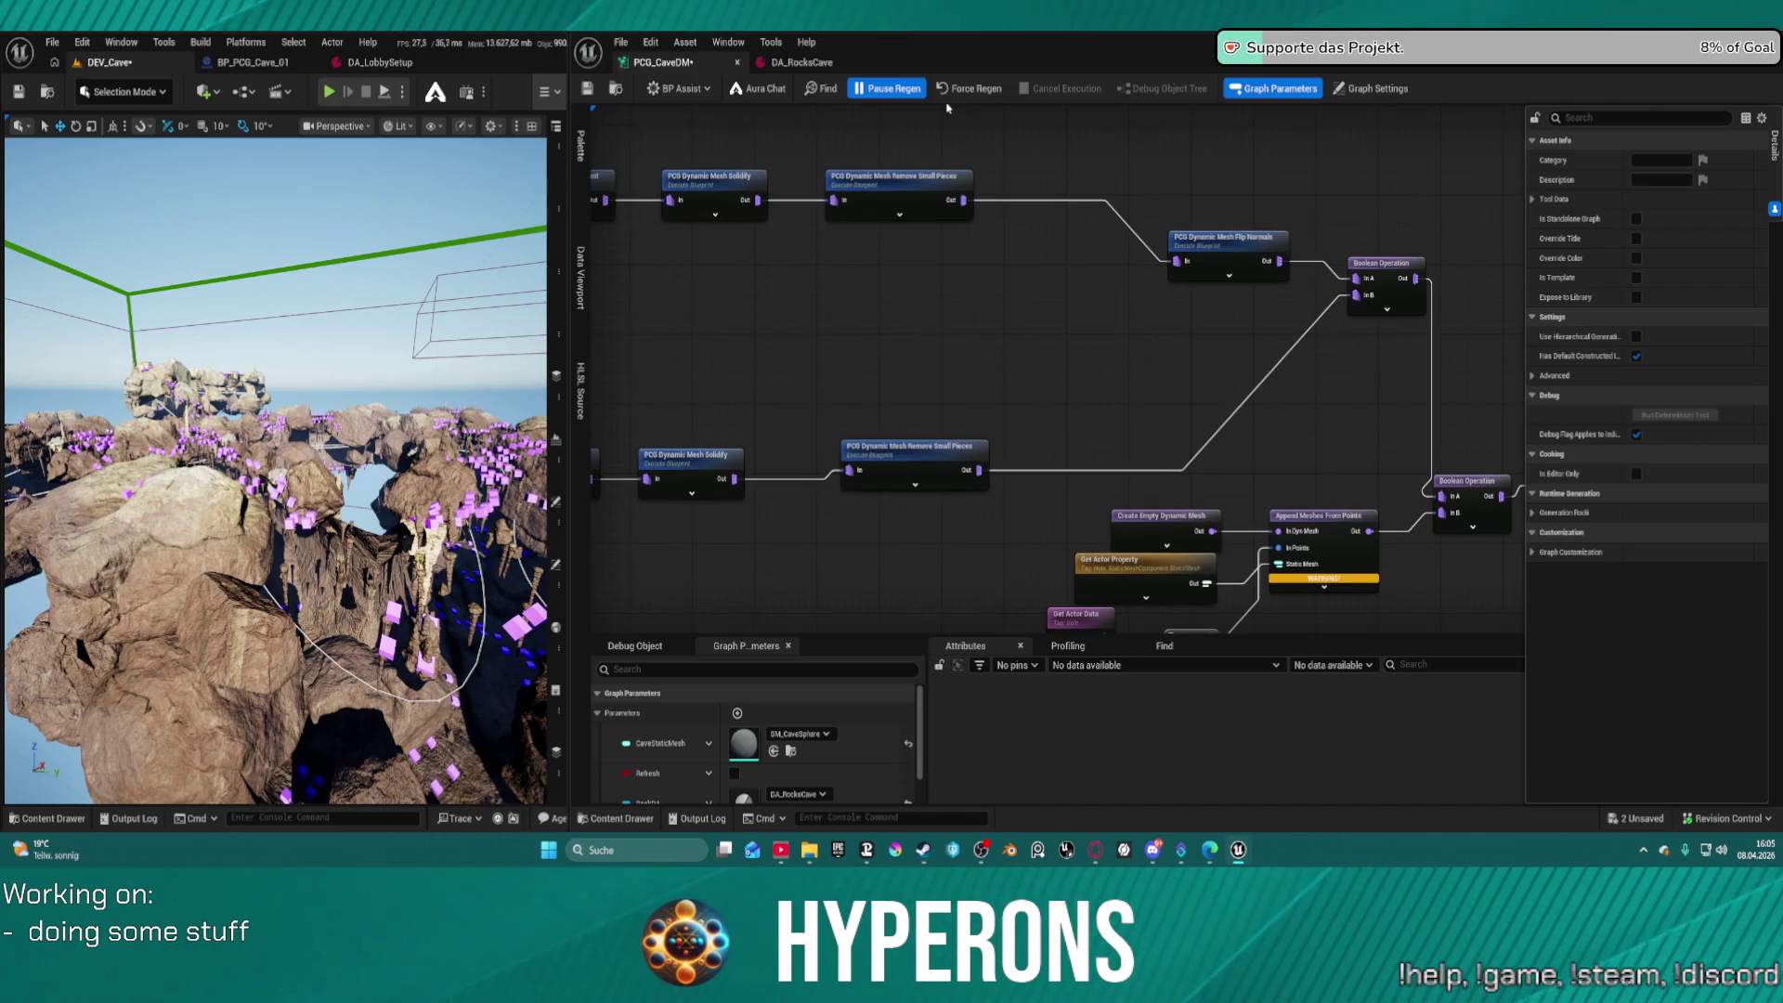
# Force-regenerate the cave and view it from a new angle in the viewport
pyautogui.click(946, 96)
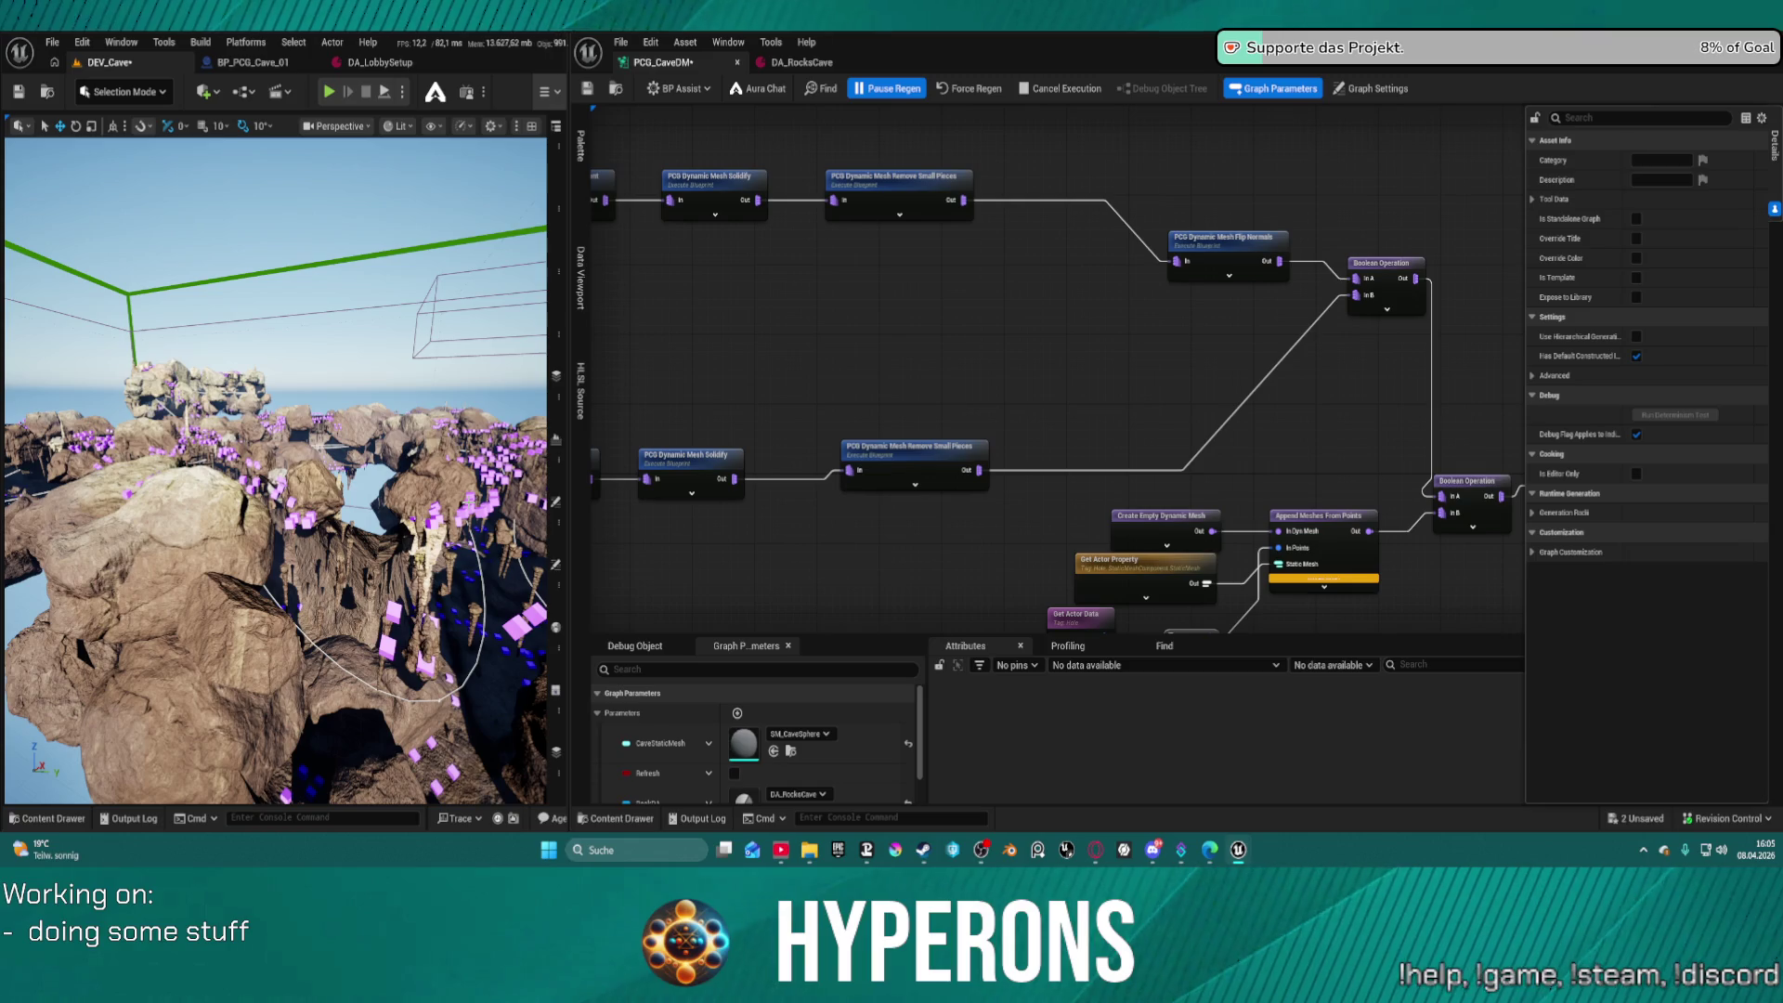
pyautogui.rightClick(387, 409)
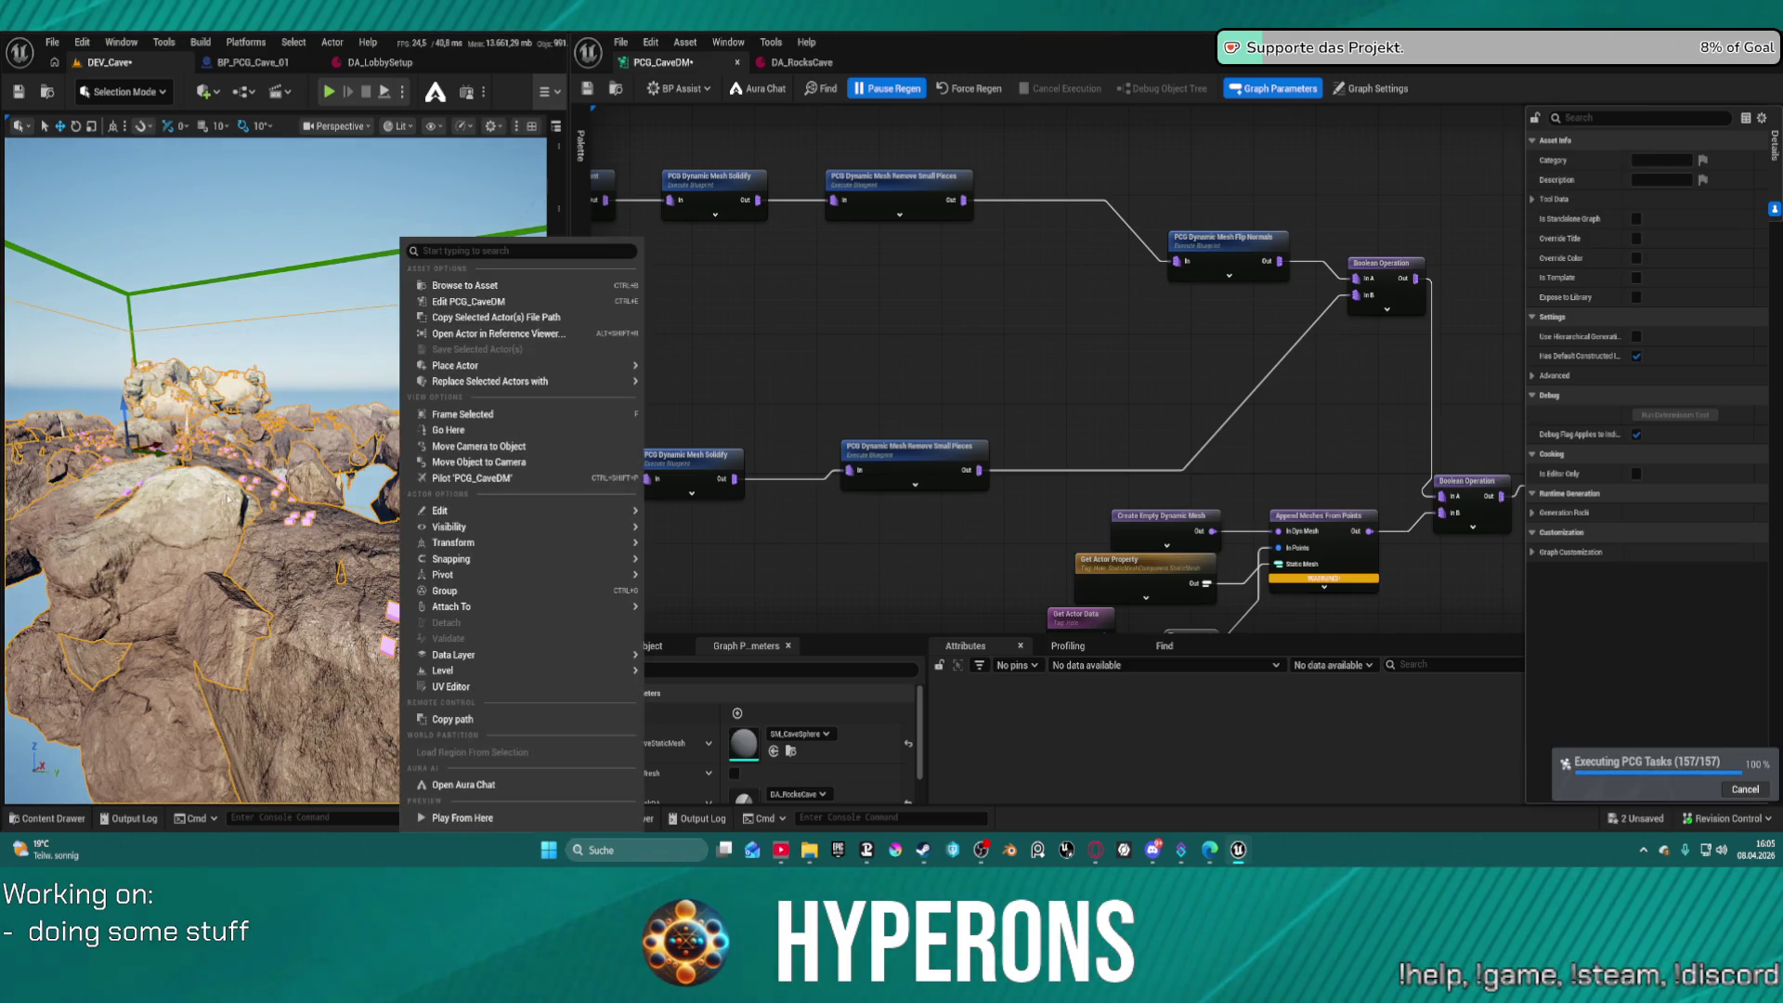
pyautogui.moveTo(165, 555)
pyautogui.mouseDown()
pyautogui.moveTo(278, 520)
pyautogui.moveTo(279, 390)
pyautogui.moveTo(279, 501)
pyautogui.mouseUp()
# Pan and zoom the graph over to the Mesh Sampler and Normal To Density area
pyautogui.moveTo(985, 373)
pyautogui.mouseDown()
pyautogui.moveTo(1068, 399)
pyautogui.moveTo(1132, 478)
pyautogui.mouseUp()
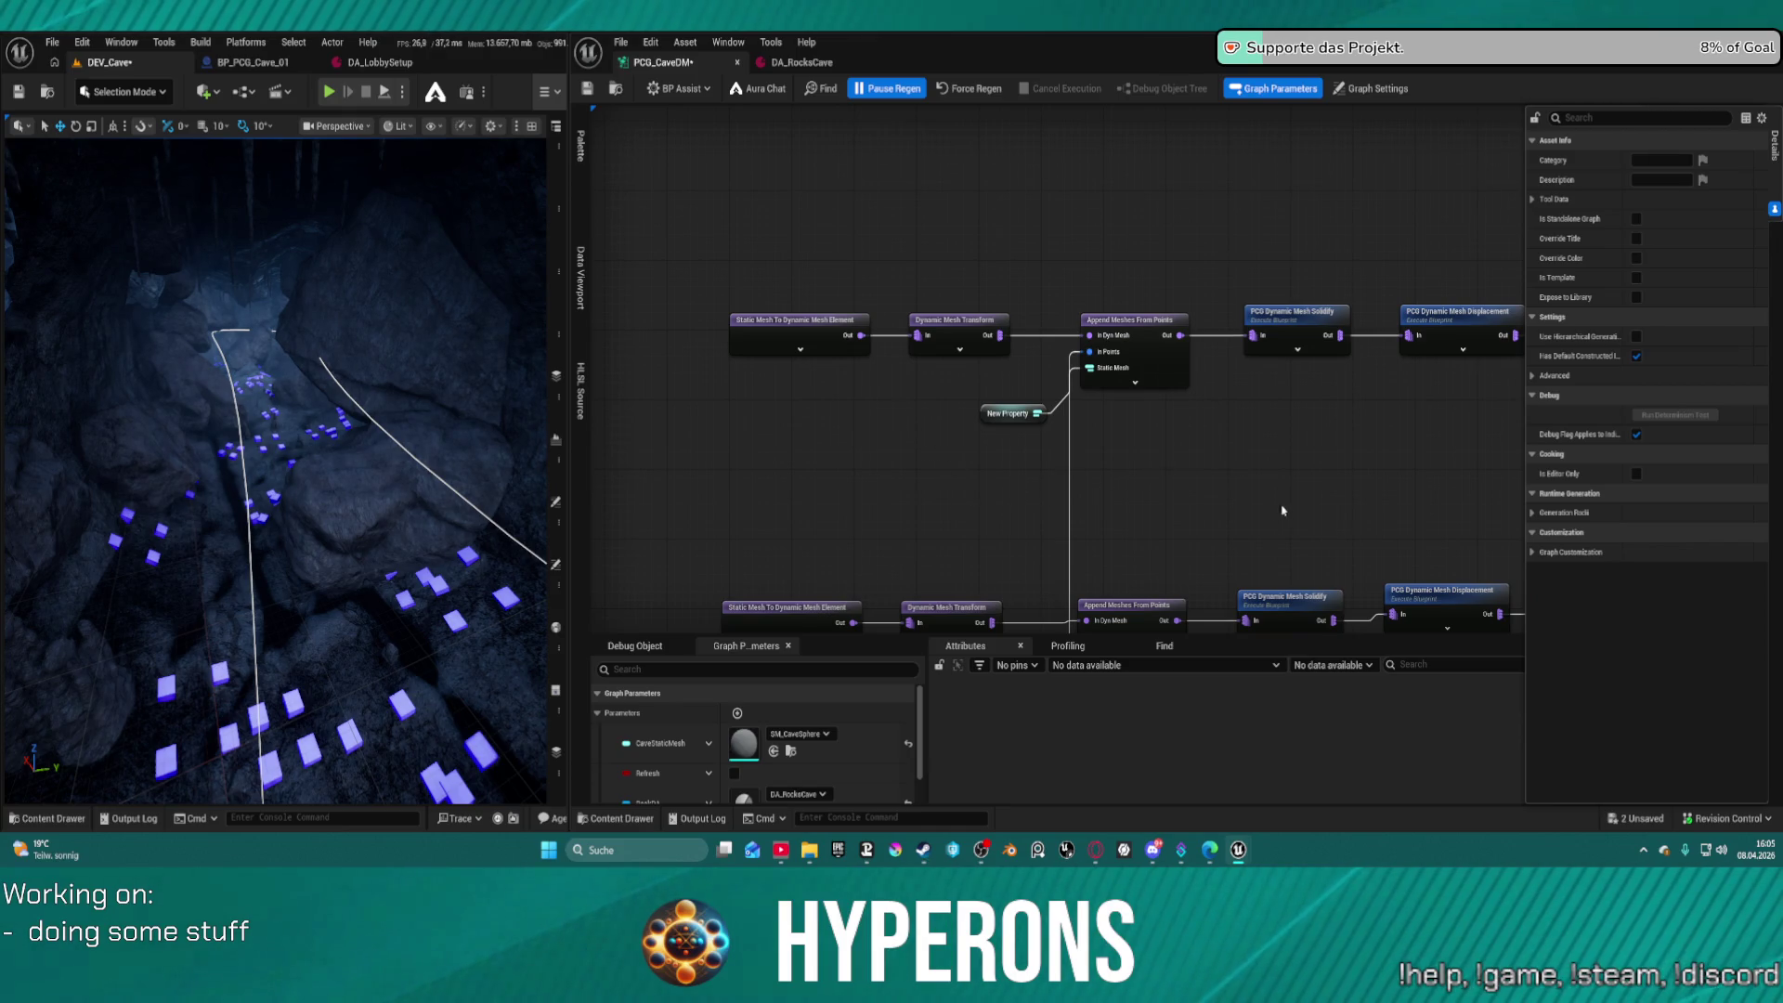
pyautogui.scroll(-5, 1284, 512)
pyautogui.scroll(5, 1302, 305)
pyautogui.moveTo(1302, 305)
pyautogui.mouseDown()
pyautogui.moveTo(1146, 207)
pyautogui.moveTo(1126, 159)
pyautogui.moveTo(811, 243)
pyautogui.moveTo(1101, 219)
pyautogui.mouseUp()
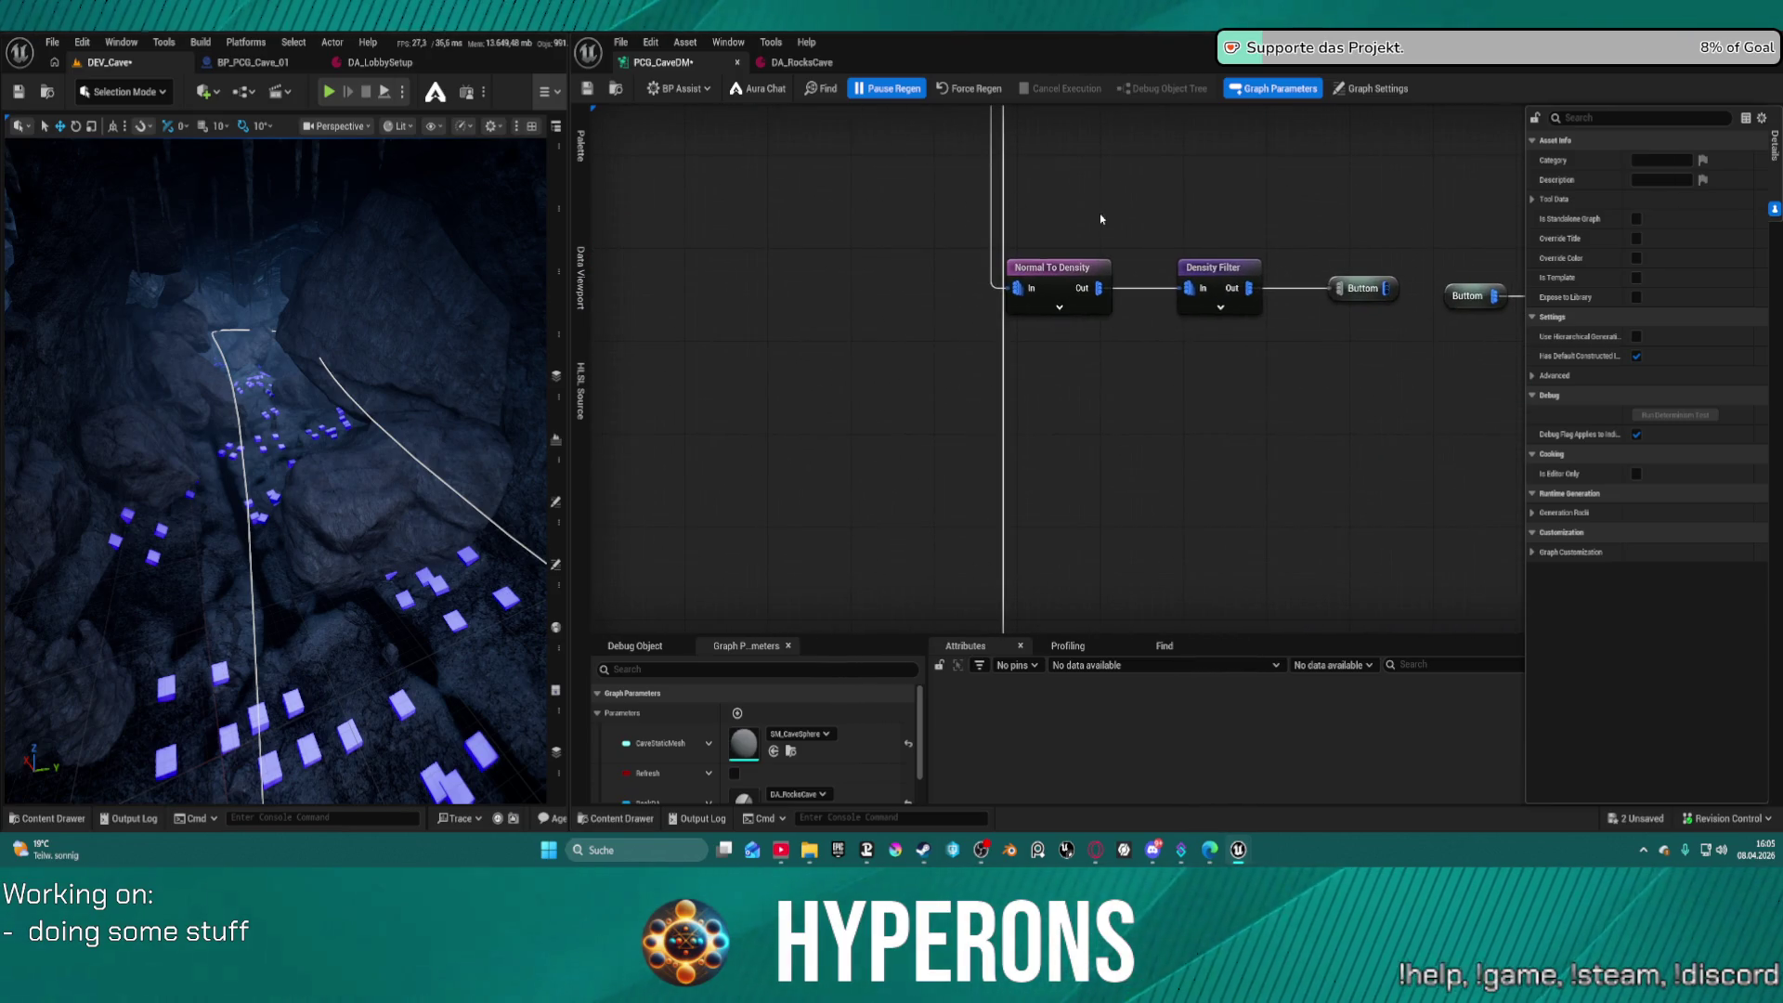
# Inspect the Normal To Density, Attribute Remap, Density Filter and Buttom nodes
pyautogui.click(1074, 279)
pyautogui.moveTo(1386, 463); pyautogui.dragTo(765, 338)
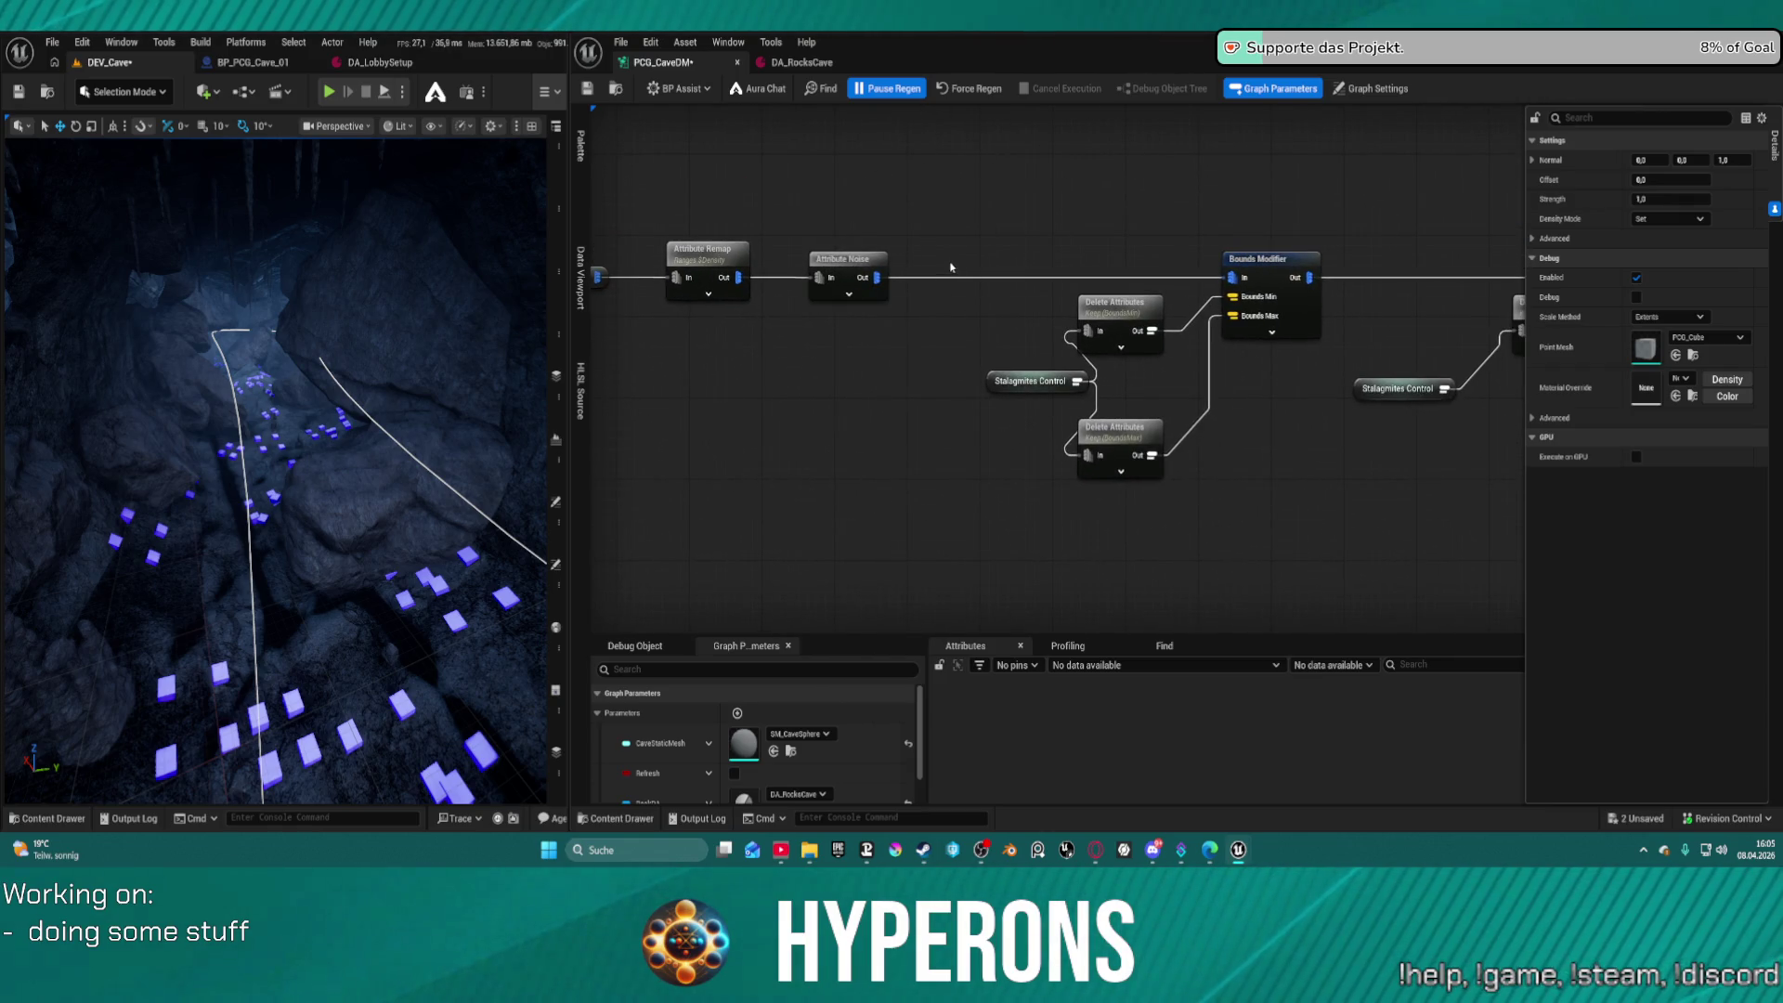
pyautogui.moveTo(905, 263); pyautogui.dragTo(1290, 261)
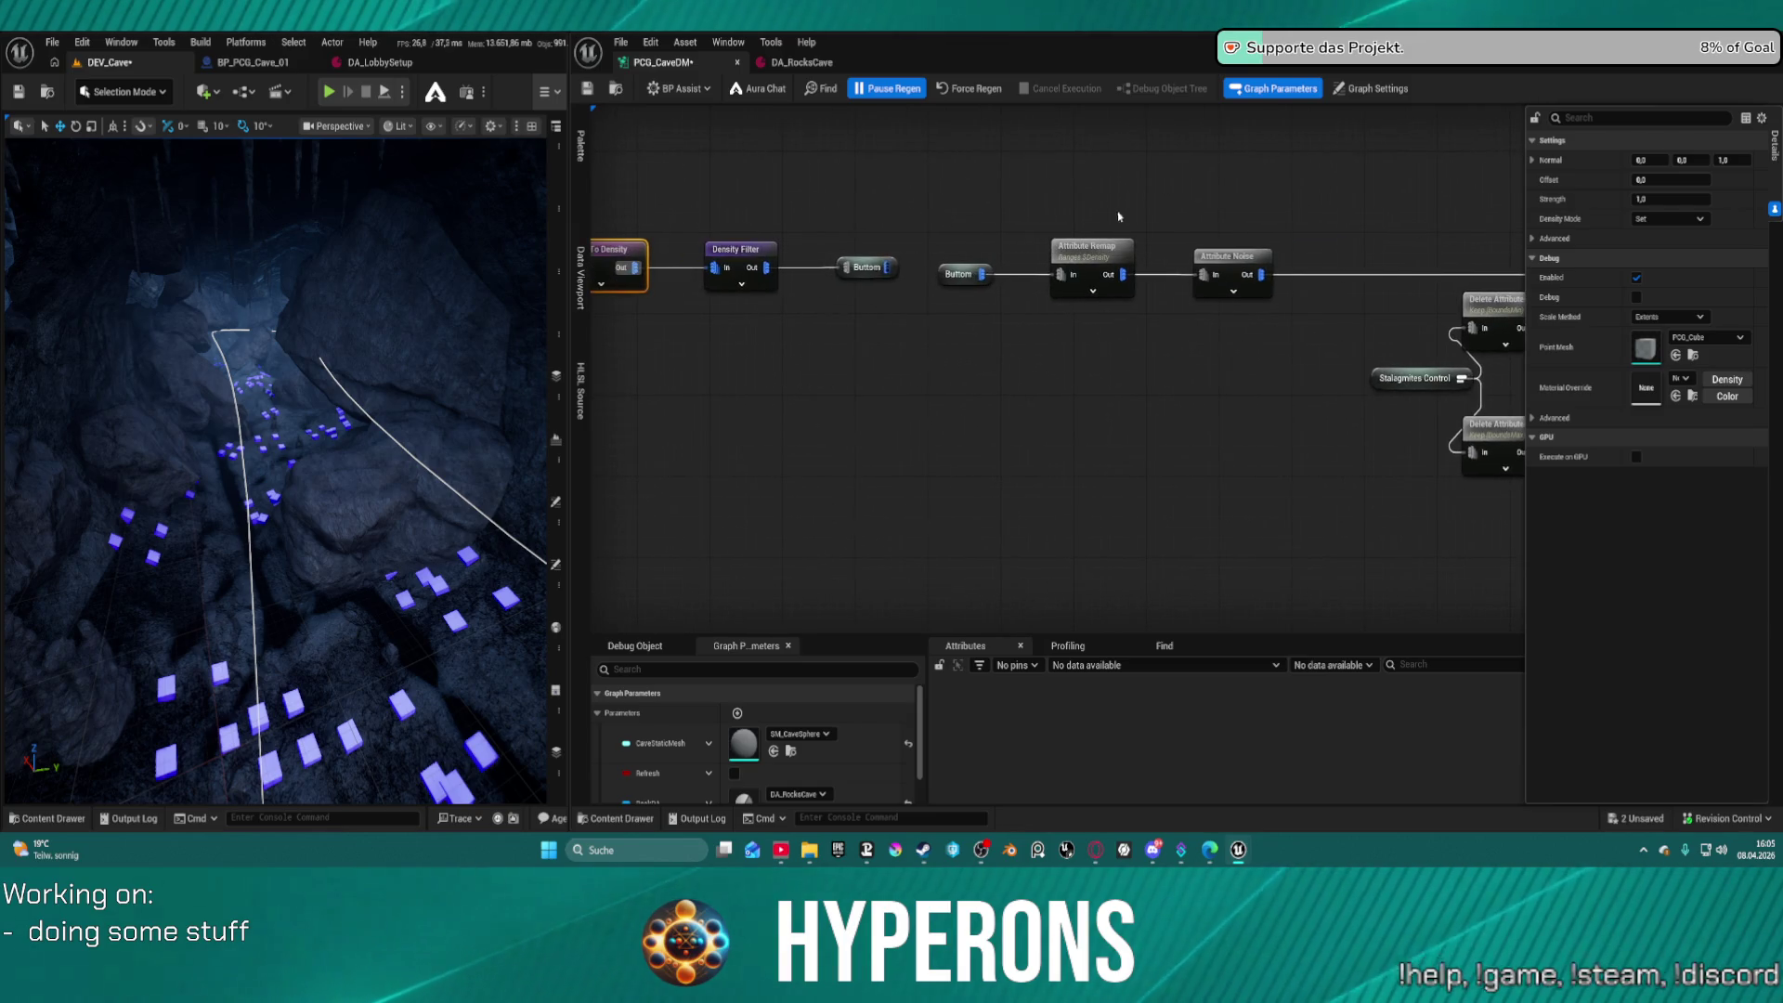
pyautogui.click(1087, 252)
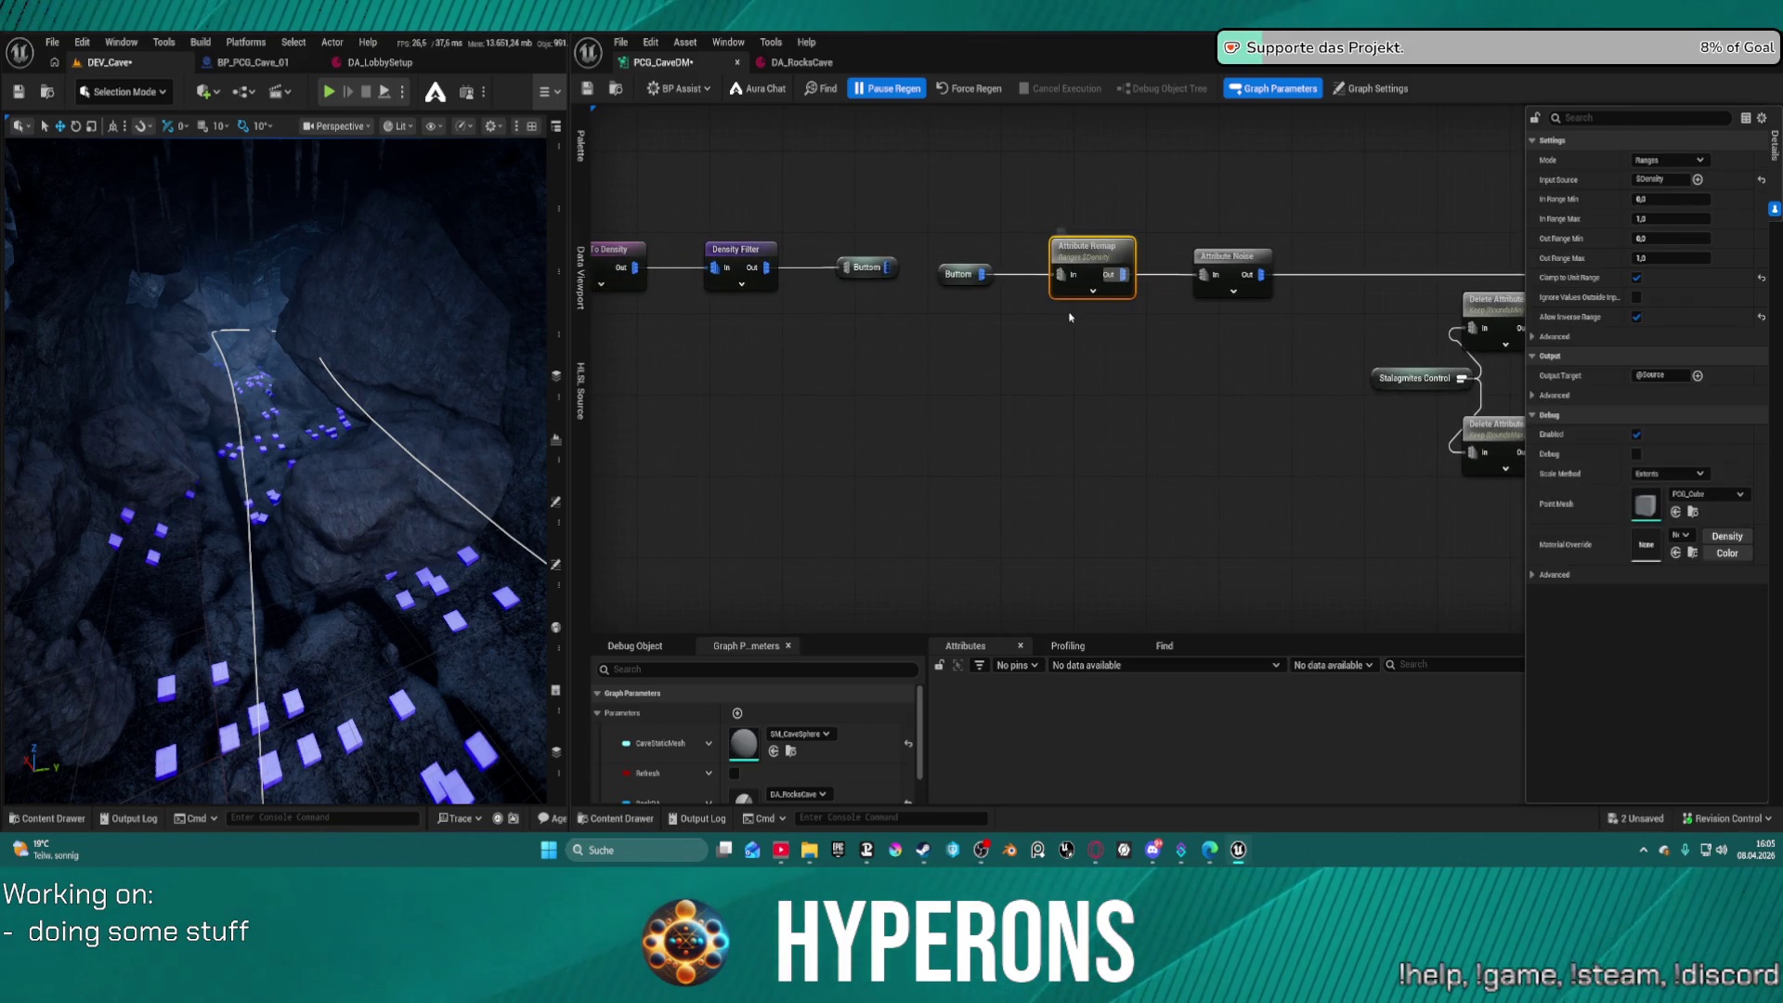
pyautogui.moveTo(1021, 344)
pyautogui.mouseDown()
pyautogui.moveTo(1254, 347)
pyautogui.moveTo(1229, 354)
pyautogui.mouseUp()
# Raise the Density Filter upper bound to 1,0 and save
pyautogui.click(949, 276)
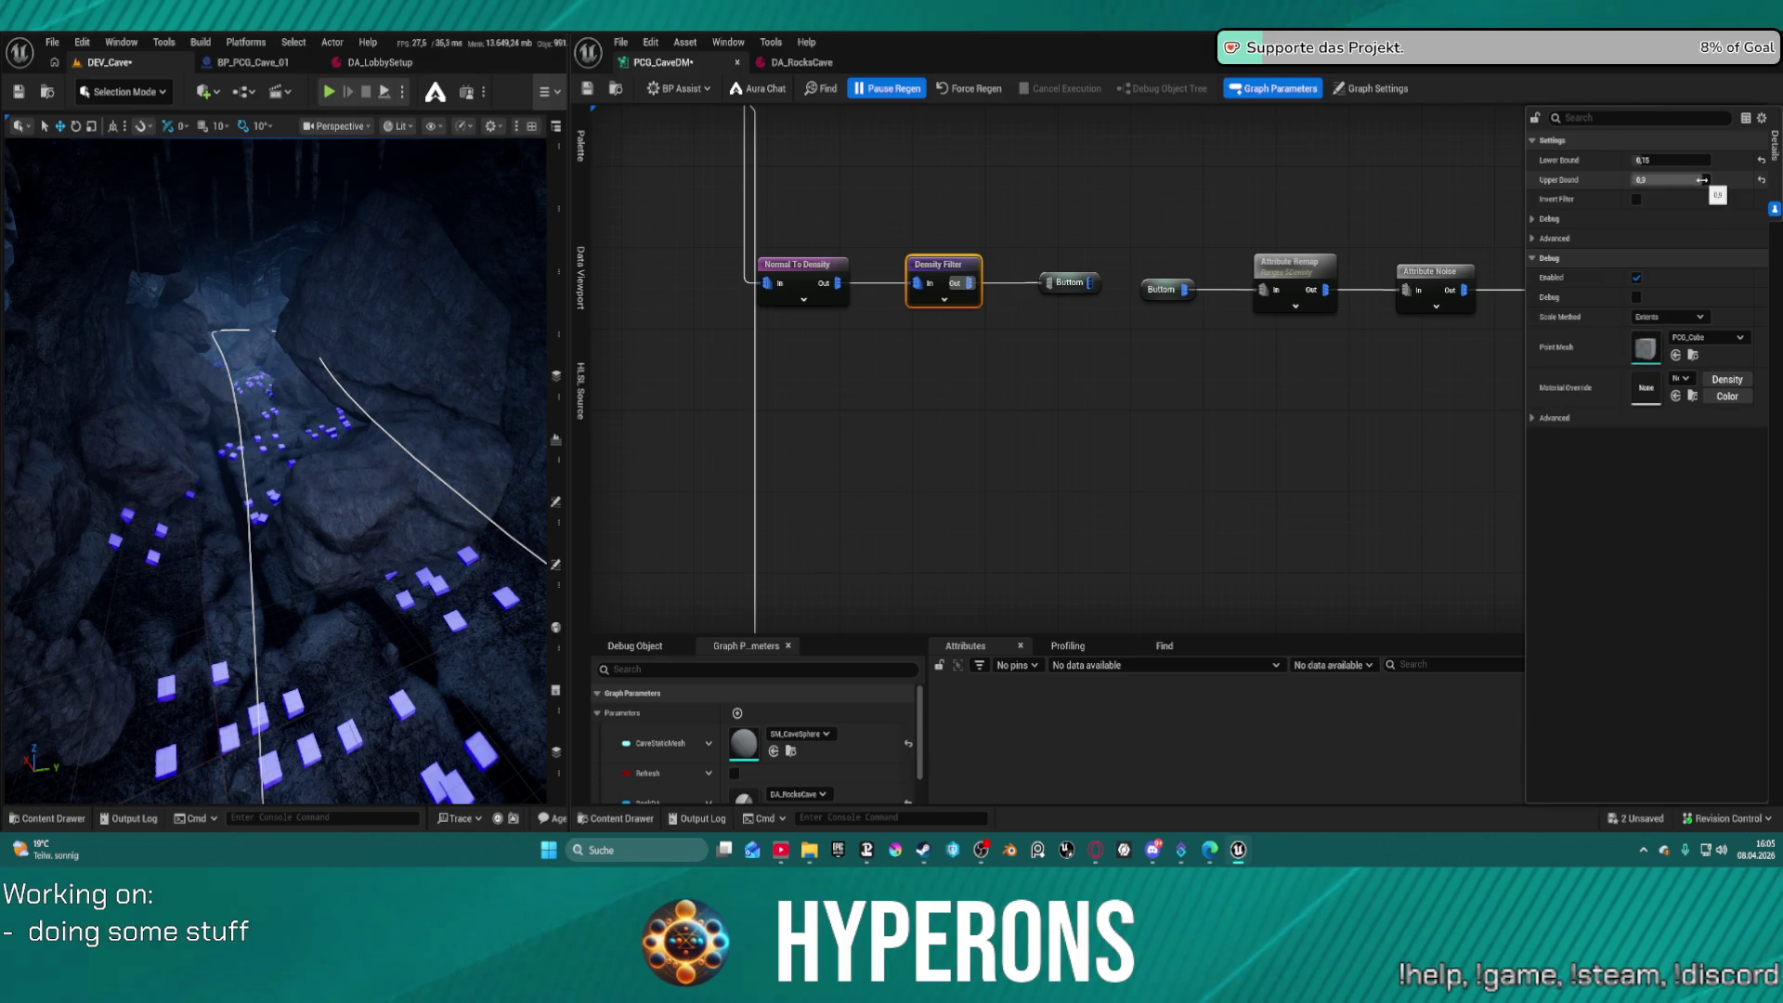
pyautogui.moveTo(1672, 179); pyautogui.dragTo(1708, 179)
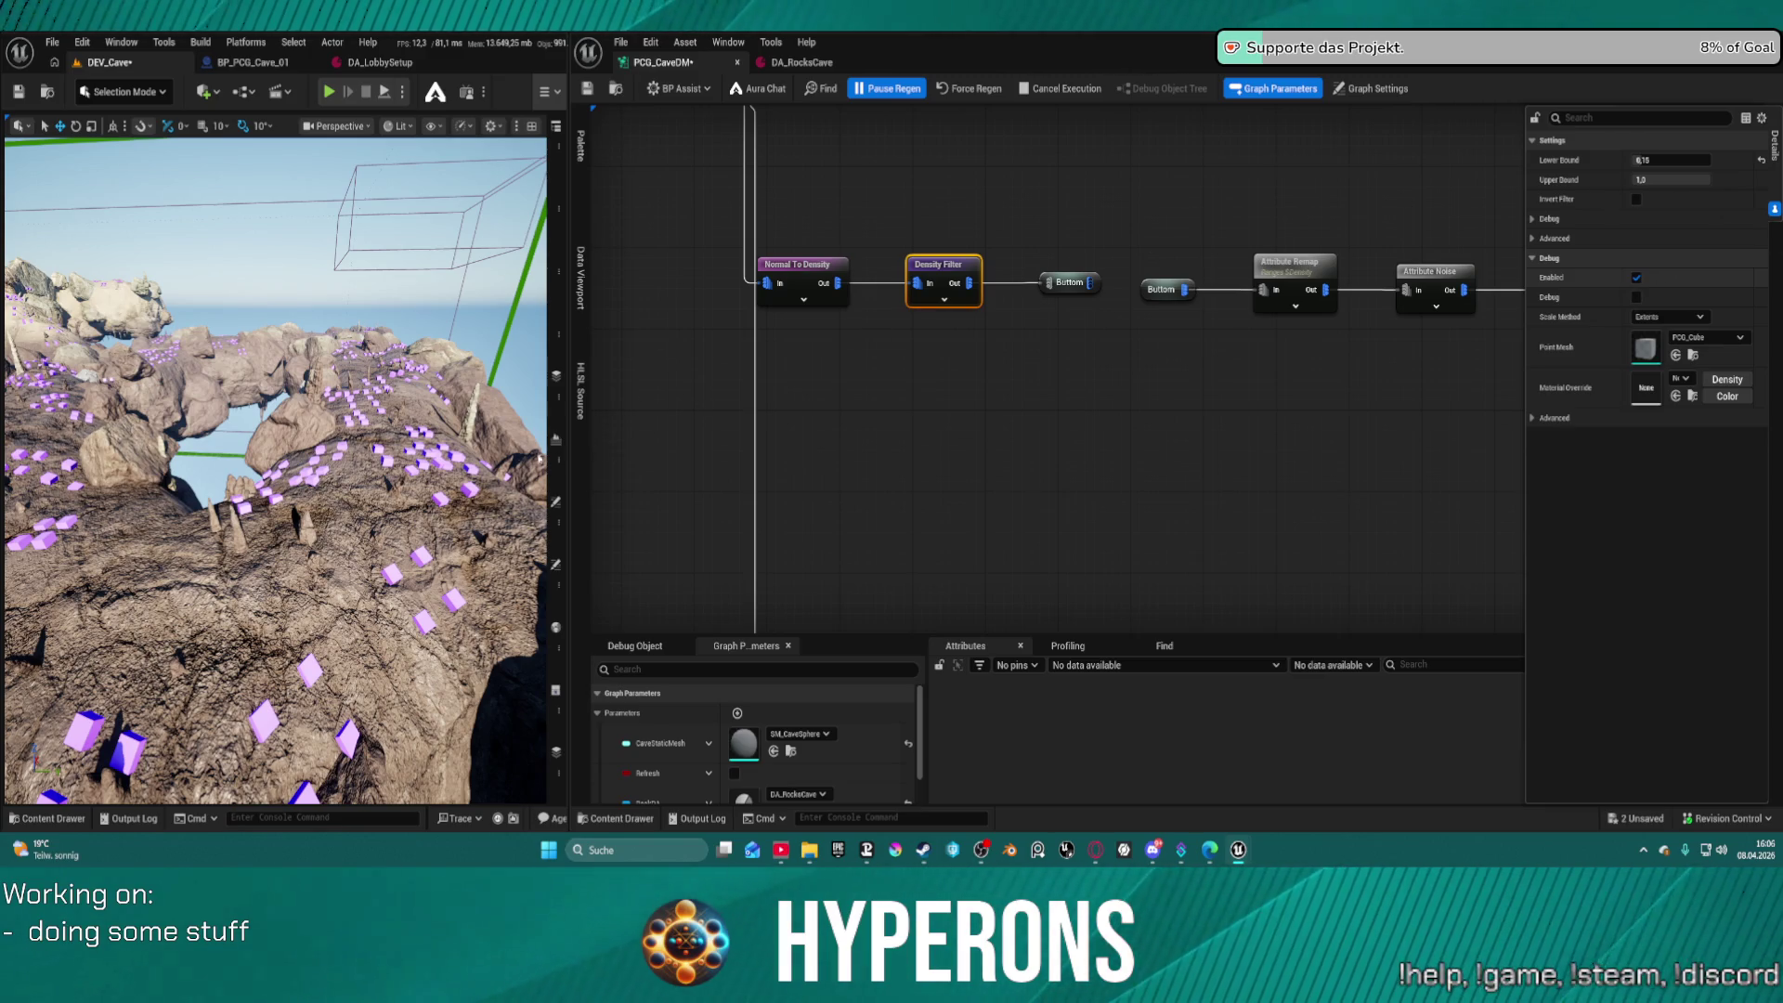
pyautogui.hotkey('ctrl', 's')
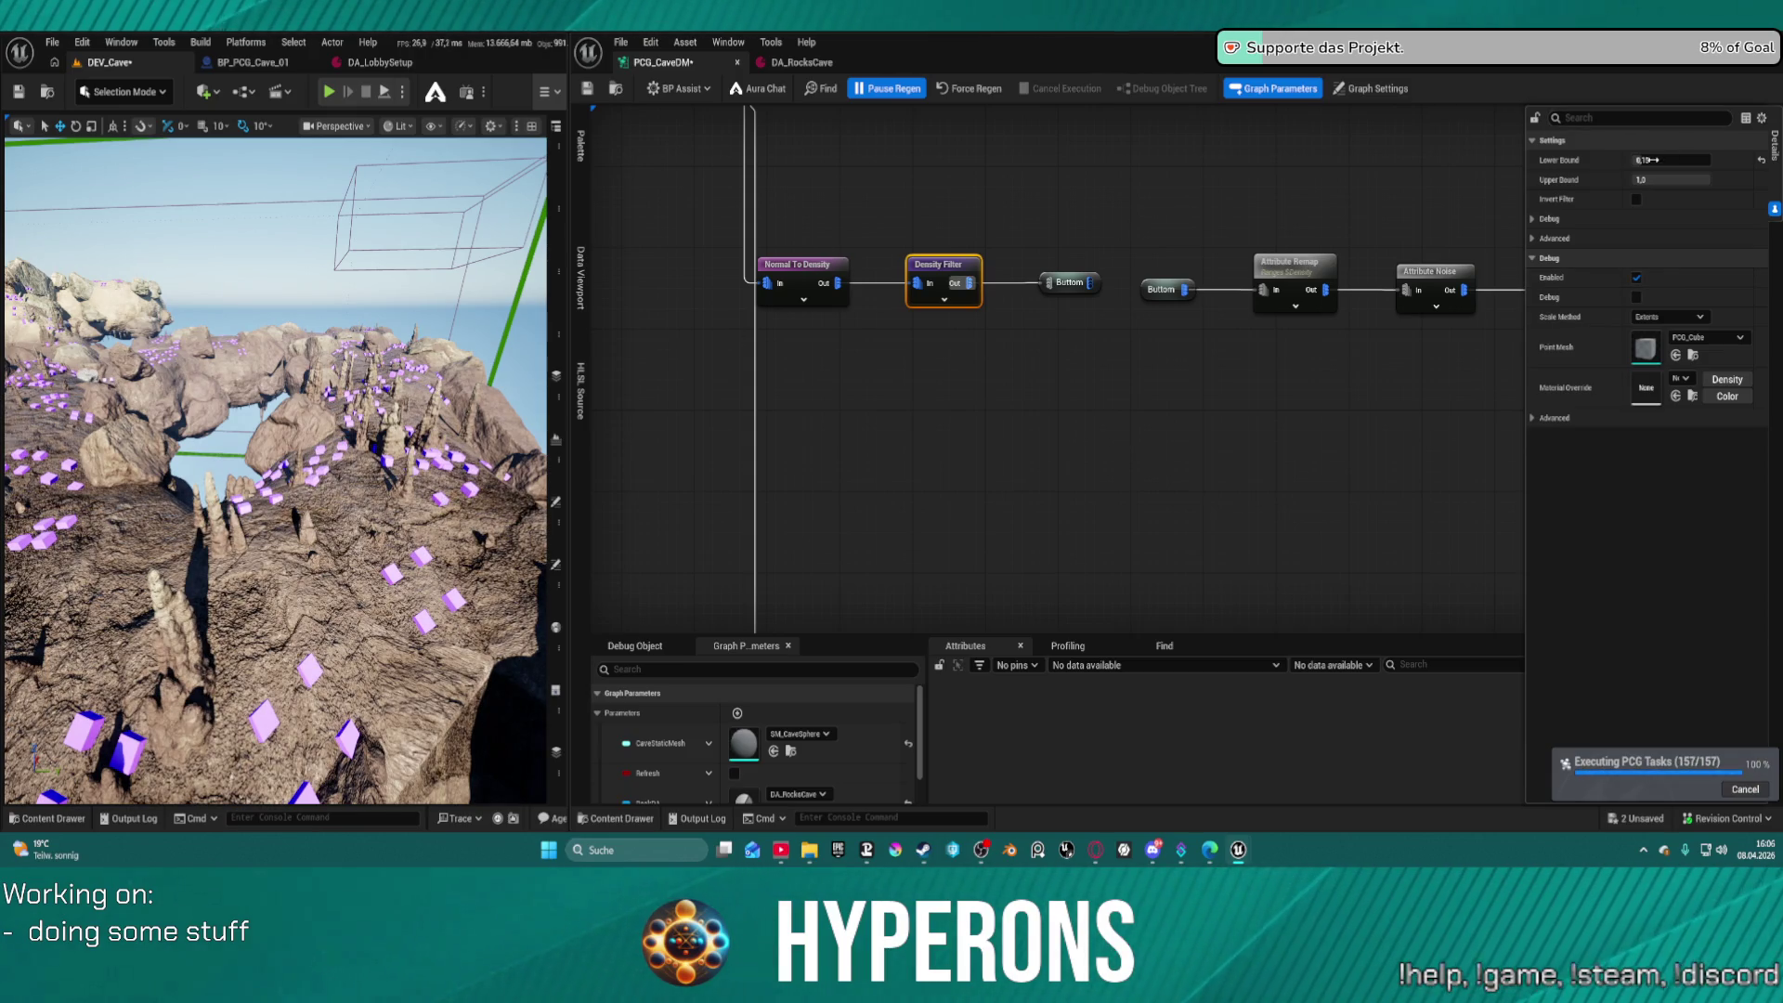
# Lower the Density Filter lower bound to 0,0 and save the DEV_Cave map and graph
pyautogui.moveTo(1651, 160); pyautogui.dragTo(1597, 160)
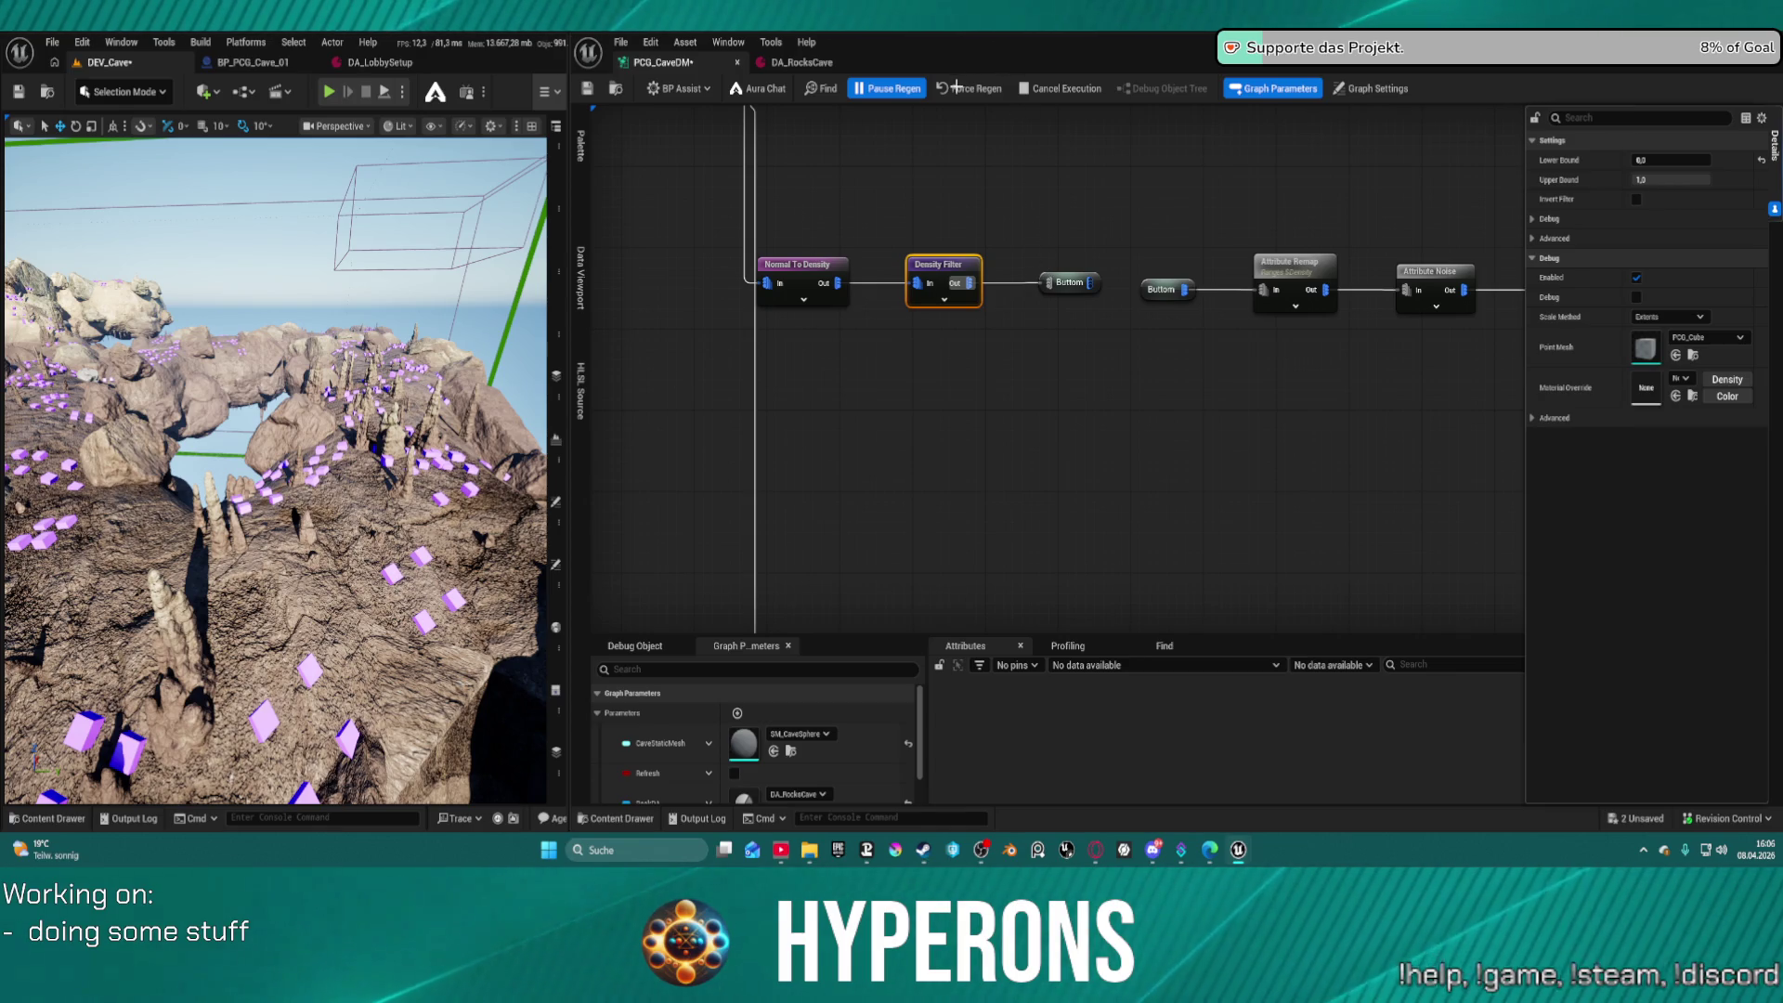
pyautogui.hotkey('ctrl', 's')
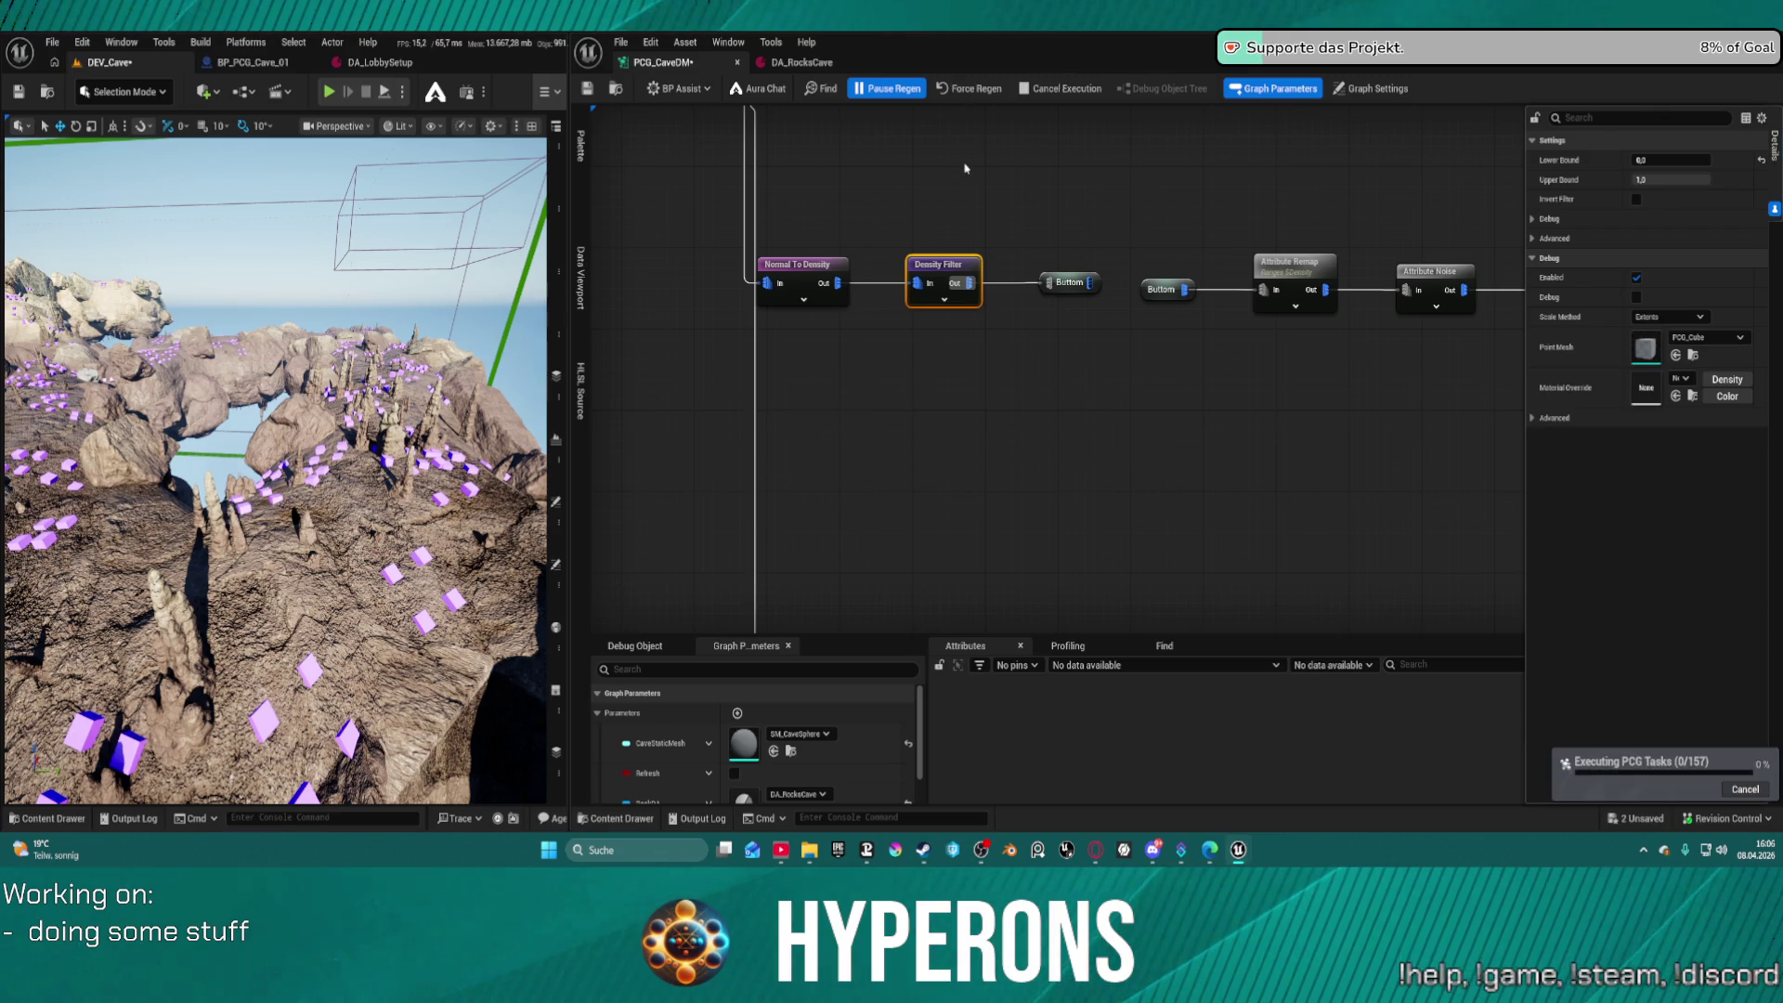
pyautogui.hotkey('ctrl', 'shift', 's')
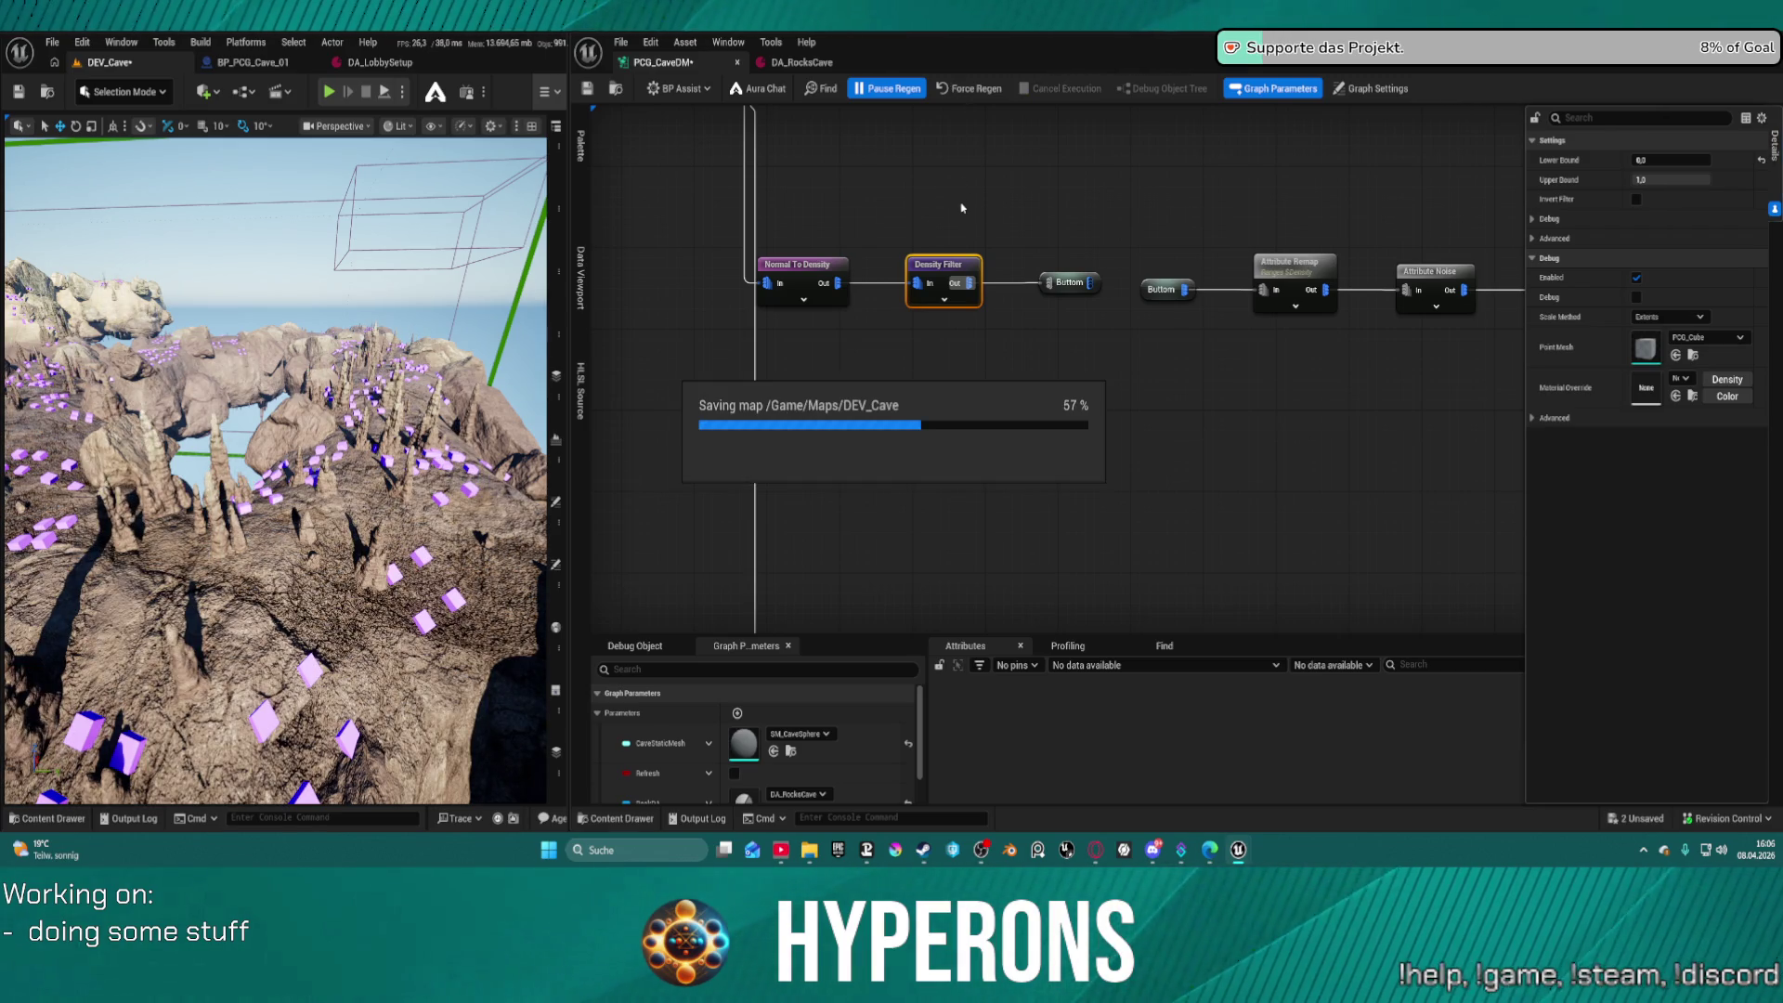
# Bring the Density Filter into view and undo the last upper bound edit
pyautogui.moveTo(371, 418)
pyautogui.mouseDown()
pyautogui.moveTo(278, 446)
pyautogui.moveTo(278, 413)
pyautogui.mouseUp()
pyautogui.scroll(-10, 797, 259)
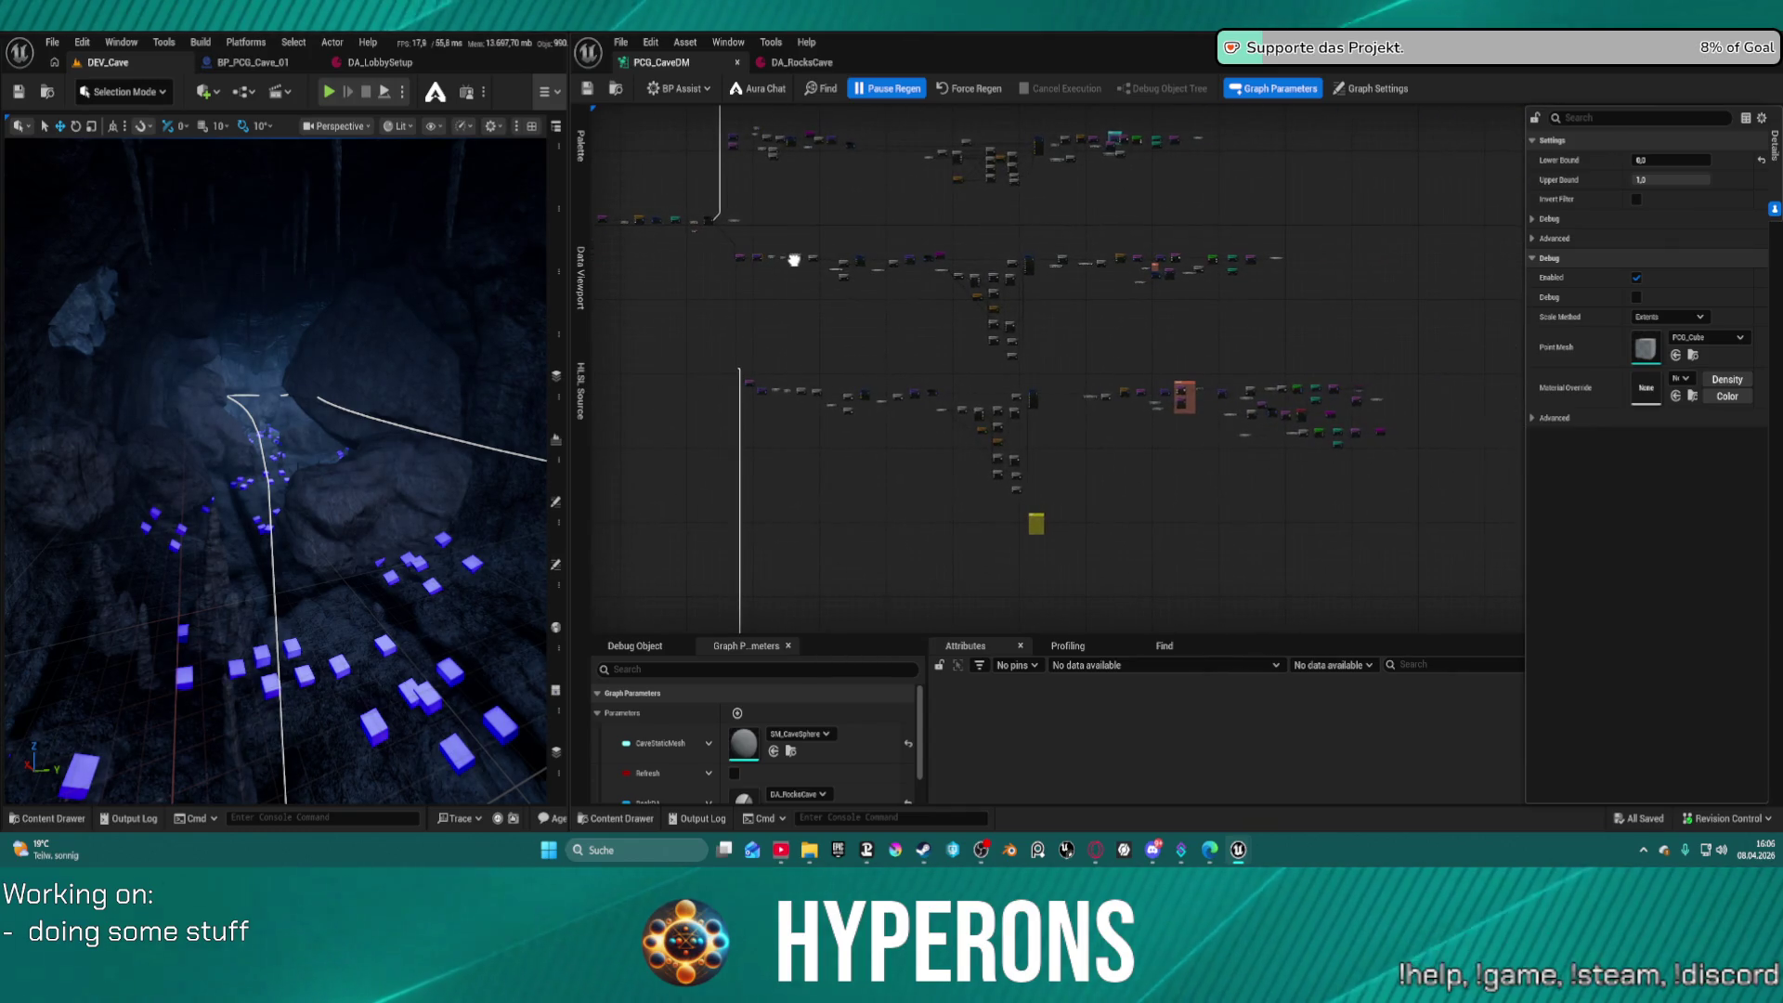
pyautogui.scroll(6, 797, 260)
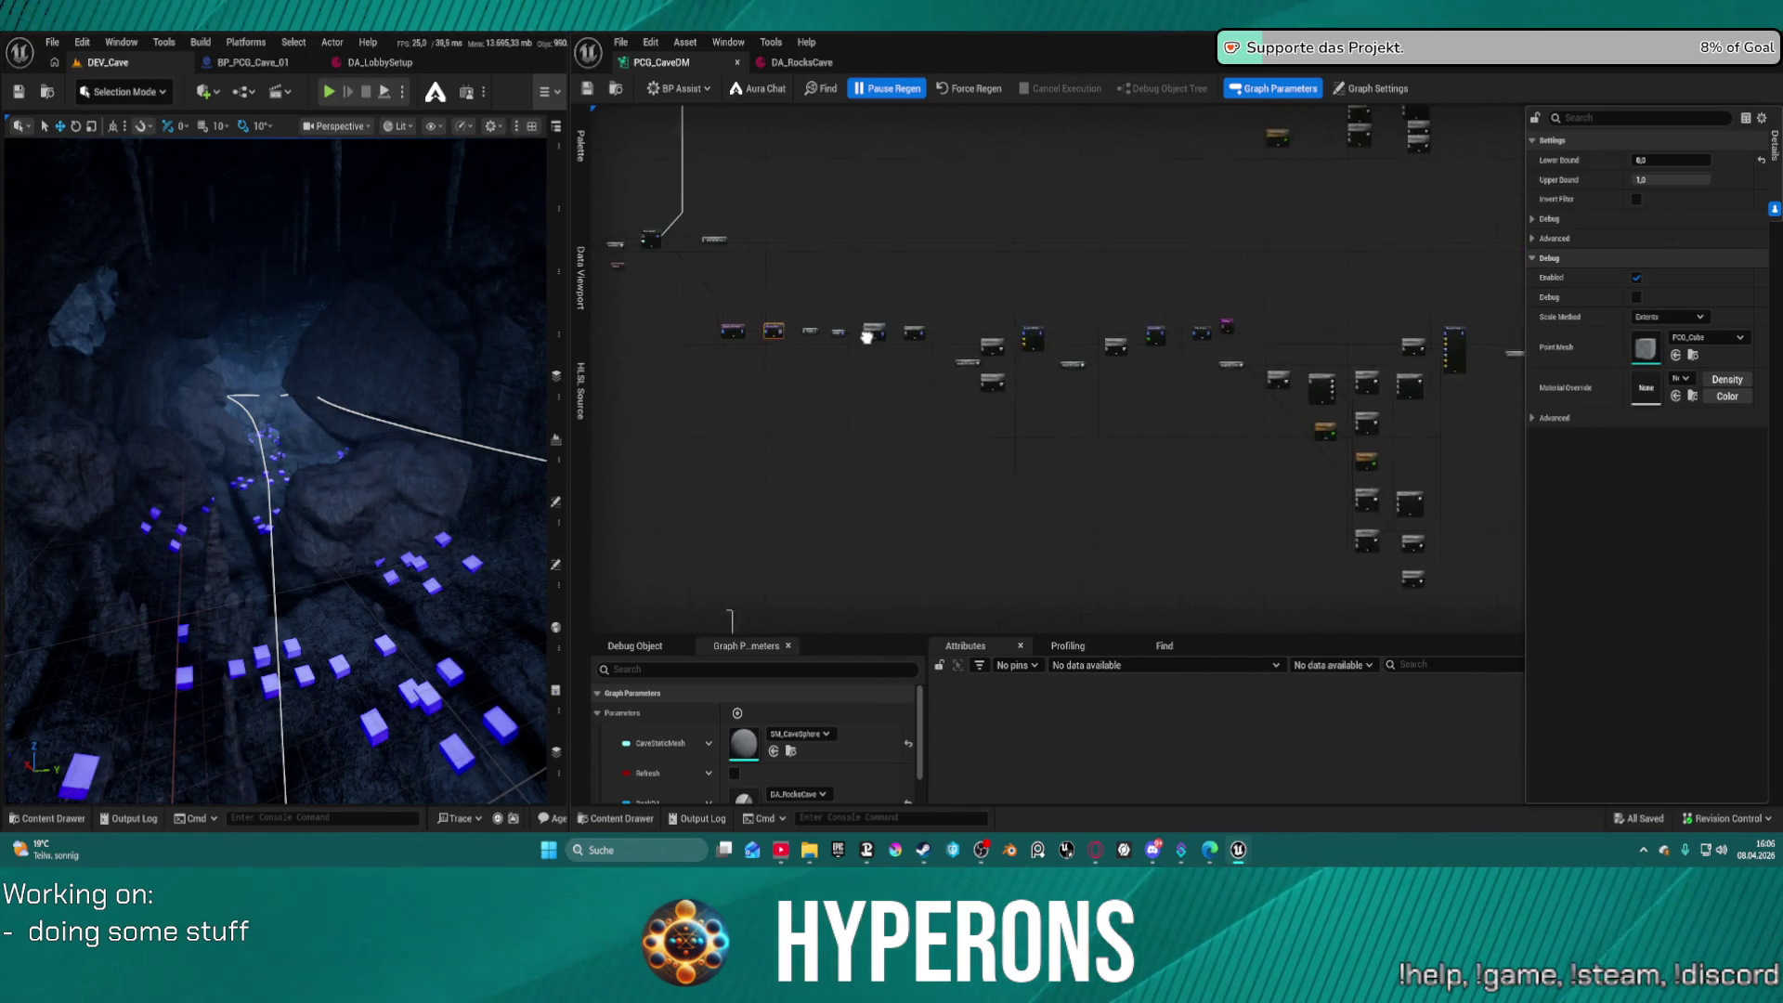
pyautogui.moveTo(627, 372)
pyautogui.mouseDown()
pyautogui.moveTo(914, 340)
pyautogui.moveTo(1103, 371)
pyautogui.mouseUp()
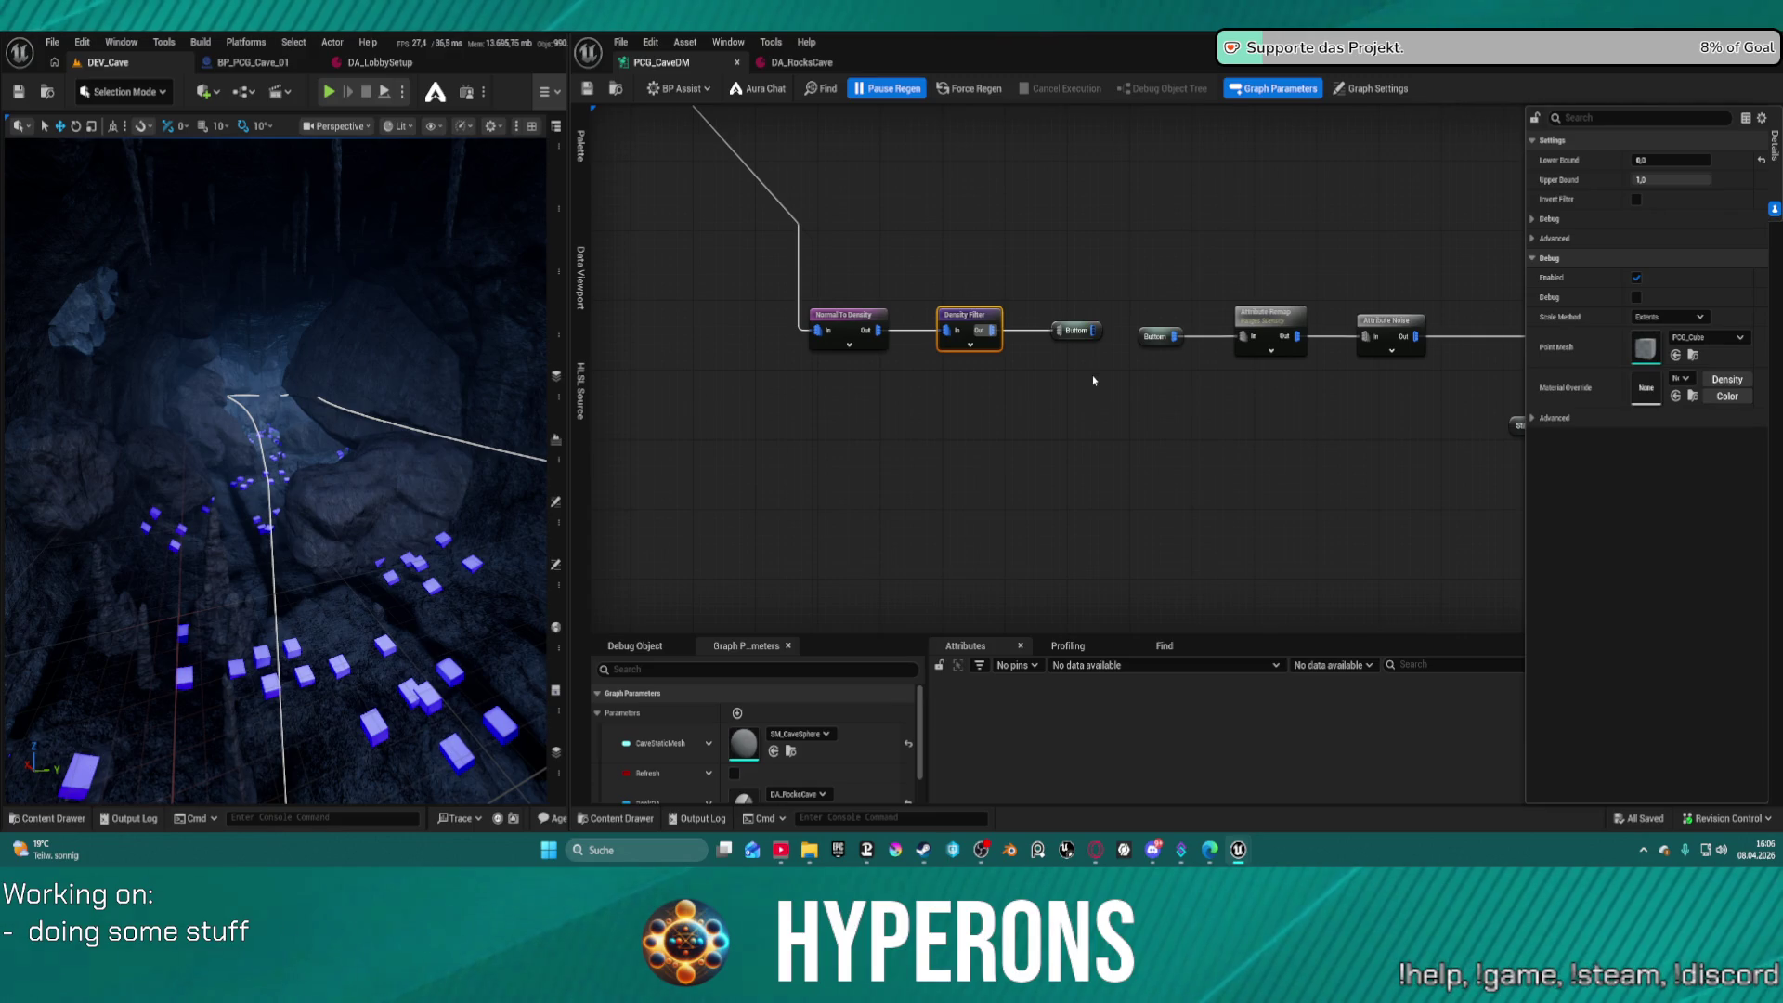
pyautogui.hotkey('ctrl', 'z')
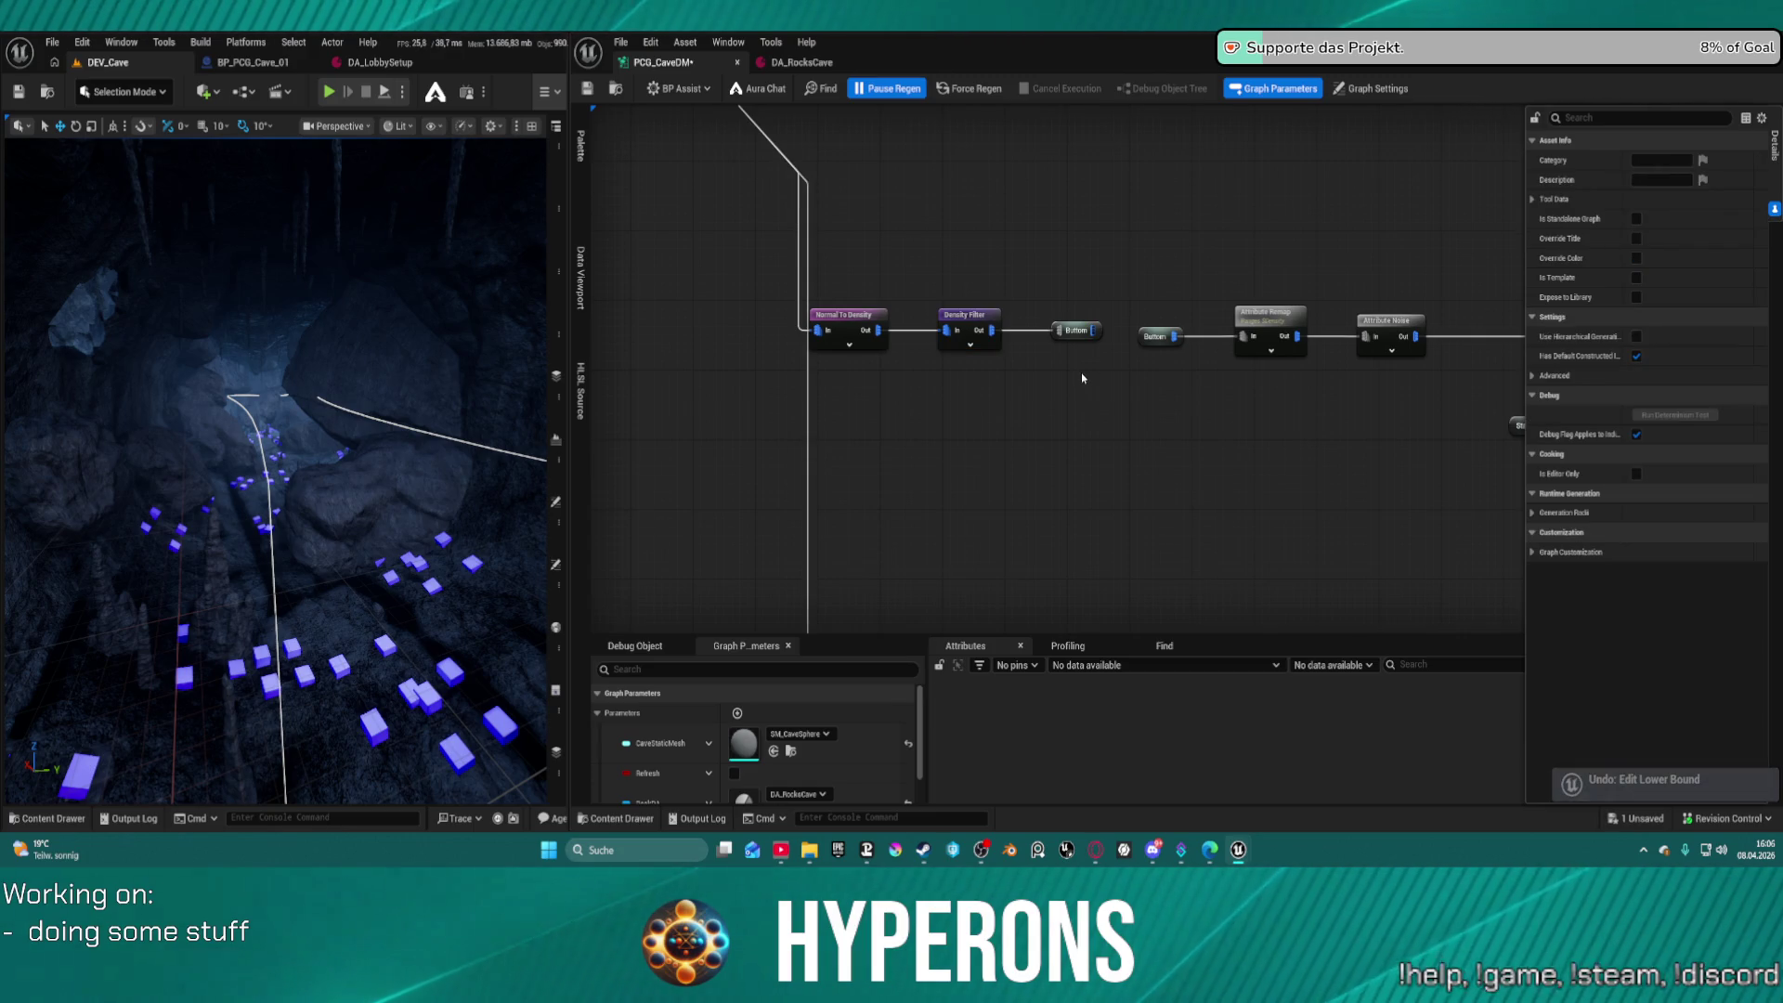
# Select the Density Filter and frame the Normal To Density chain in the graph
pyautogui.click(972, 315)
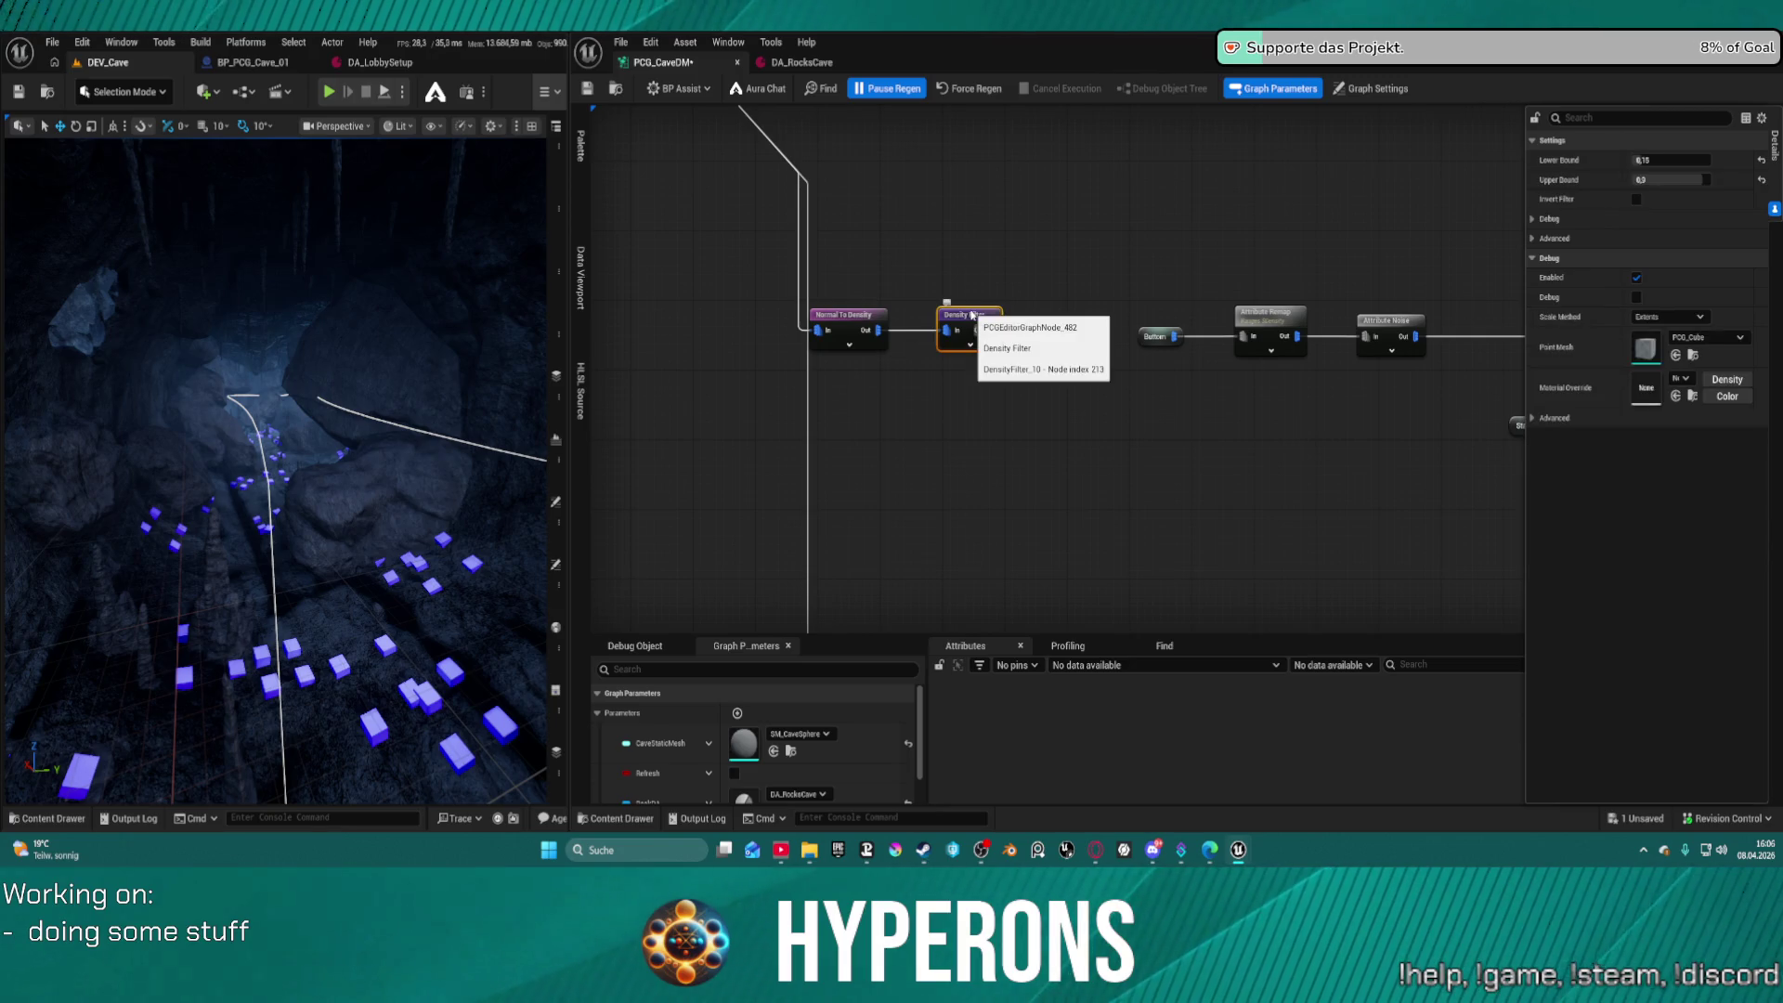
pyautogui.press('Home')
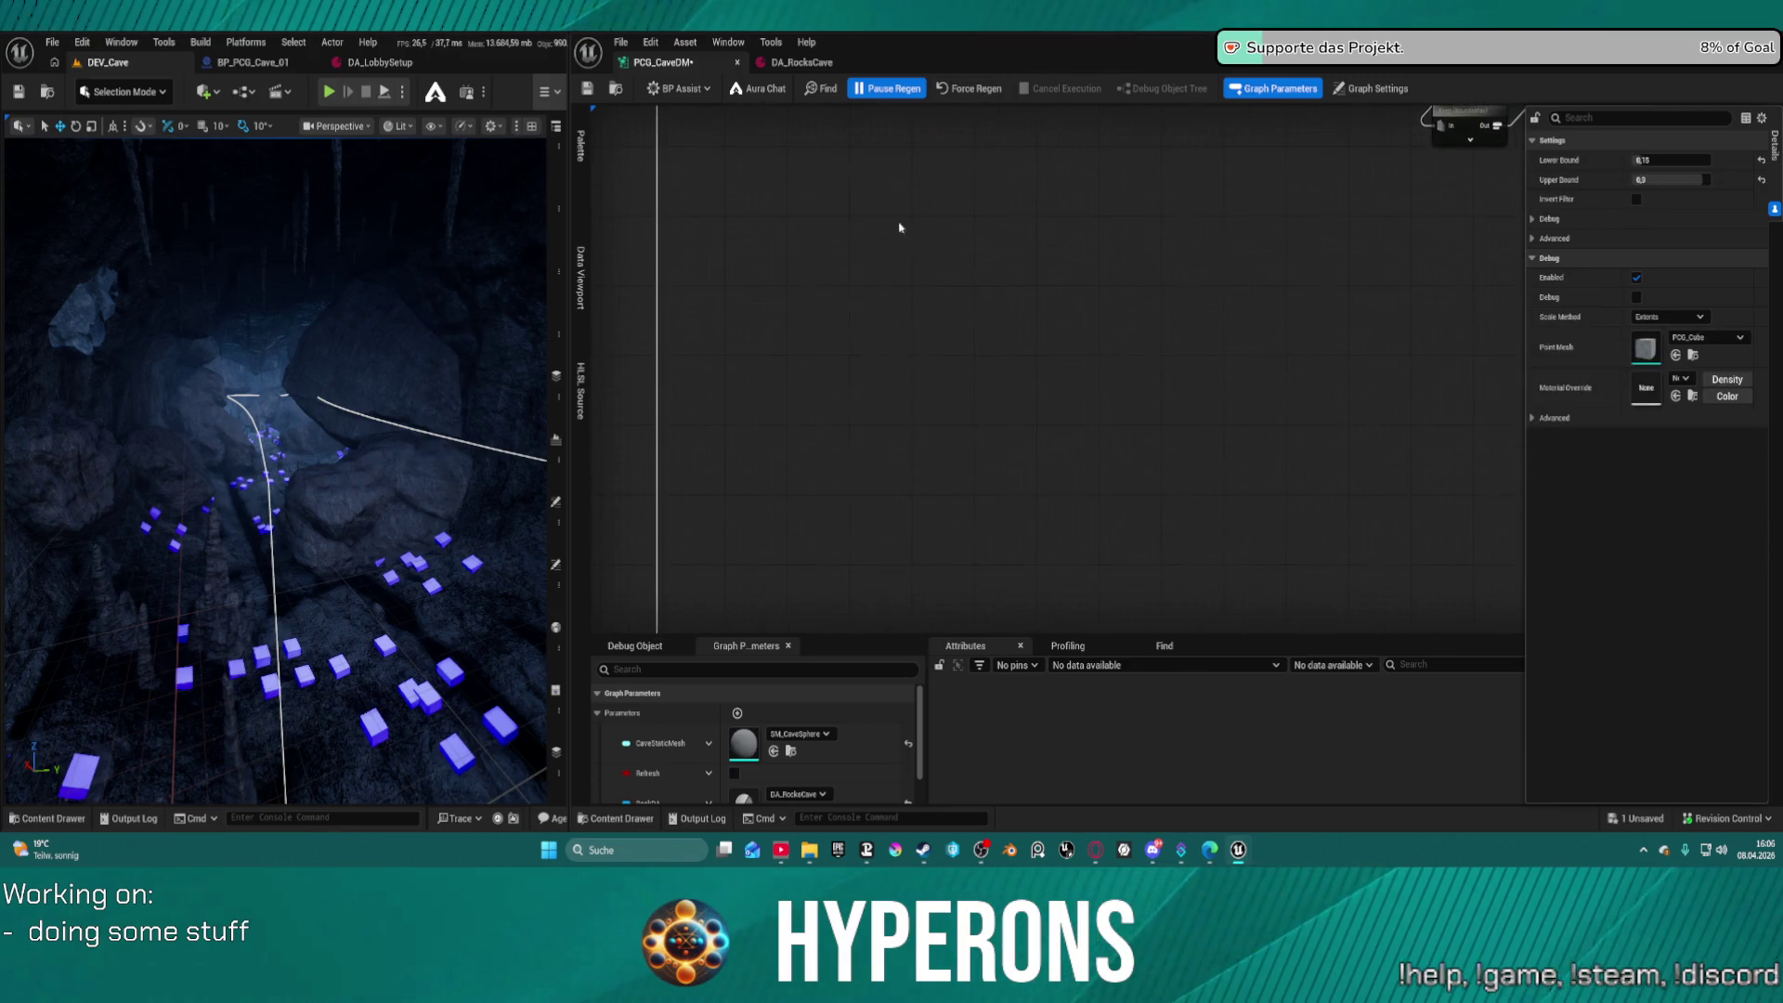
pyautogui.scroll(3, 846, 318)
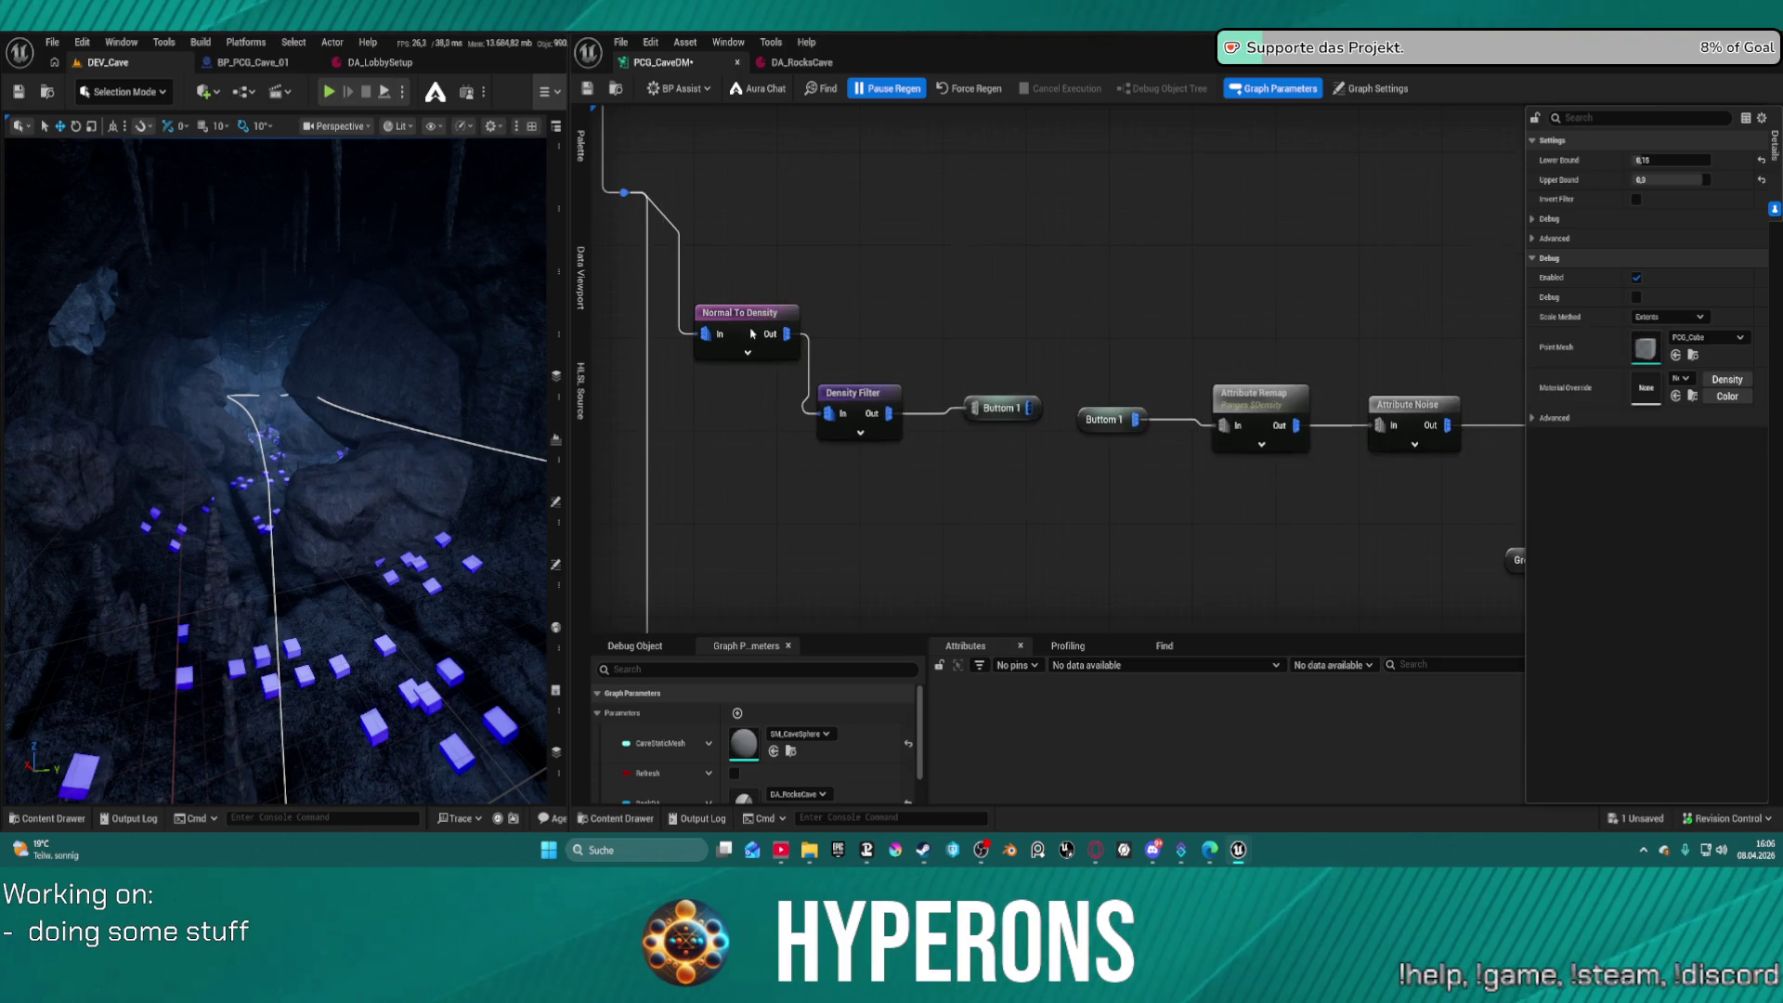
pyautogui.click(743, 315)
pyautogui.click(852, 402)
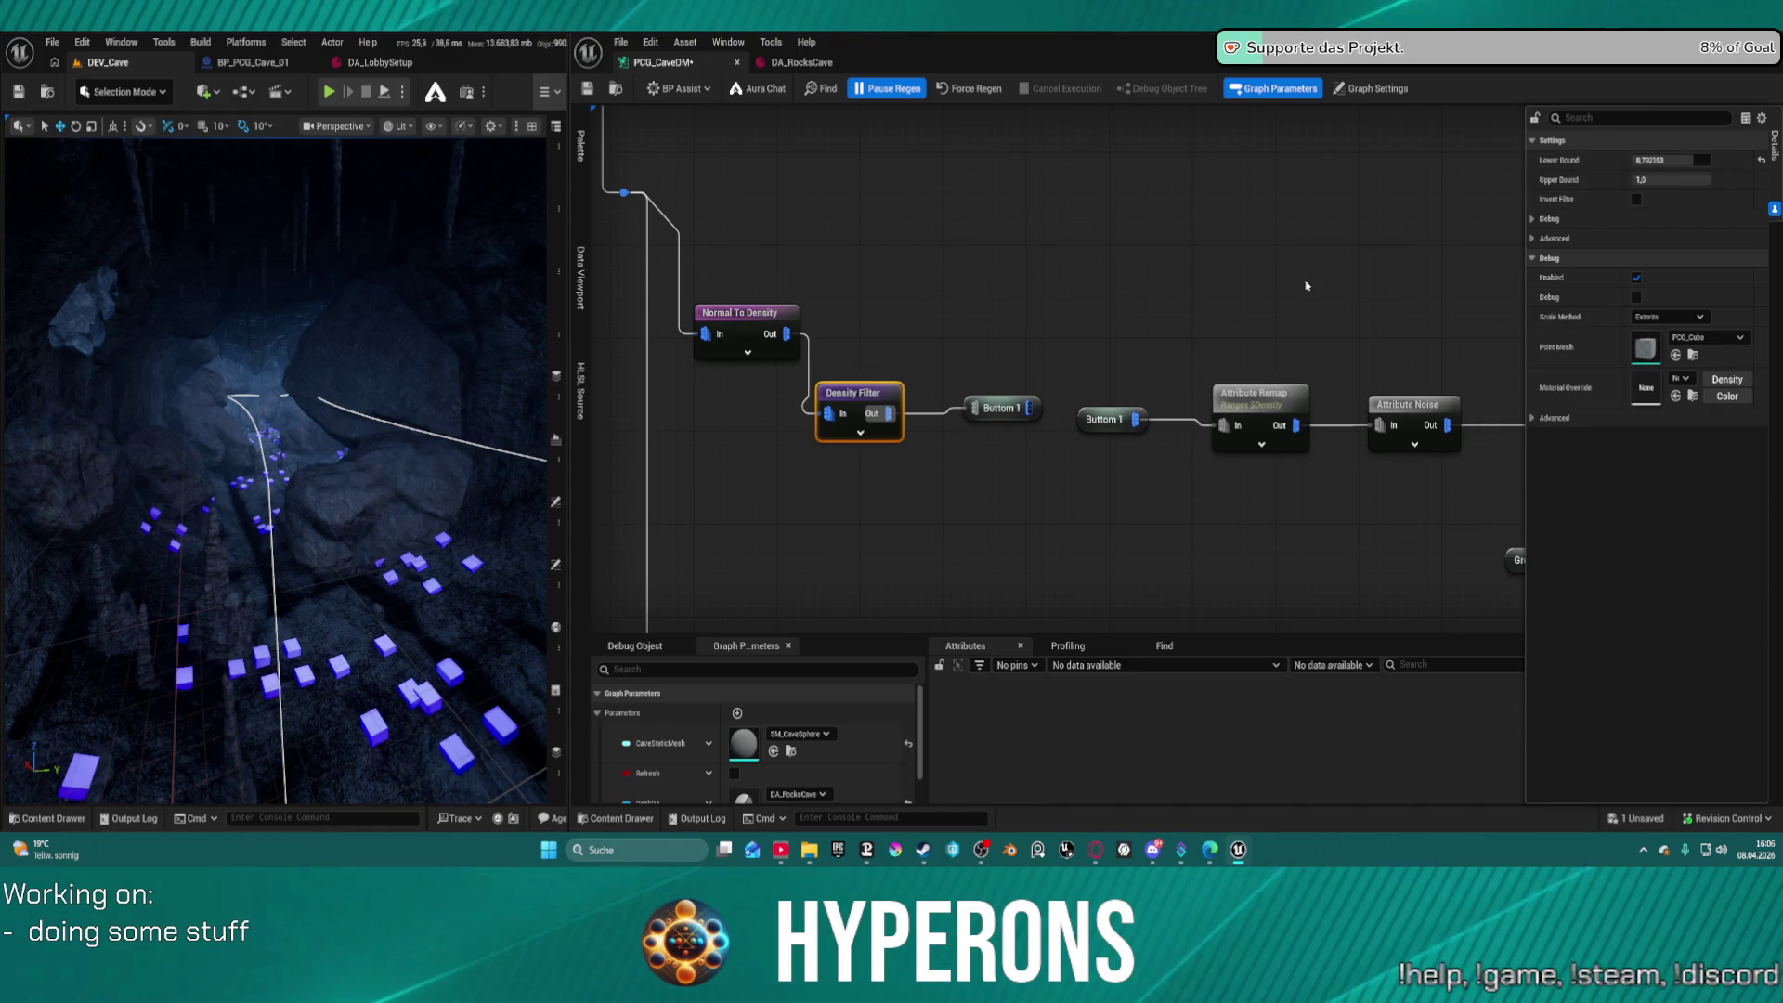
pyautogui.moveTo(1297, 287)
pyautogui.mouseDown()
pyautogui.moveTo(1273, 247)
pyautogui.moveTo(1312, 16)
pyautogui.moveTo(1393, 139)
pyautogui.mouseUp()
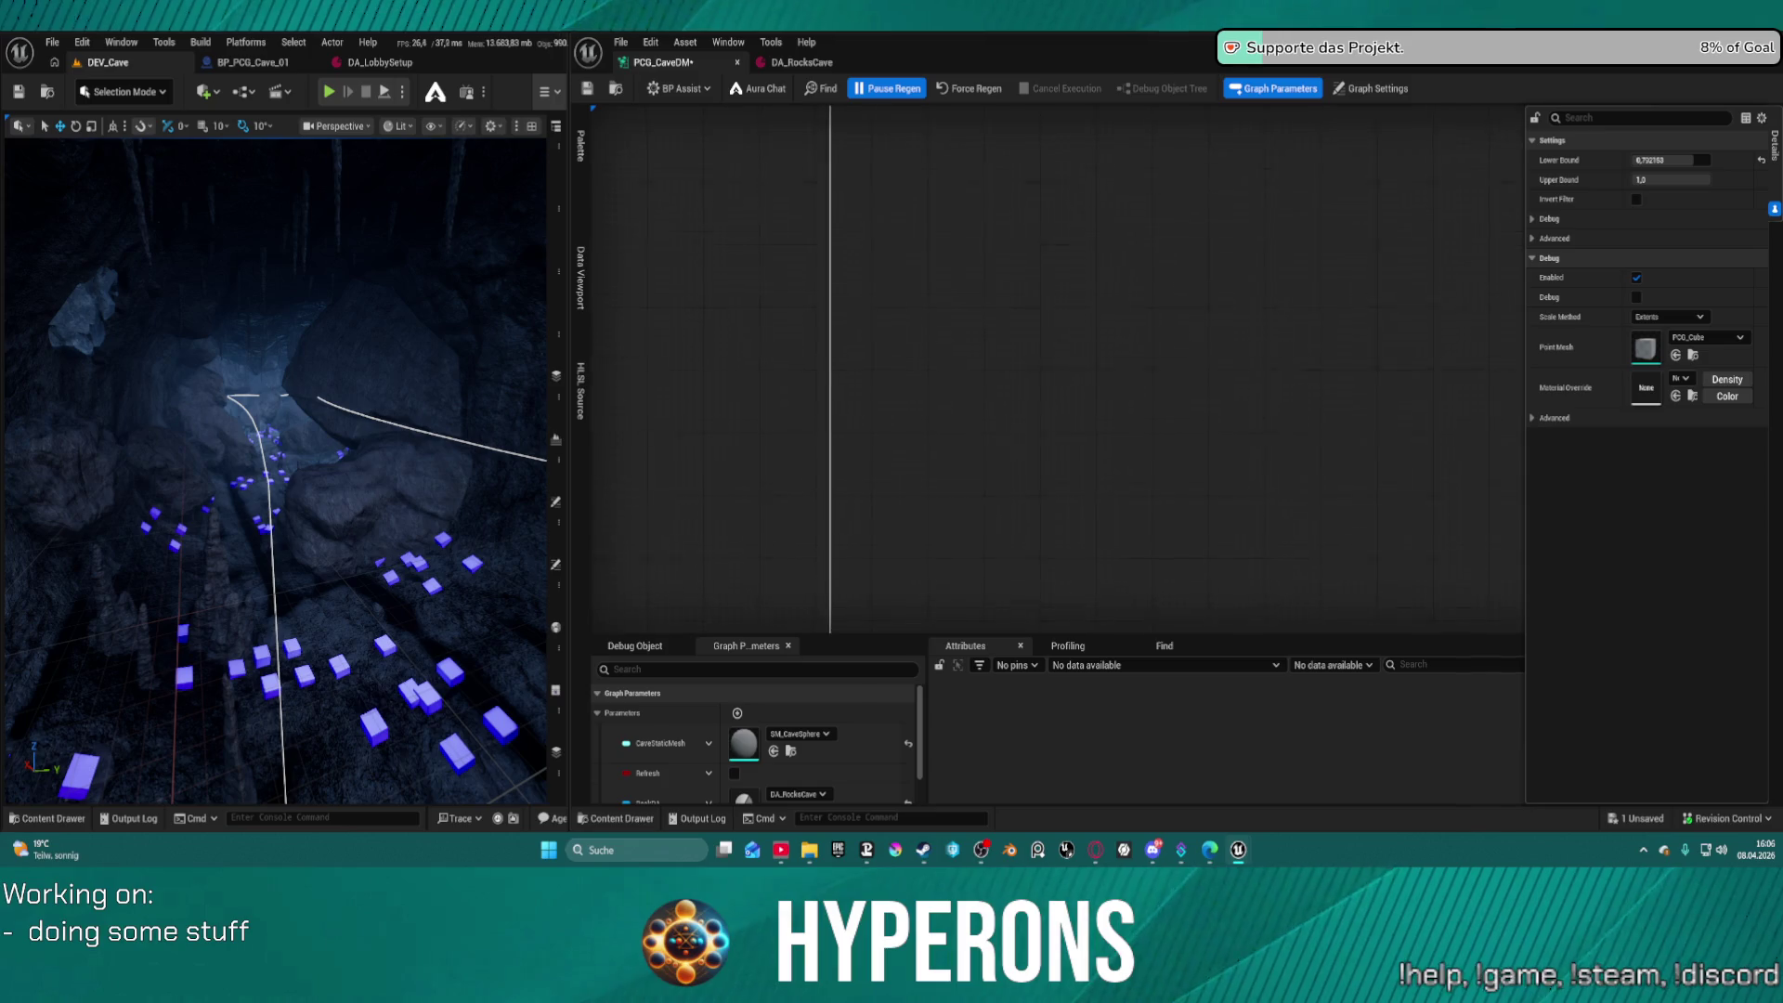
pyautogui.moveTo(1146, 478); pyautogui.dragTo(1013, 142)
pyautogui.scroll(6, 928, 529)
pyautogui.moveTo(923, 486); pyautogui.dragTo(1008, 202)
pyautogui.scroll(3, 1006, 286)
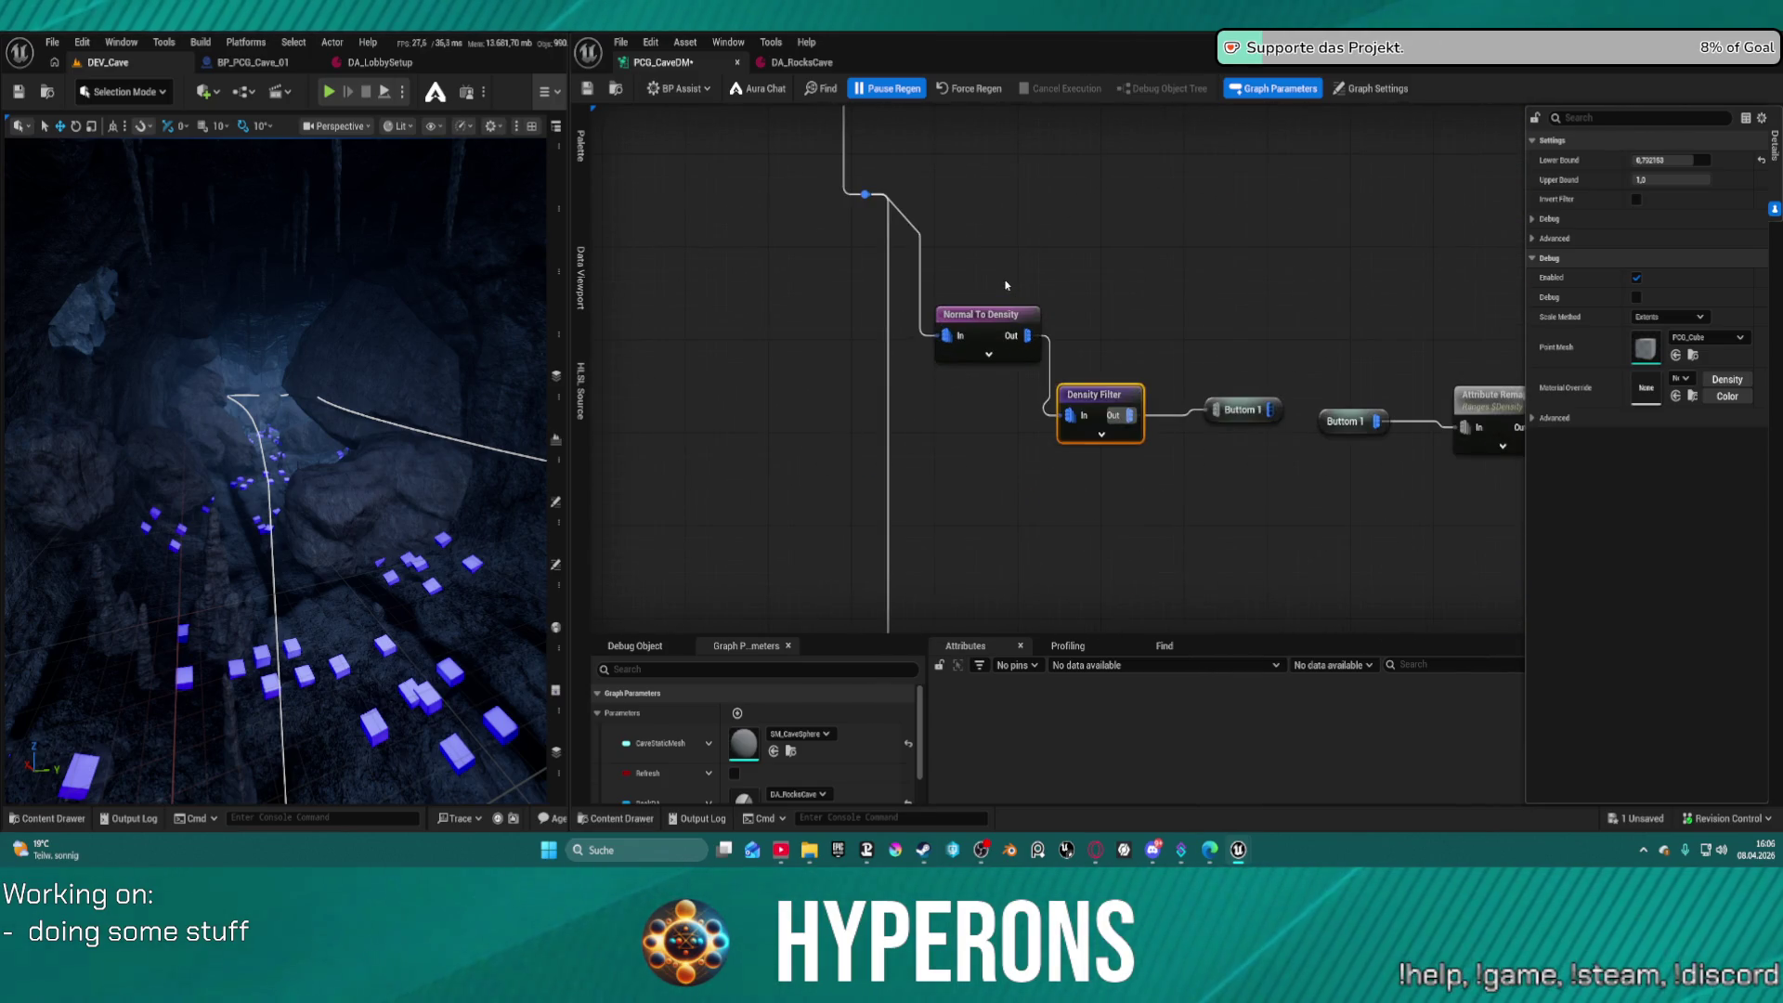
# Set the Density Filter lower bound to 0,792153 and save
pyautogui.click(1670, 159)
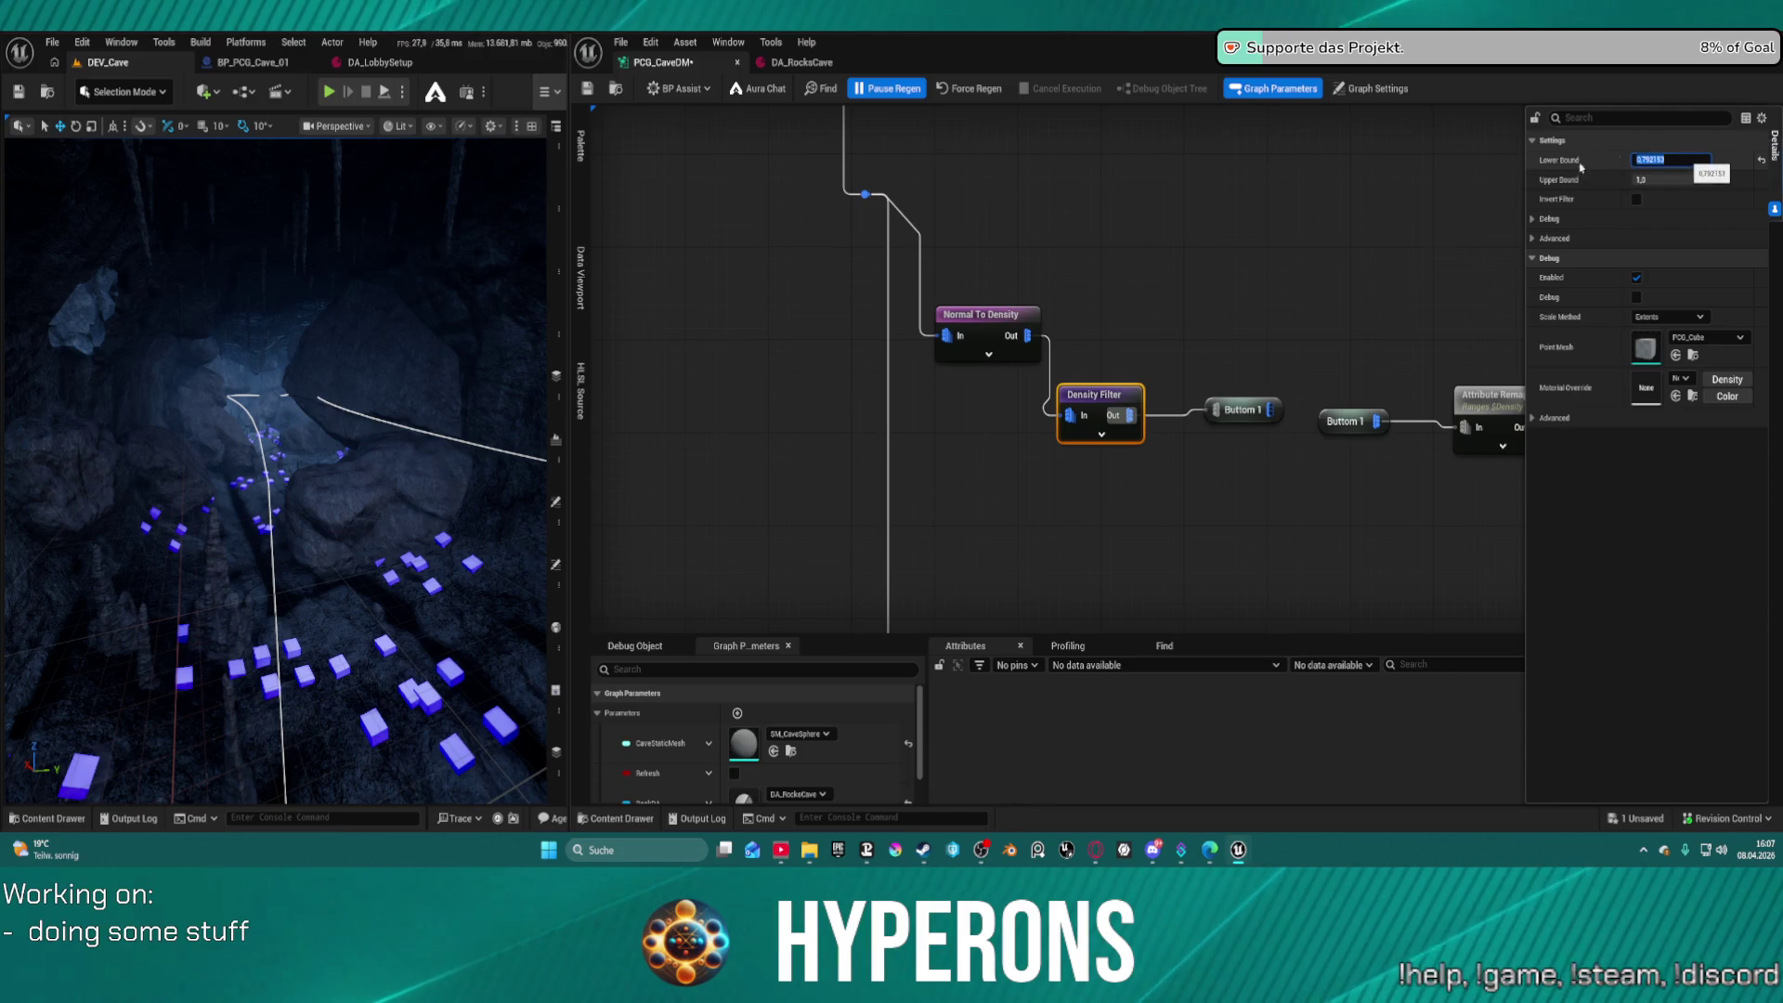
pyautogui.click(984, 90)
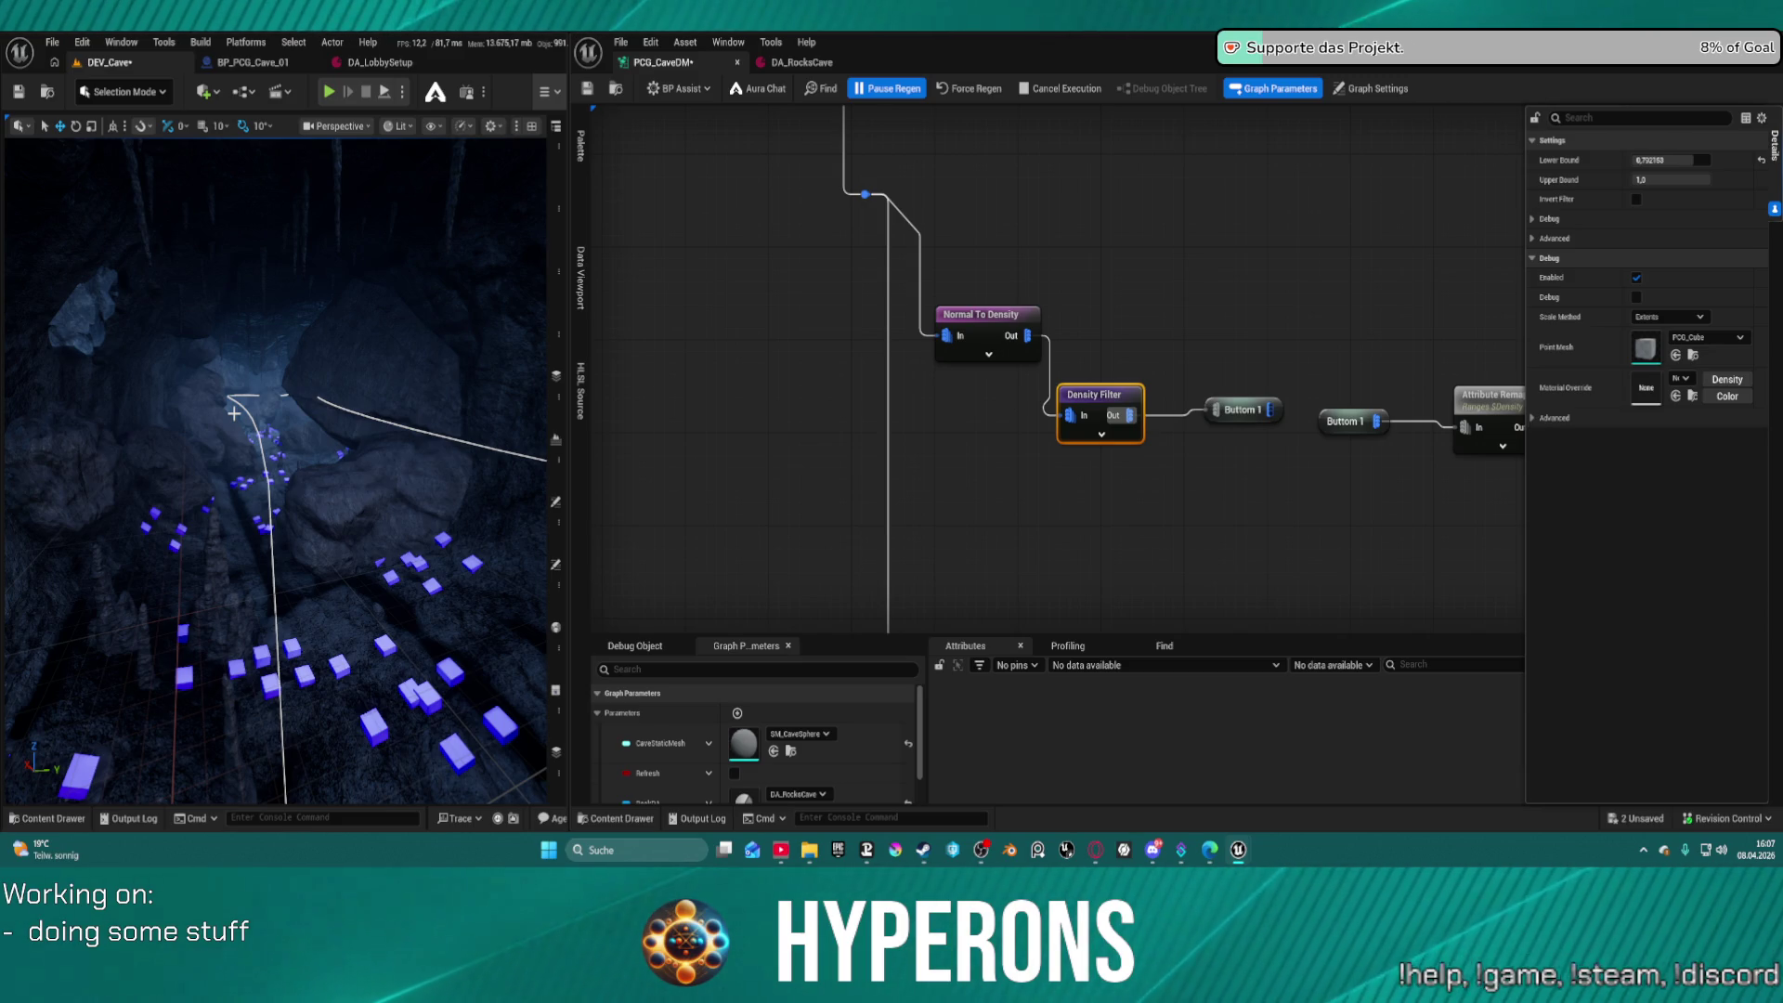
pyautogui.hotkey('ctrl', 's')
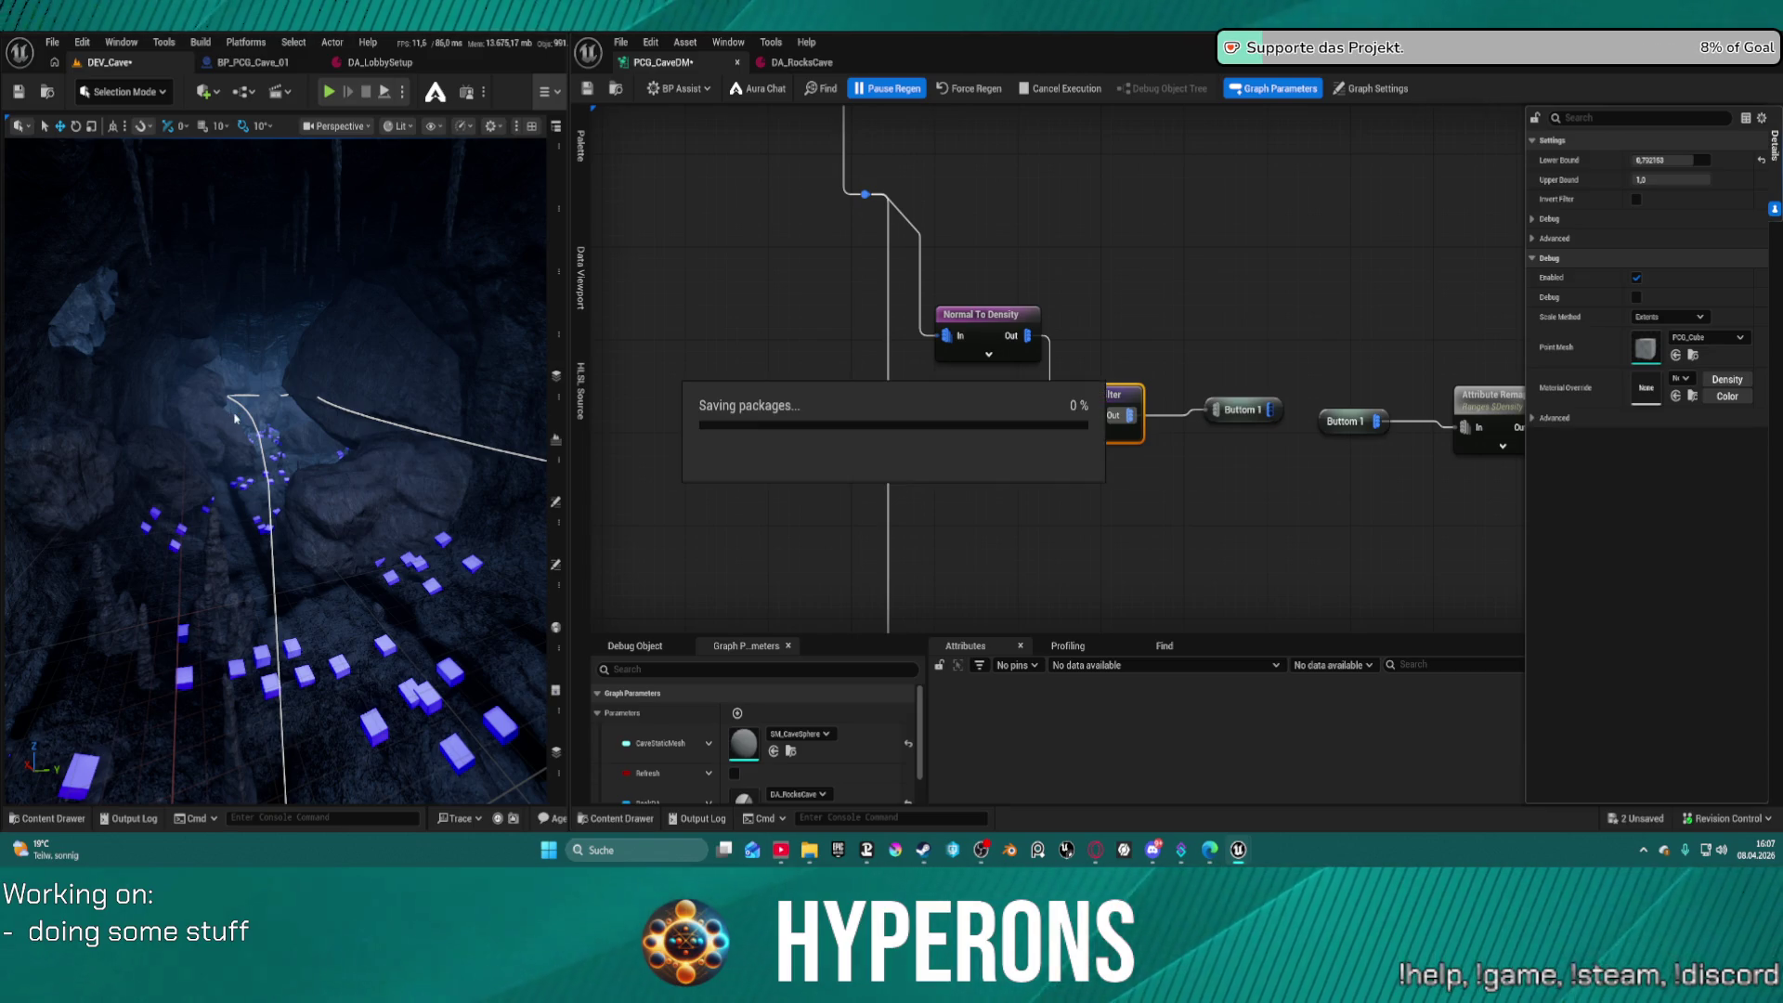
pyautogui.scroll(5, 235, 418)
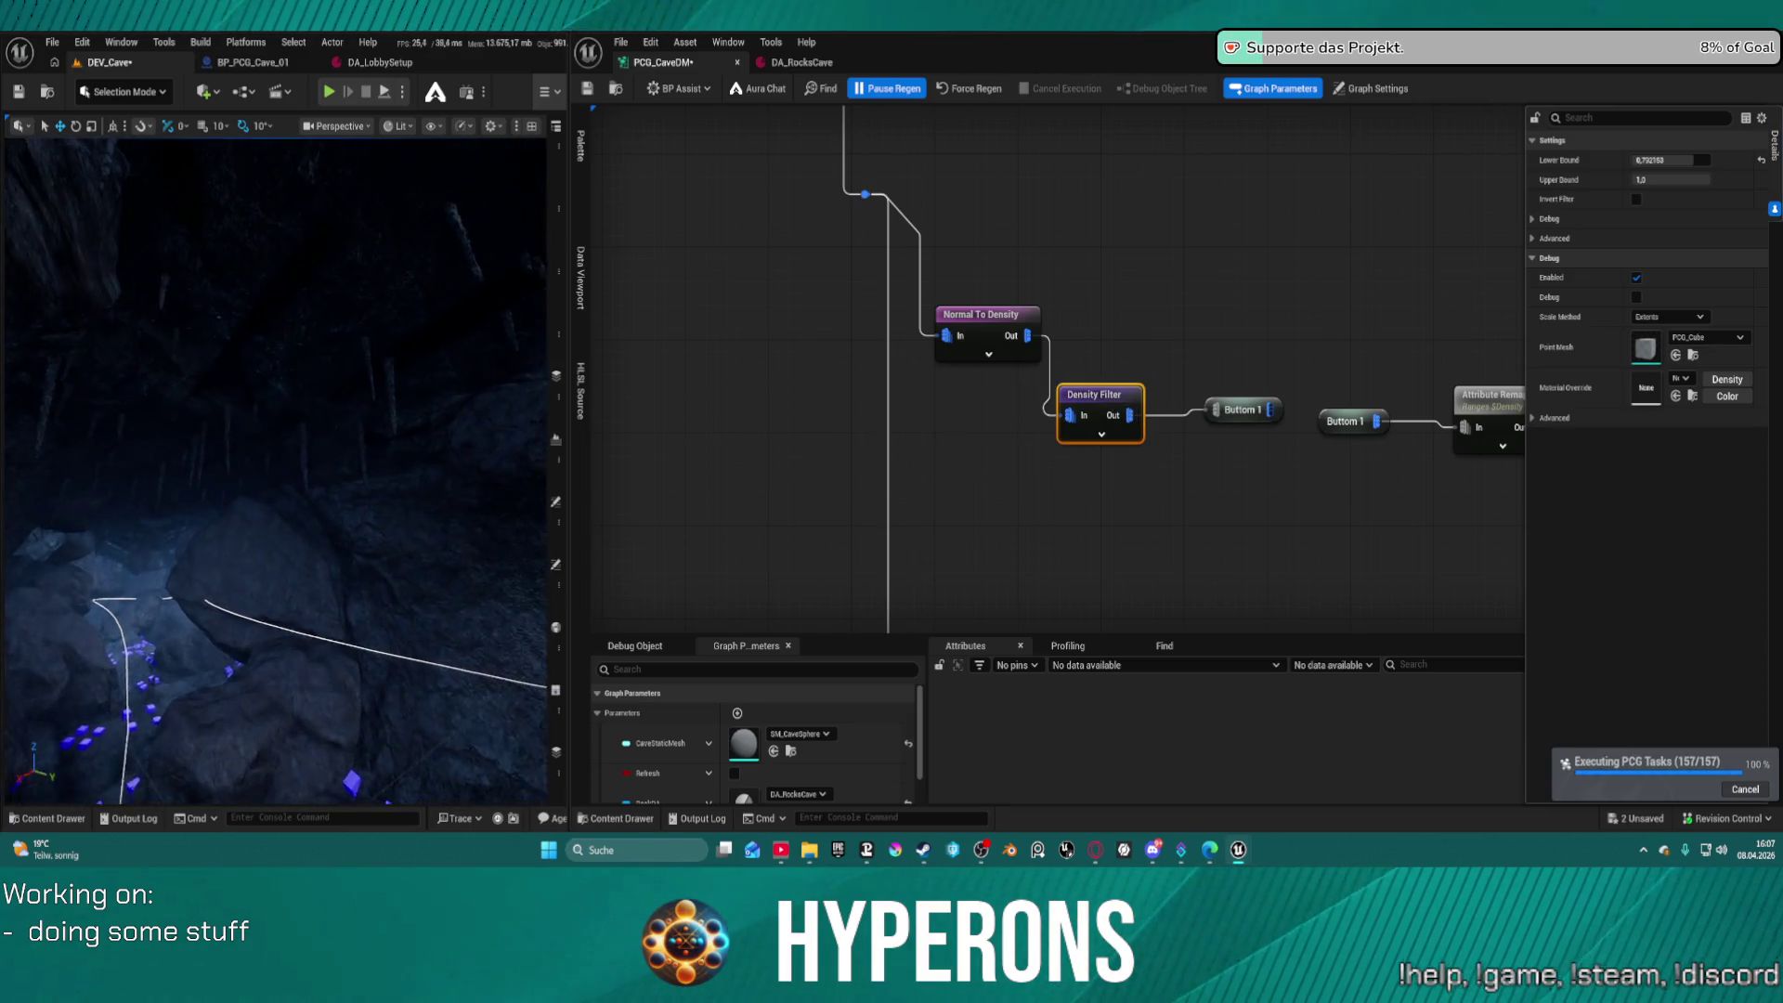
pyautogui.scroll(5, 275, 464)
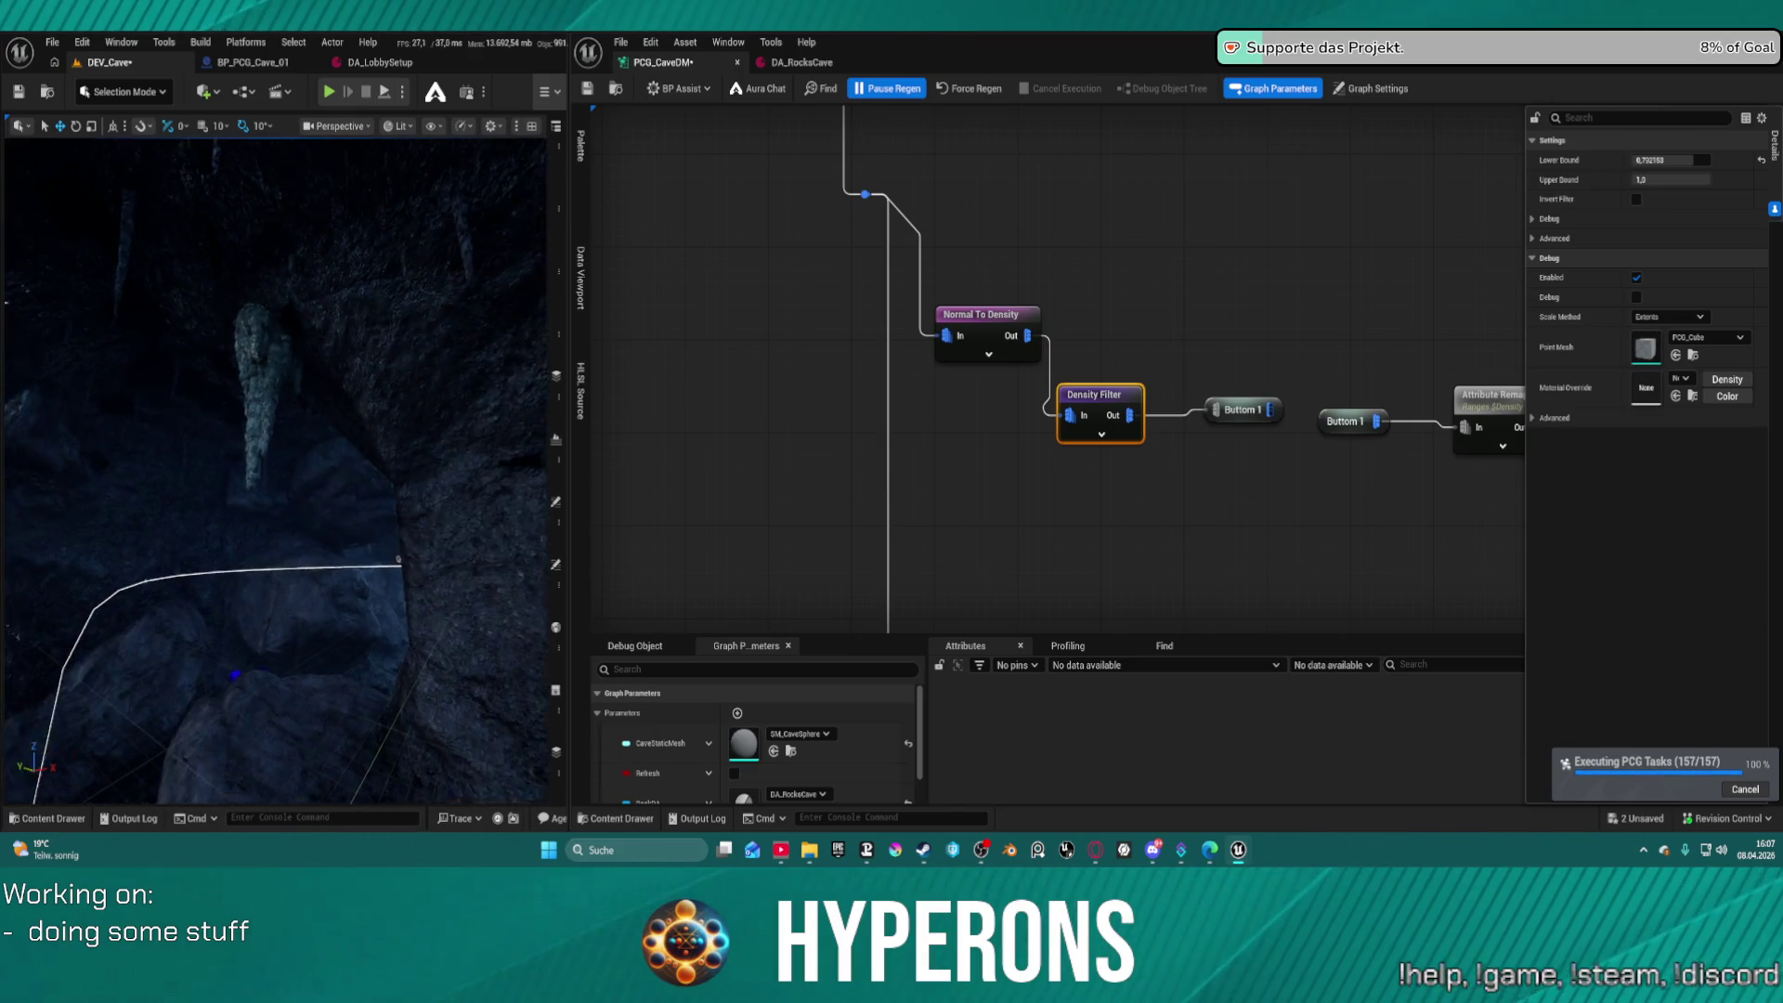
pyautogui.scroll(-5, 276, 471)
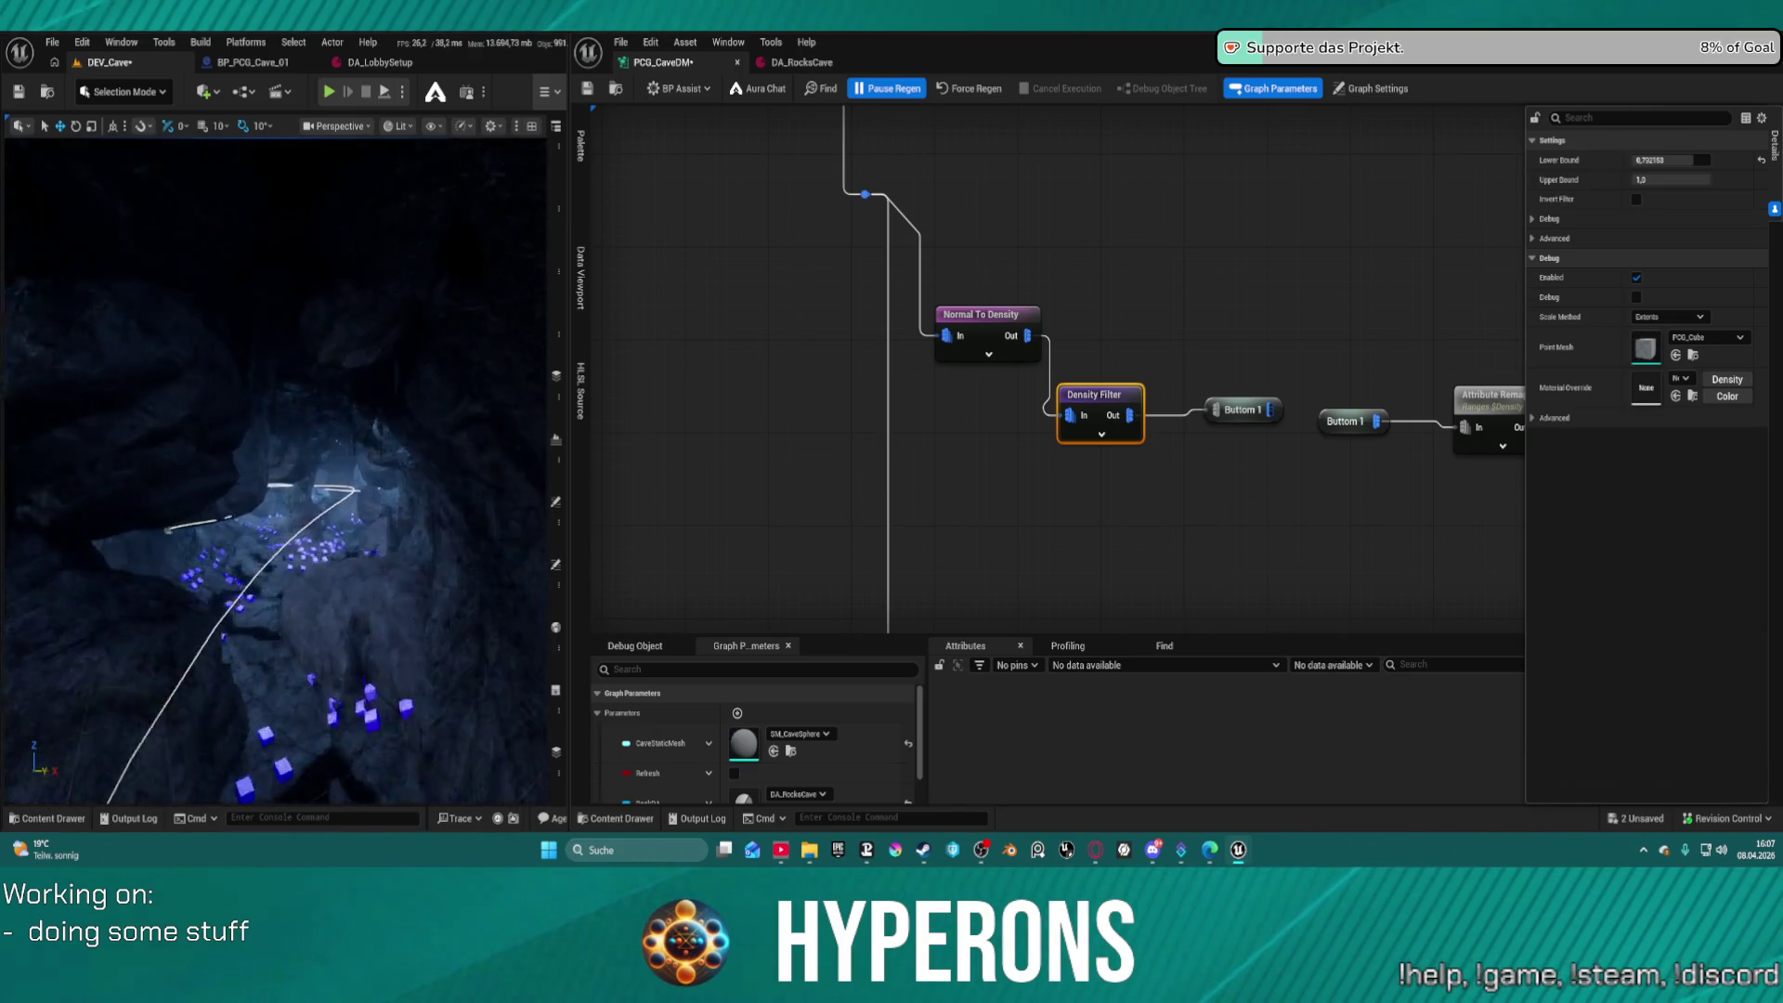
pyautogui.scroll(5, 276, 471)
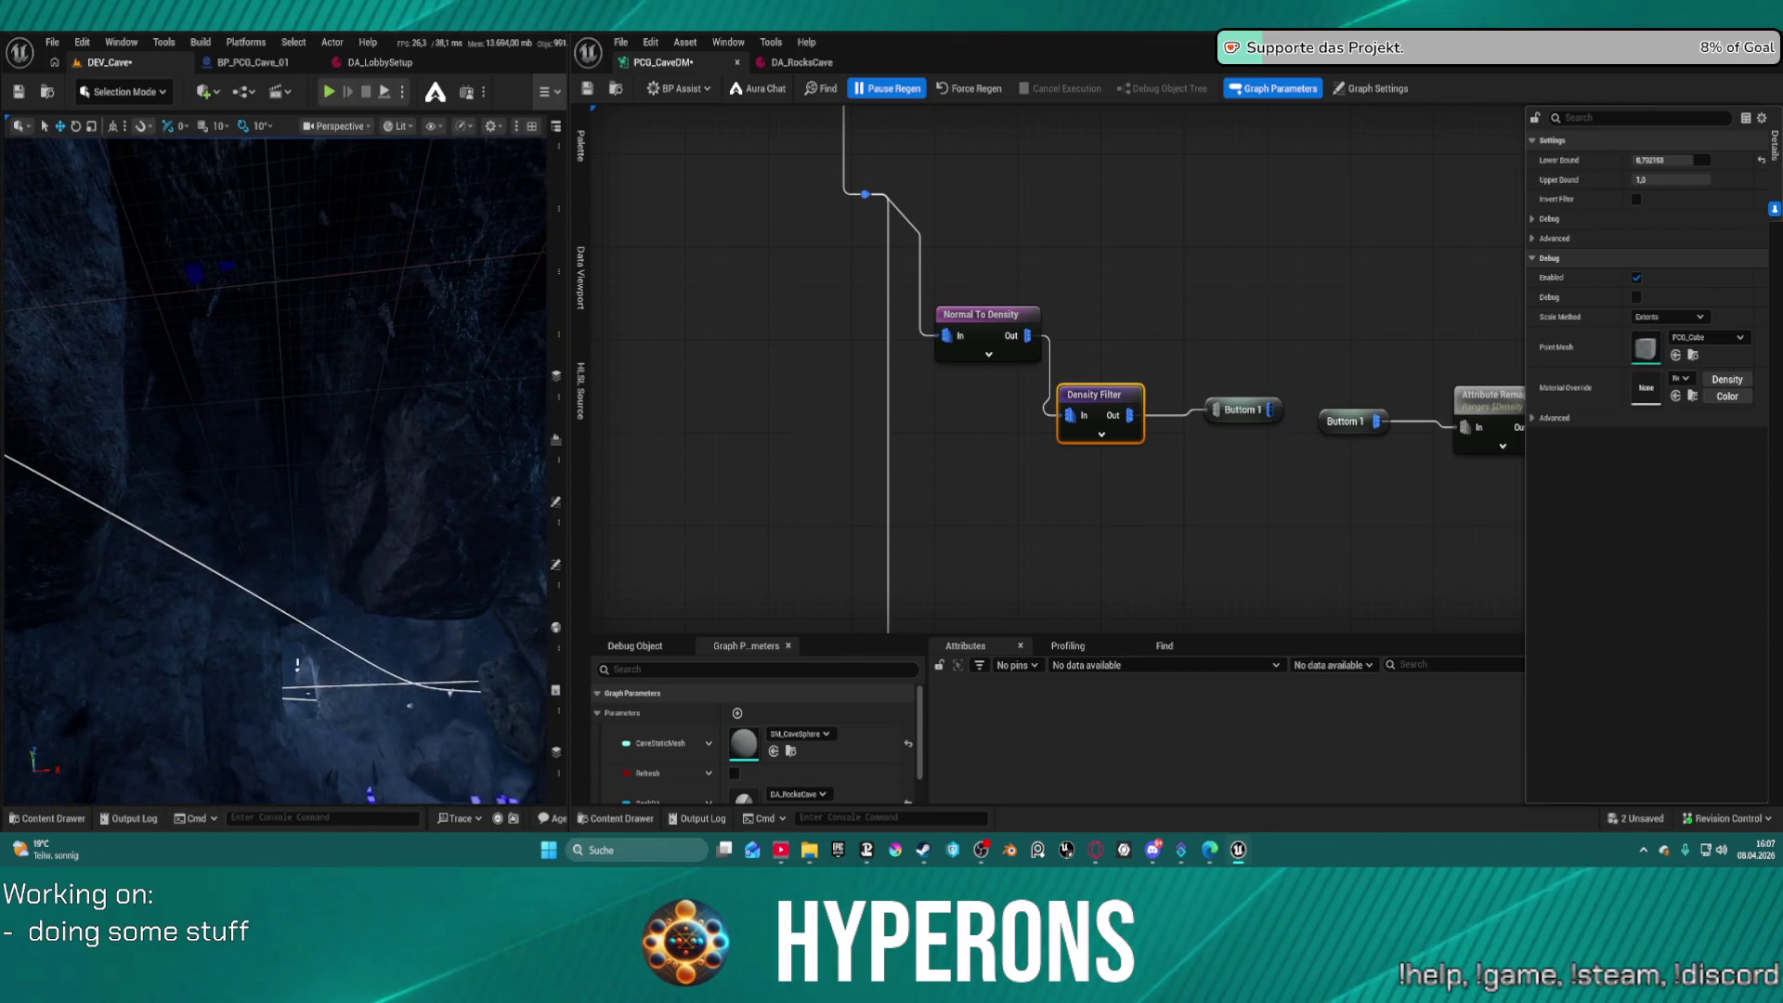
pyautogui.scroll(-10, 276, 470)
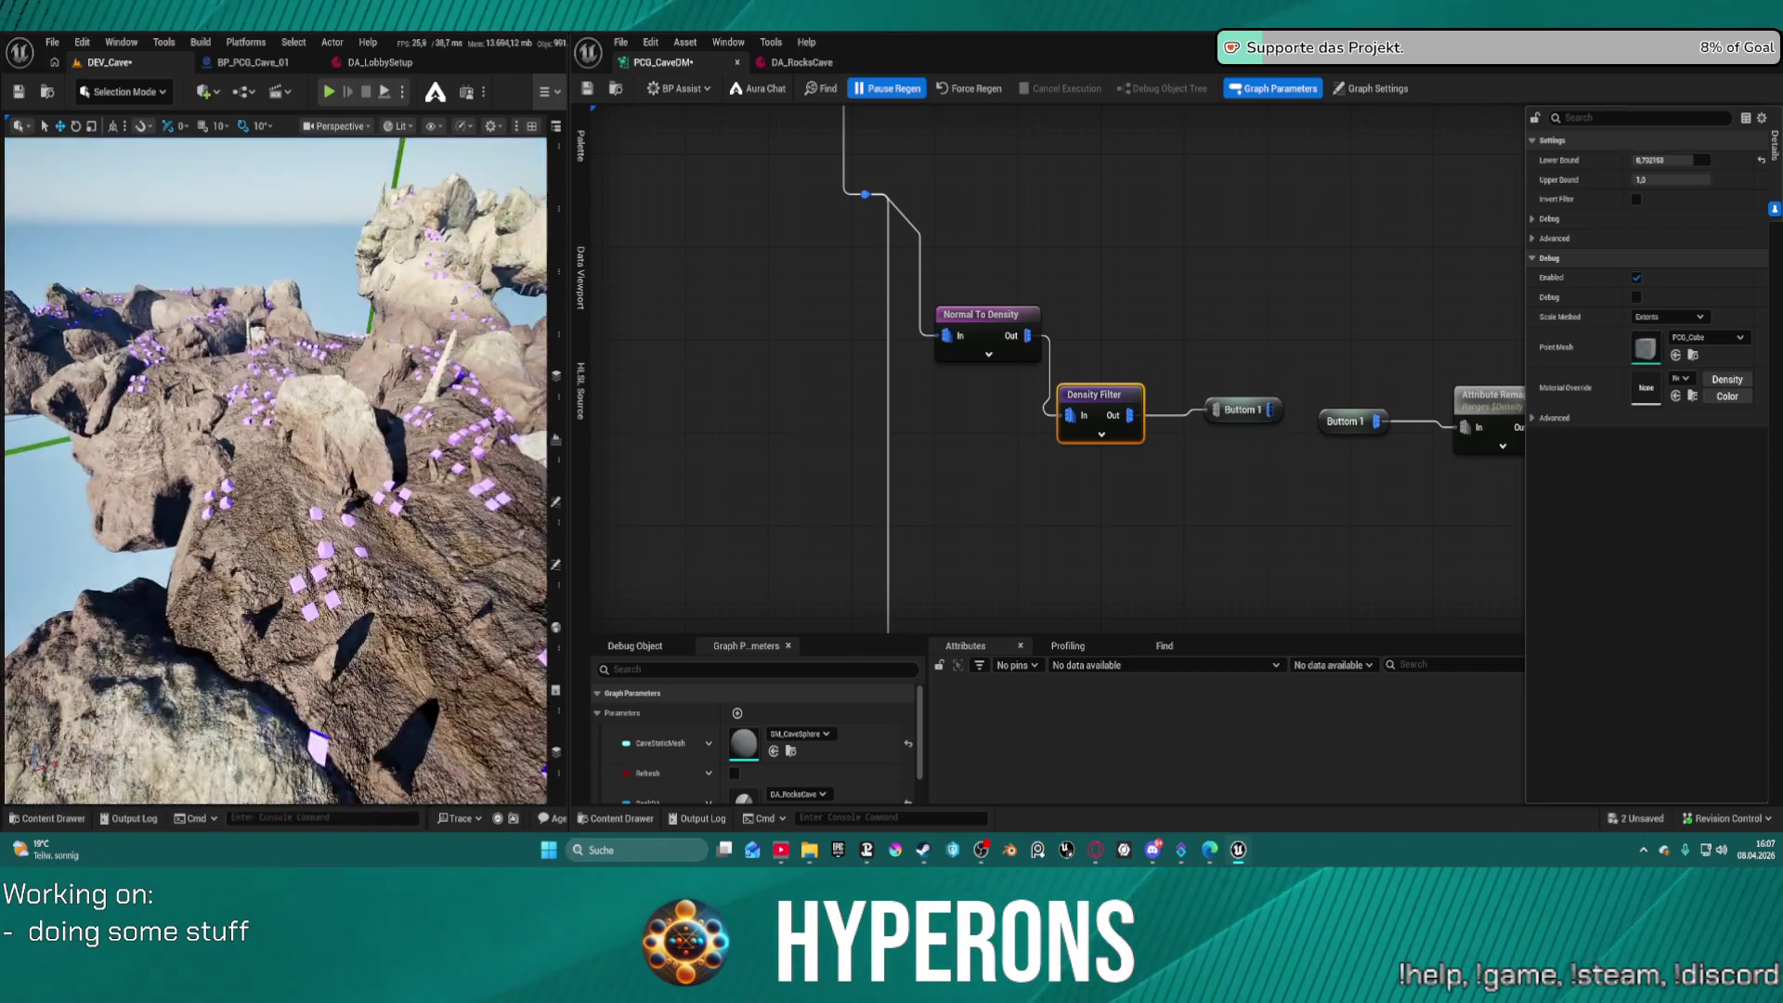
pyautogui.scroll(3, 276, 471)
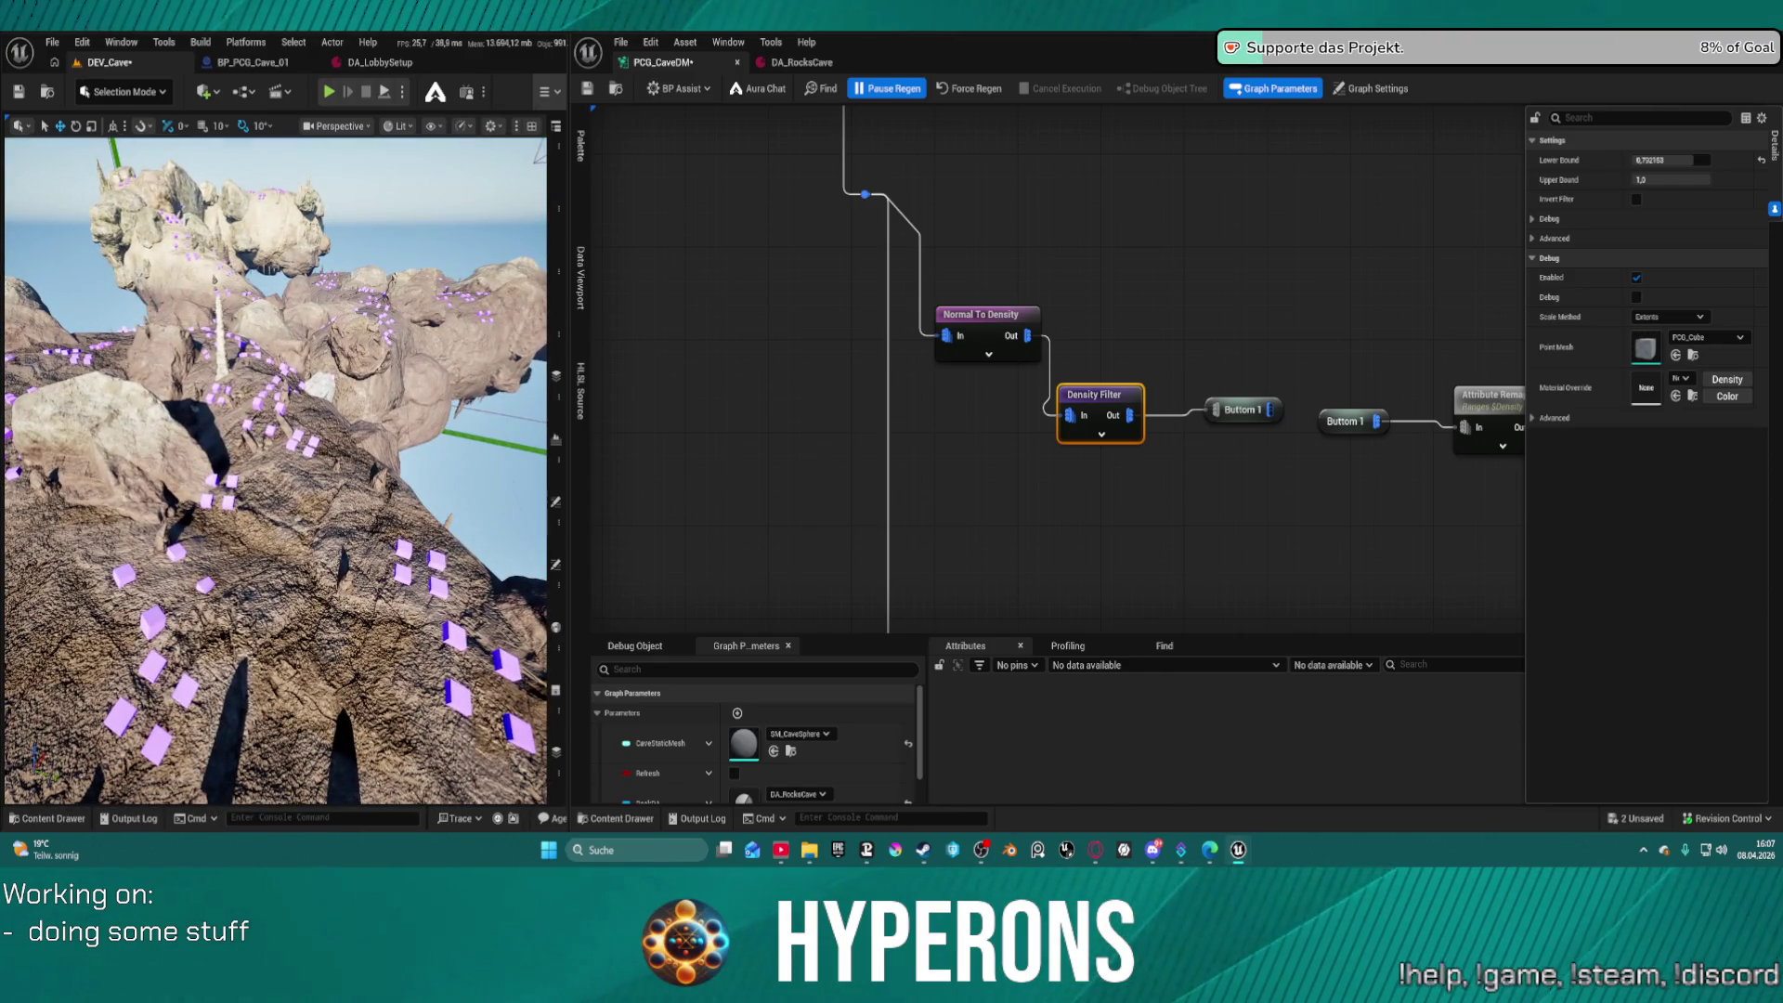
pyautogui.scroll(-5, 276, 471)
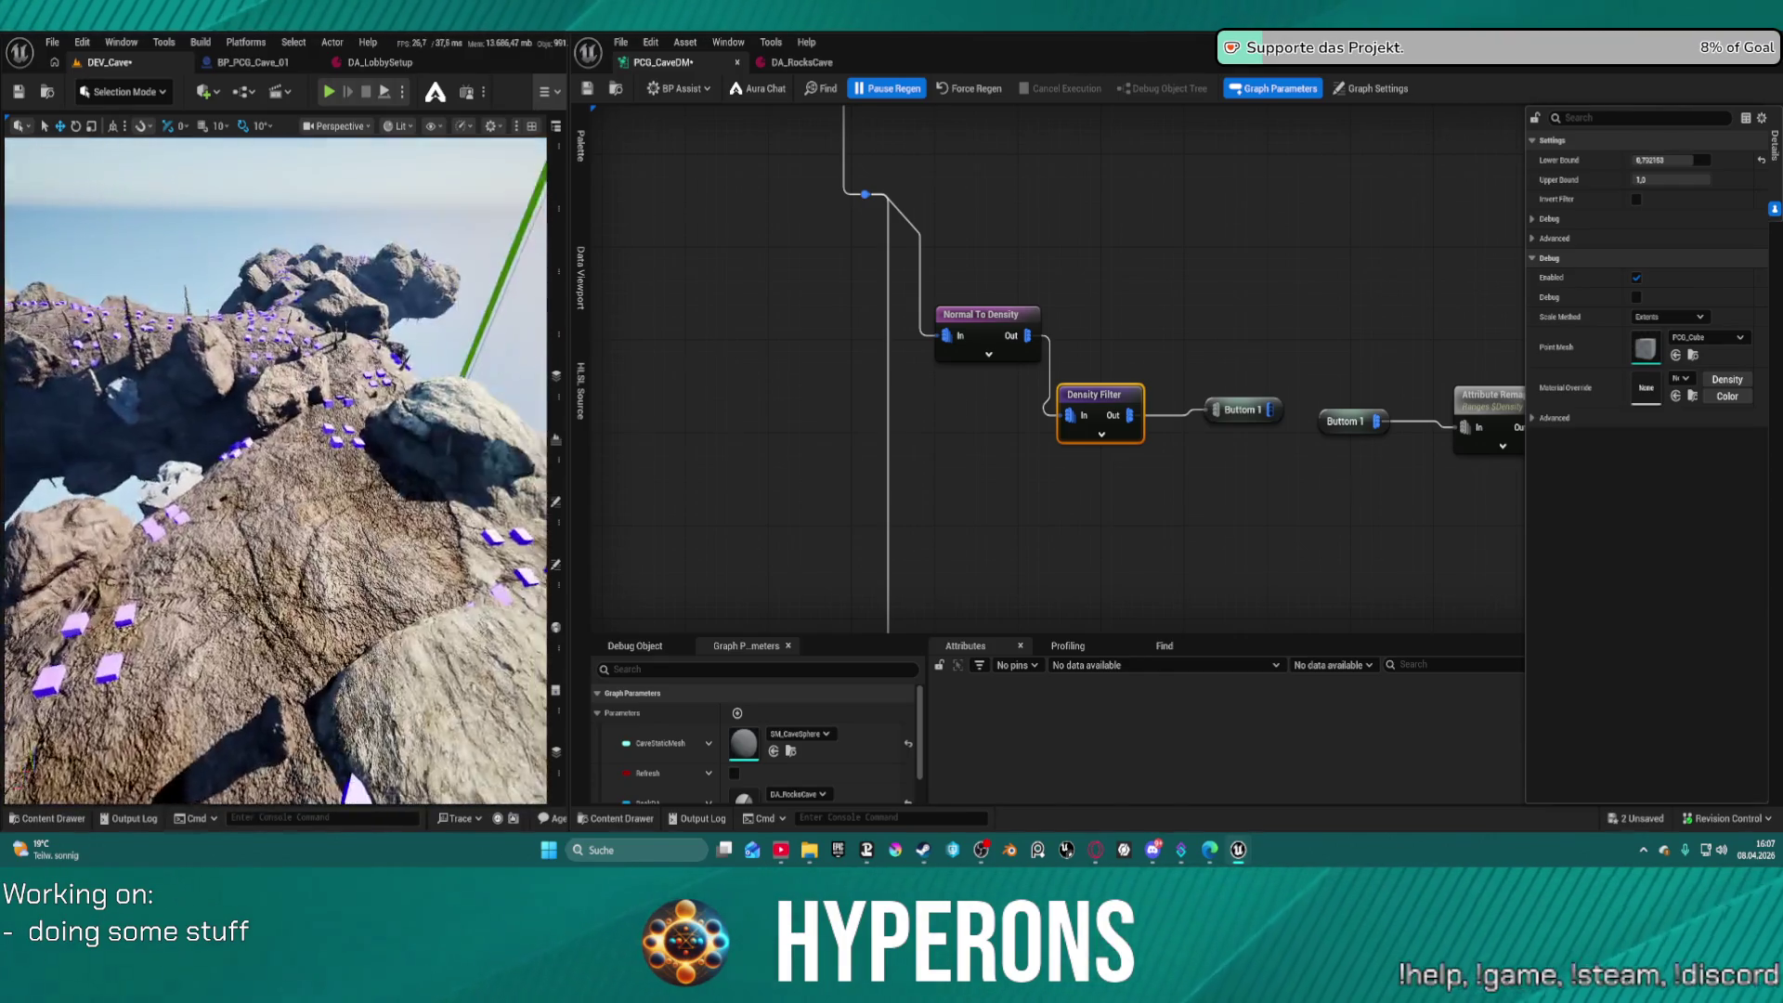
pyautogui.scroll(10, 276, 471)
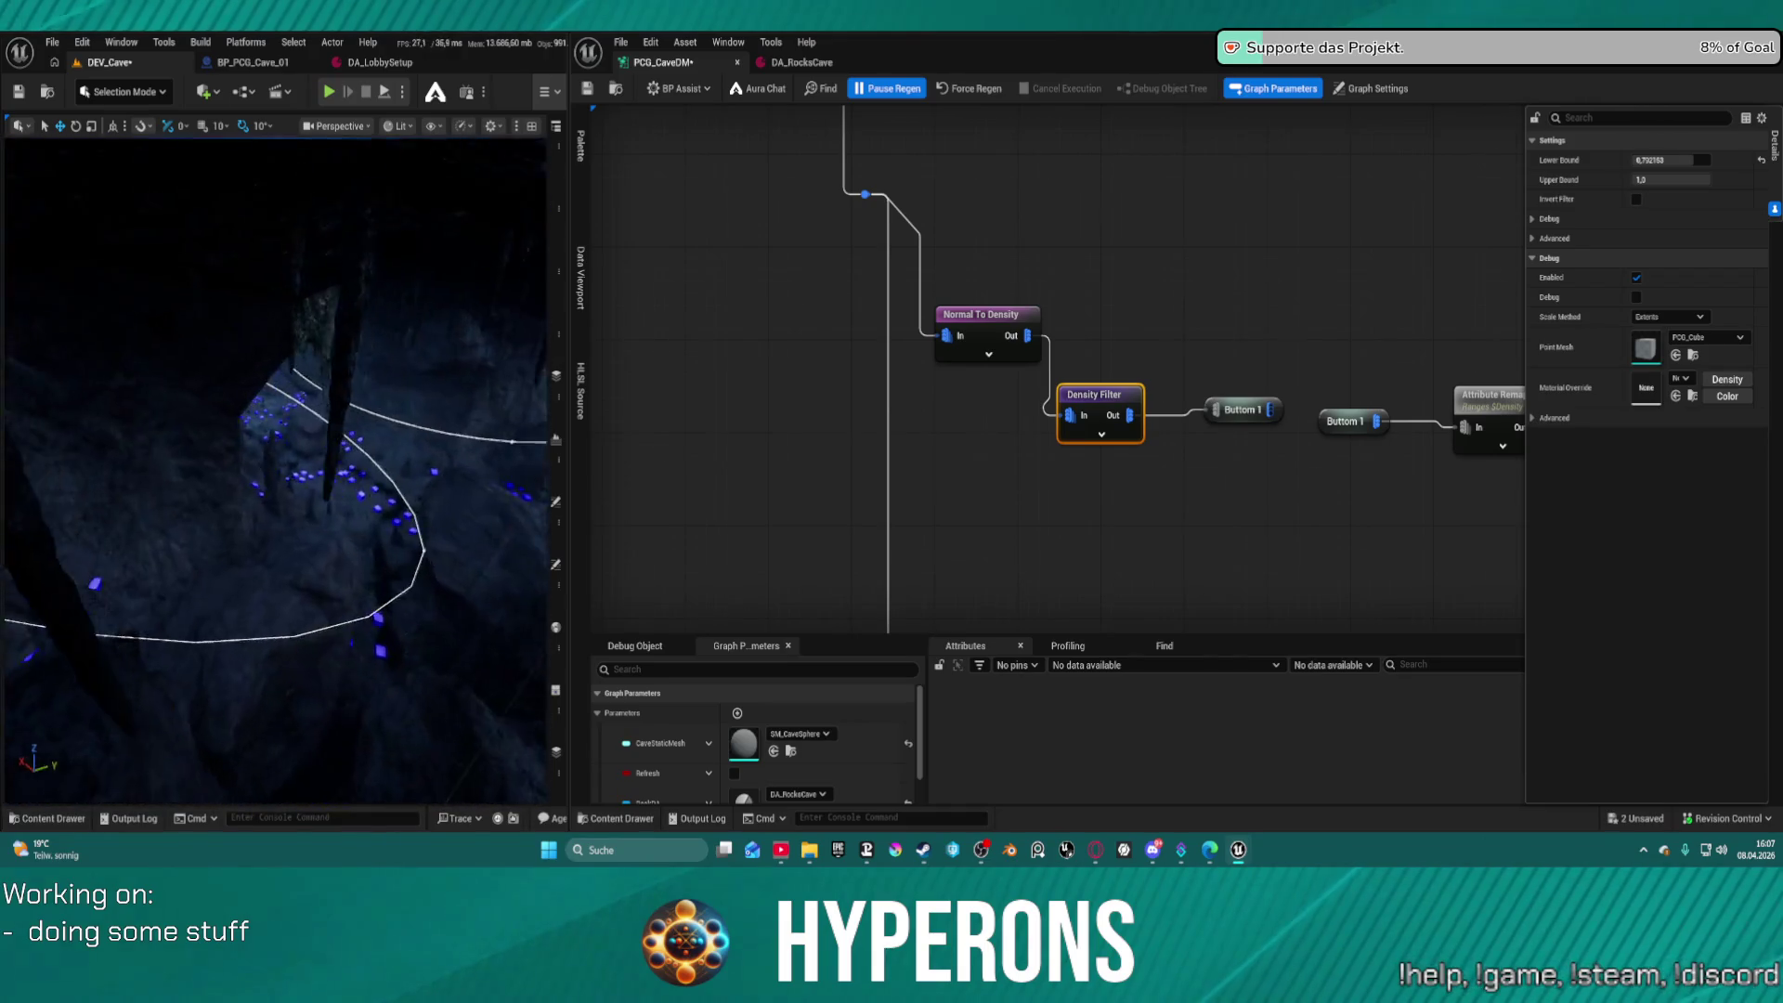
pyautogui.scroll(-10, 276, 471)
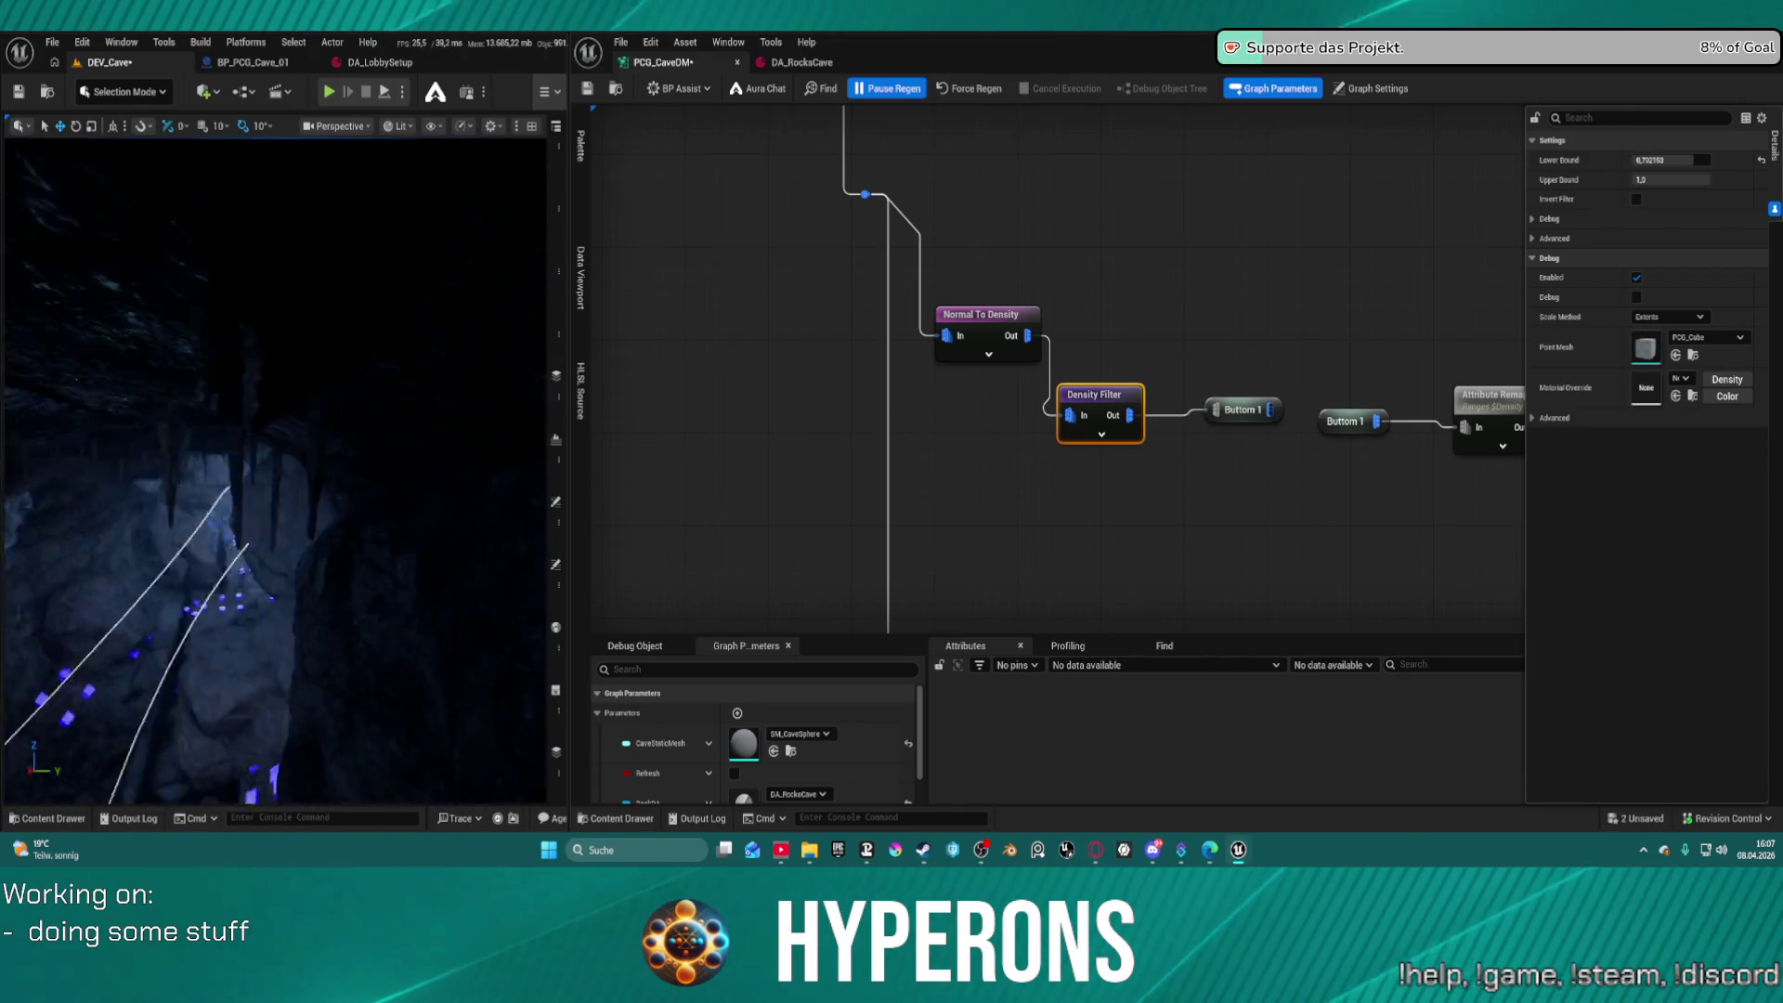
pyautogui.scroll(5, 275, 471)
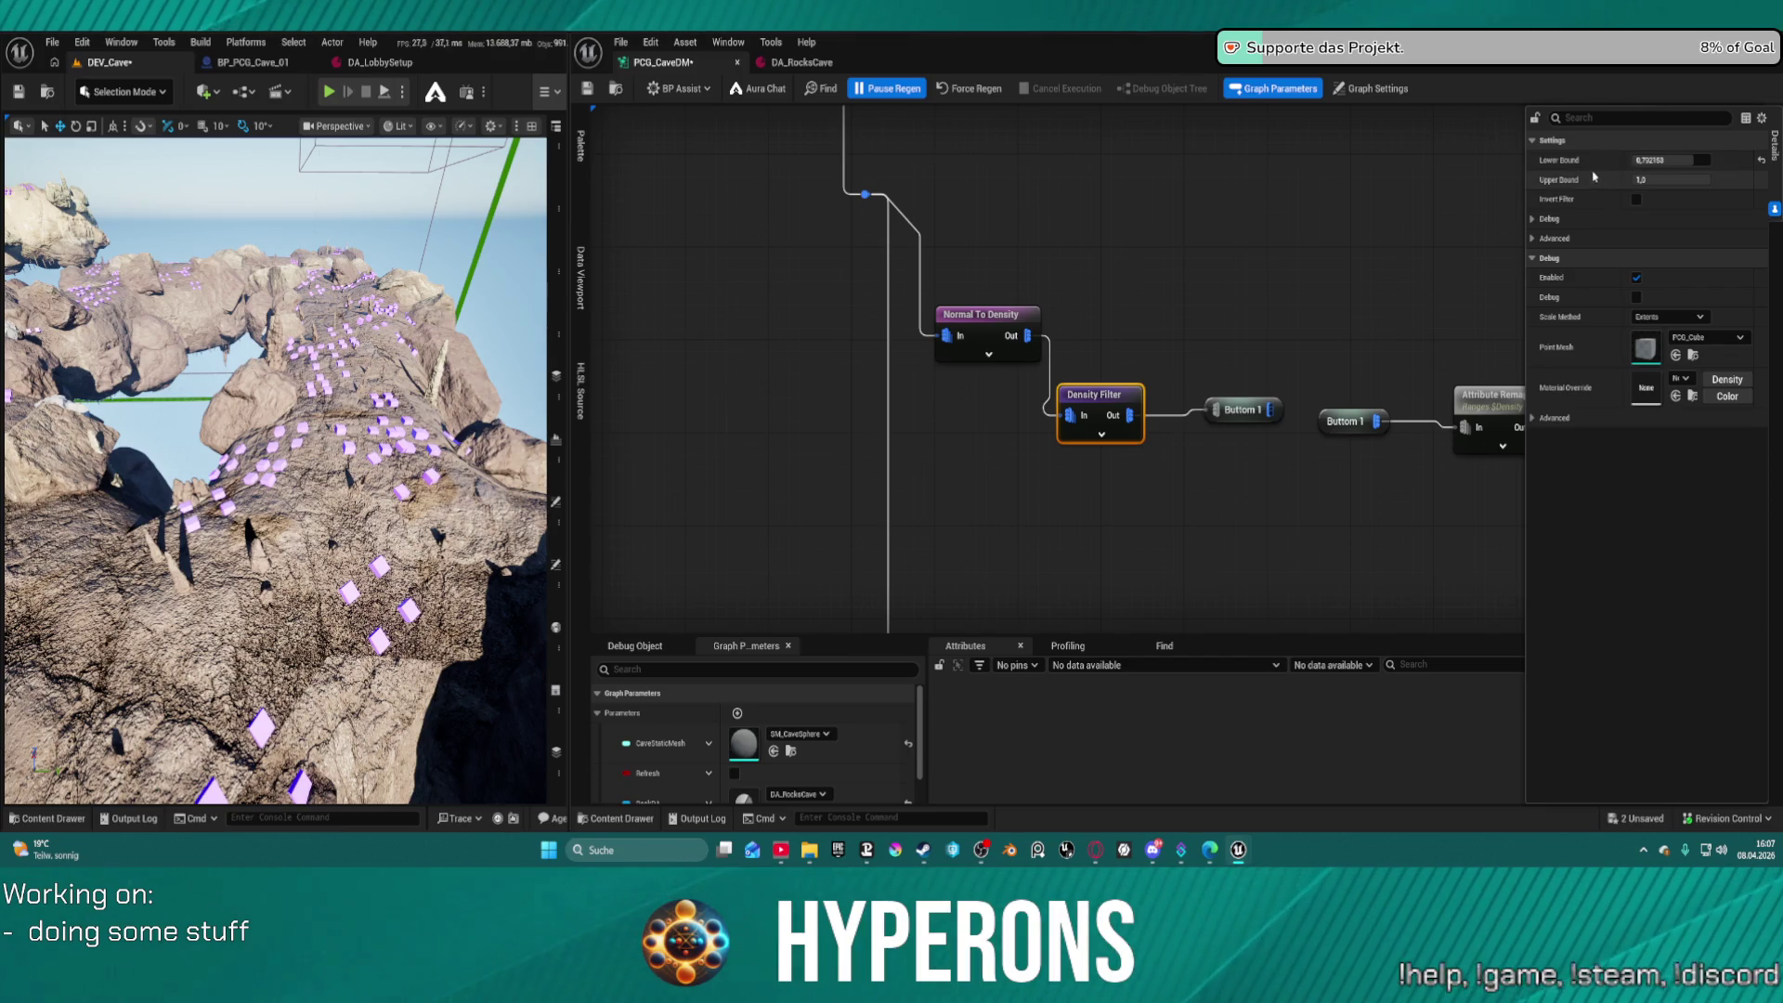
pyautogui.click(978, 335)
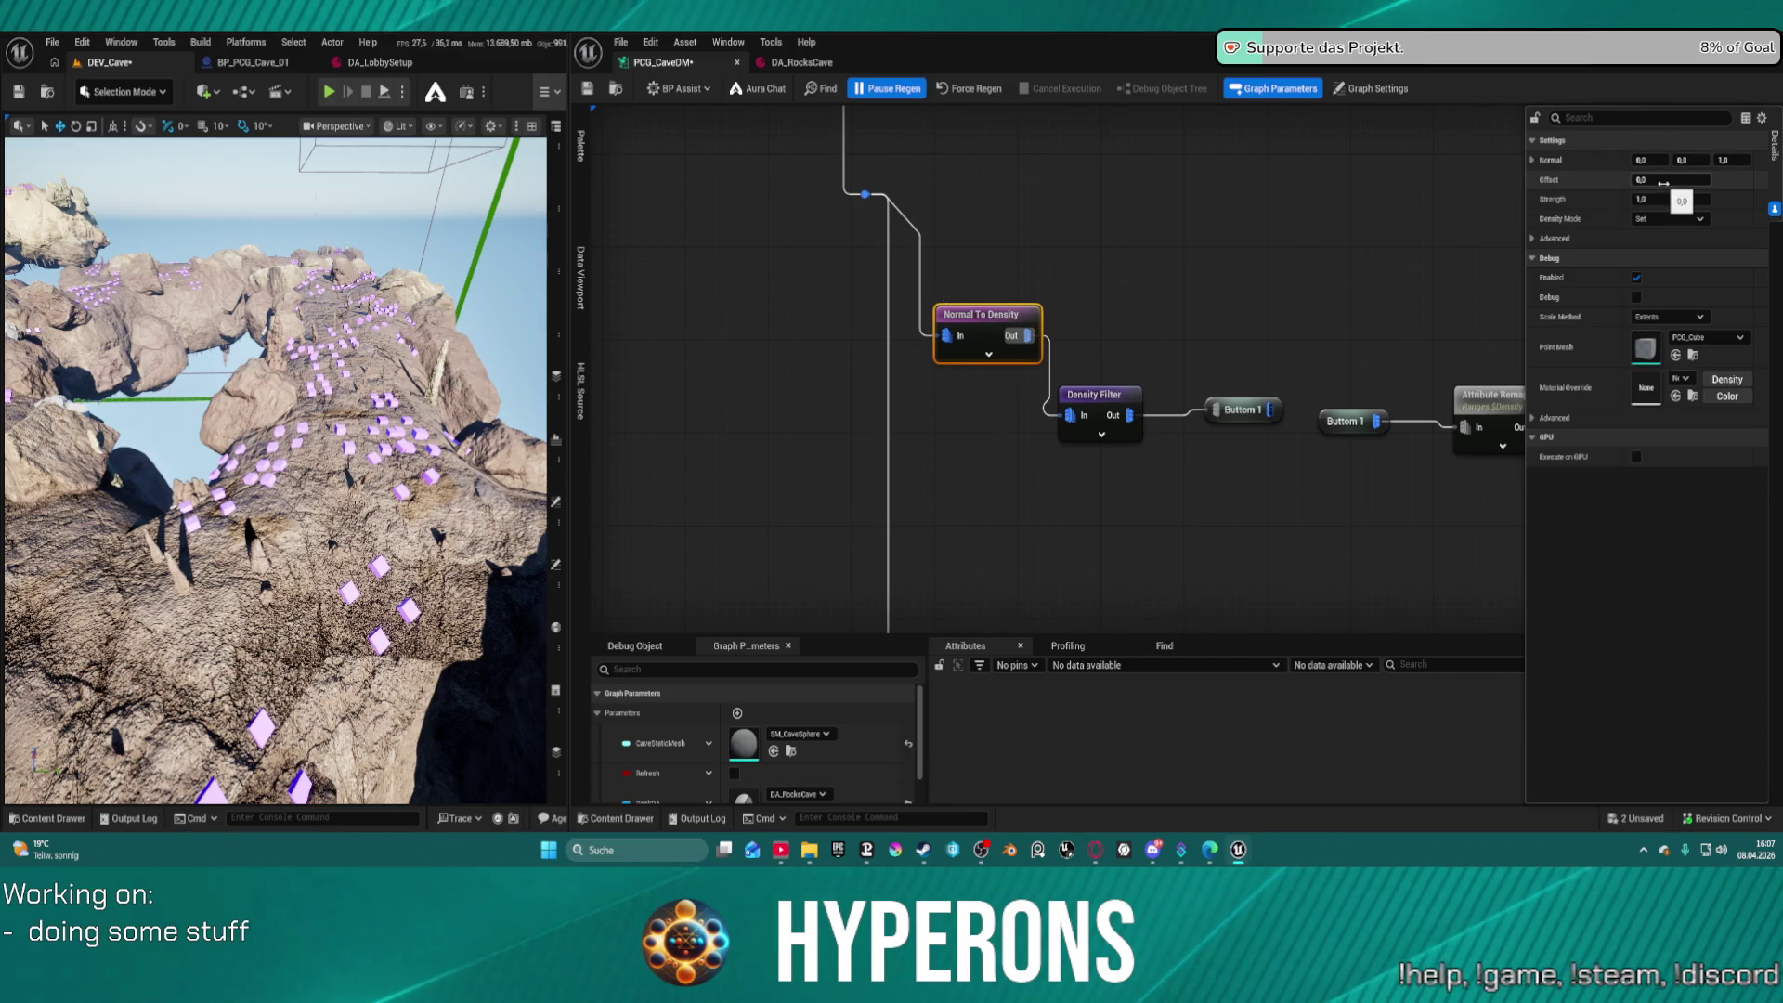
pyautogui.click(1668, 219)
pyautogui.click(1564, 249)
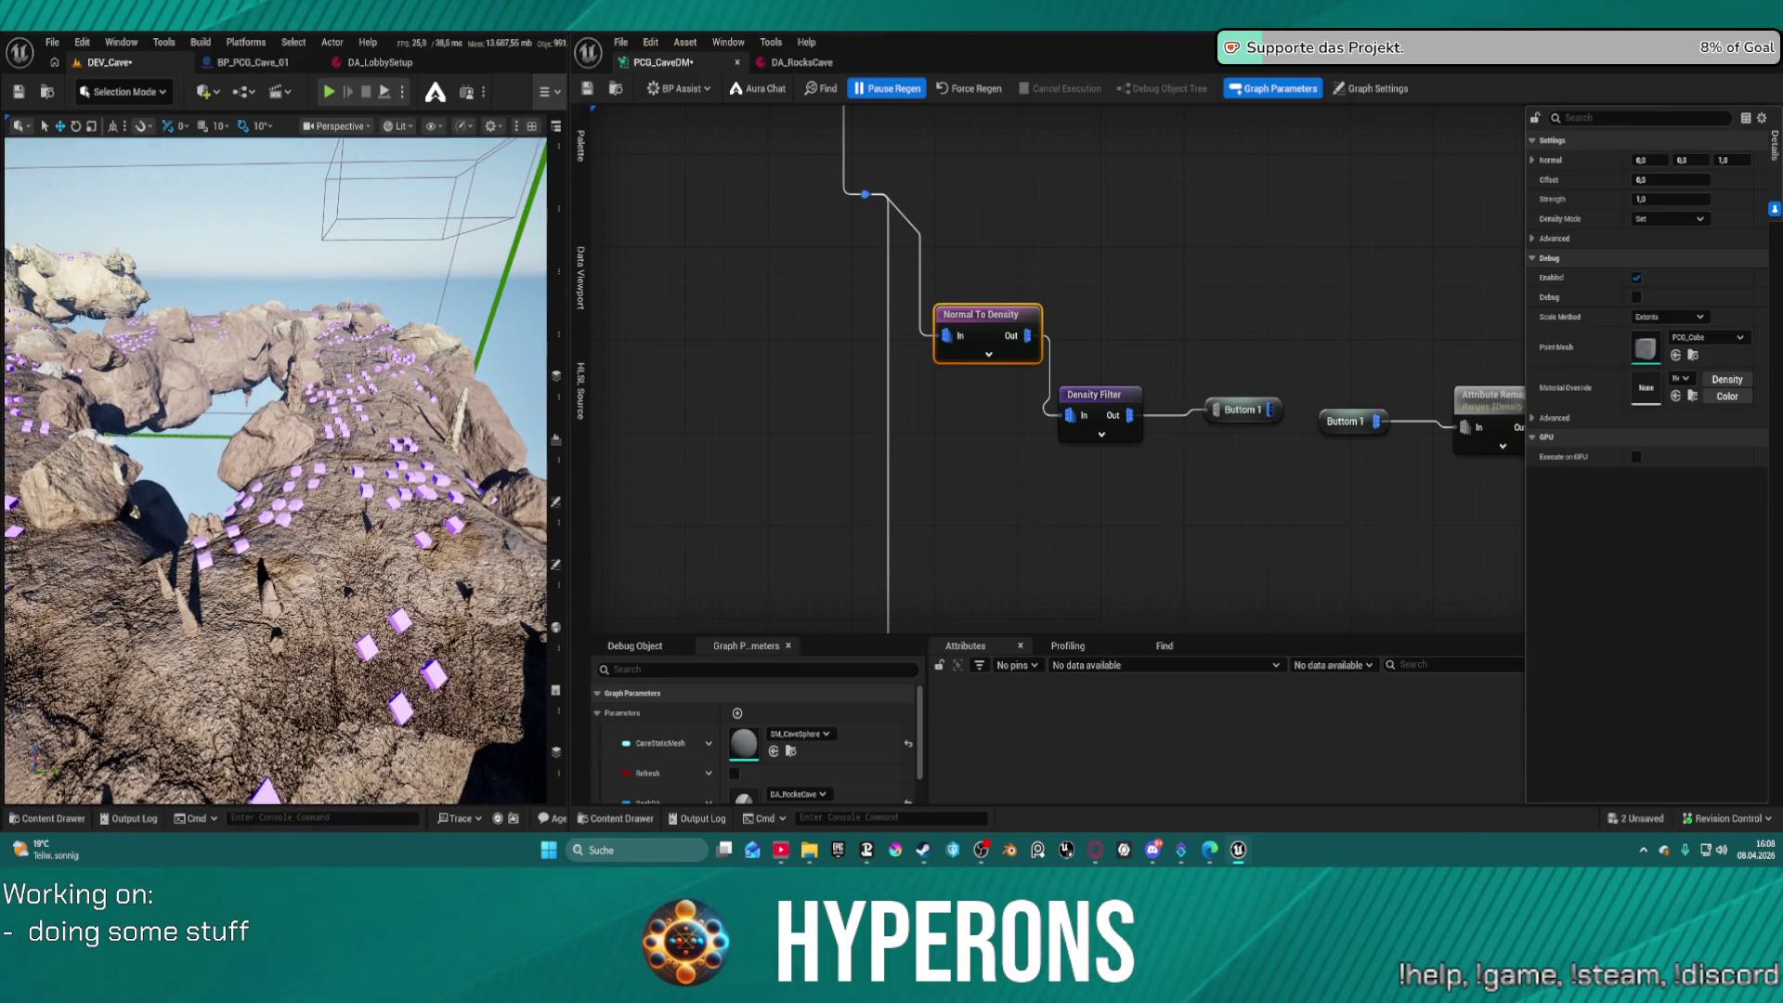
pyautogui.click(1096, 422)
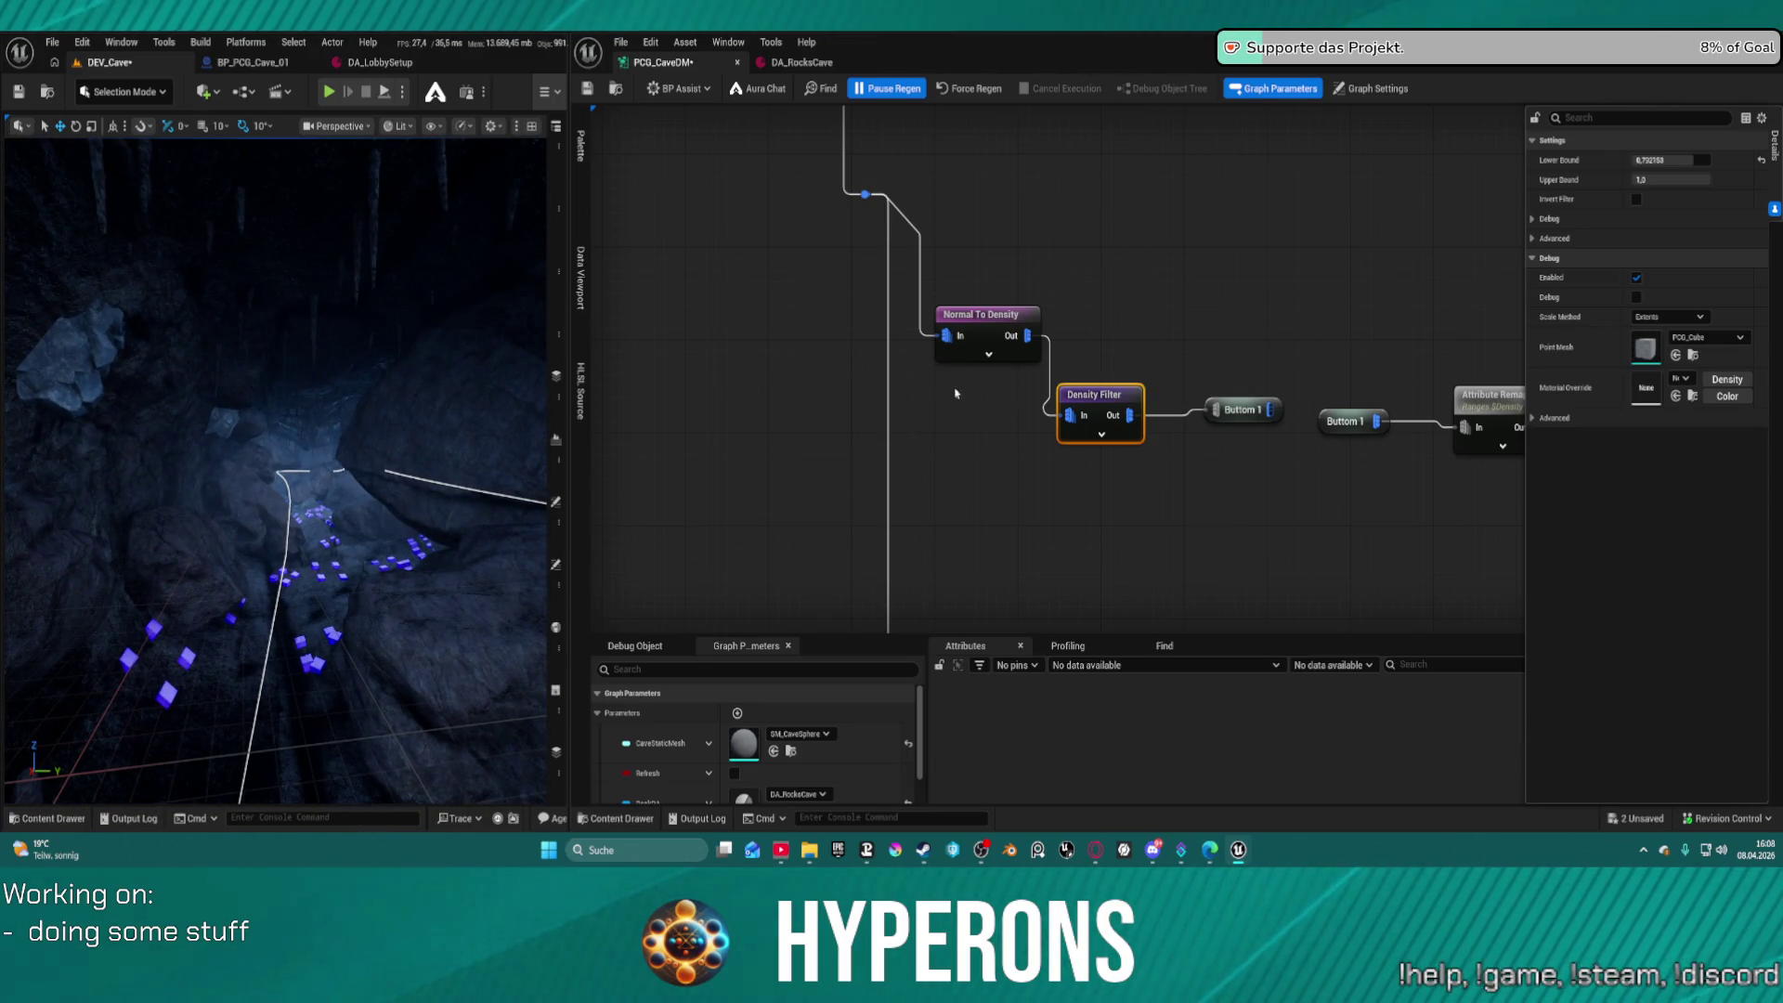
pyautogui.click(975, 325)
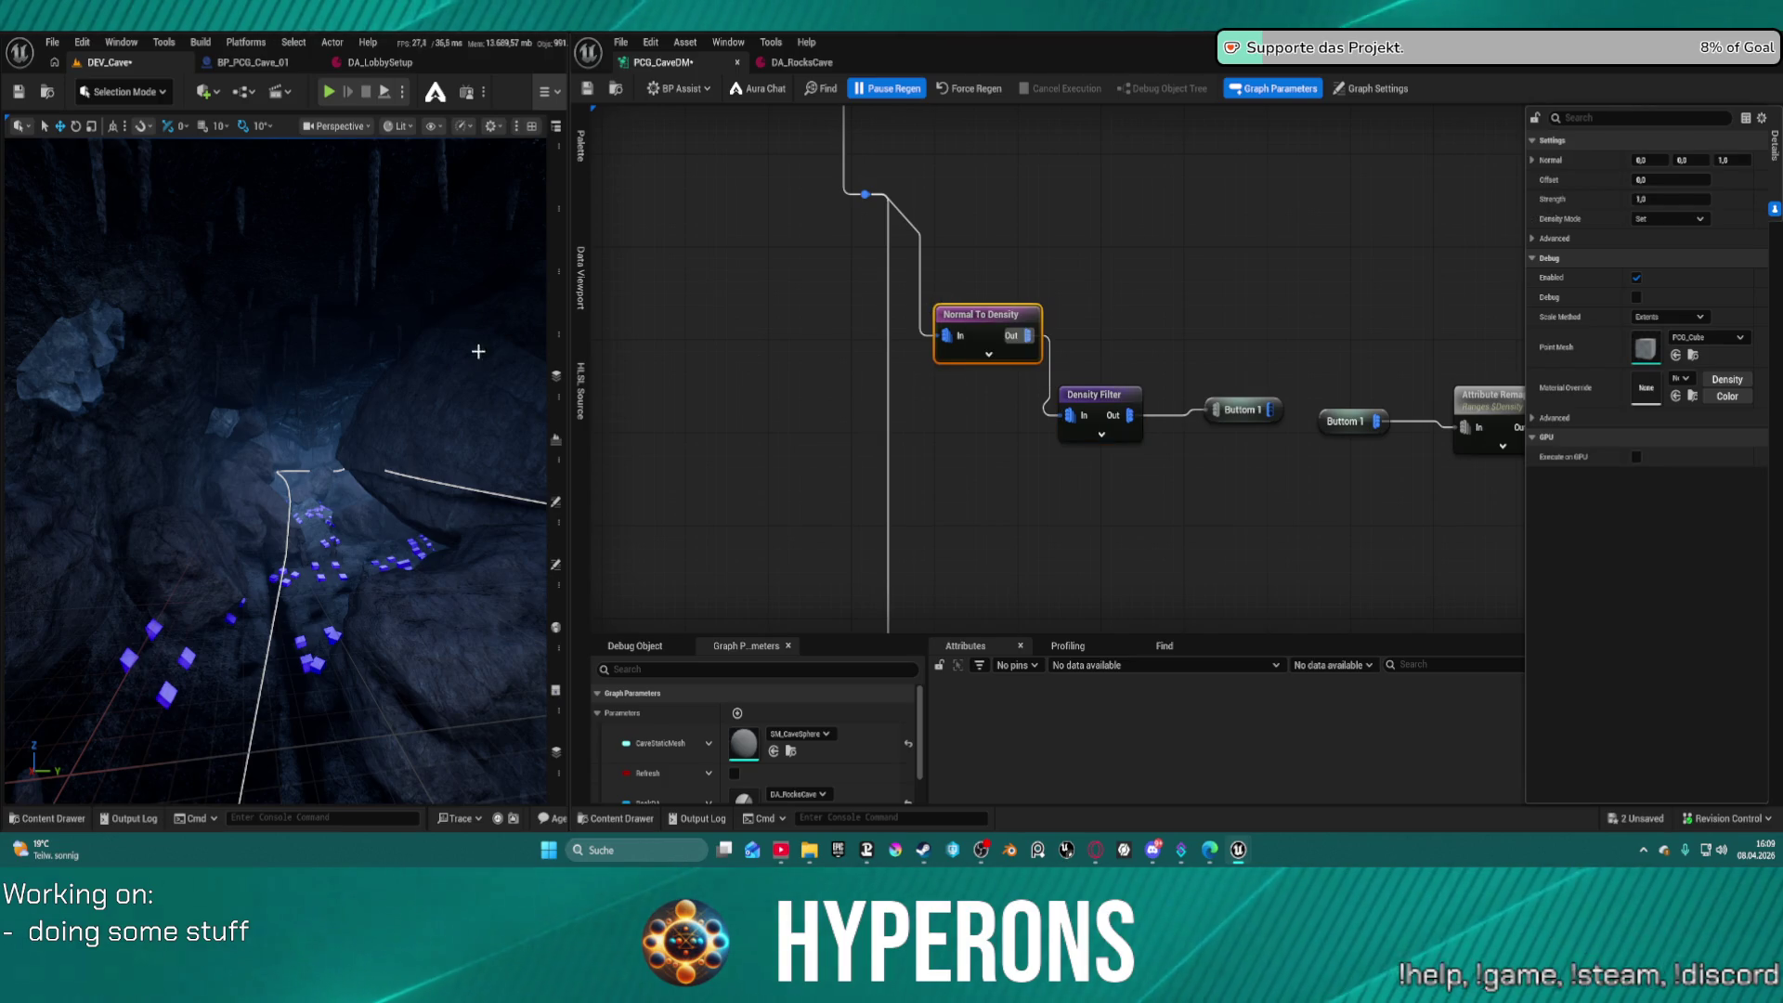
pyautogui.moveTo(621, 402); pyautogui.dragTo(704, 486)
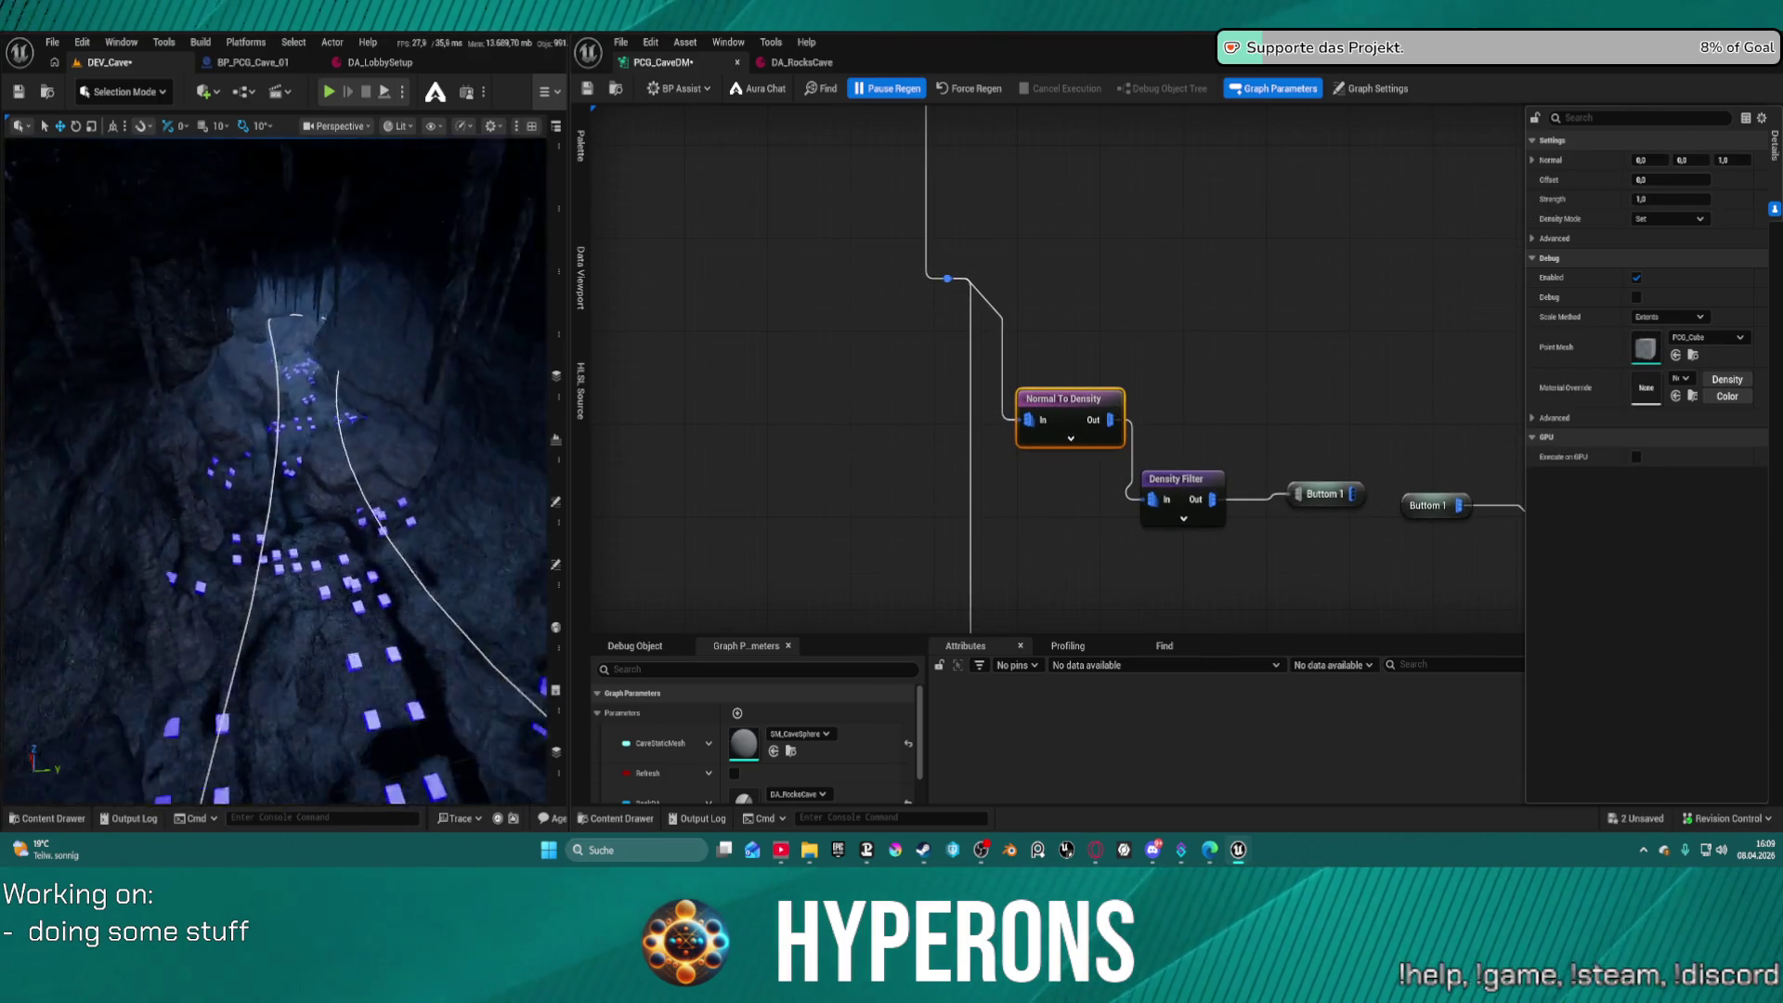
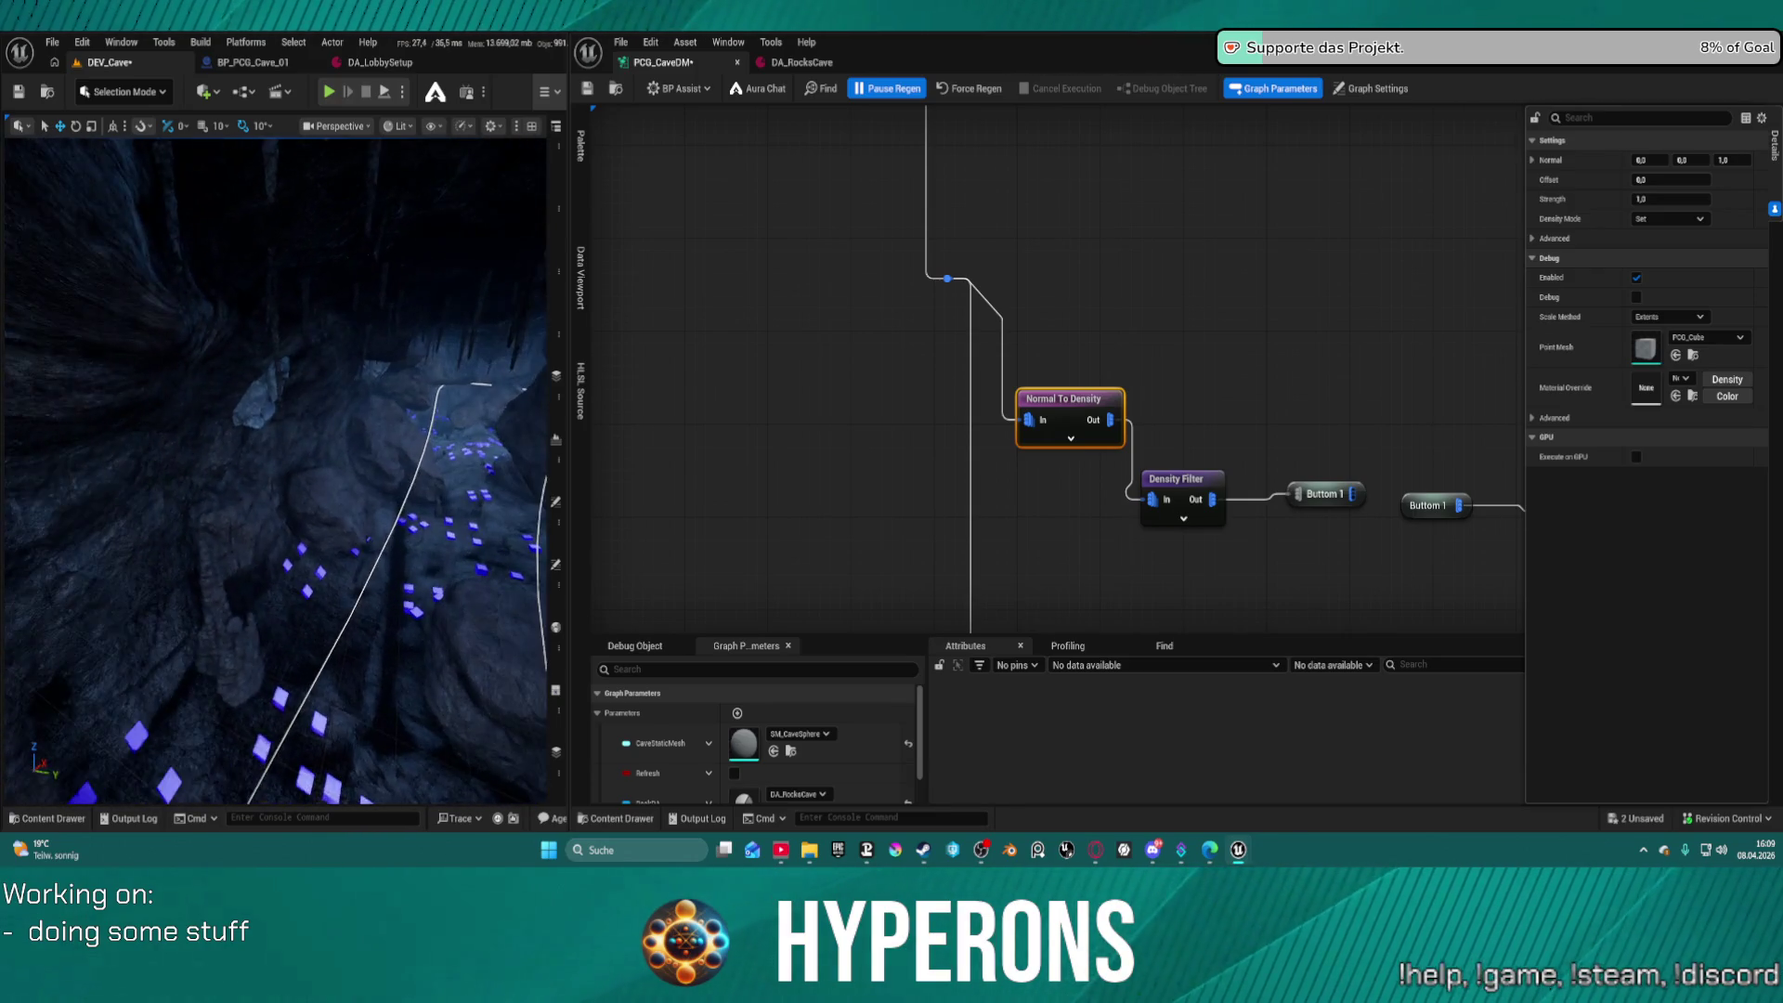
# Nudge the Density Filter node down and right to expose more of the node chain
pyautogui.moveTo(1165, 328)
pyautogui.mouseDown()
pyautogui.moveTo(923, 386)
pyautogui.moveTo(971, 381)
pyautogui.moveTo(920, 233)
pyautogui.mouseUp()
pyautogui.scroll(-2, 966, 380)
pyautogui.moveTo(940, 353)
pyautogui.mouseDown()
pyautogui.moveTo(972, 372)
pyautogui.moveTo(1056, 363)
pyautogui.moveTo(1067, 396)
pyautogui.moveTo(1067, 381)
pyautogui.mouseUp()
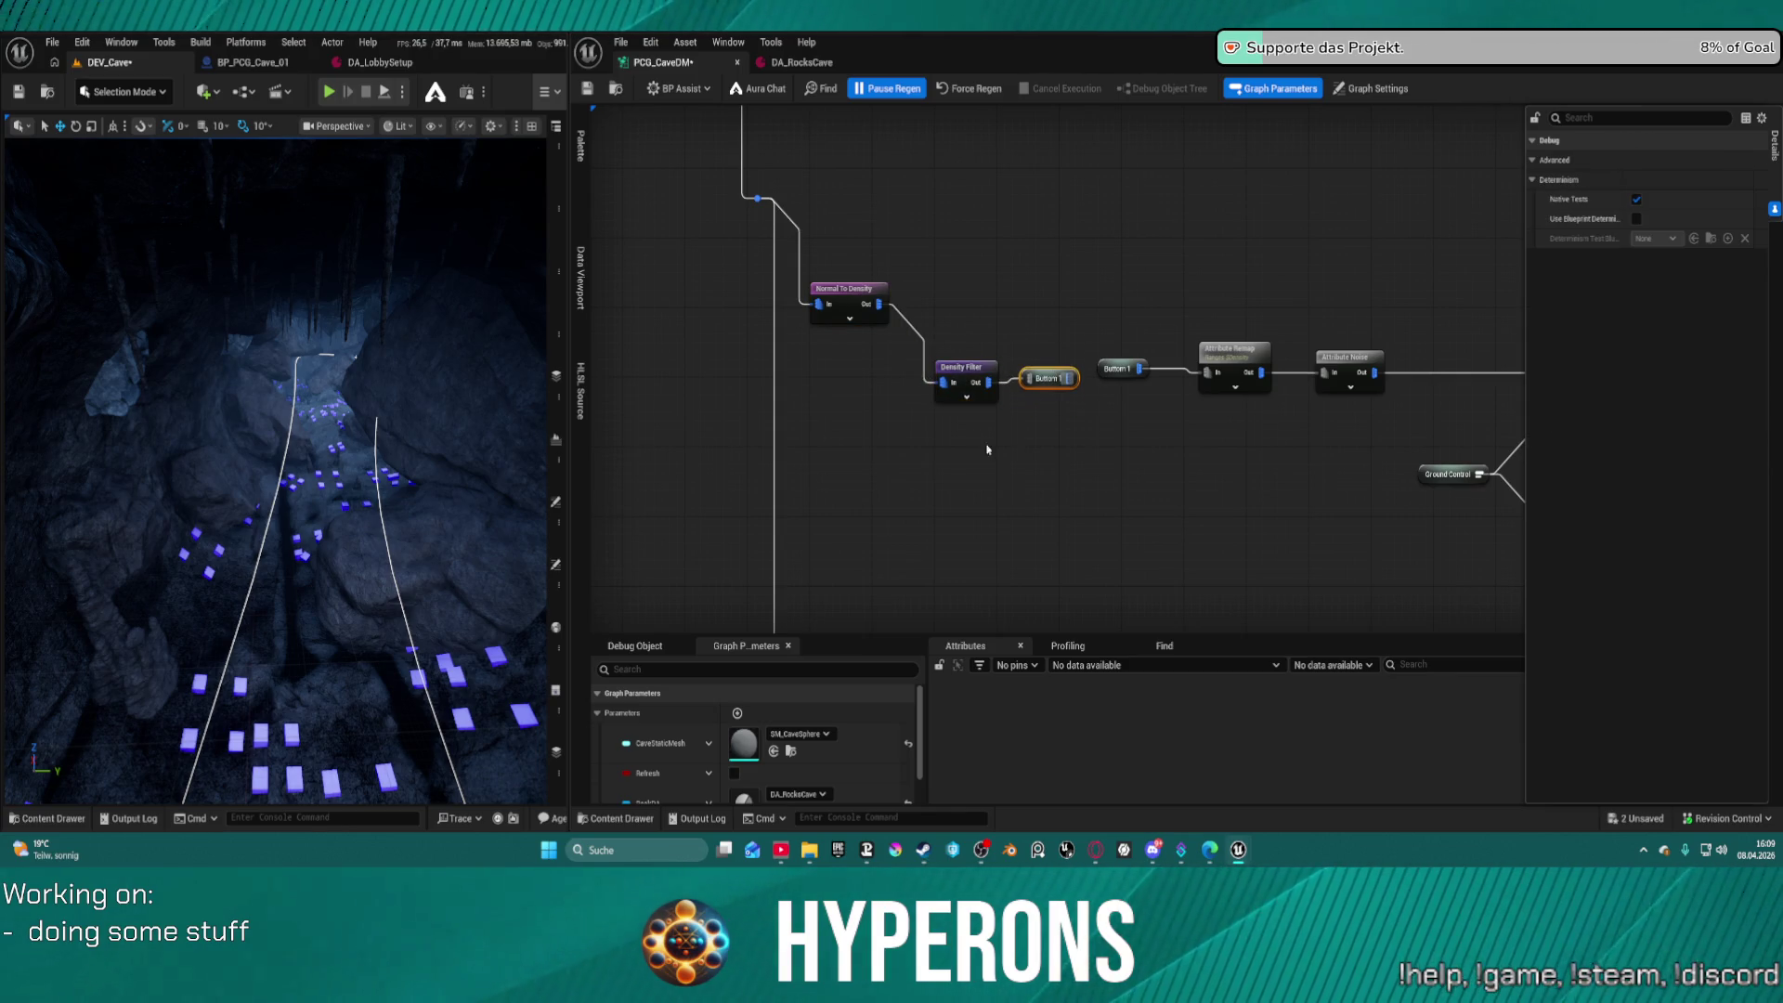
pyautogui.moveTo(809, 850)
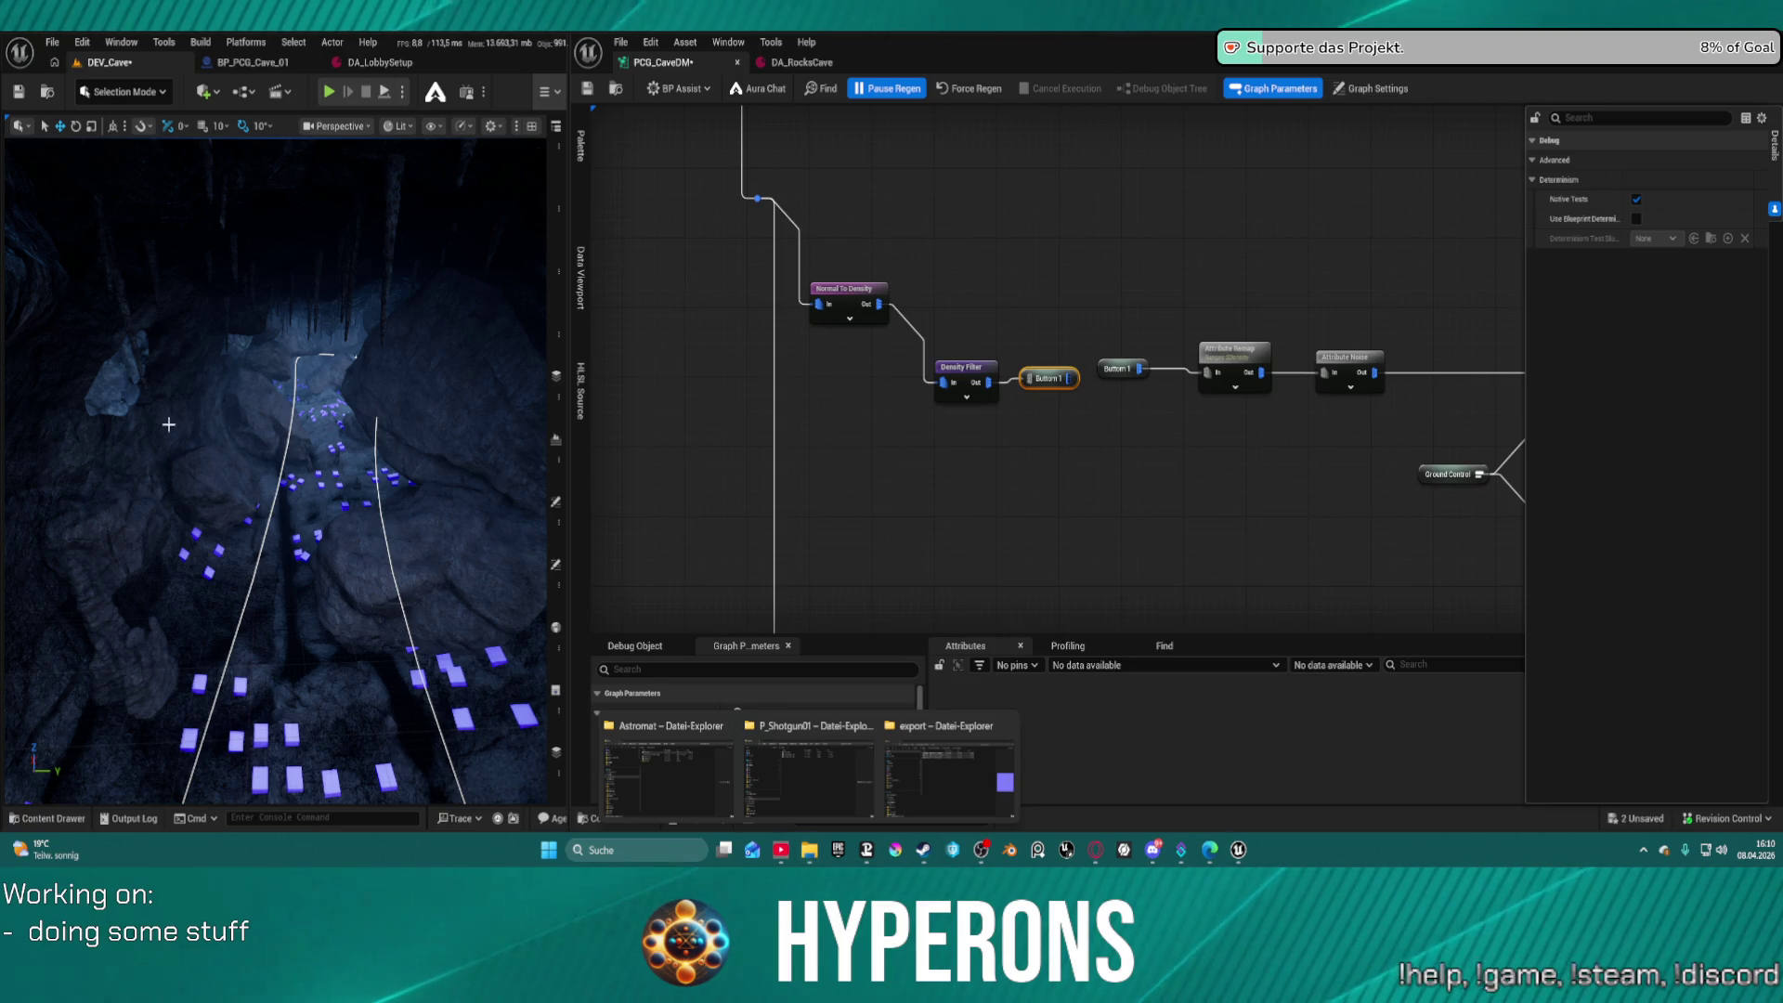
# Save all unsaved assets and the map from the Content Drawer
pyautogui.click(46, 818)
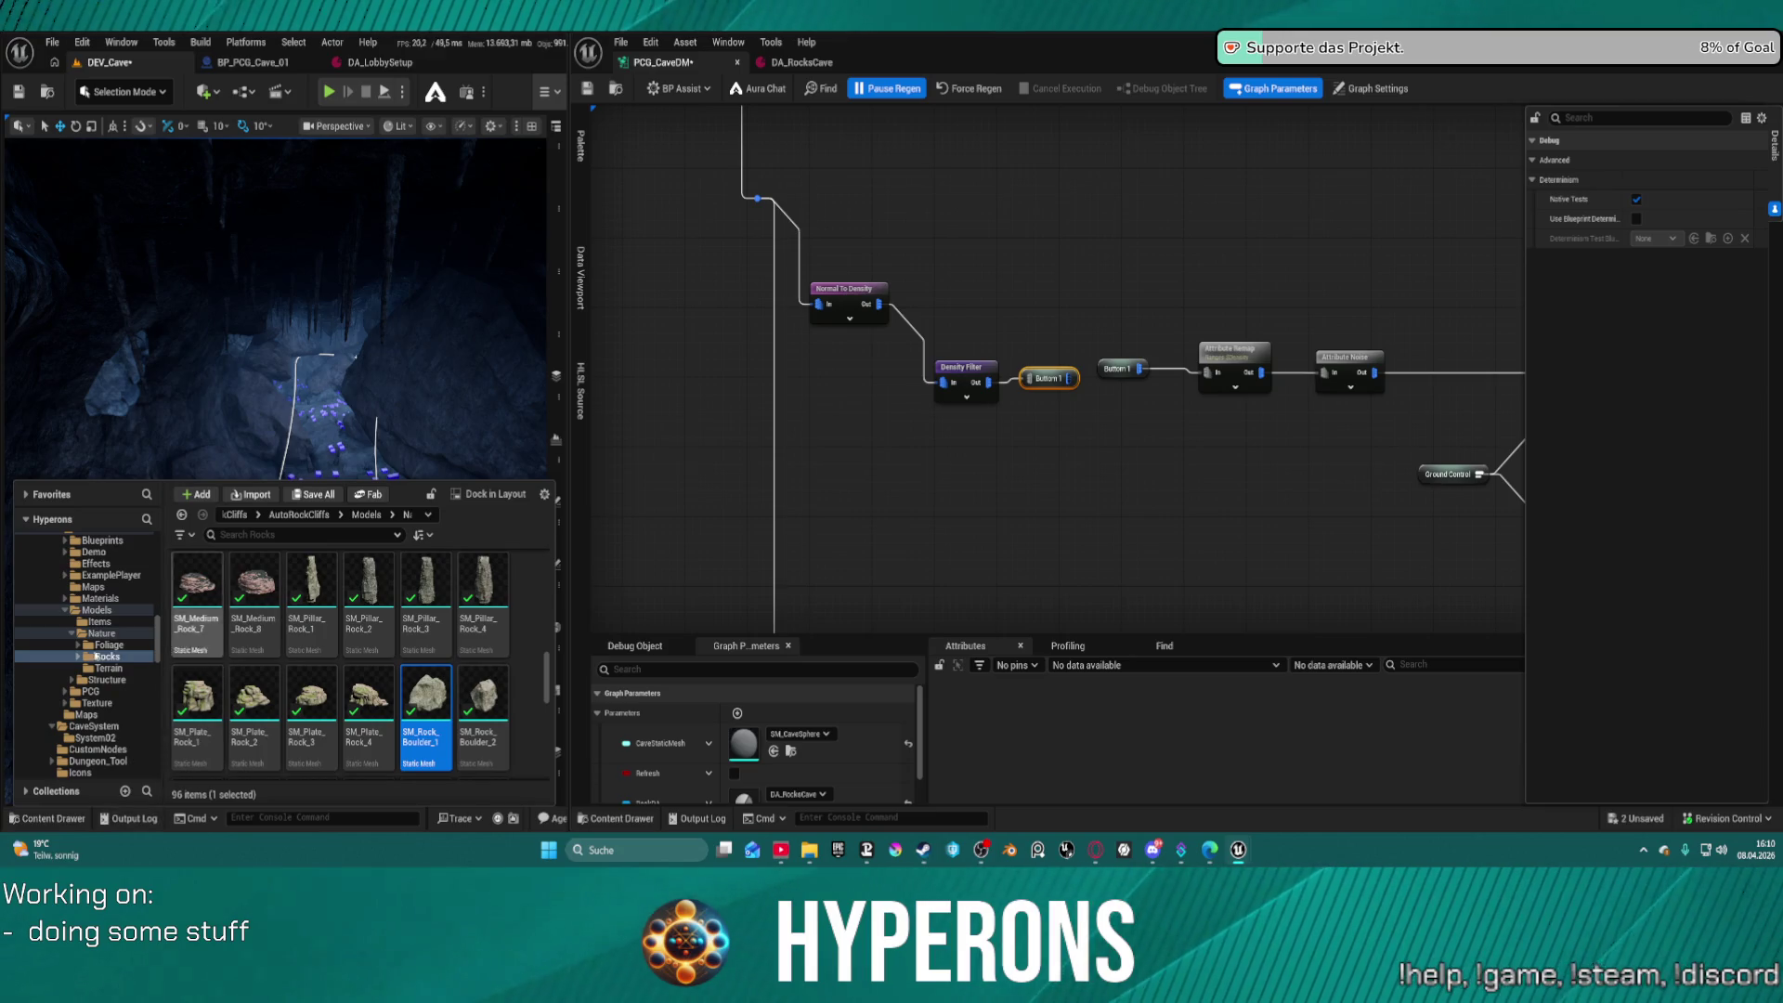
pyautogui.scroll(3, 93, 654)
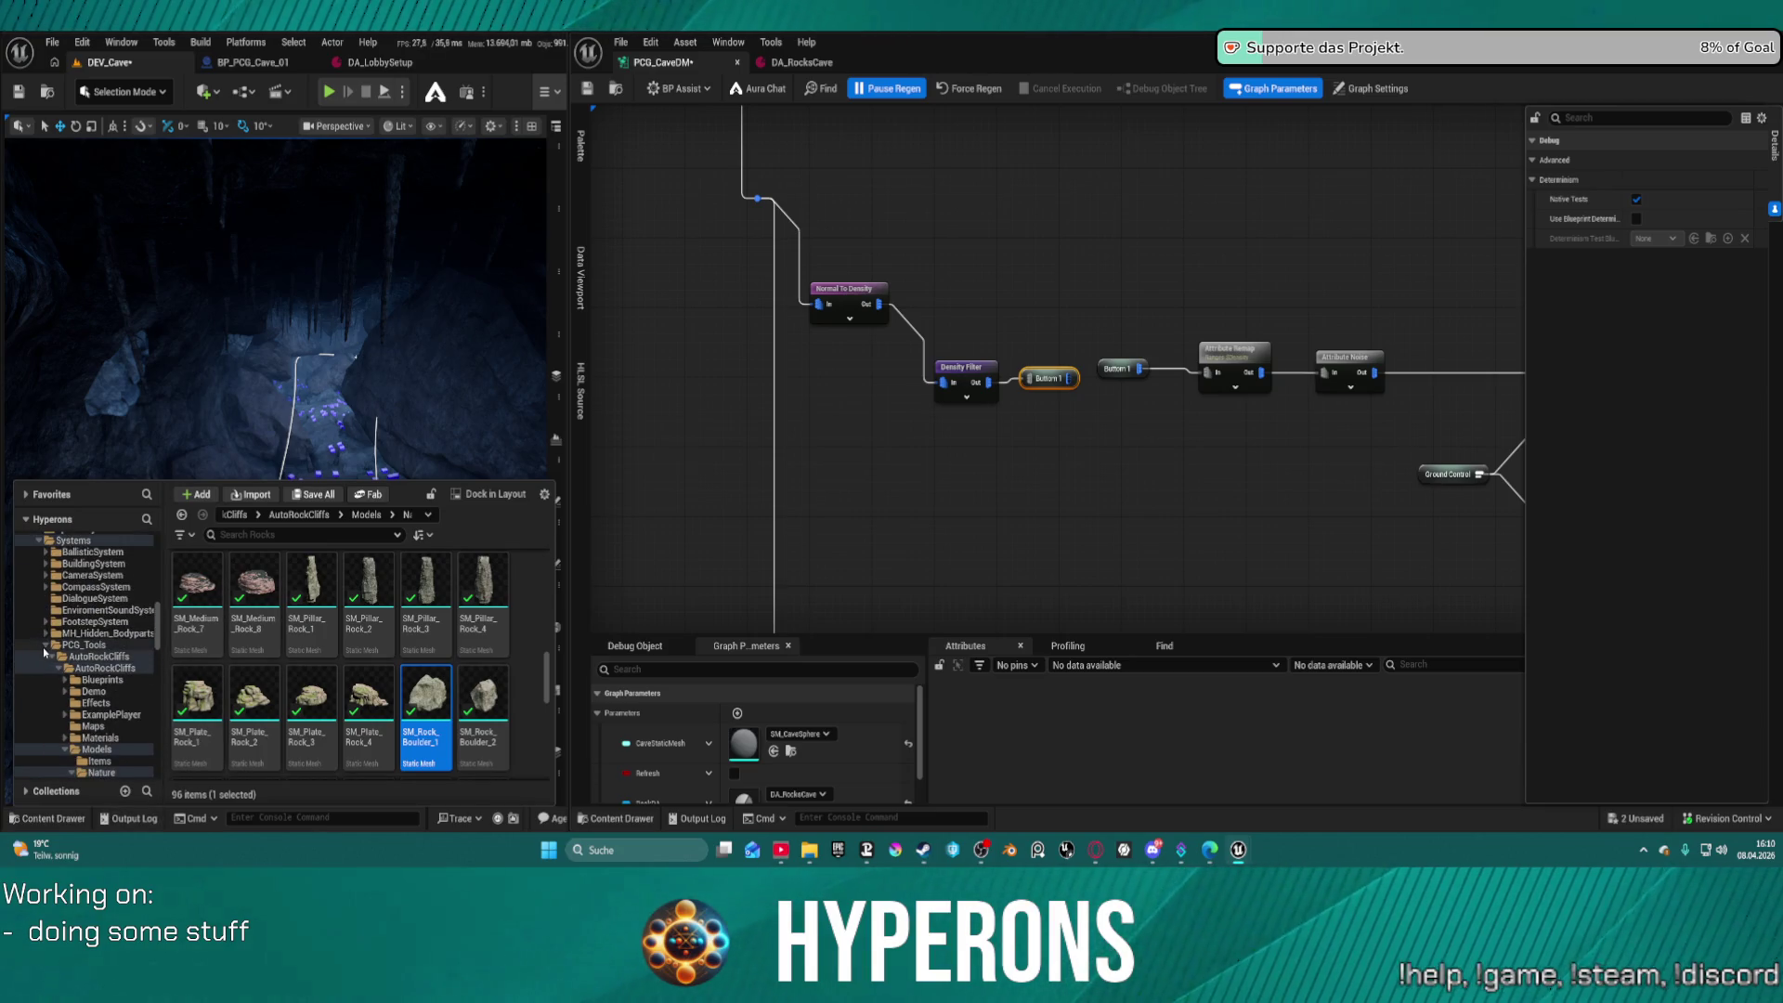
pyautogui.click(49, 645)
pyautogui.scroll(5, 149, 596)
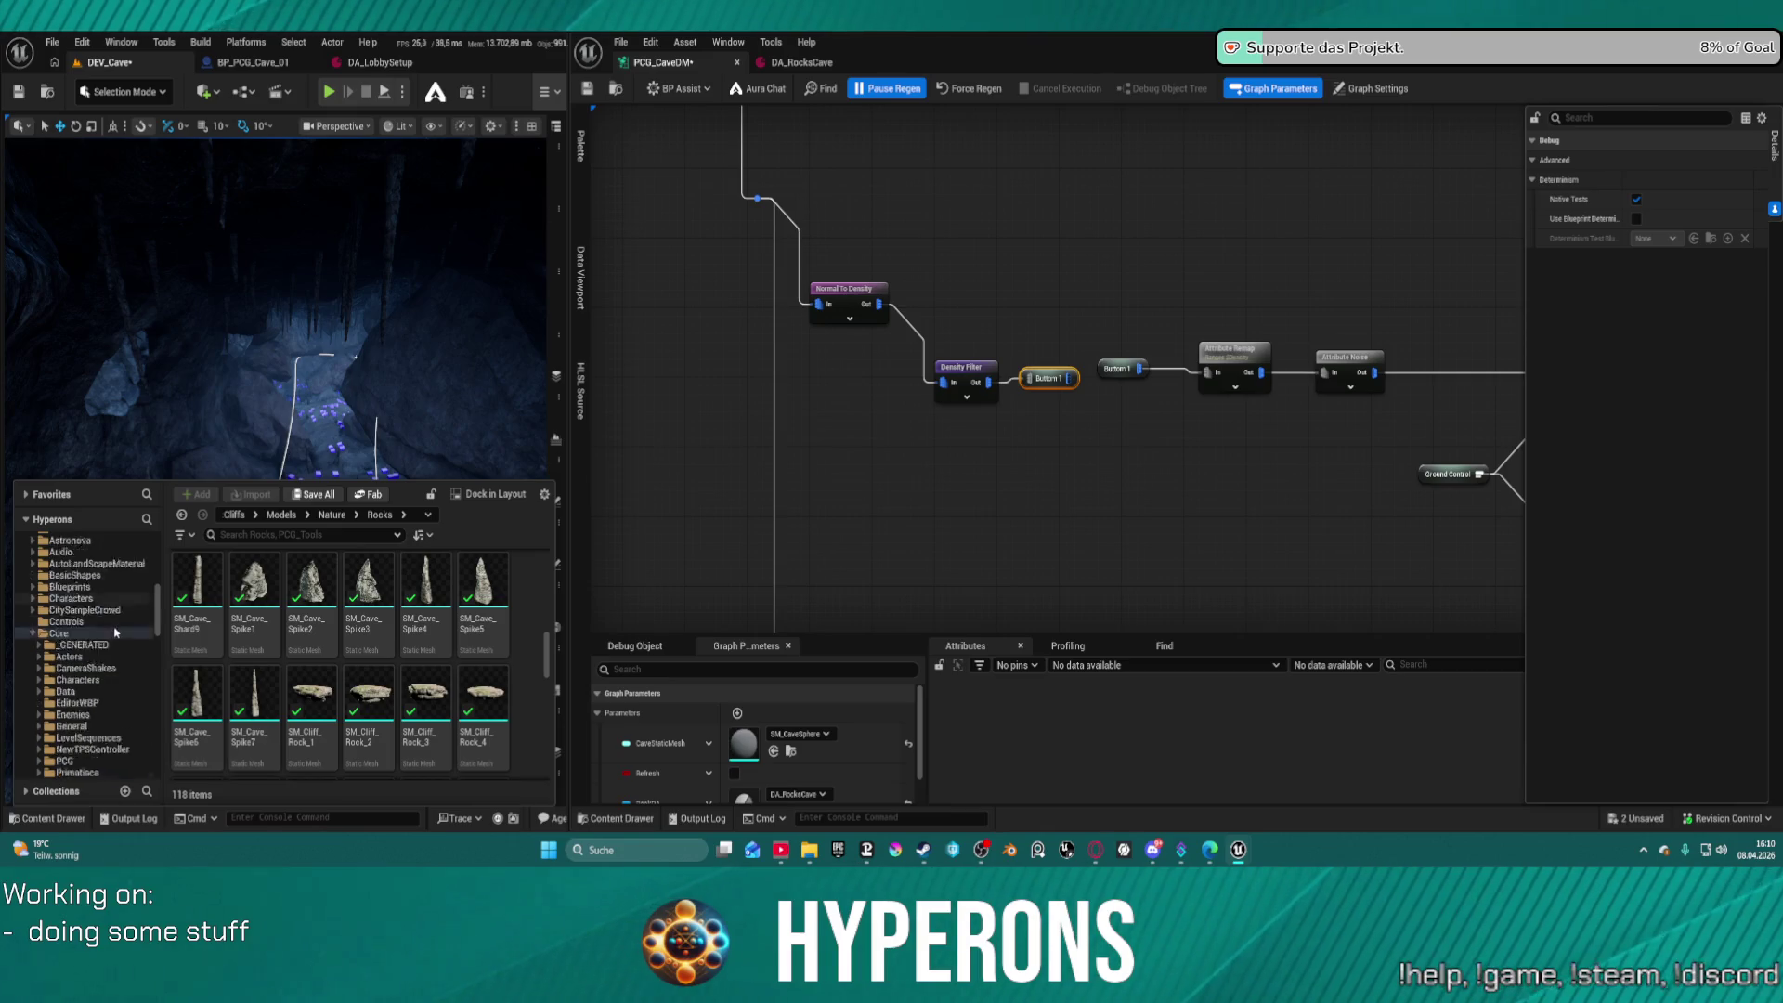
pyautogui.click(313, 494)
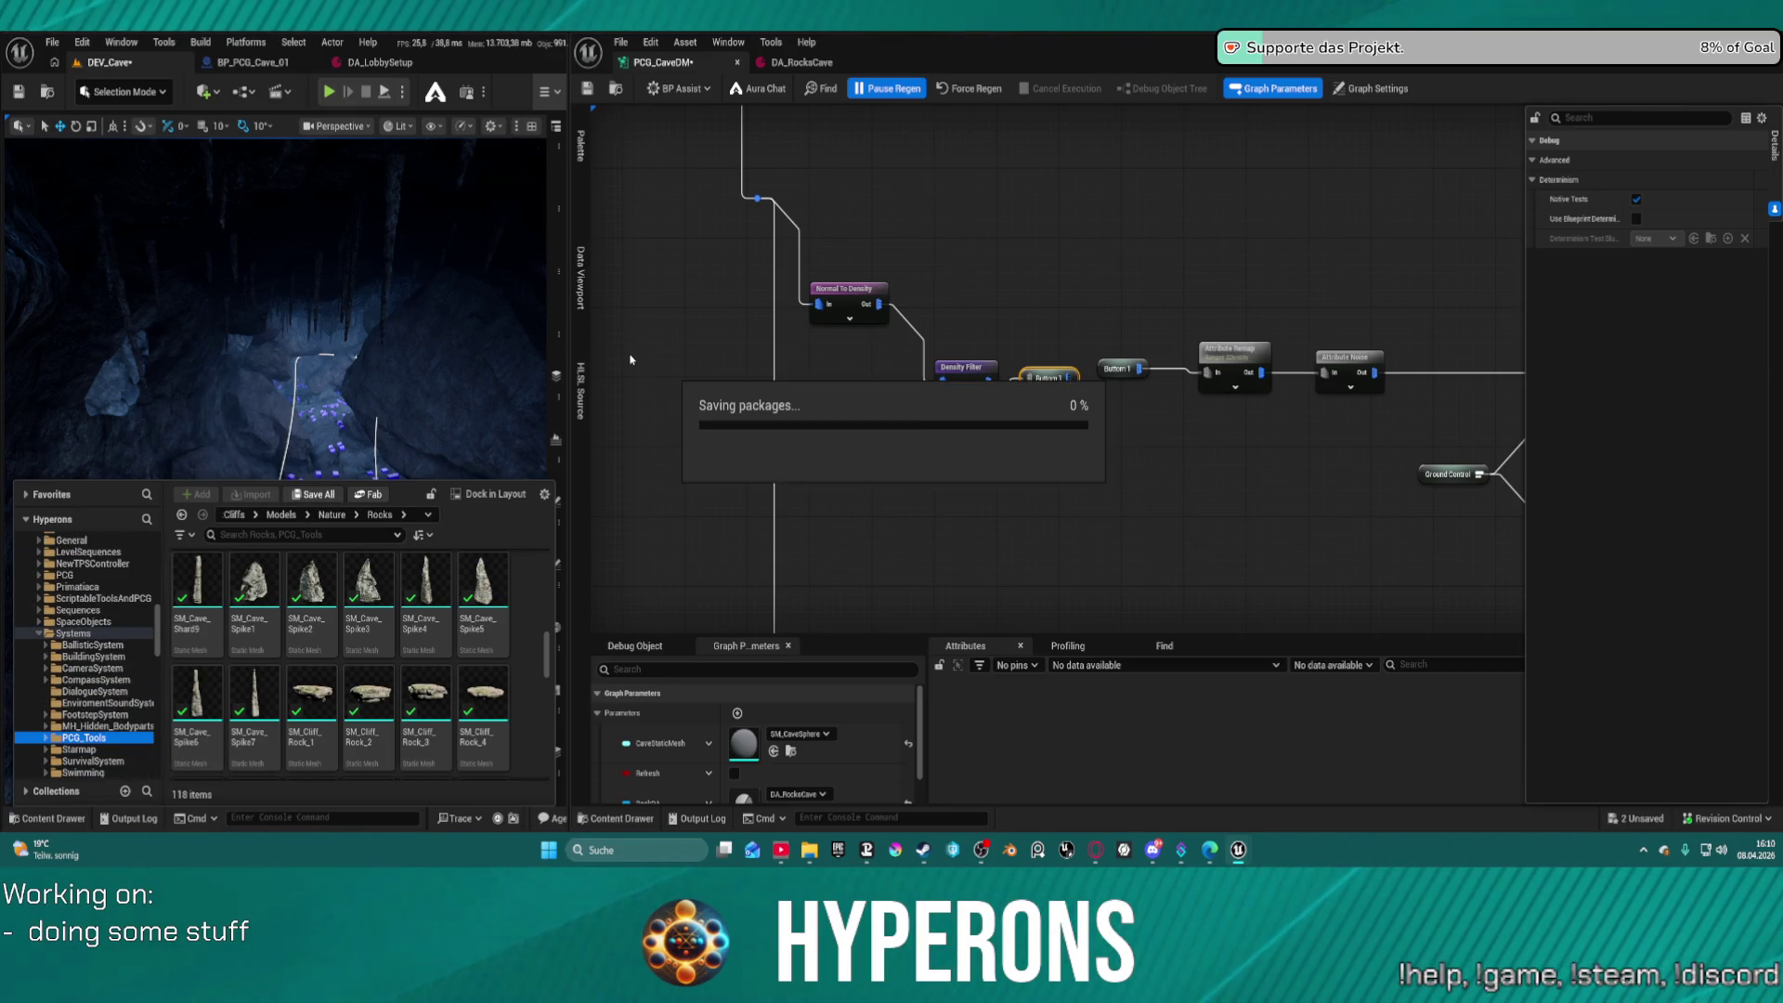
pyautogui.click(13, 819)
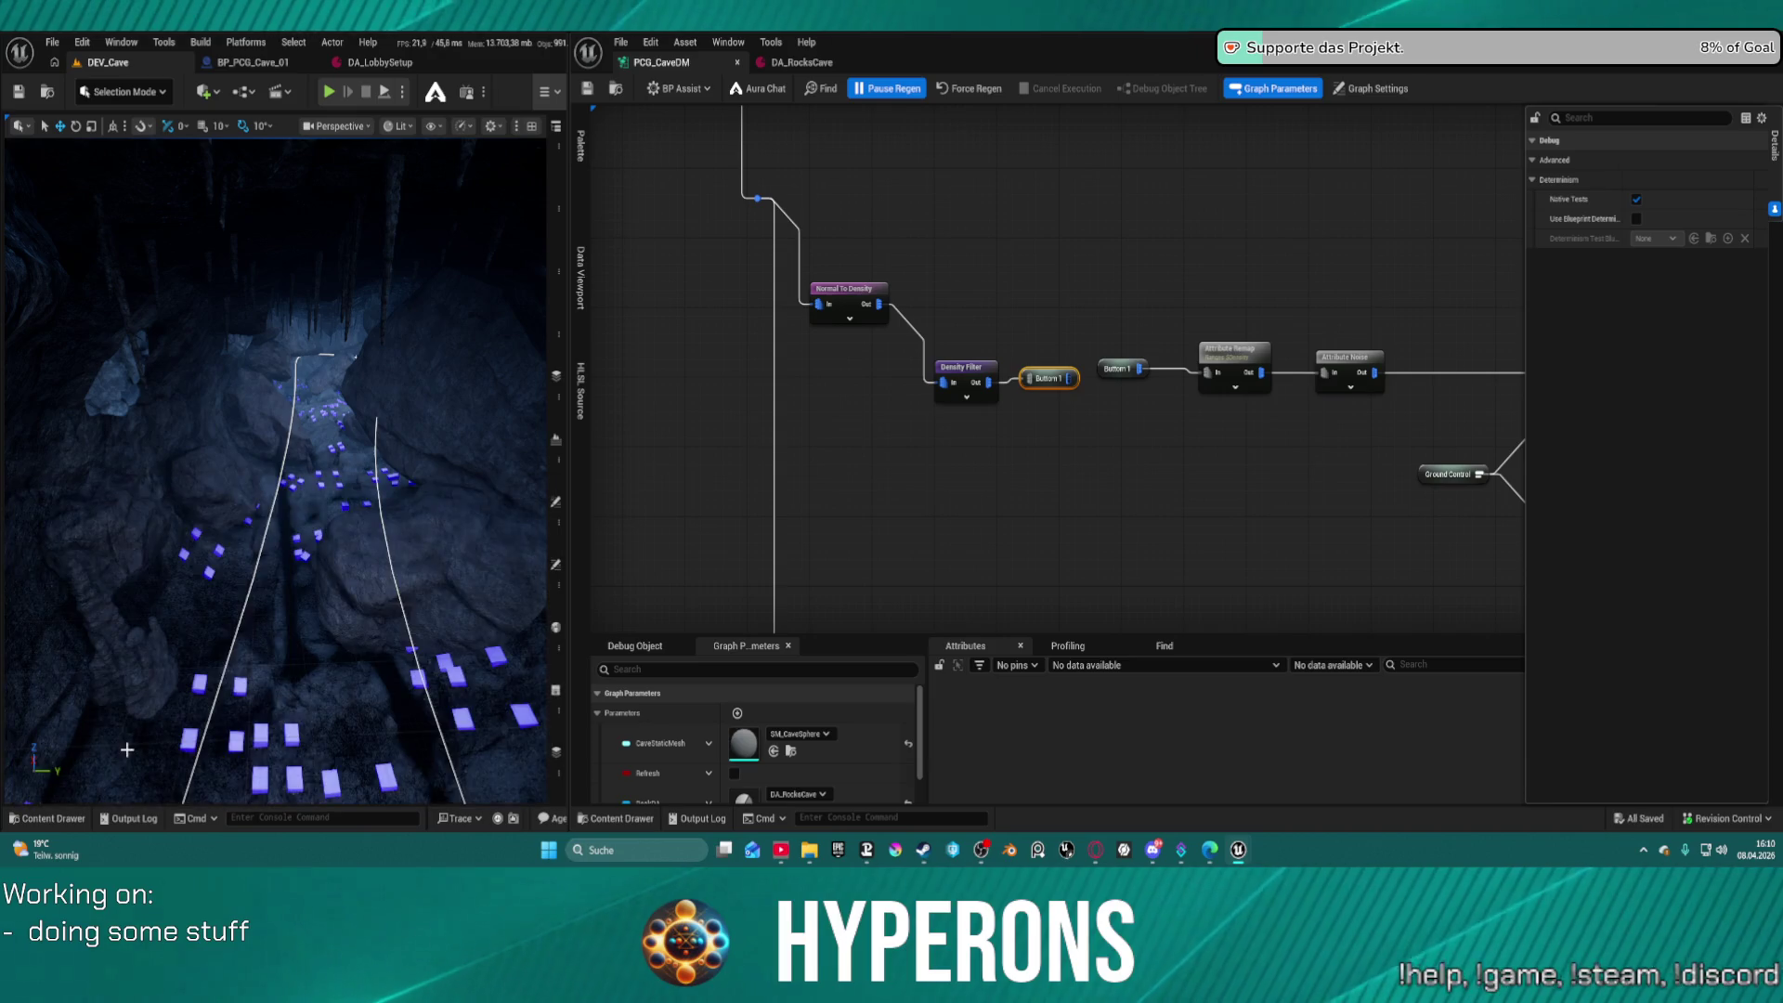
# Browse to PCG_Tools > Dungeon_Tool > DungeonV2 and open the dungeon spline PCG graph
pyautogui.click(18, 818)
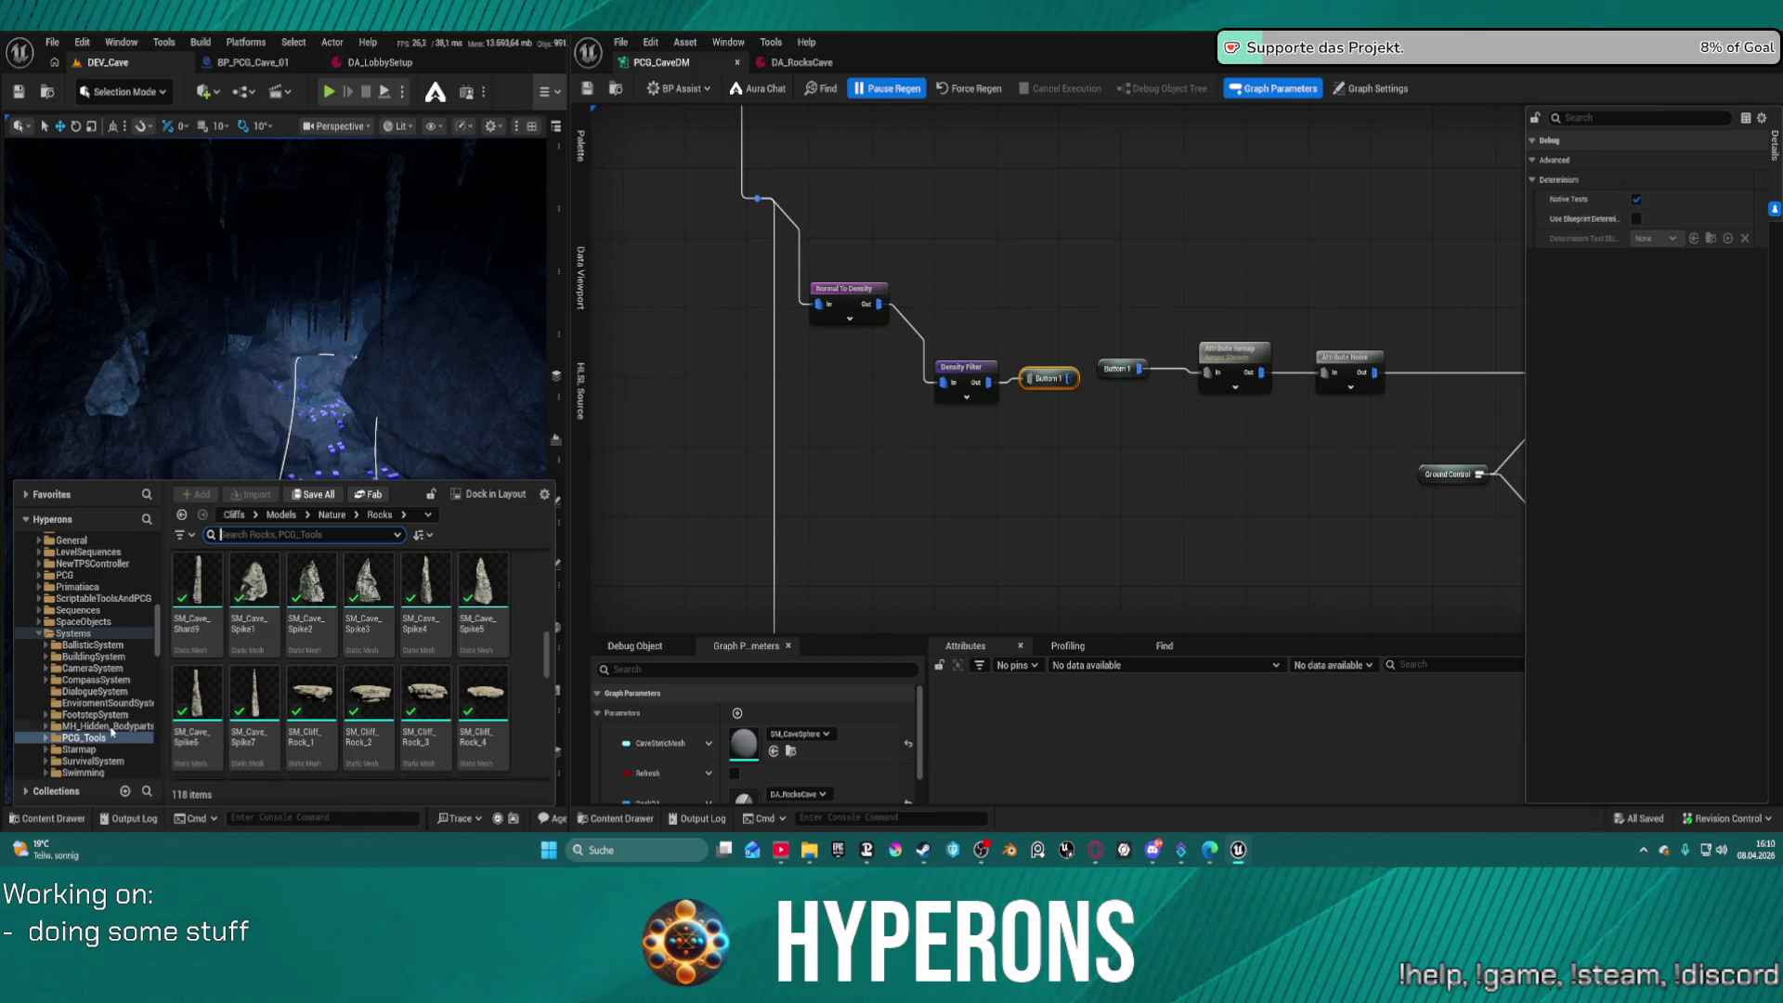
pyautogui.scroll(-2, 100, 731)
pyautogui.doubleClick(84, 691)
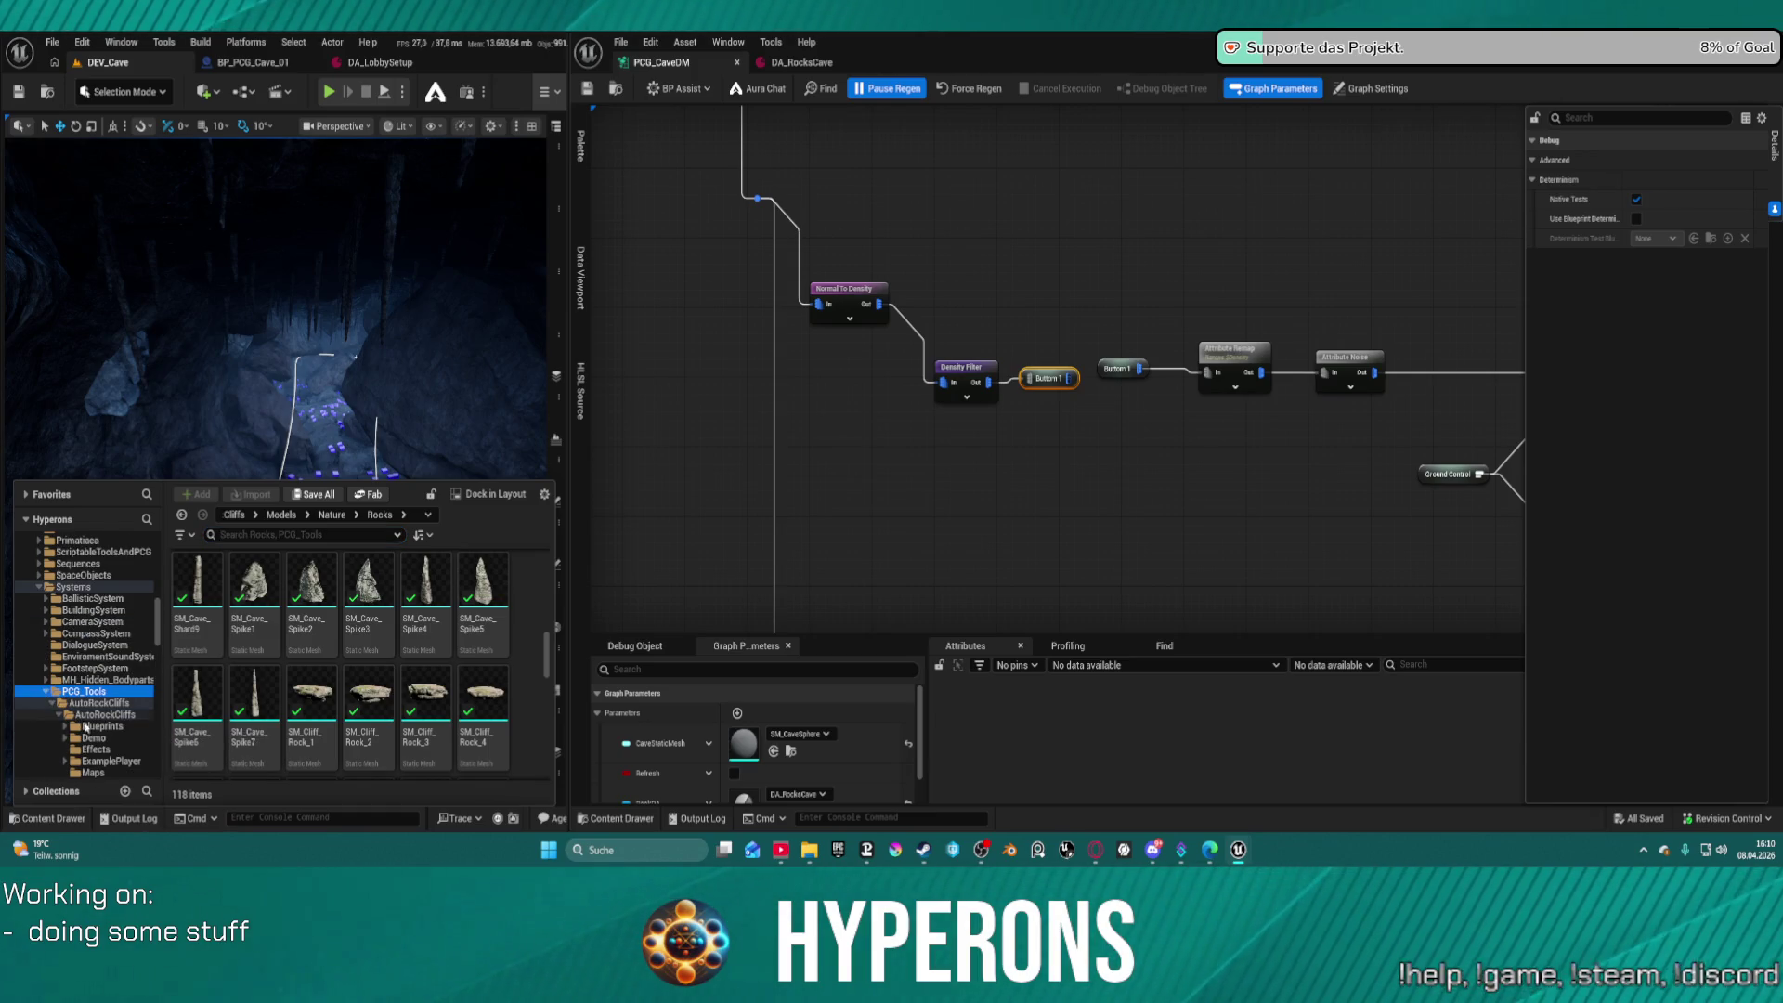
pyautogui.keyDown('ctrl'); pyautogui.click(84, 702); pyautogui.keyUp('ctrl')
pyautogui.click(52, 702)
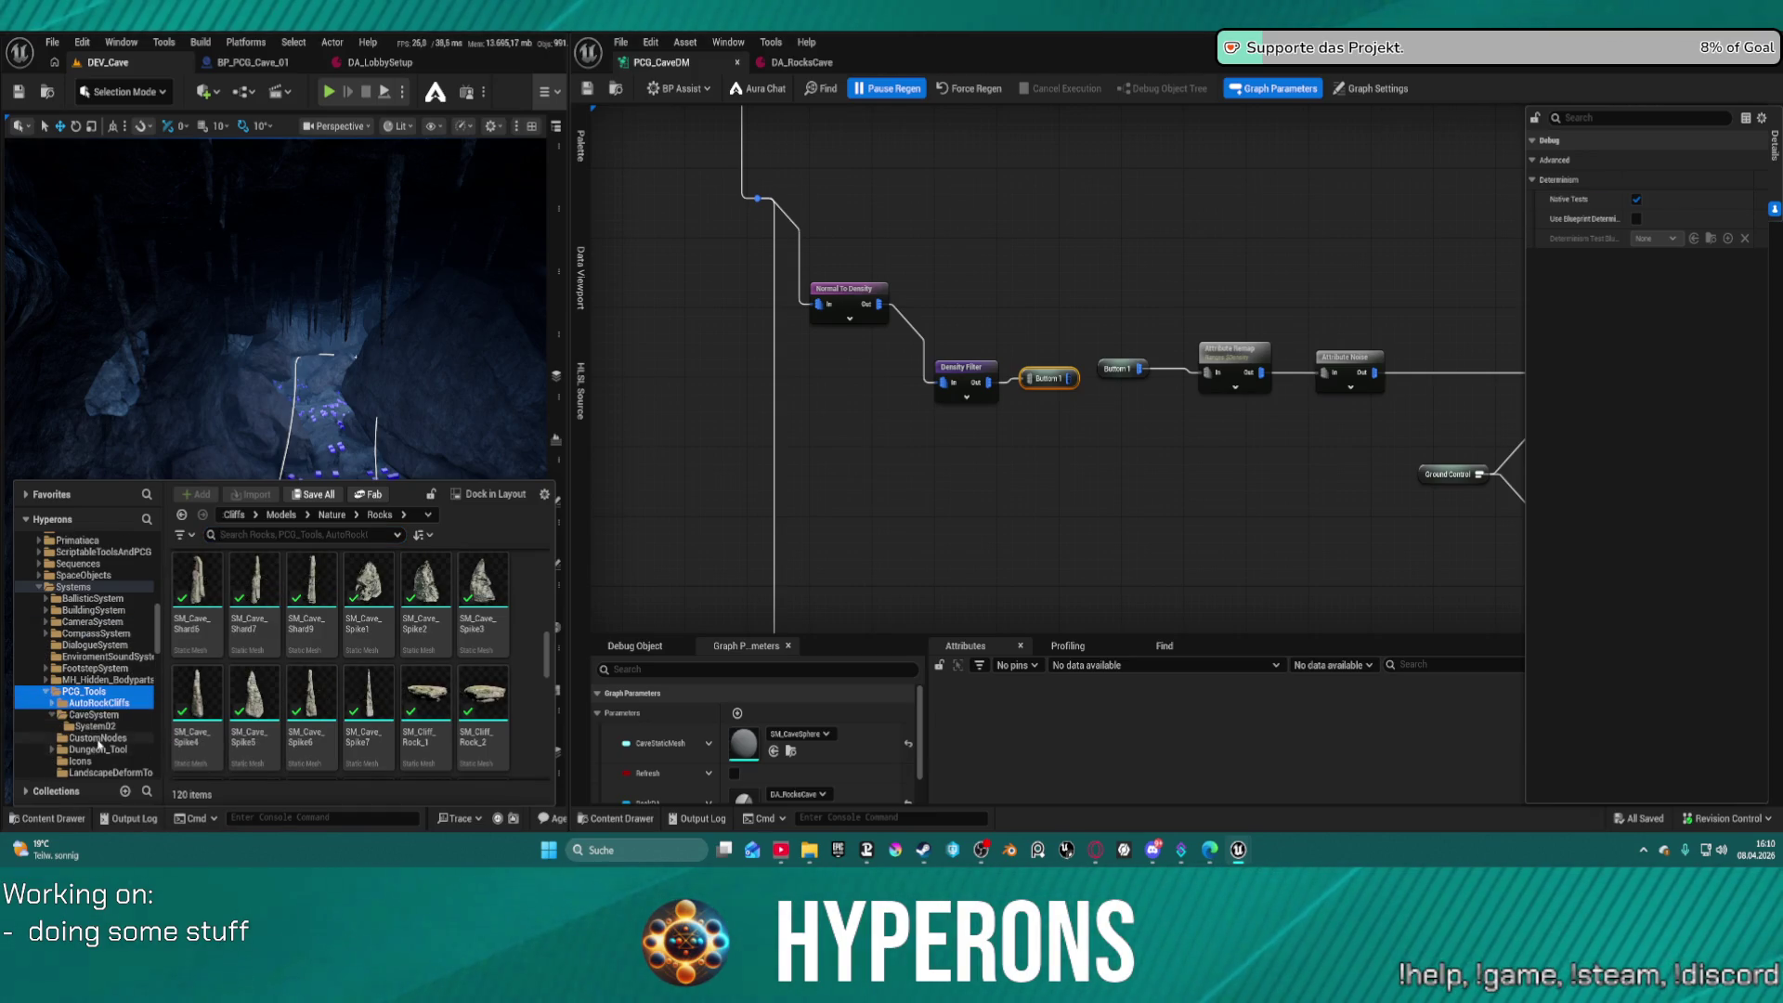
pyautogui.click(98, 748)
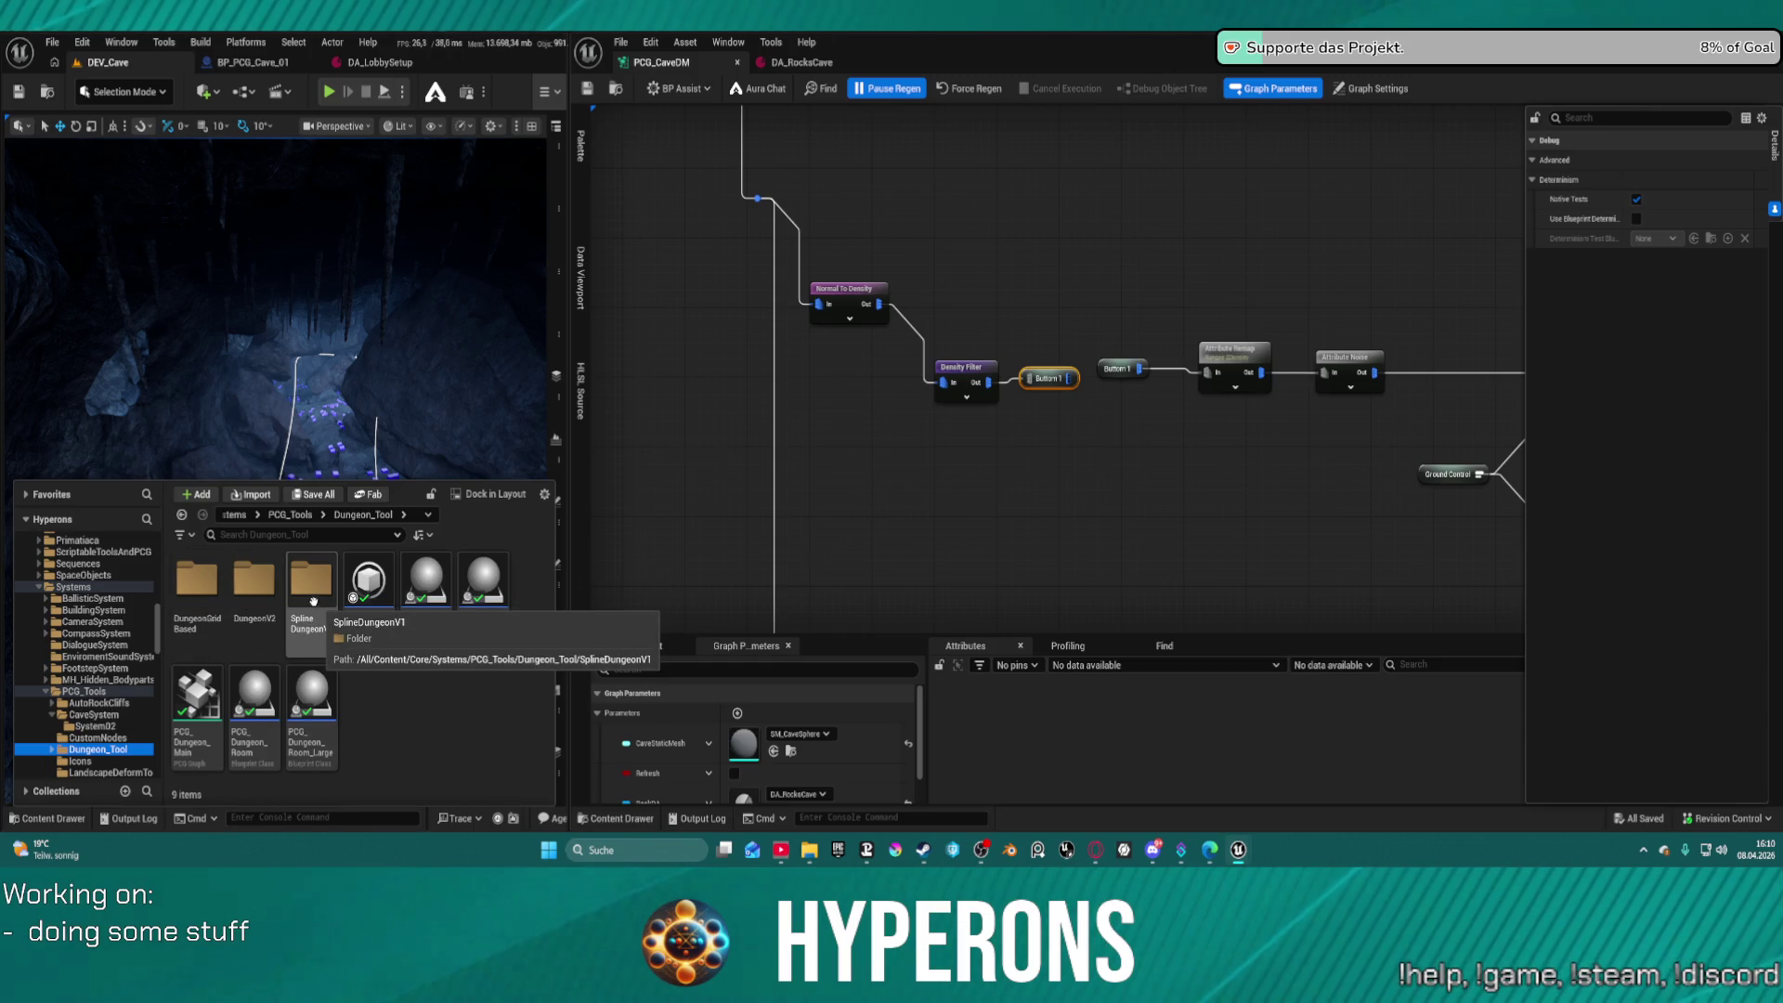
pyautogui.doubleClick(254, 585)
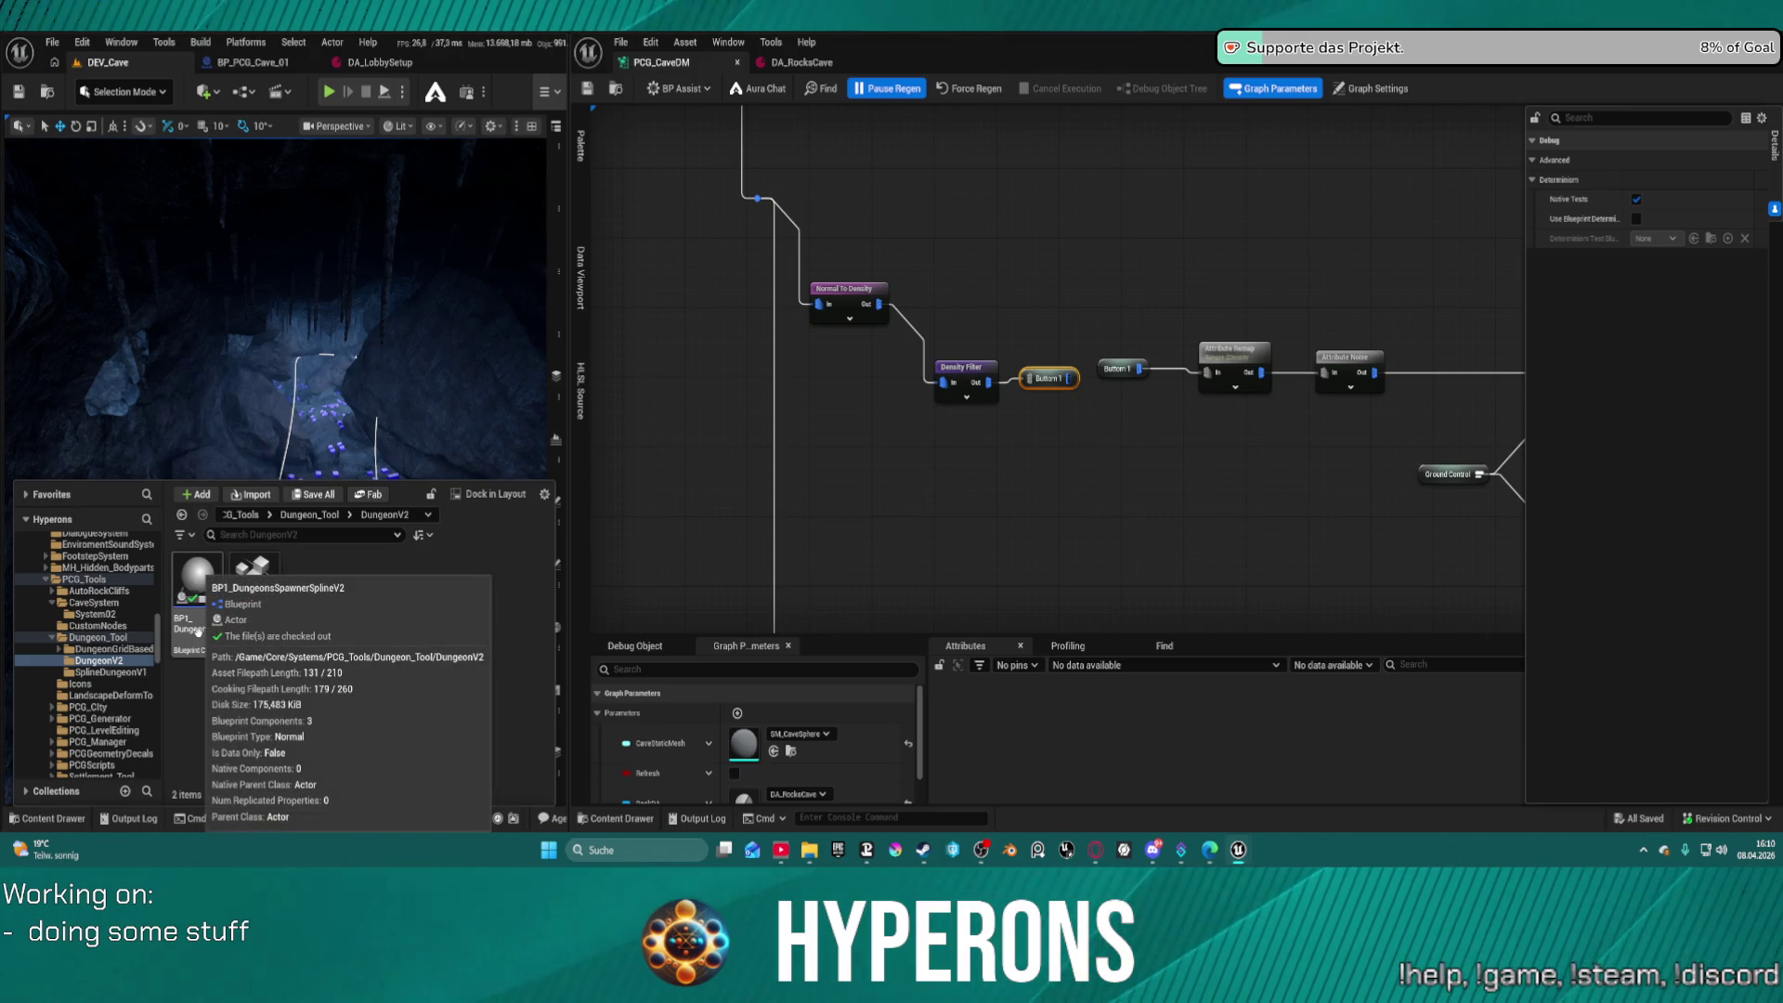
pyautogui.doubleClick(258, 592)
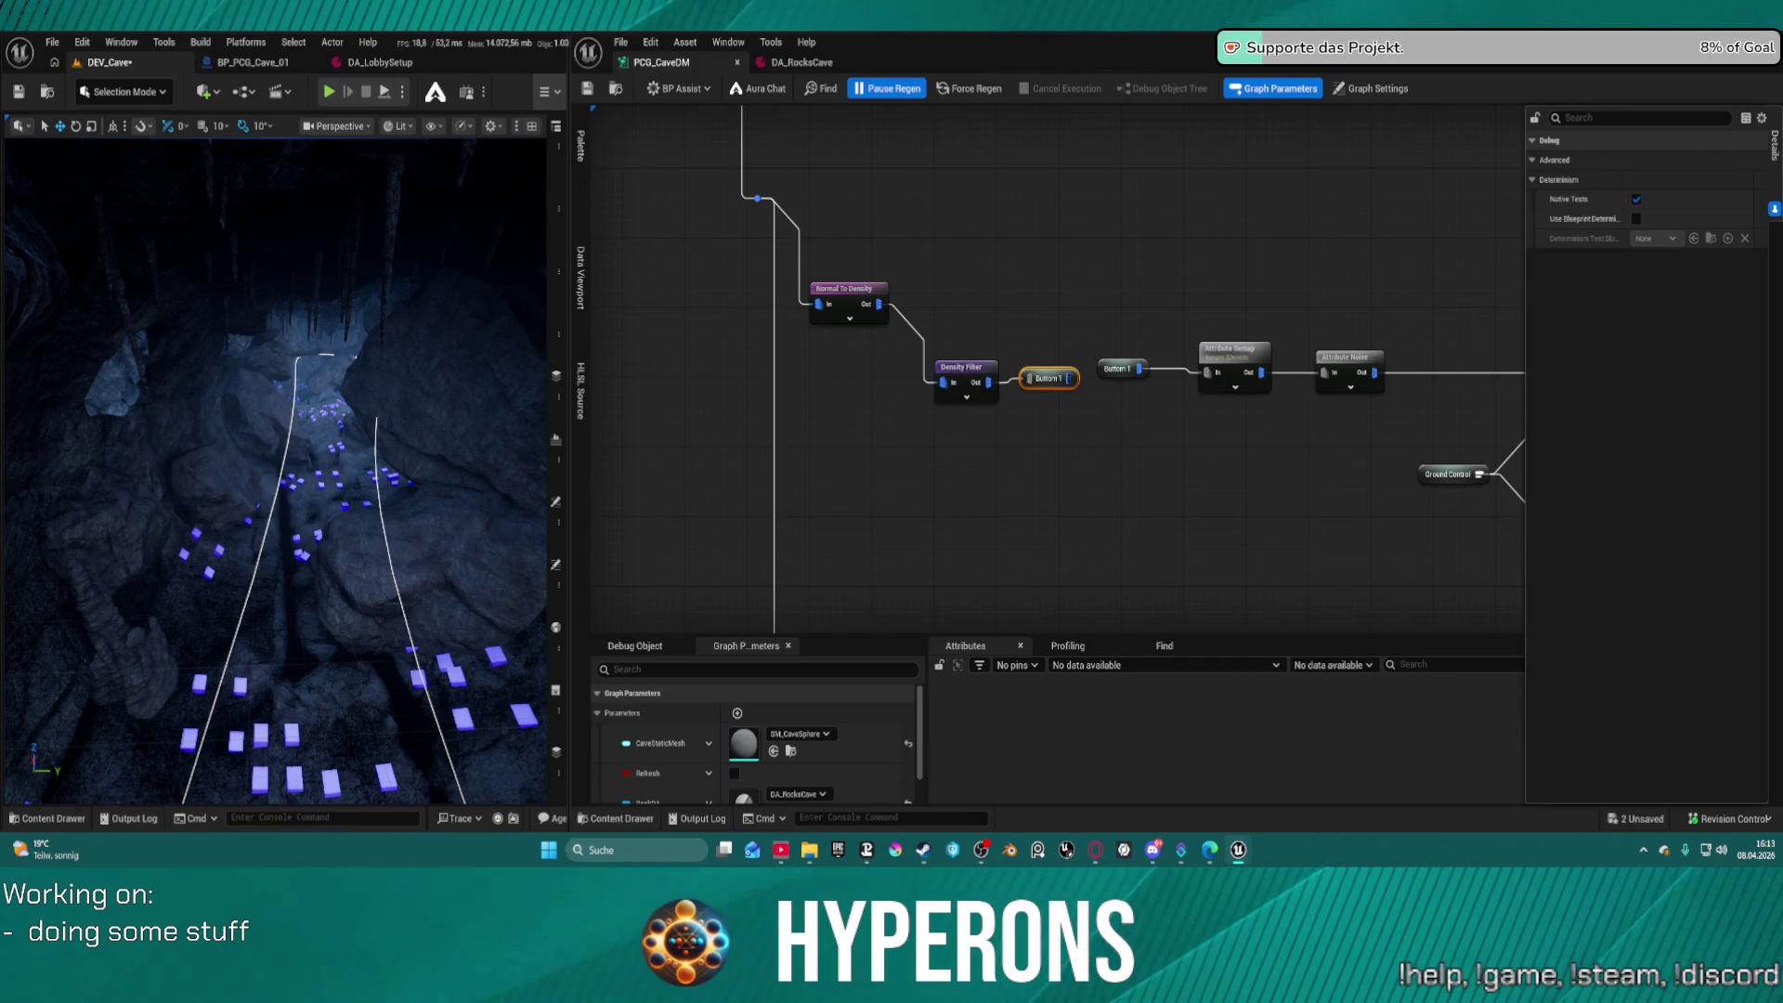
# Survey the cave graph's node rows and bring the Mesh Sampler node into view
pyautogui.scroll(-2, 947, 276)
pyautogui.scroll(-6, 940, 251)
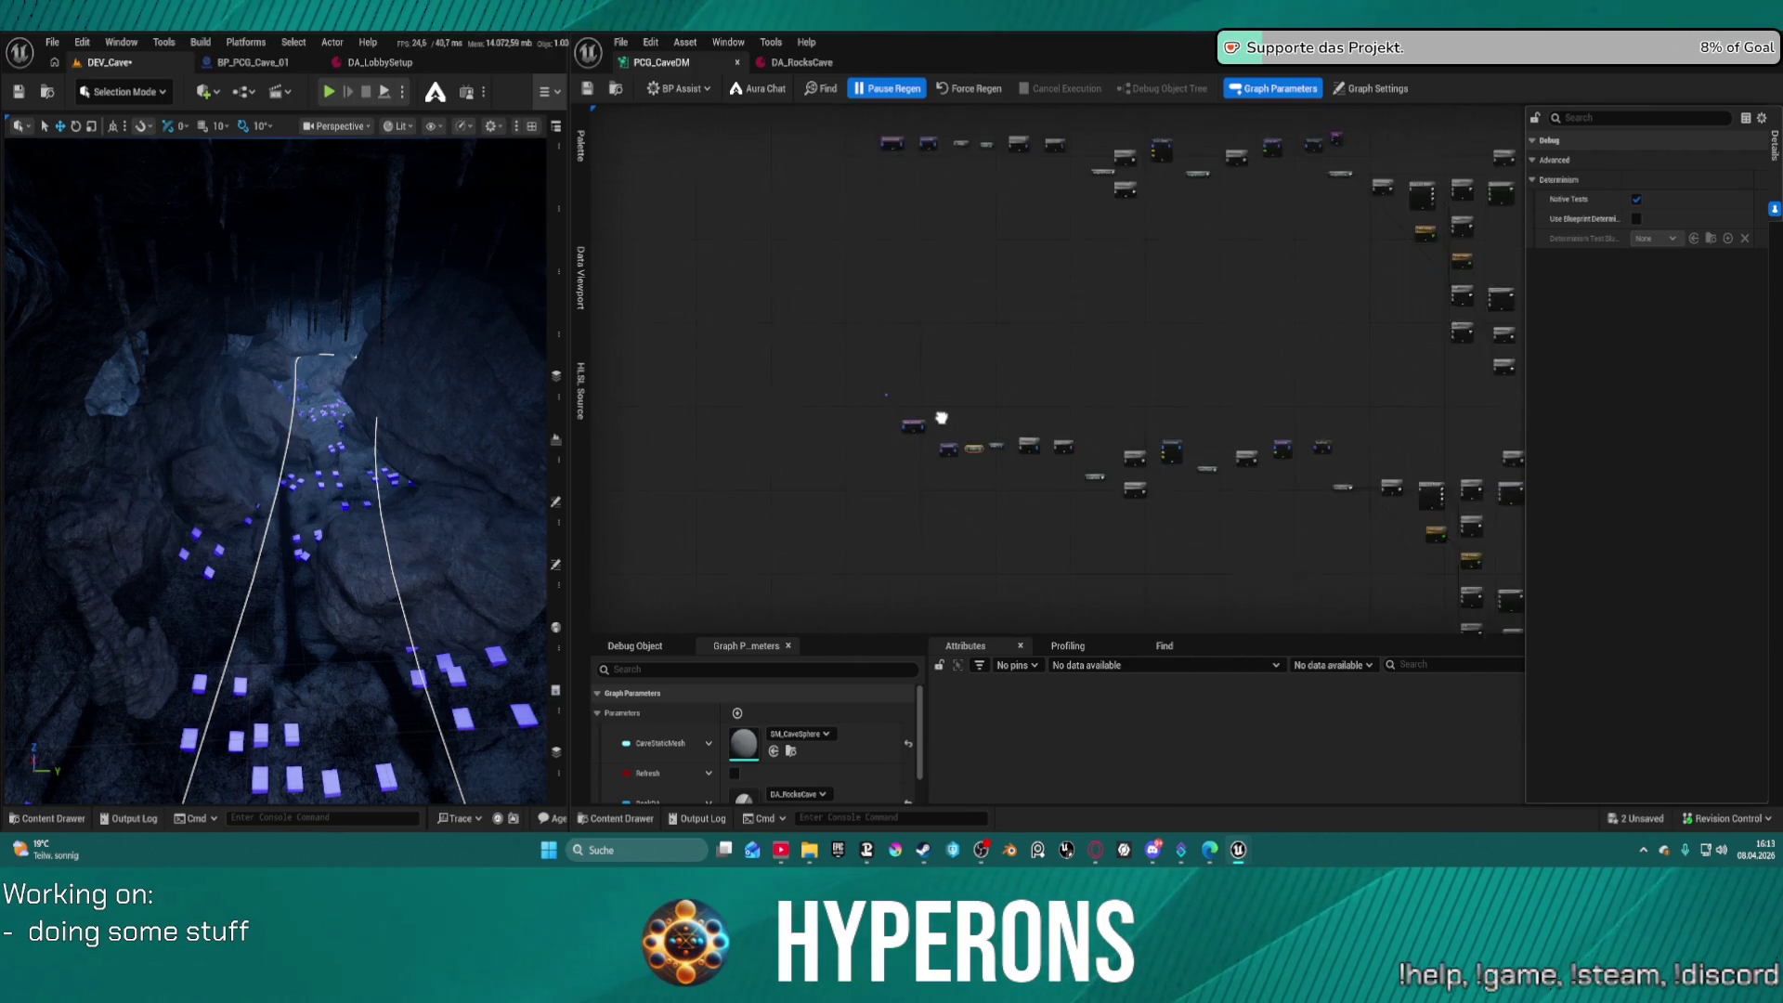
pyautogui.moveTo(850, 495)
pyautogui.mouseDown()
pyautogui.moveTo(999, 310)
pyautogui.moveTo(956, 294)
pyautogui.moveTo(796, 458)
pyautogui.moveTo(741, 486)
pyautogui.moveTo(823, 360)
pyautogui.moveTo(989, 245)
pyautogui.moveTo(546, 429)
pyautogui.moveTo(656, 372)
pyautogui.mouseUp()
pyautogui.scroll(-1, 772, 322)
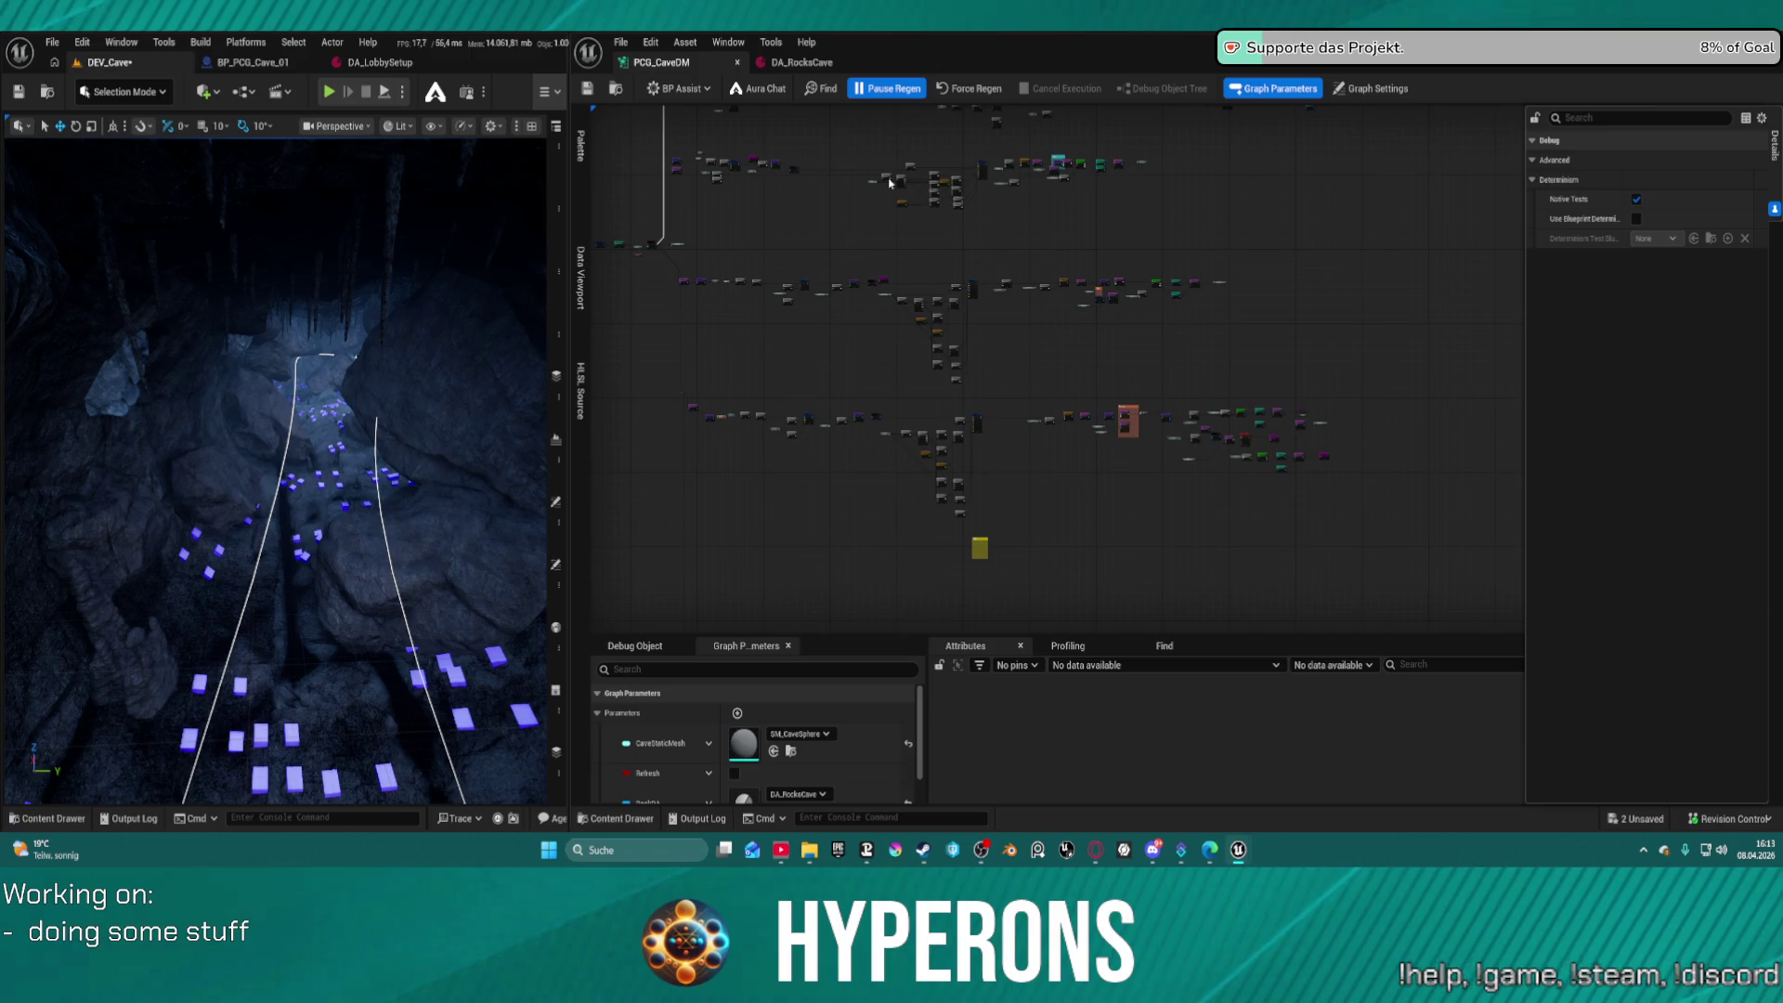
pyautogui.scroll(6, 816, 252)
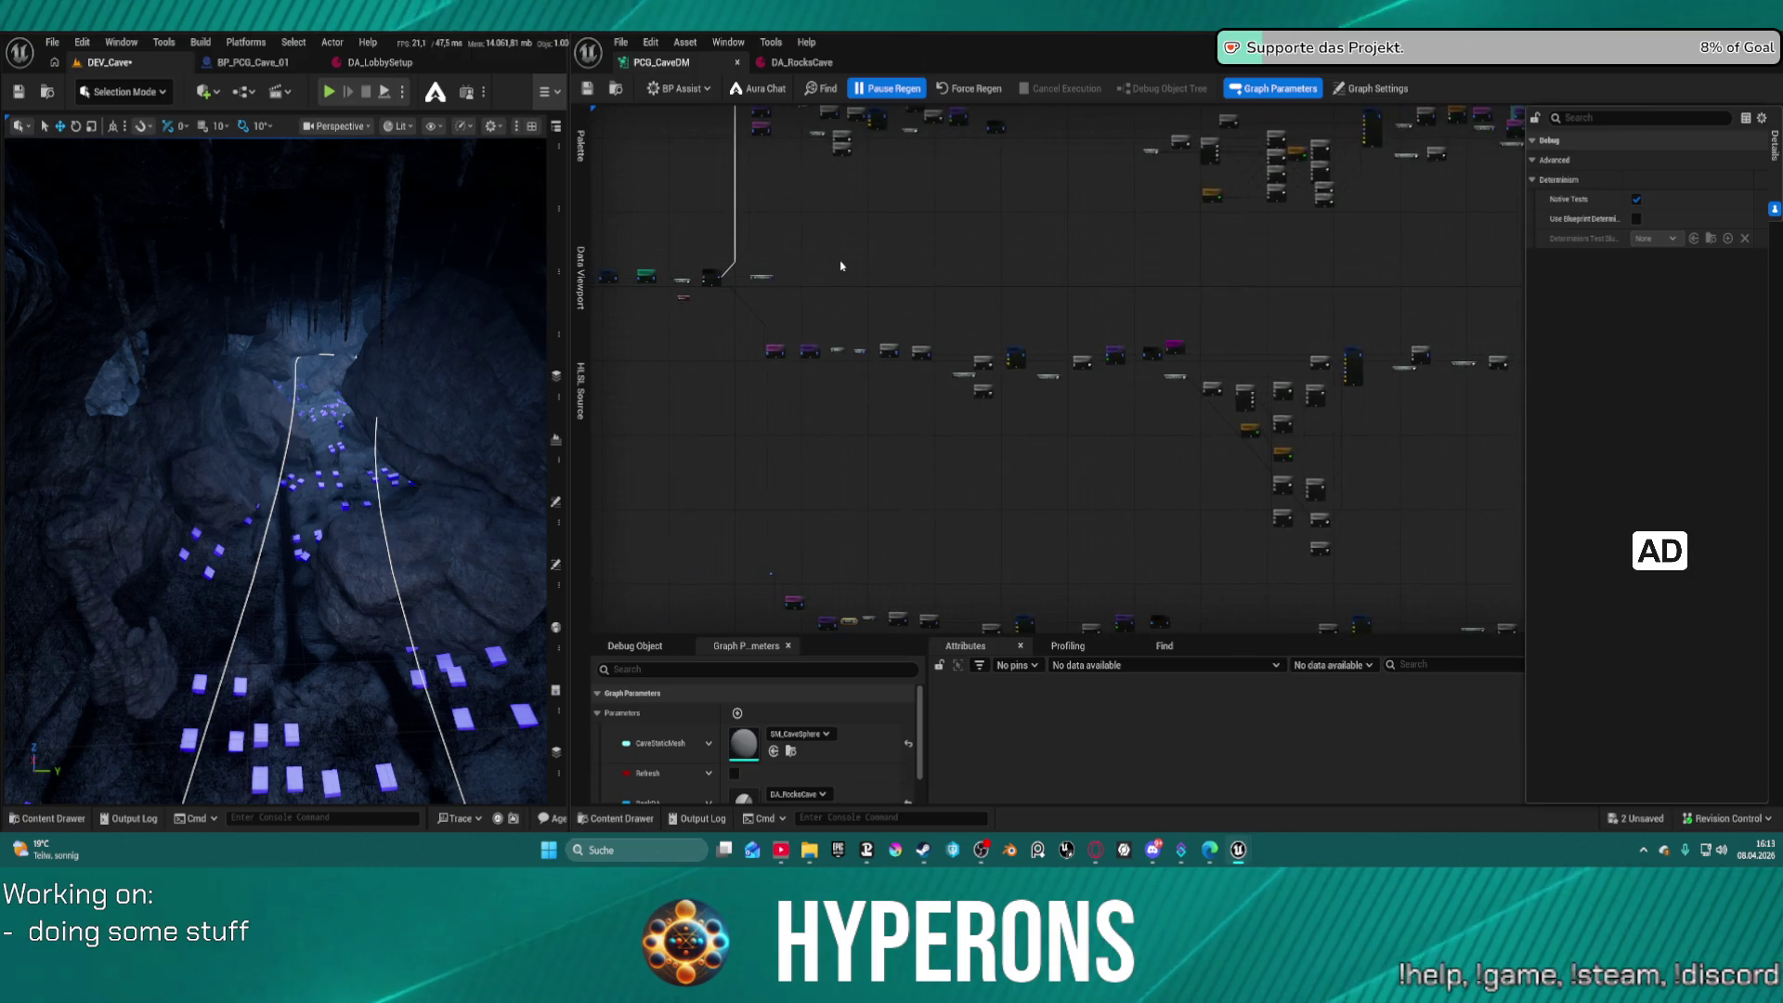
pyautogui.moveTo(827, 264); pyautogui.dragTo(1109, 239)
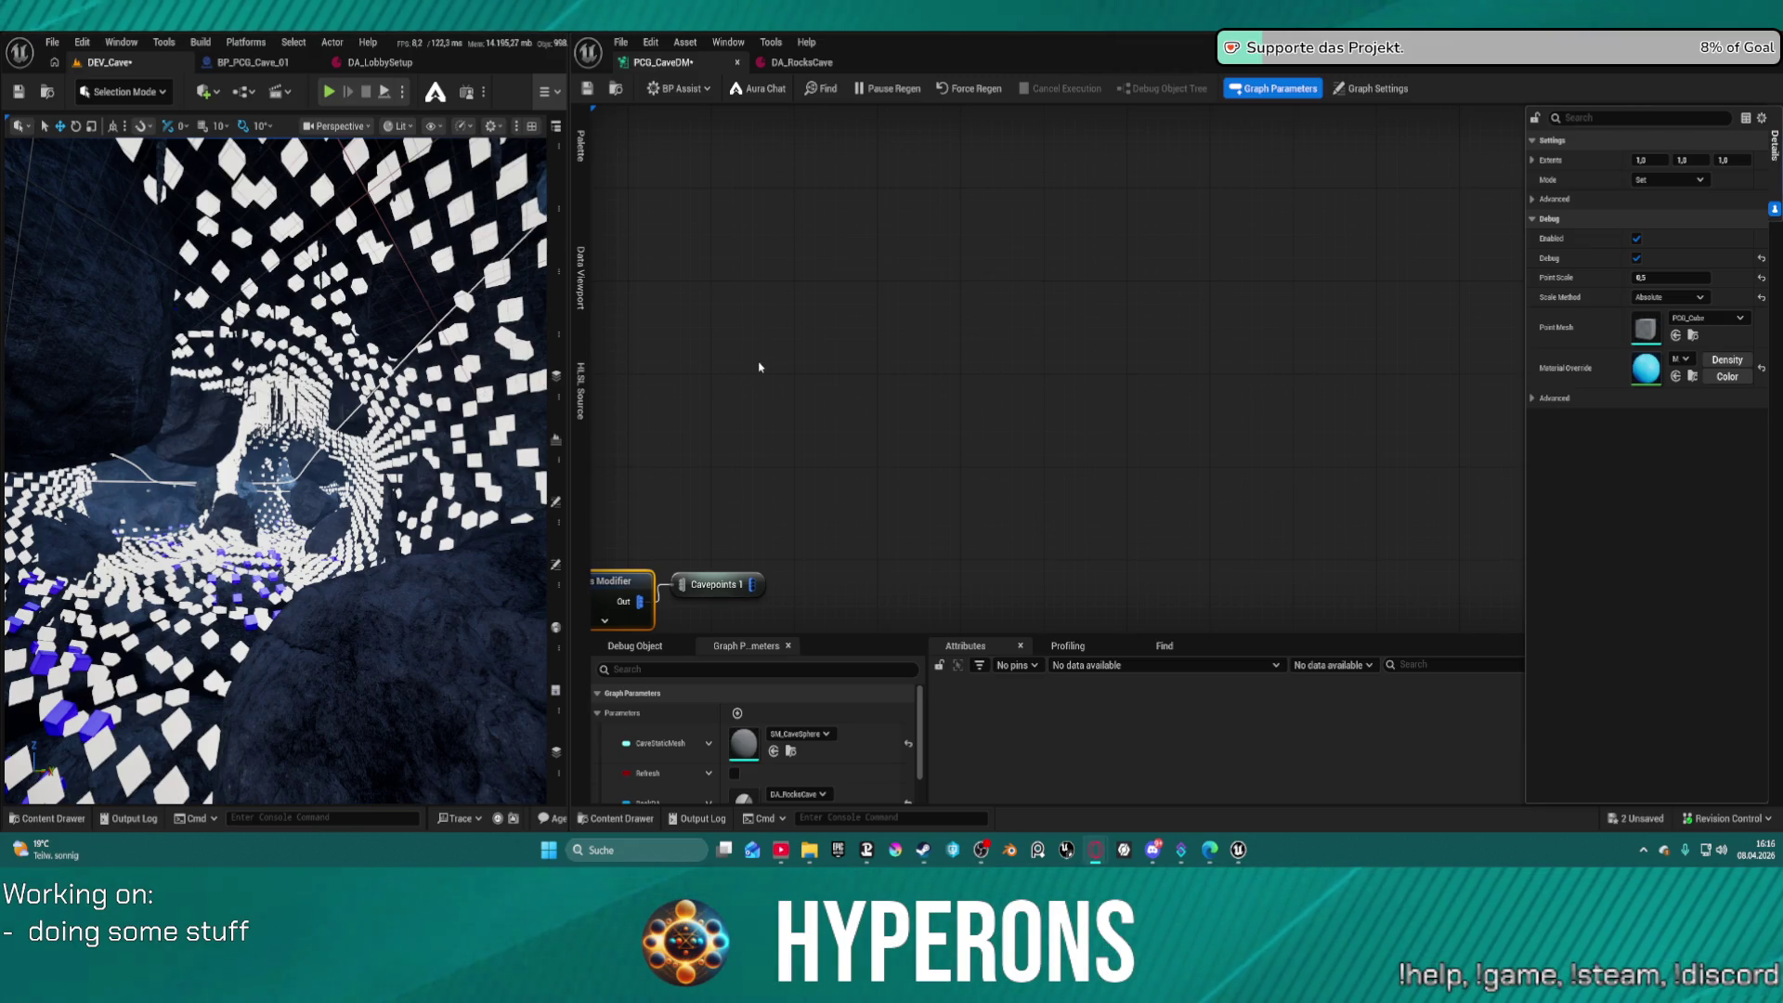
# Zoom out to show the nodes upstream of Extents Modifier and fly through the cave
pyautogui.scroll(-1, 759, 367)
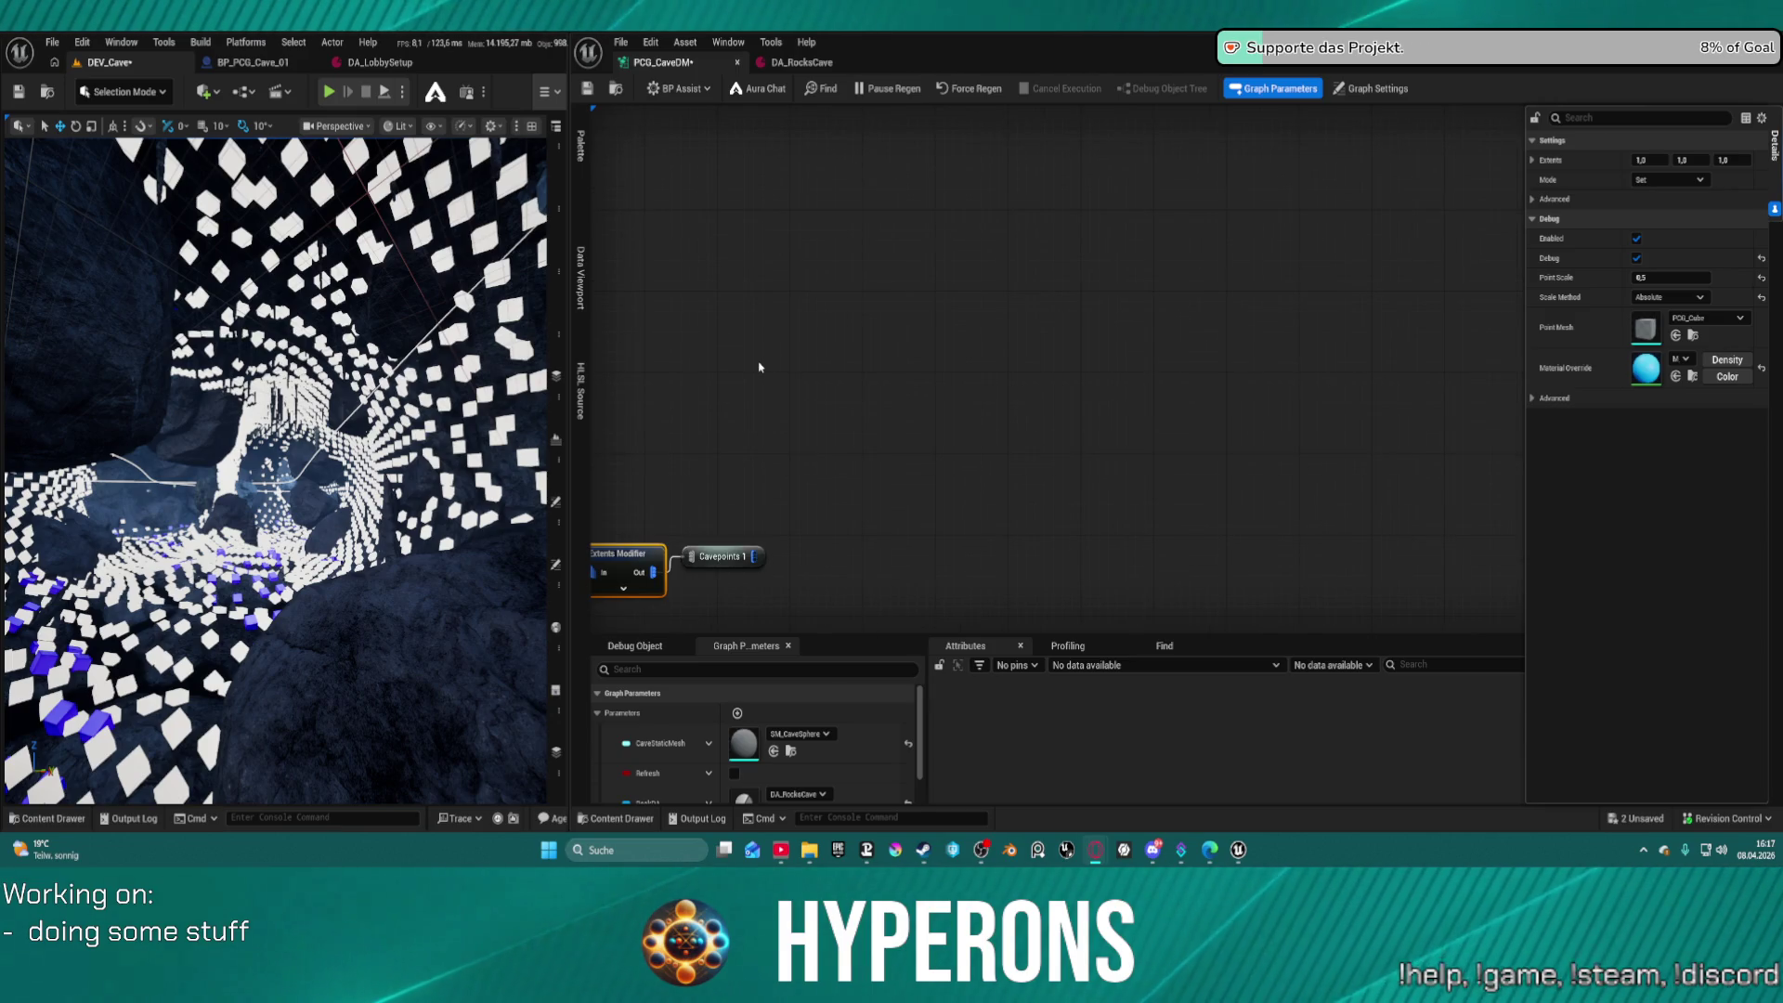
pyautogui.scroll(-4, 760, 367)
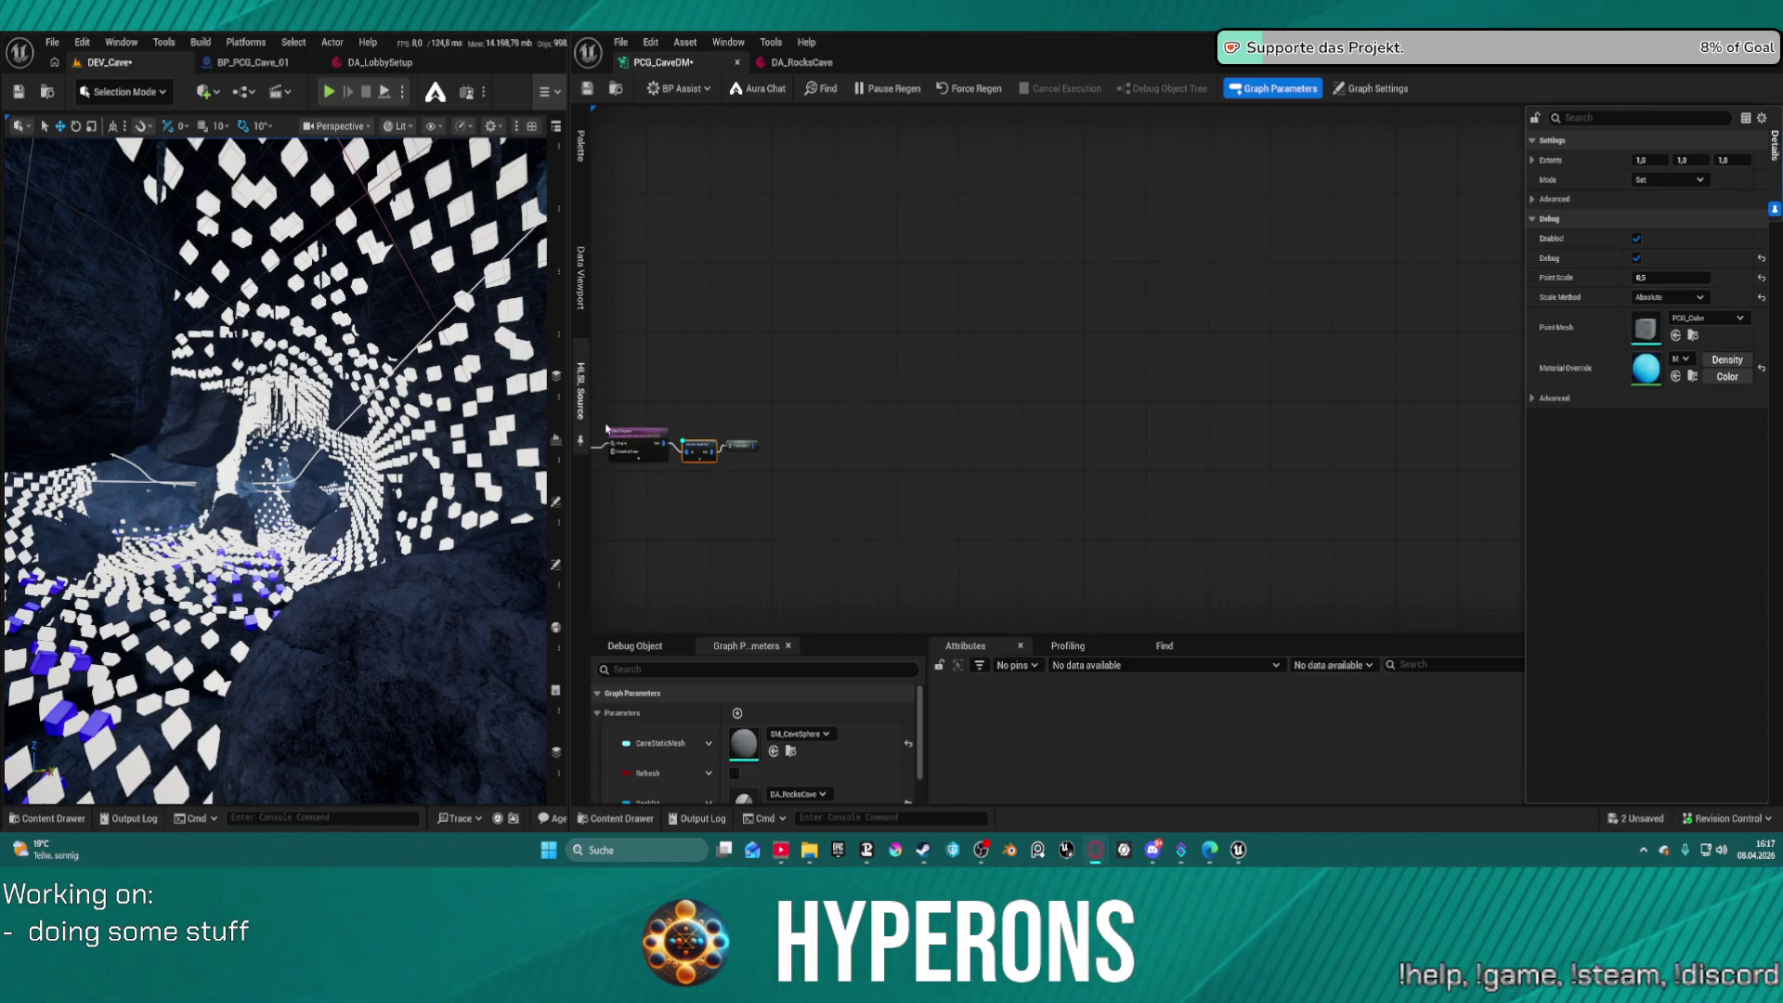
pyautogui.moveTo(856, 417)
pyautogui.mouseDown()
pyautogui.moveTo(1155, 445)
pyautogui.moveTo(1337, 379)
pyautogui.mouseUp()
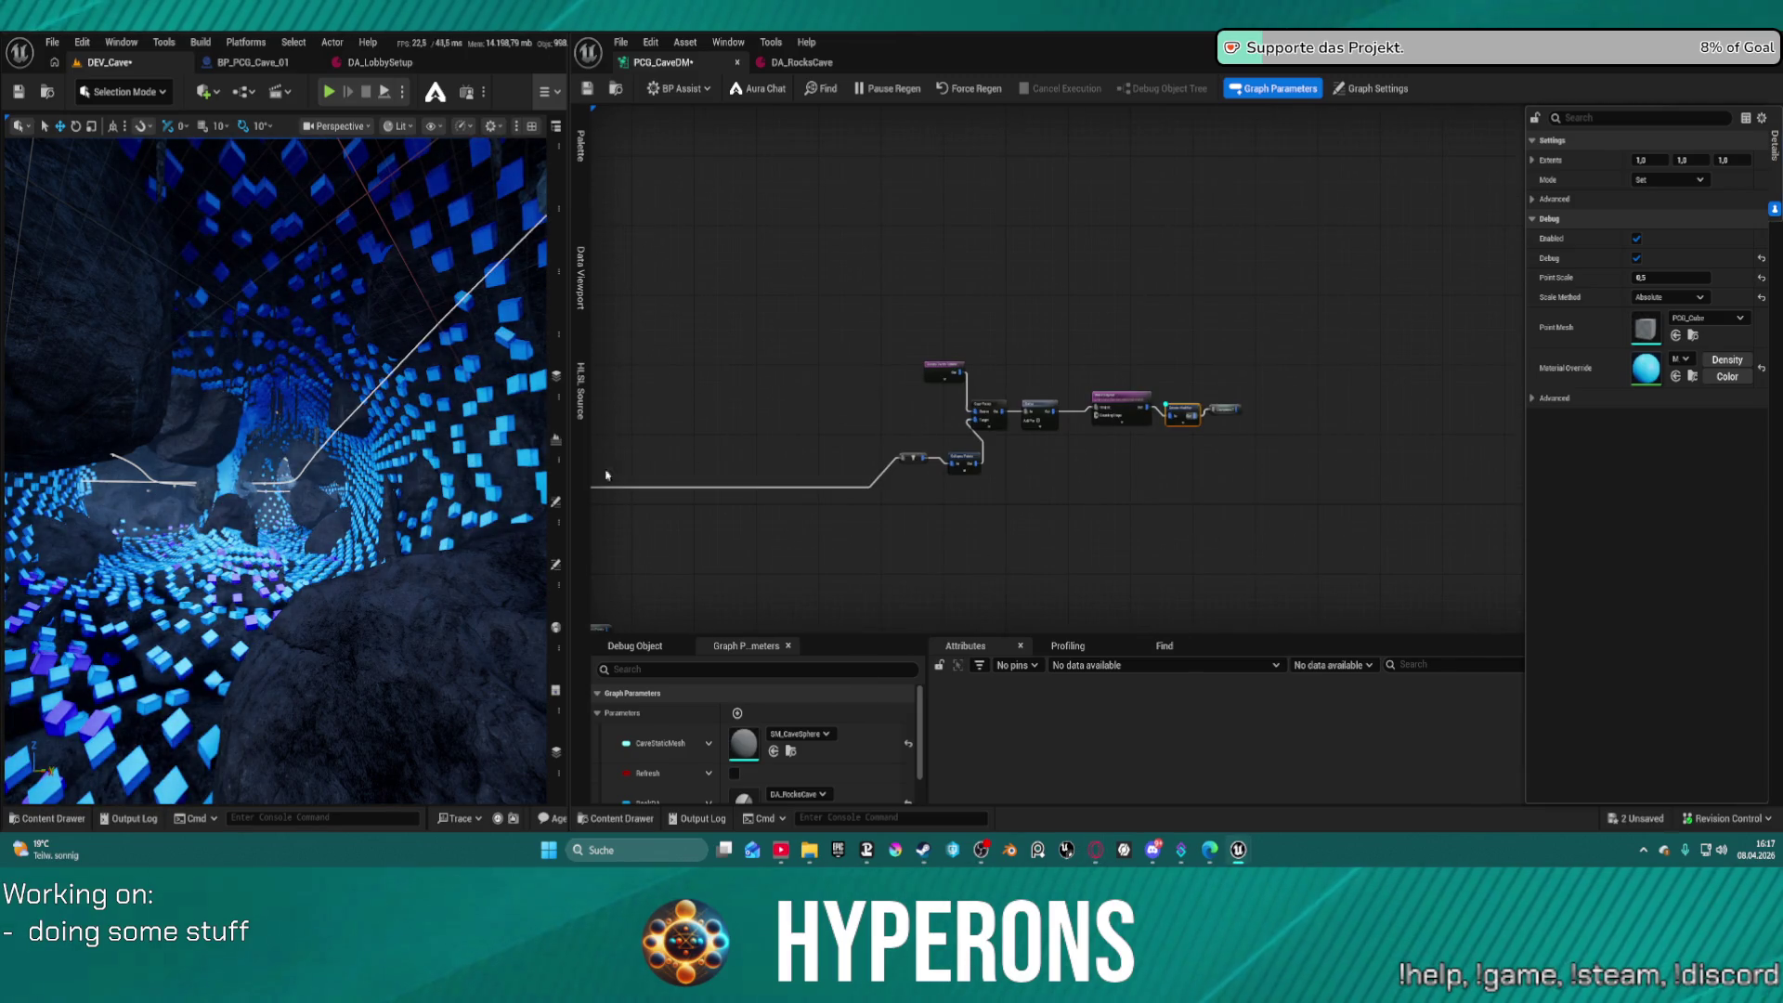
pyautogui.moveTo(343, 465); pyautogui.dragTo(394, 464)
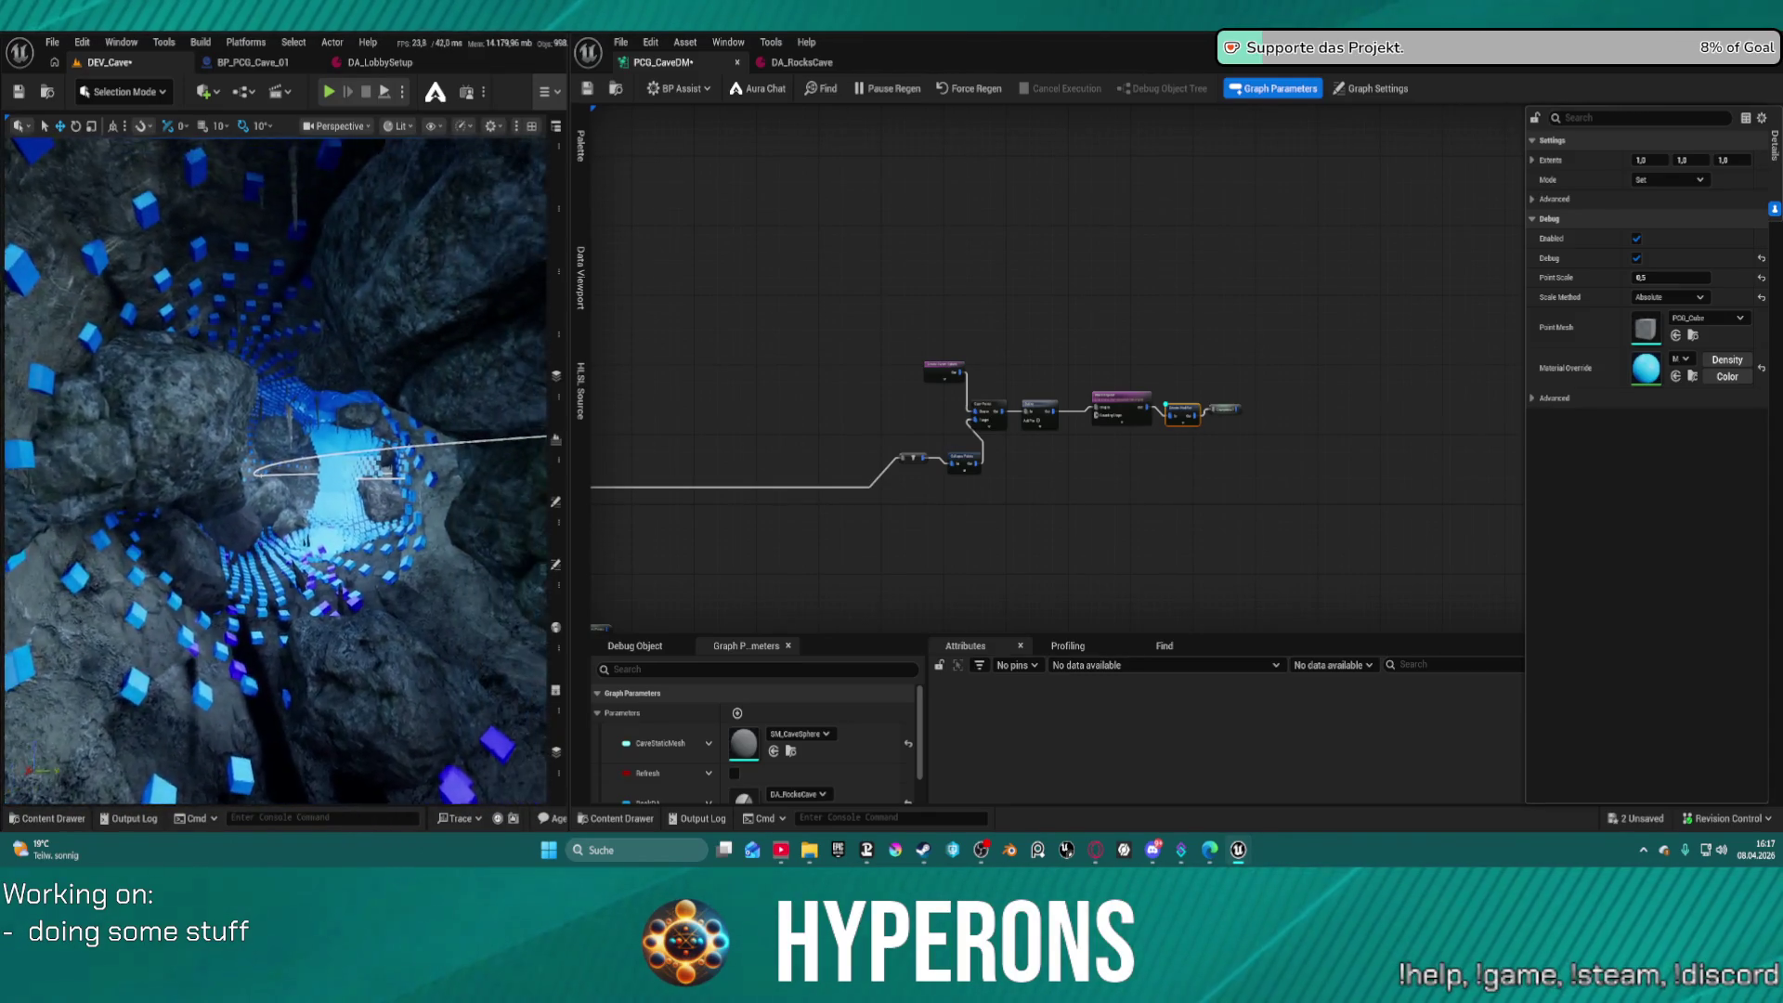
pyautogui.moveTo(394, 465); pyautogui.dragTo(372, 464)
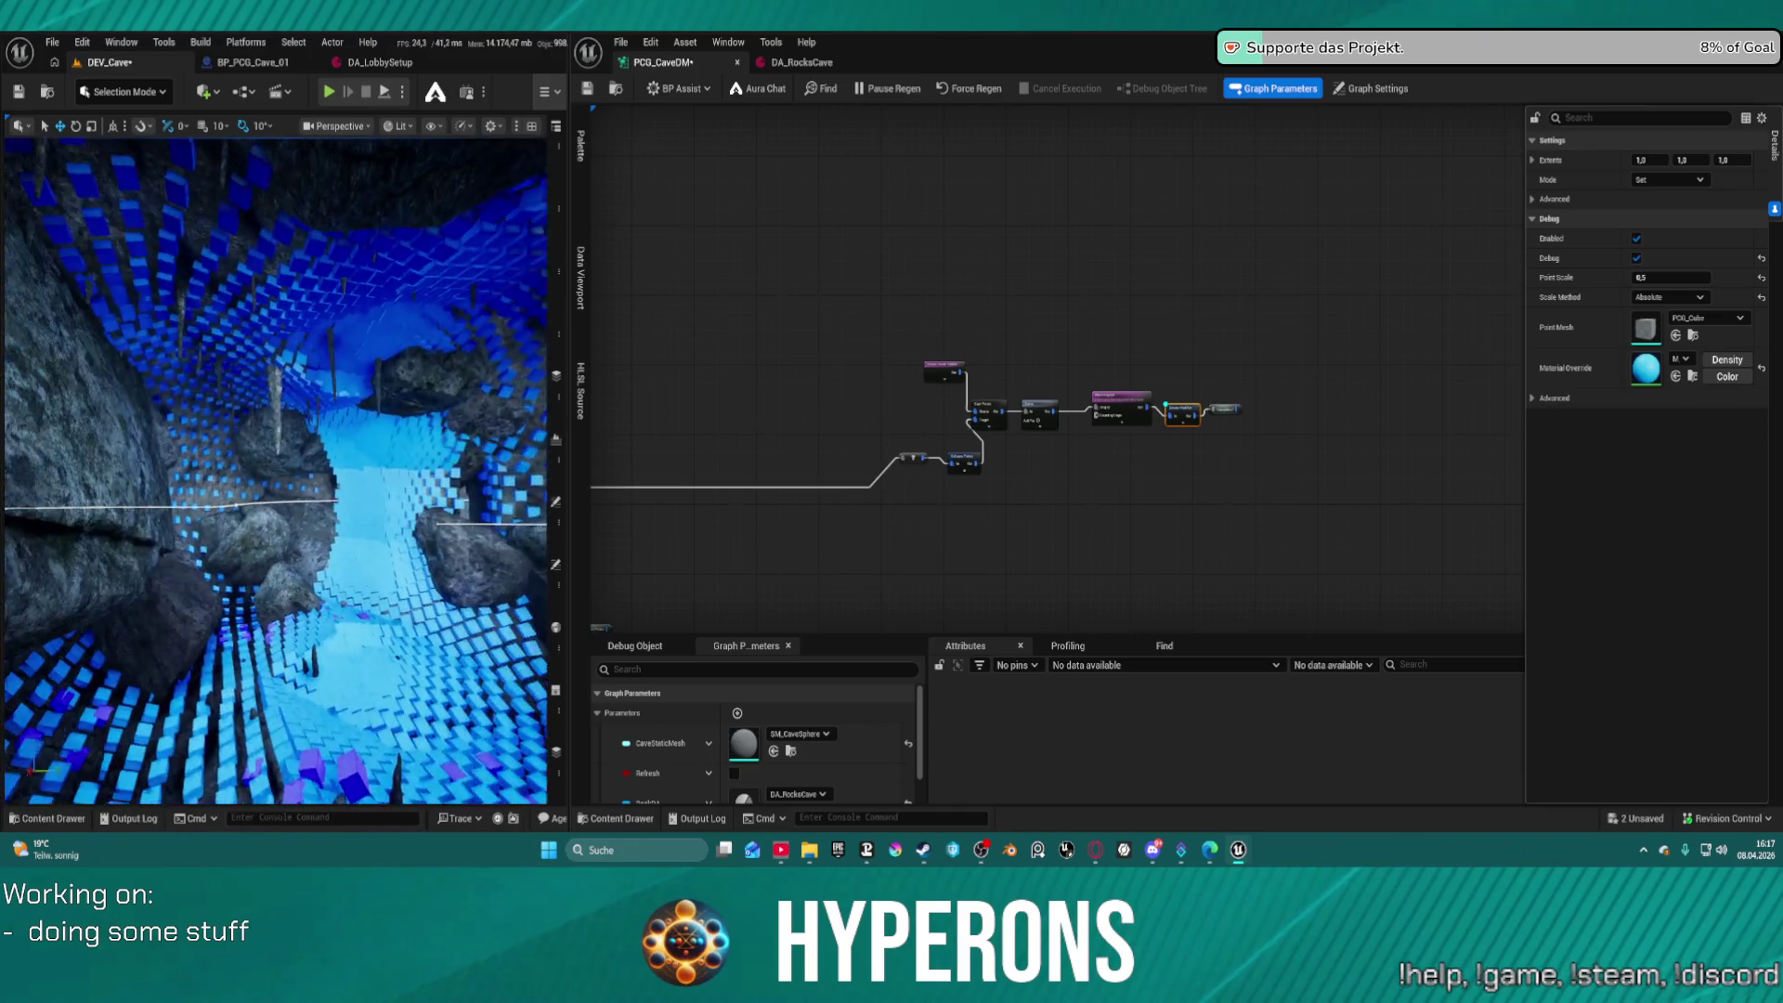
pyautogui.moveTo(371, 465); pyautogui.dragTo(371, 464)
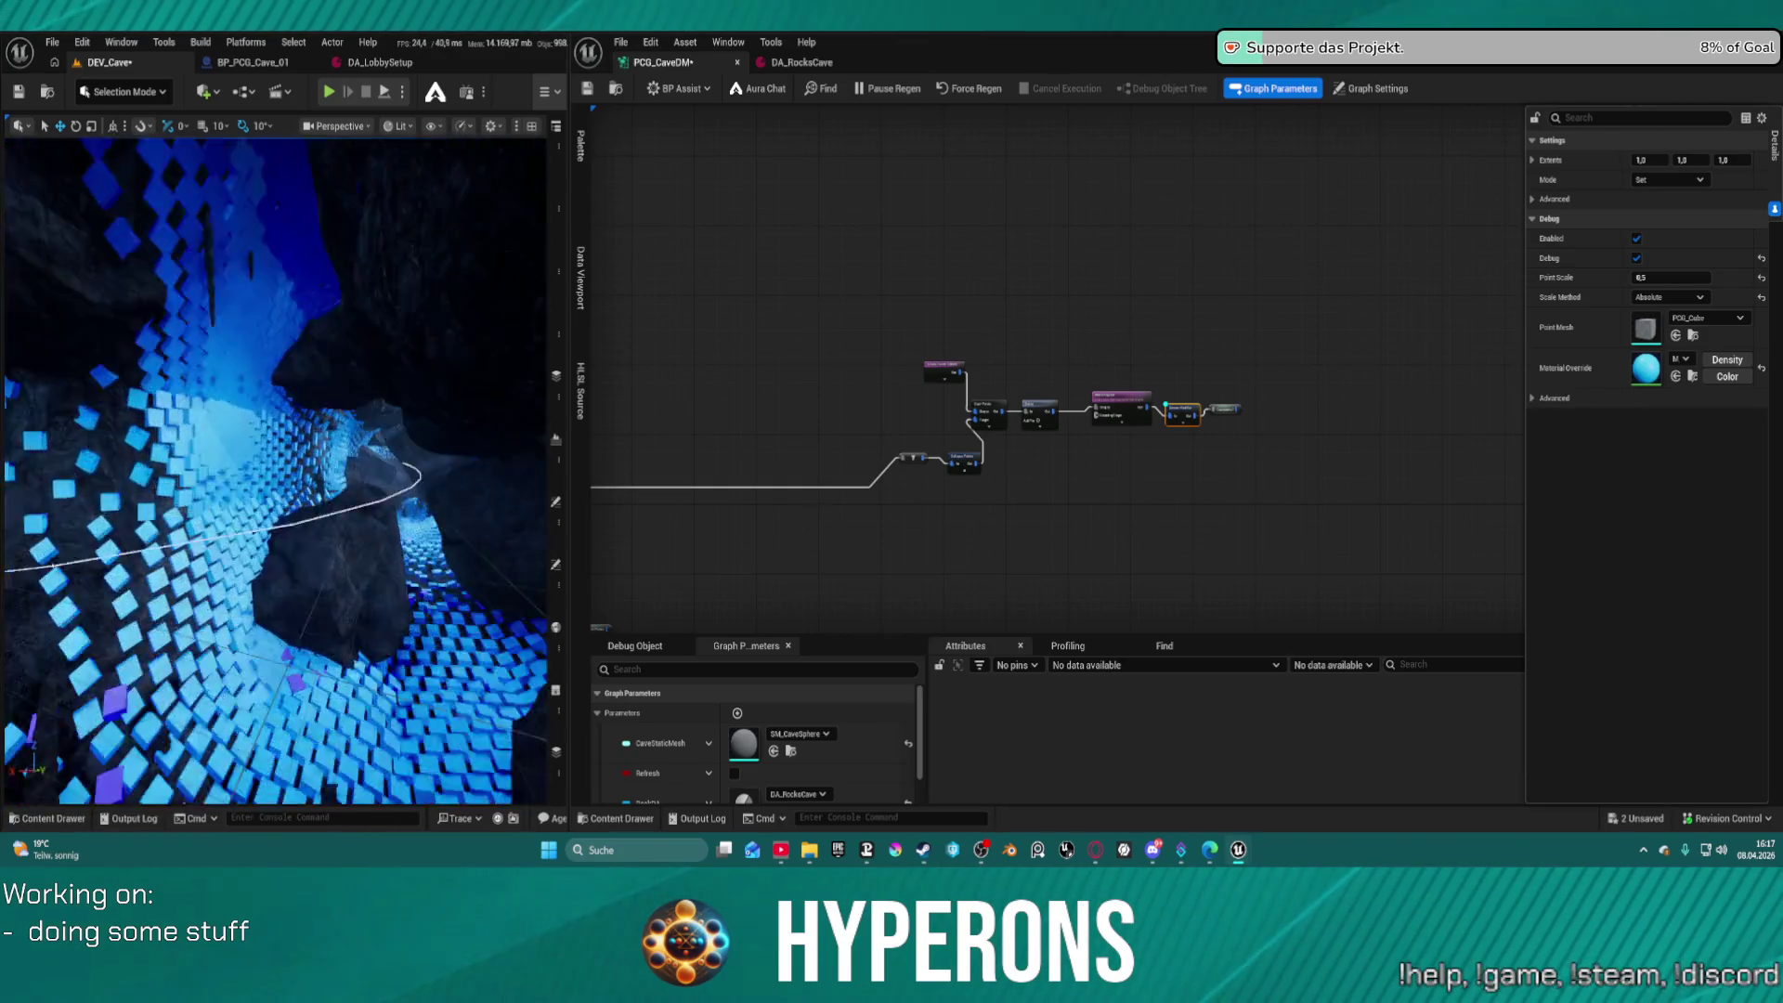
pyautogui.moveTo(372, 464); pyautogui.dragTo(366, 464)
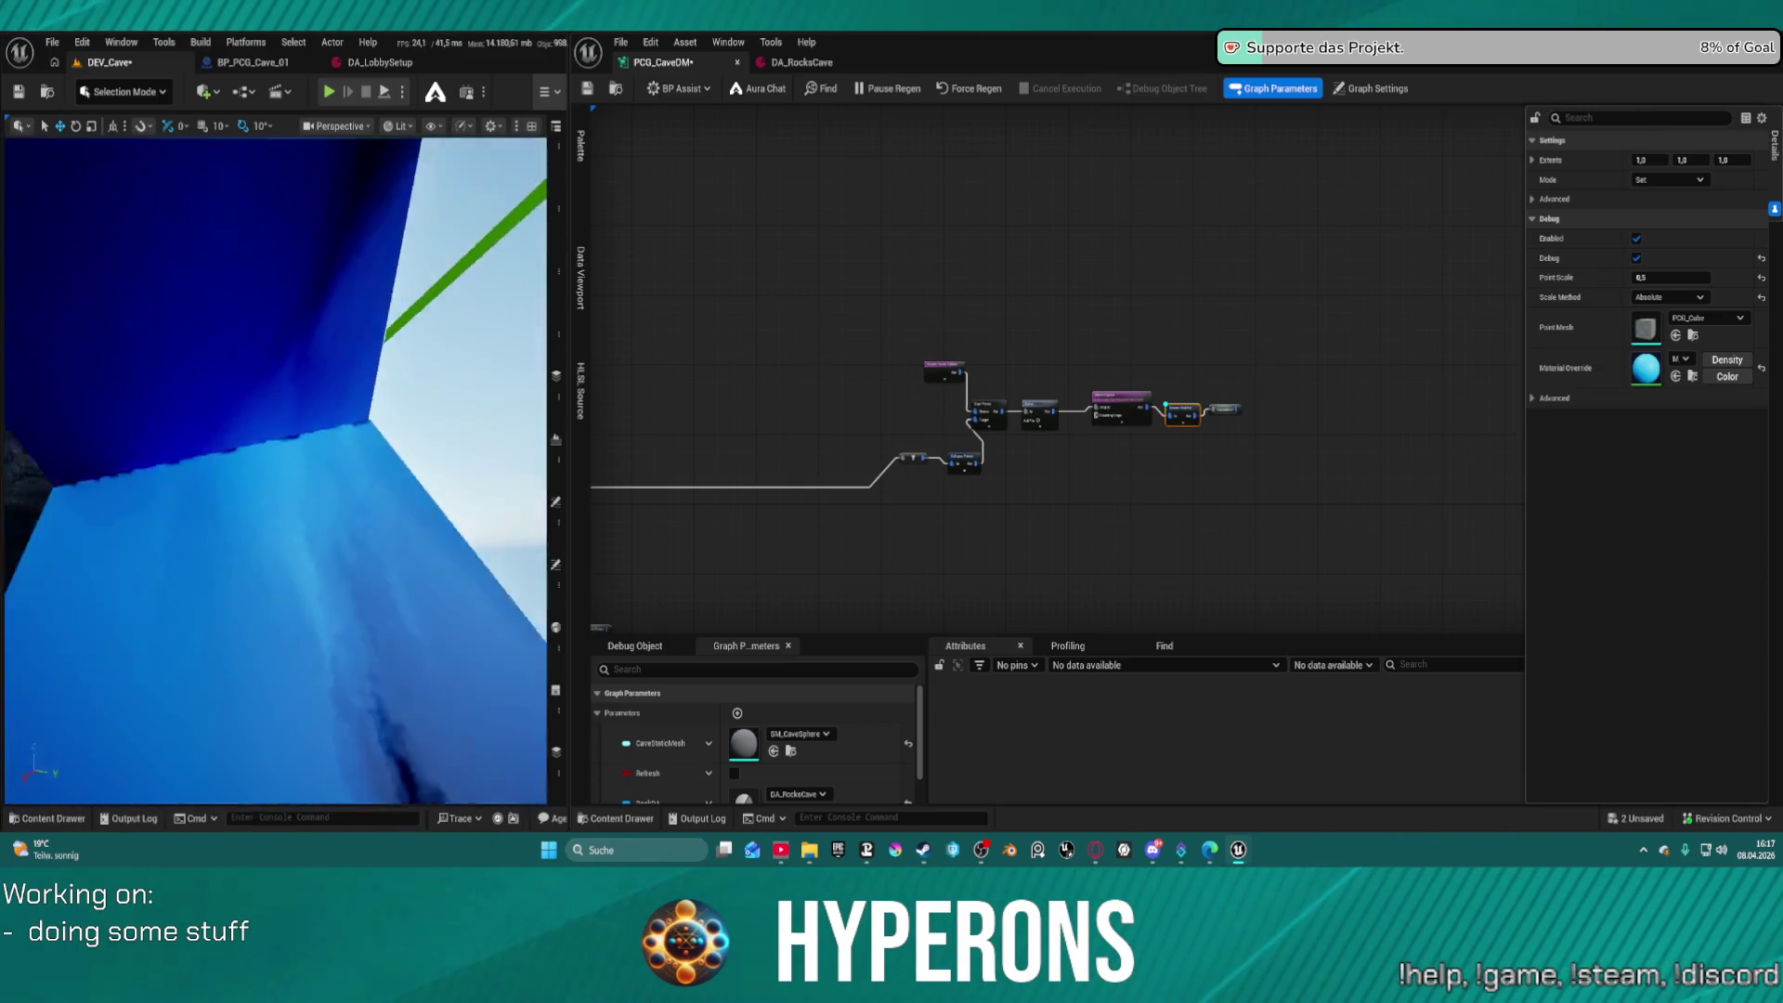
pyautogui.moveTo(371, 464); pyautogui.dragTo(367, 465)
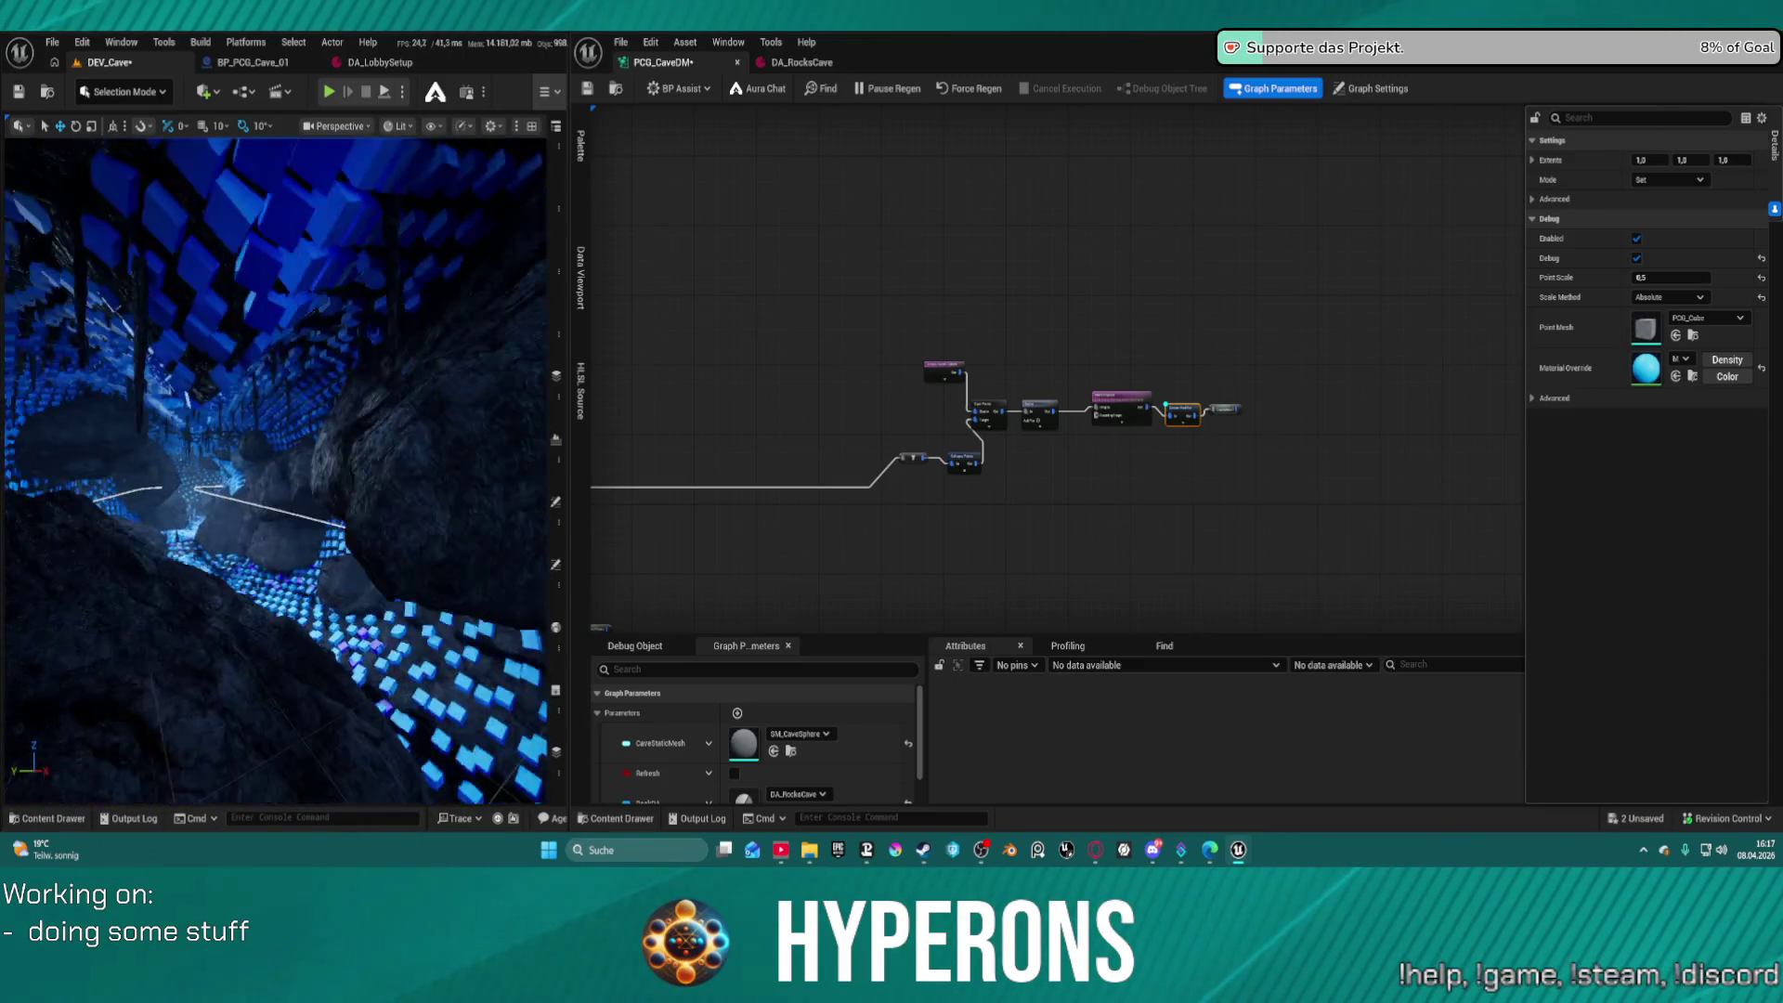
pyautogui.moveTo(371, 464); pyautogui.dragTo(367, 469)
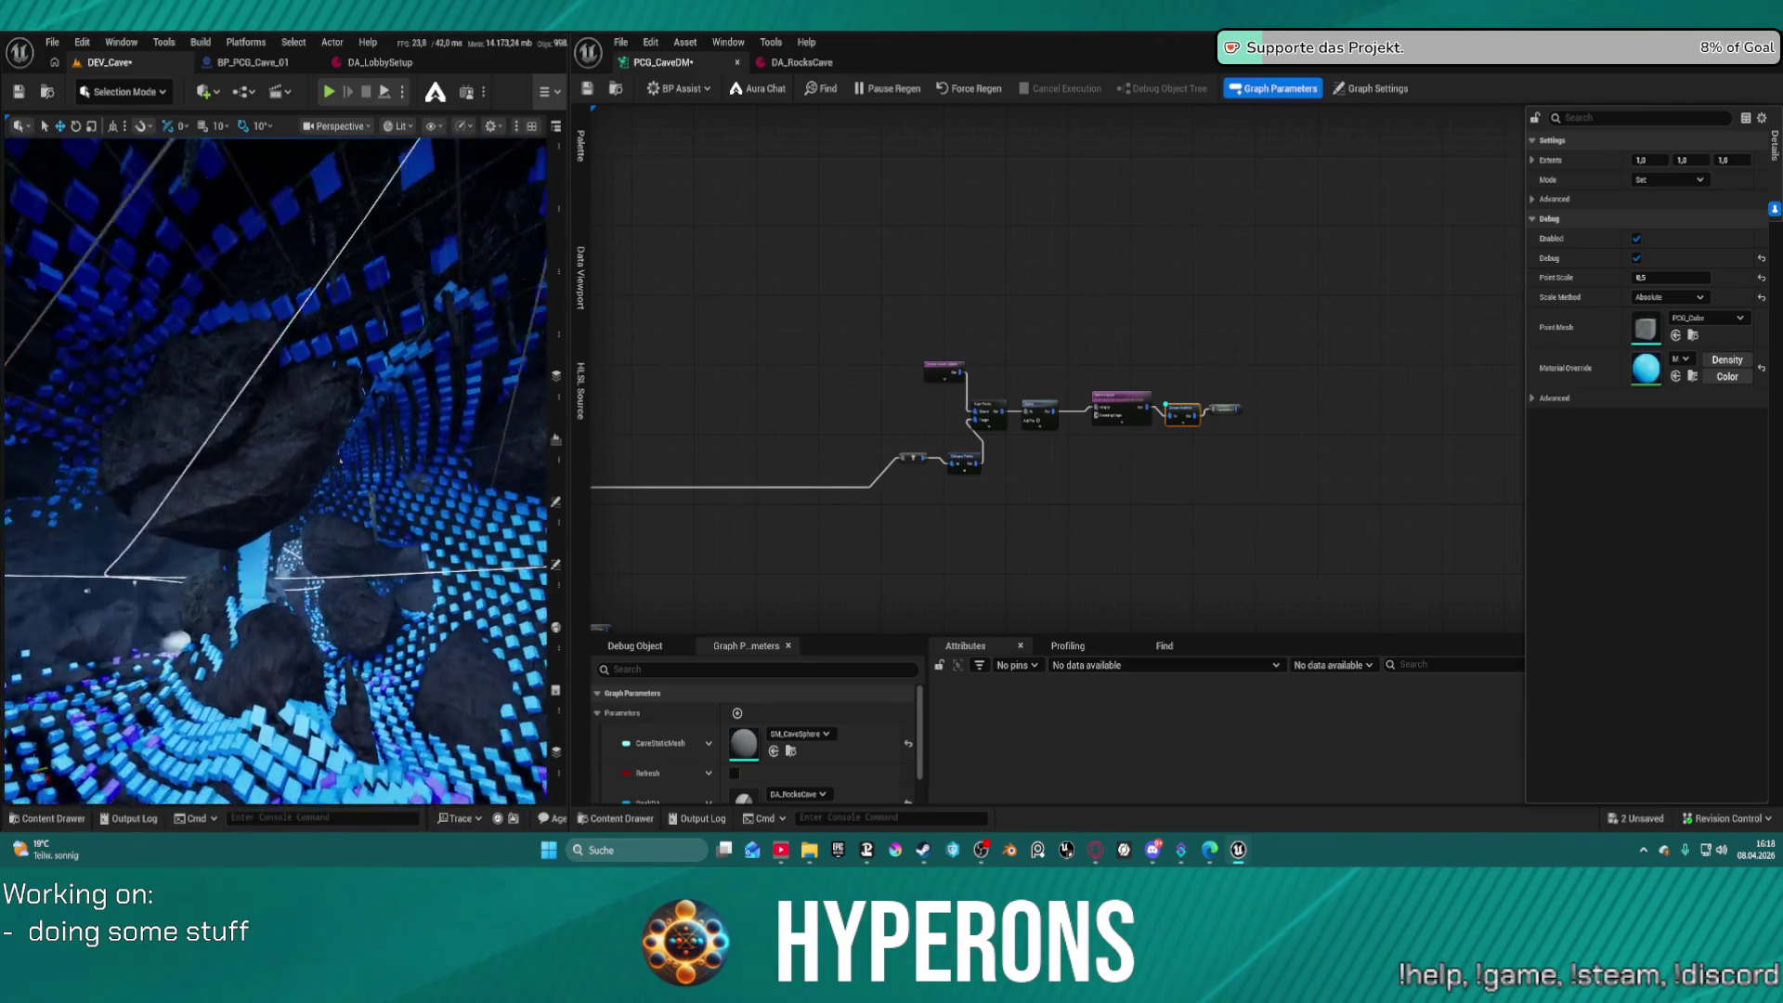
pyautogui.moveTo(371, 464); pyautogui.dragTo(367, 466)
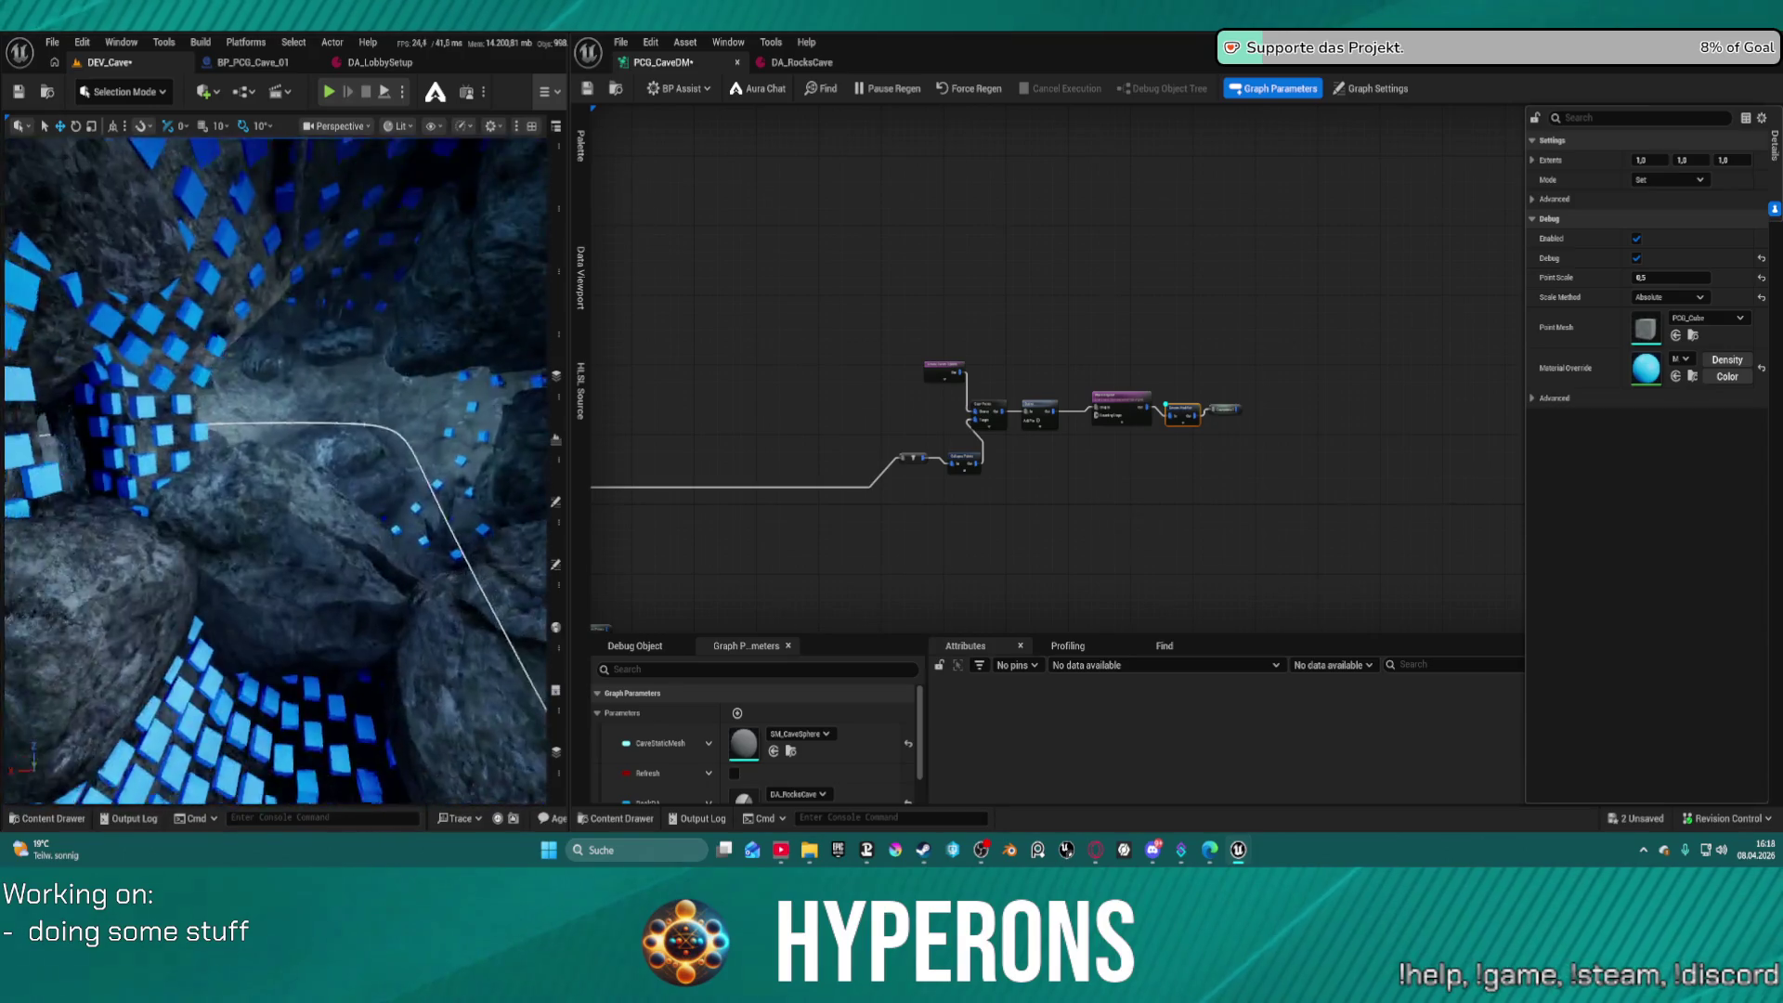
pyautogui.moveTo(279, 464); pyautogui.dragTo(279, 465)
pyautogui.moveTo(158, 557); pyautogui.dragTo(154, 555)
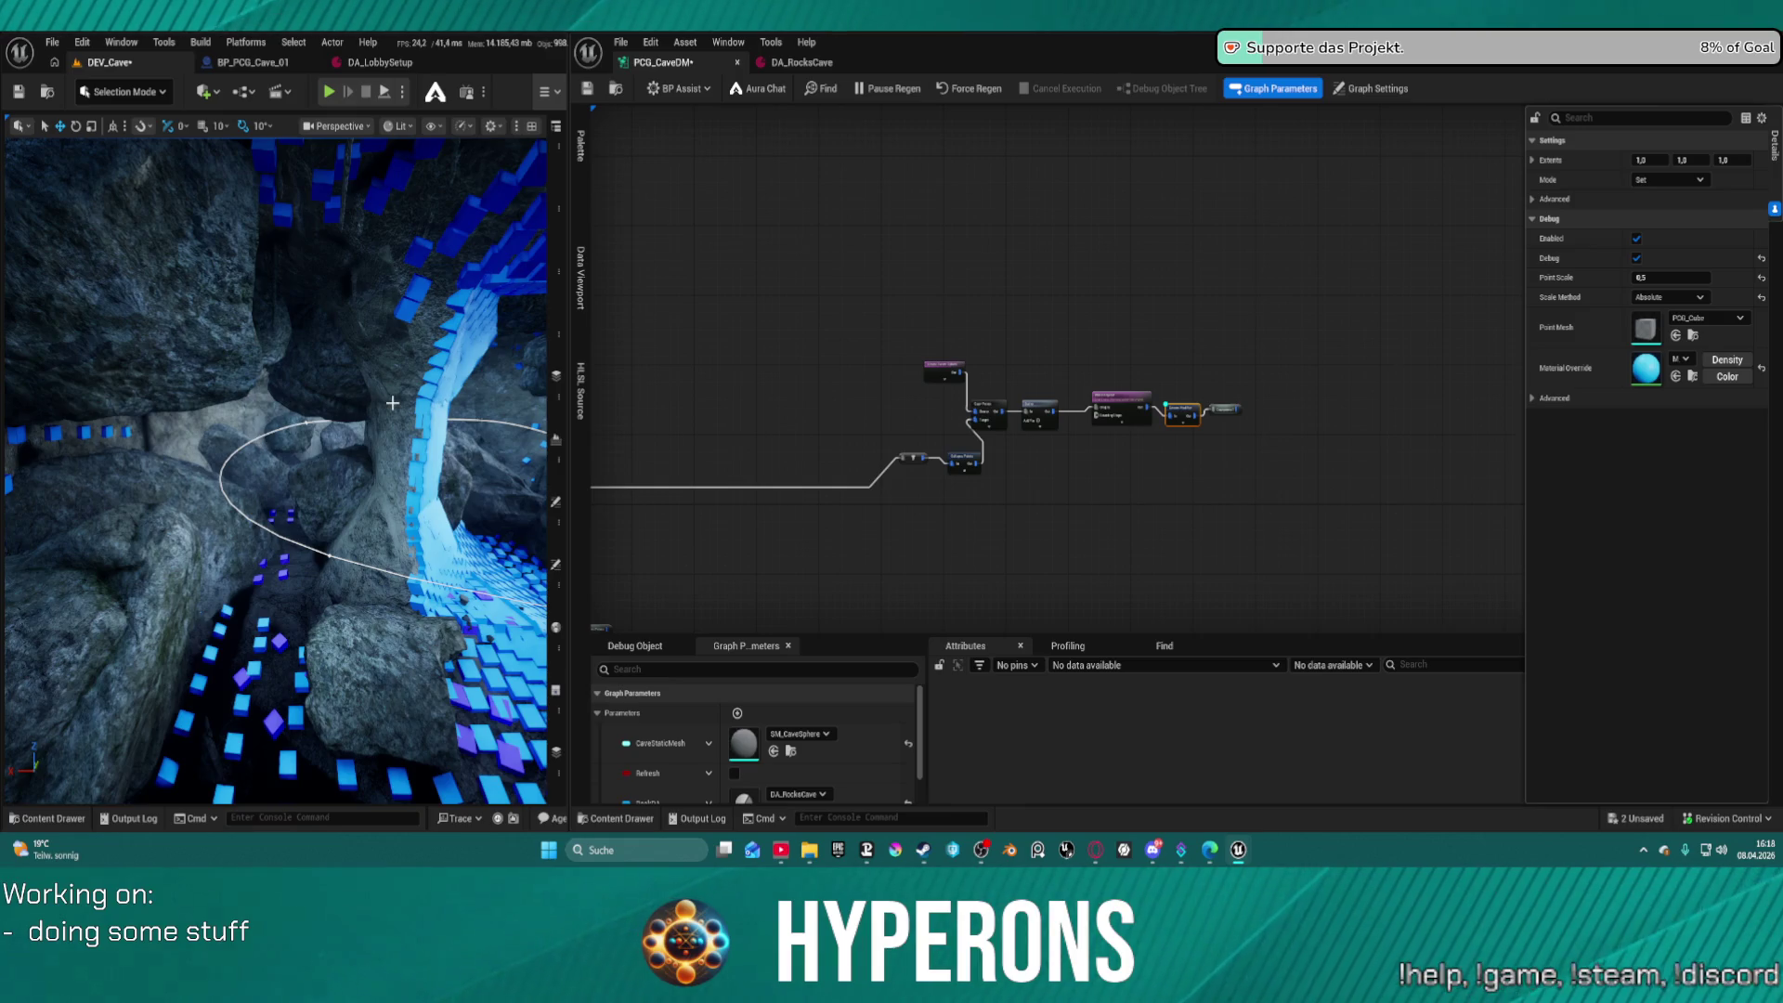
pyautogui.moveTo(412, 450); pyautogui.dragTo(471, 437)
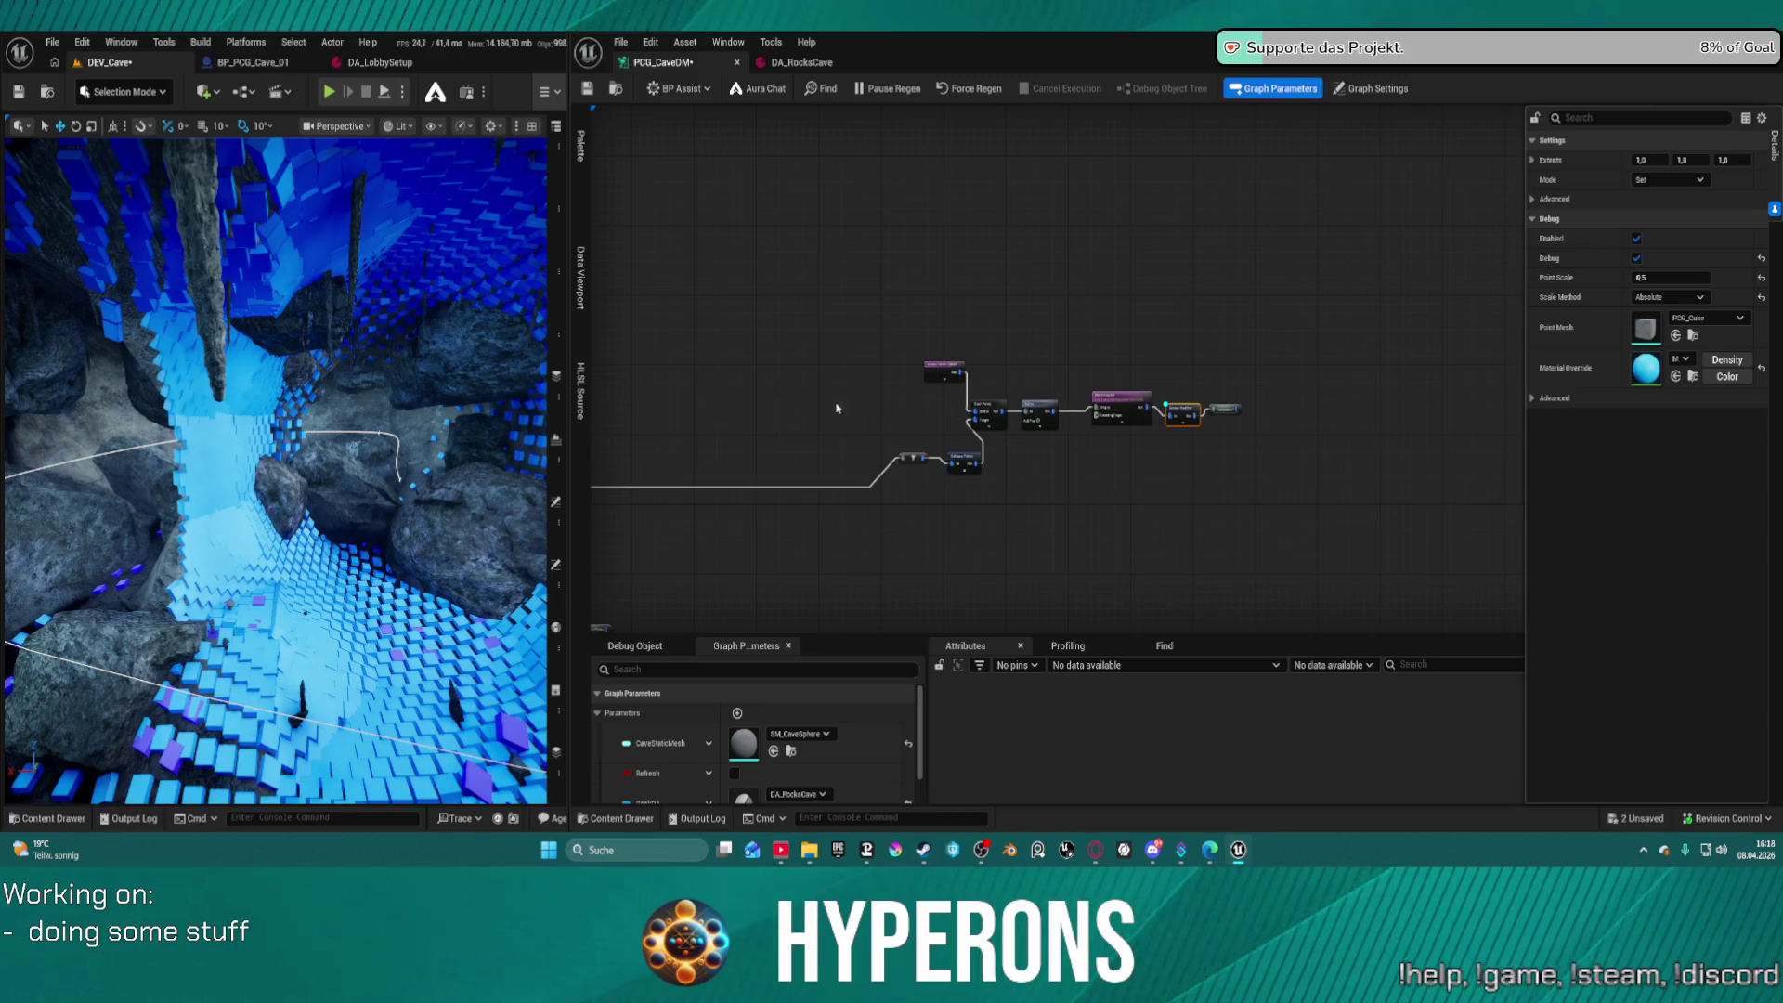
# Duplicate PCG_CaveDM in System02 as PCG_CaveDM_BU and save both assets
pyautogui.scroll(8, 862, 416)
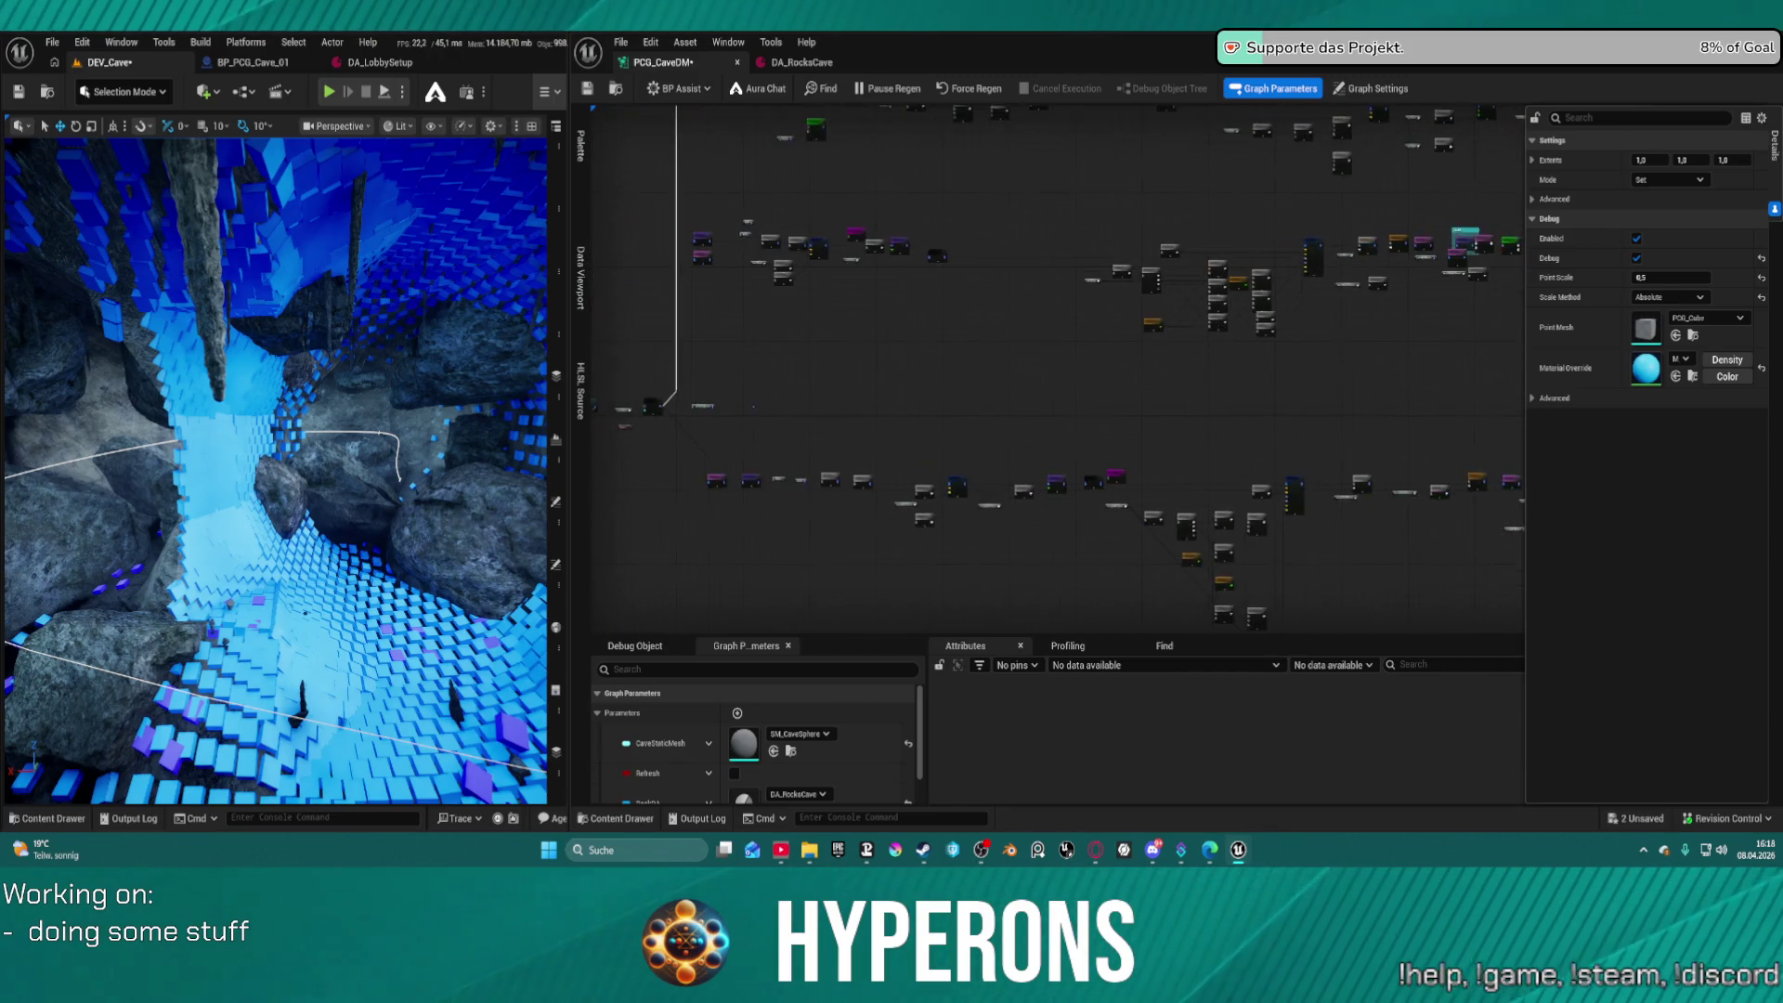
pyautogui.click(615, 88)
pyautogui.hotkey('ctrl', 'd')
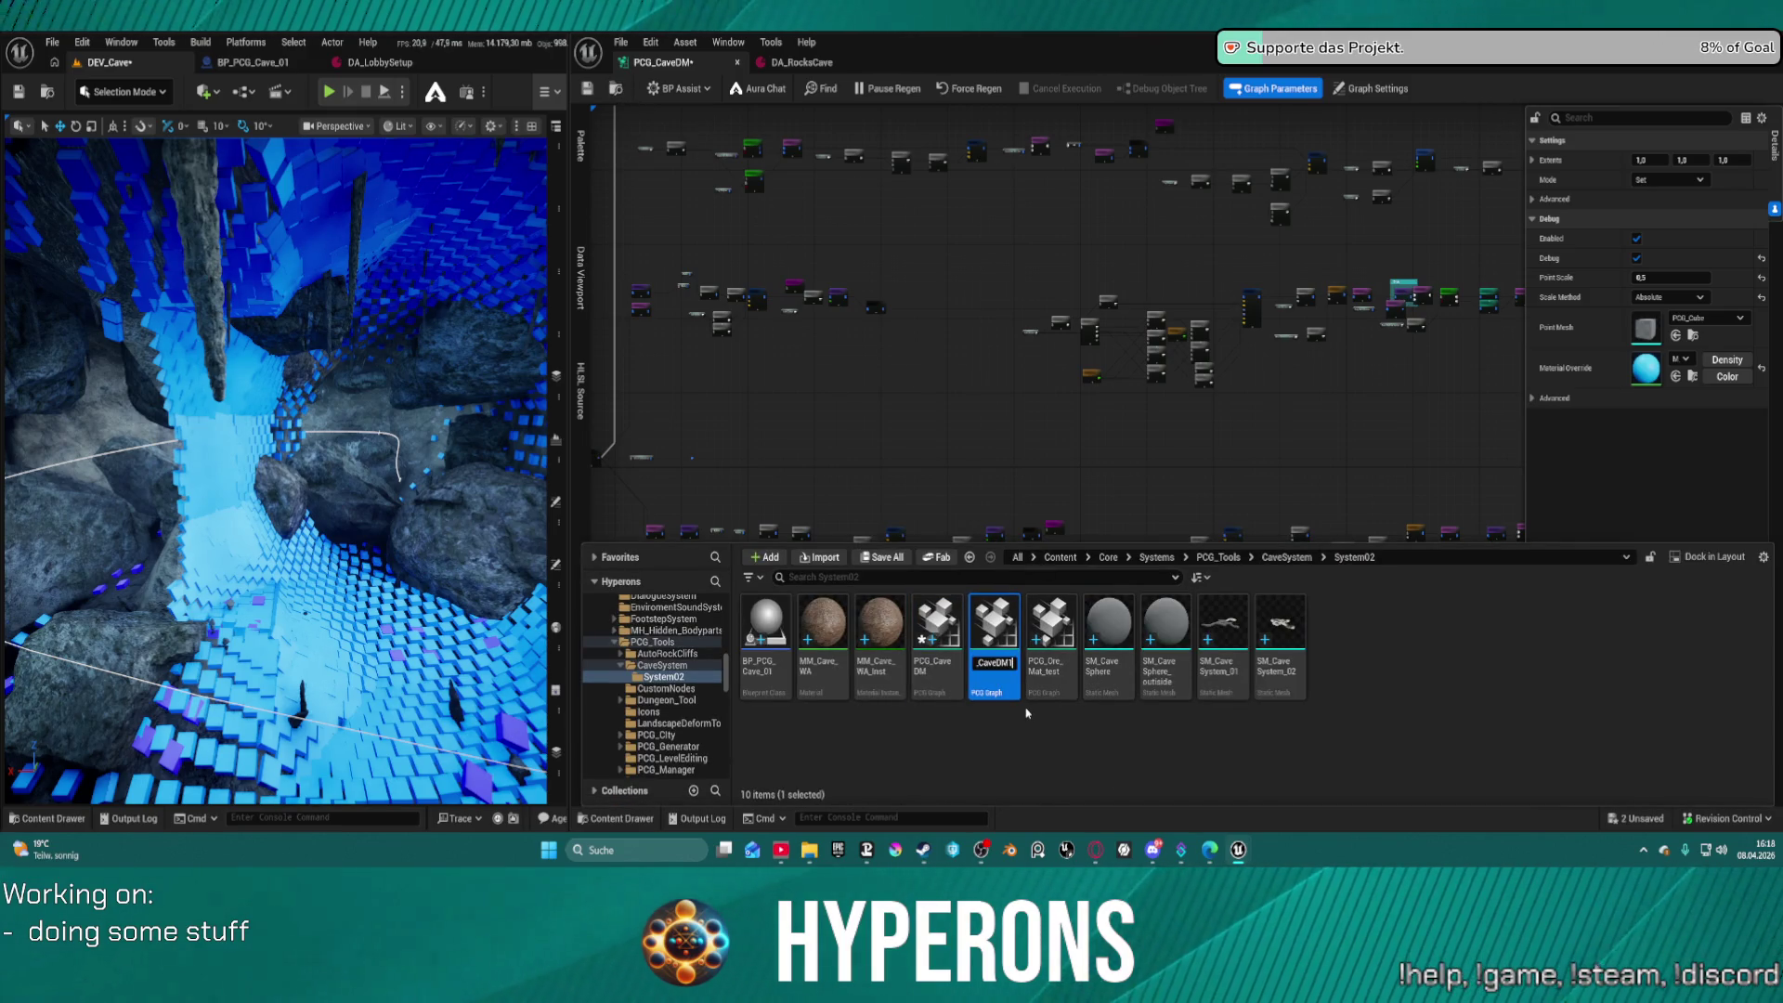
pyautogui.press('BackSpace')
pyautogui.write('_BU')
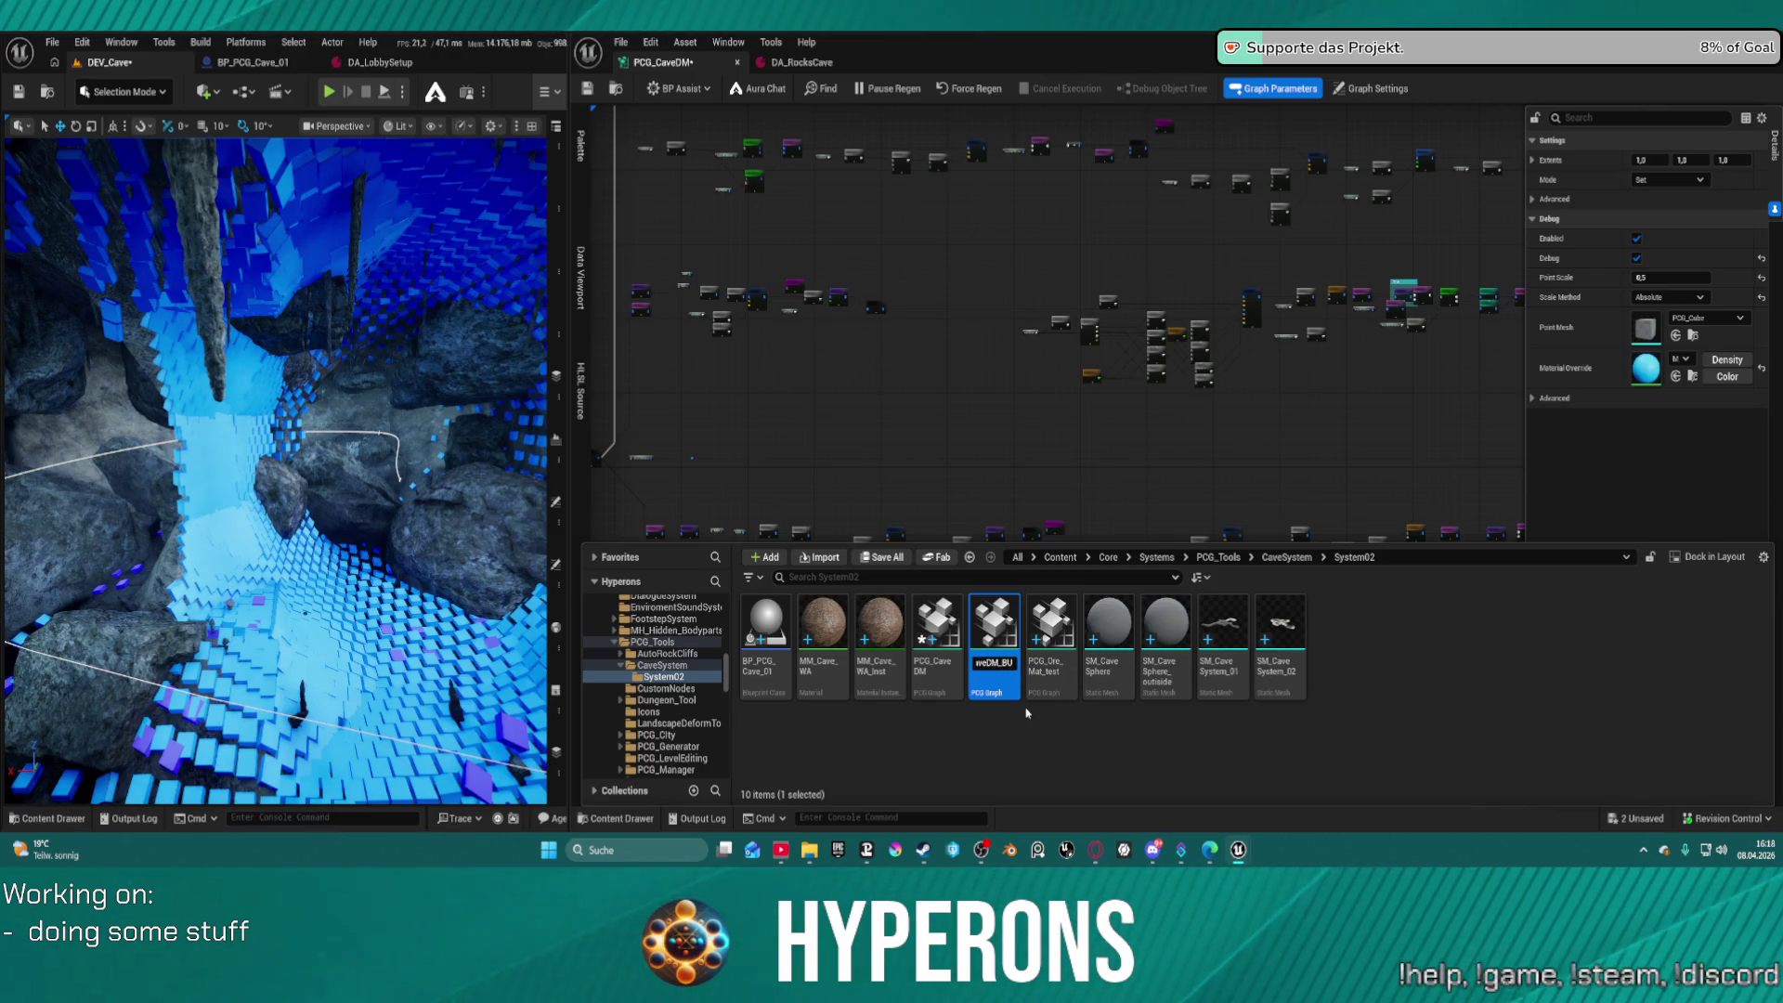
pyautogui.hotkey('ctrl', 's')
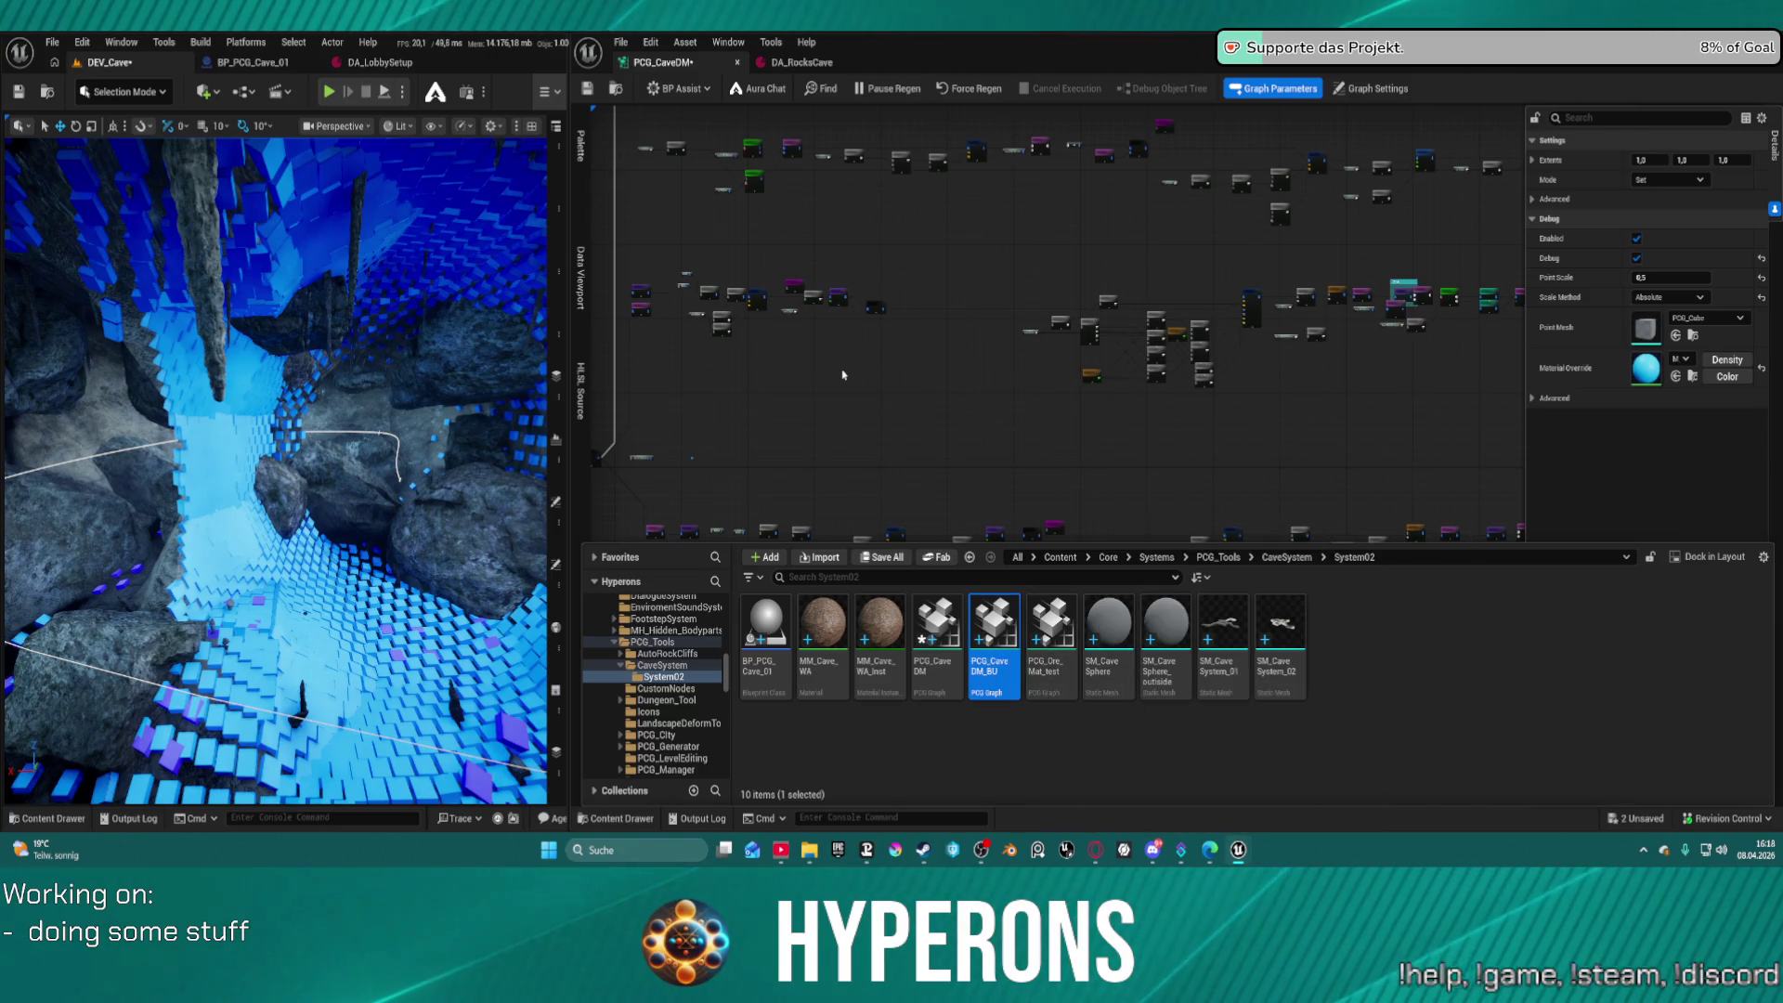
pyautogui.click(910, 337)
pyautogui.moveTo(911, 337)
pyautogui.mouseDown()
pyautogui.moveTo(899, 372)
pyautogui.moveTo(923, 474)
pyautogui.mouseUp()
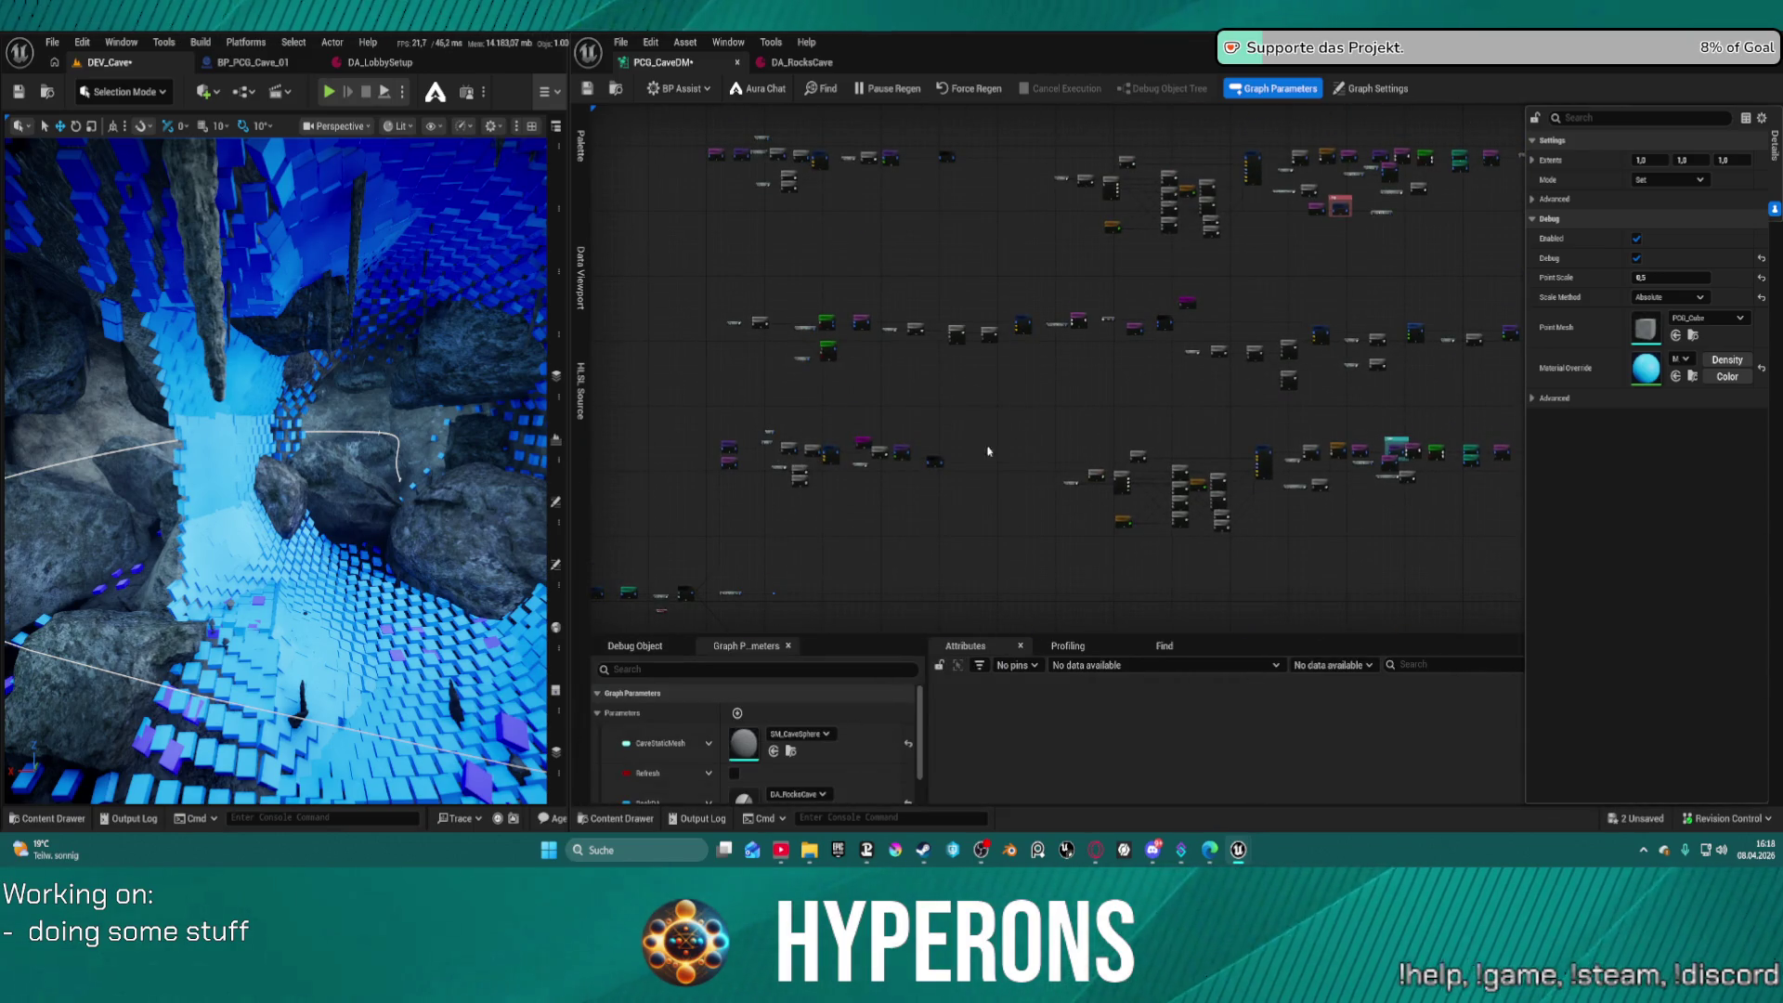
# Marquee-select cave graph nodes and move the small reroute node up-right off its wire
pyautogui.scroll(2, 907, 343)
pyautogui.moveTo(1123, 346); pyautogui.dragTo(1373, 479)
pyautogui.moveTo(1293, 401)
pyautogui.mouseDown()
pyautogui.moveTo(1148, 378)
pyautogui.moveTo(1337, 462)
pyautogui.moveTo(1263, 414)
pyautogui.moveTo(459, 420)
pyautogui.moveTo(734, 404)
pyautogui.moveTo(924, 428)
pyautogui.moveTo(887, 428)
pyautogui.moveTo(868, 370)
pyautogui.moveTo(1336, 316)
pyautogui.mouseUp()
pyautogui.scroll(5, 887, 428)
pyautogui.moveTo(1045, 399)
pyautogui.mouseDown()
pyautogui.moveTo(1101, 339)
pyautogui.moveTo(1172, 370)
pyautogui.mouseUp()
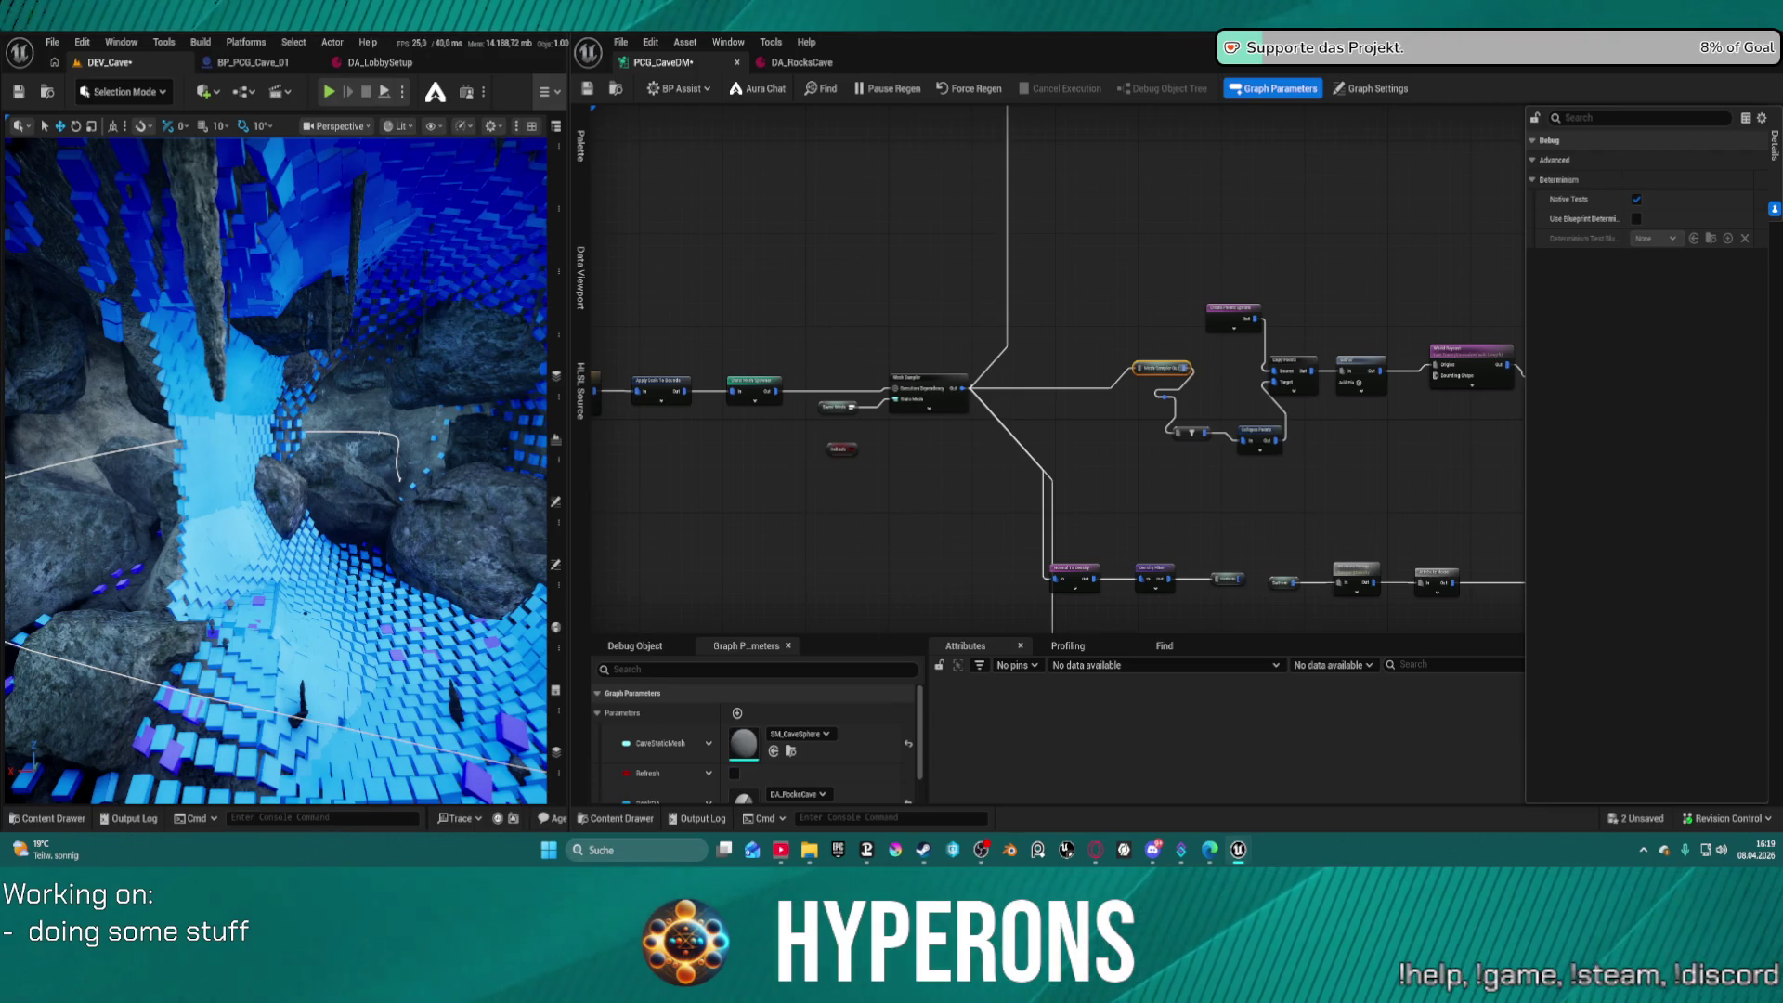
pyautogui.scroll(4, 1268, 442)
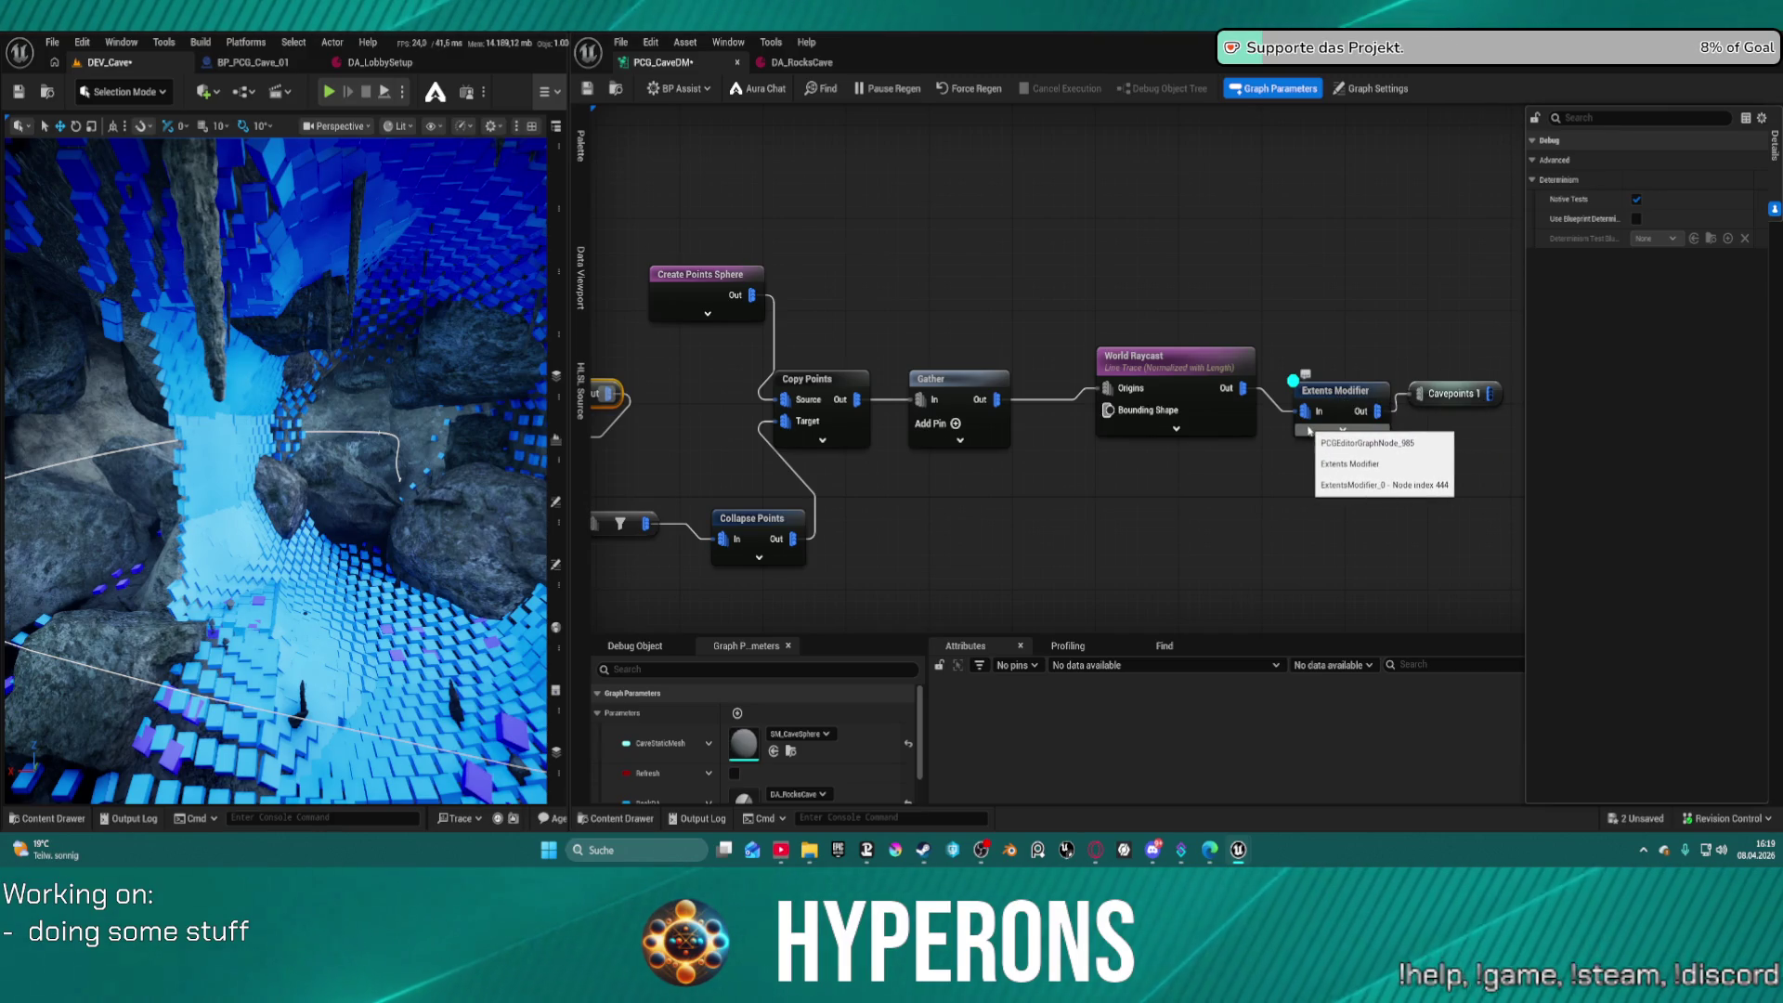
# Box-select the Extents Modifier node
pyautogui.moveTo(1343, 340)
pyautogui.mouseDown()
pyautogui.moveTo(1349, 432)
pyautogui.moveTo(1339, 354)
pyautogui.moveTo(1346, 401)
pyautogui.mouseUp()
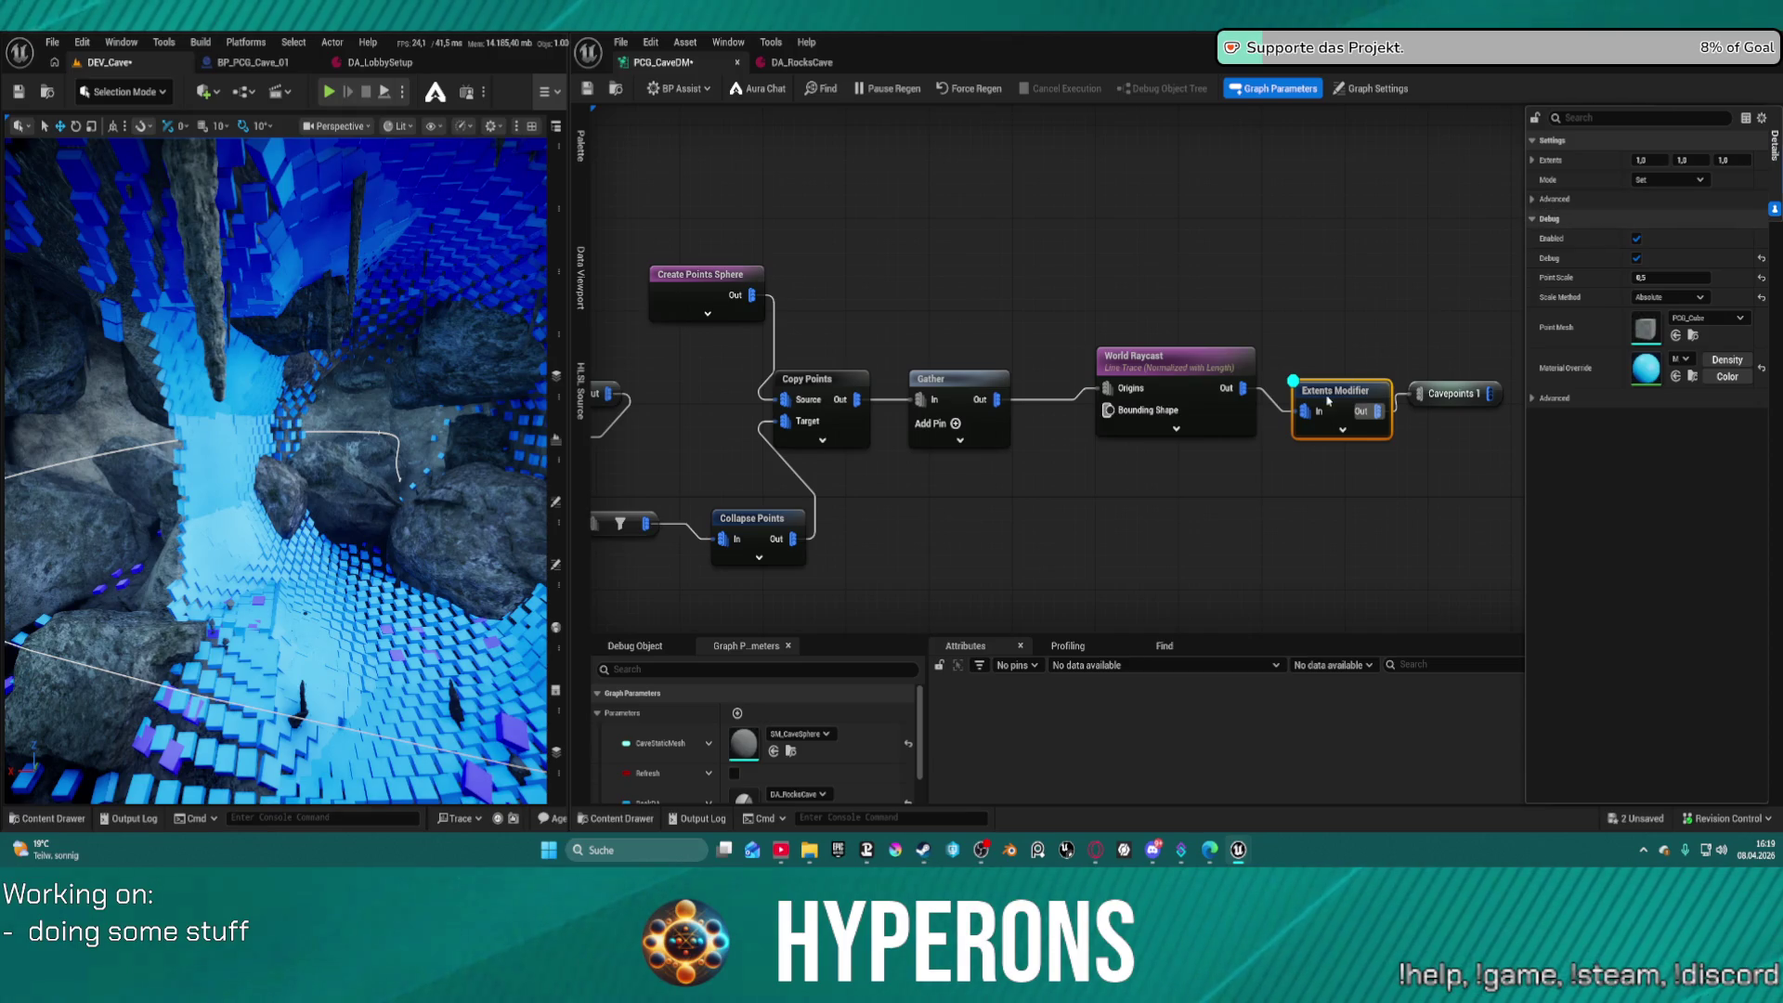
# Move debug display from Extents Modifier to World Raycast with point scale 0.5, and save
pyautogui.press('d')
pyautogui.click(1145, 367)
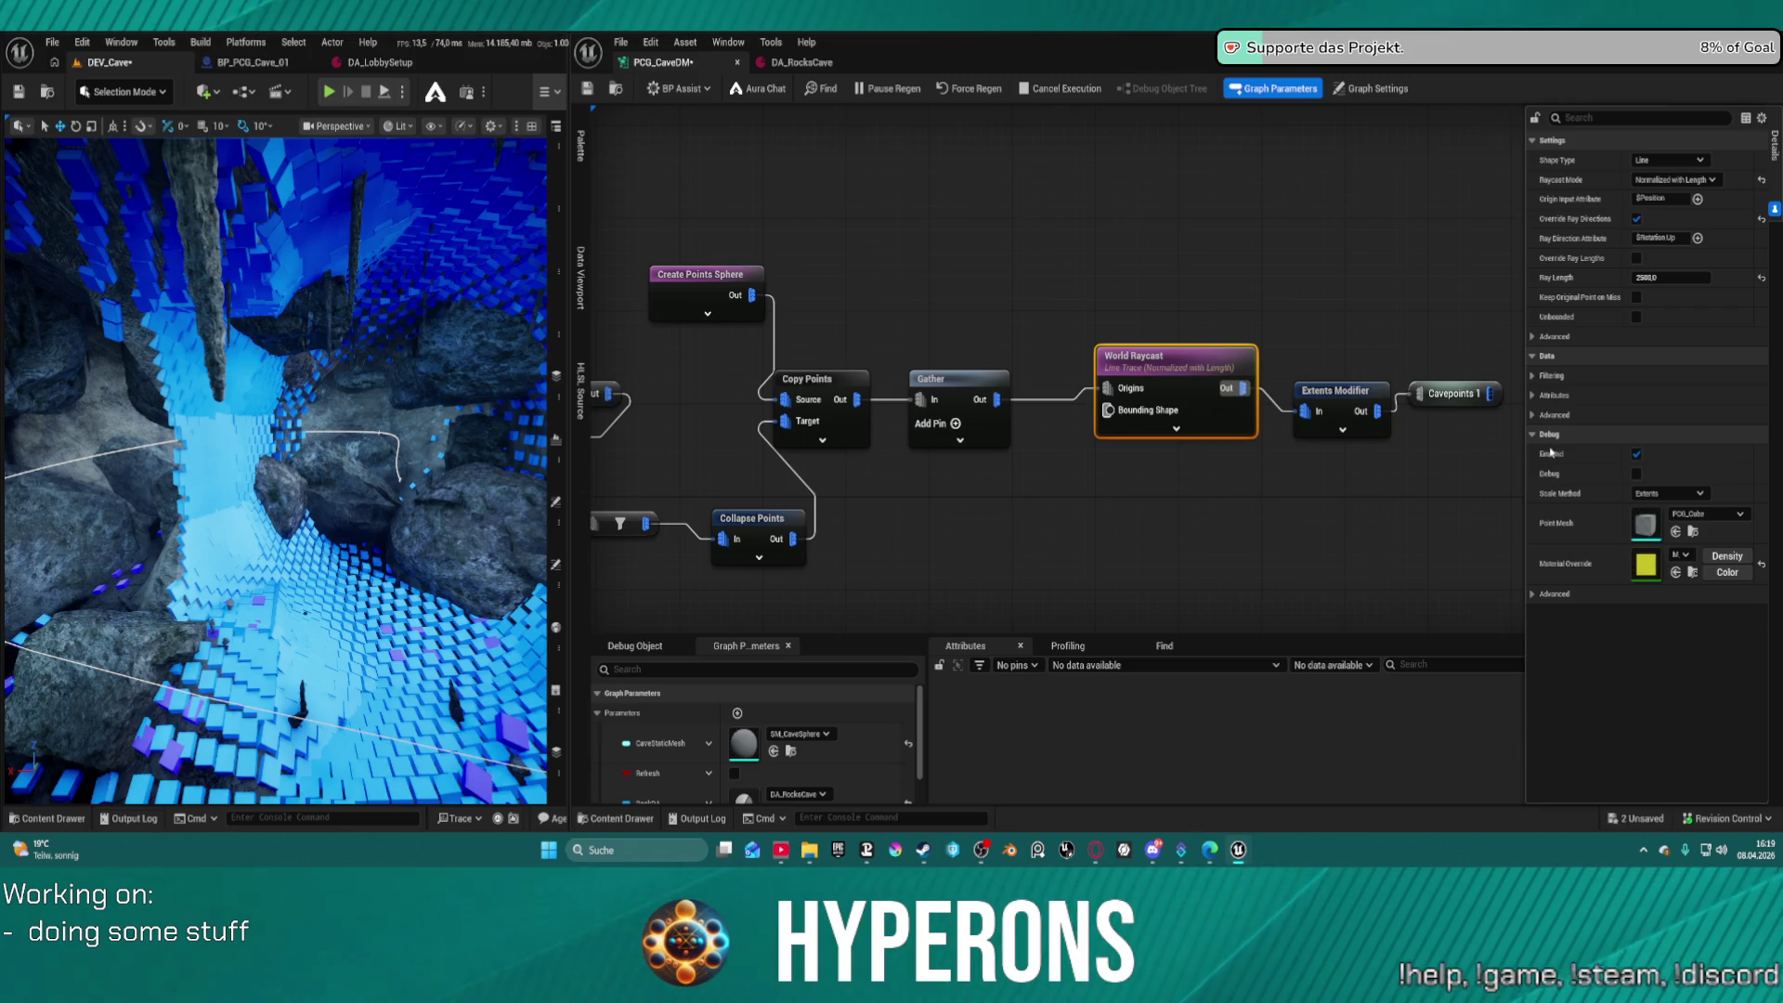
pyautogui.press('d')
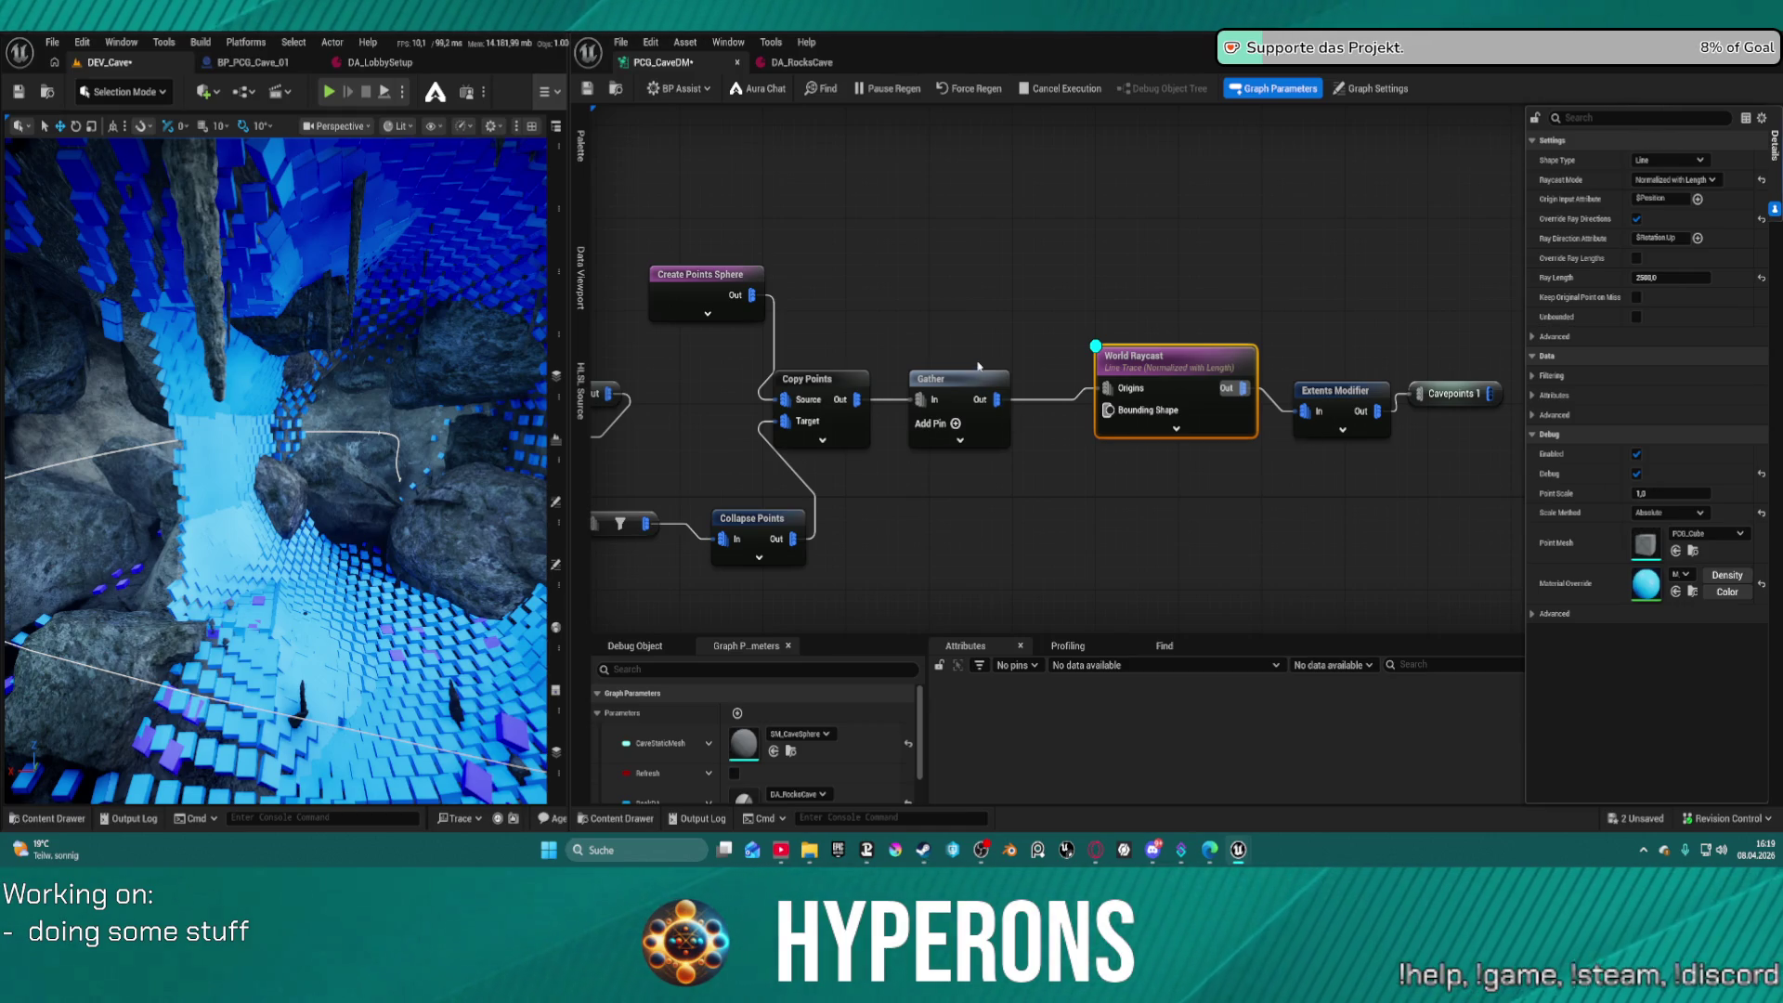
pyautogui.hotkey('ctrl', 's')
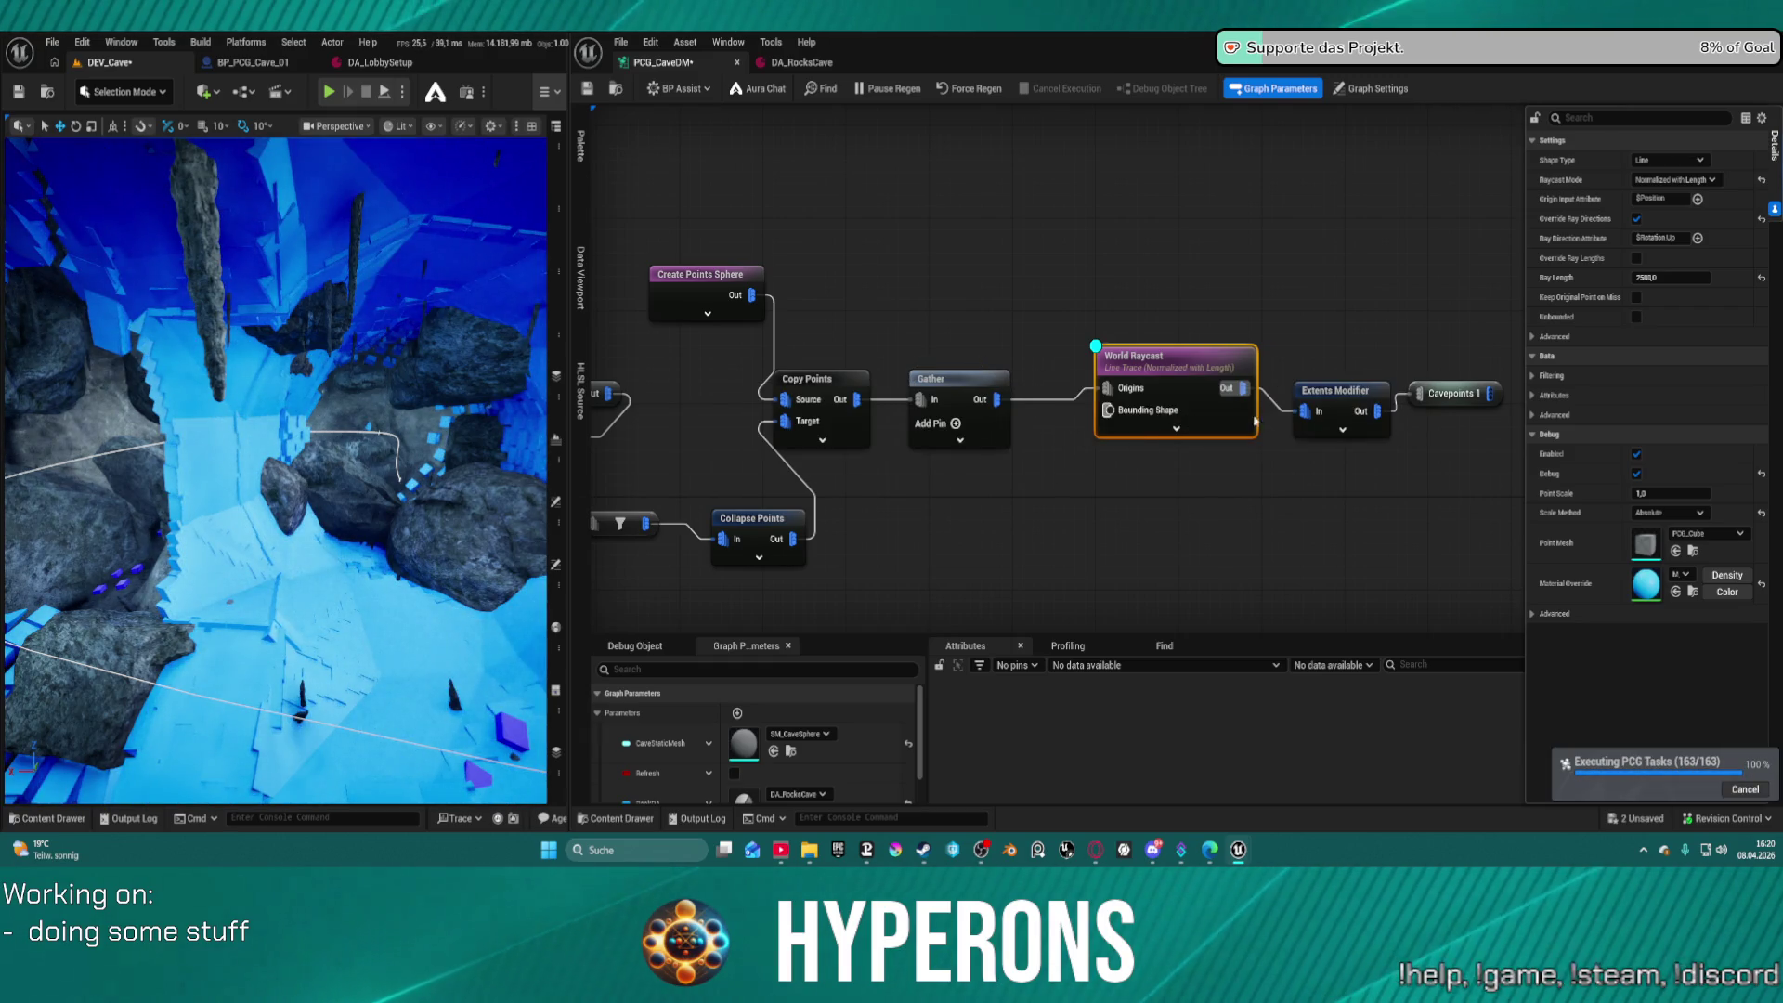
pyautogui.click(1687, 495)
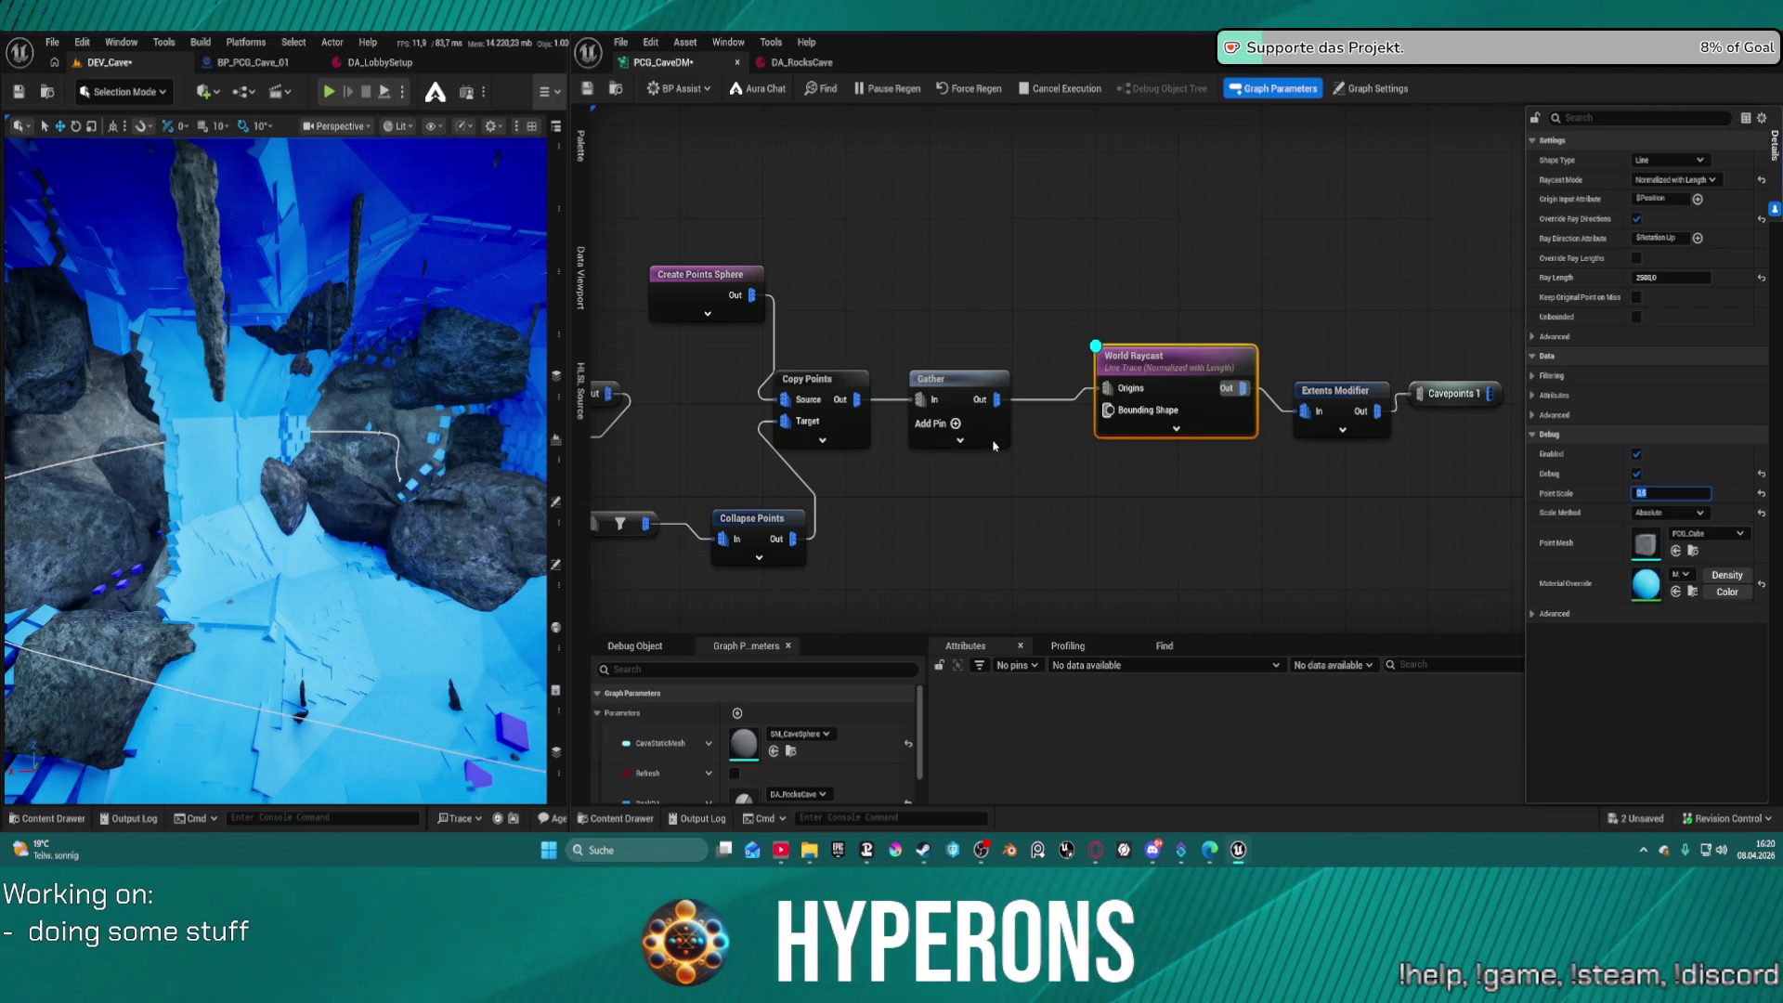
pyautogui.hotkey('ctrl', 's')
pyautogui.click(975, 434)
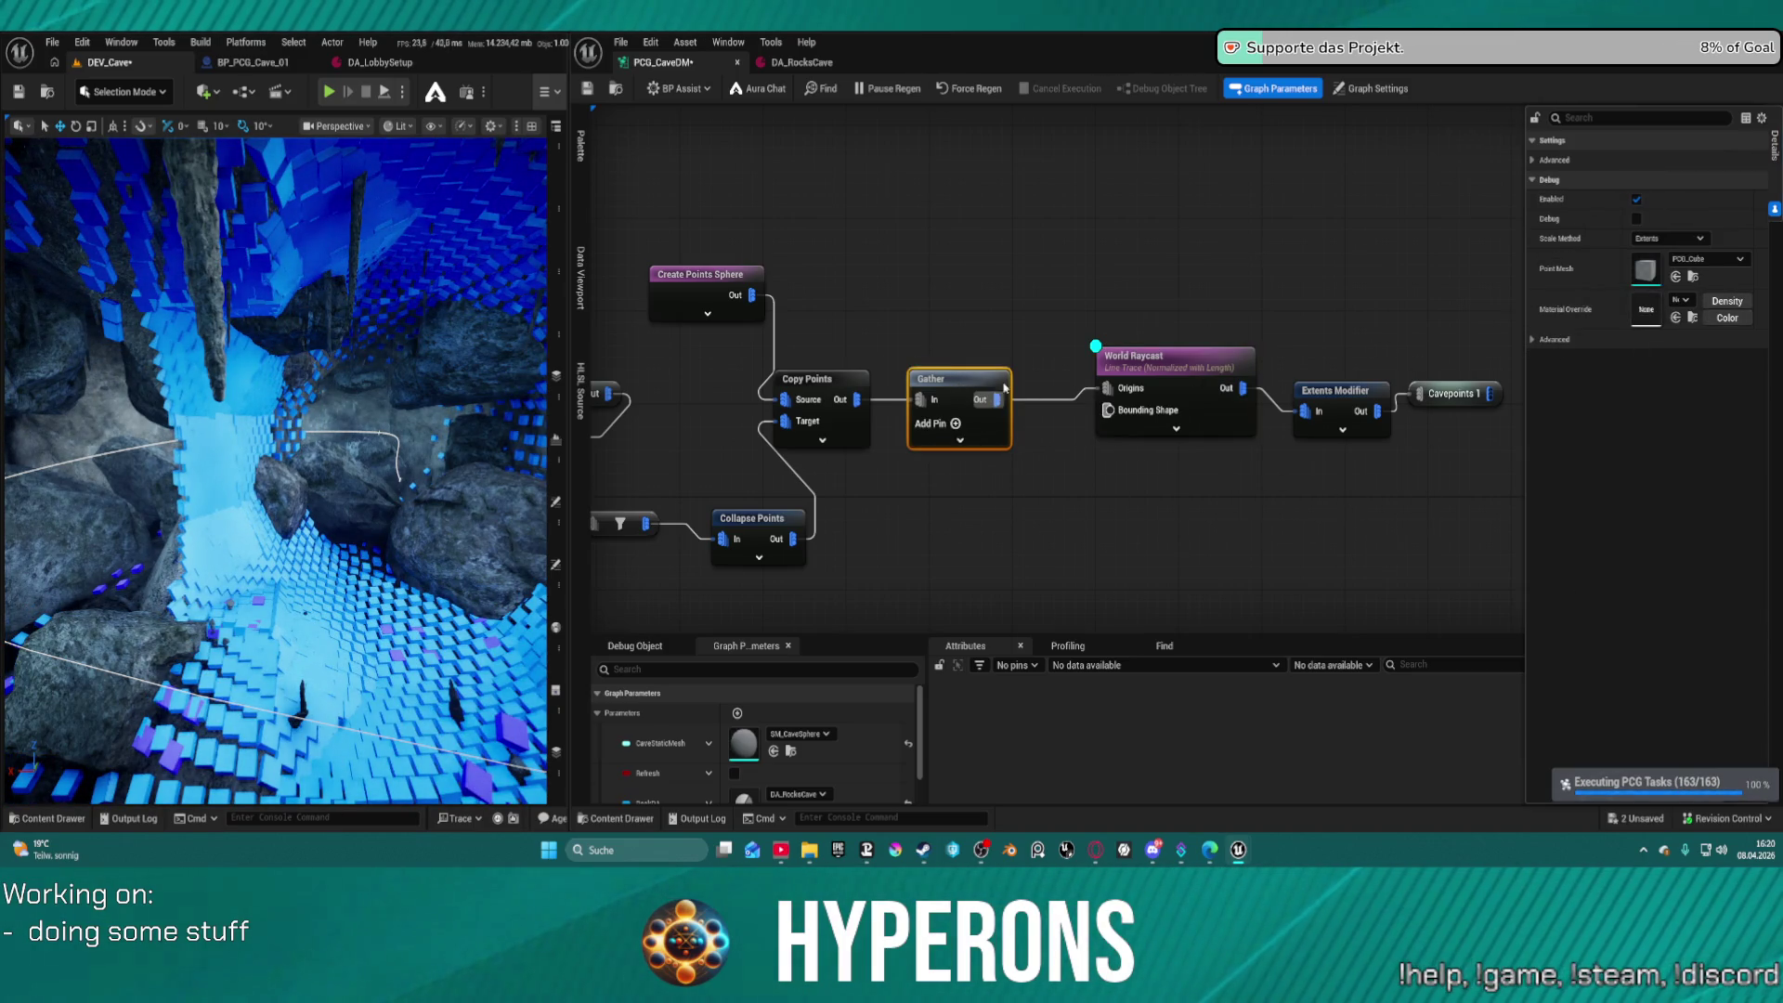
# Enable debug display on the Gather node and save to regenerate the cave
pyautogui.click(1176, 364)
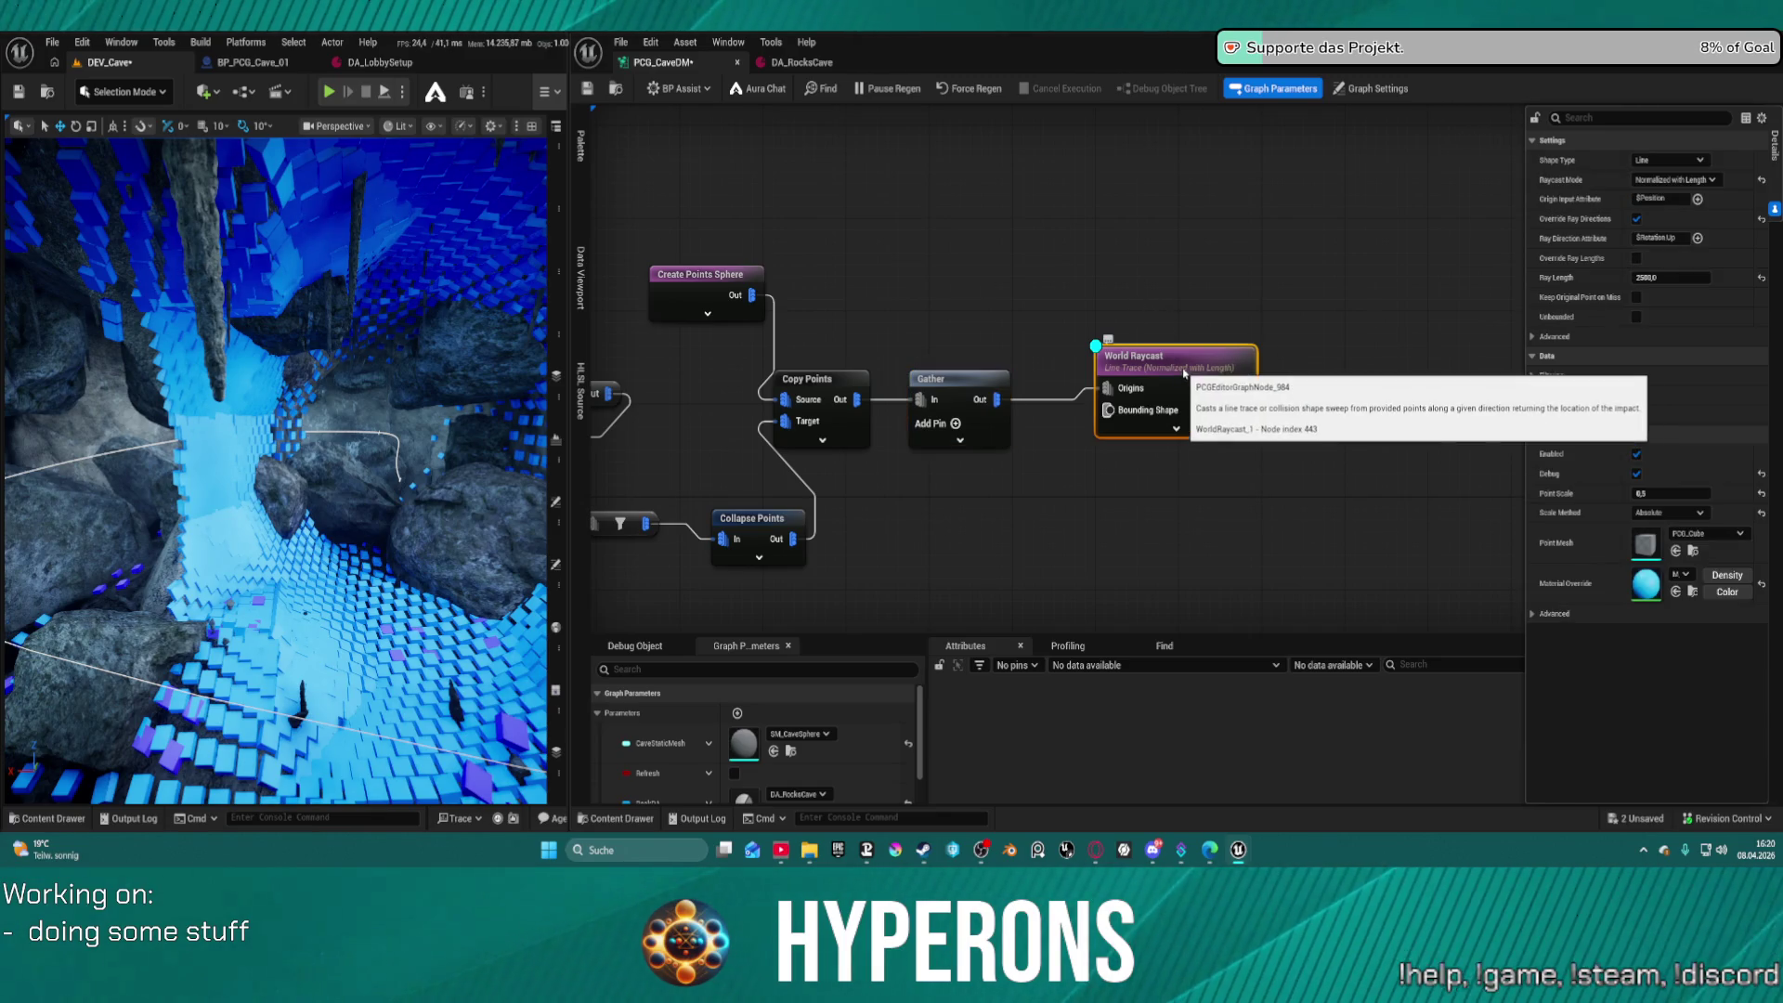
pyautogui.click(960, 382)
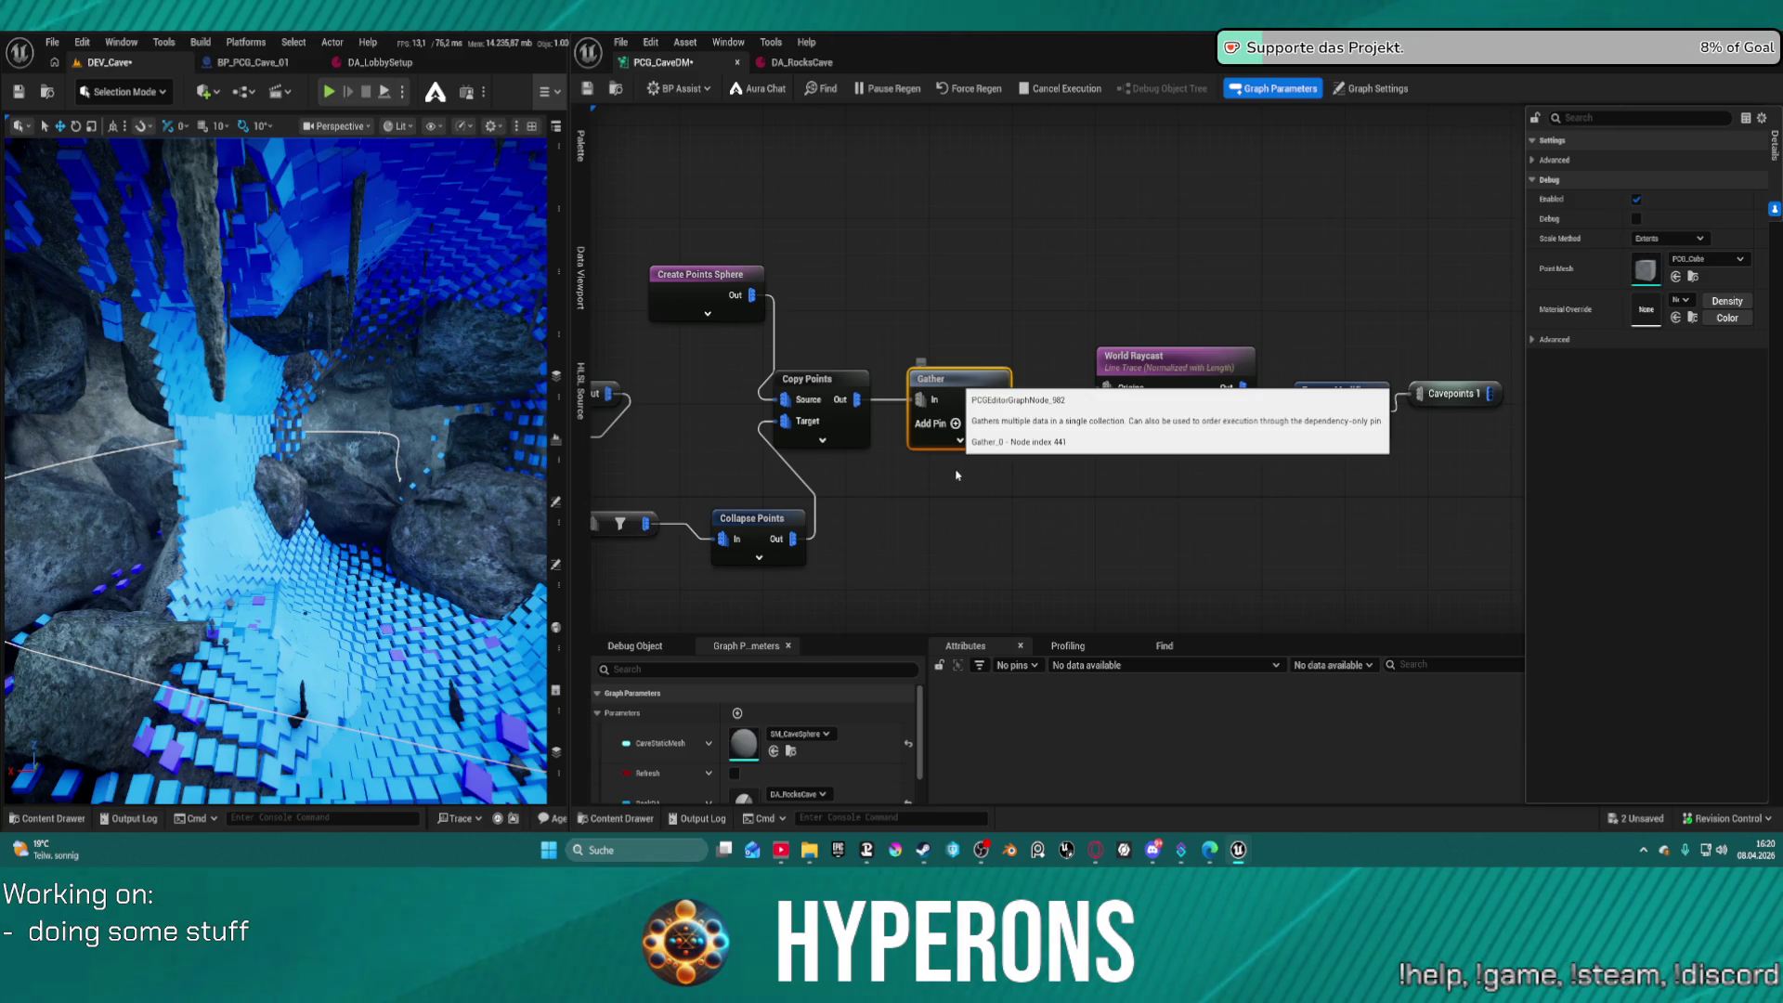
pyautogui.press('d')
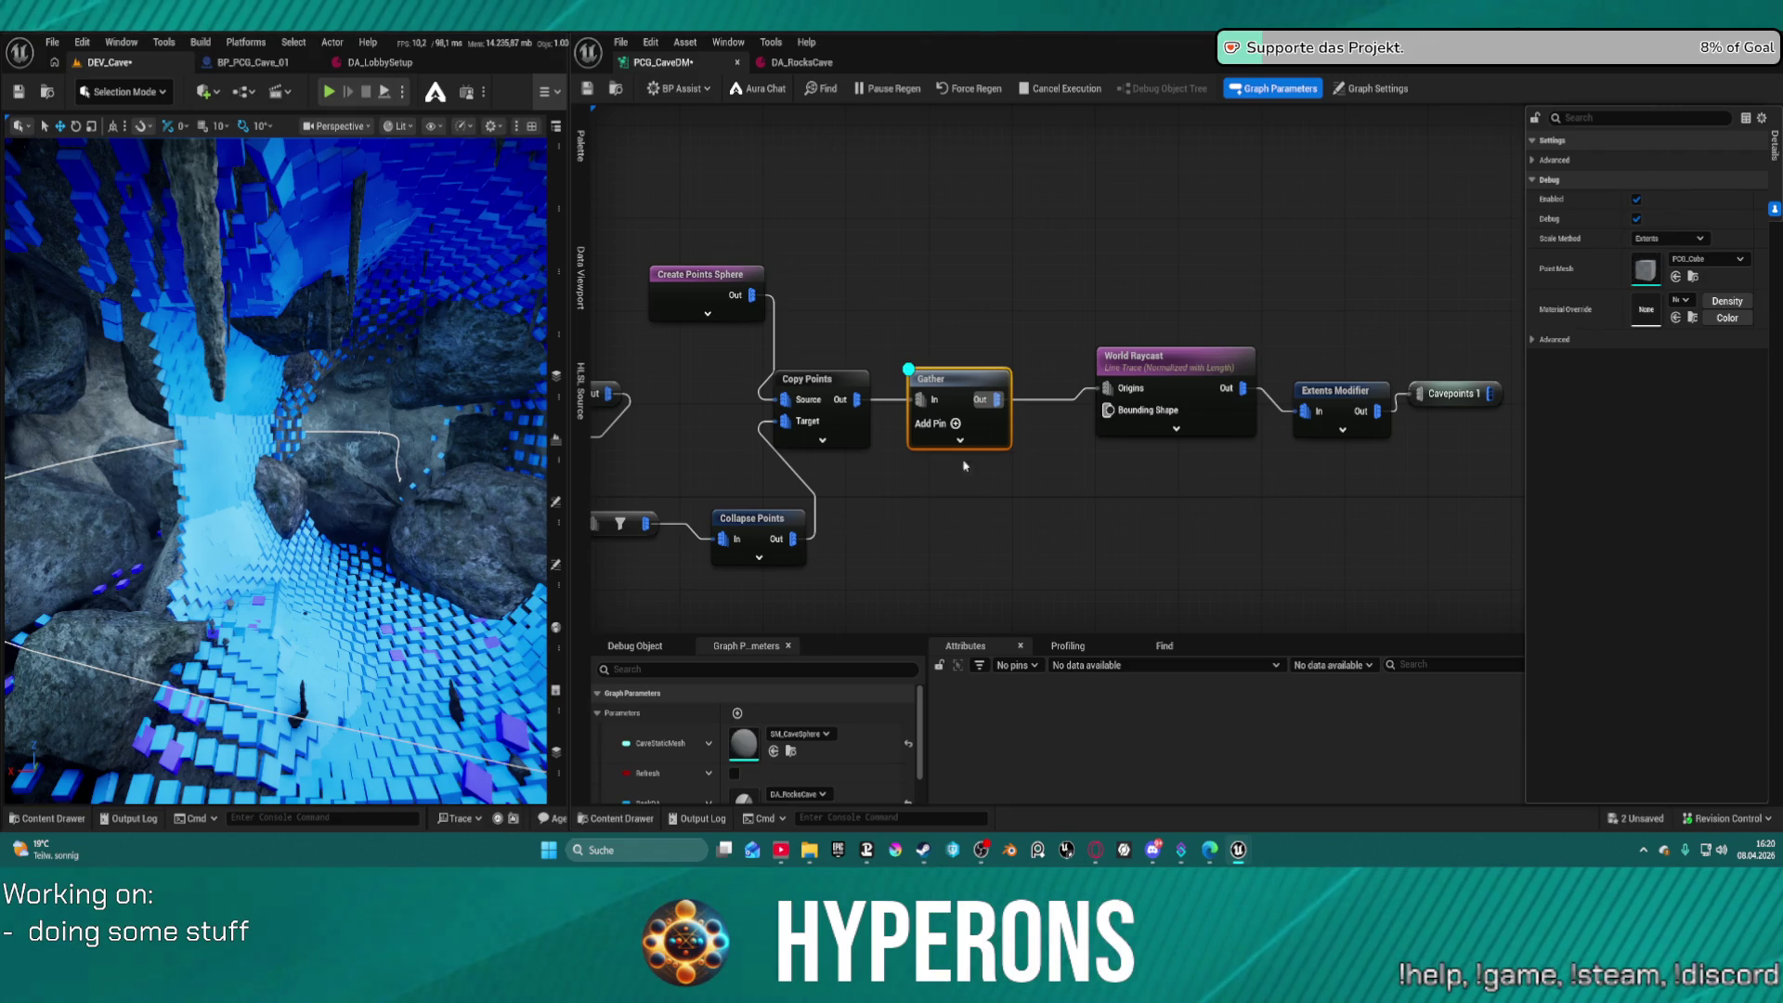
pyautogui.hotkey('ctrl', 's')
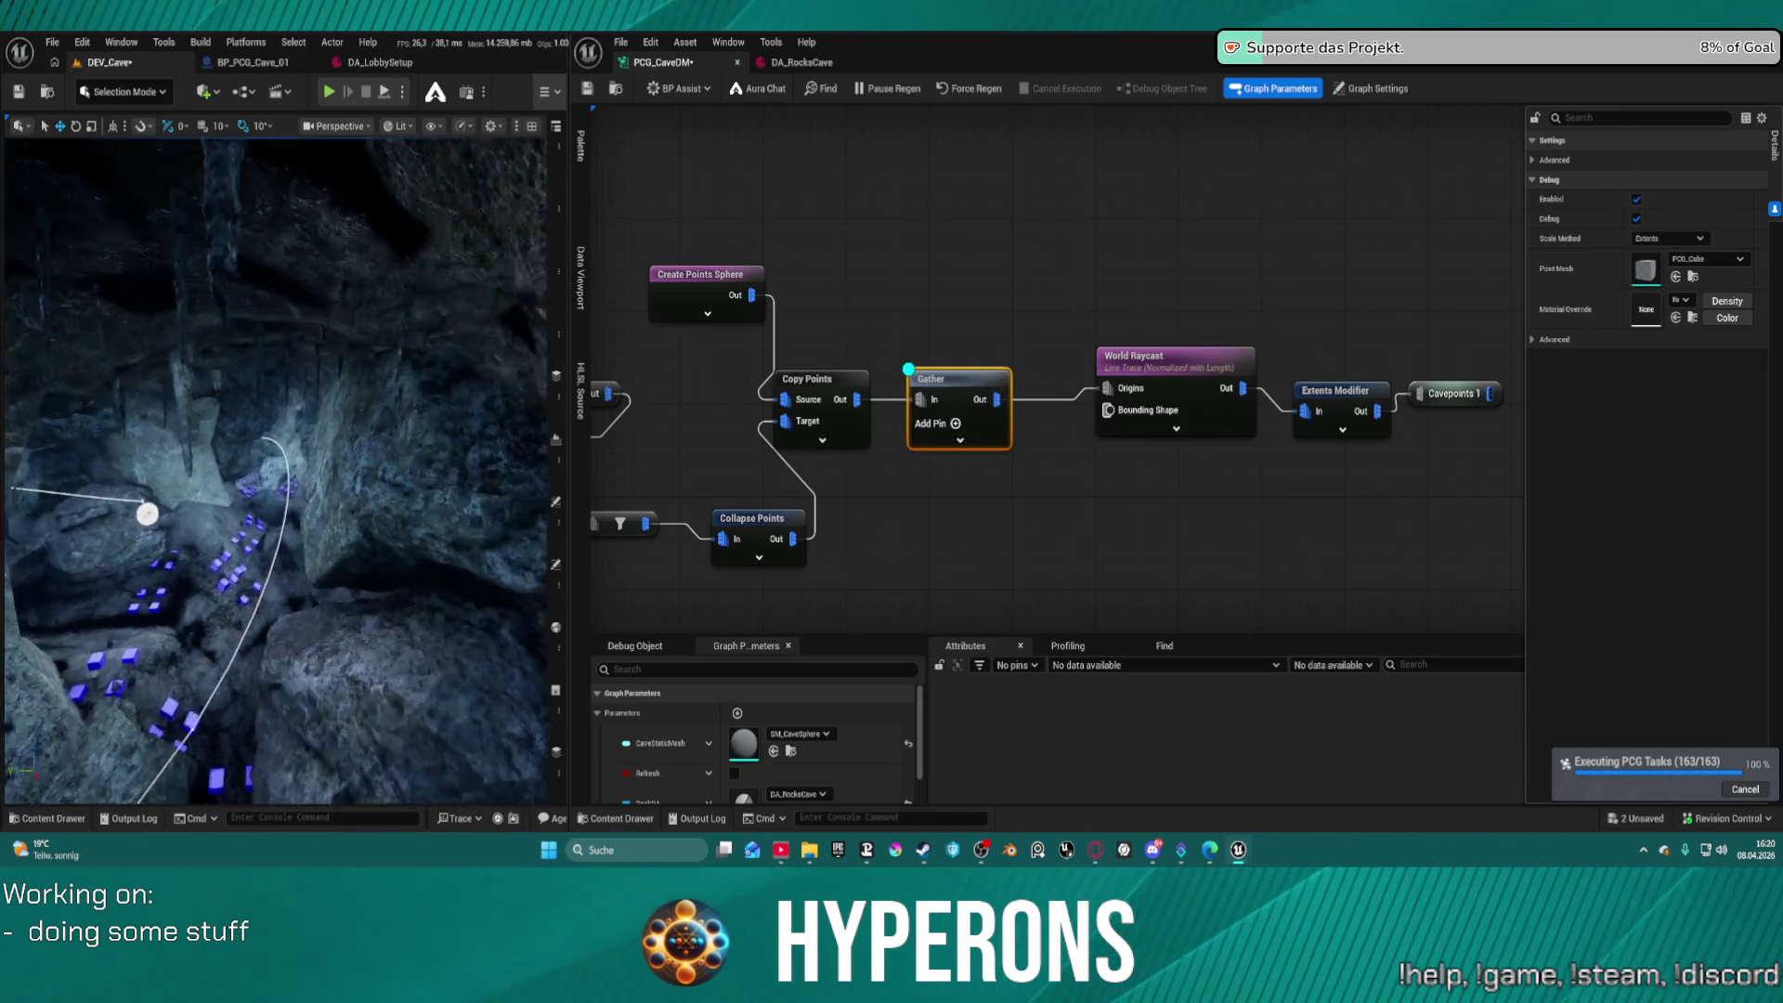
# Fly the viewport through the cave to inspect the Gather debug points near the spline
pyautogui.press('w')
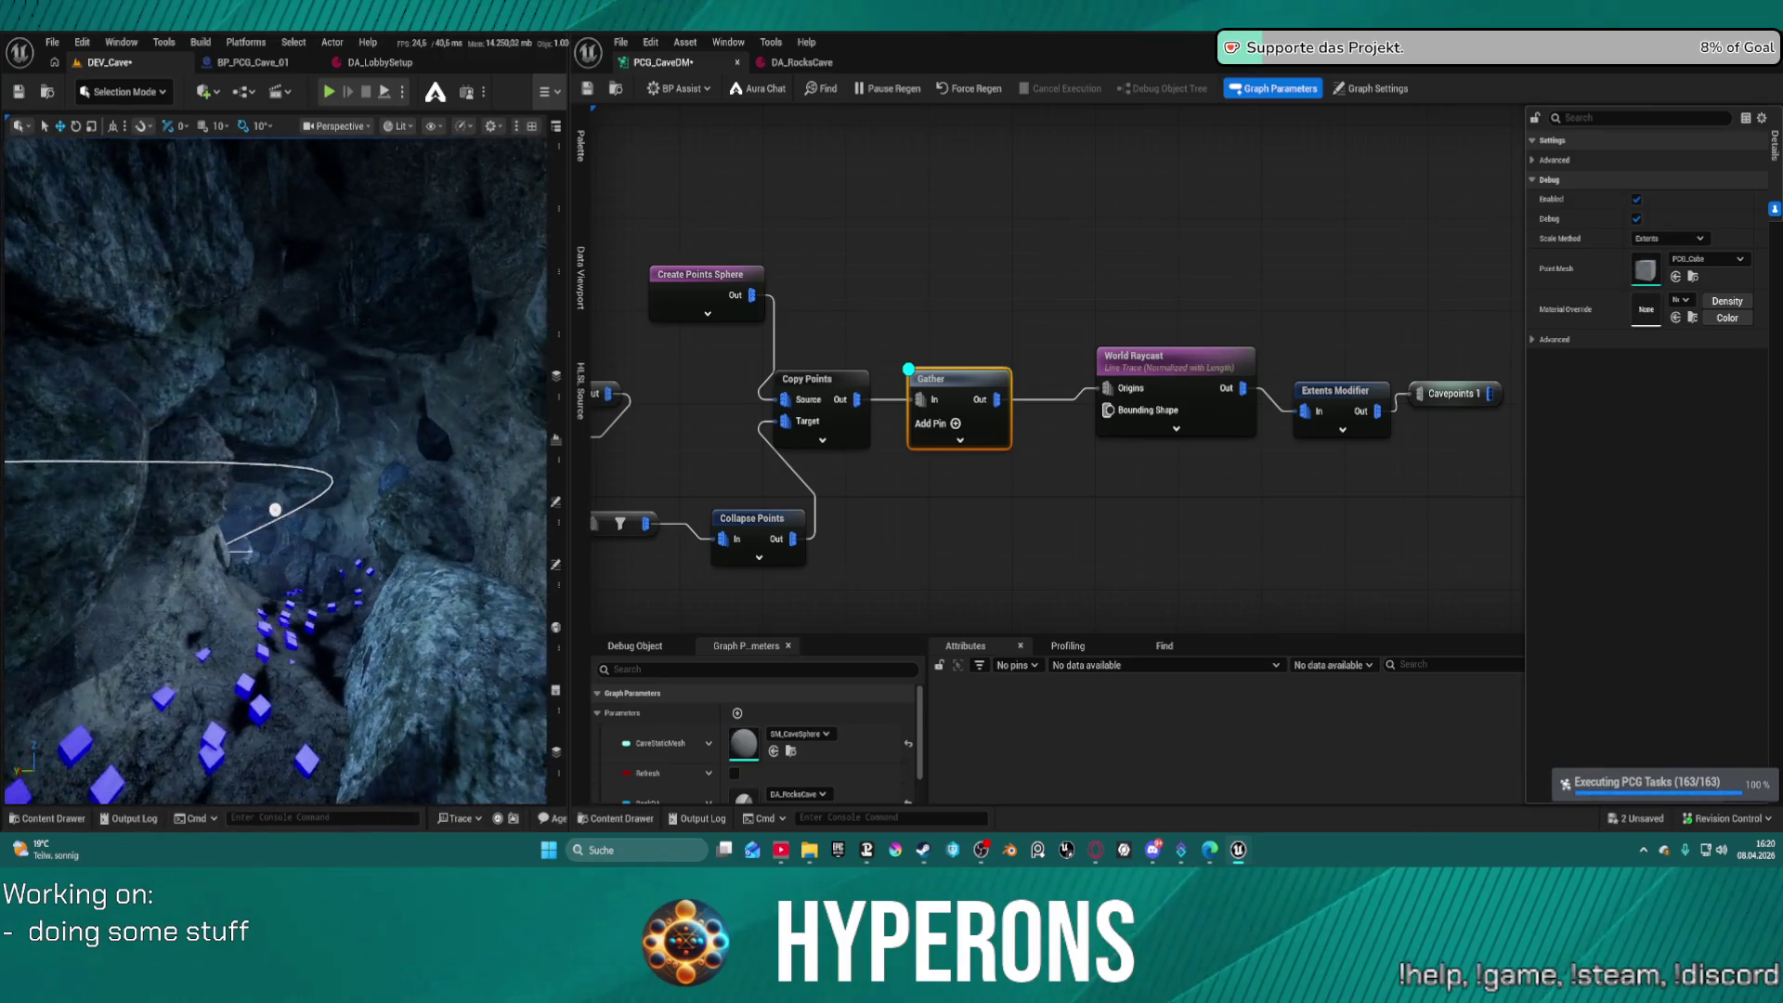
pyautogui.press('w')
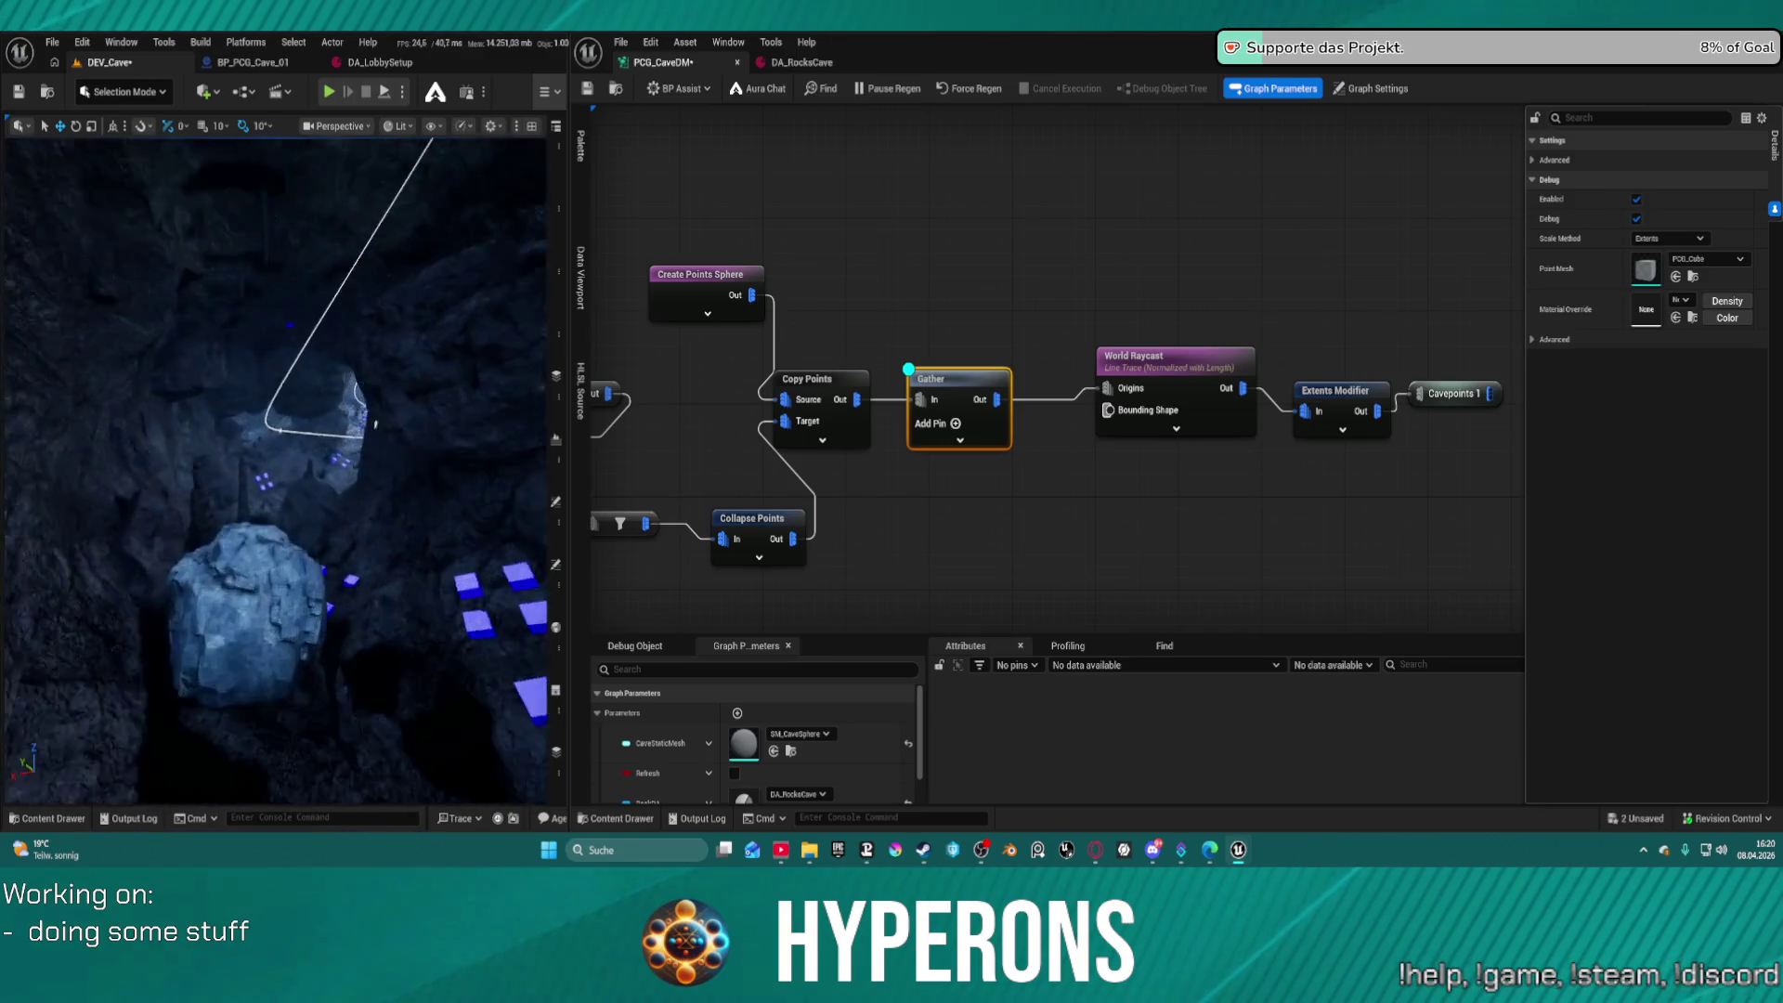
pyautogui.press('w')
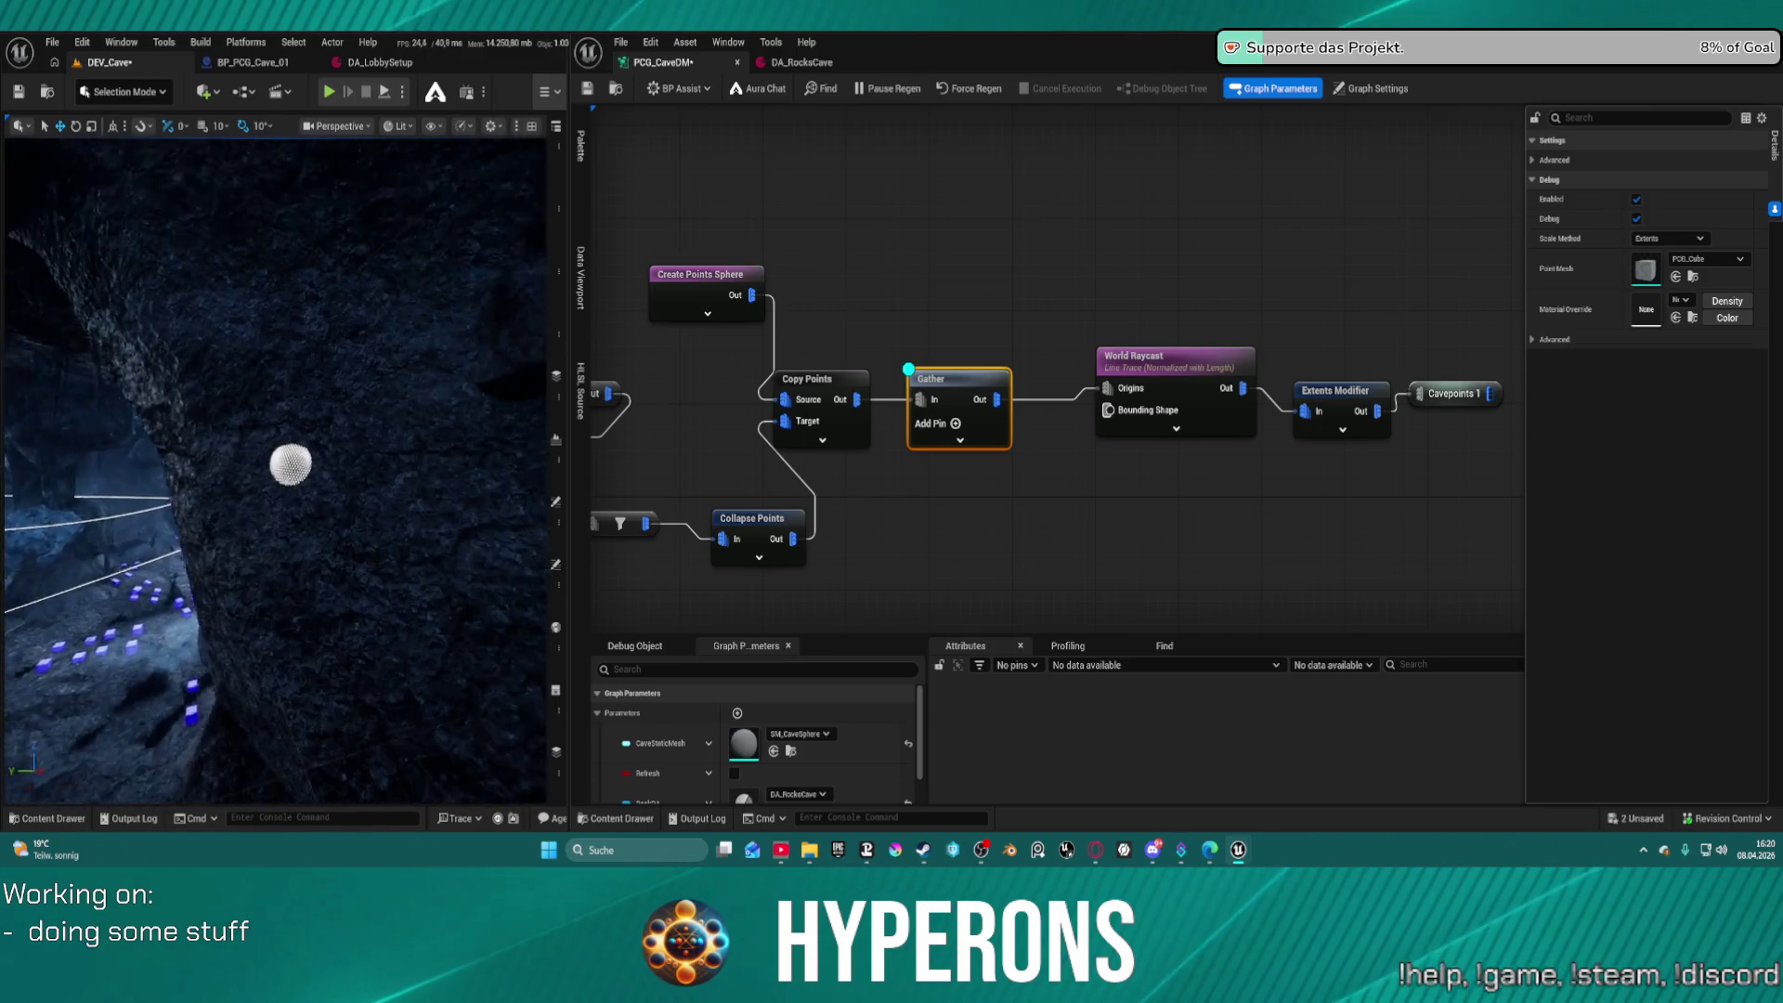
pyautogui.press('w')
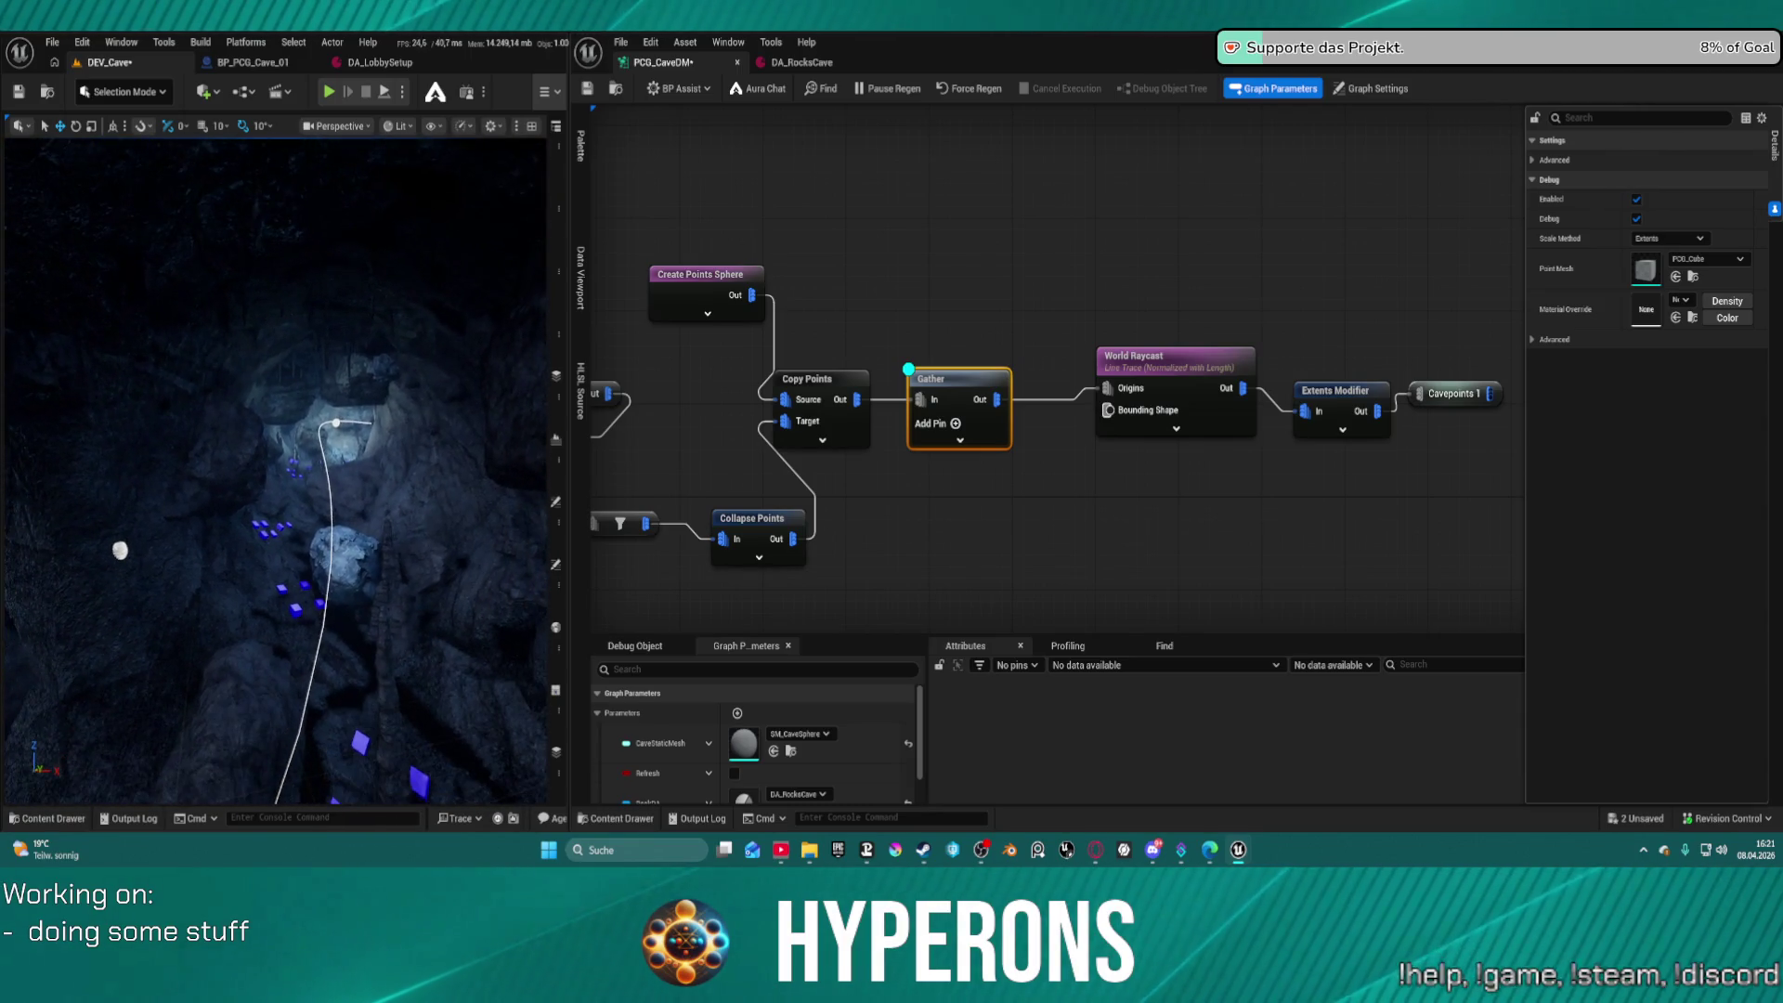
# Bring the Mesh Sampler Out branch into view and pause automatic graph regeneration
pyautogui.moveTo(730, 467); pyautogui.dragTo(1231, 458)
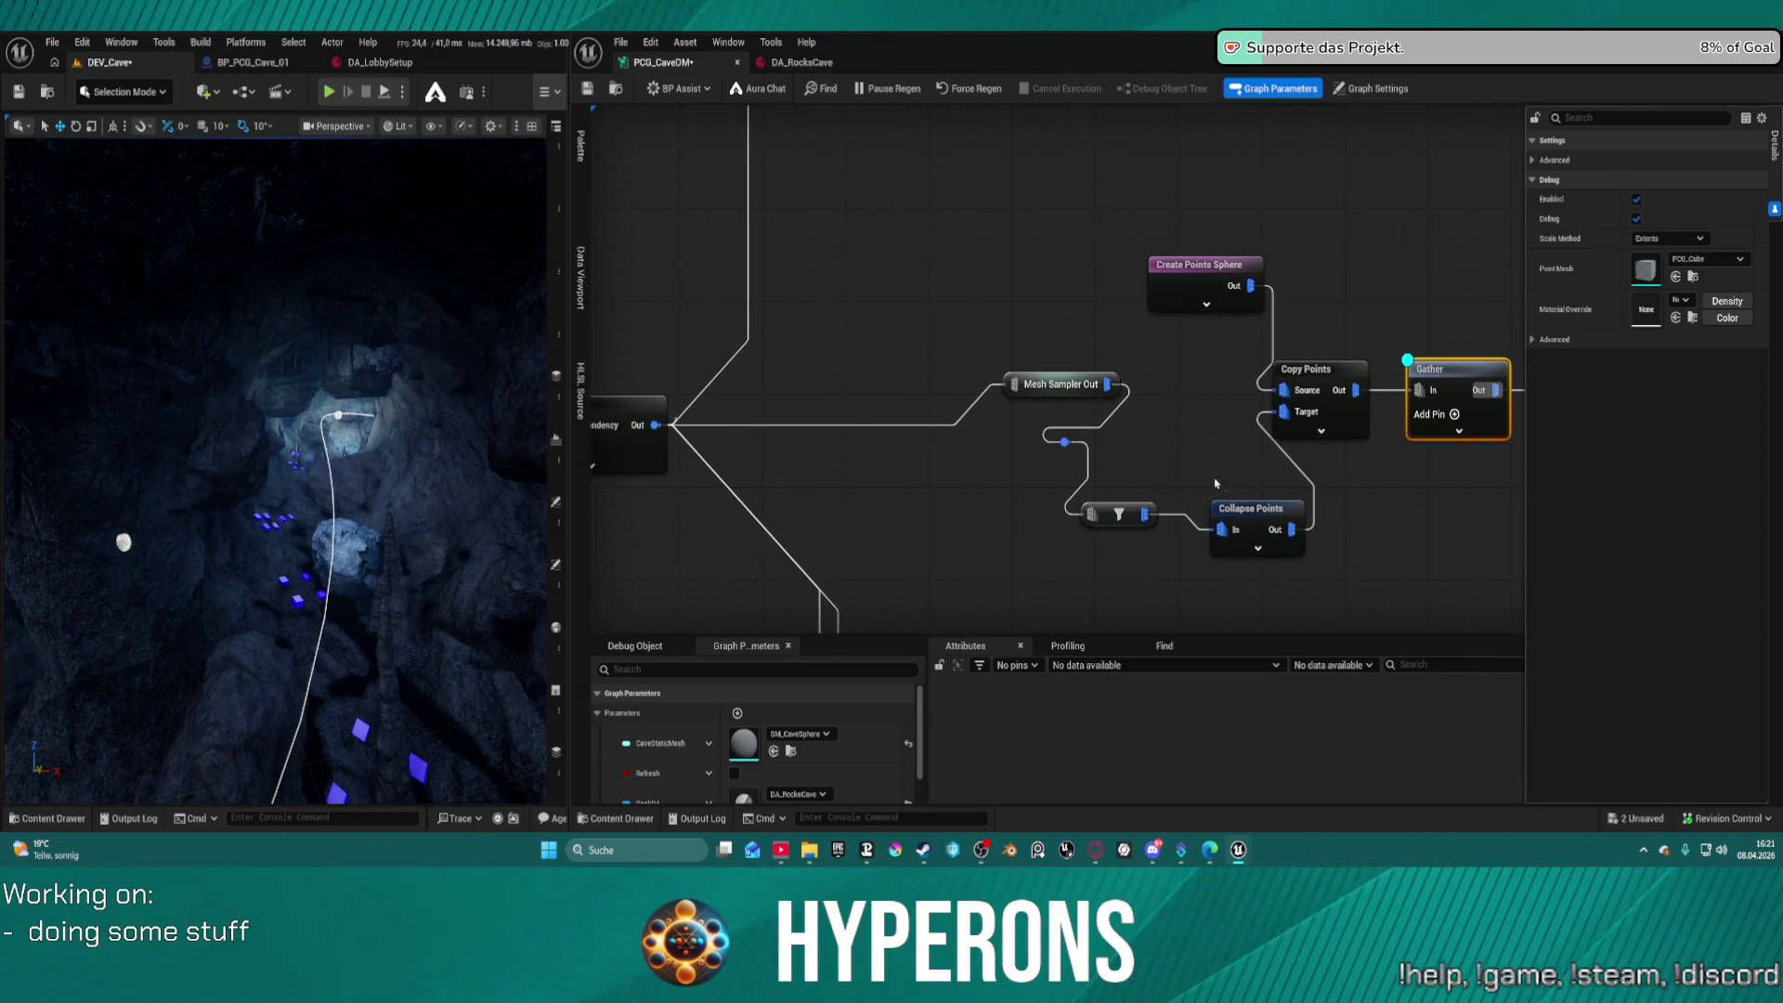
pyautogui.moveTo(1096, 511); pyautogui.dragTo(942, 498)
pyautogui.click(1097, 314)
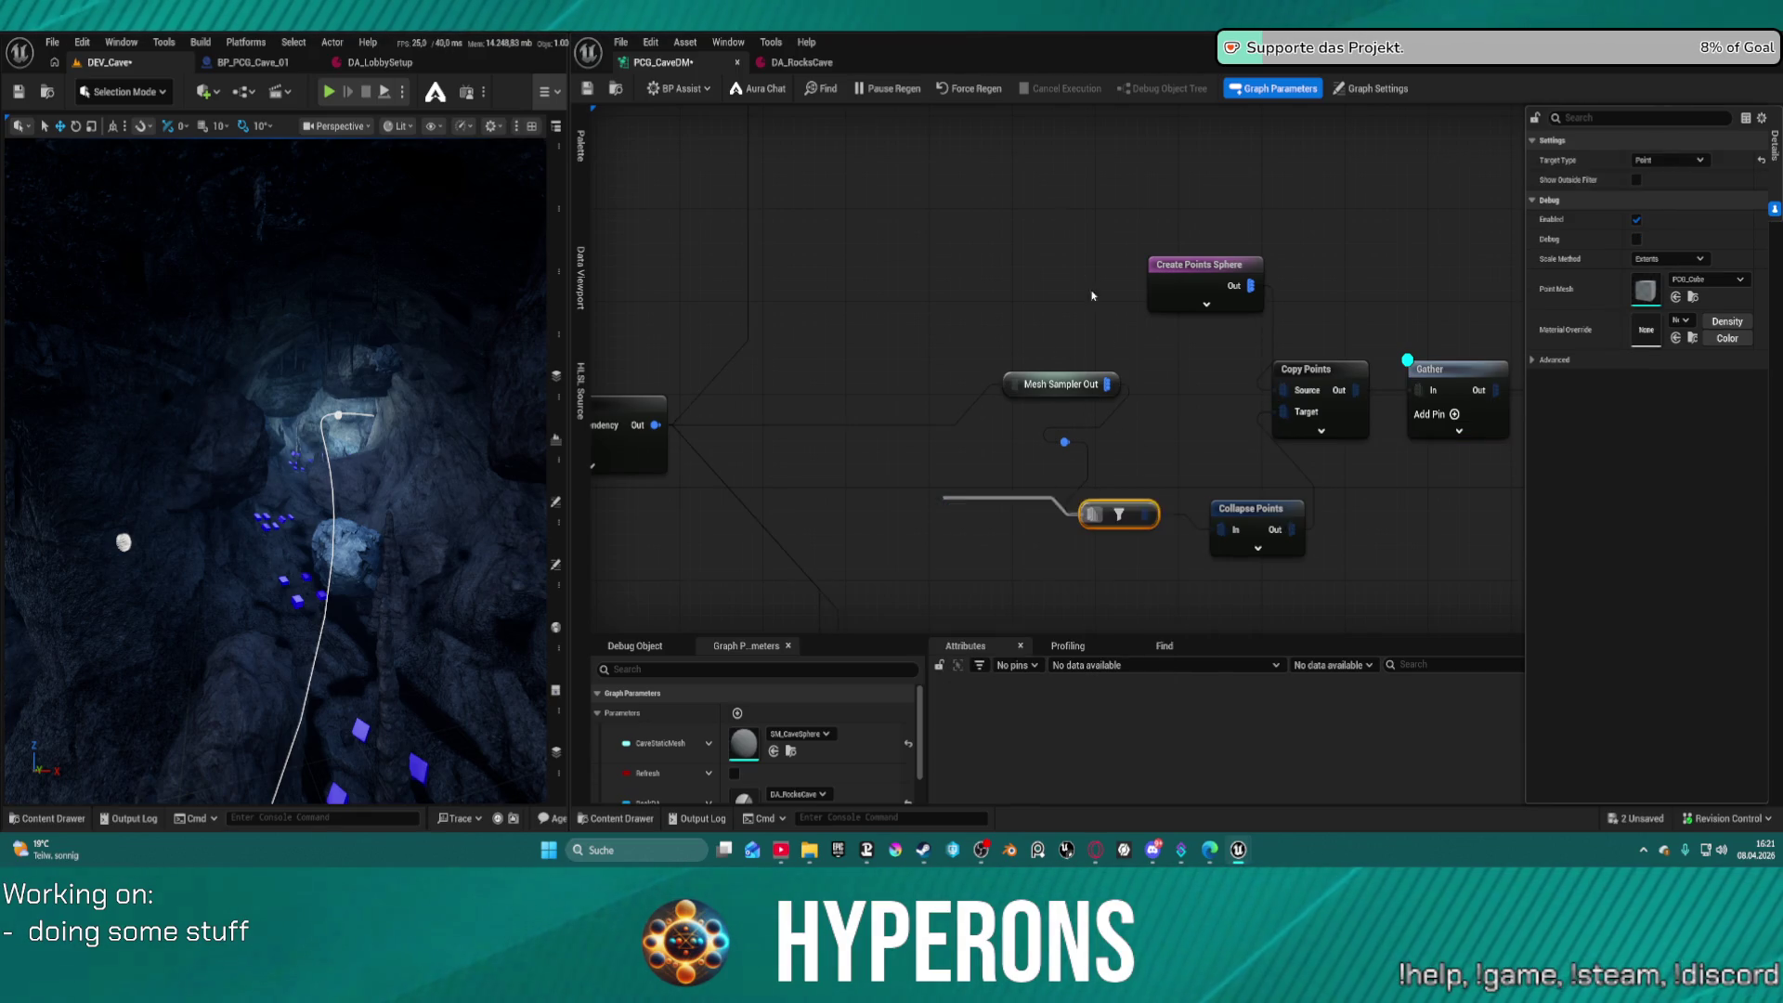
pyautogui.click(887, 88)
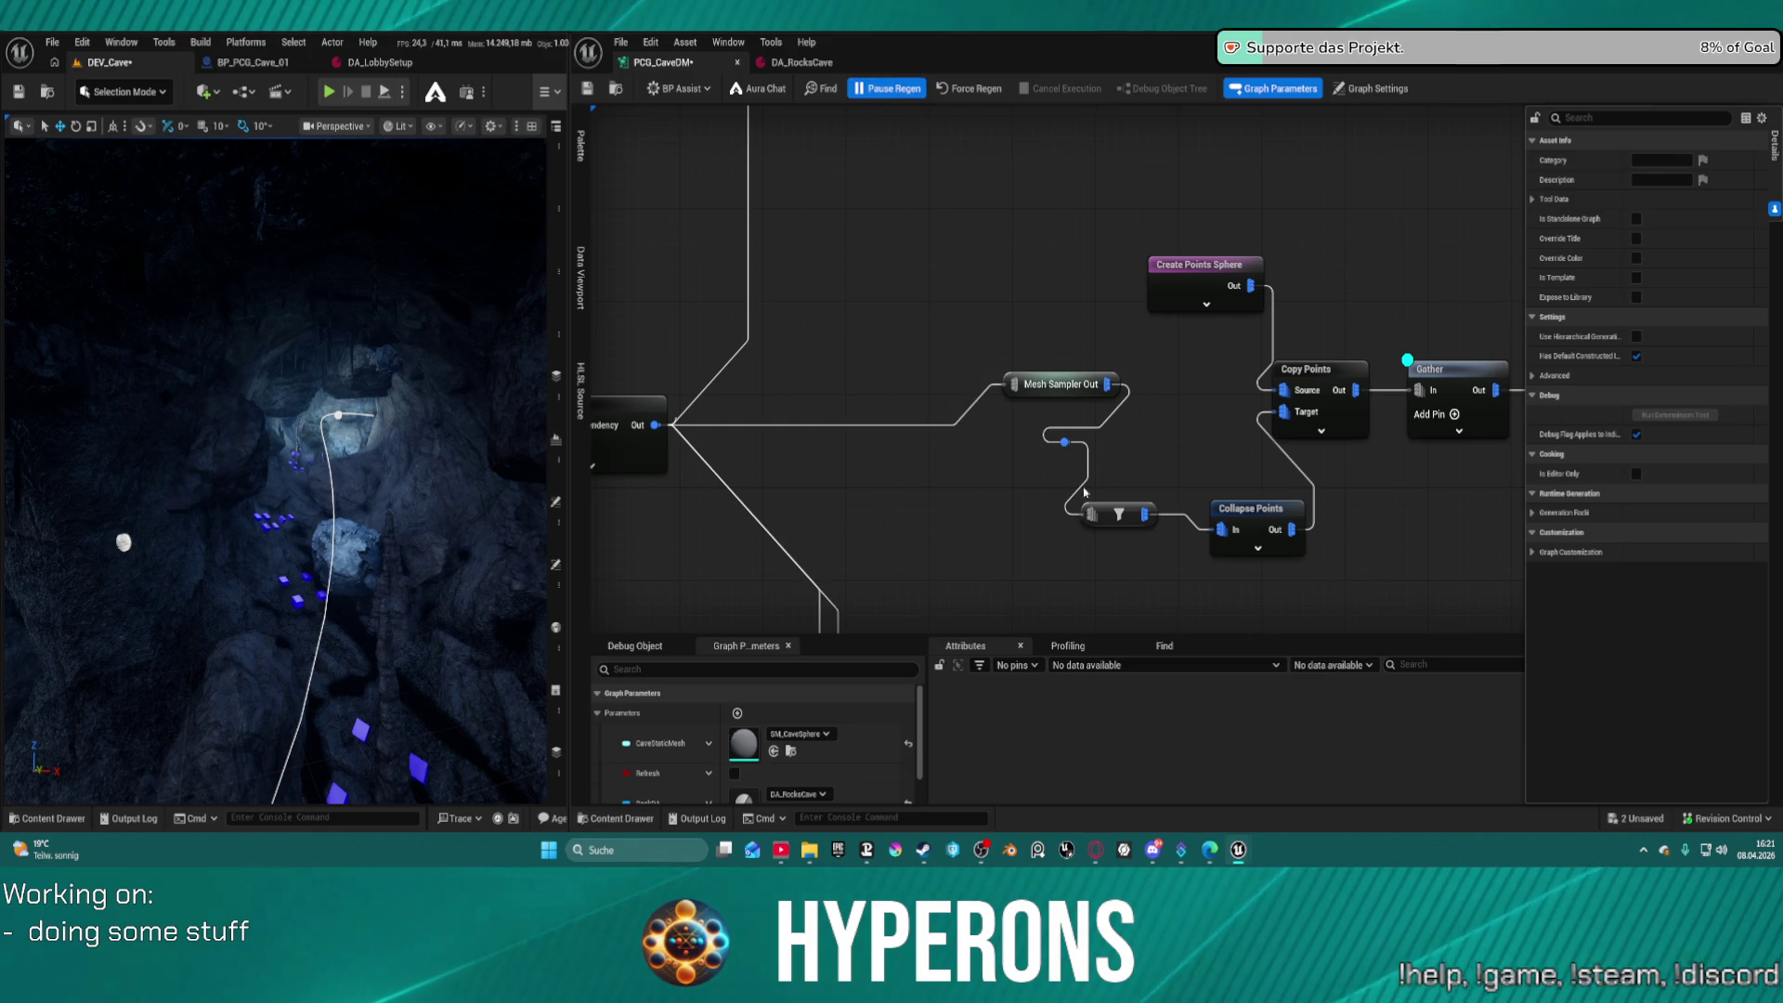
# Detach the Filter node's input wire, dismissing the 'spline' node search without adding anything
pyautogui.click(1119, 514)
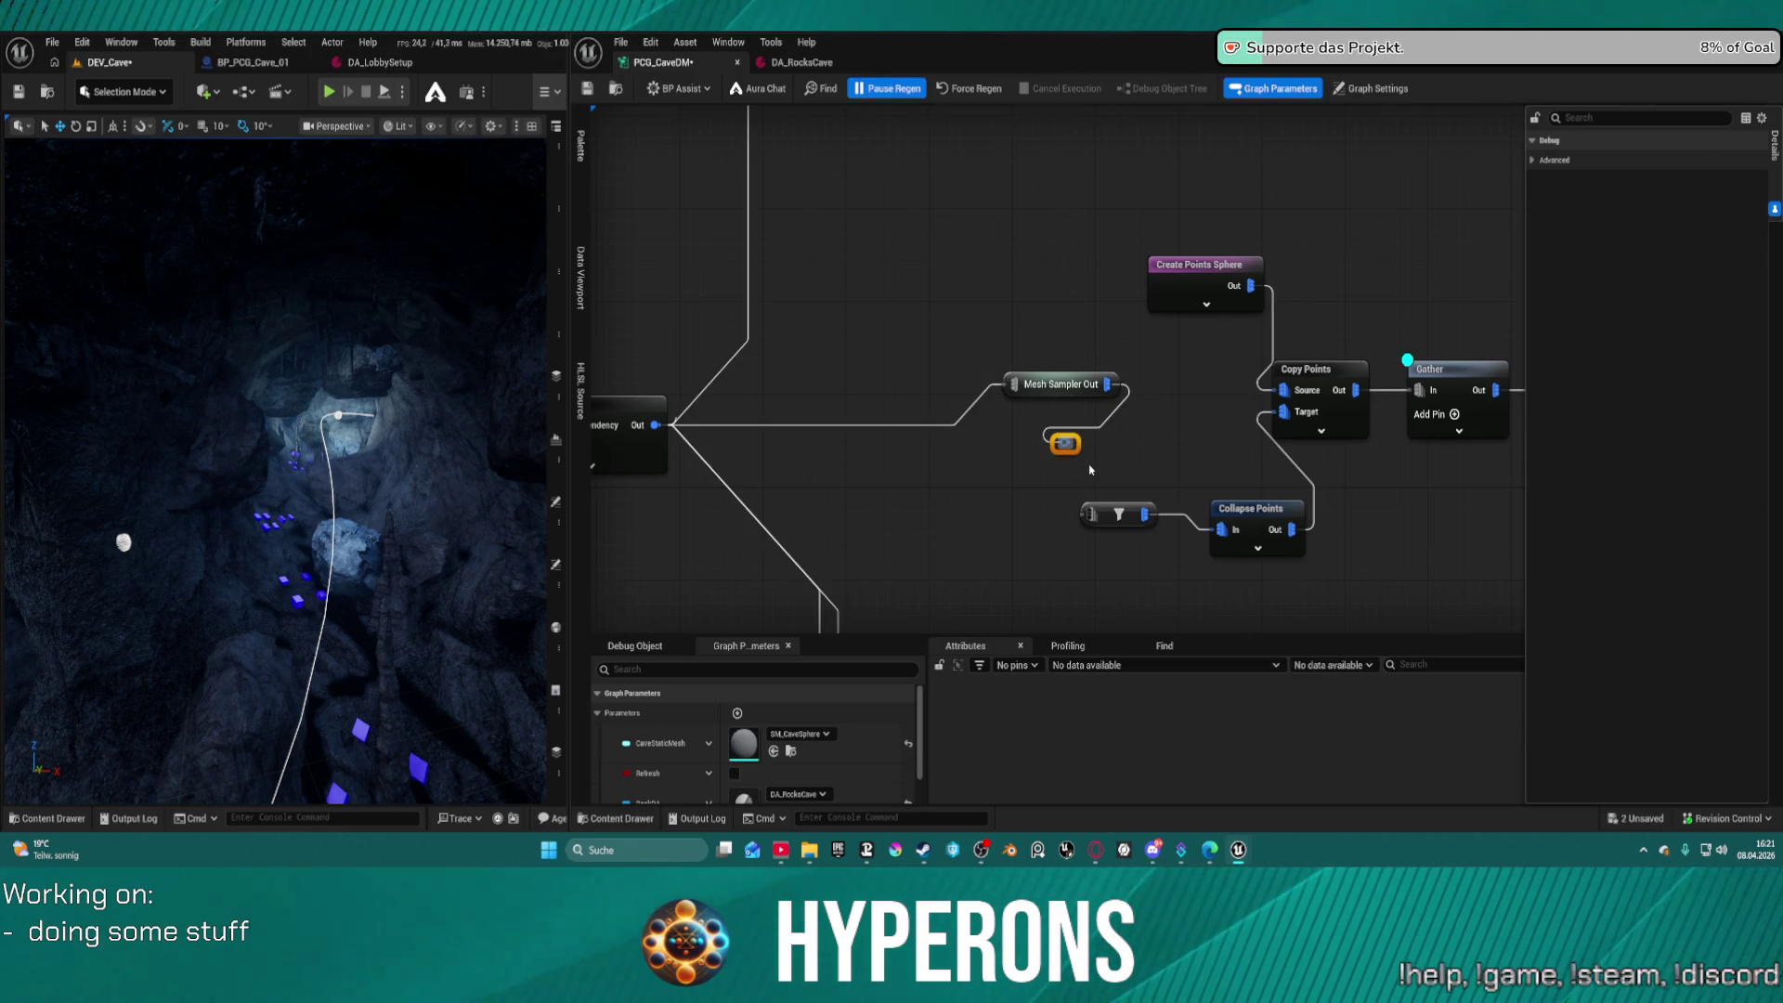
pyautogui.moveTo(1086, 514); pyautogui.dragTo(974, 501)
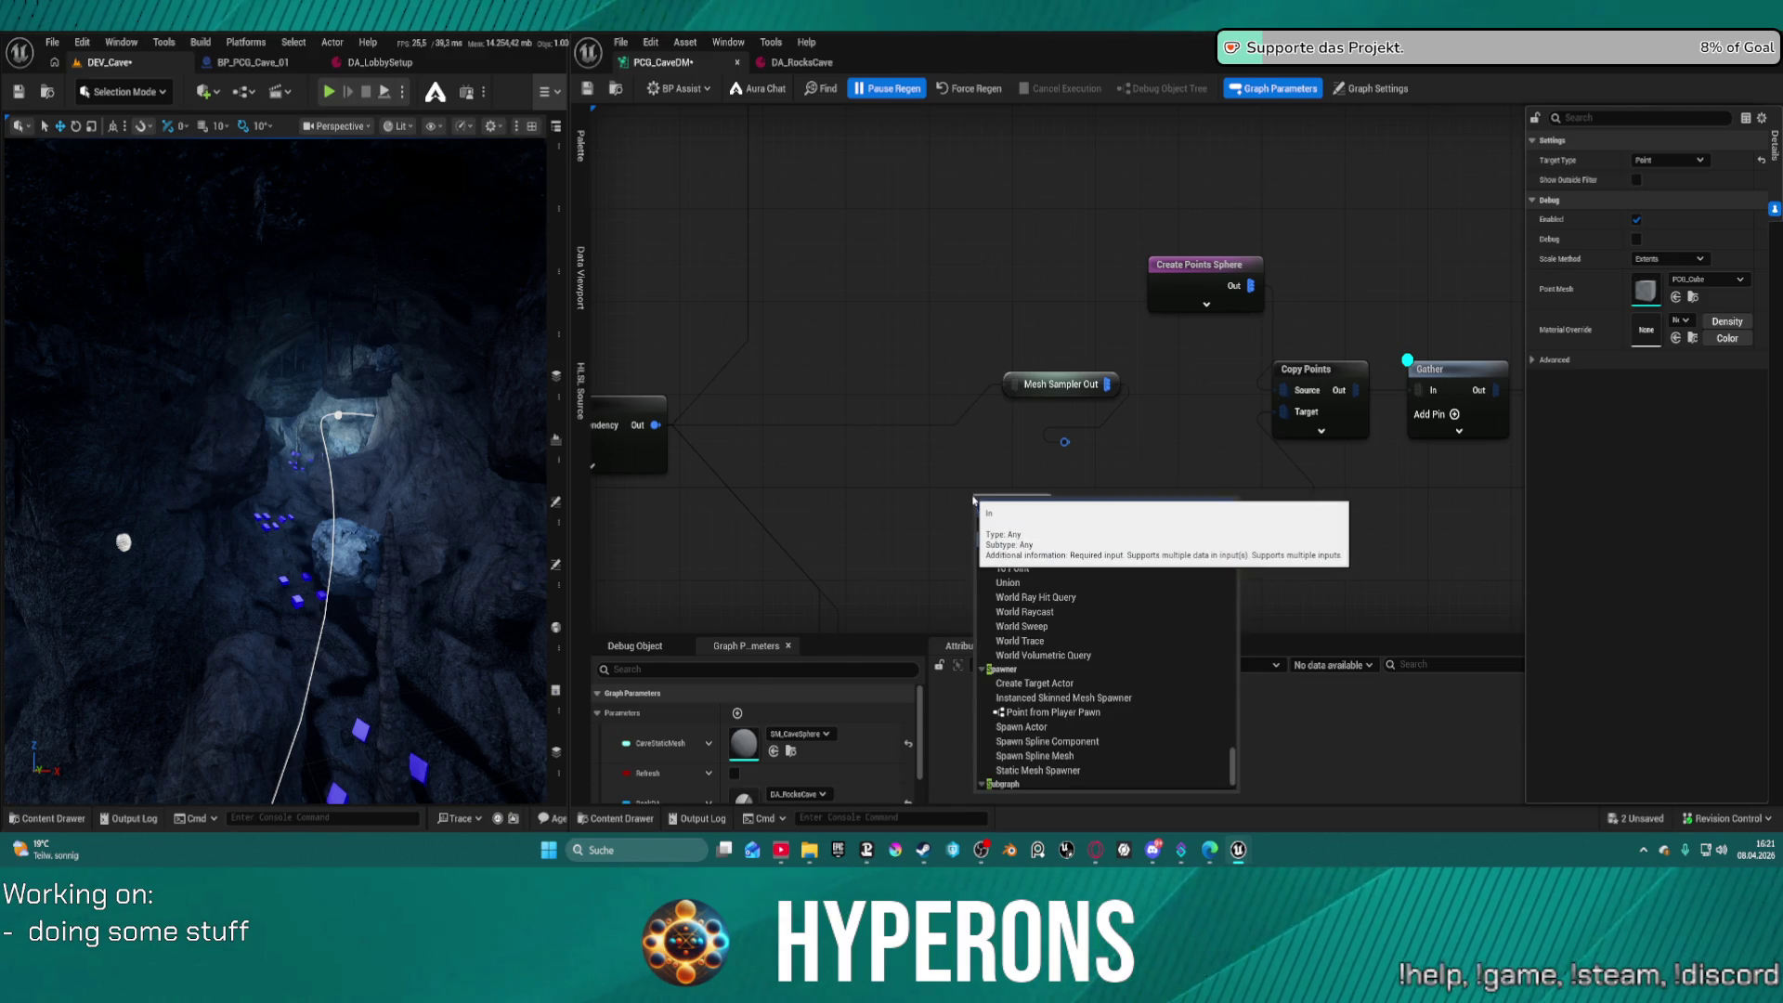
pyautogui.write('spline')
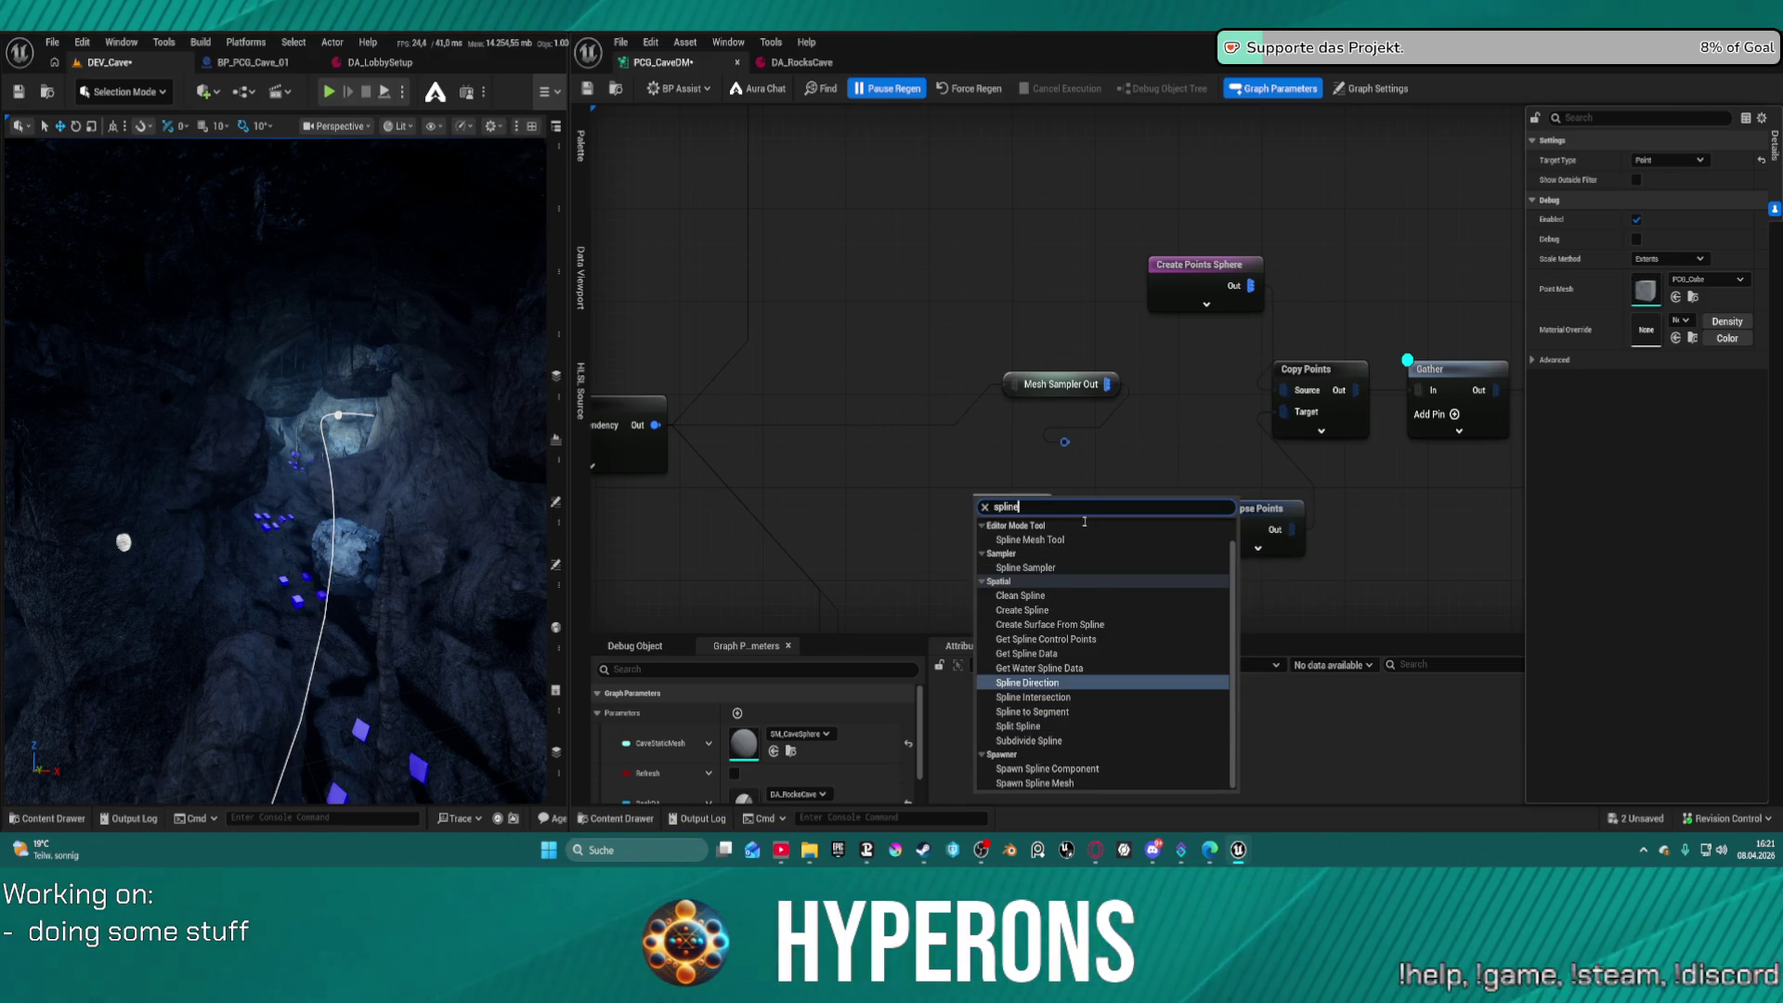
pyautogui.click(935, 420)
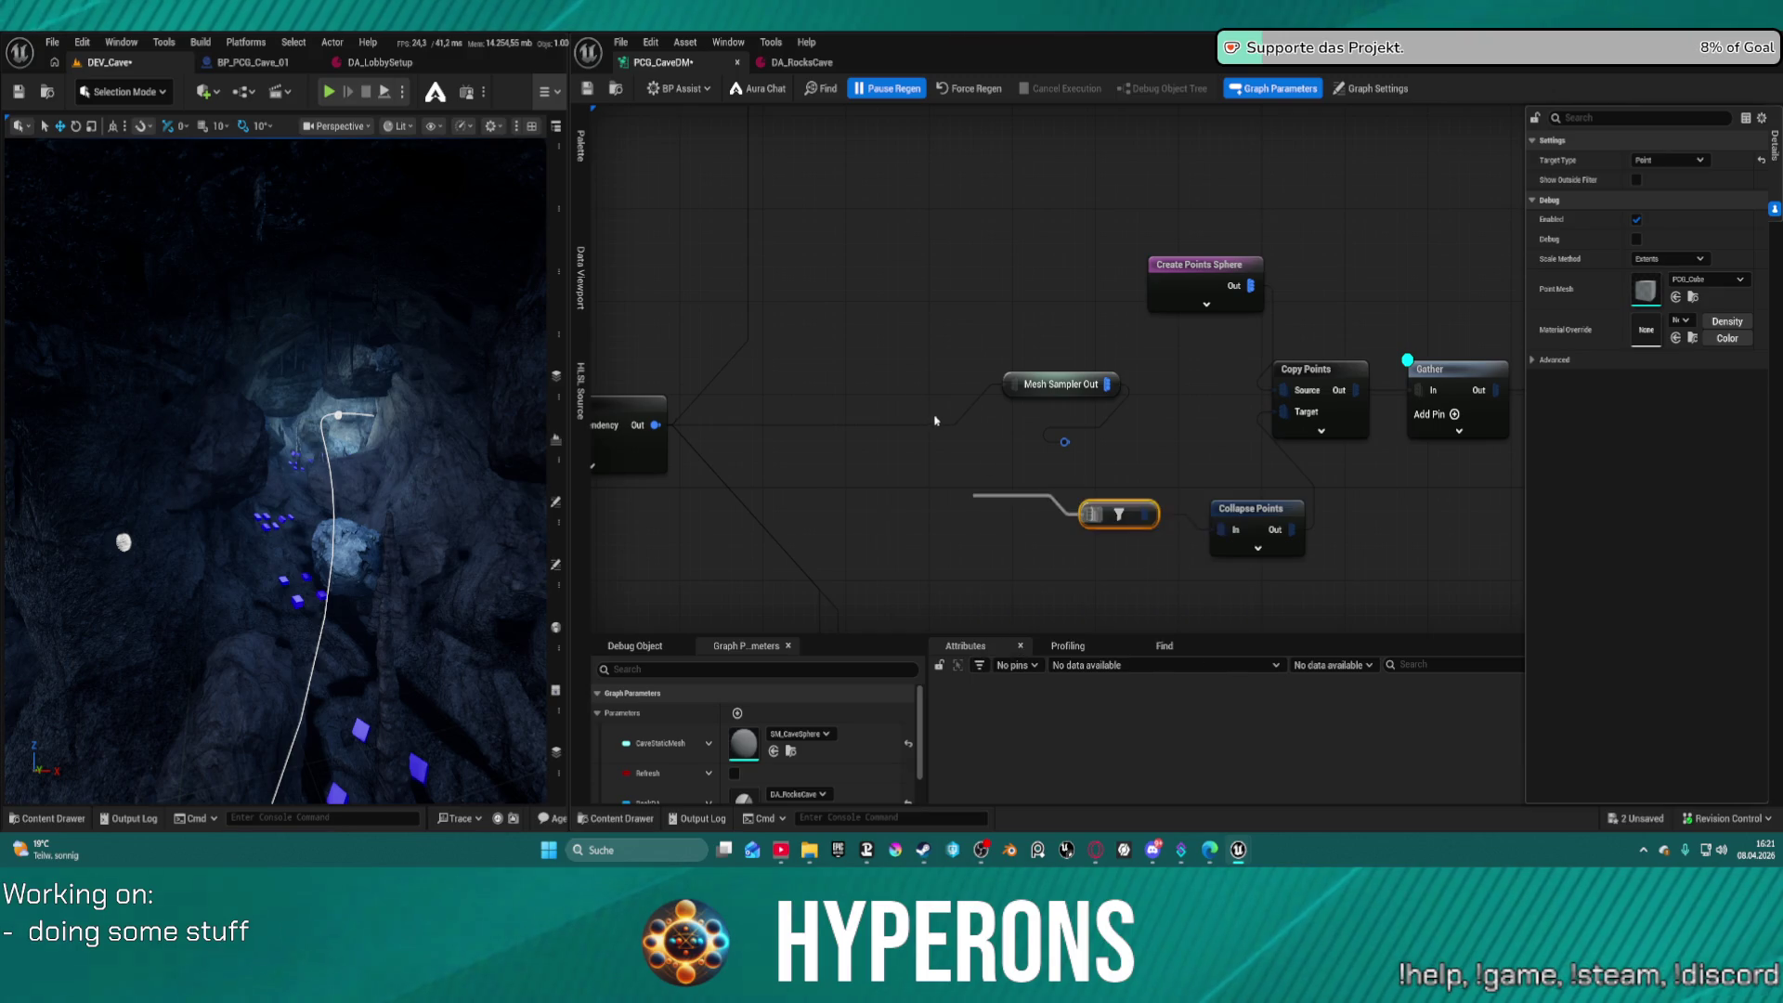
pyautogui.scroll(-5, 919, 318)
pyautogui.scroll(8, 1390, 219)
# Add a Spline Sampler after Merge Points, then delete it again
pyautogui.moveTo(847, 616)
pyautogui.mouseDown()
pyautogui.moveTo(1206, 606)
pyautogui.moveTo(1062, 659)
pyautogui.mouseUp()
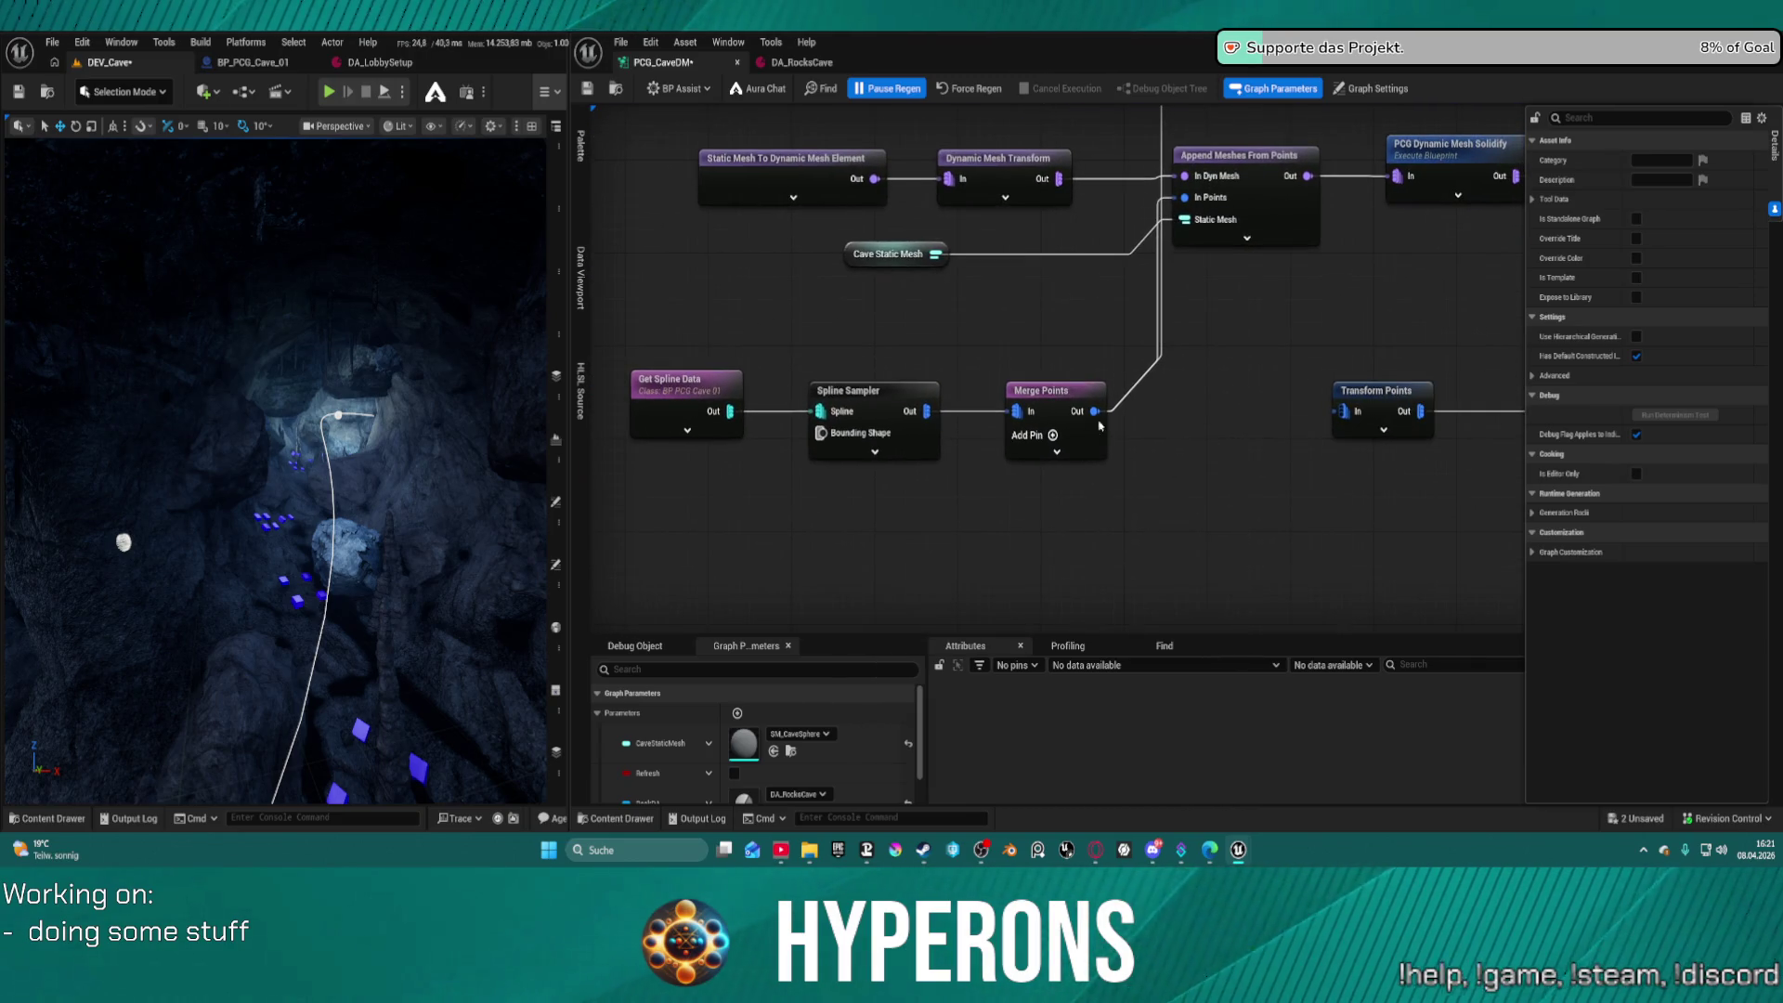
pyautogui.moveTo(1095, 411); pyautogui.dragTo(1220, 514)
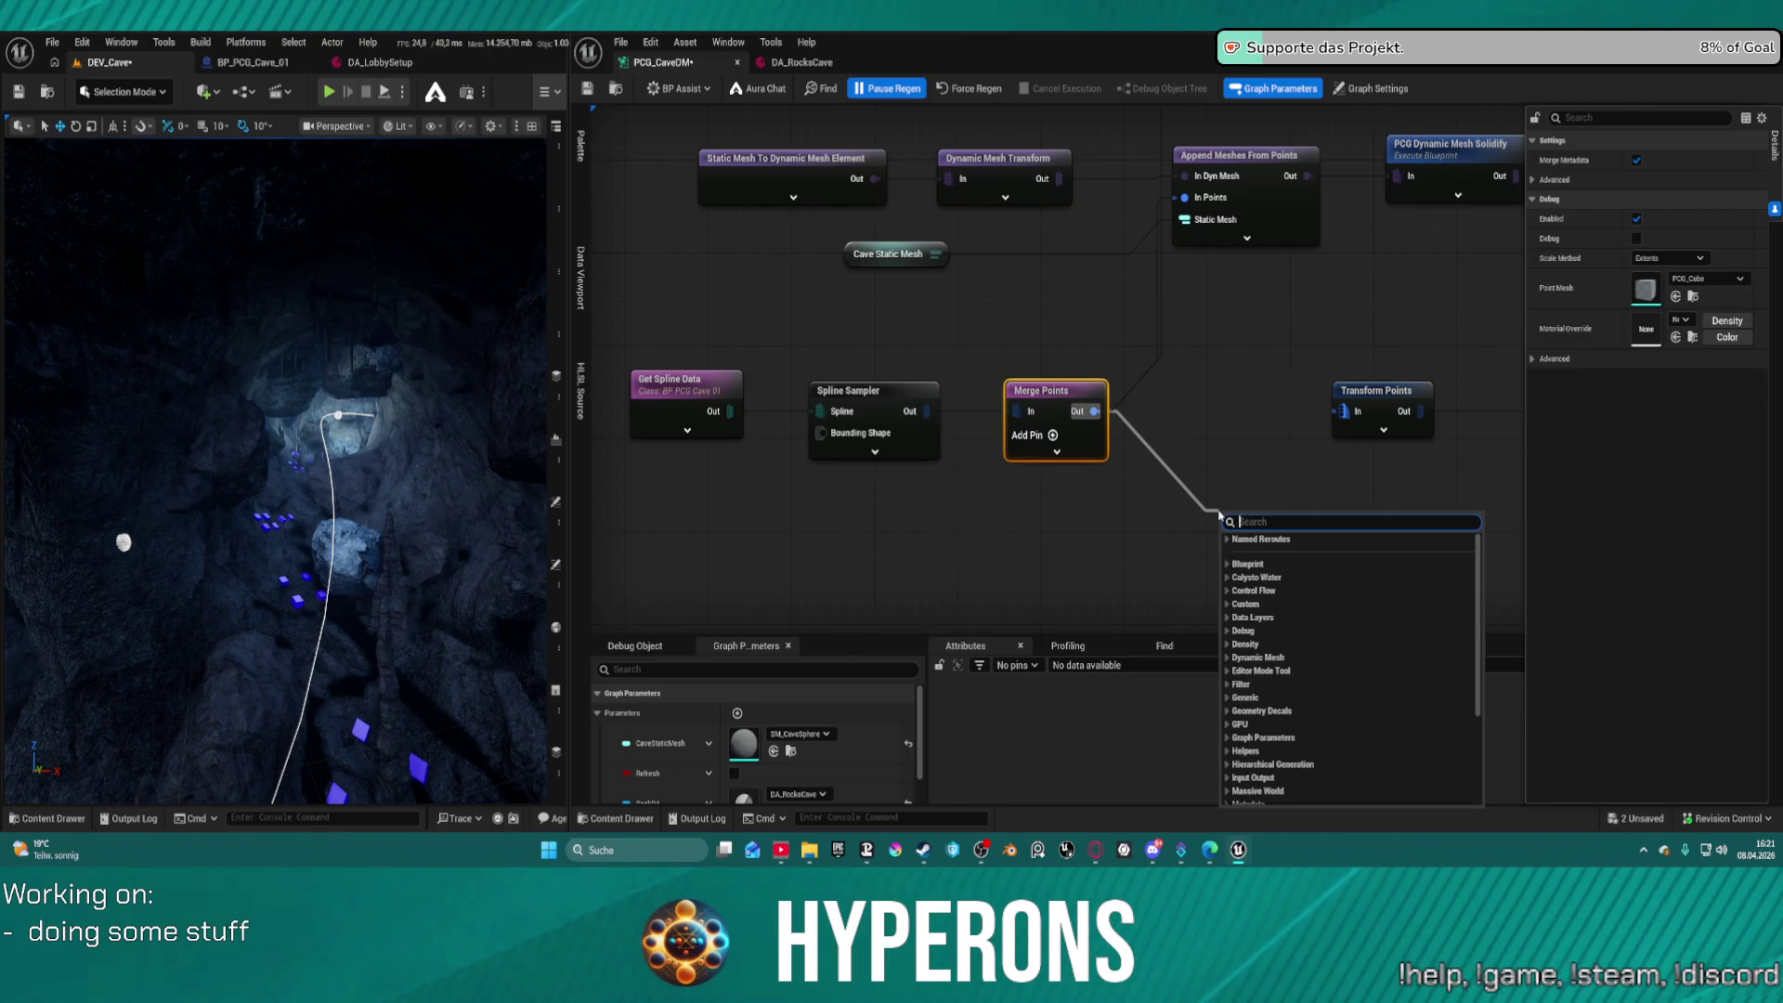
pyautogui.write('spline ')
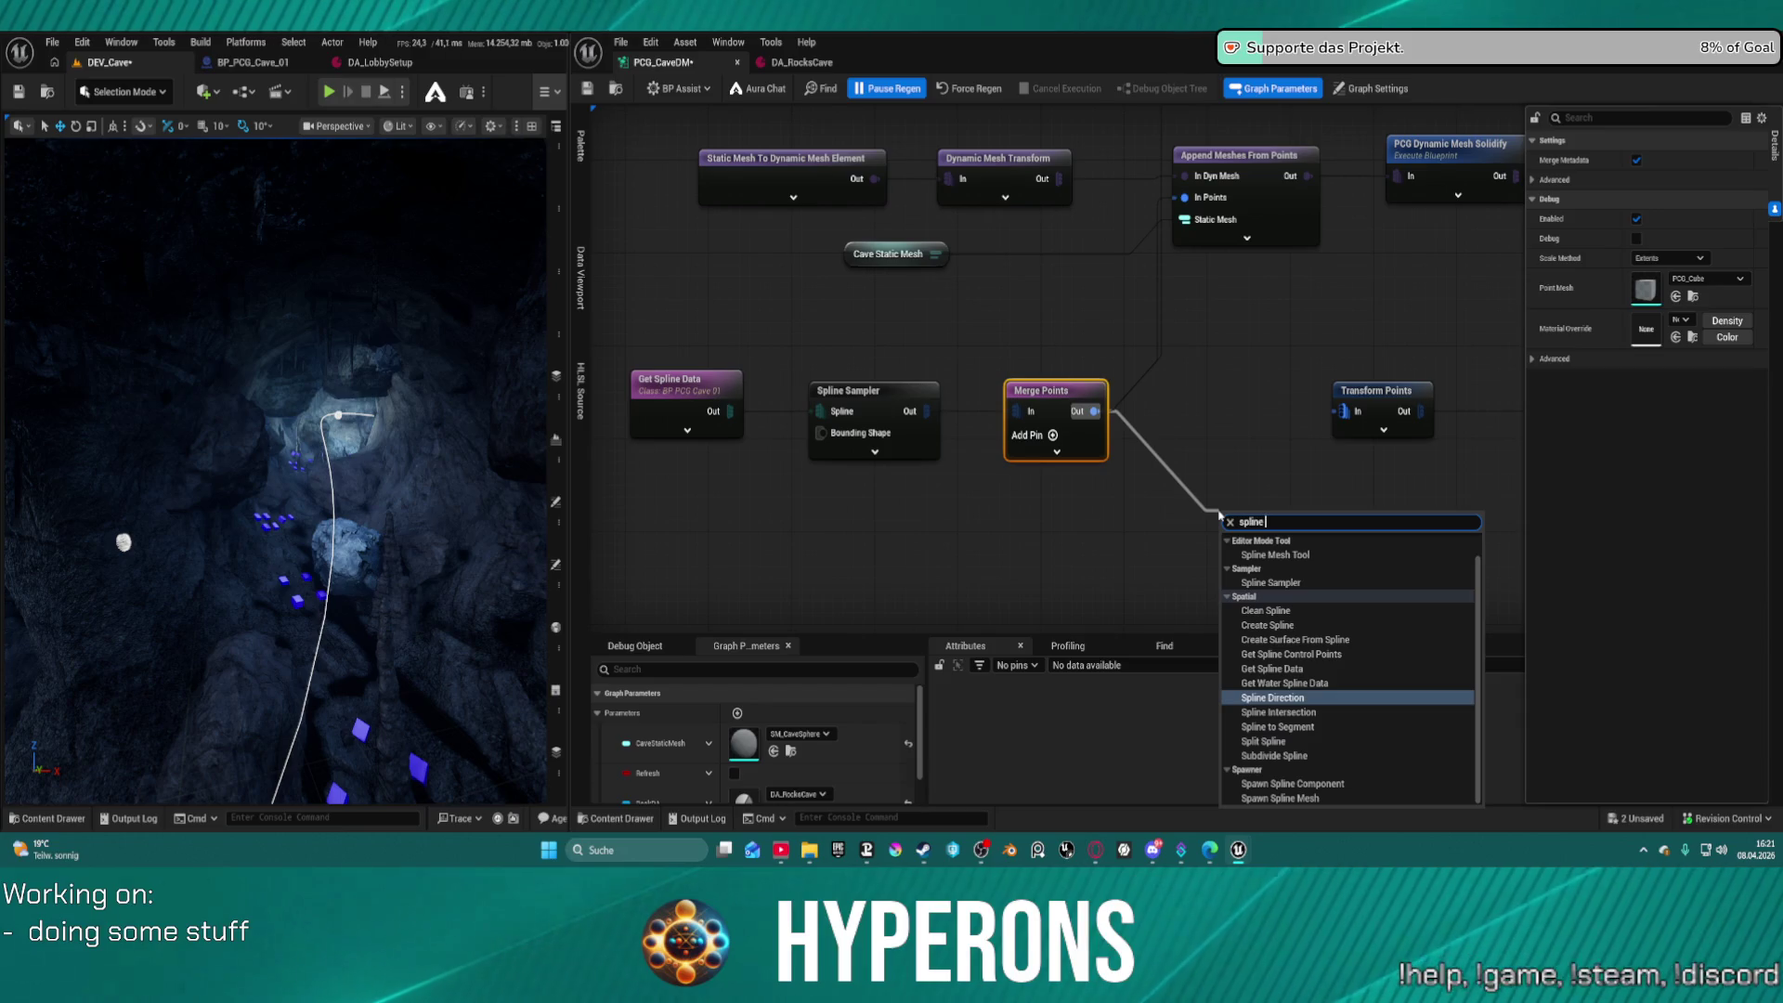
pyautogui.write('sam')
pyautogui.press('Return')
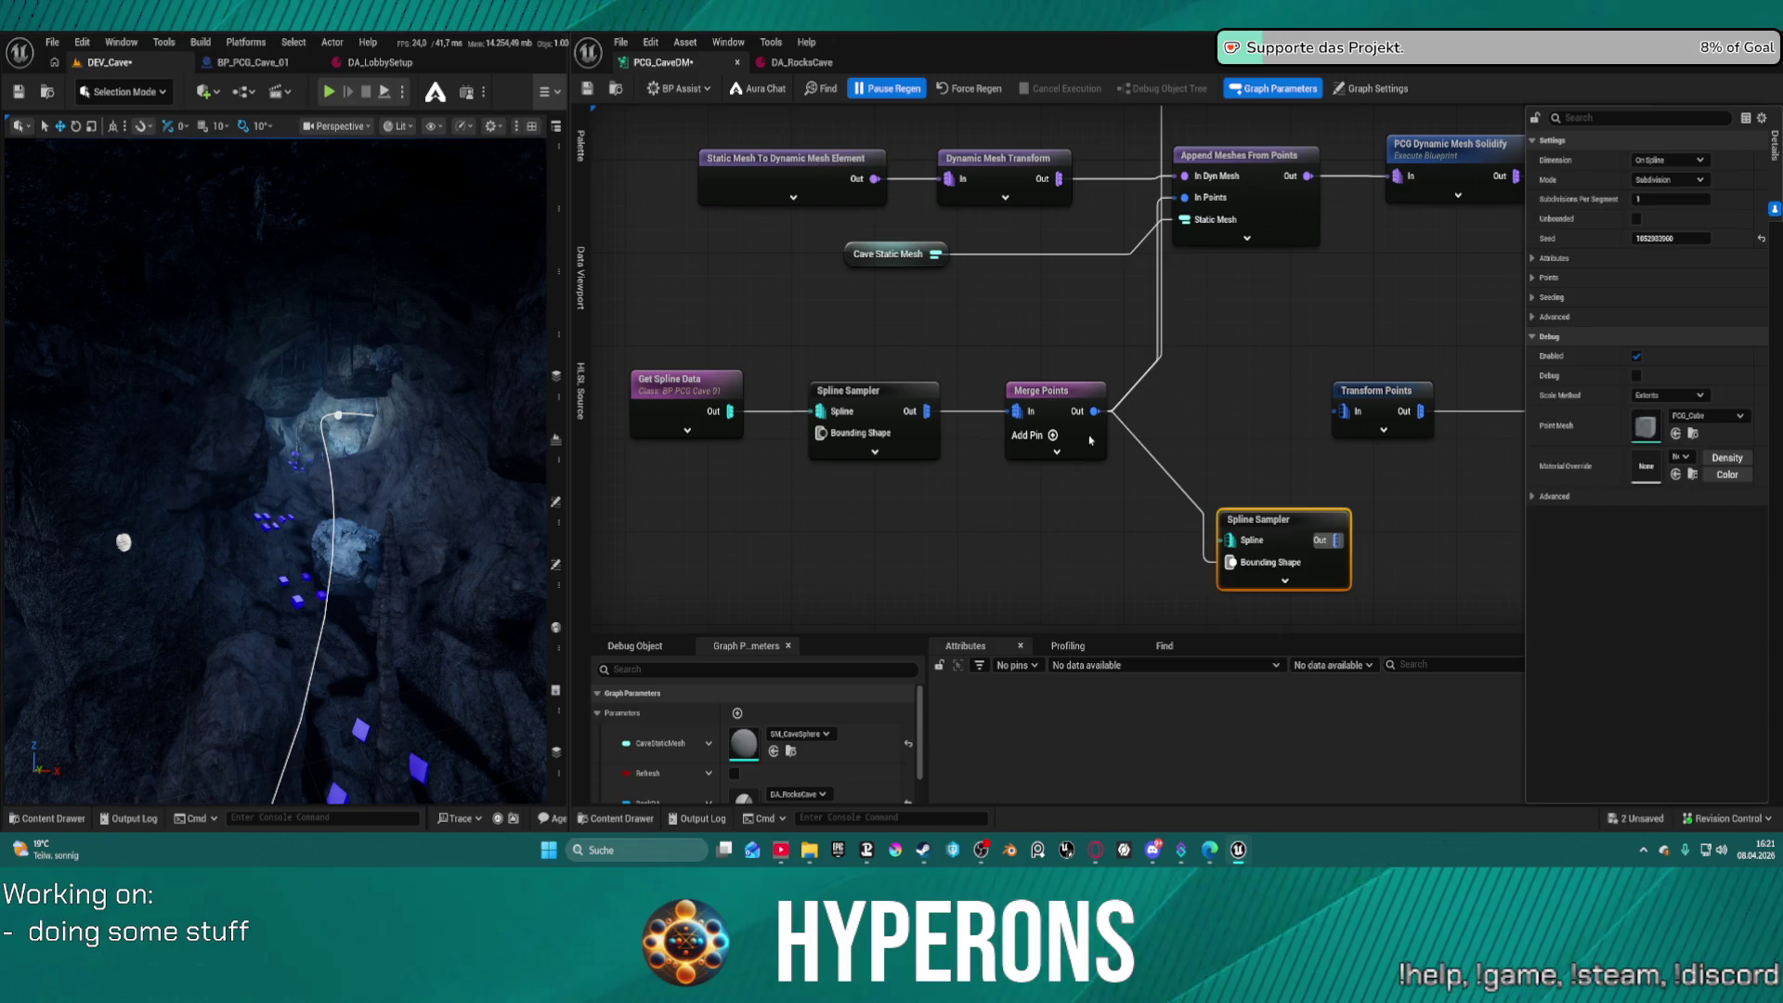
pyautogui.press('Delete')
# Connect Merge Points' output to a new named reroute declaration renamed Spline Out
pyautogui.moveTo(1095, 411); pyautogui.dragTo(1168, 481)
pyautogui.write('rer de')
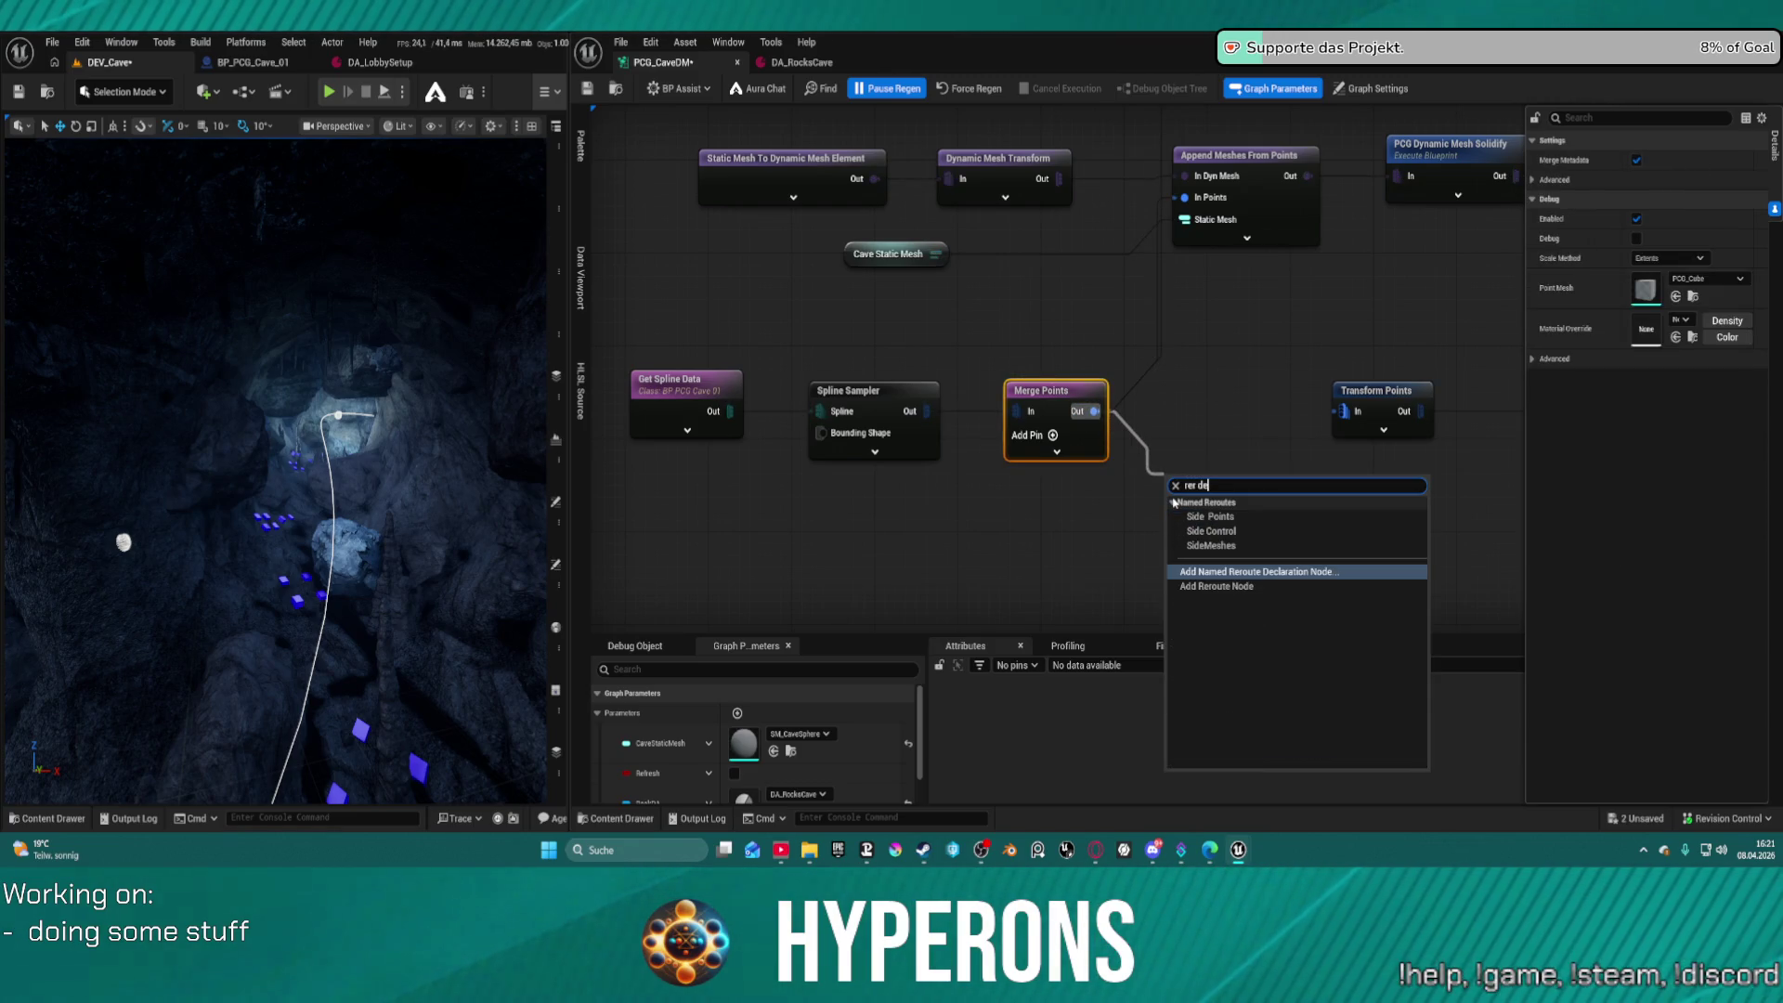
pyautogui.press('Up')
pyautogui.press('Down')
pyautogui.press('Down')
pyautogui.press('Up')
pyautogui.press('Return')
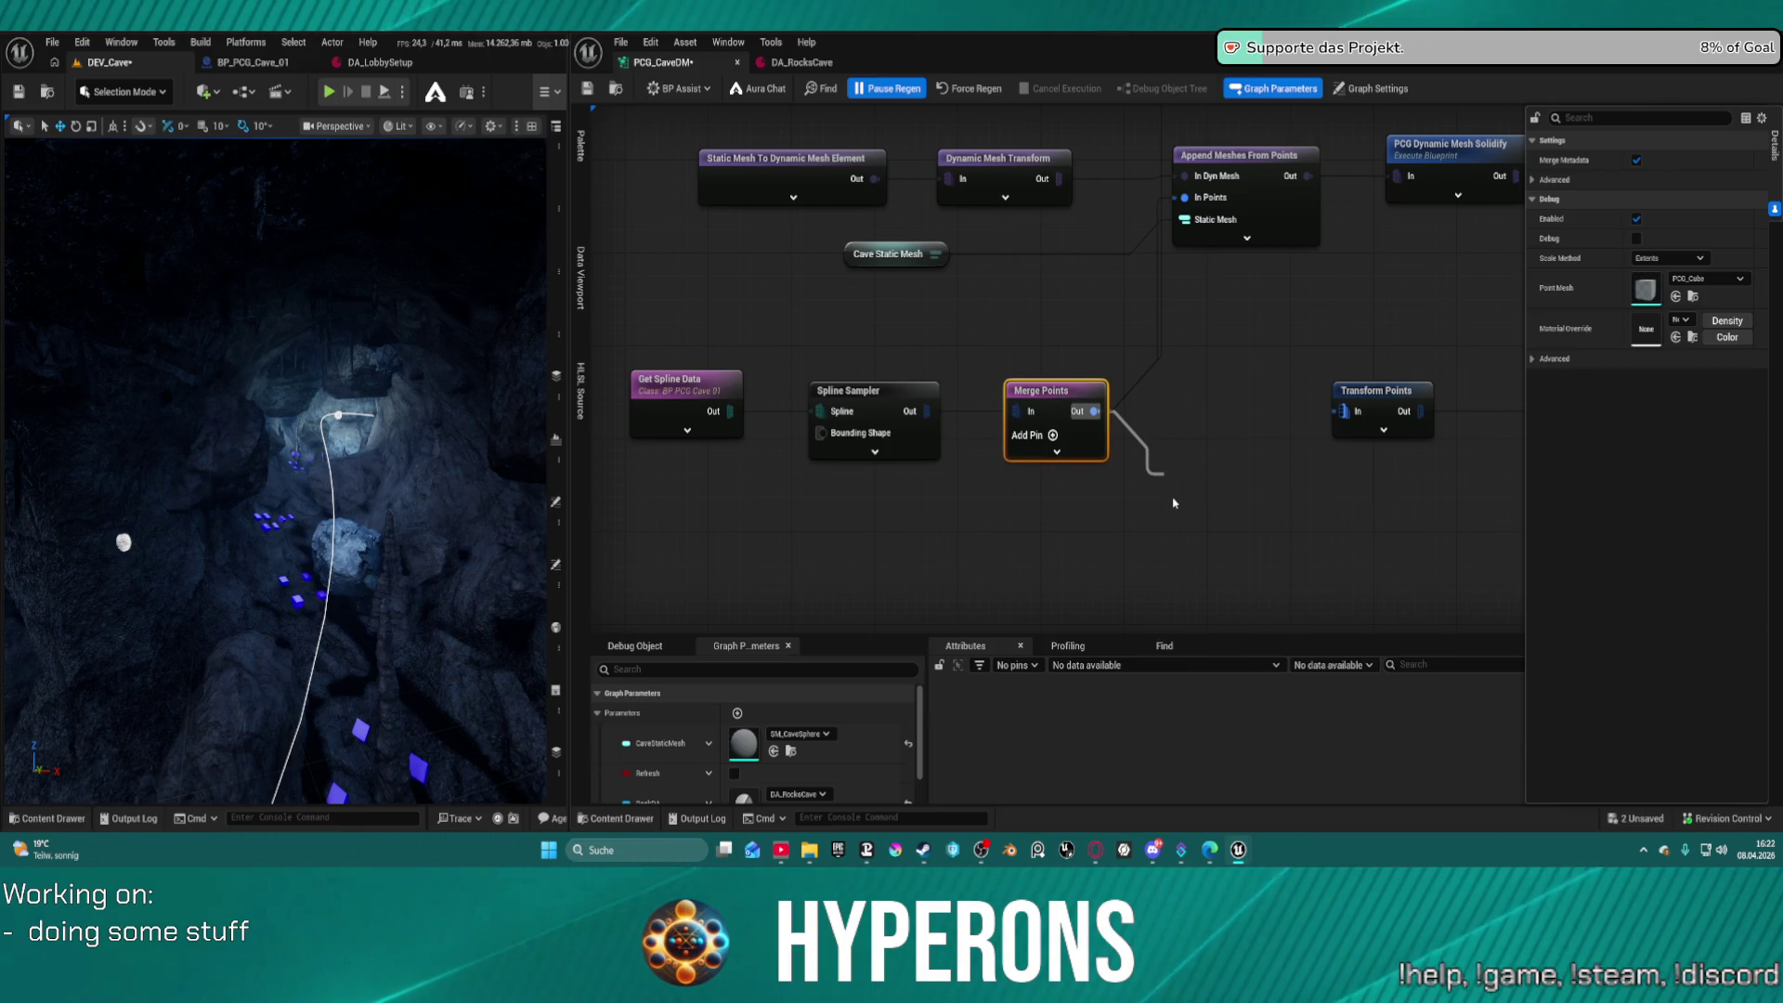
pyautogui.press('F2')
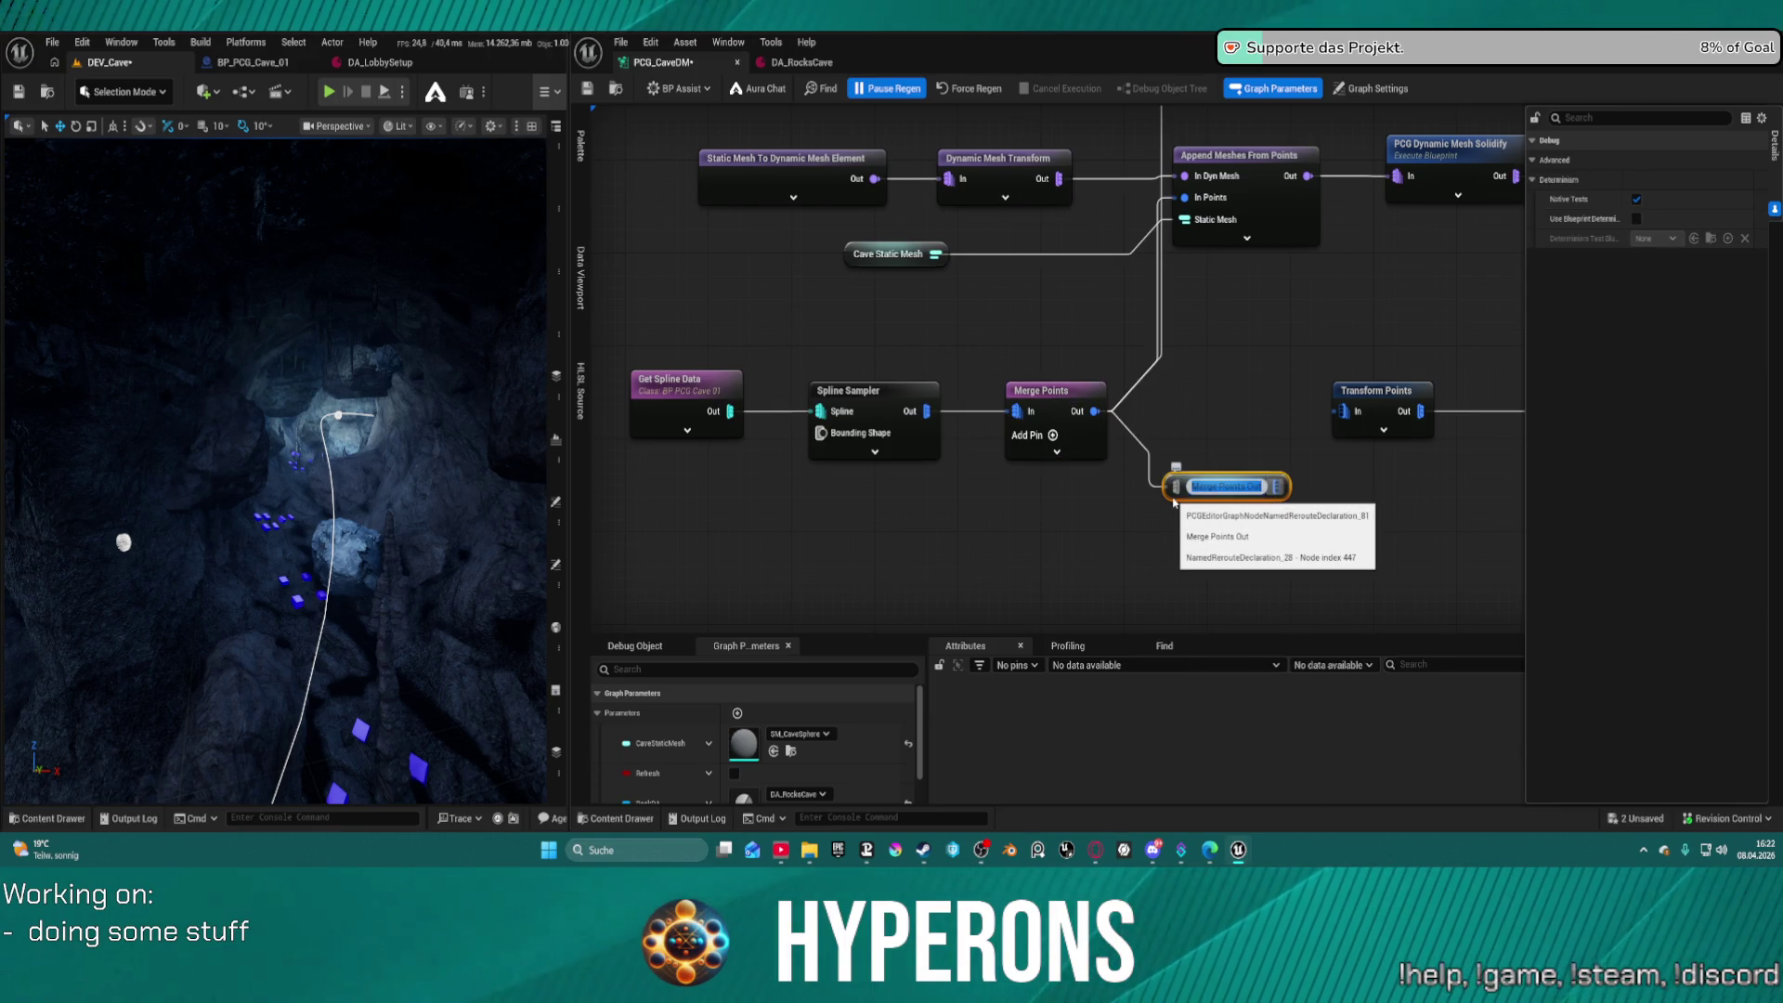
pyautogui.write('Spline')
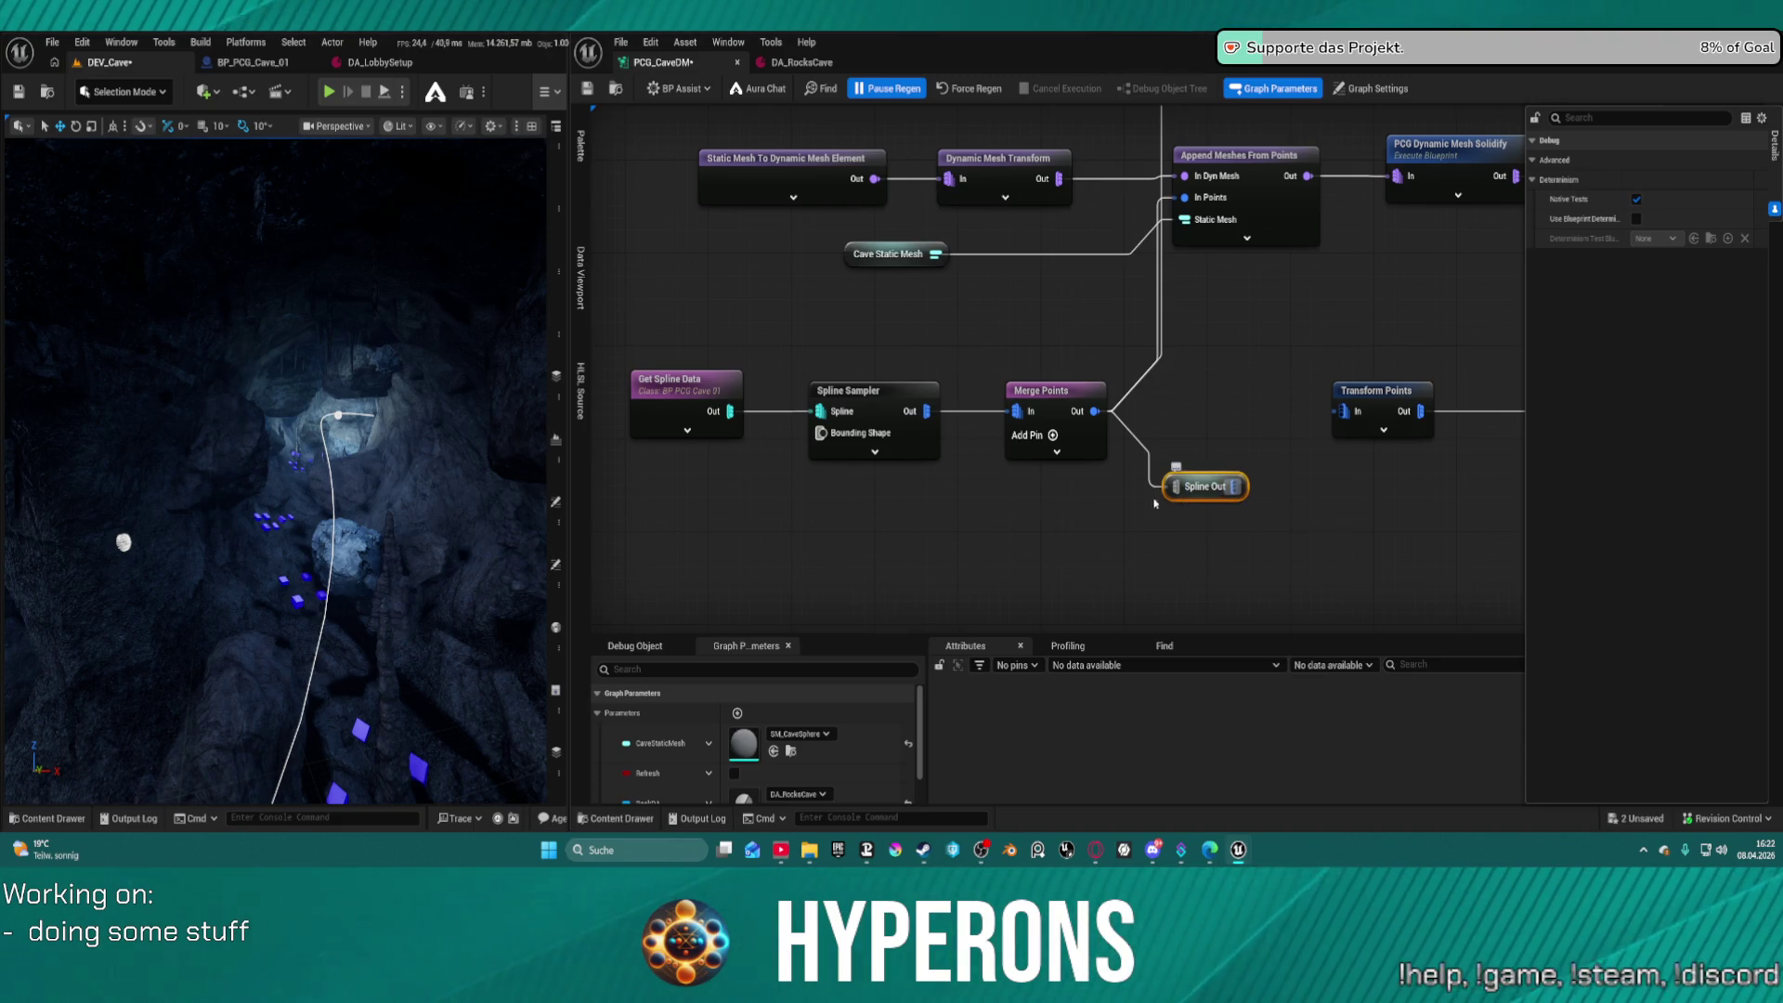
pyautogui.press('Home')
pyautogui.scroll(6, 1168, 409)
# Add a Spline Out reroute feeding the Filter's input and shift it slightly left
pyautogui.moveTo(1150, 560); pyautogui.dragTo(1067, 558)
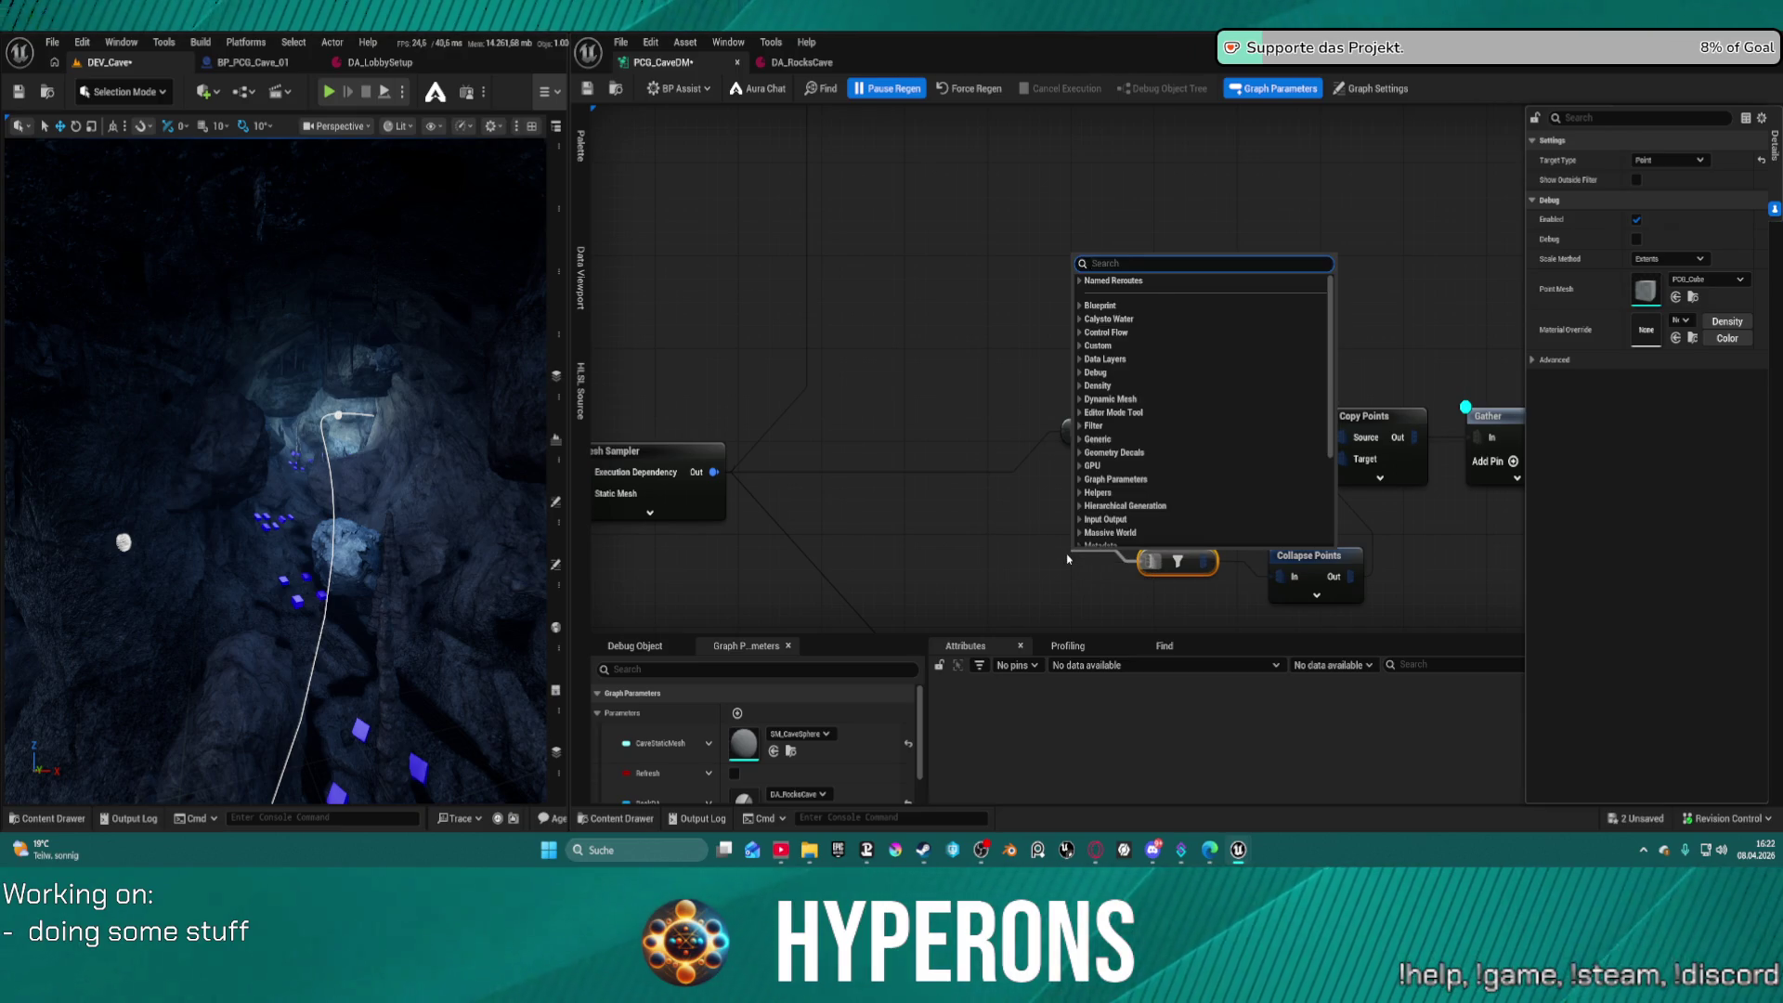
pyautogui.write('spline')
pyautogui.press('Escape')
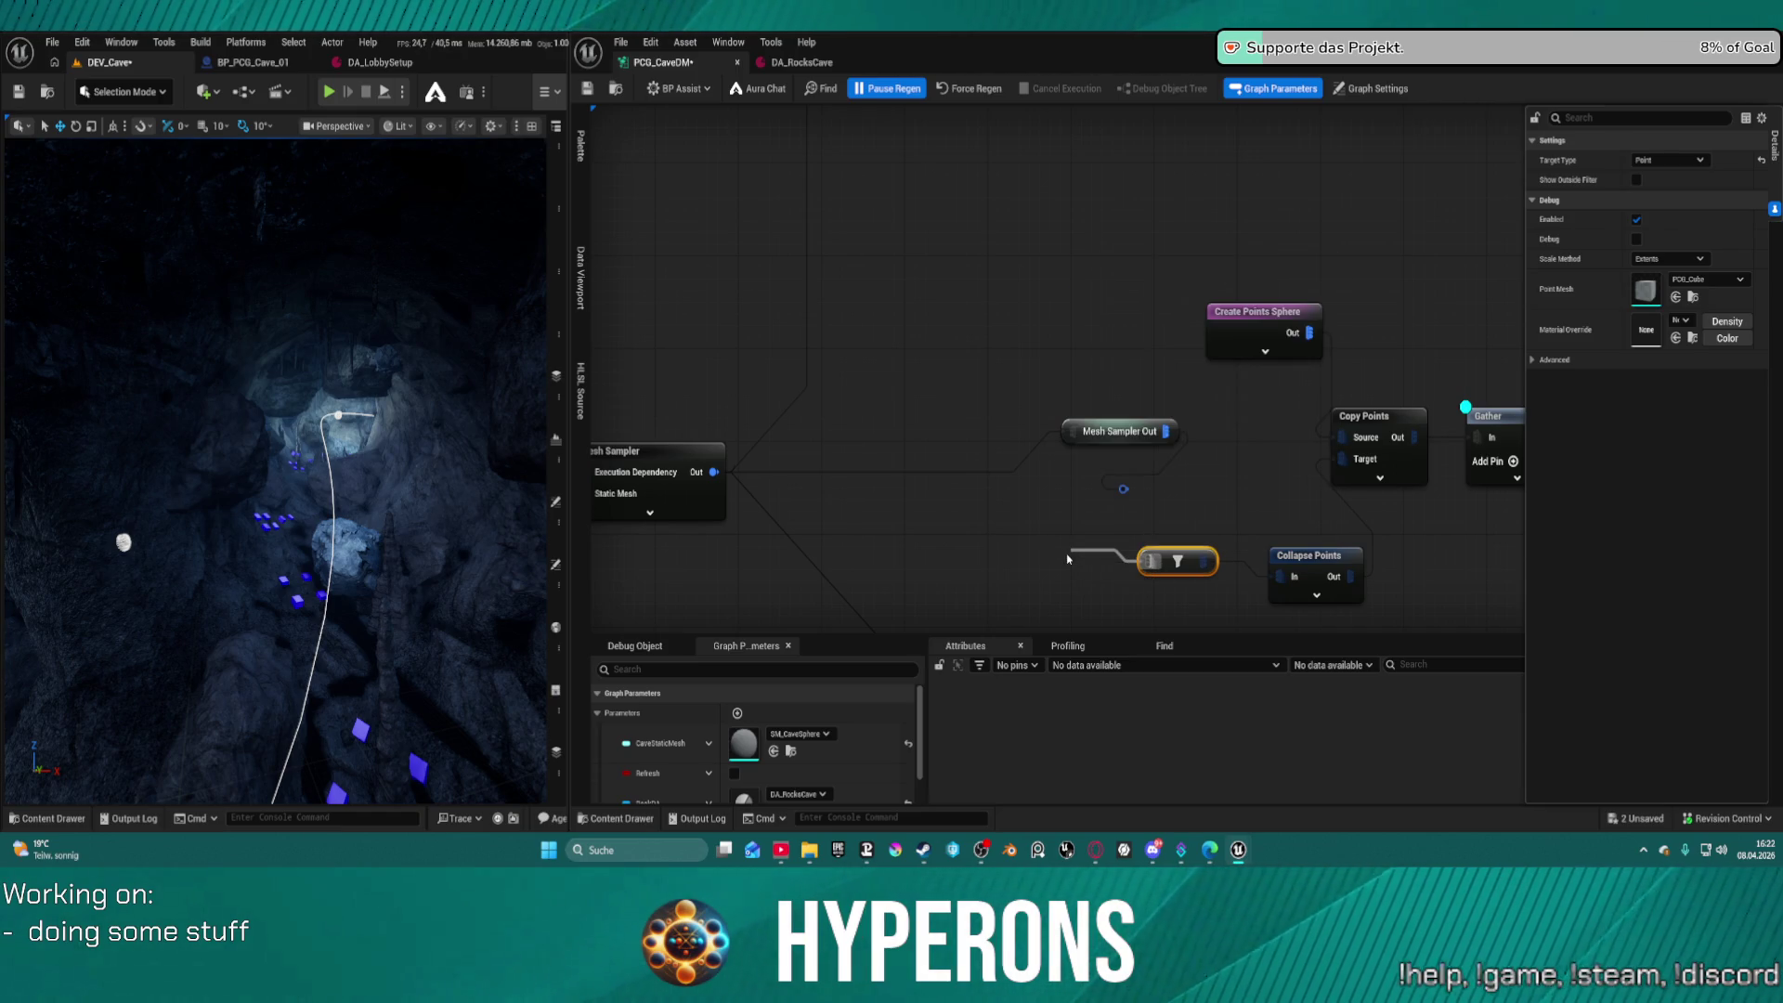
pyautogui.moveTo(1121, 573); pyautogui.dragTo(1069, 569)
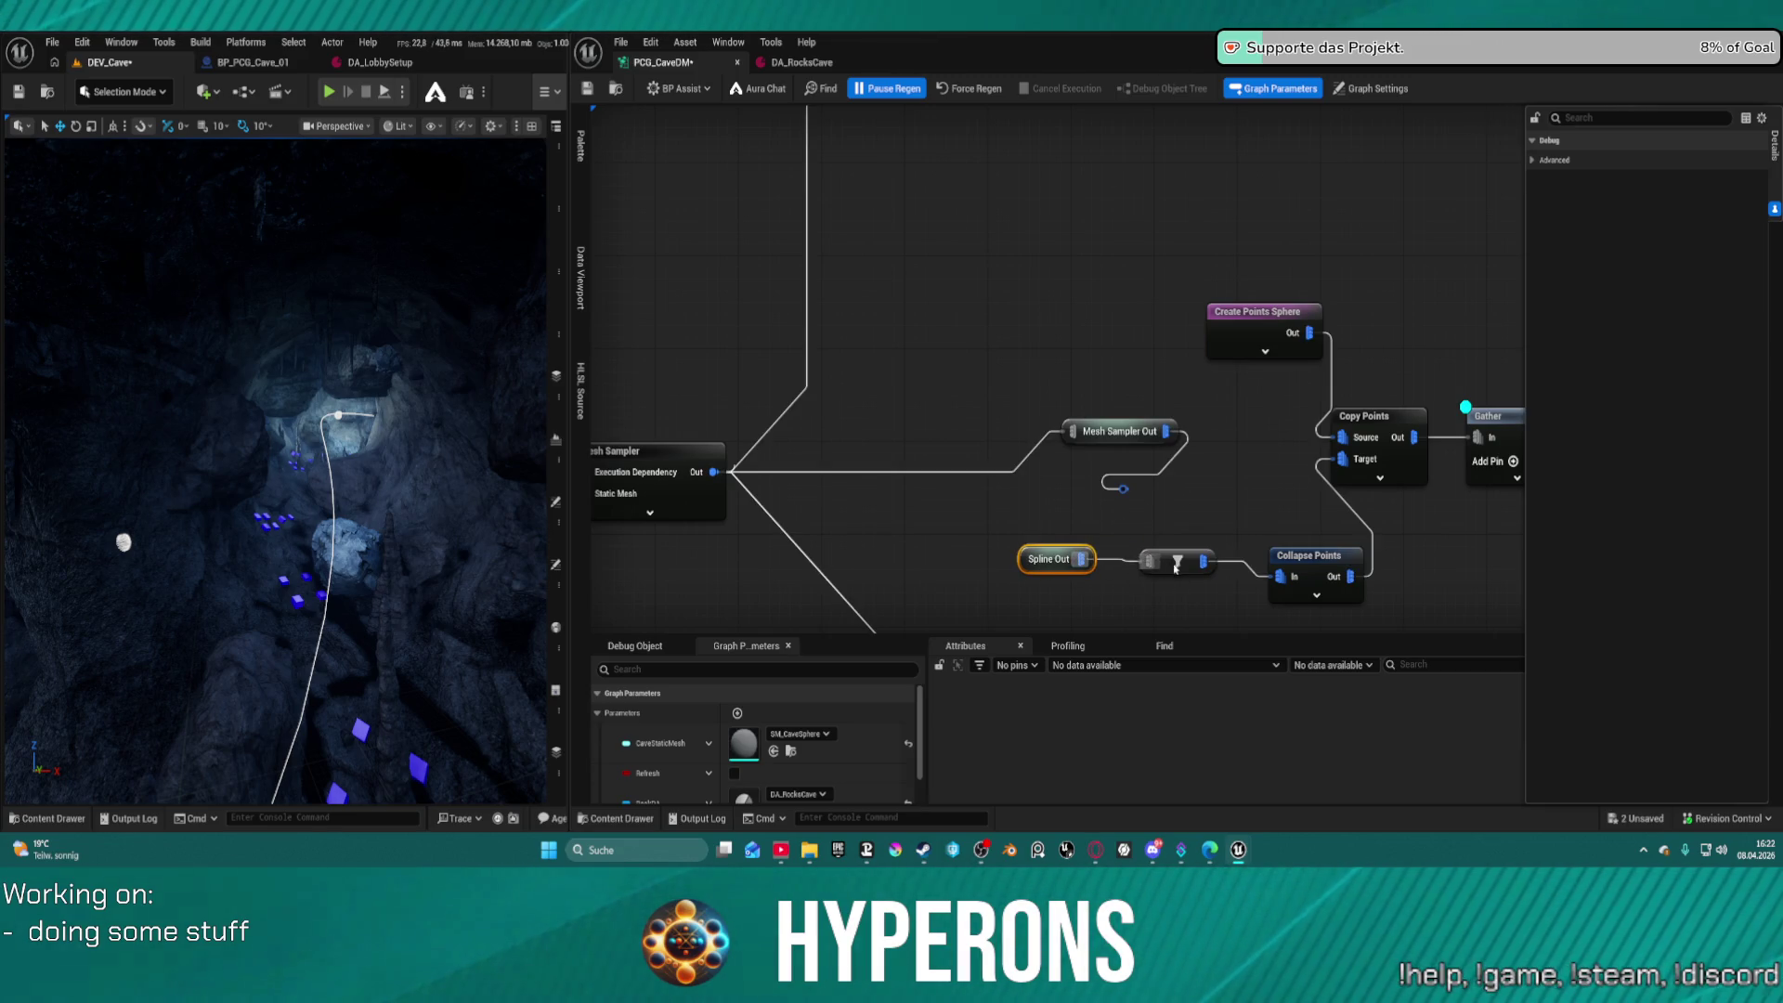
# Turn off Pause Regen, save the graph, and view the spline in the viewport
pyautogui.click(886, 88)
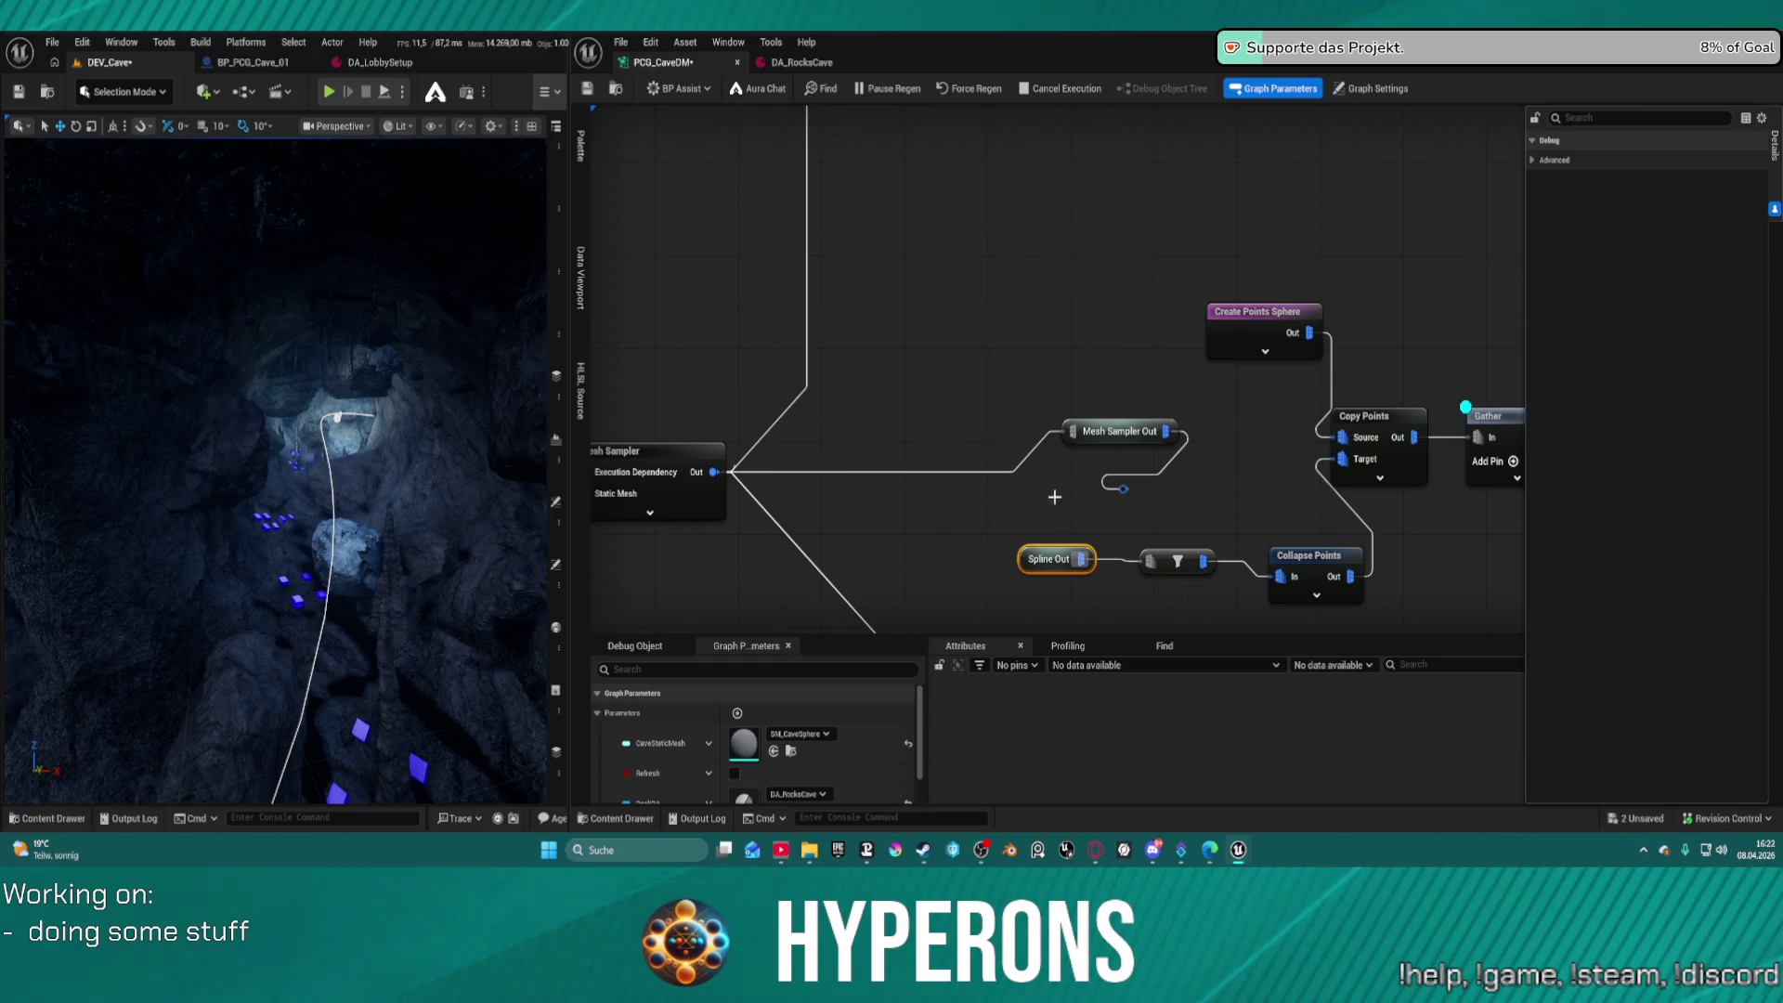
pyautogui.hotkey('ctrl', 's')
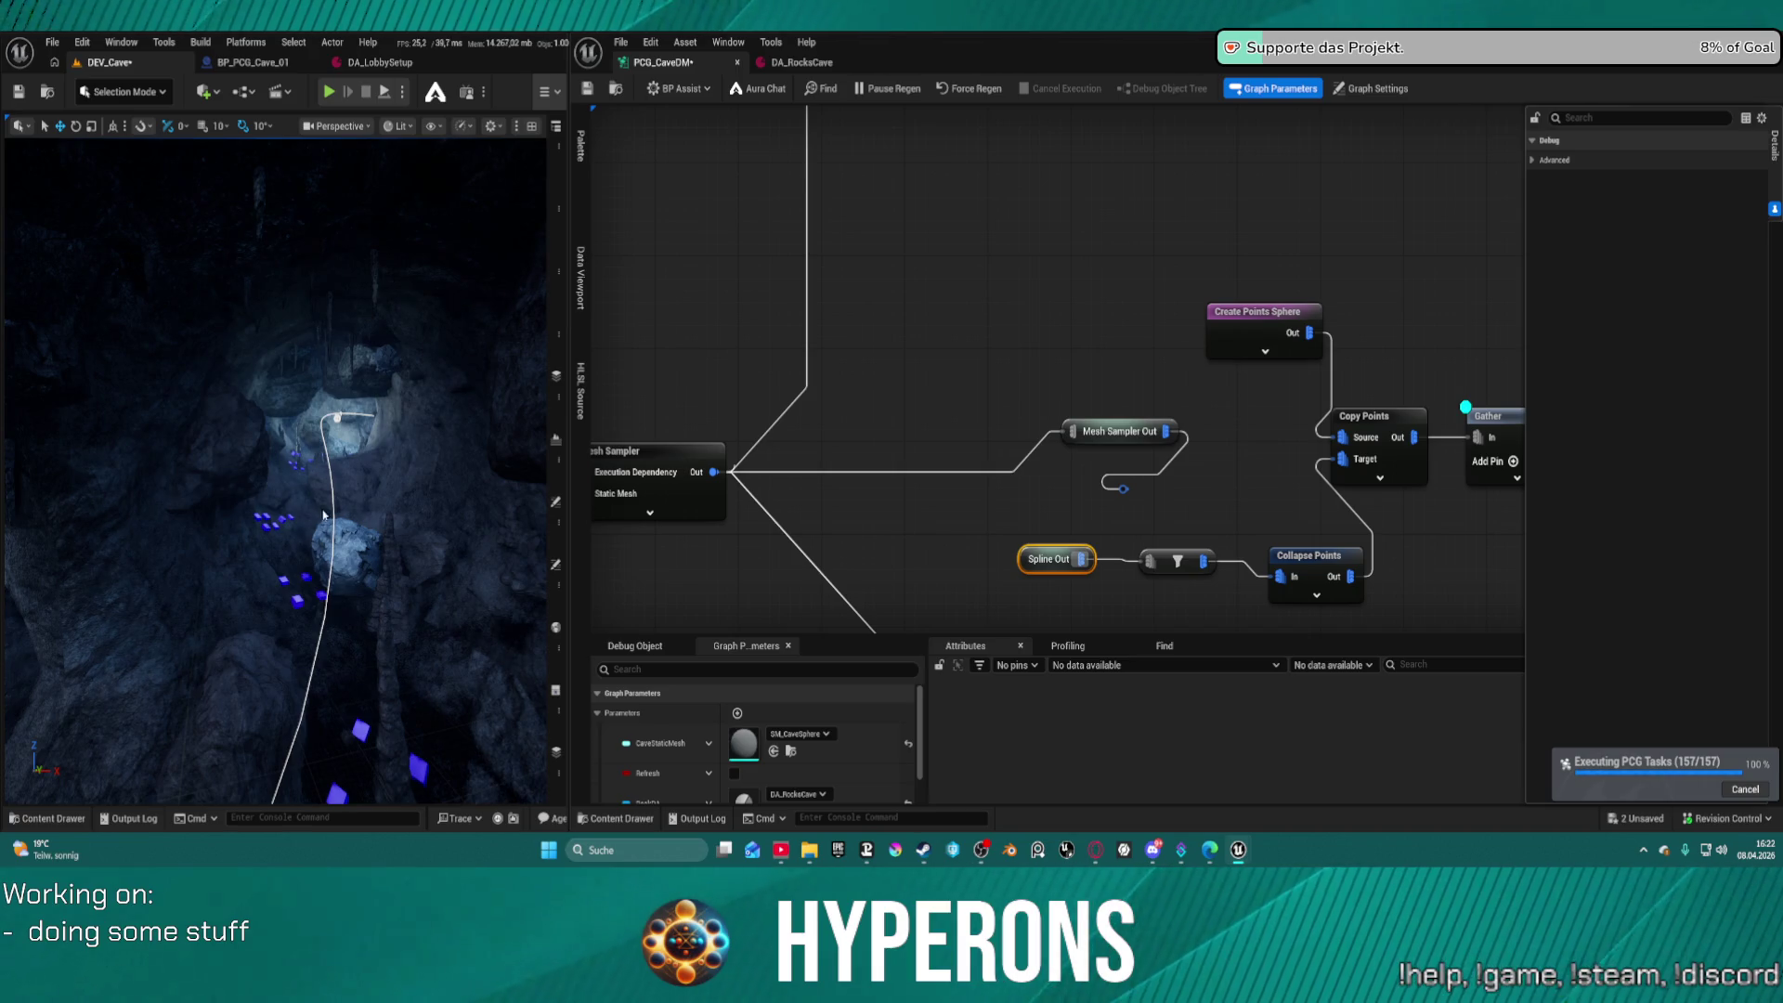
pyautogui.moveTo(404, 489); pyautogui.dragTo(404, 488)
# Wire the Filter's output to Copy Points' Target and delete the Collapse Points node
pyautogui.moveTo(1310, 578)
pyautogui.mouseDown()
pyautogui.moveTo(1052, 582)
pyautogui.moveTo(1100, 401)
pyautogui.moveTo(1146, 461)
pyautogui.mouseUp()
pyautogui.click(1073, 562)
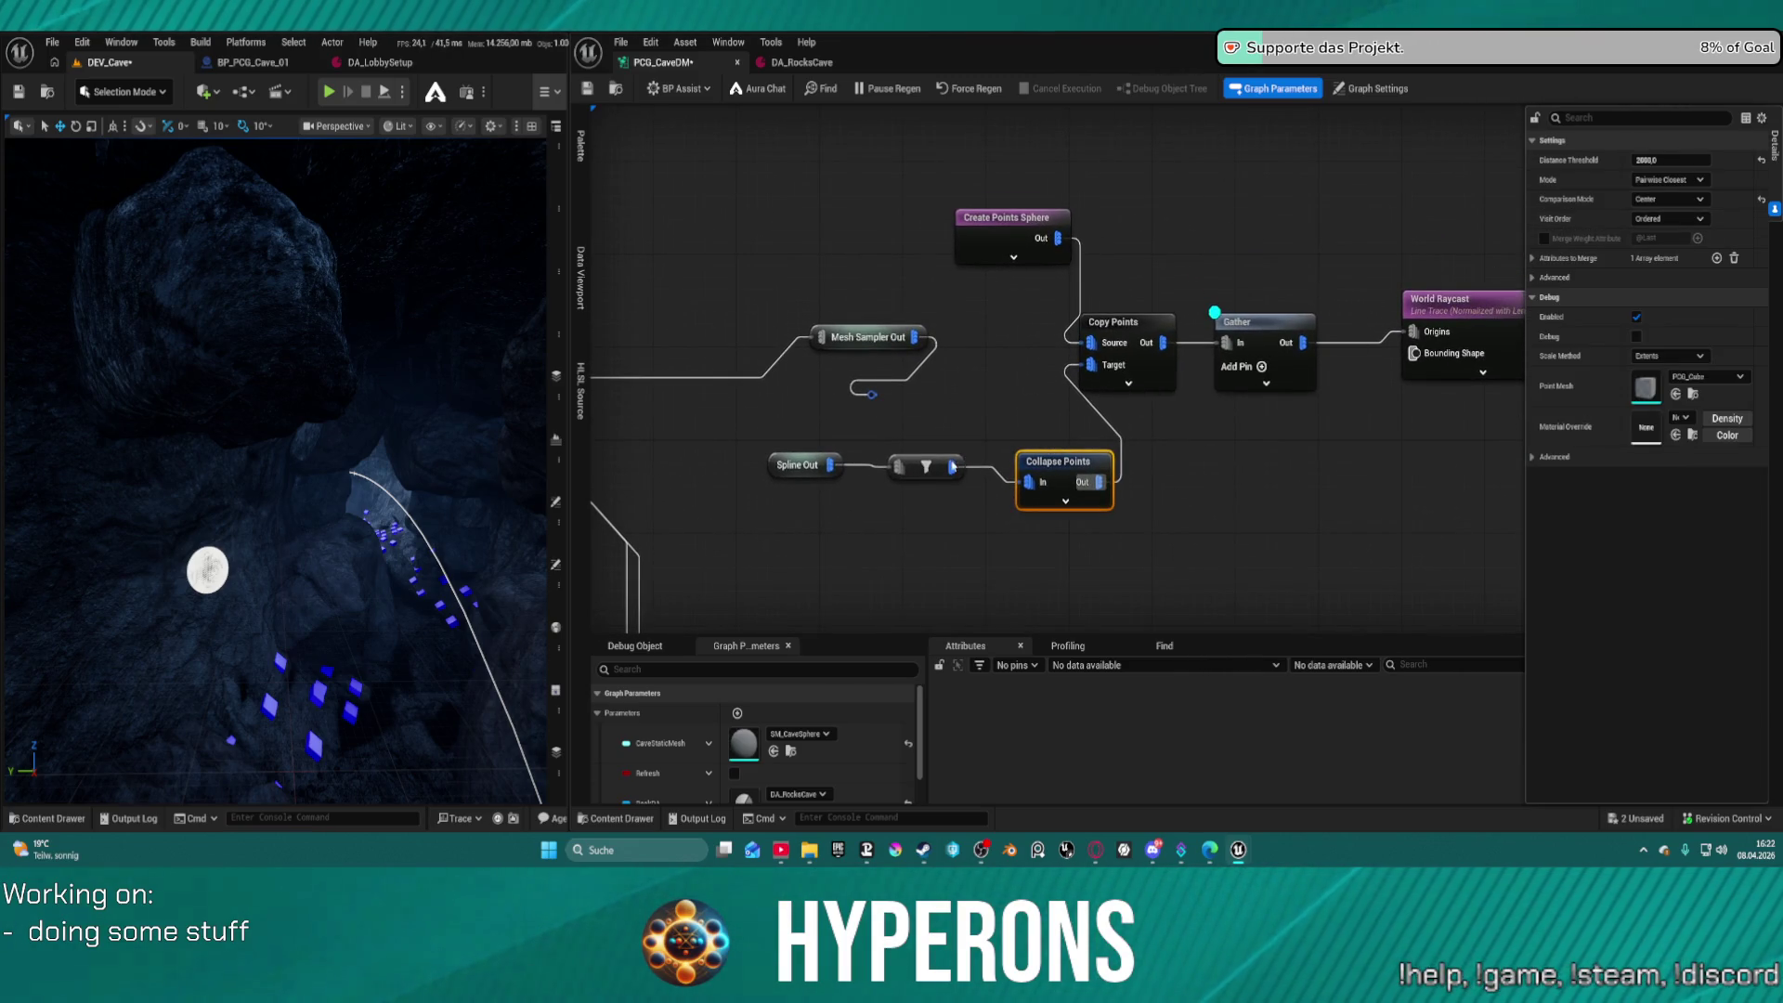
pyautogui.click(928, 467)
pyautogui.moveTo(951, 466); pyautogui.dragTo(1091, 365)
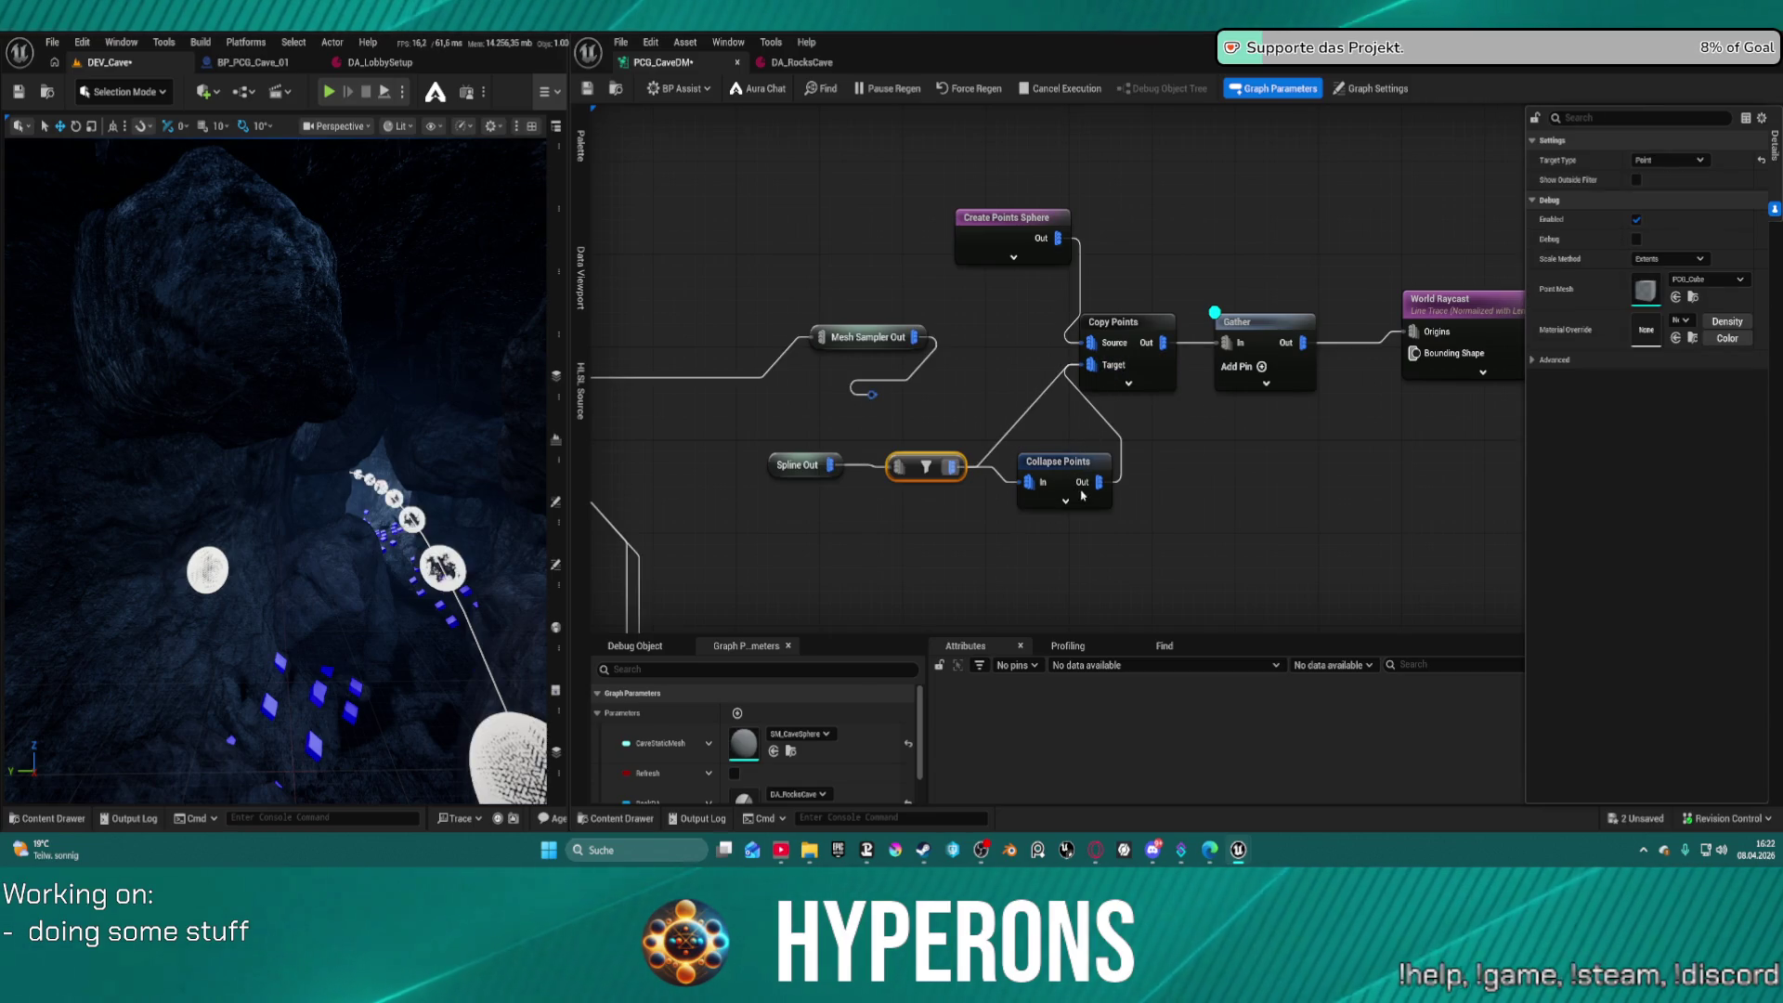
pyautogui.click(1075, 480)
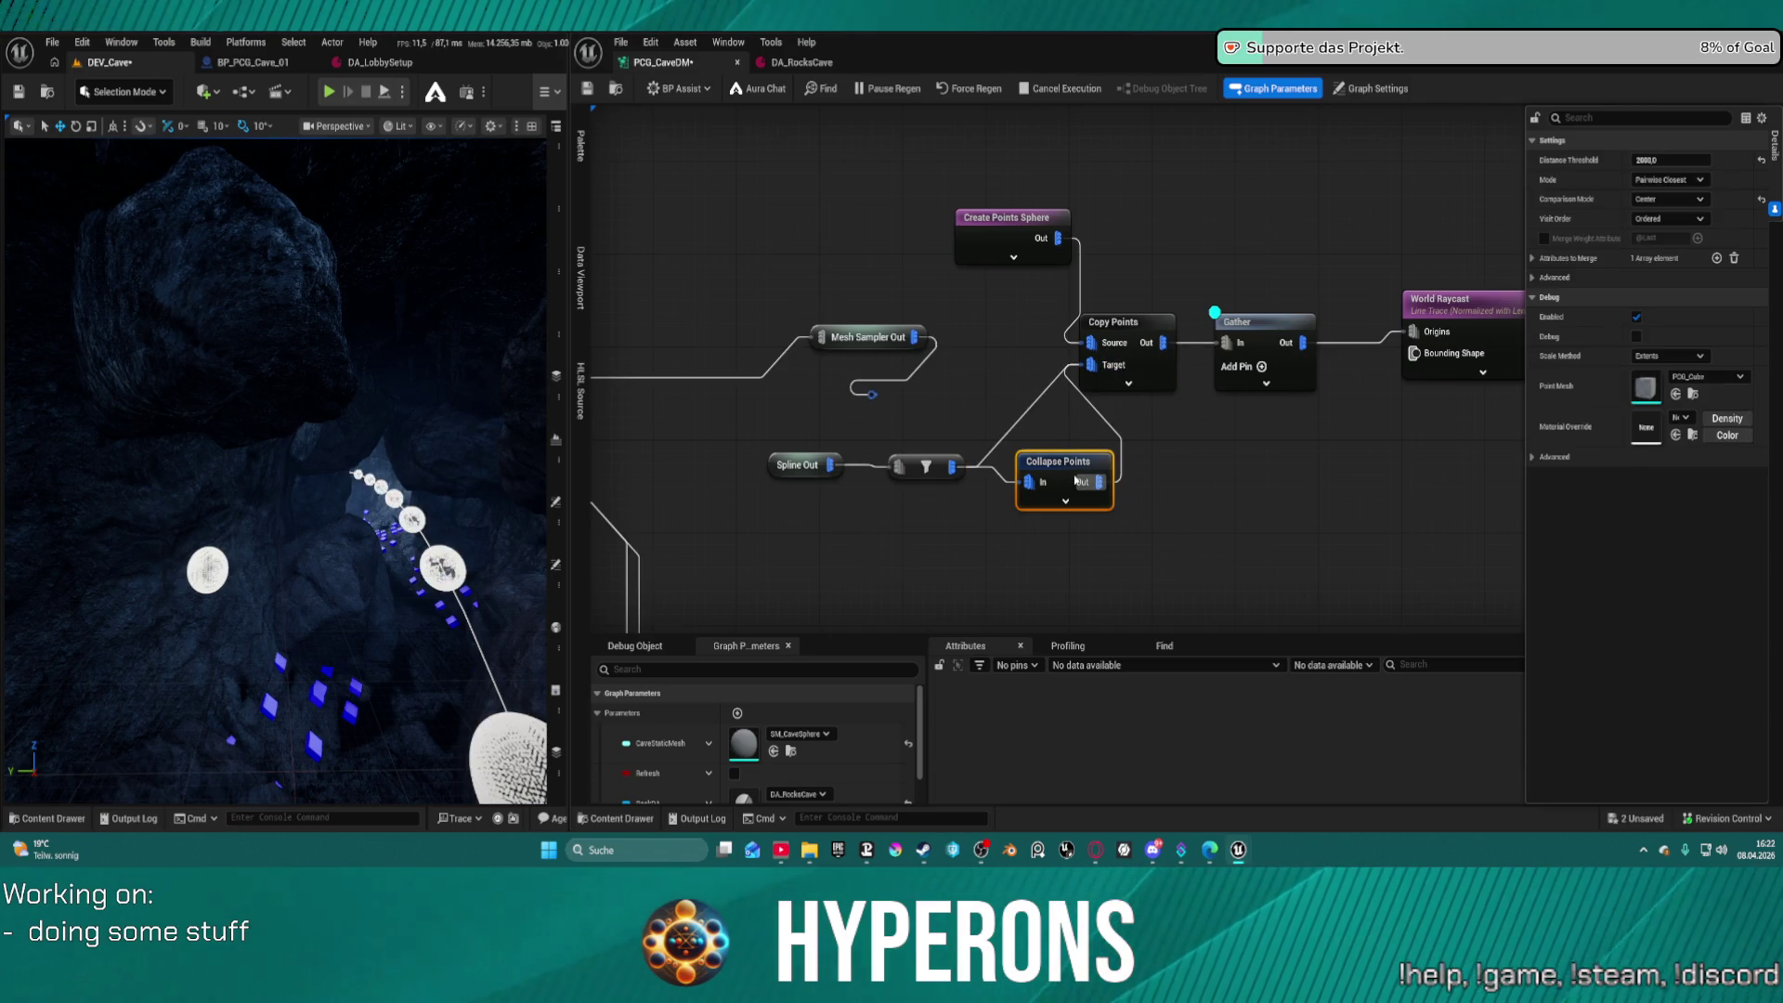
pyautogui.press('Delete')
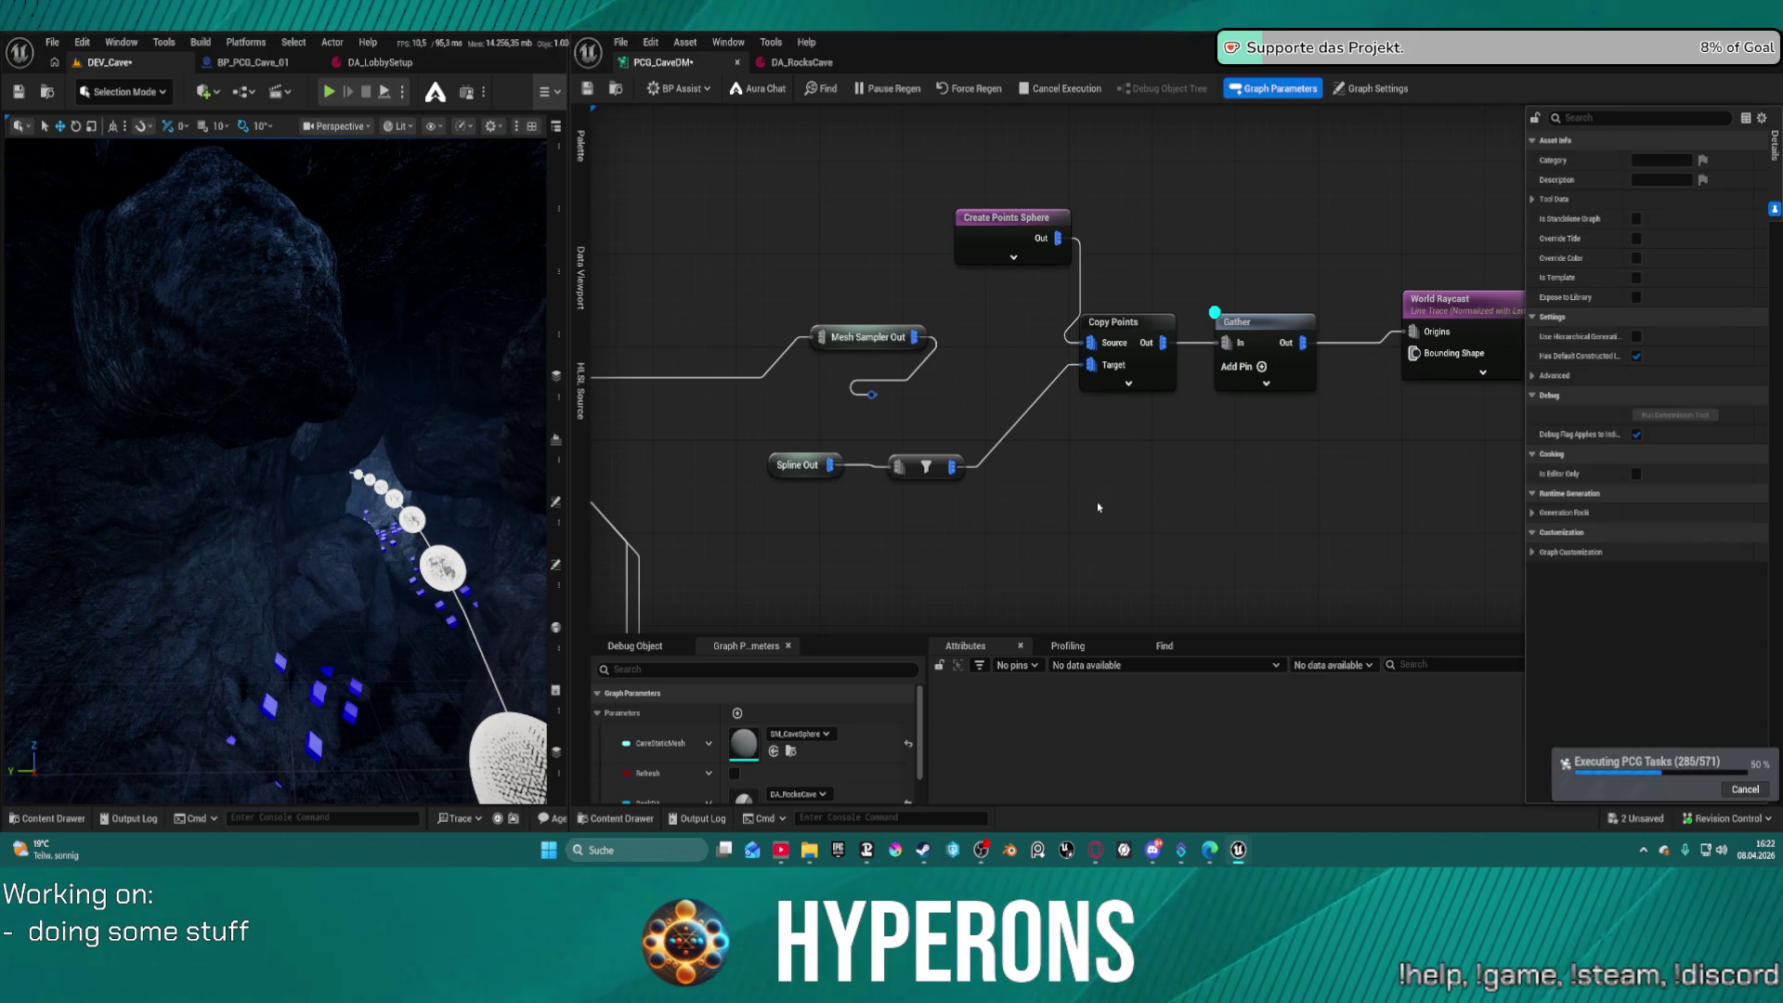
# Save the graph and fly through the cave to inspect debug cubes along the spline
pyautogui.rightClick(504, 552)
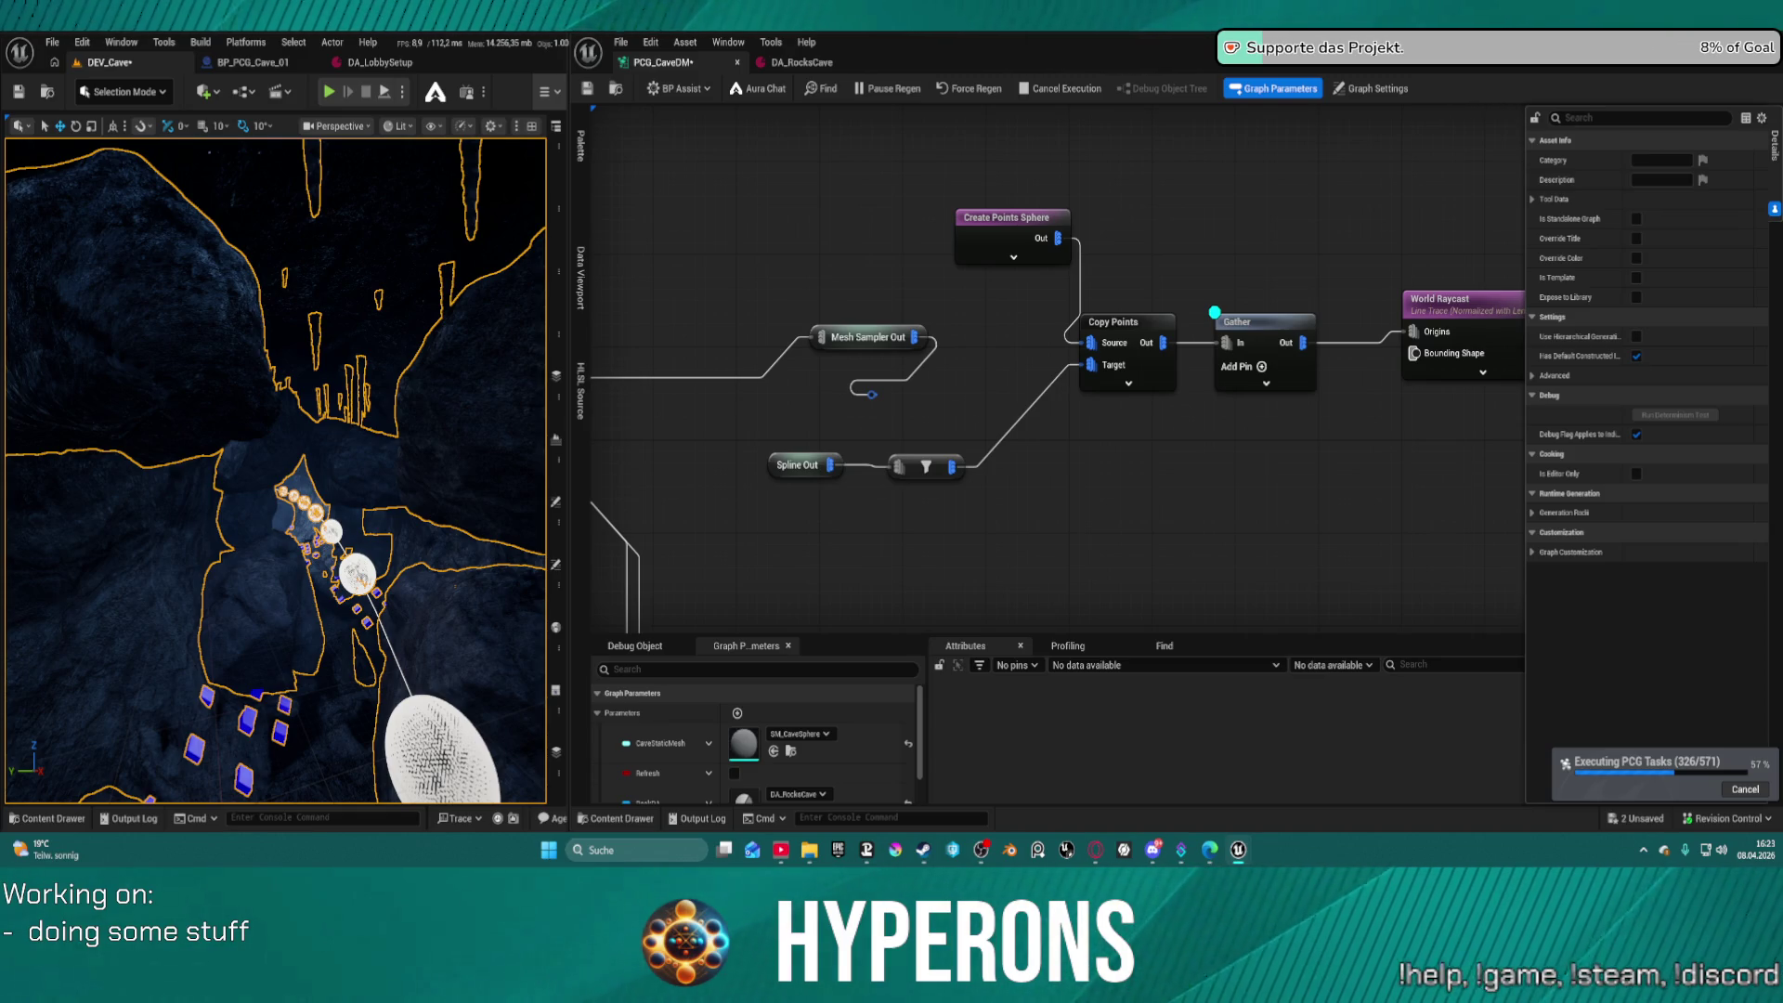
pyautogui.hotkey('ctrl', 's')
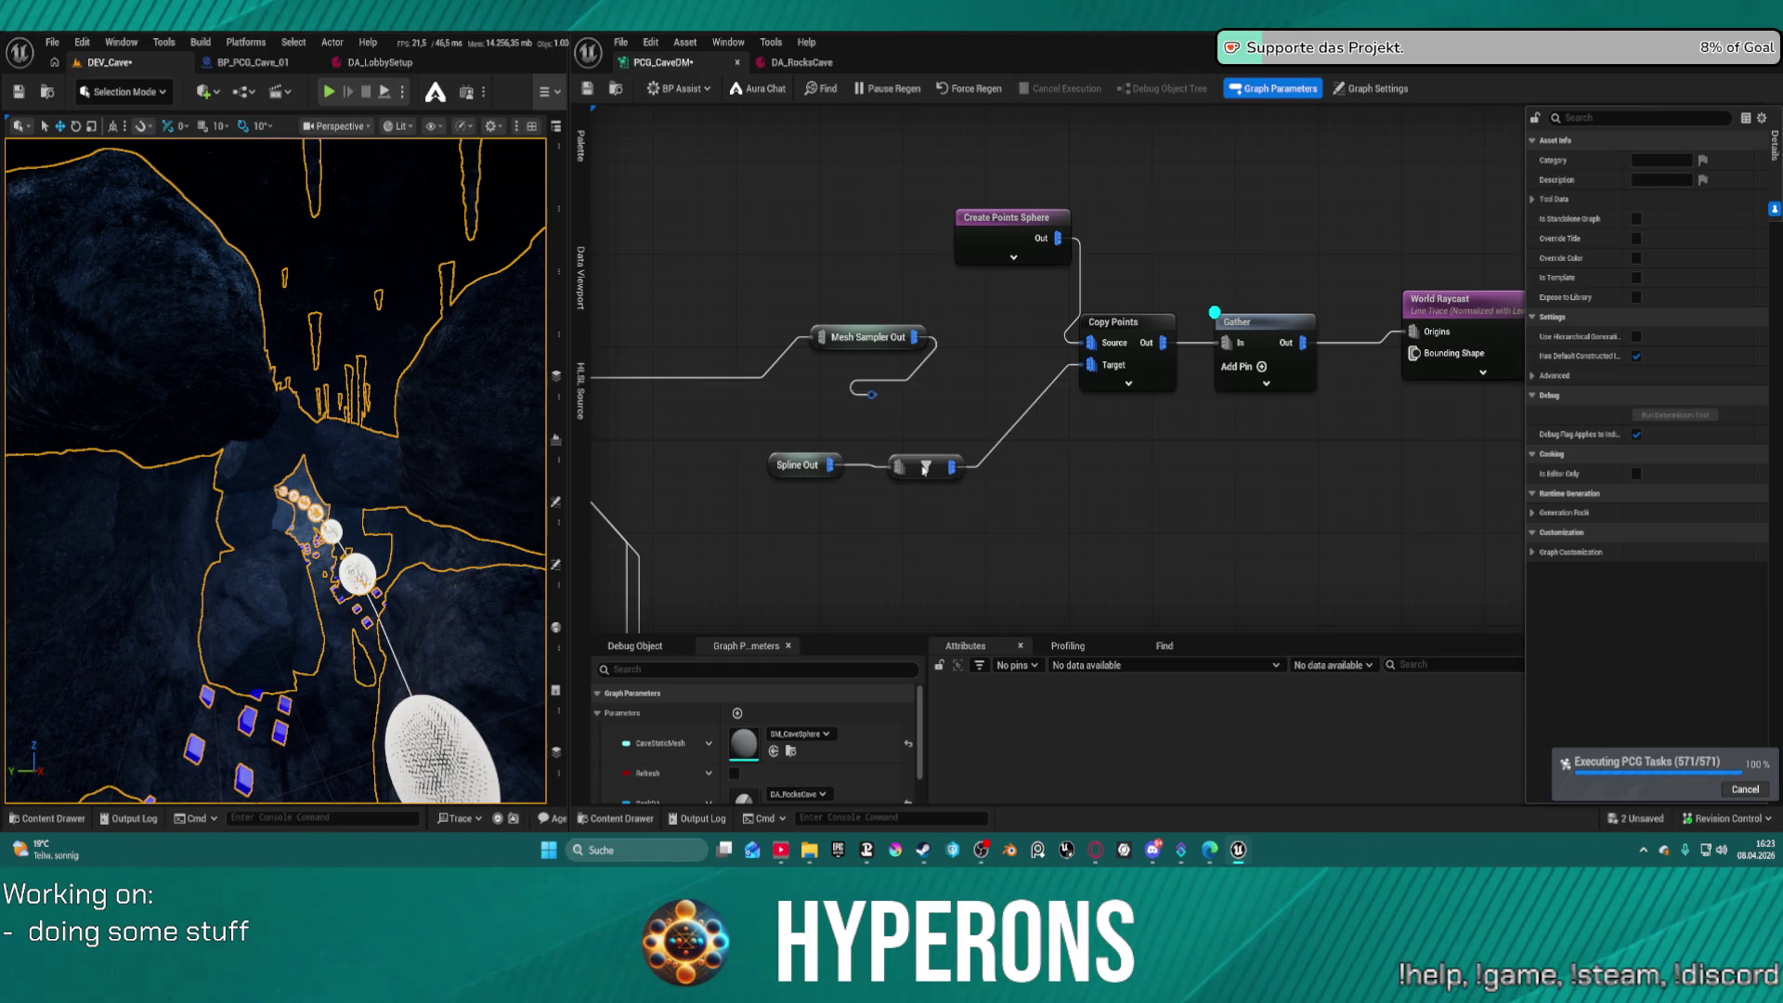
pyautogui.moveTo(912, 475); pyautogui.dragTo(1079, 448)
pyautogui.press('w')
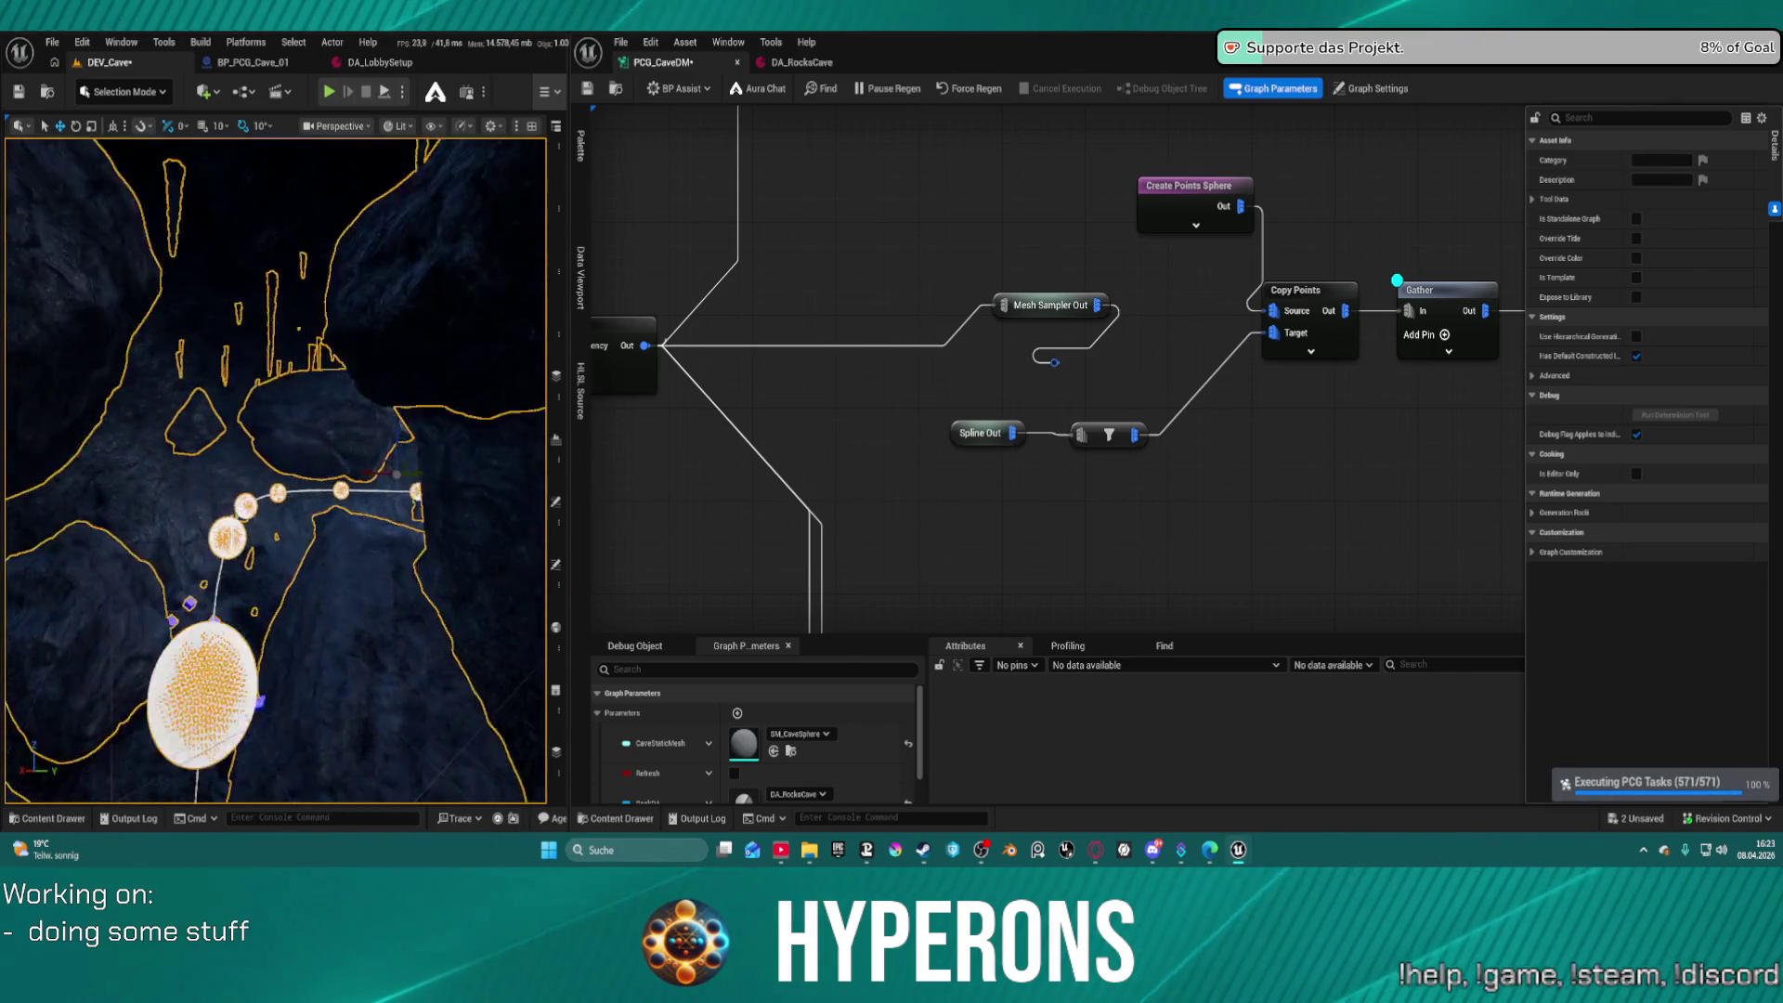
pyautogui.press('s')
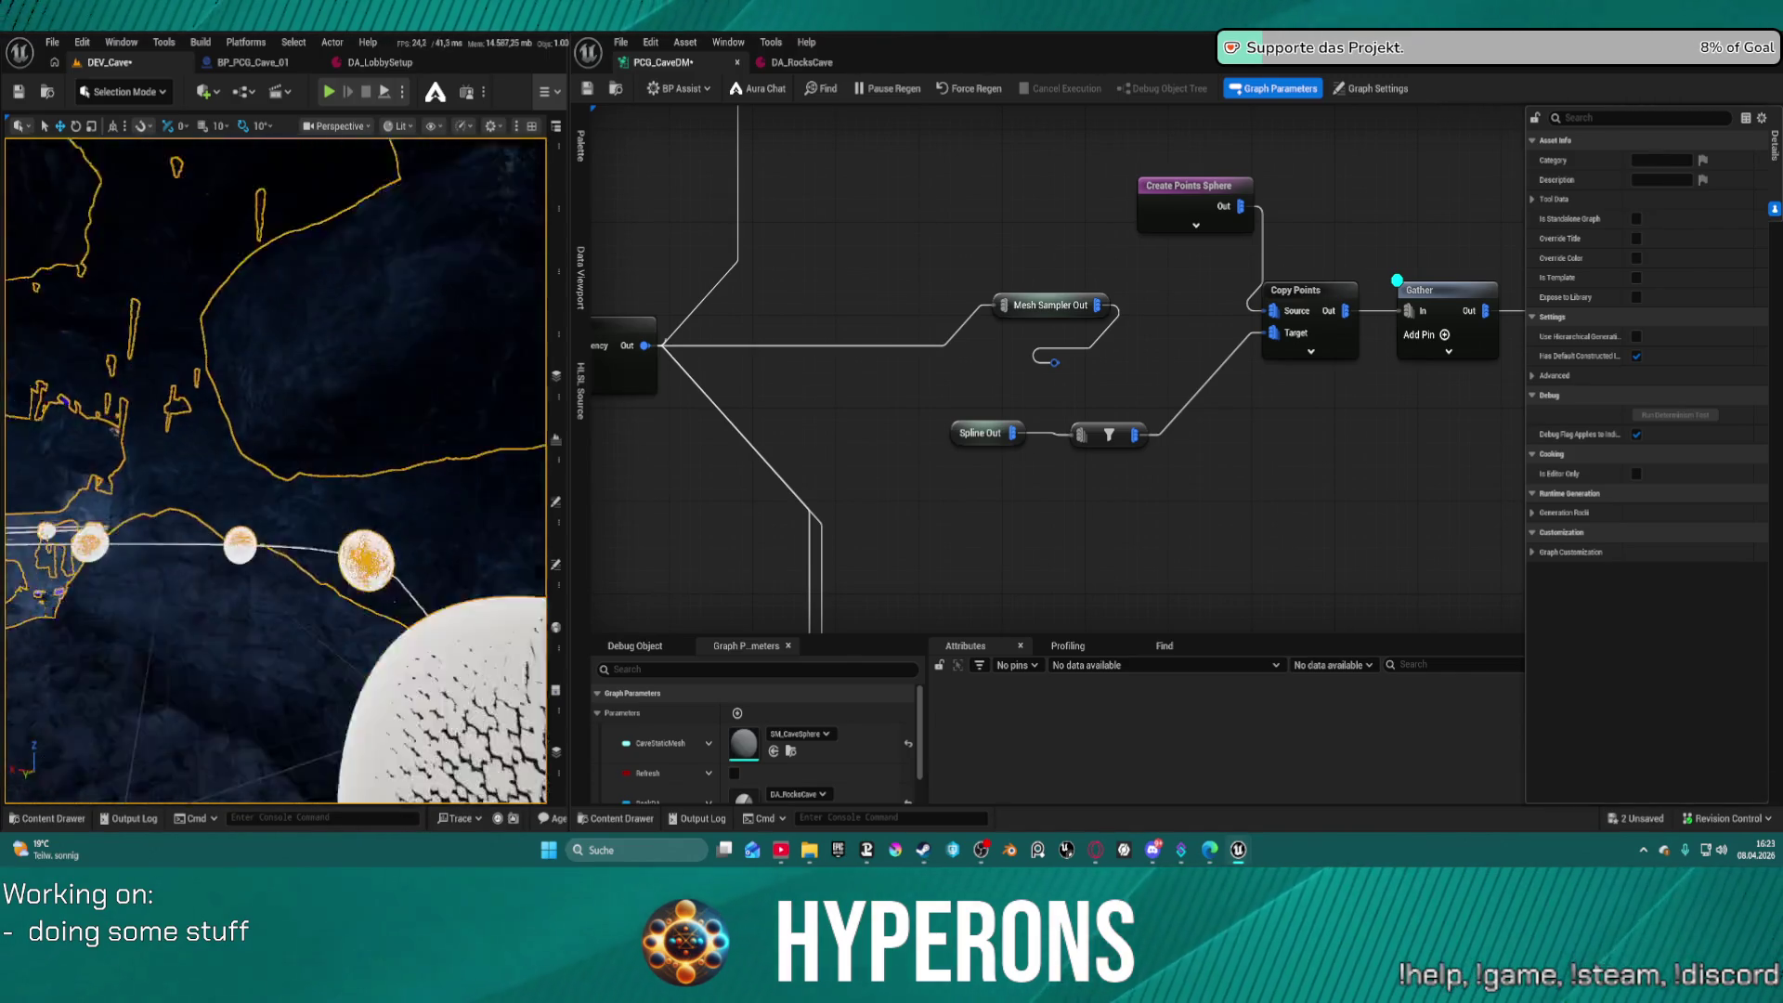
pyautogui.press('w')
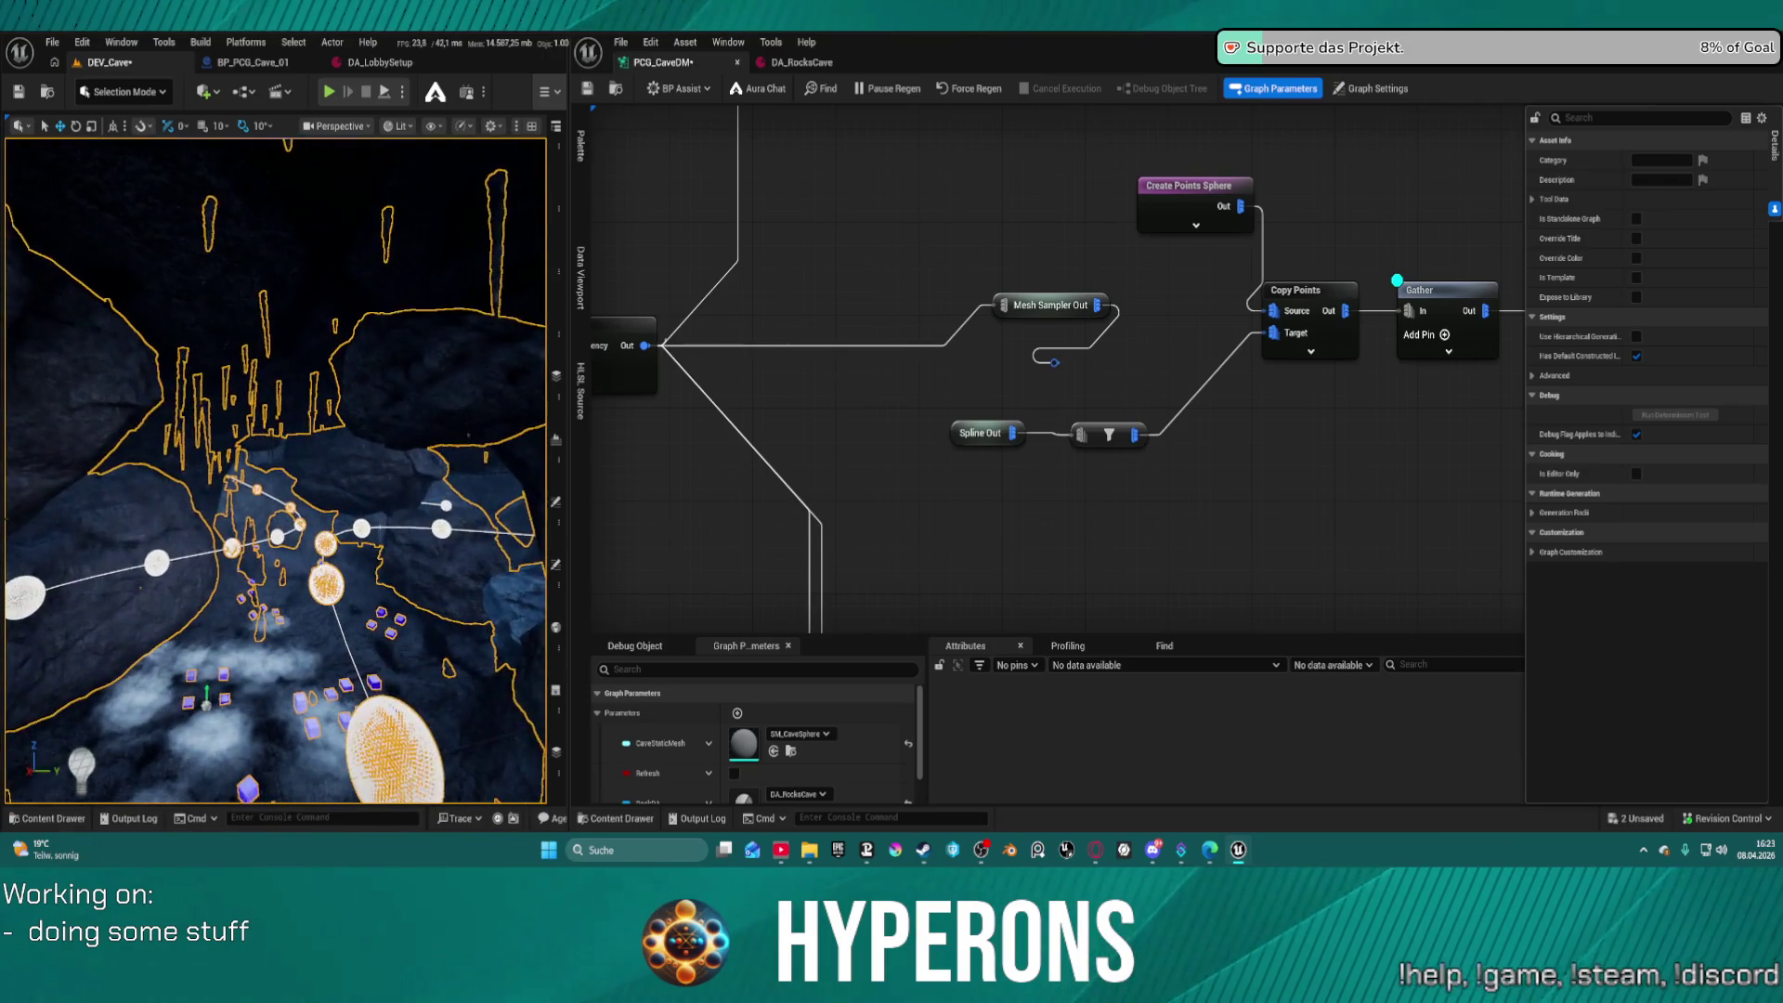
pyautogui.press('w')
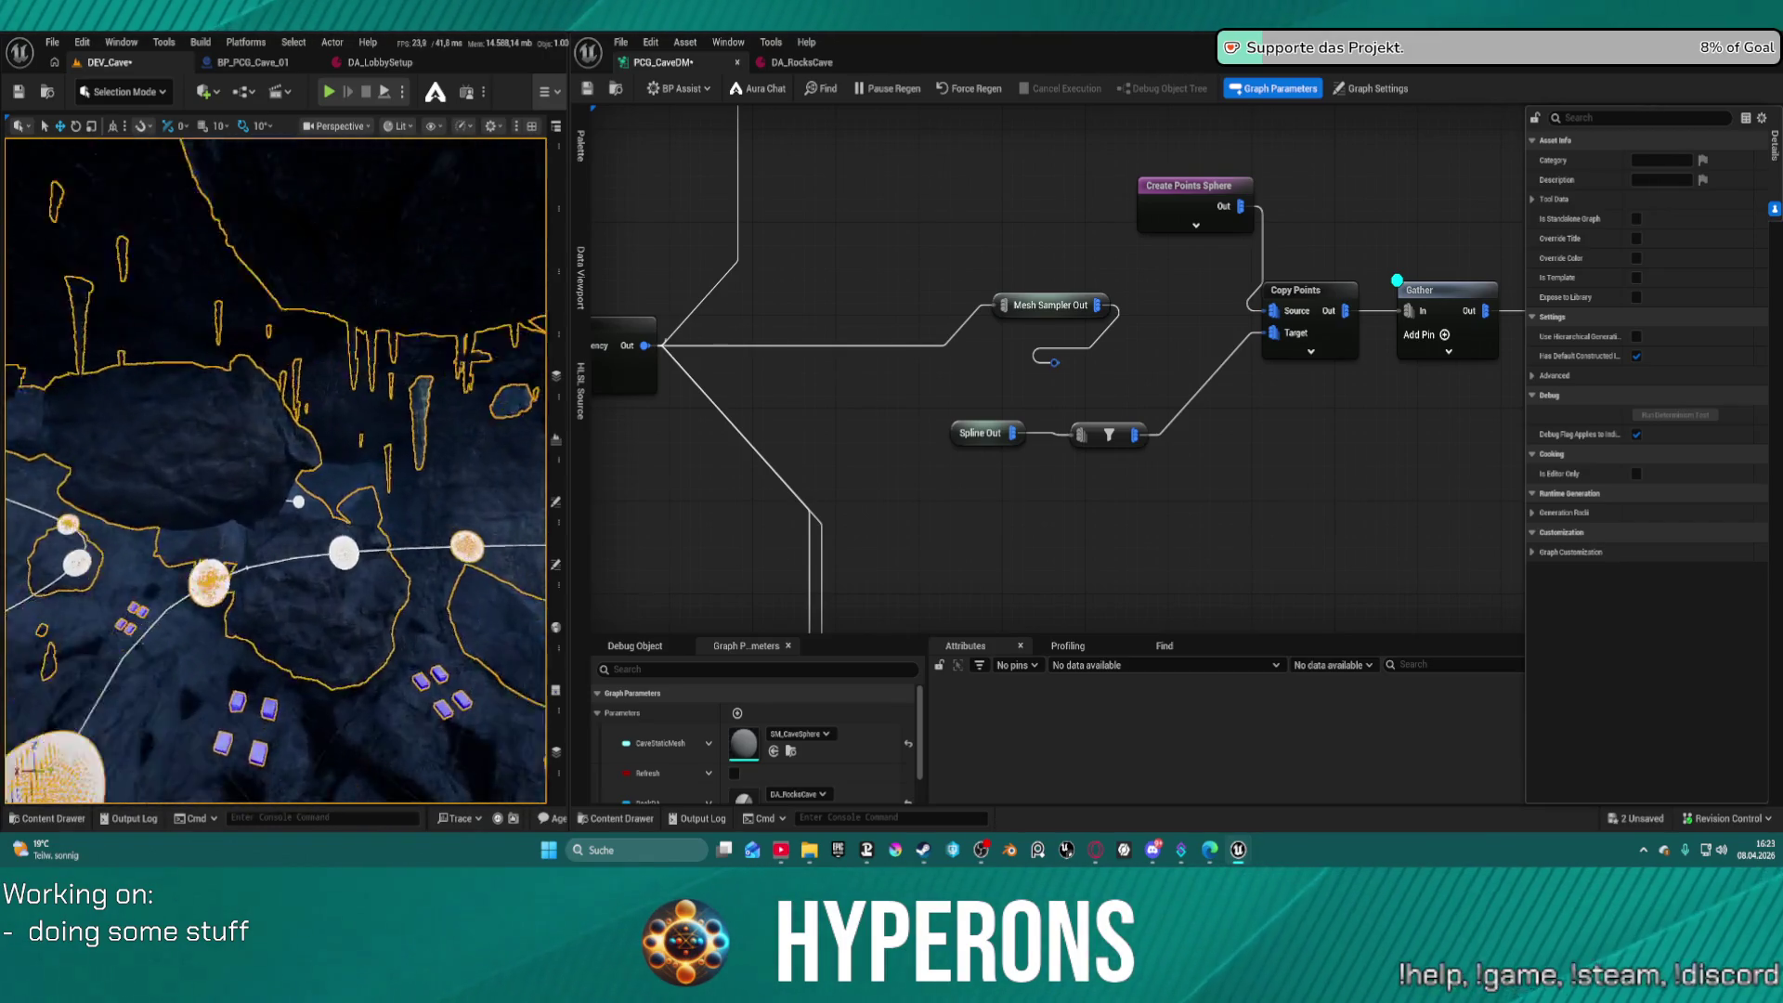
pyautogui.press('d')
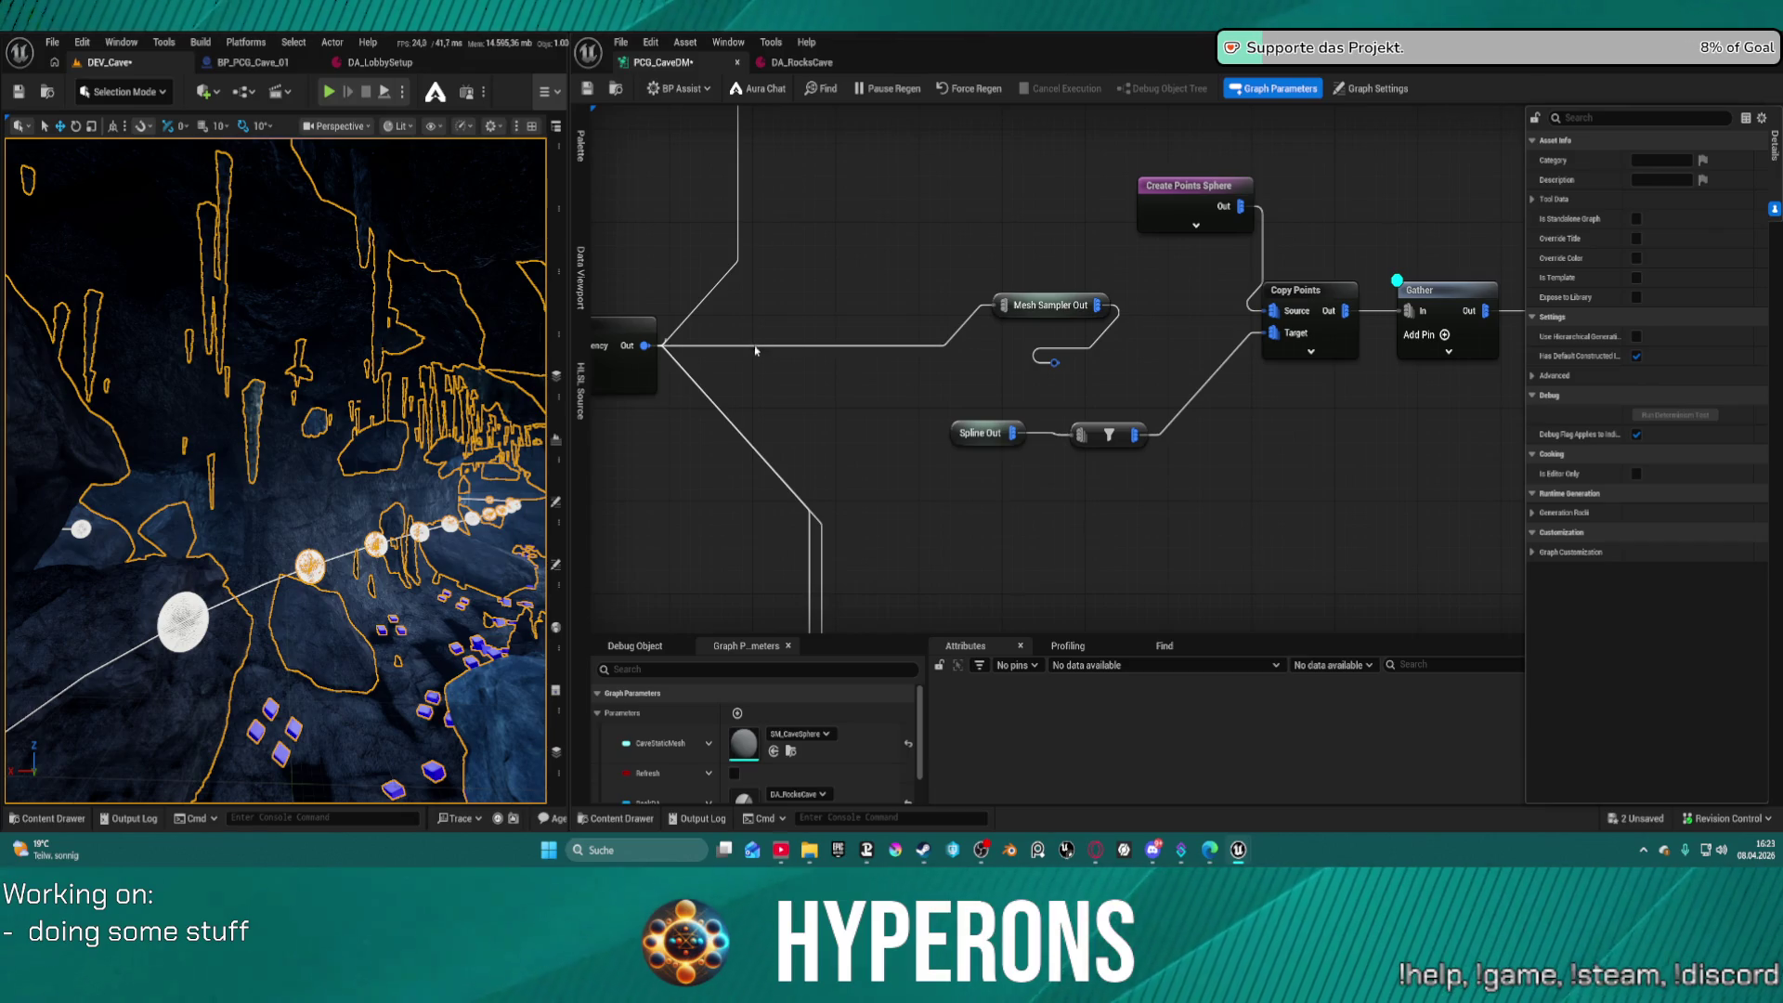
pyautogui.moveTo(1397, 280); pyautogui.dragTo(882, 339)
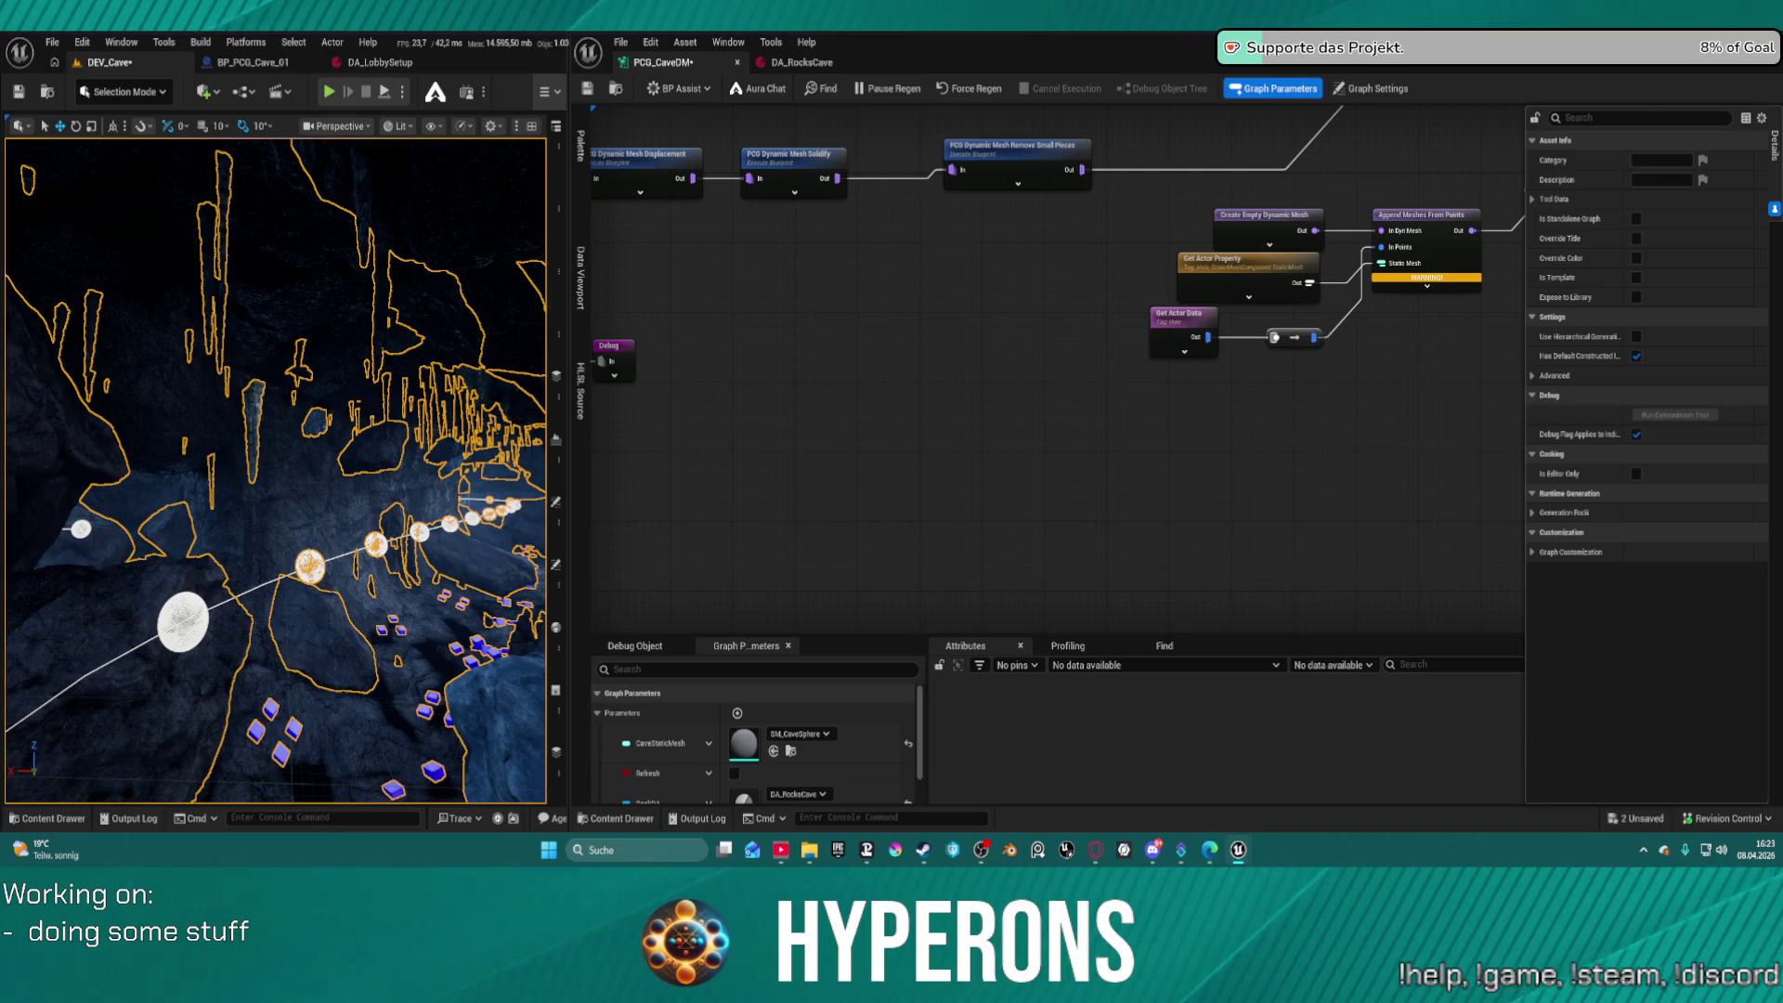
# Connect Merge Points to Spline Out and duplicate the Spline Sampler, fed by Get Spline Data
pyautogui.moveTo(1217, 394); pyautogui.dragTo(1021, 269)
pyautogui.moveTo(1228, 329)
pyautogui.mouseDown()
pyautogui.moveTo(1211, 319)
pyautogui.moveTo(1320, 400)
pyautogui.mouseUp()
pyautogui.moveTo(1157, 277); pyautogui.dragTo(1299, 399)
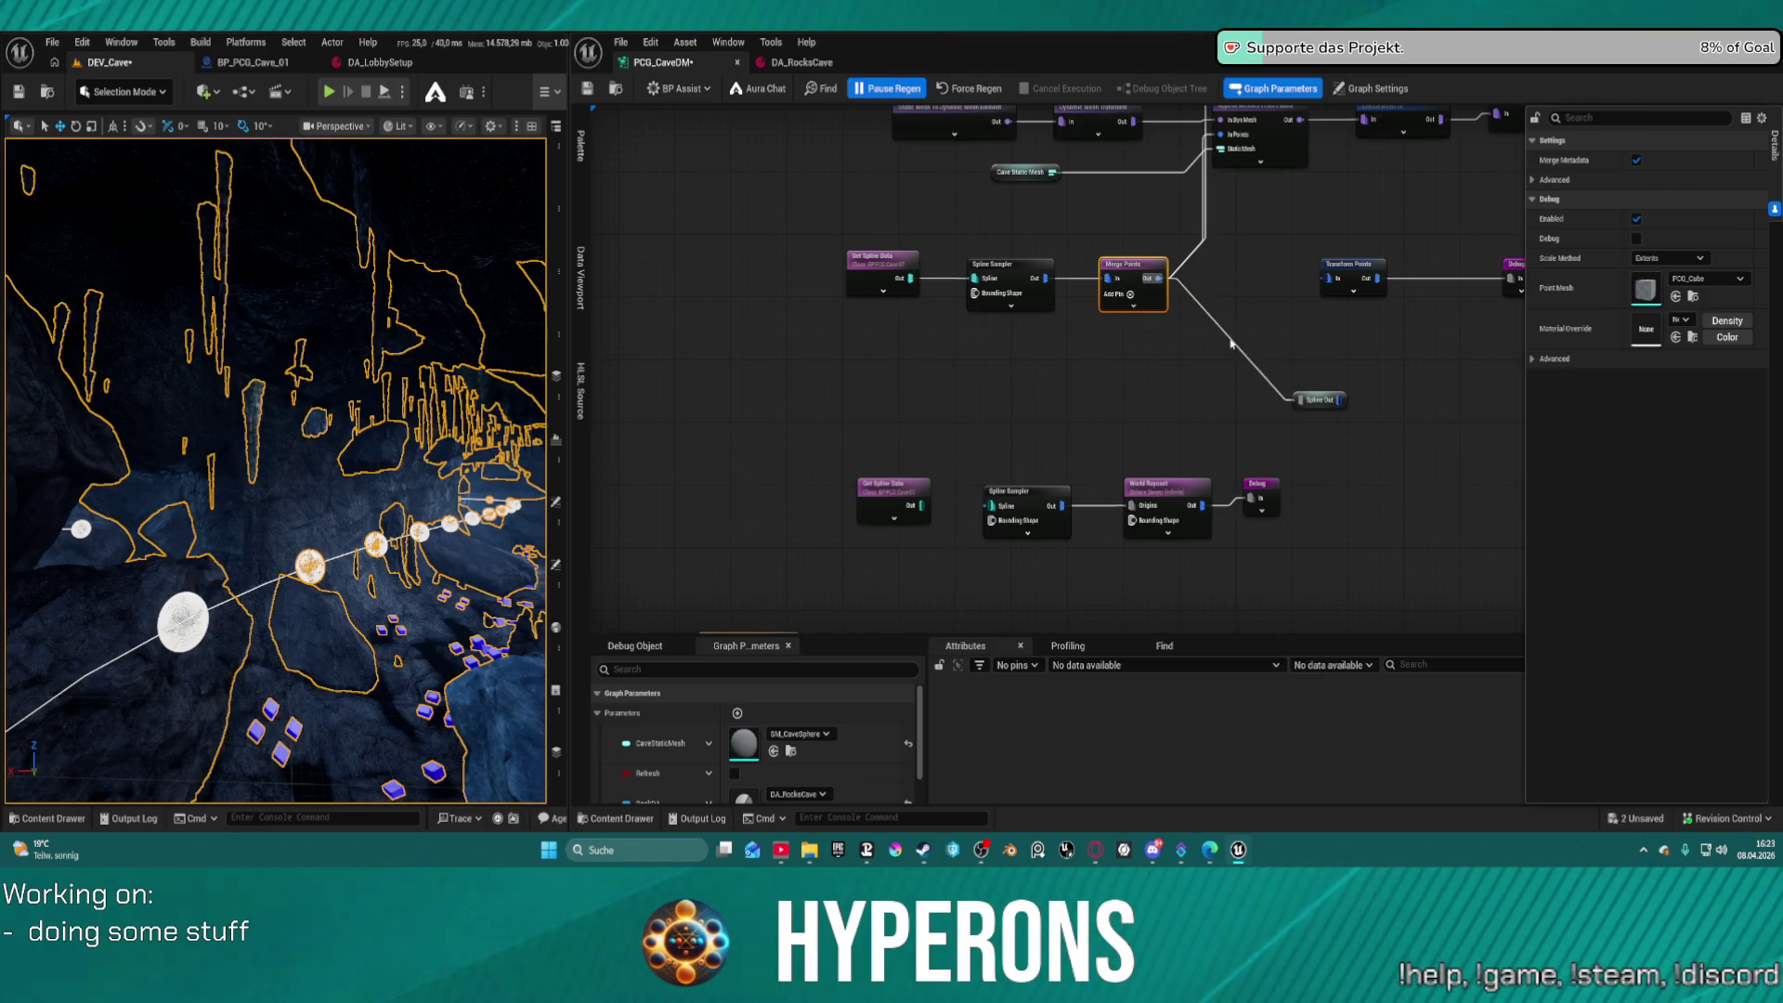
pyautogui.click(1003, 278)
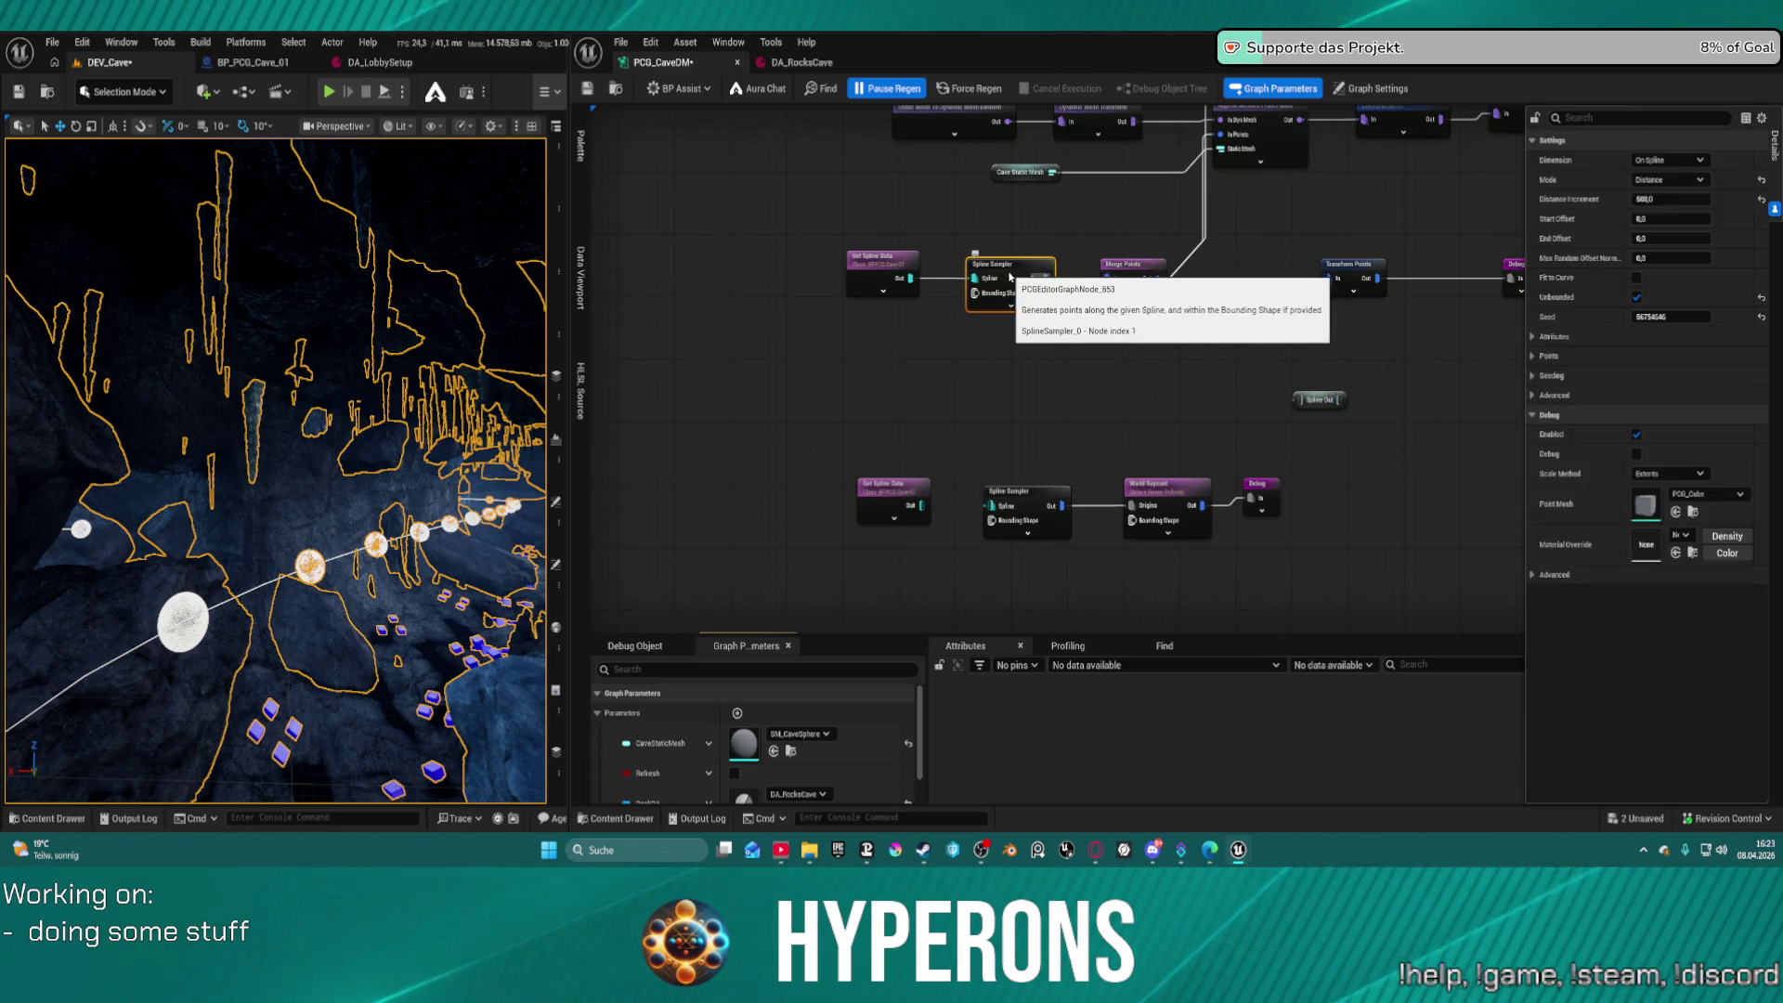
pyautogui.hotkey('ctrl', 'd')
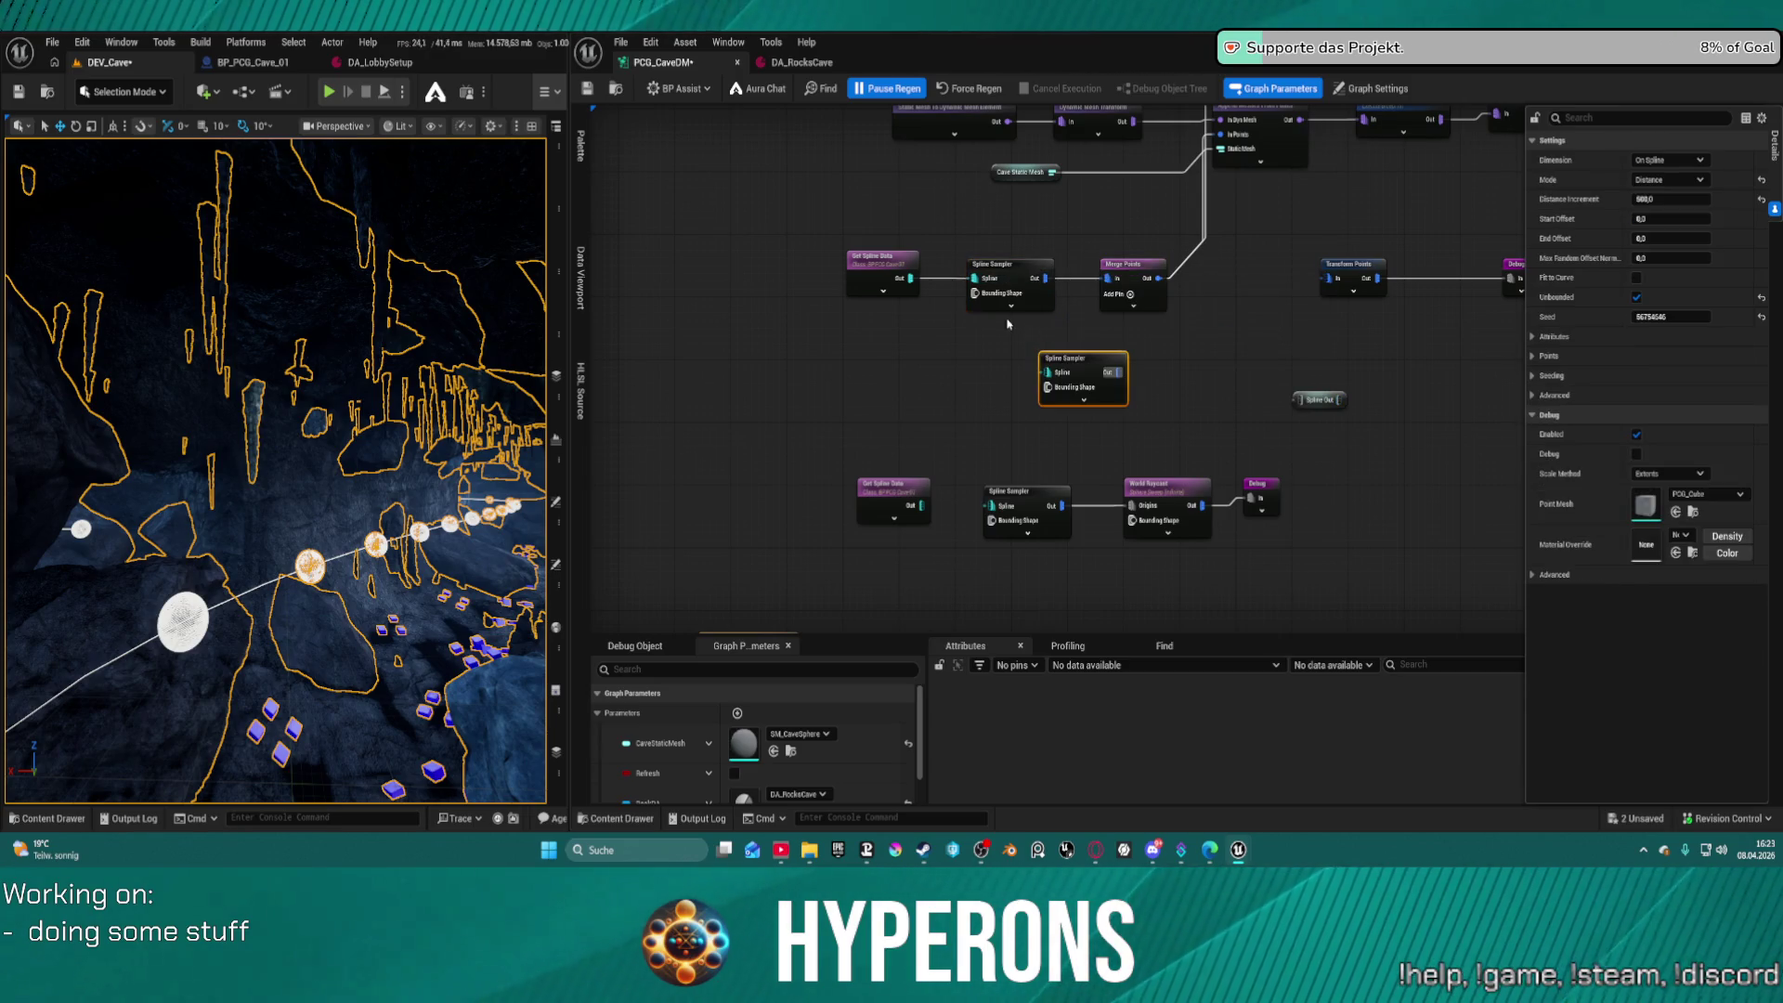
pyautogui.moveTo(903, 278); pyautogui.dragTo(1042, 372)
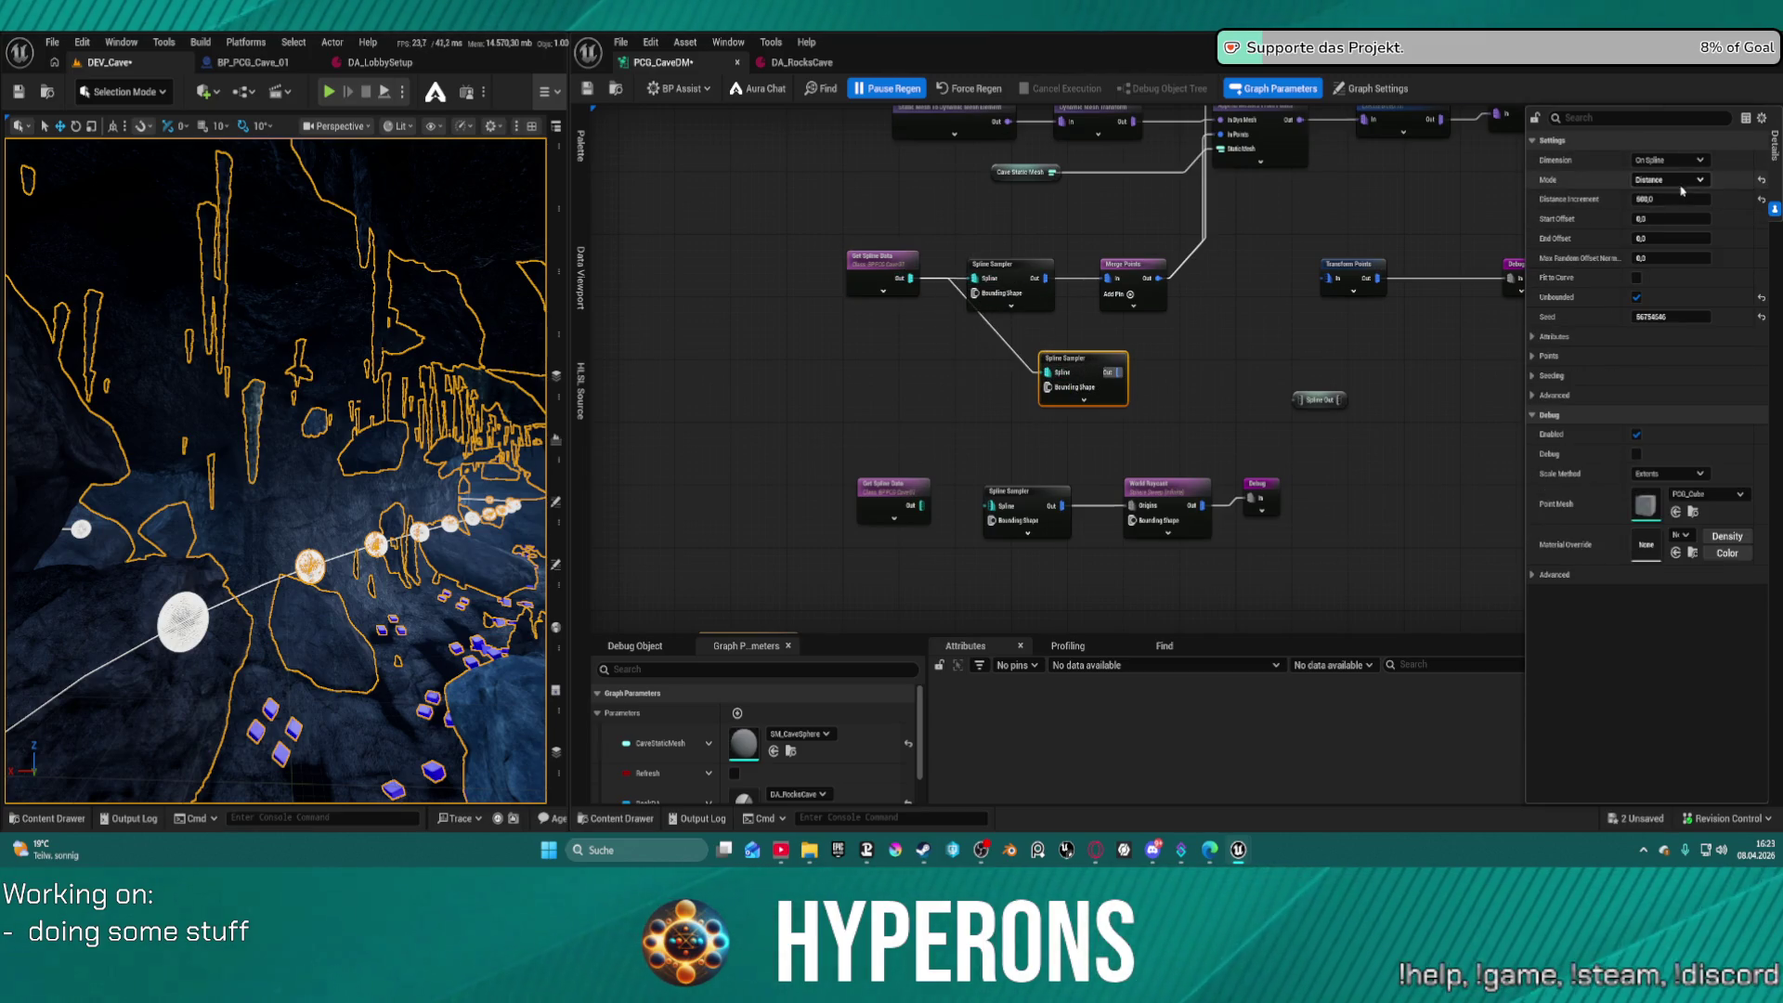
# Set the new Spline Sampler's Distance Increment to 1000 and wire its output to Spline Out
pyautogui.click(1041, 292)
pyautogui.click(1107, 379)
pyautogui.click(1674, 200)
pyautogui.write('10')
pyautogui.press('Return')
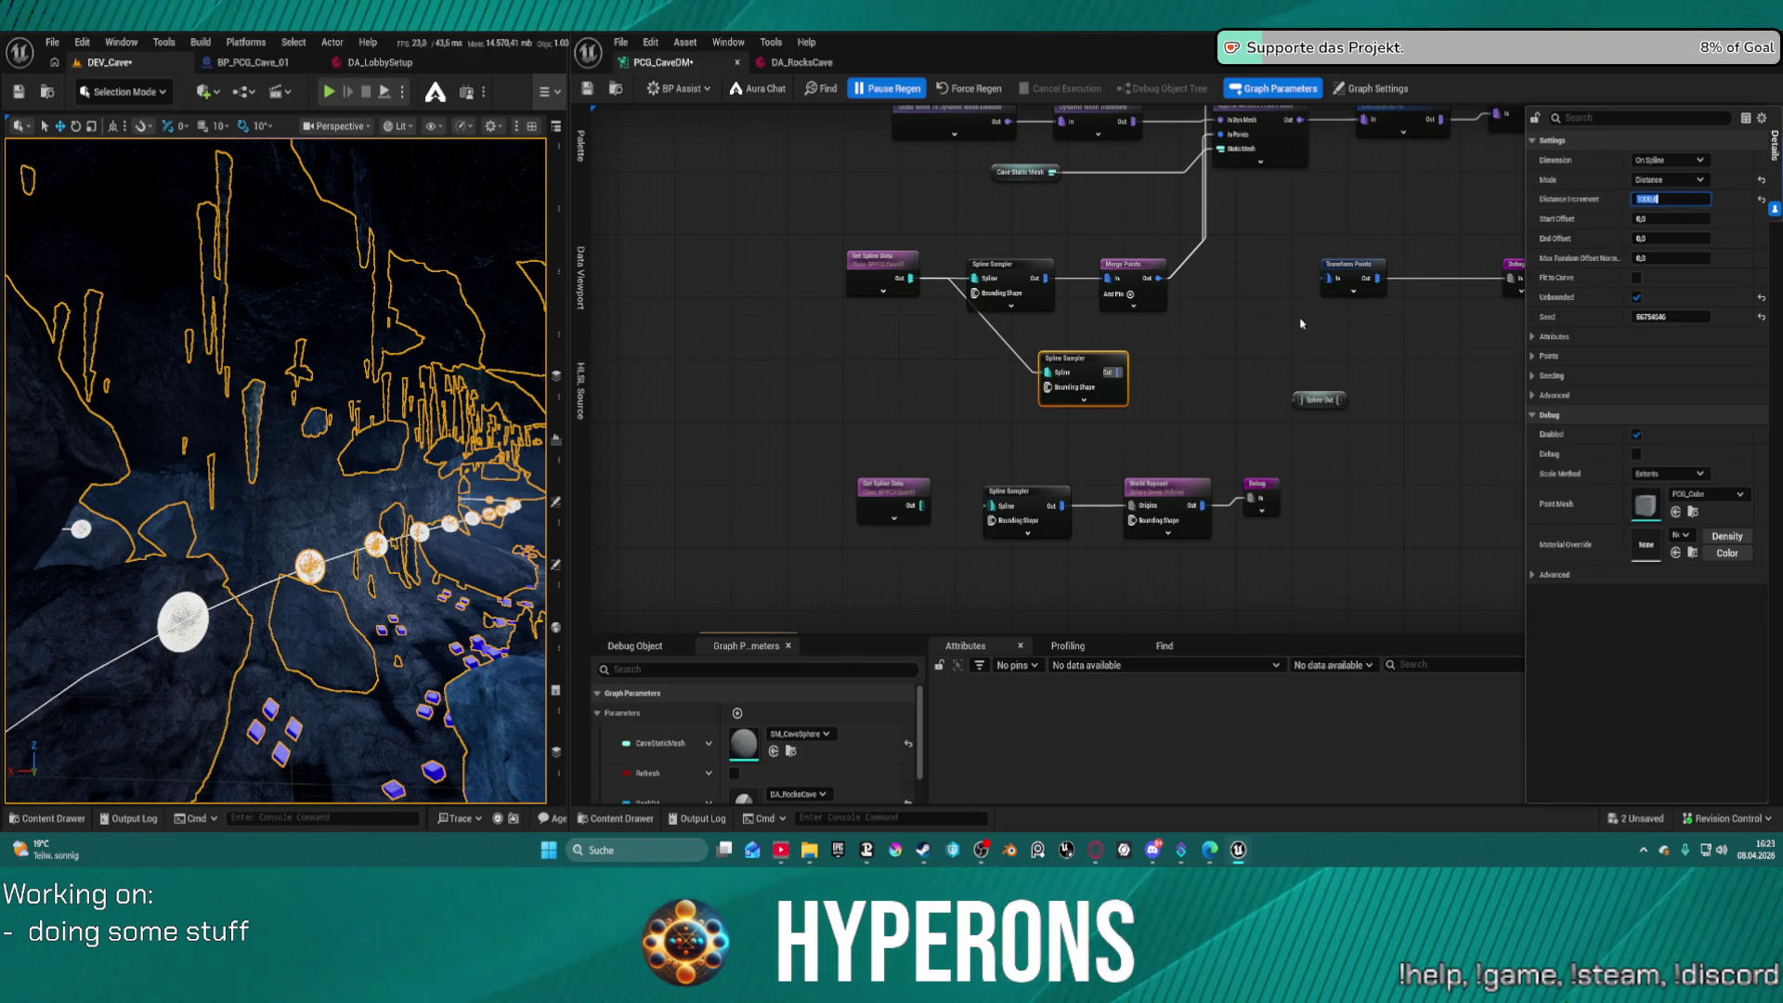
pyautogui.moveTo(1114, 371); pyautogui.dragTo(1307, 411)
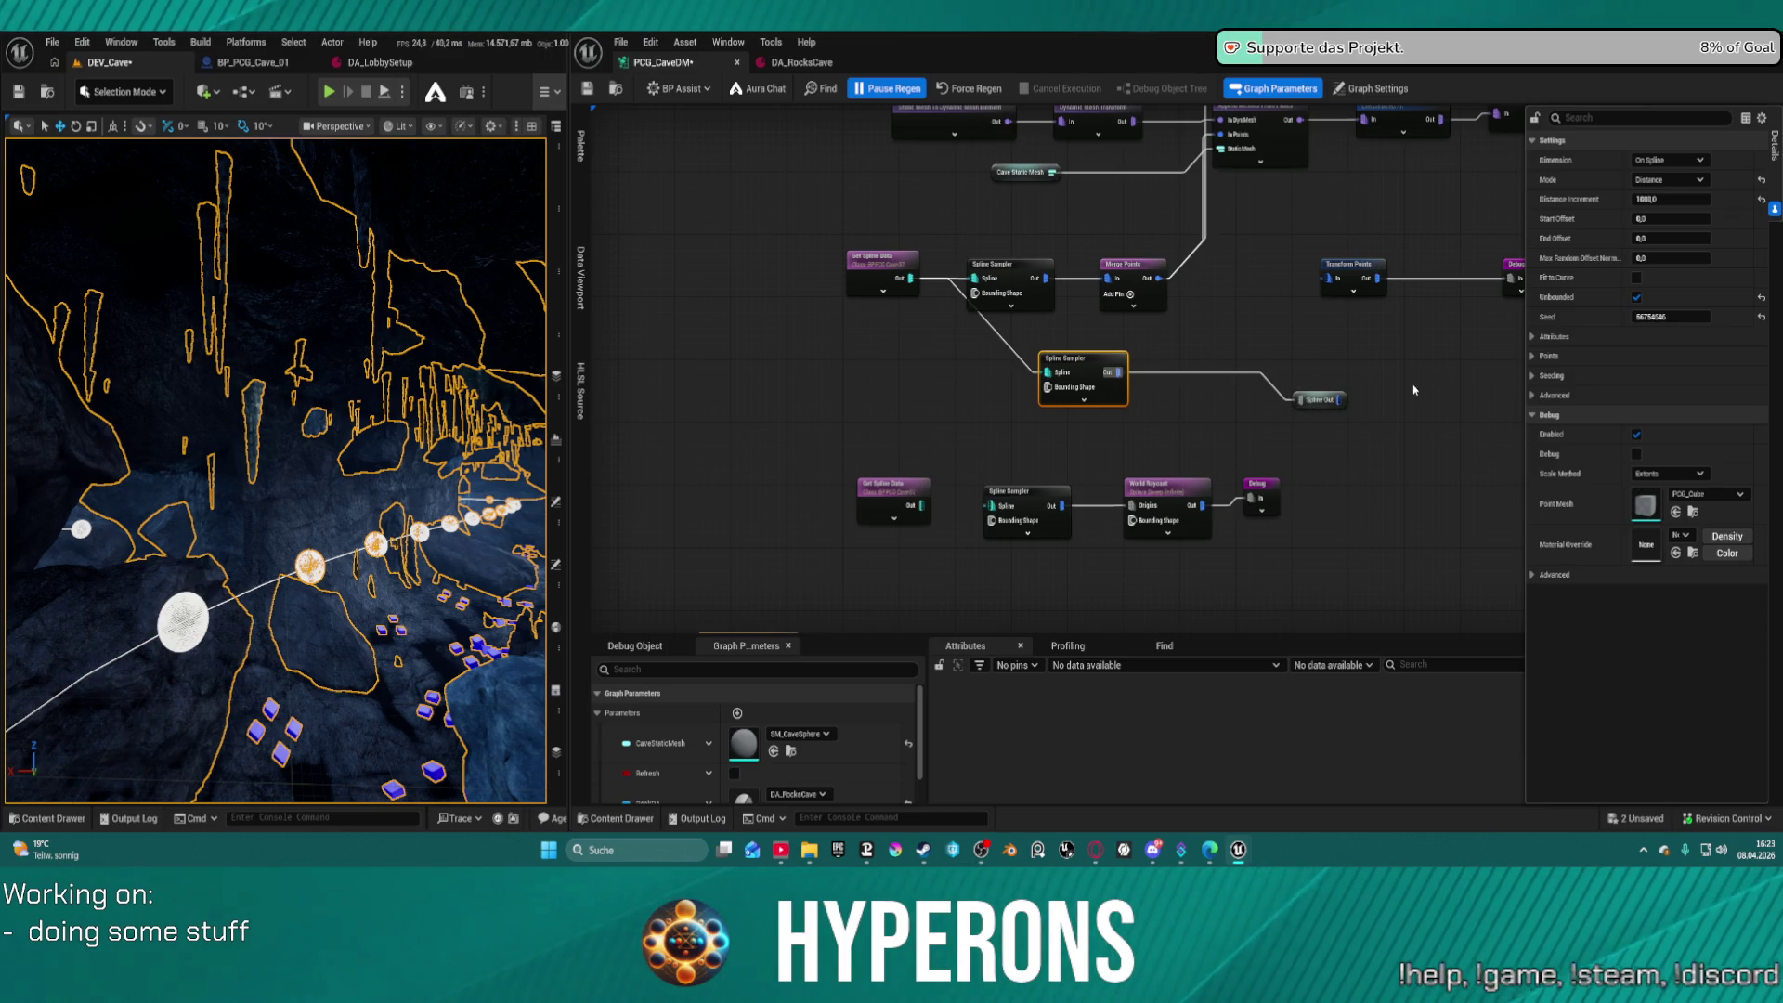
# Turn off Pause Regen and save the graph and level
pyautogui.click(887, 88)
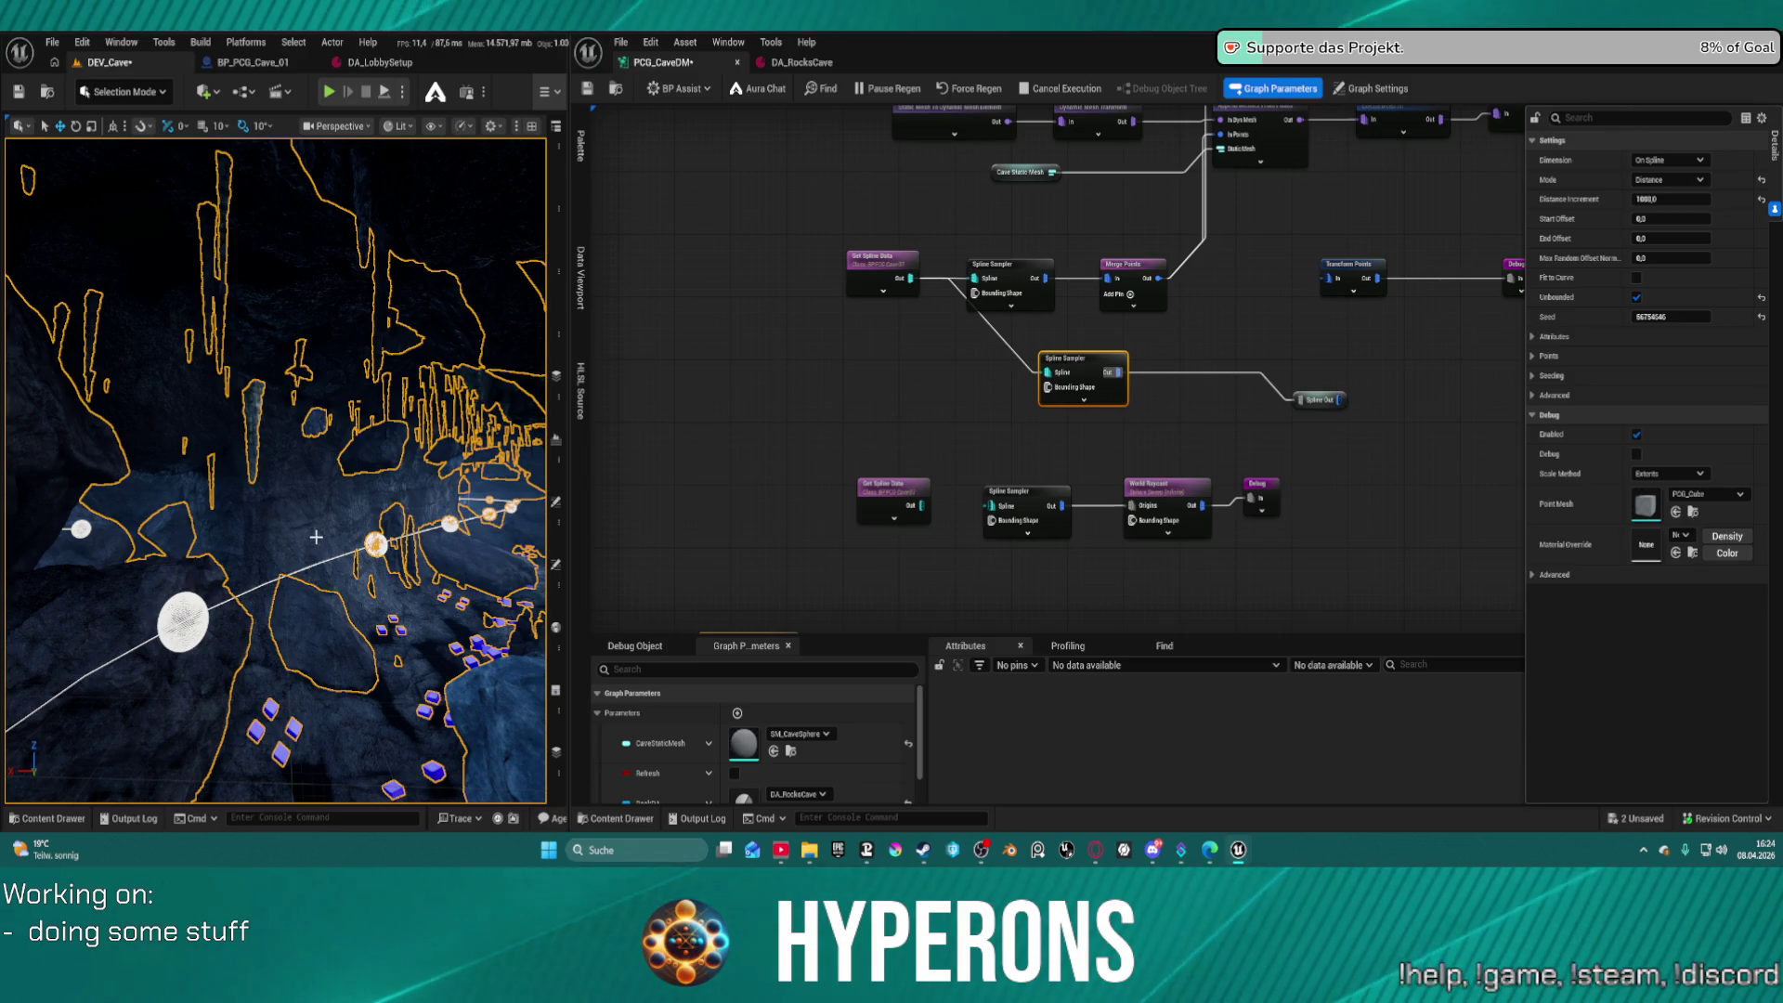
pyautogui.moveTo(289, 523); pyautogui.dragTo(345, 502)
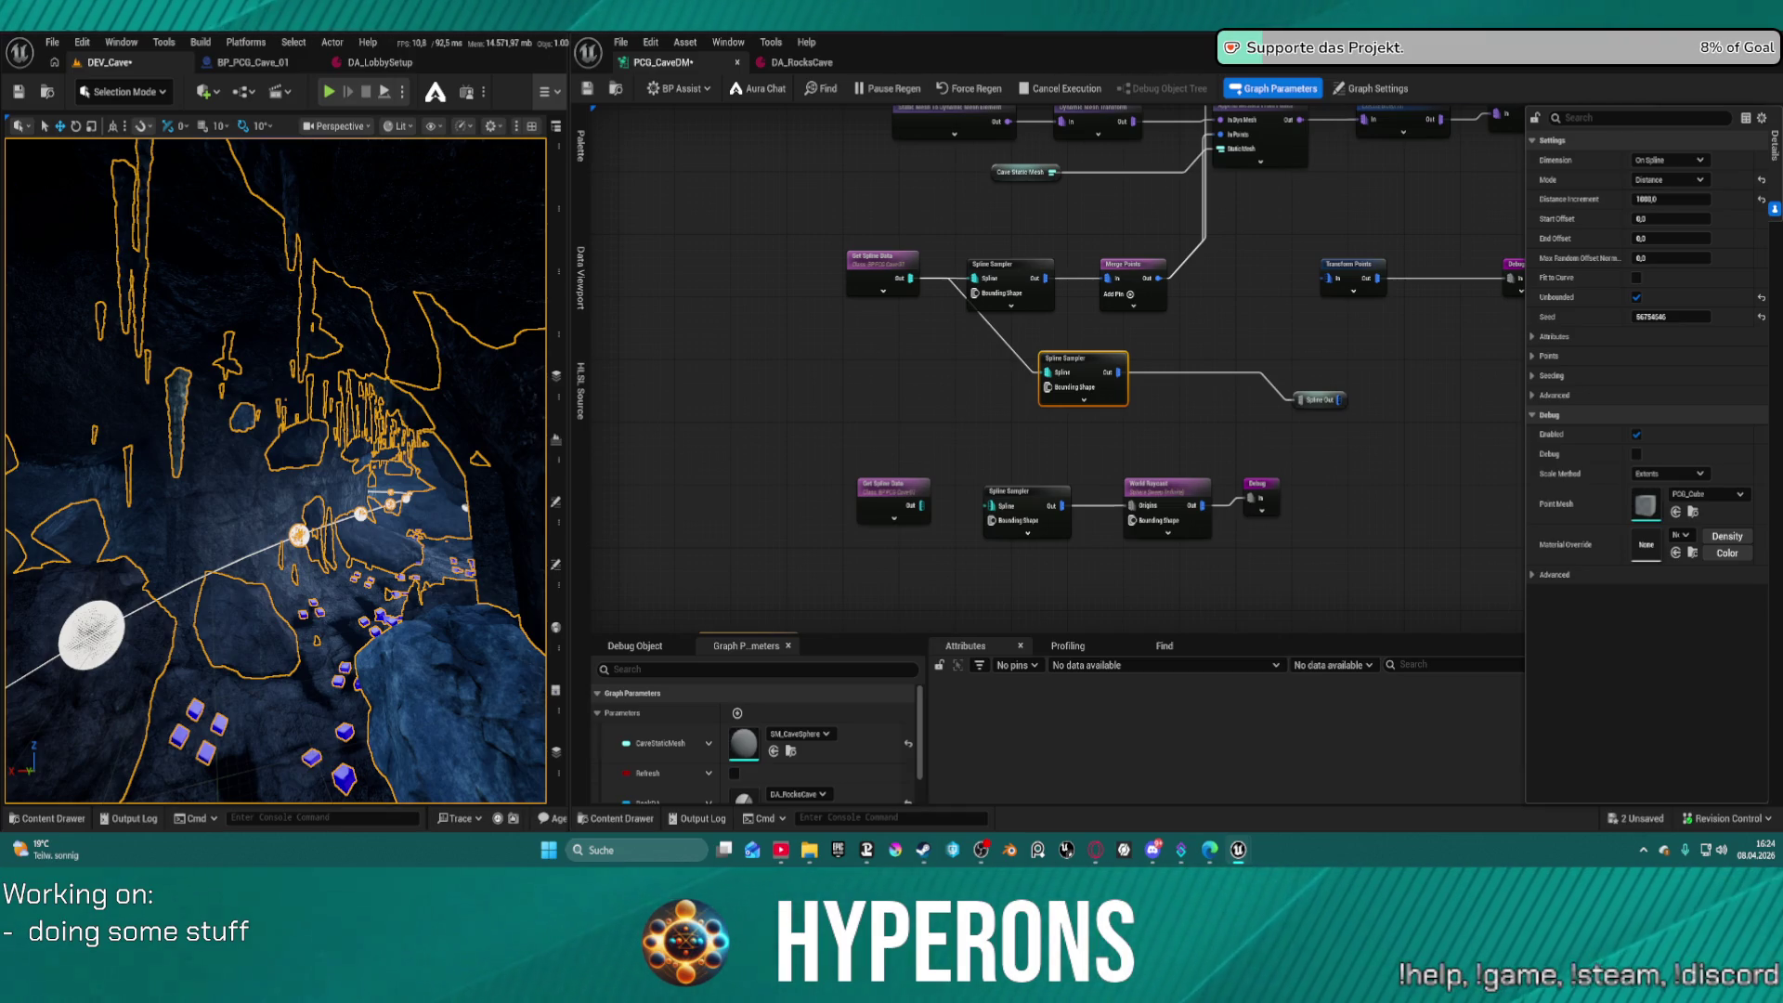
pyautogui.hotkey('ctrl', 's')
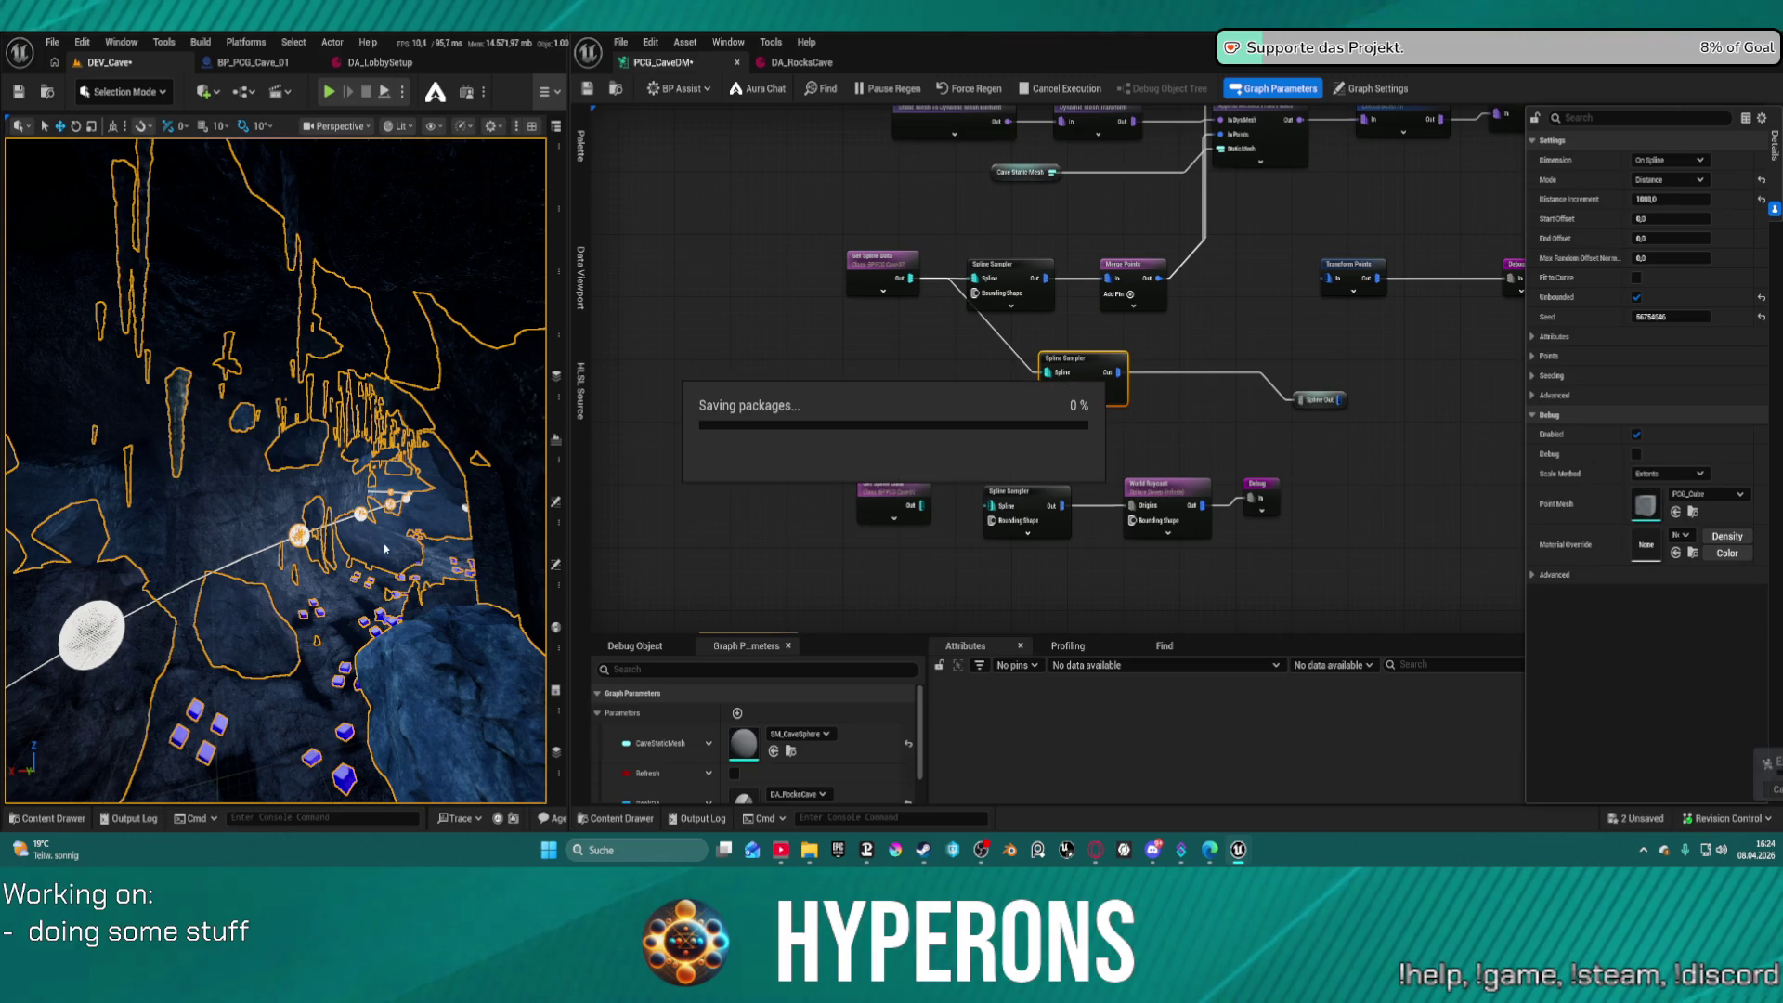
# Enable debug display on the Extents Modifier node with D, save, and view the cave from above
pyautogui.moveTo(1475, 341)
pyautogui.mouseDown()
pyautogui.moveTo(1132, 502)
pyautogui.moveTo(929, 501)
pyautogui.moveTo(595, 715)
pyautogui.mouseUp()
pyautogui.moveTo(943, 539); pyautogui.dragTo(942, 371)
pyautogui.scroll(-5, 942, 371)
pyautogui.scroll(5, 1285, 287)
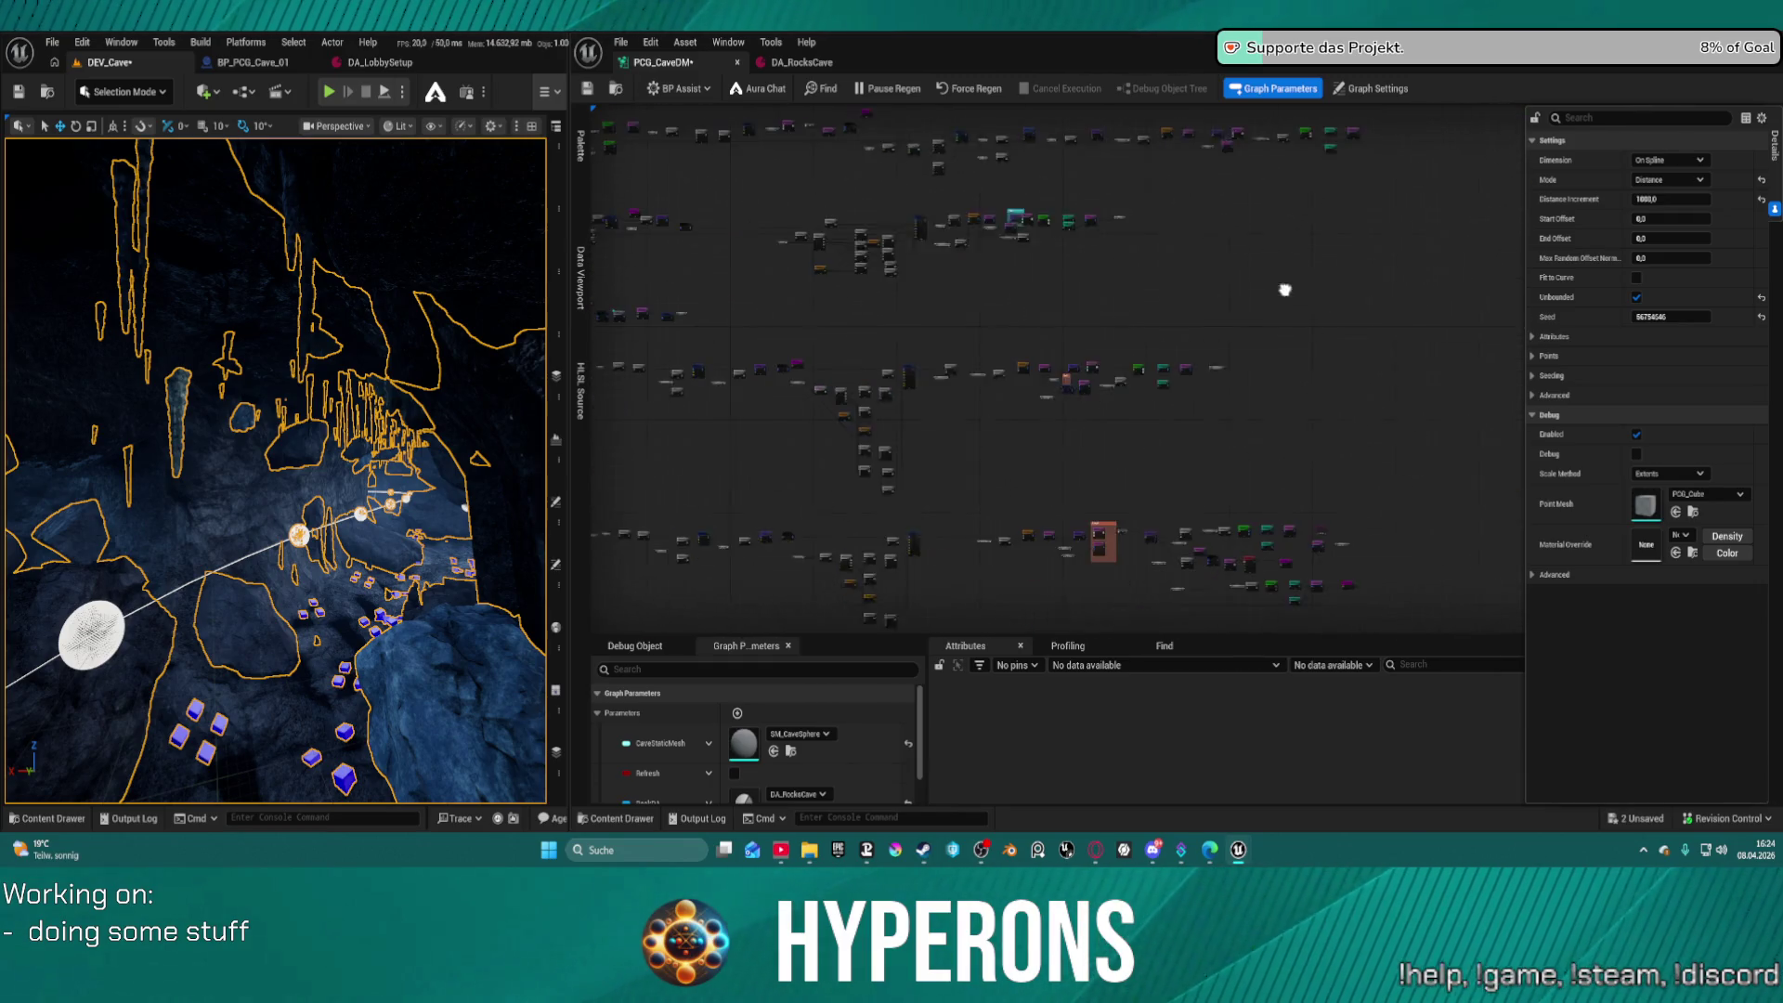
pyautogui.scroll(6, 1186, 284)
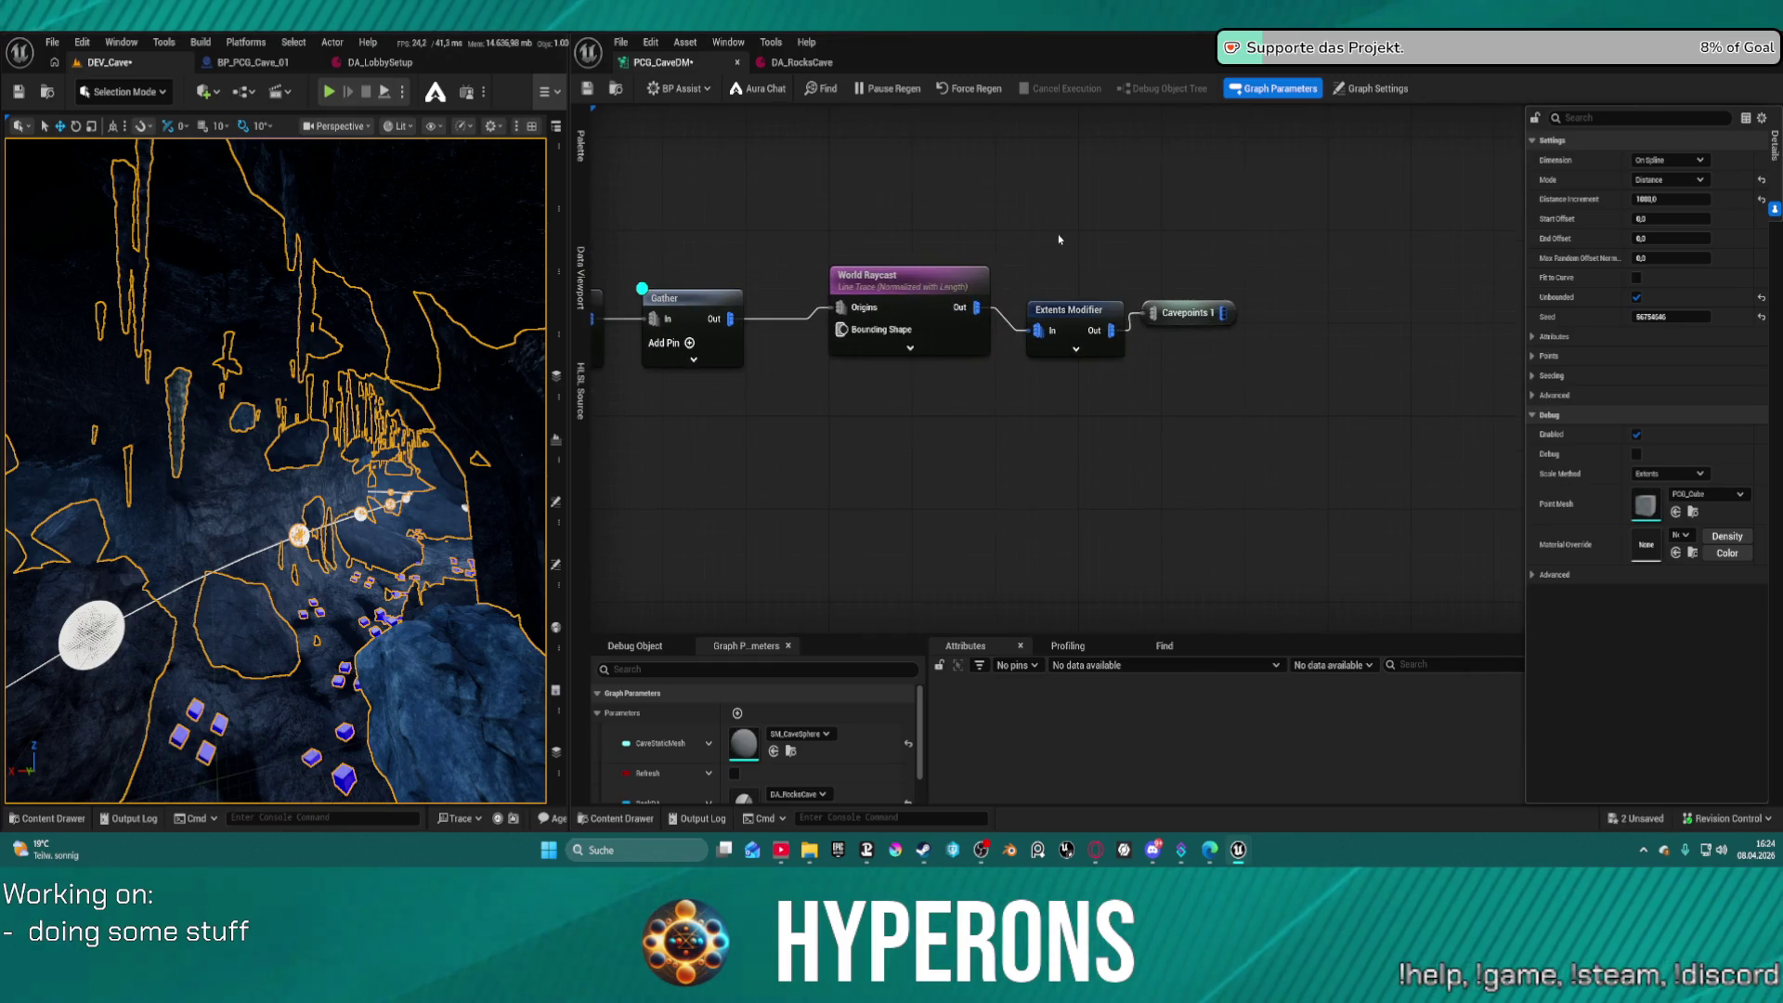
pyautogui.click(1067, 333)
pyautogui.press('d')
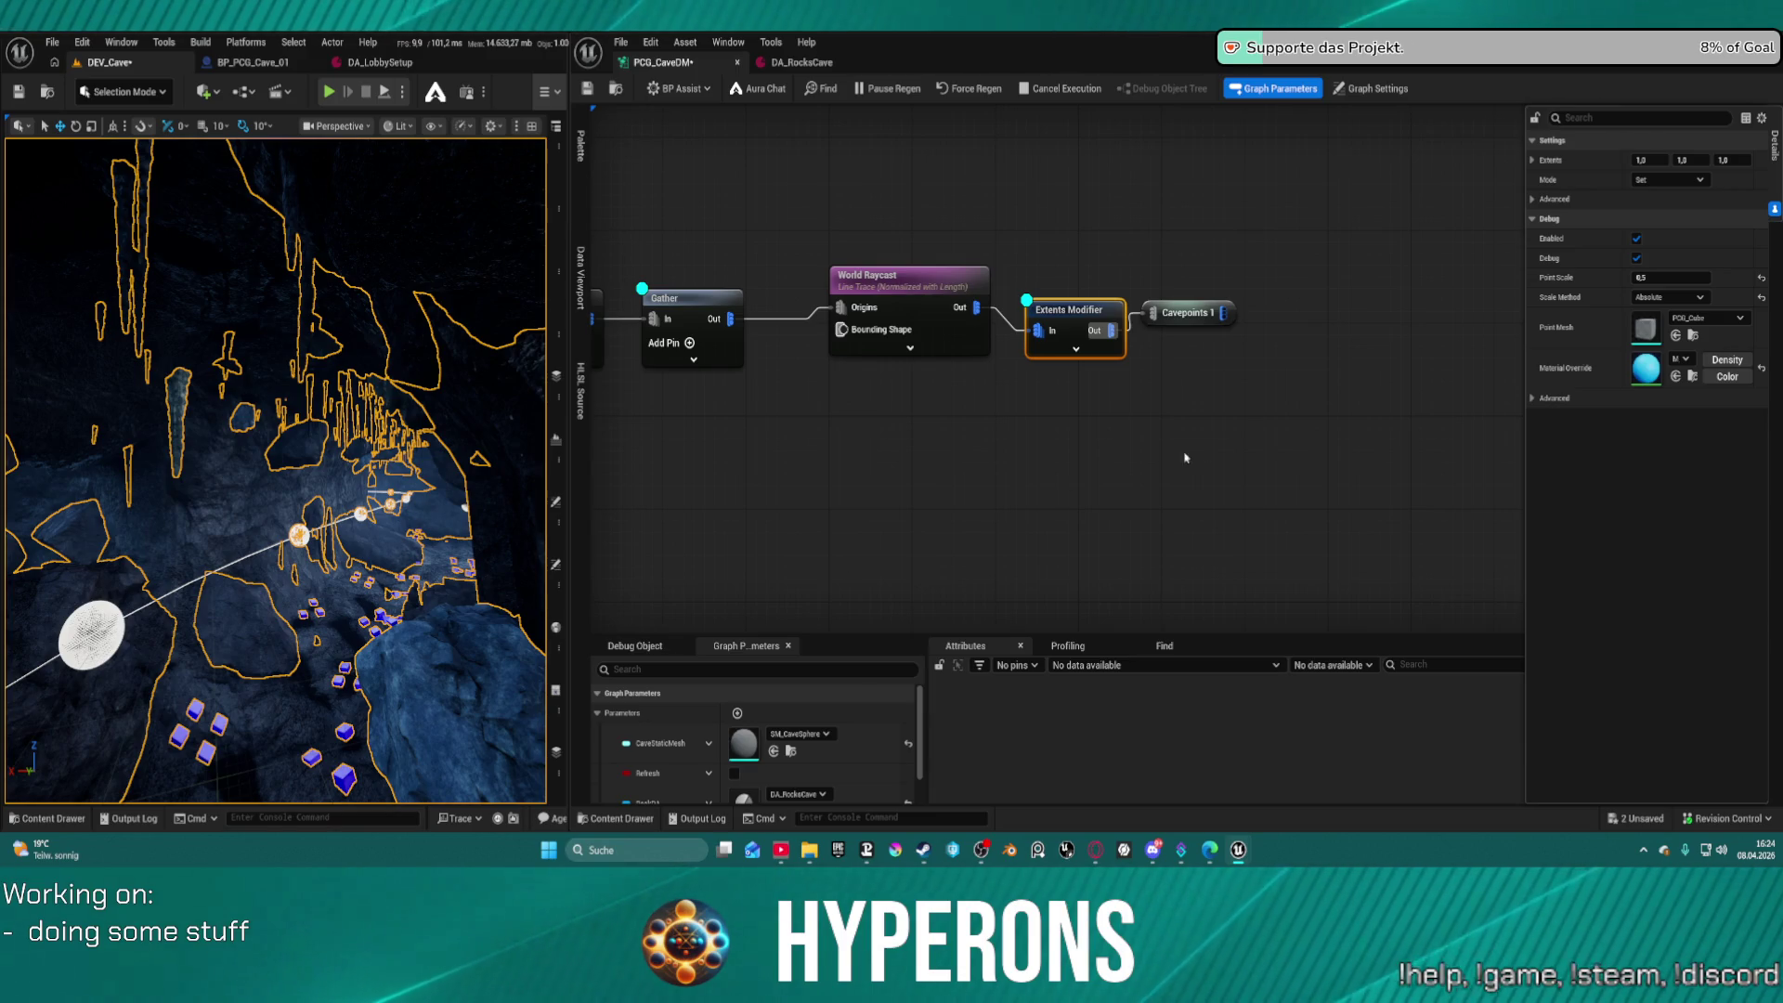
pyautogui.hotkey('ctrl', 's')
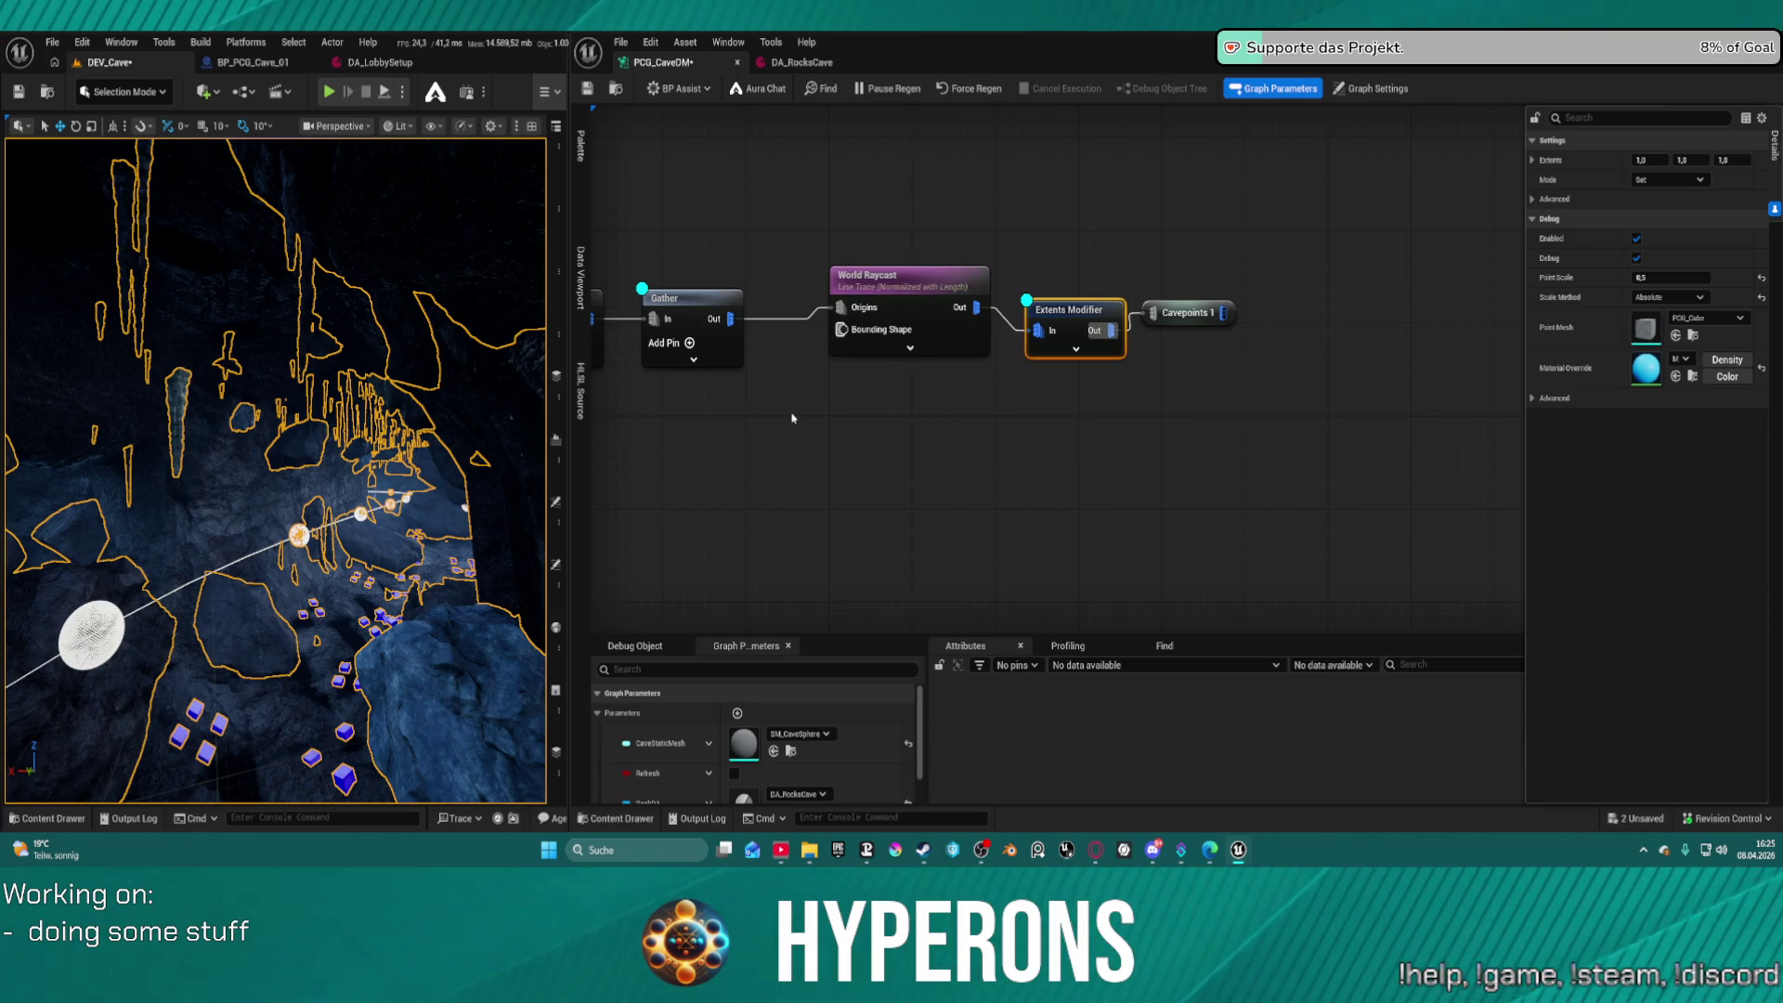
pyautogui.moveTo(335, 455)
pyautogui.mouseDown()
pyautogui.moveTo(391, 381)
pyautogui.moveTo(376, 367)
pyautogui.mouseUp()
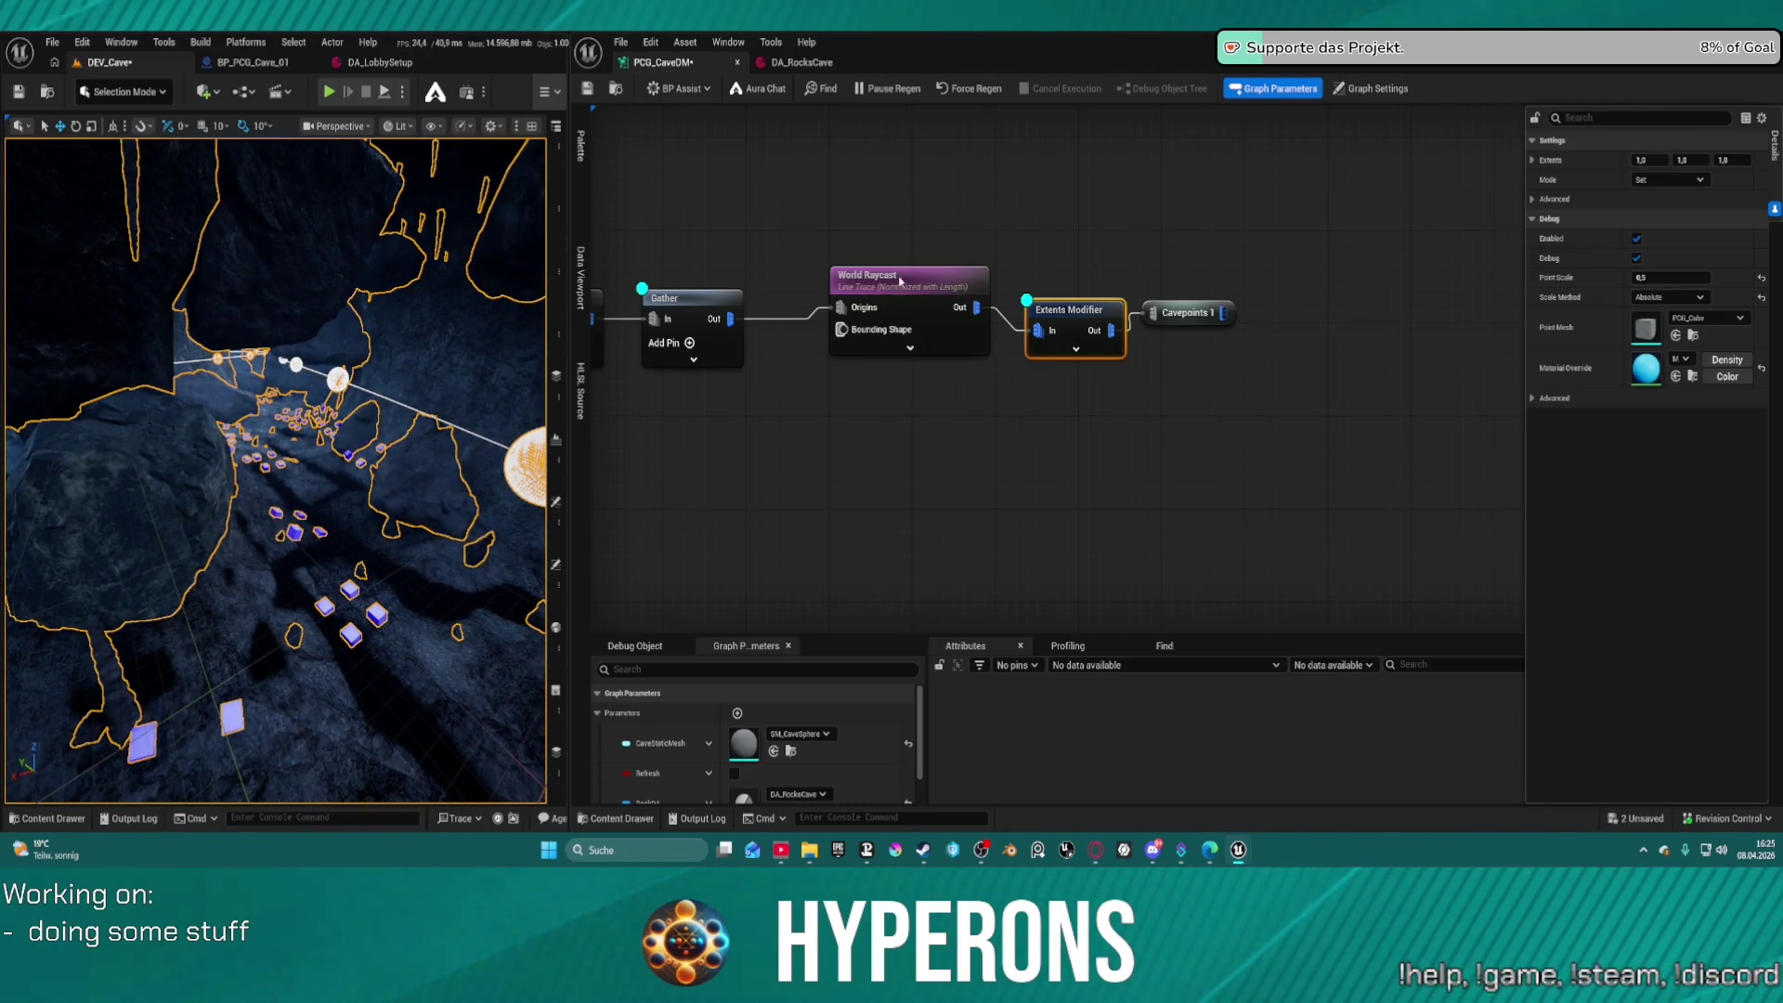
# Nudge the World Raycast node and check its Ray Length of 2500 in Details
pyautogui.moveTo(924, 279)
pyautogui.mouseDown()
pyautogui.moveTo(882, 290)
pyautogui.moveTo(912, 289)
pyautogui.mouseUp()
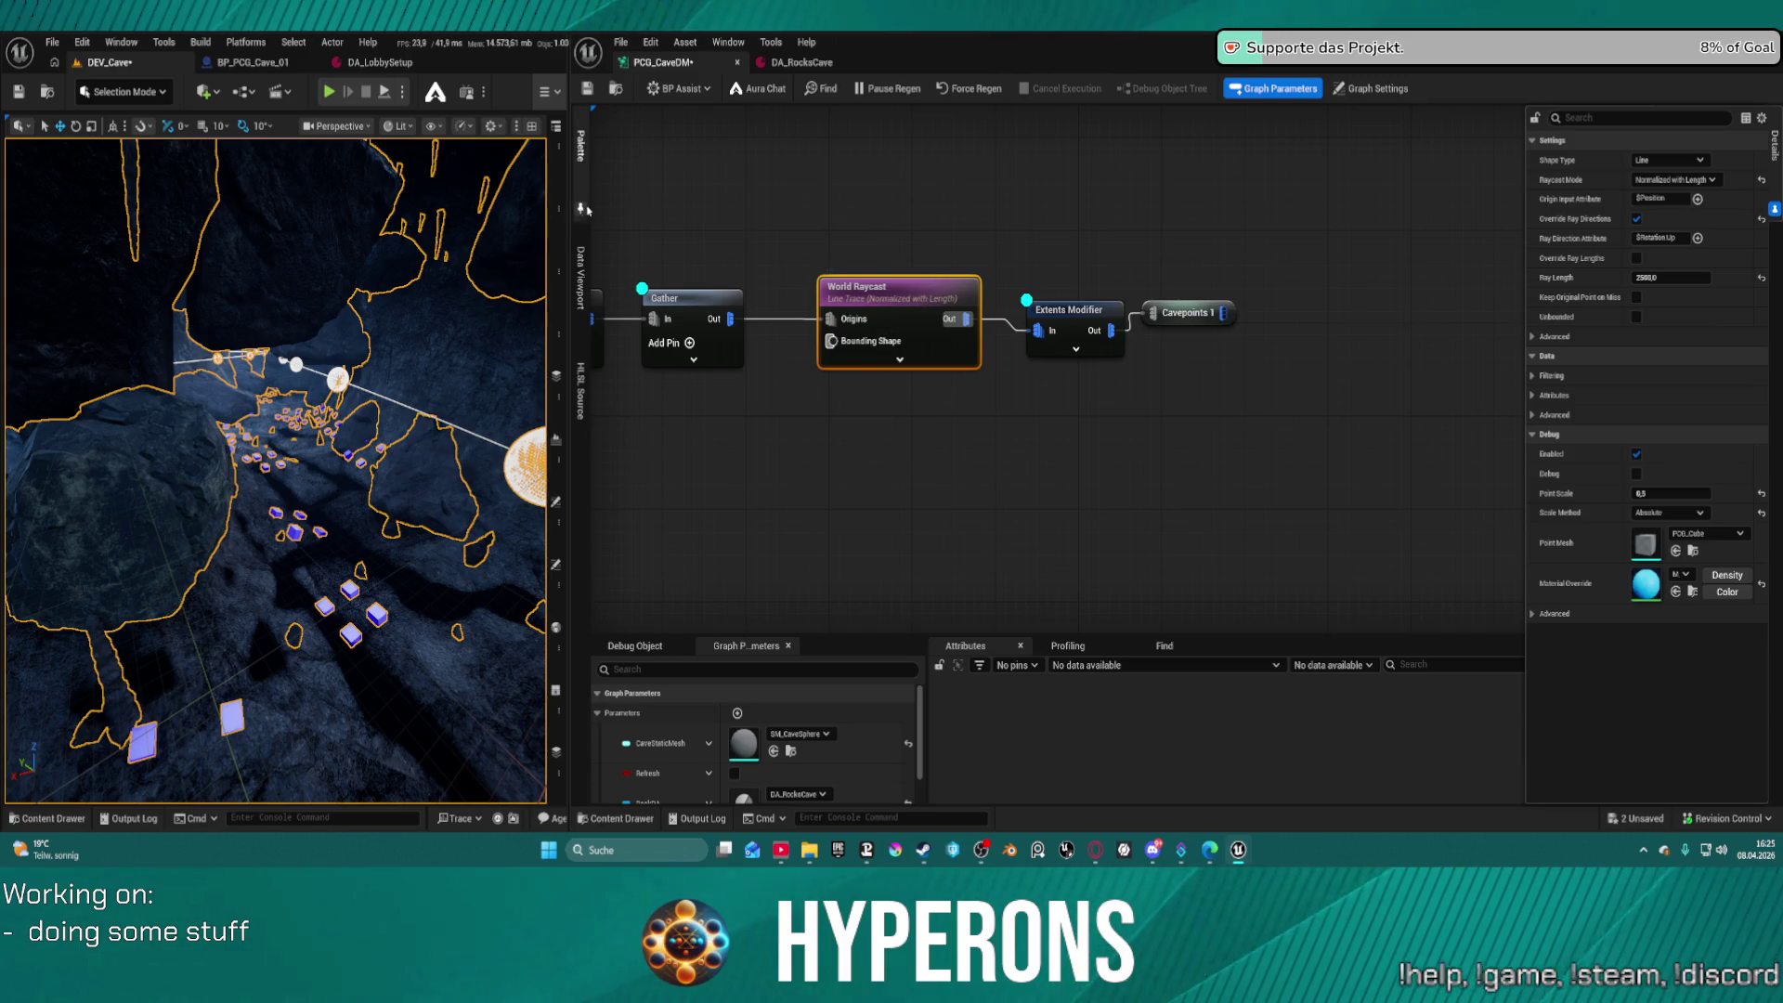
pyautogui.rightClick(581, 206)
pyautogui.click(849, 222)
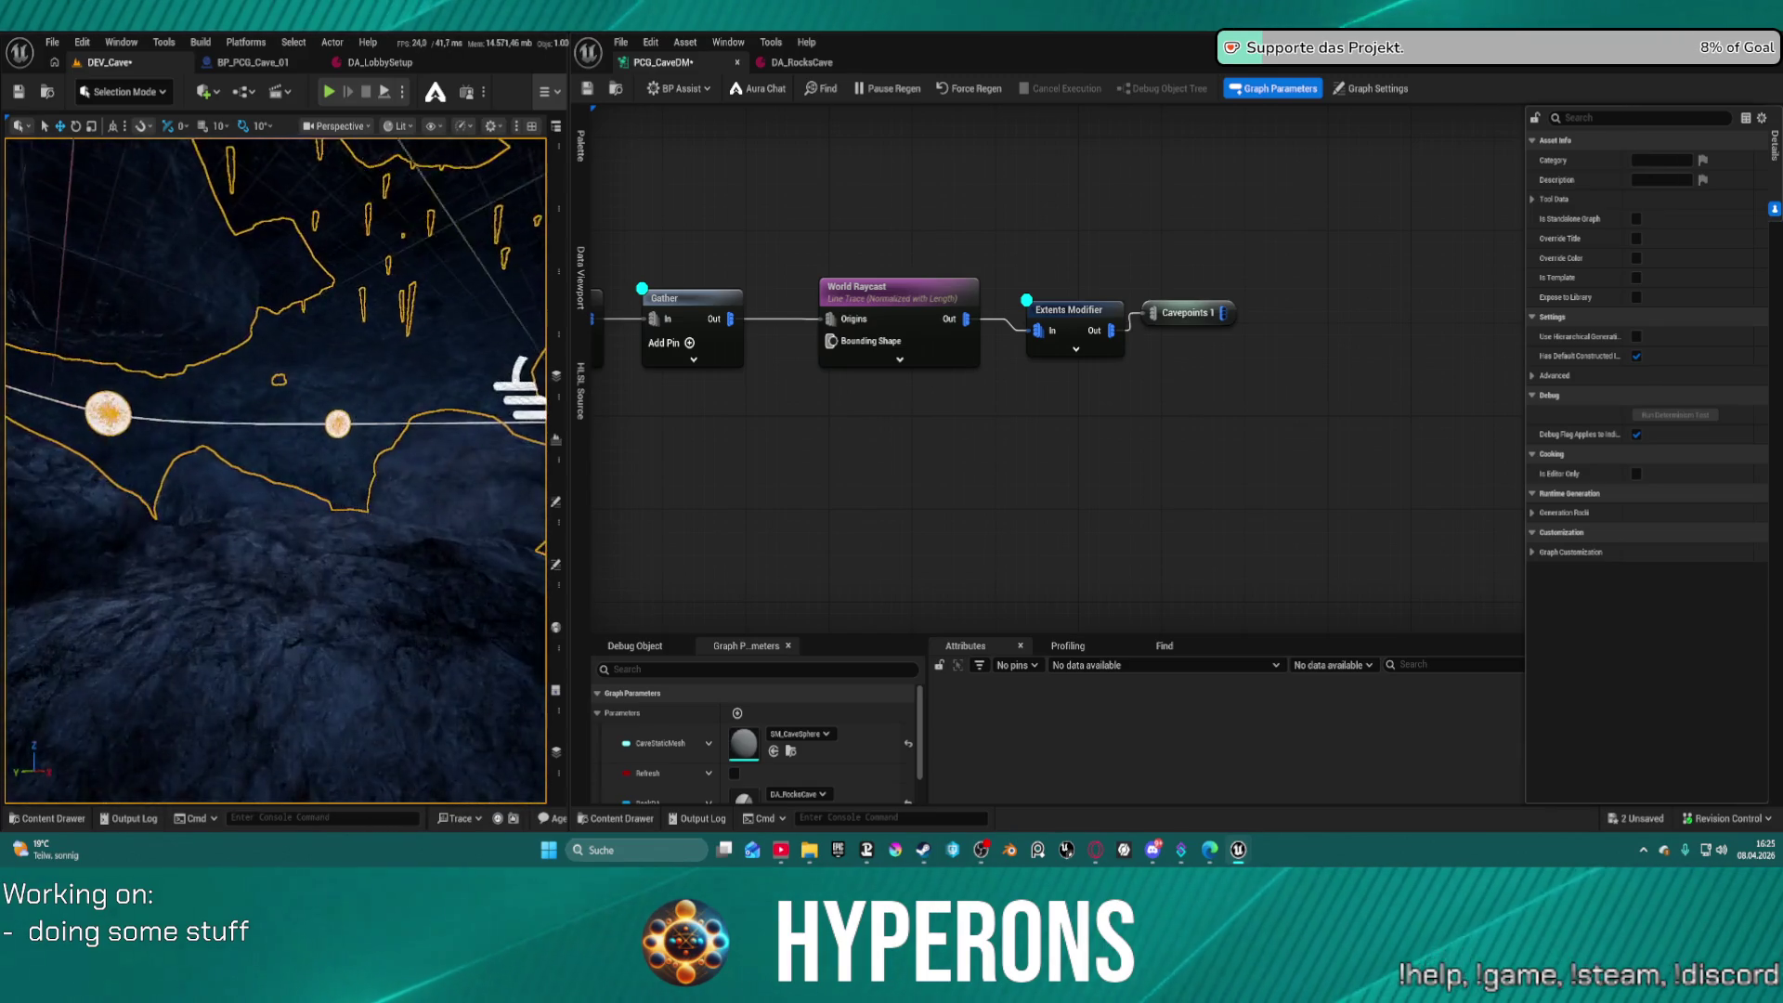
pyautogui.click(892, 290)
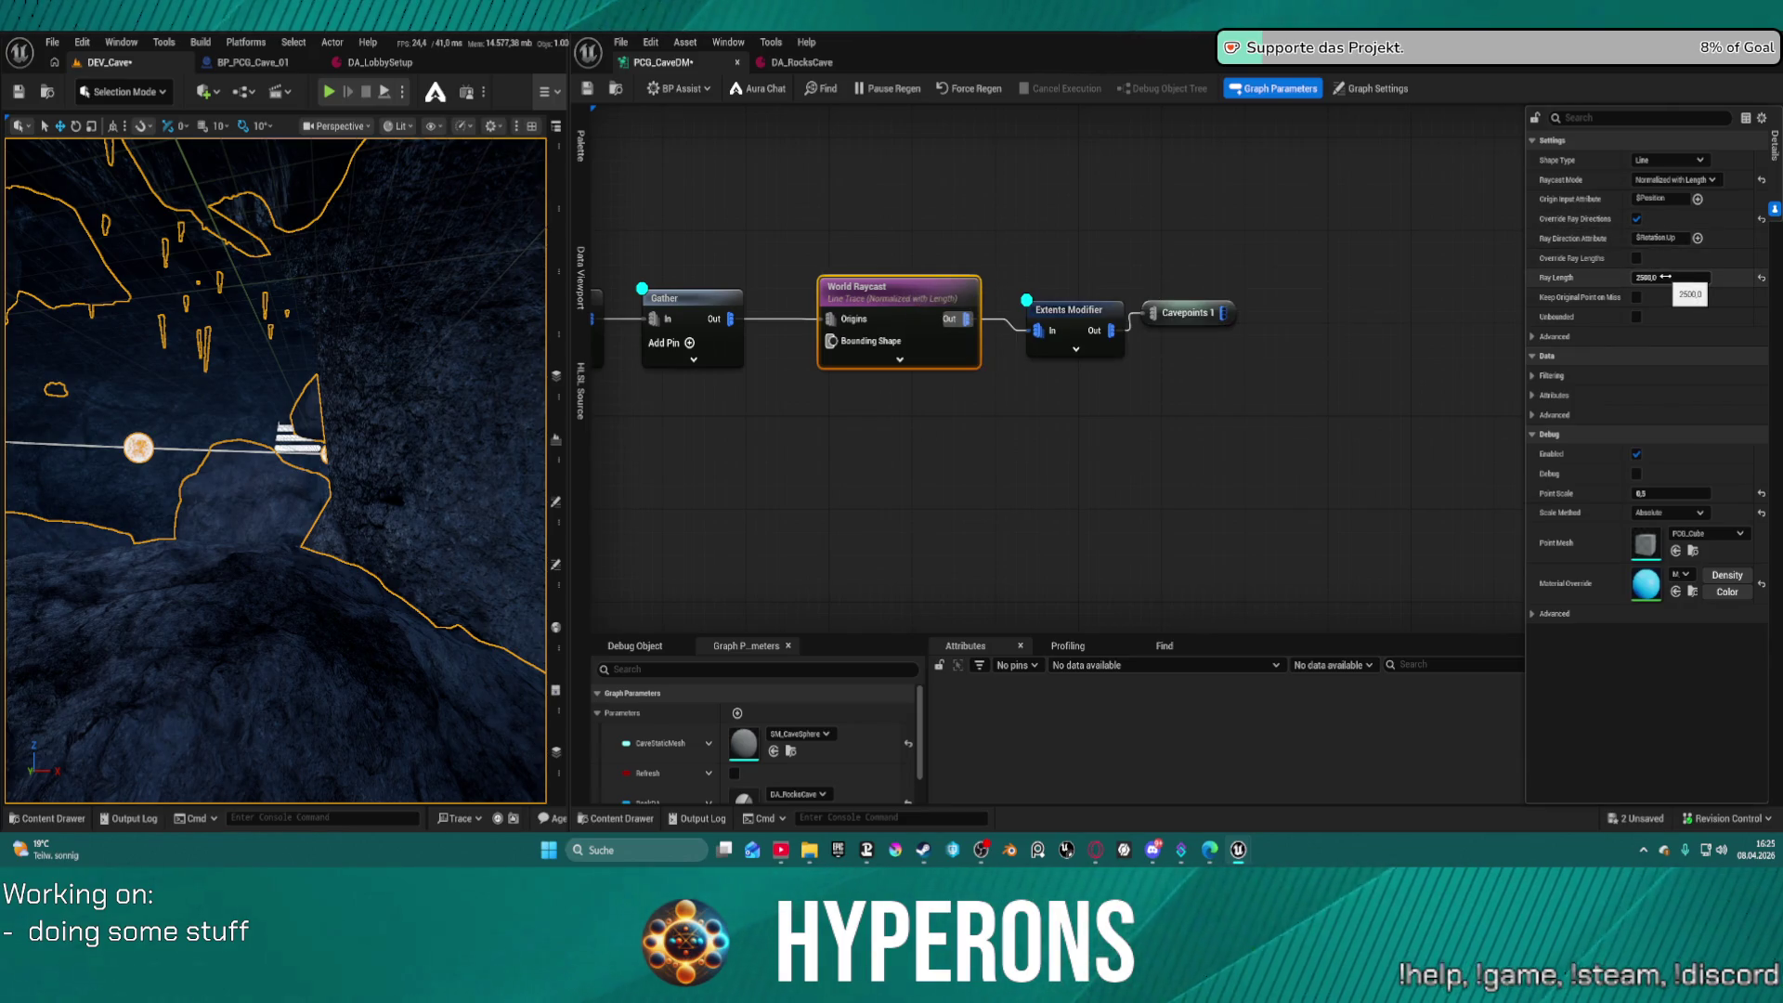
pyautogui.moveTo(757, 236); pyautogui.dragTo(1178, 233)
pyautogui.moveTo(989, 297)
pyautogui.mouseDown()
pyautogui.moveTo(1009, 292)
pyautogui.moveTo(1068, 381)
pyautogui.mouseUp()
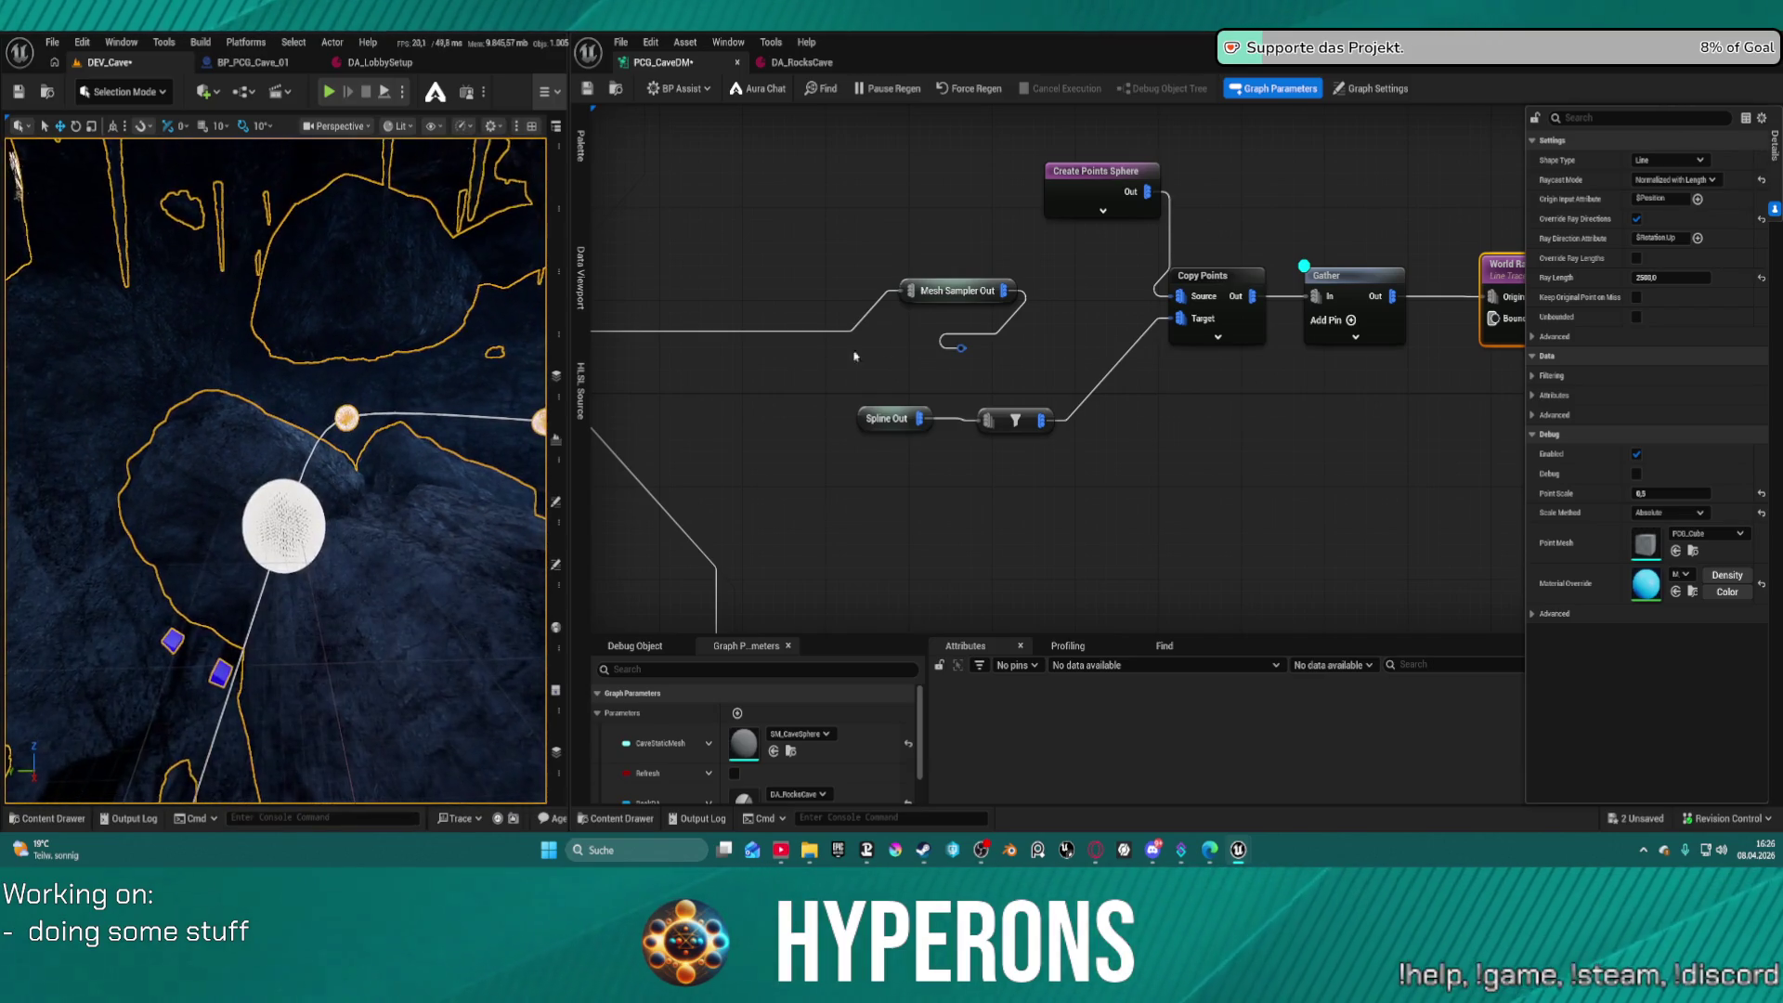
pyautogui.moveTo(1398, 437); pyautogui.dragTo(1149, 443)
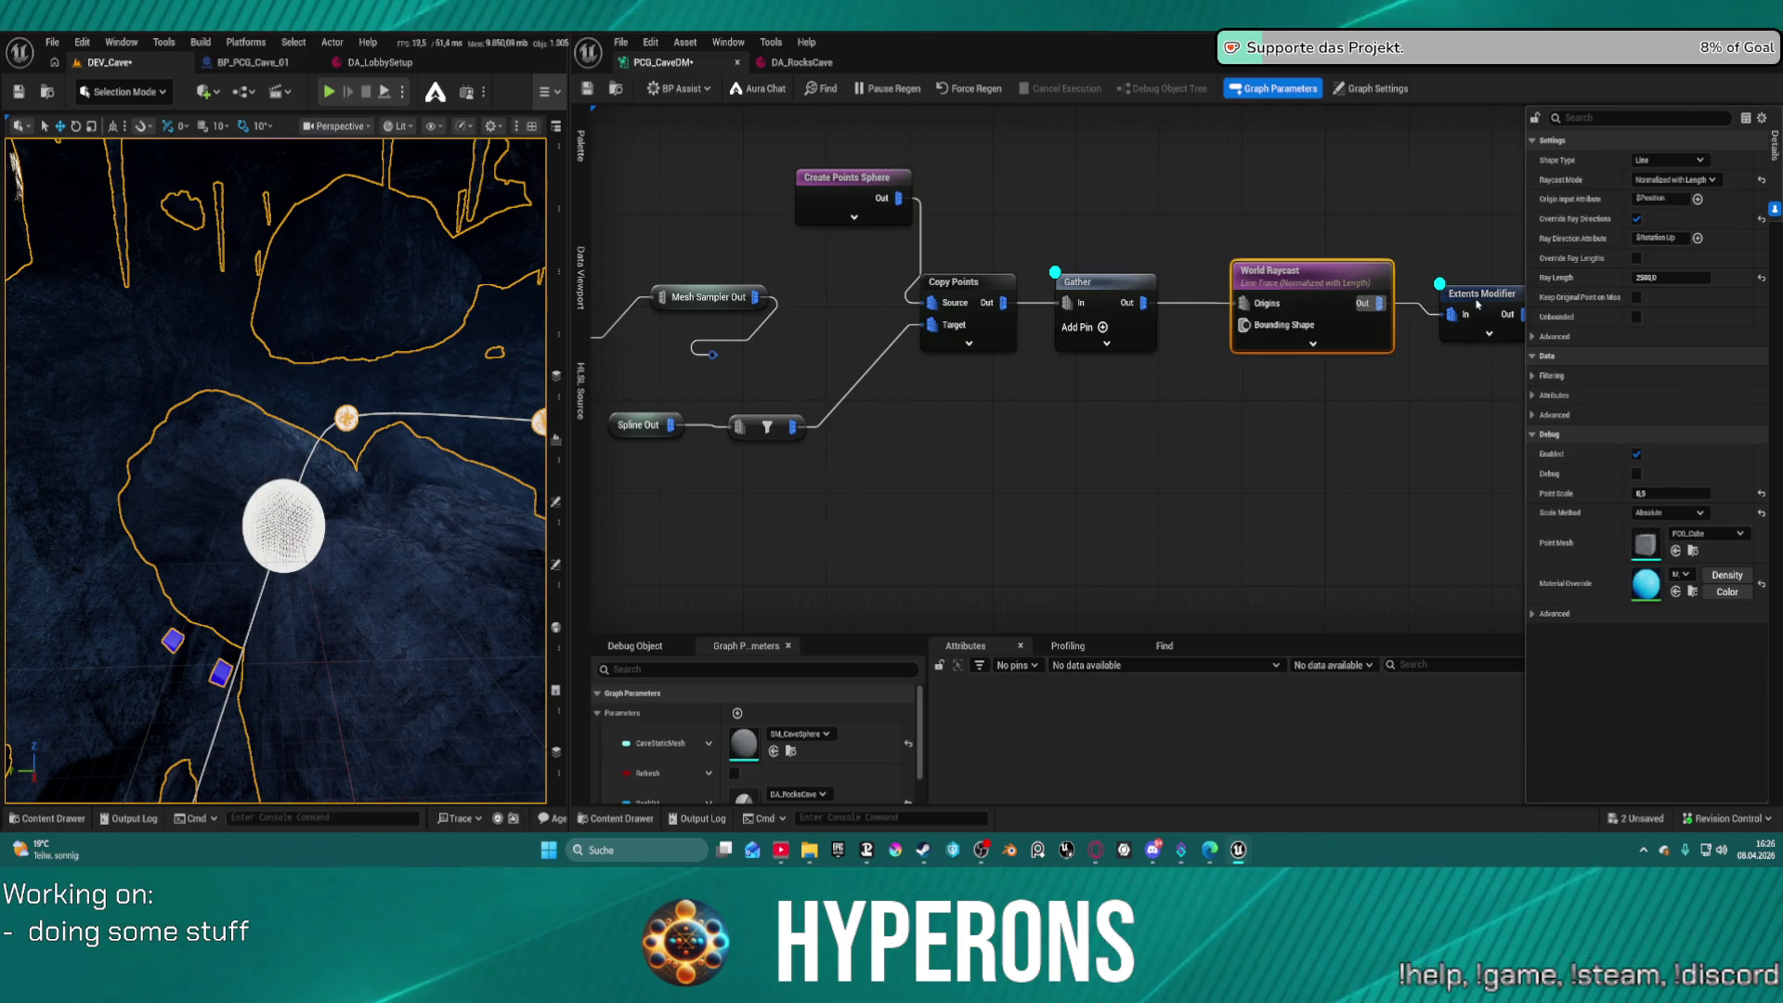
# Insert a Union node from Spline Out's pin and move it clear of the filter node
pyautogui.click(1481, 299)
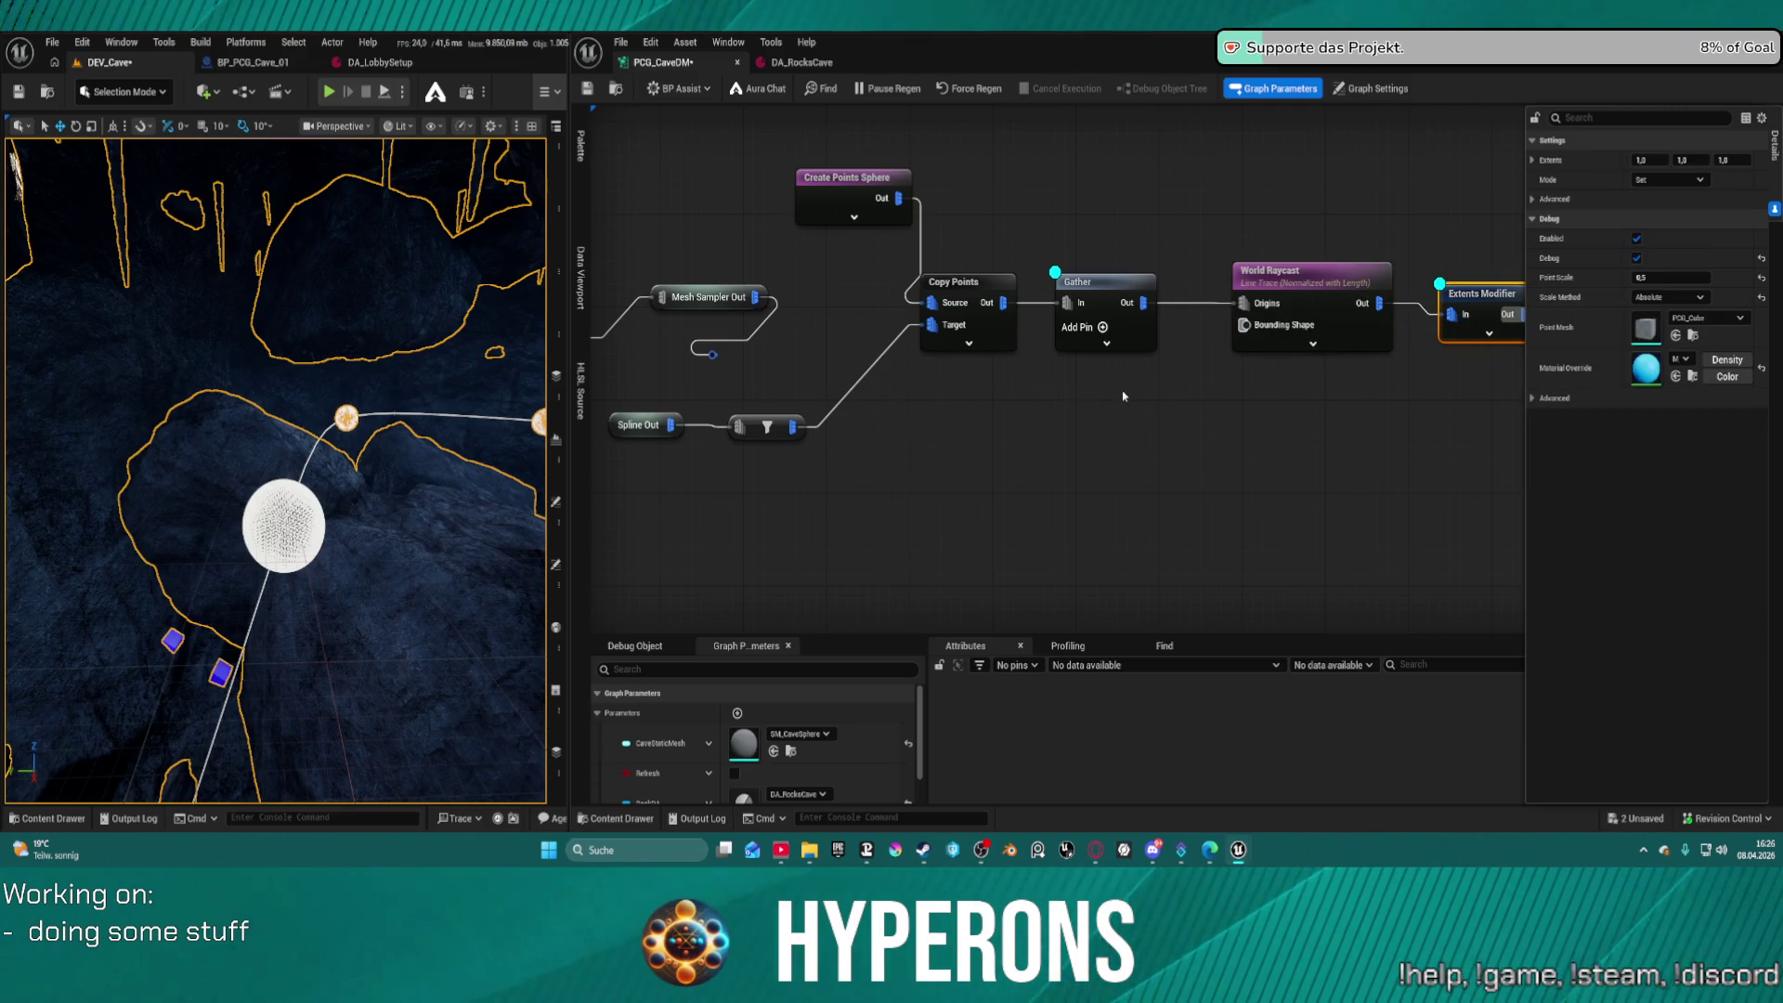
pyautogui.moveTo(332, 310); pyautogui.dragTo(482, 302)
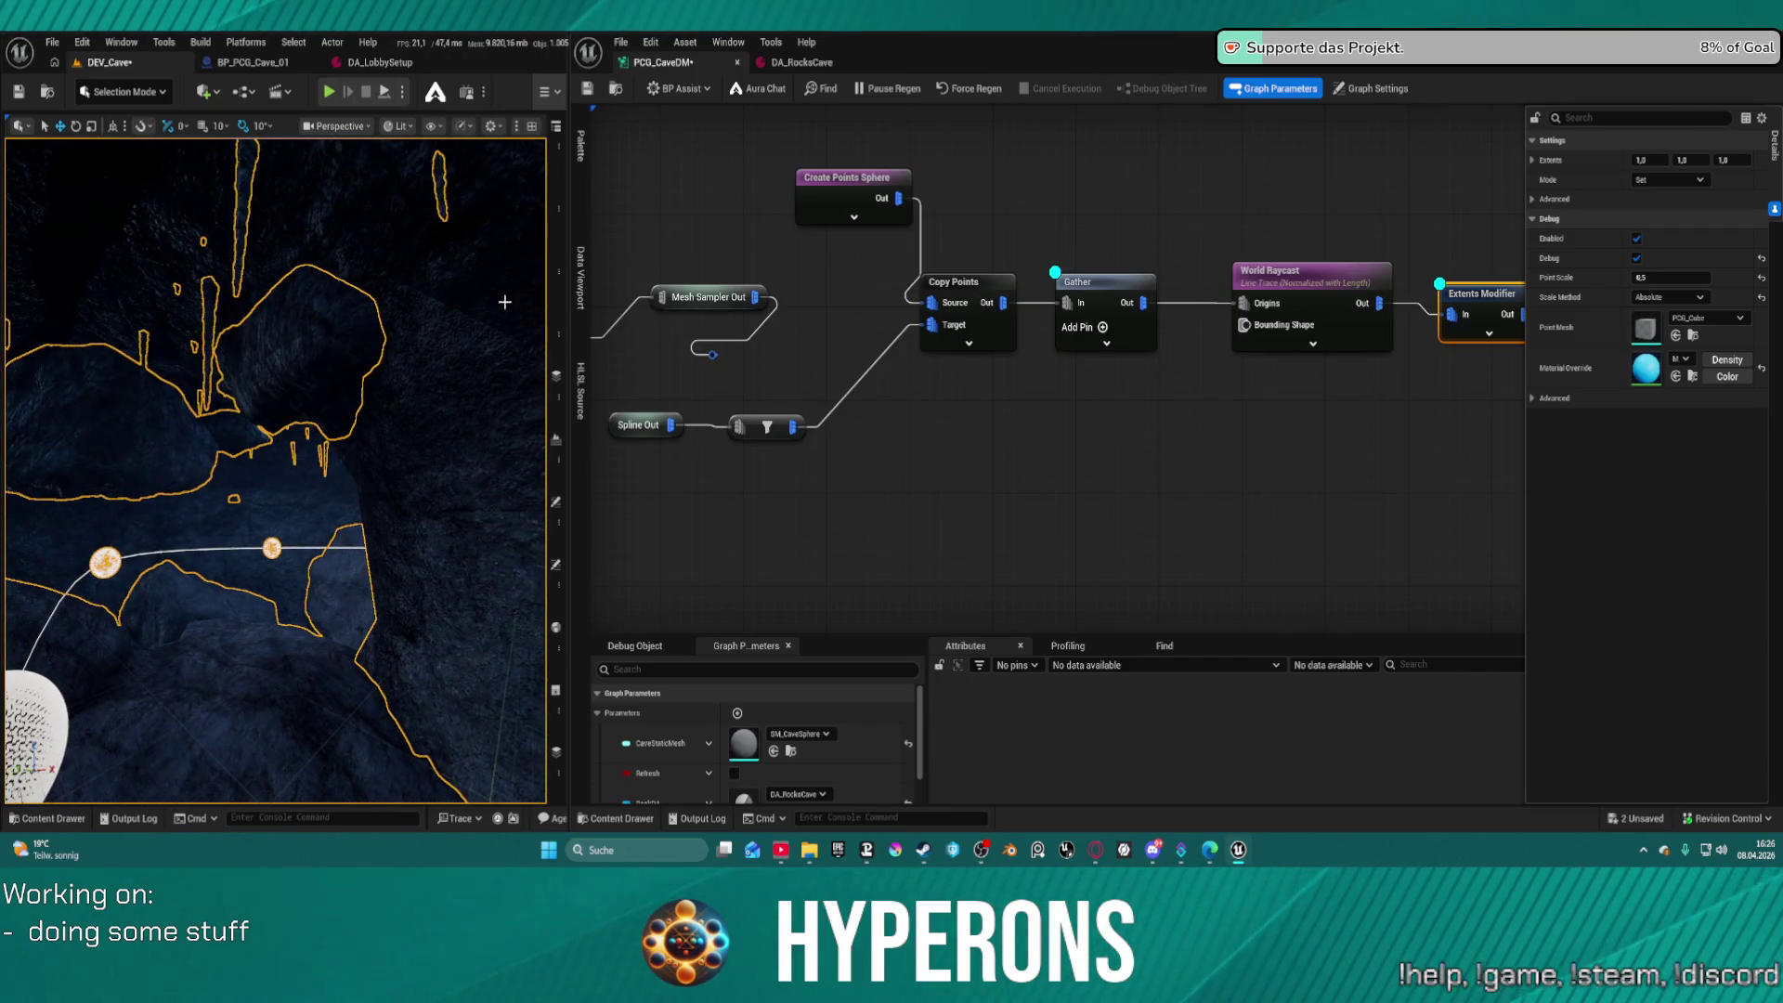
pyautogui.moveTo(787, 376); pyautogui.dragTo(1047, 368)
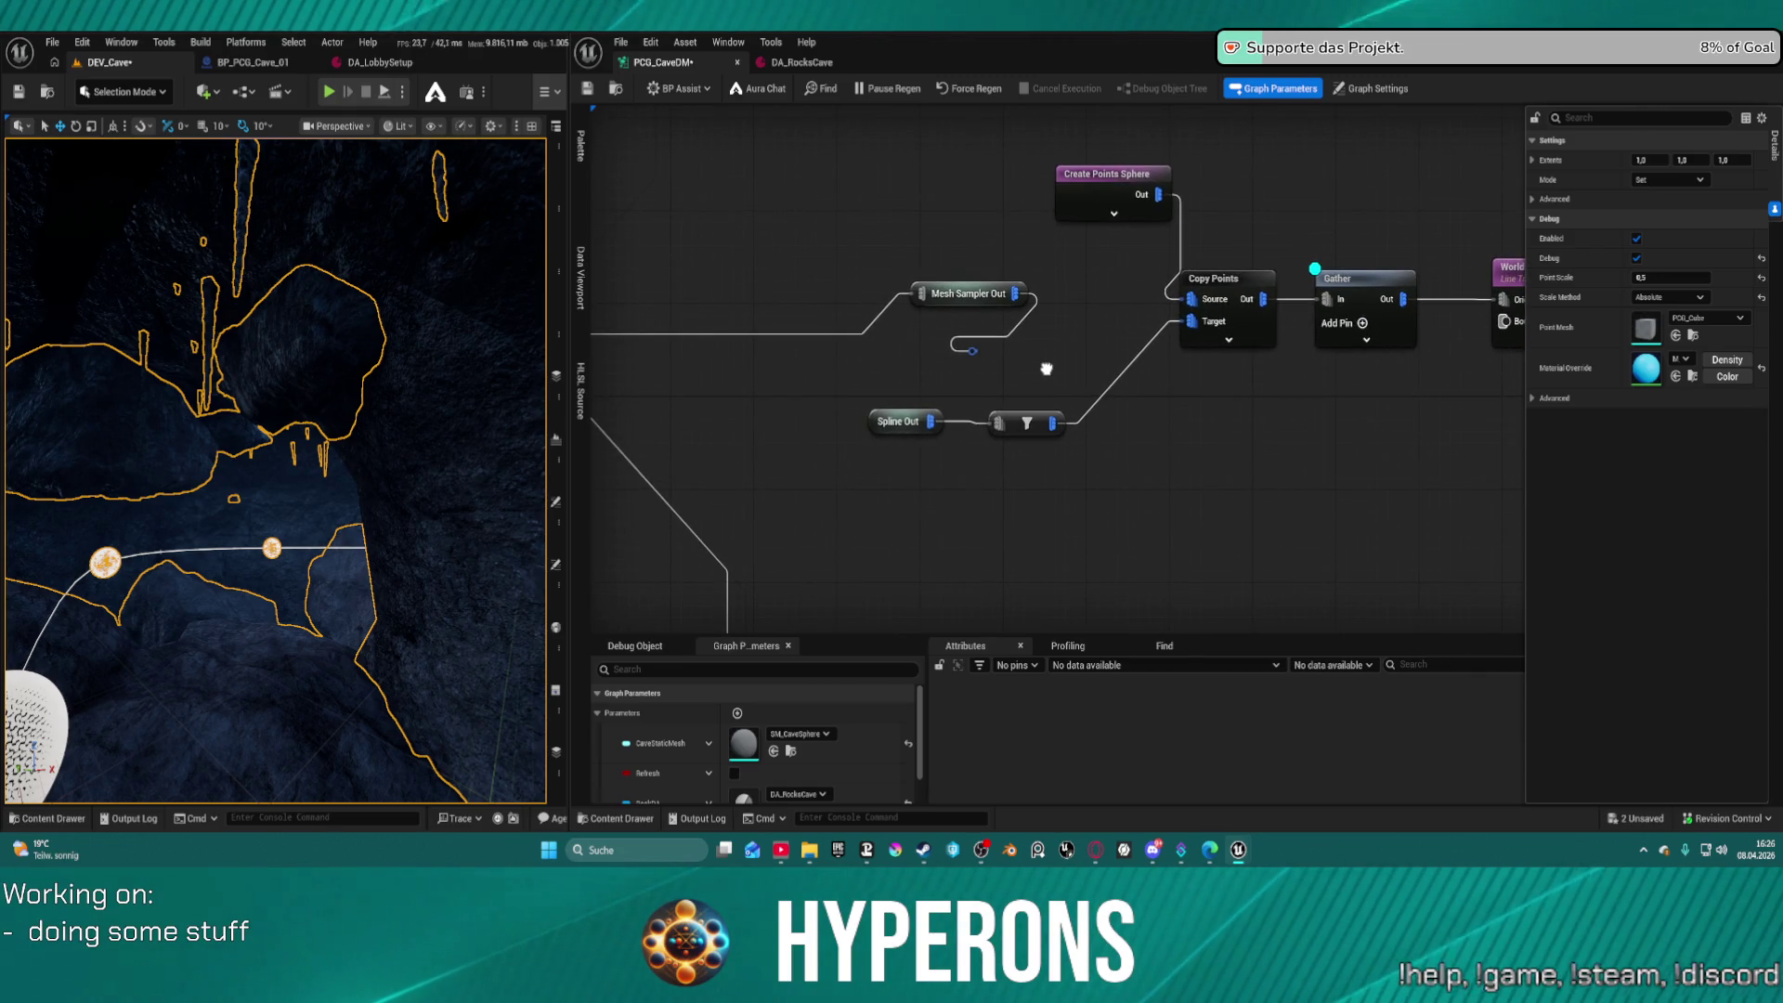
pyautogui.moveTo(938, 422); pyautogui.dragTo(1006, 381)
pyautogui.write('union')
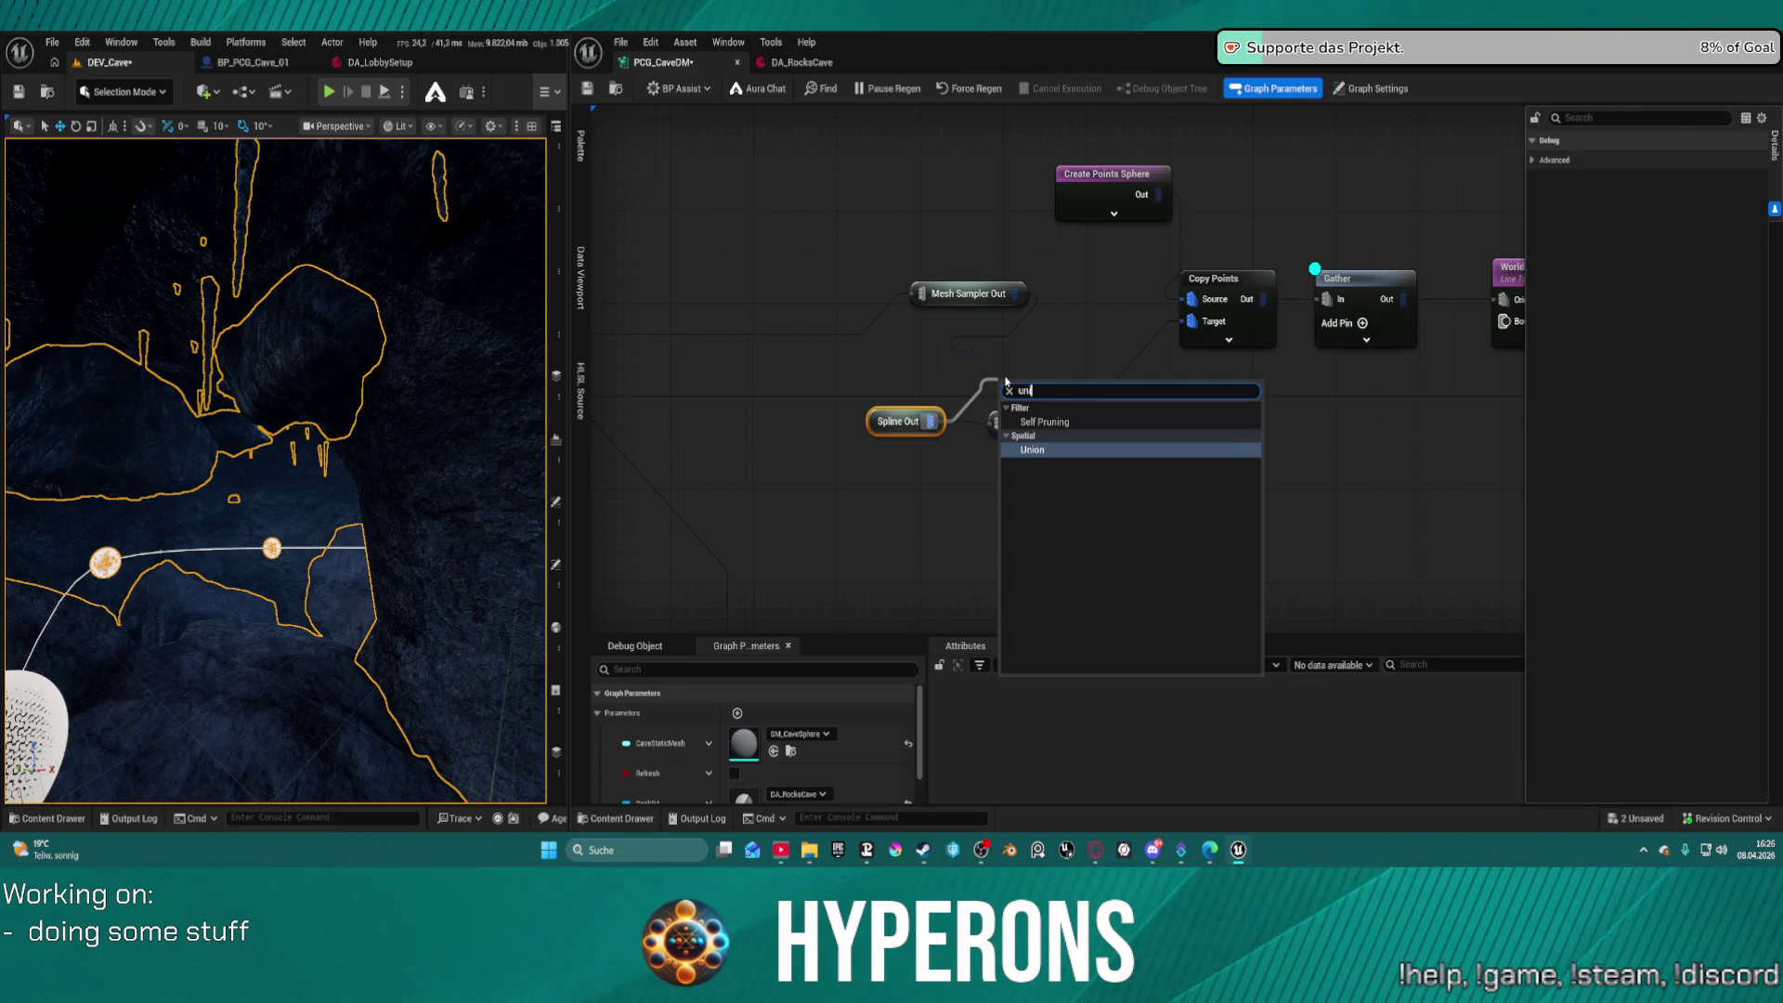
pyautogui.press('Return')
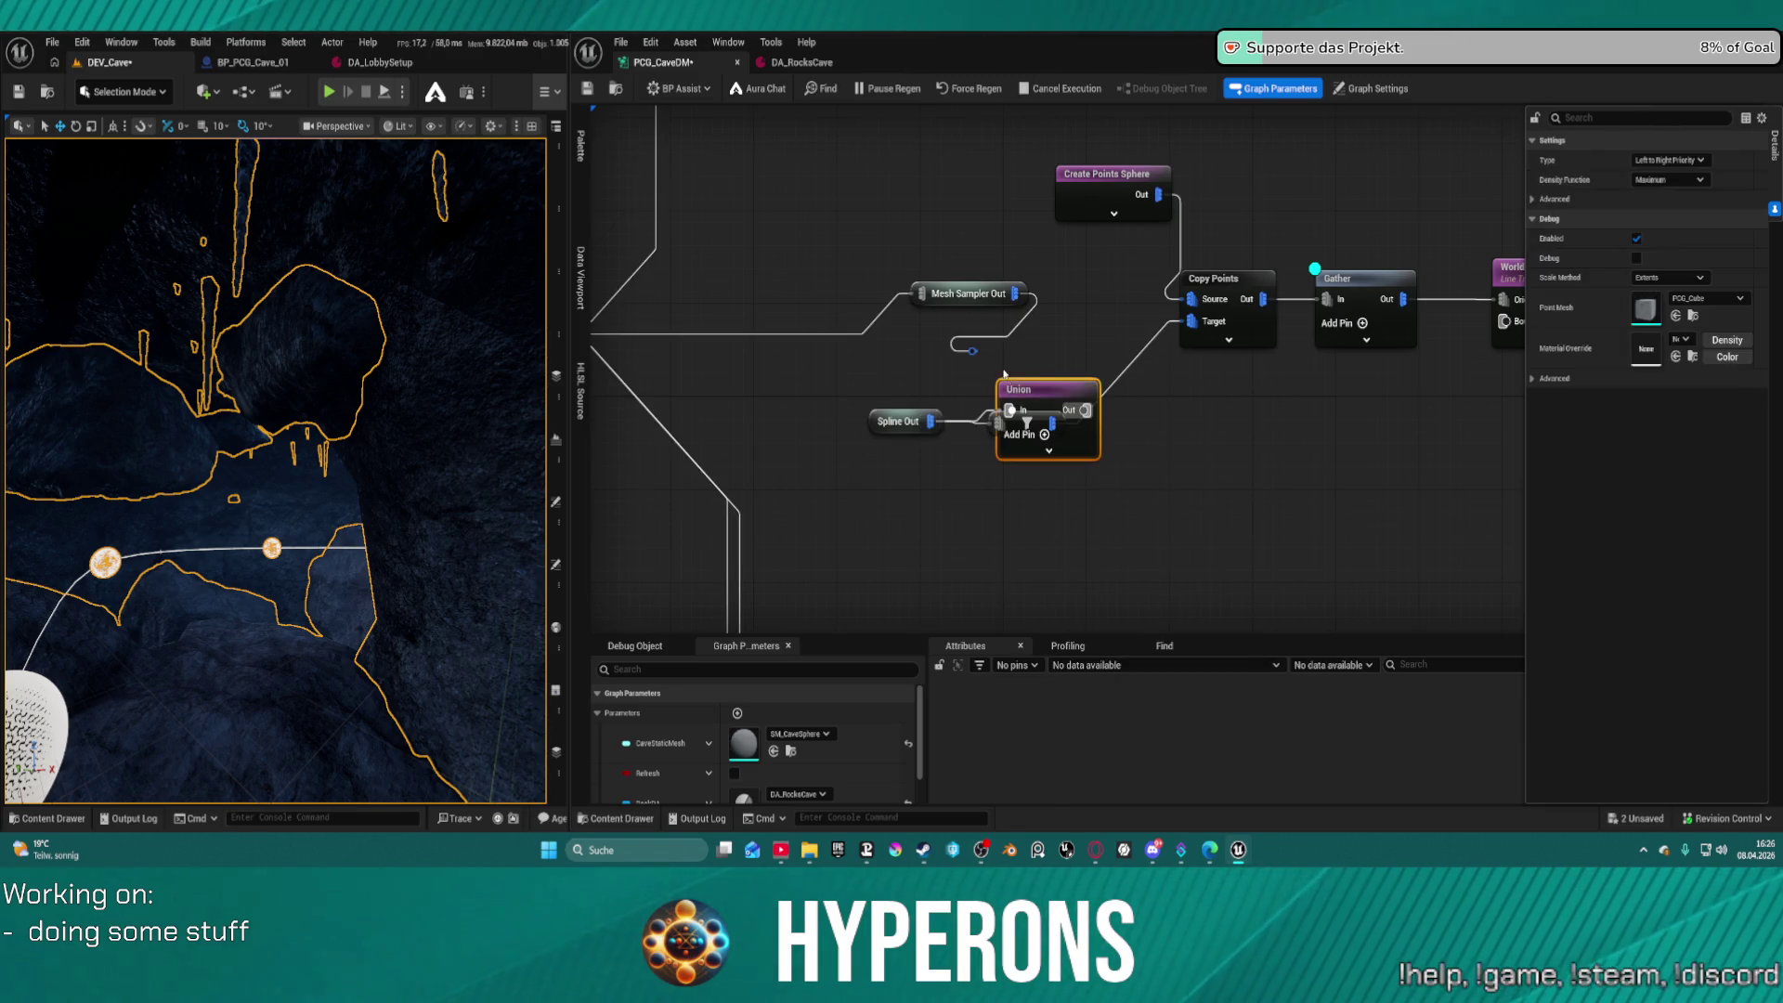
pyautogui.moveTo(1076, 390)
pyautogui.mouseDown()
pyautogui.moveTo(1093, 348)
pyautogui.moveTo(1193, 327)
pyautogui.mouseUp()
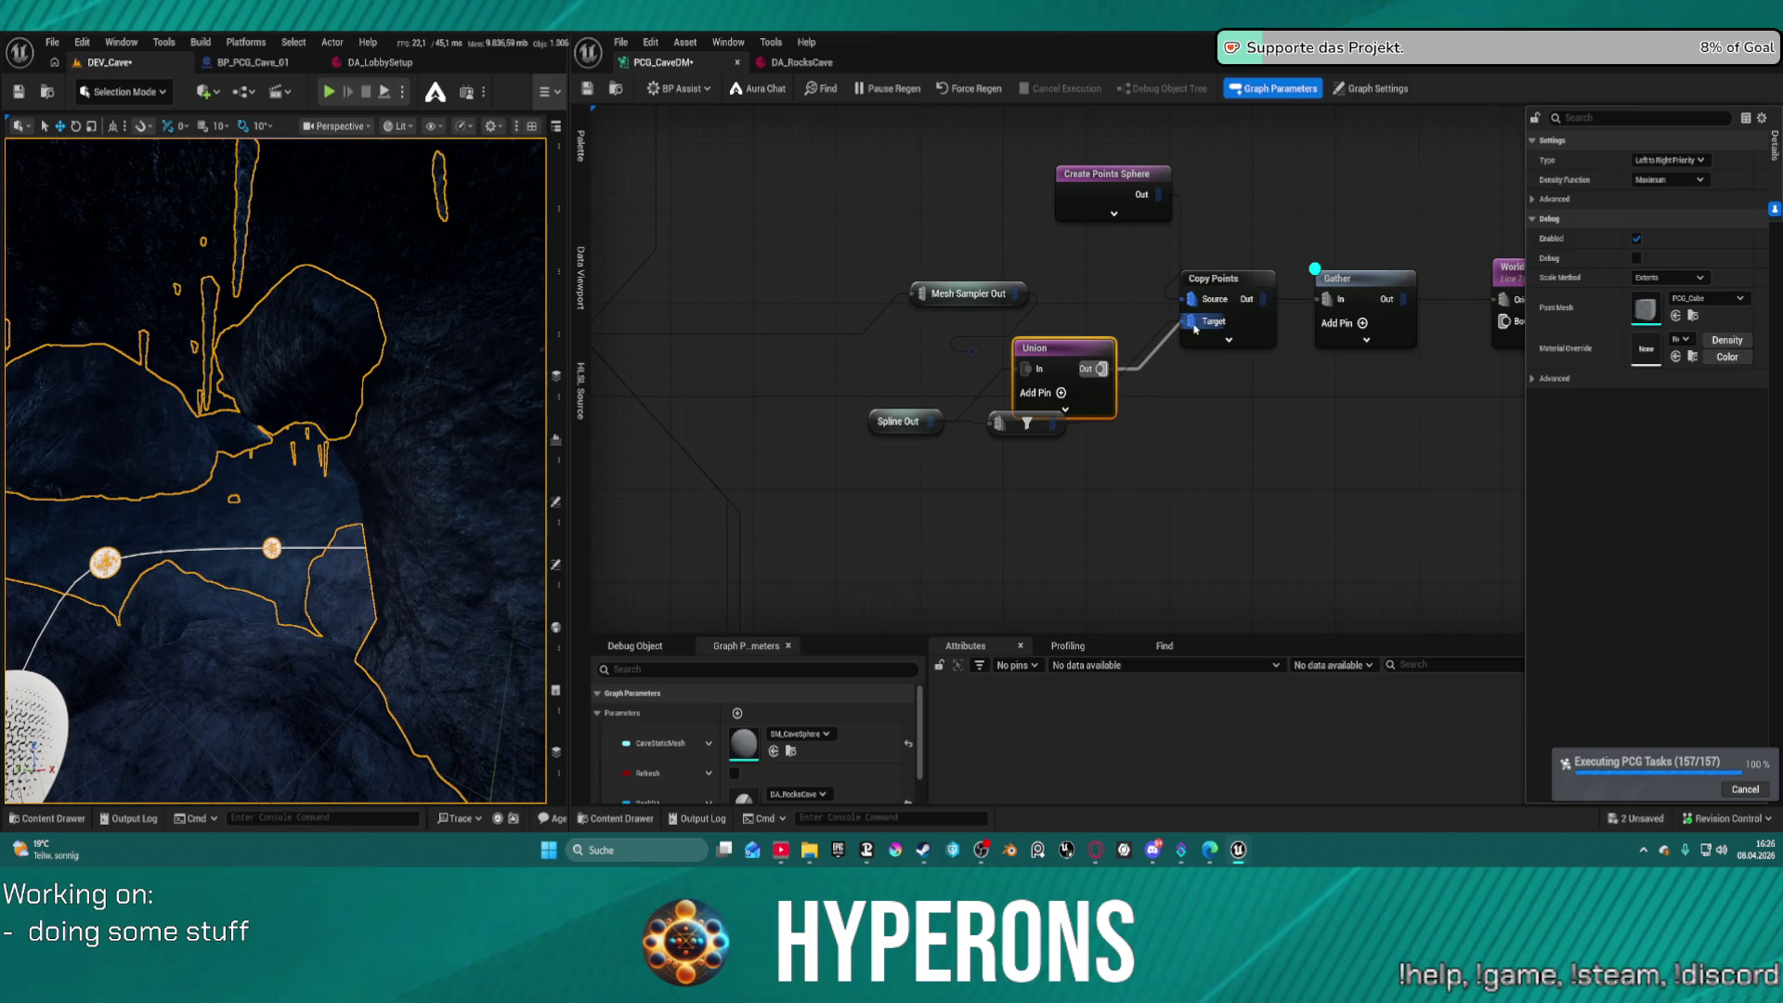
pyautogui.click(1008, 423)
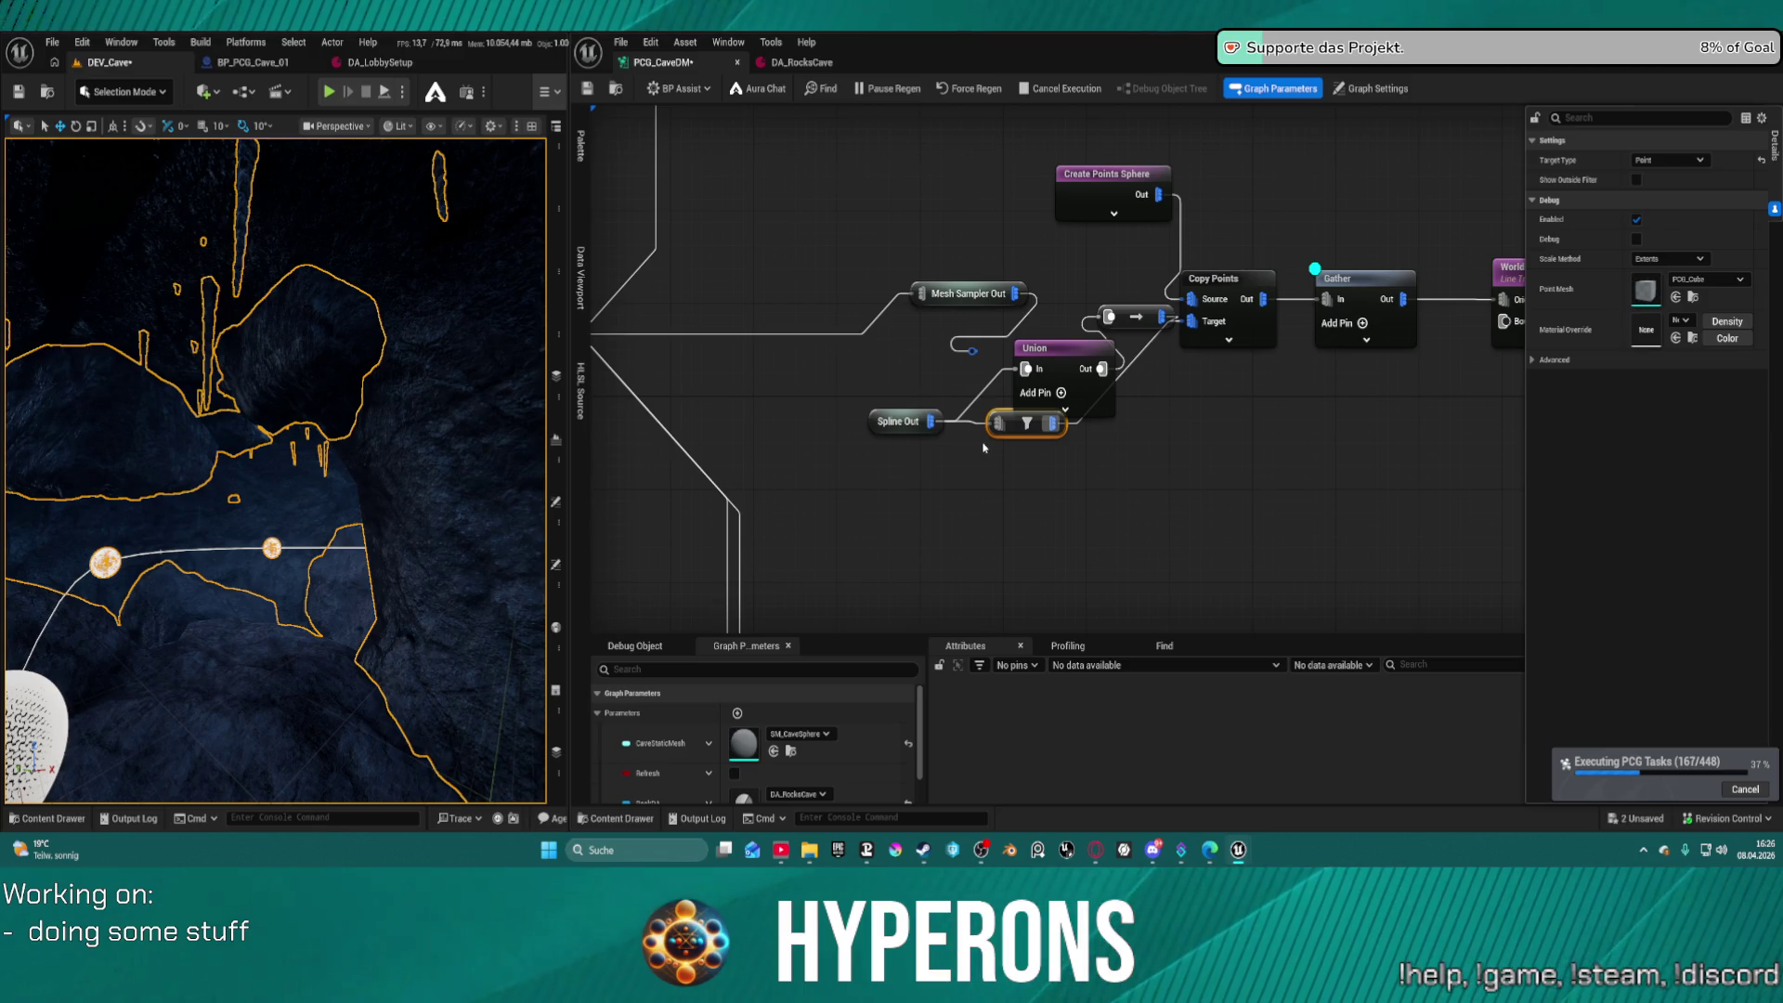
# Delete the leftover filter node and arrange the reroute, Union and Spline Out nodes beneath Copy Points
pyautogui.press('Delete')
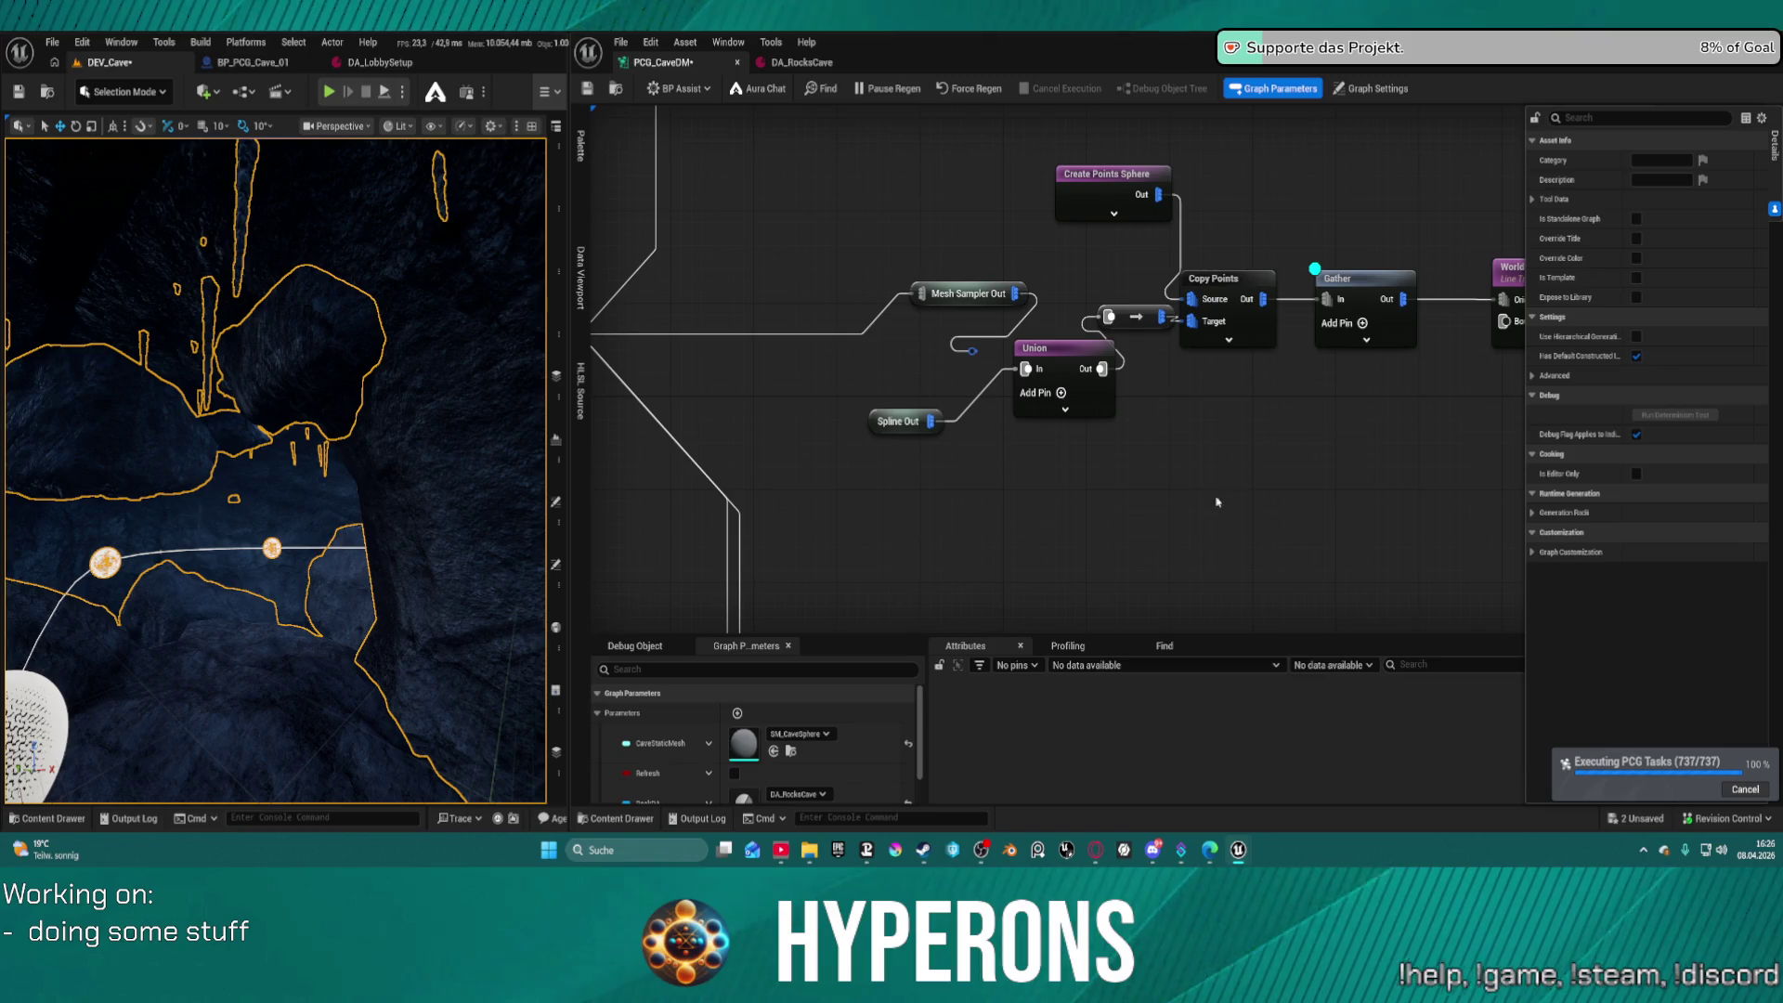
pyautogui.scroll(-2, 1047, 477)
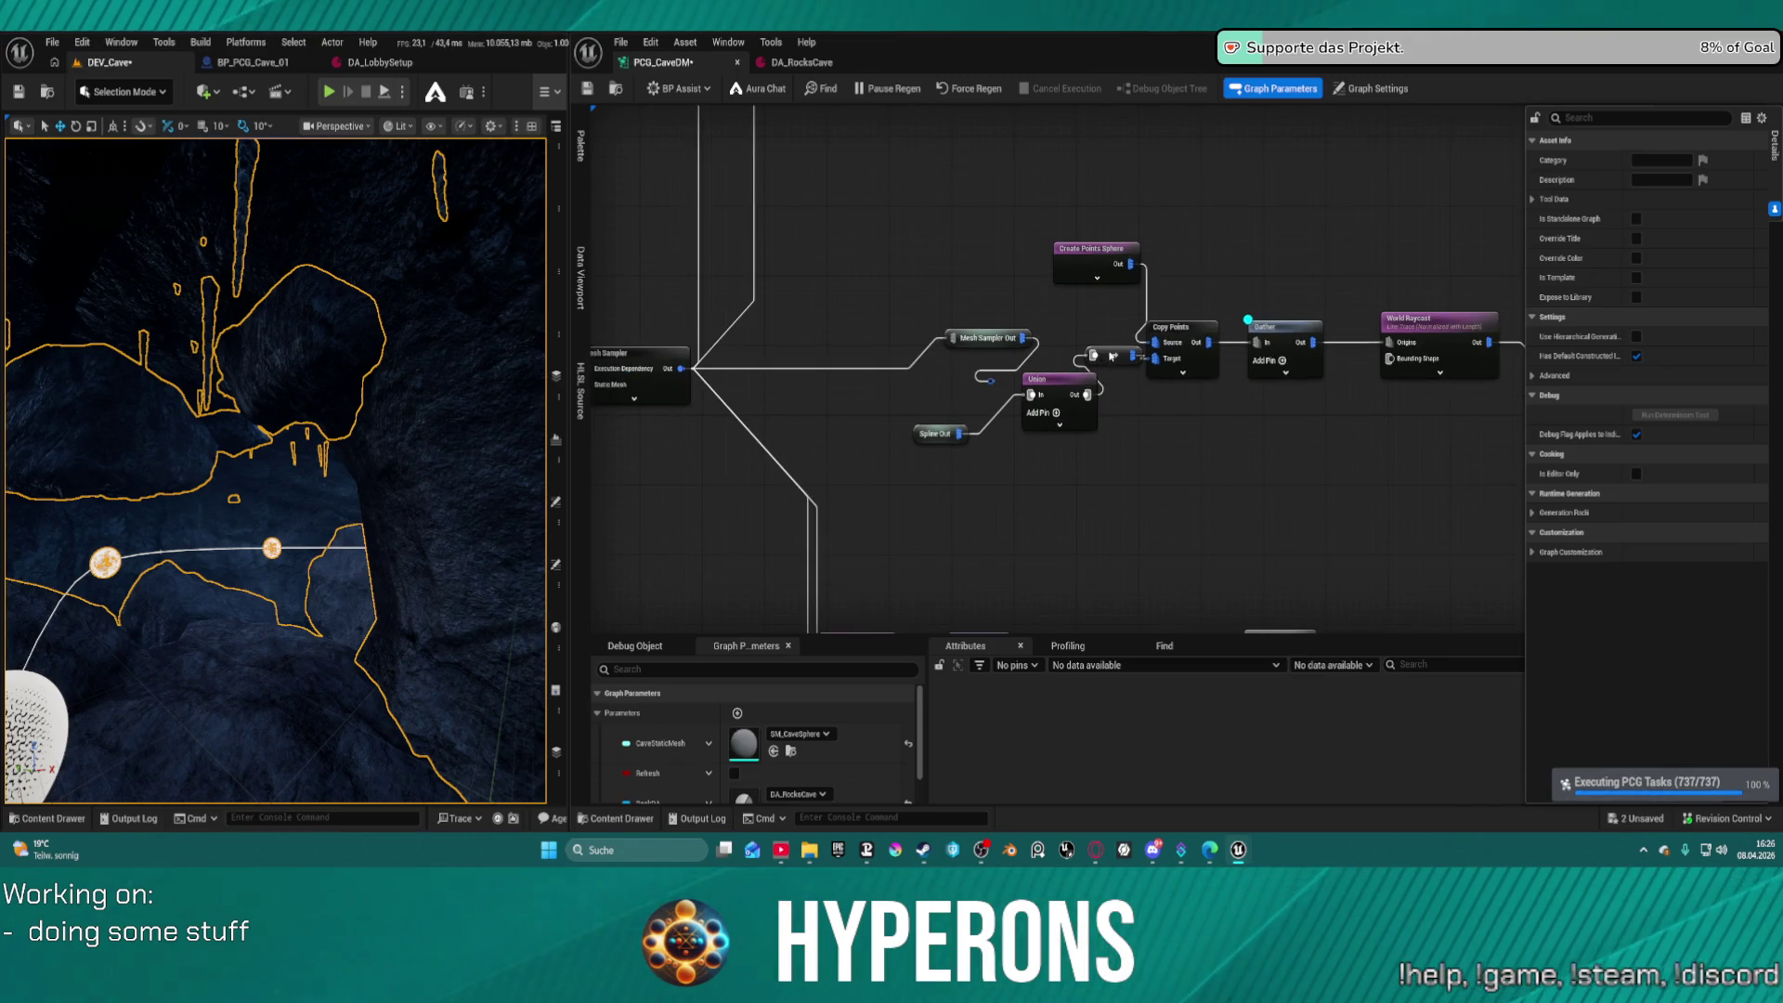
pyautogui.moveTo(1116, 358)
pyautogui.mouseDown()
pyautogui.moveTo(1187, 427)
pyautogui.moveTo(1198, 401)
pyautogui.mouseUp()
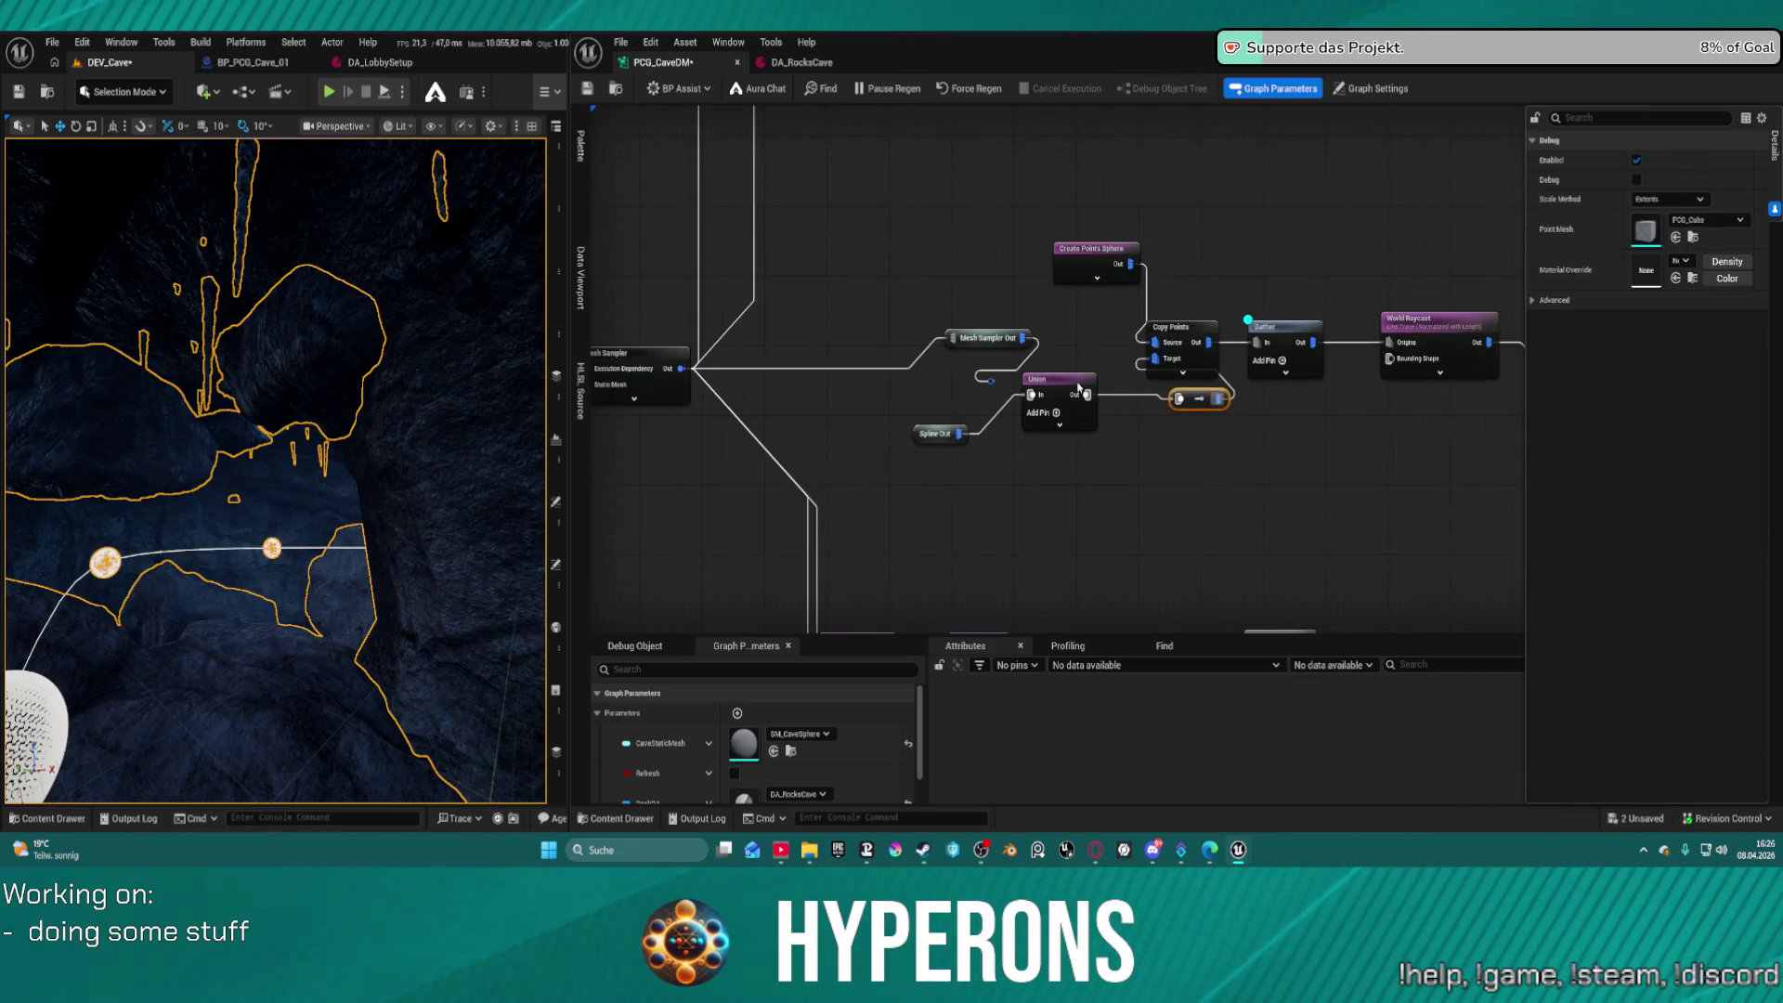
pyautogui.moveTo(1066, 388); pyautogui.dragTo(1143, 432)
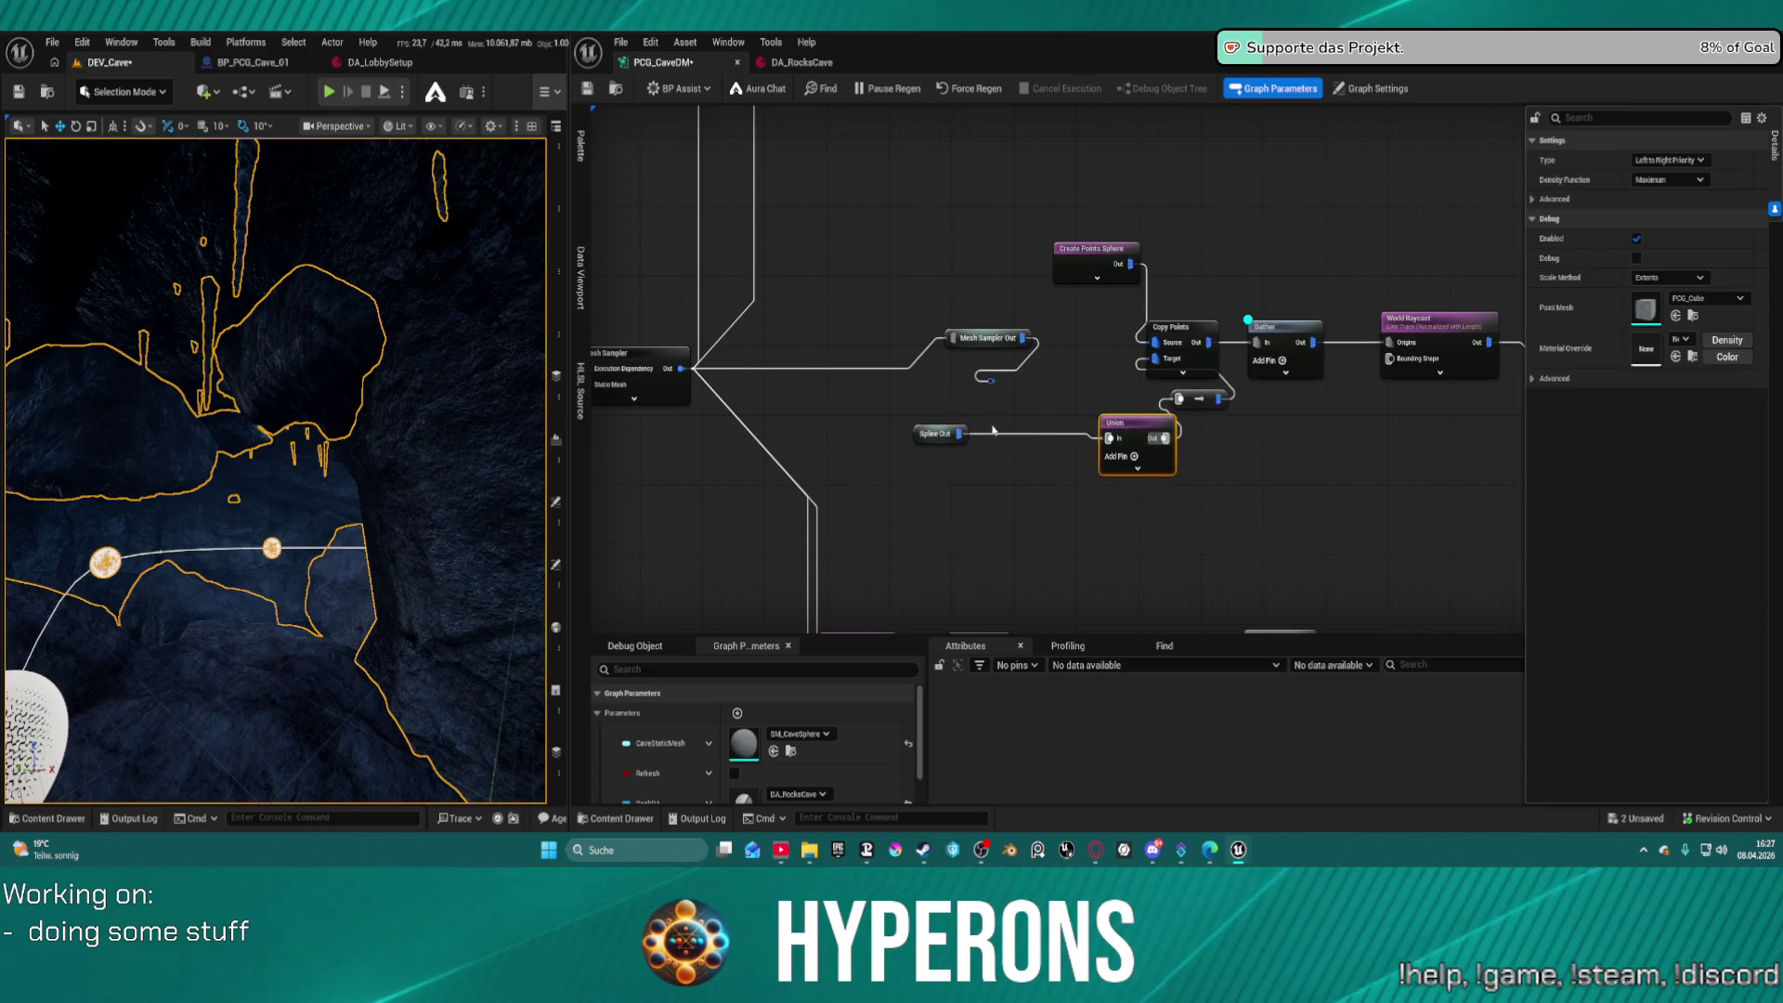
pyautogui.moveTo(930, 438); pyautogui.dragTo(1042, 454)
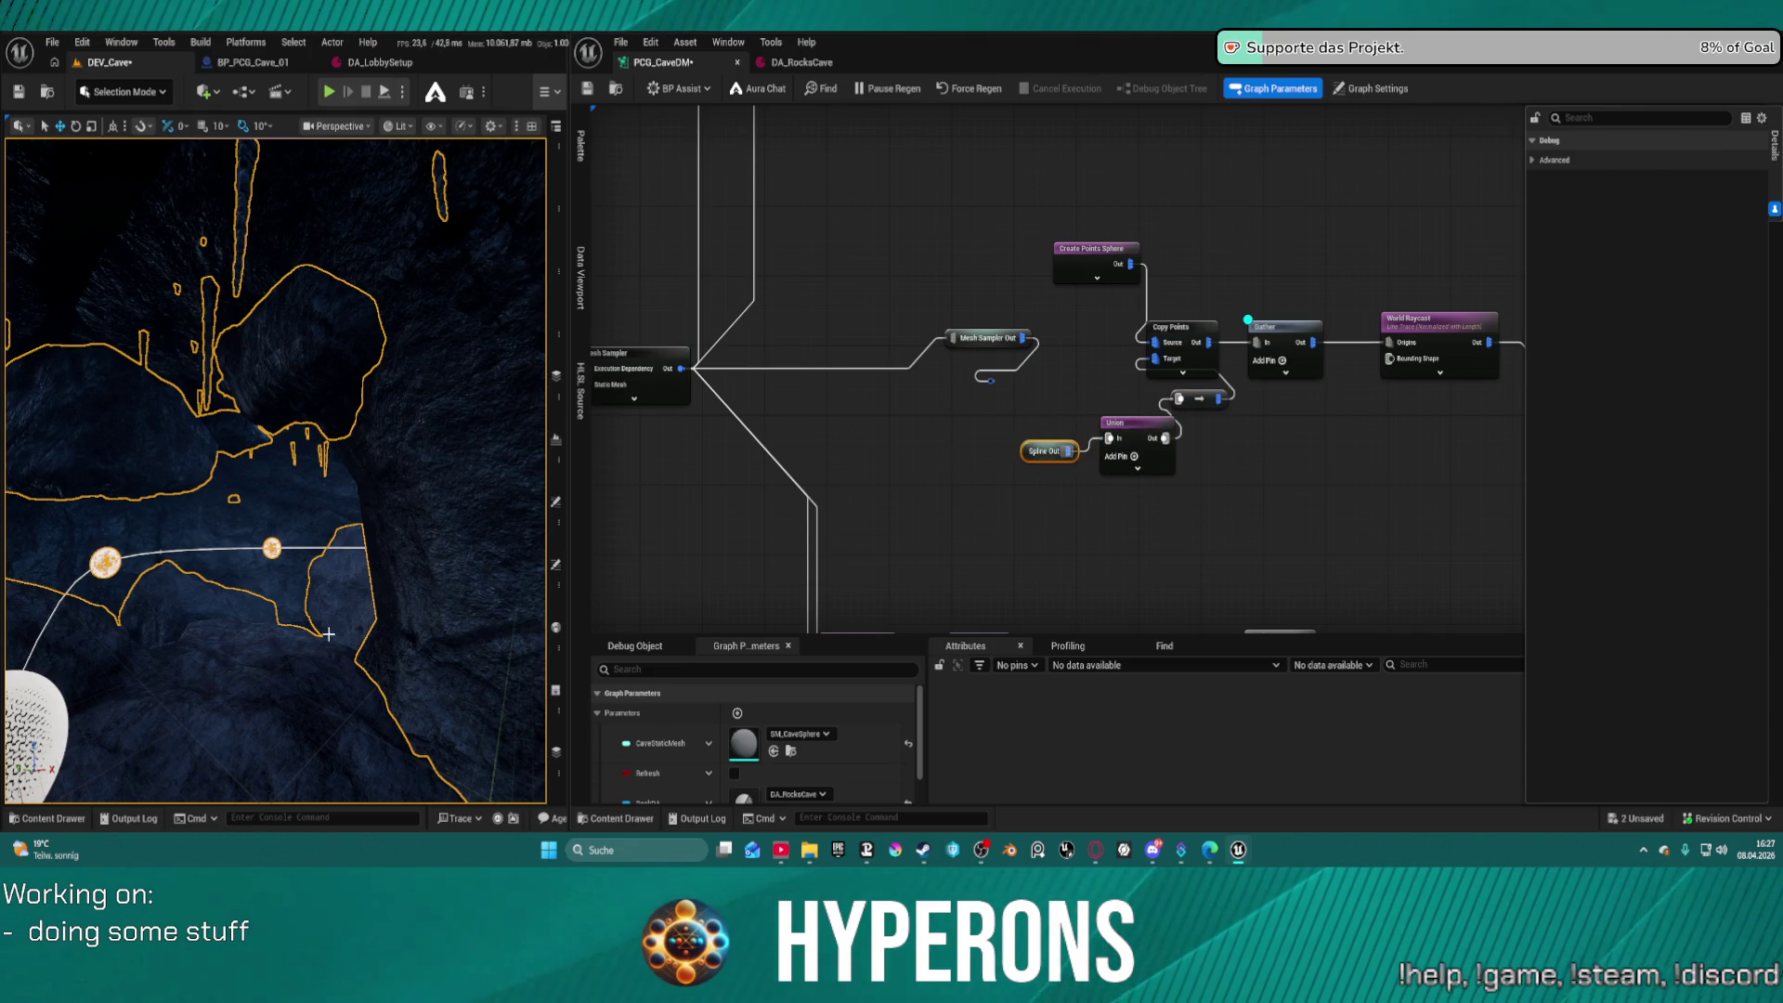
# Review the World Raycast and Extents Modifier settings
pyautogui.click(1414, 338)
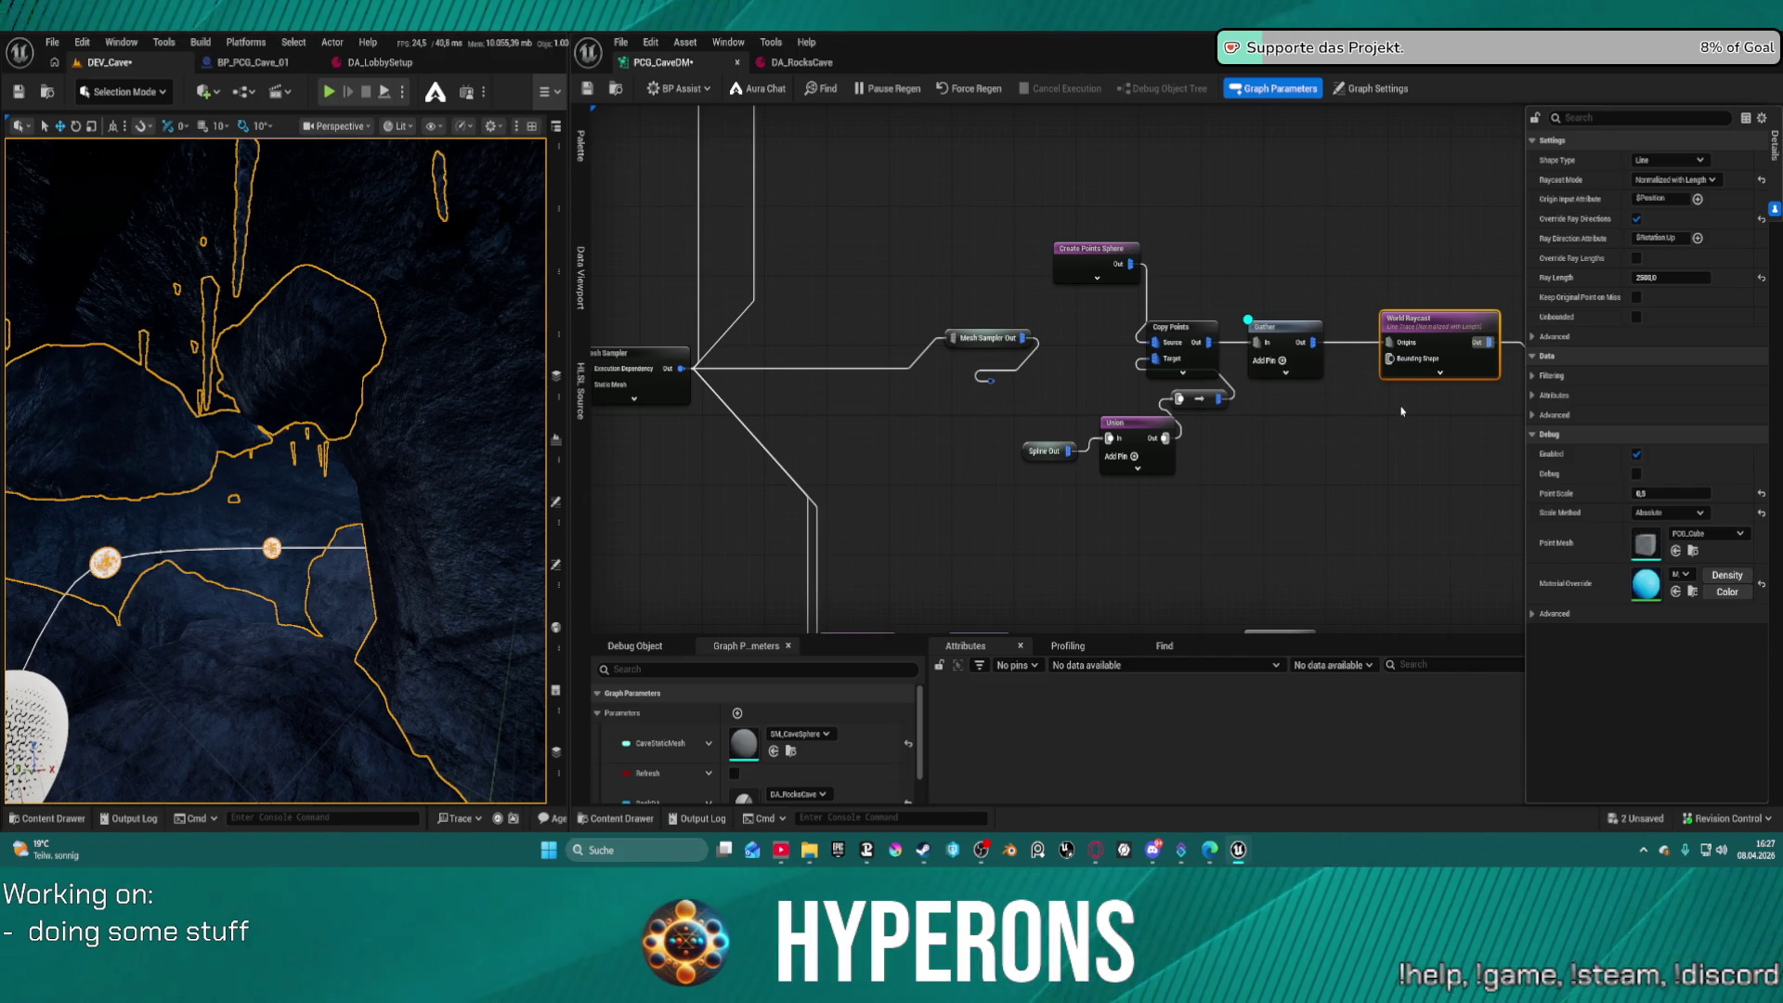
pyautogui.moveTo(1240, 419); pyautogui.dragTo(1106, 359)
pyautogui.click(1173, 331)
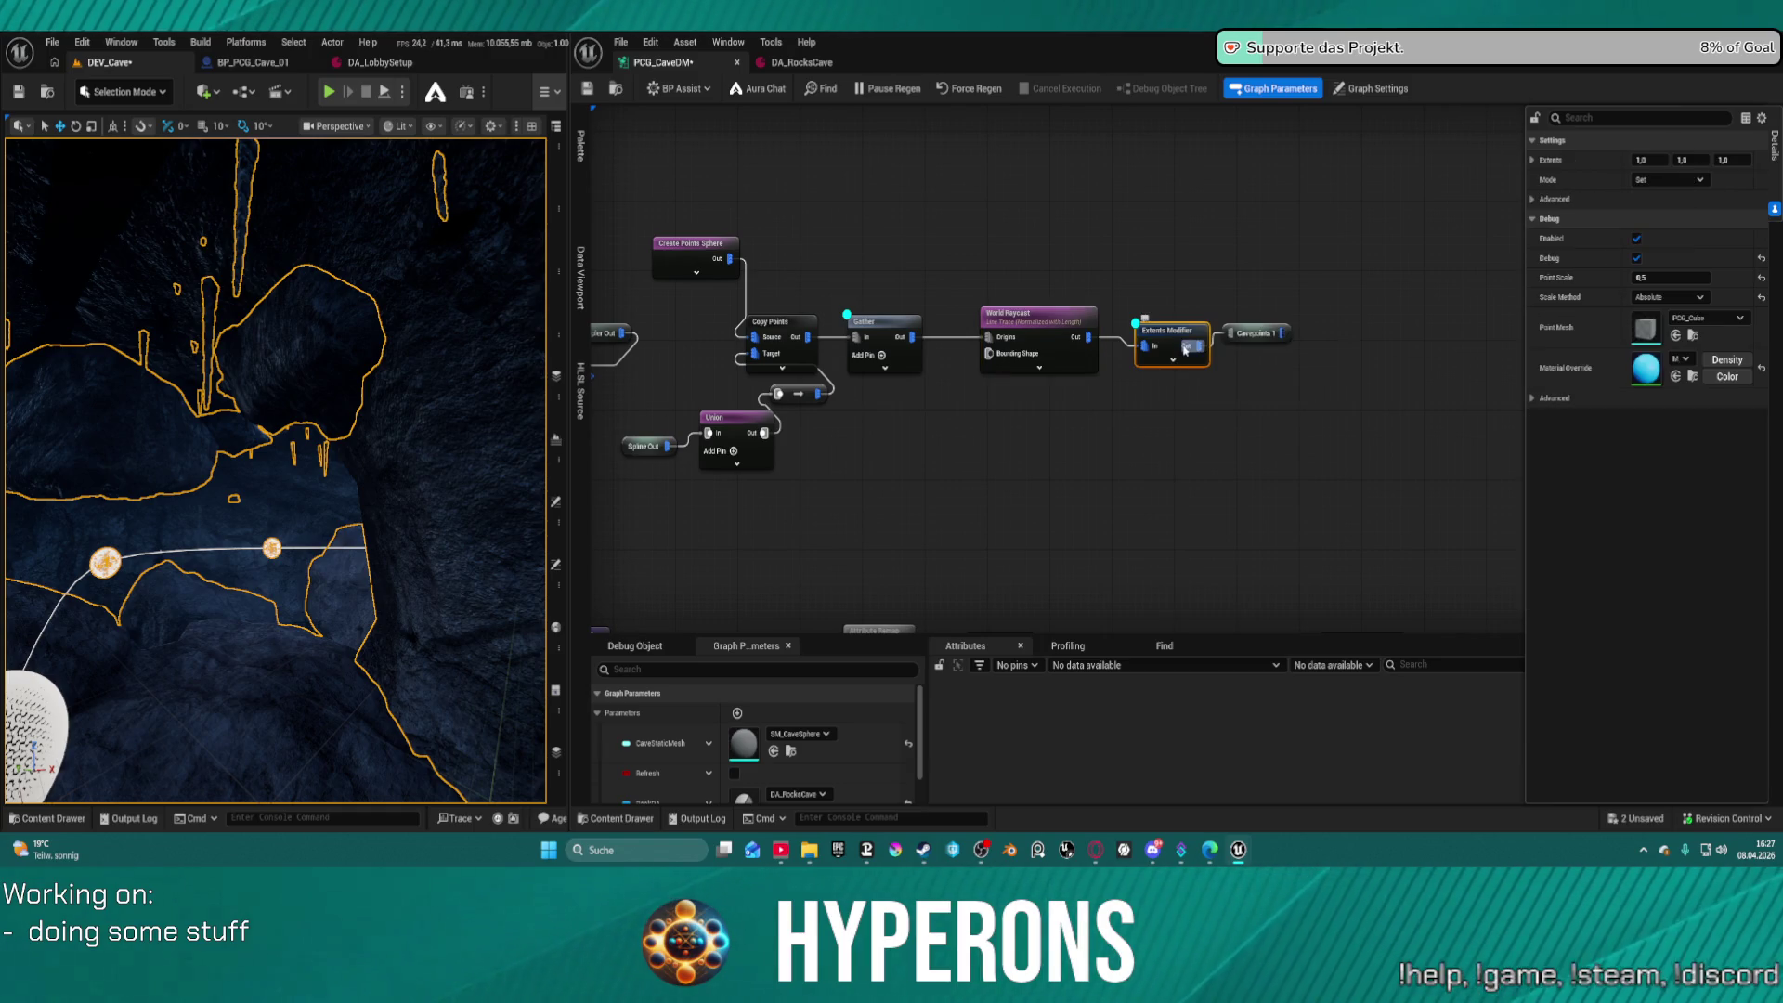